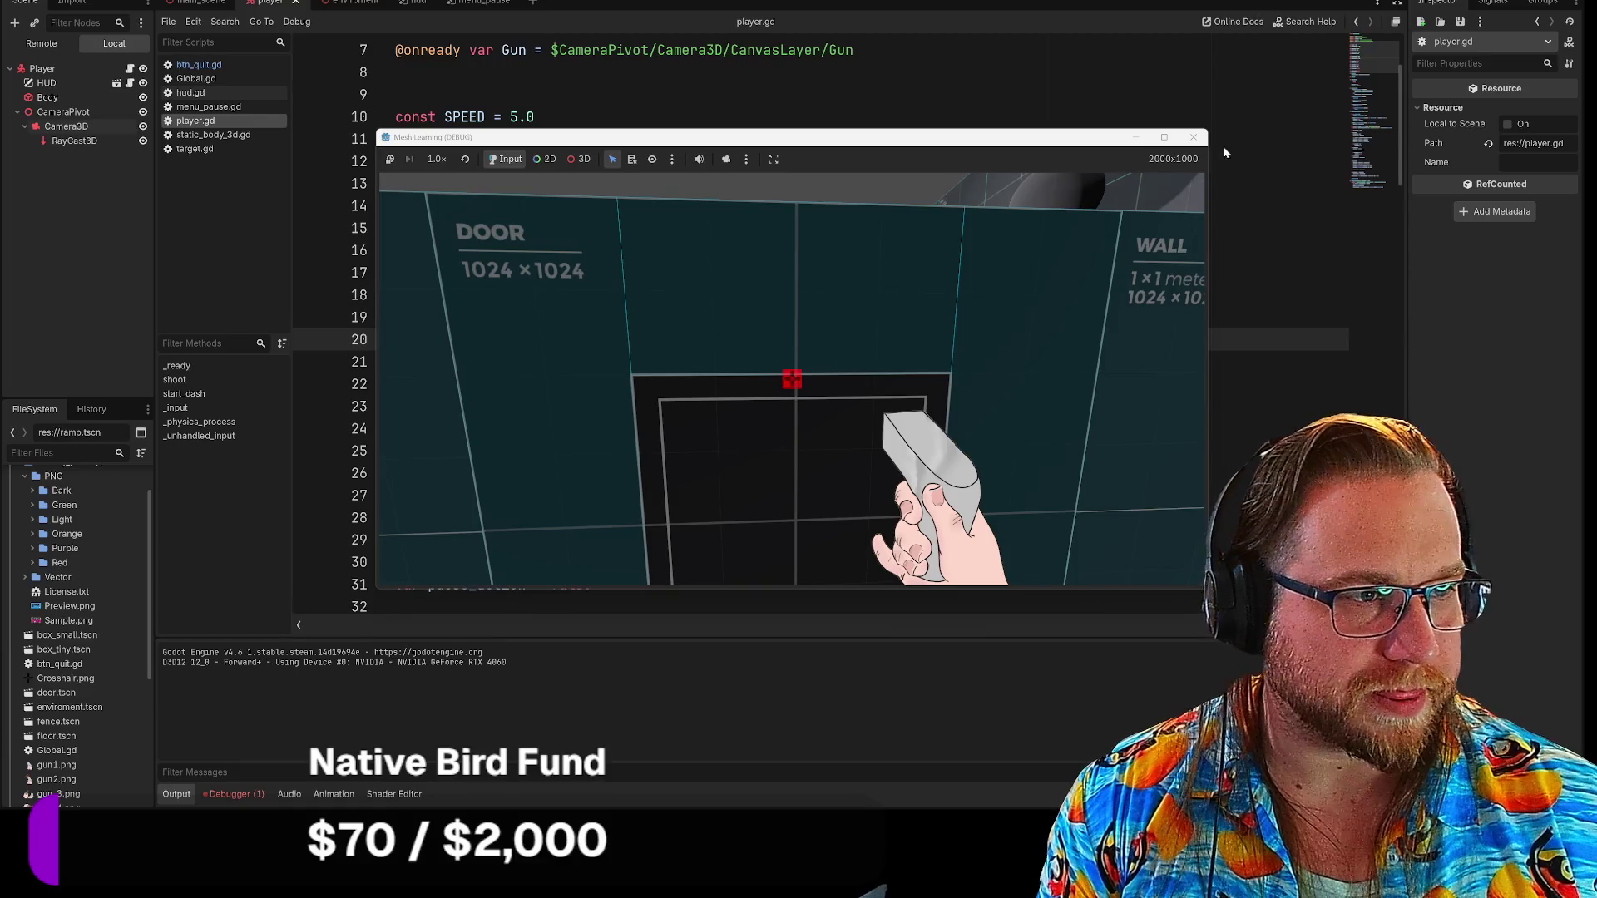
- Stop the game and change CROUCH_HEIGHT on line 21 from 0.3 to 0.25
{"action": "key", "text": "F8"}
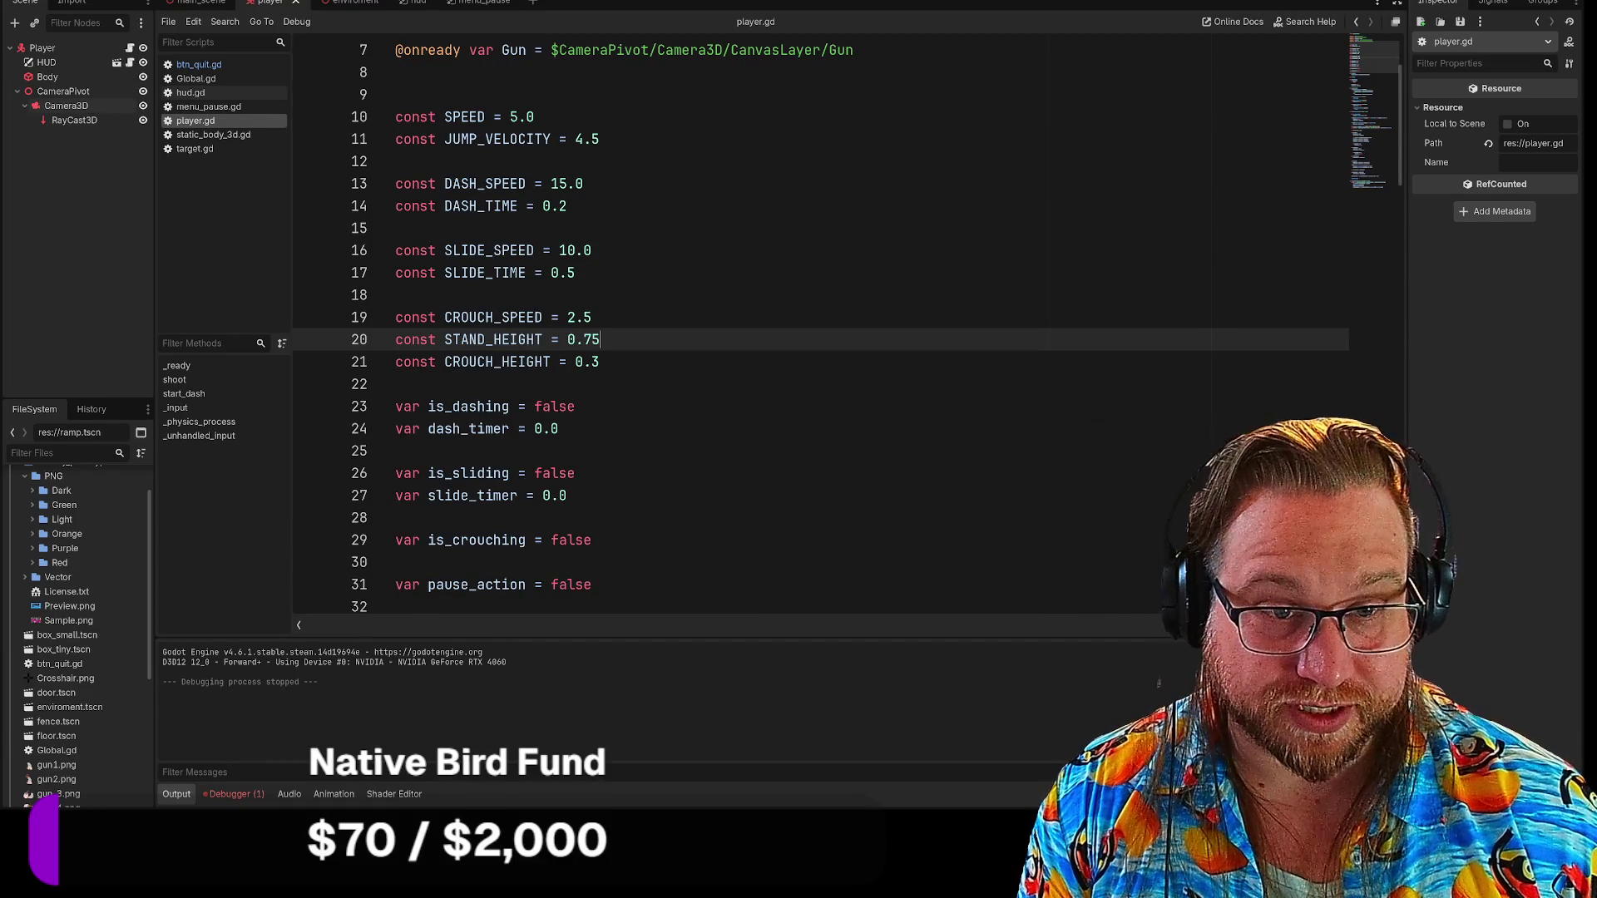
{"action": "left_click", "coordinate": [600, 362]}
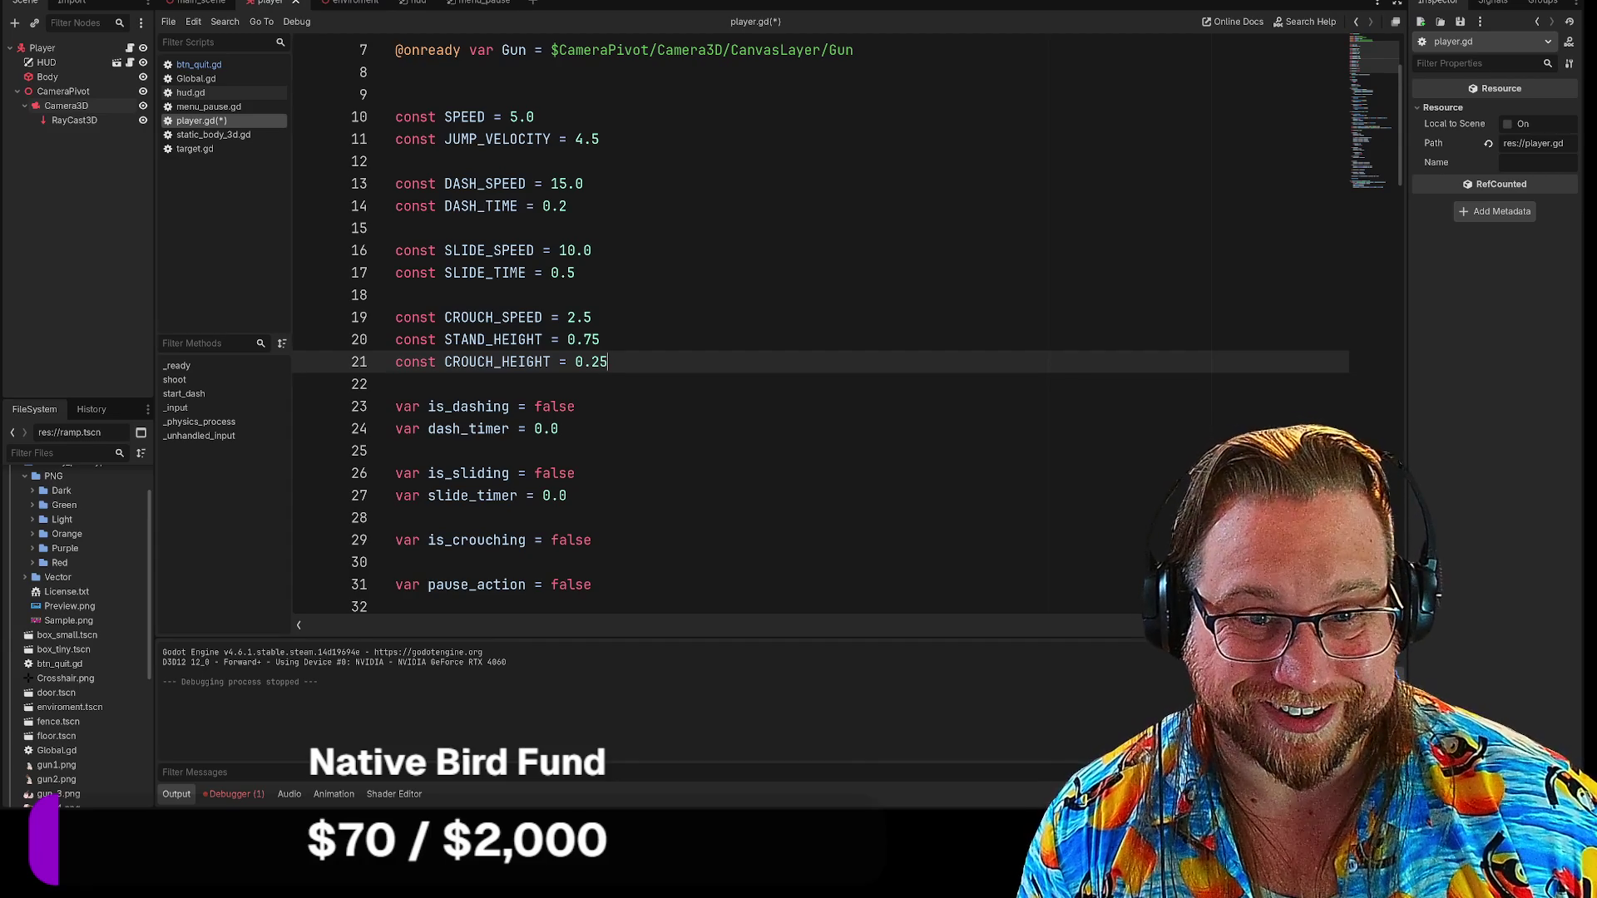
- Save and run the game, toggling between the player camera and the free outside camera
{"action": "key", "text": "F5"}
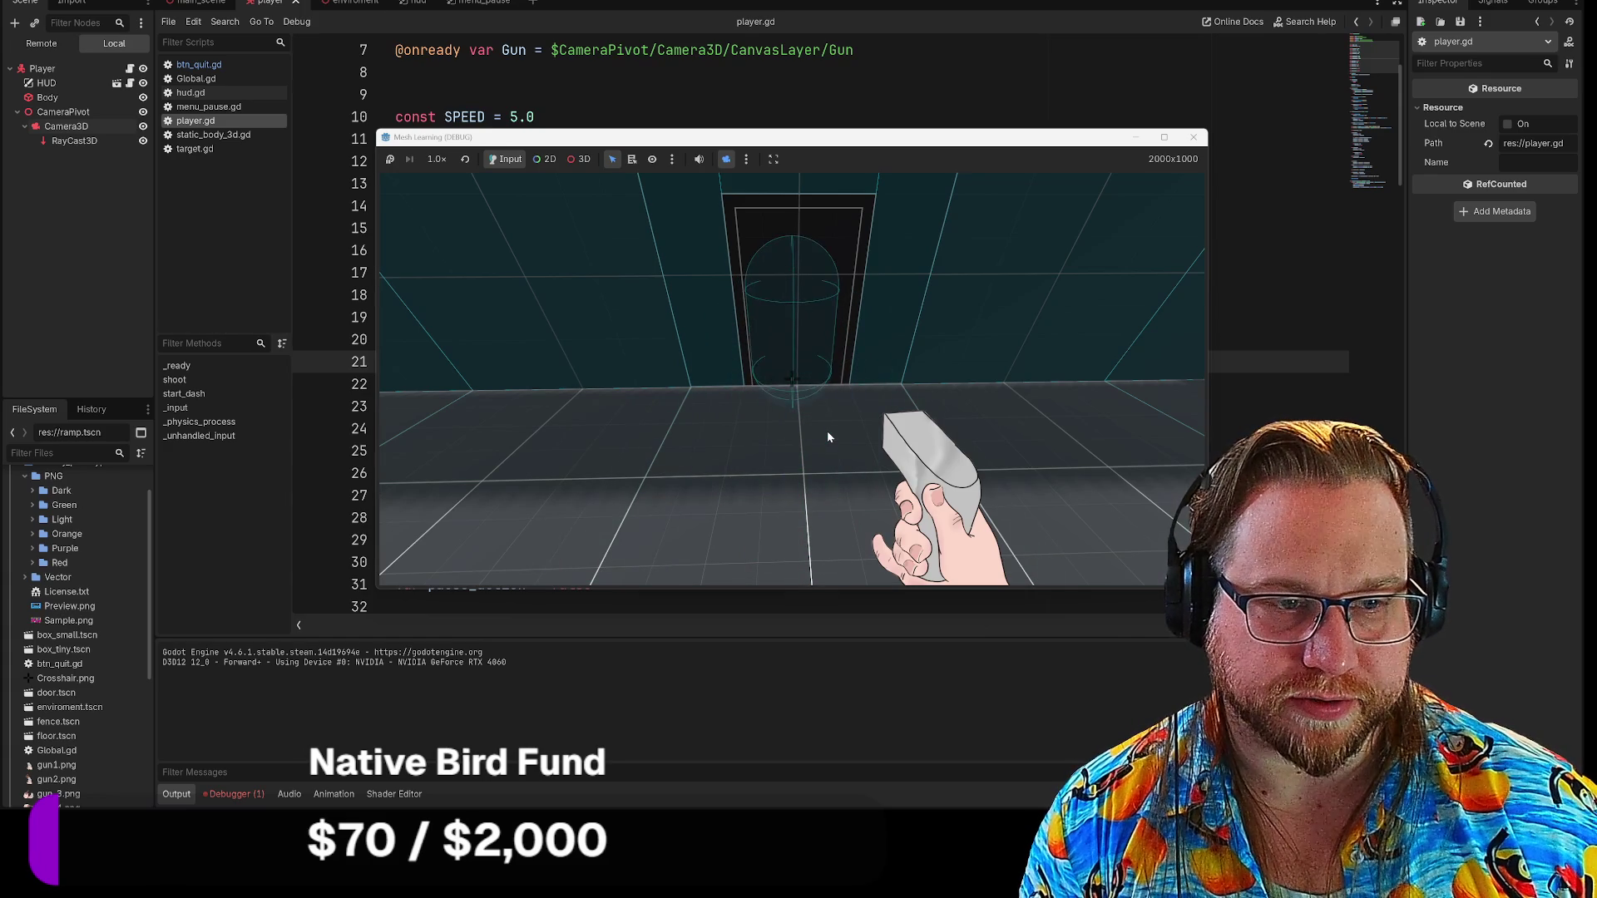
{"action": "left_click", "coordinate": [727, 160]}
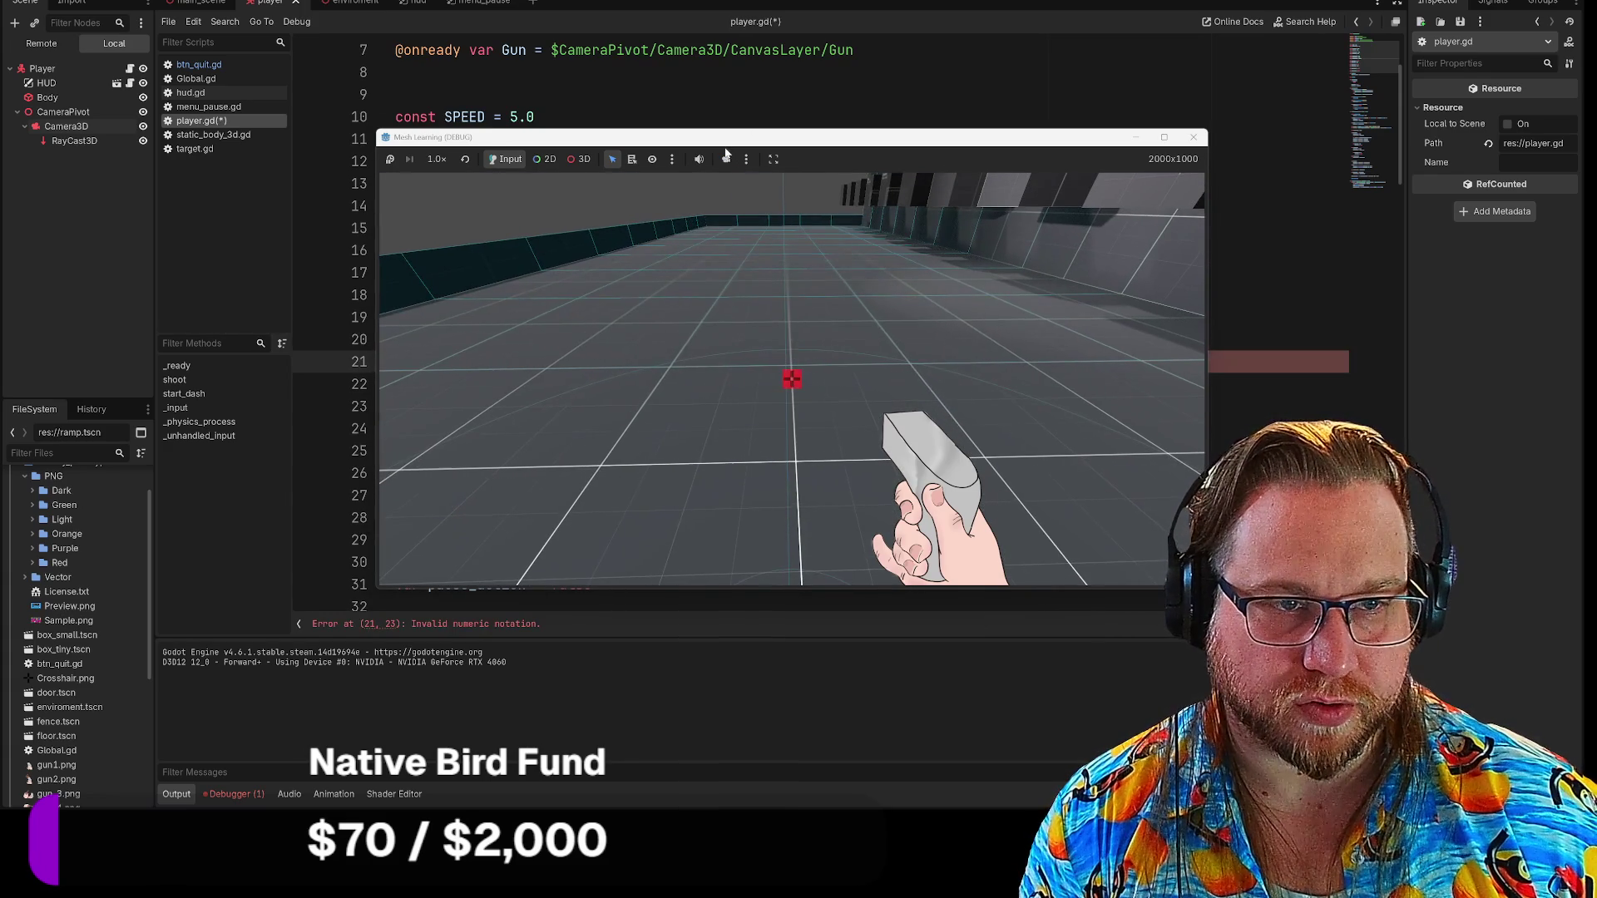
{"action": "left_click", "coordinate": [727, 159]}
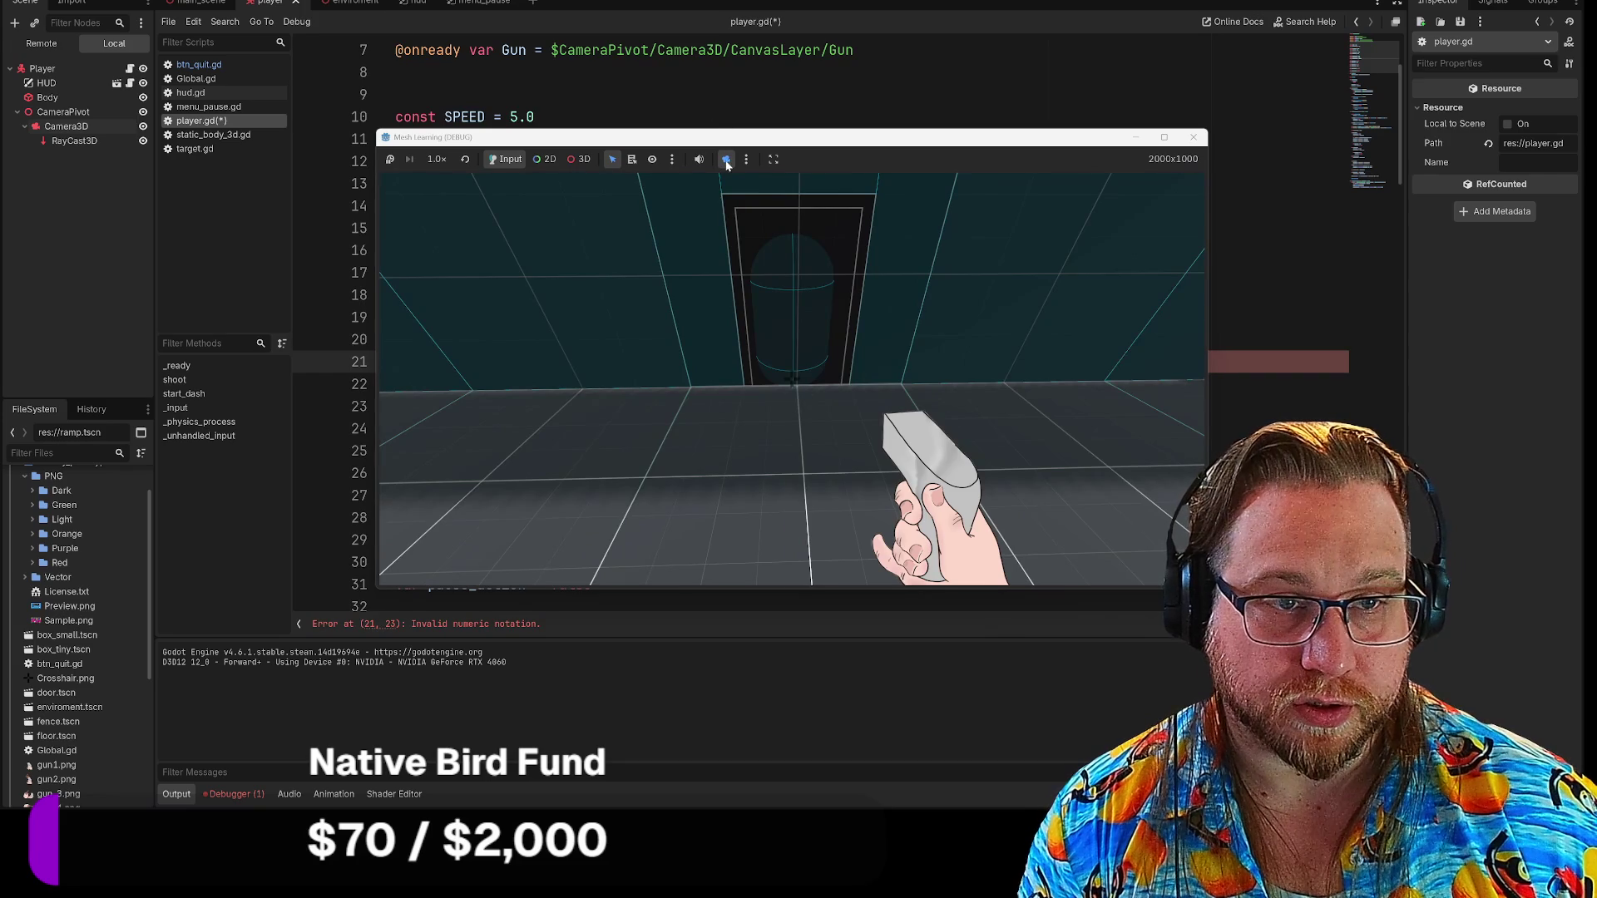
{"action": "left_click", "coordinate": [727, 160]}
- Watch the player crouch at 0.25 from the outside camera, then close the game
{"action": "left_click", "coordinate": [781, 316]}
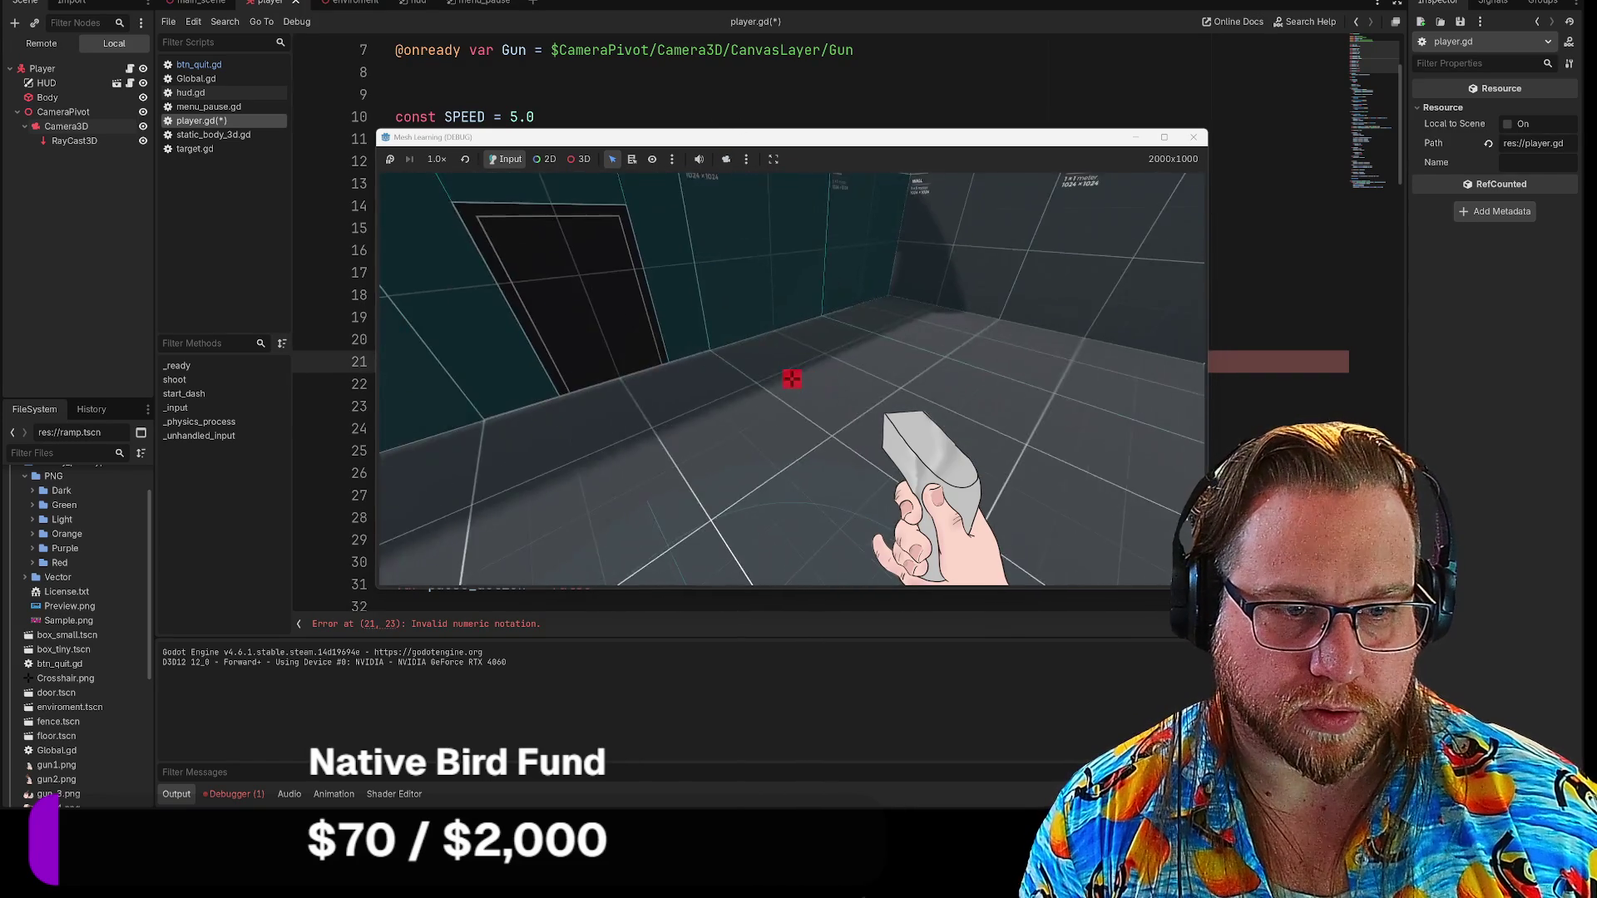
{"action": "key", "text": "Escape"}
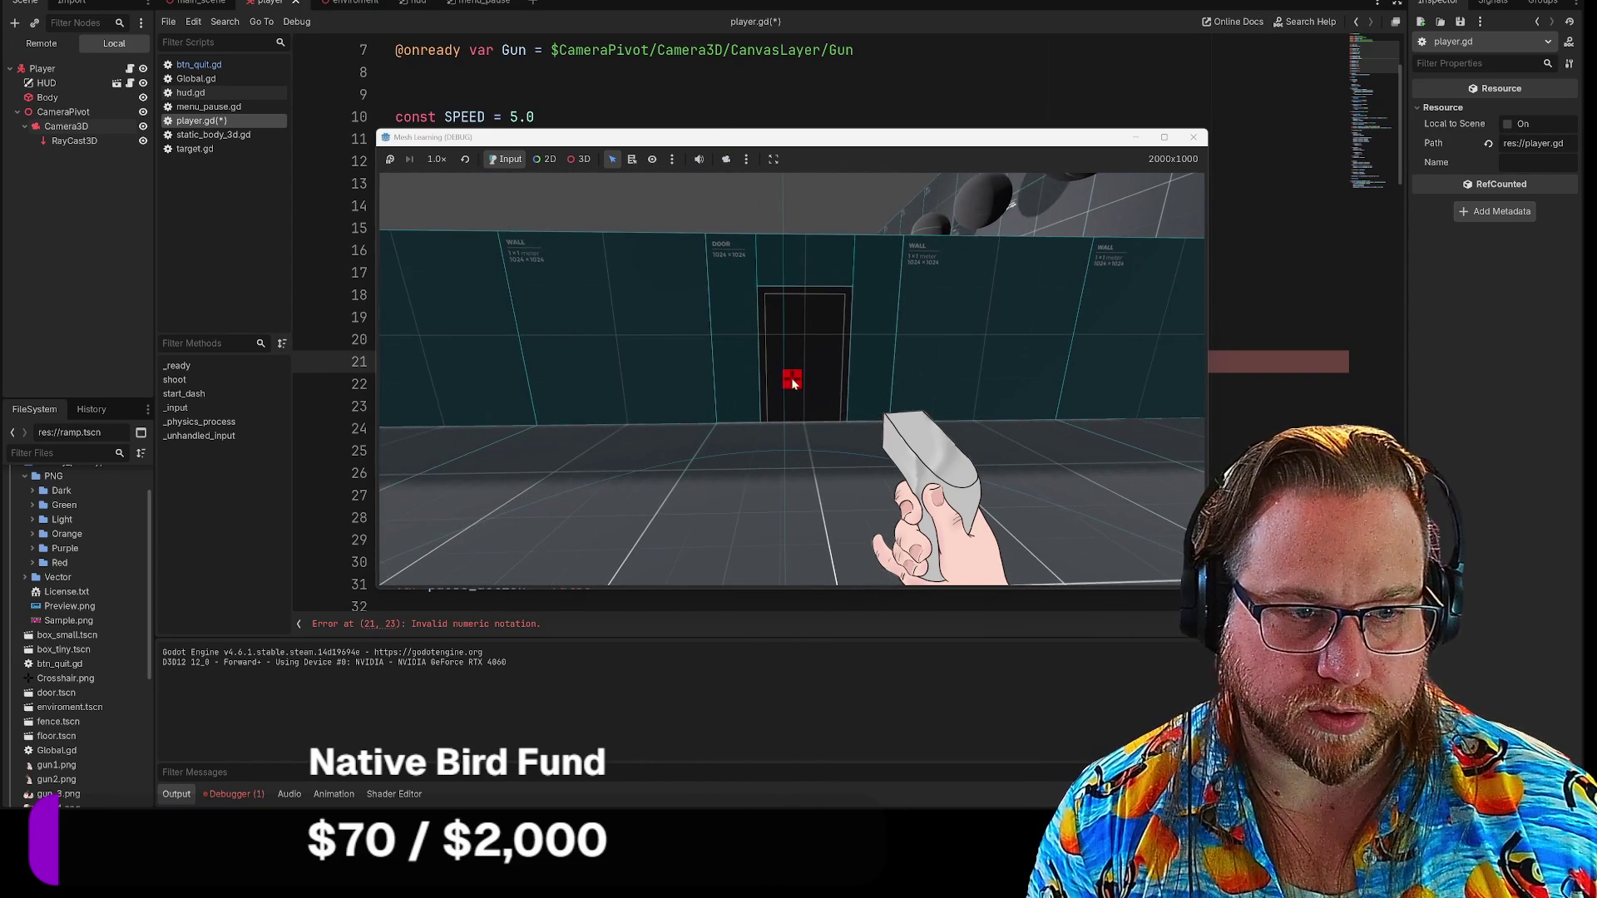
{"action": "left_click", "coordinate": [728, 161]}
{"action": "key", "text": "w"}
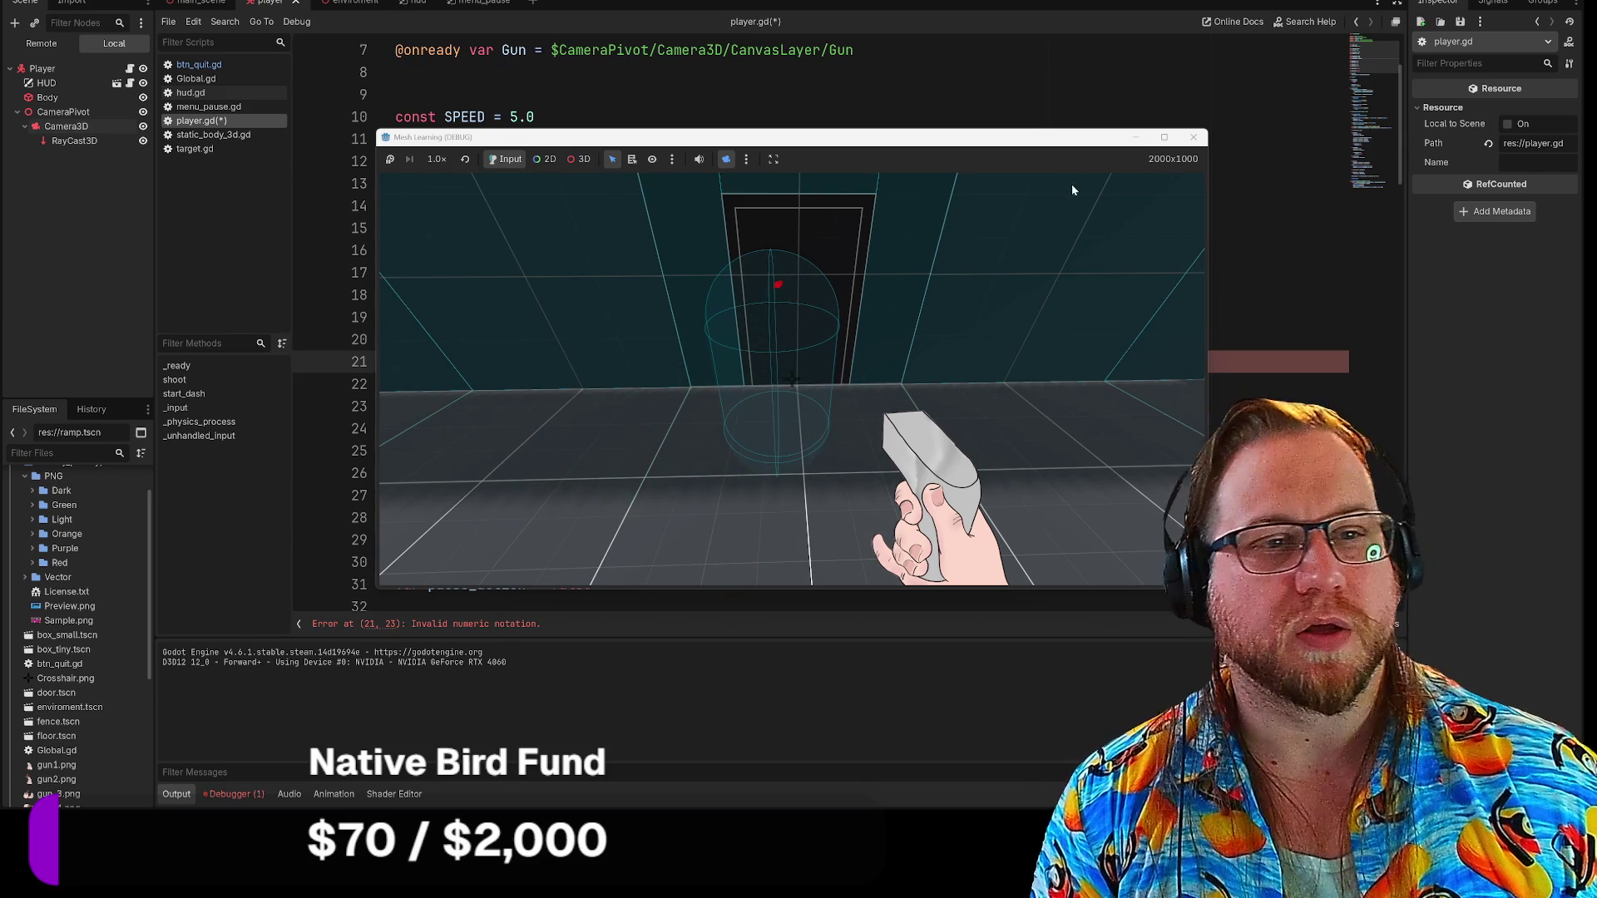
{"action": "left_click", "coordinate": [1192, 139]}
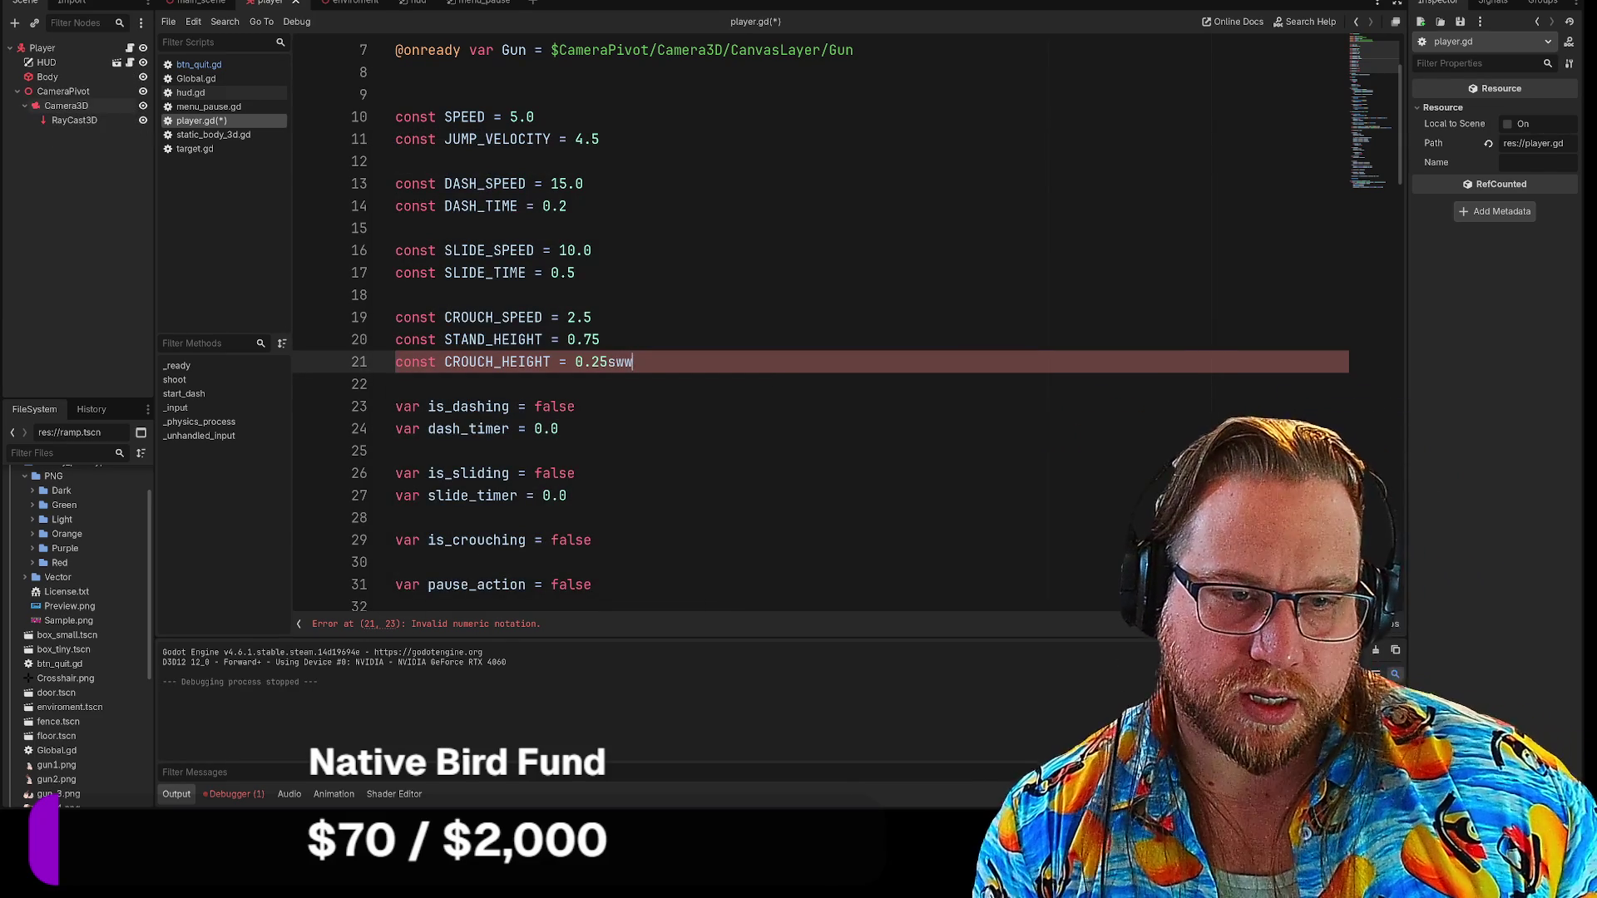
- Remove the stray letters after 0.25 on the CROUCH_HEIGHT line and scroll to the crouch code
{"action": "left_click", "coordinate": [576, 406]}
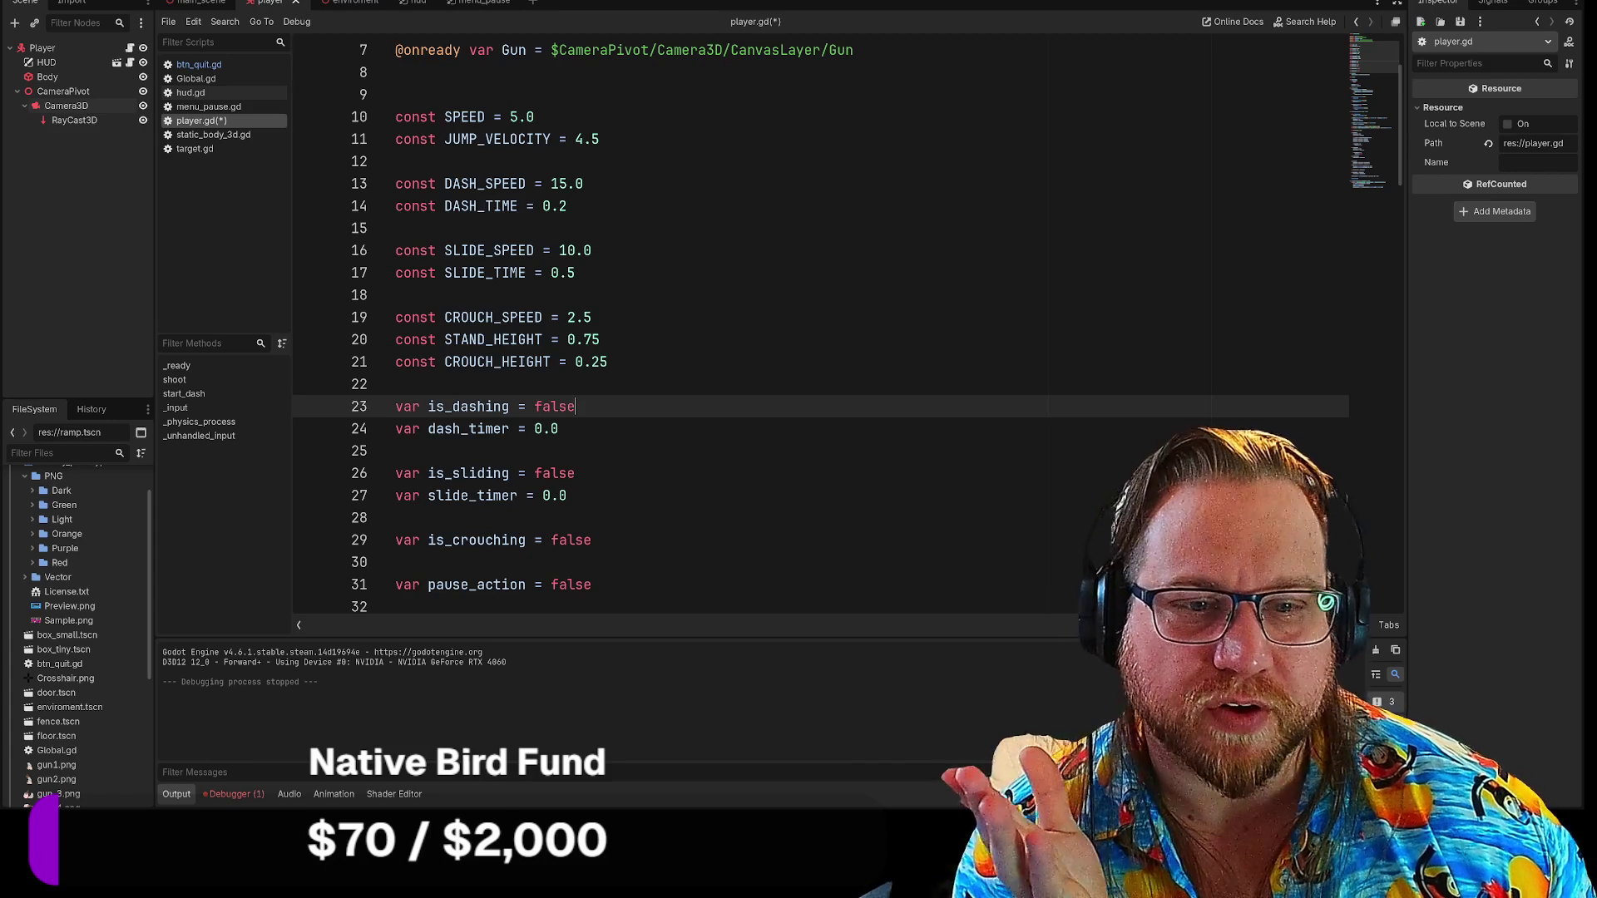
{"action": "scroll", "coordinate": [819, 332], "scroll_direction": "down", "scroll_amount": 12}
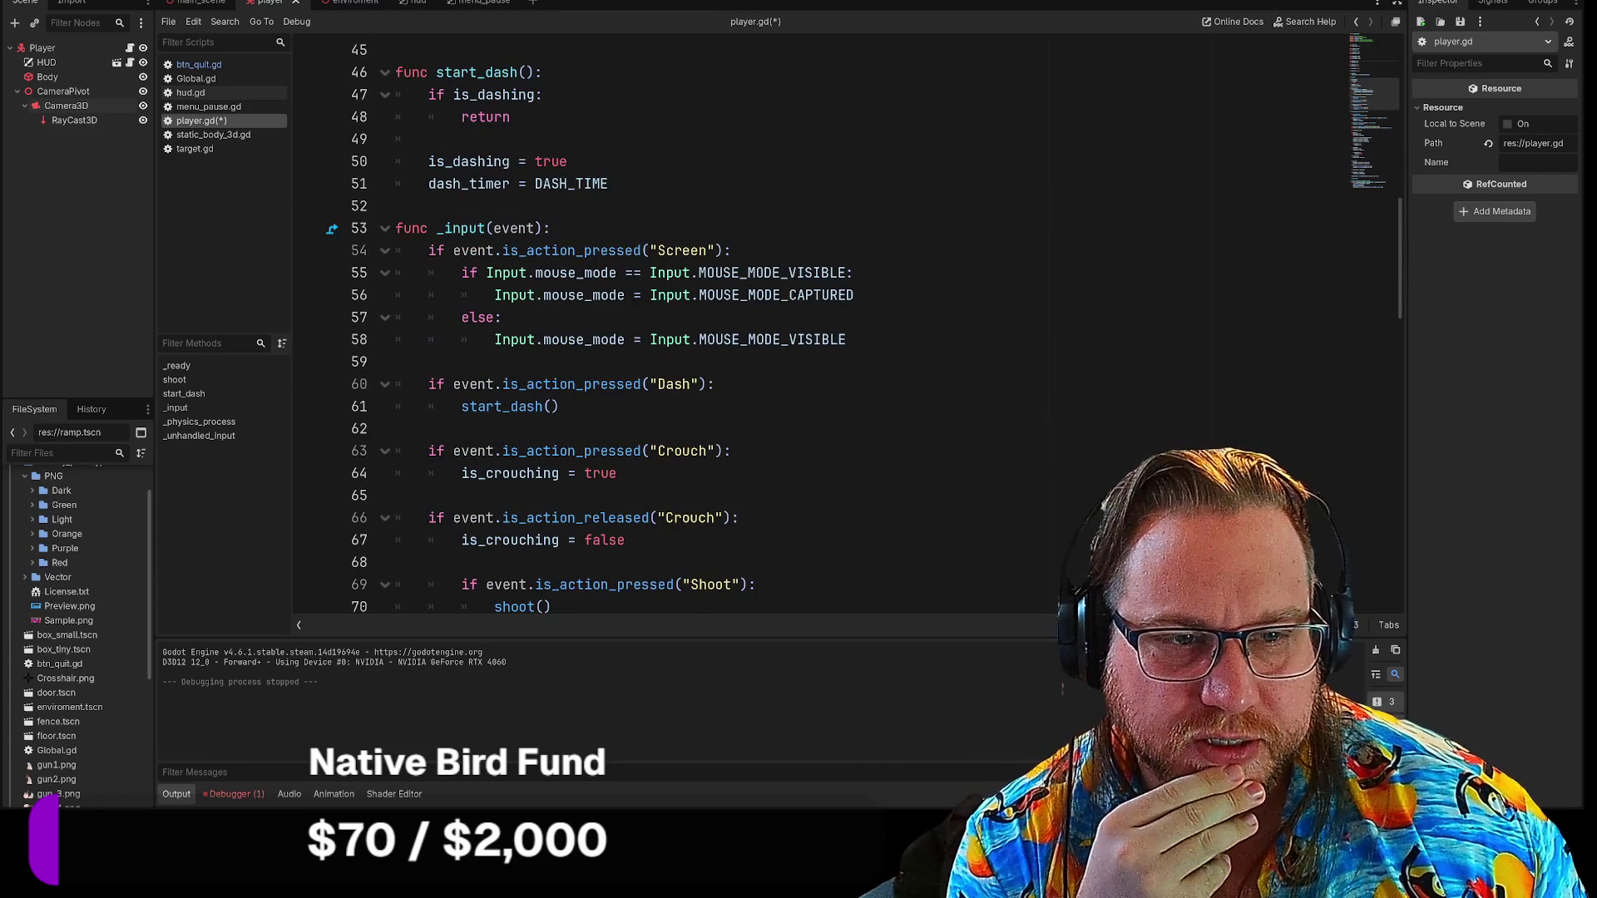
{"action": "scroll", "coordinate": [820, 333], "scroll_direction": "down", "scroll_amount": 7}
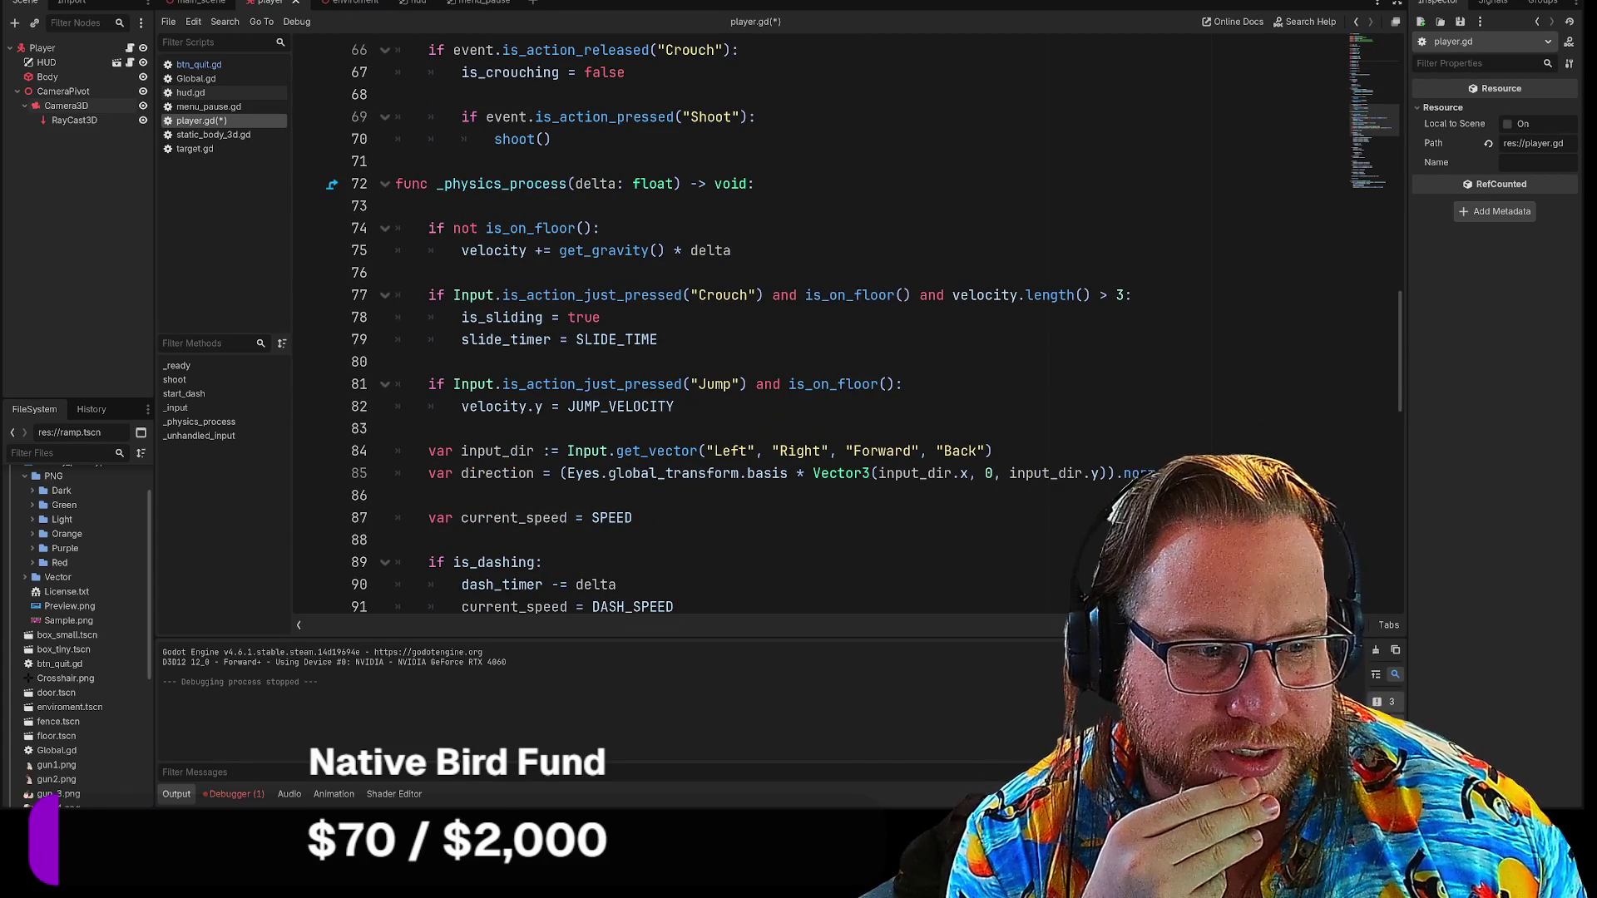
{"action": "scroll", "coordinate": [820, 333], "scroll_direction": "down", "scroll_amount": 12}
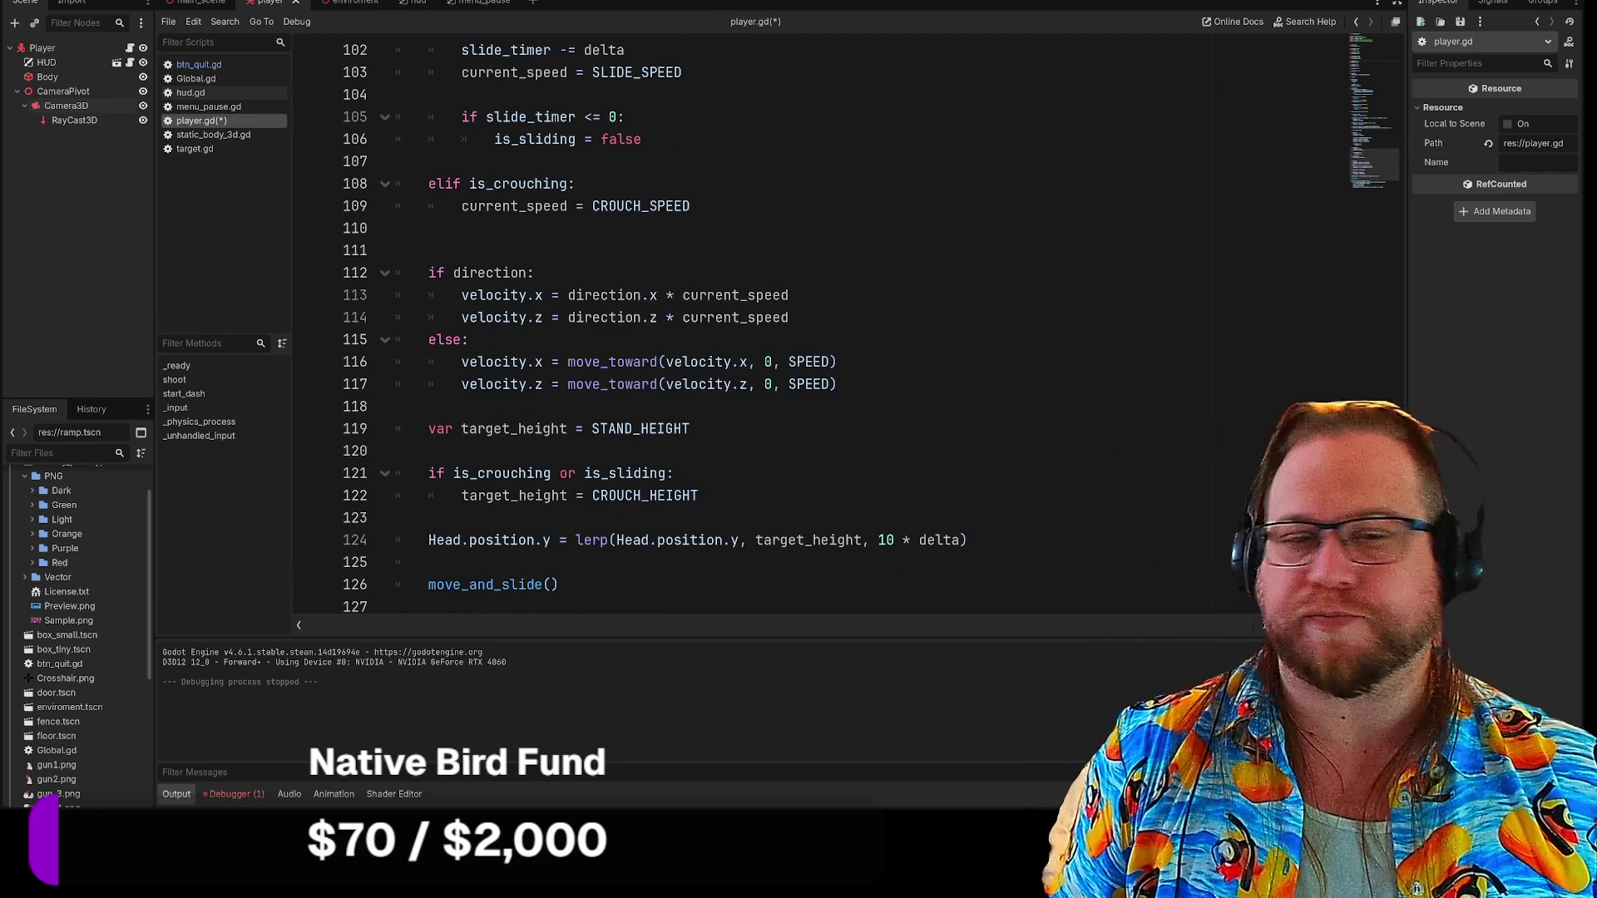
{"action": "scroll", "coordinate": [820, 333], "scroll_direction": "down", "scroll_amount": 2}
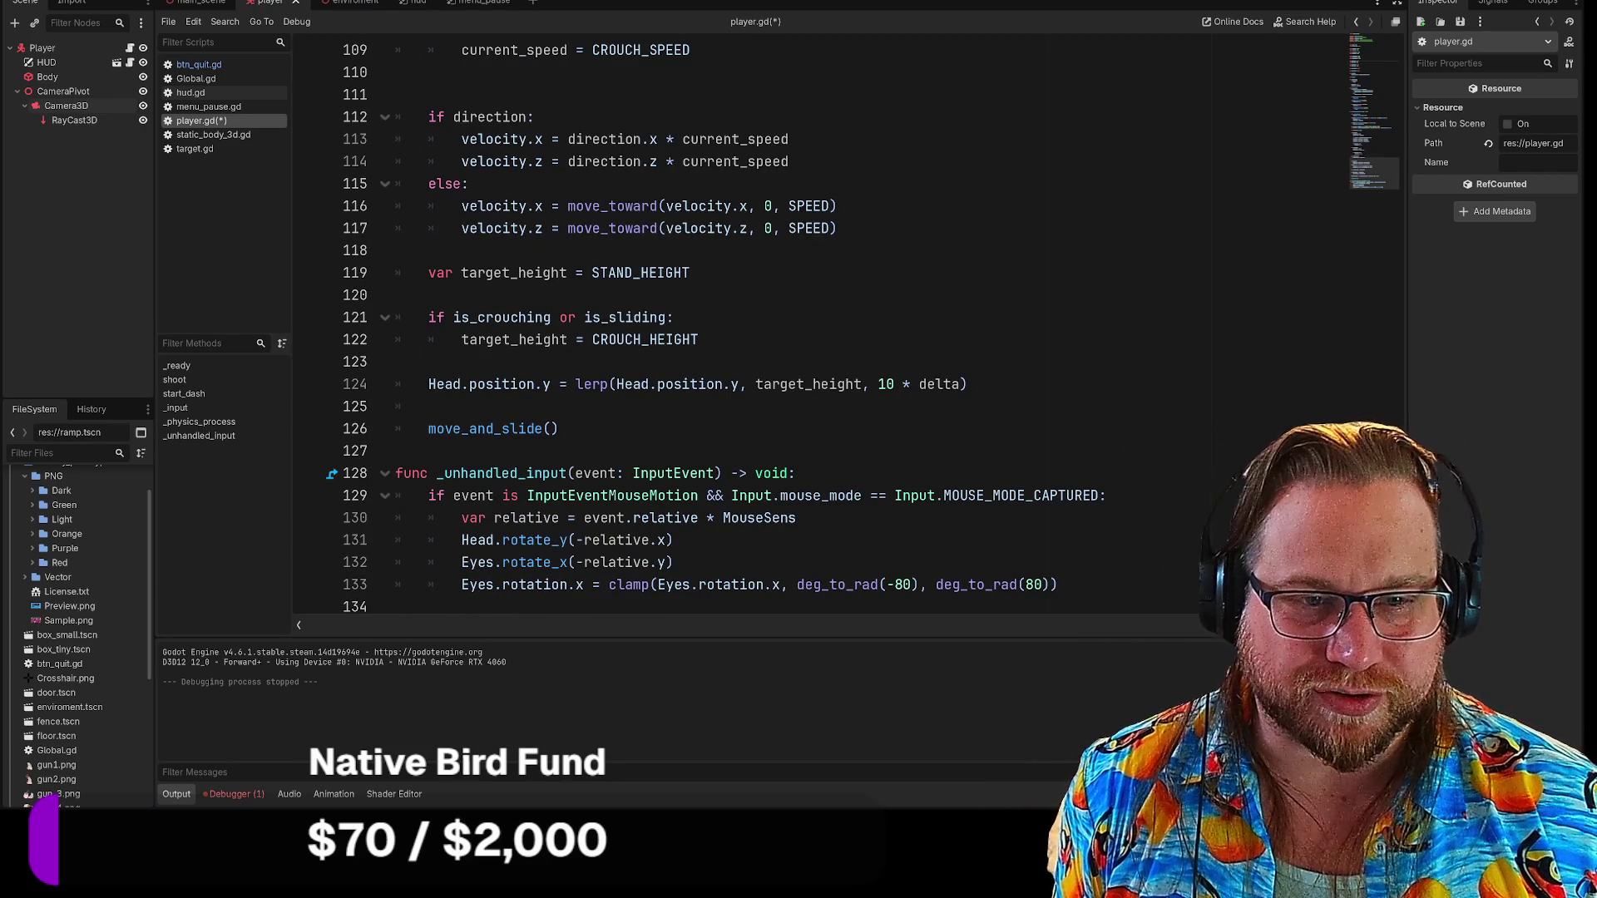
- Review the CROUCH_HEIGHT, STAND_HEIGHT and target_height lerp lines around lines 119–124
{"action": "mouse_move", "coordinate": [700, 340]}
{"action": "left_mouse_down"}
{"action": "mouse_move", "coordinate": [509, 340]}
{"action": "mouse_move", "coordinate": [700, 339]}
{"action": "left_mouse_up"}
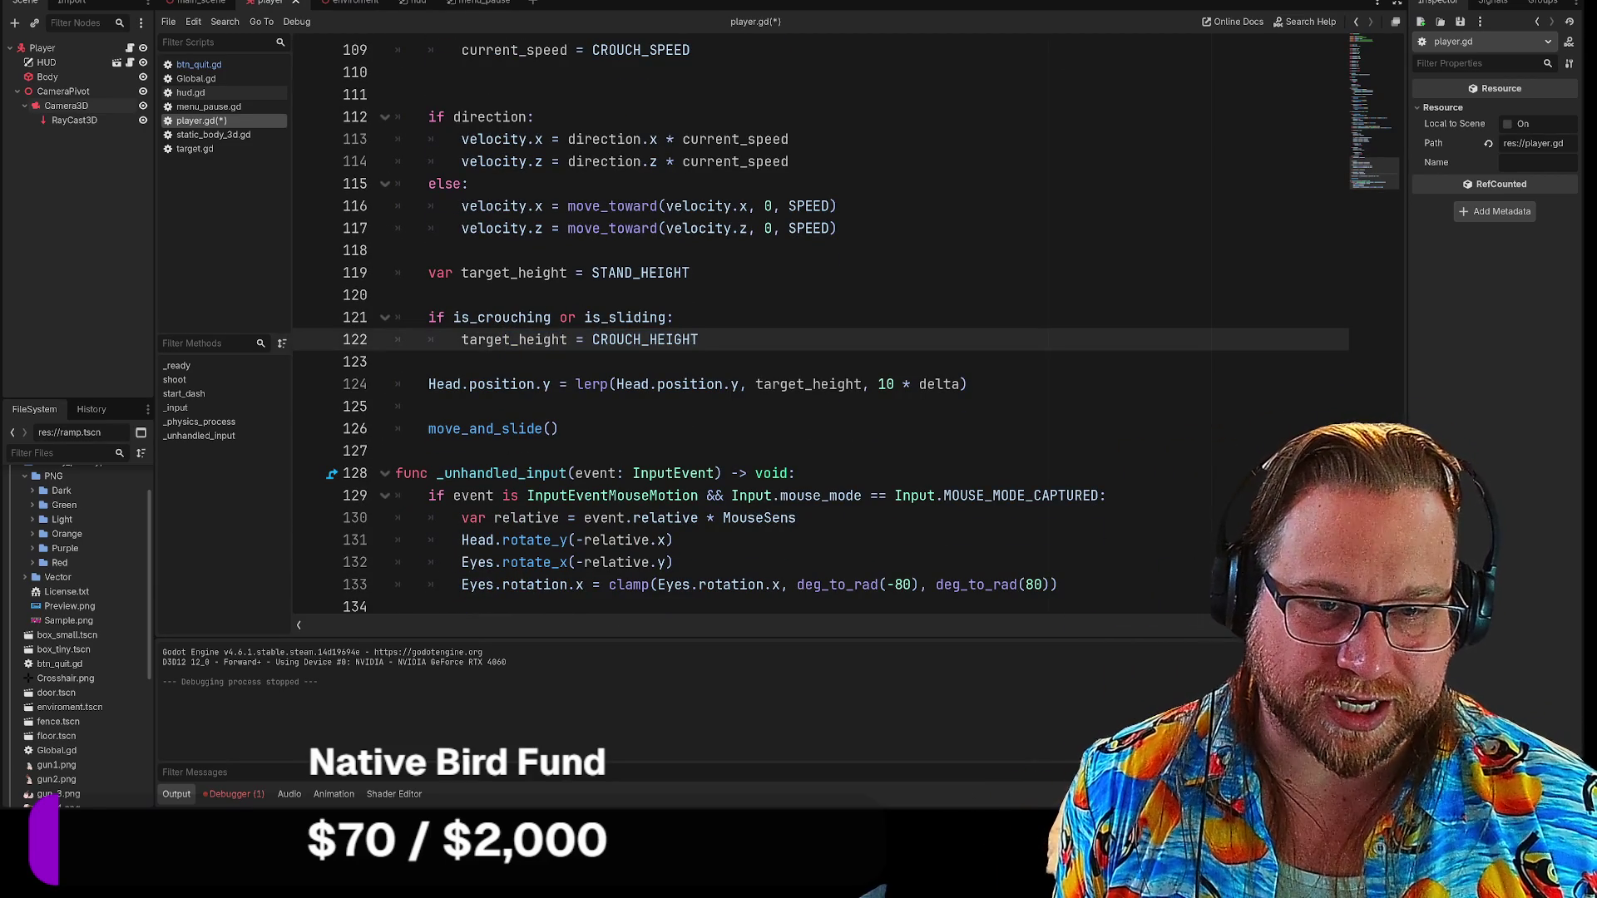
{"action": "left_click", "coordinate": [641, 273]}
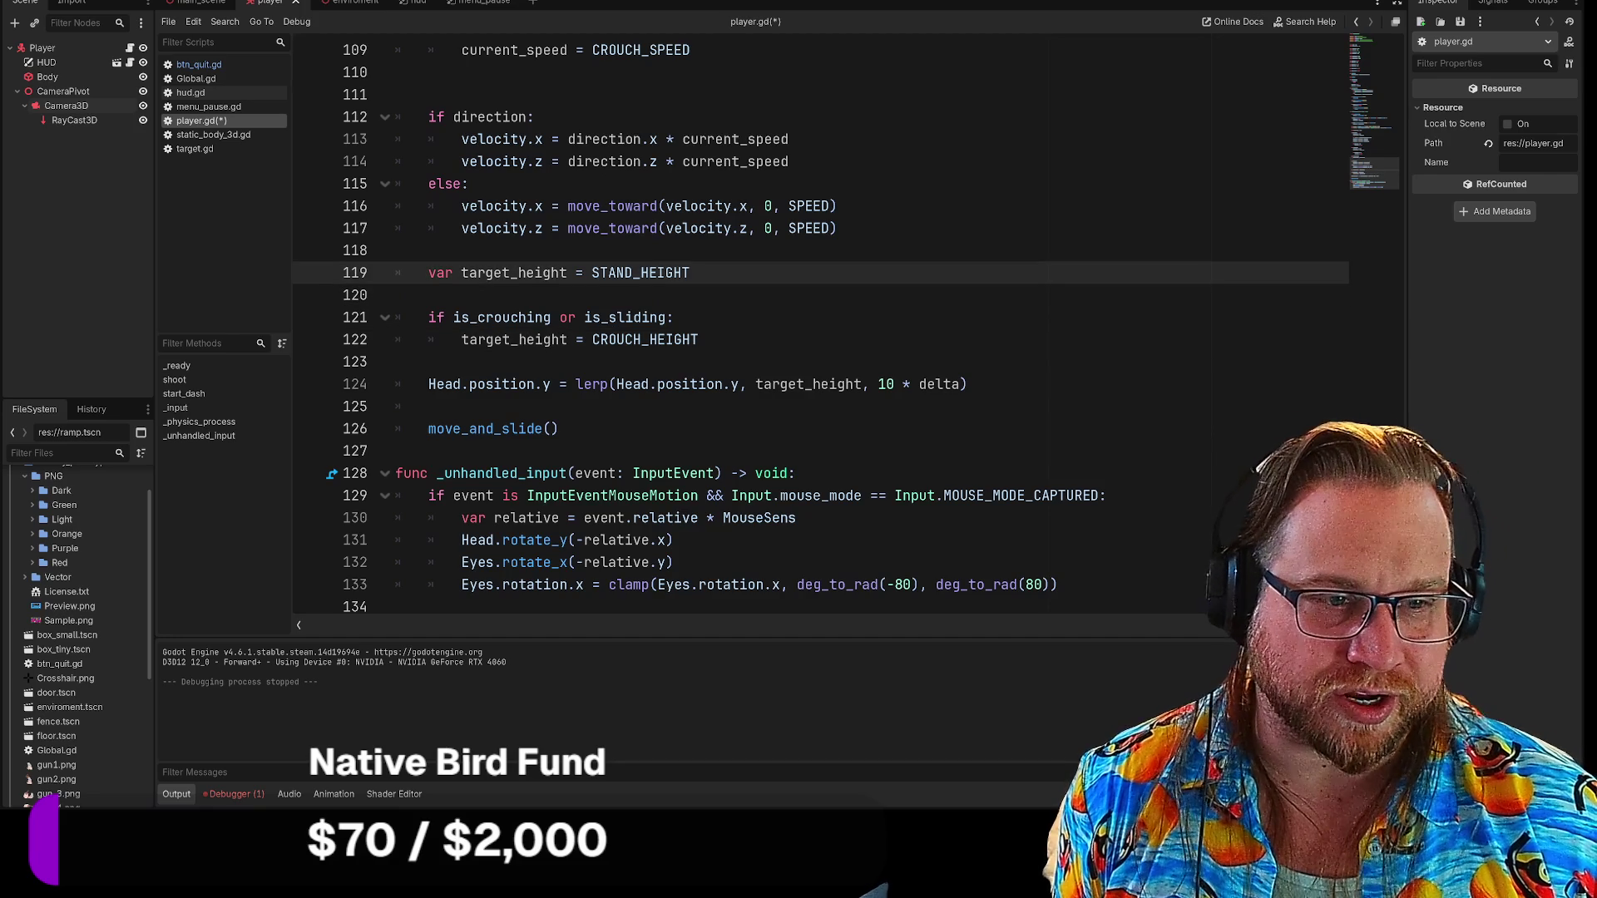
{"action": "left_click", "coordinate": [826, 384]}
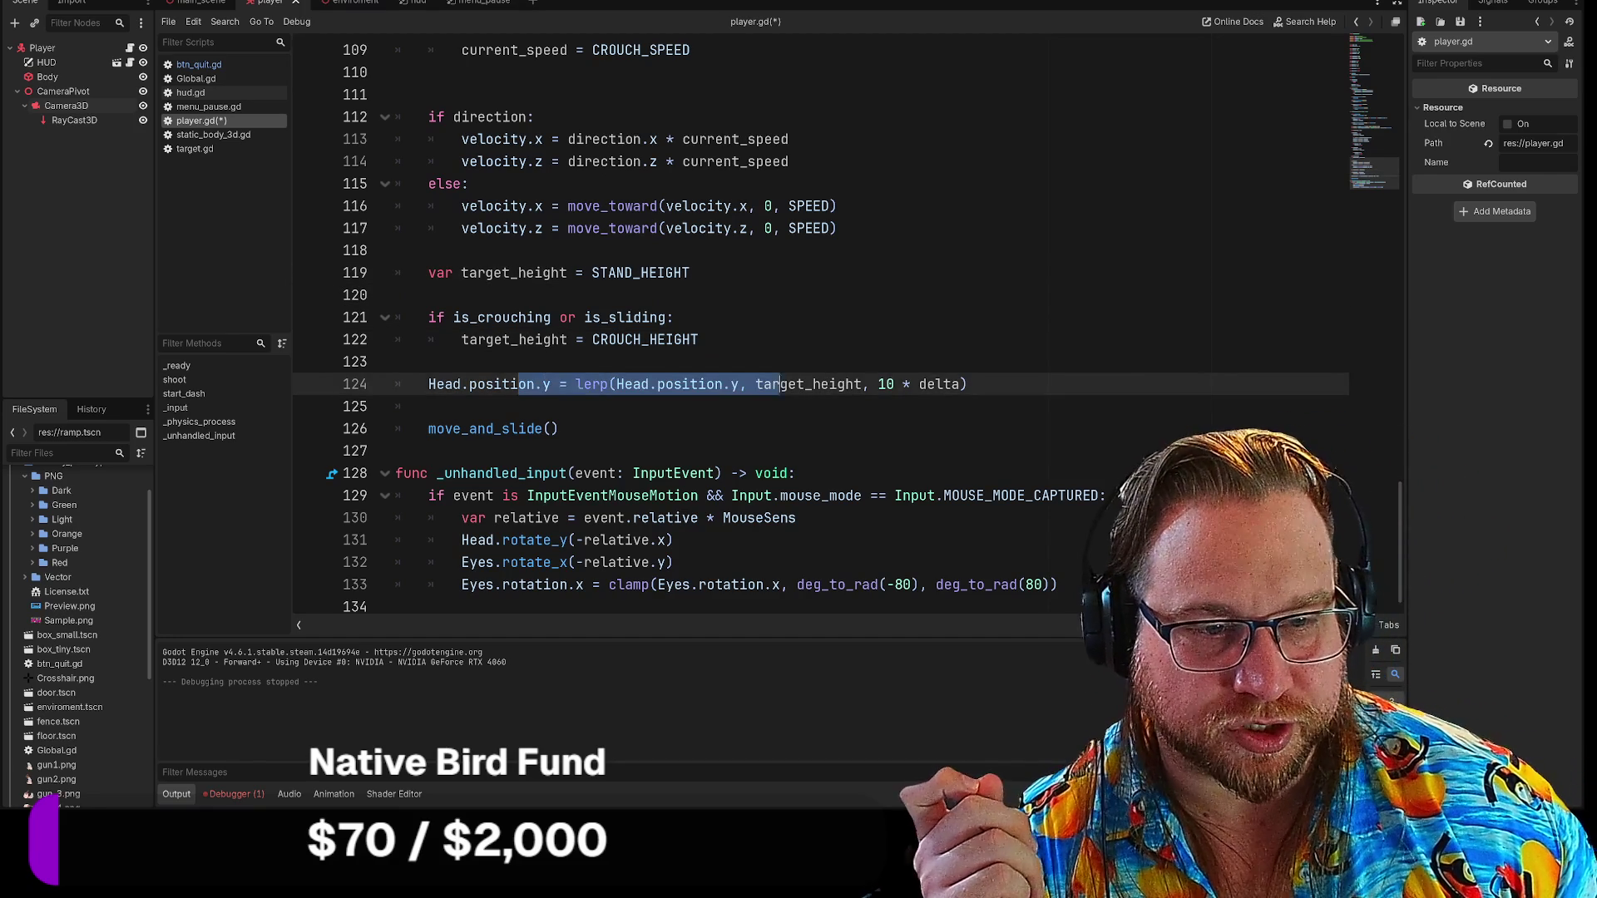
{"action": "key", "text": "shift+End"}
{"action": "key", "text": "End"}
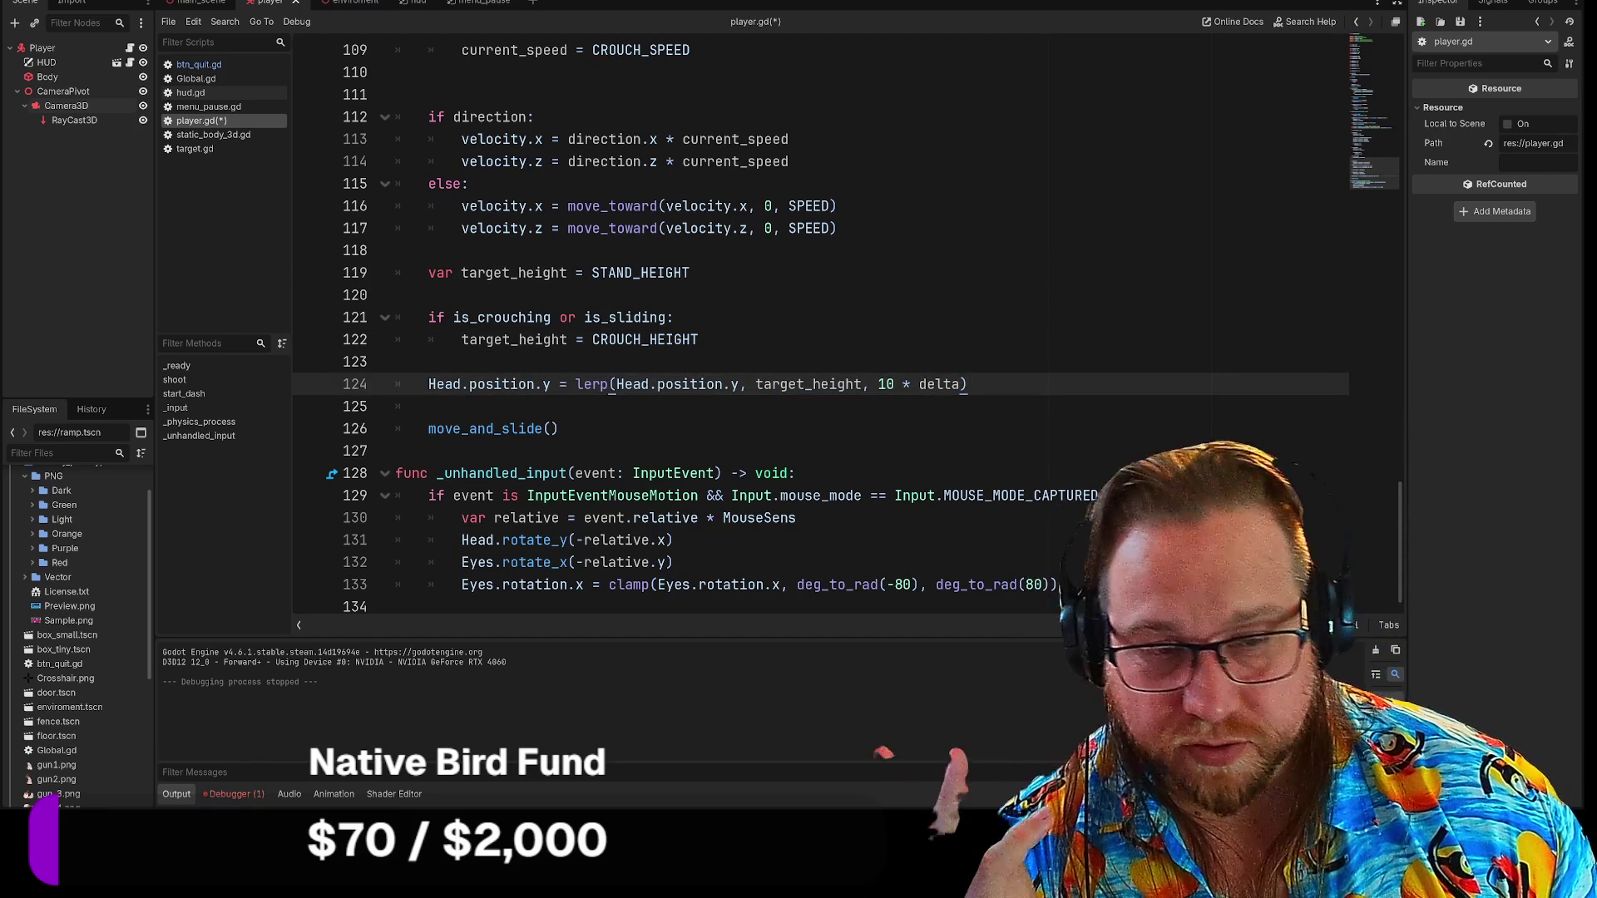
- Check the Head variable on line 3, then switch to the player's 3D scene view
{"action": "scroll", "coordinate": [819, 328], "scroll_direction": "up", "scroll_amount": 5}
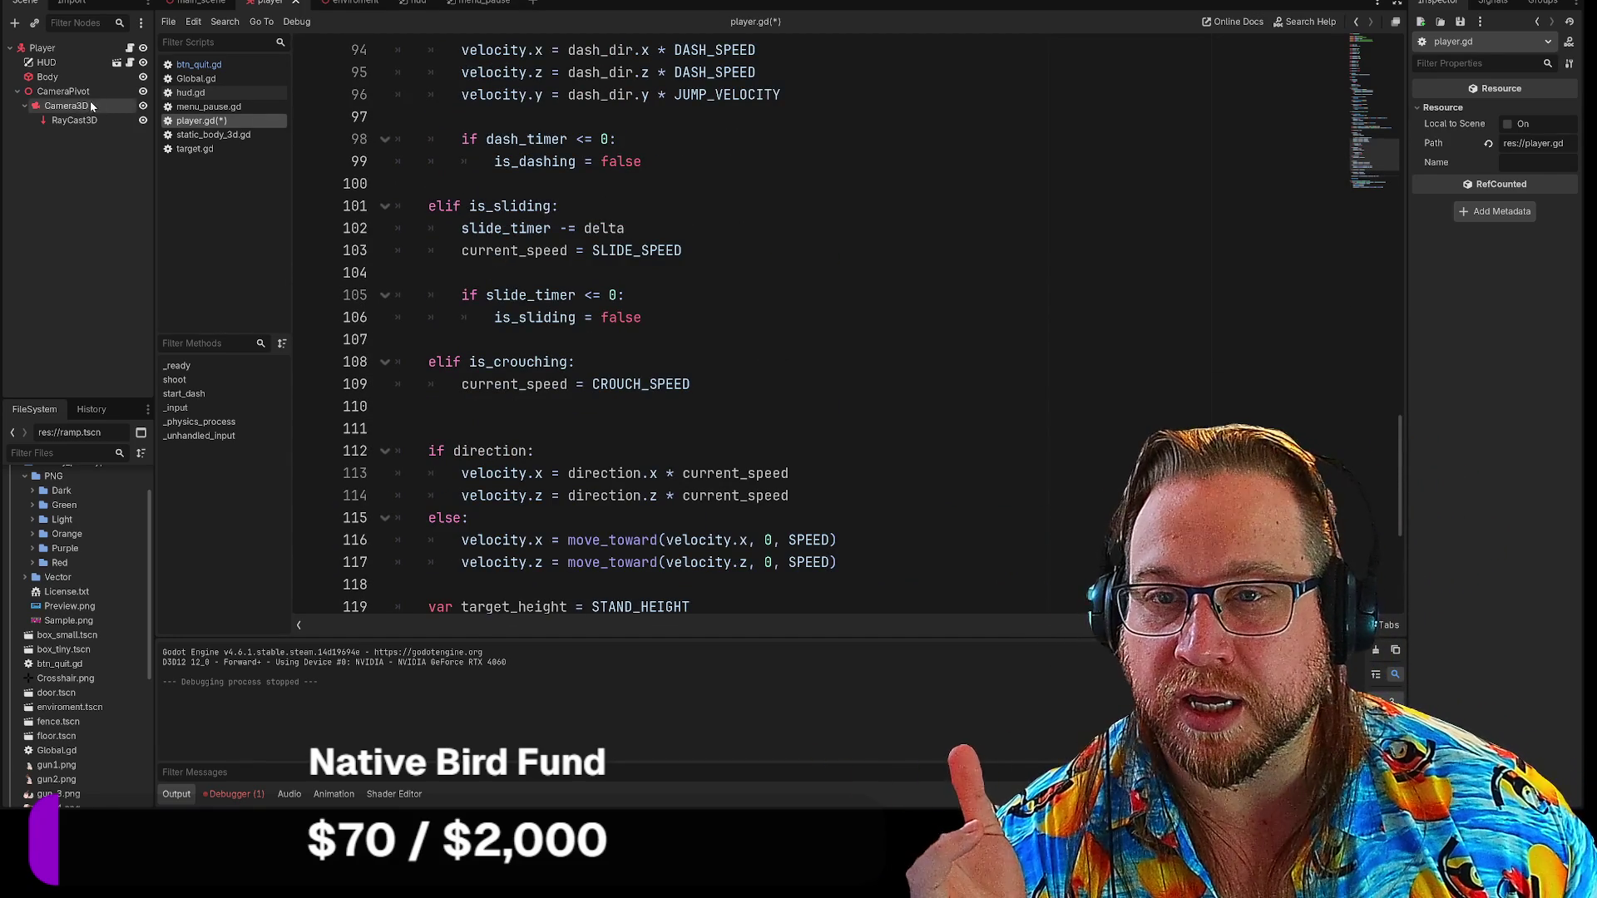
{"action": "scroll", "coordinate": [603, 328], "scroll_direction": "up", "scroll_amount": 20}
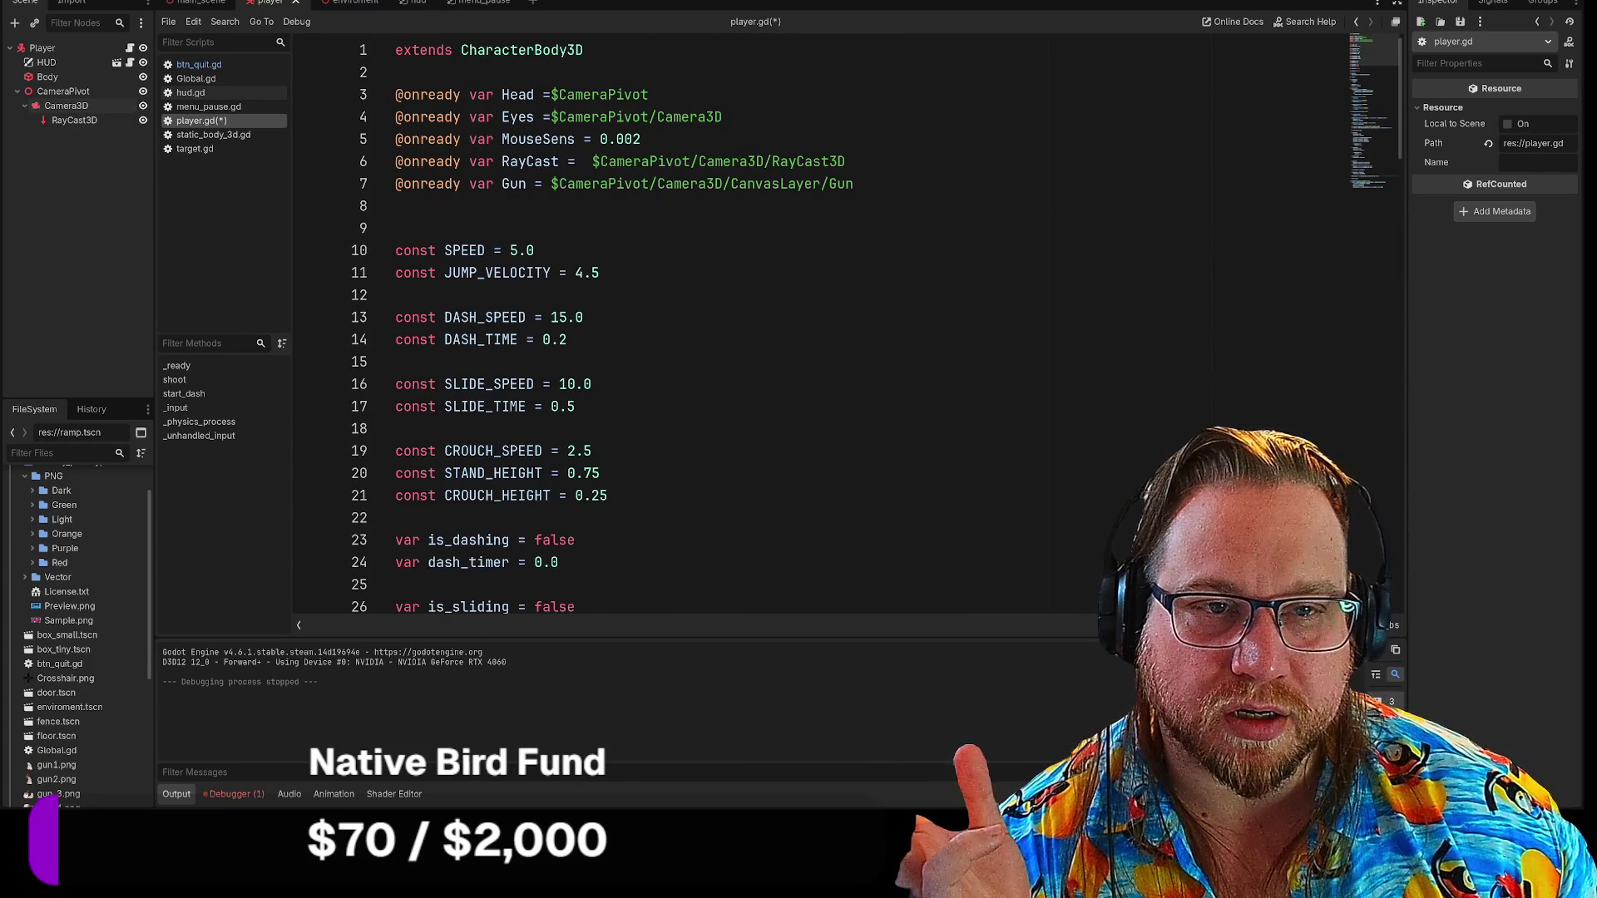
{"action": "left_click", "coordinate": [650, 95]}
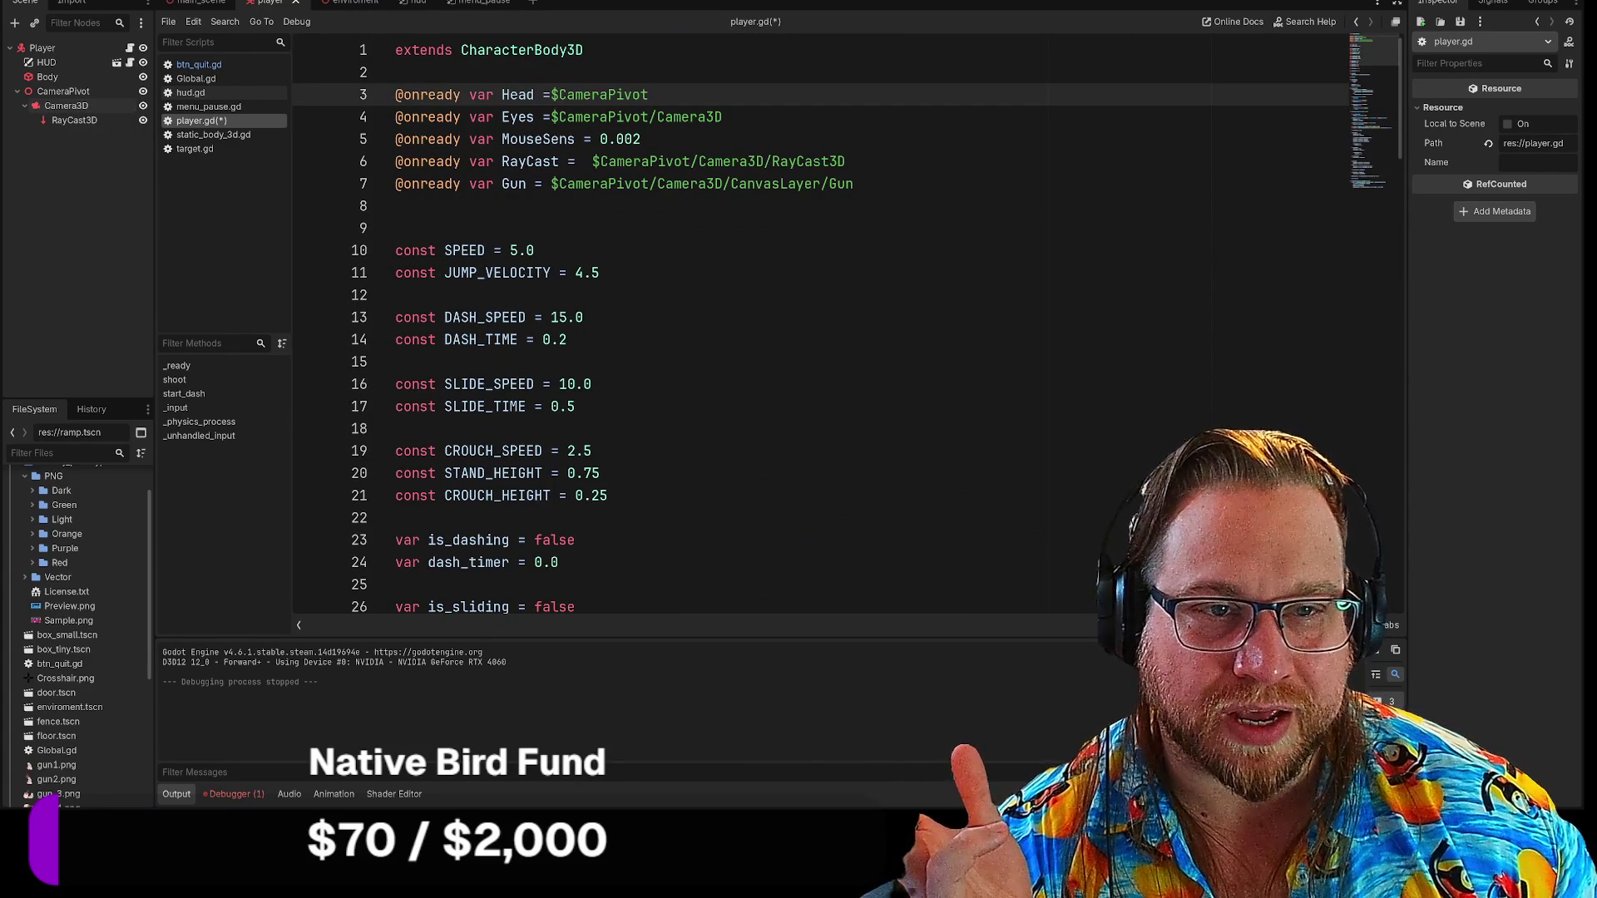
{"action": "scroll", "coordinate": [820, 328], "scroll_direction": "down", "scroll_amount": 20}
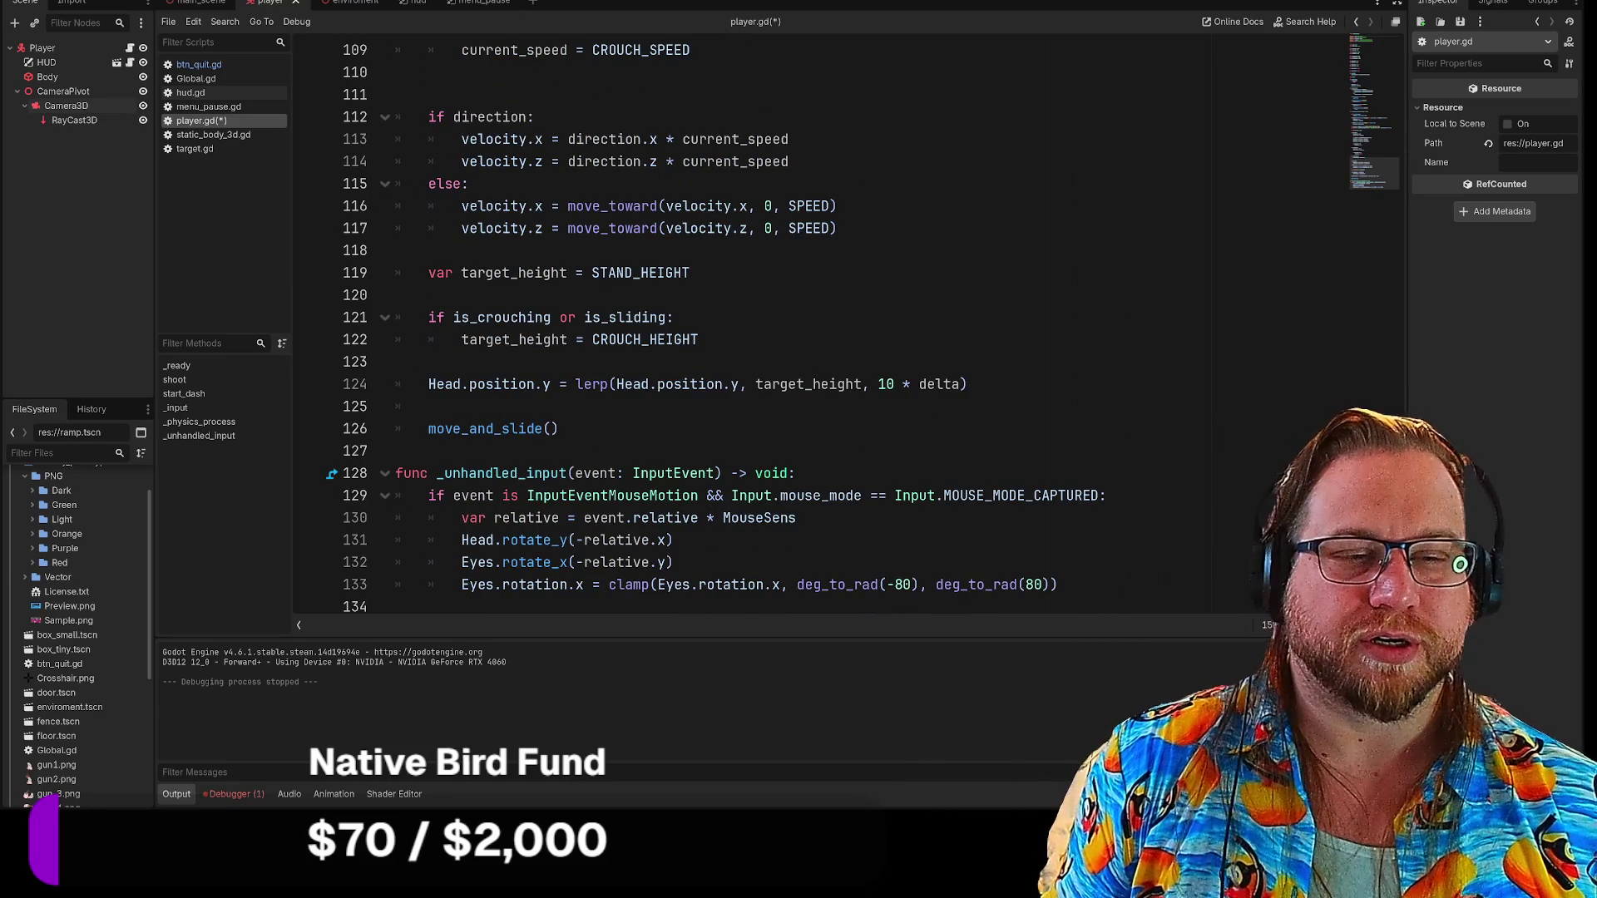
{"action": "scroll", "coordinate": [819, 329], "scroll_direction": "up", "scroll_amount": 19}
{"action": "scroll", "coordinate": [819, 329], "scroll_direction": "up", "scroll_amount": 17}
{"action": "scroll", "coordinate": [820, 329], "scroll_direction": "down", "scroll_amount": 2}
{"action": "scroll", "coordinate": [819, 328], "scroll_direction": "up", "scroll_amount": 2}
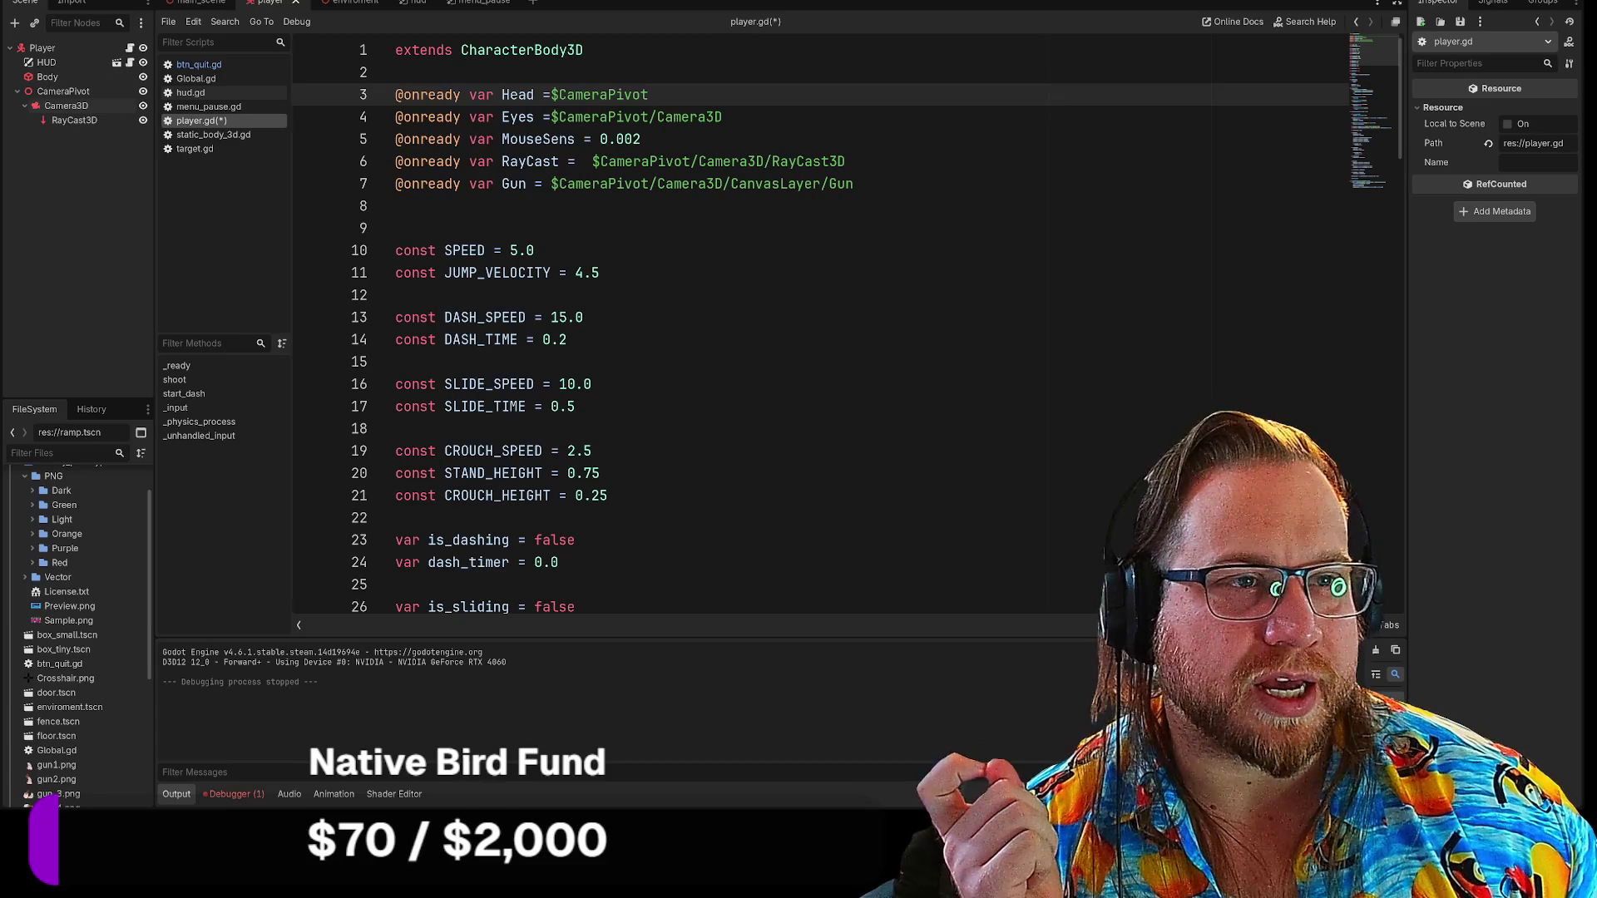
{"action": "key", "text": "ctrl+F2"}
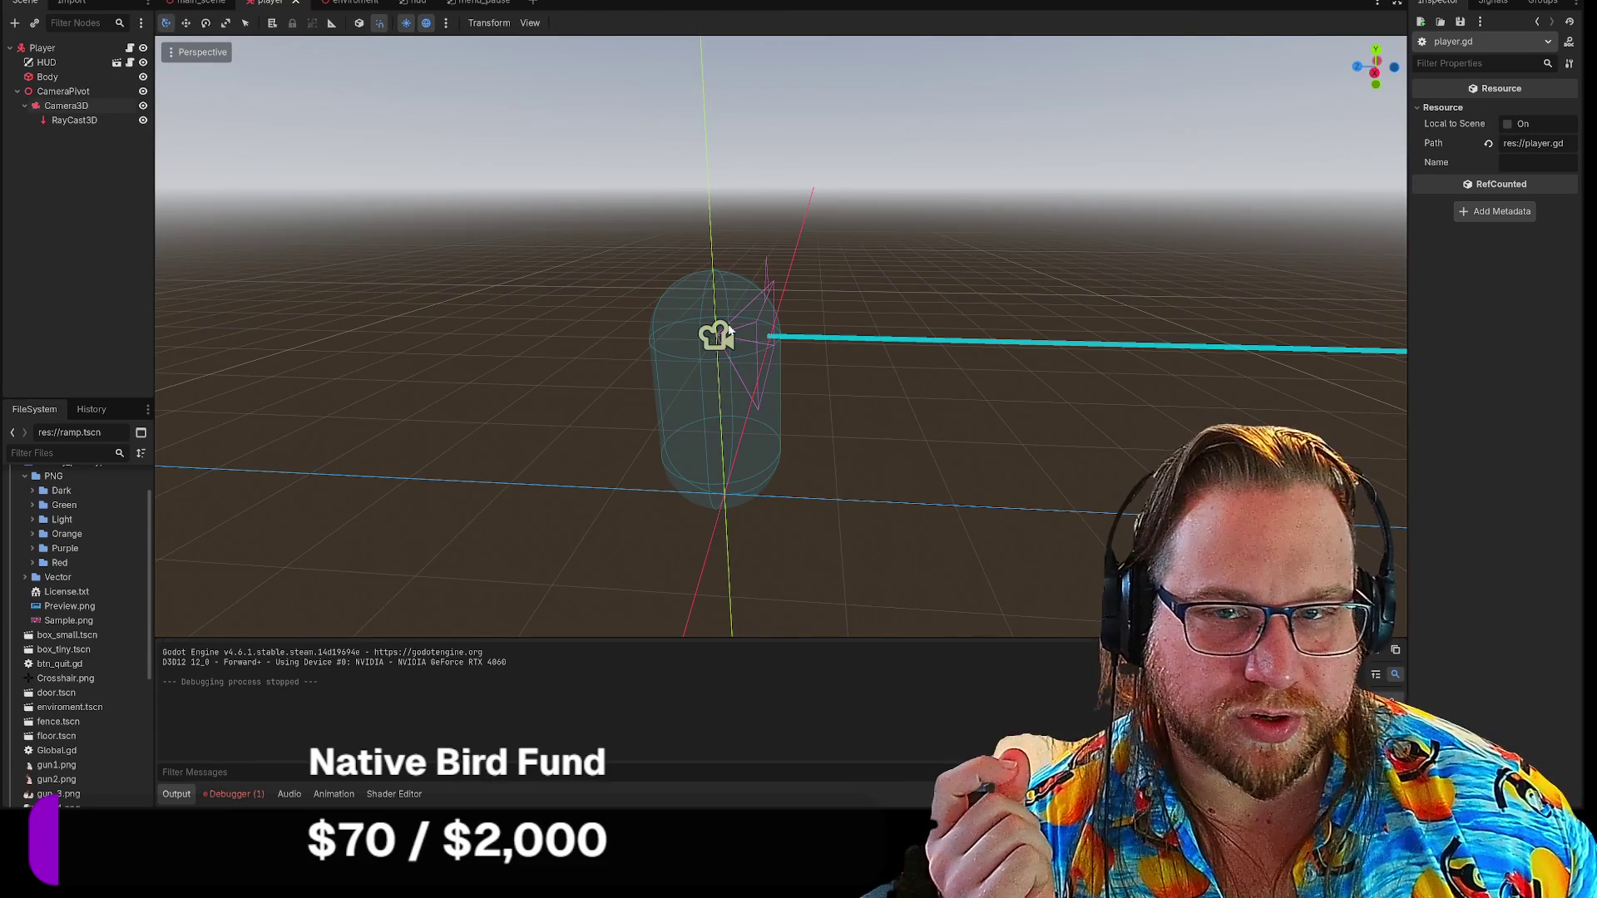
- Select CameraPivot, drag it upward, and enter 0.75 as its Y position
{"action": "left_click", "coordinate": [56, 108]}
{"action": "left_click", "coordinate": [66, 92]}
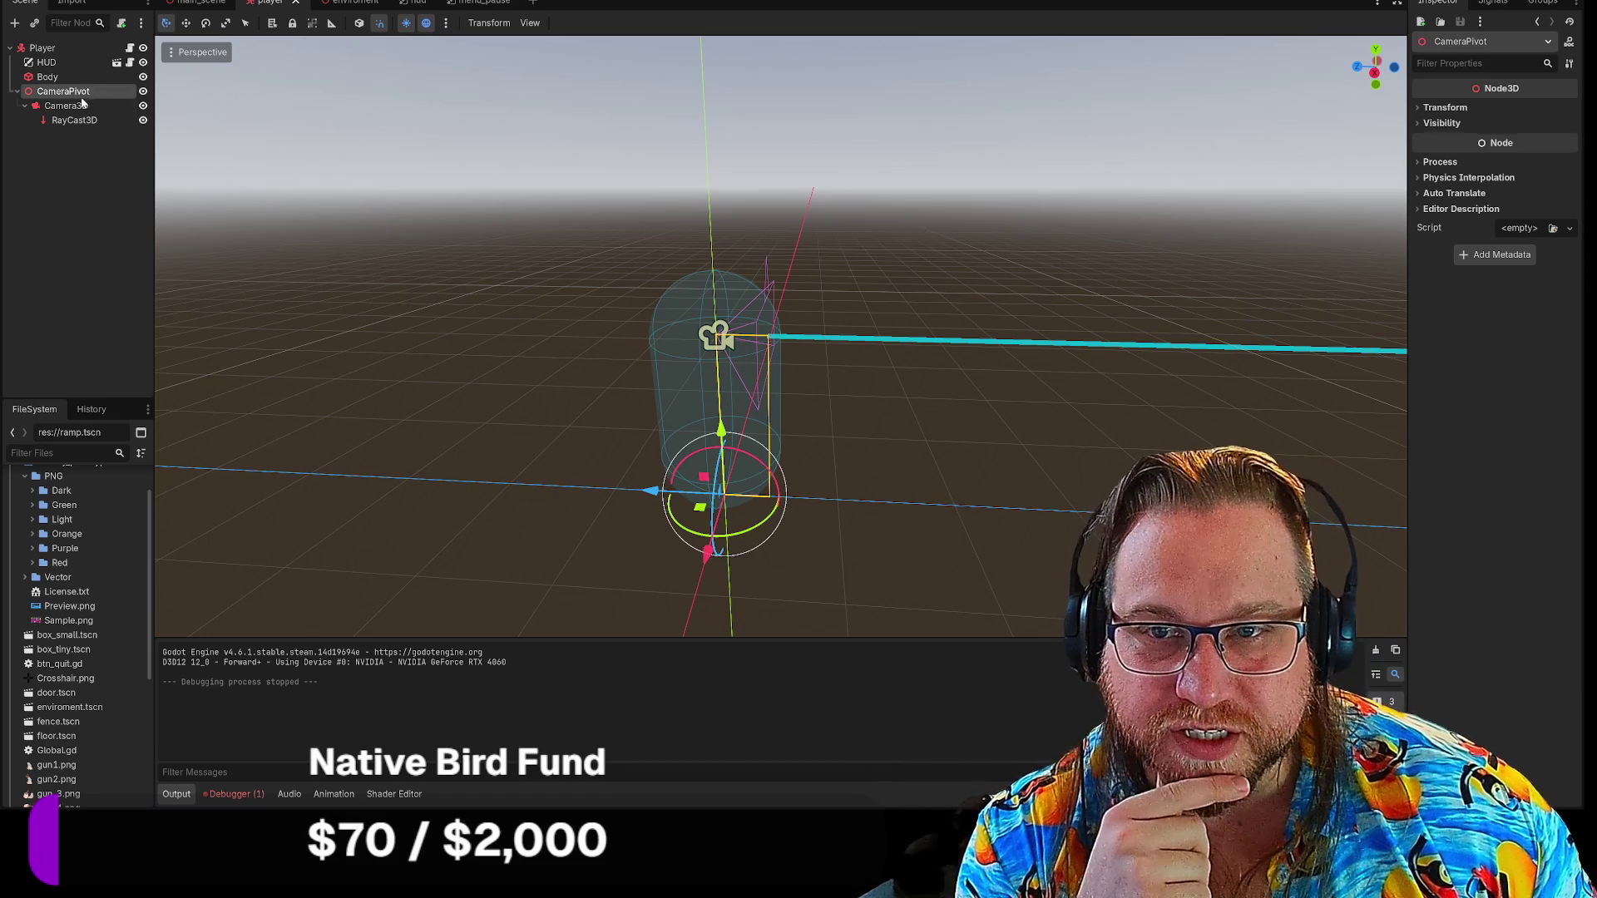
{"action": "key", "text": "Down"}
{"action": "key", "text": "Up"}
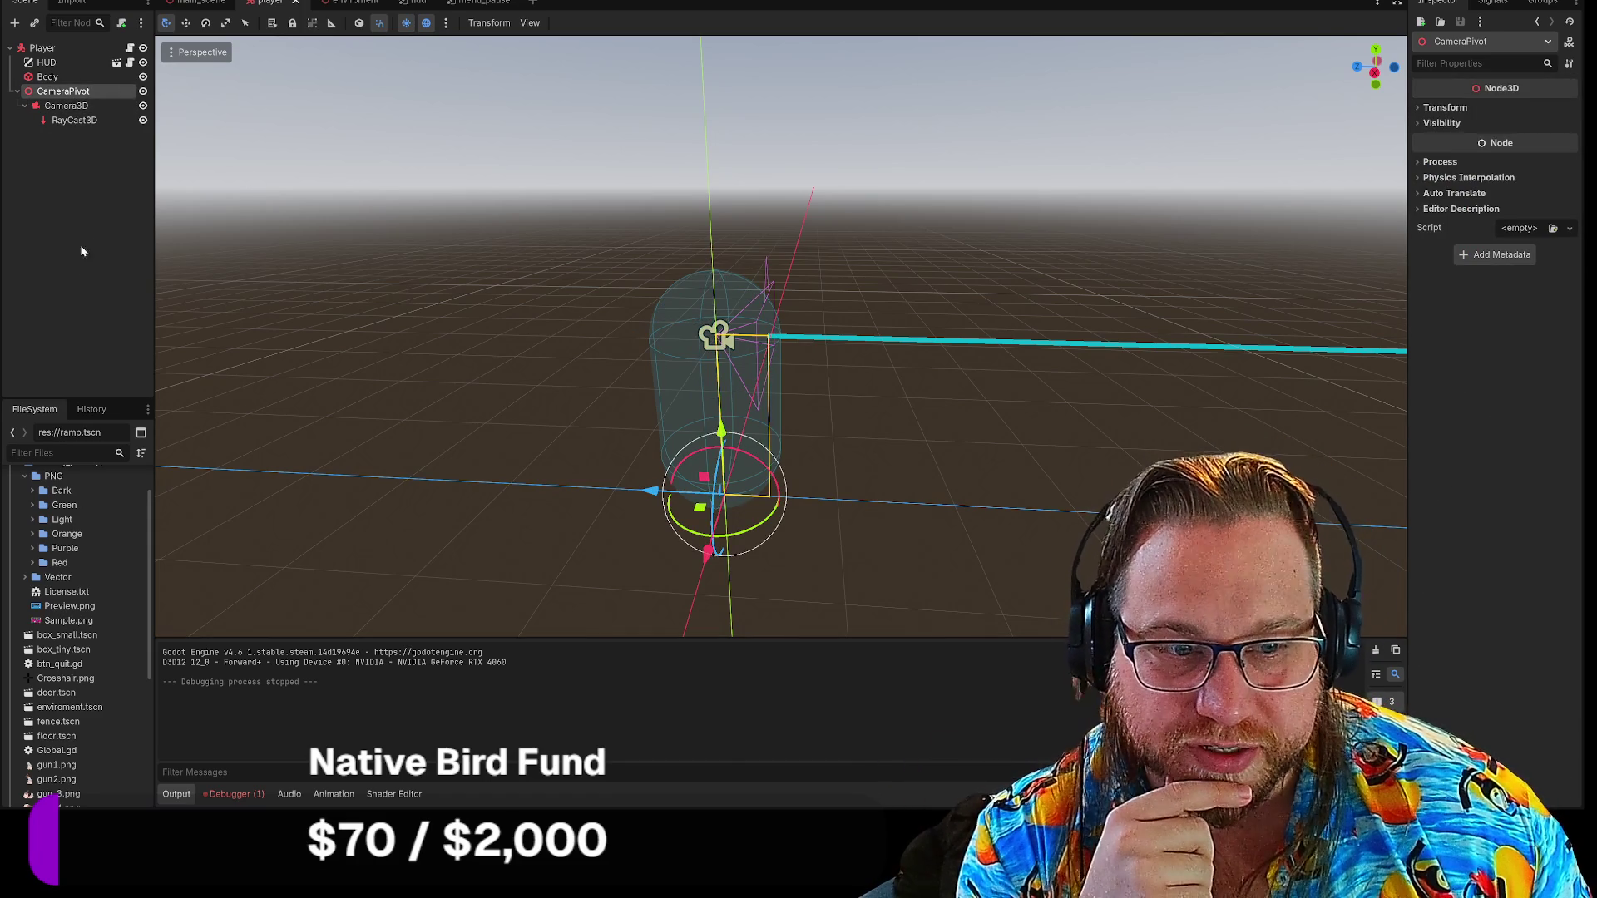
{"action": "left_click_drag", "start_coordinate": [721, 401], "coordinate": [712, 181]}
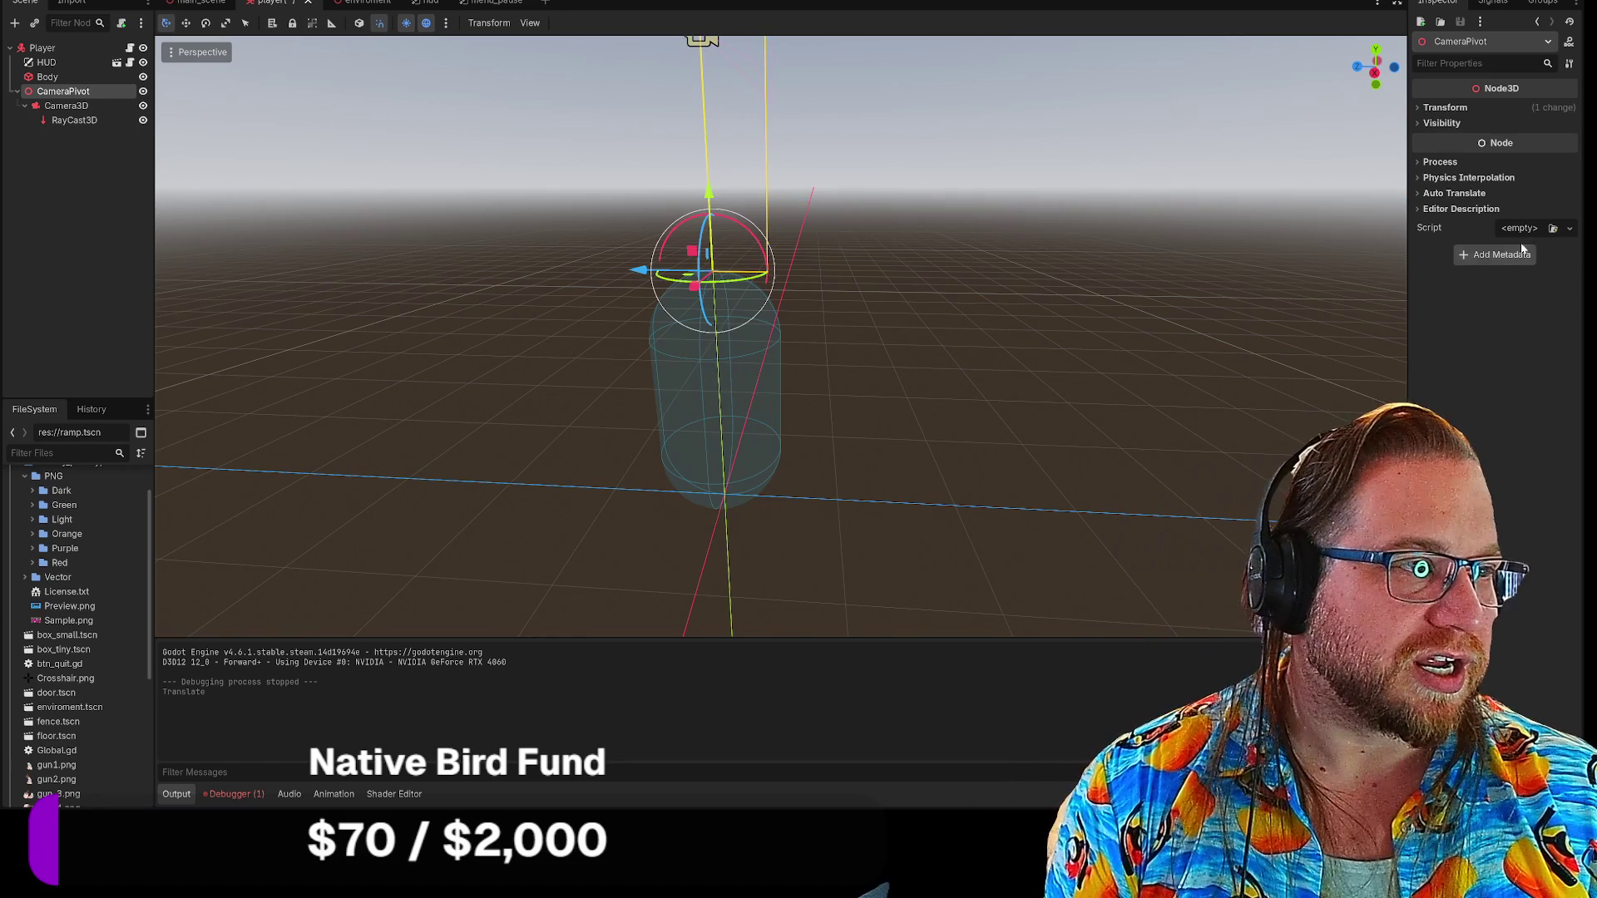
{"action": "left_click", "coordinate": [1445, 107]}
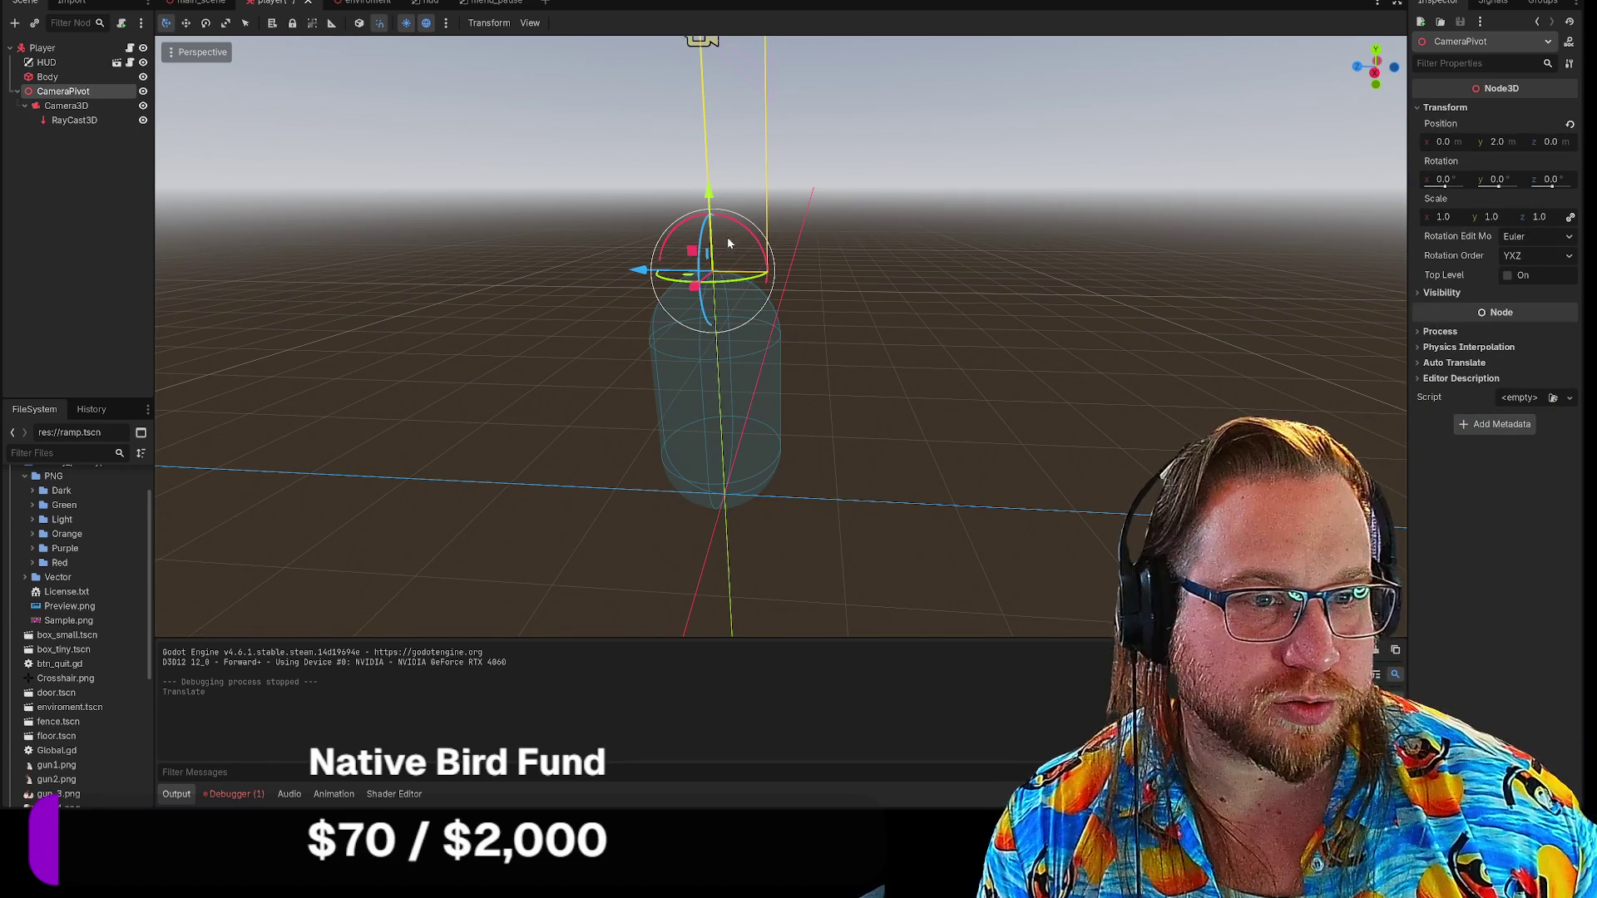
{"action": "left_click", "coordinate": [1489, 141]}
{"action": "type", "text": "0.75"}
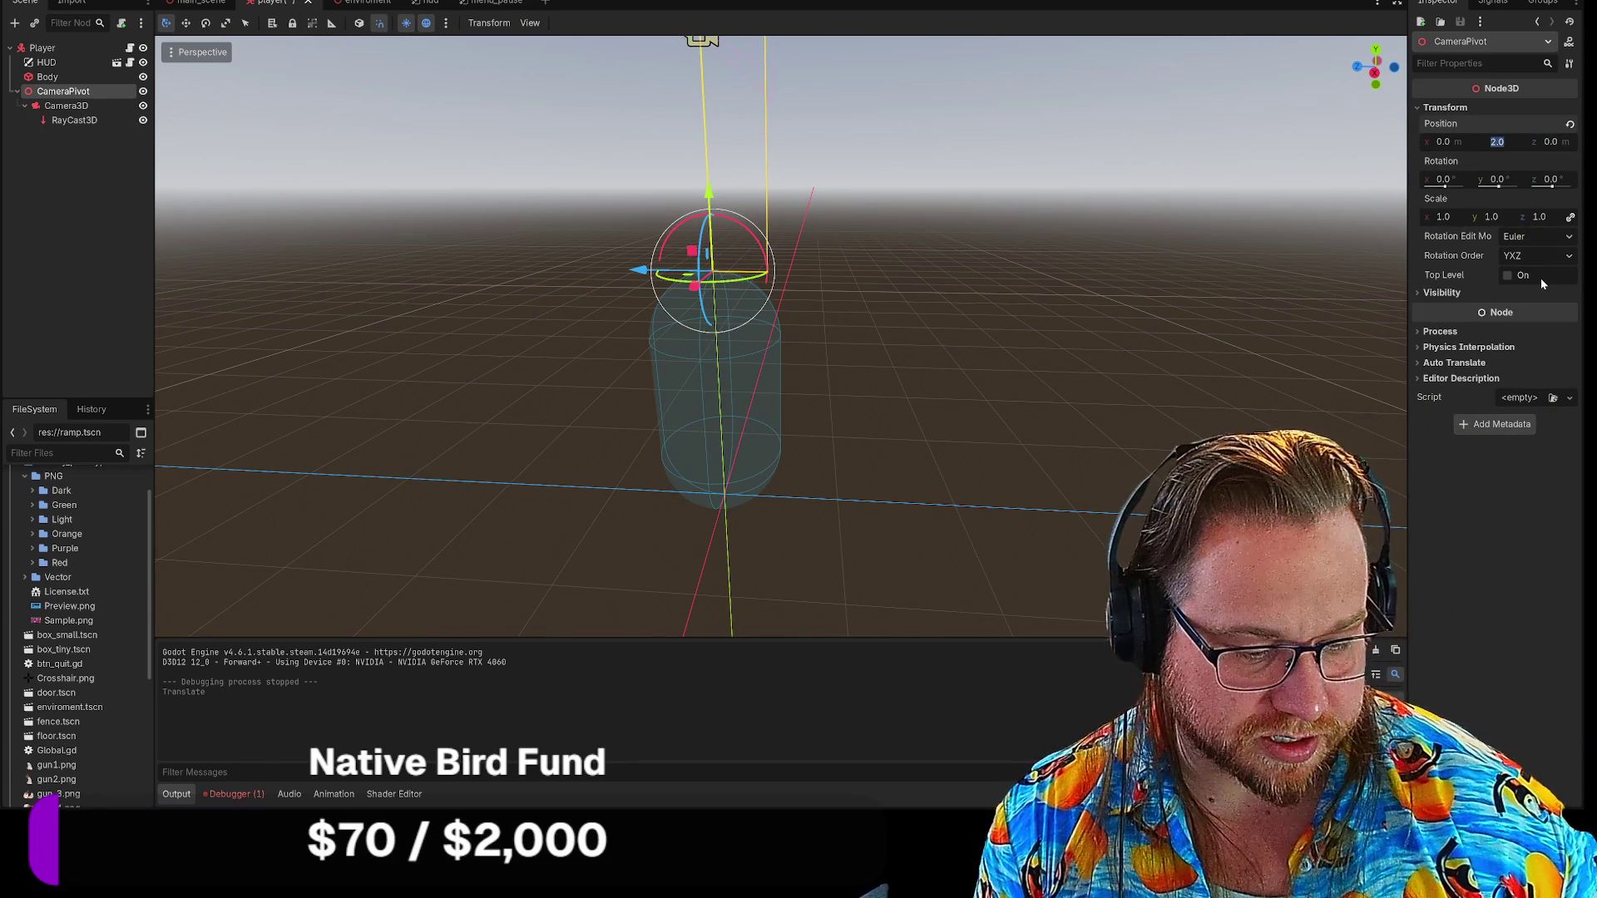
{"action": "key", "text": "Return"}
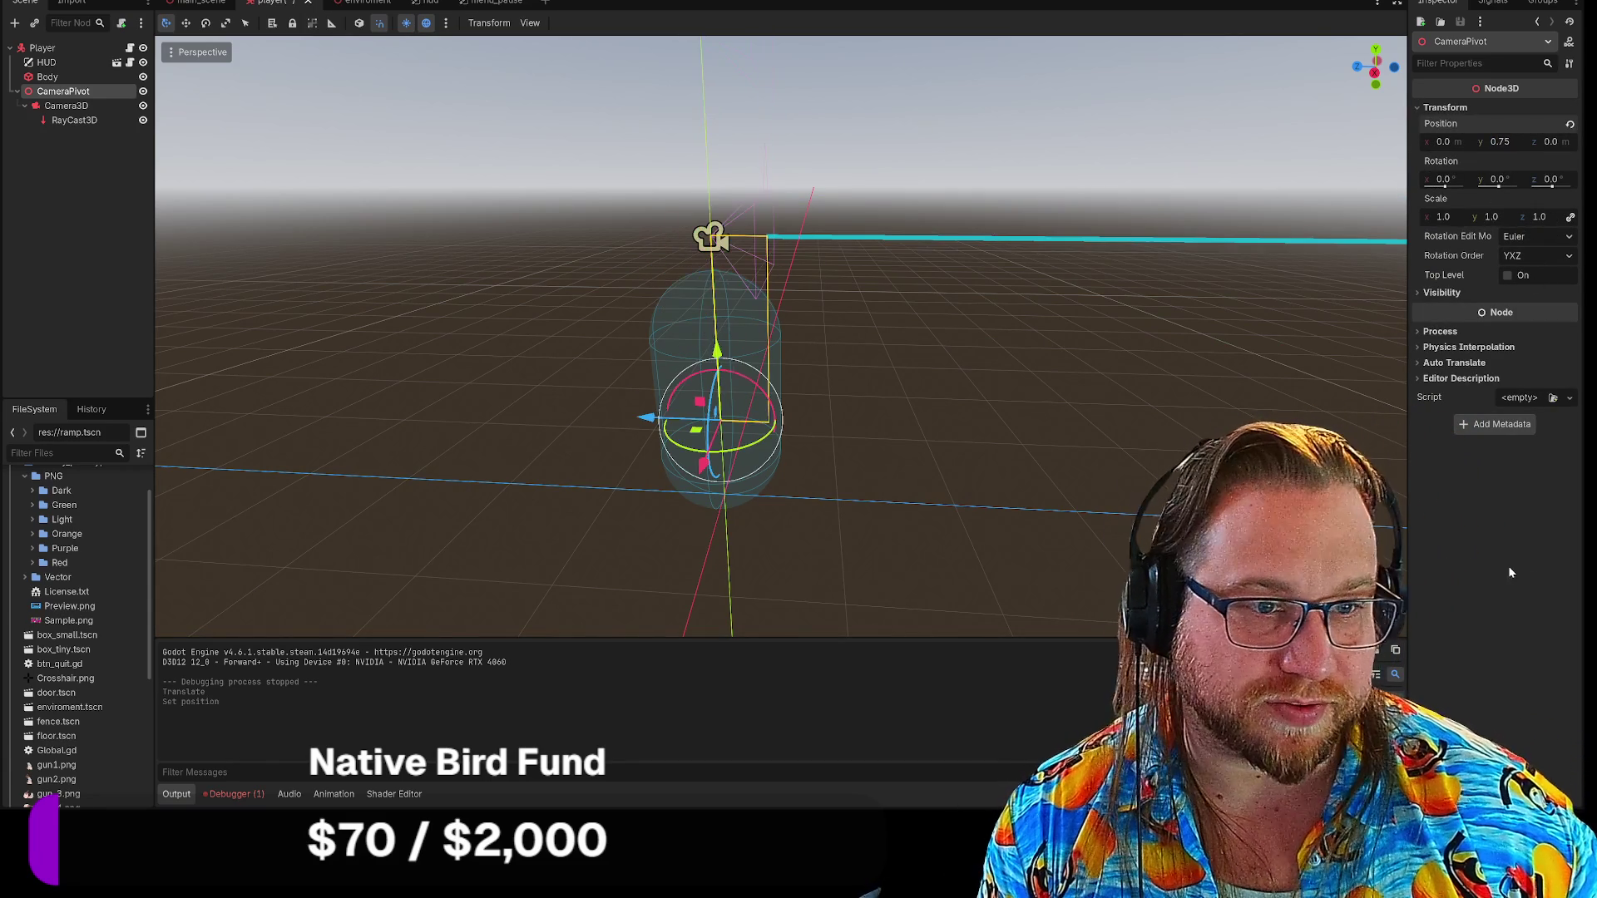
- Raise CameraPivot to Y 1.45 near the capsule top, checking it from several angles
{"action": "left_click", "coordinate": [1077, 459]}
{"action": "left_click_drag", "start_coordinate": [1074, 459], "coordinate": [1060, 454]}
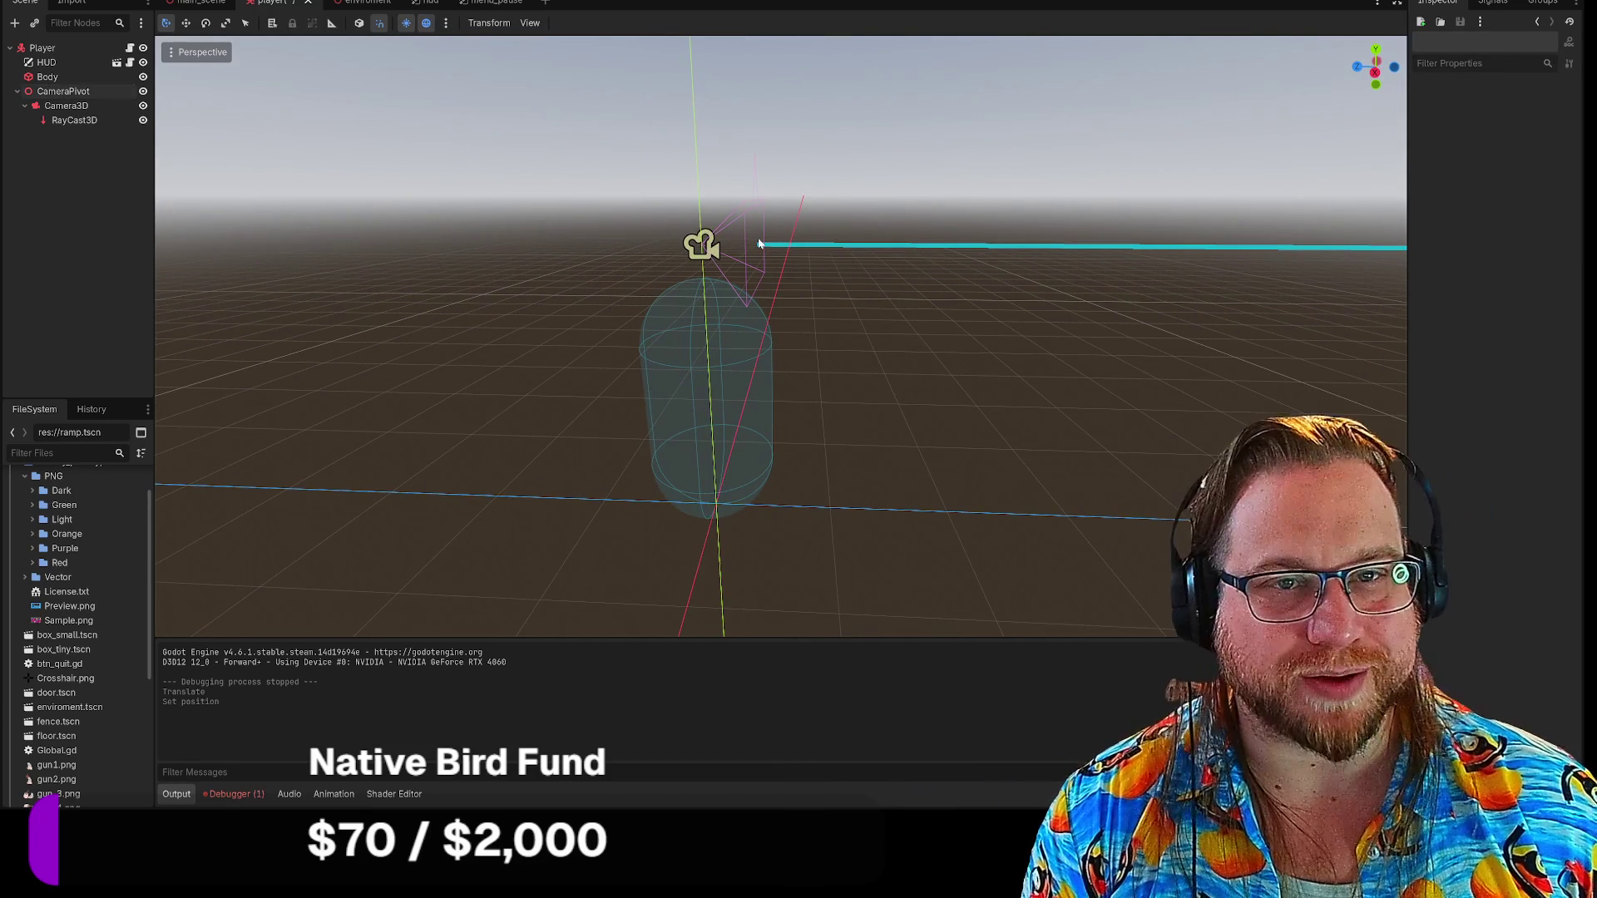
{"action": "left_click", "coordinate": [65, 93]}
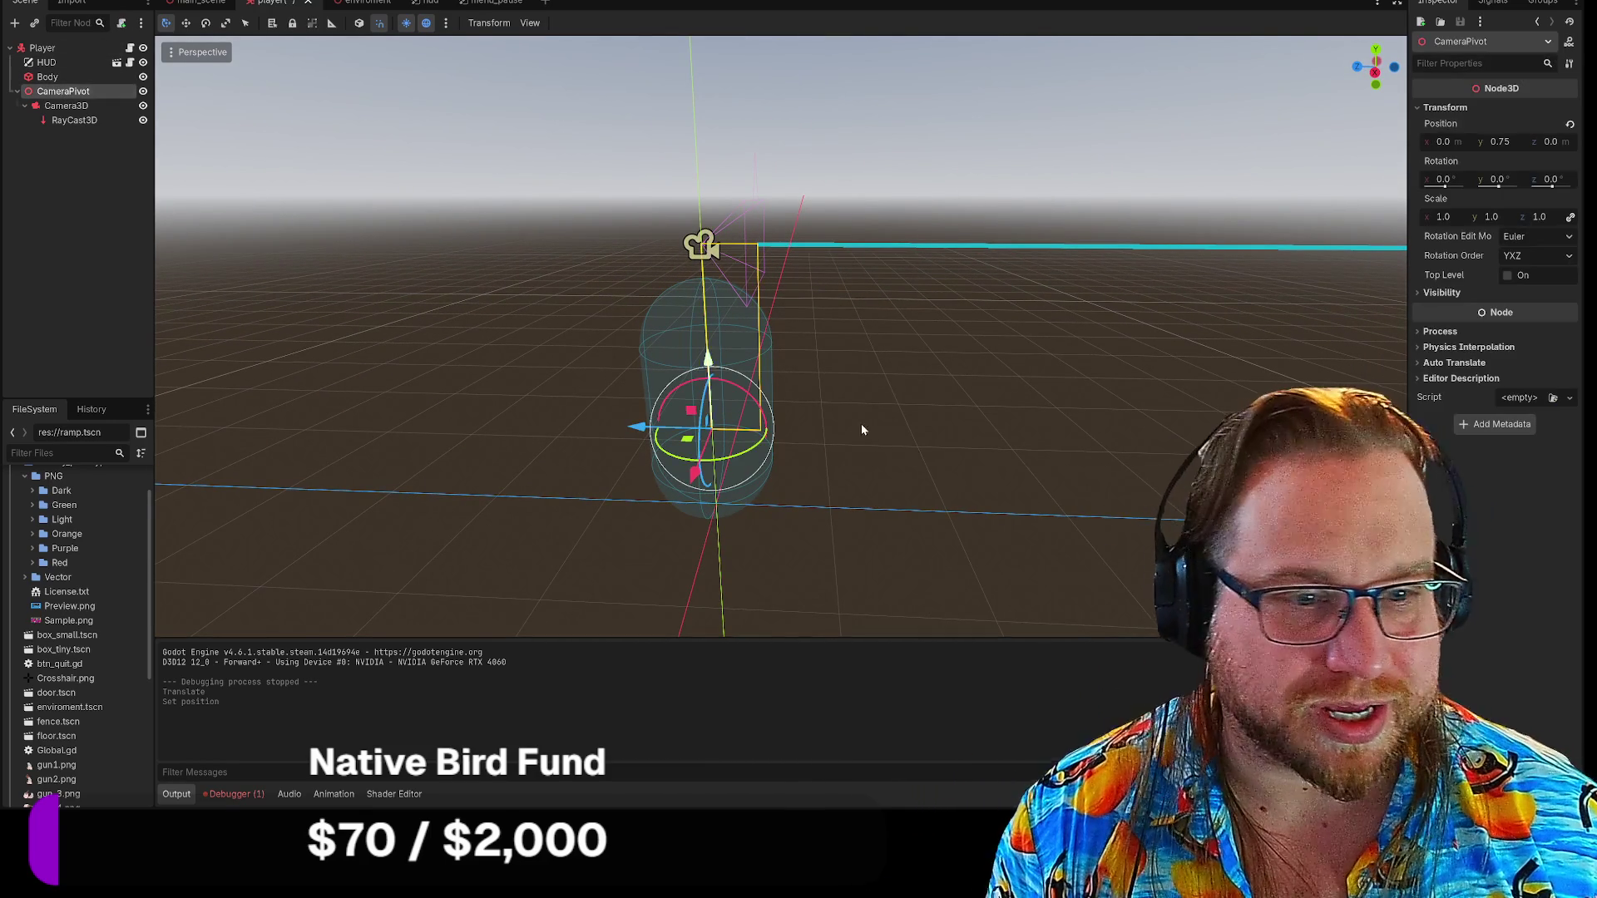
{"action": "left_click_drag", "start_coordinate": [708, 360], "coordinate": [706, 281]}
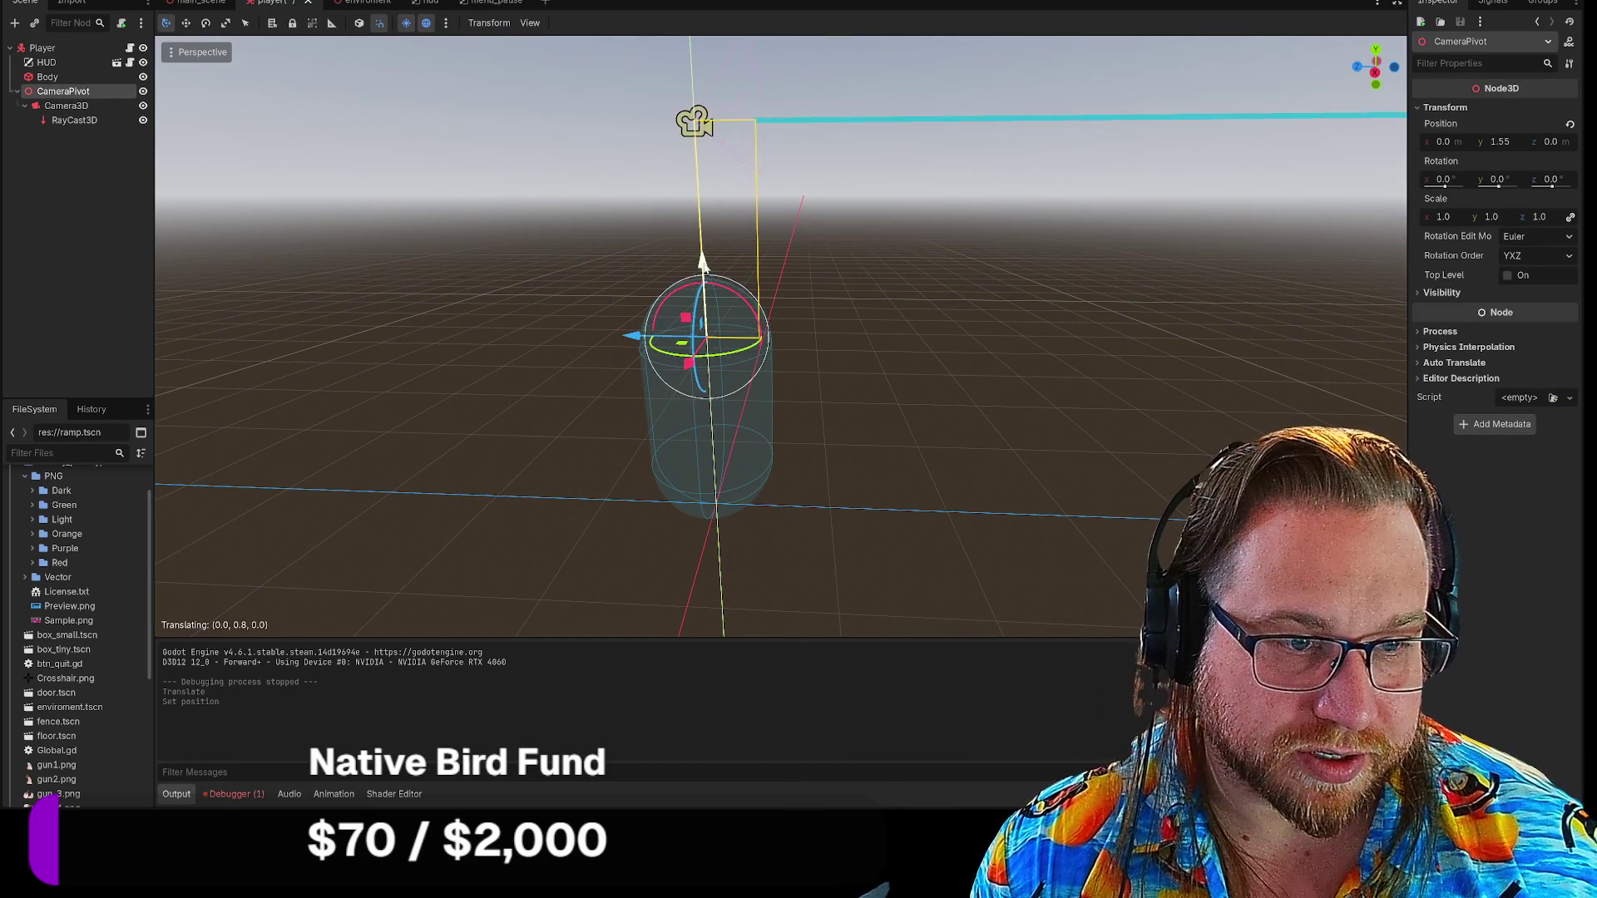
{"action": "mouse_move", "coordinate": [915, 249]}
{"action": "left_mouse_down"}
{"action": "mouse_move", "coordinate": [832, 274]}
{"action": "mouse_move", "coordinate": [799, 333]}
{"action": "mouse_move", "coordinate": [782, 299]}
{"action": "mouse_move", "coordinate": [799, 350]}
{"action": "mouse_move", "coordinate": [748, 333]}
{"action": "left_mouse_up"}
{"action": "left_click", "coordinate": [1500, 141]}
{"action": "left_click_drag", "start_coordinate": [749, 250], "coordinate": [616, 193]}
{"action": "left_click", "coordinate": [576, 212]}
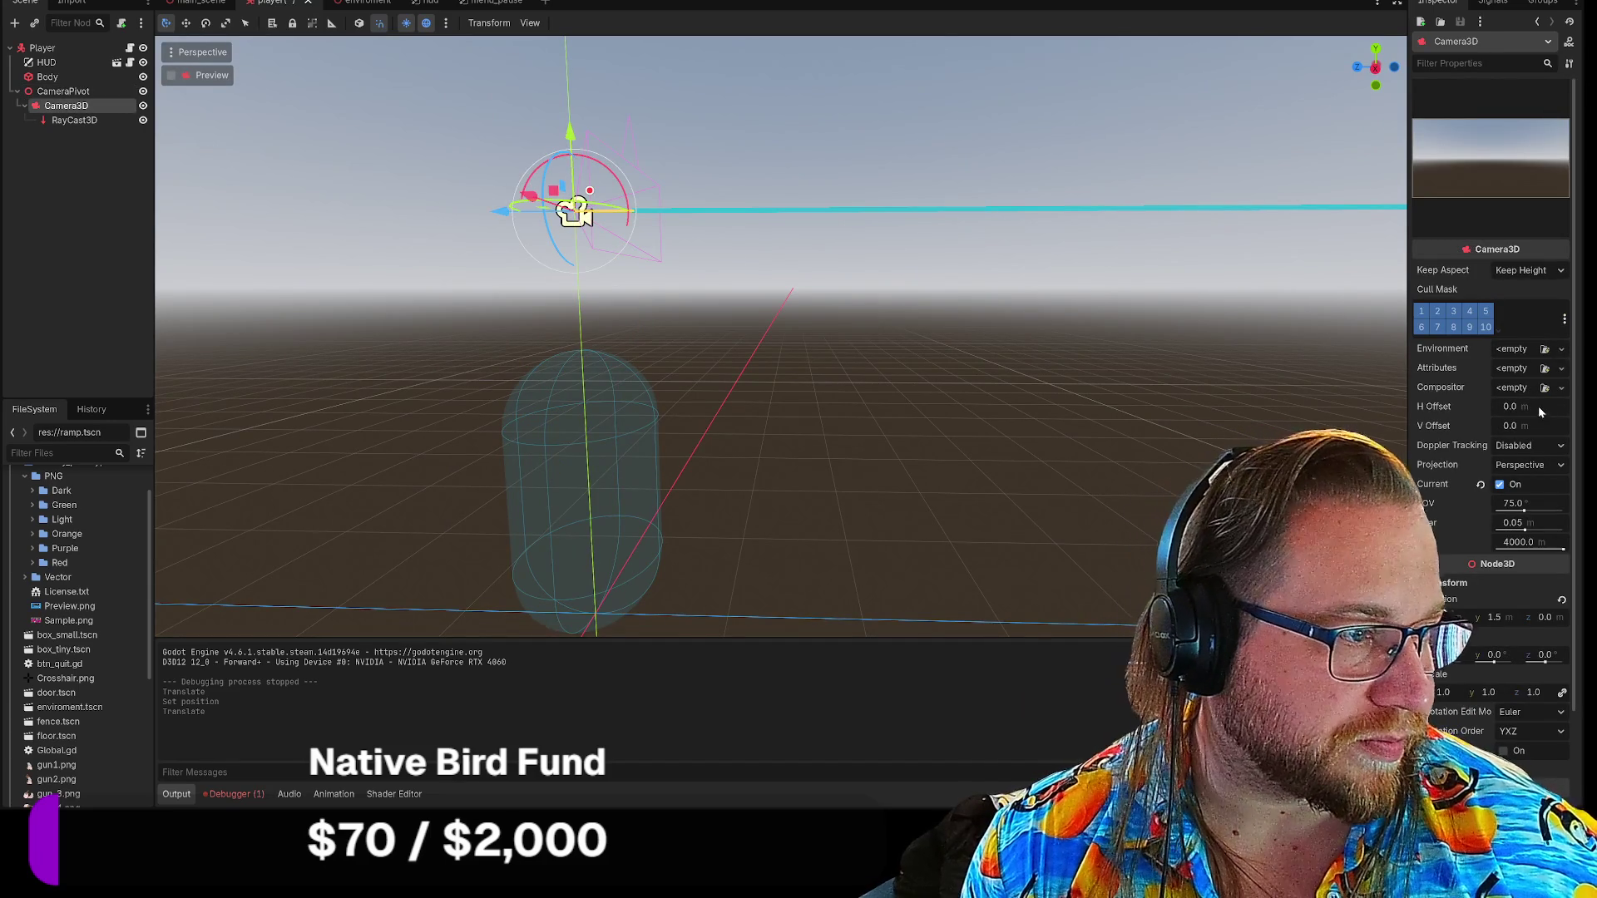
- Set Camera3D's Y position to 0.5 so it sits on the pivot
{"action": "left_click", "coordinate": [1494, 617]}
{"action": "type", "text": "0.5"}
{"action": "left_click", "coordinate": [1239, 387]}
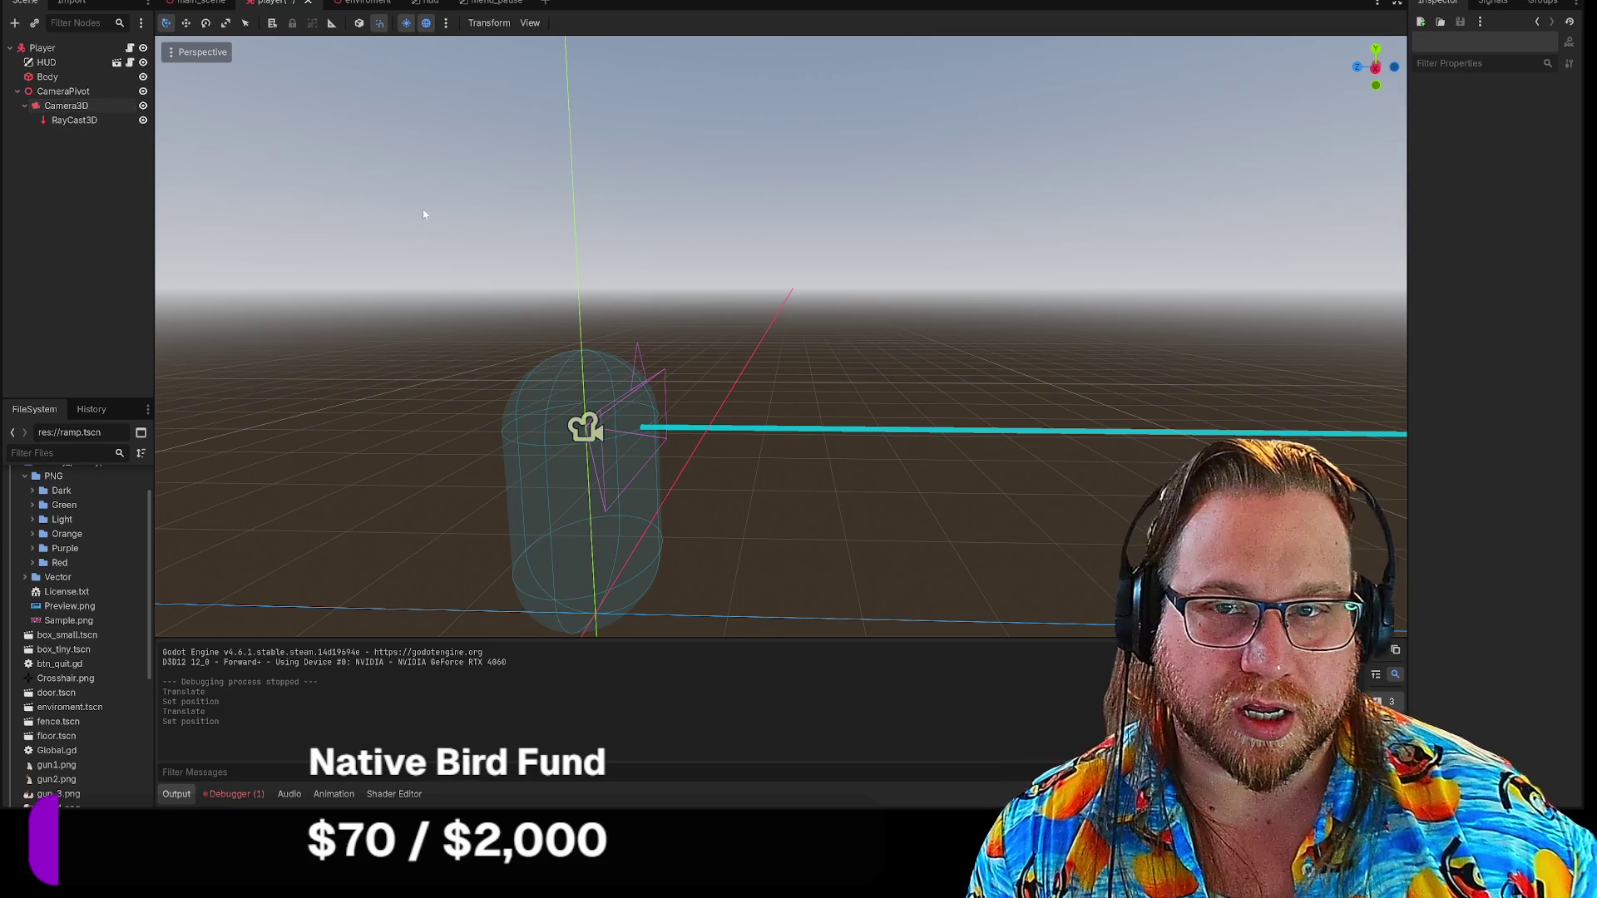
- Reselect CameraPivot, try lowering it, then undo back to Y 1.45
{"action": "left_click", "coordinate": [62, 90]}
{"action": "key", "text": "f"}
{"action": "mouse_move", "coordinate": [583, 350]}
{"action": "left_mouse_down"}
{"action": "mouse_move", "coordinate": [574, 375]}
{"action": "mouse_move", "coordinate": [564, 250]}
{"action": "mouse_move", "coordinate": [667, 270]}
{"action": "mouse_move", "coordinate": [666, 374]}
{"action": "mouse_move", "coordinate": [666, 350]}
{"action": "mouse_move", "coordinate": [666, 366]}
{"action": "mouse_move", "coordinate": [761, 252]}
{"action": "mouse_move", "coordinate": [761, 275]}
{"action": "mouse_move", "coordinate": [762, 245]}
{"action": "mouse_move", "coordinate": [768, 341]}
{"action": "left_mouse_up"}
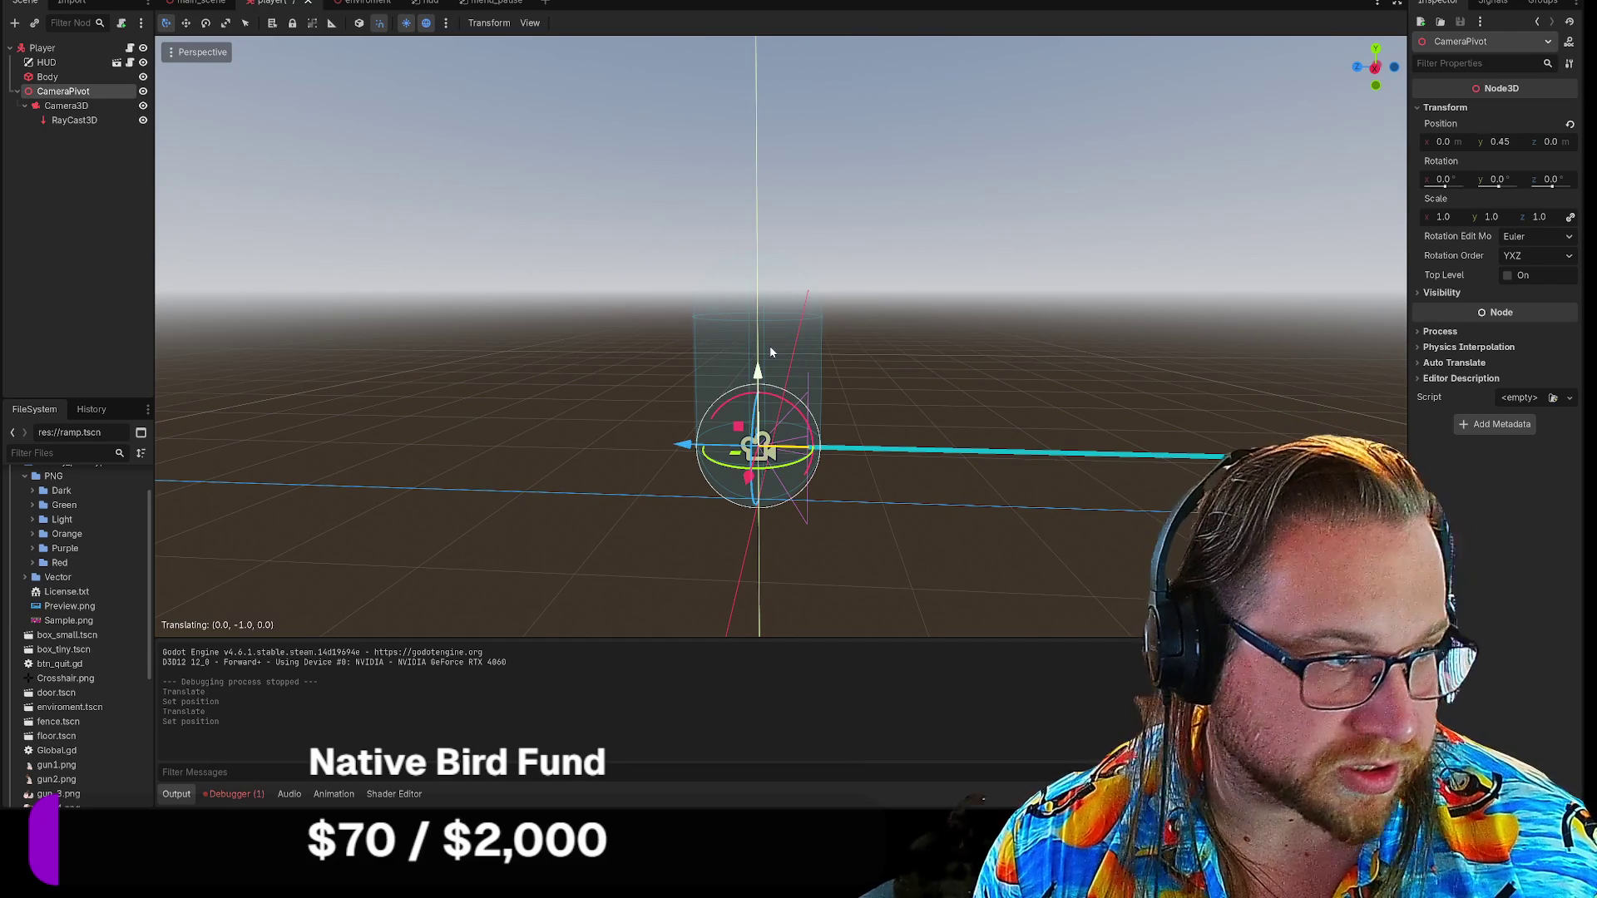
{"action": "key", "text": "ctrl+z"}
{"action": "key", "text": "ctrl+shift+z"}
{"action": "key", "text": "ctrl+z"}
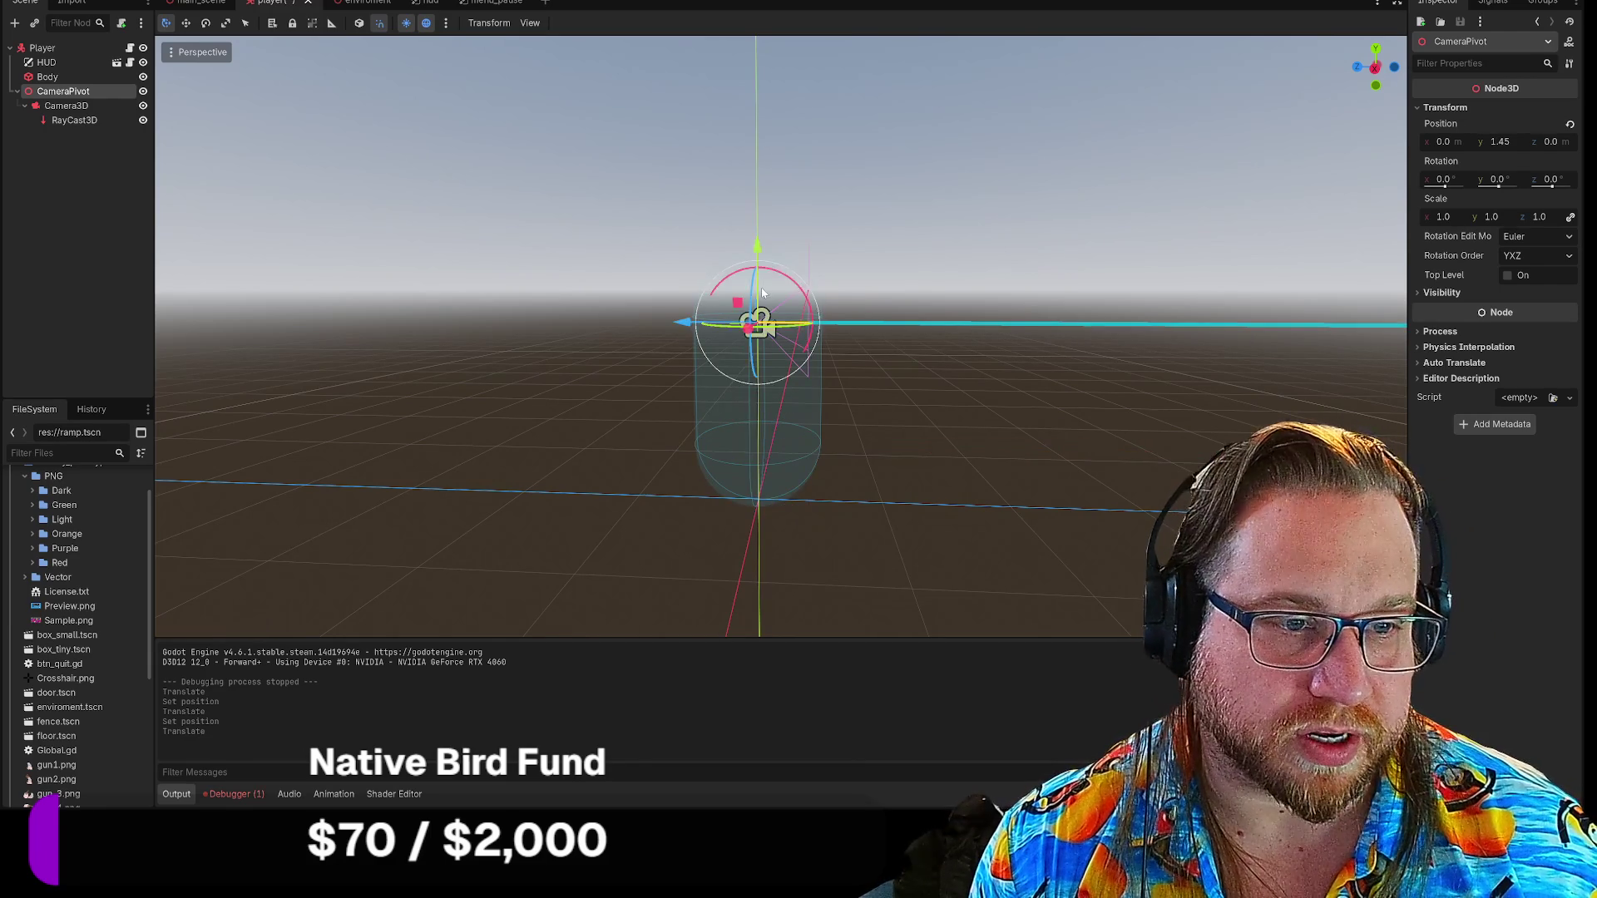
{"action": "left_click", "coordinate": [842, 183]}
{"action": "right_click", "coordinate": [271, 2]}
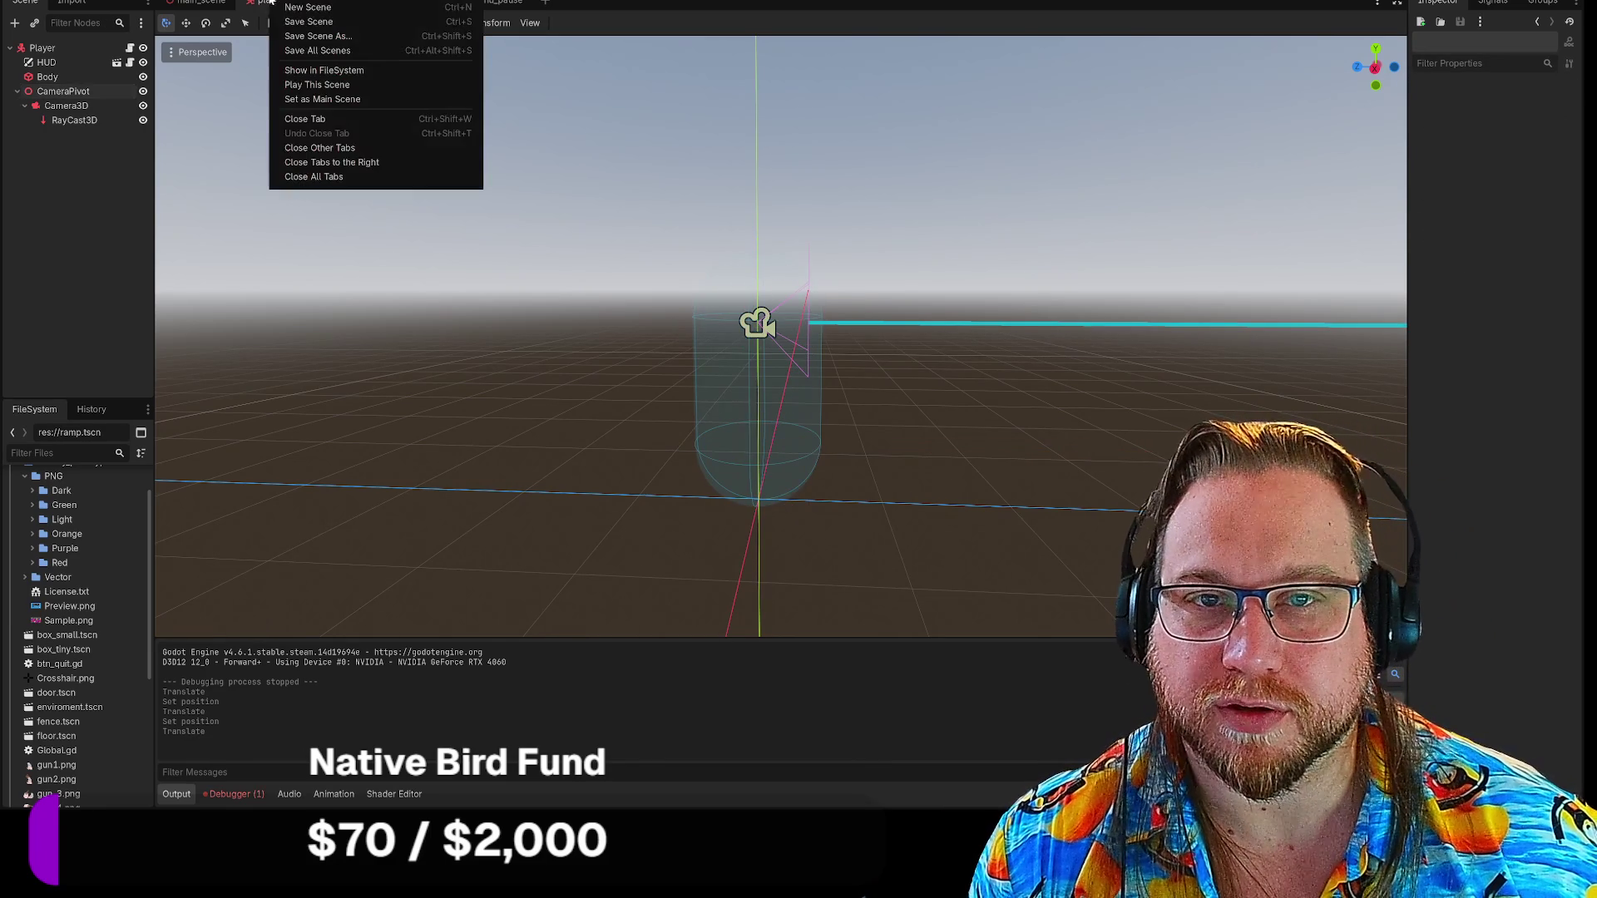
- Save the player scene, set STAND_HEIGHT 1.45 and CROUCH_HEIGHT 0.45 in player.gd, and run with F5
{"action": "left_click", "coordinate": [314, 23]}
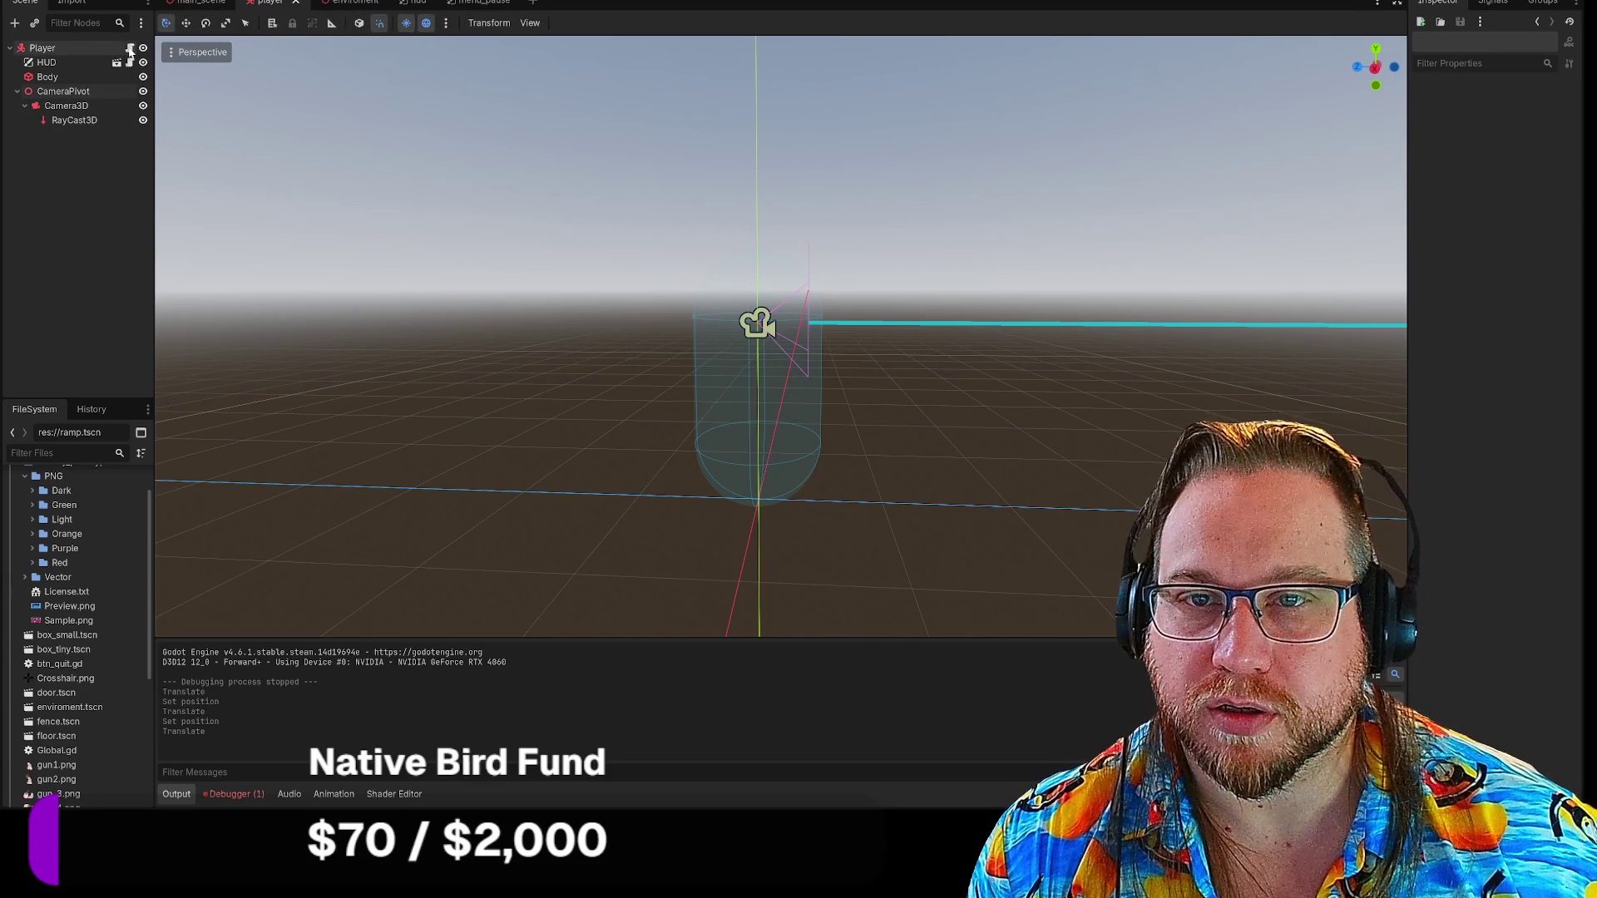
{"action": "left_click", "coordinate": [129, 49]}
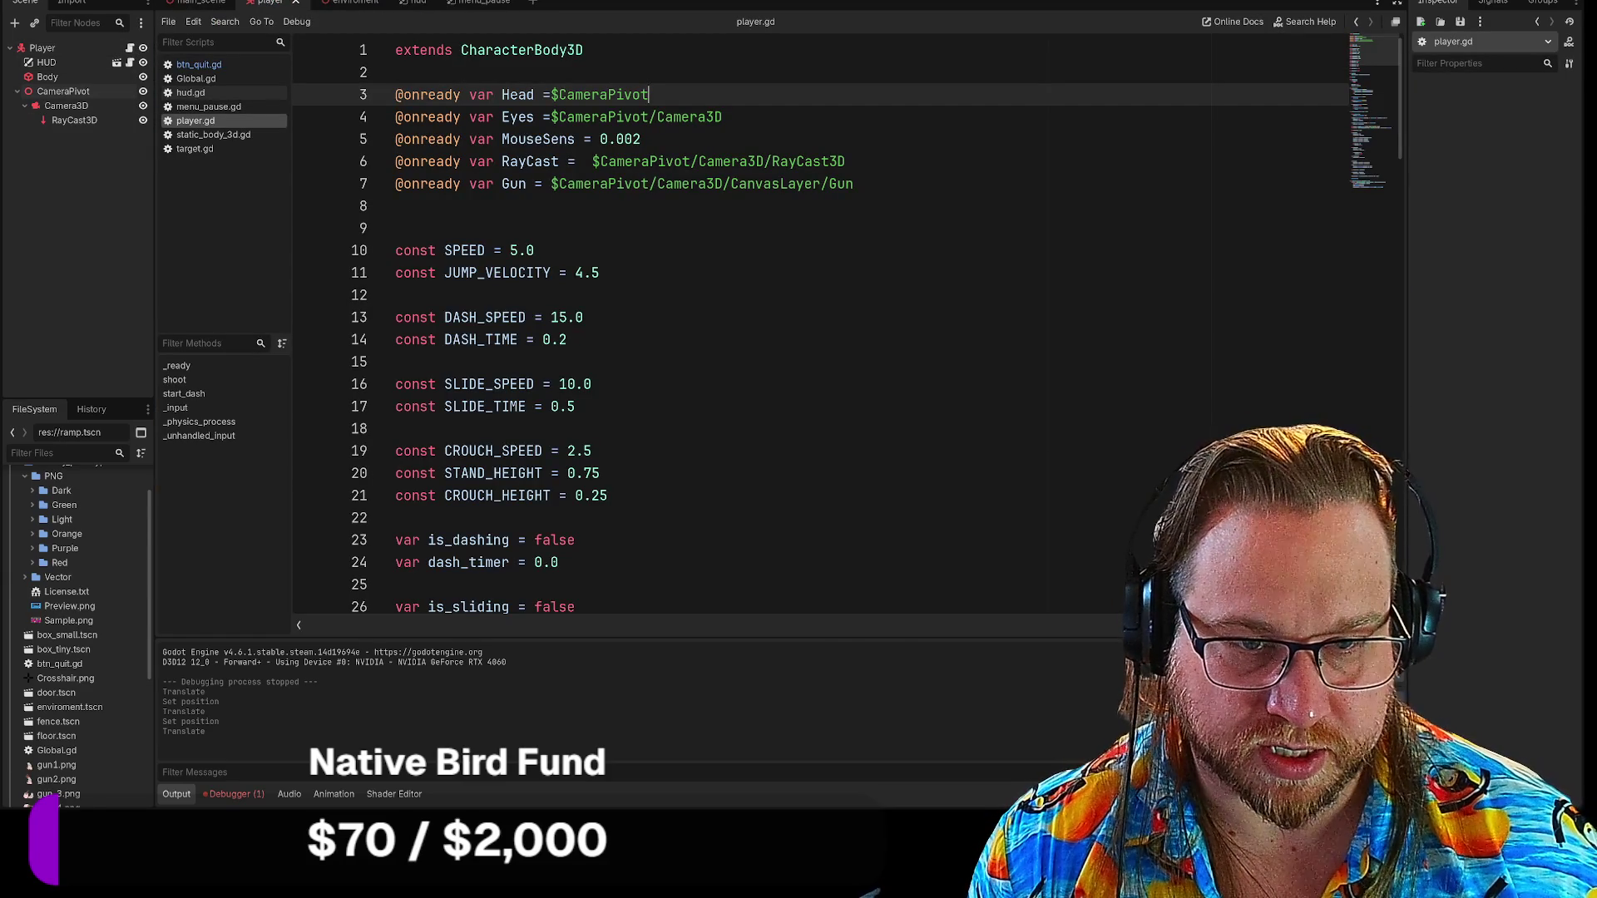
{"action": "left_click", "coordinate": [593, 473]}
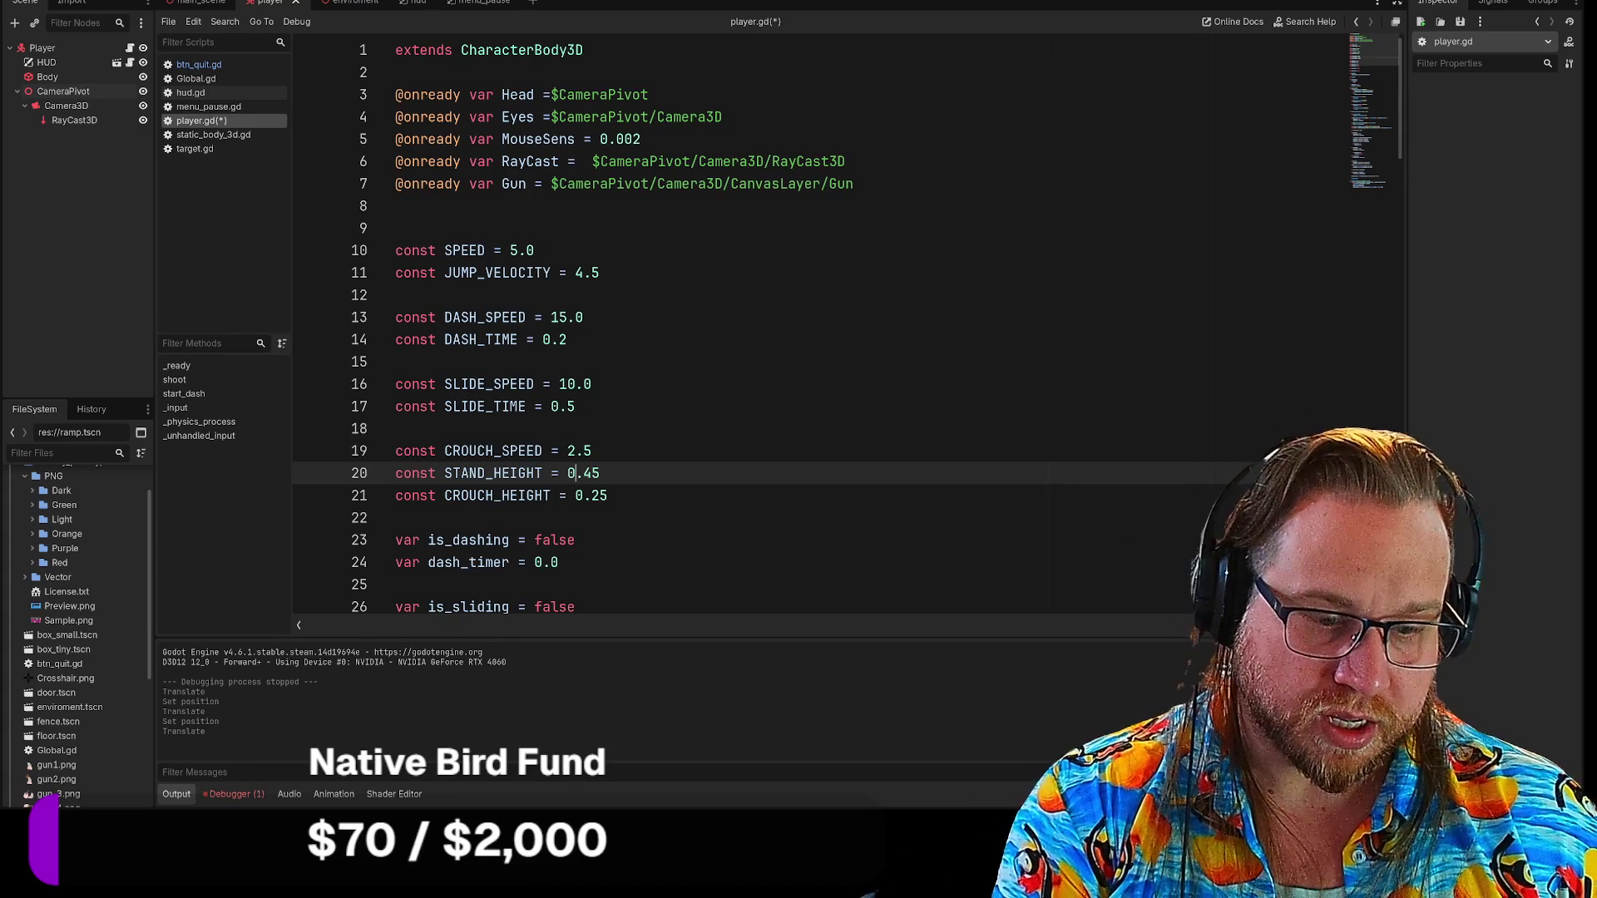
{"action": "left_click", "coordinate": [608, 496]}
{"action": "key", "text": "BackSpace"}
{"action": "key", "text": "BackSpace"}
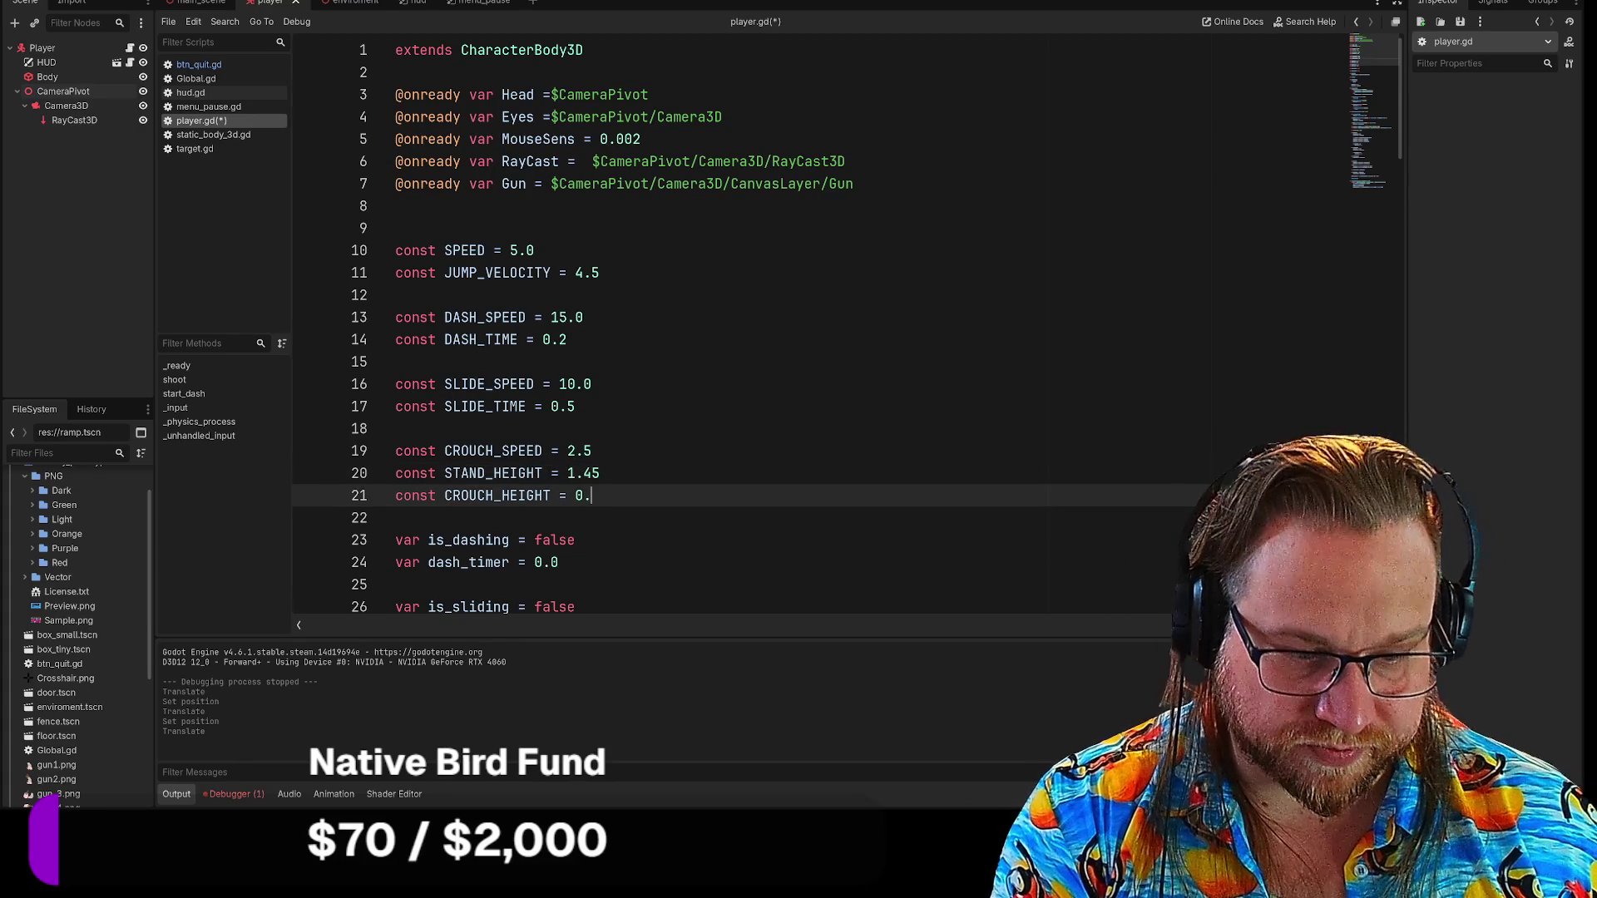
{"action": "left_click", "coordinate": [397, 519]}
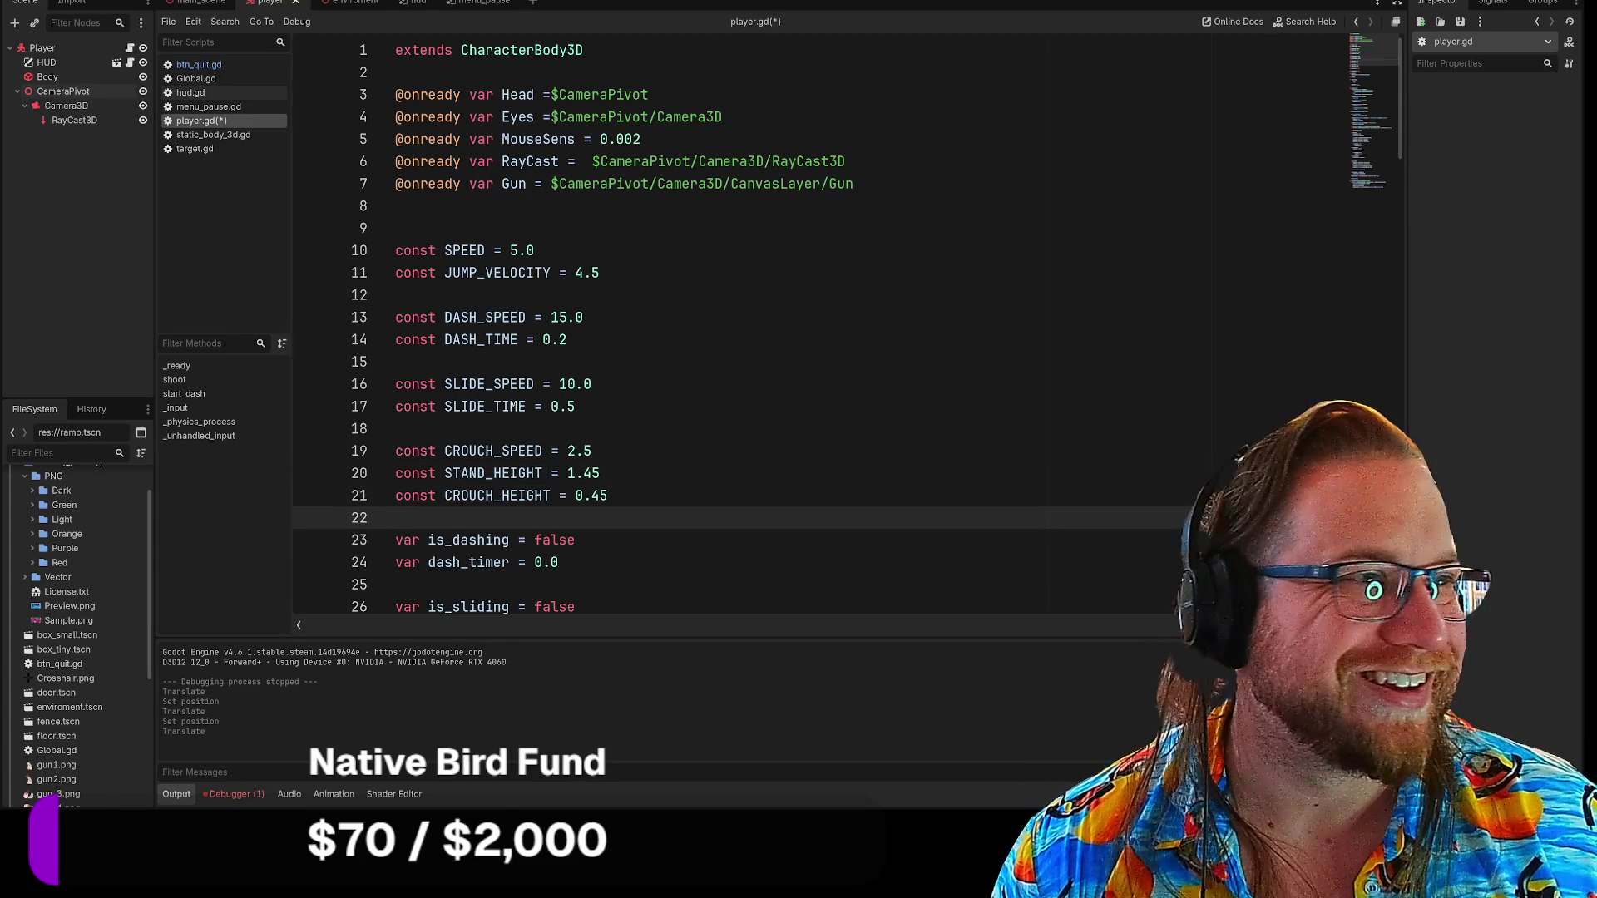
{"action": "key", "text": "F5"}
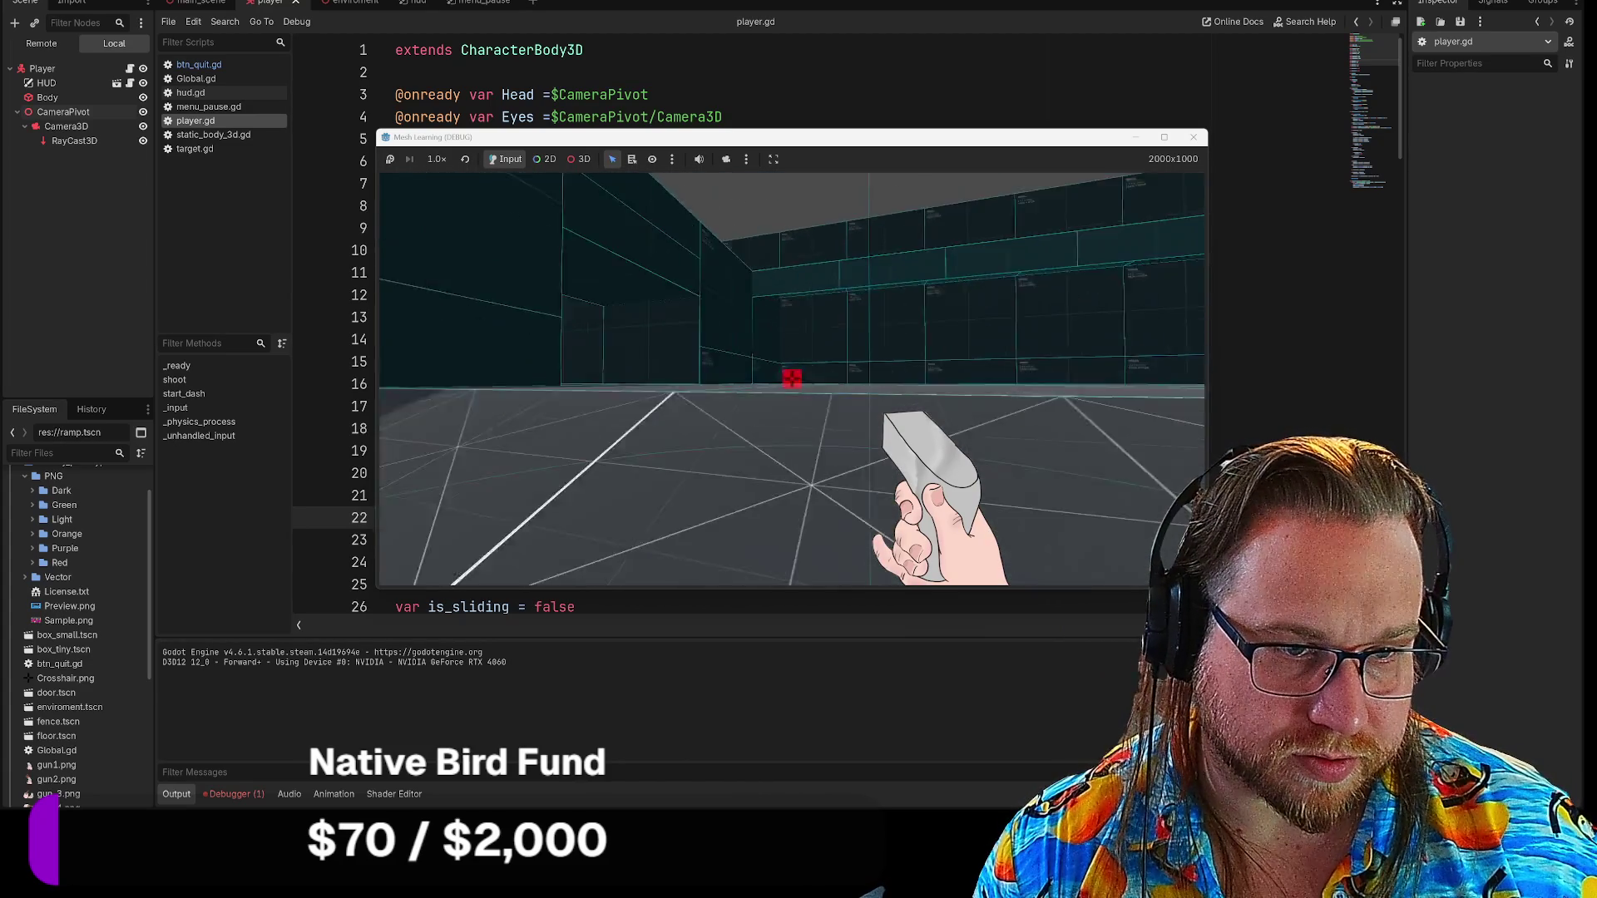
- Walk to the wall and along the long corridor at the new camera height, then quit via the pause menu
{"action": "key", "text": "d"}
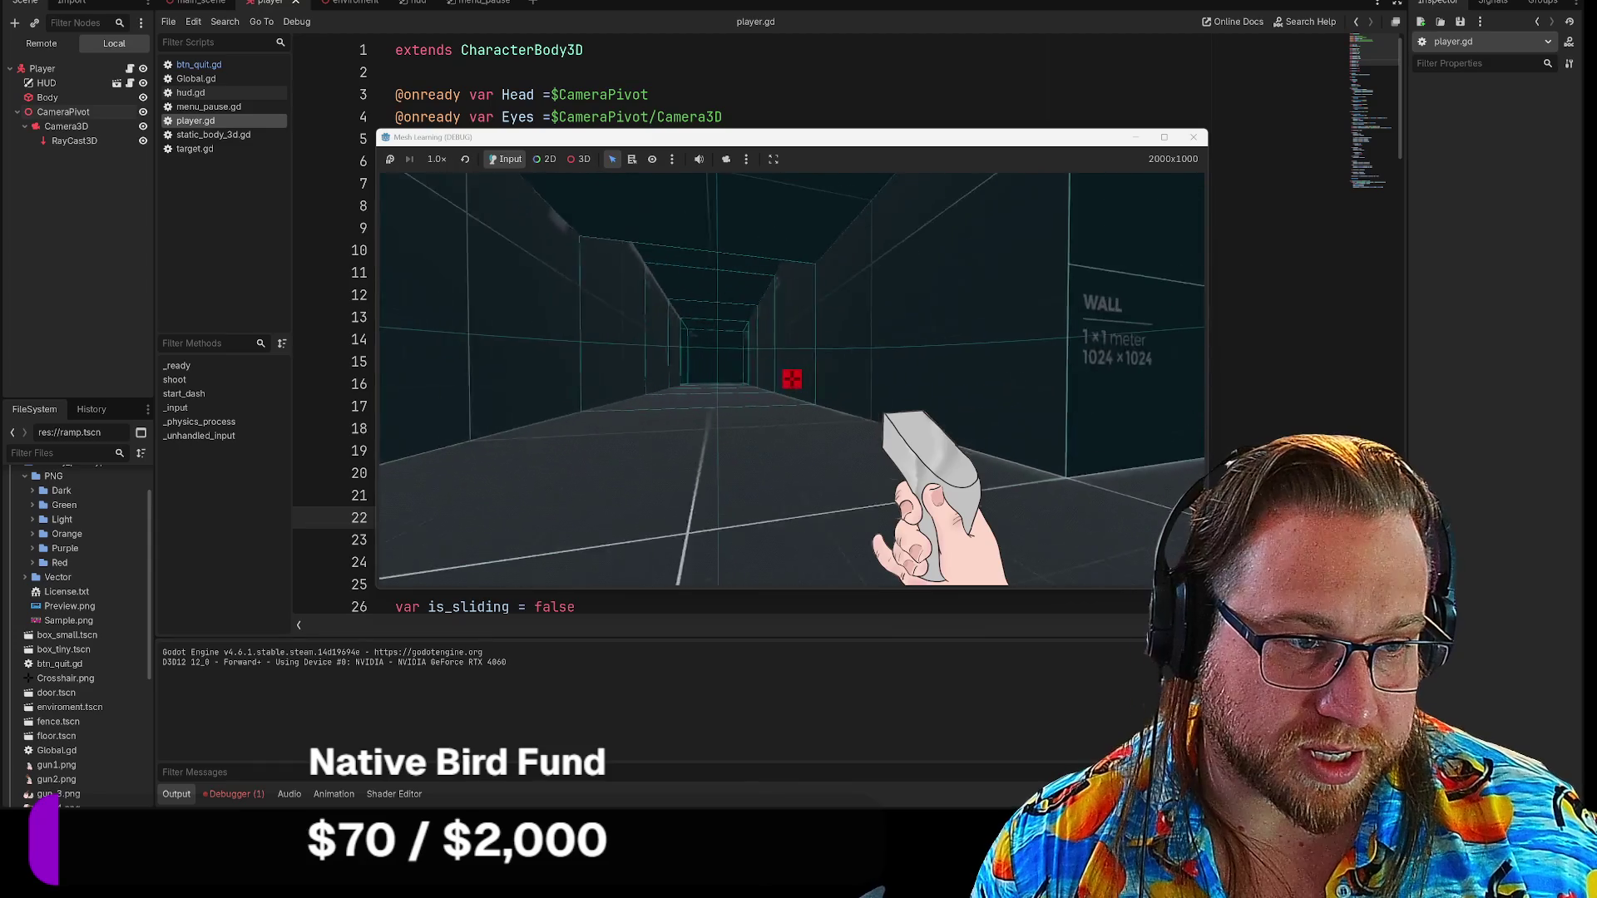
{"action": "key", "text": "w"}
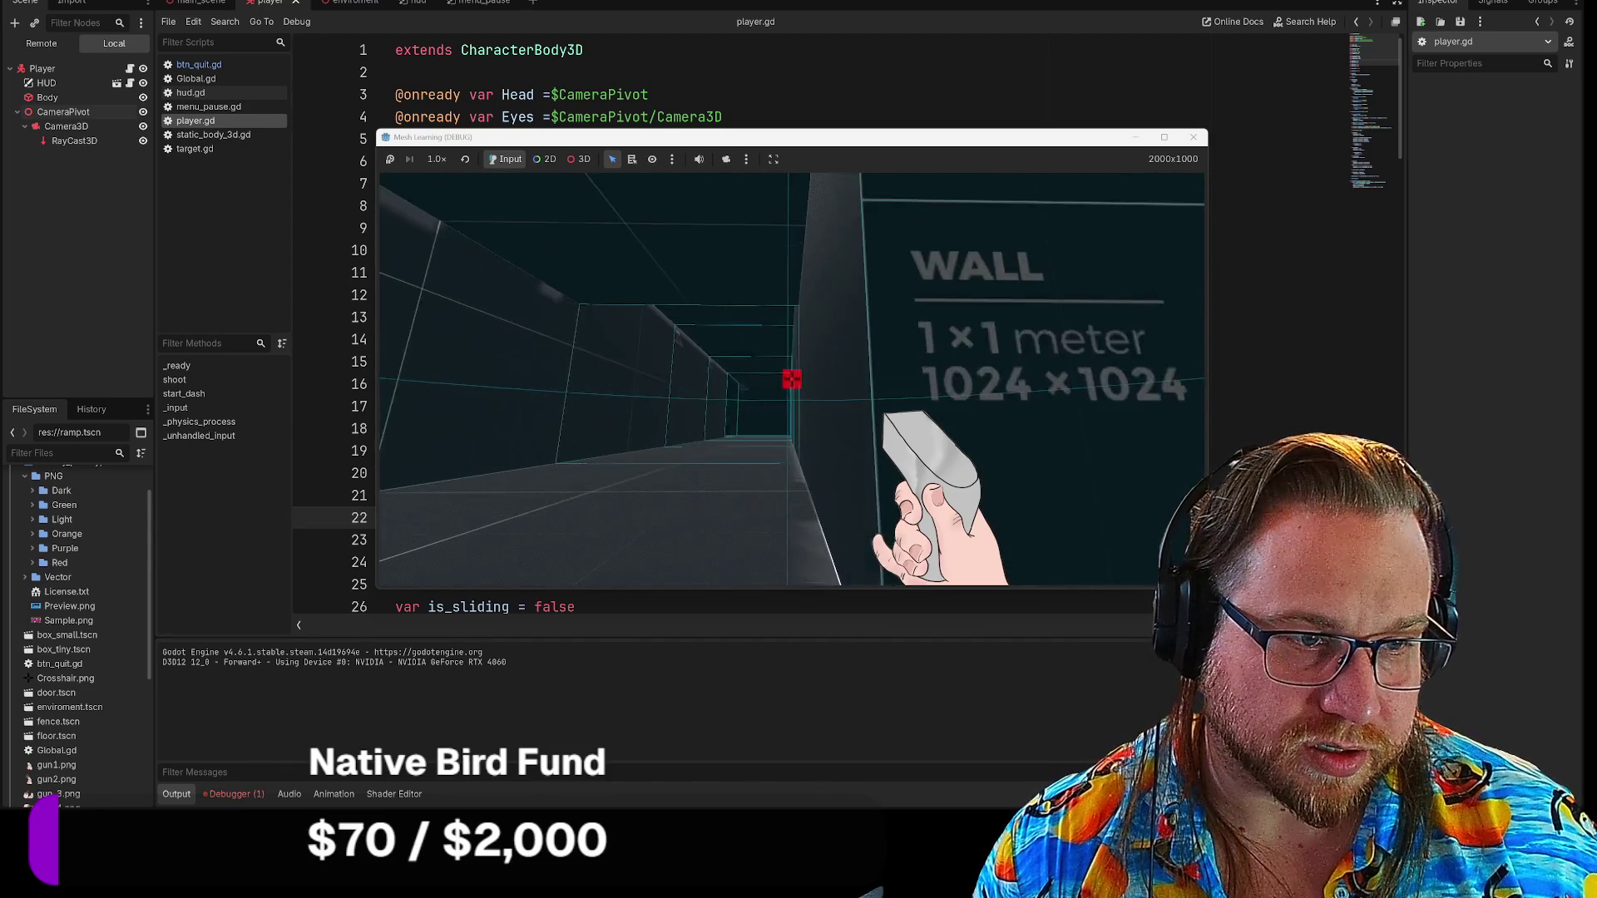
{"action": "key", "text": "s"}
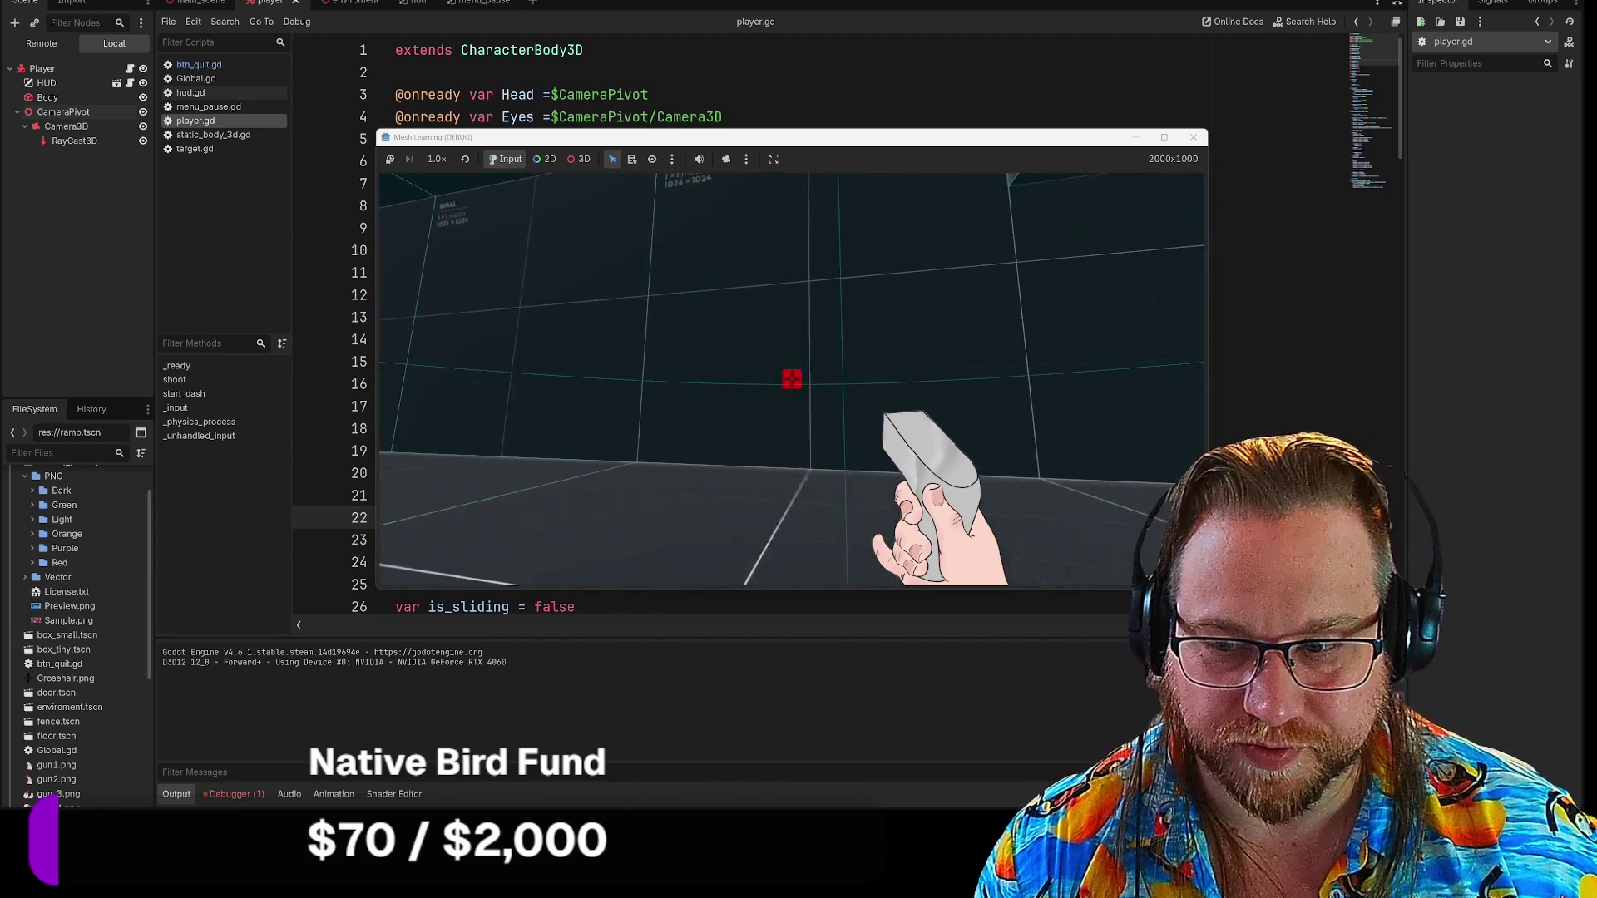
{"action": "key", "text": "w"}
{"action": "key", "text": "w"}
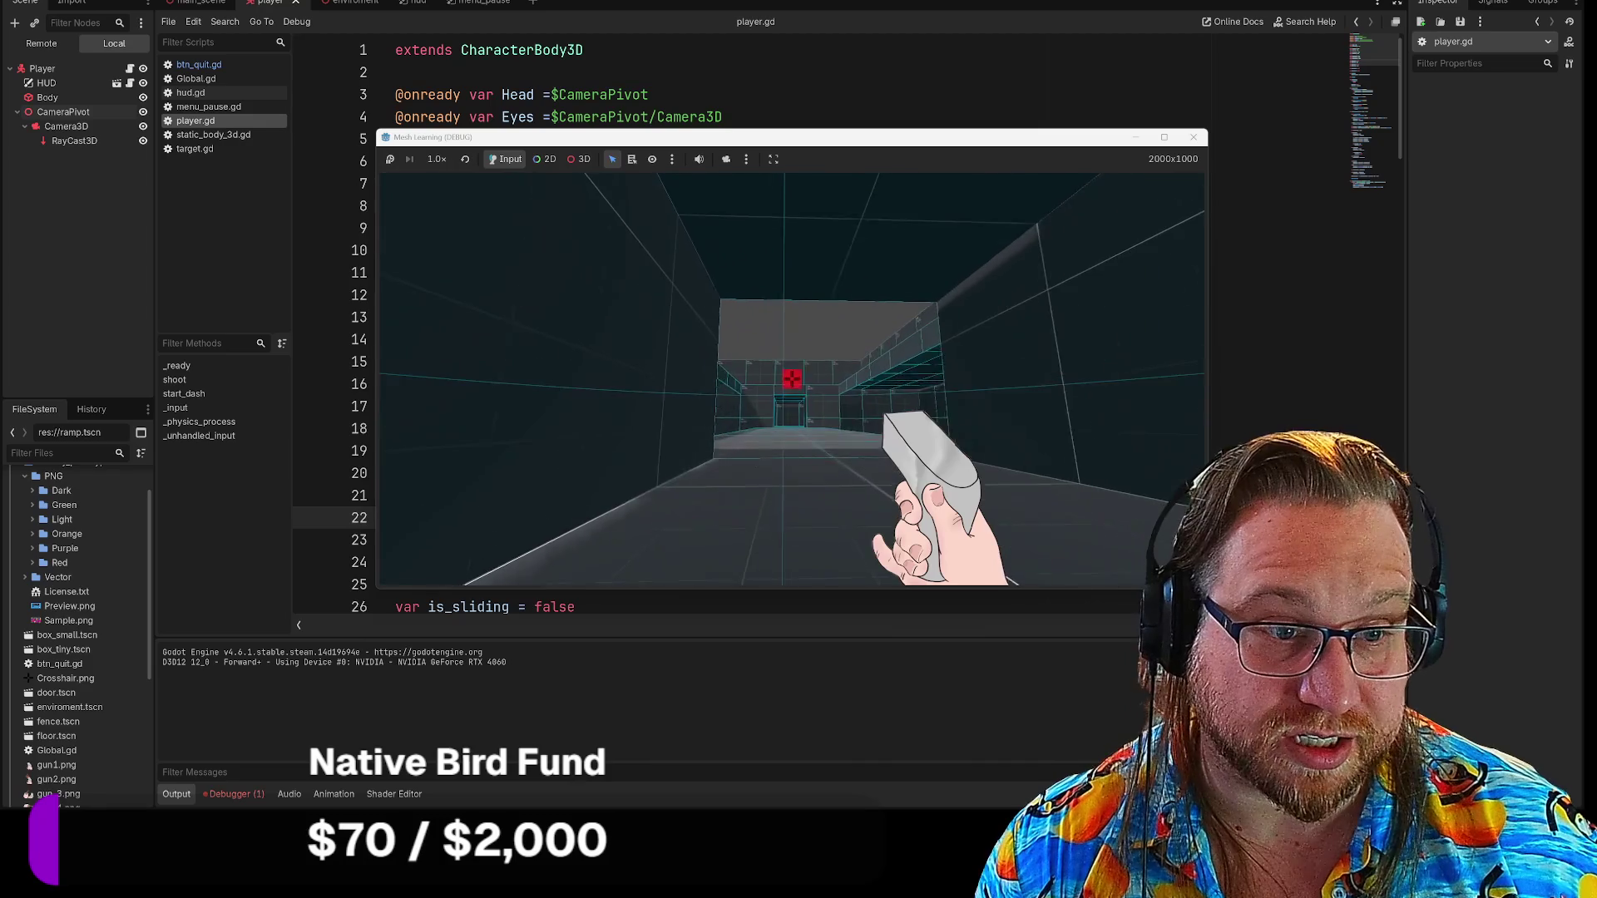
{"action": "key", "text": "w"}
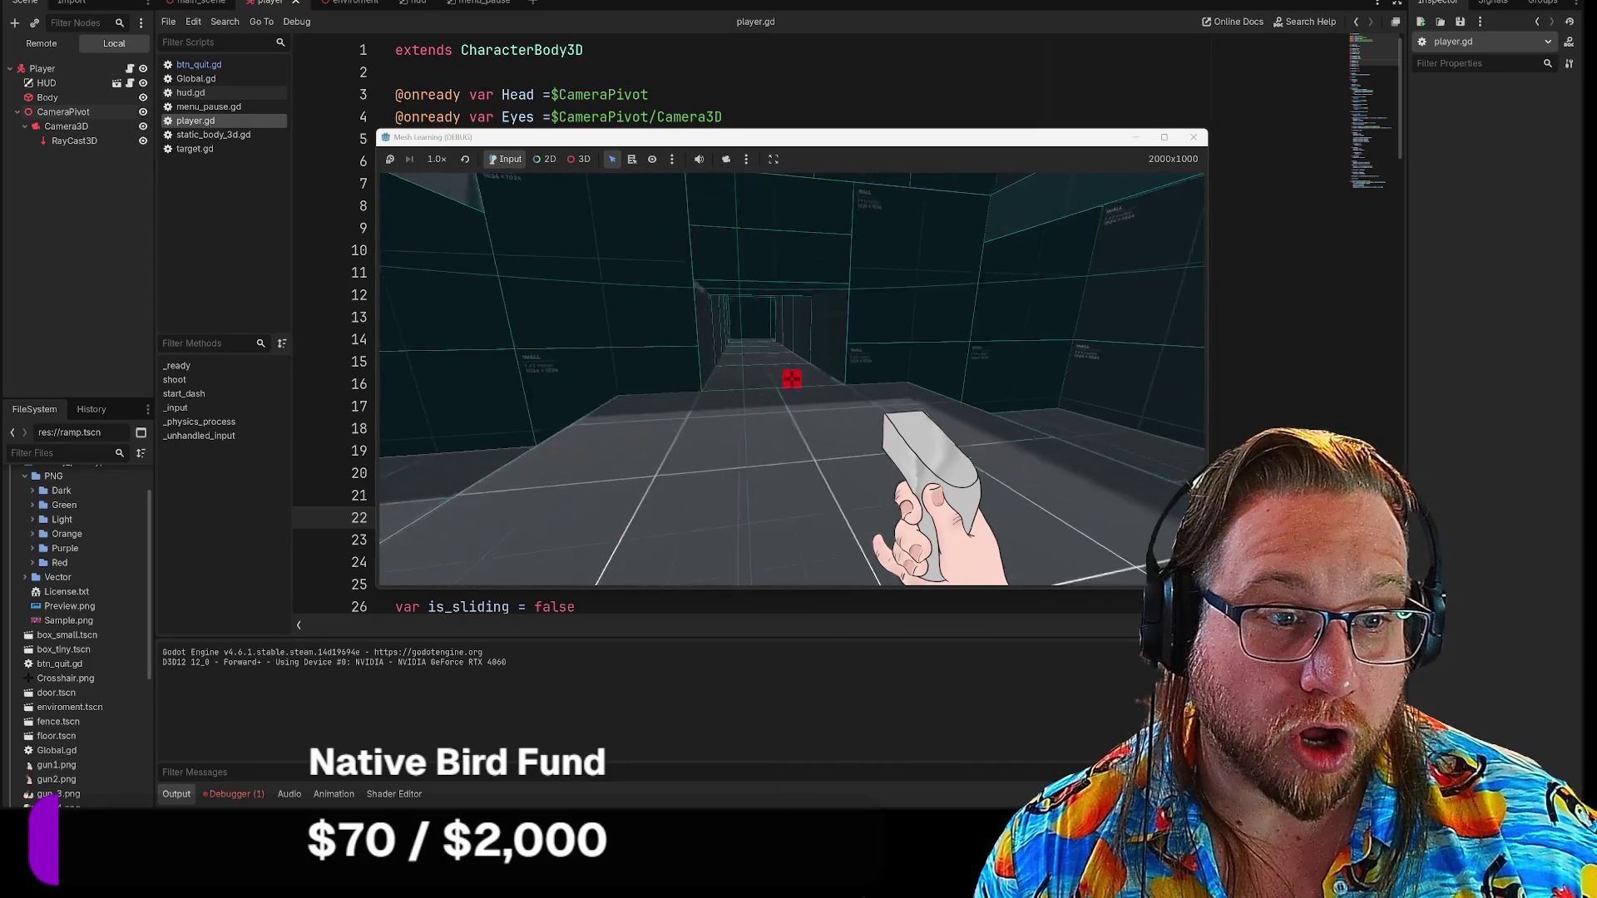
{"action": "key", "text": "Escape"}
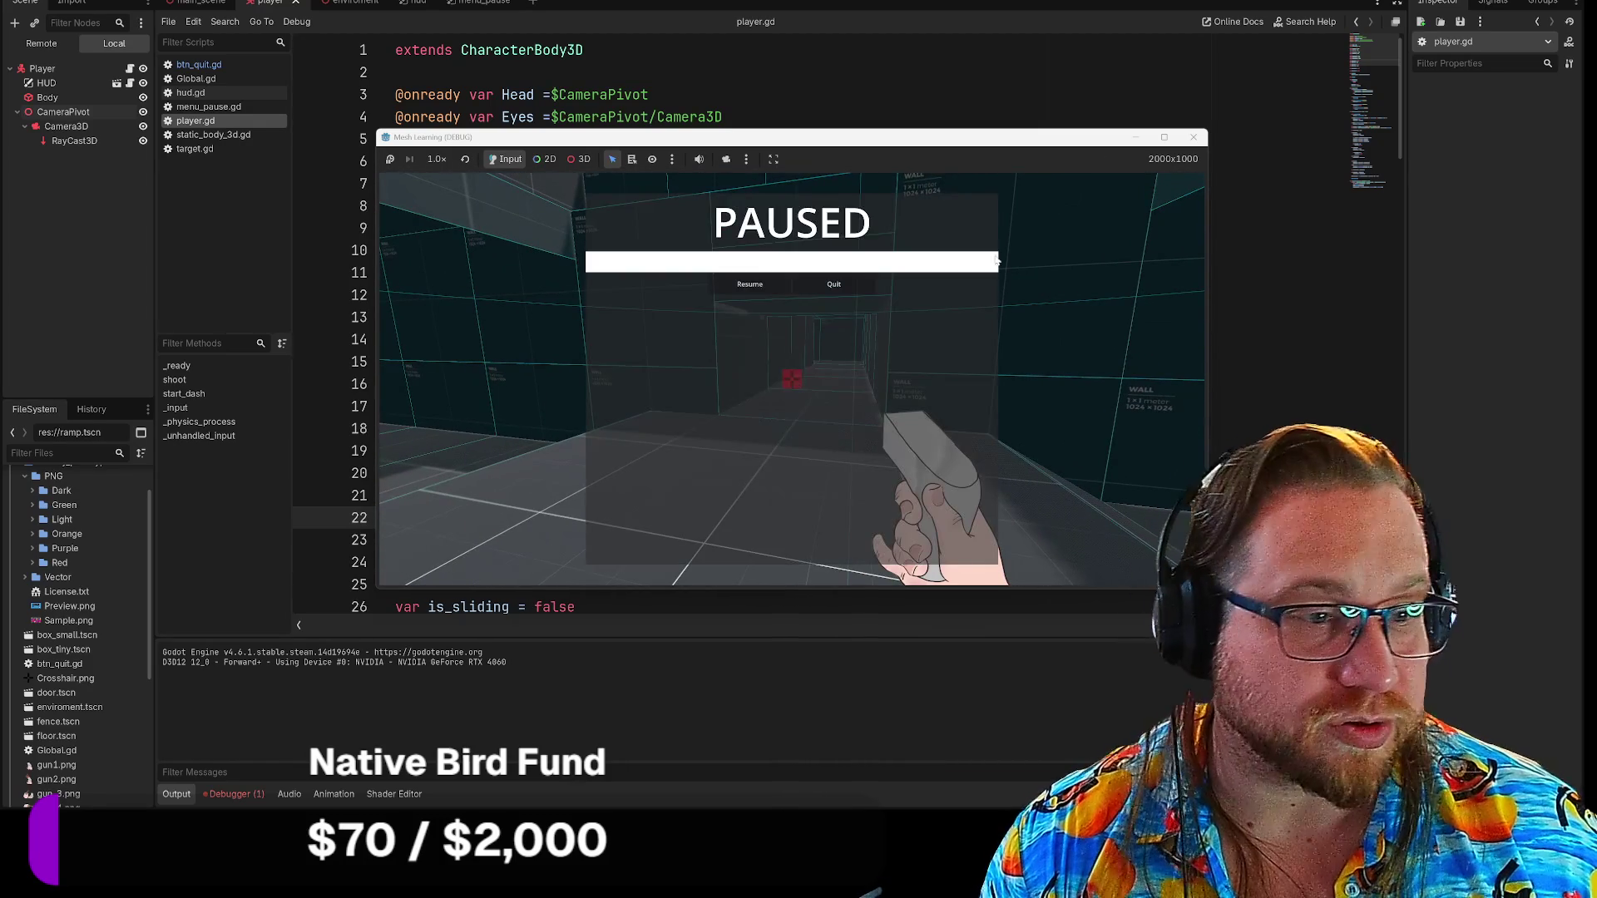
{"action": "left_click", "coordinate": [838, 285]}
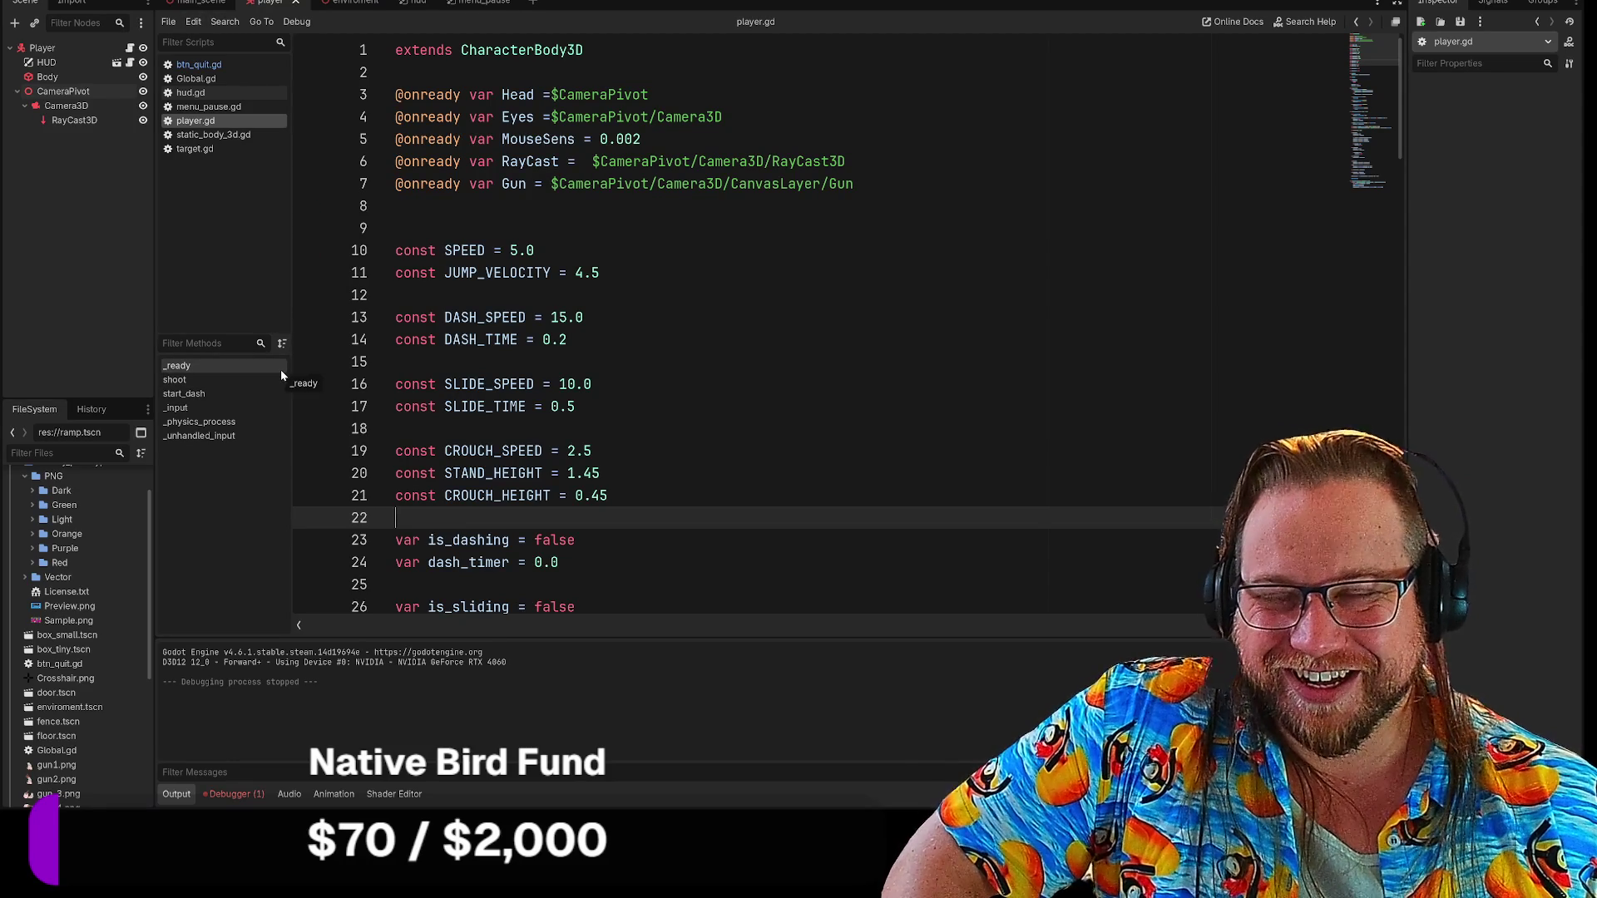
- Open the Enviroment level in 3D and delete Fence27, Fence26 and Fence28 from the corridor
{"action": "left_click", "coordinate": [362, 3]}
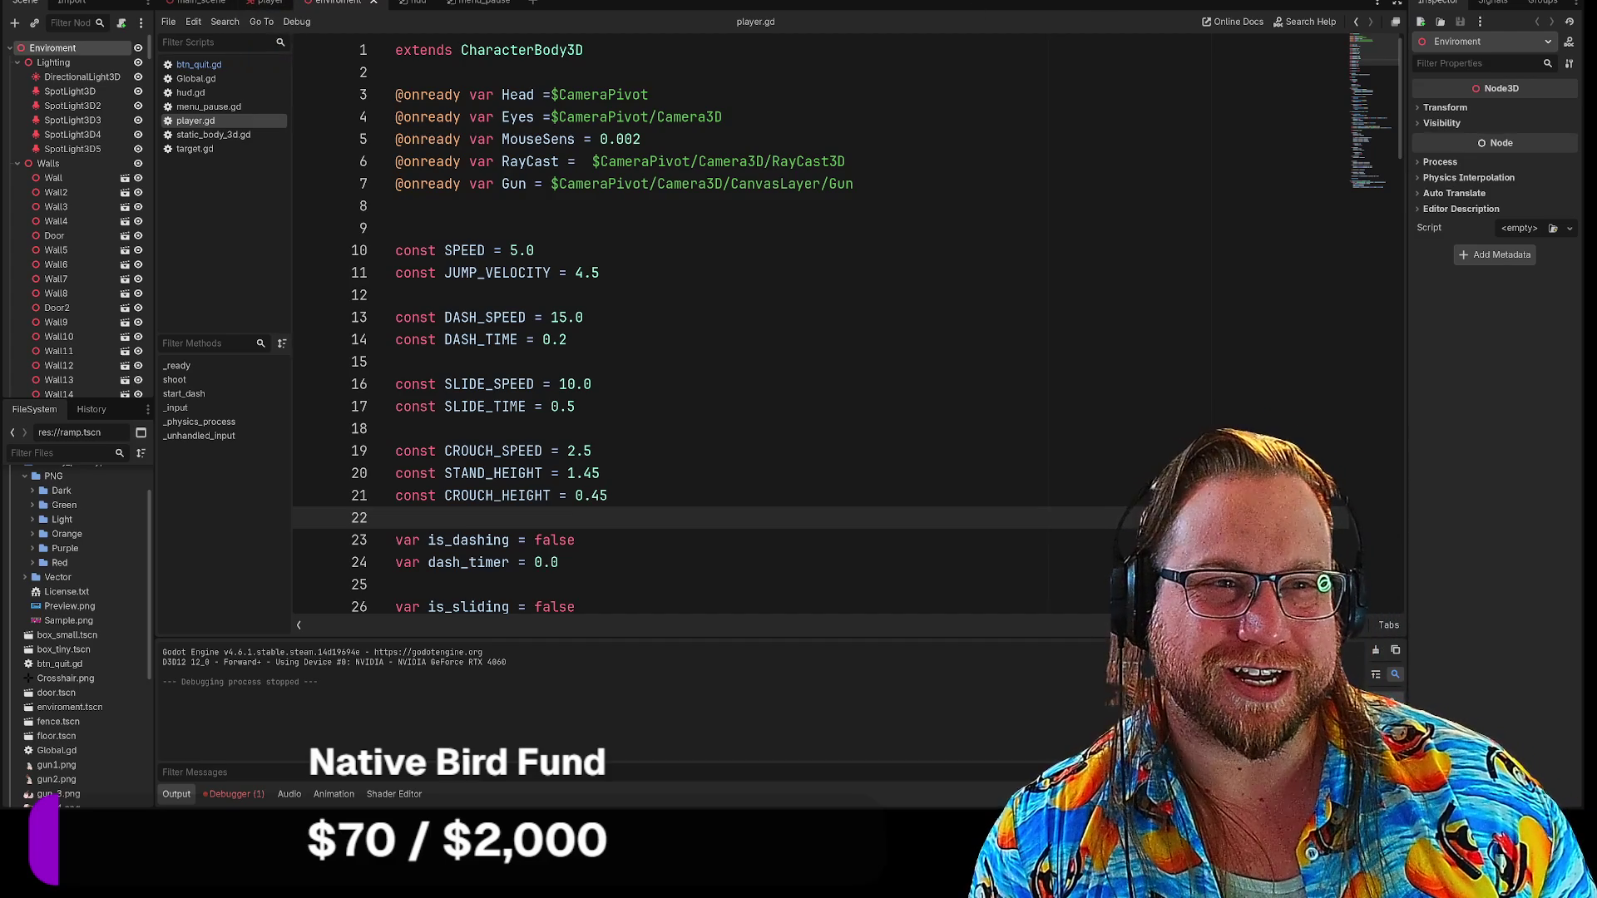
{"action": "left_click", "coordinate": [729, 4]}
{"action": "key", "text": "w"}
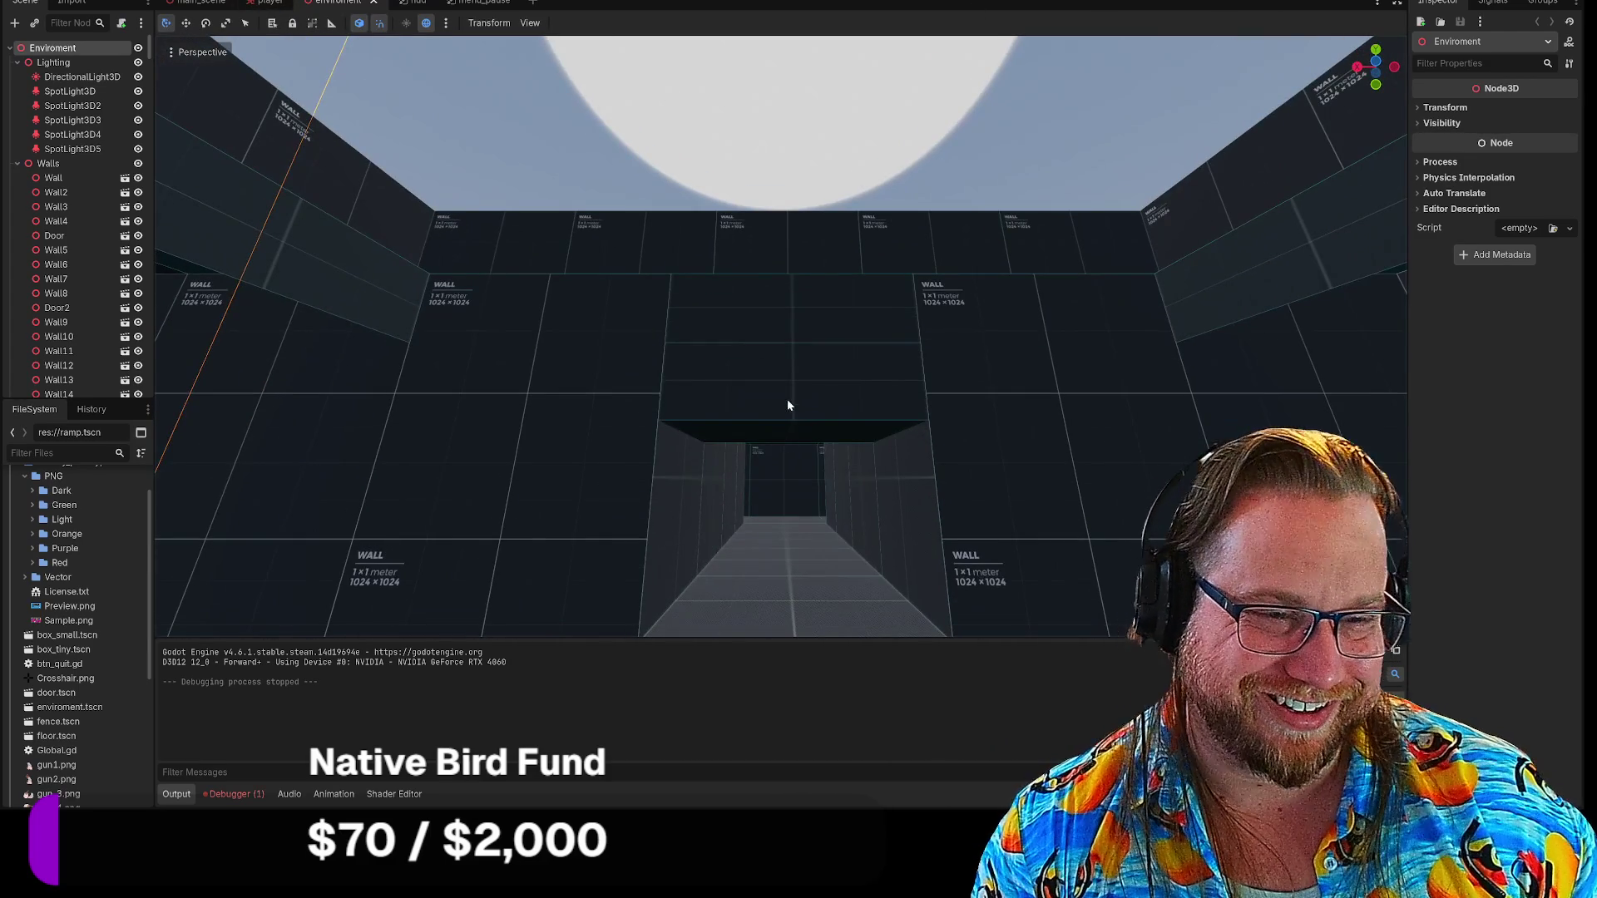
{"action": "left_click", "coordinate": [787, 400]}
{"action": "key", "text": "Delete"}
{"action": "left_click", "coordinate": [757, 405]}
{"action": "left_click", "coordinate": [767, 397]}
{"action": "key", "text": "Delete"}
{"action": "left_click", "coordinate": [766, 401]}
{"action": "left_click", "coordinate": [798, 408]}
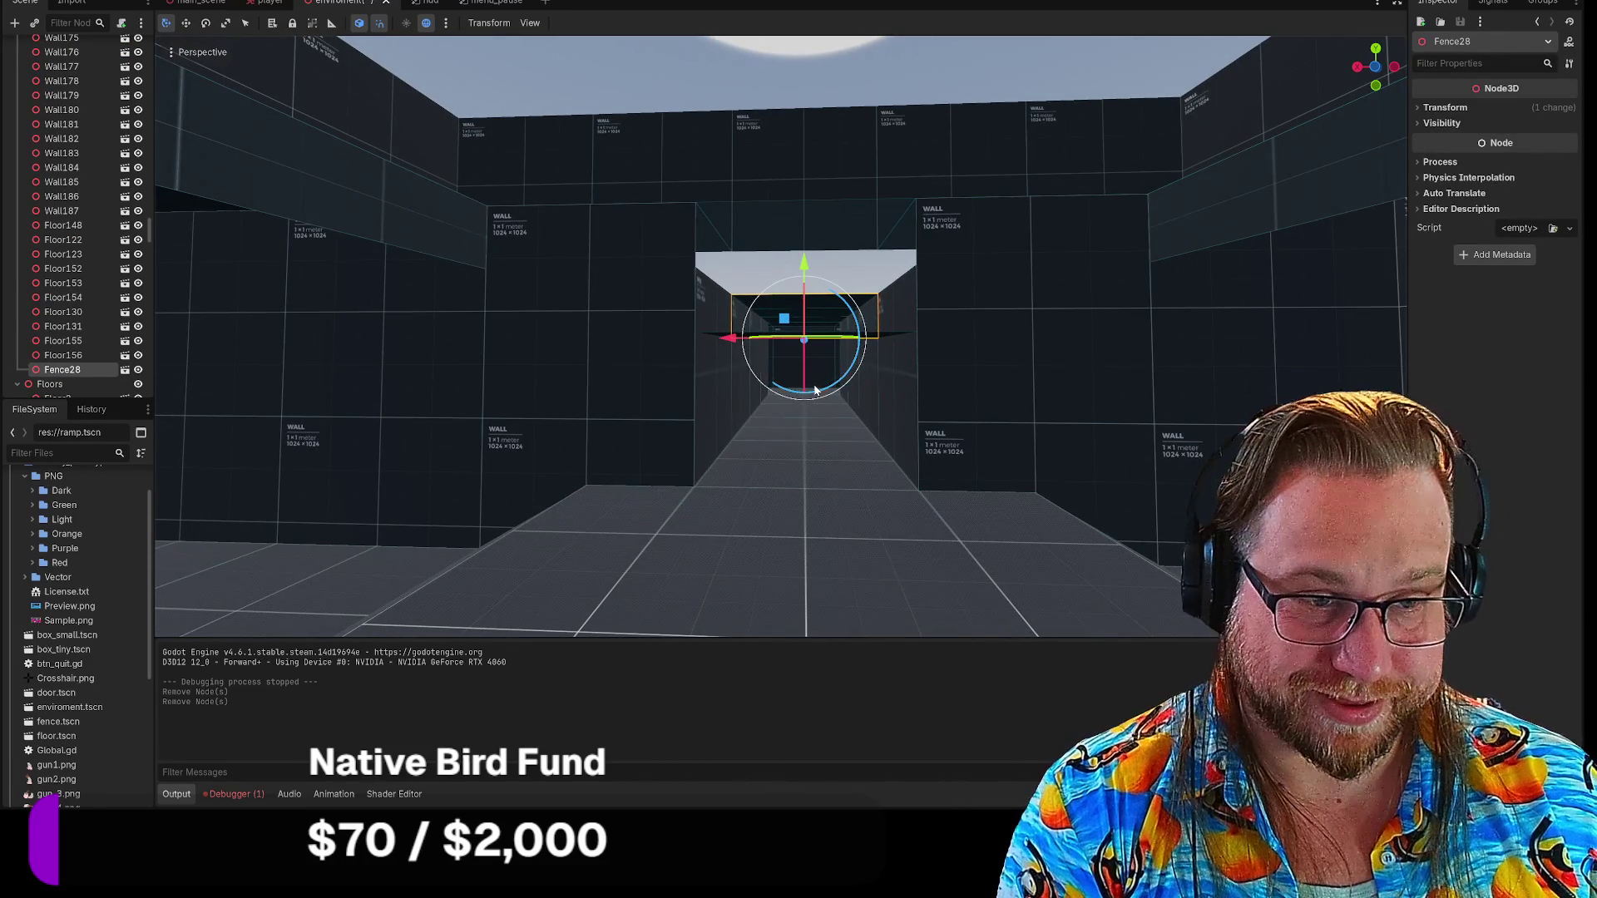
{"action": "key", "text": "Delete"}
{"action": "left_click", "coordinate": [761, 403]}
- Lower Floor108 into the corridor and paste a copied wall under Walls, shifted one panel left
{"action": "left_click", "coordinate": [802, 341]}
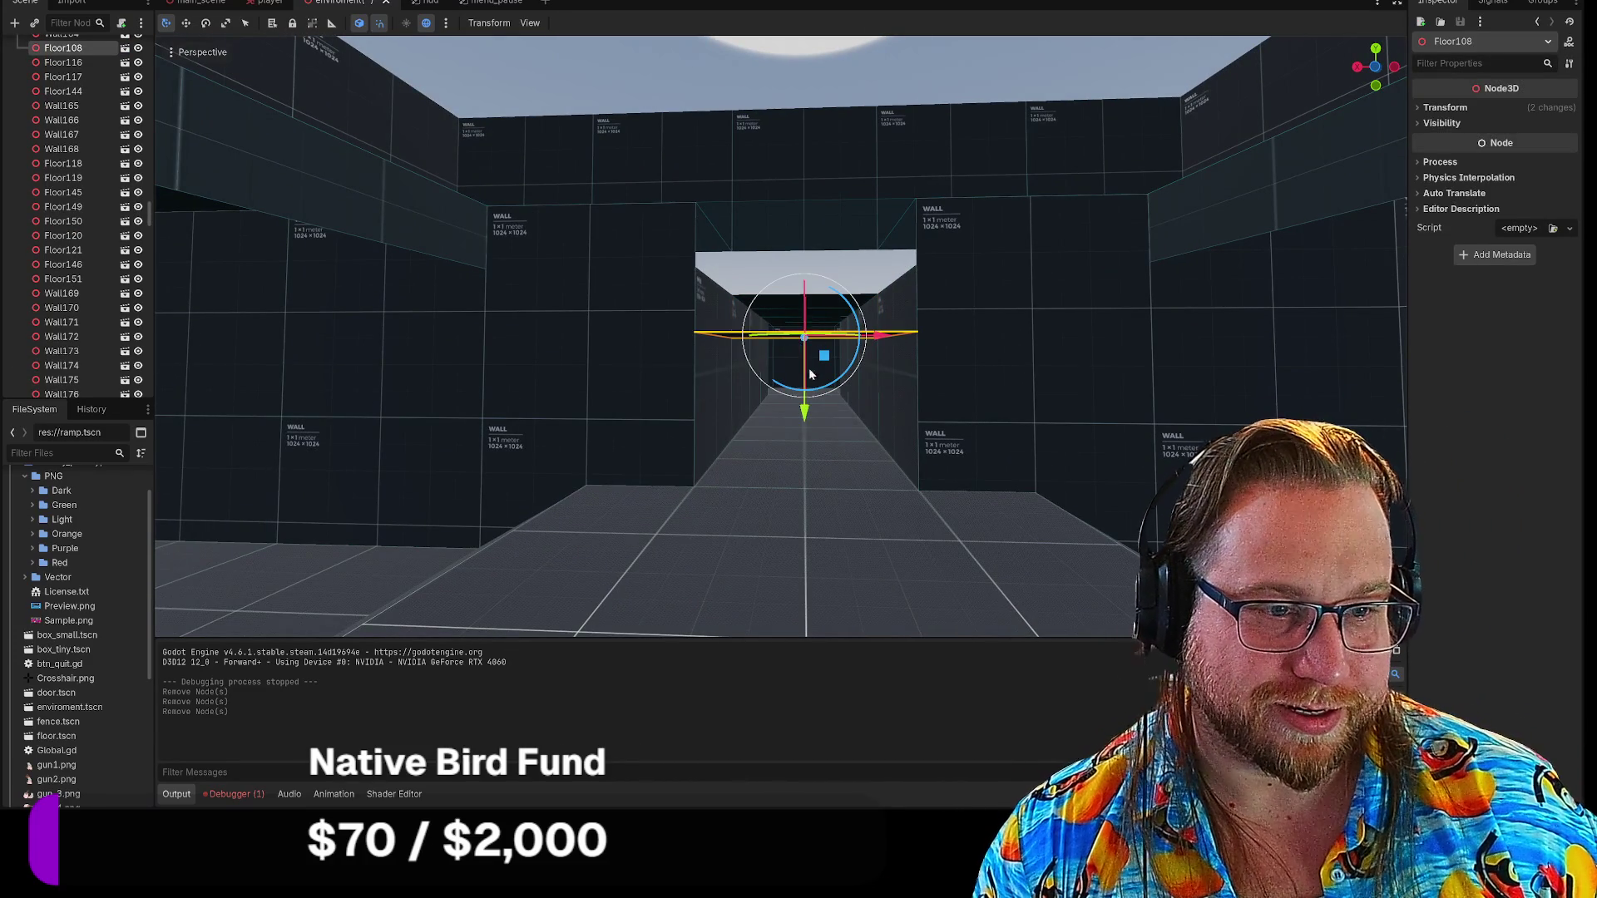
{"action": "left_click_drag", "start_coordinate": [807, 410], "coordinate": [805, 472]}
{"action": "left_click", "coordinate": [986, 331]}
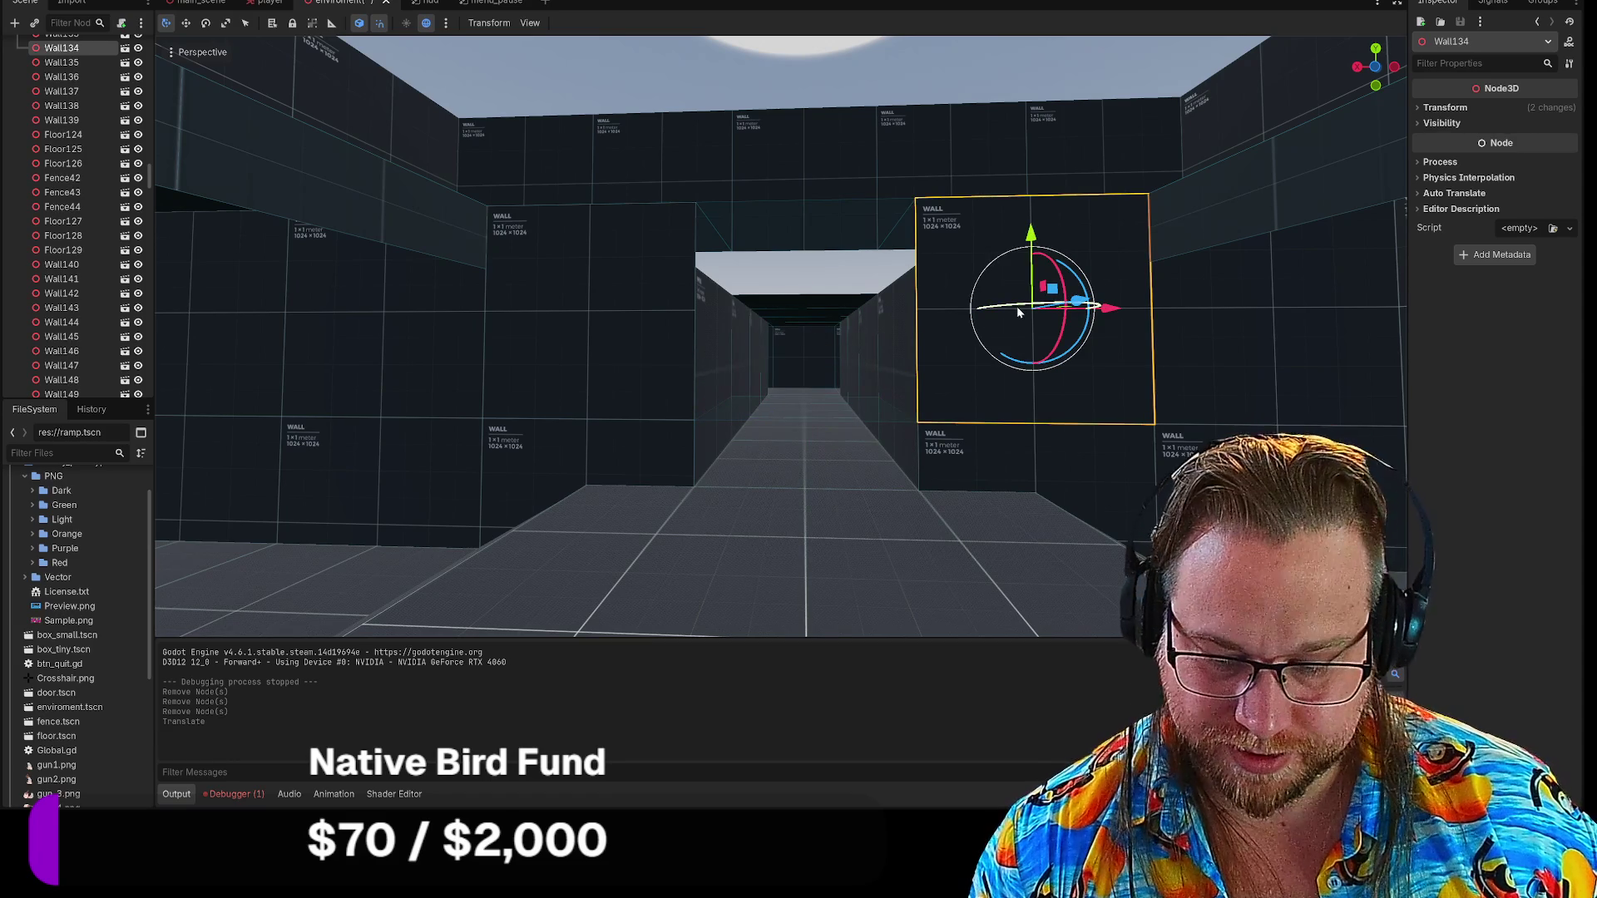
{"action": "scroll", "coordinate": [77, 150], "scroll_direction": "up", "scroll_amount": 10}
{"action": "scroll", "coordinate": [75, 148], "scroll_direction": "up", "scroll_amount": 15}
{"action": "left_click", "coordinate": [48, 77]}
{"action": "key", "text": "ctrl+v"}
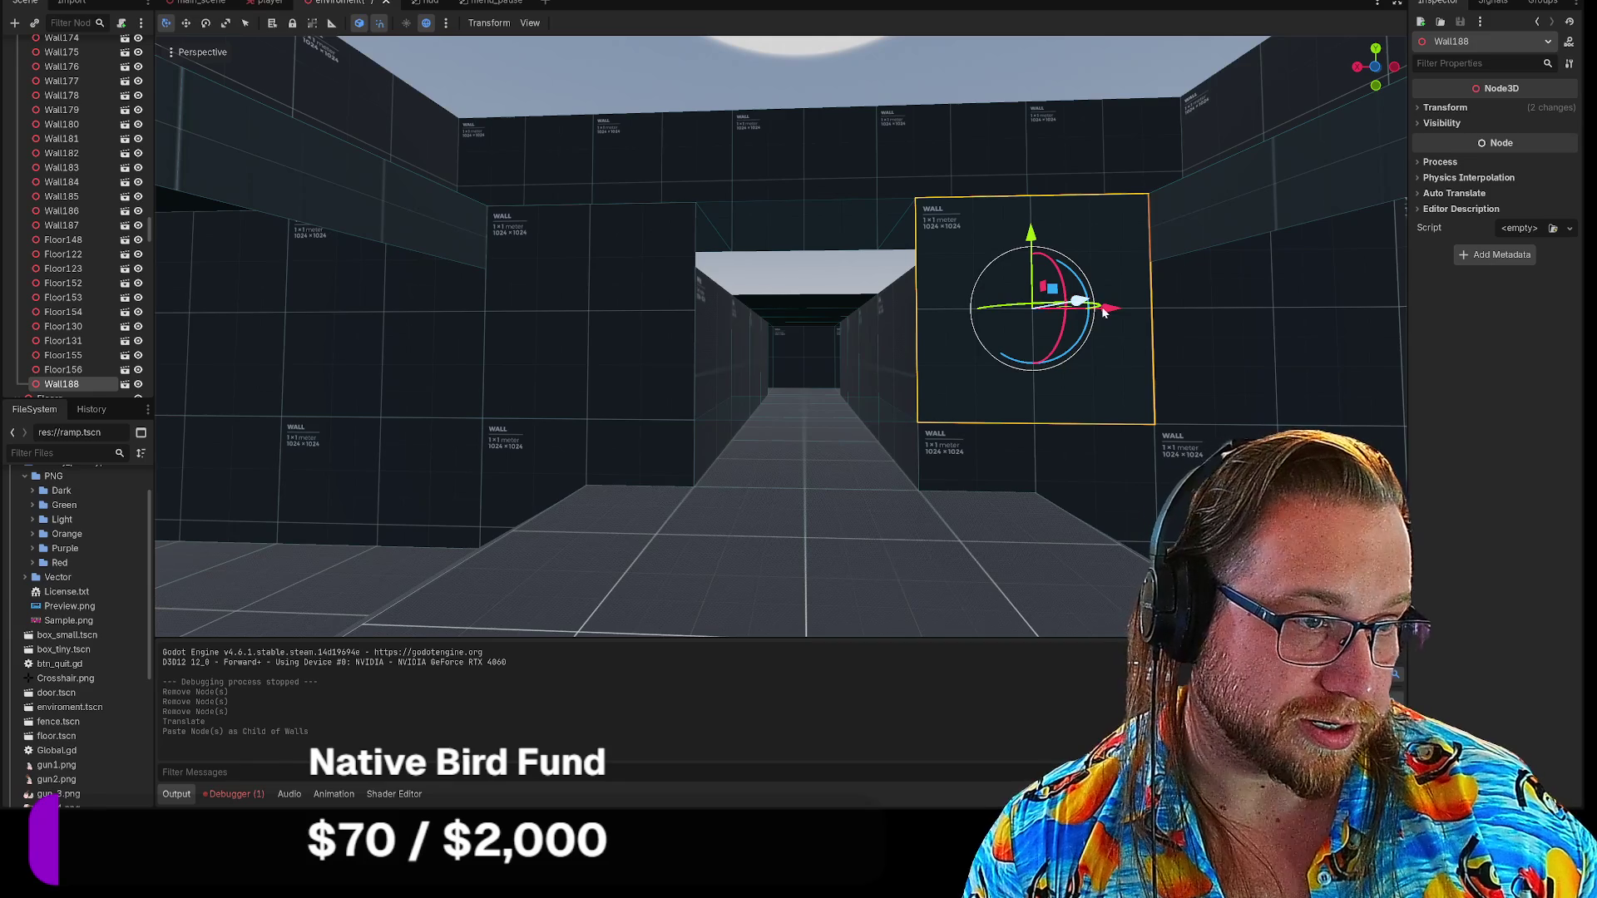
{"action": "mouse_move", "coordinate": [1104, 310]}
{"action": "left_mouse_down"}
{"action": "mouse_move", "coordinate": [943, 313]}
{"action": "mouse_move", "coordinate": [865, 399]}
{"action": "left_mouse_up"}
{"action": "left_click", "coordinate": [837, 458]}
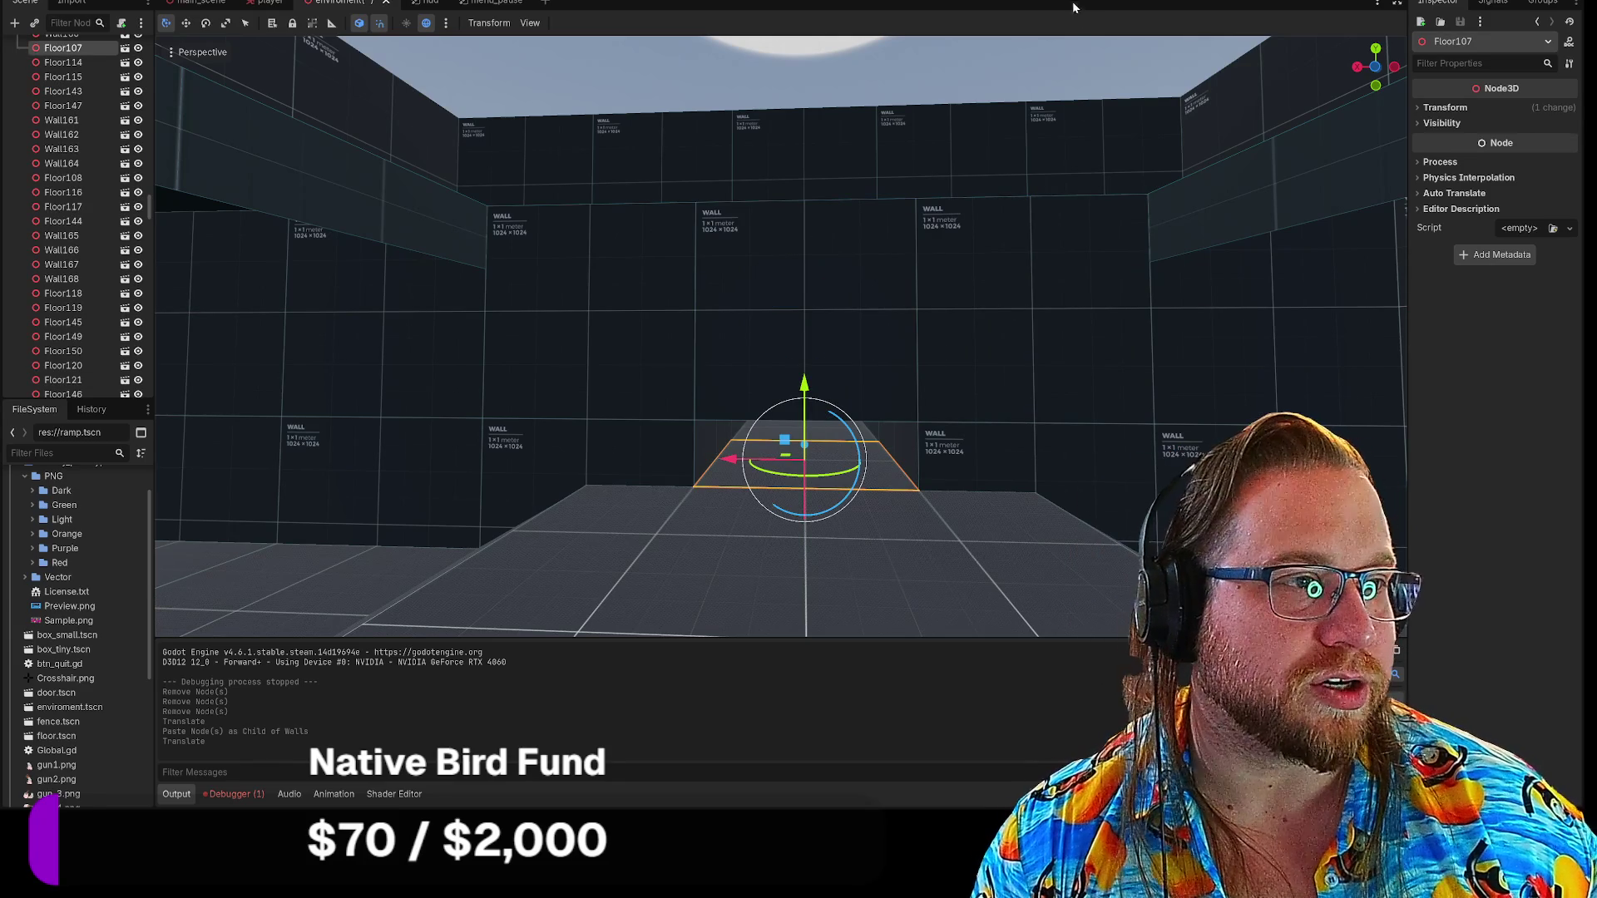
{"action": "key", "text": "F5"}
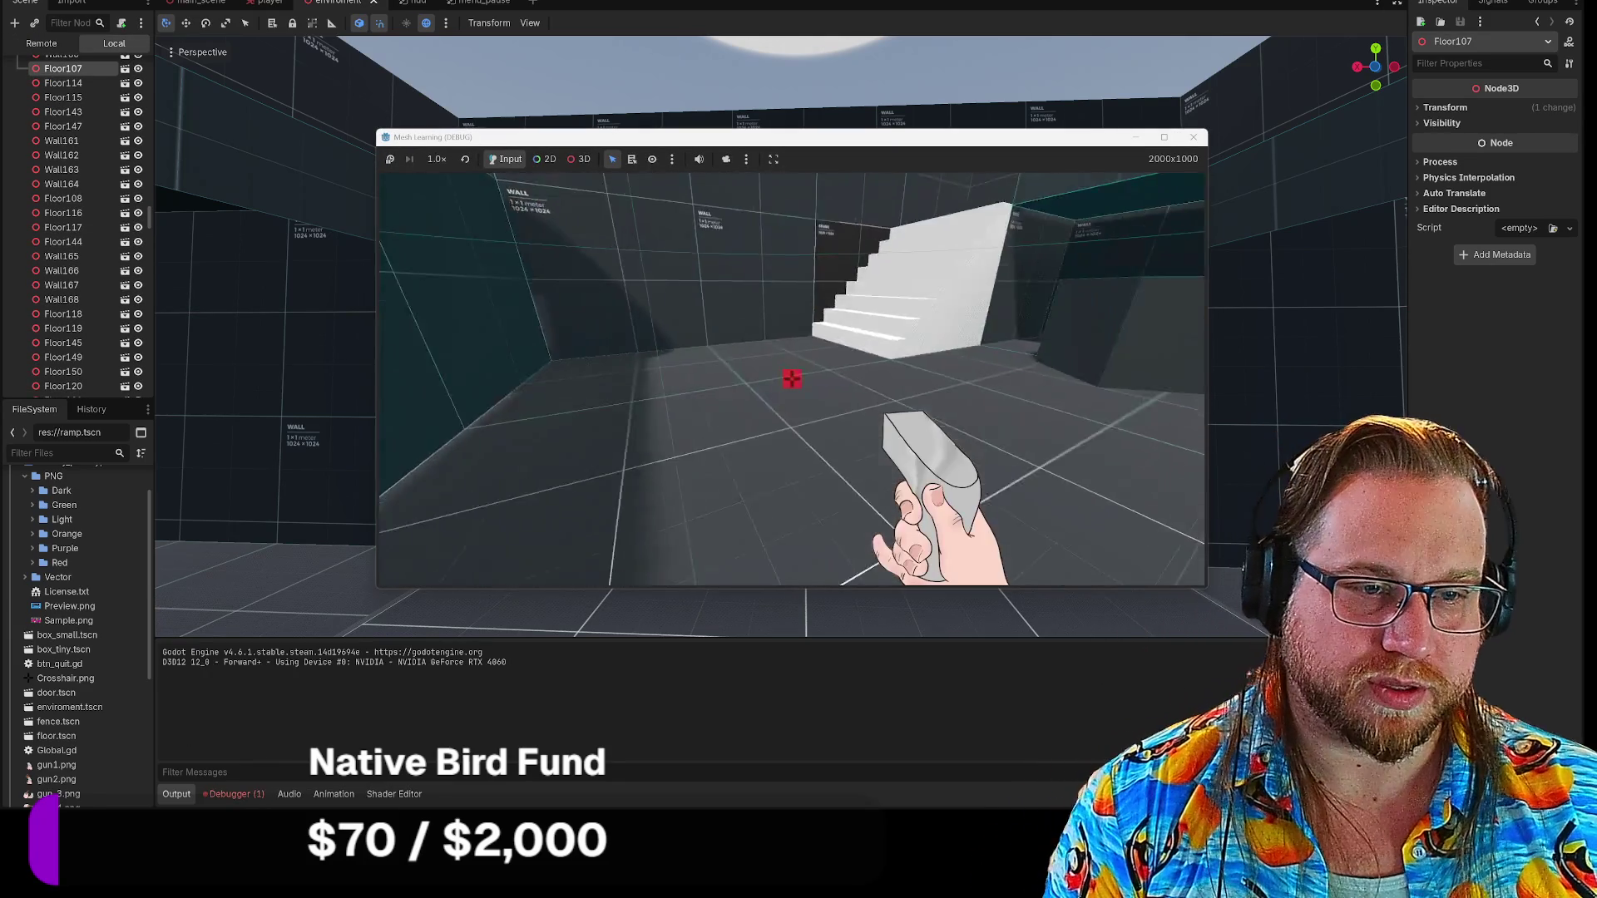
- Climb the stairs and walk the corridor toward the red target, then close the game
{"action": "key", "text": "w"}
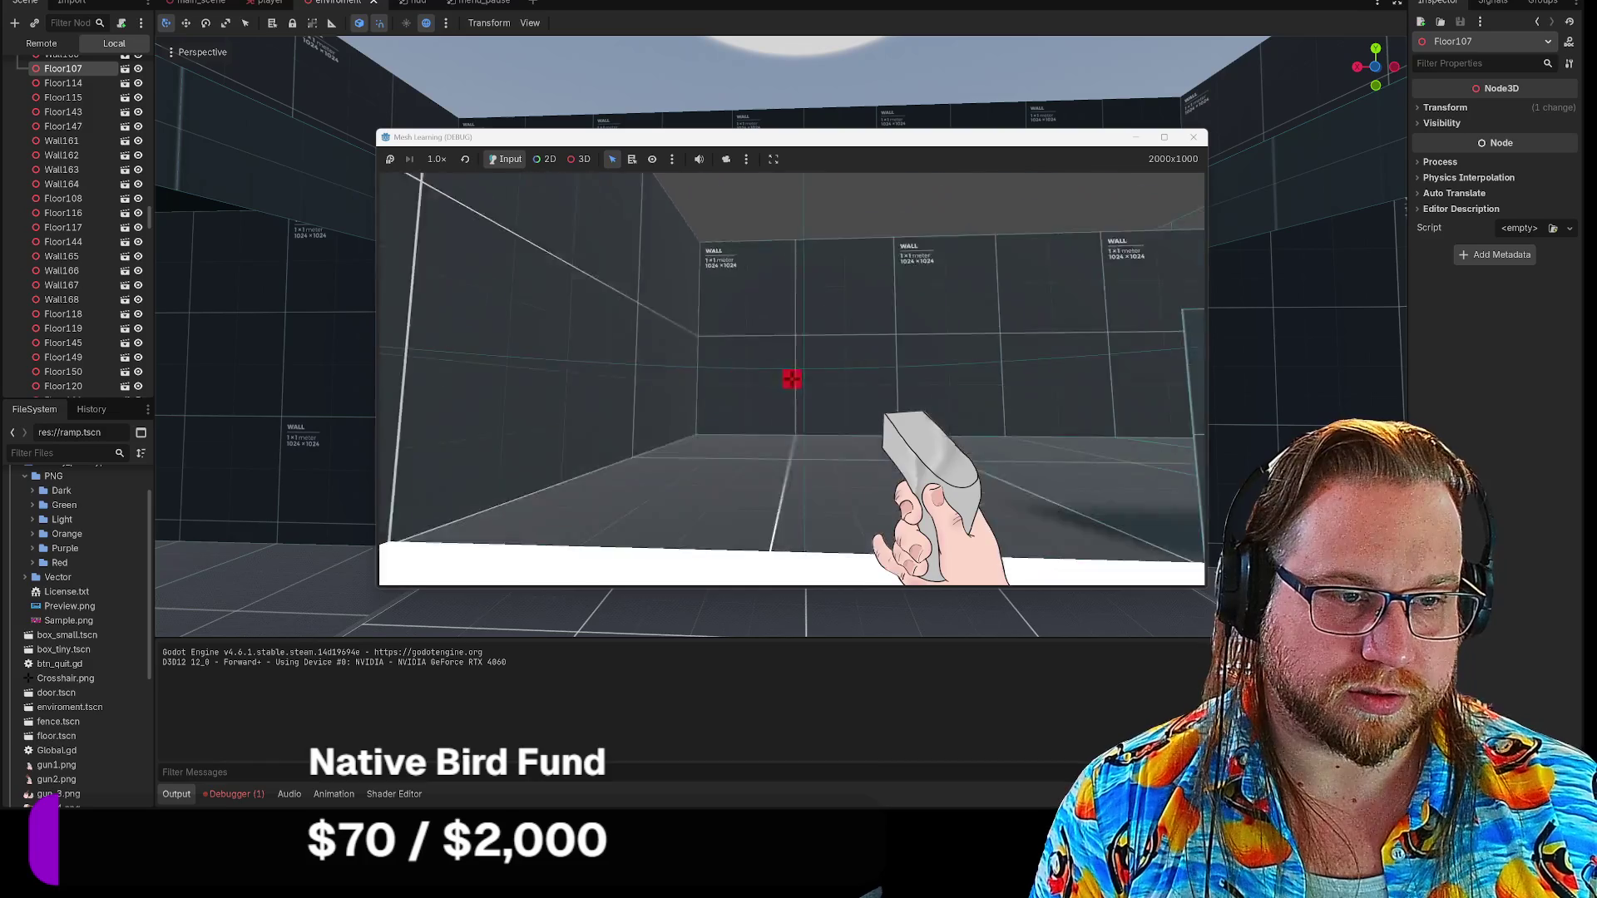
{"action": "key", "text": "w"}
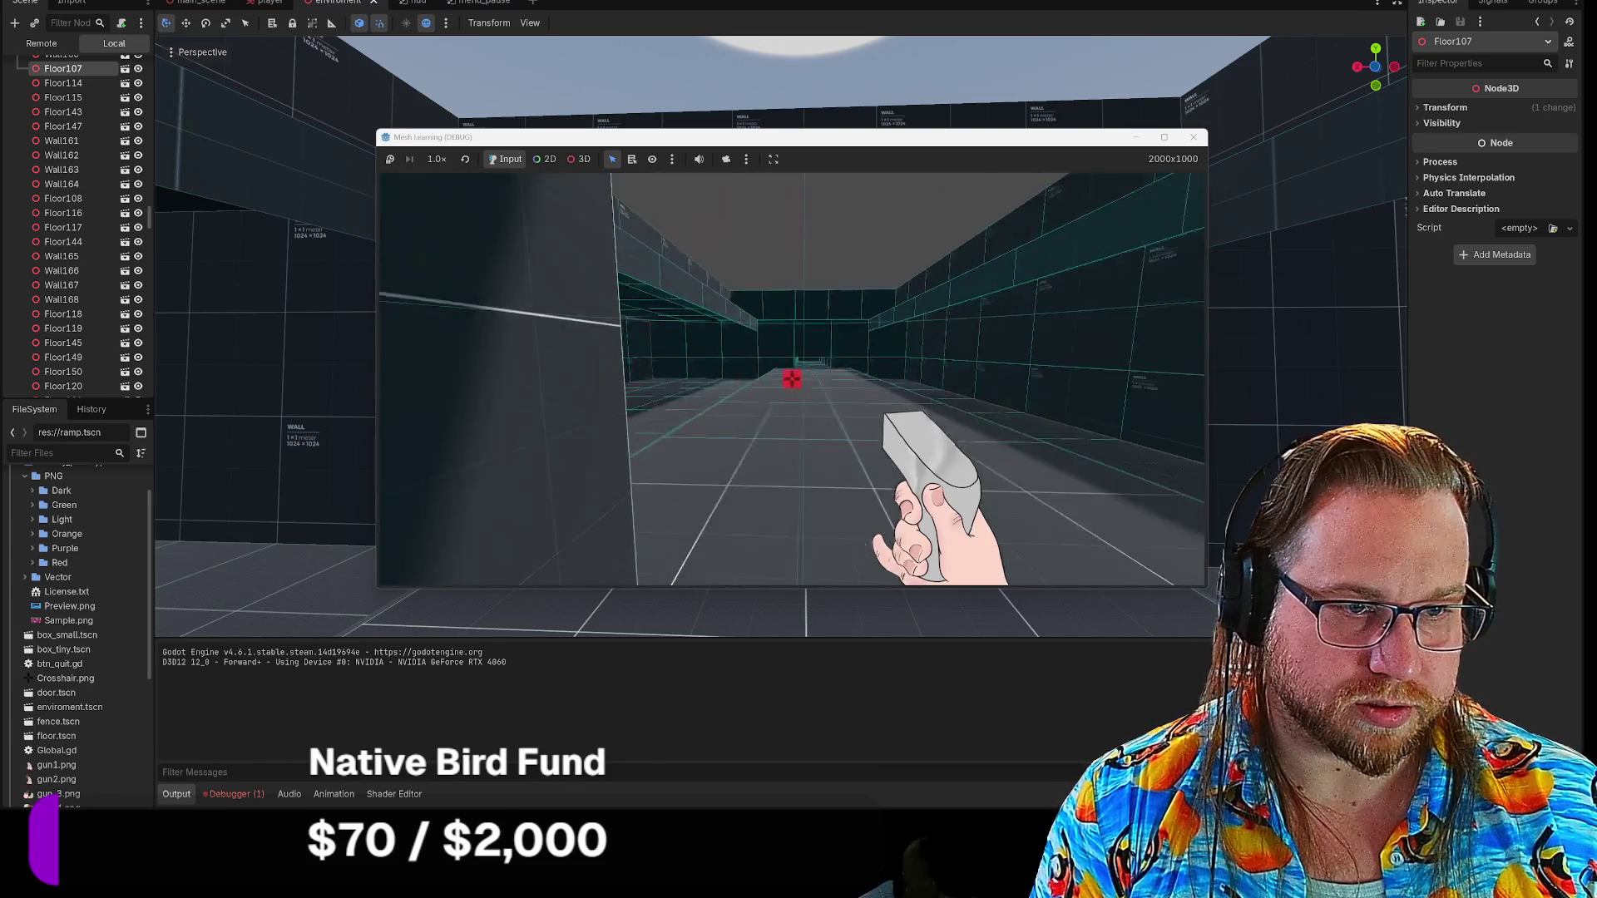
{"action": "key", "text": "w"}
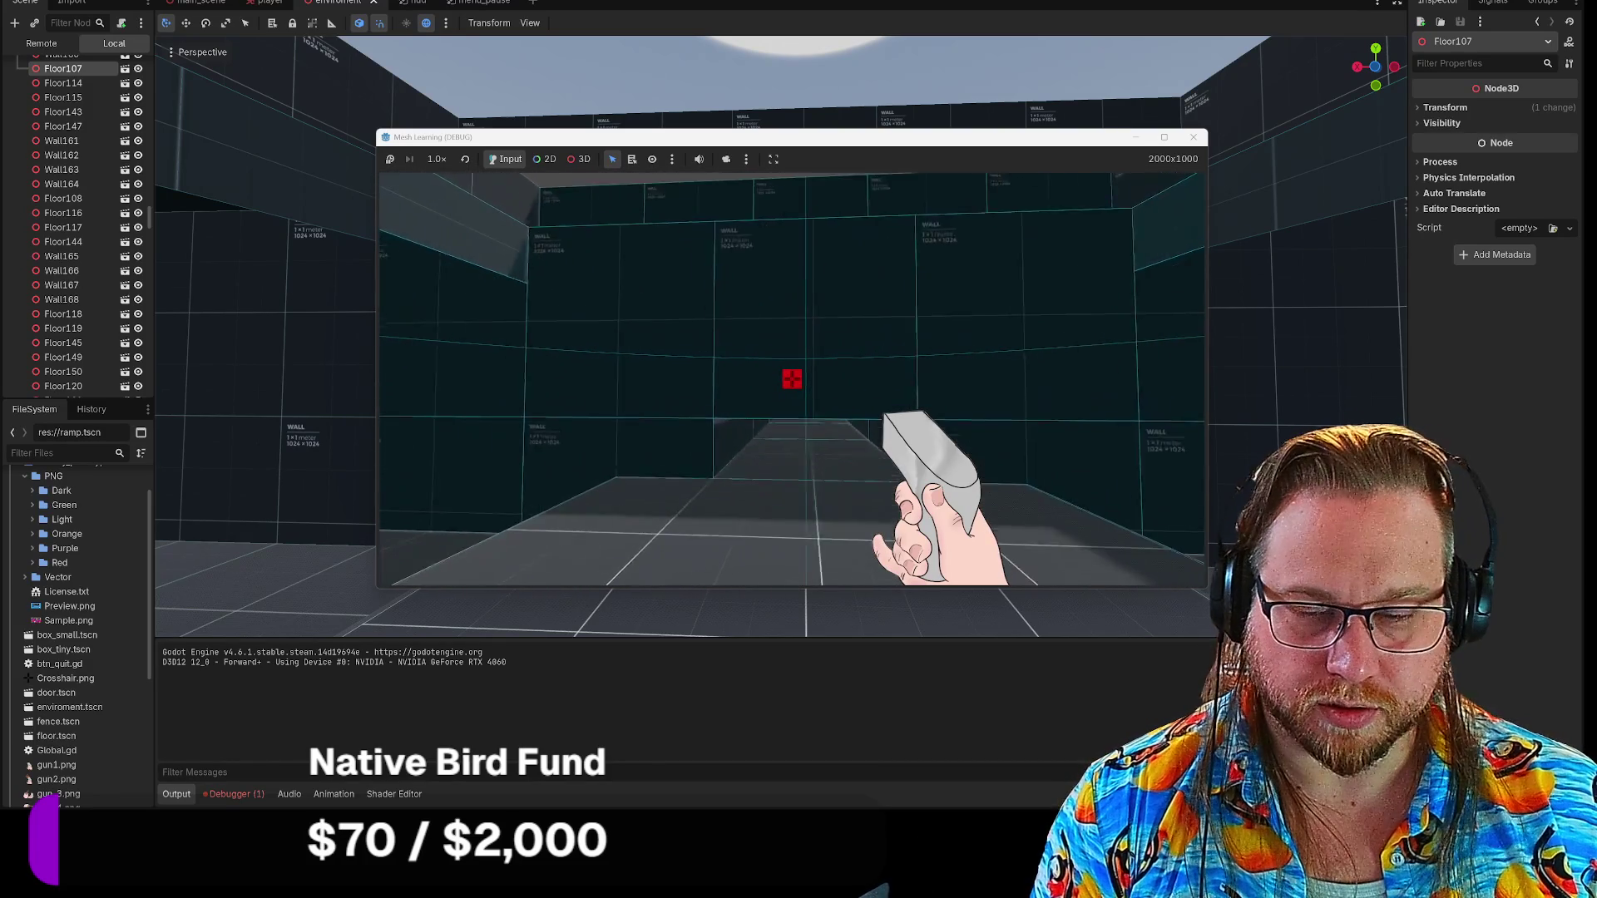
{"action": "key", "text": "w"}
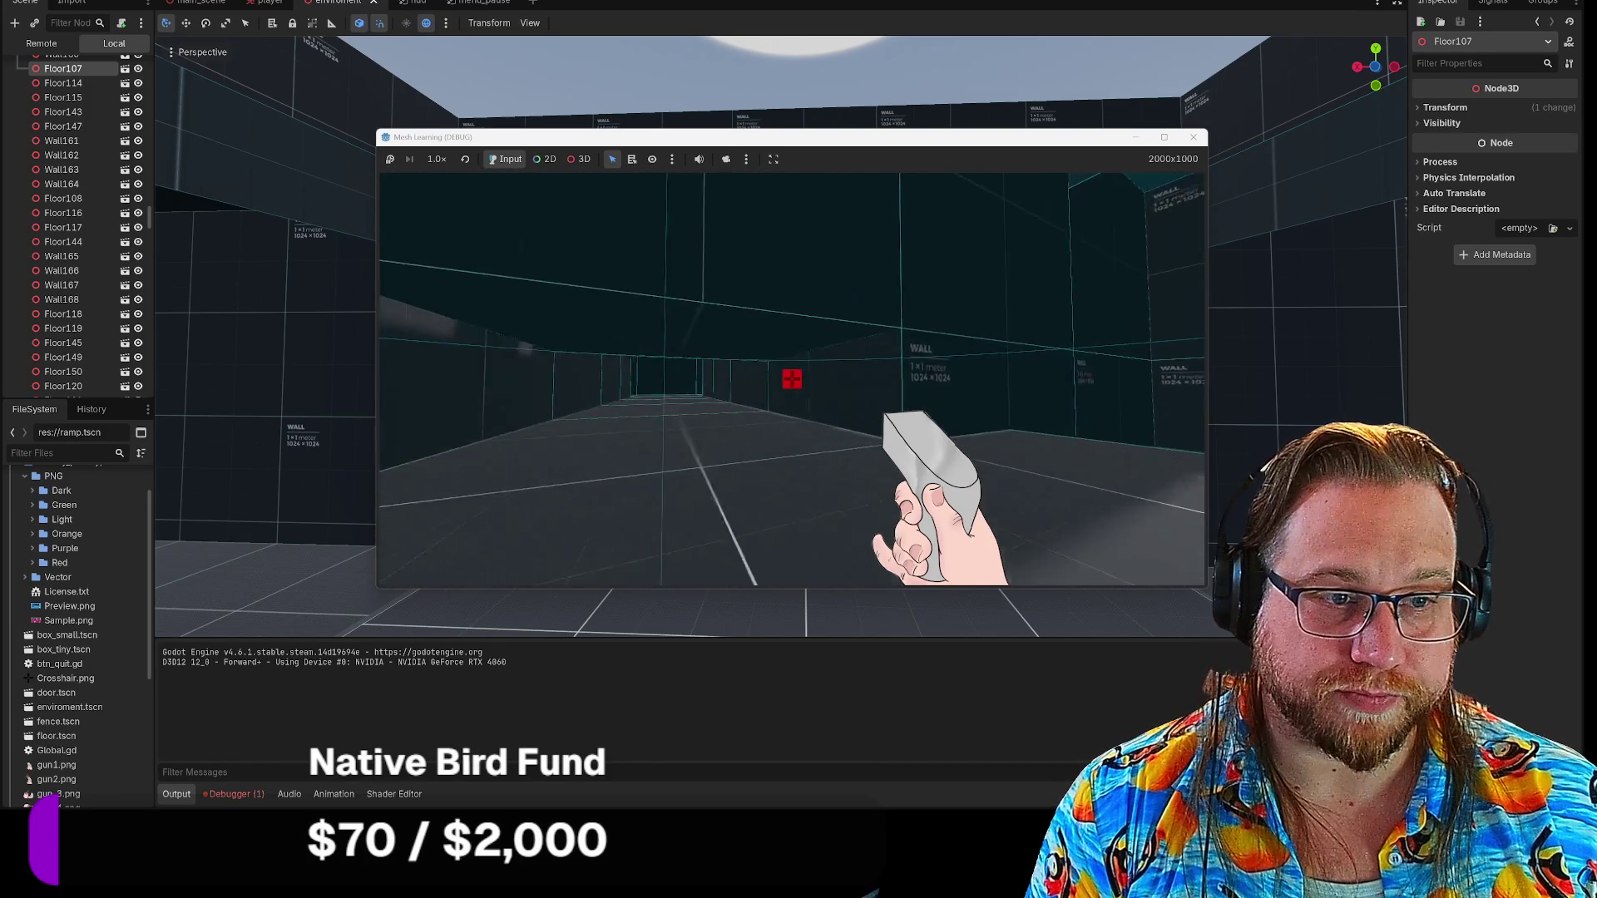
{"action": "key", "text": "w"}
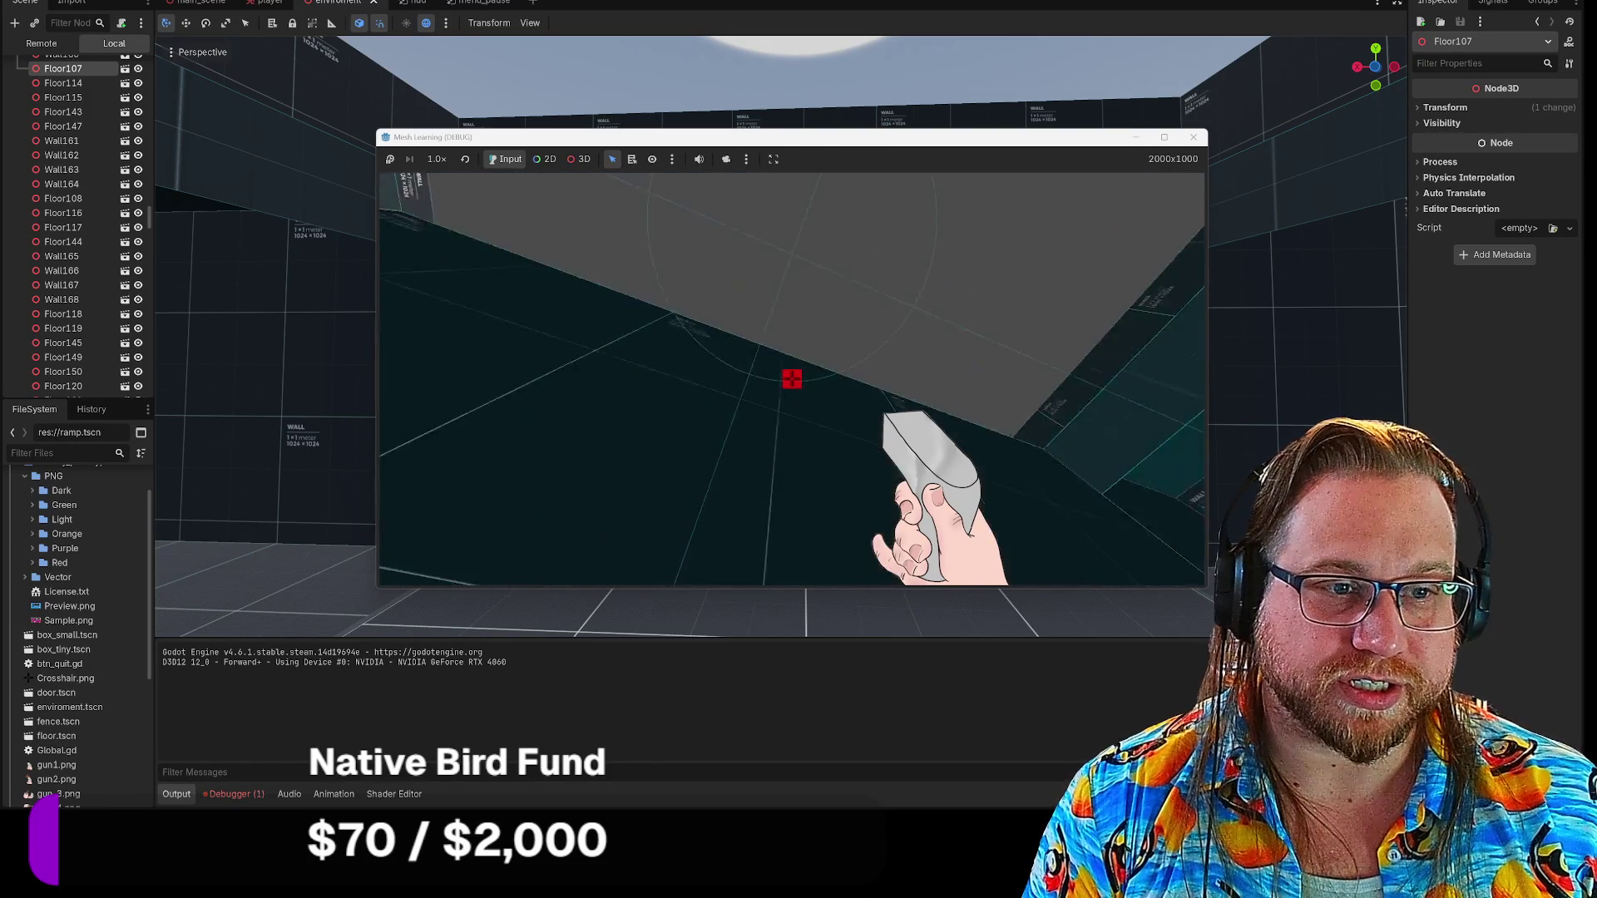
{"action": "key", "text": "w"}
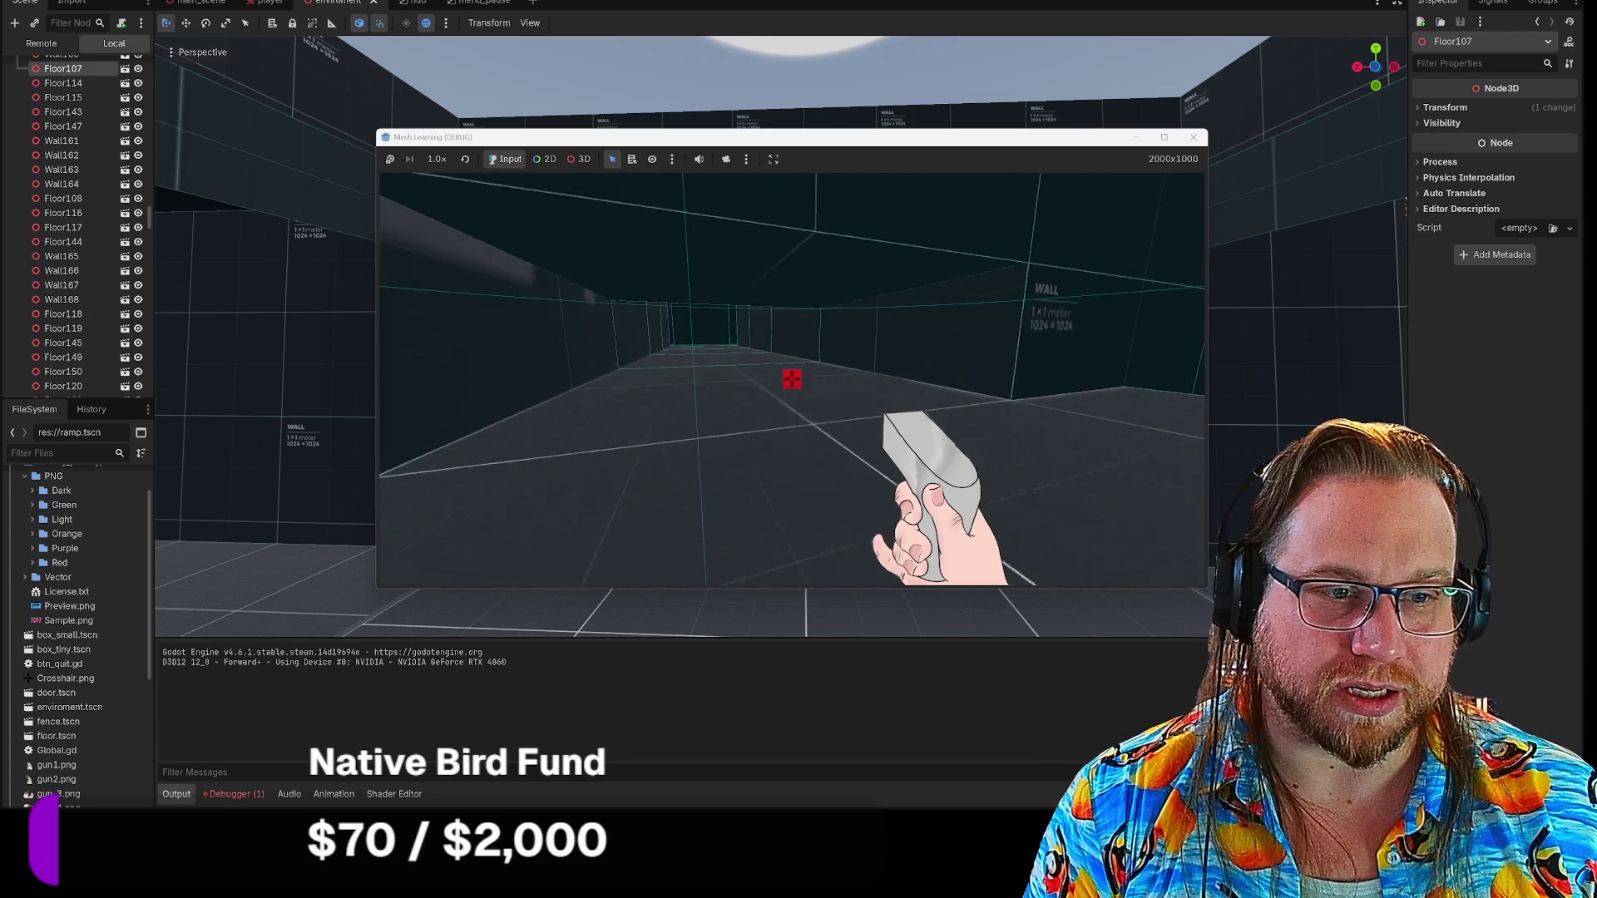
{"action": "key", "text": "w"}
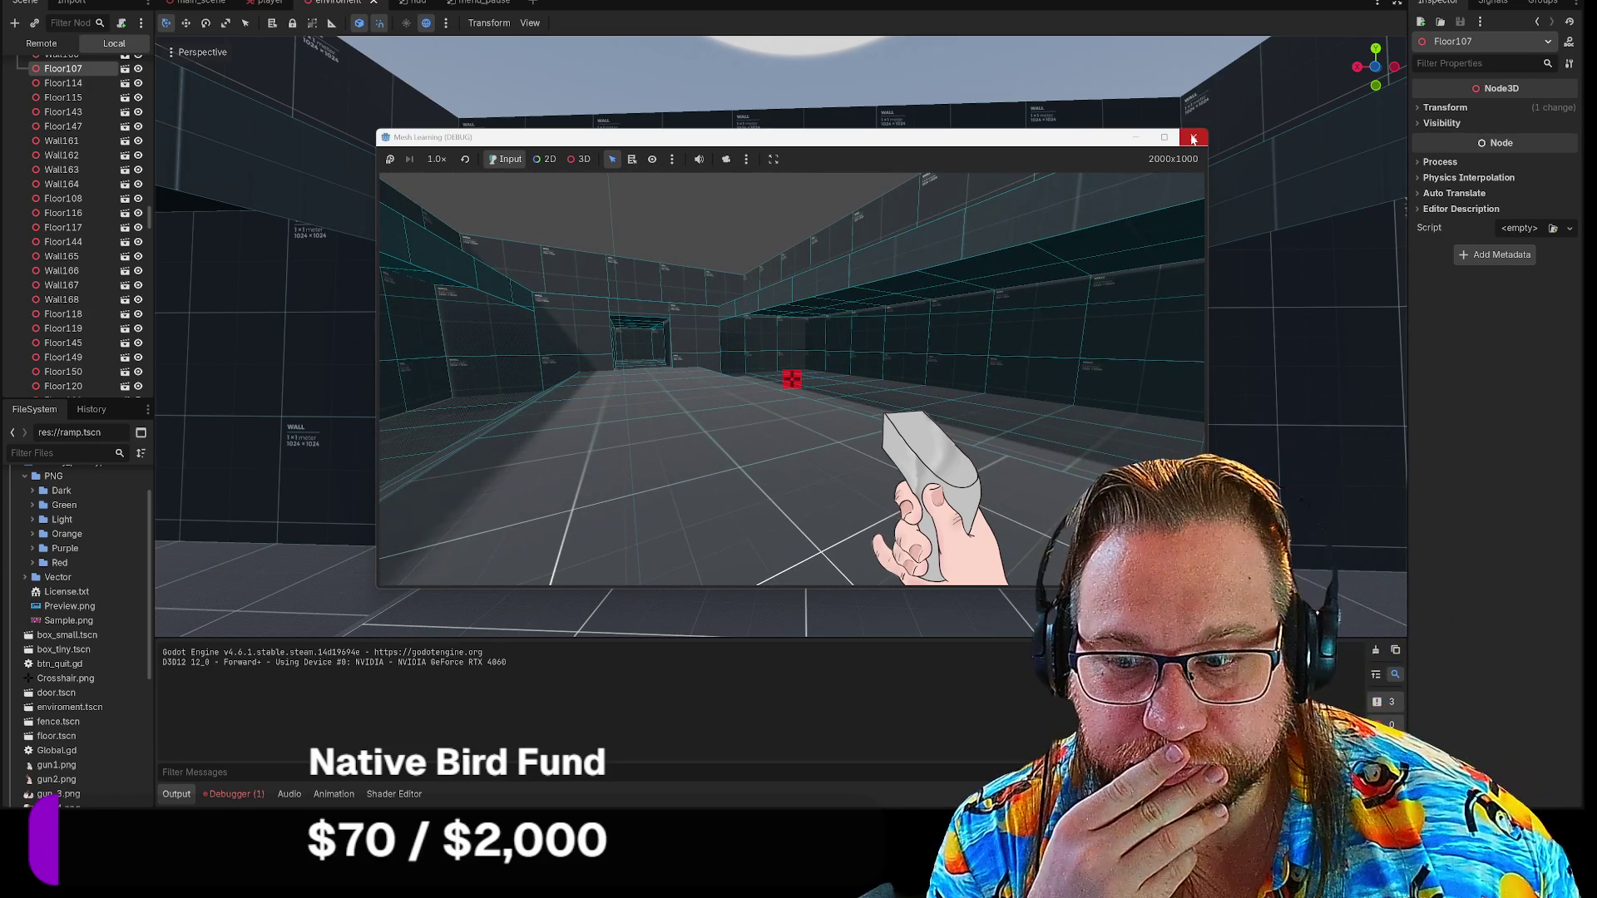
{"action": "left_click", "coordinate": [1193, 139]}
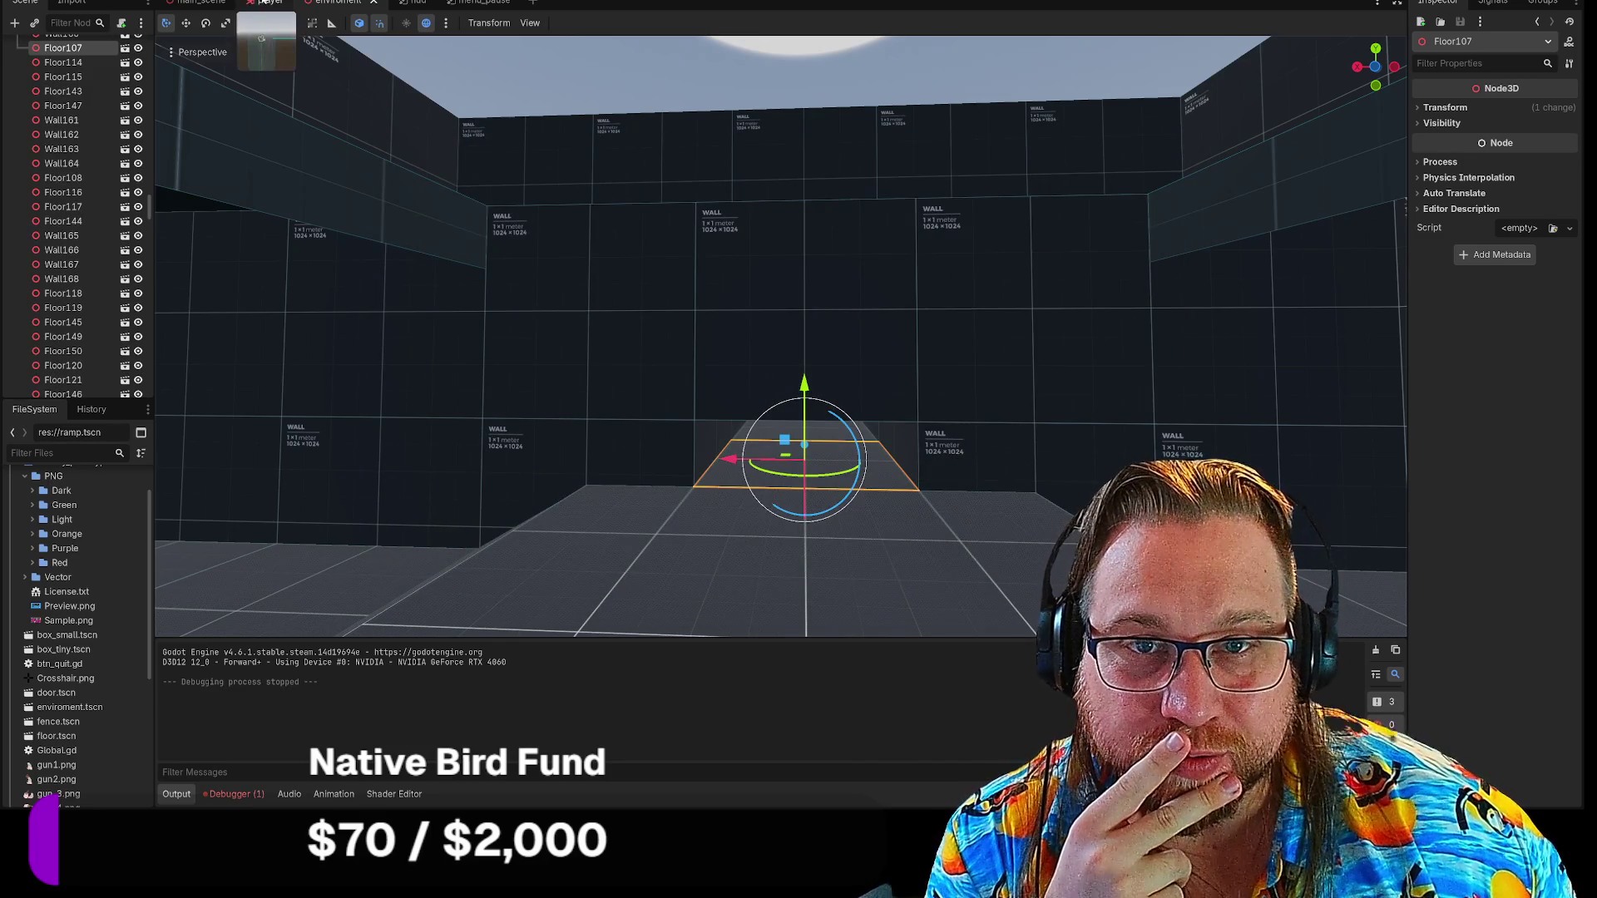
- Switch to the player scene, select the Body capsule, and expand its Transform in the Inspector
{"action": "left_click", "coordinate": [268, 2]}
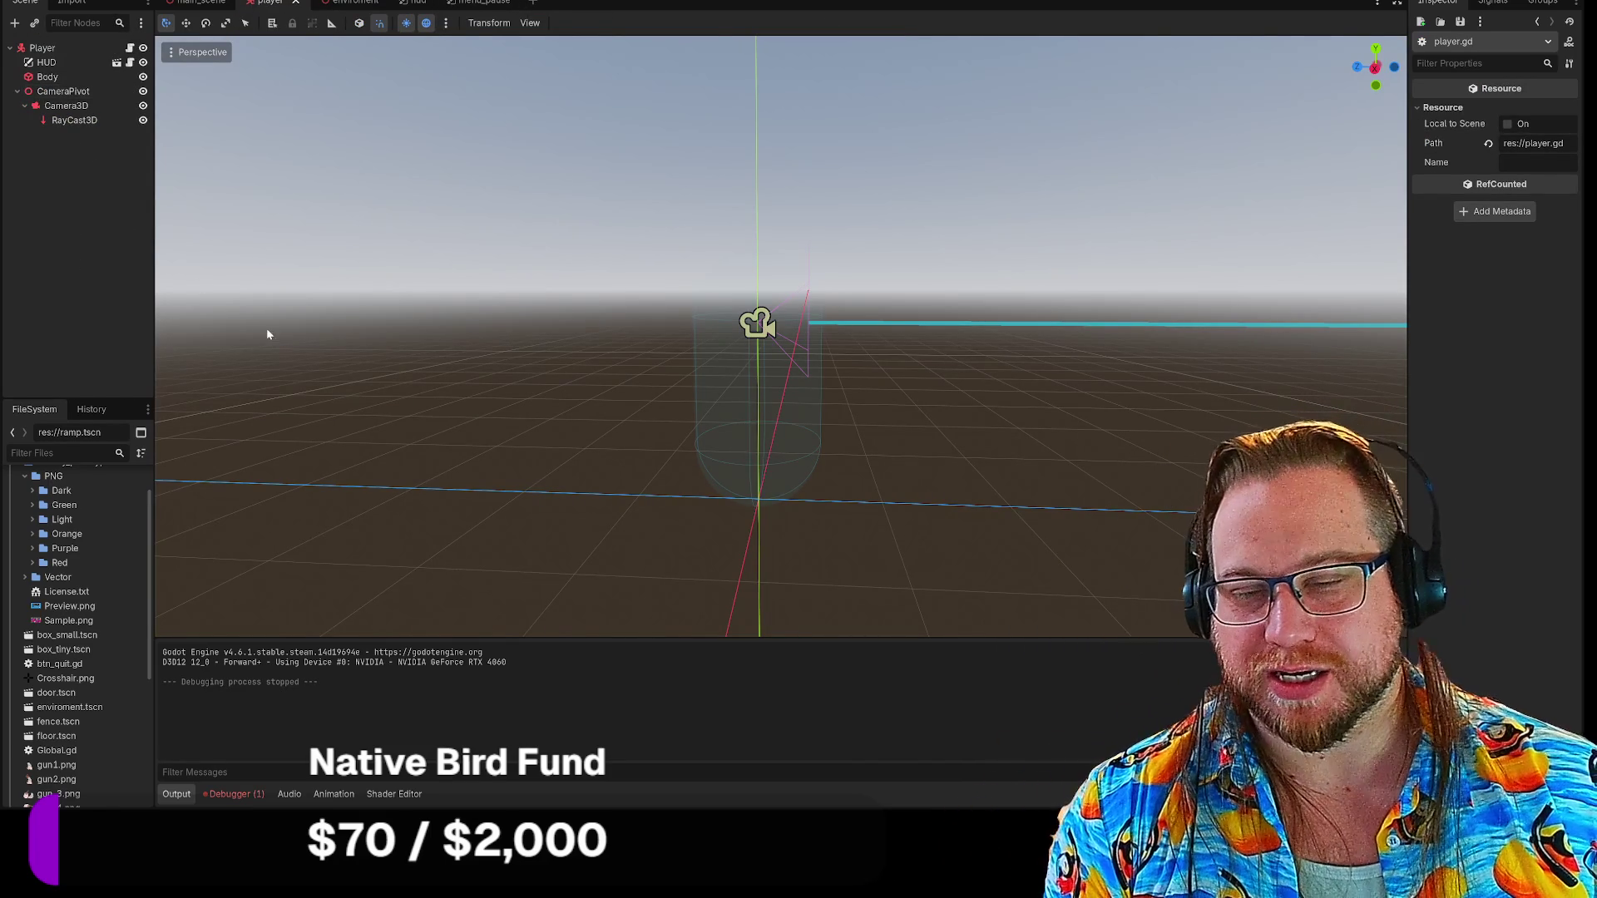
{"action": "left_click", "coordinate": [775, 472]}
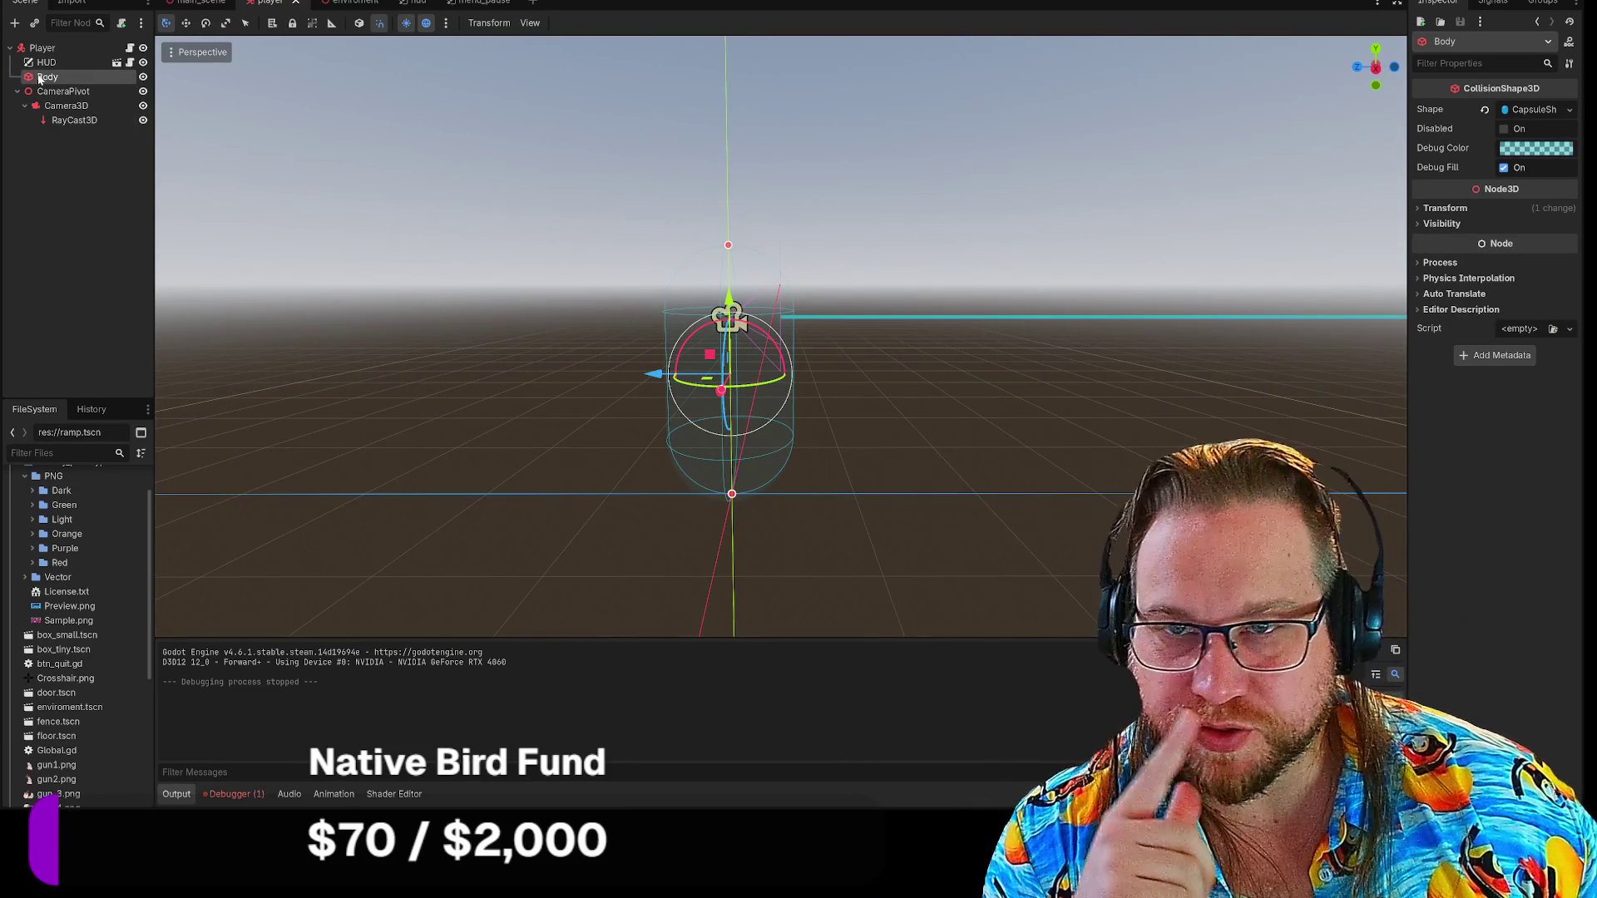
{"action": "left_click", "coordinate": [1423, 209]}
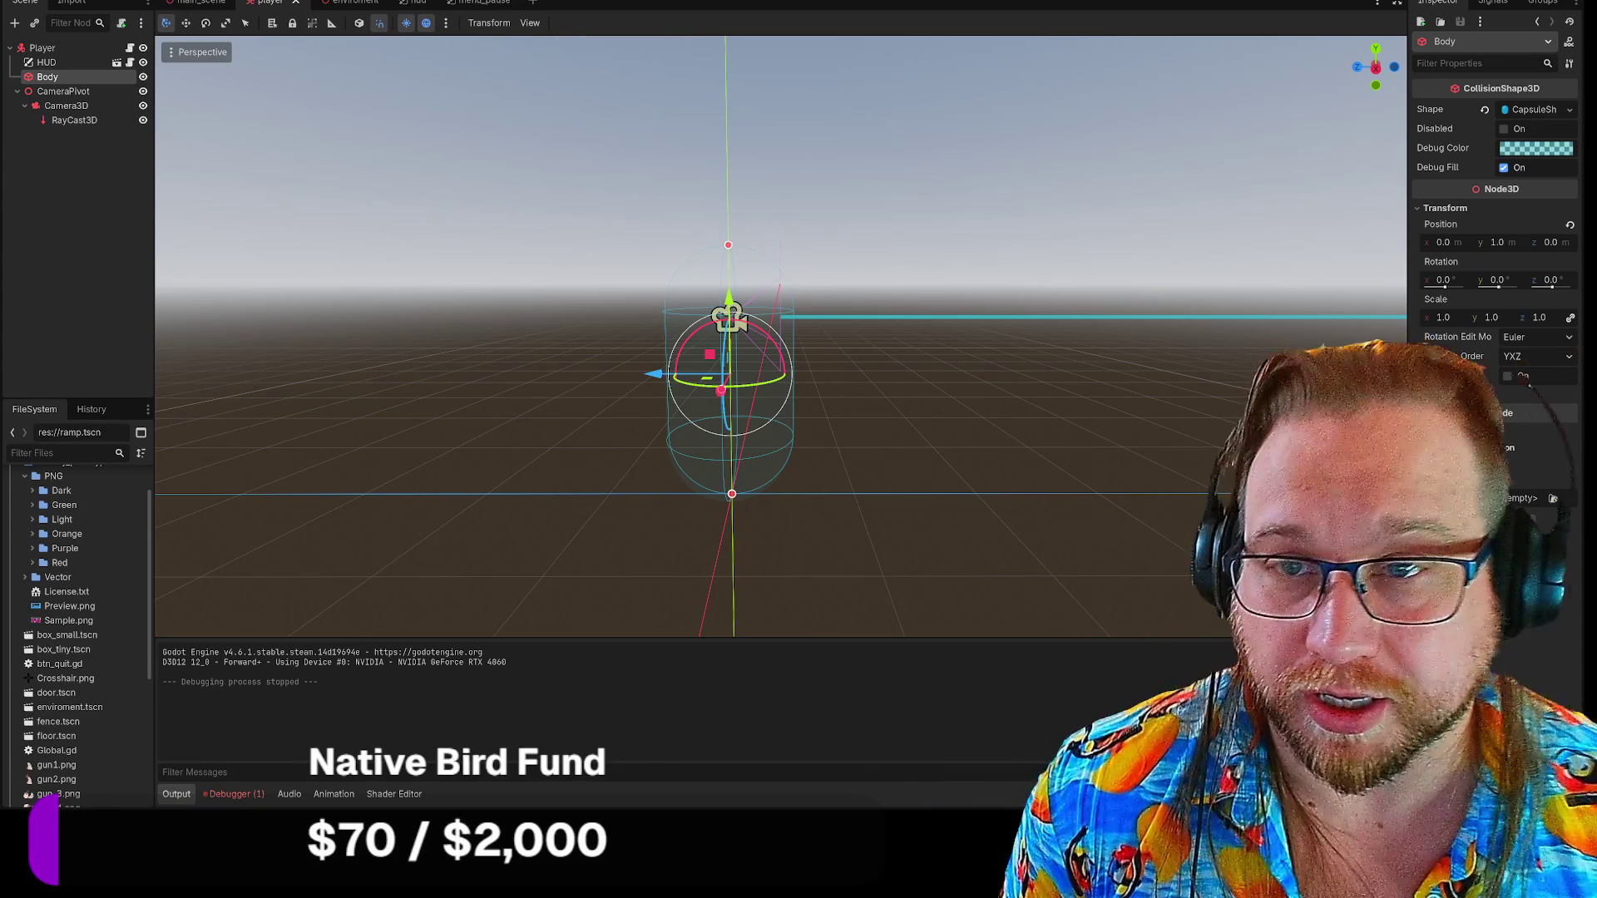
- Make CameraPivot a child of Body, then try shrinking Body's capsule from the top, undoing and redoing it
{"action": "left_click_drag", "start_coordinate": [62, 90], "coordinate": [47, 77]}
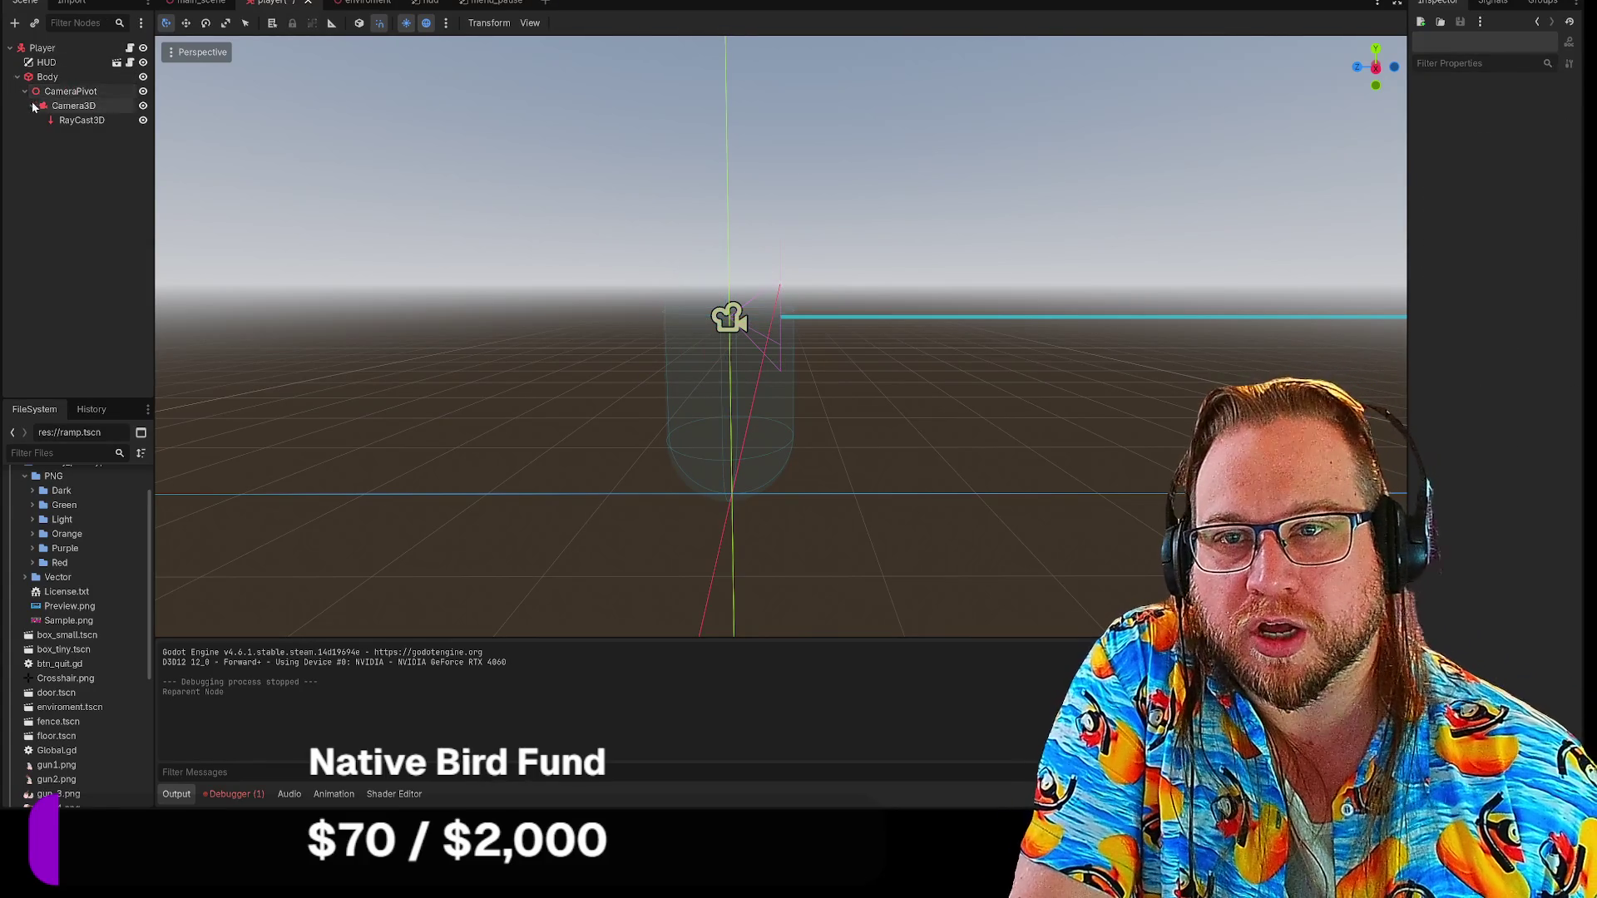
{"action": "left_click", "coordinate": [48, 77]}
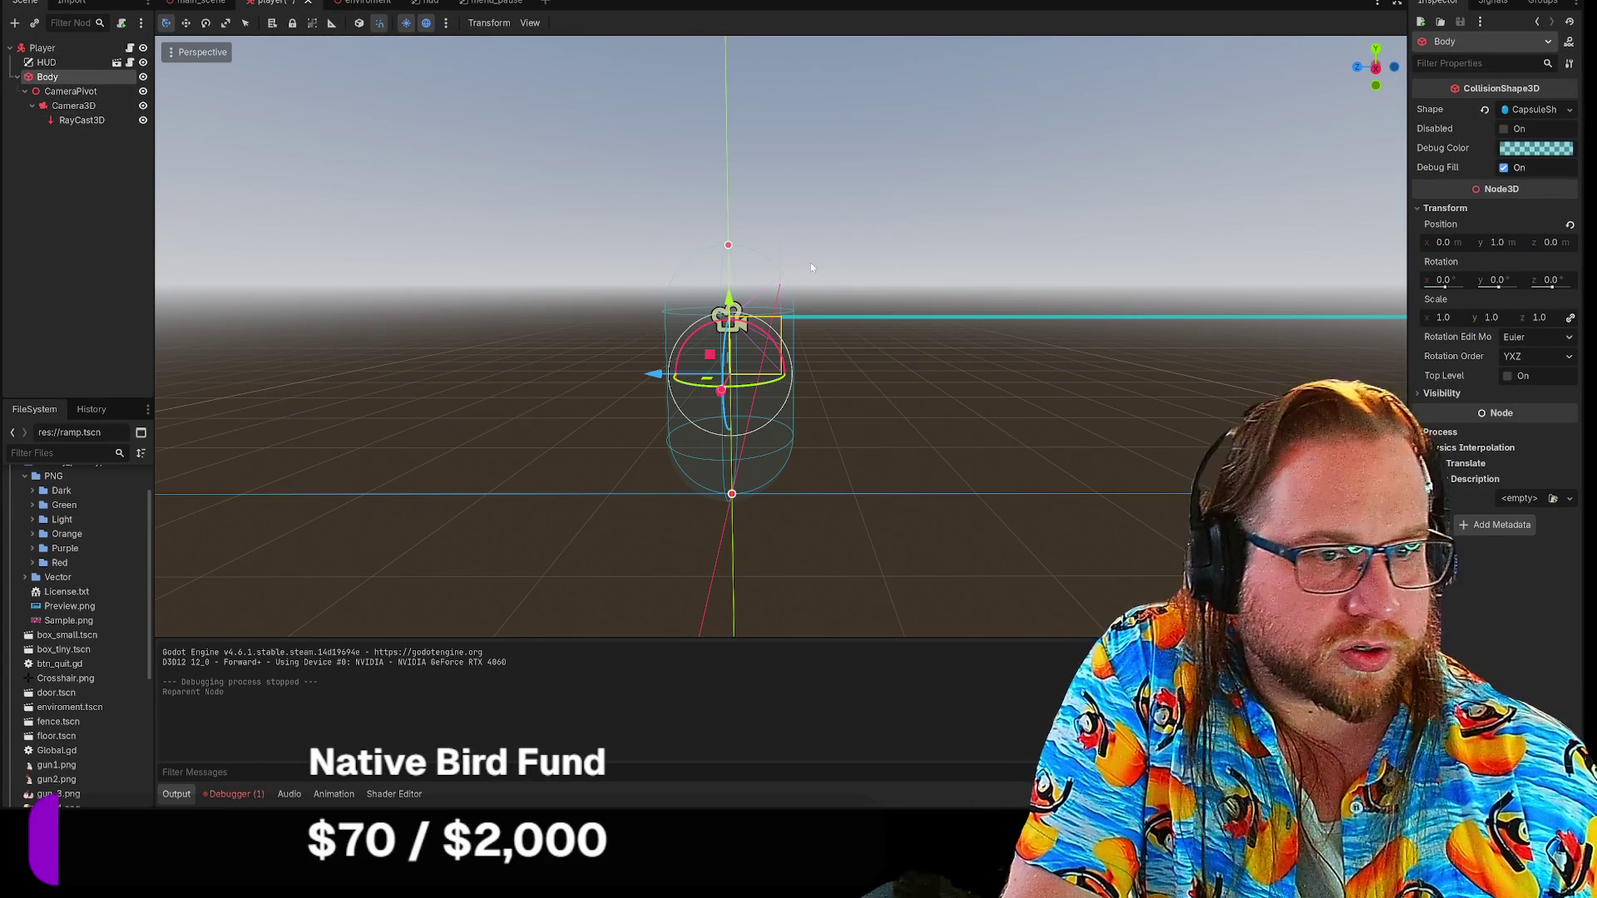
{"action": "left_click_drag", "start_coordinate": [729, 246], "coordinate": [732, 337]}
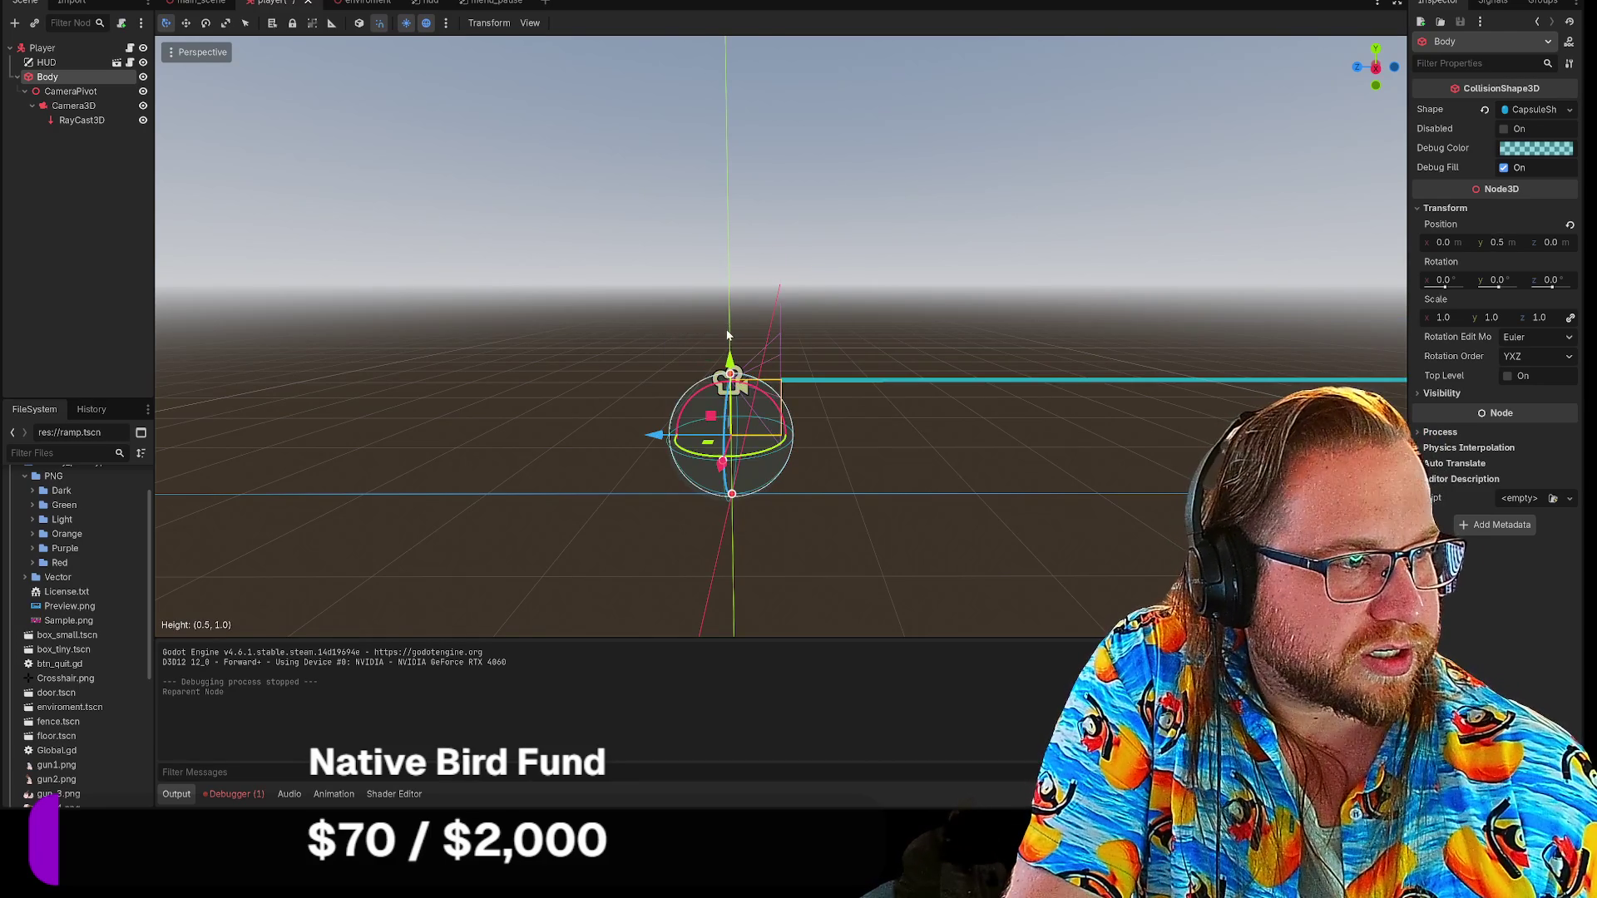
{"action": "key", "text": "ctrl+z"}
{"action": "key", "text": "ctrl+shift+z"}
- Try capsule heights of 3.0 and 1.0, leaving the capsule at height 2.0
{"action": "mouse_move", "coordinate": [732, 494]}
{"action": "left_mouse_down"}
{"action": "mouse_move", "coordinate": [732, 570]}
{"action": "mouse_move", "coordinate": [729, 514]}
{"action": "left_mouse_up"}
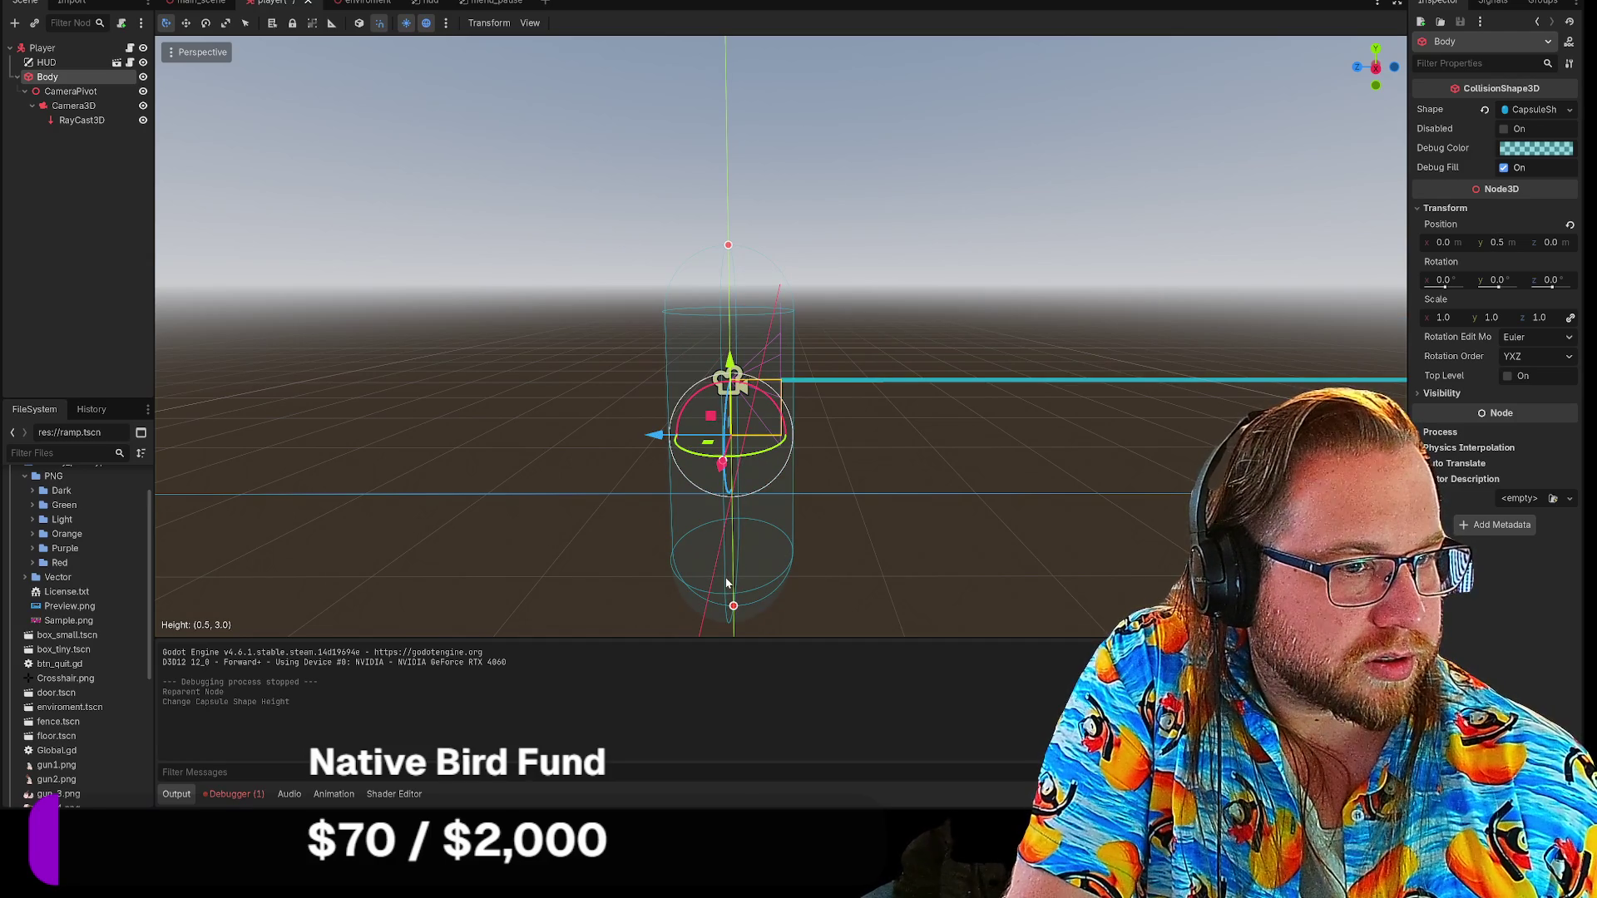
{"action": "mouse_move", "coordinate": [737, 440]}
{"action": "left_mouse_down"}
{"action": "mouse_move", "coordinate": [766, 426]}
{"action": "mouse_move", "coordinate": [732, 391]}
{"action": "mouse_move", "coordinate": [726, 484]}
{"action": "left_mouse_up"}
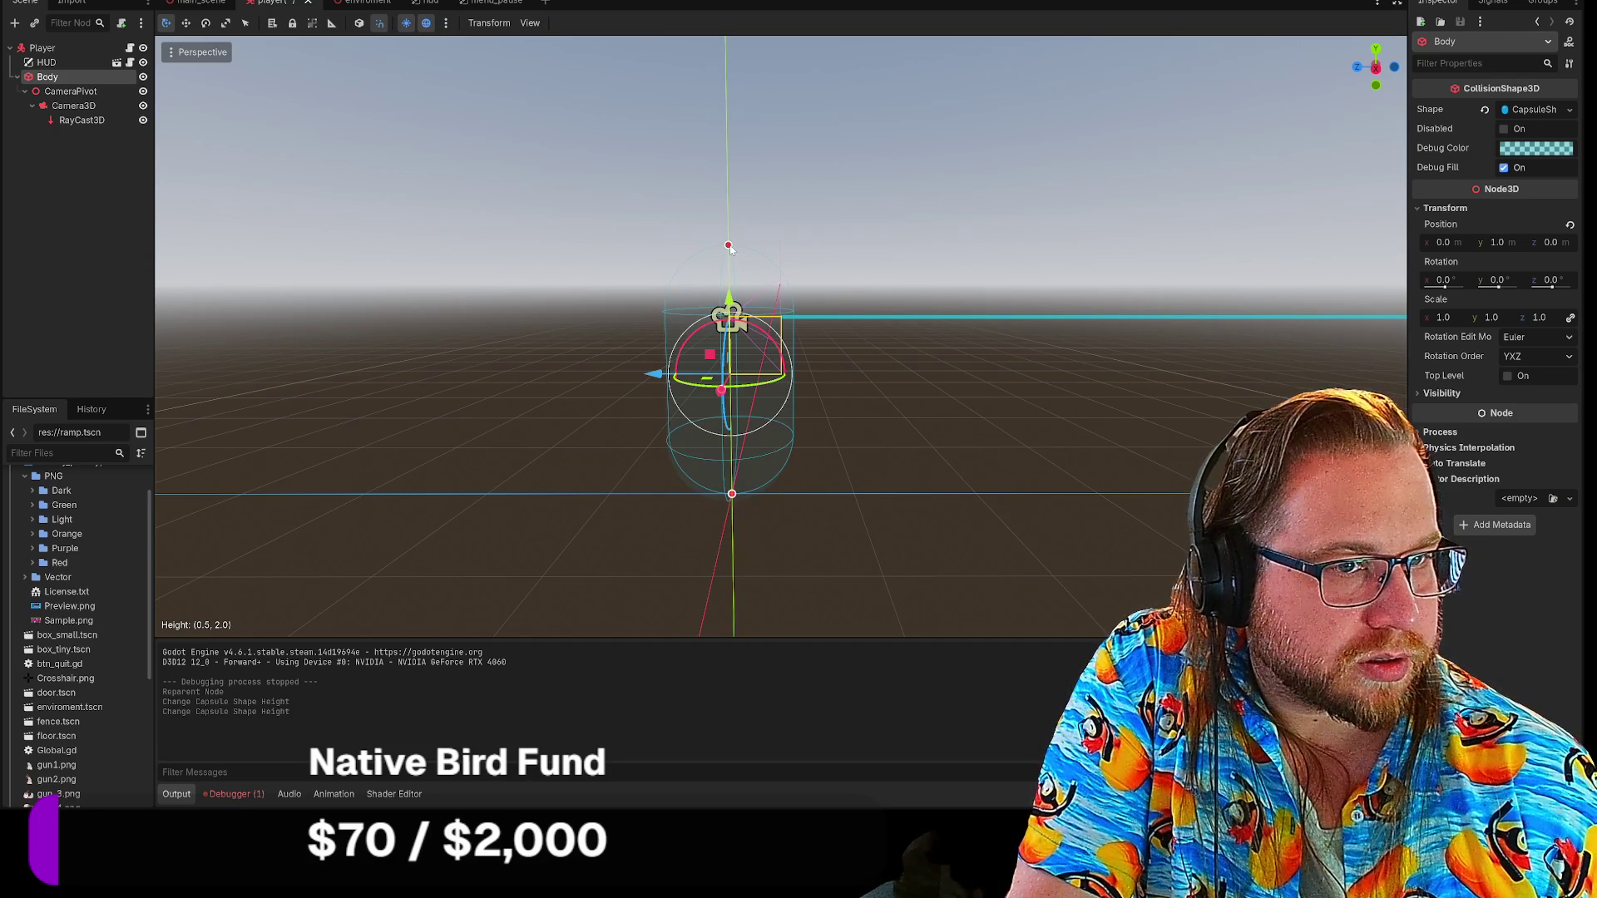
{"action": "mouse_move", "coordinate": [728, 245]}
{"action": "left_mouse_down"}
{"action": "mouse_move", "coordinate": [729, 350]}
{"action": "mouse_move", "coordinate": [729, 244]}
{"action": "left_mouse_up"}
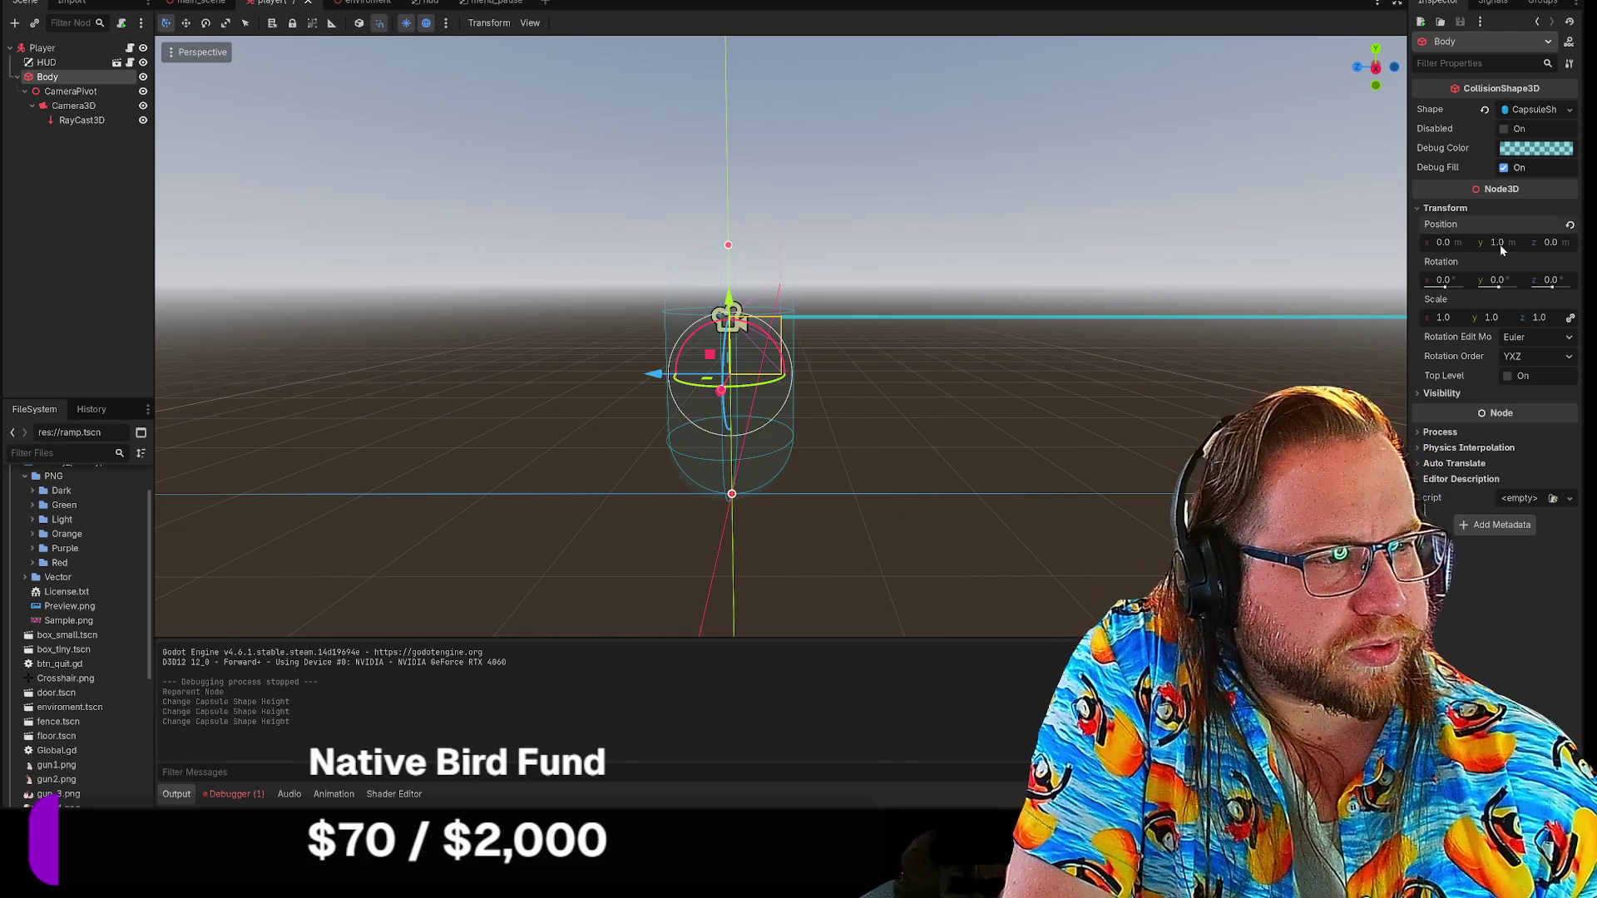
{"action": "left_click", "coordinate": [1181, 499]}
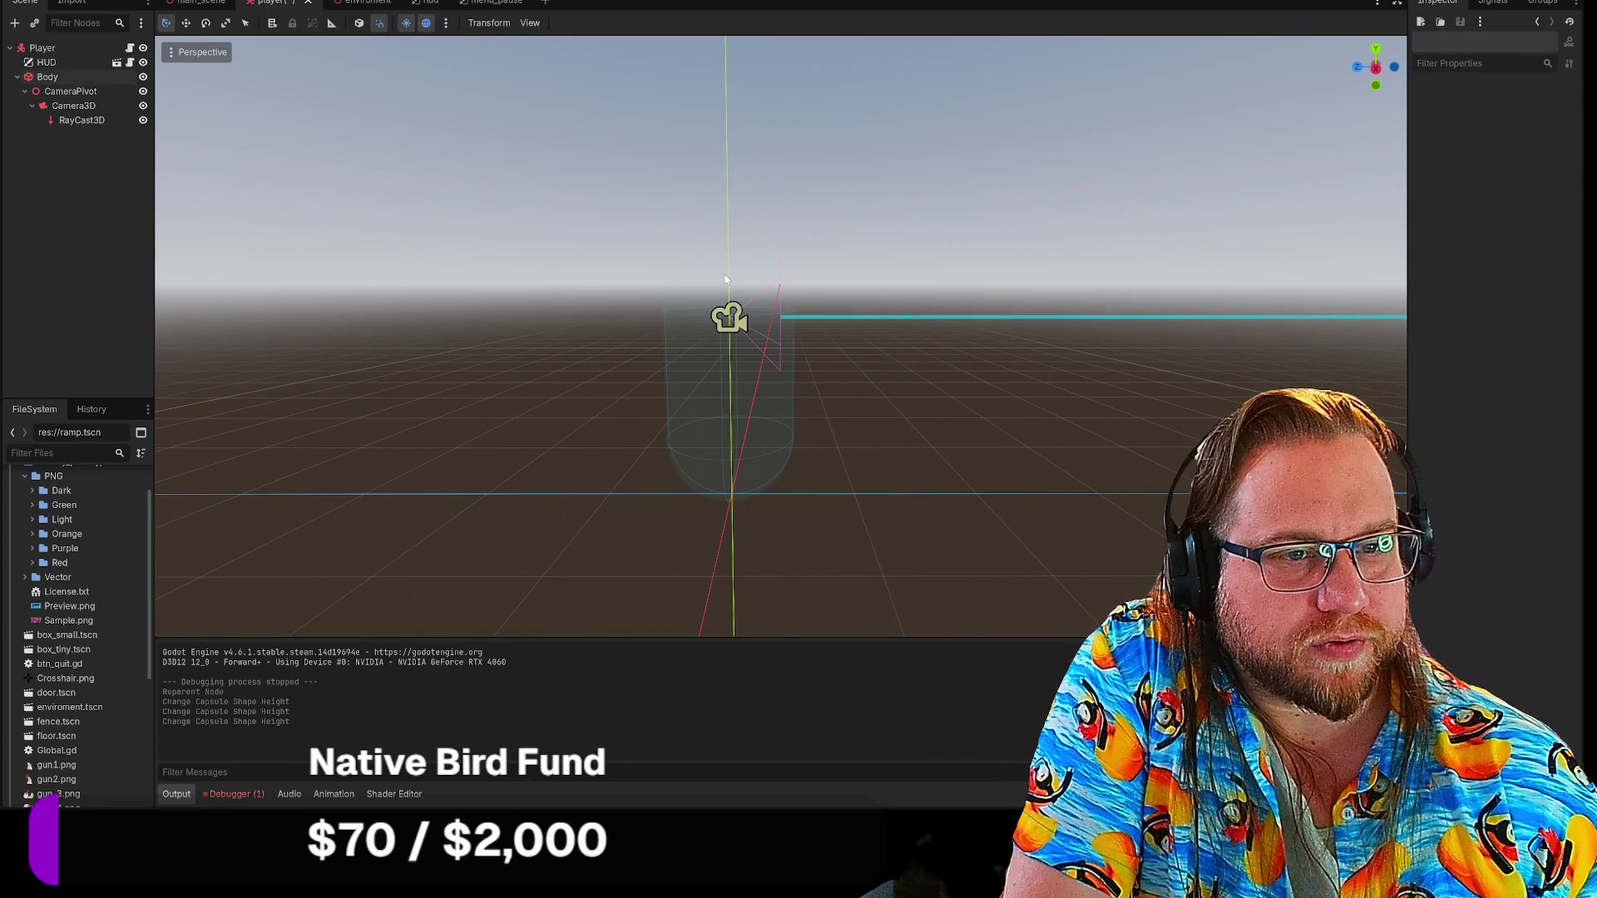
{"action": "left_click", "coordinate": [707, 362]}
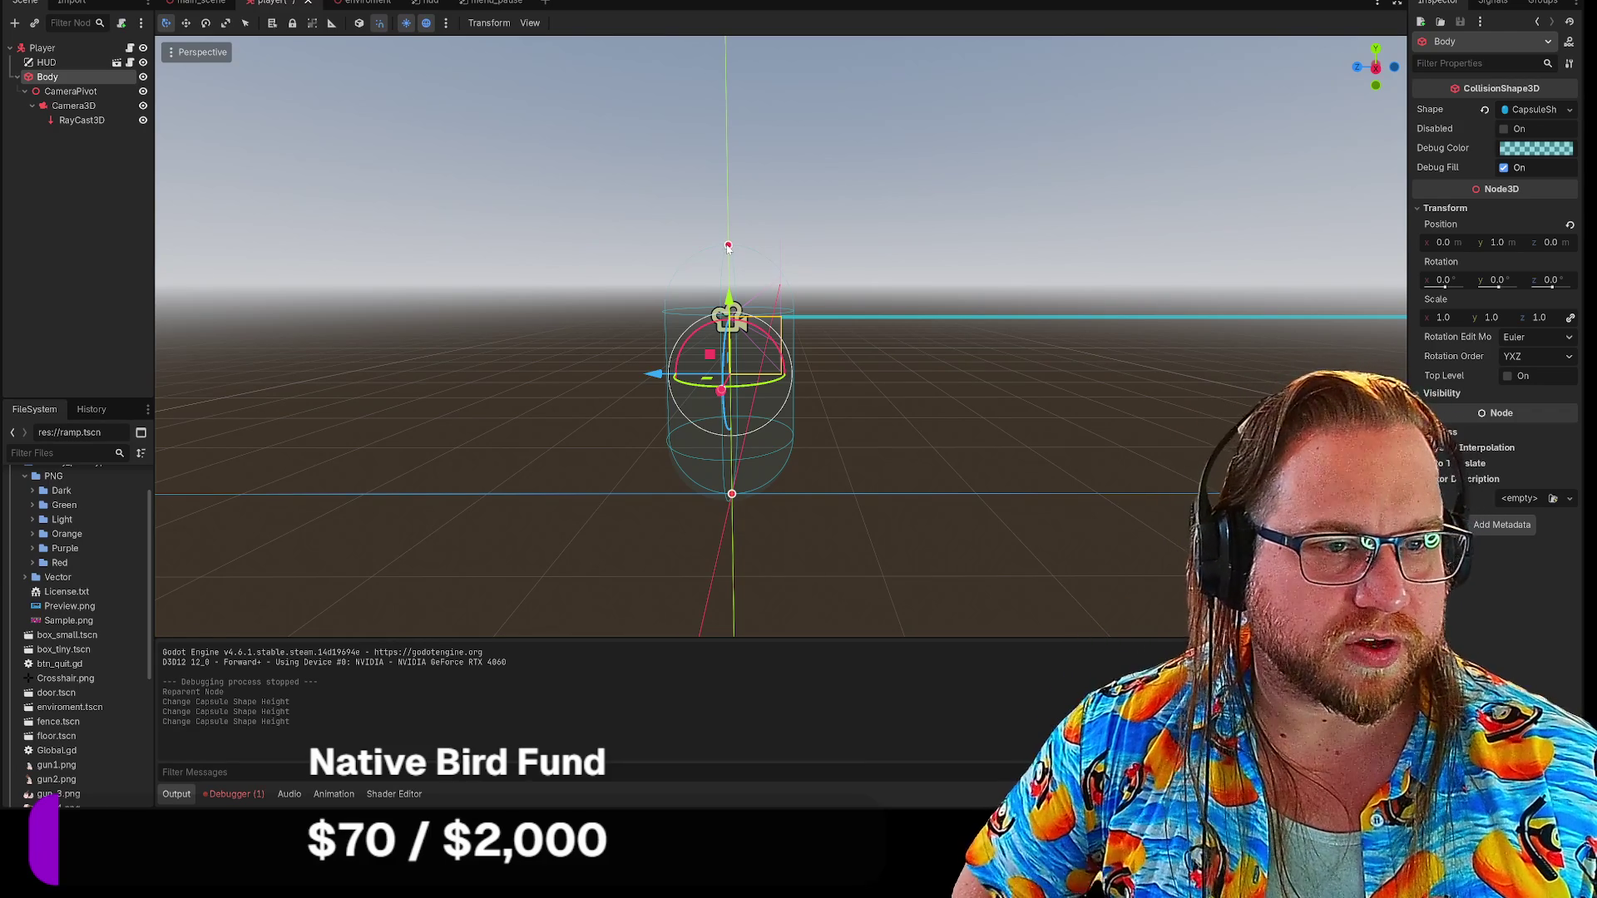
{"action": "left_click_drag", "start_coordinate": [728, 244], "coordinate": [726, 105]}
{"action": "mouse_move", "coordinate": [731, 491]}
{"action": "left_mouse_down"}
{"action": "mouse_move", "coordinate": [722, 353]}
{"action": "mouse_move", "coordinate": [717, 565]}
{"action": "left_mouse_up"}
{"action": "left_click_drag", "start_coordinate": [726, 105], "coordinate": [714, 307]}
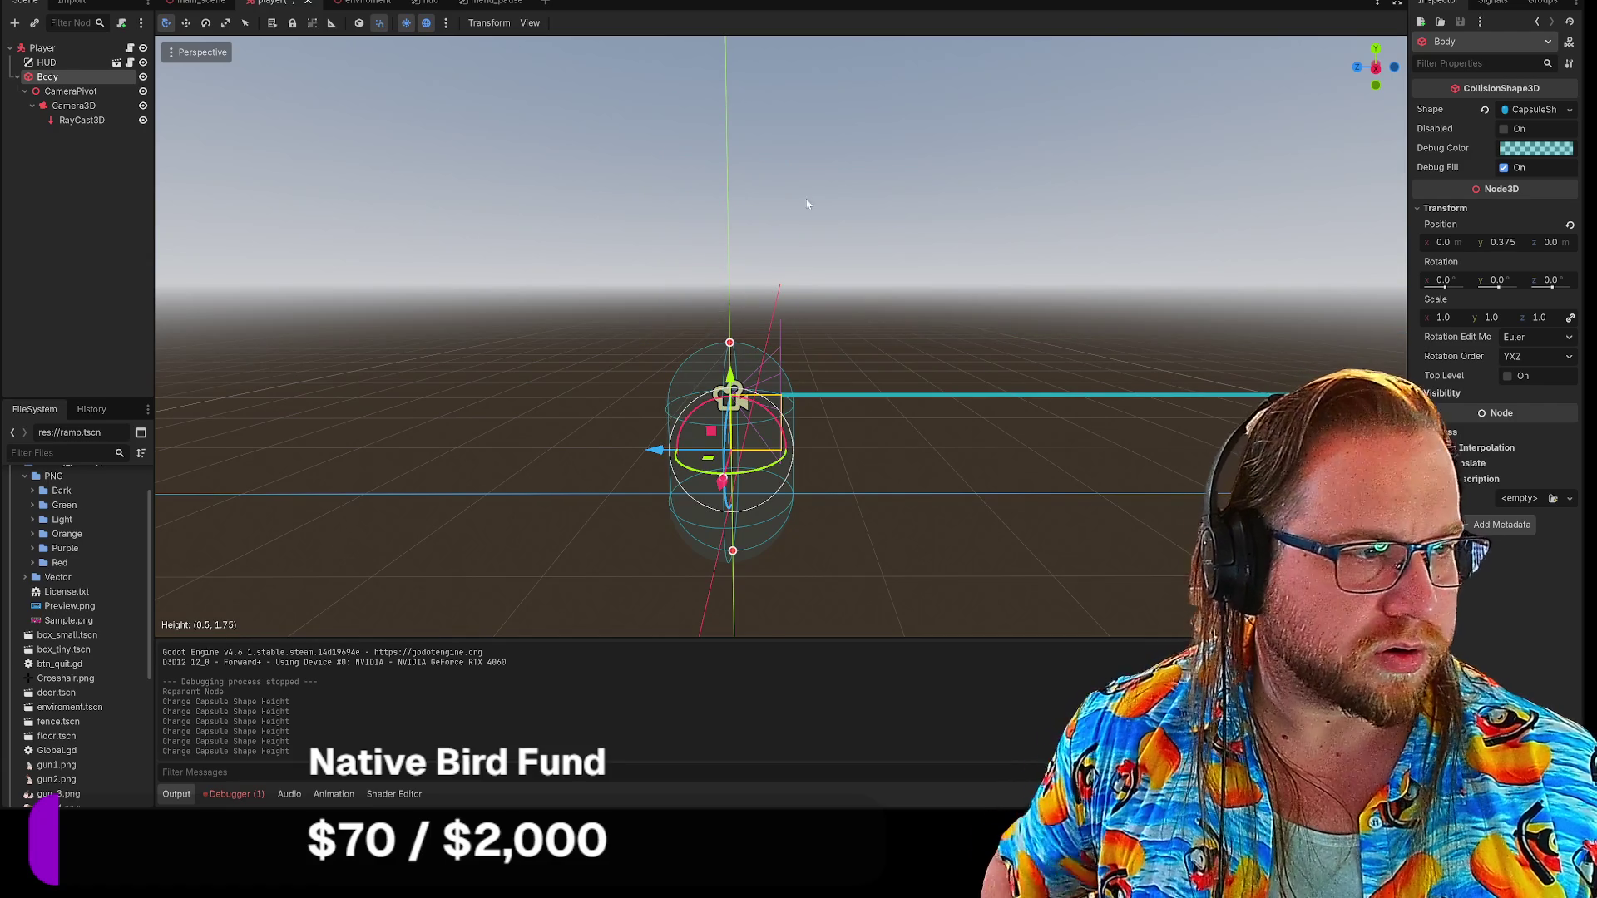
{"action": "key", "text": "ctrl+z"}
{"action": "key", "text": "ctrl+z"}
{"action": "key", "text": "ctrl+z"}
{"action": "key", "text": "ctrl+z"}
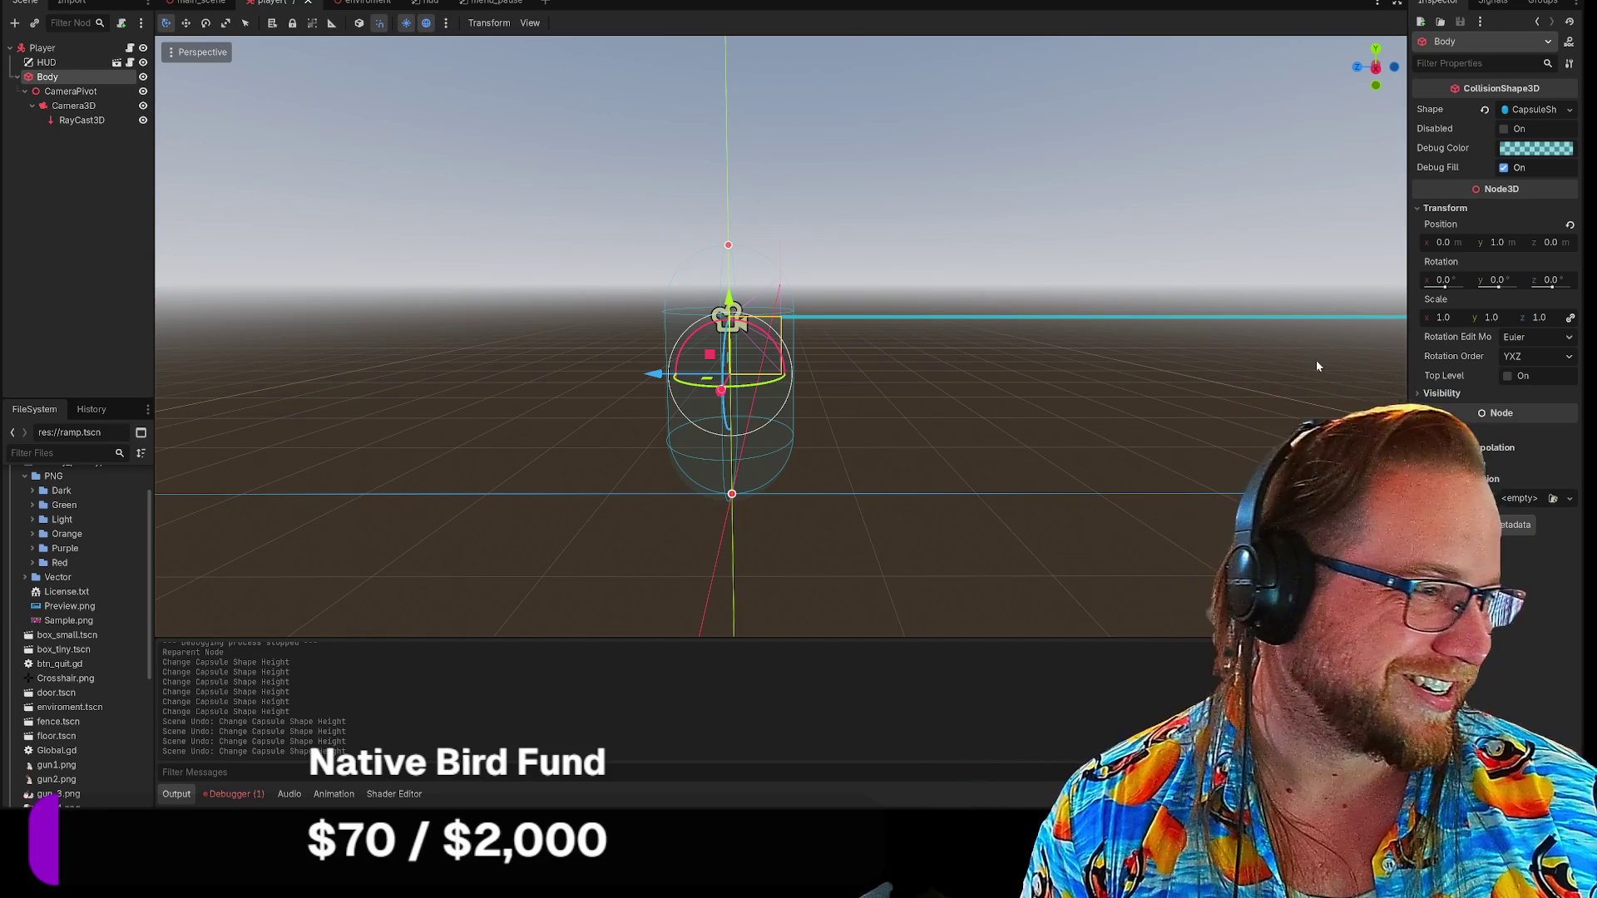
- Collapse and re-expand the transform properties, then open the CollisionShape3D's Debug Color picker
{"action": "left_click", "coordinate": [1422, 208]}
{"action": "left_click", "coordinate": [1417, 209]}
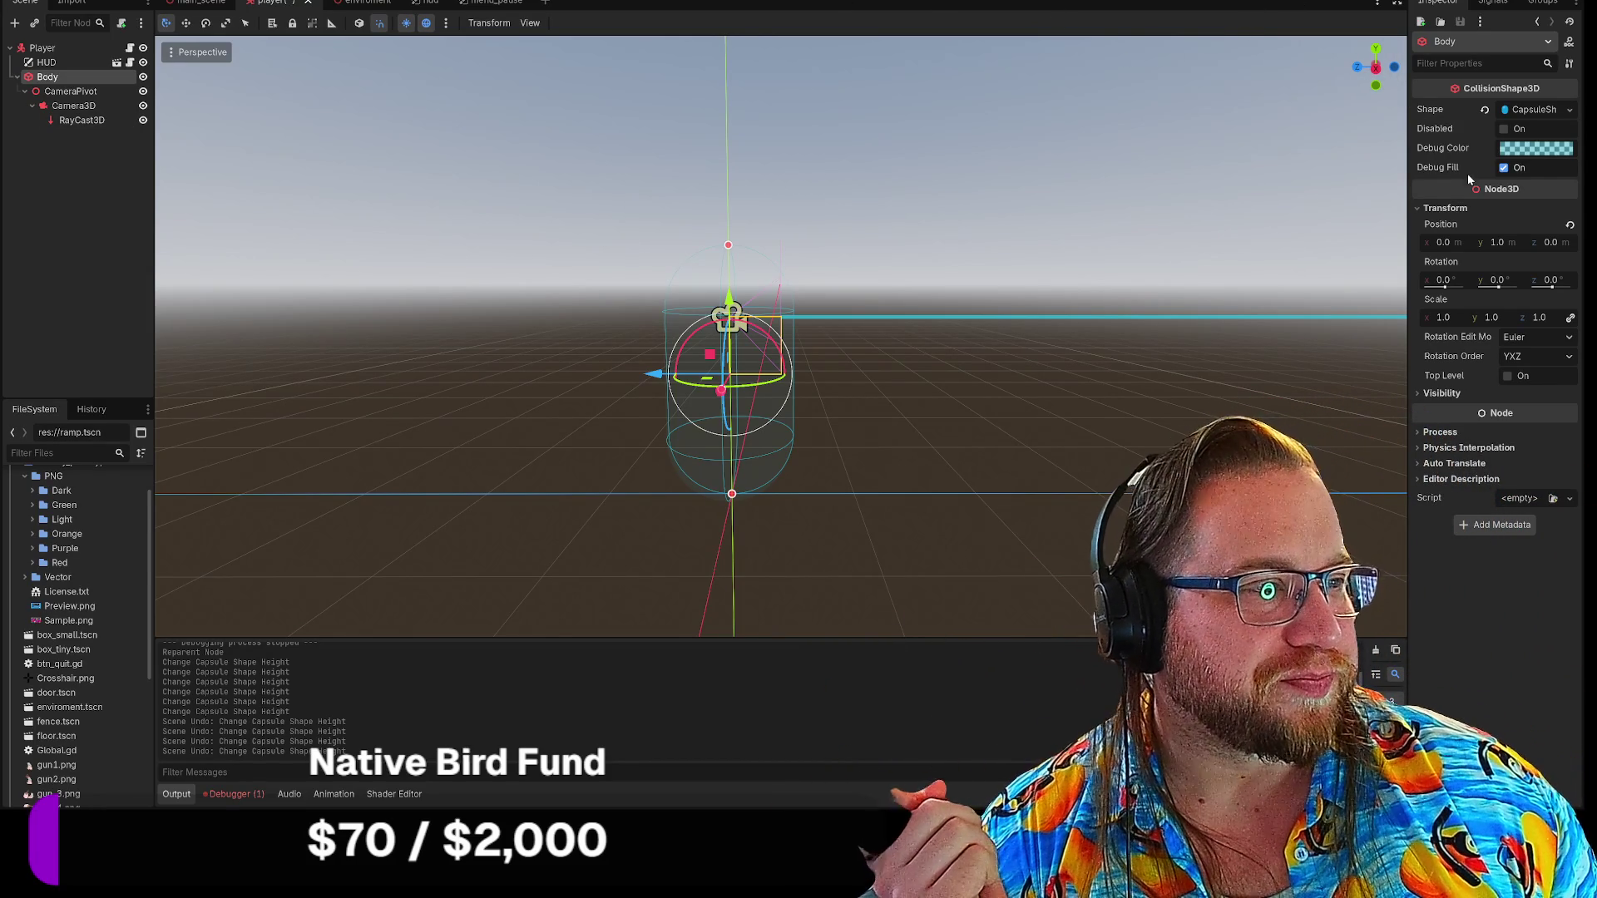
{"action": "left_click", "coordinate": [1519, 149]}
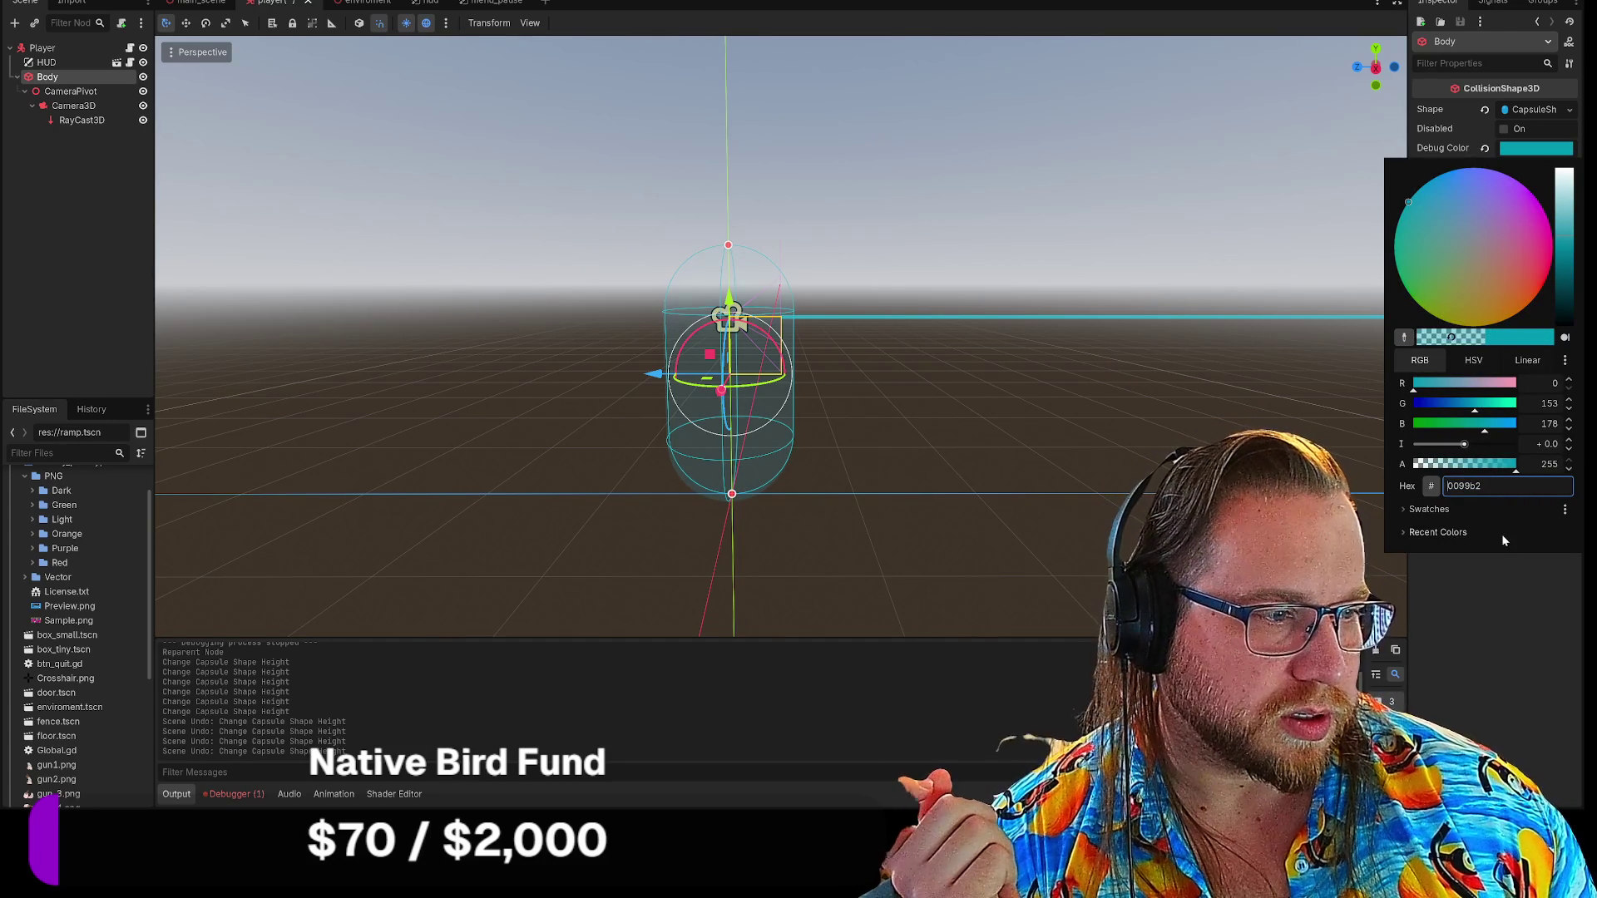
- Raise the debug colour's alpha to 255 for an opaque 0099b2, then bring up the player scene tab's menu
{"action": "left_click", "coordinate": [1510, 582]}
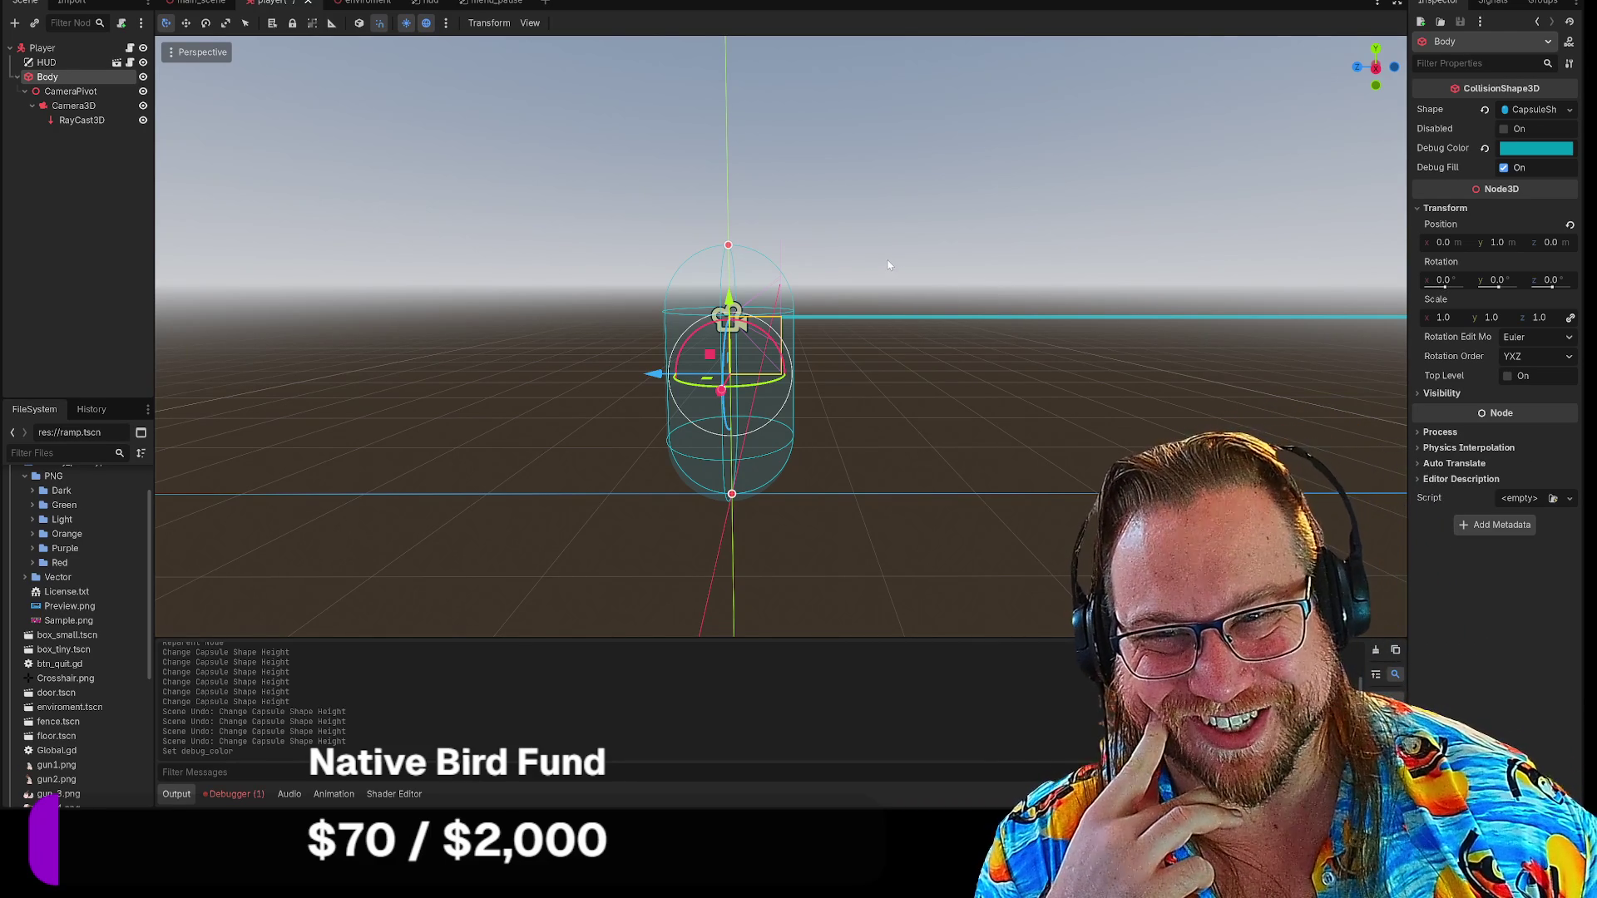
{"action": "right_click", "coordinate": [277, 3]}
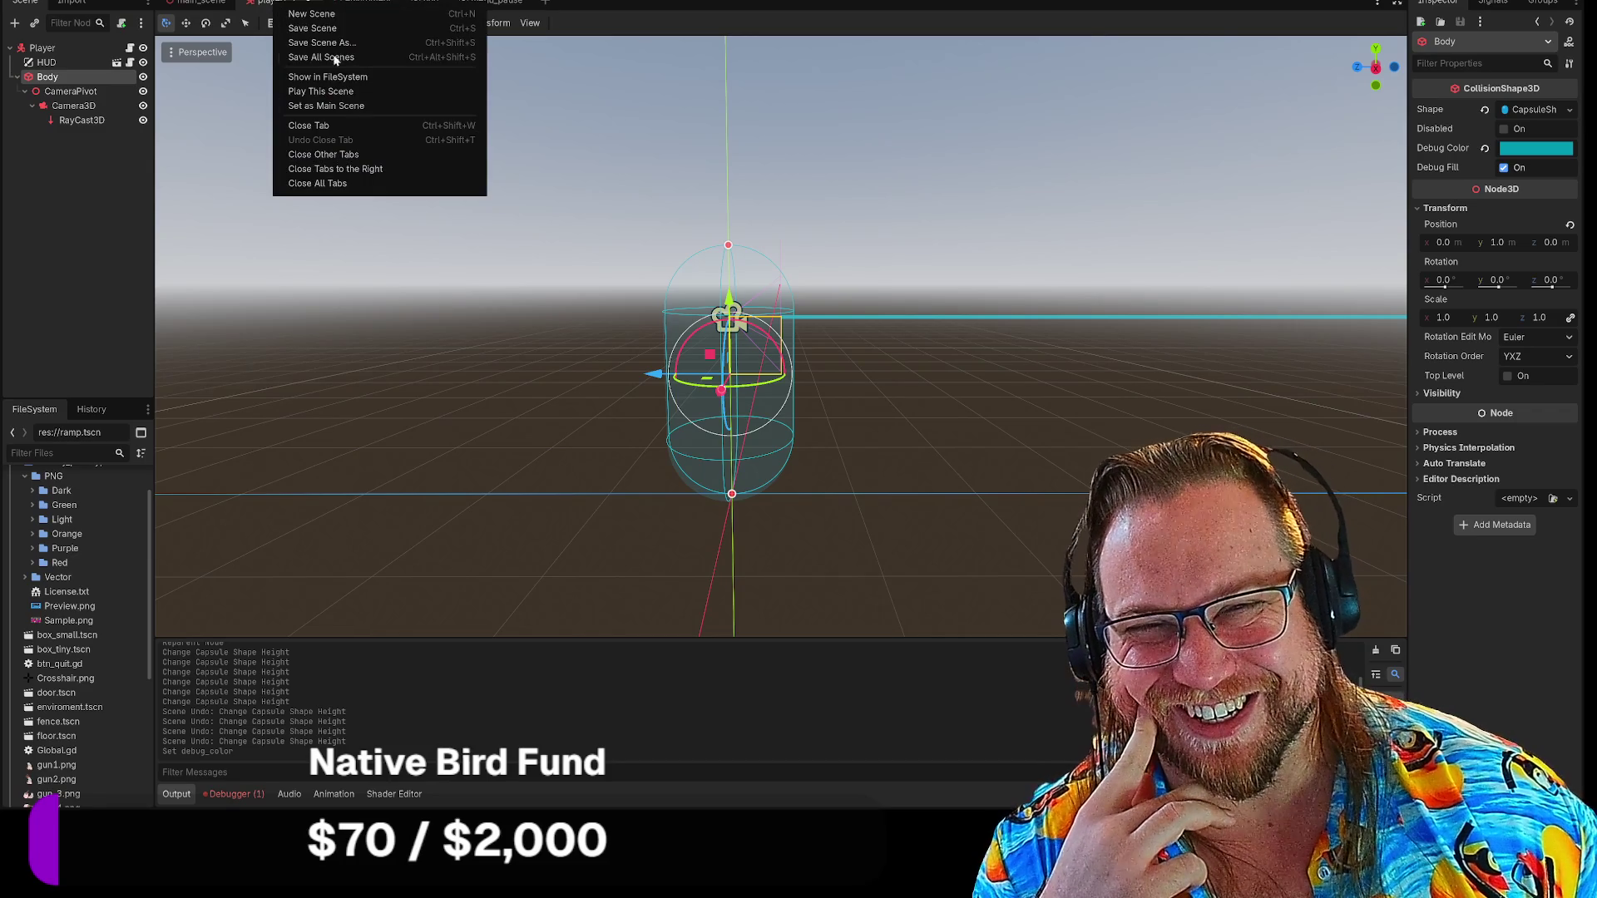
- Dismiss the scene tab menu, toggle Auto Translate, and show the capsule's radius 0.5 and height settings
{"action": "key", "text": "Escape"}
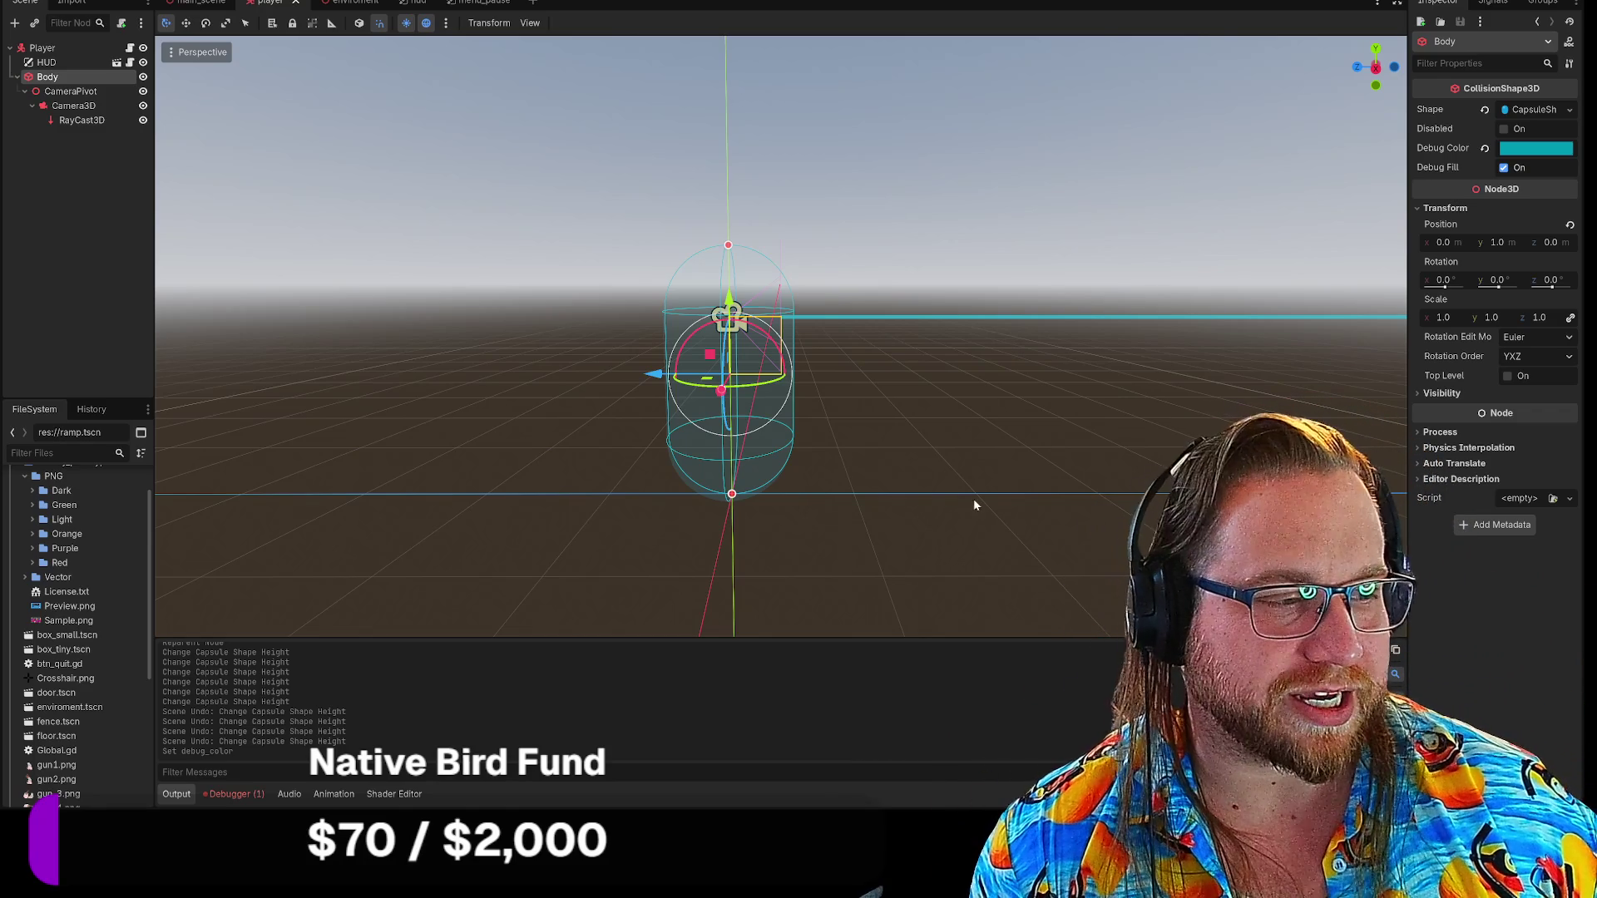
{"action": "left_click", "coordinate": [1419, 465]}
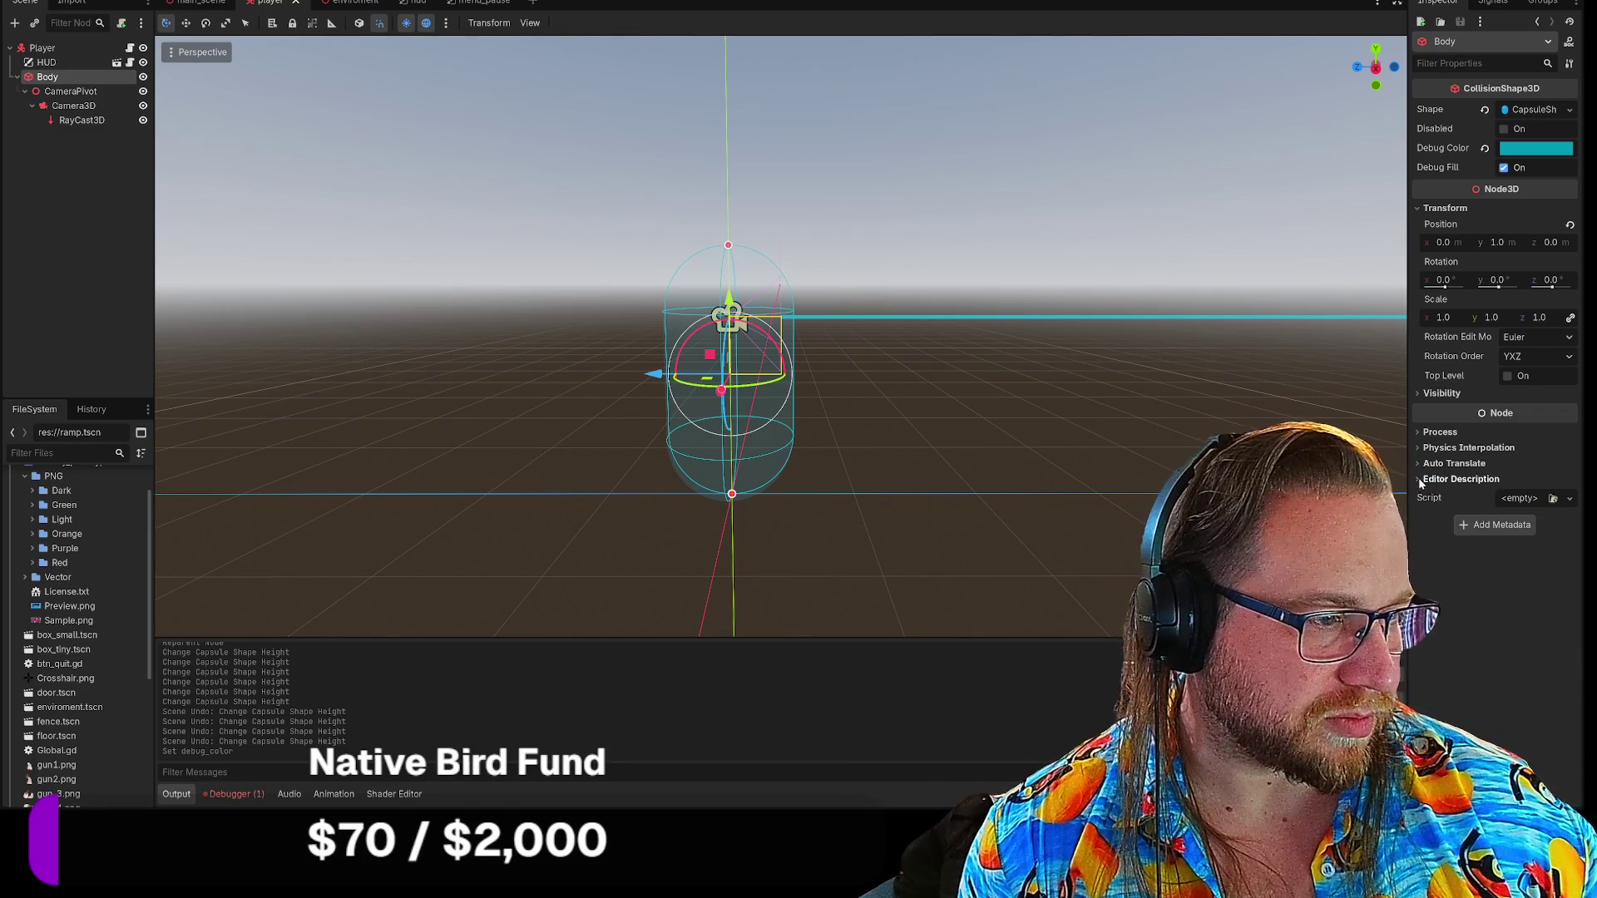
{"action": "left_click", "coordinate": [1419, 465]}
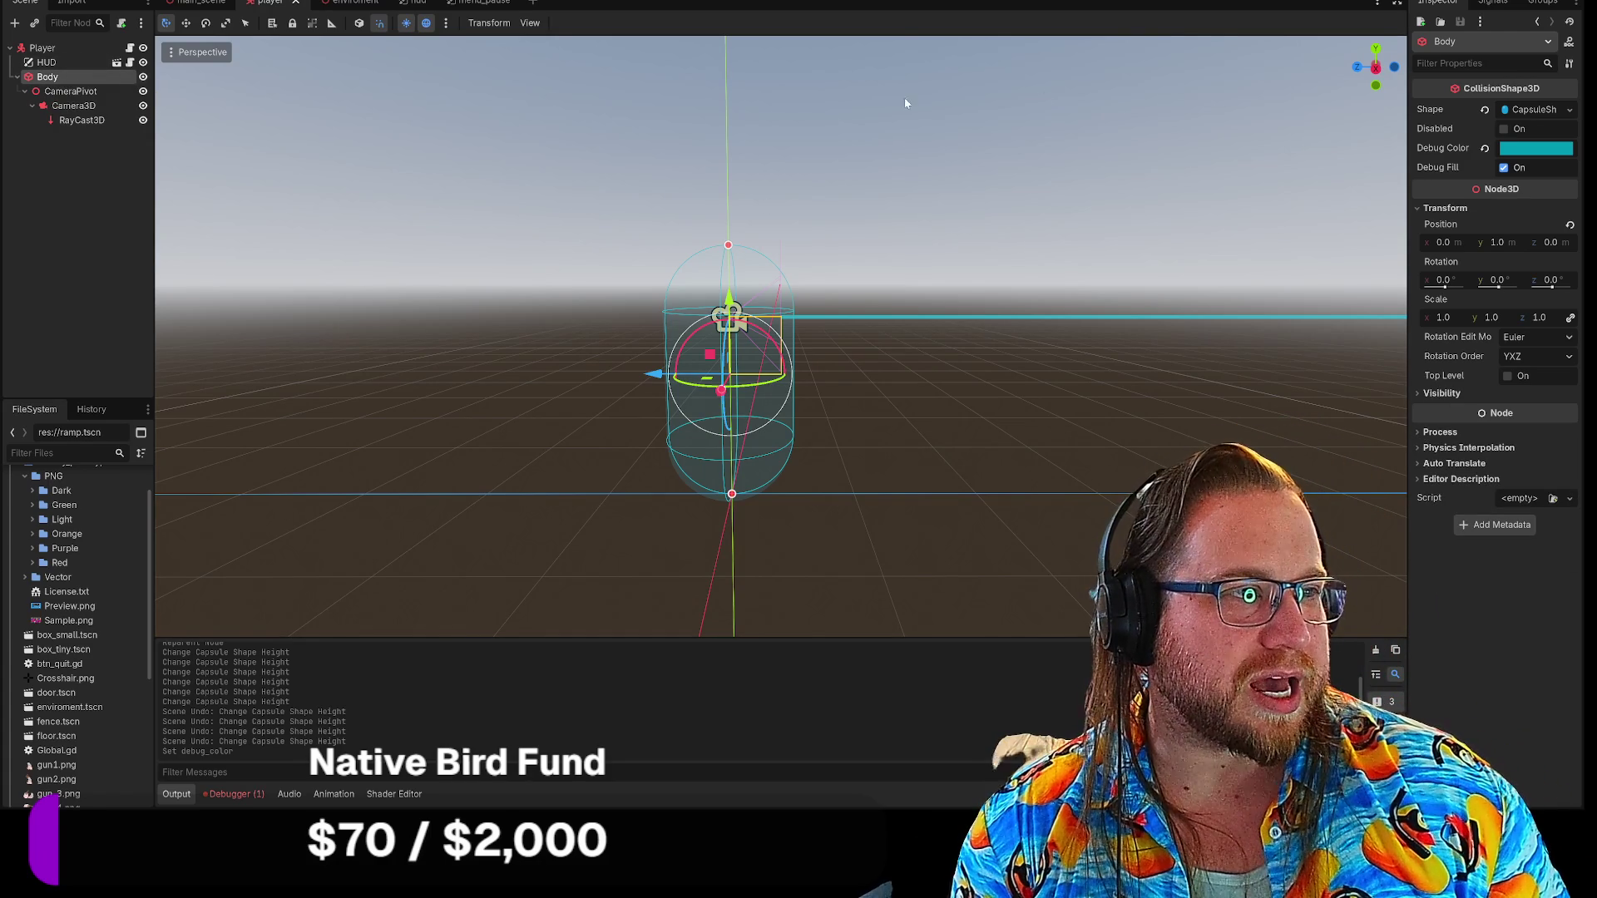
{"action": "left_click", "coordinate": [1532, 110]}
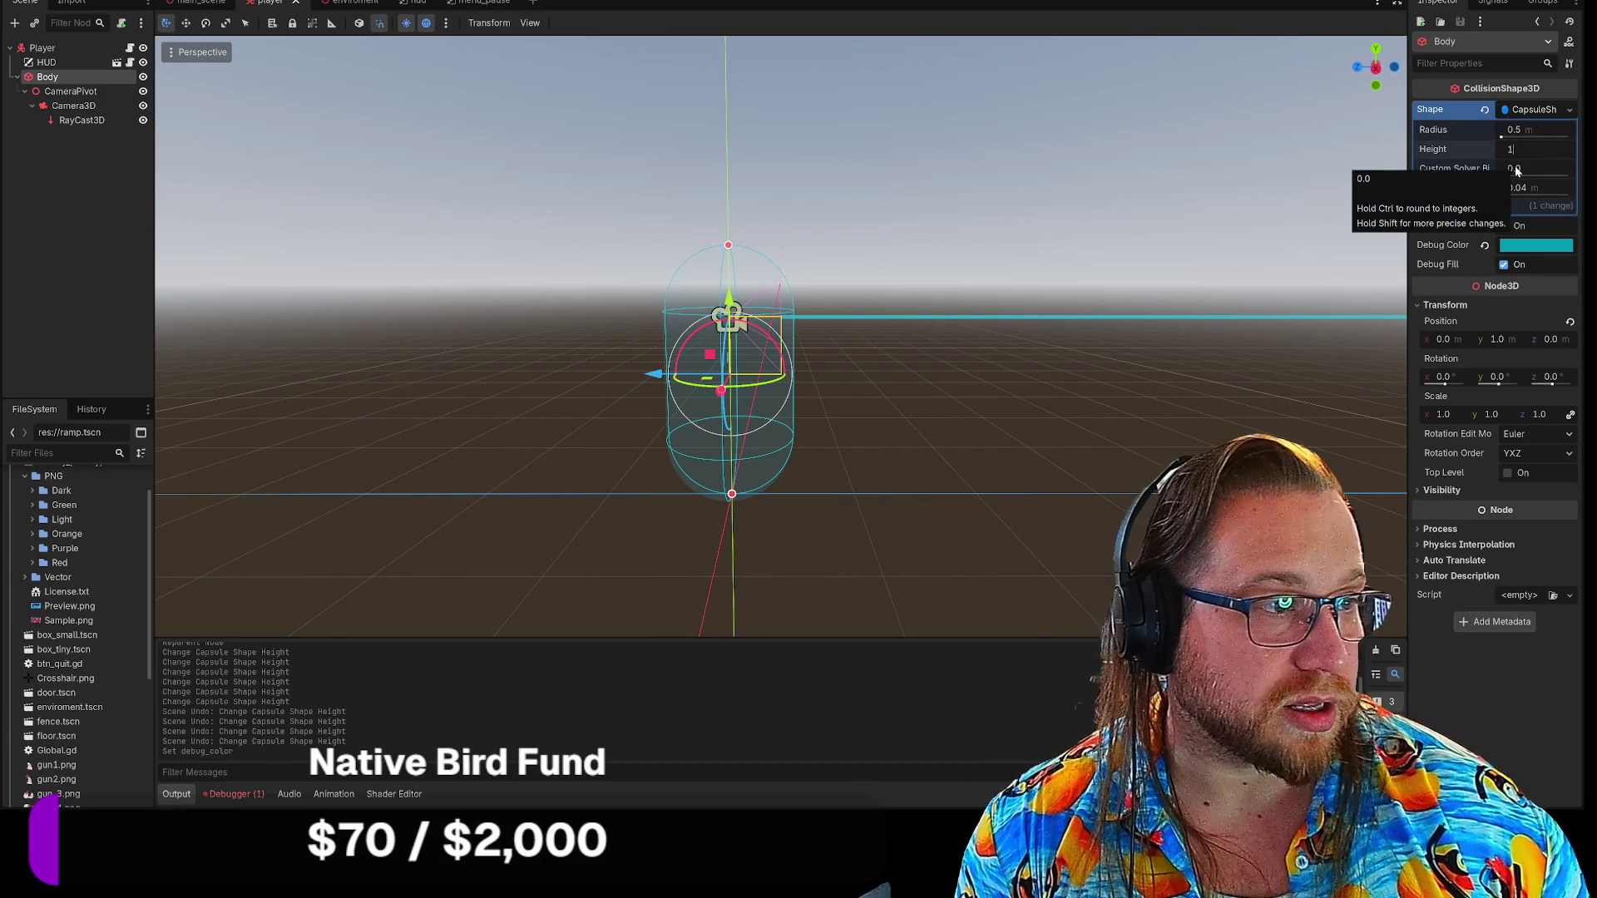
{"action": "type", "text": "1"}
{"action": "key", "text": "Return"}
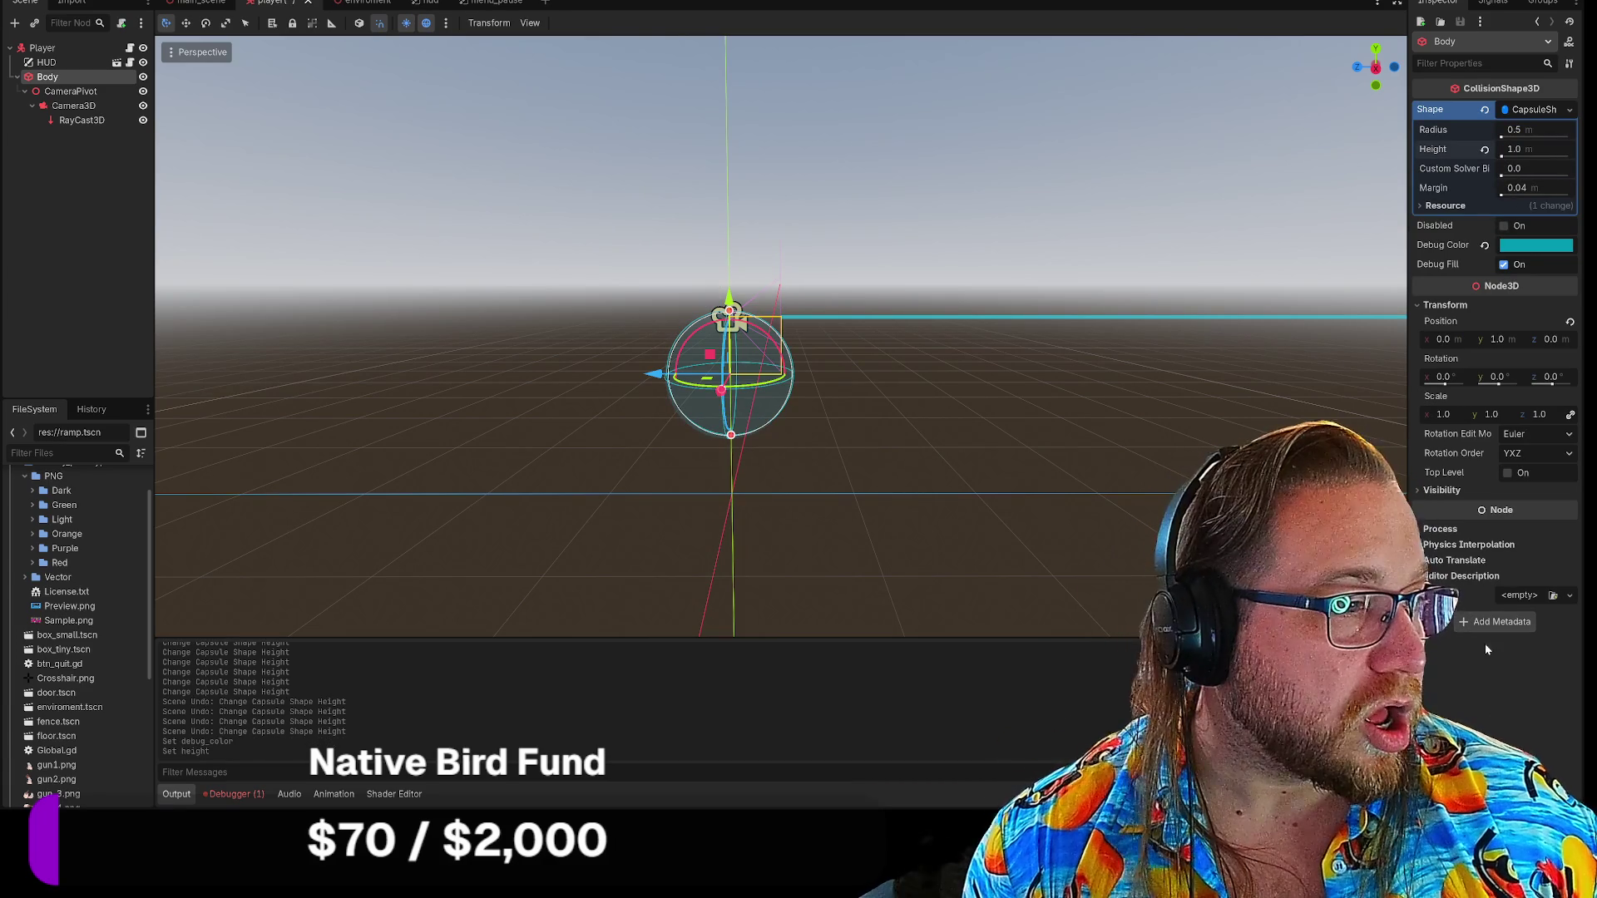
{"action": "left_click", "coordinate": [1485, 148]}
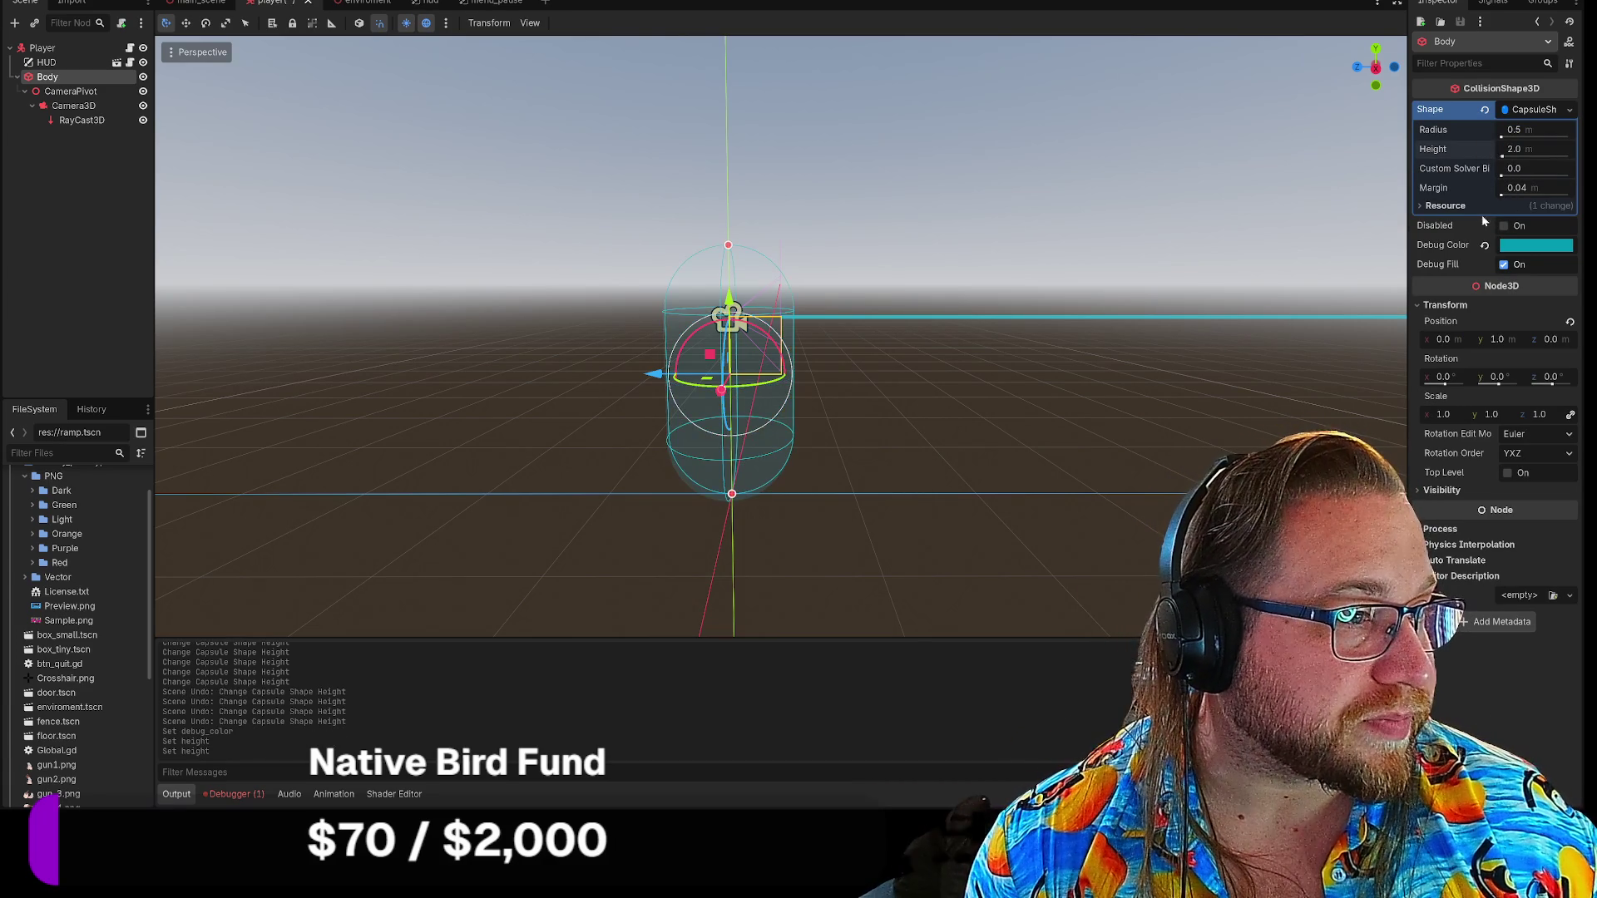
{"action": "left_click", "coordinate": [1417, 207]}
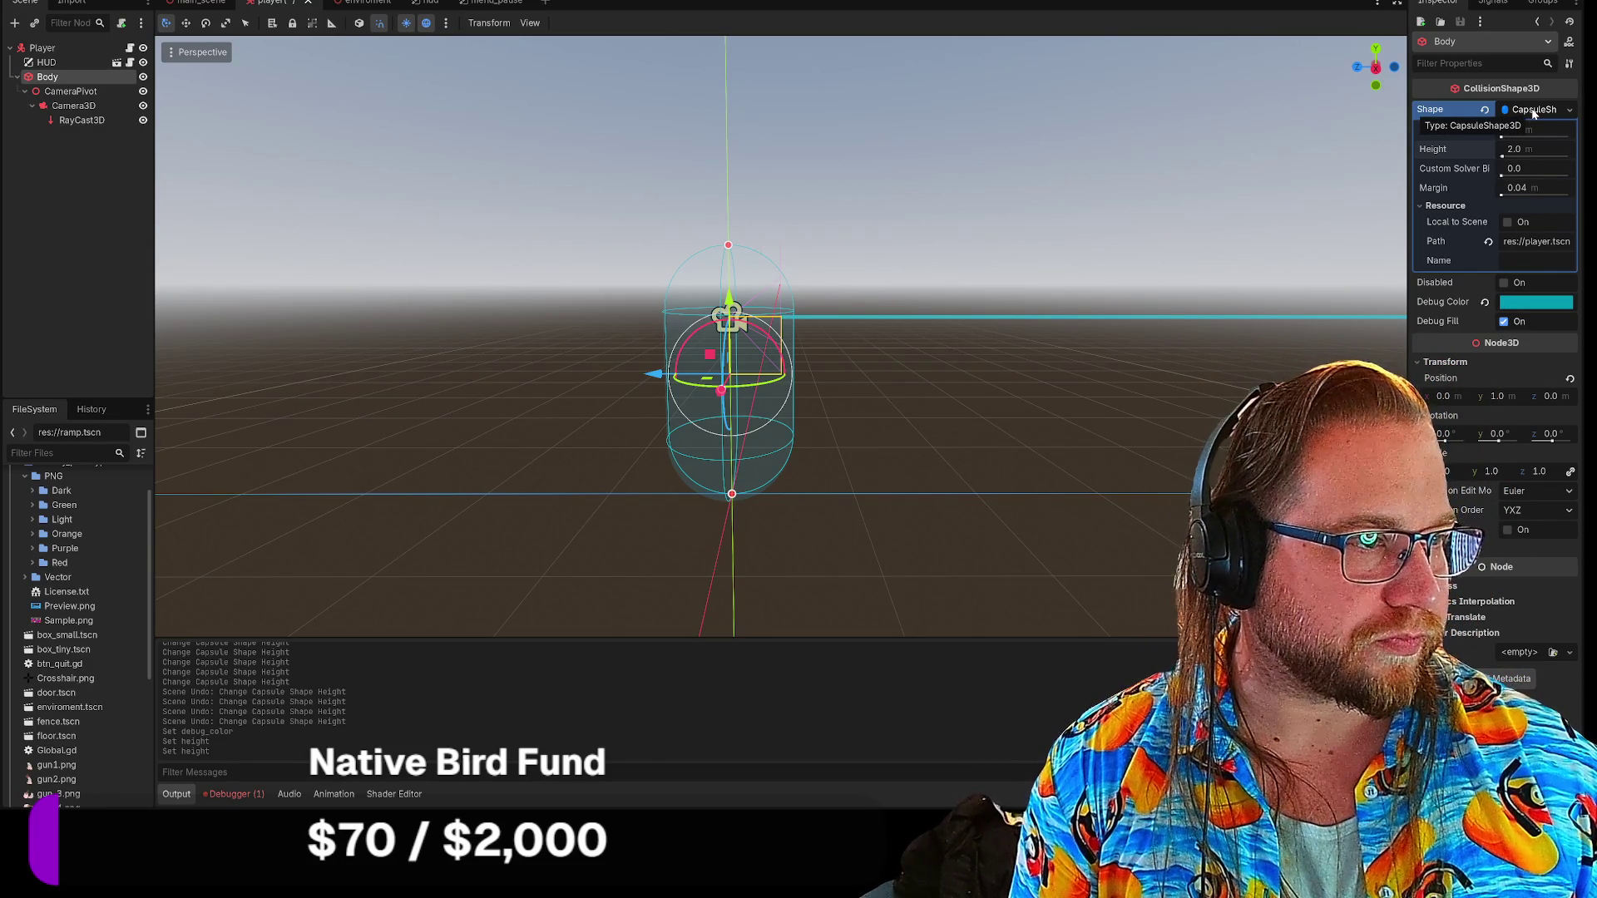
{"action": "left_click", "coordinate": [1534, 113]}
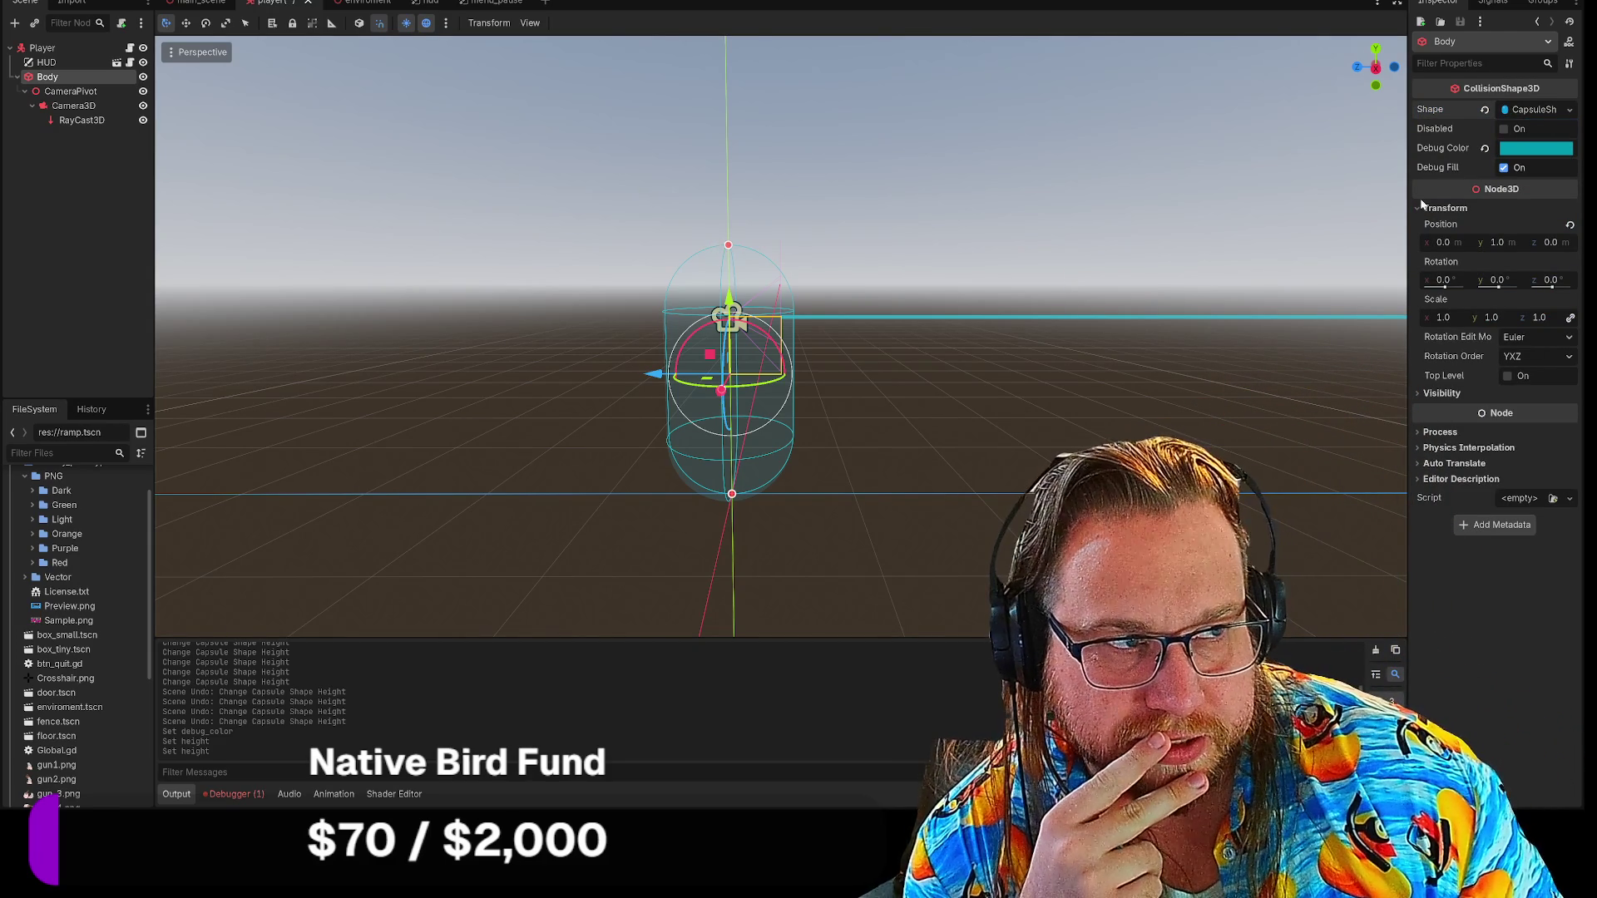
{"action": "left_click", "coordinate": [1534, 109]}
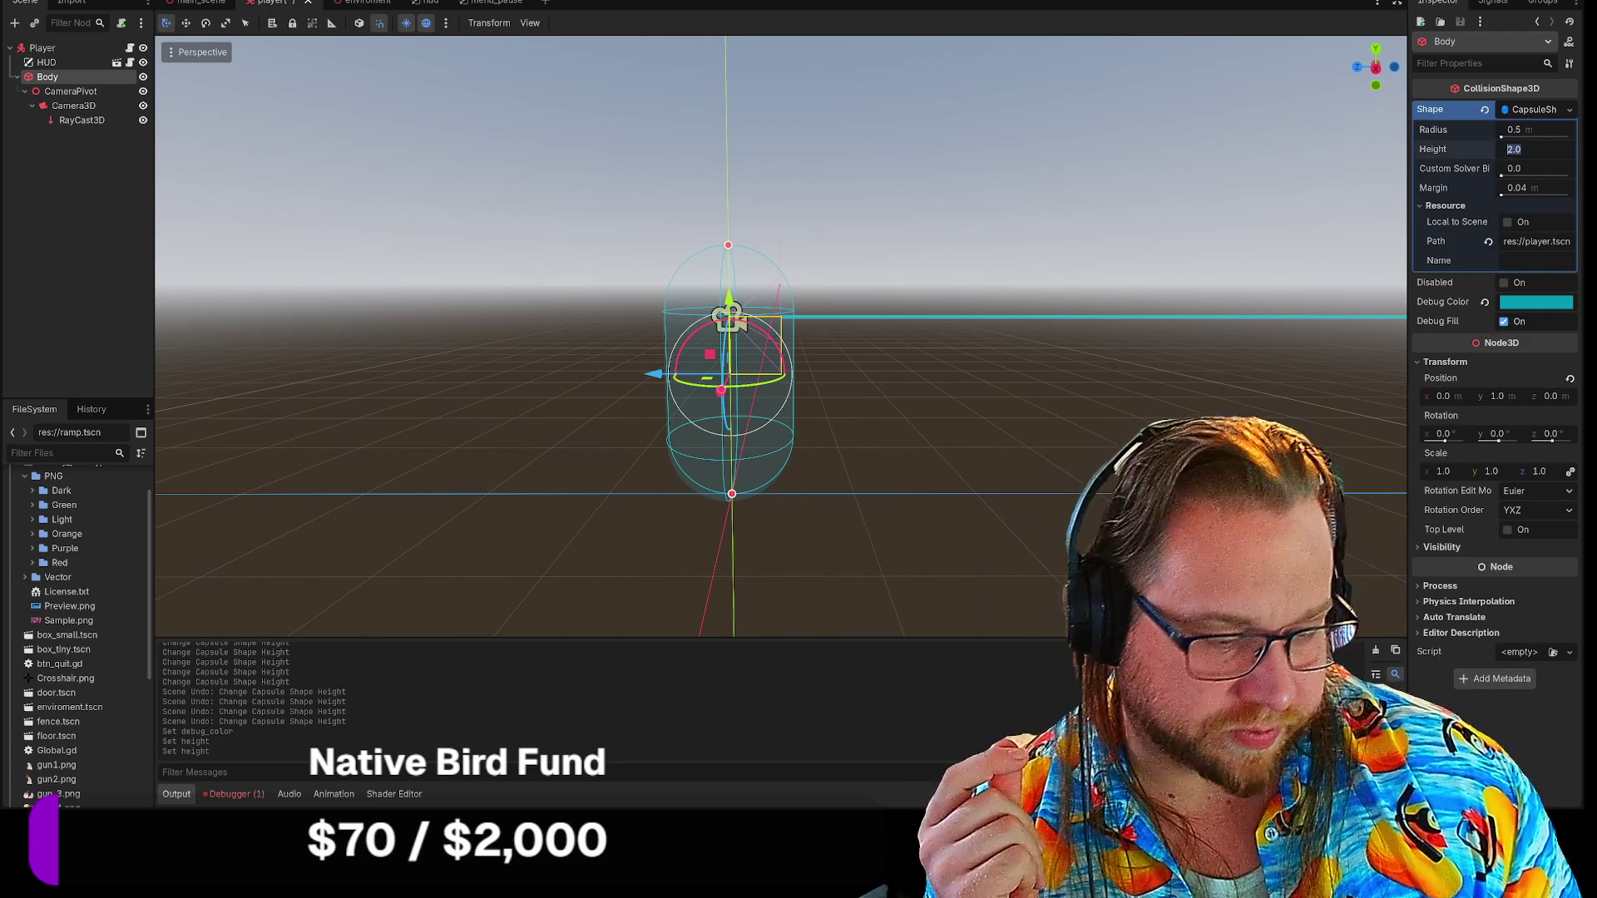
{"action": "left_click_drag", "start_coordinate": [1502, 158], "coordinate": [1464, 158]}
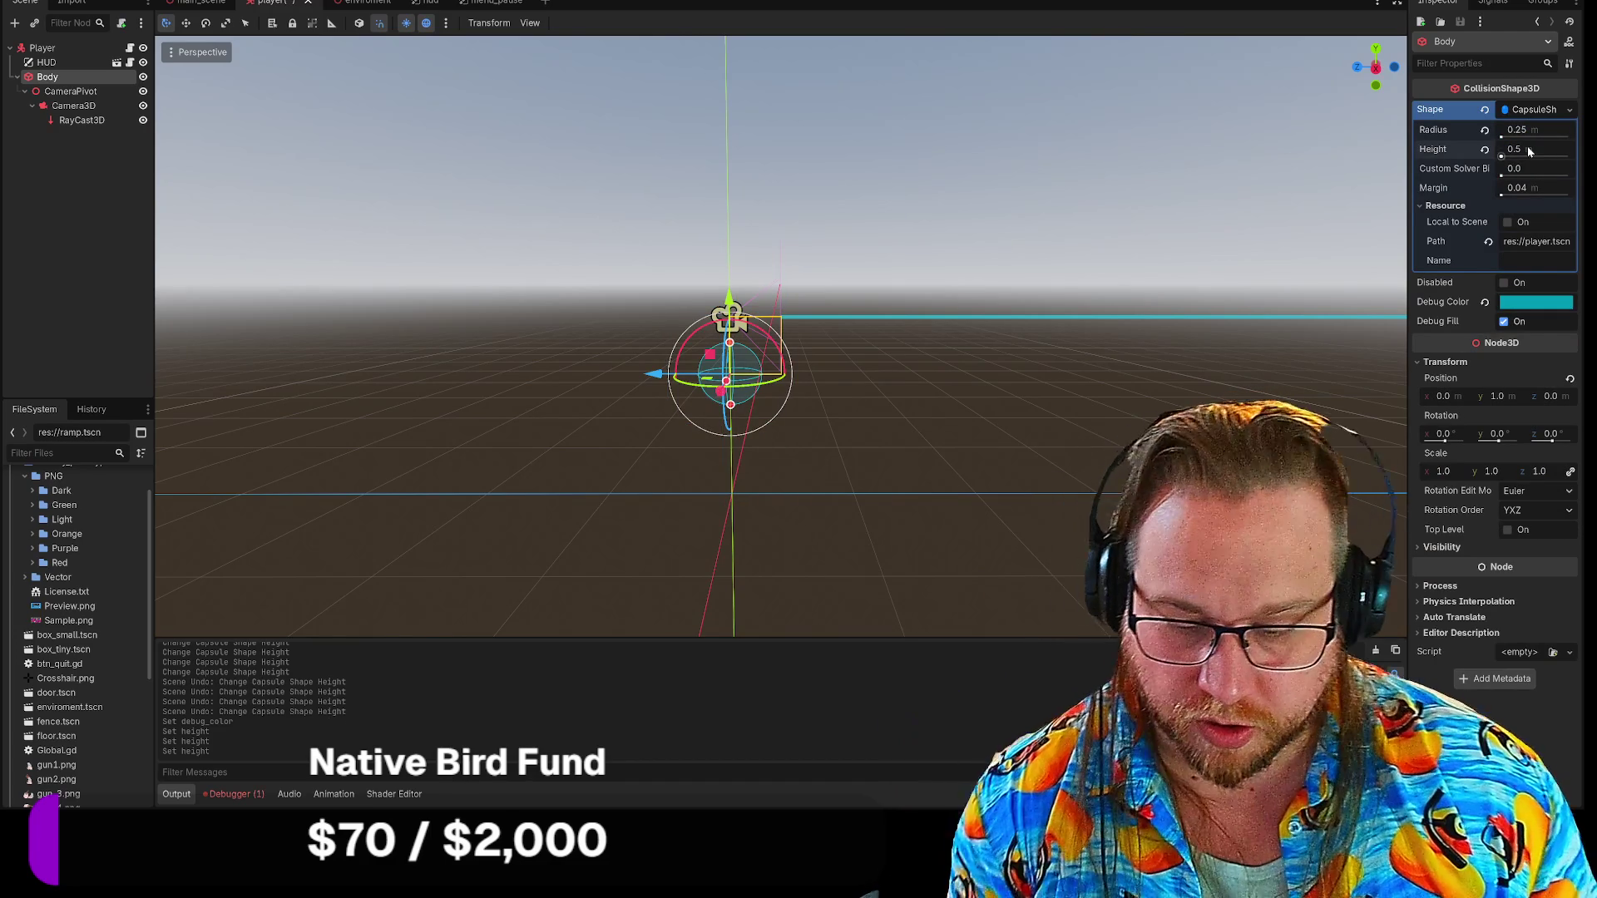
{"action": "key", "text": "ctrl+z"}
{"action": "key", "text": "ctrl+z"}
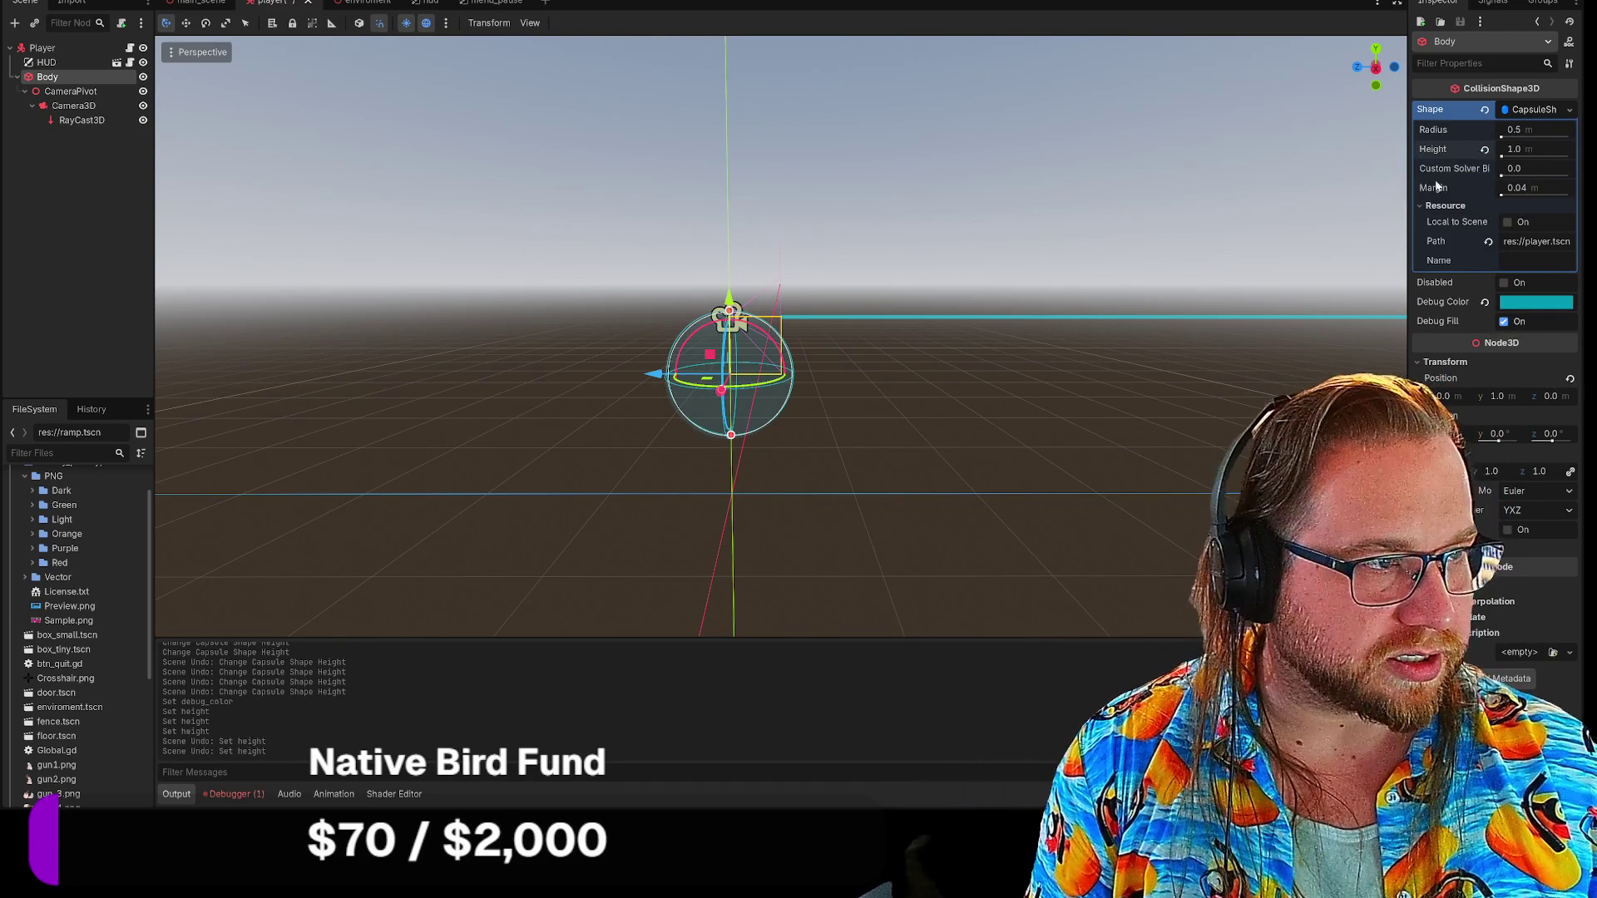
{"action": "key", "text": "ctrl+z"}
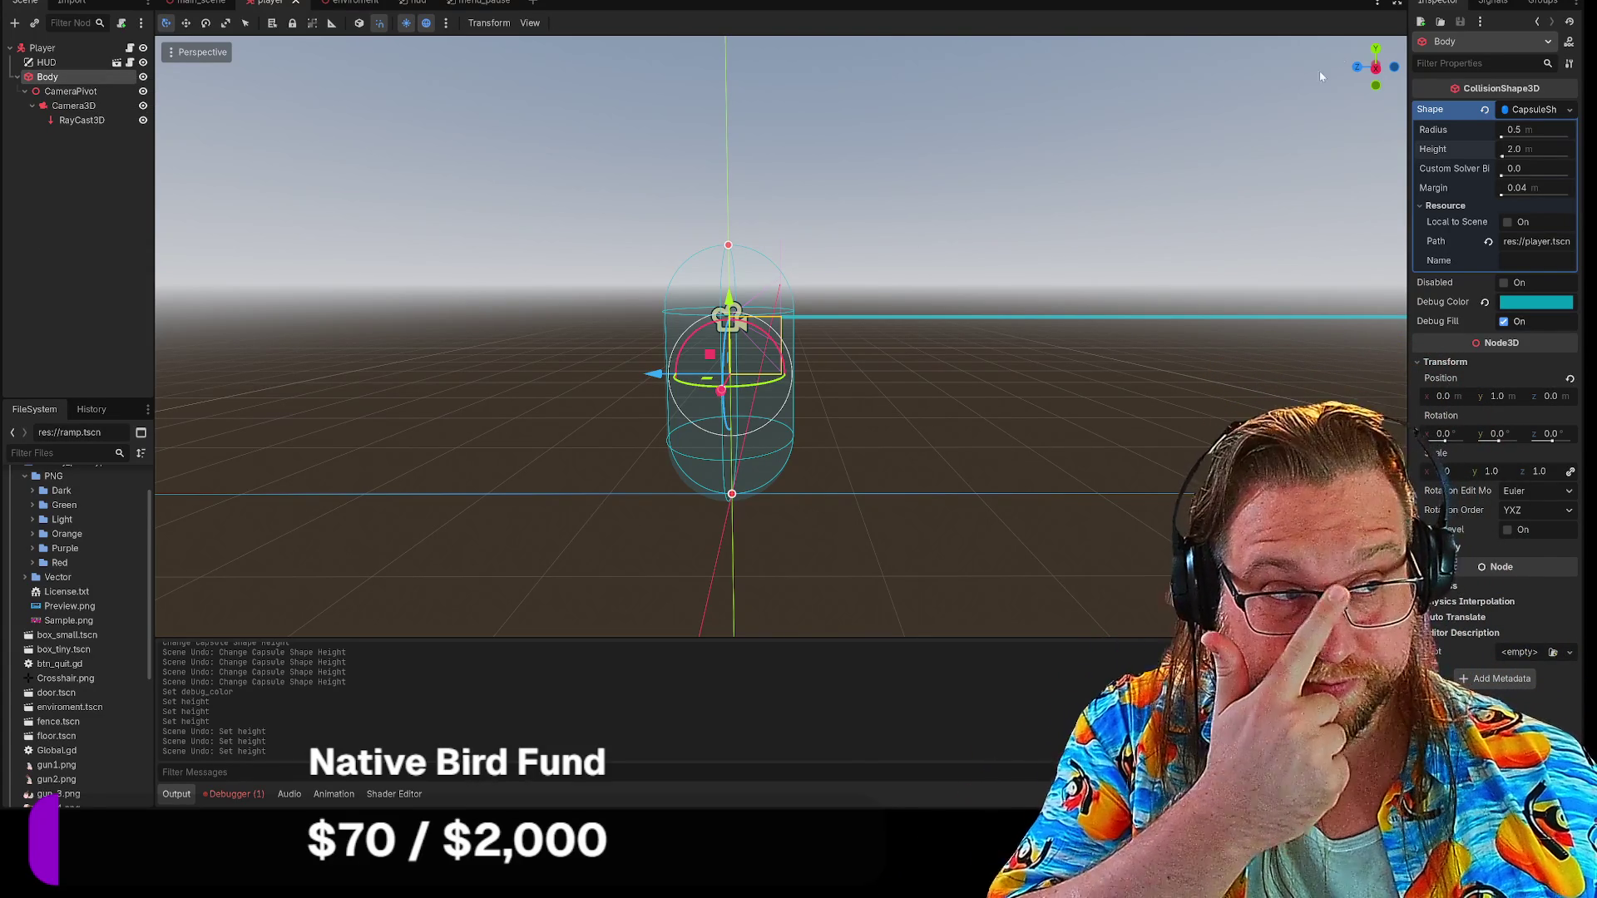
{"action": "left_click", "coordinate": [1514, 149]}
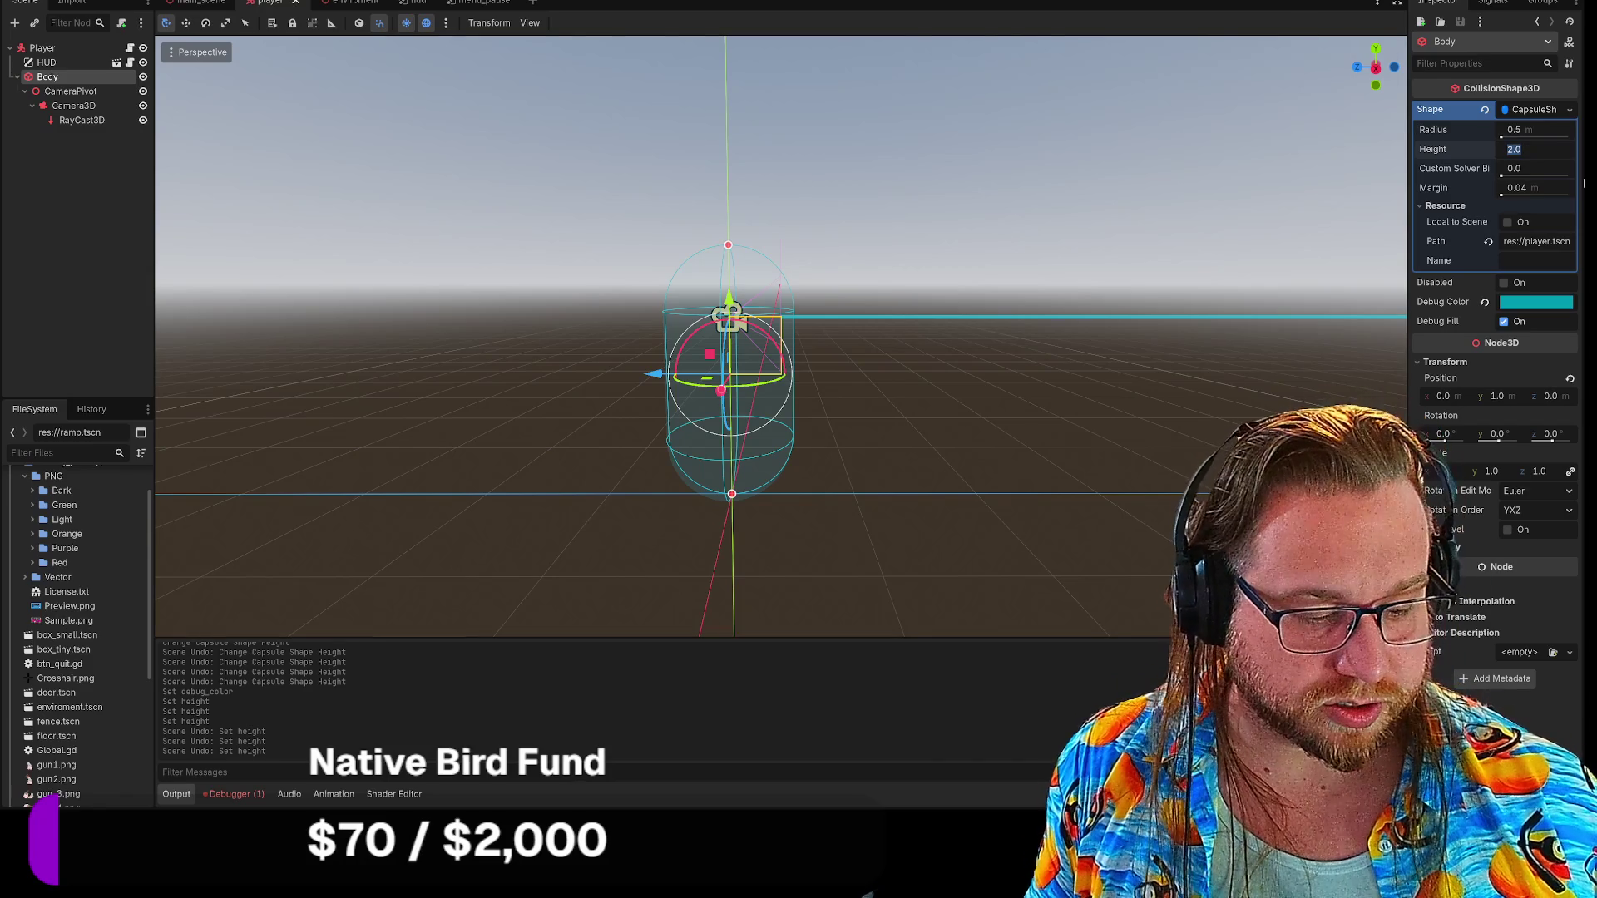
{"action": "type", "text": "1"}
{"action": "key", "text": "Return"}
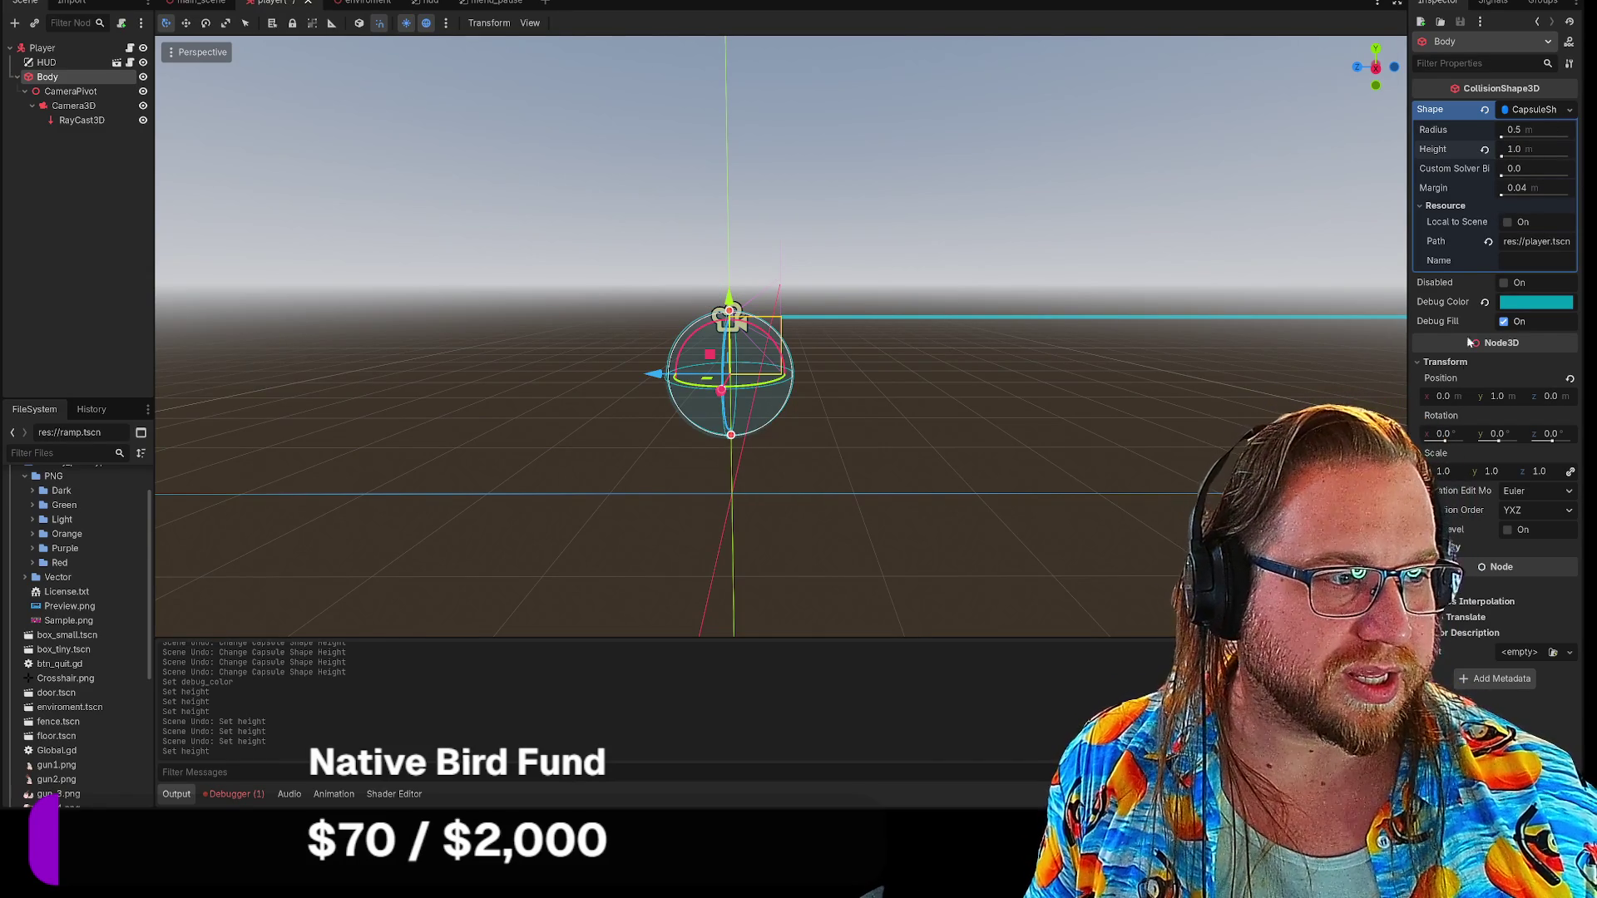
{"action": "left_click", "coordinate": [1497, 397]}
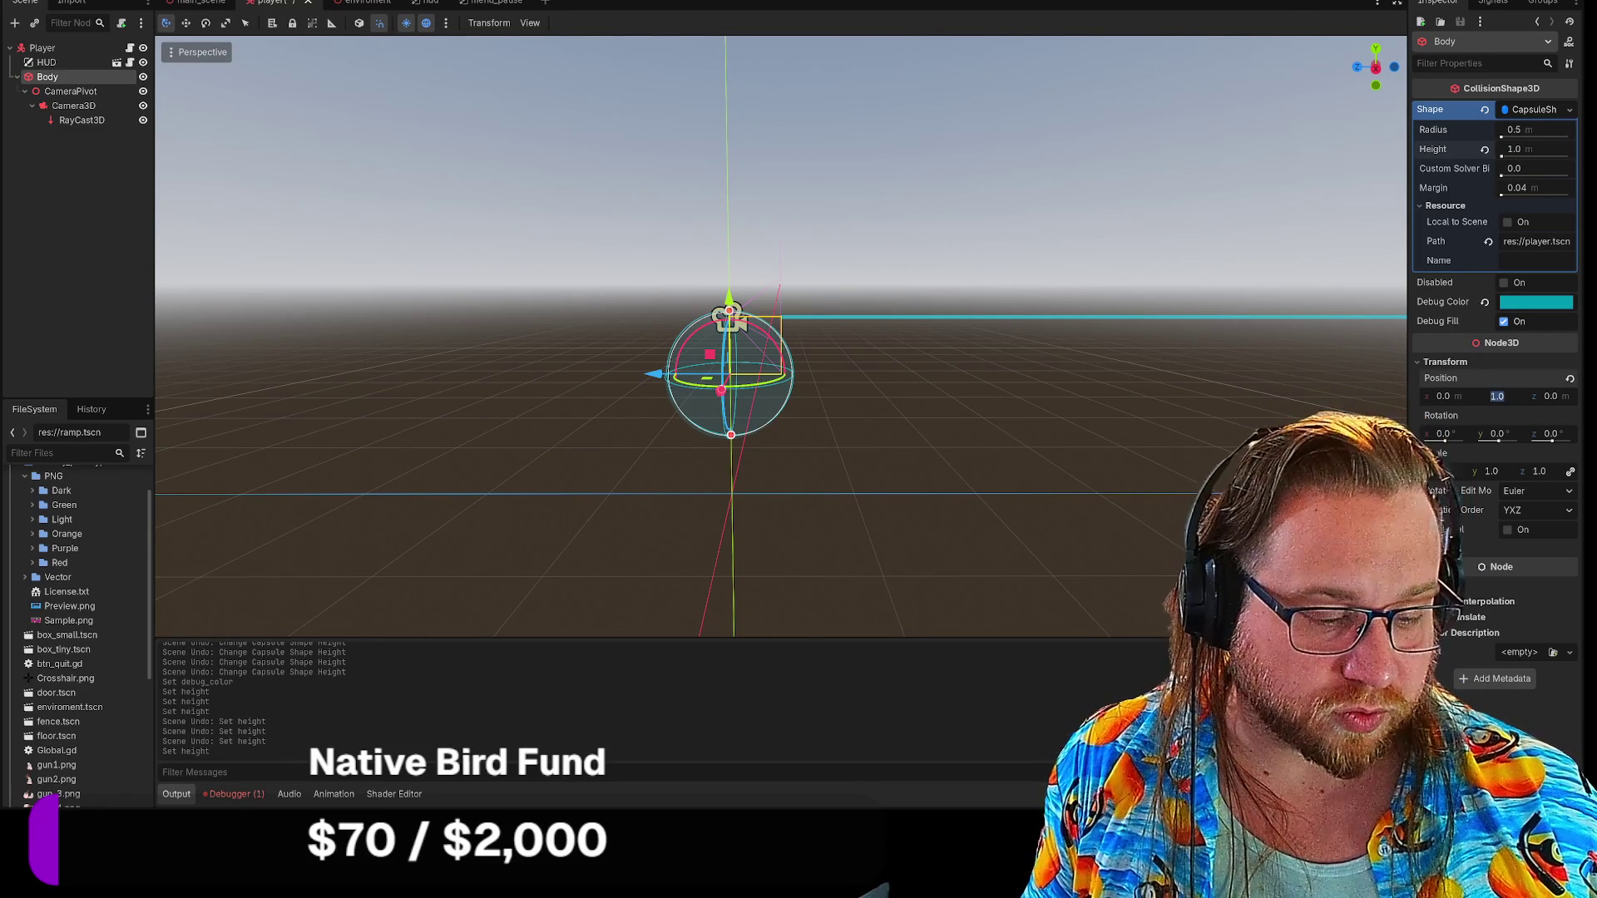
{"action": "type", "text": "0.5"}
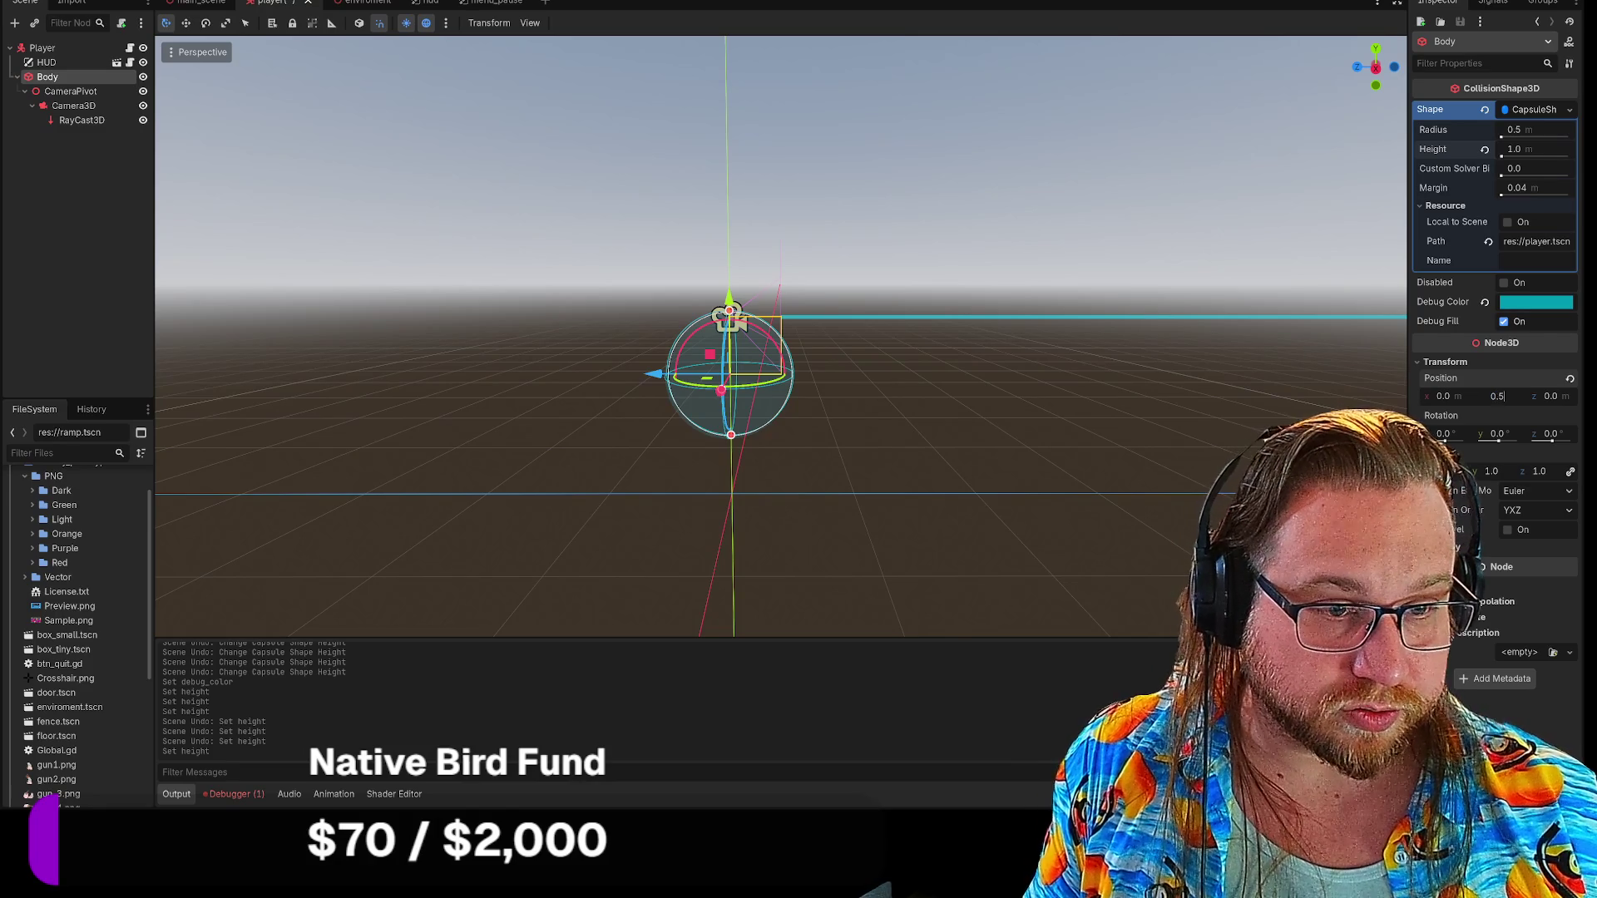
{"action": "key", "text": "Return"}
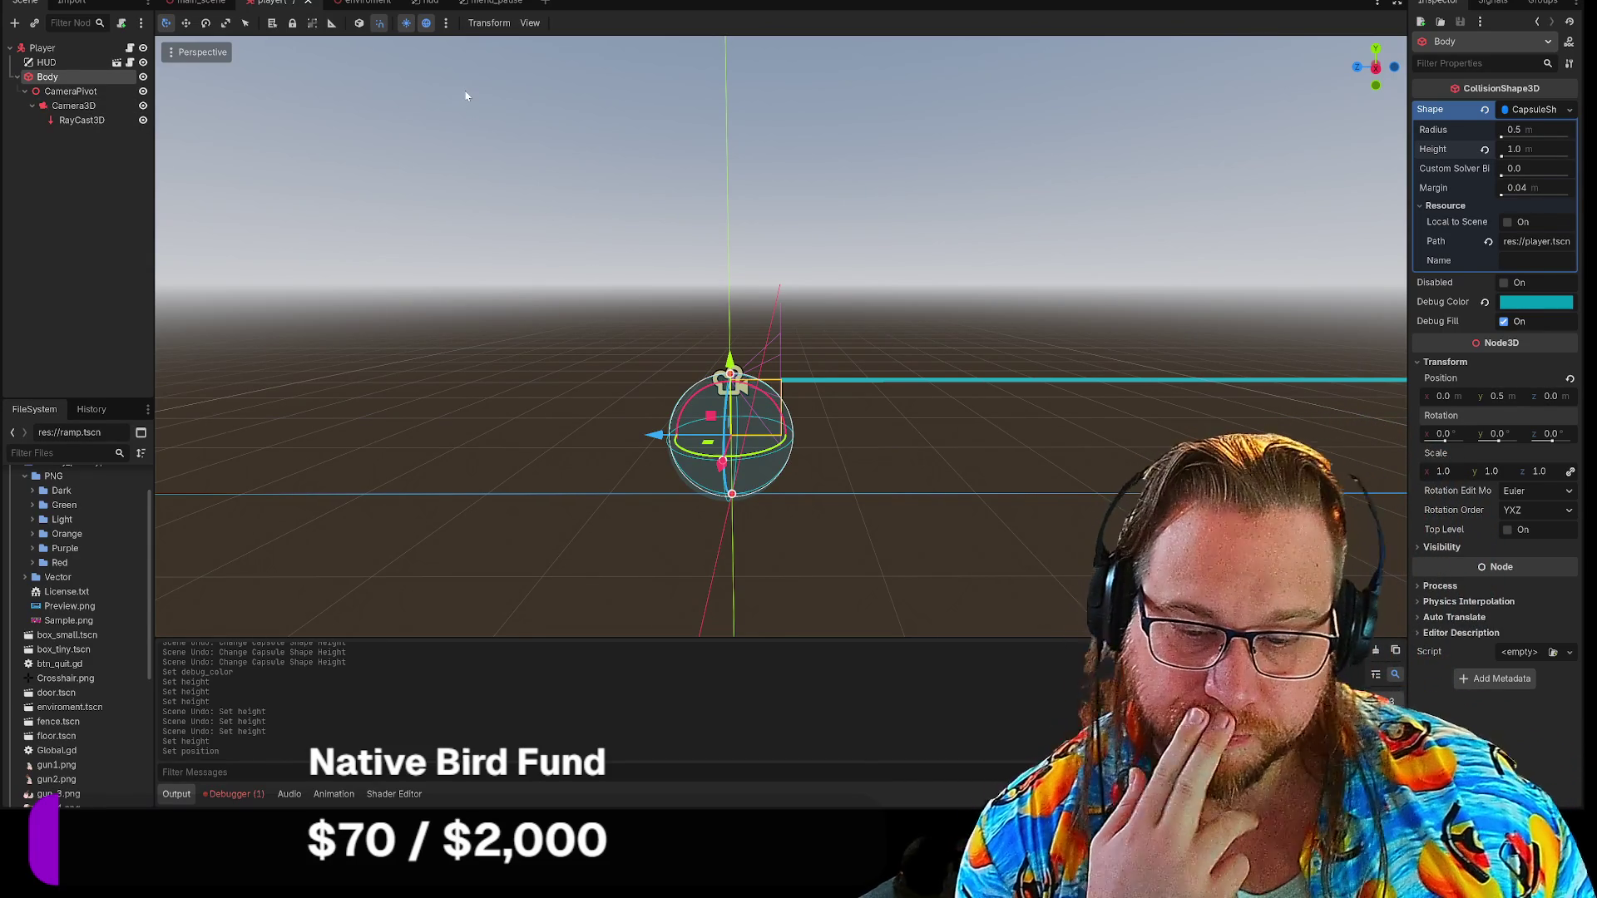
{"action": "key", "text": "ctrl+z"}
{"action": "key", "text": "ctrl+z"}
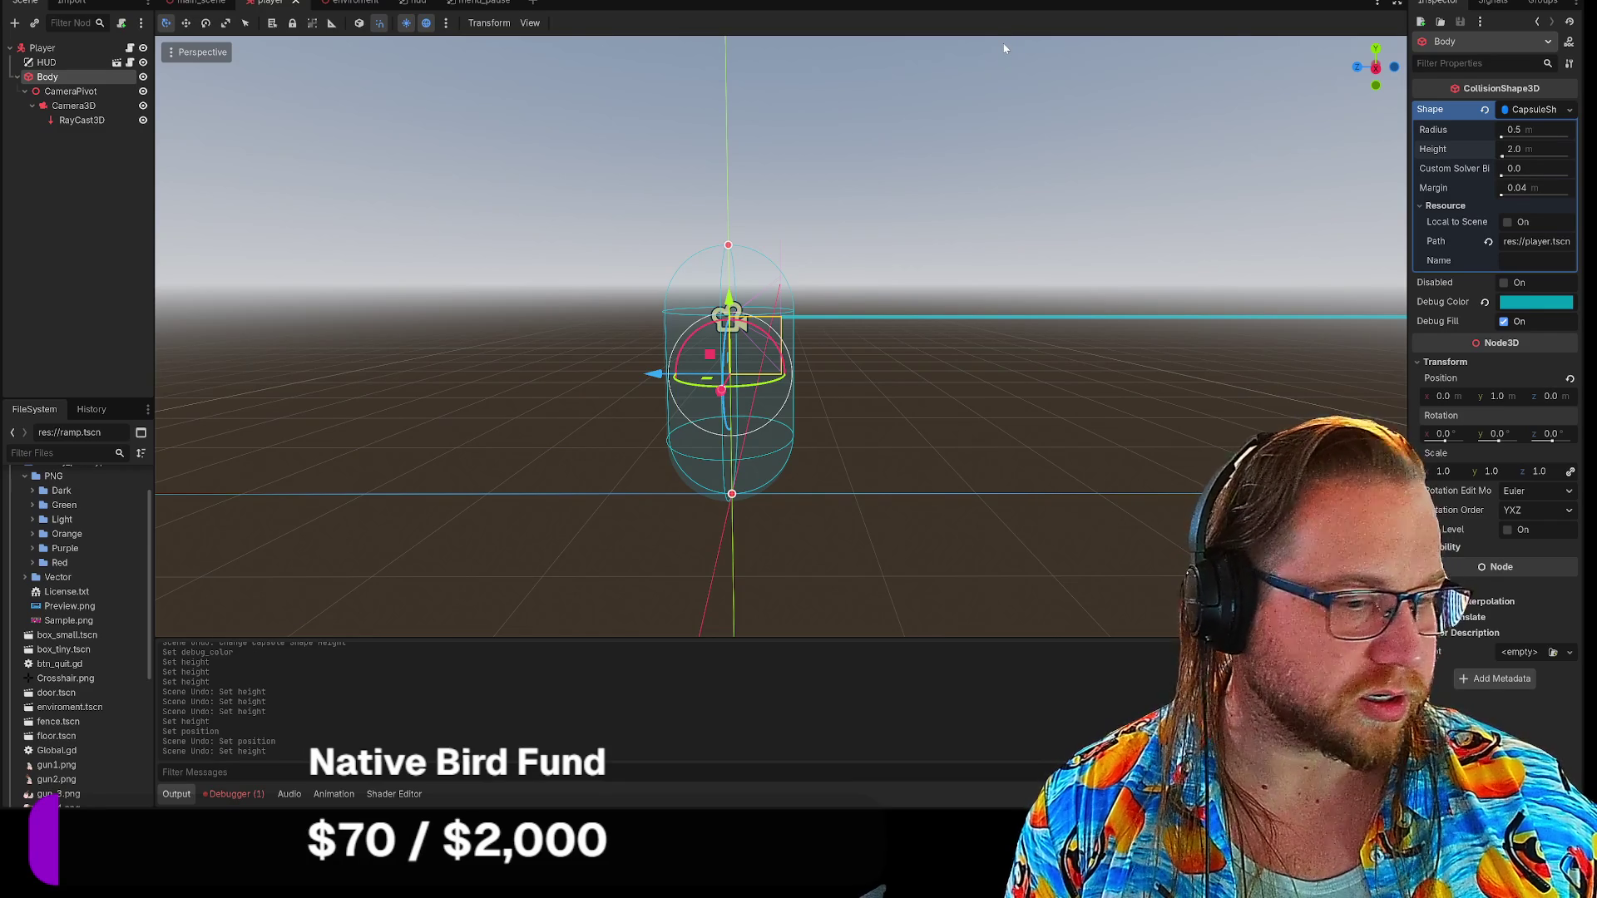
{"action": "key", "text": "ctrl+shift+z"}
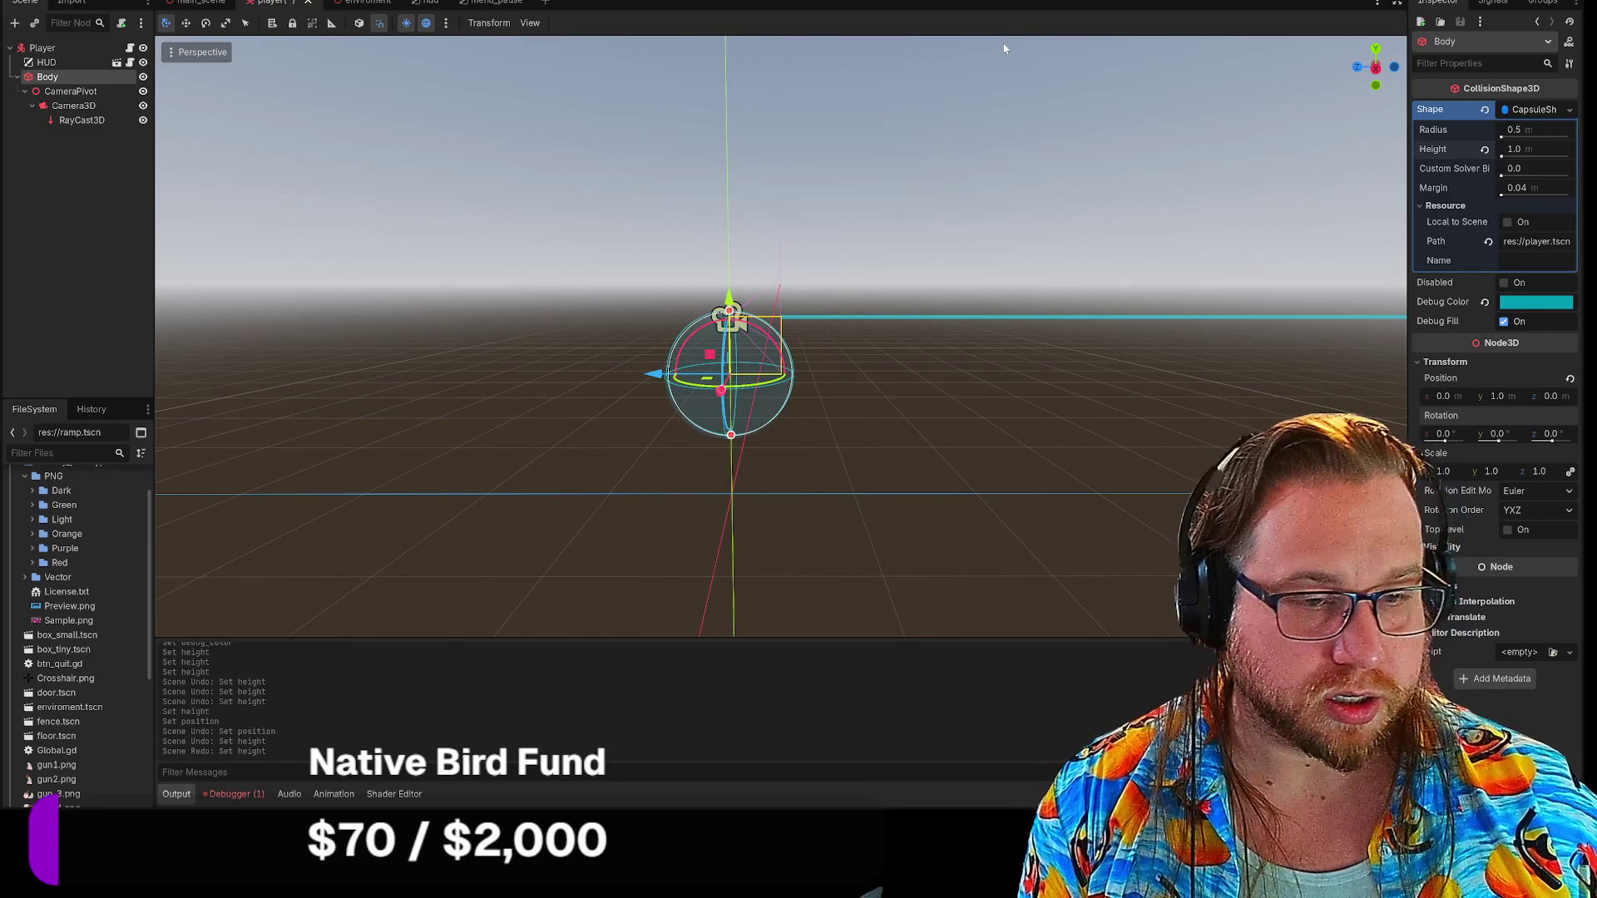
{"action": "key", "text": "ctrl+z"}
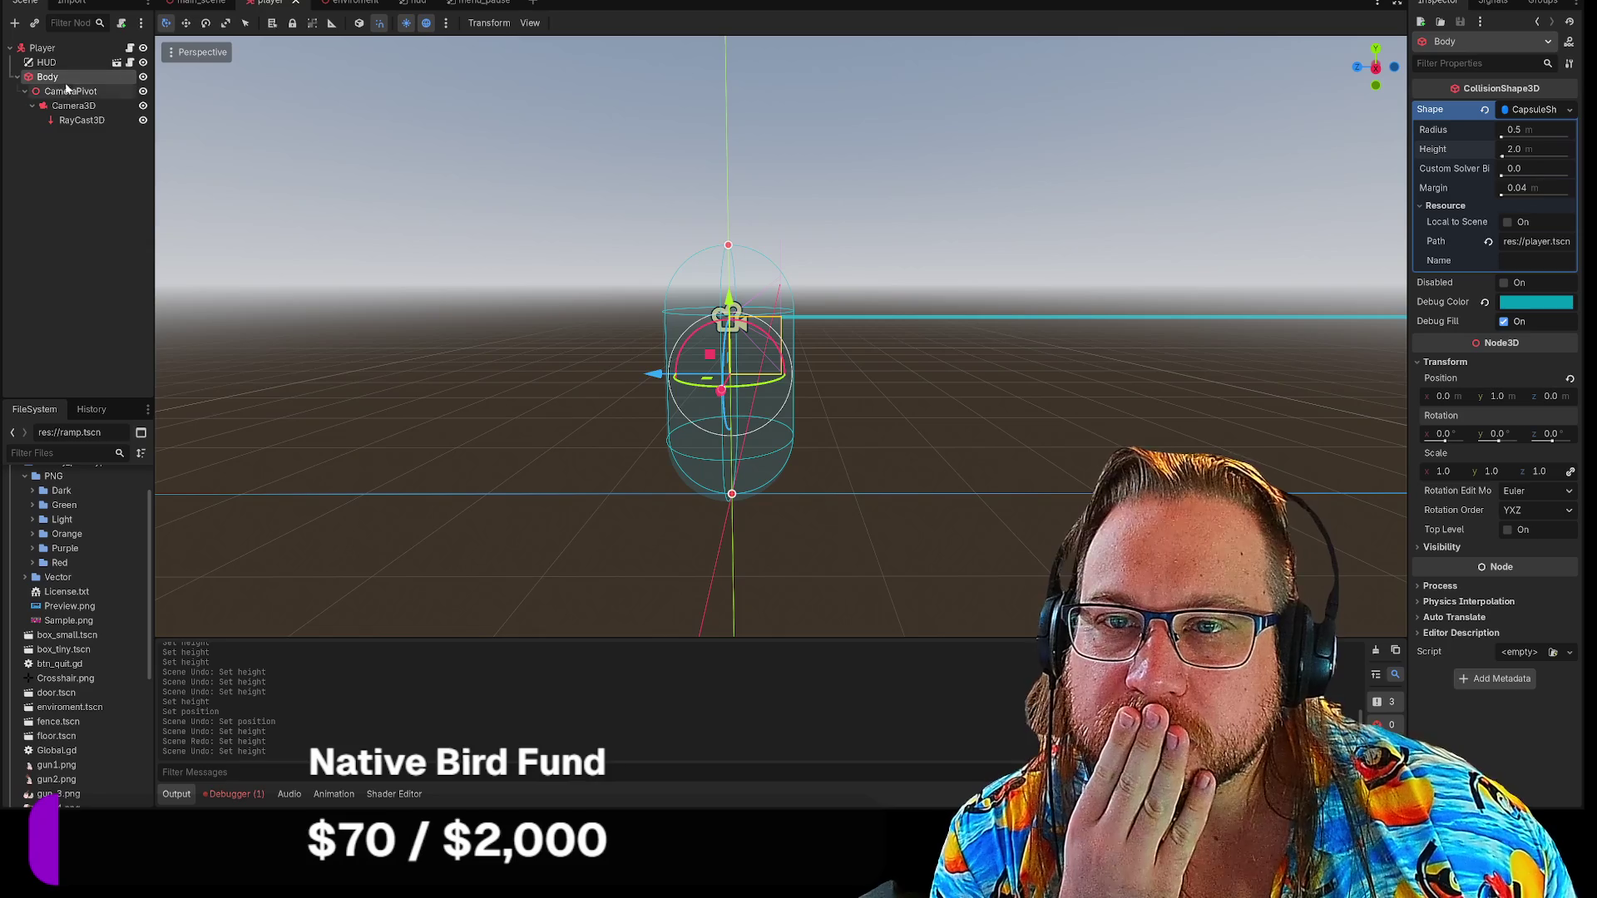
{"action": "left_click", "coordinate": [130, 48]}
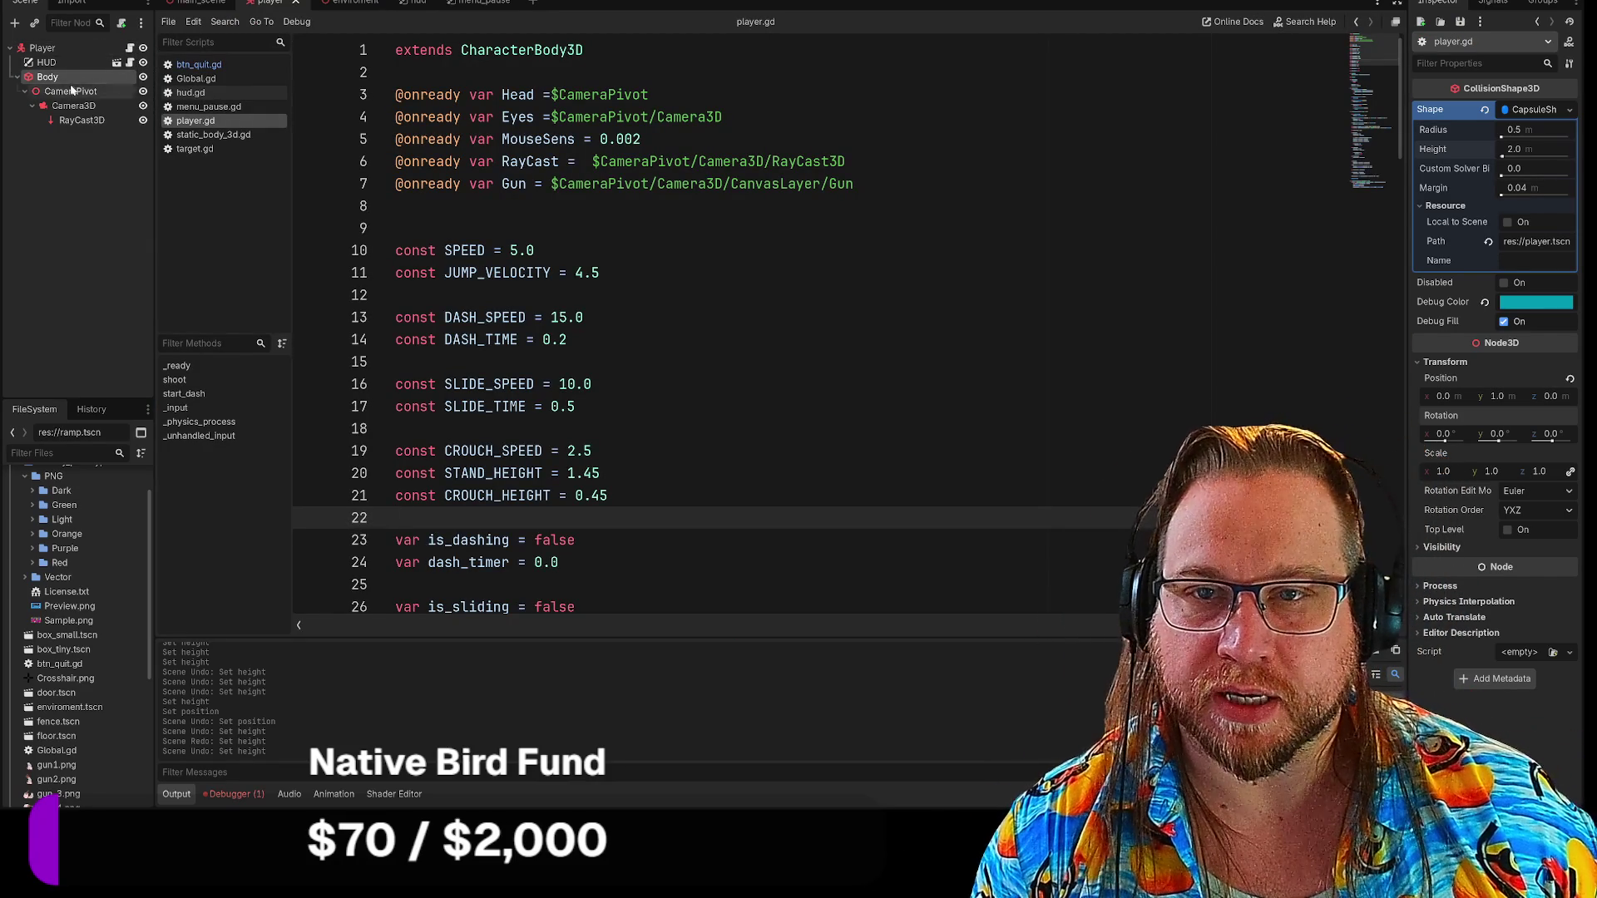
{"action": "left_click", "coordinate": [724, 116]}
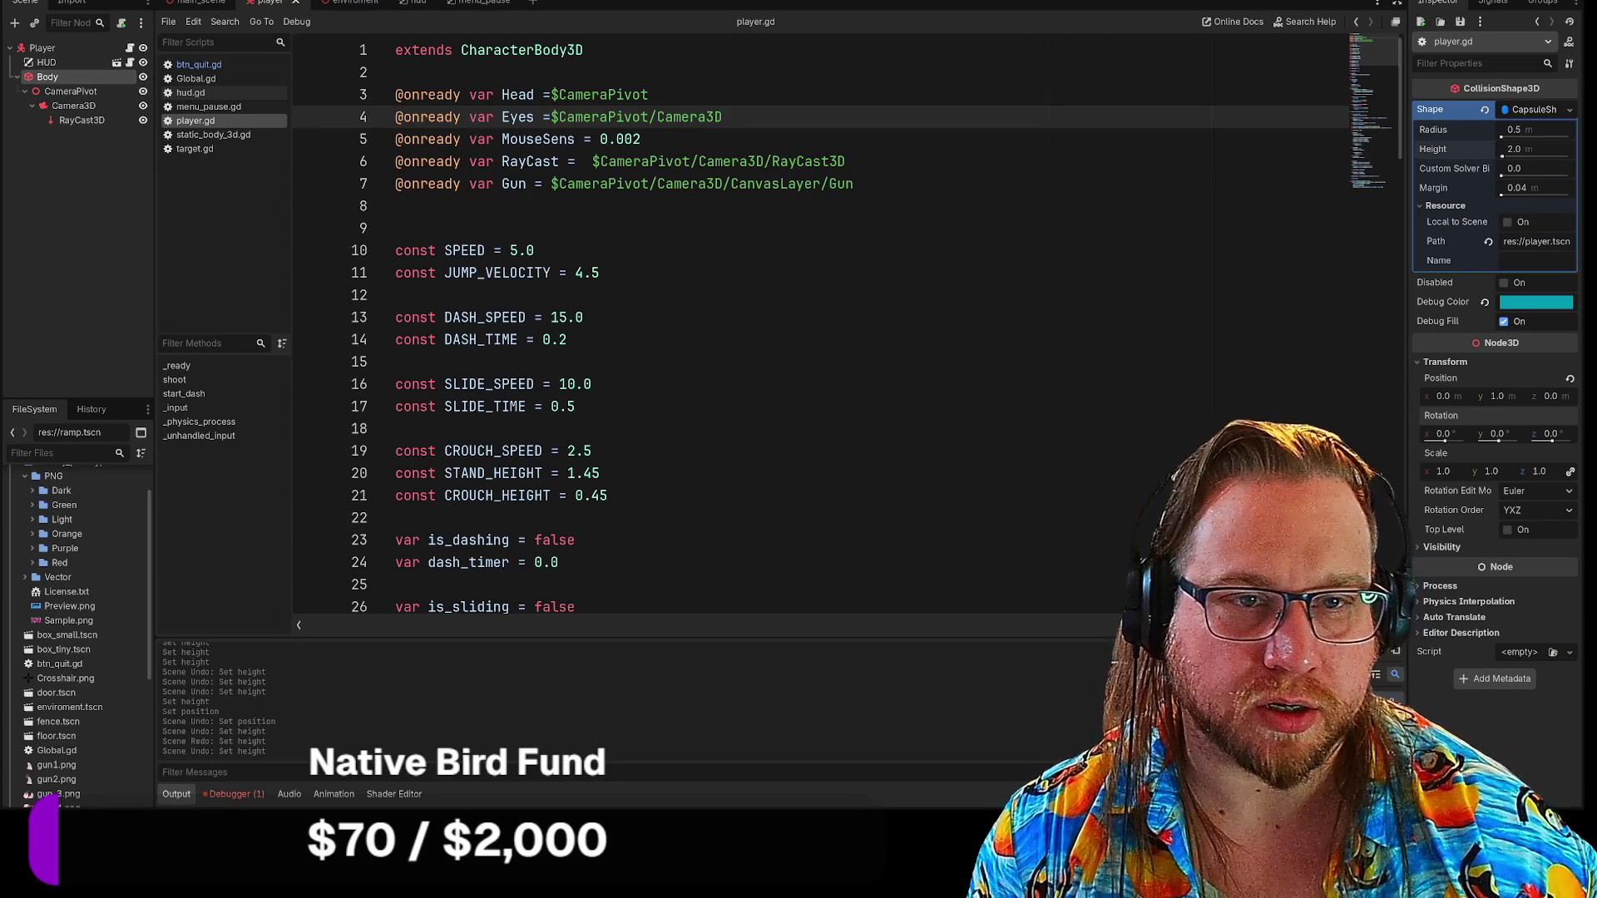
{"action": "key", "text": "Return"}
{"action": "type", "text": "ONREAD"}
{"action": "key", "text": "Return"}
{"action": "type", "text": "v"}
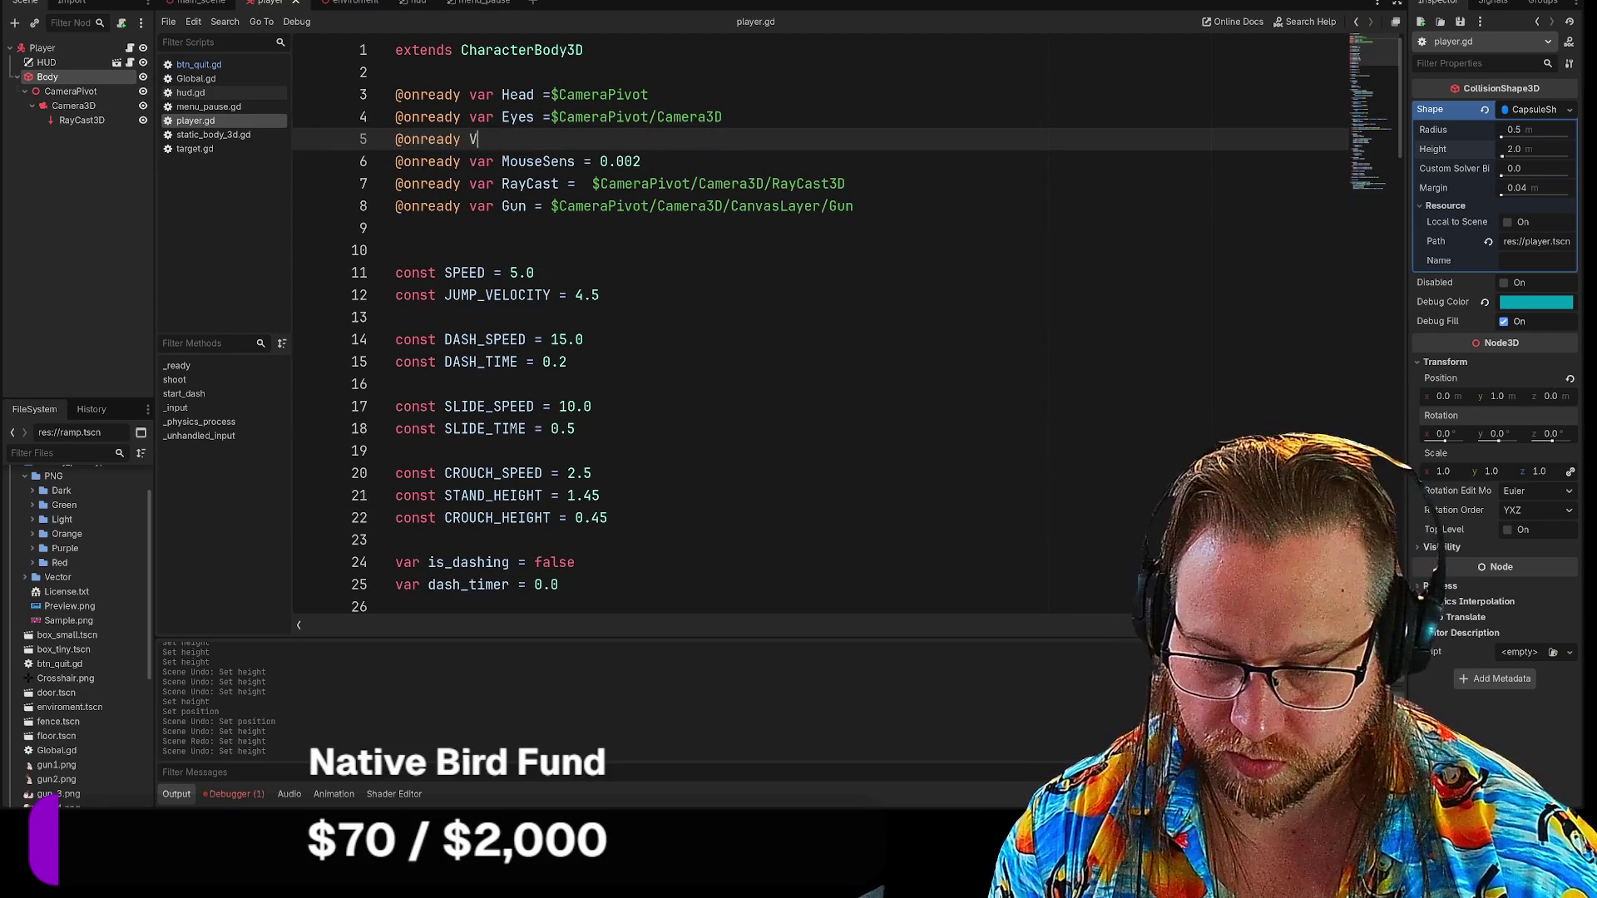
{"action": "type", "text": "ar Body "}
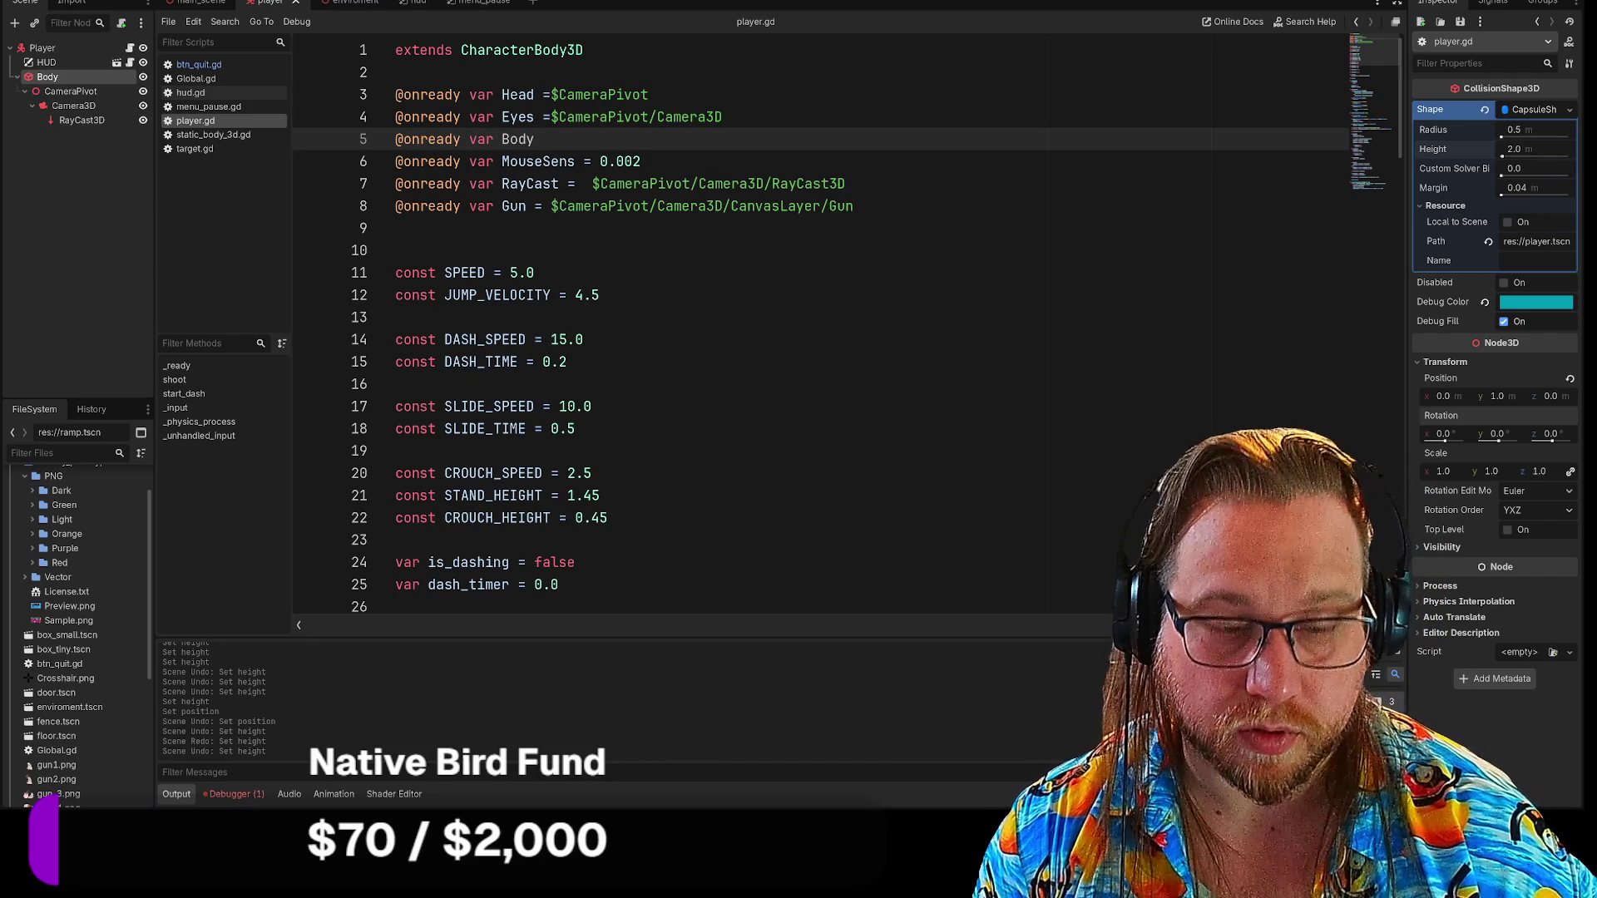
{"action": "type", "text": "= "}
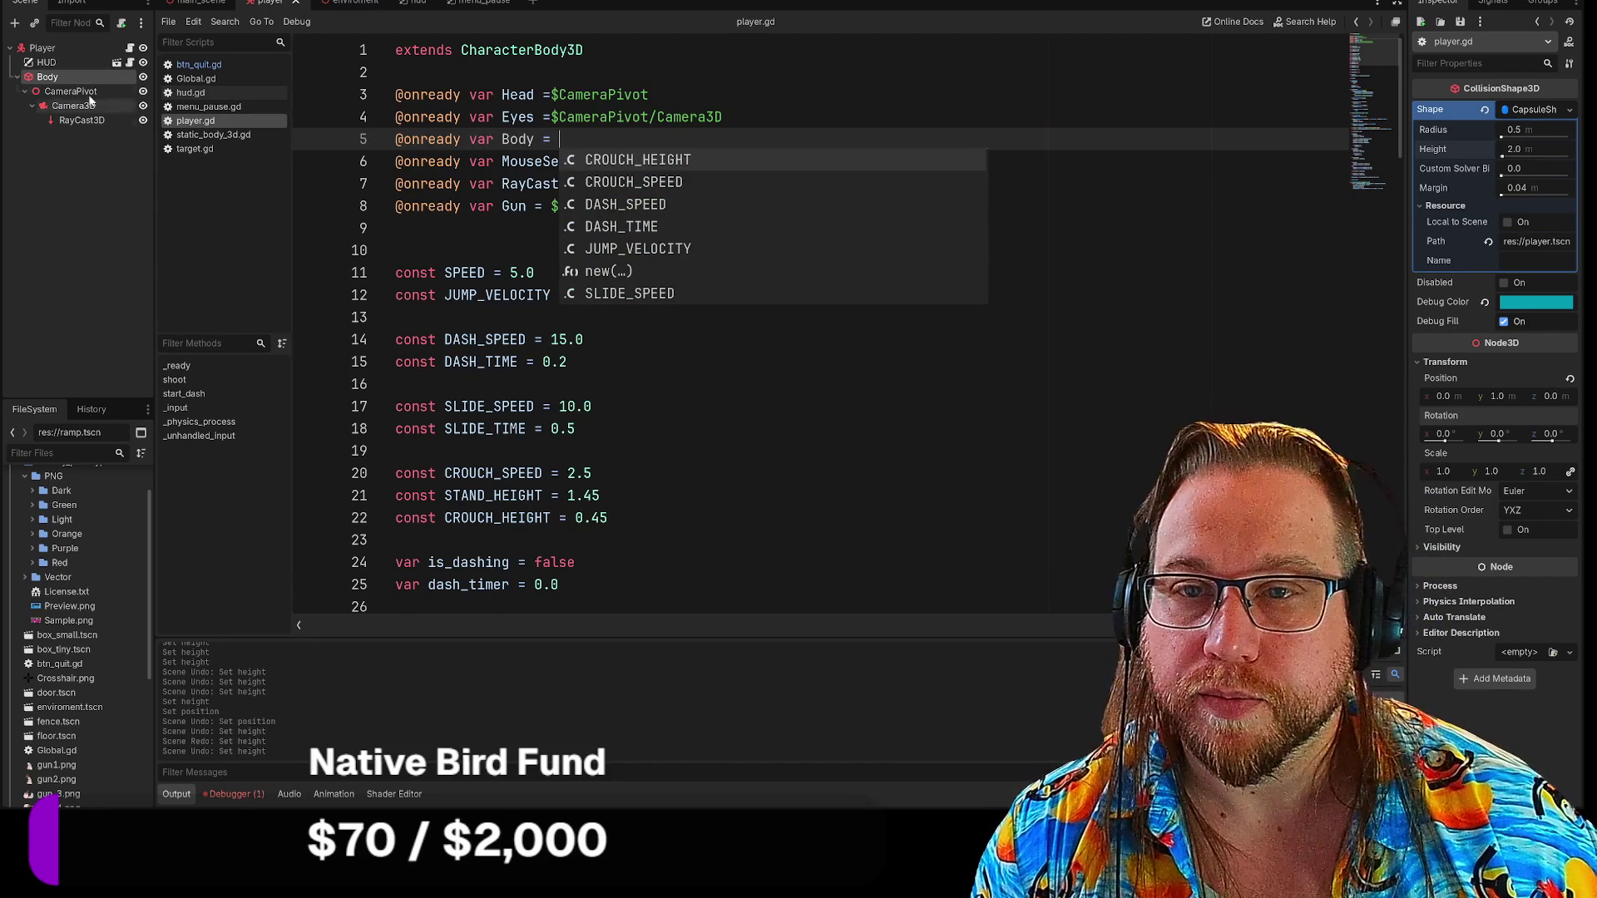
{"action": "type", "text": "$Body"}
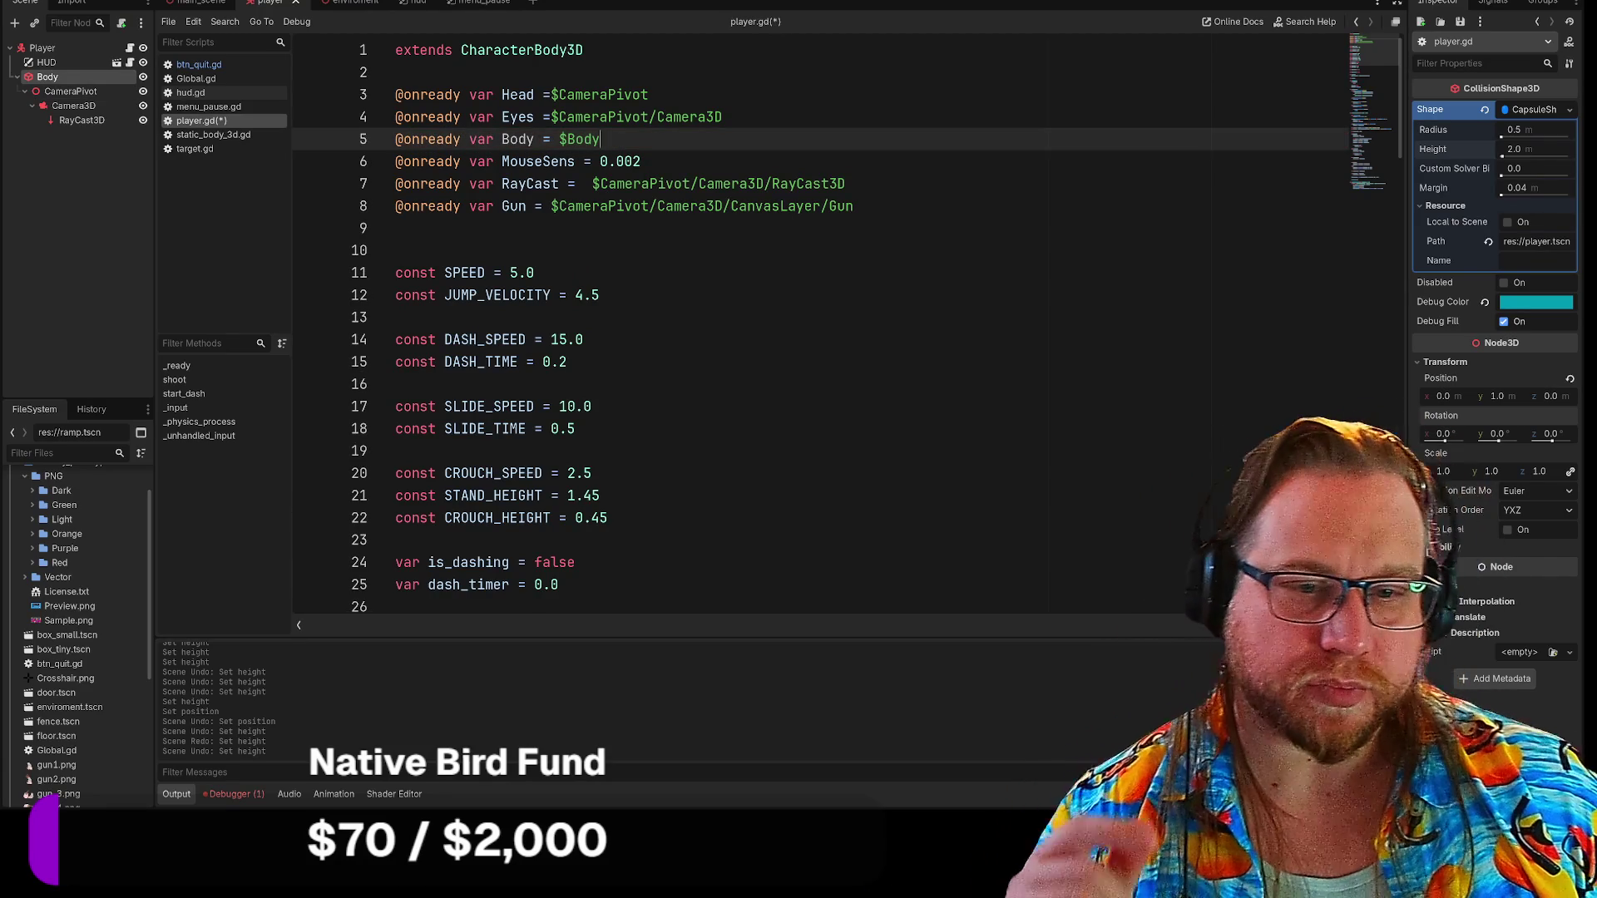
- Insert a blank line below the CROUCH_HEIGHT constant
{"action": "scroll", "coordinate": [821, 325], "scroll_direction": "down", "scroll_amount": 1}
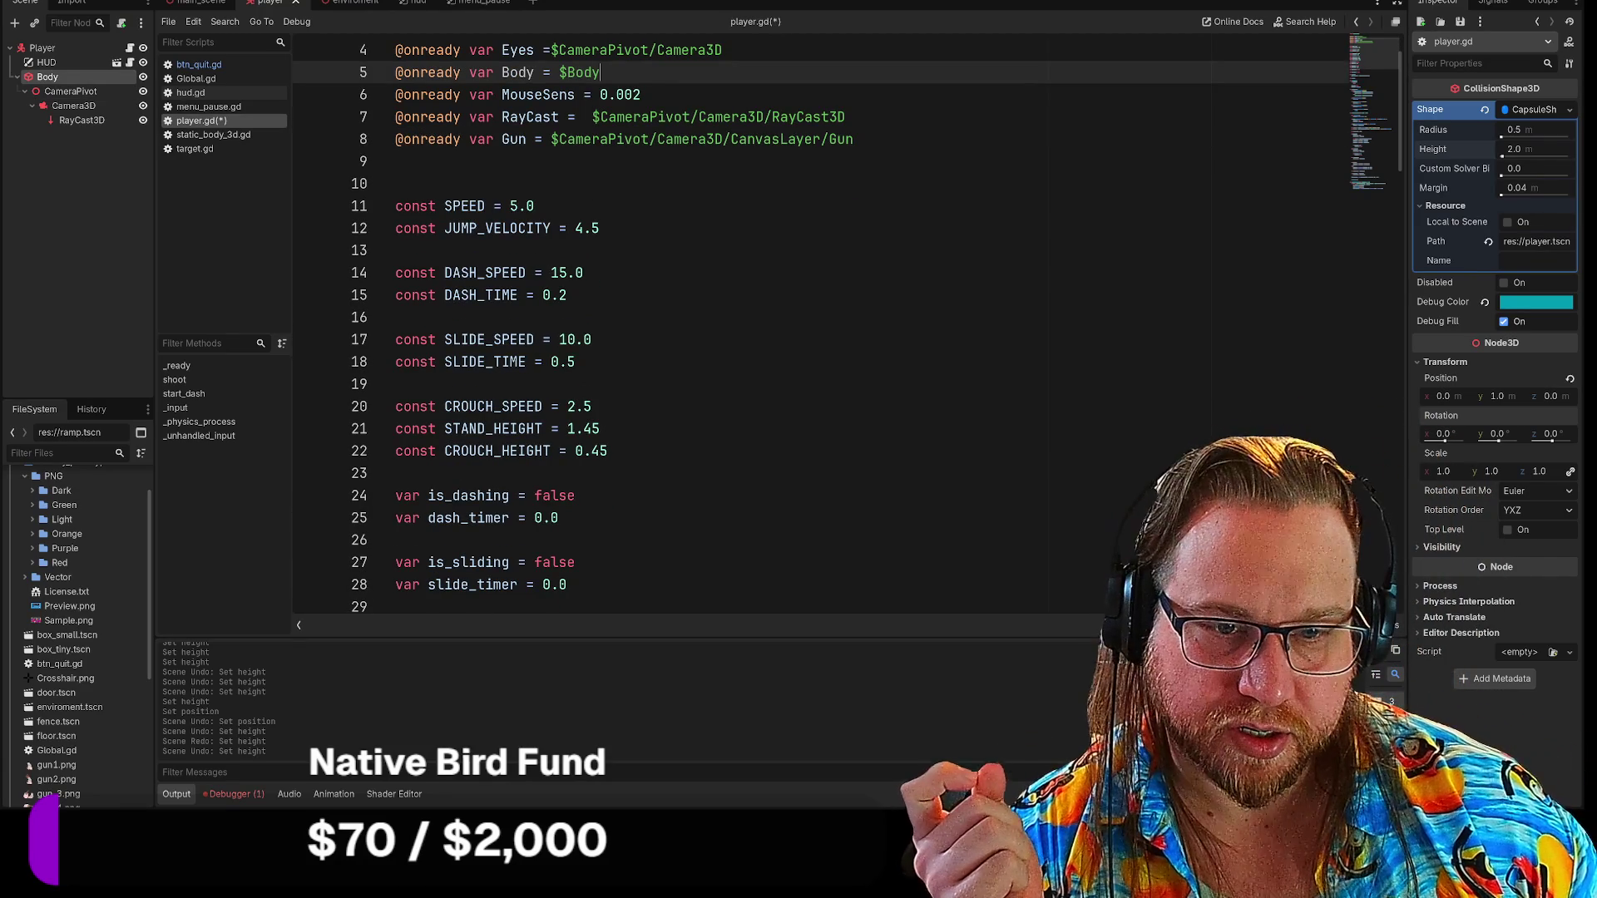
{"action": "left_click", "coordinate": [608, 450]}
{"action": "key", "text": "Return"}
{"action": "key", "text": "Return"}
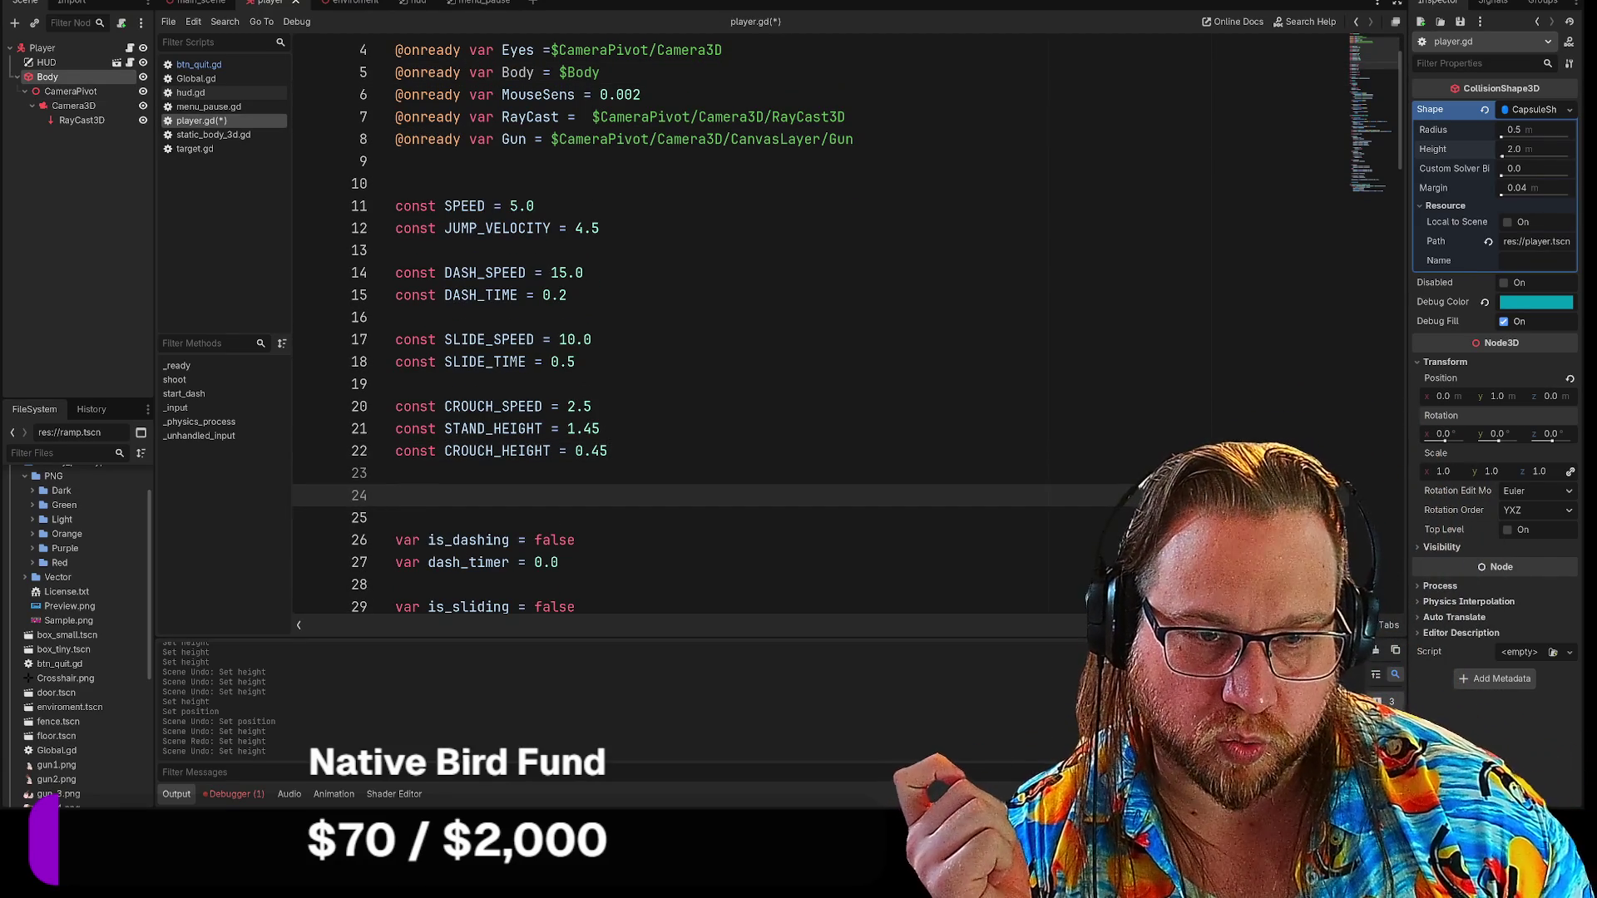
{"action": "scroll", "coordinate": [821, 324], "scroll_direction": "down", "scroll_amount": 2}
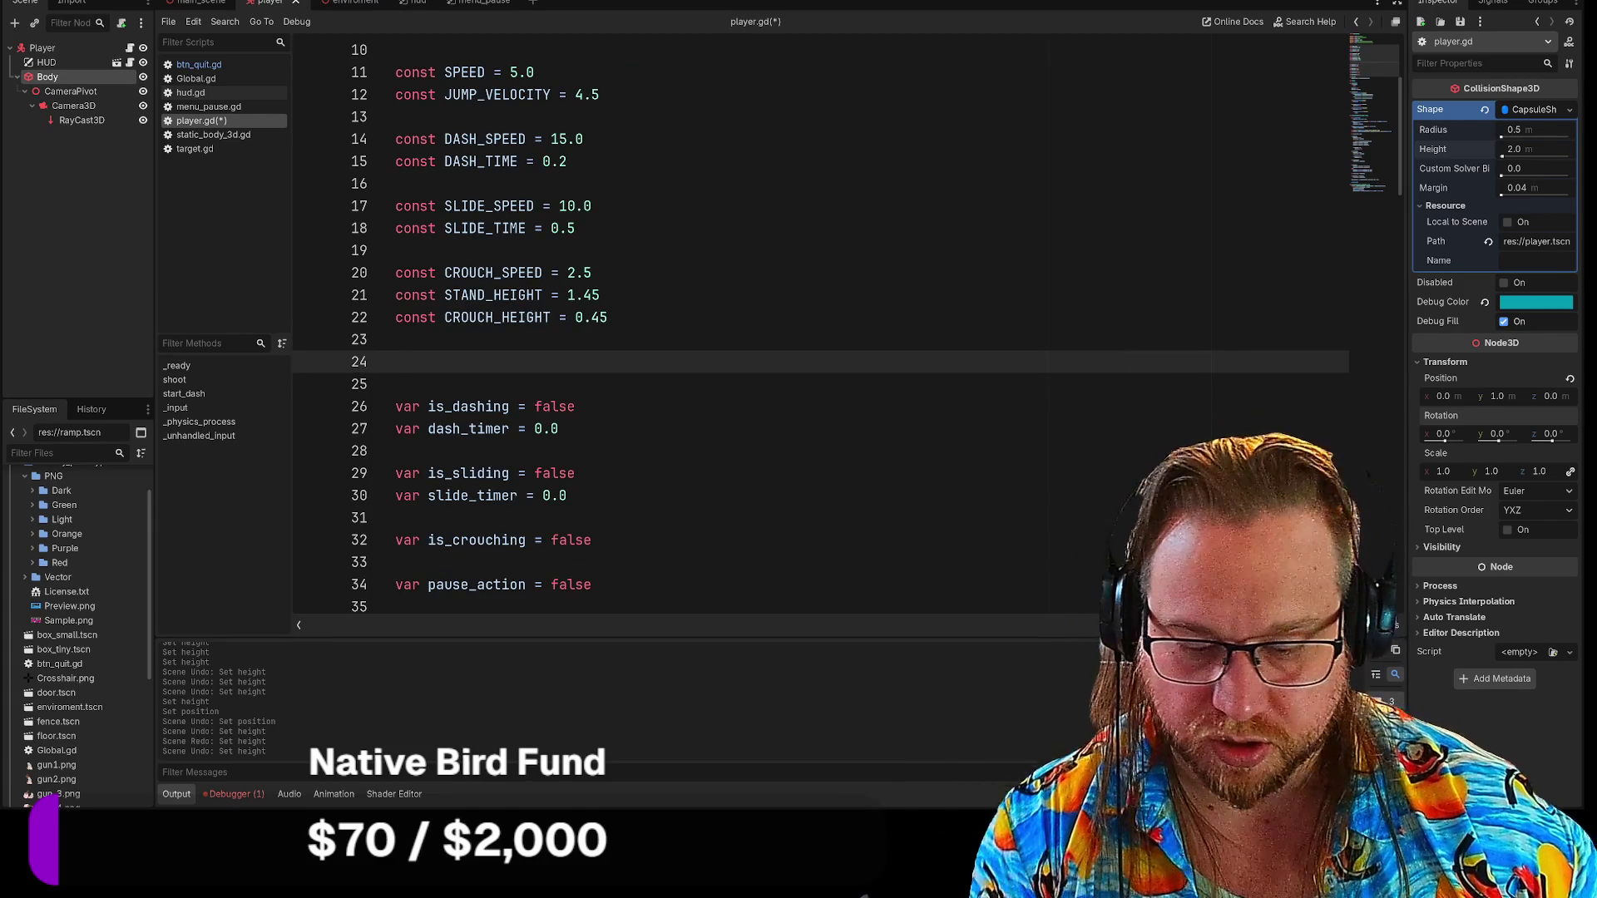
- Write 'const CROUCH_BODY_HEIGHT = 1' and 'const STAND_BODY_HEIGHT = 2' on consecutive lines
{"action": "type", "text": "const Cro"}
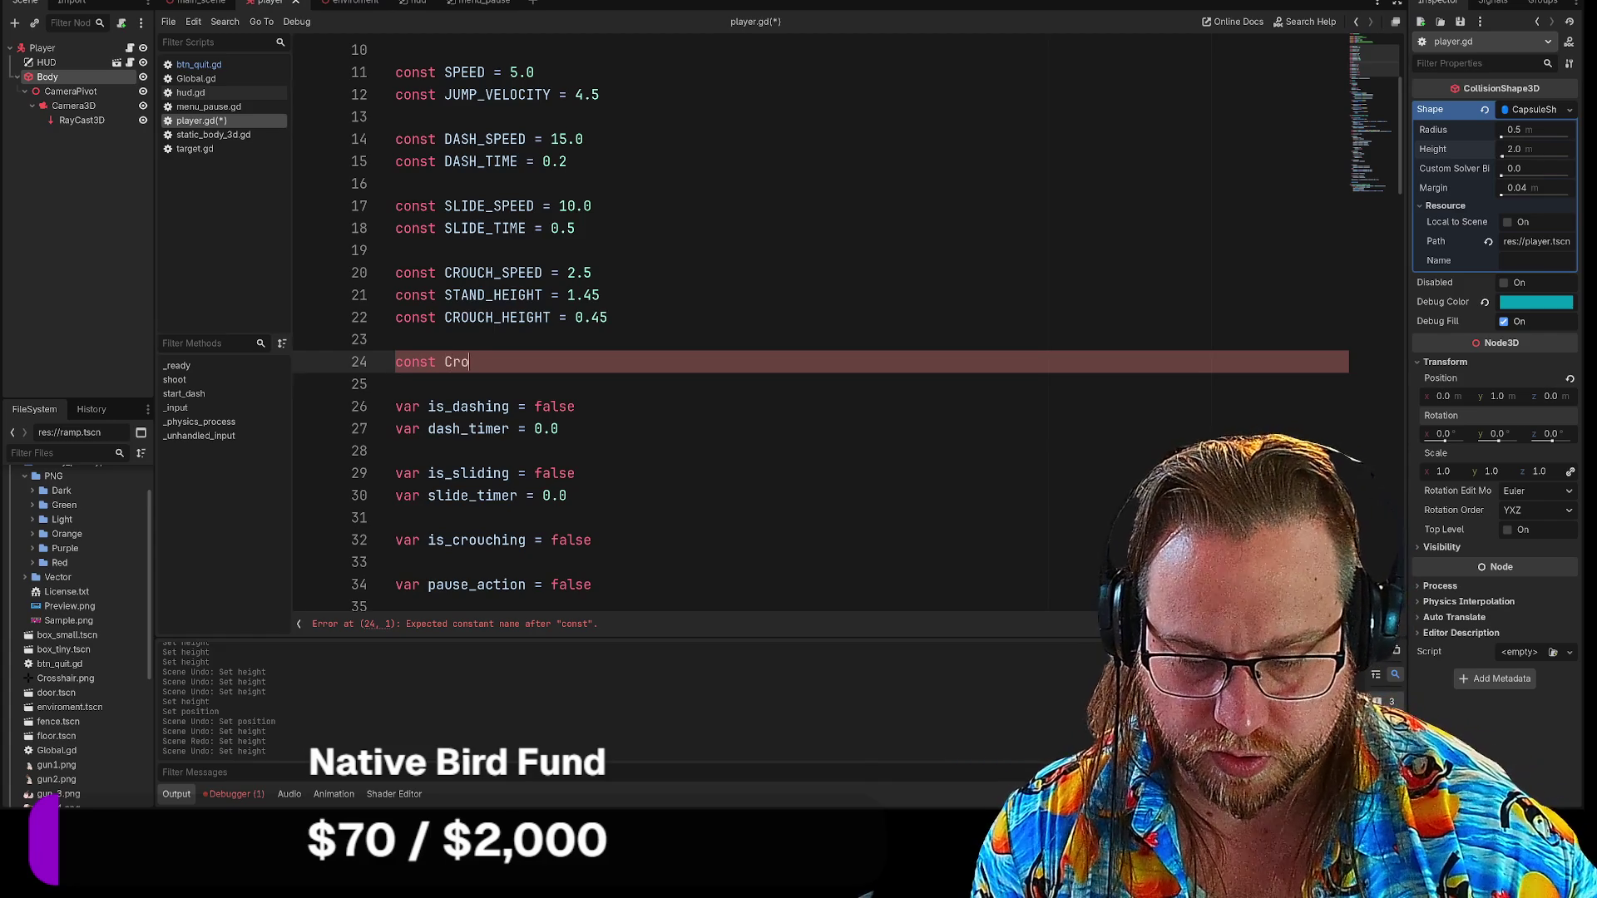
{"action": "key", "text": "BackSpace"}
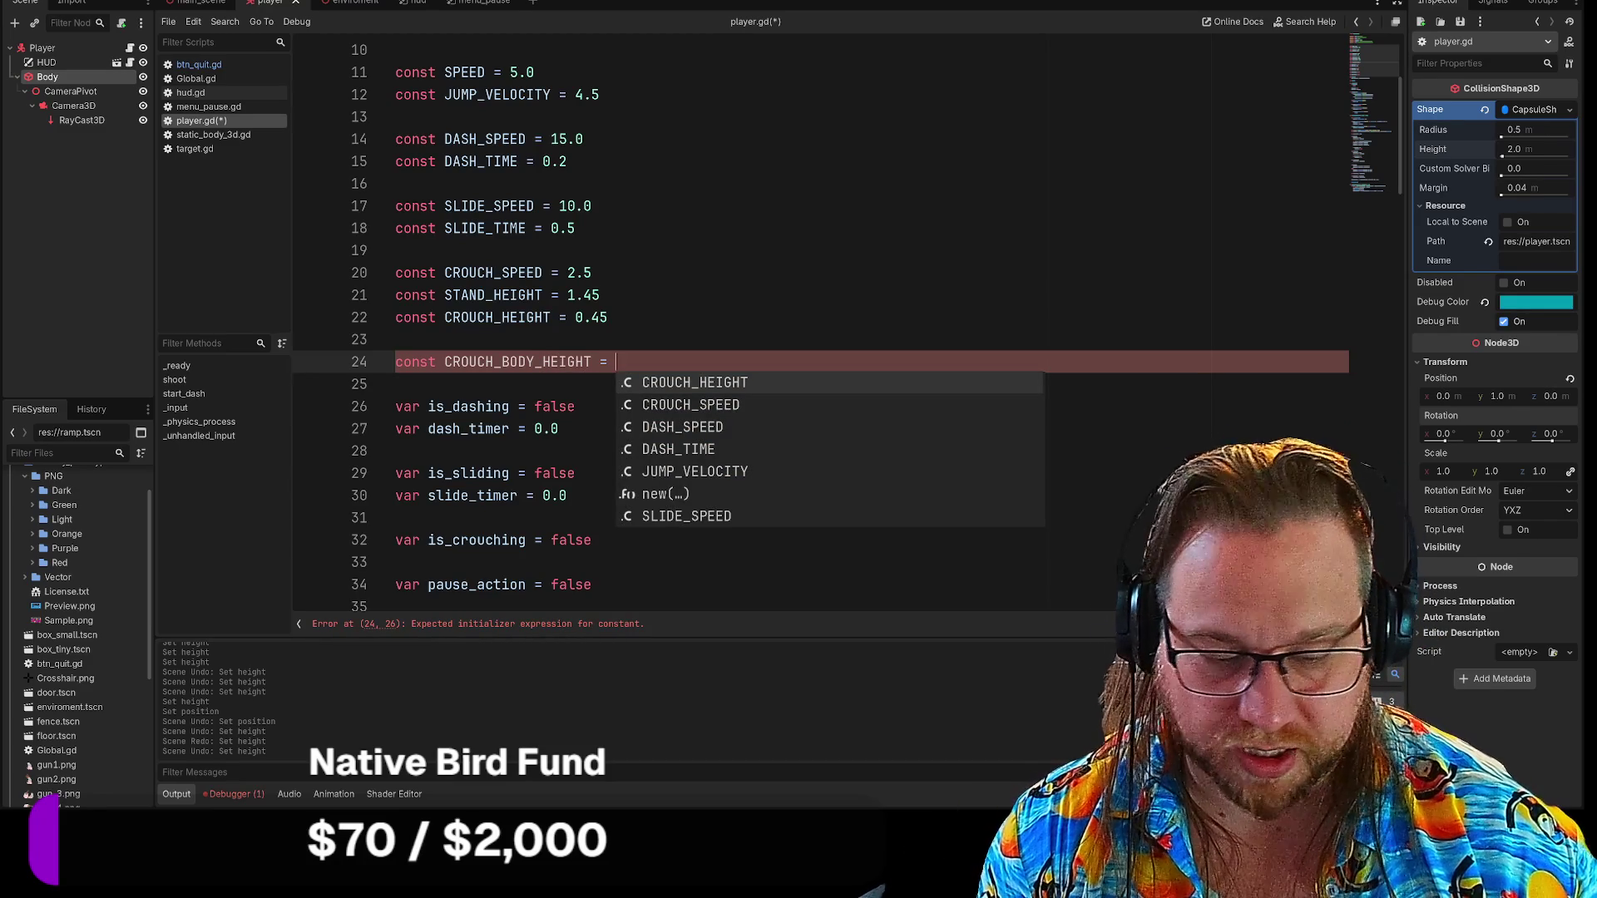
{"action": "type", "text": "1"}
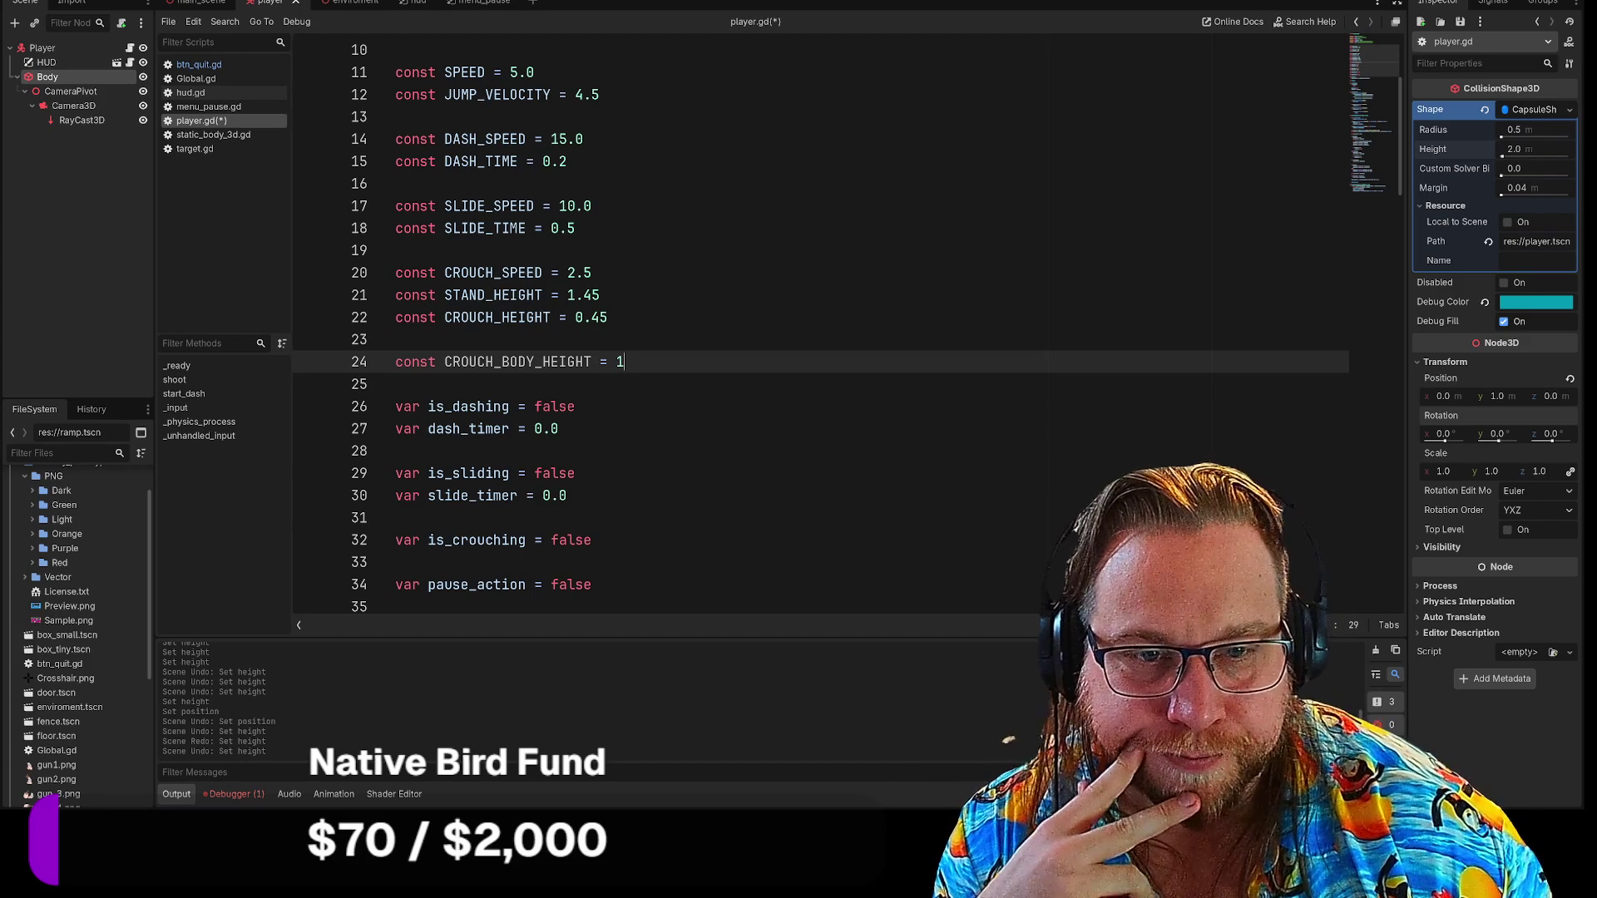
{"action": "key", "text": "Return"}
{"action": "type", "text": "c"}
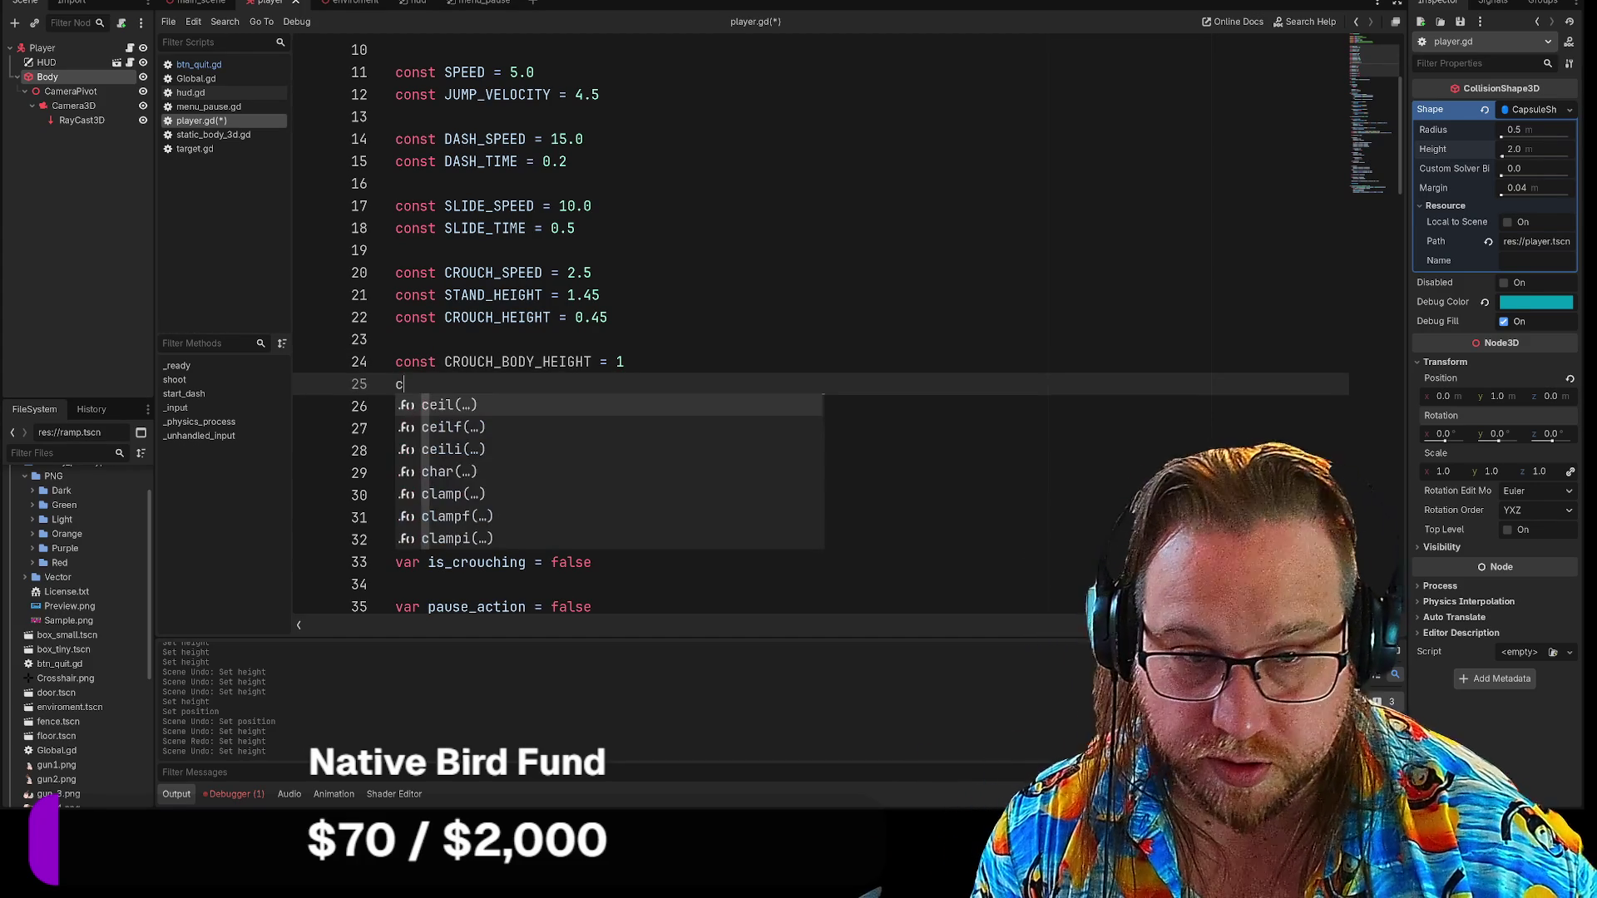
{"action": "type", "text": "onst STAND"}
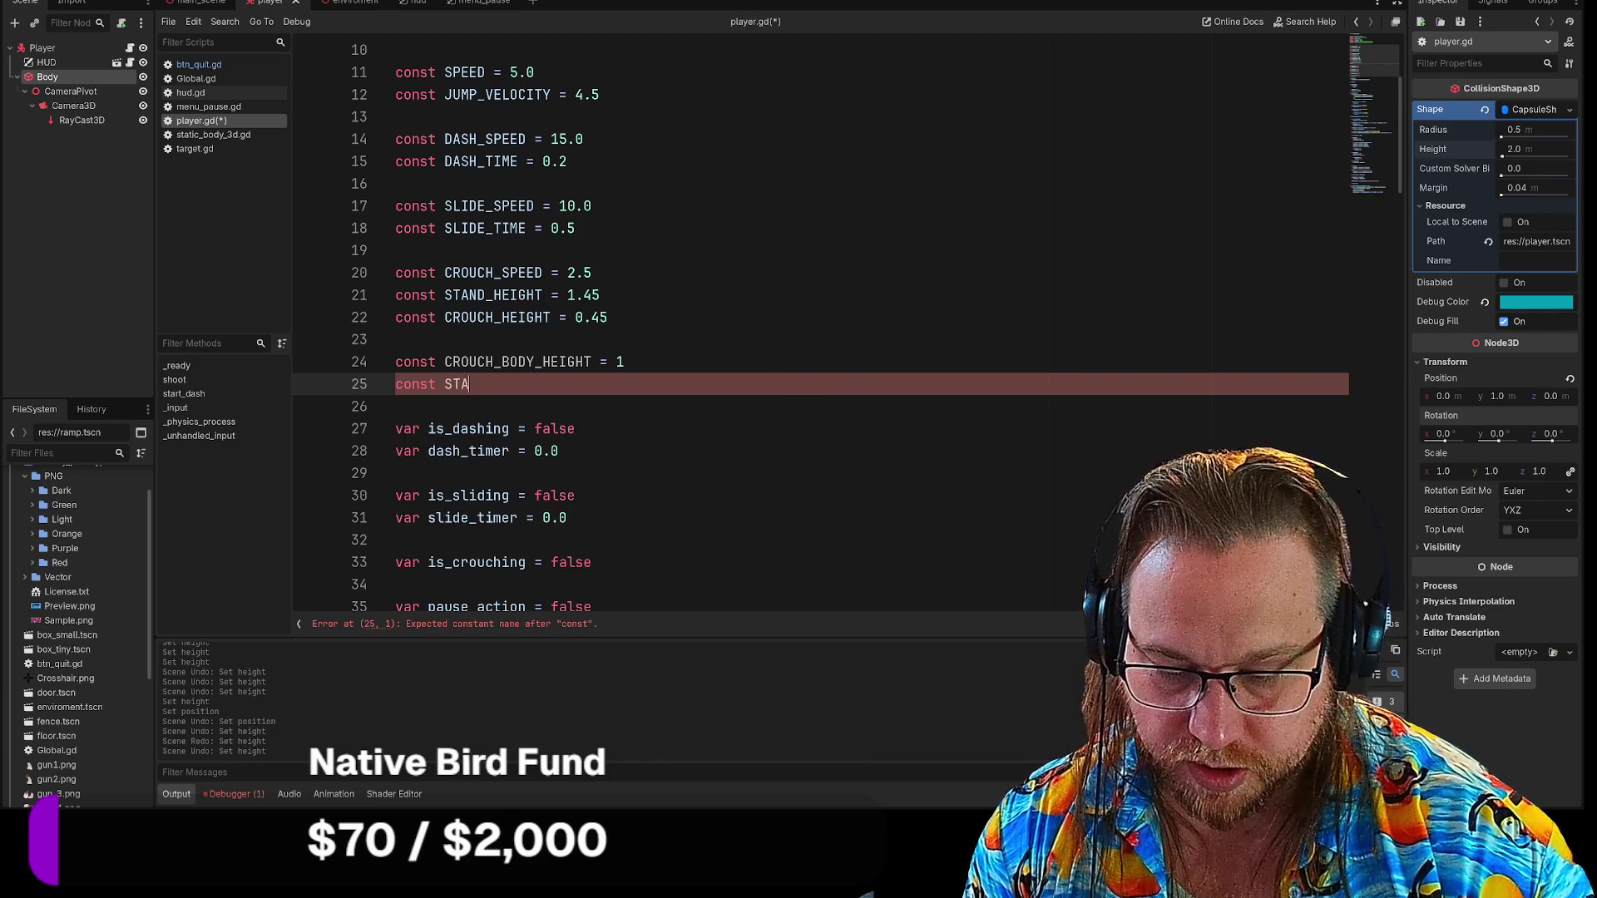
{"action": "type", "text": "_BODY_HE"}
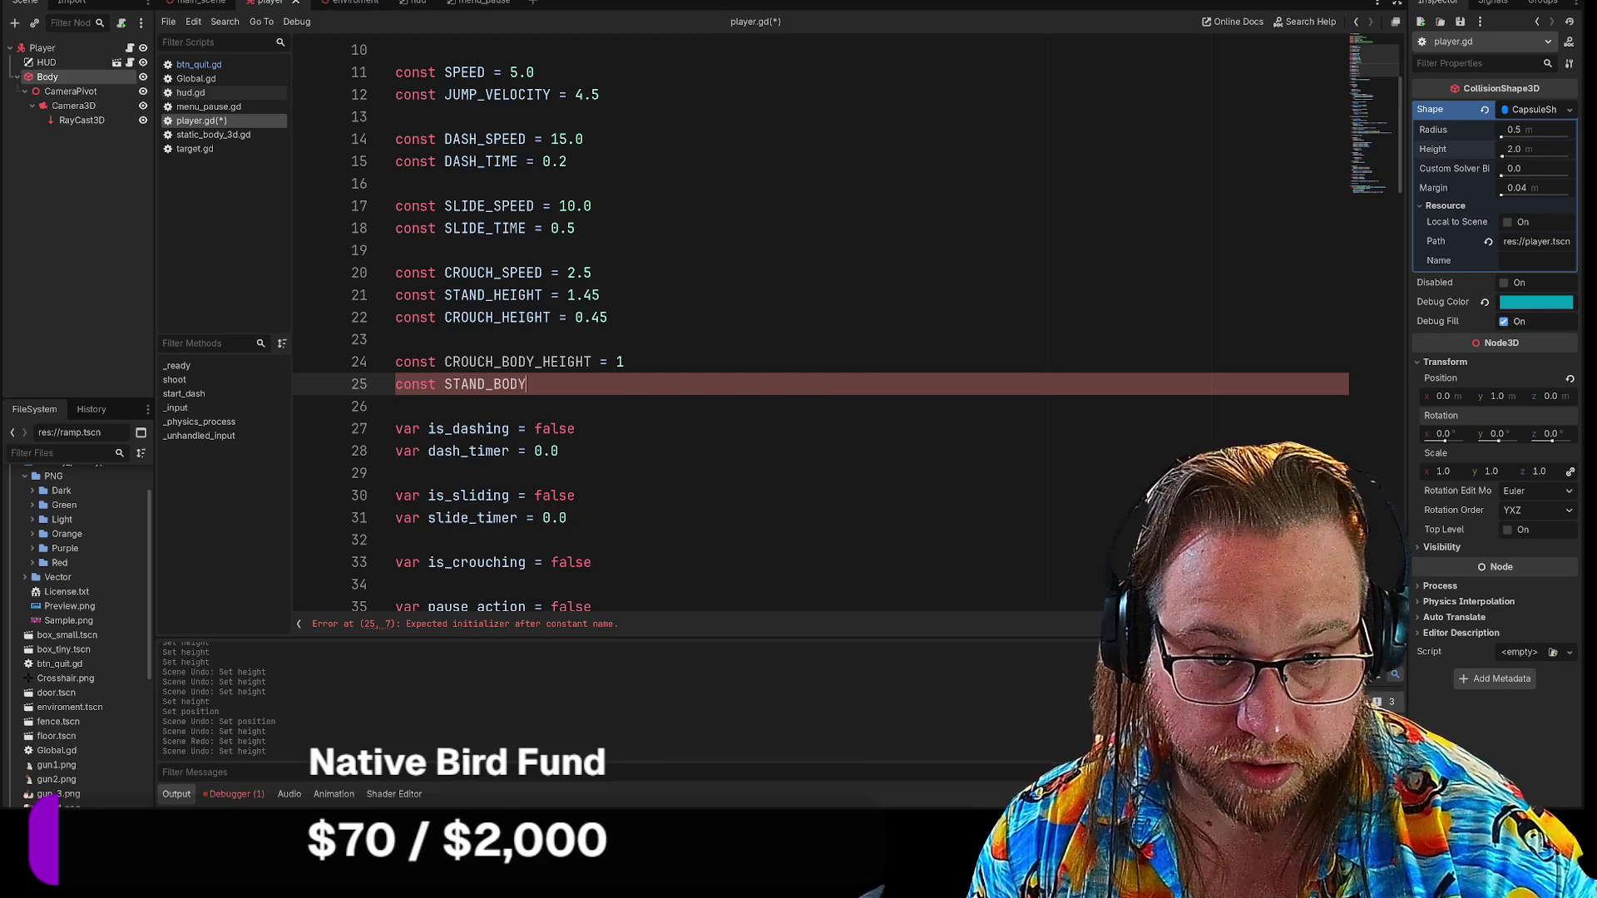
{"action": "type", "text": "IGHT"}
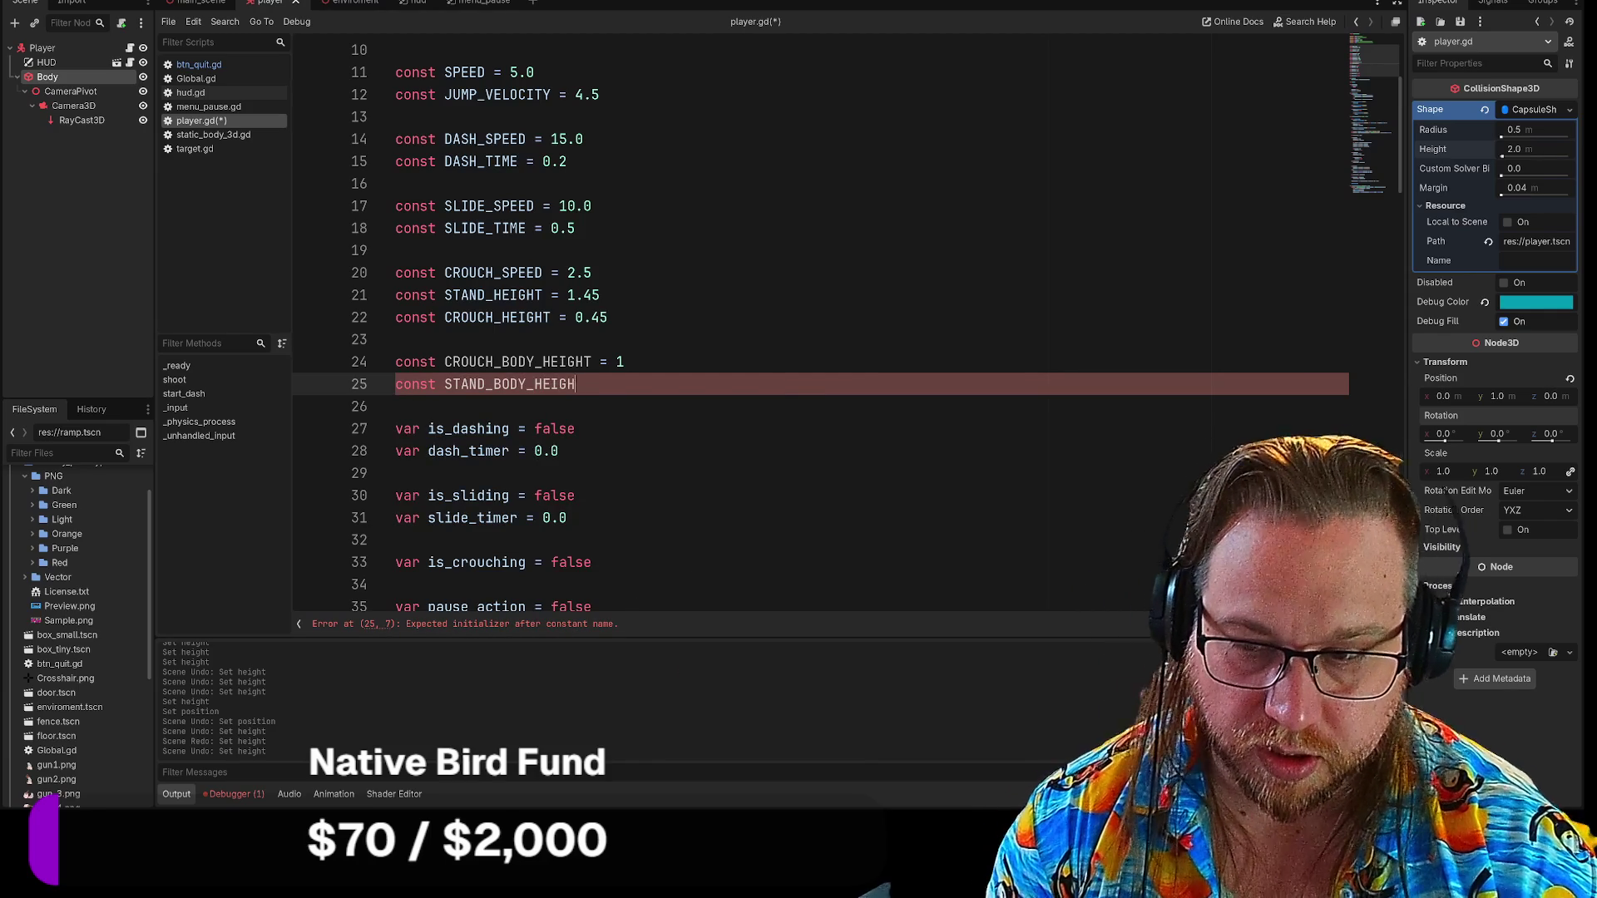
{"action": "type", "text": " = 2"}
{"action": "left_click", "coordinate": [624, 362]}
{"action": "left_click", "coordinate": [616, 385]}
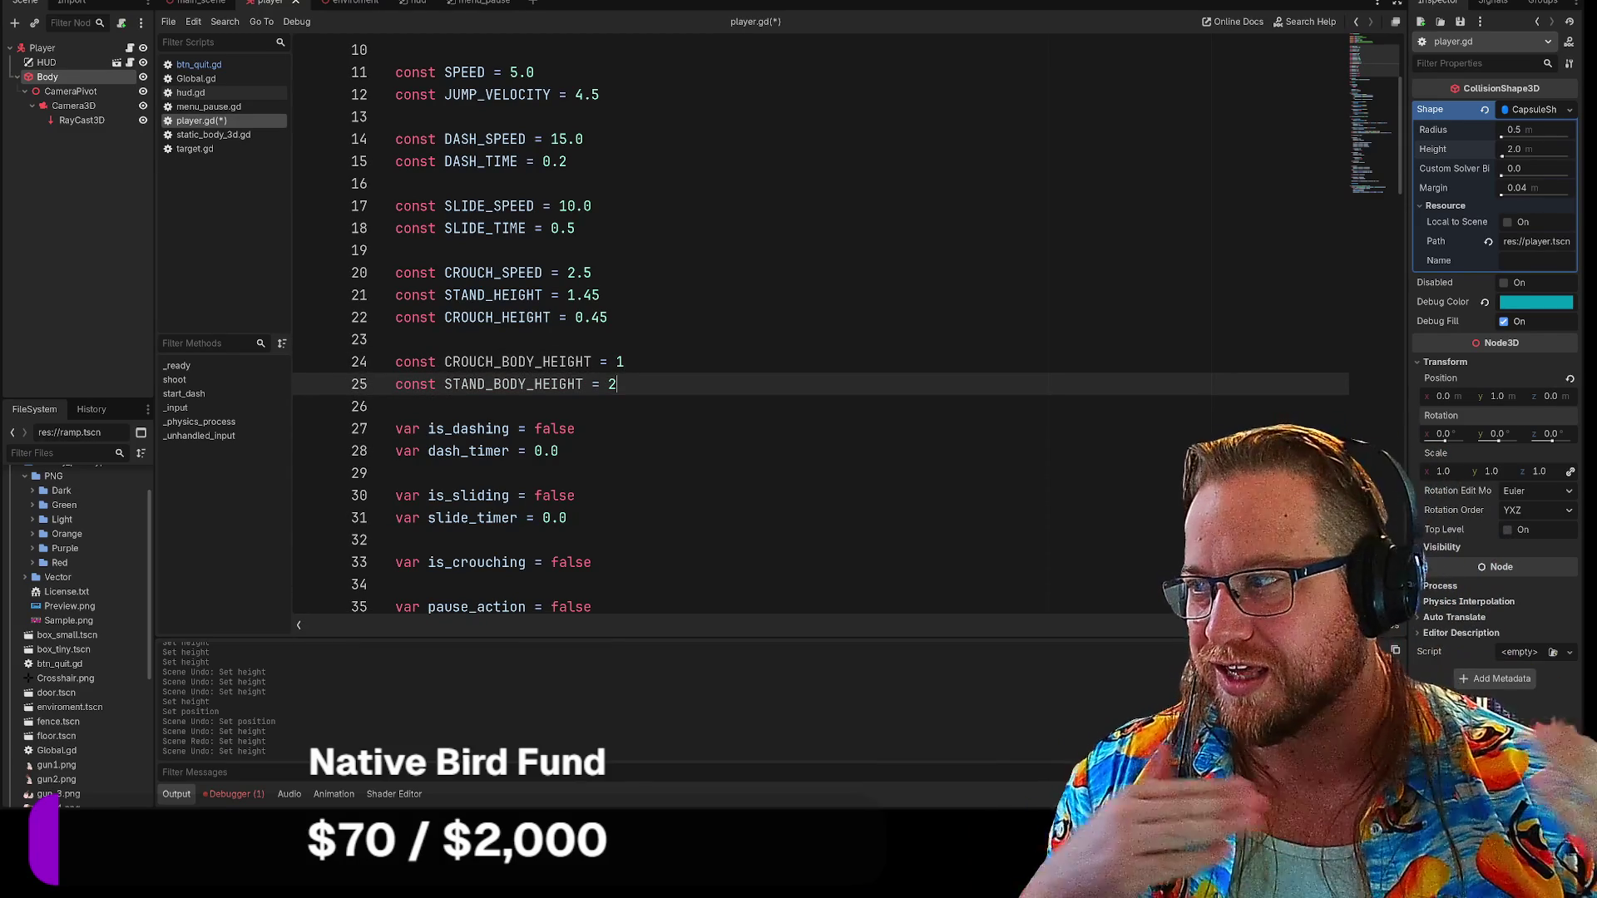
- Run the game with F5; it halts on a null-instance rotate_y error at line 135
{"action": "key", "text": "F5"}
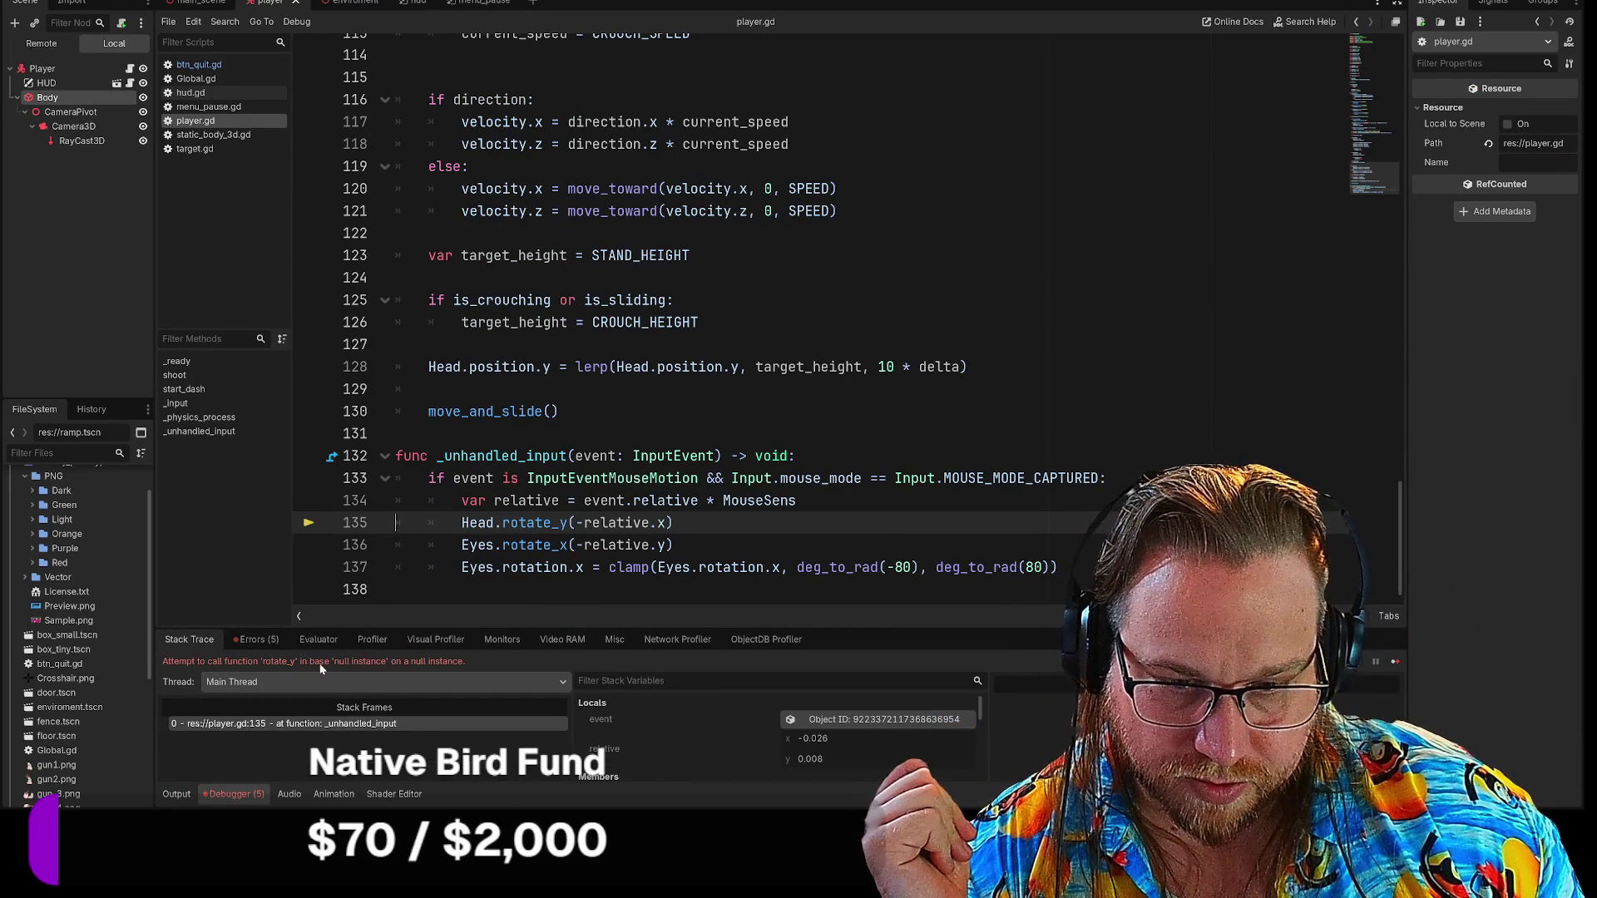
{"action": "scroll", "coordinate": [831, 316], "scroll_direction": "up", "scroll_amount": 20}
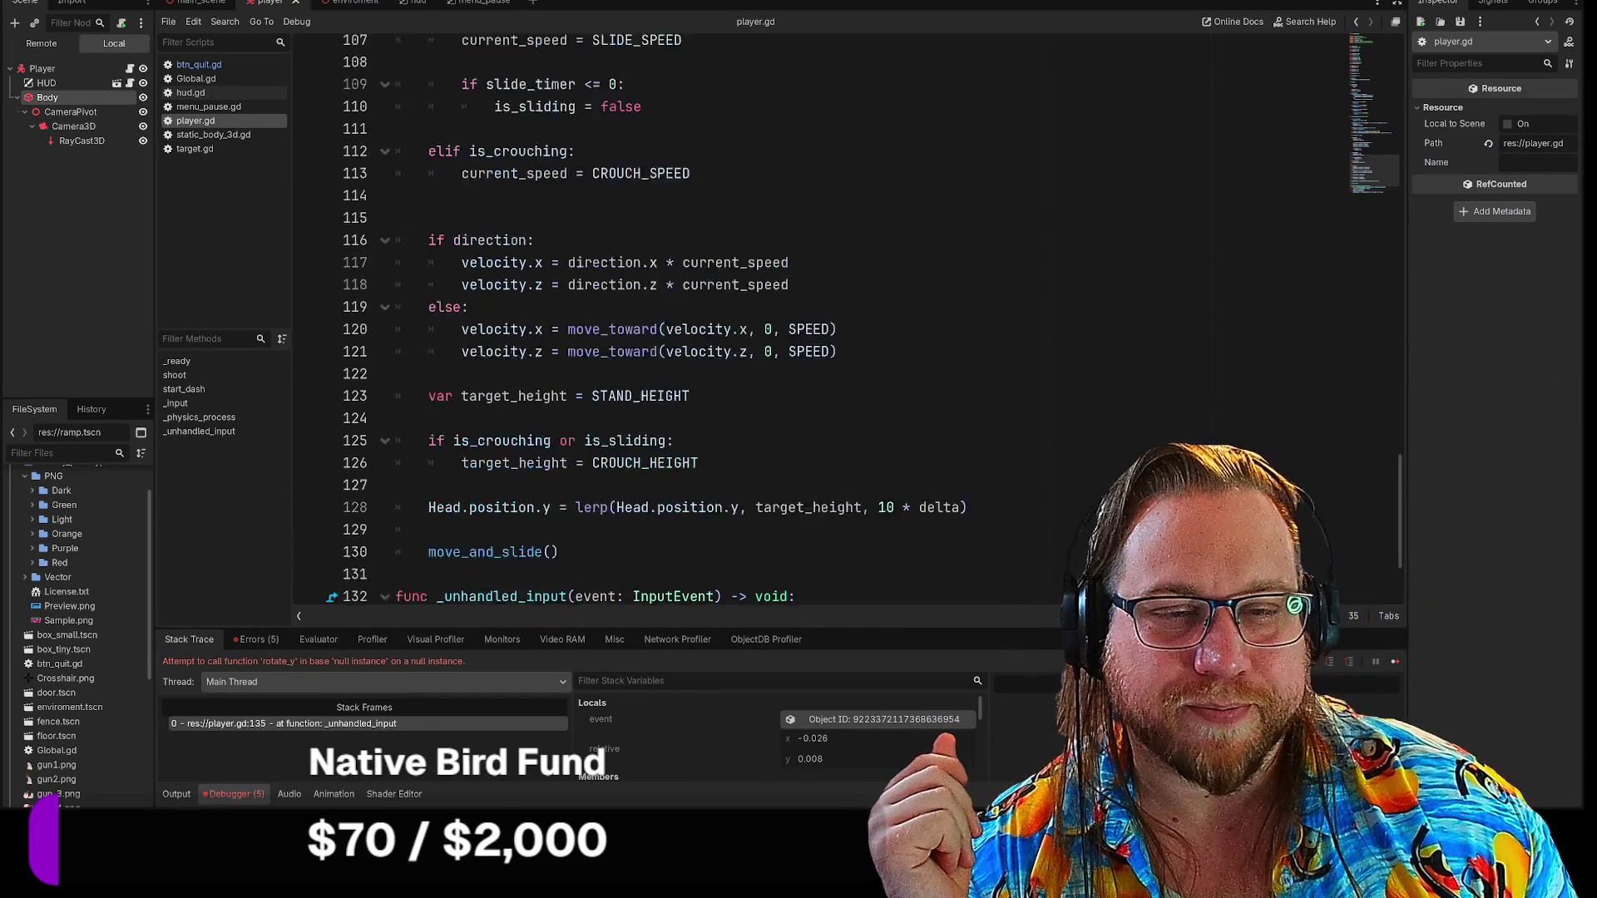
- Replace the Head and Eyes paths with CameraPivot and Camera3D paths dragged from the Scene tree
{"action": "scroll", "coordinate": [749, 316], "scroll_direction": "up", "scroll_amount": 4}
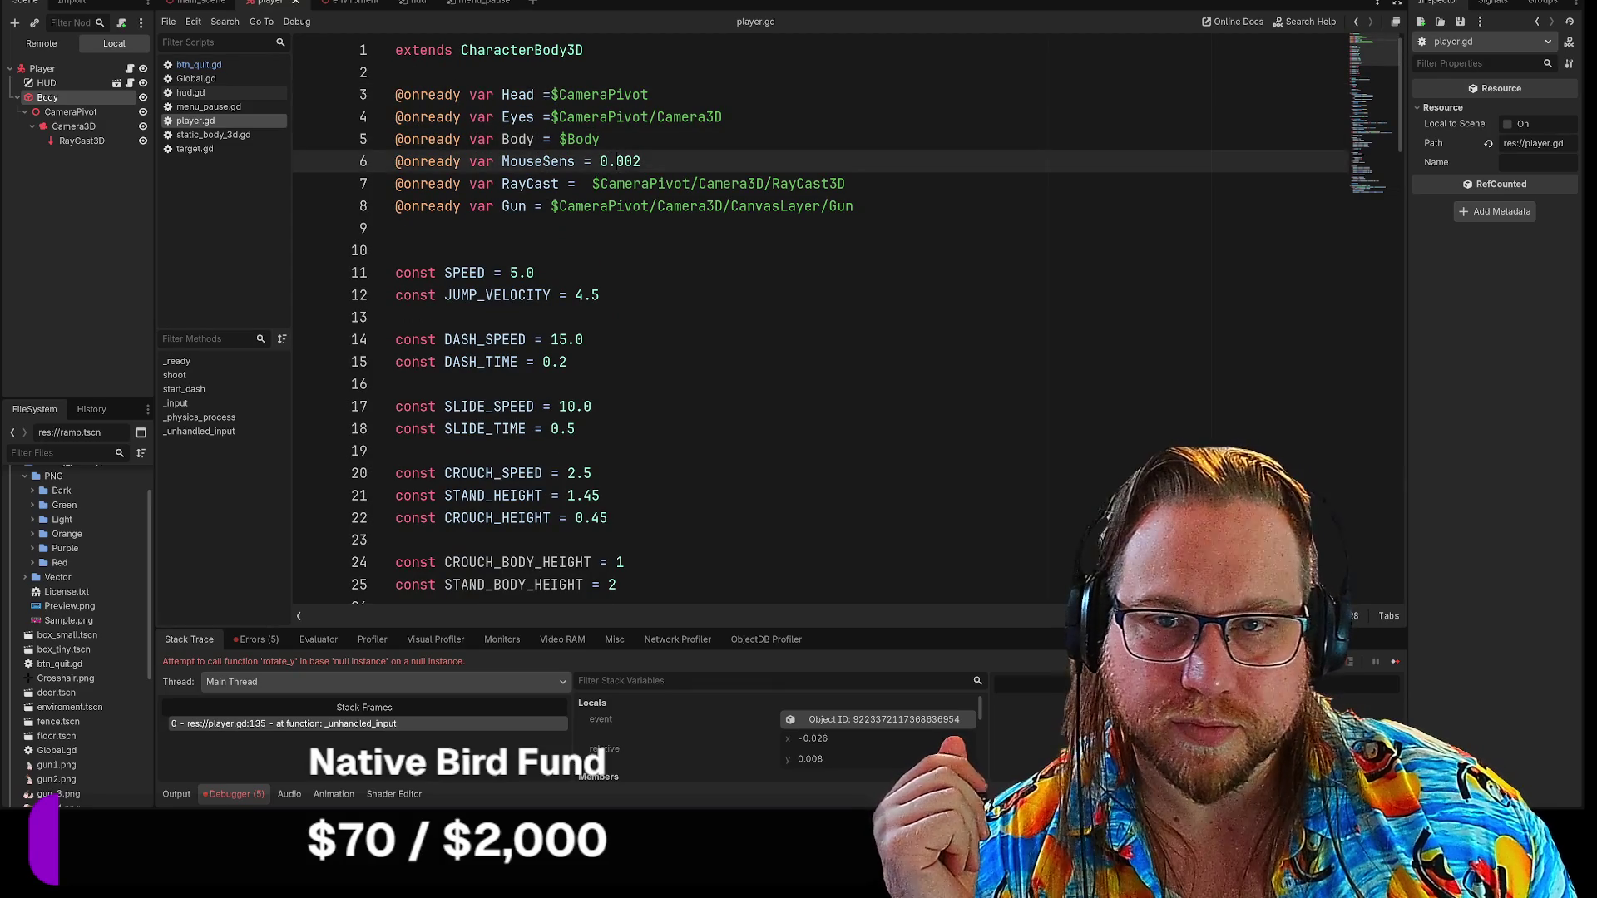
{"action": "scroll", "coordinate": [749, 316], "scroll_direction": "down", "scroll_amount": 8}
{"action": "scroll", "coordinate": [748, 316], "scroll_direction": "down", "scroll_amount": 12}
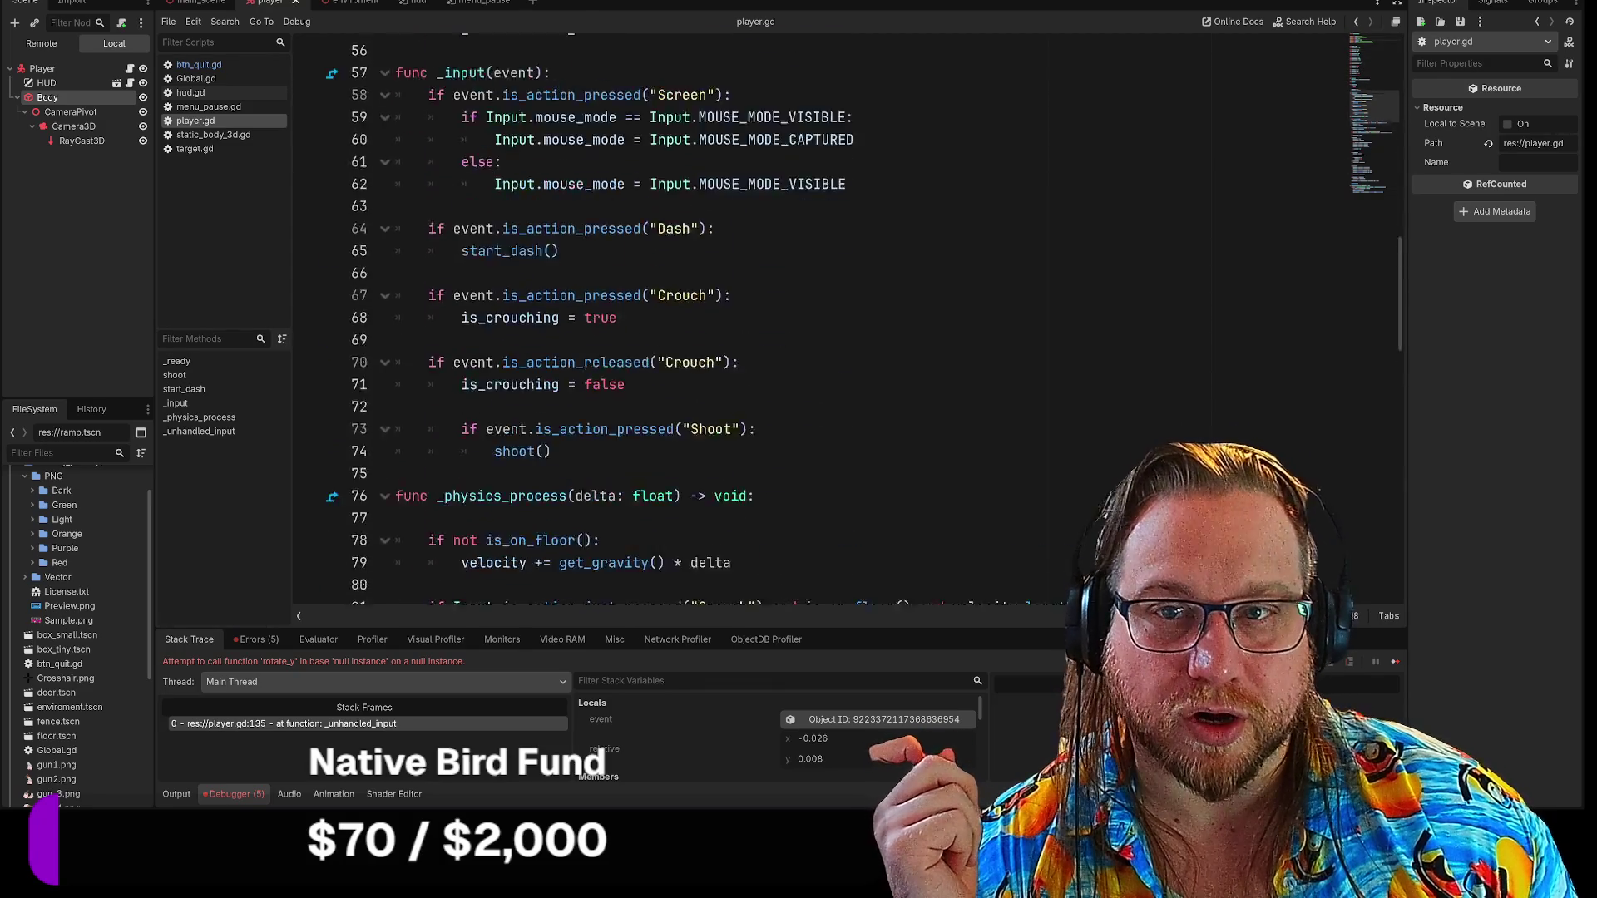
{"action": "scroll", "coordinate": [749, 316], "scroll_direction": "up", "scroll_amount": 20}
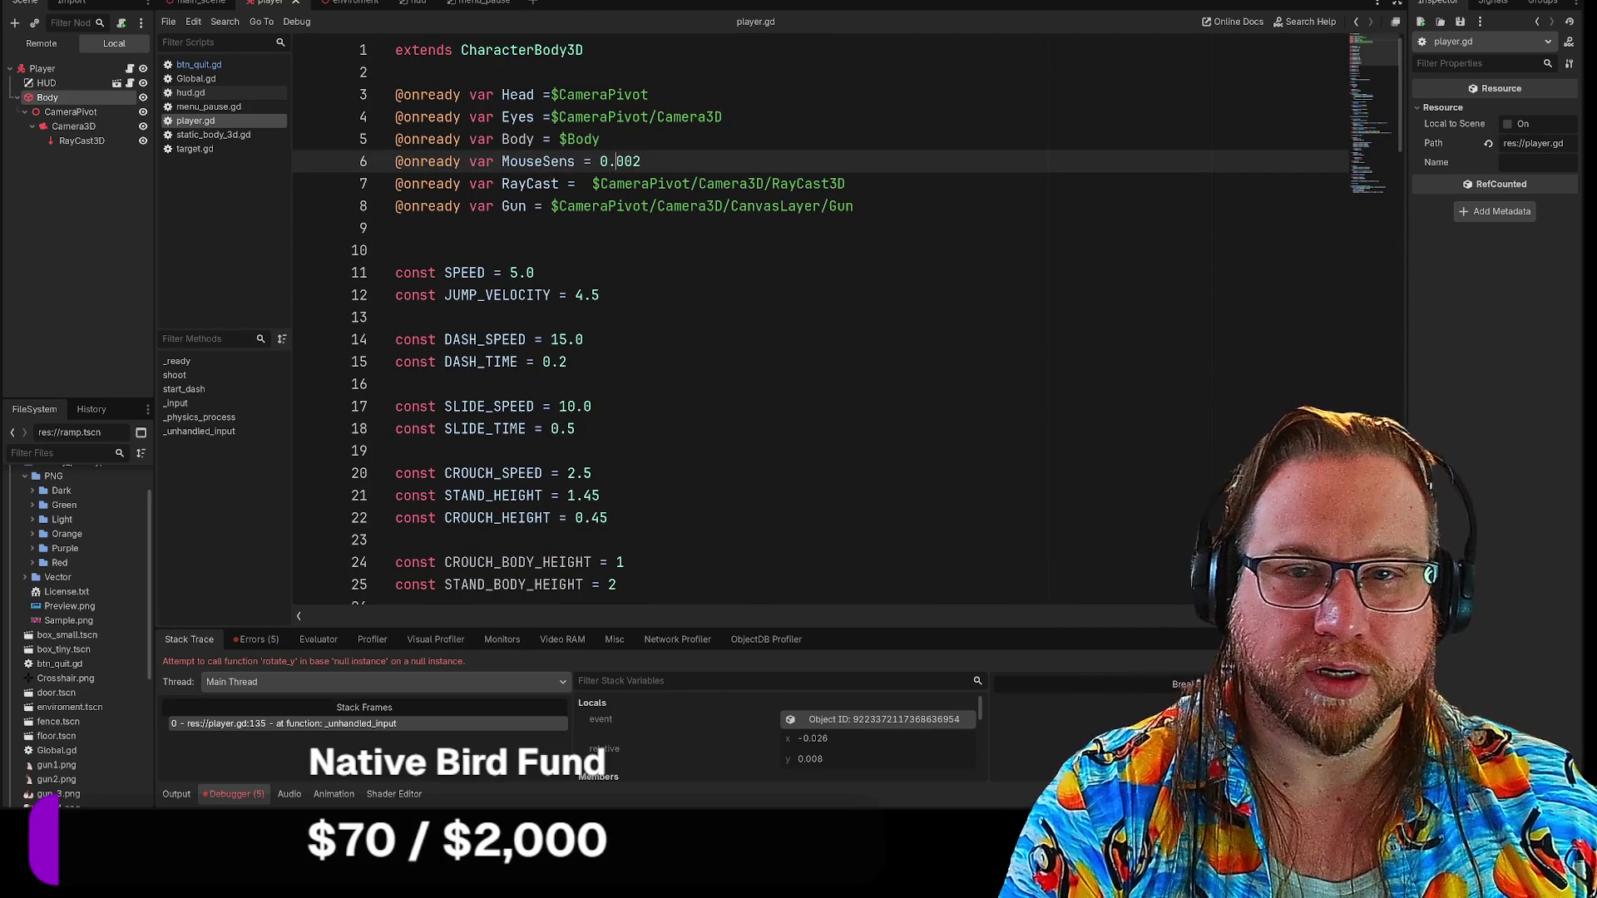
{"action": "left_click_drag", "start_coordinate": [551, 116], "coordinate": [722, 116]}
{"action": "key", "text": "BackSpace"}
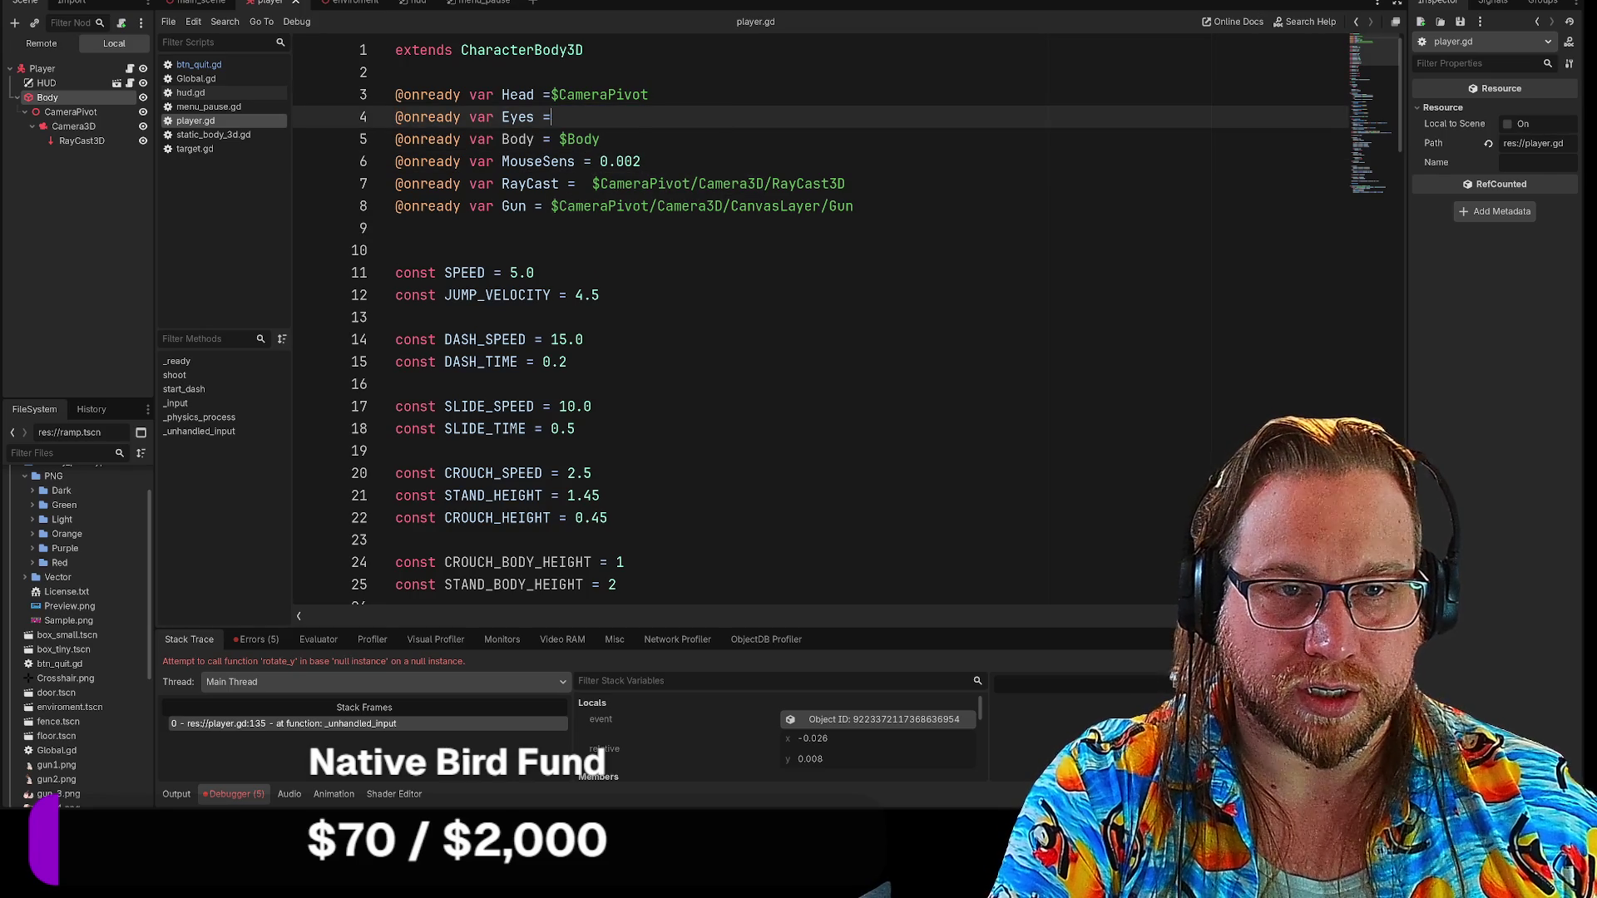
{"action": "left_click_drag", "start_coordinate": [551, 95], "coordinate": [648, 95]}
{"action": "key", "text": "BackSpace"}
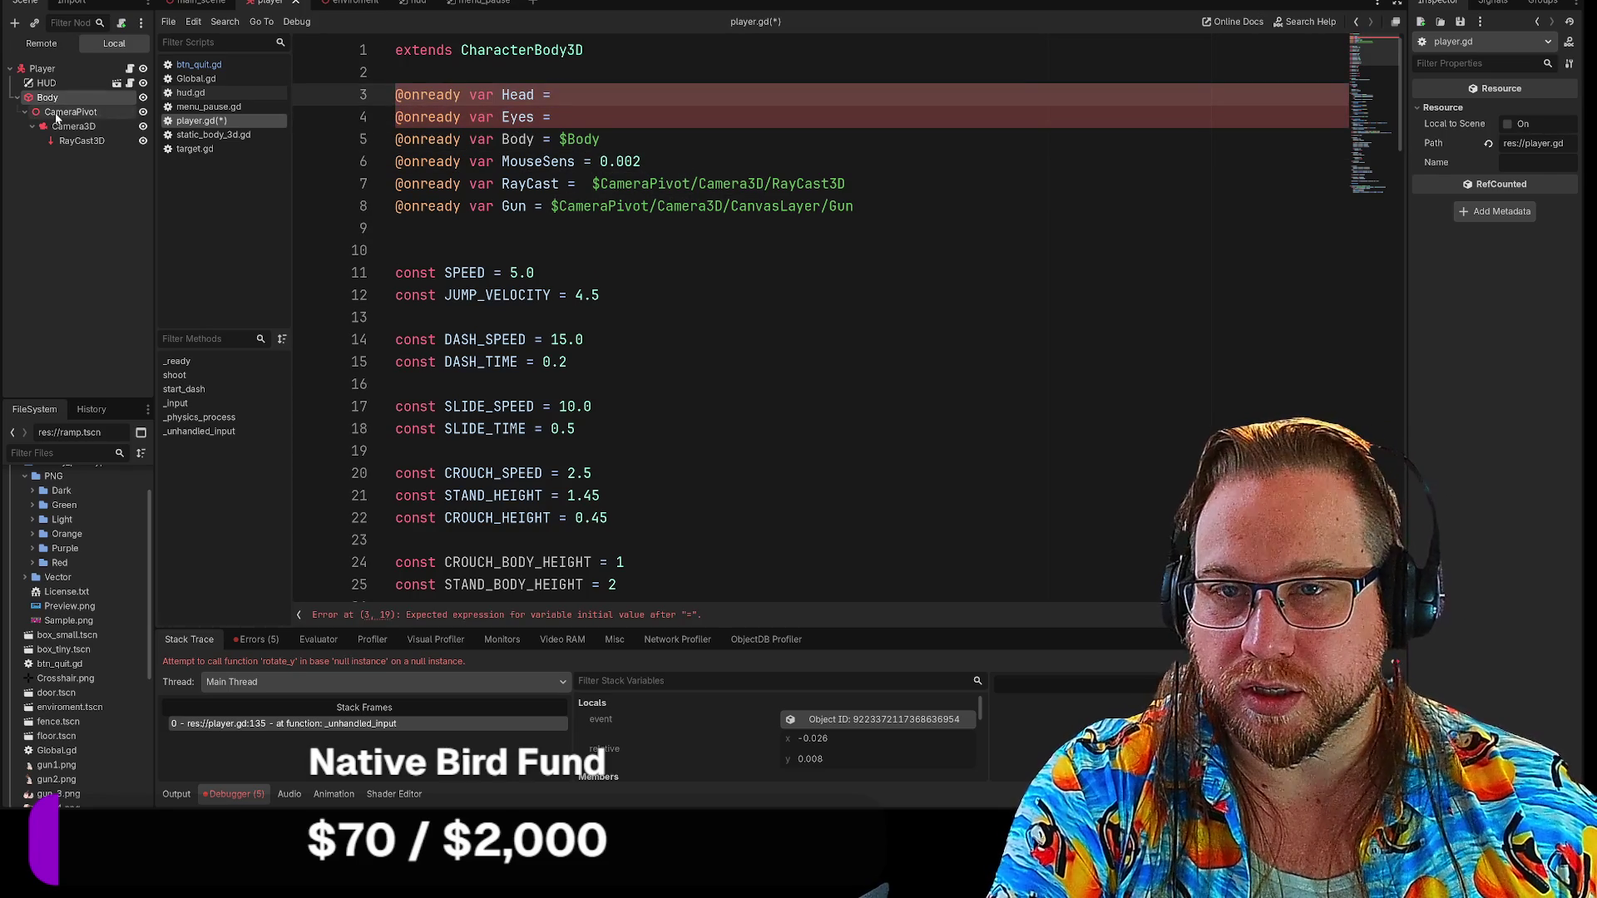
{"action": "left_click_drag", "start_coordinate": [71, 112], "coordinate": [706, 100]}
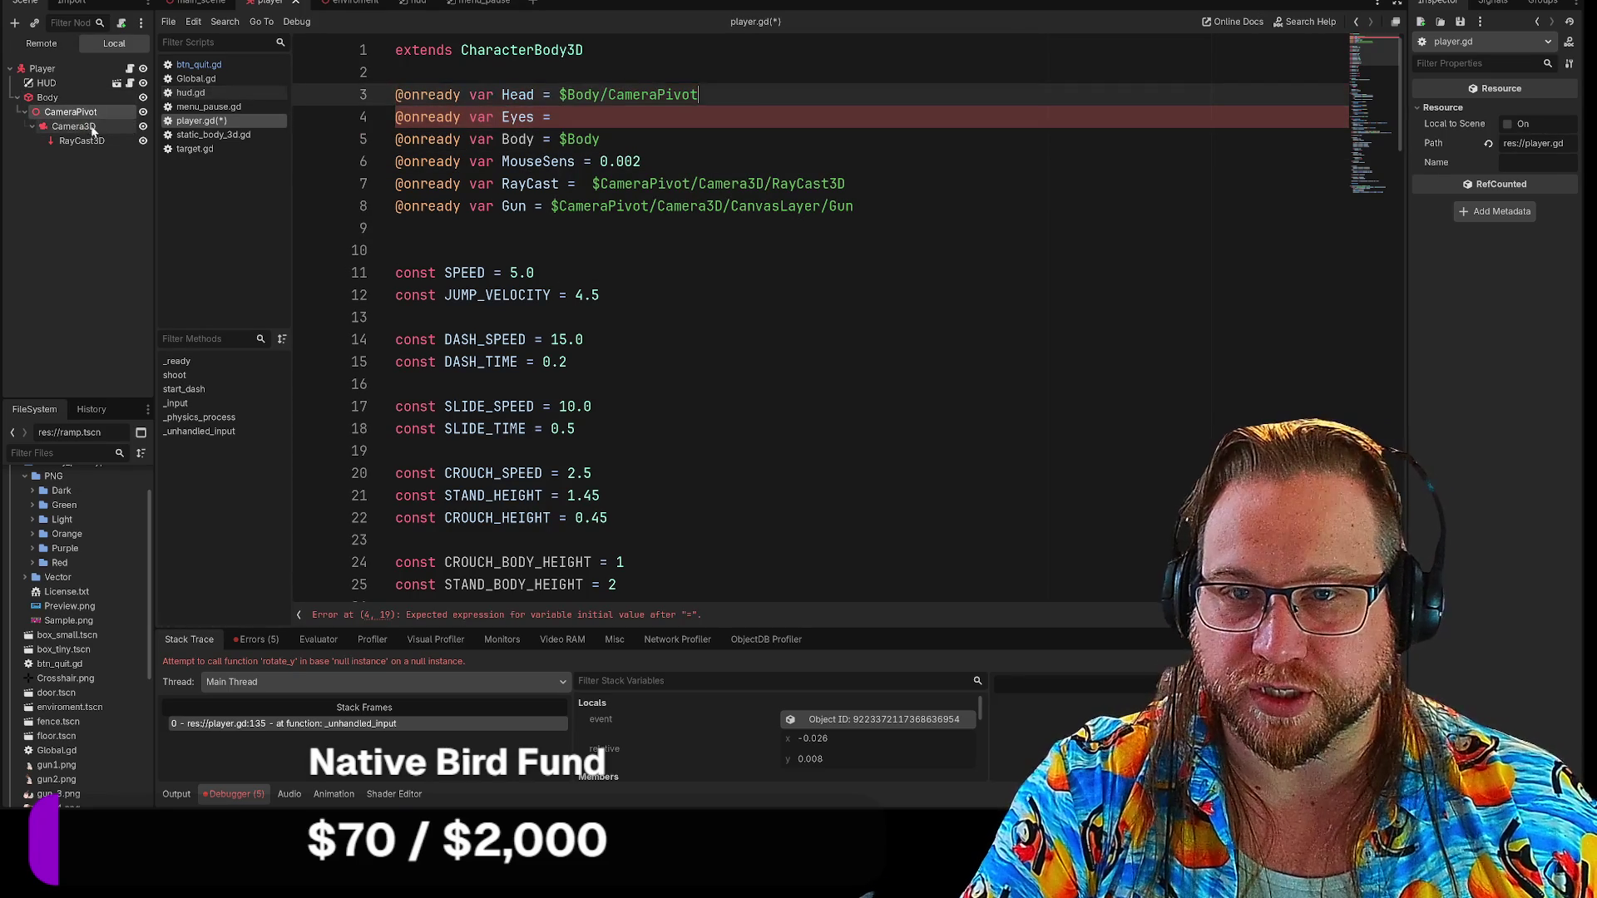
{"action": "mouse_move", "coordinate": [73, 129]}
{"action": "left_mouse_down"}
{"action": "mouse_move", "coordinate": [784, 96]}
{"action": "mouse_move", "coordinate": [731, 118]}
{"action": "left_mouse_up"}
- Replace the RayCast path on line 7 with the dragged $Body/CameraPivot RayCast3D path
{"action": "left_click_drag", "start_coordinate": [592, 184], "coordinate": [849, 184]}
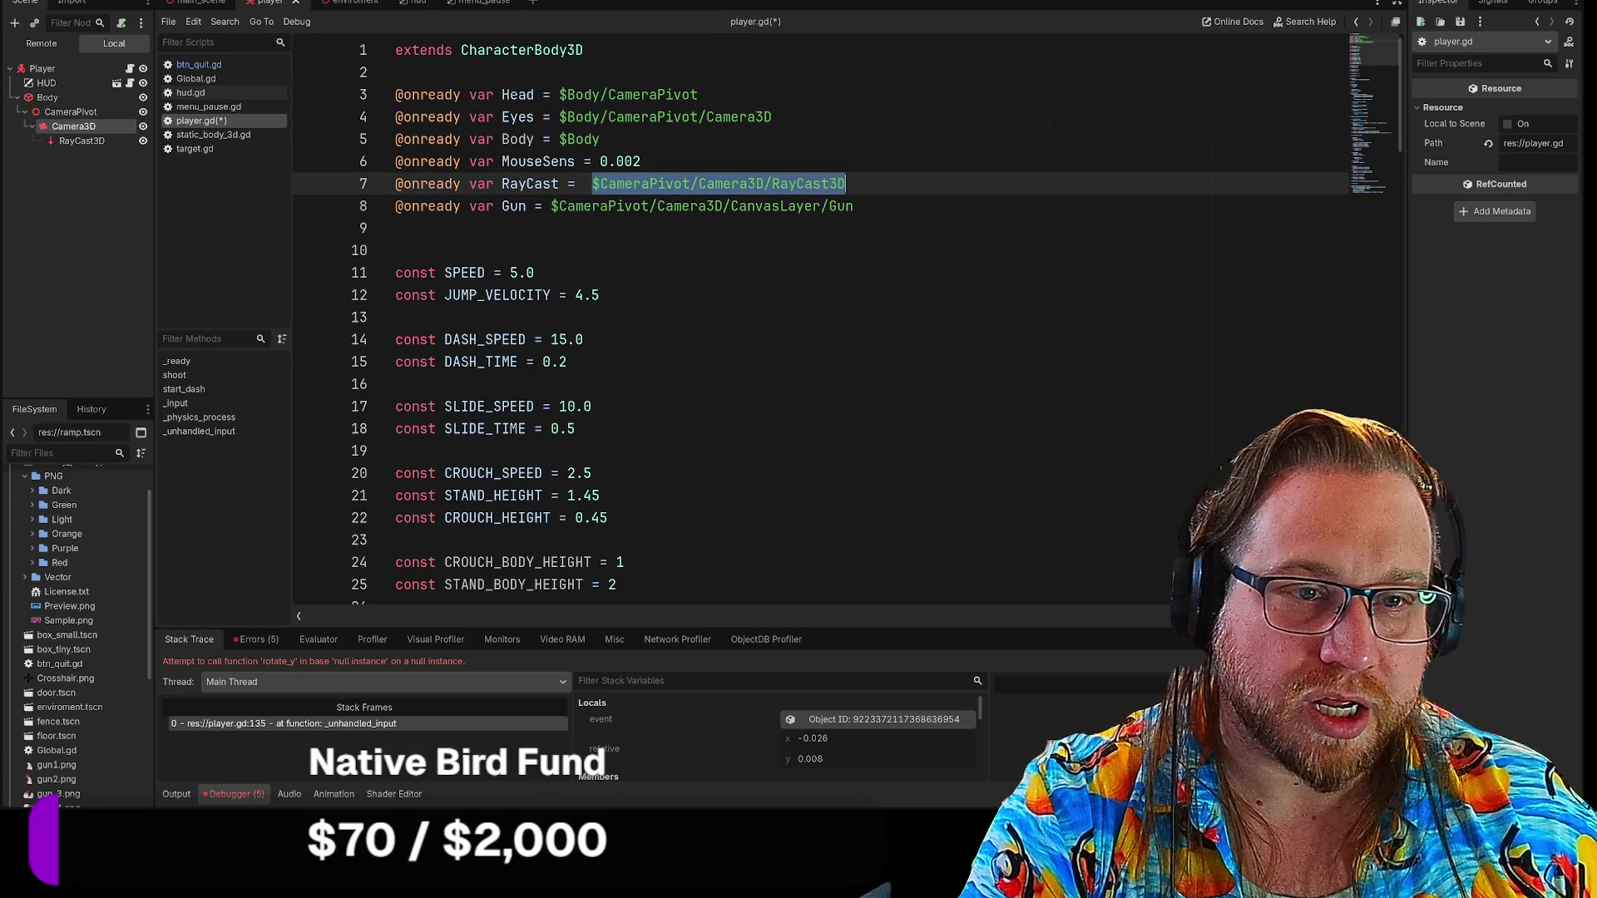
{"action": "key", "text": "BackSpace"}
{"action": "mouse_move", "coordinate": [67, 143]}
{"action": "left_mouse_down"}
{"action": "mouse_move", "coordinate": [224, 173]}
{"action": "mouse_move", "coordinate": [714, 192]}
{"action": "left_mouse_up"}
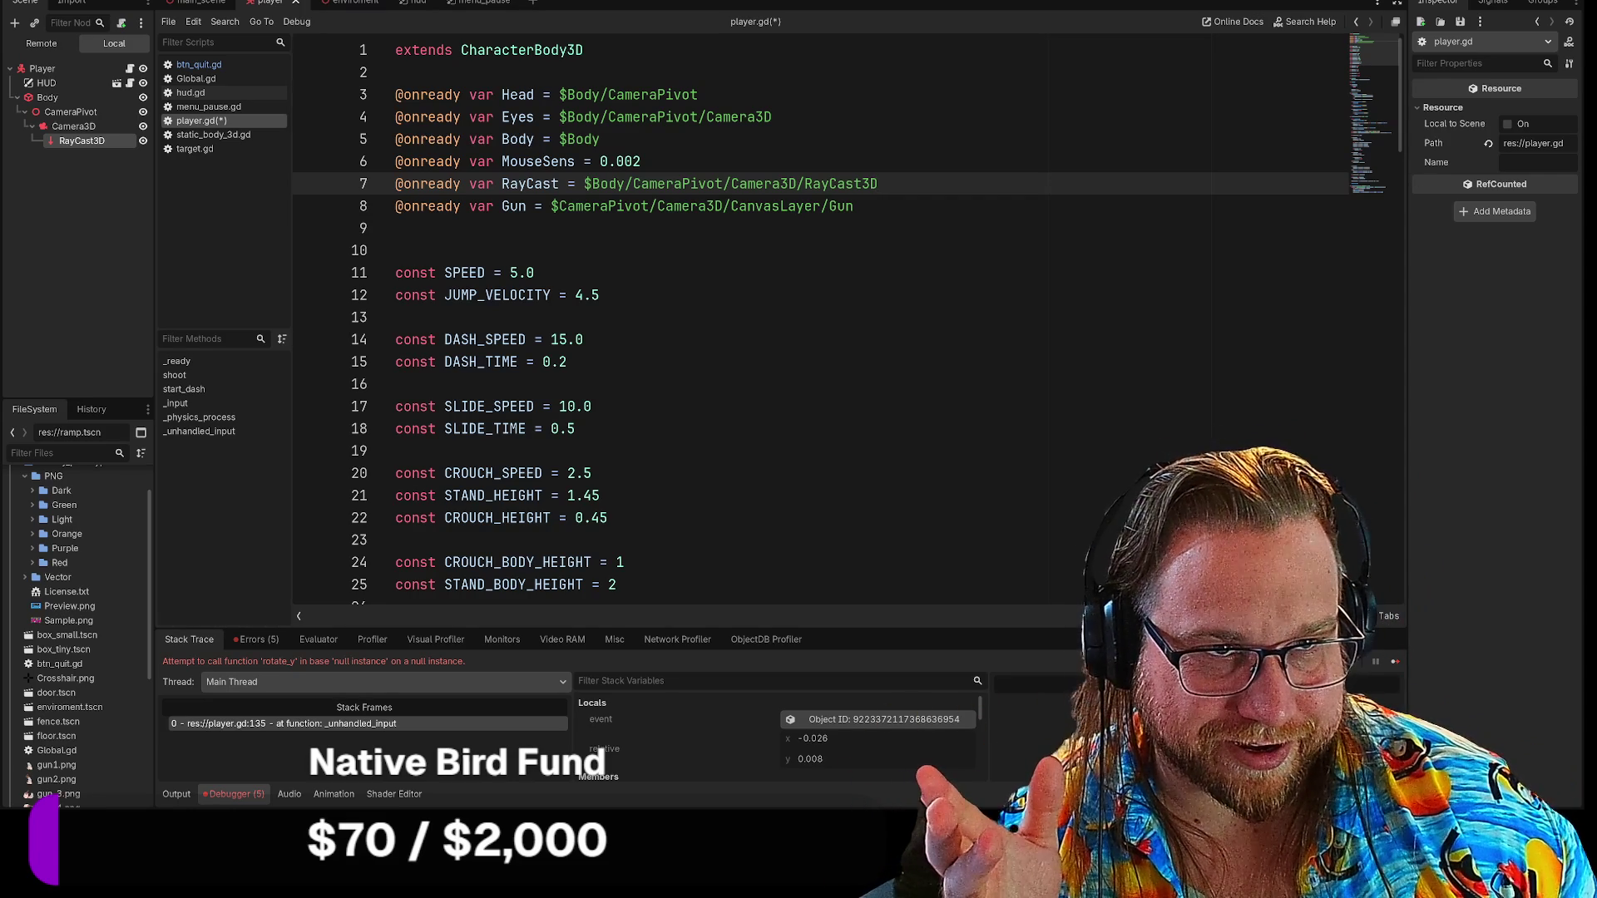
- Save and run the game, walk forward with W, then pause and quit
{"action": "key", "text": "F5"}
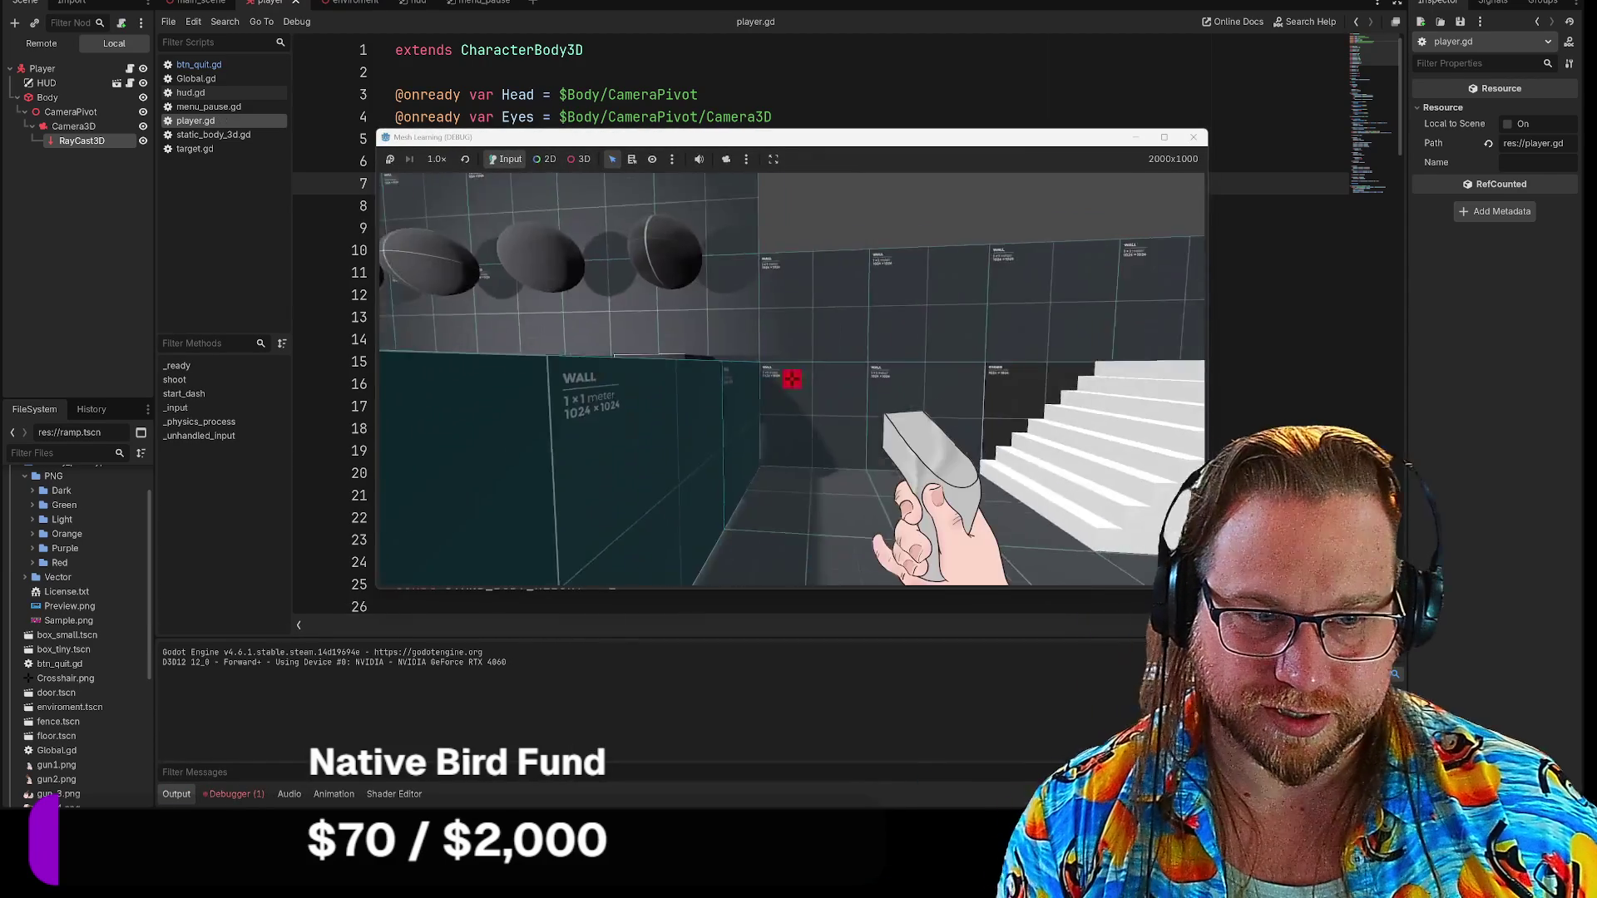
{"action": "key", "text": "w"}
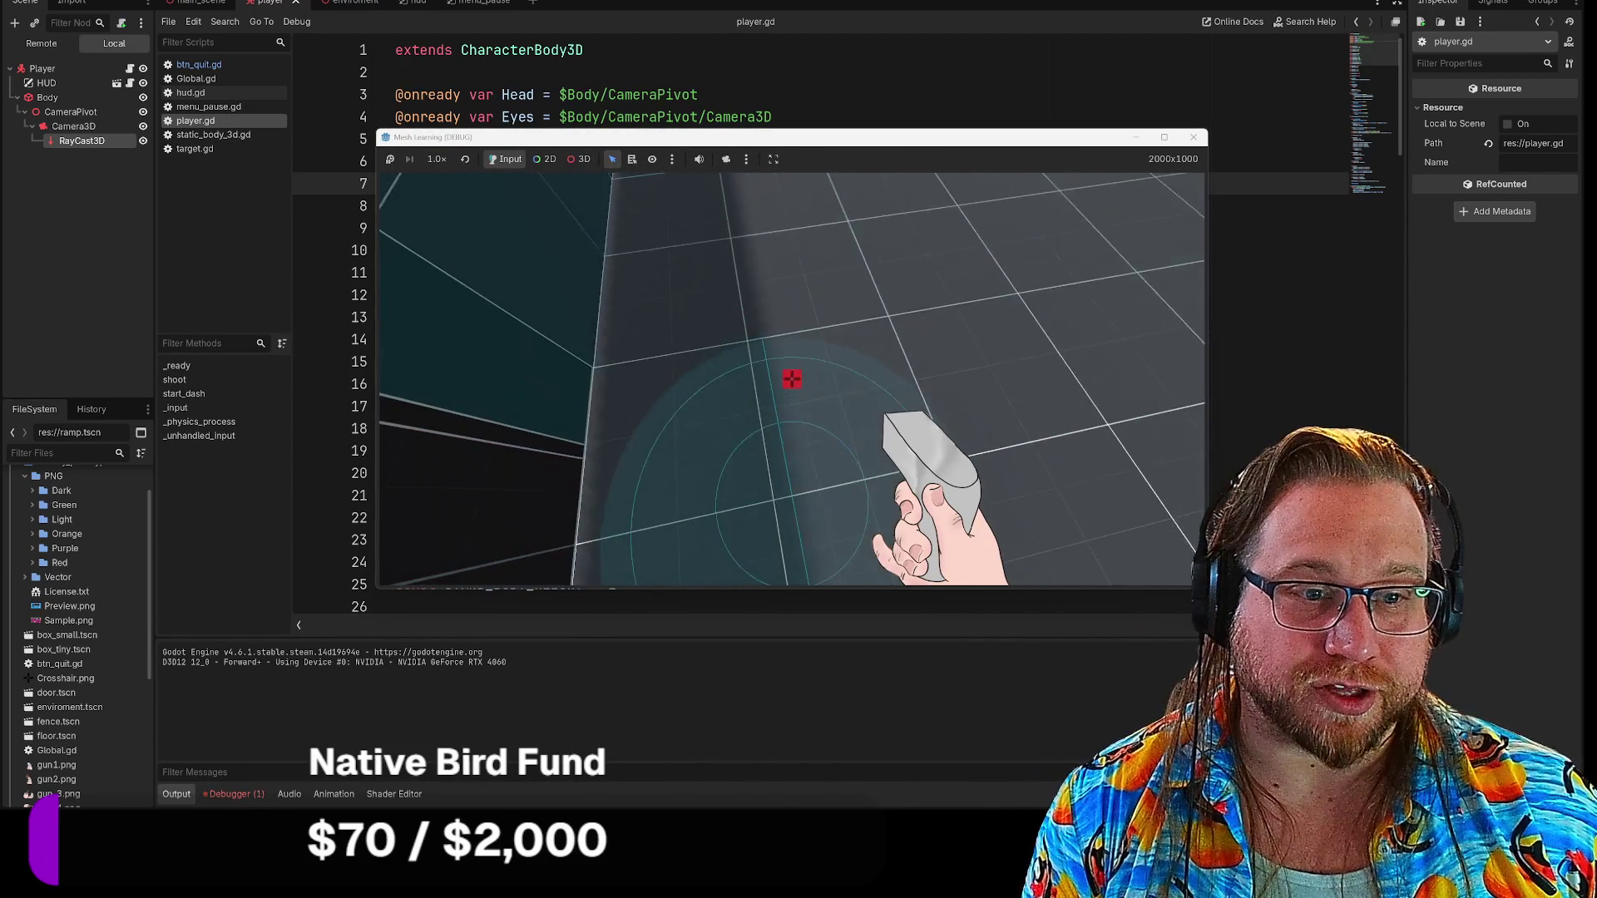
{"action": "key", "text": "Escape"}
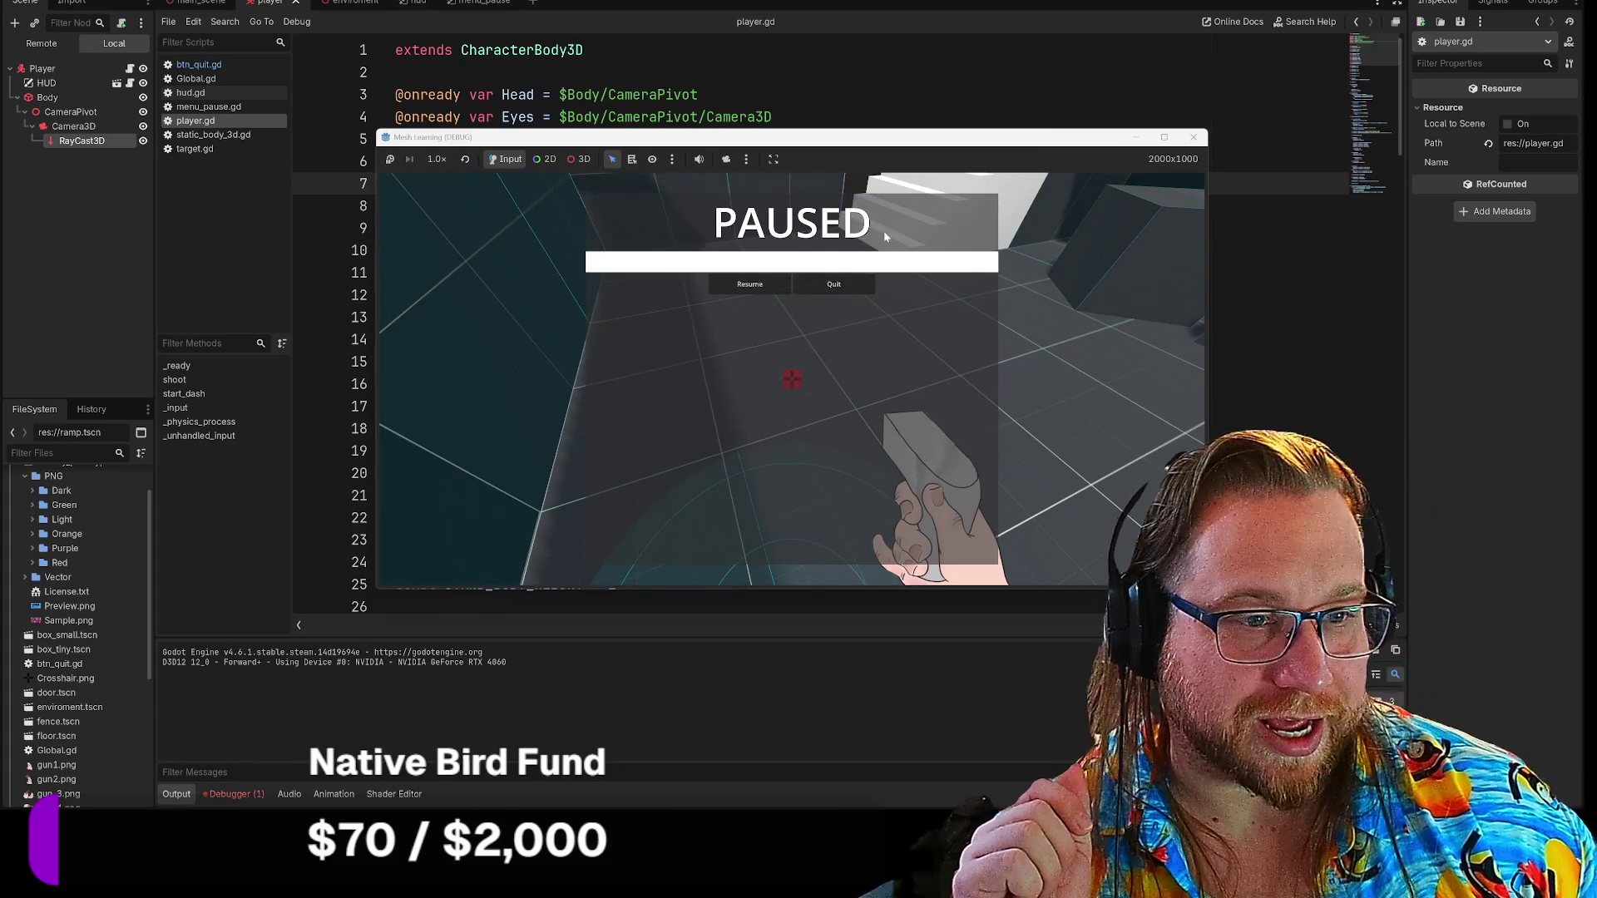
{"action": "left_click", "coordinate": [832, 285]}
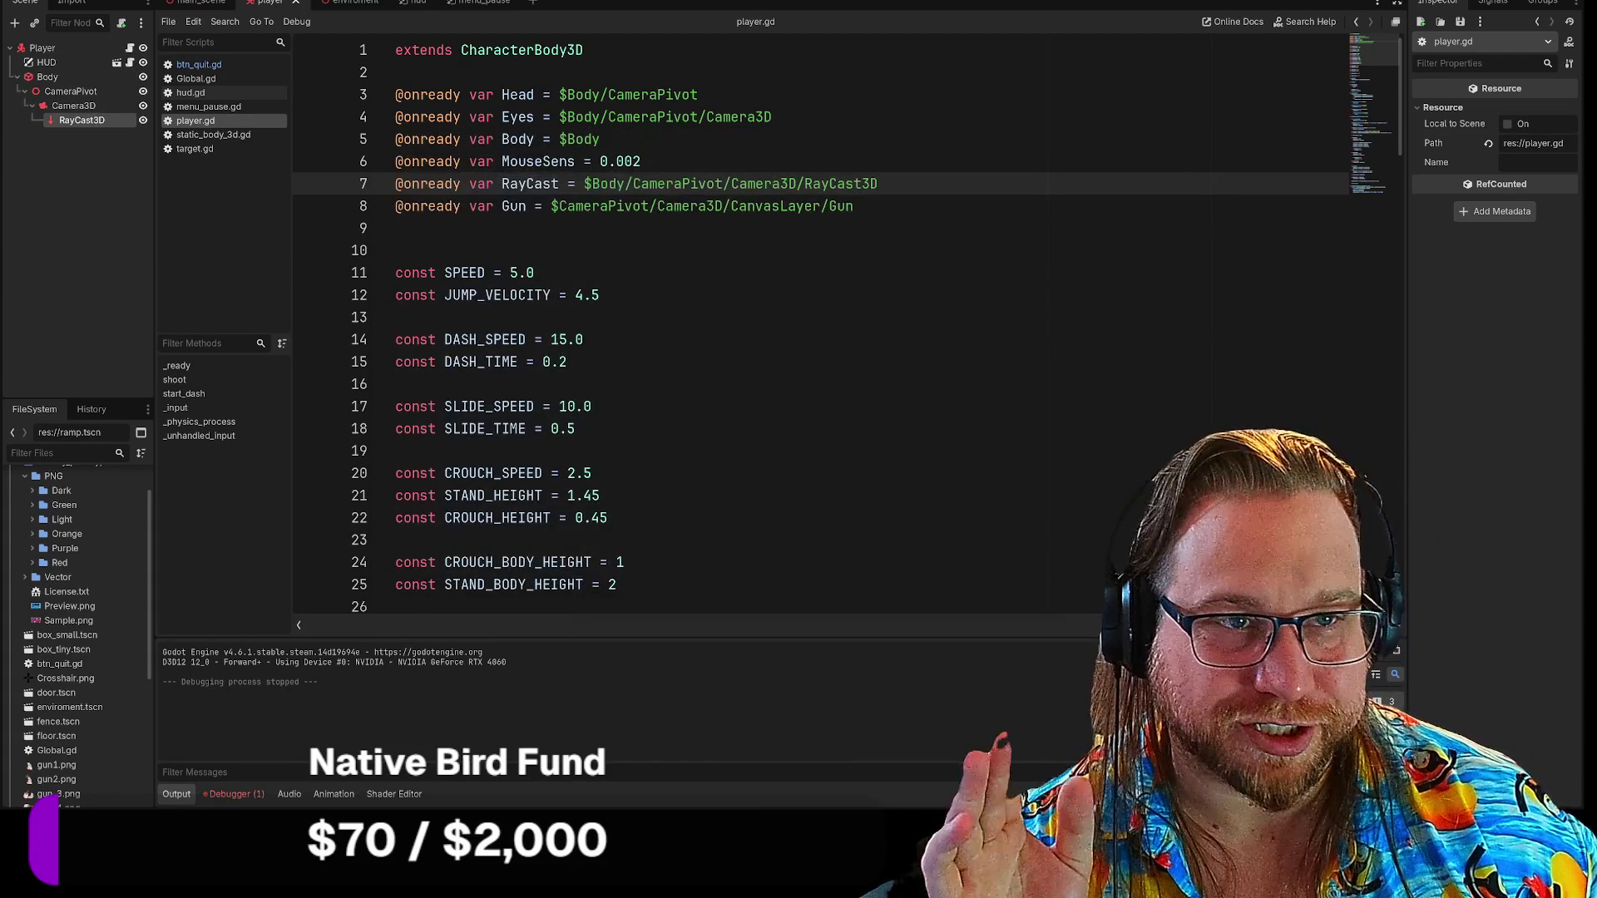
- In the 3D view, inspect the CameraPivot, Camera3D and RayCast3D nodes in turn
{"action": "key", "text": "ctrl+F2"}
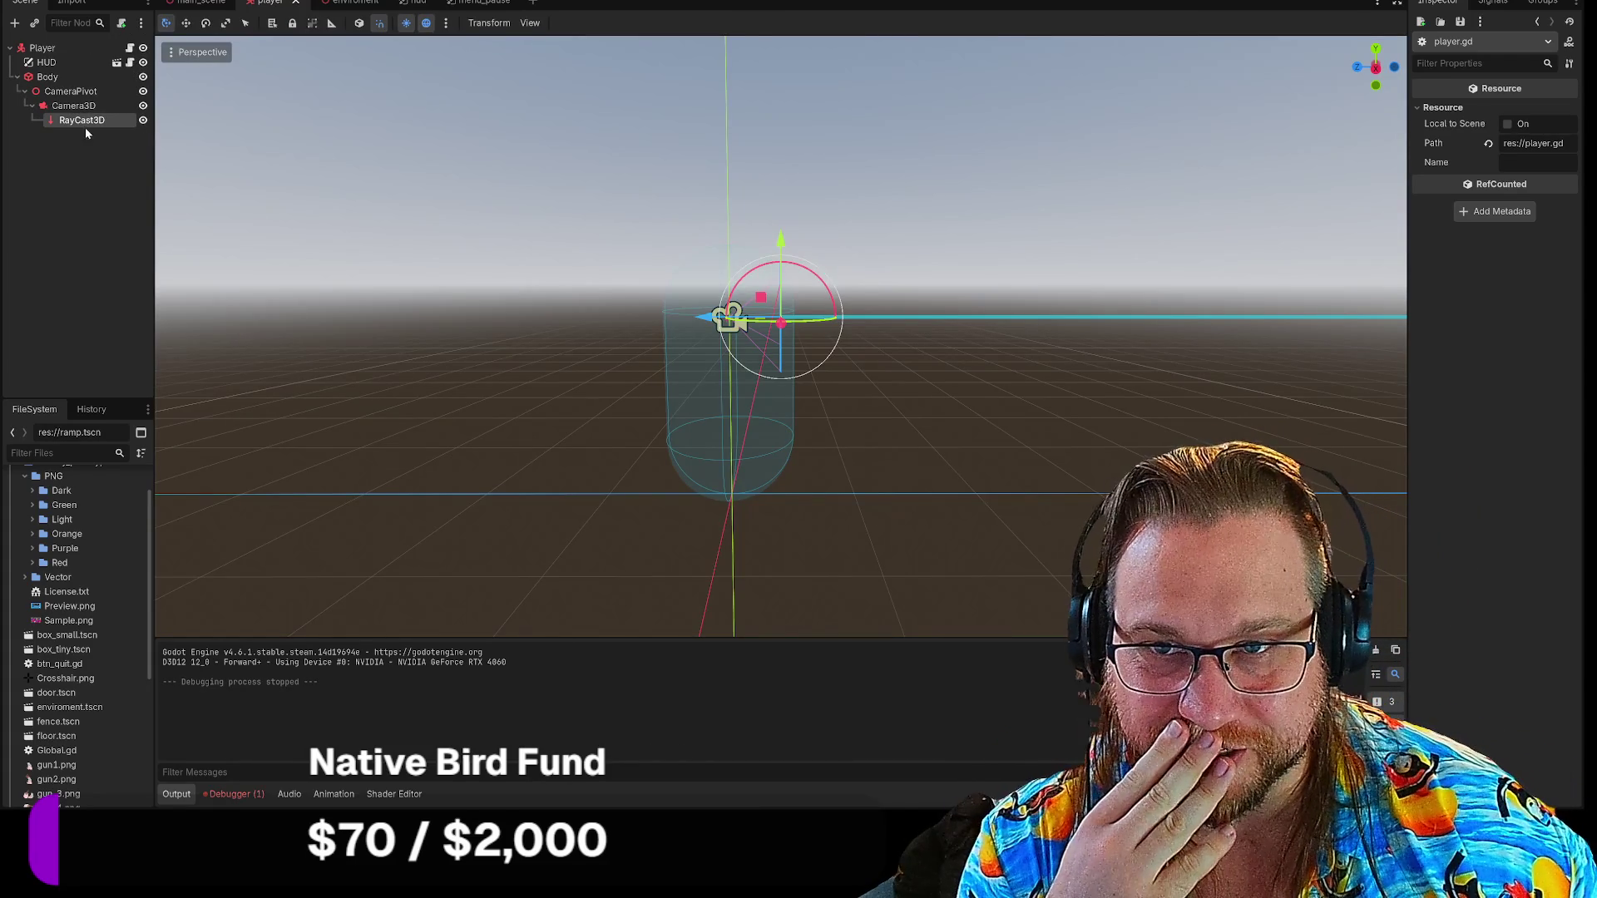
{"action": "mouse_move", "coordinate": [908, 237]}
{"action": "left_mouse_down"}
{"action": "mouse_move", "coordinate": [909, 274]}
{"action": "mouse_move", "coordinate": [895, 212]}
{"action": "mouse_move", "coordinate": [840, 249]}
{"action": "mouse_move", "coordinate": [955, 175]}
{"action": "left_mouse_up"}
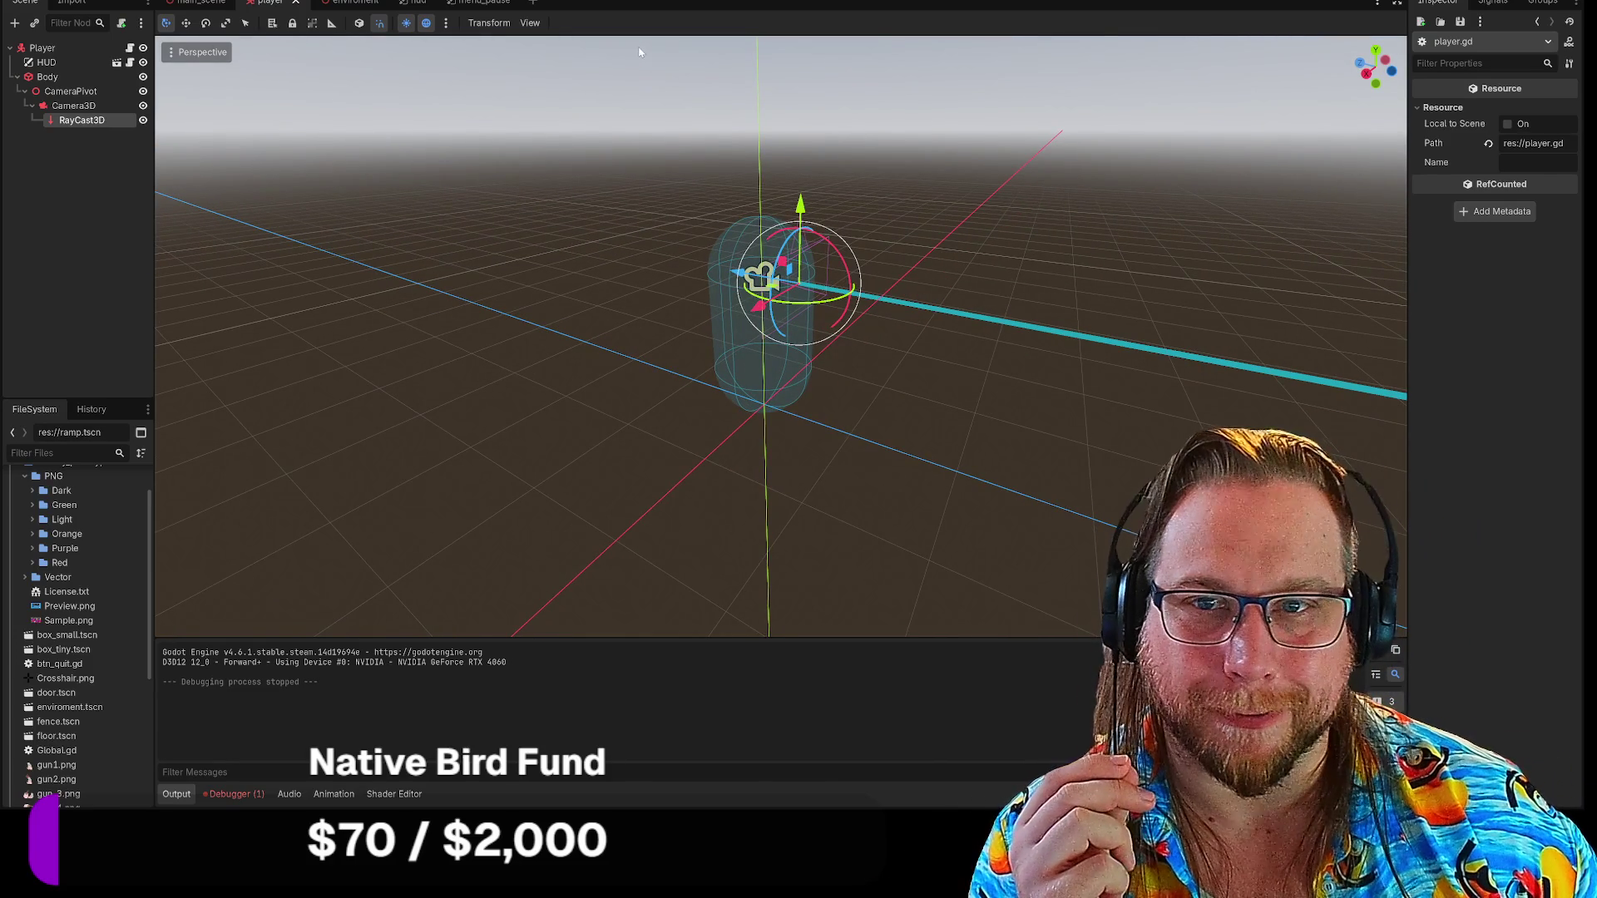
{"action": "left_click", "coordinate": [71, 91]}
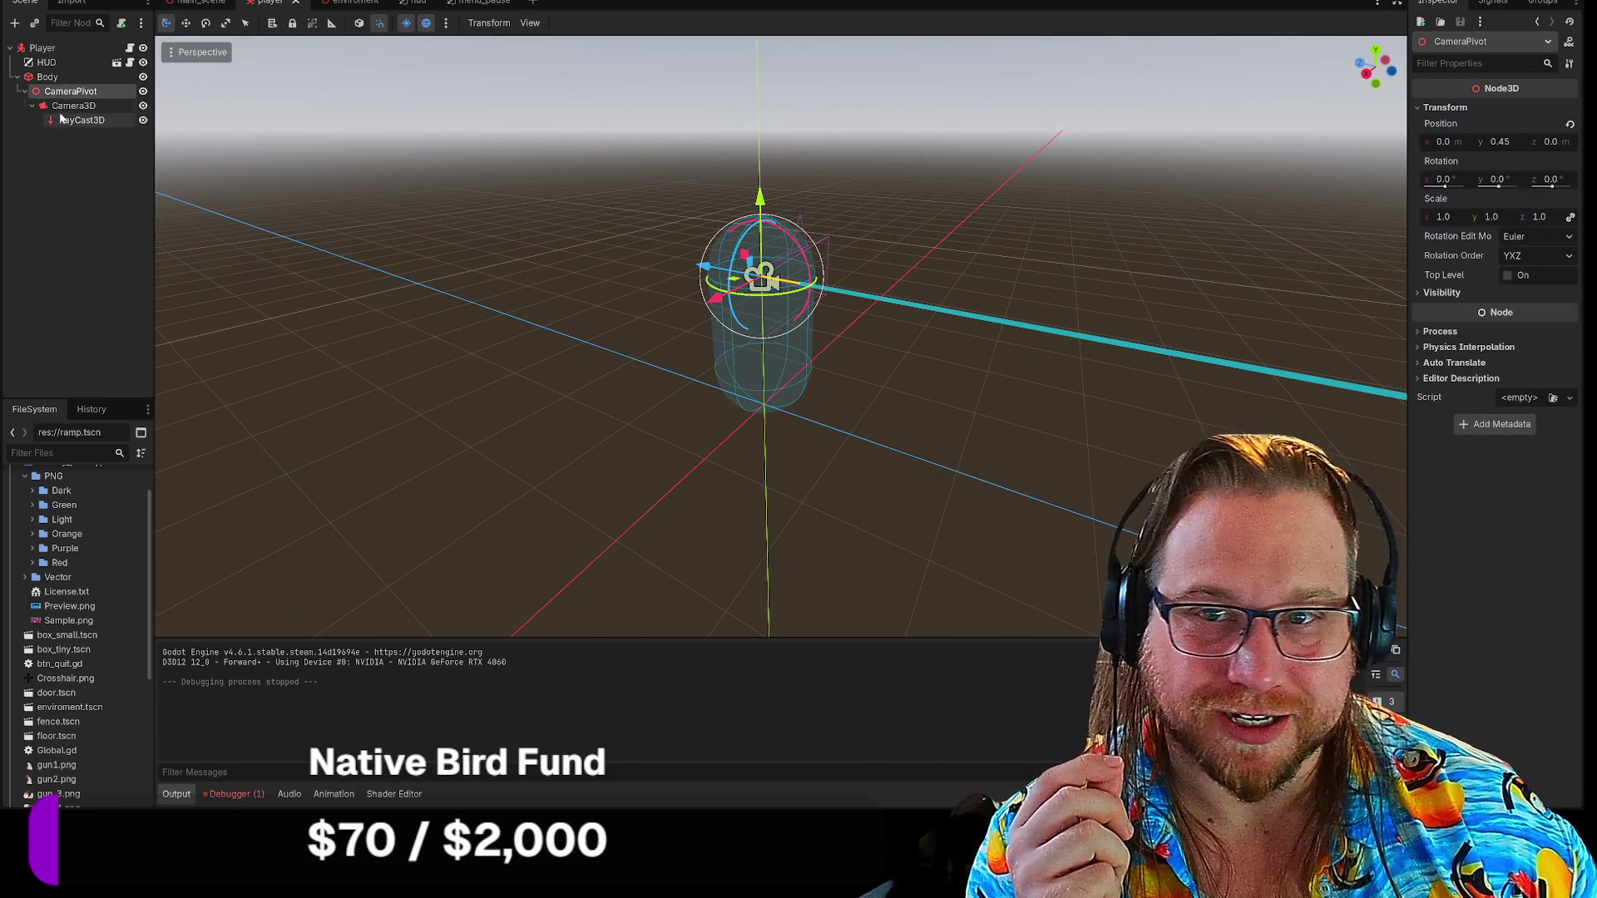
{"action": "left_click", "coordinate": [60, 111]}
{"action": "left_click", "coordinate": [69, 122]}
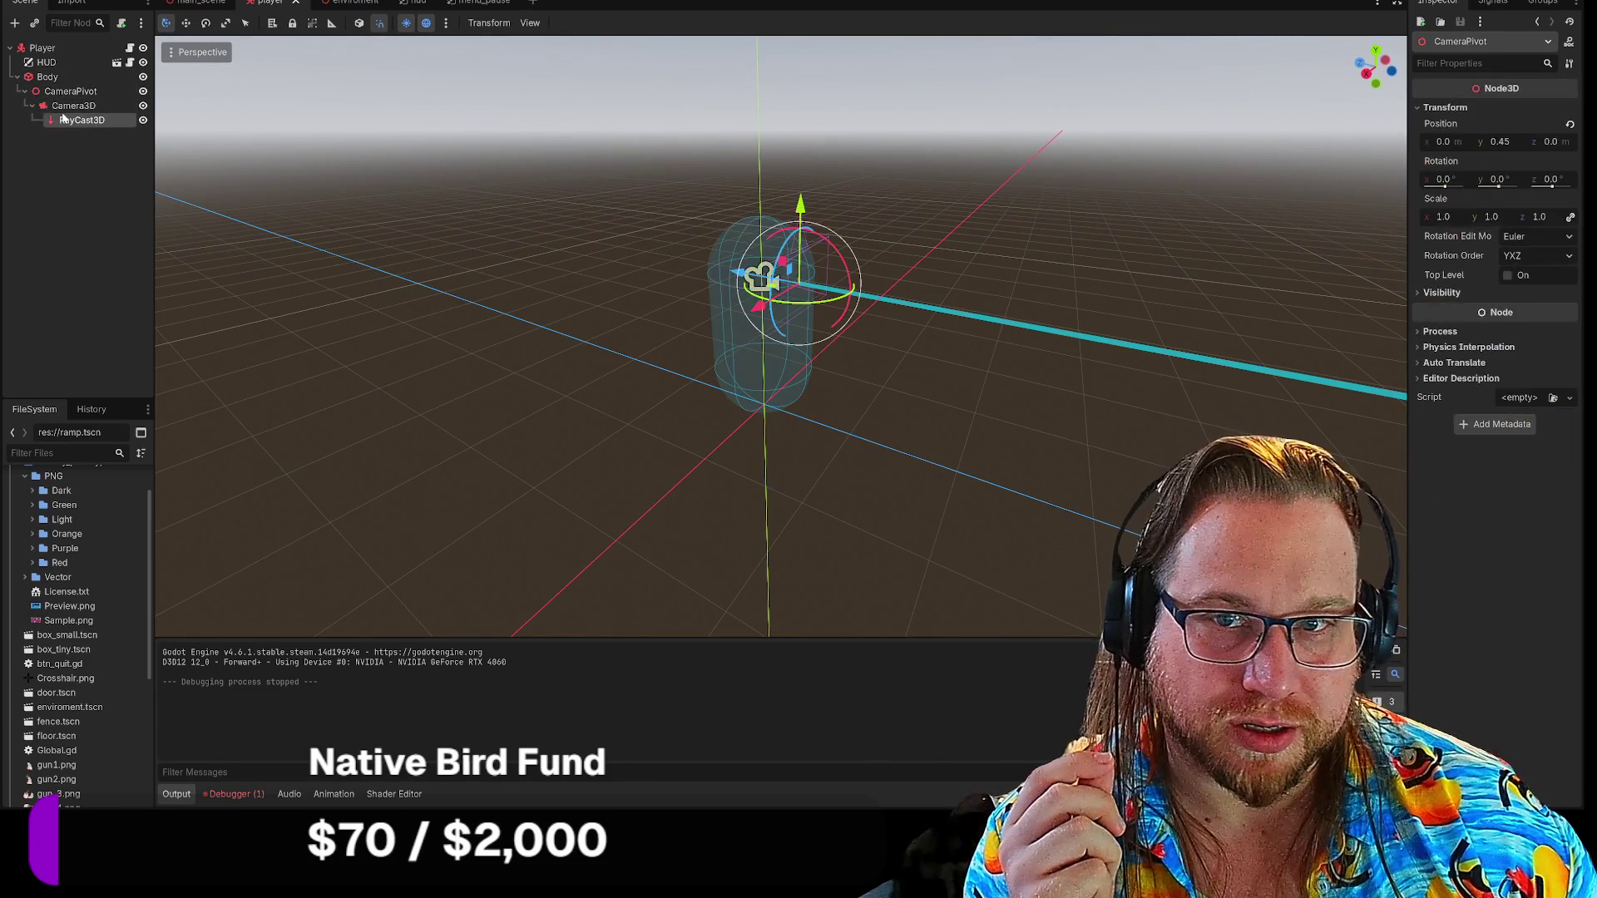
{"action": "left_click", "coordinate": [70, 106]}
{"action": "left_click", "coordinate": [69, 125]}
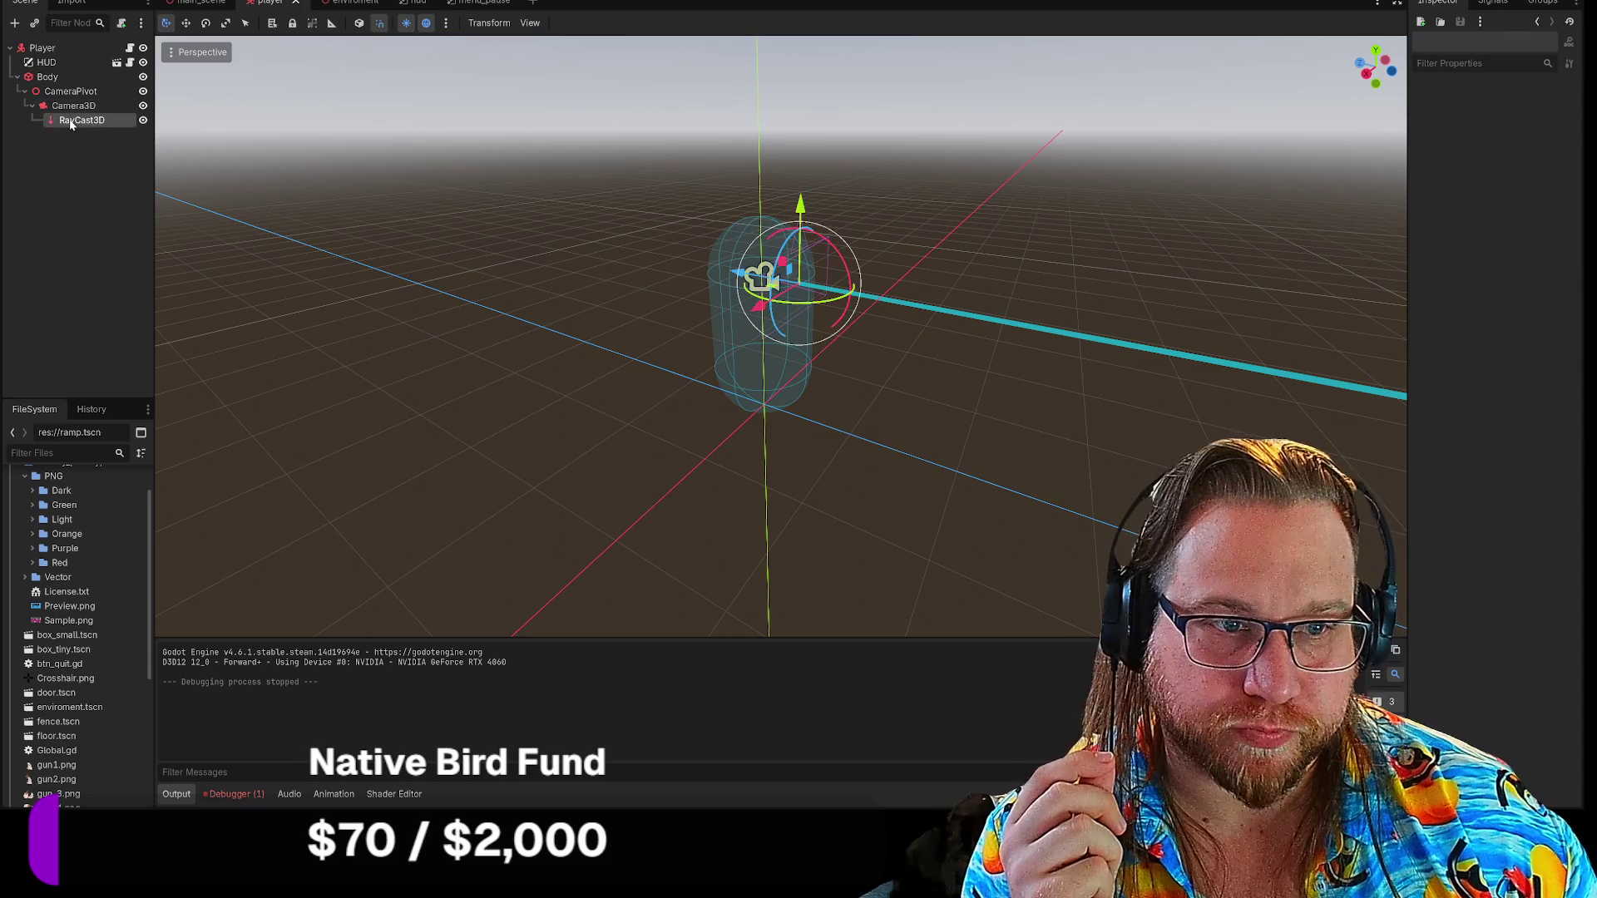
{"action": "left_click", "coordinate": [73, 109]}
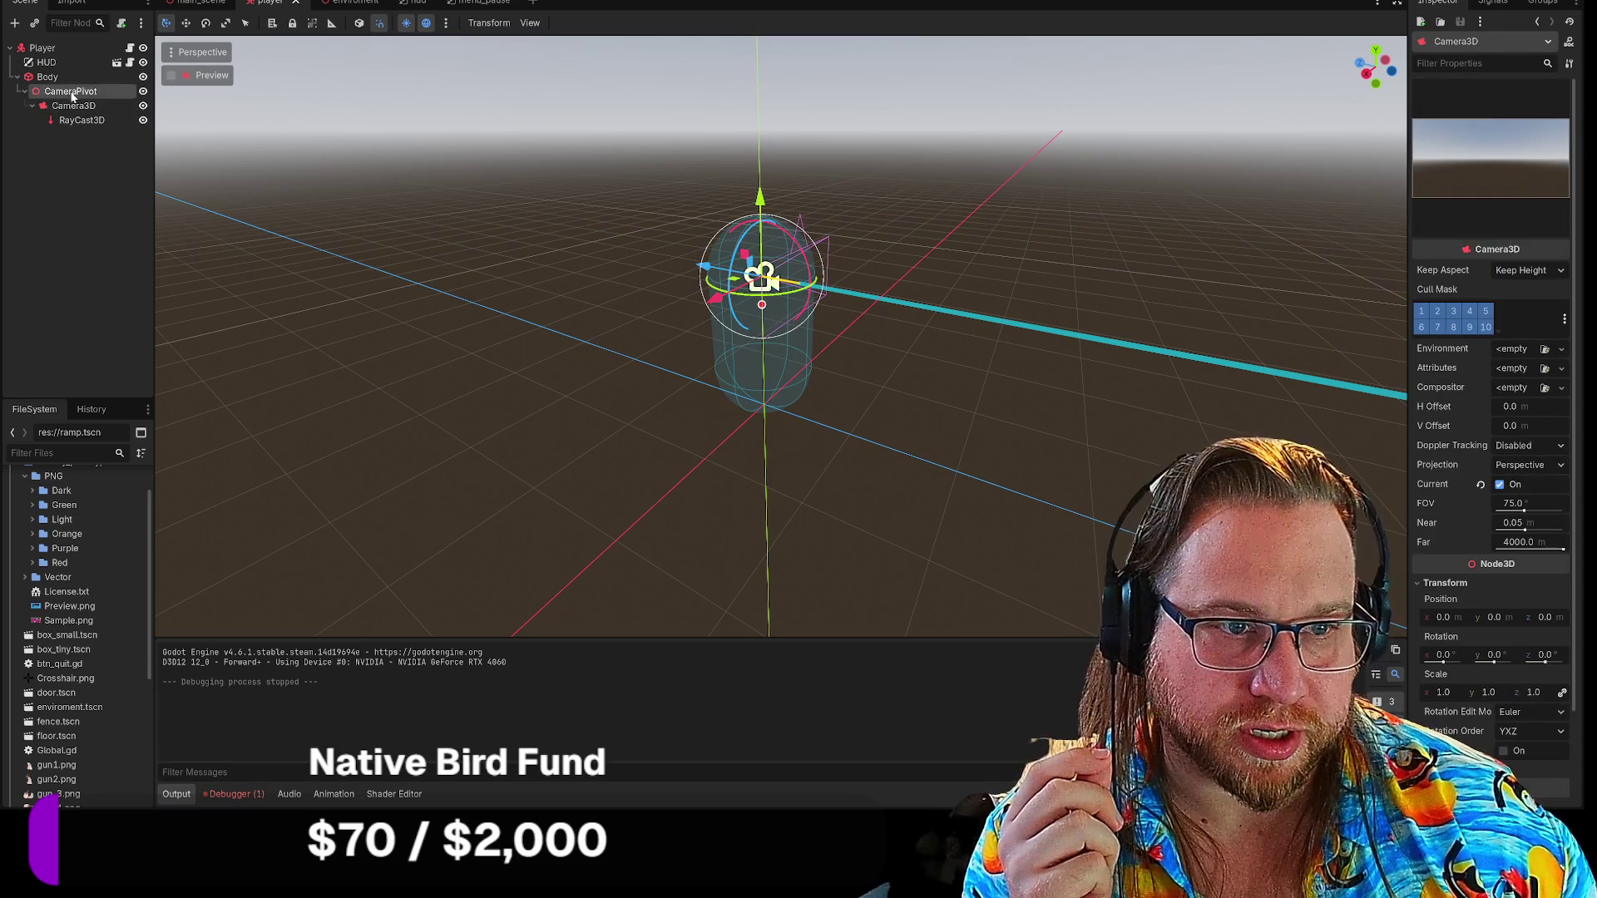
{"action": "left_click", "coordinate": [72, 94]}
- Select Body and frame the view on its radius 0.5, height 2.0 capsule
{"action": "left_click", "coordinate": [50, 78]}
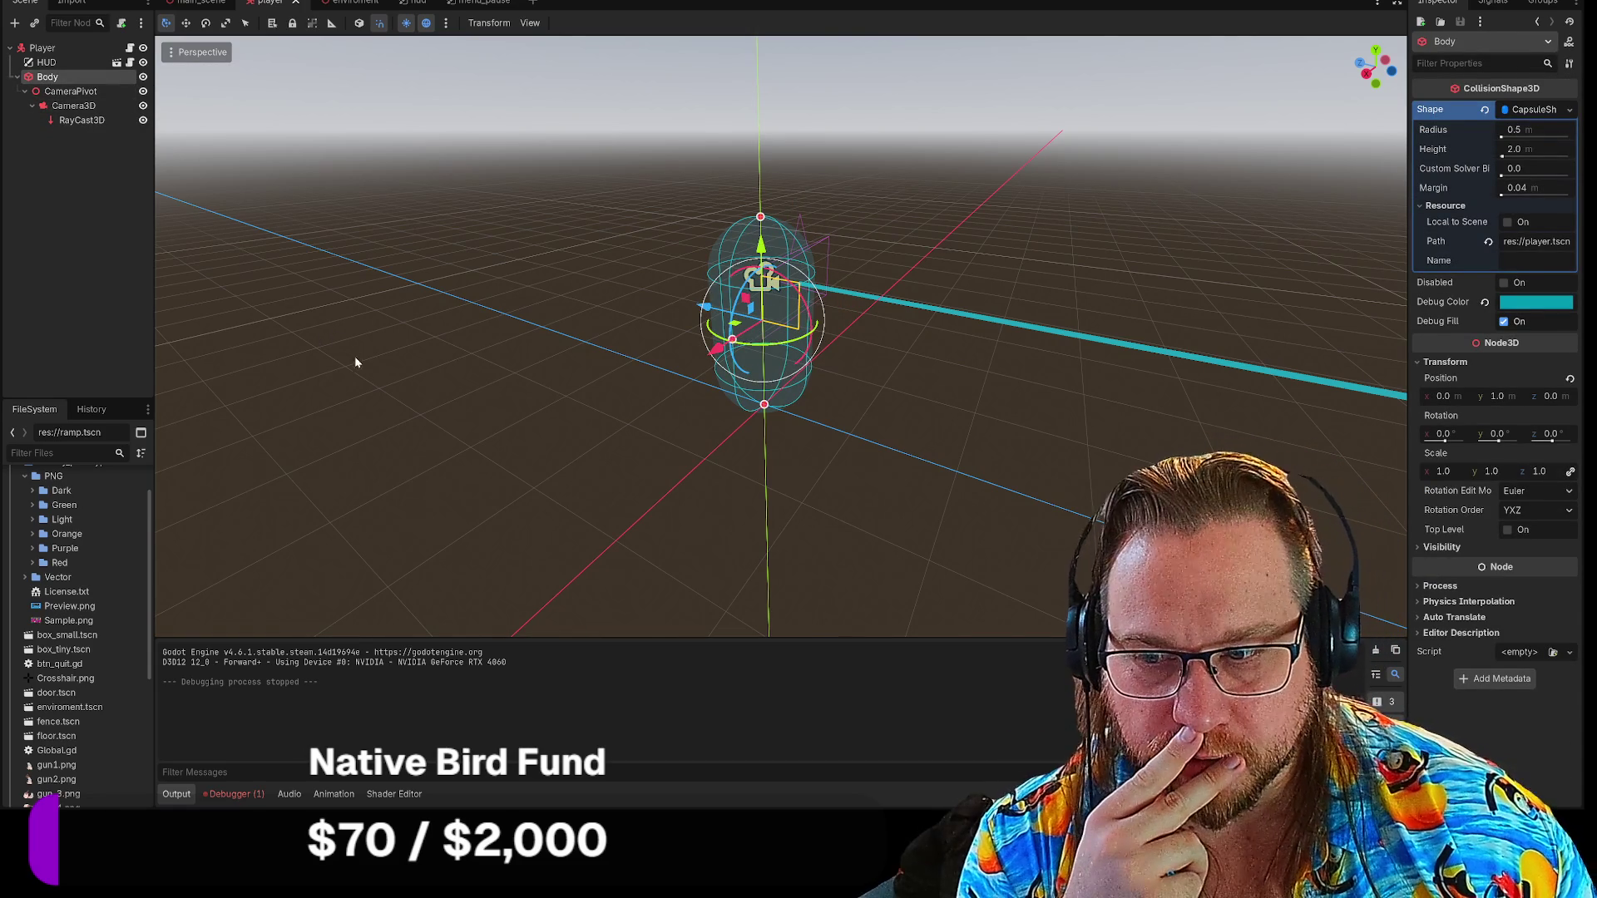
{"action": "left_click", "coordinate": [362, 376]}
{"action": "left_click", "coordinate": [67, 77]}
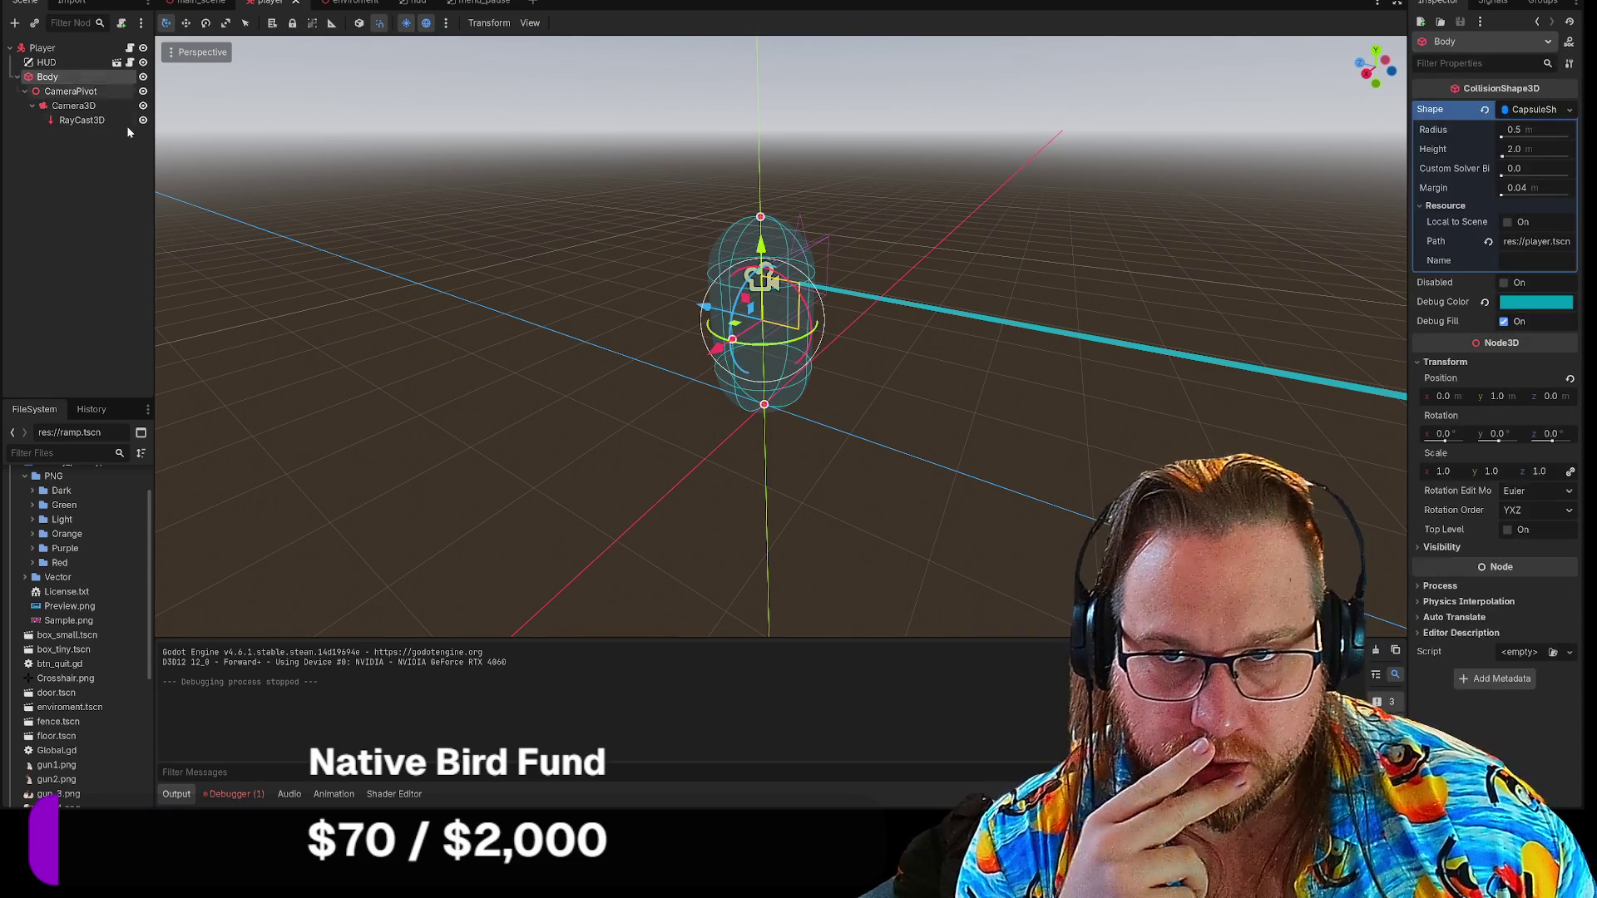
{"action": "key", "text": "f"}
{"action": "scroll", "coordinate": [780, 337], "scroll_direction": "down", "scroll_amount": 2}
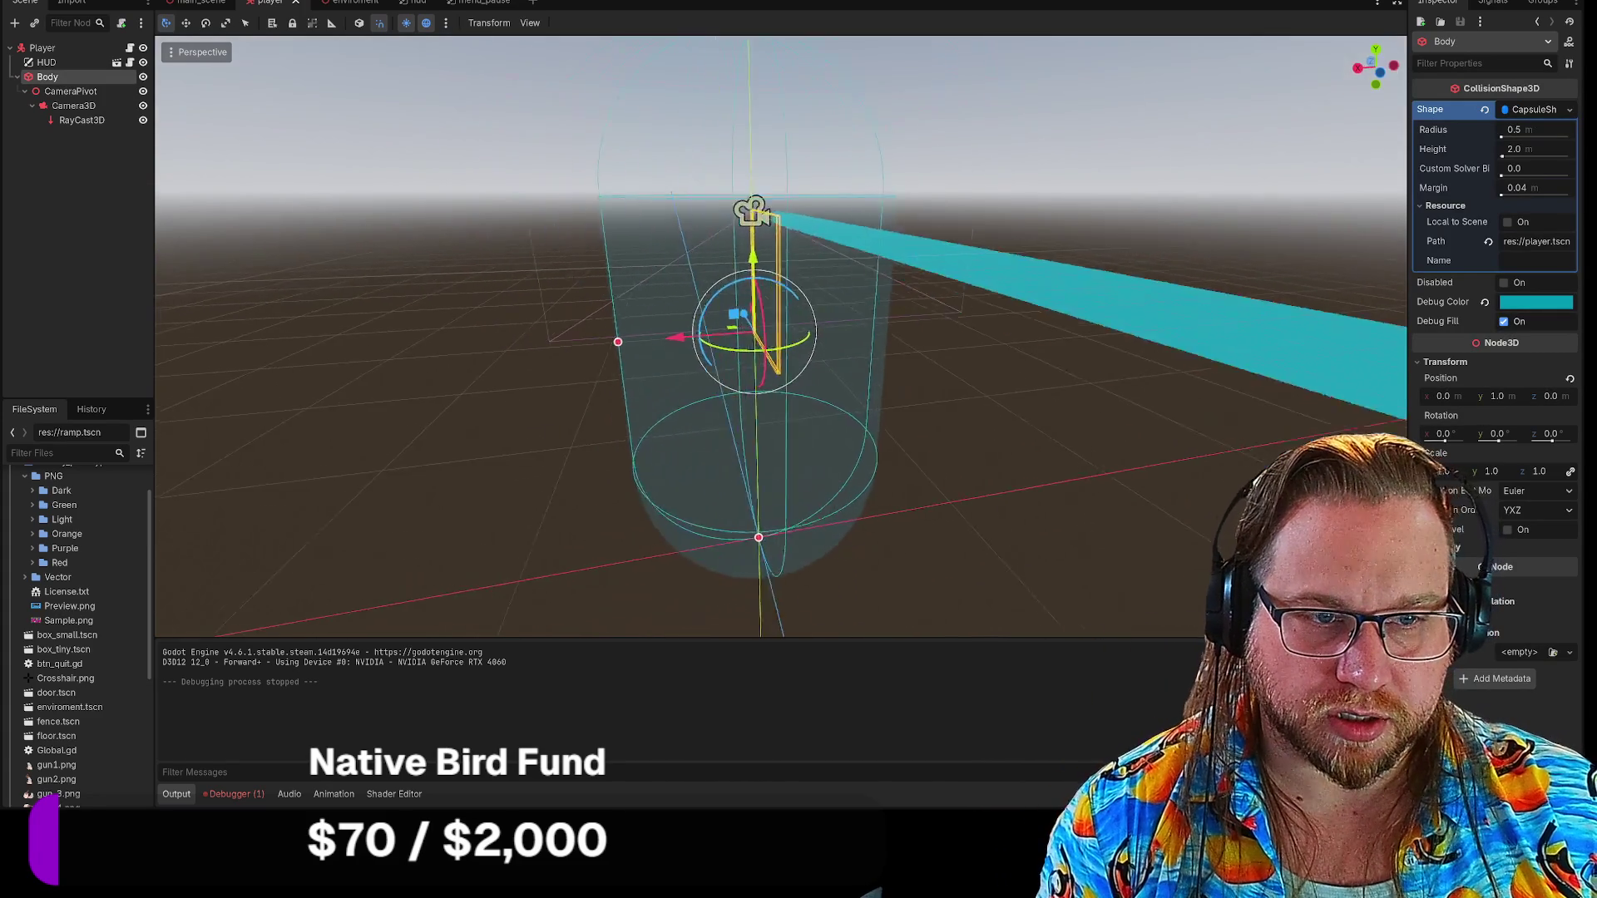
{"action": "scroll", "coordinate": [780, 337], "scroll_direction": "up", "scroll_amount": 3}
{"action": "scroll", "coordinate": [781, 337], "scroll_direction": "down", "scroll_amount": 3}
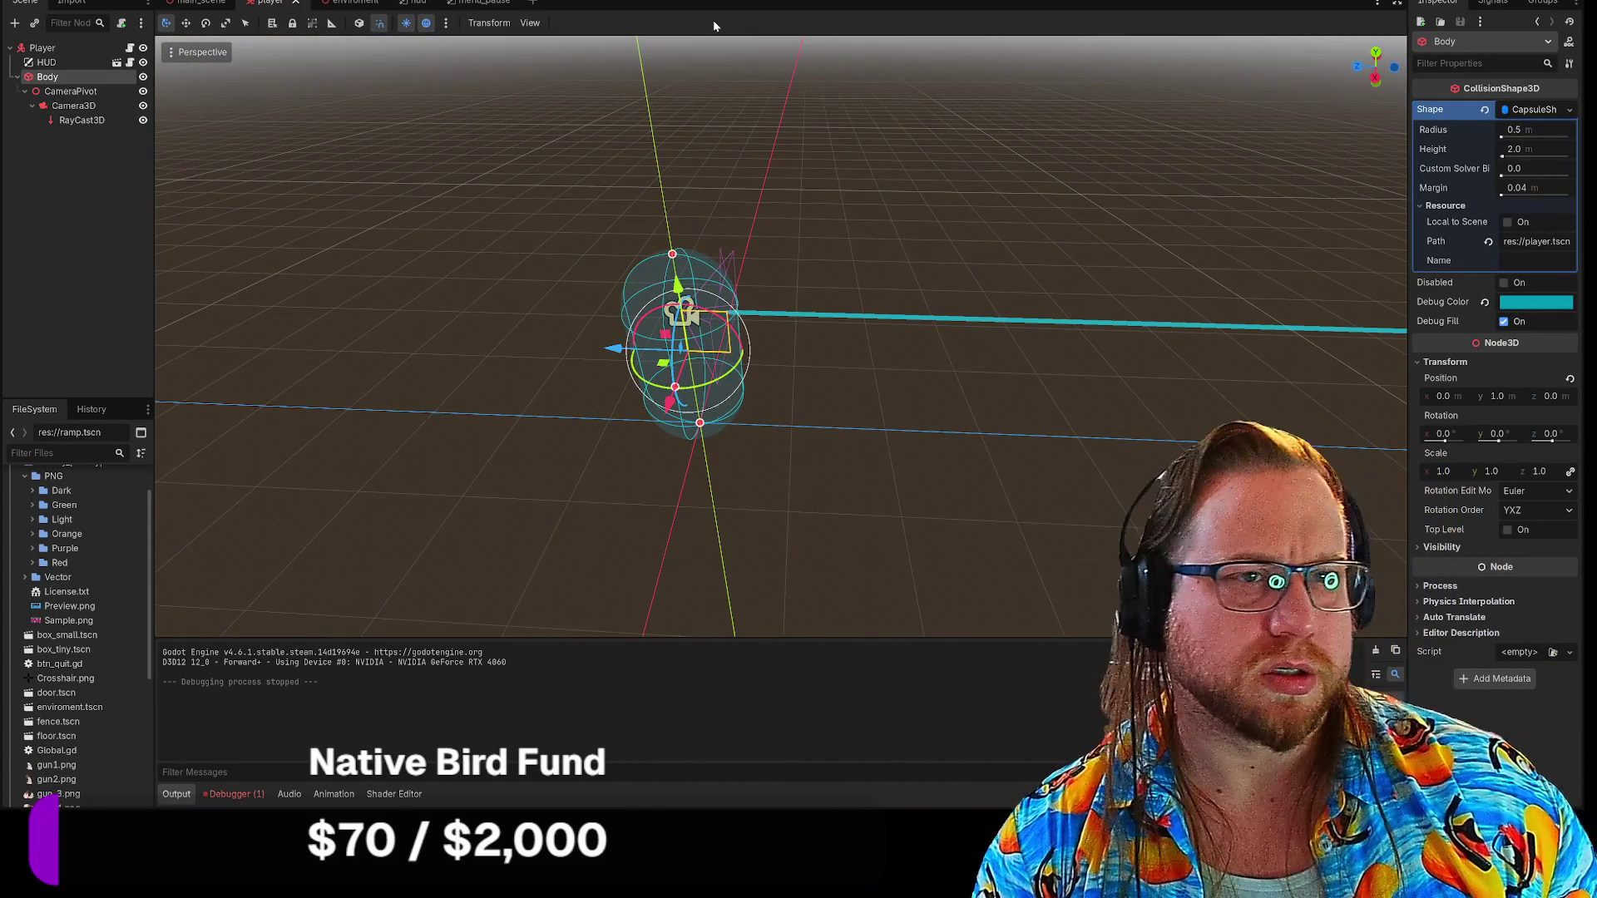
{"action": "key", "text": "F5"}
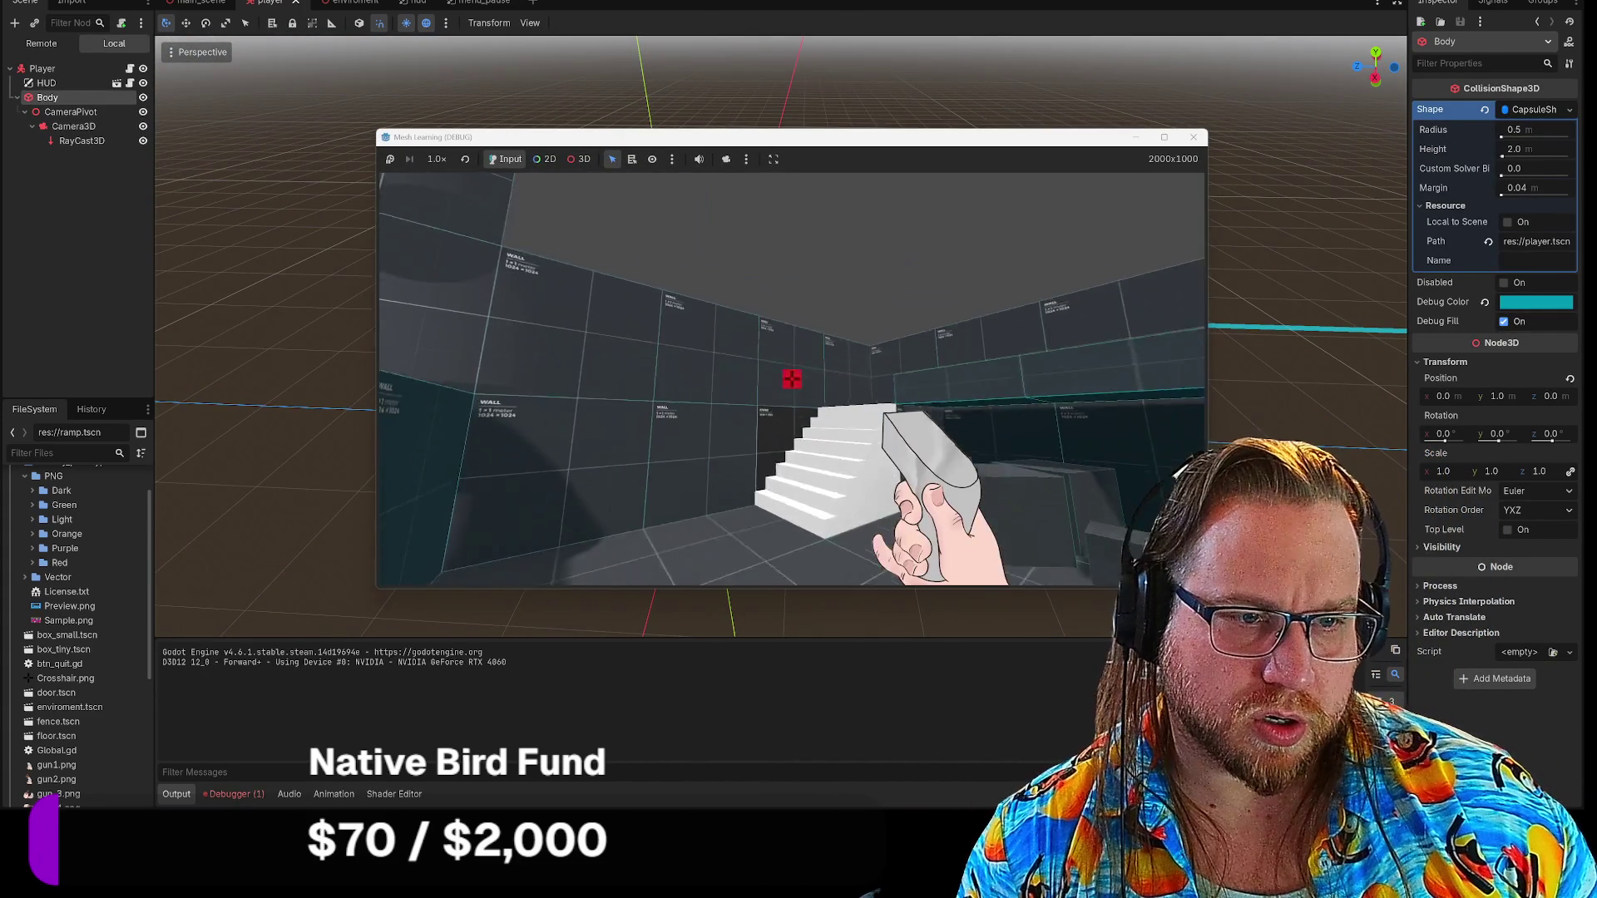
{"action": "key", "text": "w"}
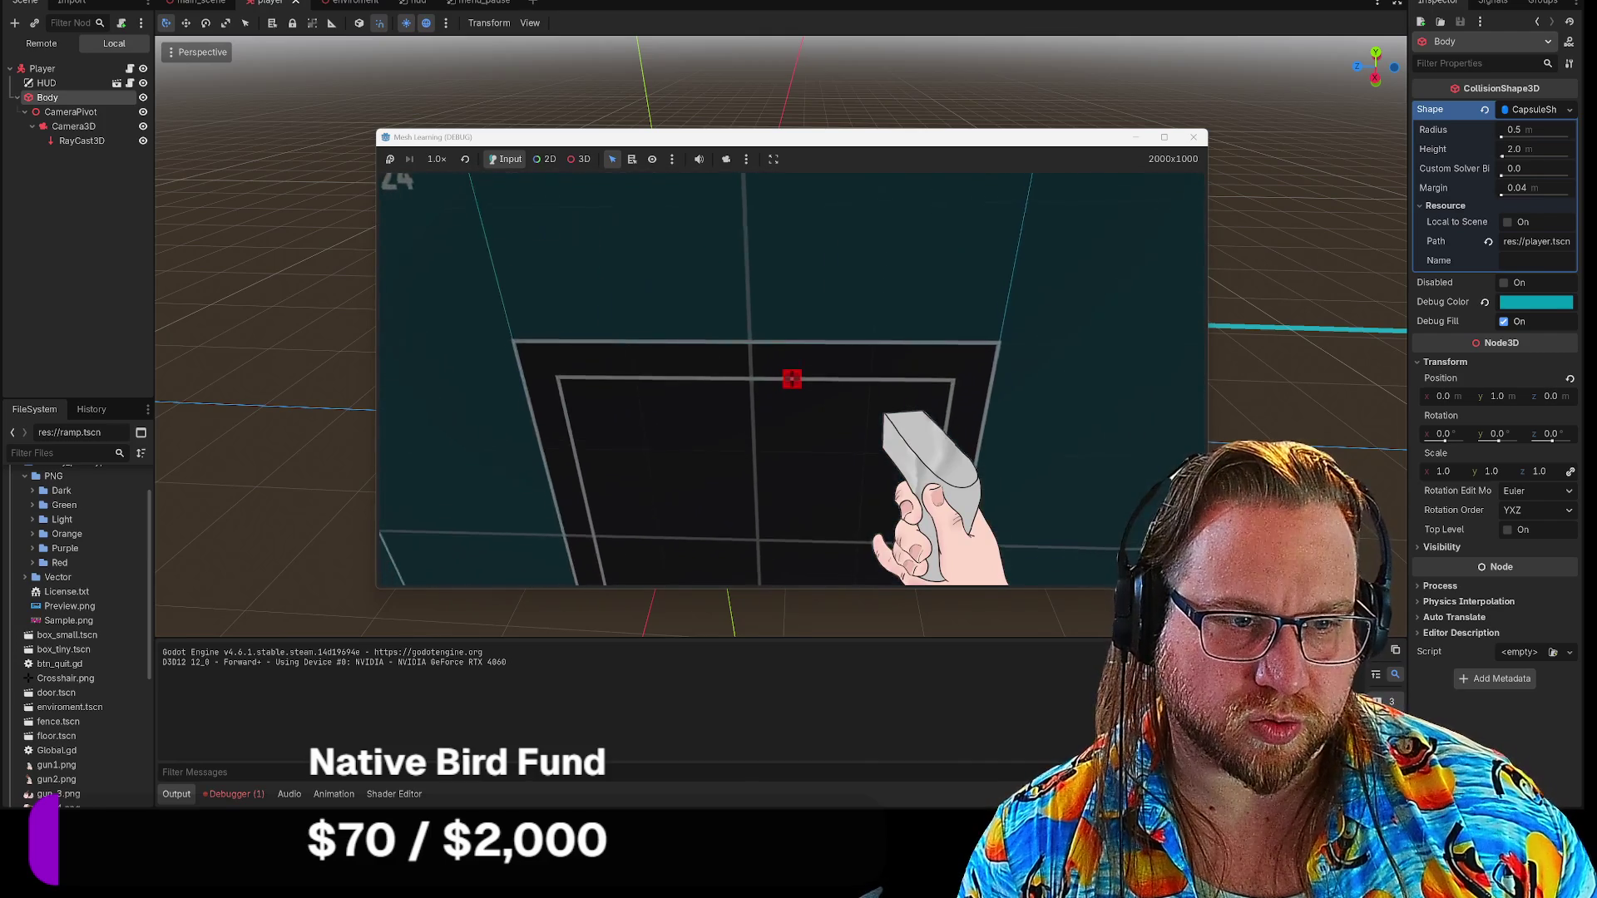
{"action": "key", "text": "w"}
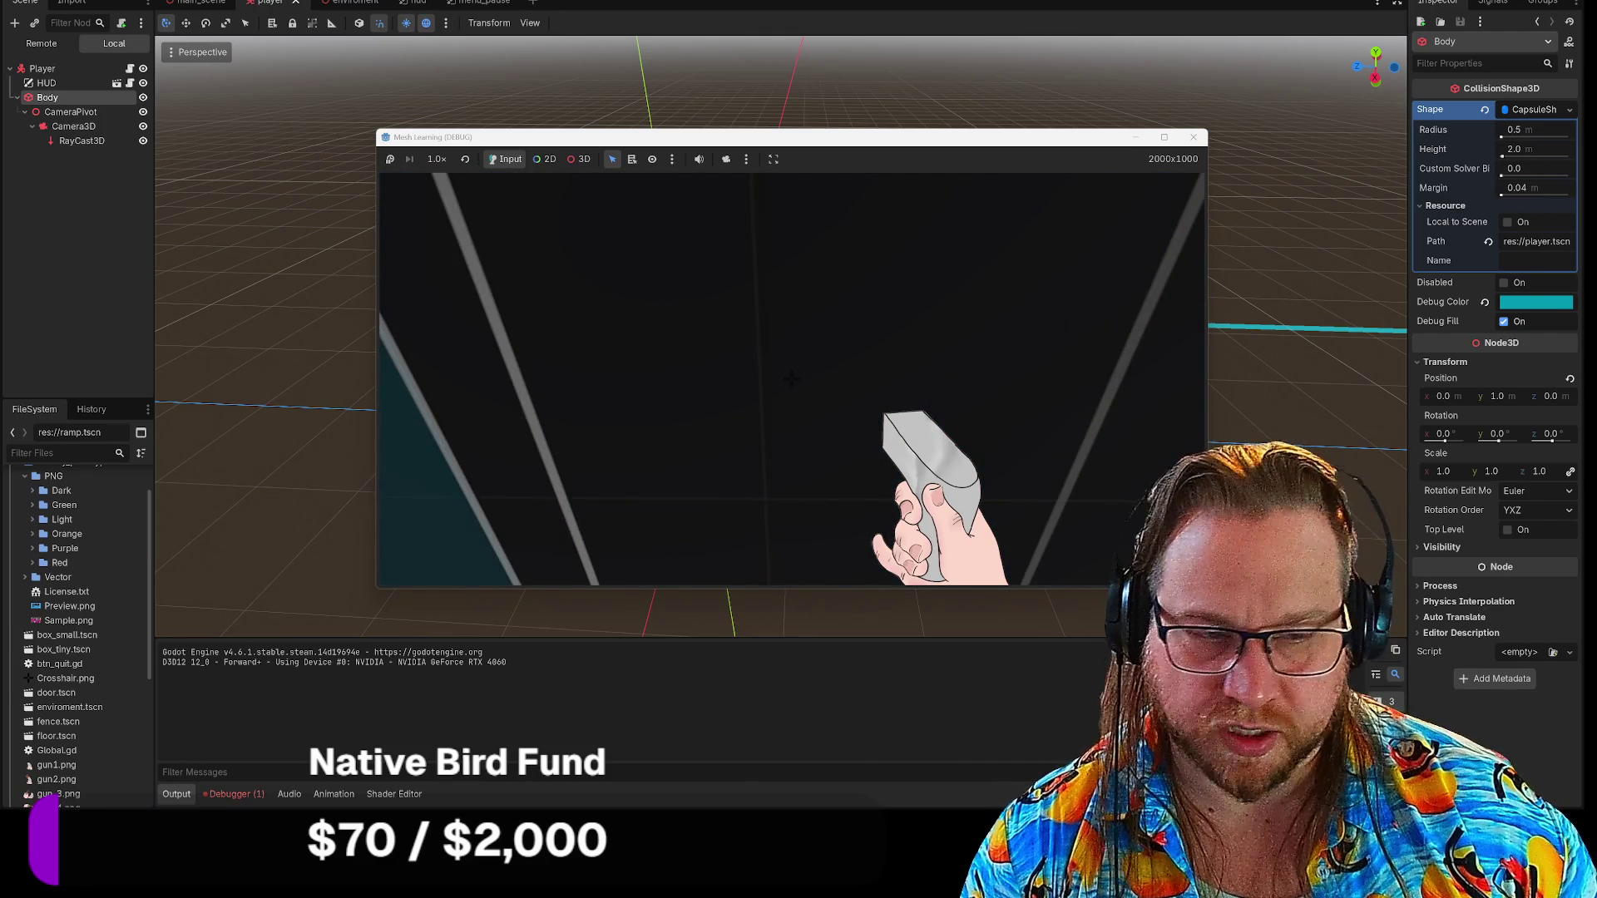
{"action": "left_click", "coordinate": [807, 366]}
{"action": "key", "text": "w"}
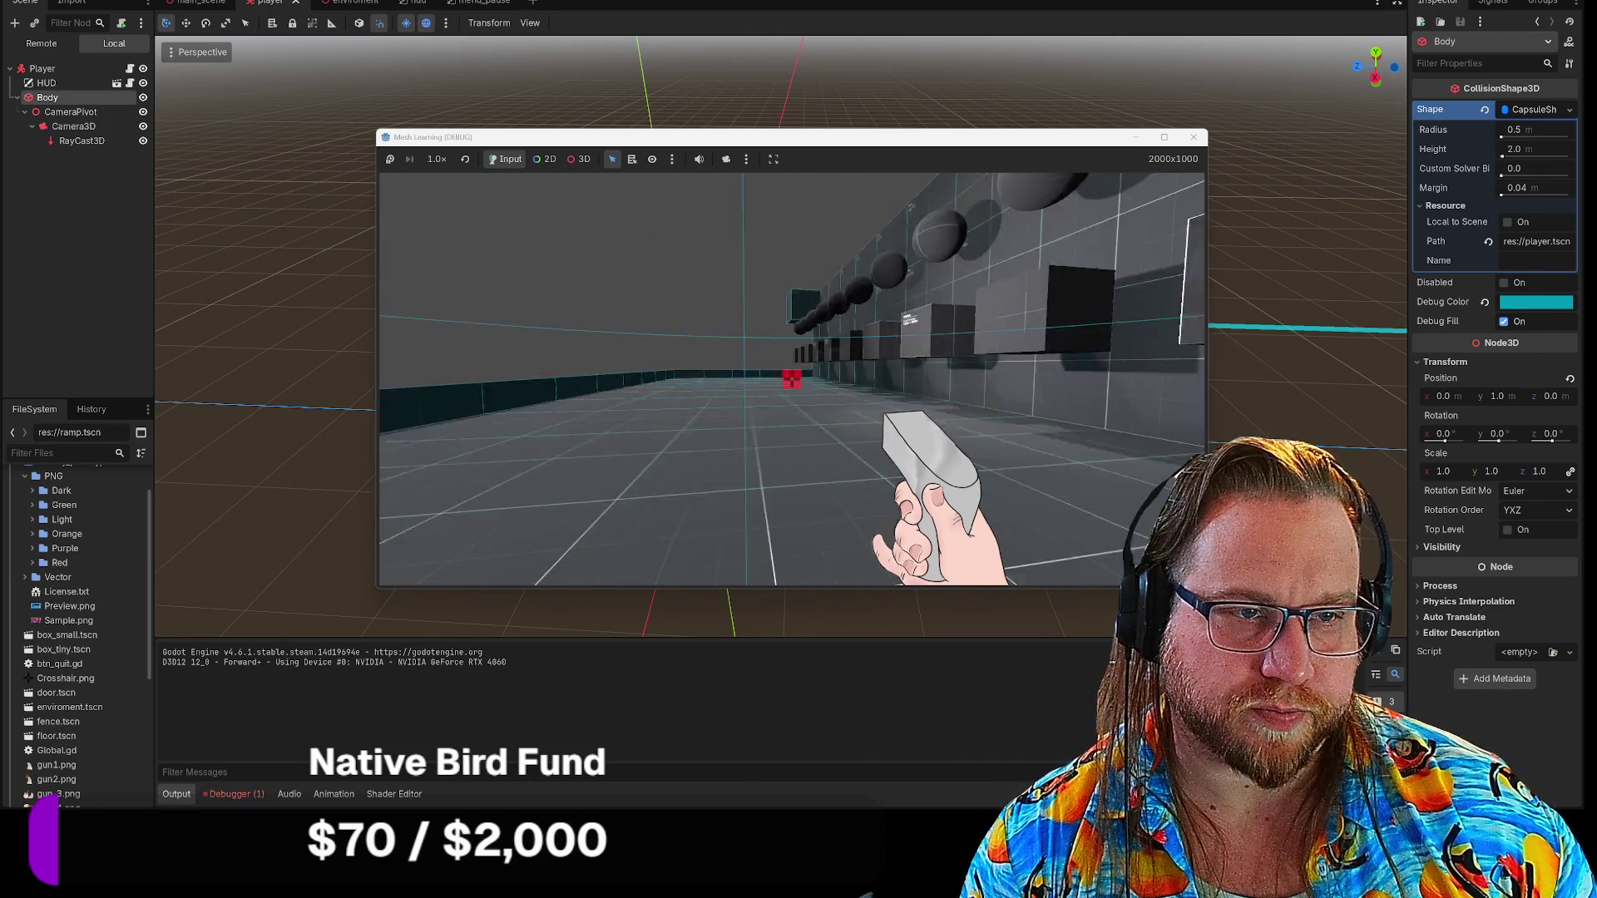
{"action": "key", "text": "w"}
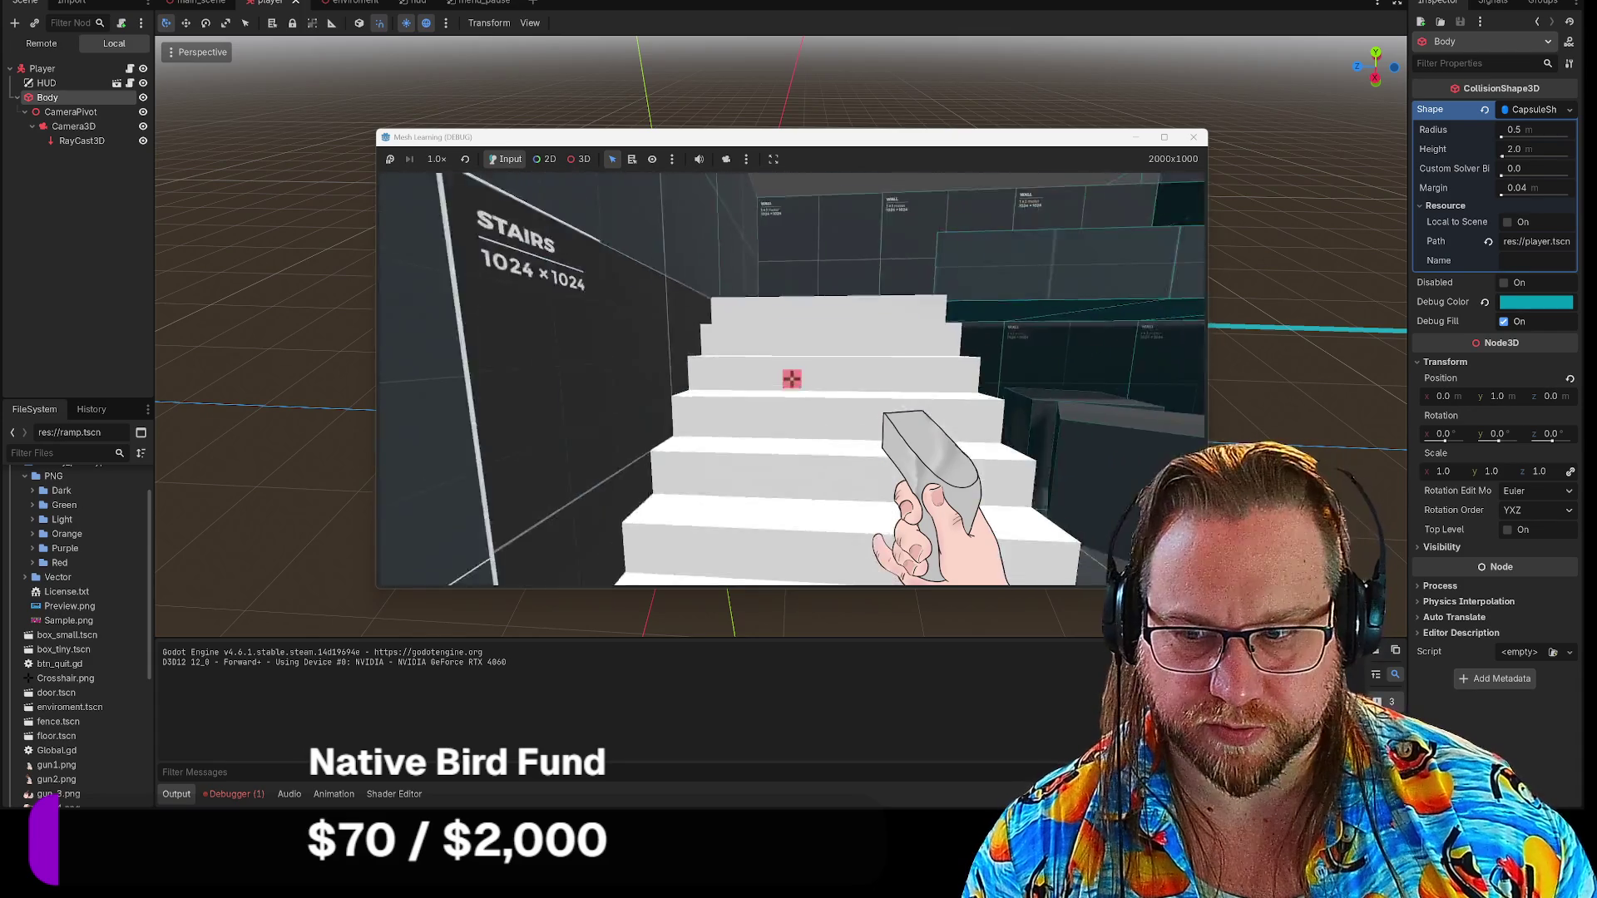
{"action": "key", "text": "w"}
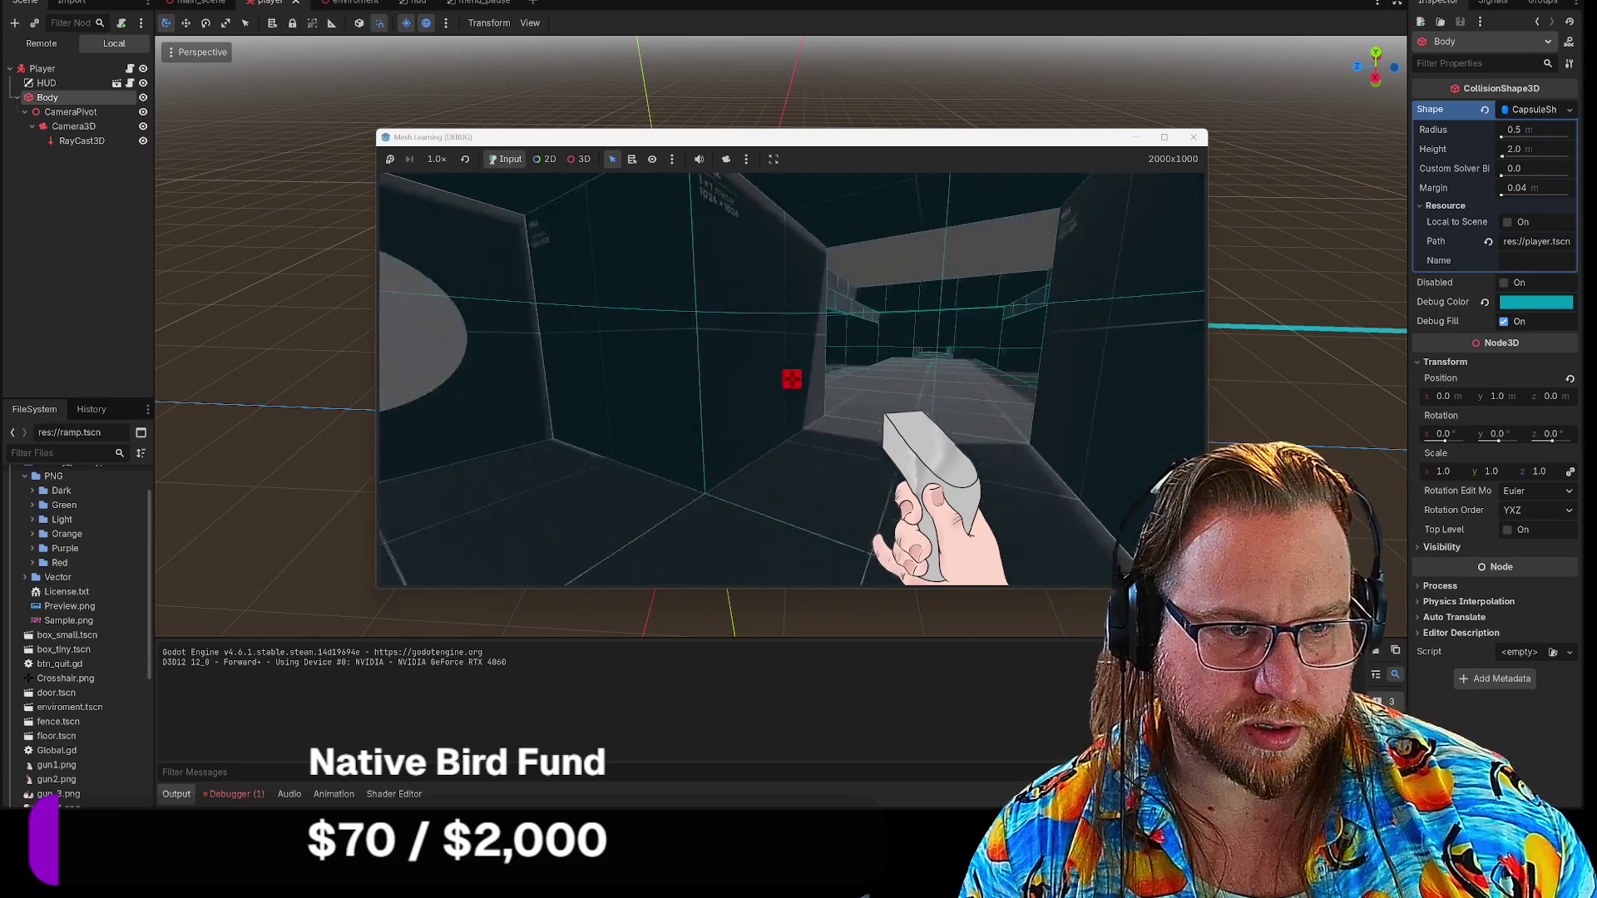
{"action": "key", "text": "w"}
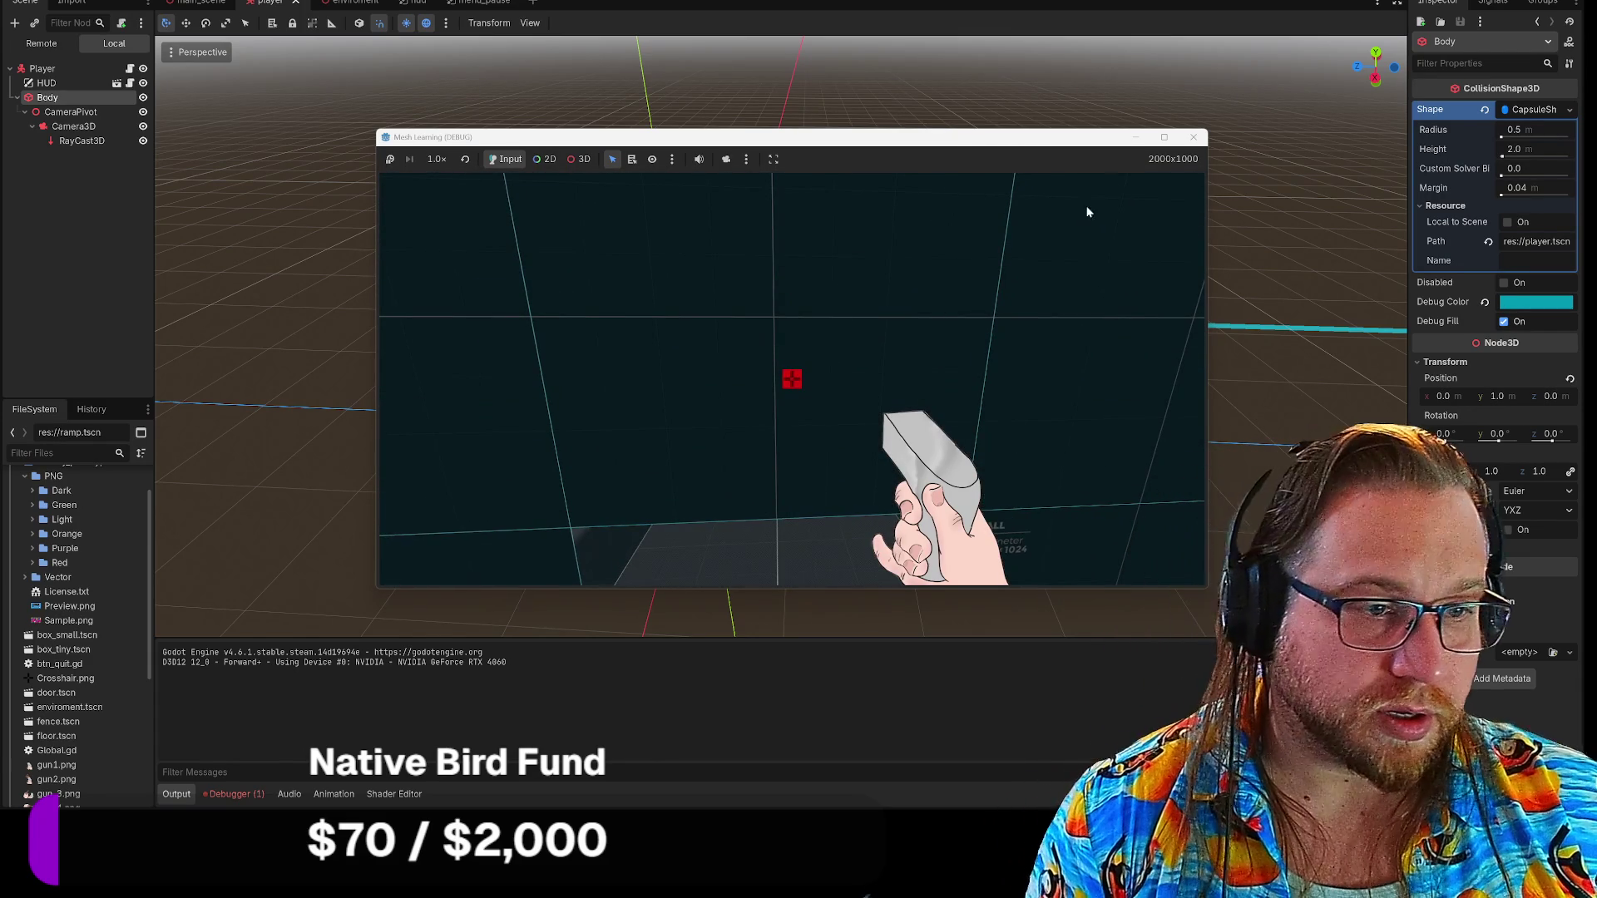
{"action": "key", "text": "F8"}
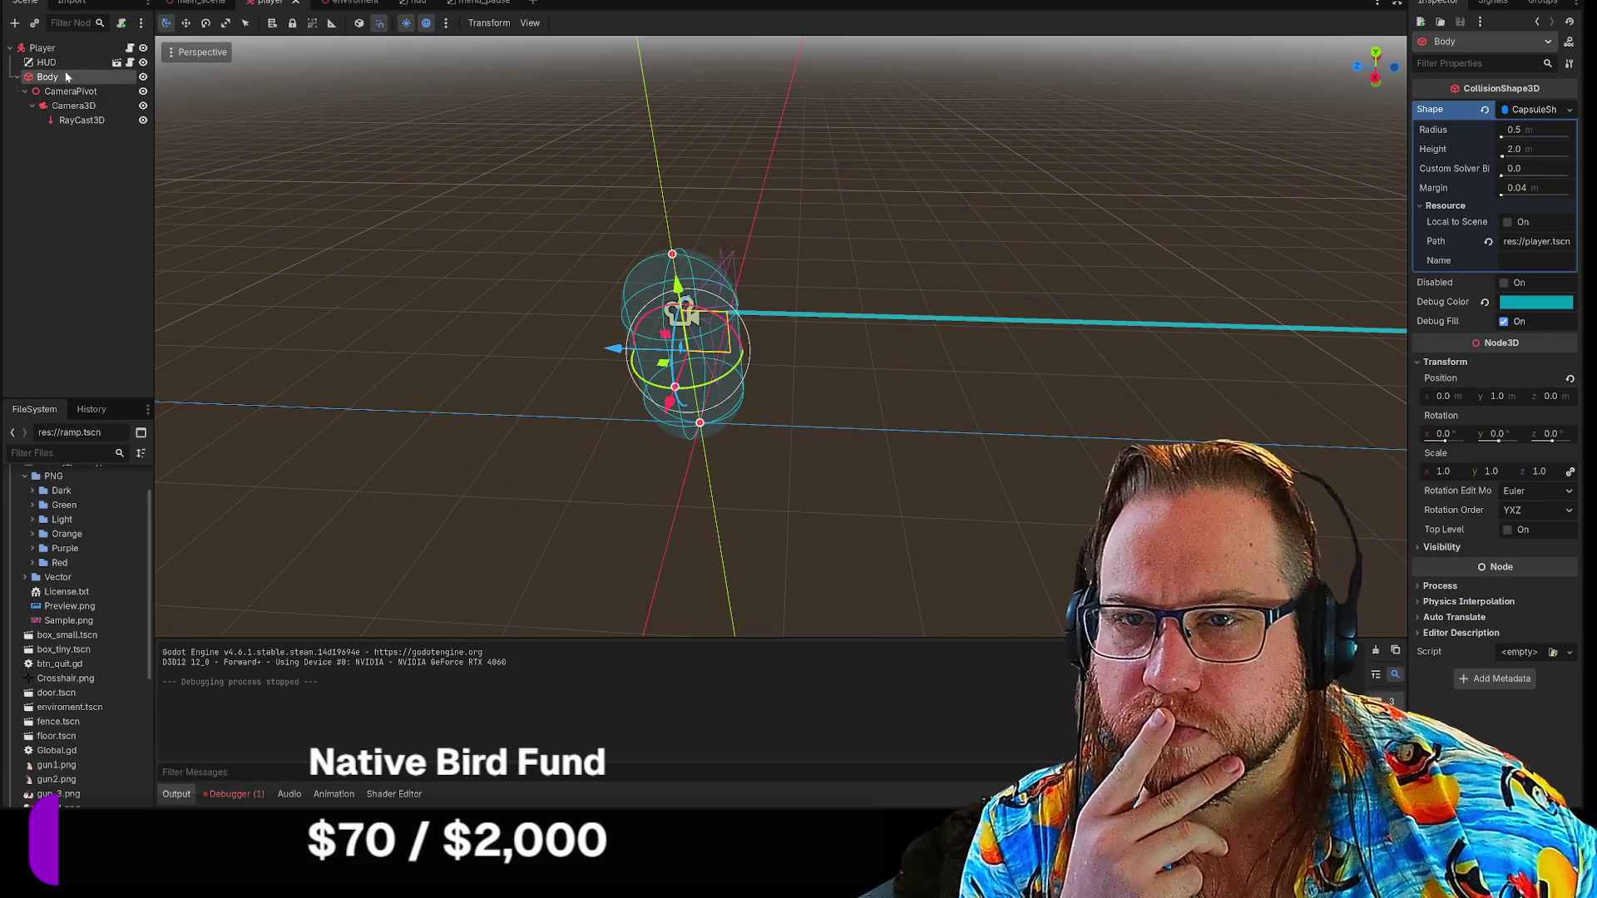
- Select the CameraPivot node and check the STAND_HEIGHT value of 1.45 in player.gd
{"action": "scroll", "coordinate": [545, 324], "scroll_direction": "up", "scroll_amount": 5}
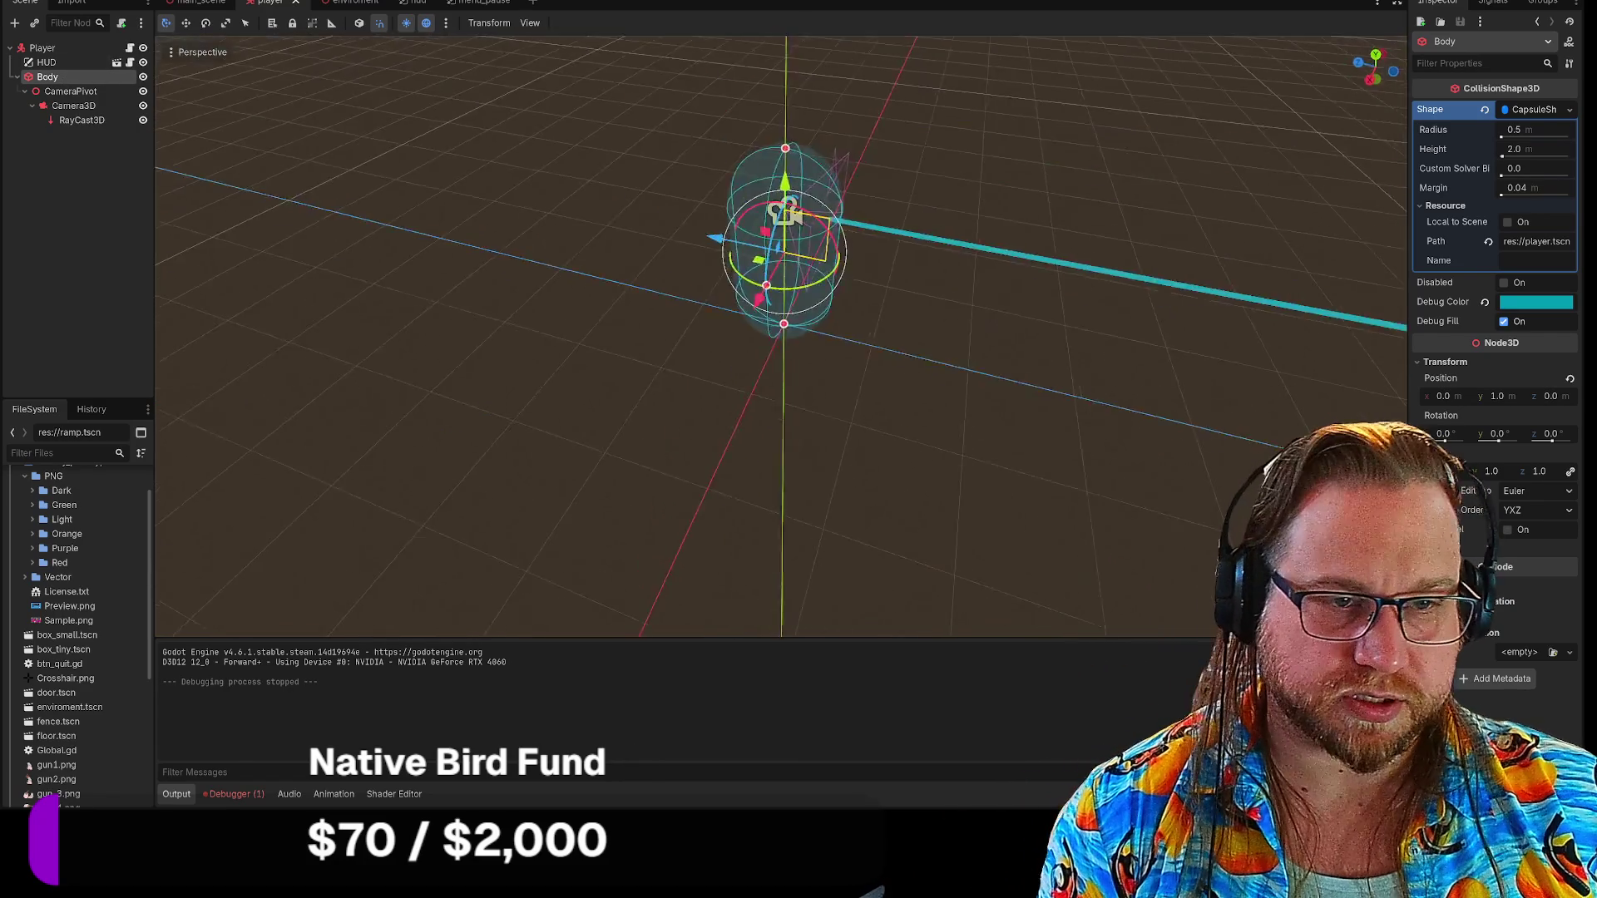
{"action": "left_click", "coordinate": [1012, 471]}
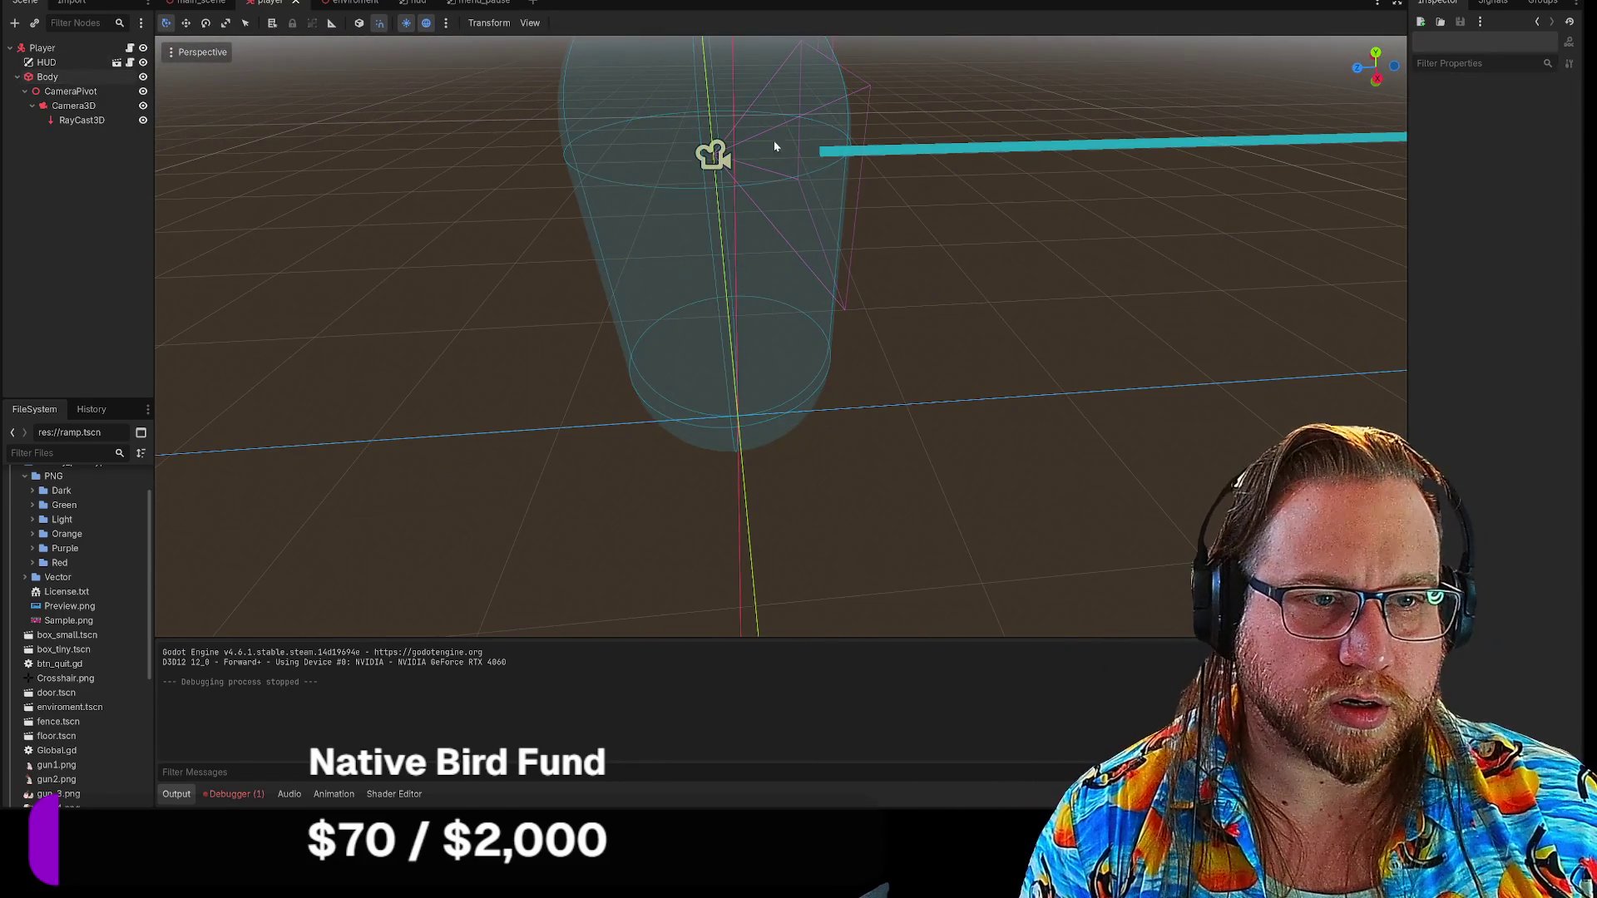
{"action": "scroll", "coordinate": [1015, 333], "scroll_direction": "down", "scroll_amount": 5}
{"action": "left_click", "coordinate": [738, 266]}
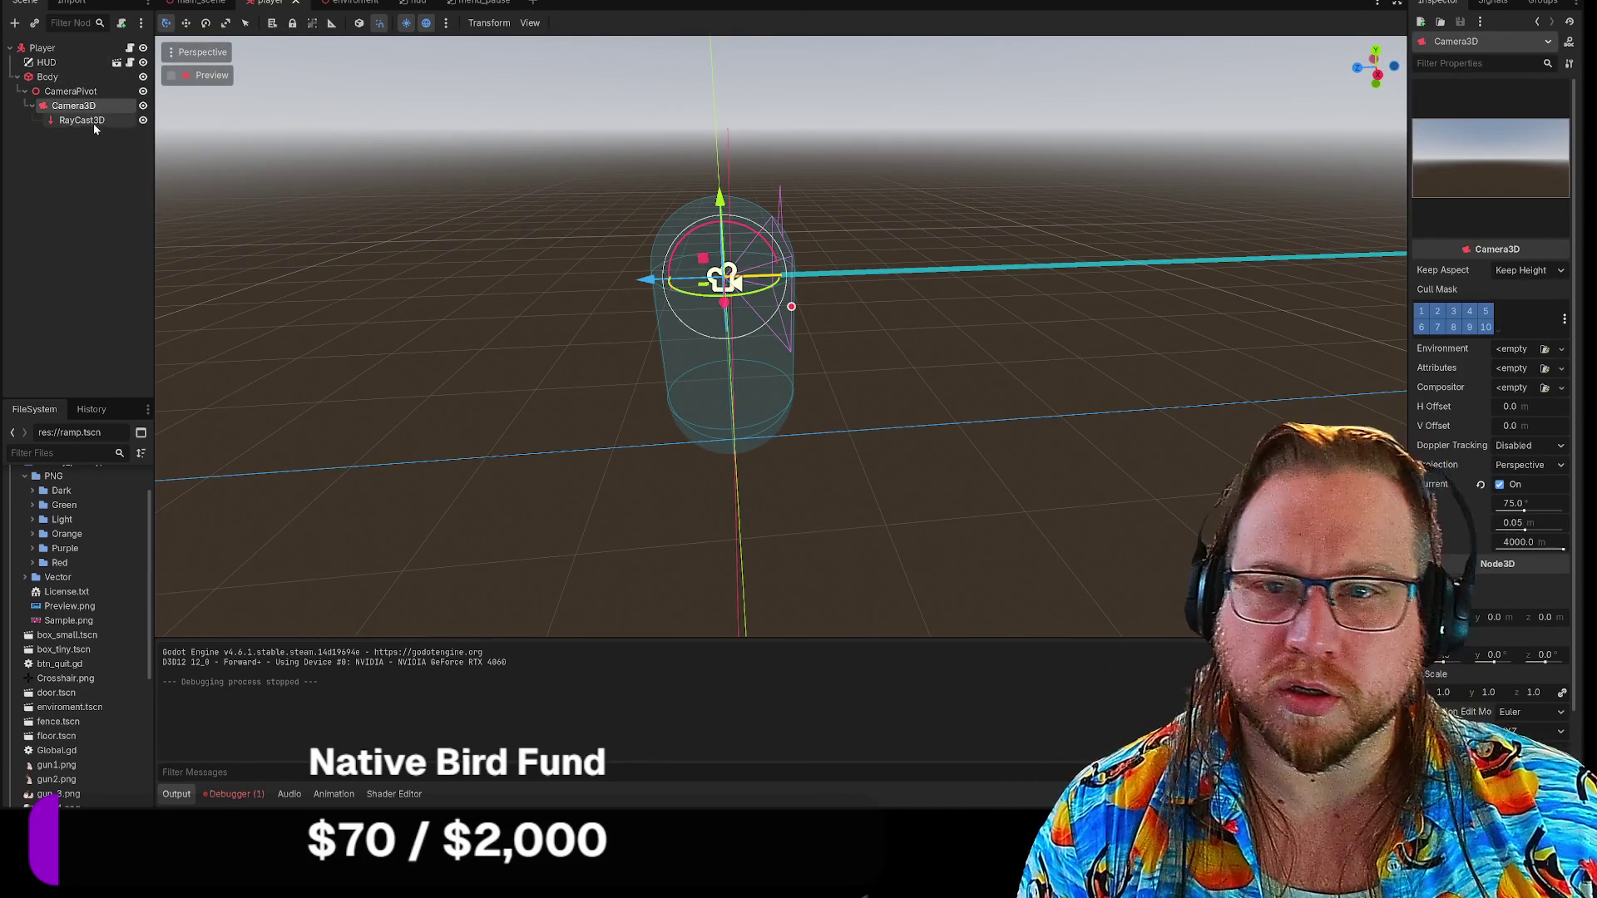
{"action": "left_click", "coordinate": [62, 93]}
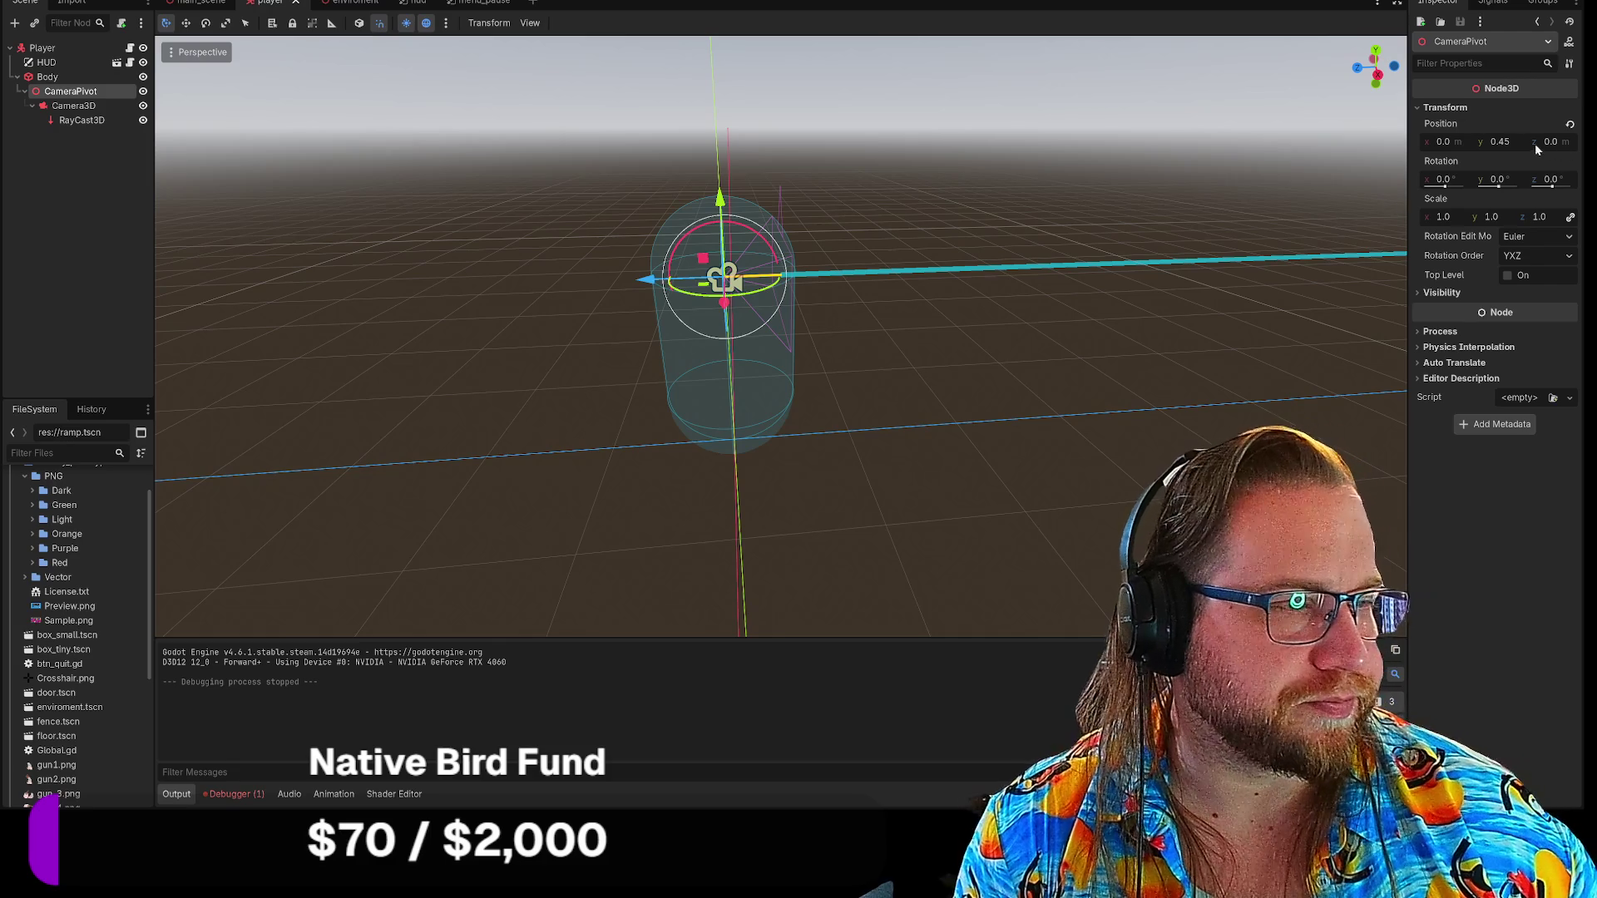
{"action": "left_click", "coordinate": [129, 48]}
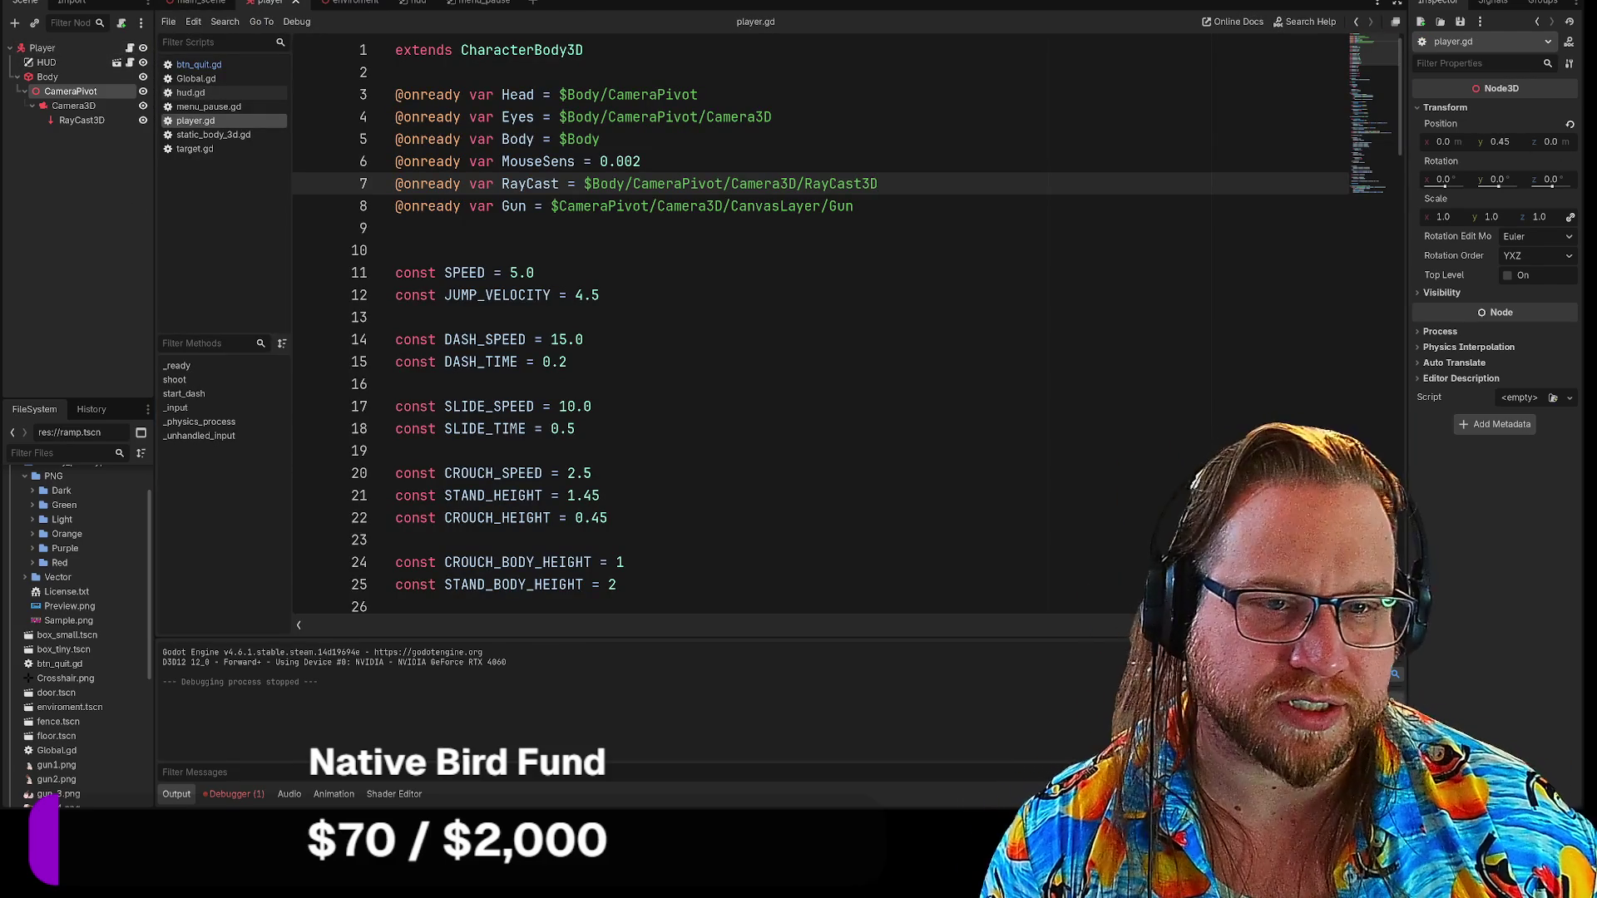
{"action": "scroll", "coordinate": [748, 333], "scroll_direction": "down", "scroll_amount": 8}
{"action": "scroll", "coordinate": [749, 333], "scroll_direction": "up", "scroll_amount": 5}
{"action": "double_click", "coordinate": [583, 295]}
{"action": "left_click", "coordinate": [400, 340]}
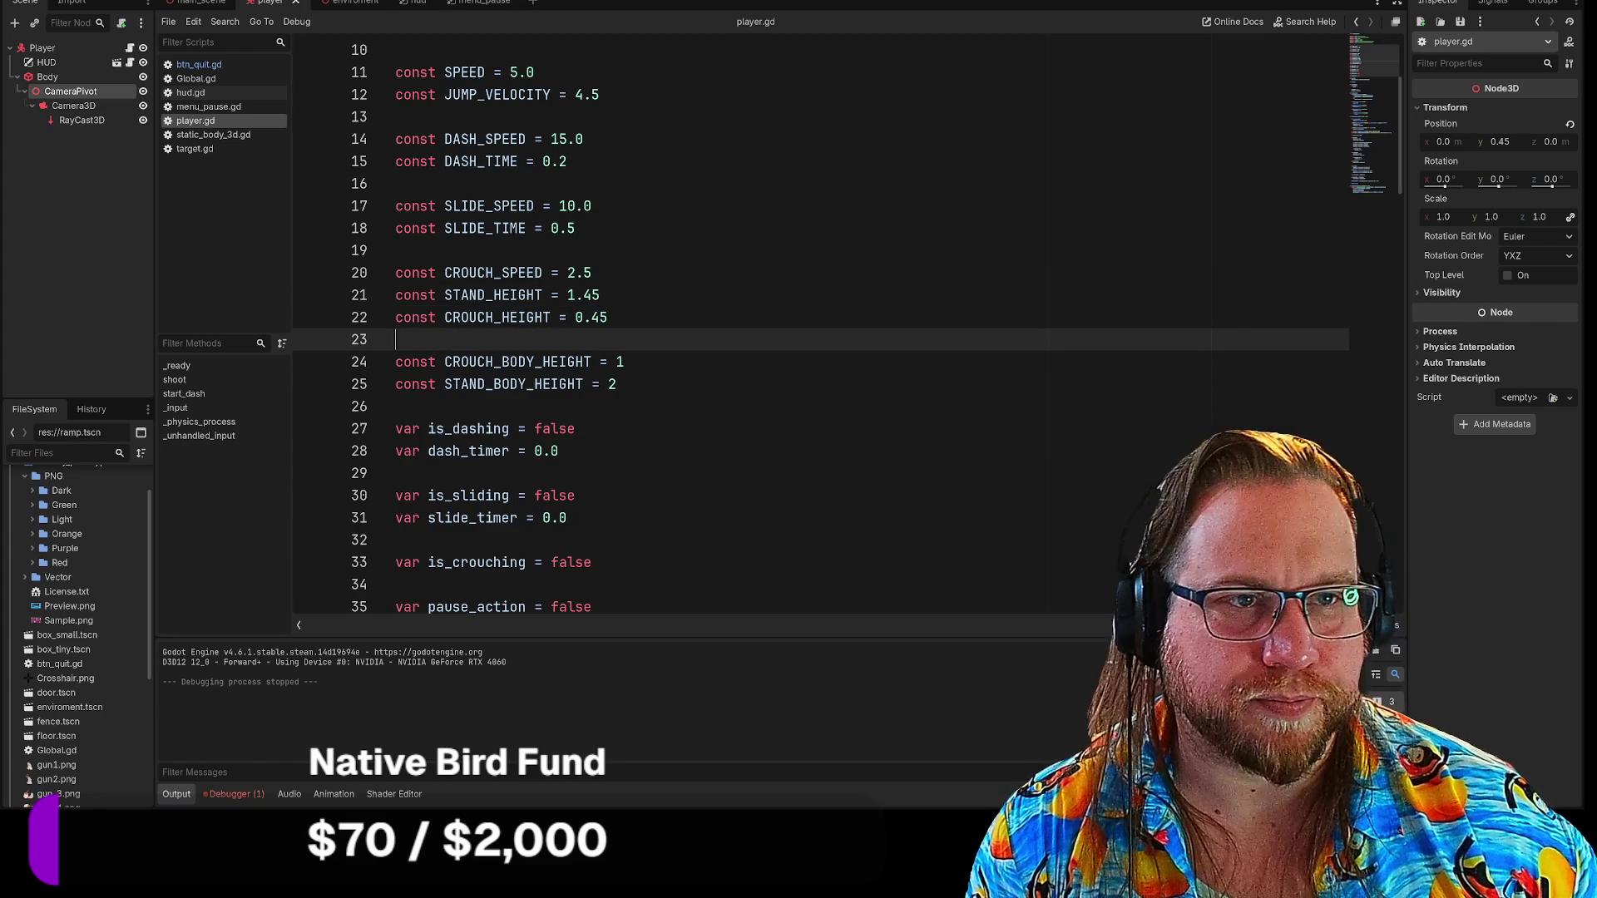
- Back in the 3D view, inspect the Camera3D node, then reselect CameraPivot
{"action": "key", "text": "ctrl+F2"}
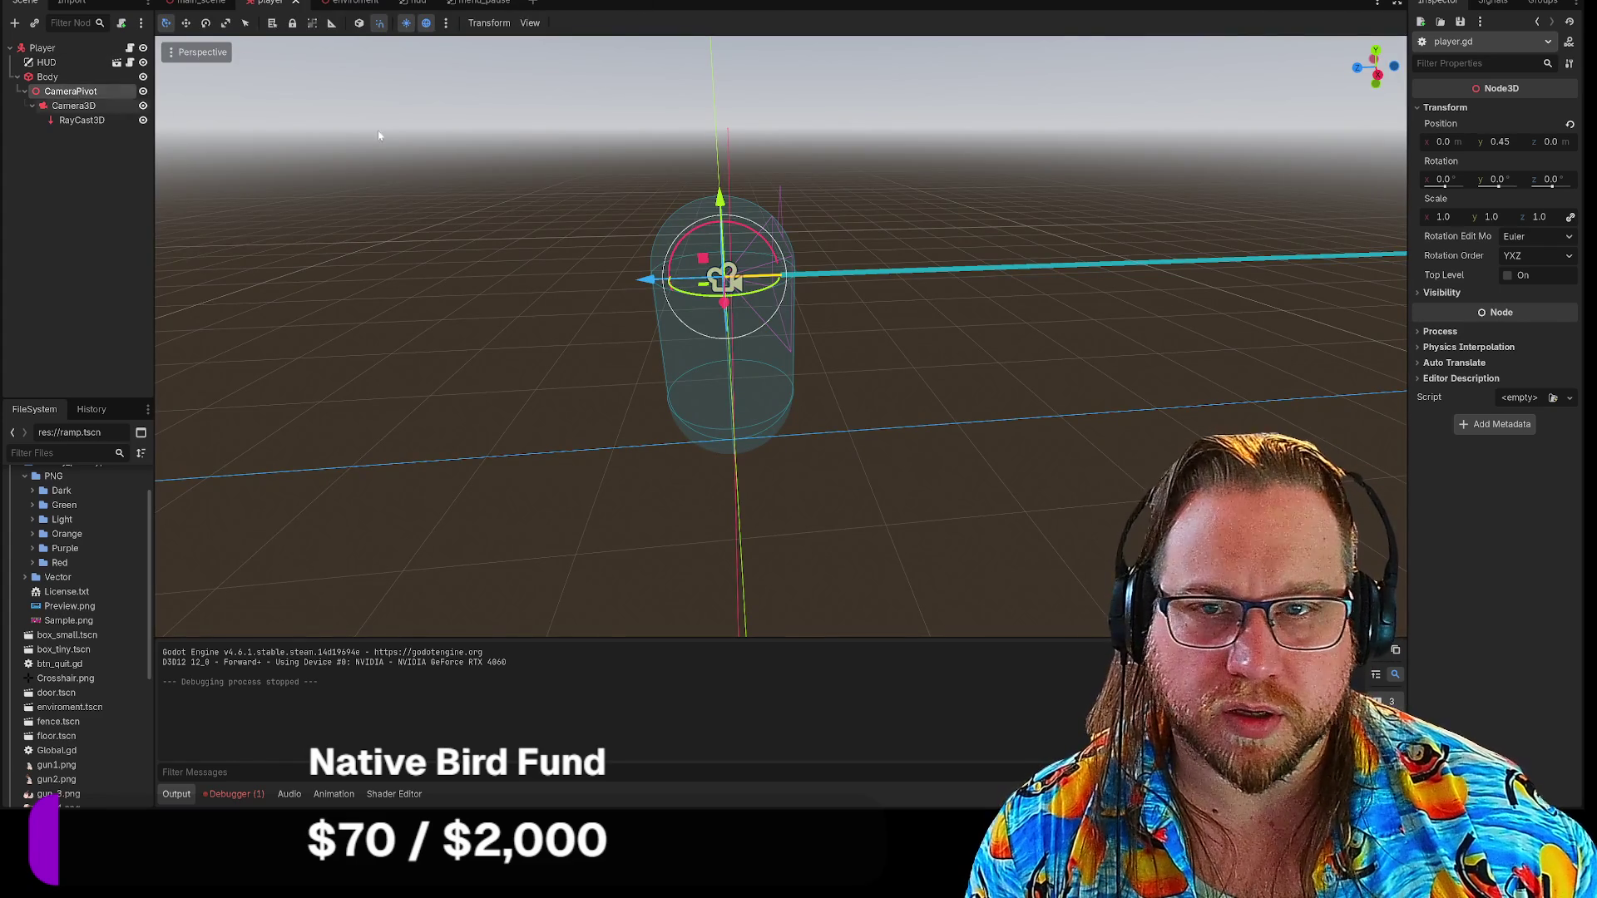
{"action": "mouse_move", "coordinate": [1481, 165]}
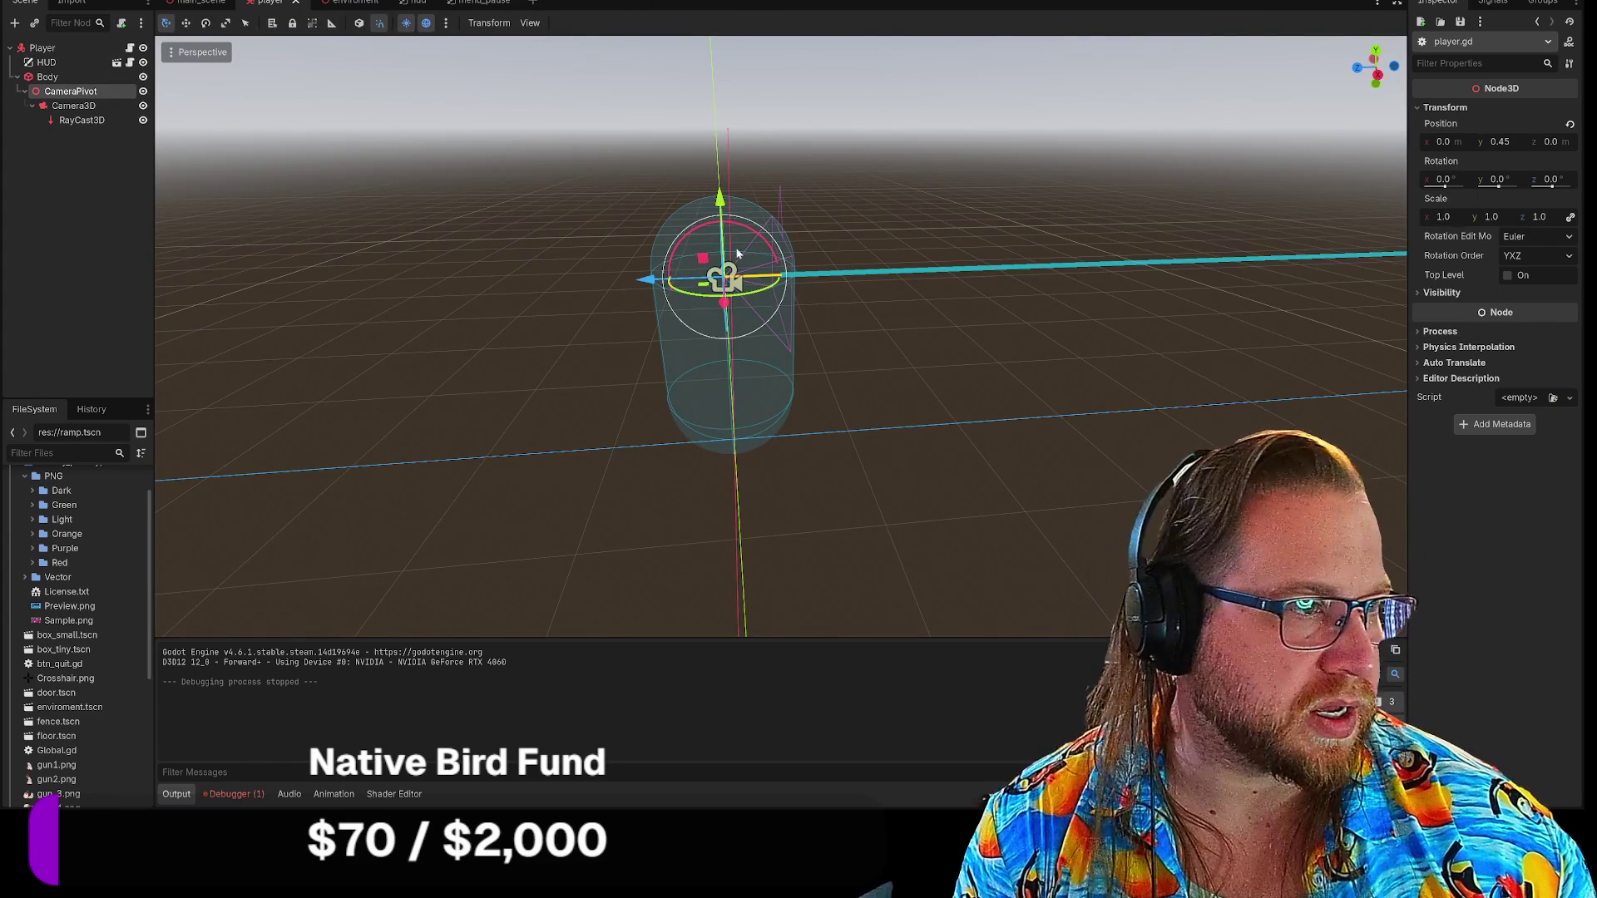
{"action": "left_click", "coordinate": [723, 277]}
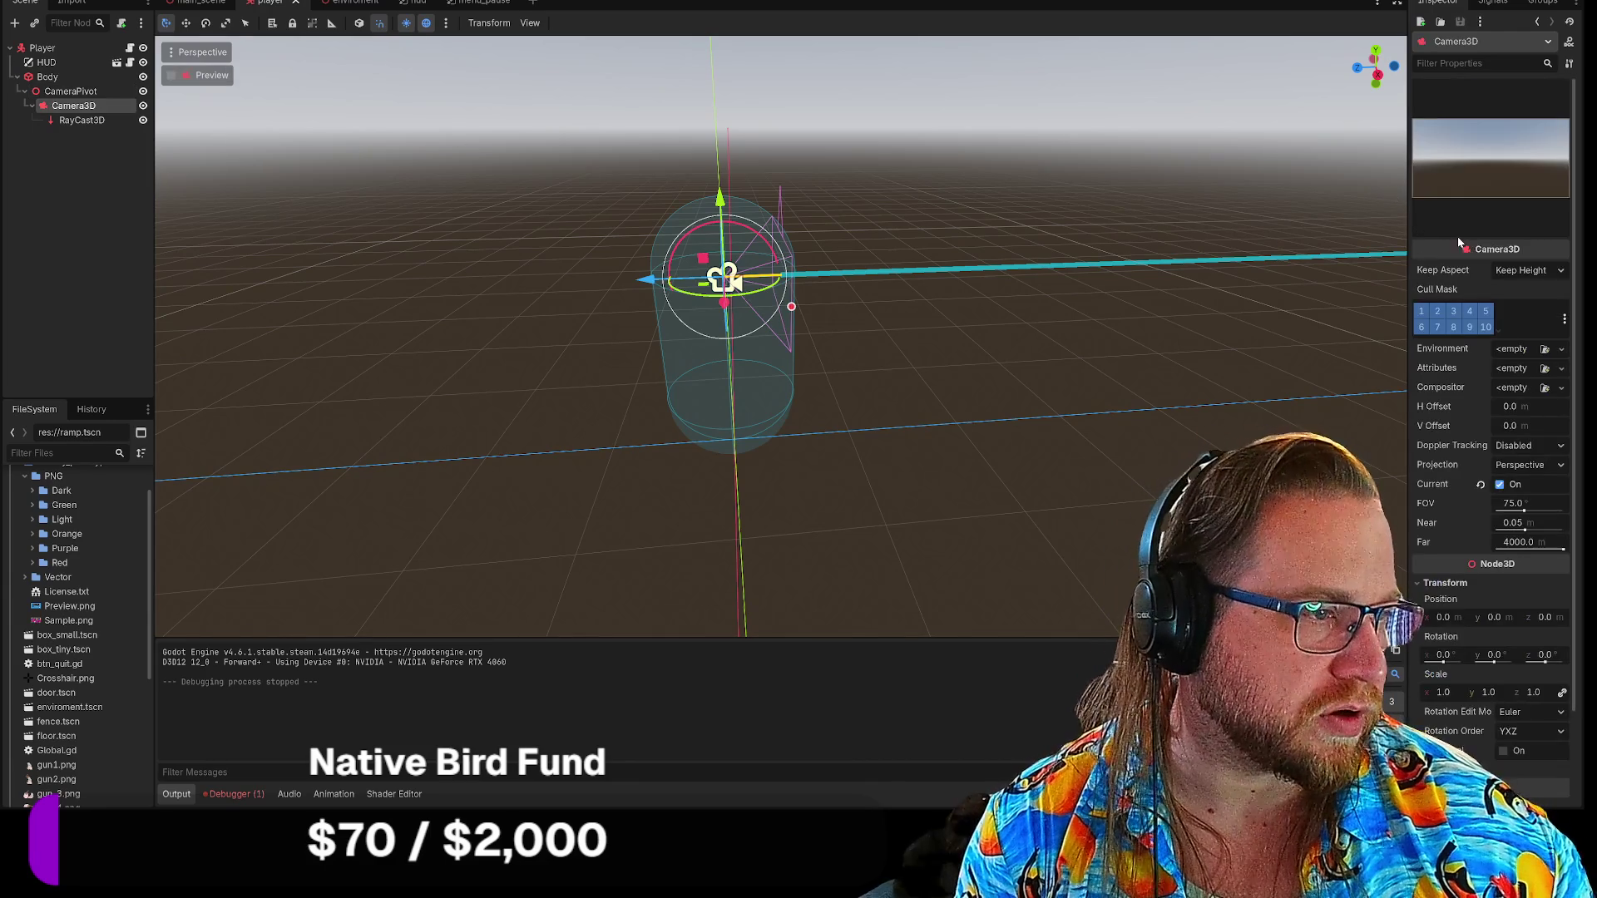
{"action": "scroll", "coordinate": [1534, 499], "scroll_direction": "down", "scroll_amount": 2}
{"action": "scroll", "coordinate": [1534, 499], "scroll_direction": "down", "scroll_amount": 1}
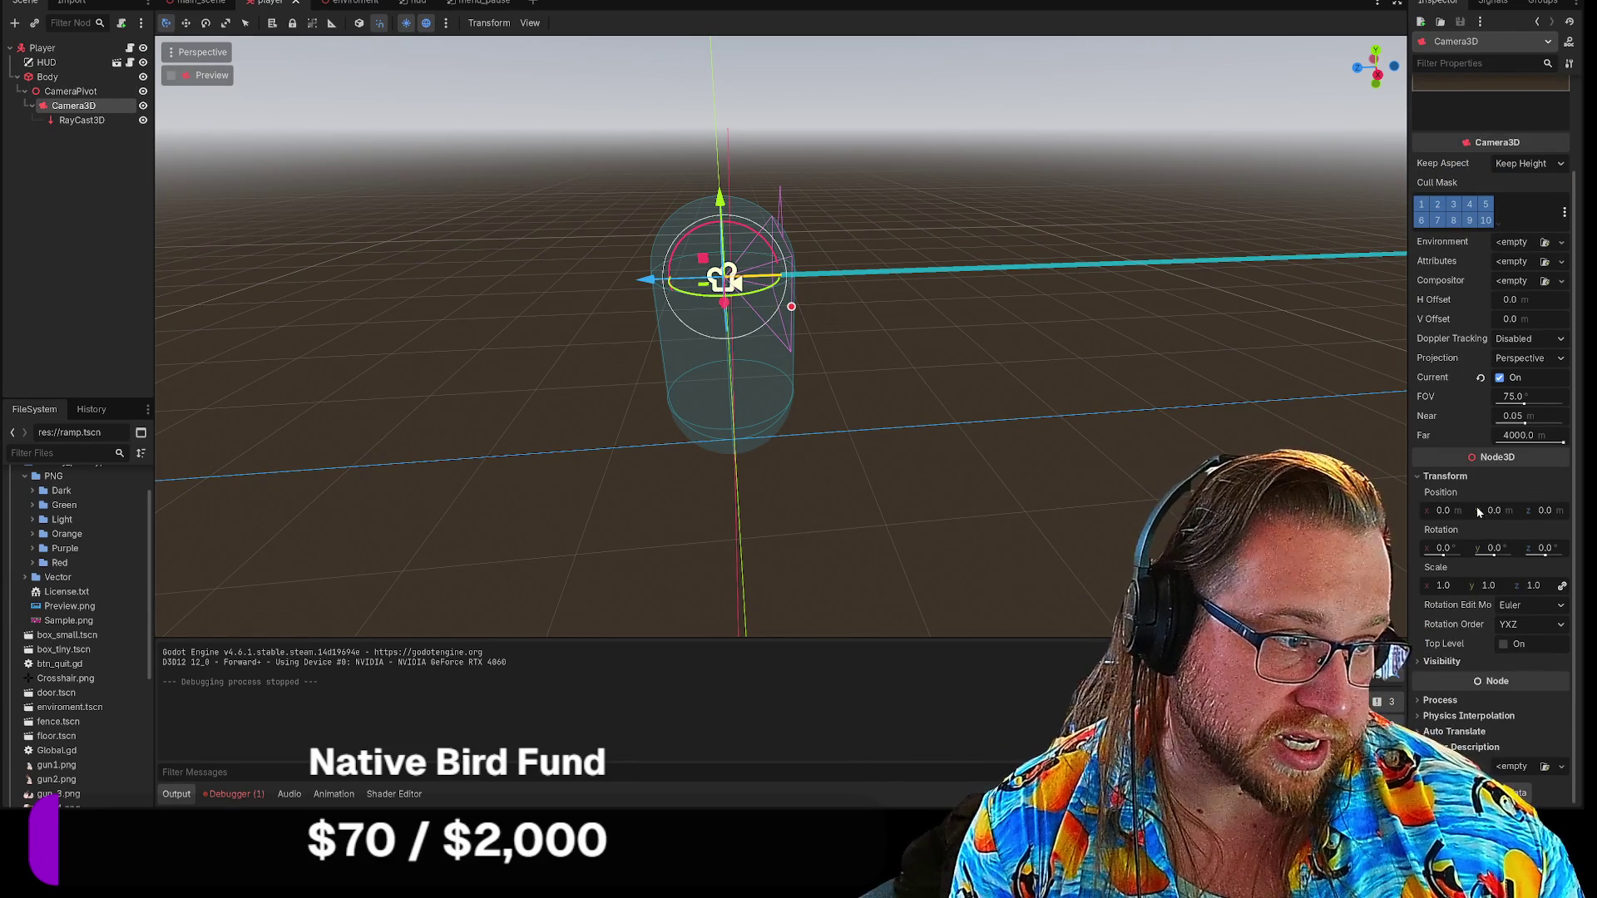
{"action": "left_click", "coordinate": [71, 91]}
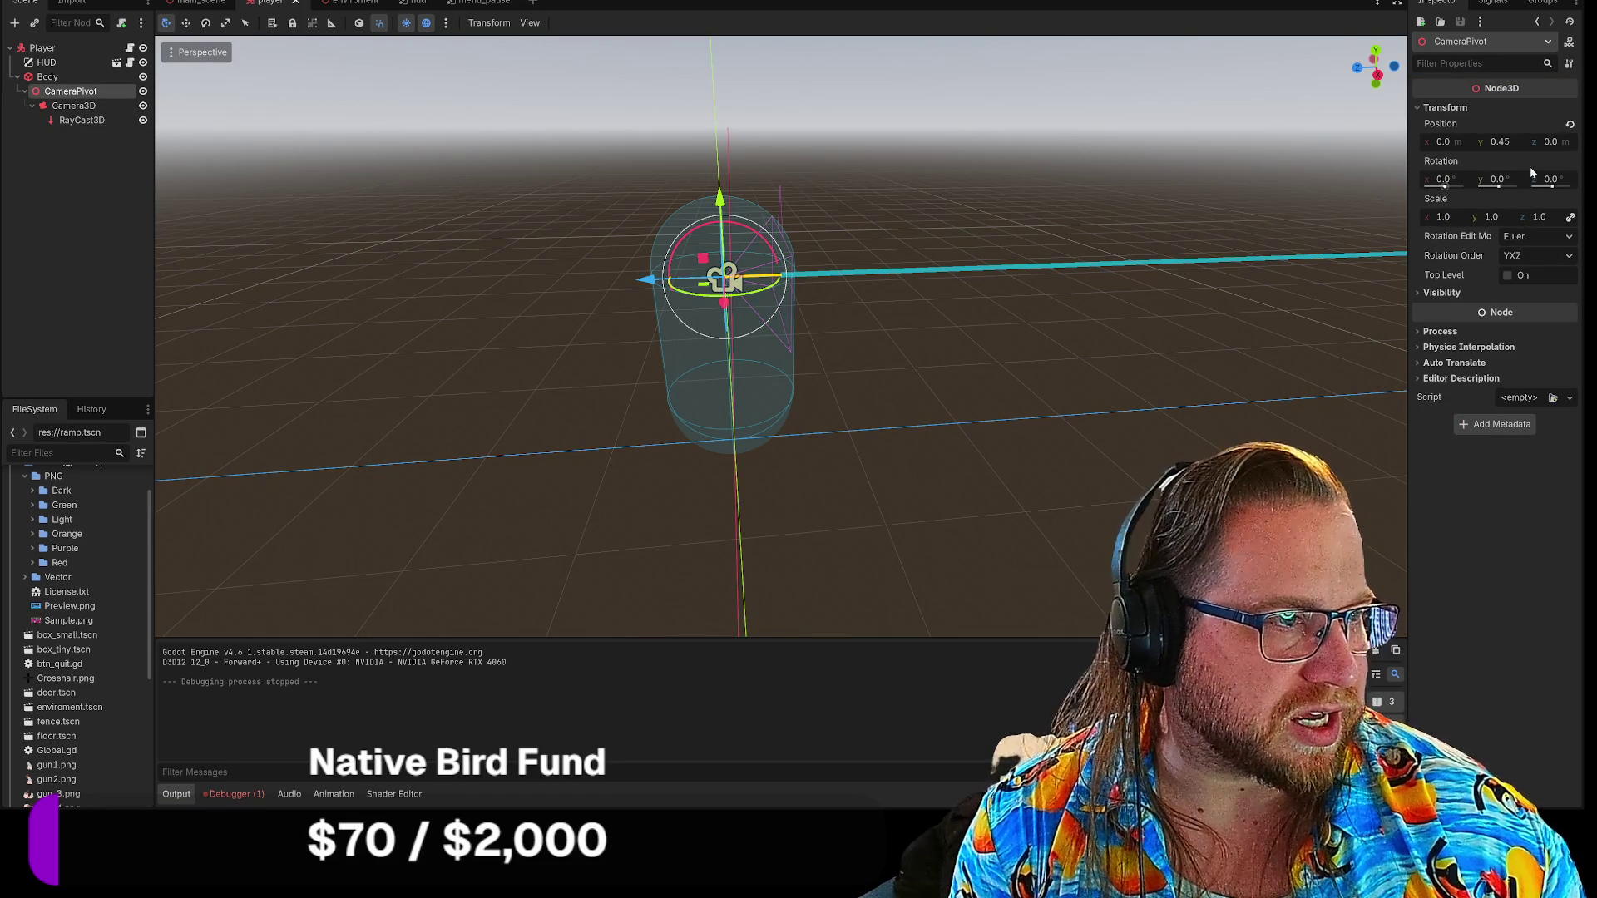
- Drag CameraPivot down one unit to -0.55 and back to 0.45 to compare crouch height
{"action": "mouse_move", "coordinate": [721, 201]}
{"action": "left_mouse_down"}
{"action": "mouse_move", "coordinate": [716, 291]}
{"action": "mouse_move", "coordinate": [714, 229]}
{"action": "mouse_move", "coordinate": [975, 393]}
{"action": "left_mouse_up"}
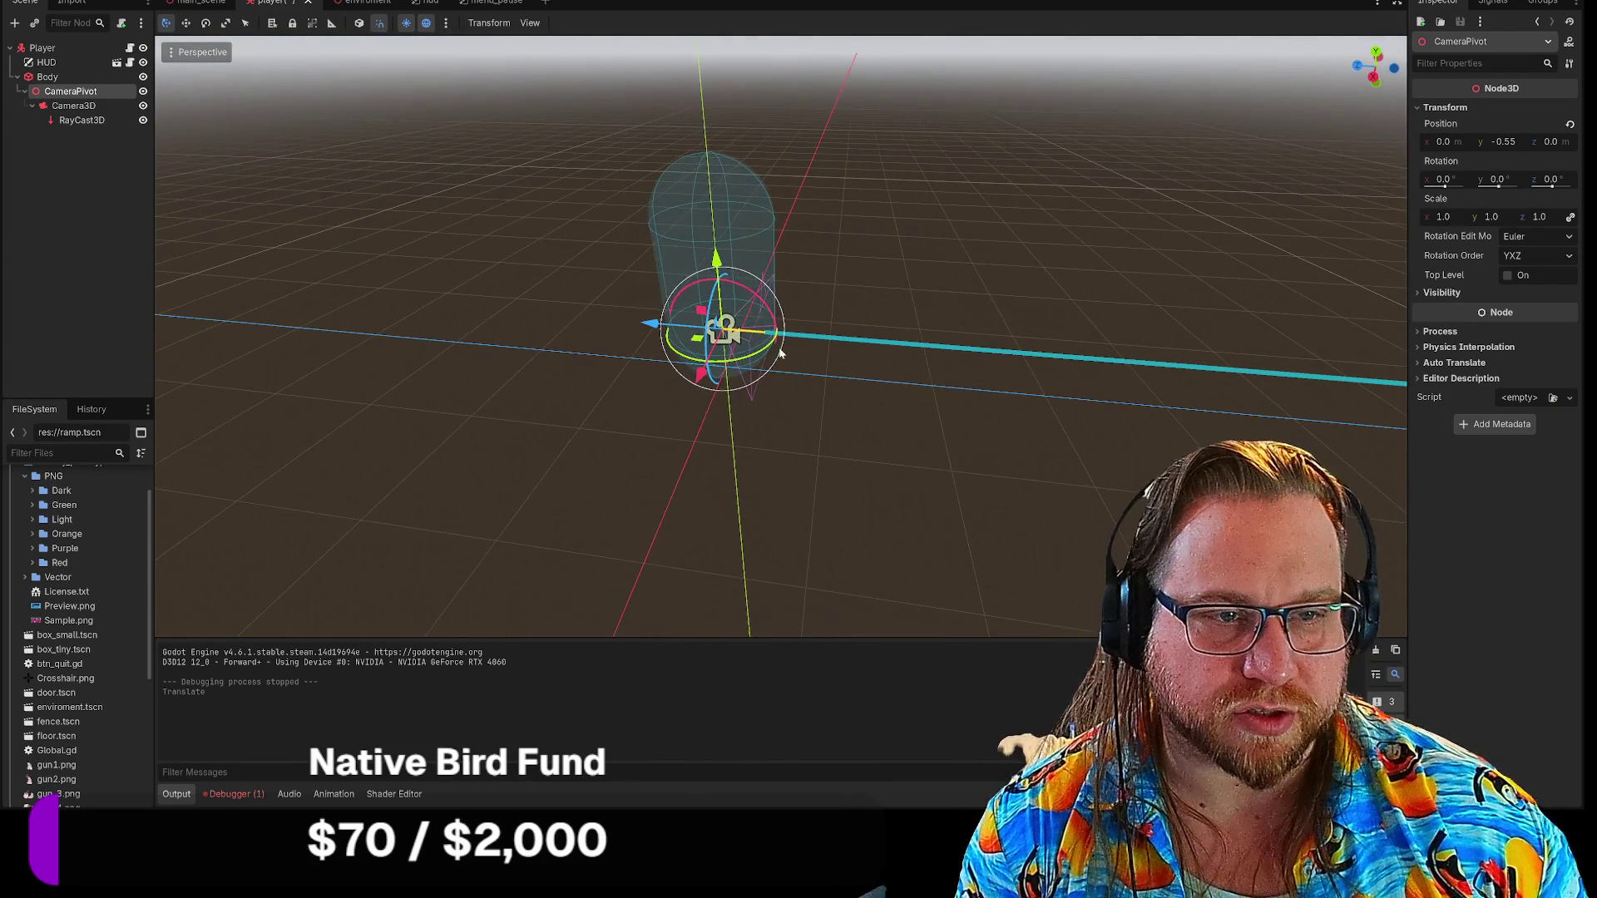
{"action": "left_click_drag", "start_coordinate": [716, 261], "coordinate": [720, 183]}
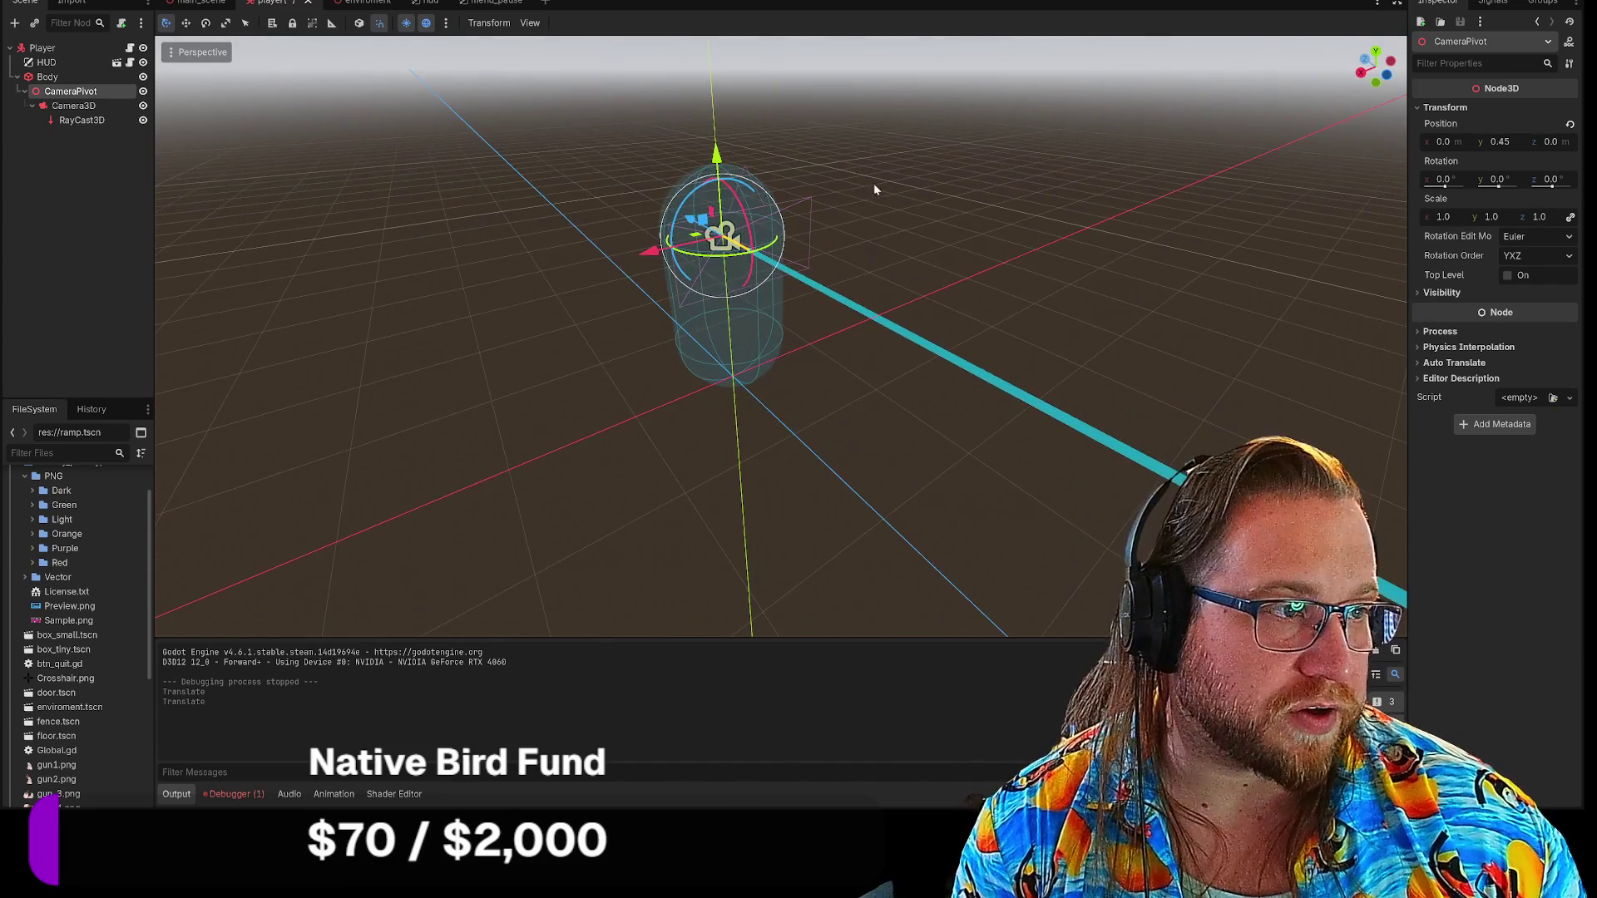
{"action": "mouse_move", "coordinate": [721, 219]}
{"action": "left_mouse_down"}
{"action": "mouse_move", "coordinate": [727, 253]}
{"action": "mouse_move", "coordinate": [721, 182]}
{"action": "left_mouse_up"}
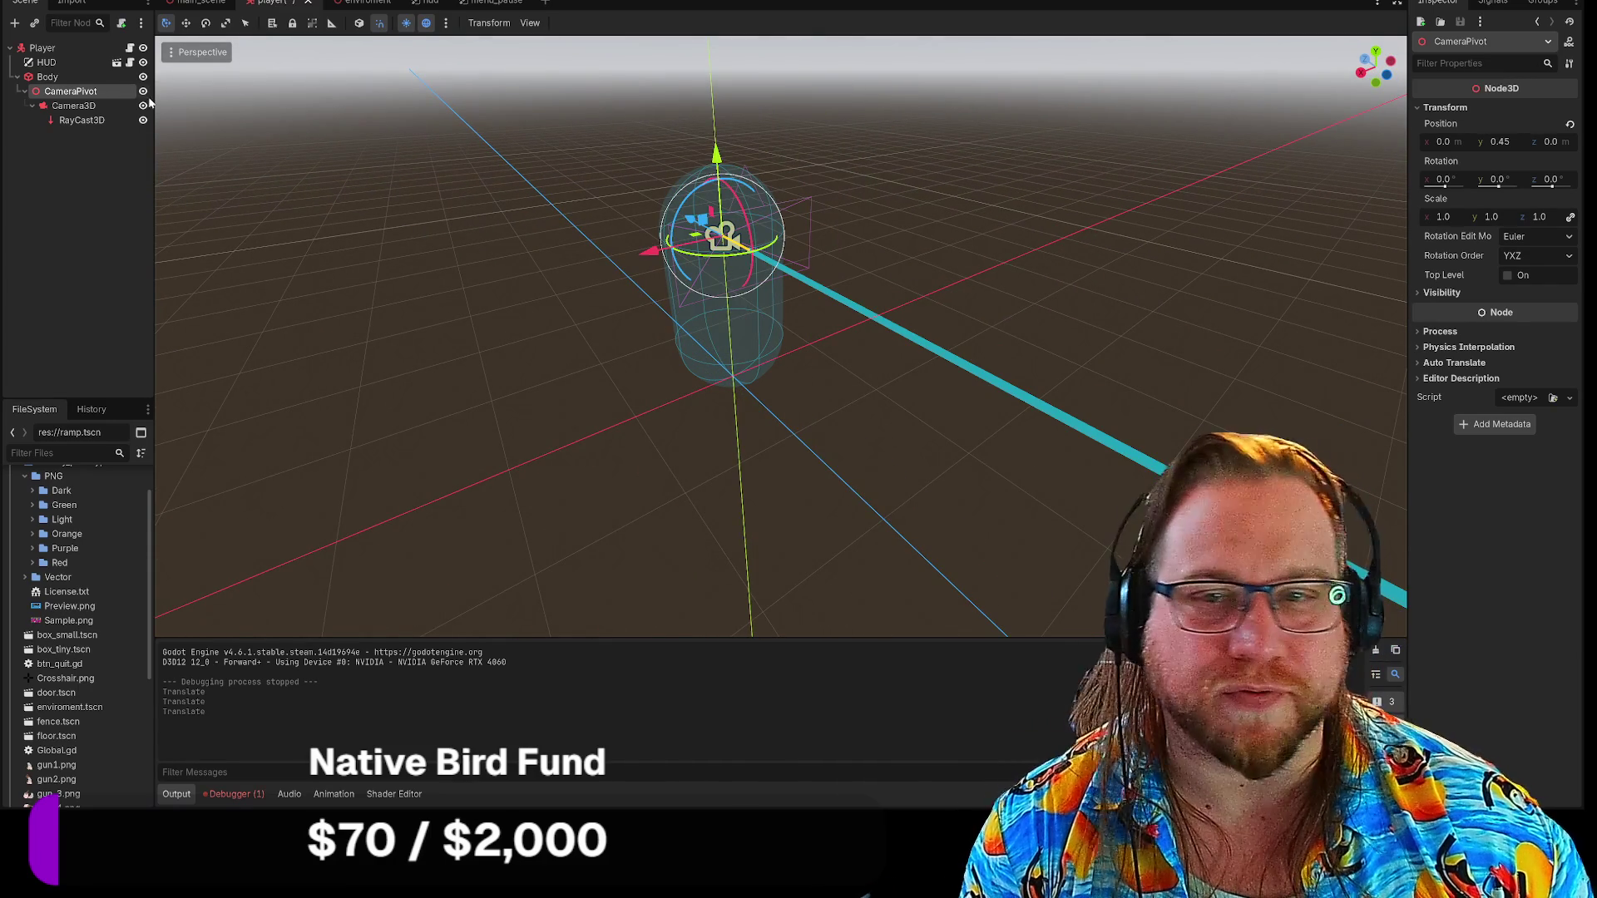
{"action": "left_click", "coordinate": [129, 50]}
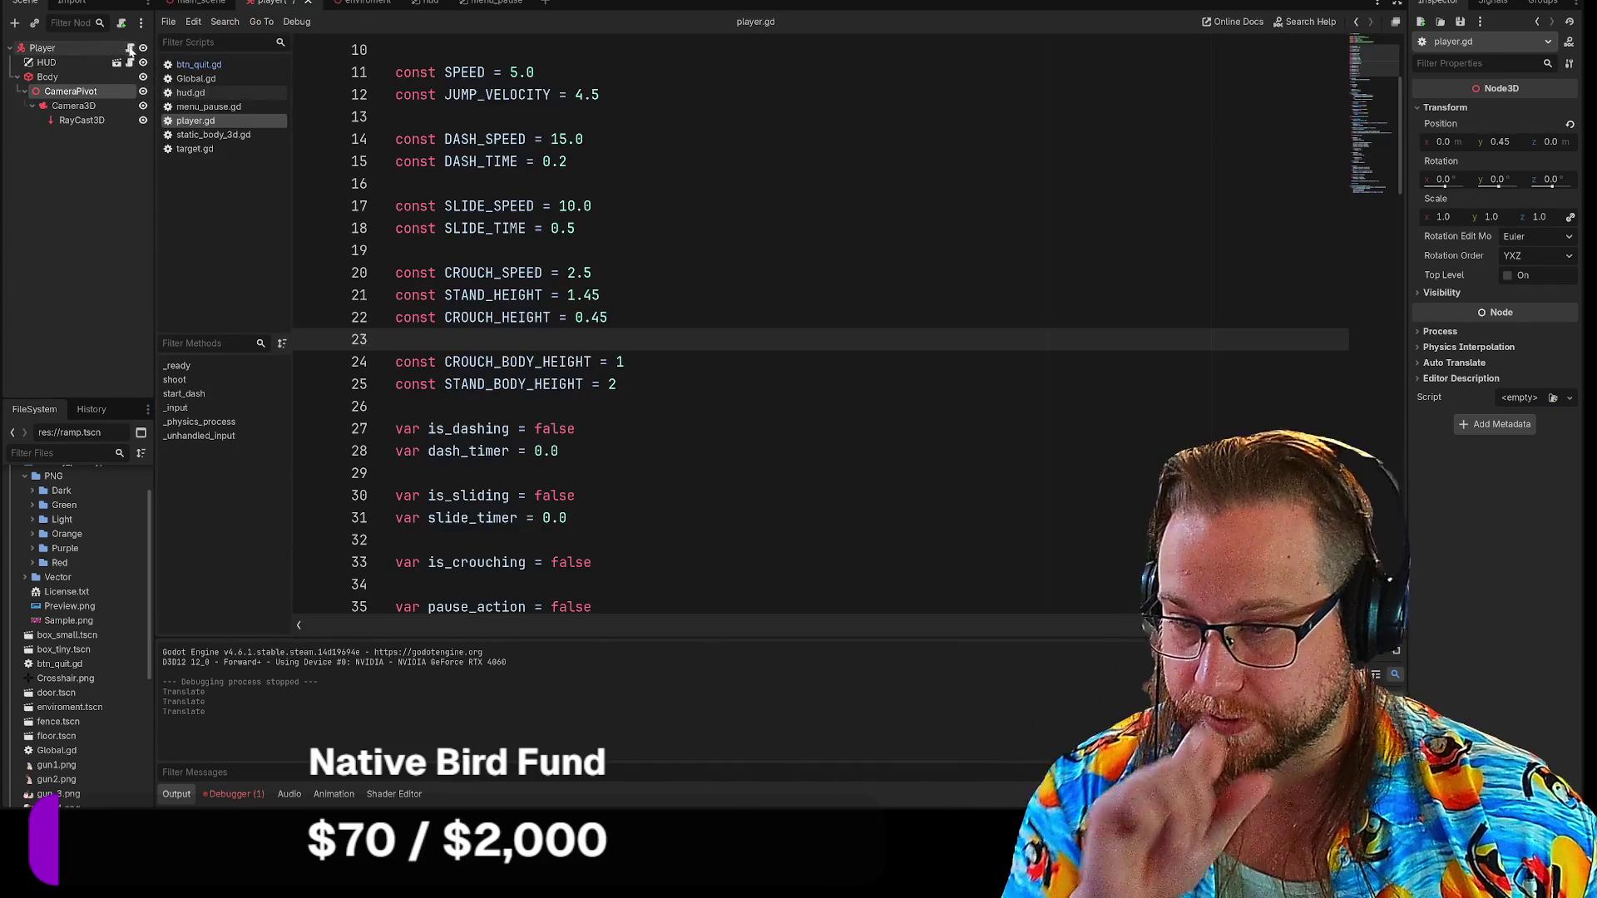
- Change lines 21–22 to STAND_HEIGHT 0.45 and CROUCH_HEIGHT -0.55, then save and run with F5
{"action": "scroll", "coordinate": [832, 333], "scroll_direction": "down", "scroll_amount": 4}
{"action": "scroll", "coordinate": [832, 332], "scroll_direction": "down", "scroll_amount": 4}
{"action": "scroll", "coordinate": [832, 333], "scroll_direction": "up", "scroll_amount": 12}
{"action": "scroll", "coordinate": [832, 332], "scroll_direction": "down", "scroll_amount": 2}
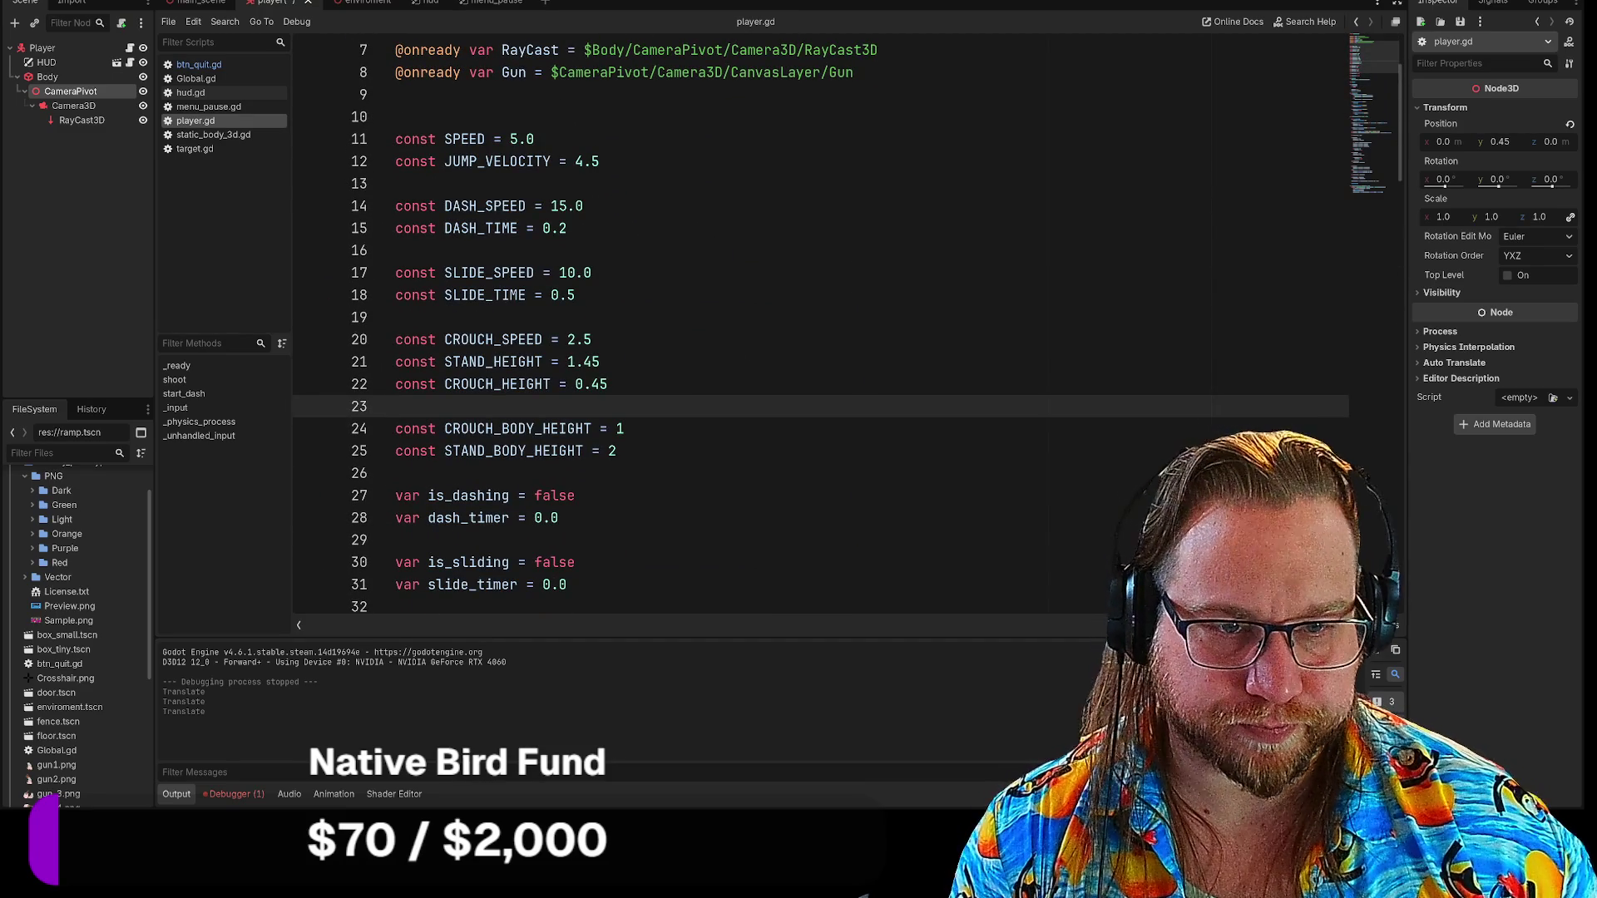
{"action": "double_click", "coordinate": [591, 362]}
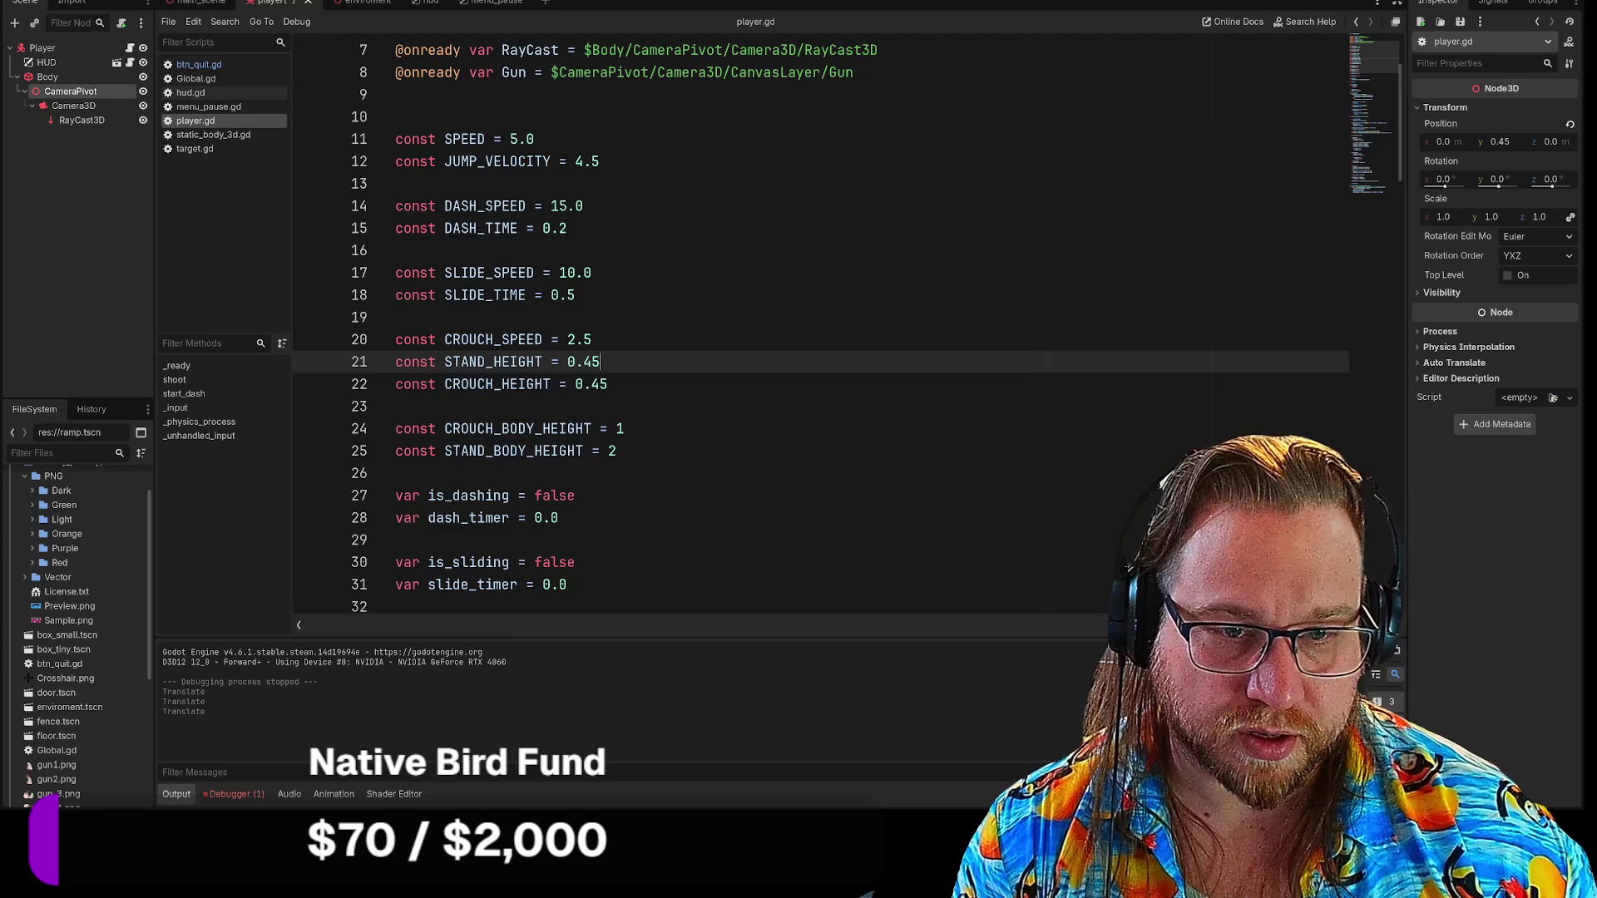
{"action": "double_click", "coordinate": [592, 384]}
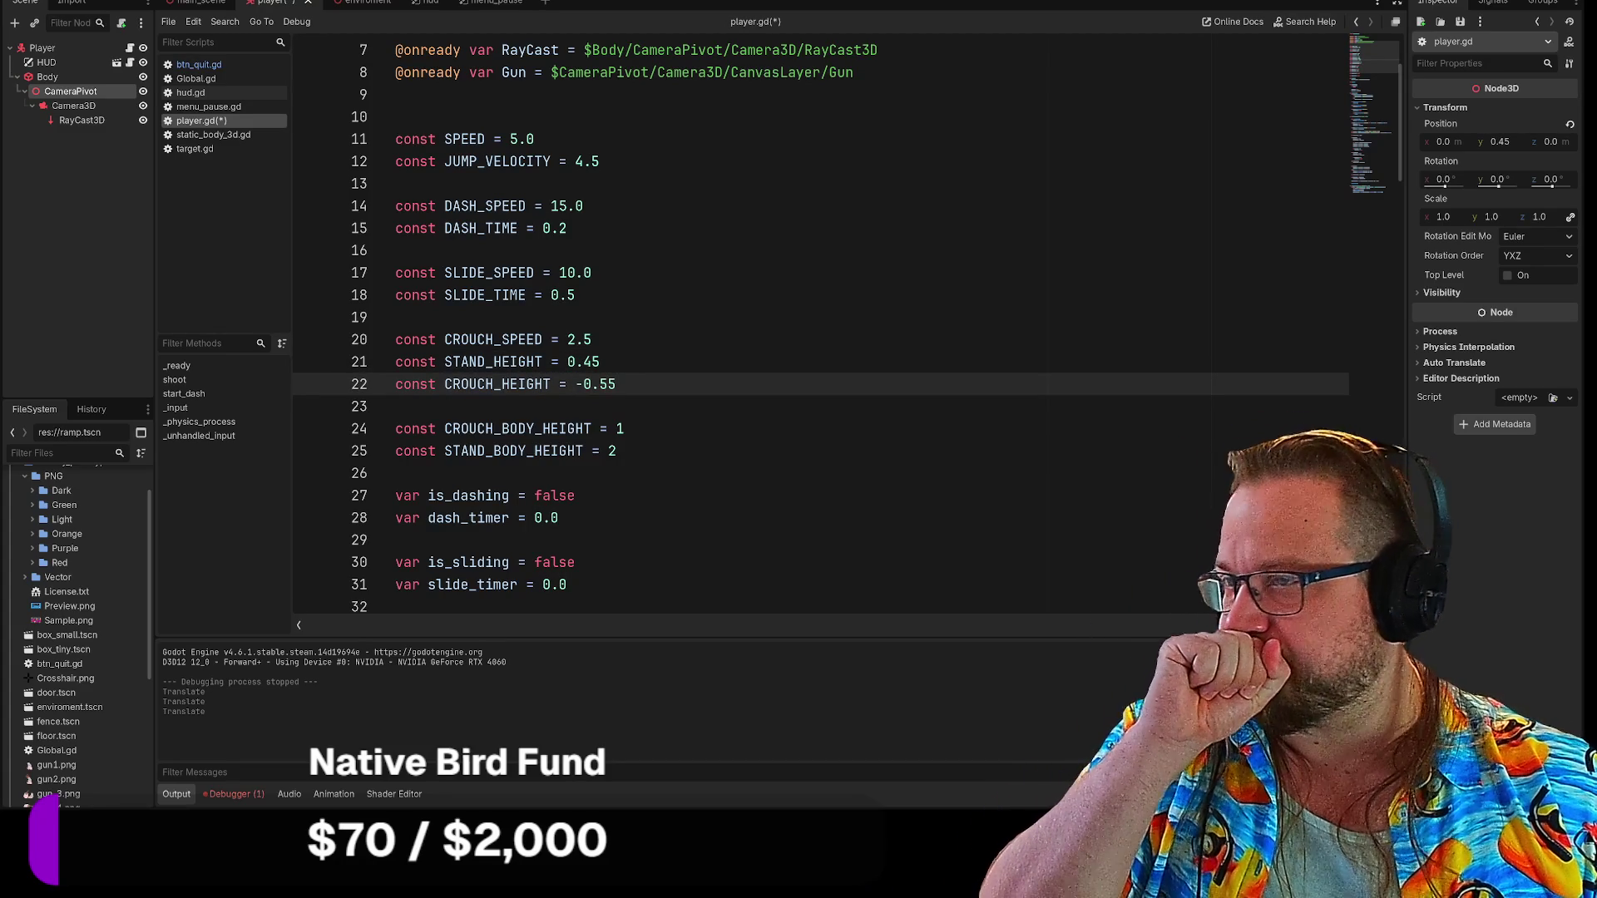
{"action": "key", "text": "F5"}
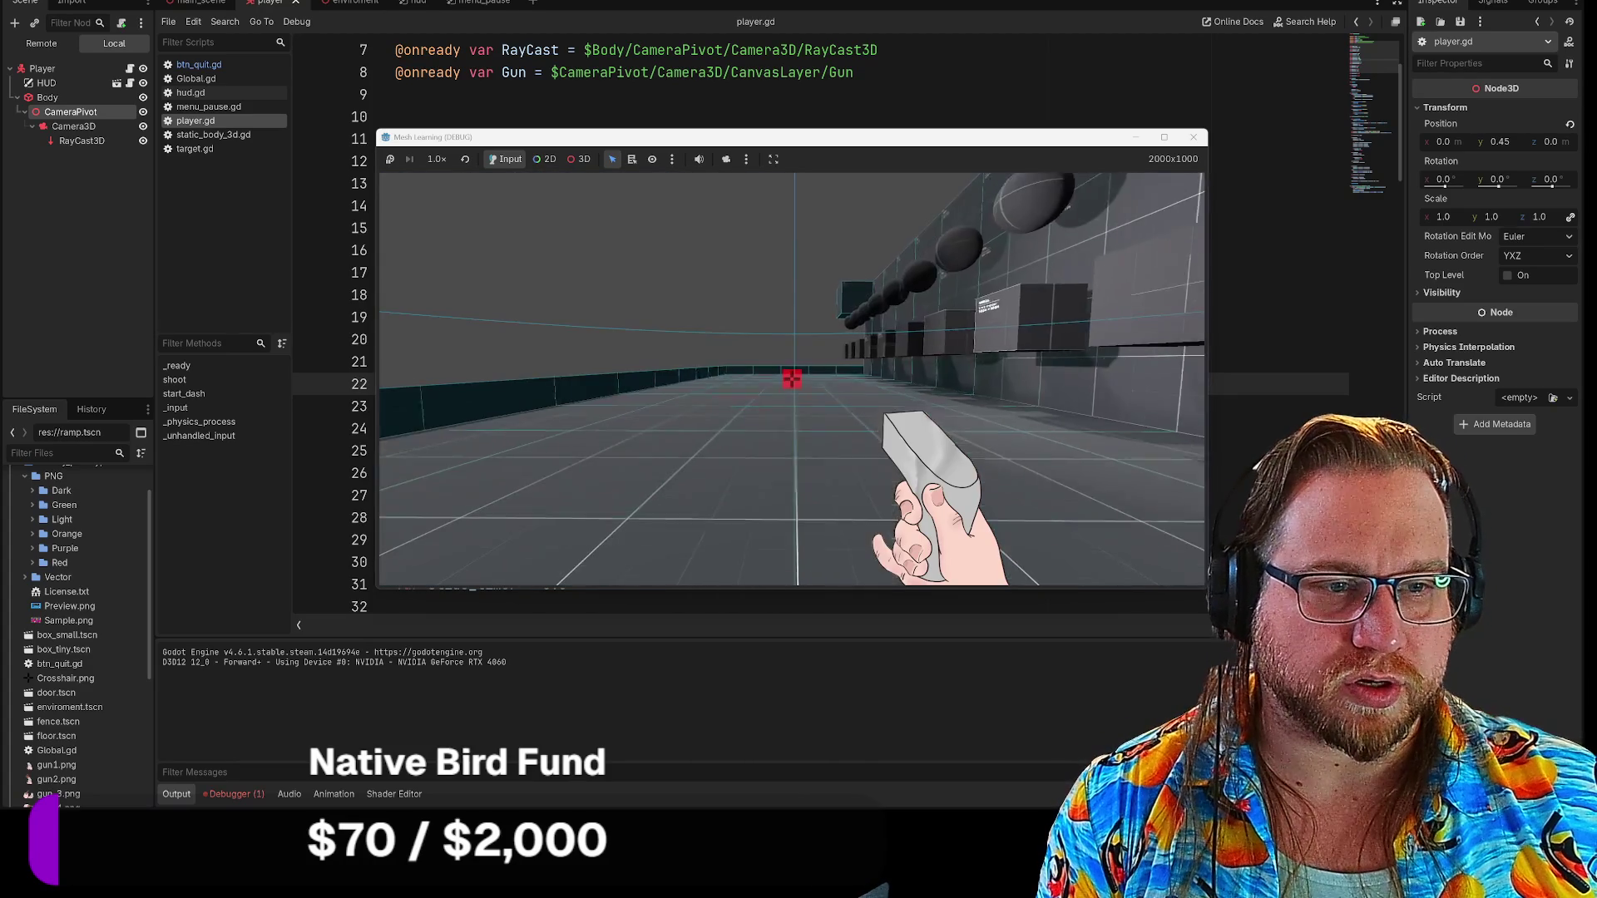
- Walk forward with W in the Mesh Learning (DEBUG) window, then close it
{"action": "key", "text": "w"}
{"action": "key", "text": "w"}
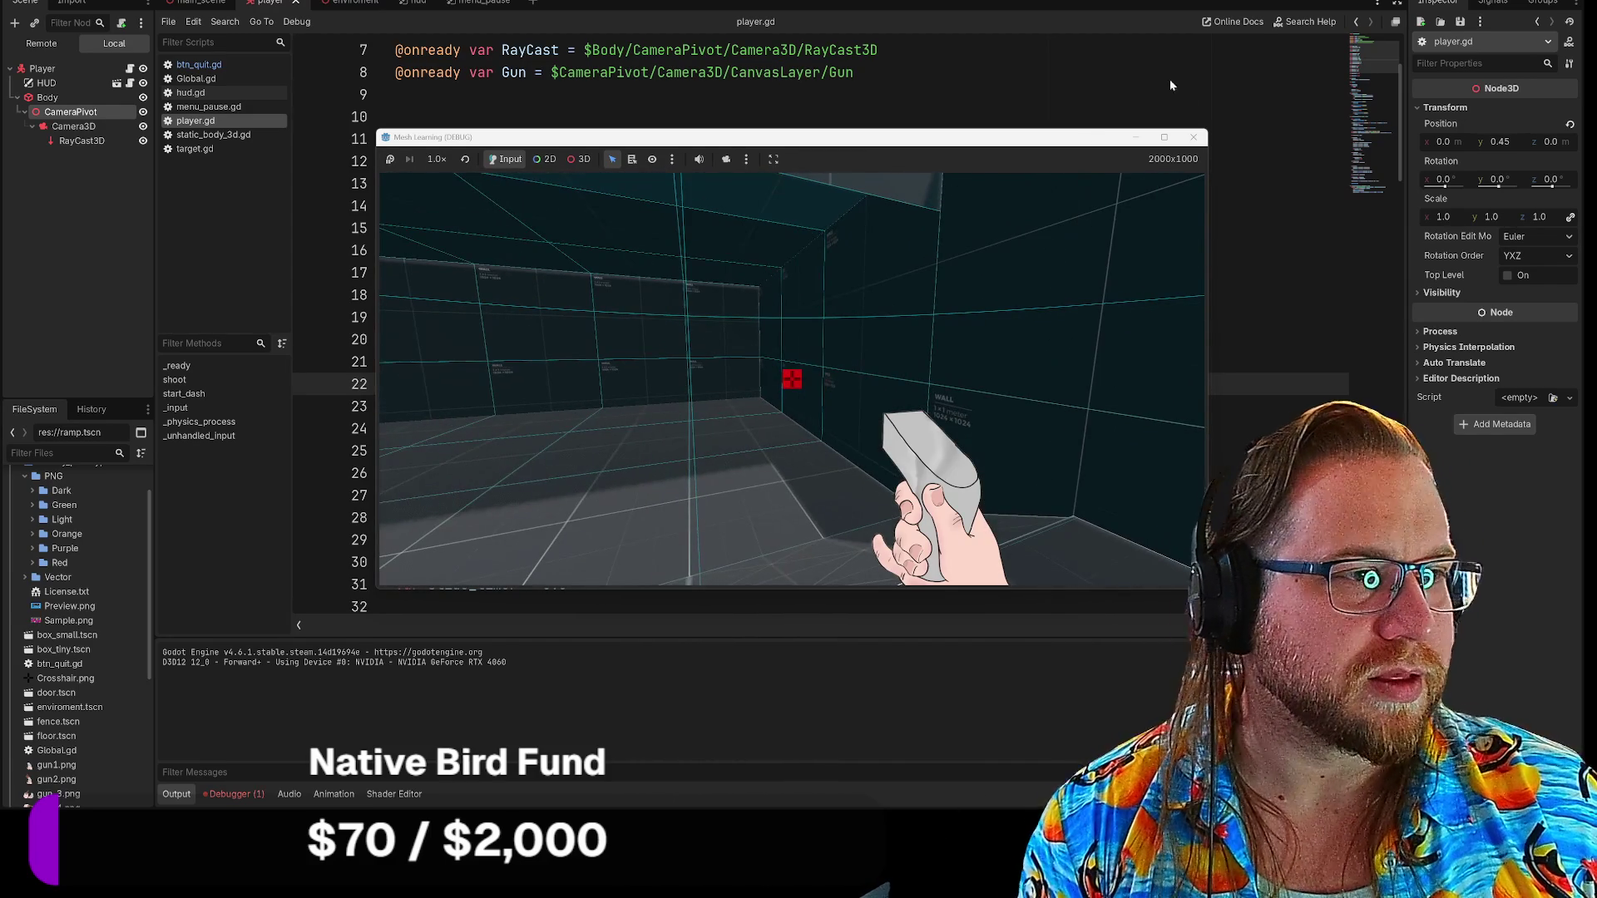
{"action": "left_click", "coordinate": [1195, 138]}
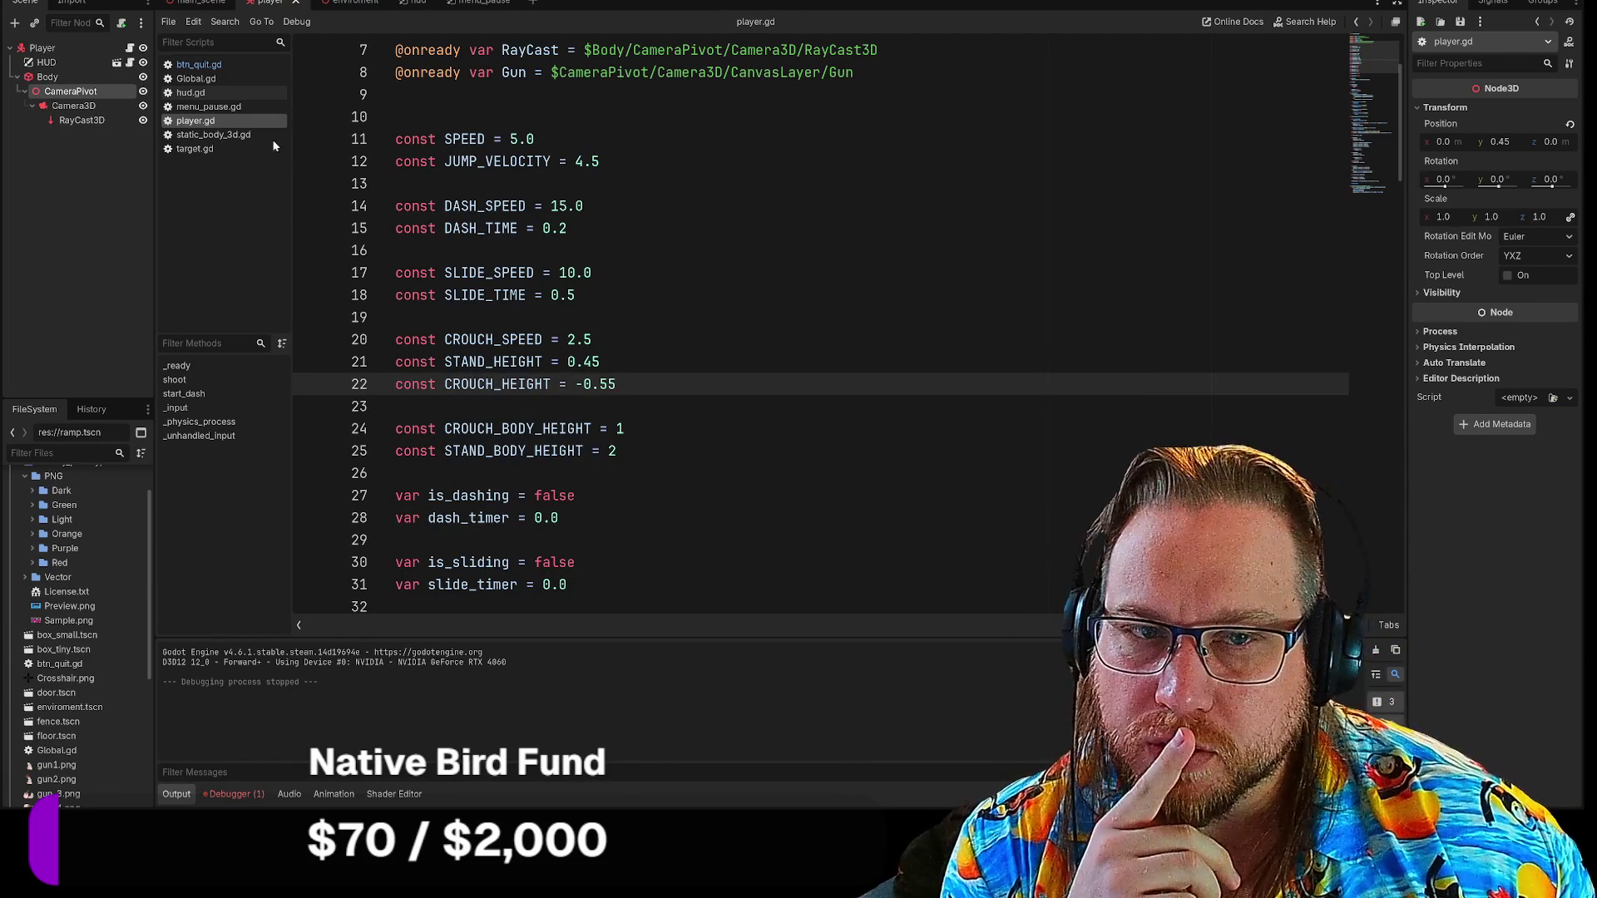
{"action": "scroll", "coordinate": [749, 333], "scroll_direction": "down", "scroll_amount": 9}
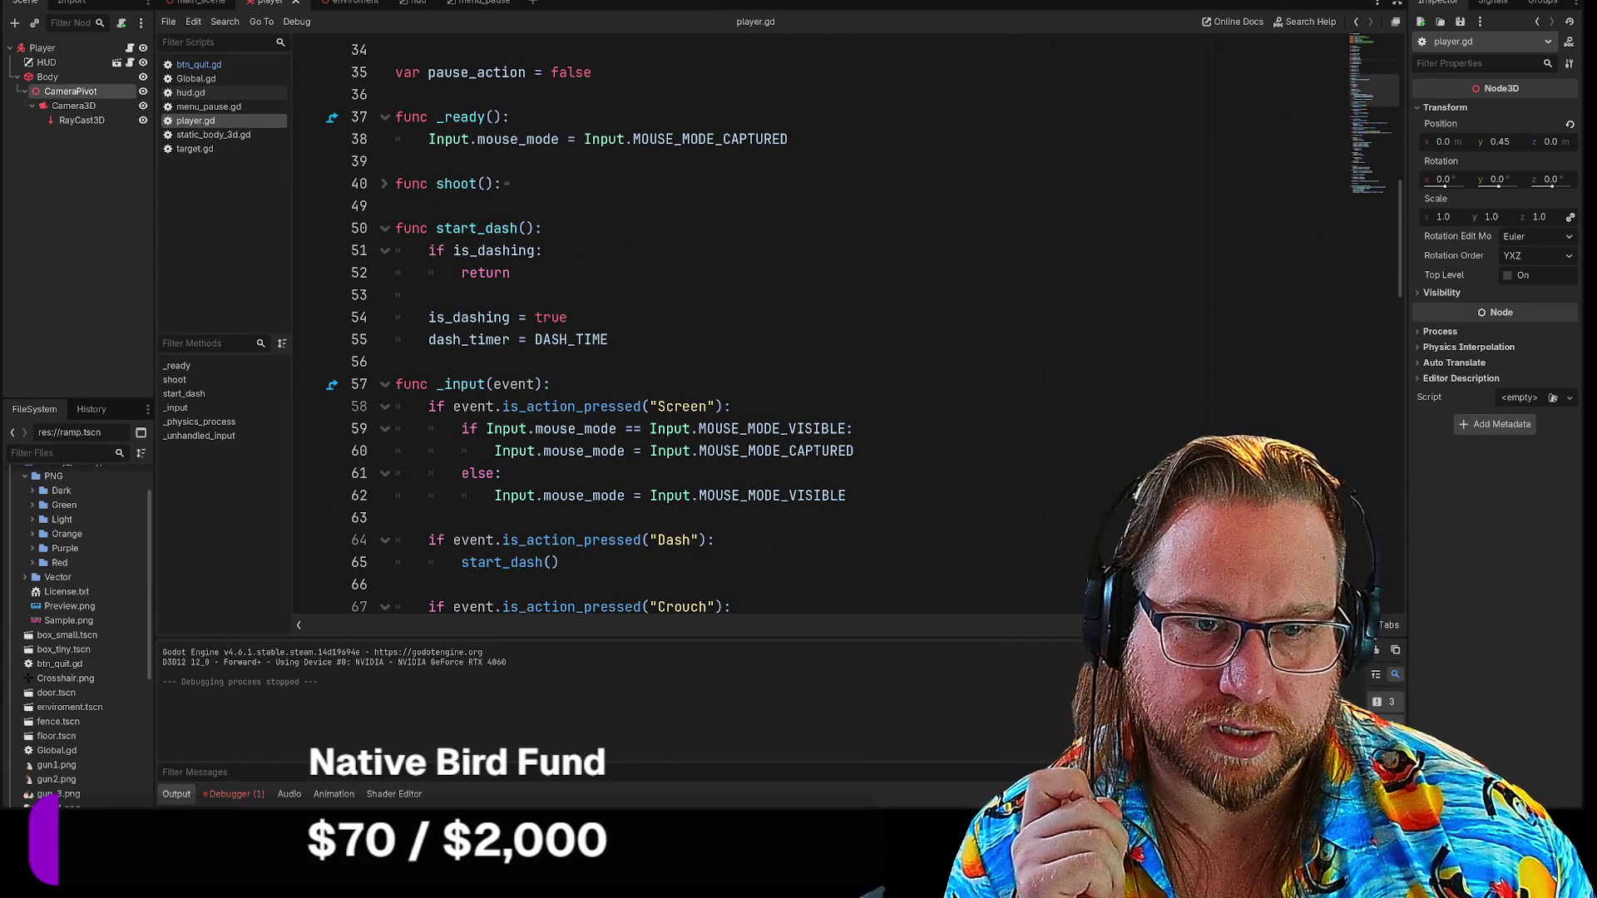
{"action": "scroll", "coordinate": [748, 332], "scroll_direction": "down", "scroll_amount": 15}
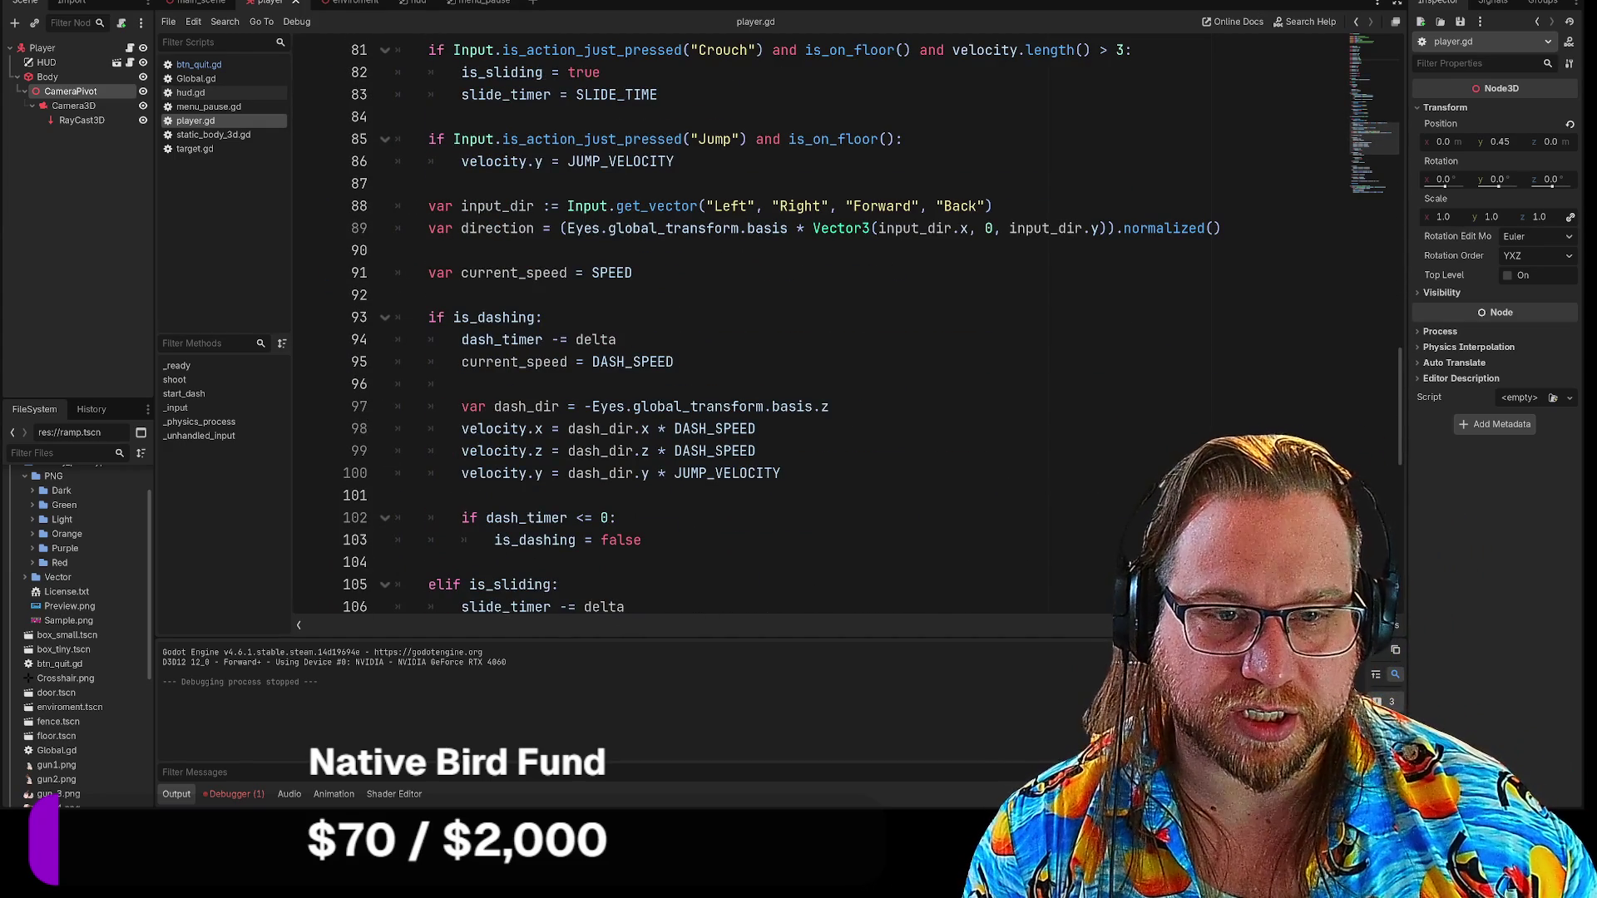
{"action": "scroll", "coordinate": [749, 333], "scroll_direction": "down", "scroll_amount": 1}
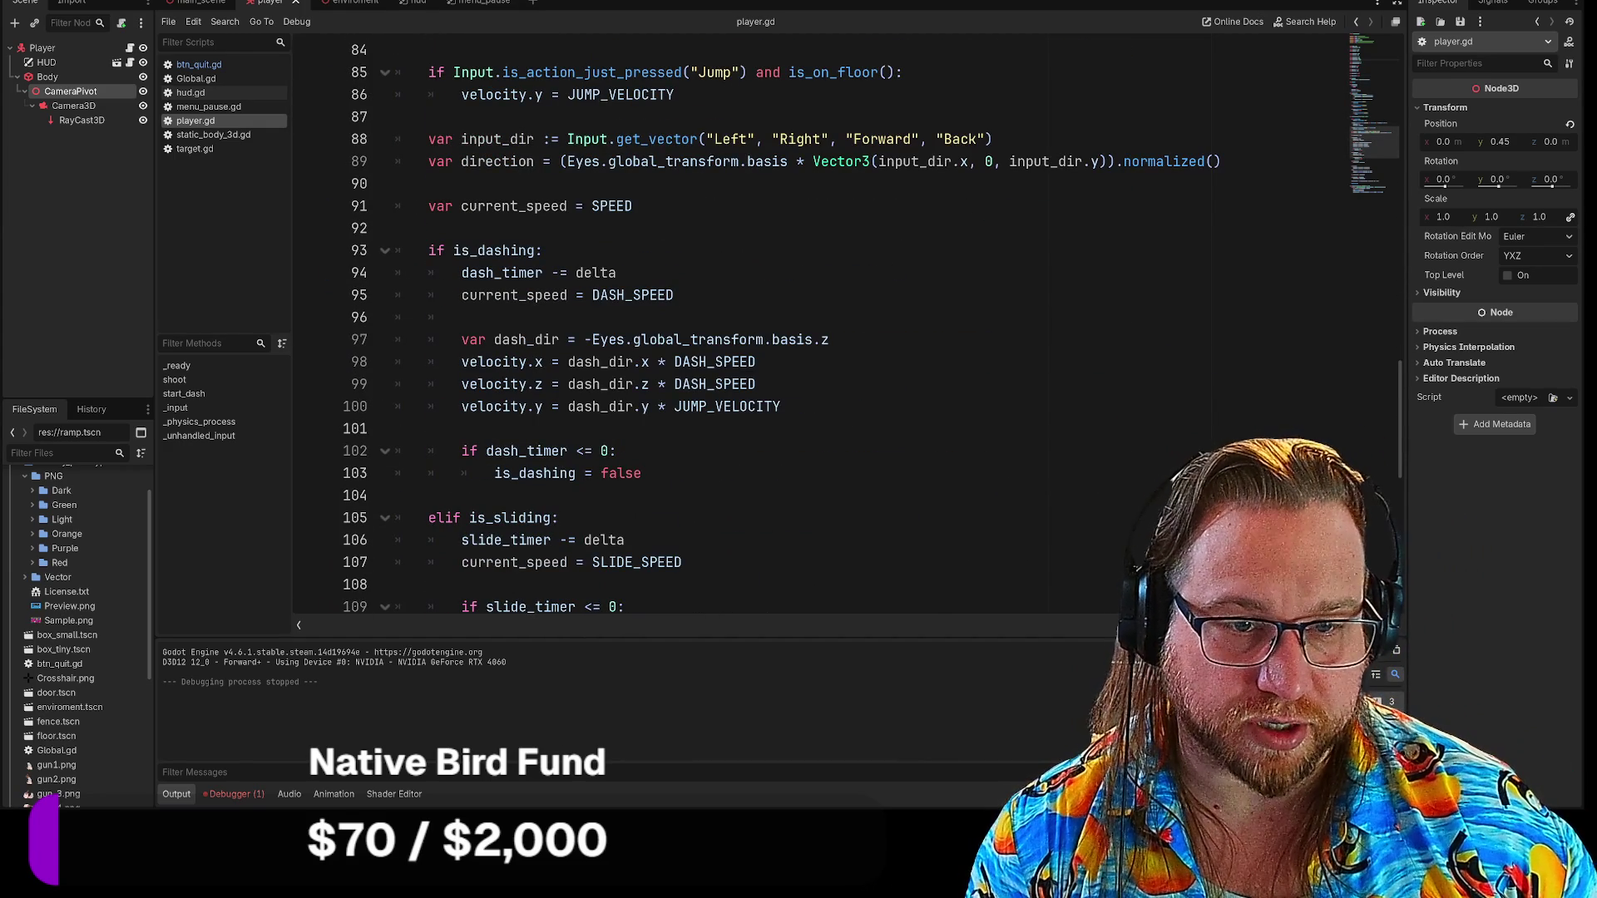
{"action": "scroll", "coordinate": [749, 333], "scroll_direction": "down", "scroll_amount": 4}
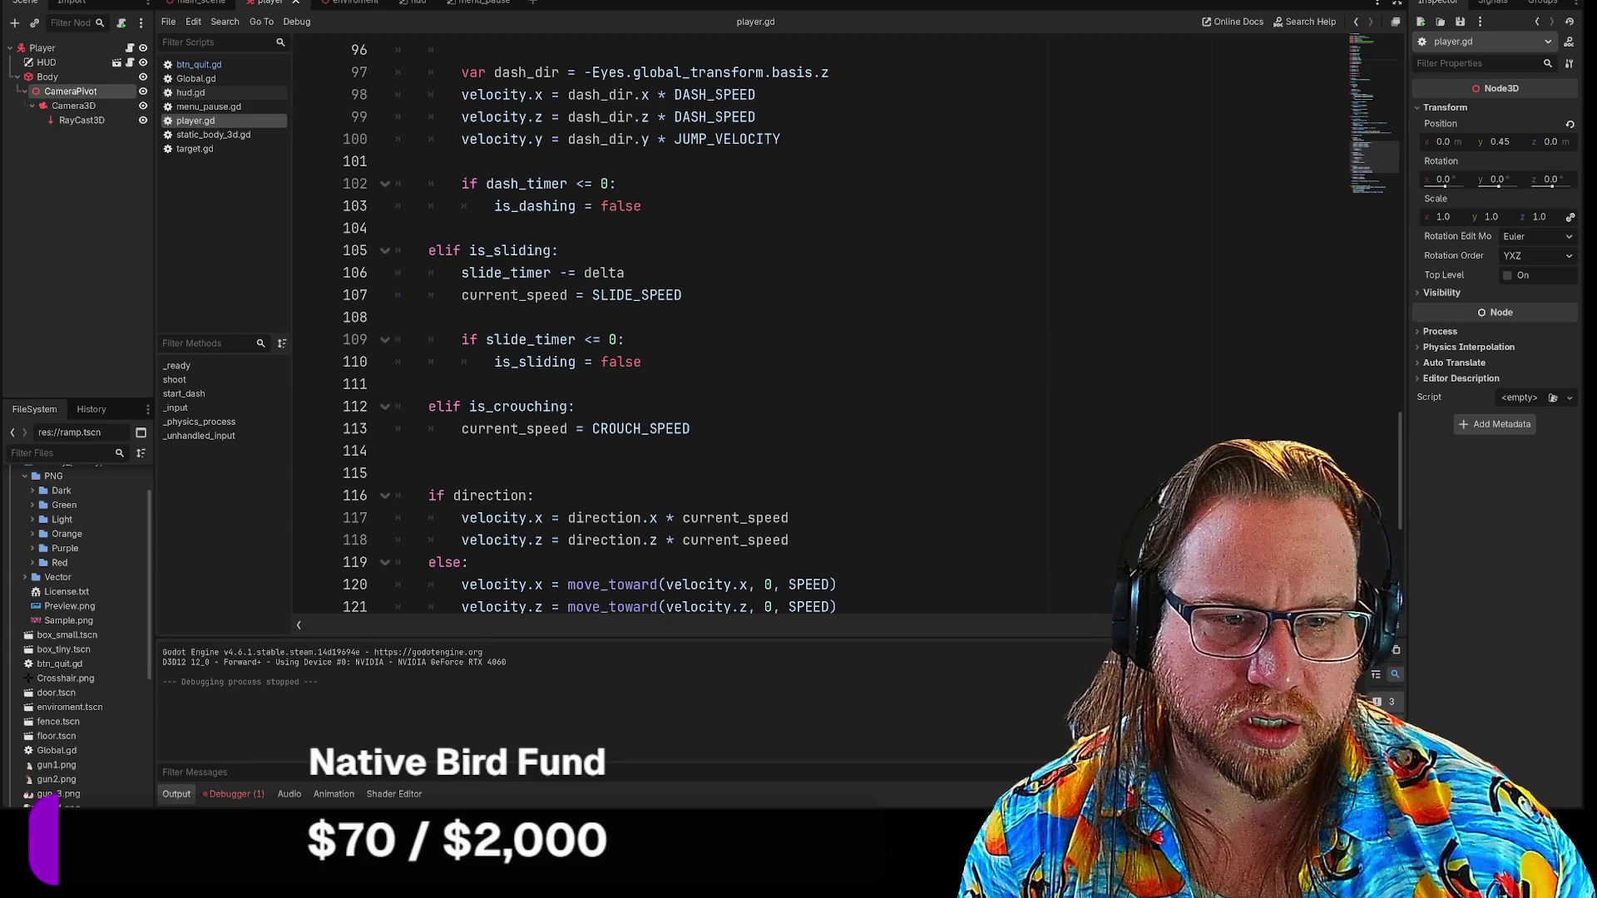
{"action": "scroll", "coordinate": [832, 324], "scroll_direction": "up", "scroll_amount": 1}
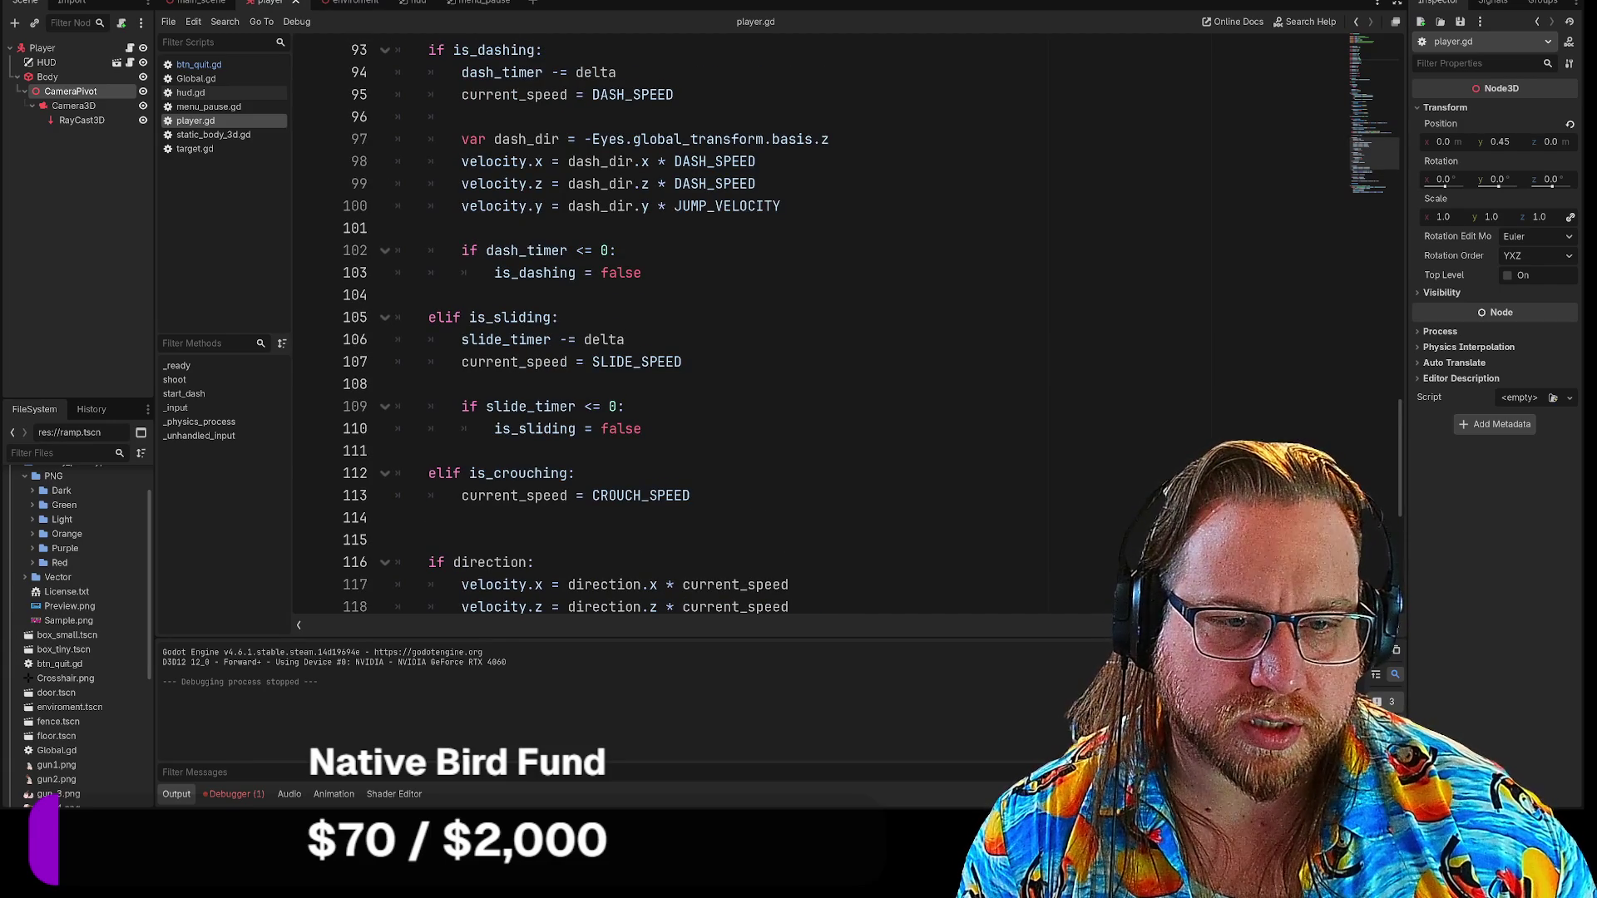
{"action": "scroll", "coordinate": [831, 324], "scroll_direction": "down", "scroll_amount": 5}
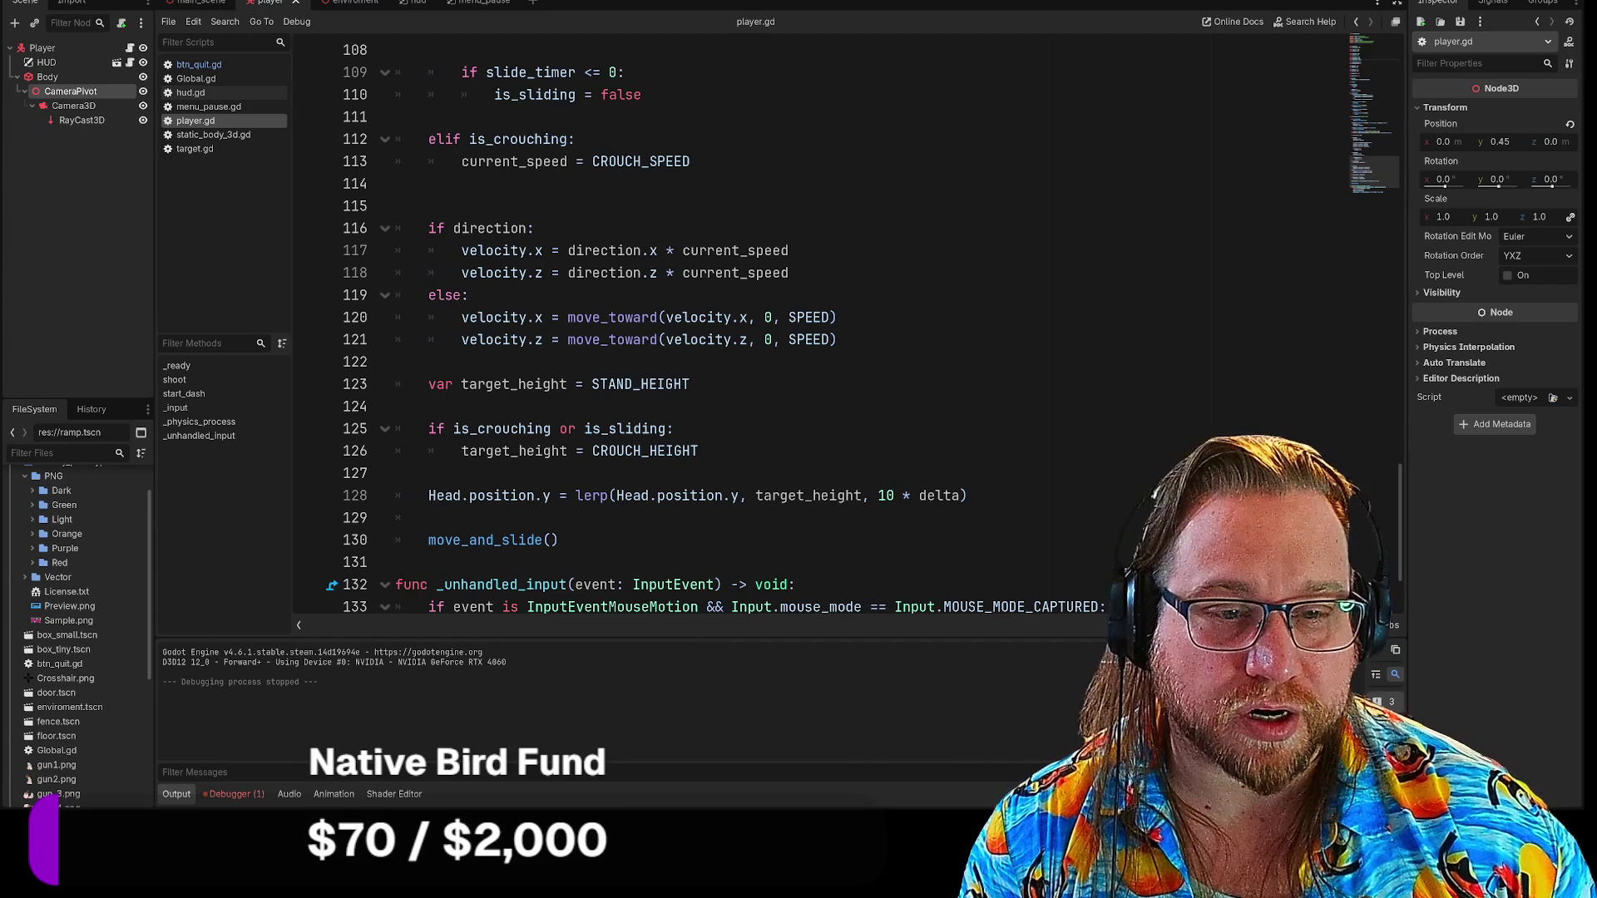
{"action": "scroll", "coordinate": [832, 325], "scroll_direction": "down", "scroll_amount": 1}
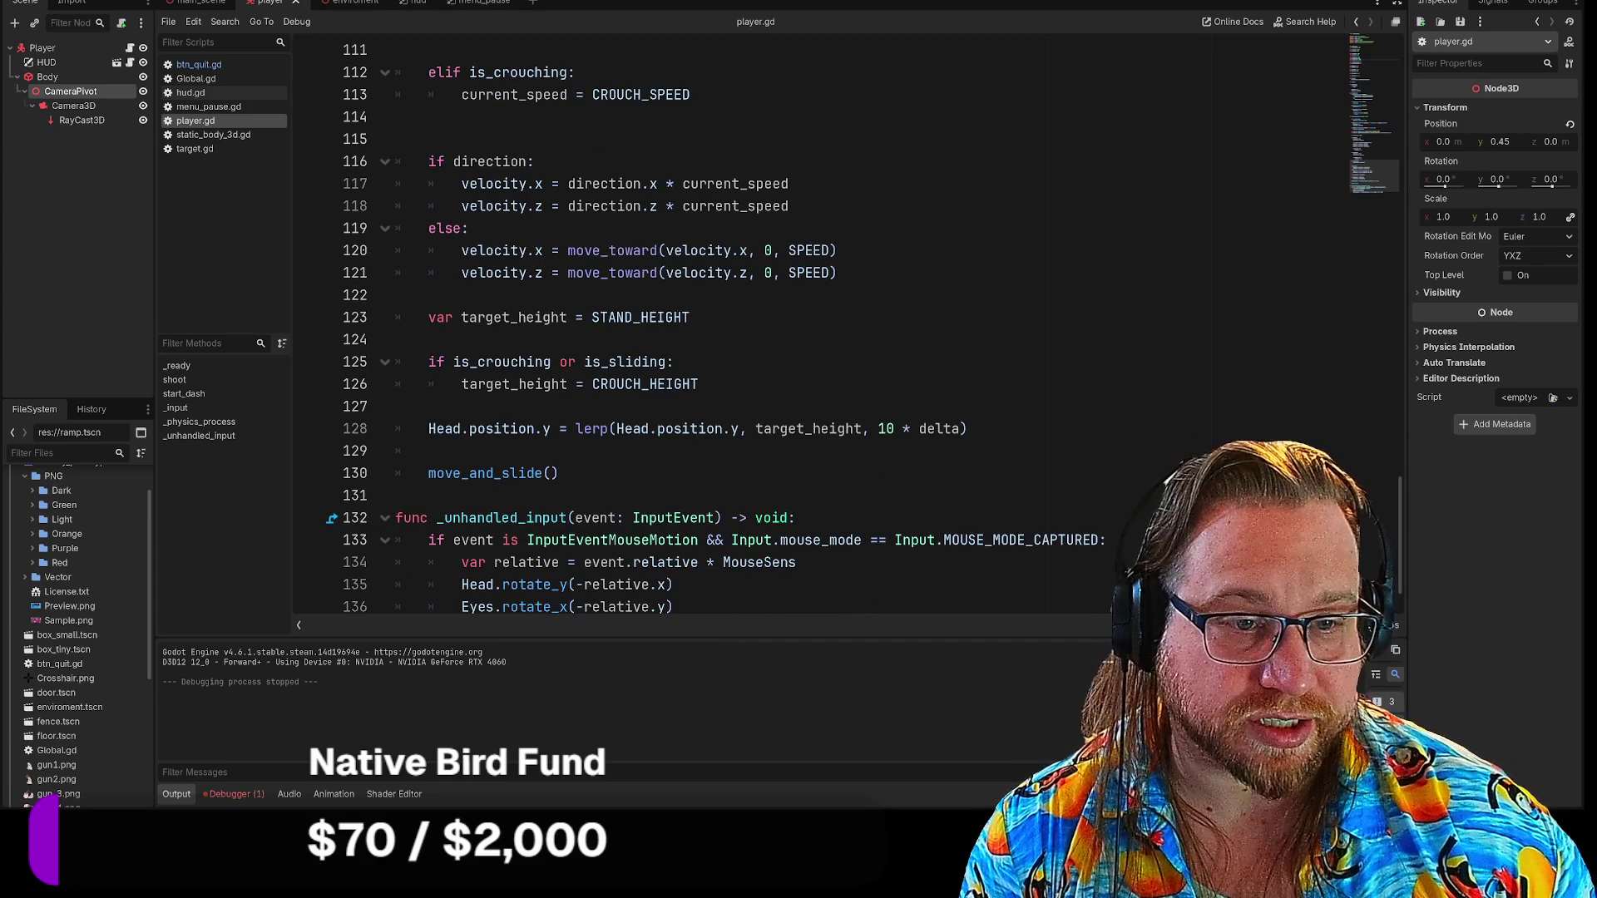
{"action": "left_click", "coordinate": [673, 362]}
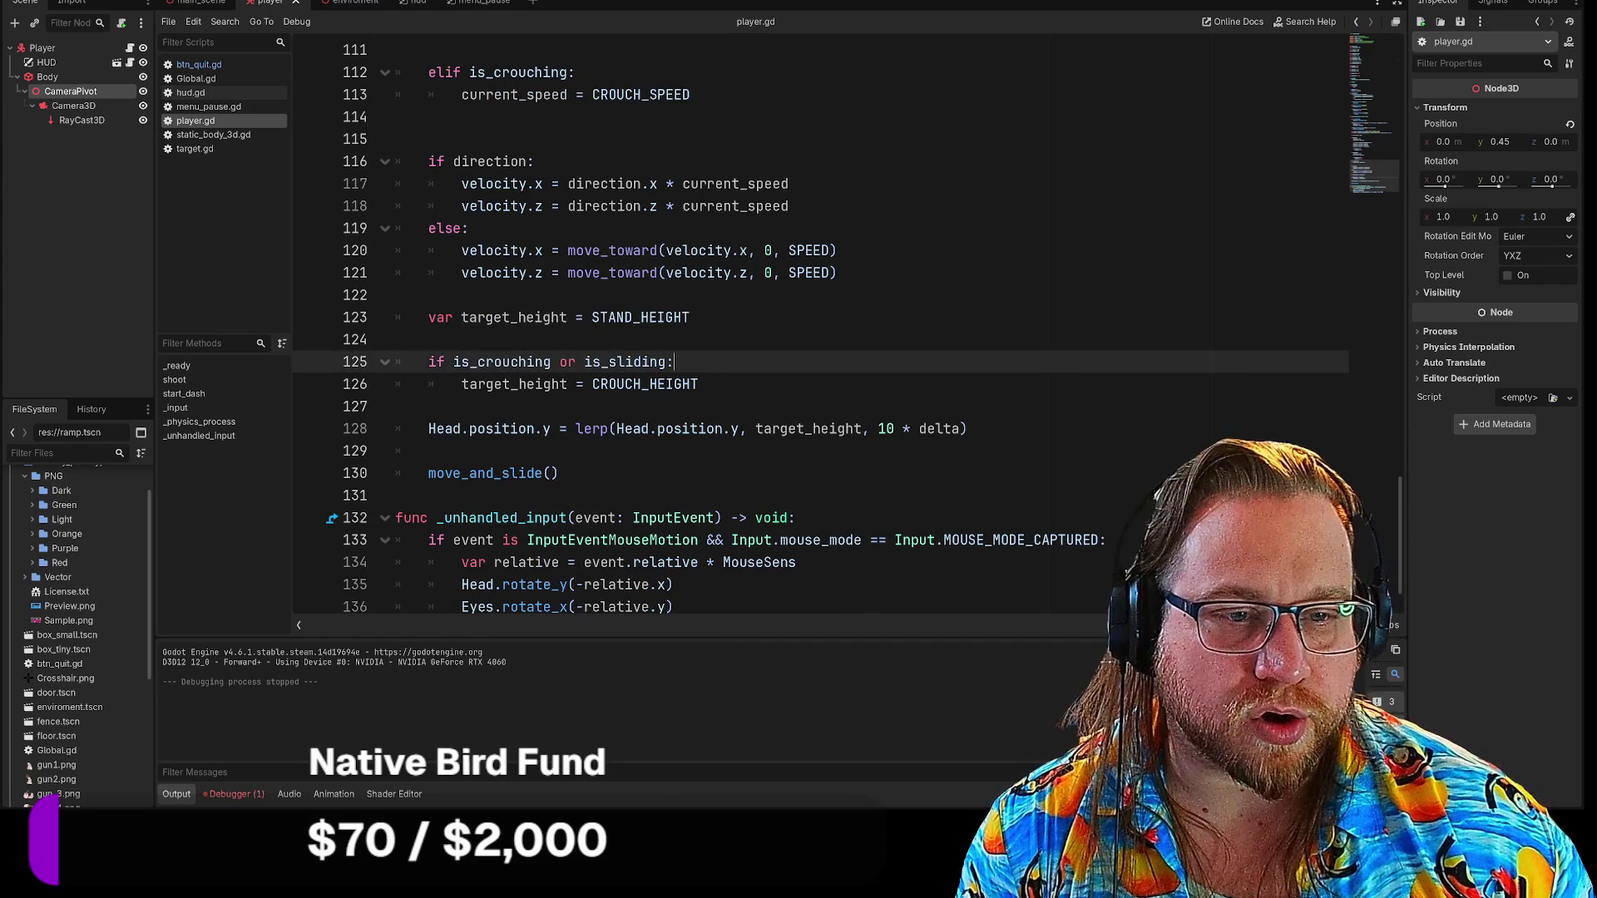
- Comment out target_height = CROUCH_HEIGHT and add a new indented line after is_sliding: on line 125
{"action": "left_click", "coordinate": [699, 384]}
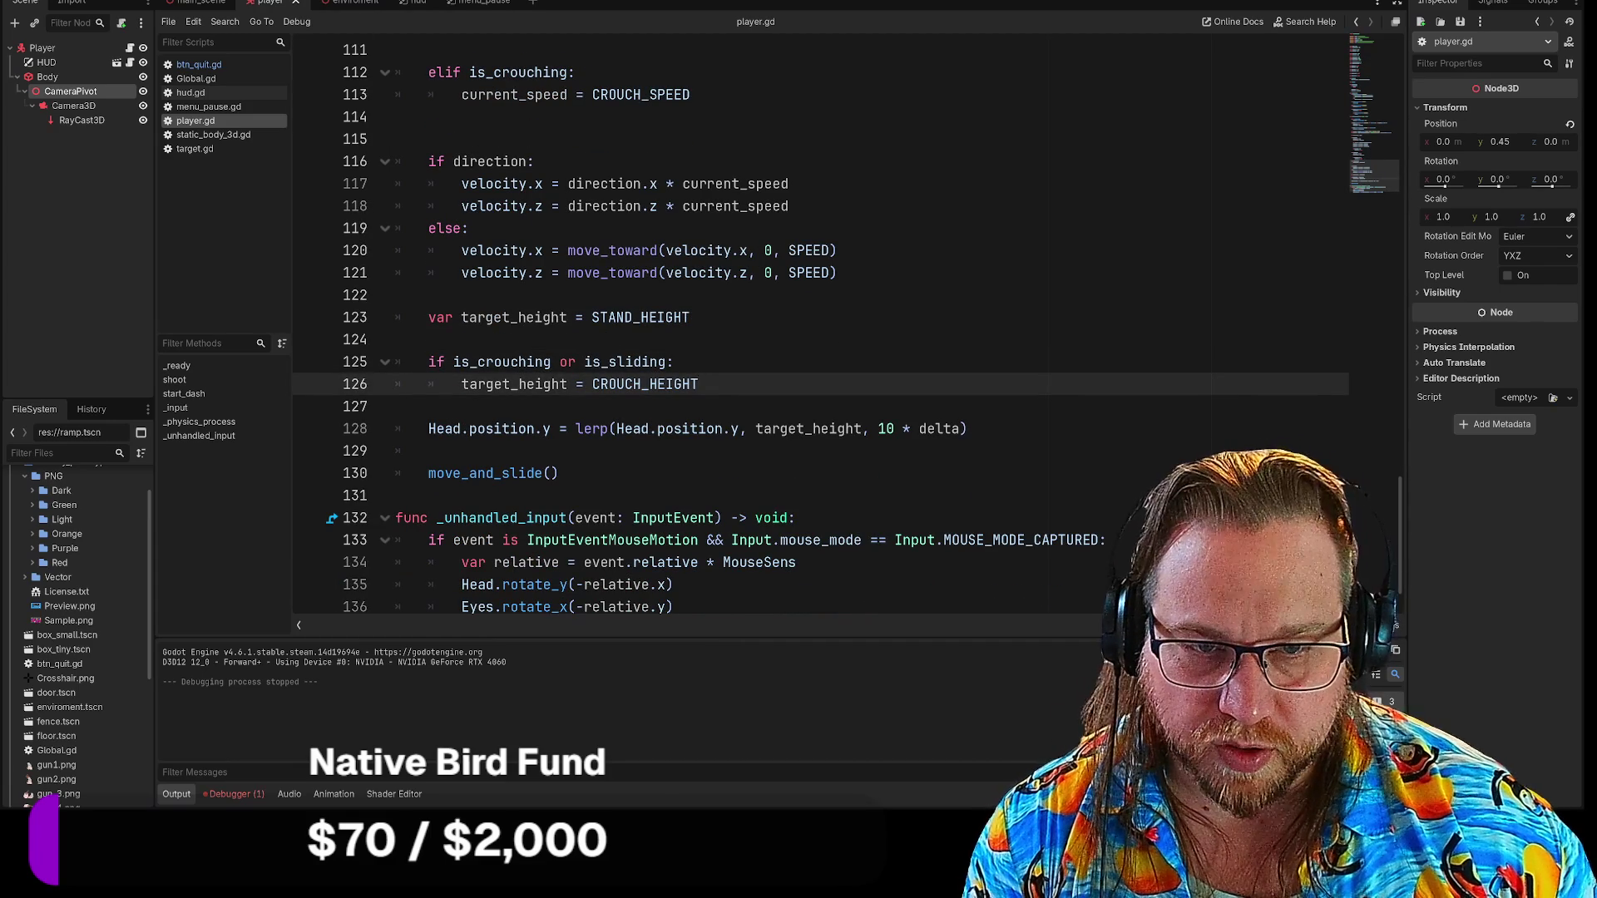
{"action": "key", "text": "Home"}
{"action": "type", "text": "#"}
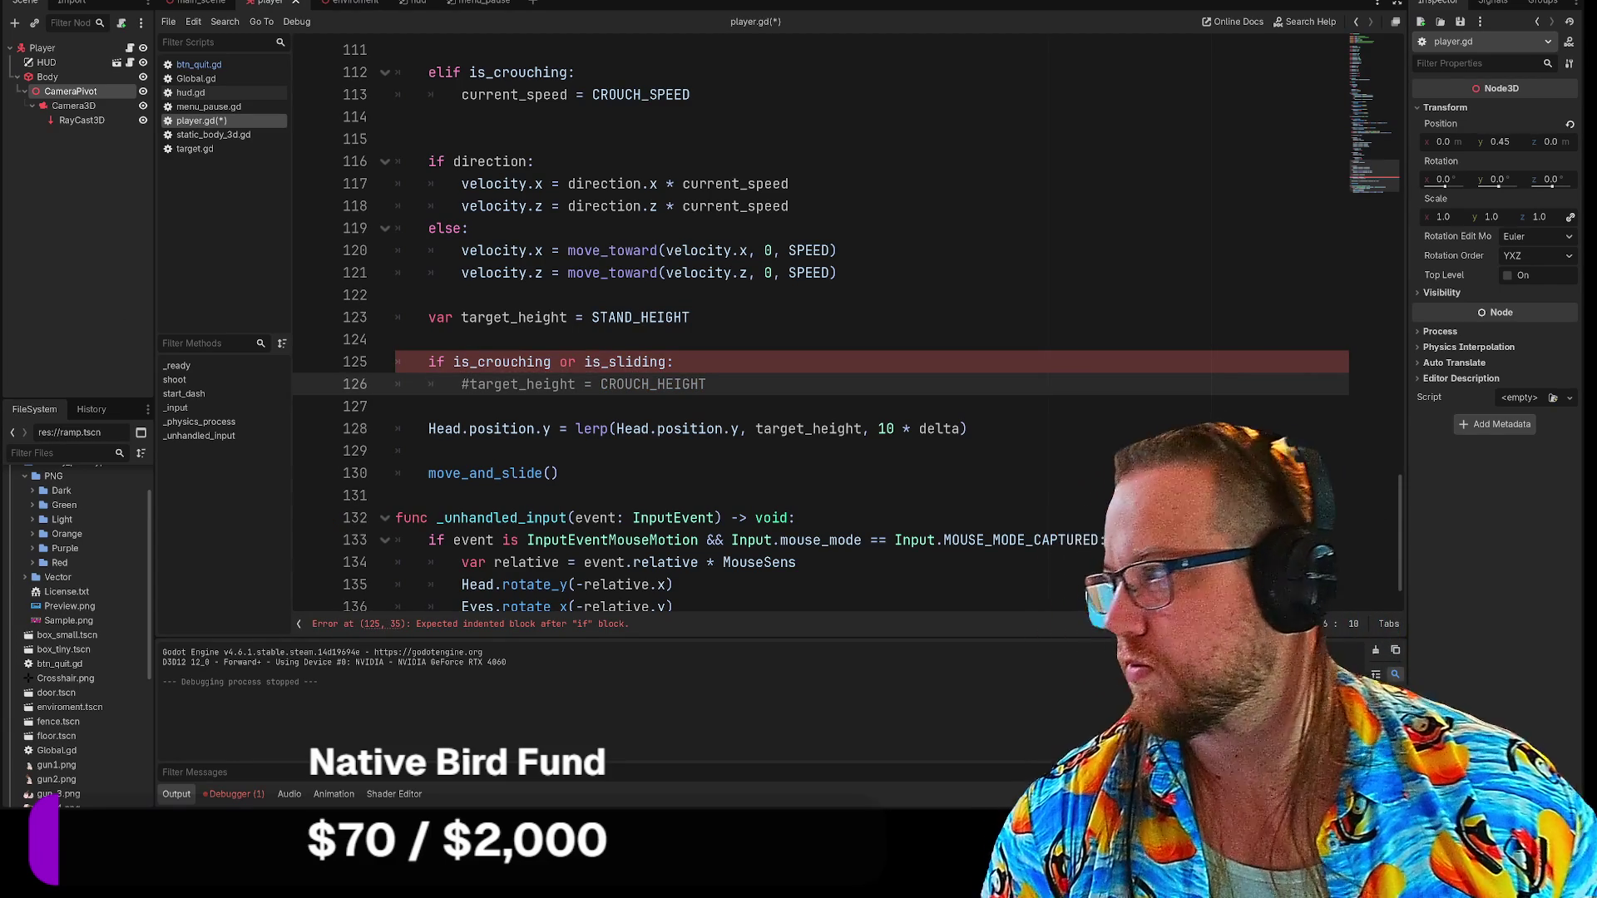
{"action": "left_click", "coordinate": [674, 362]}
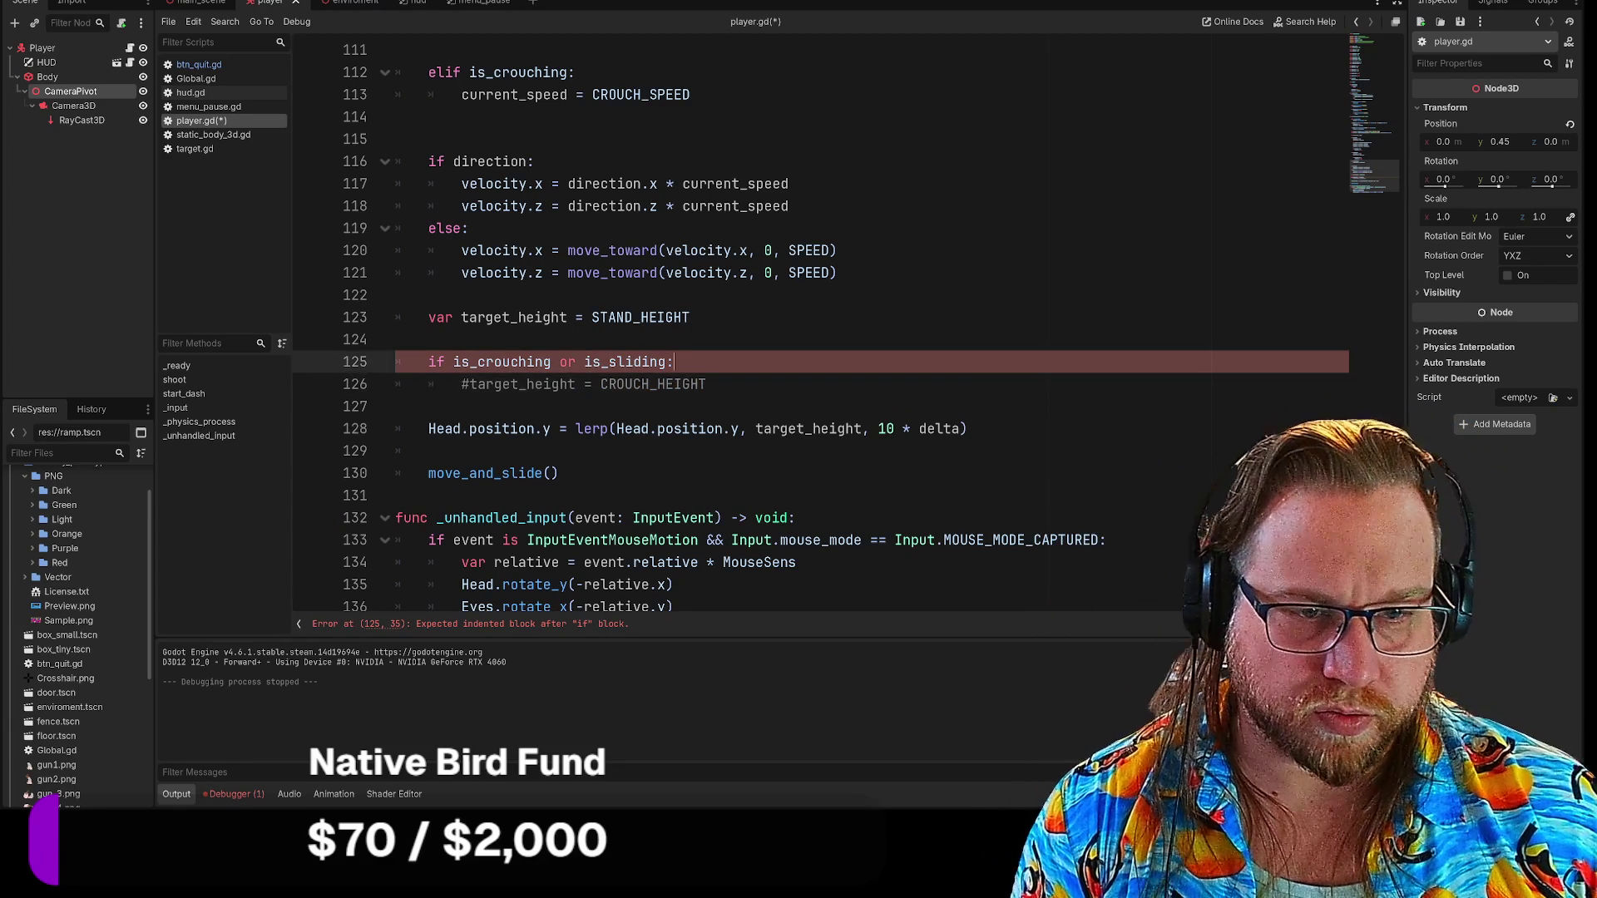
{"action": "key", "text": "Return"}
- Add an empty line after the CROUCH_BODY_HEIGHT and STAND_BODY_HEIGHT constants
{"action": "scroll", "coordinate": [583, 279], "scroll_direction": "up", "scroll_amount": 4}
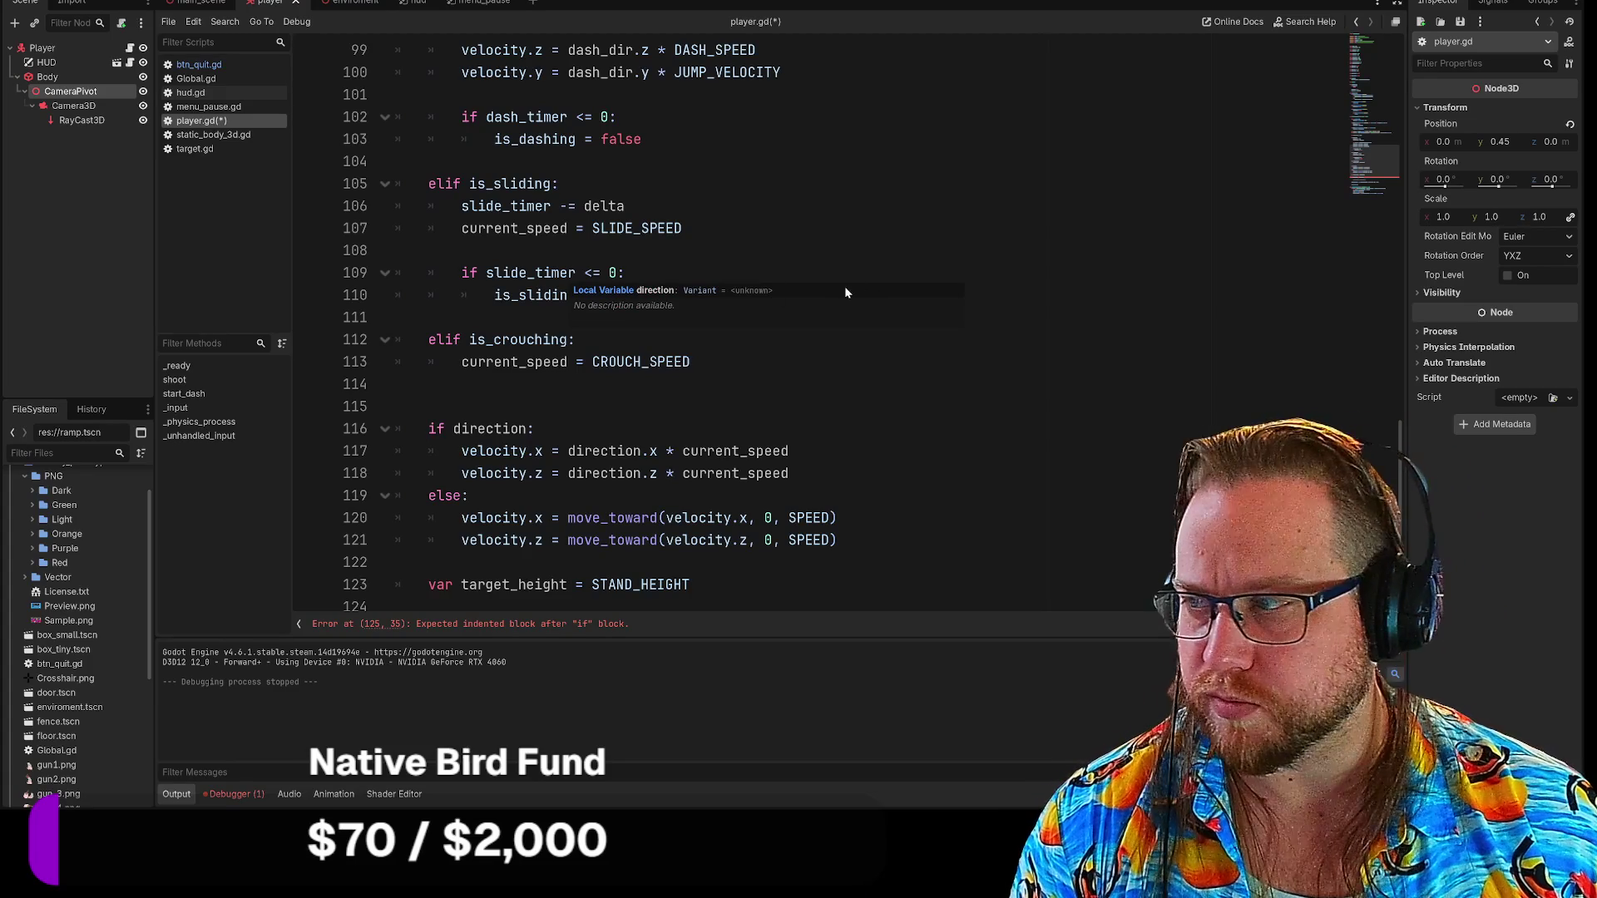
{"action": "scroll", "coordinate": [822, 289], "scroll_direction": "up", "scroll_amount": 20}
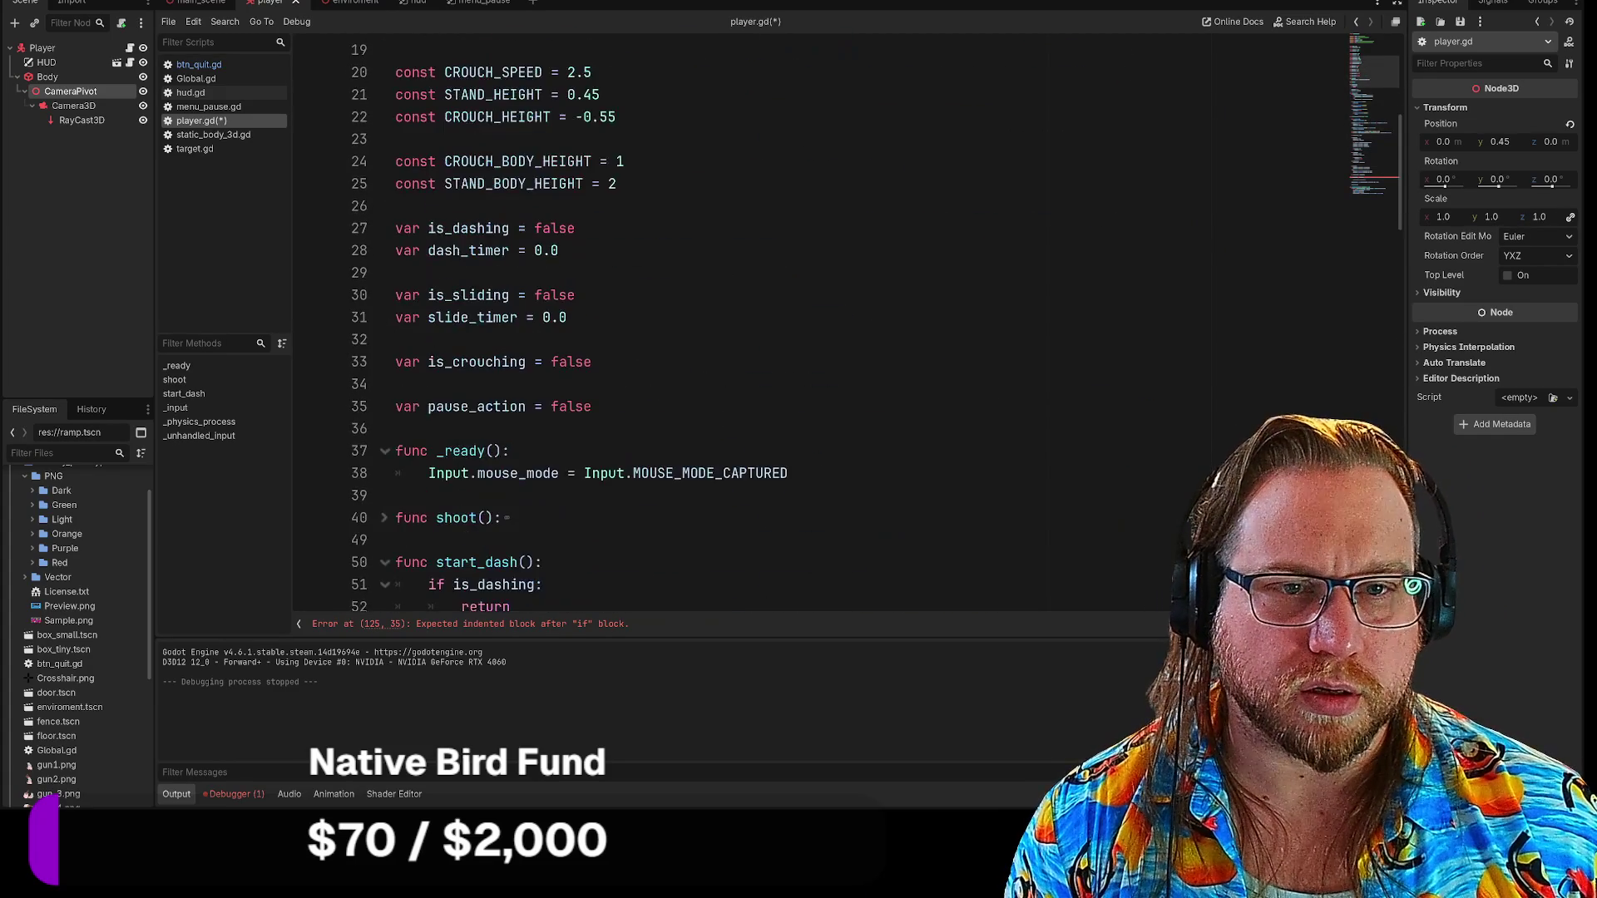
{"action": "scroll", "coordinate": [822, 289], "scroll_direction": "up", "scroll_amount": 1}
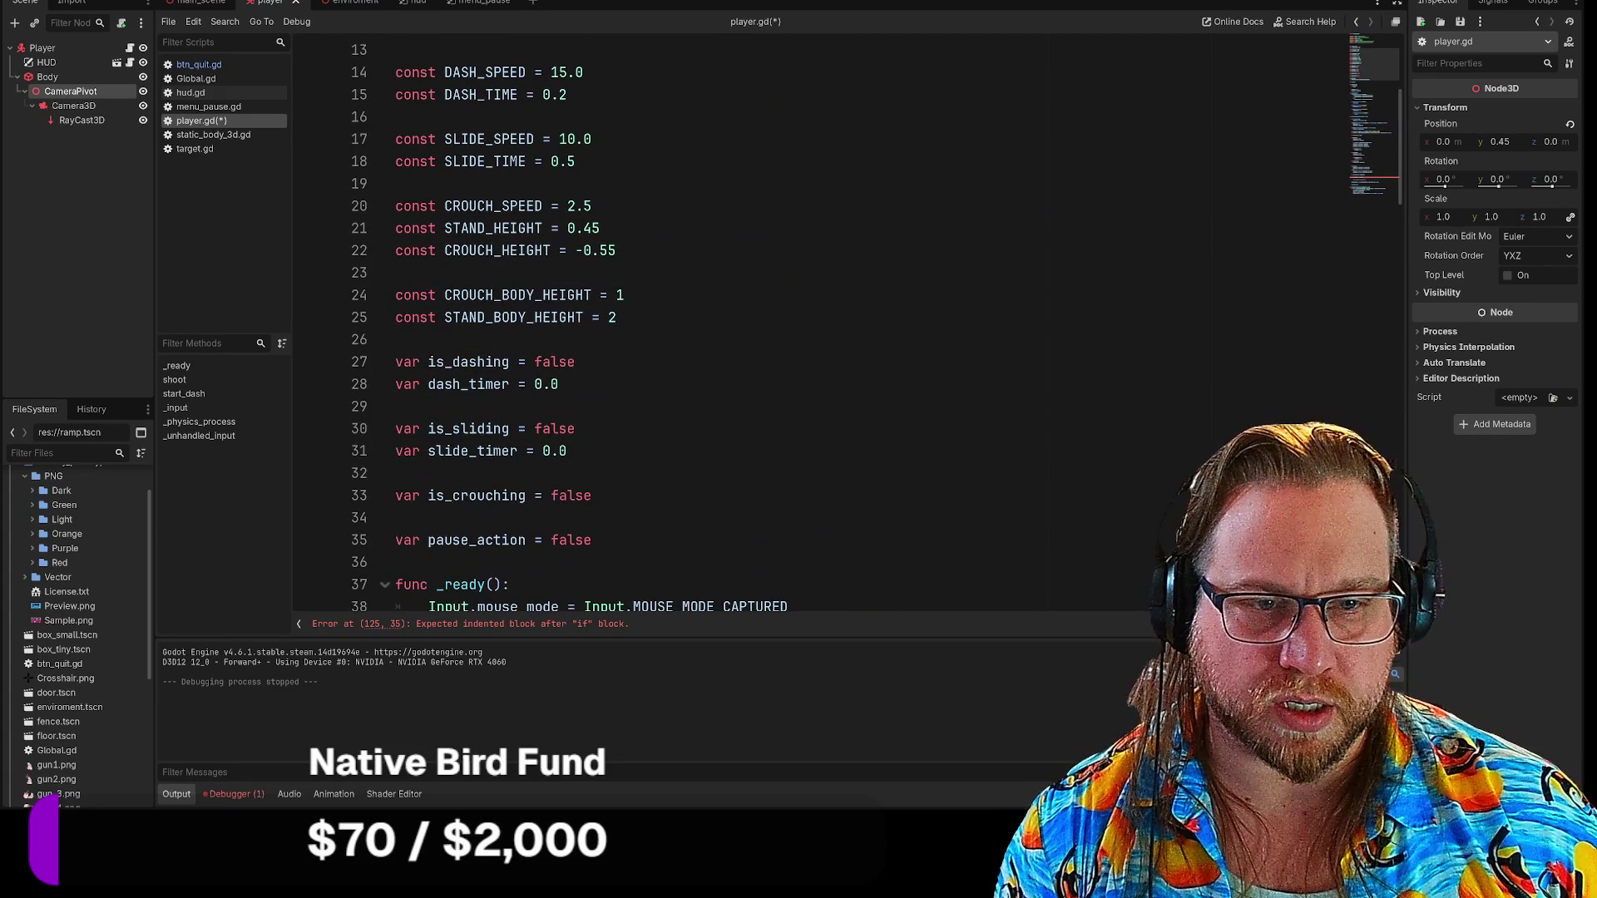
{"action": "left_click_drag", "start_coordinate": [450, 294], "coordinate": [616, 317]}
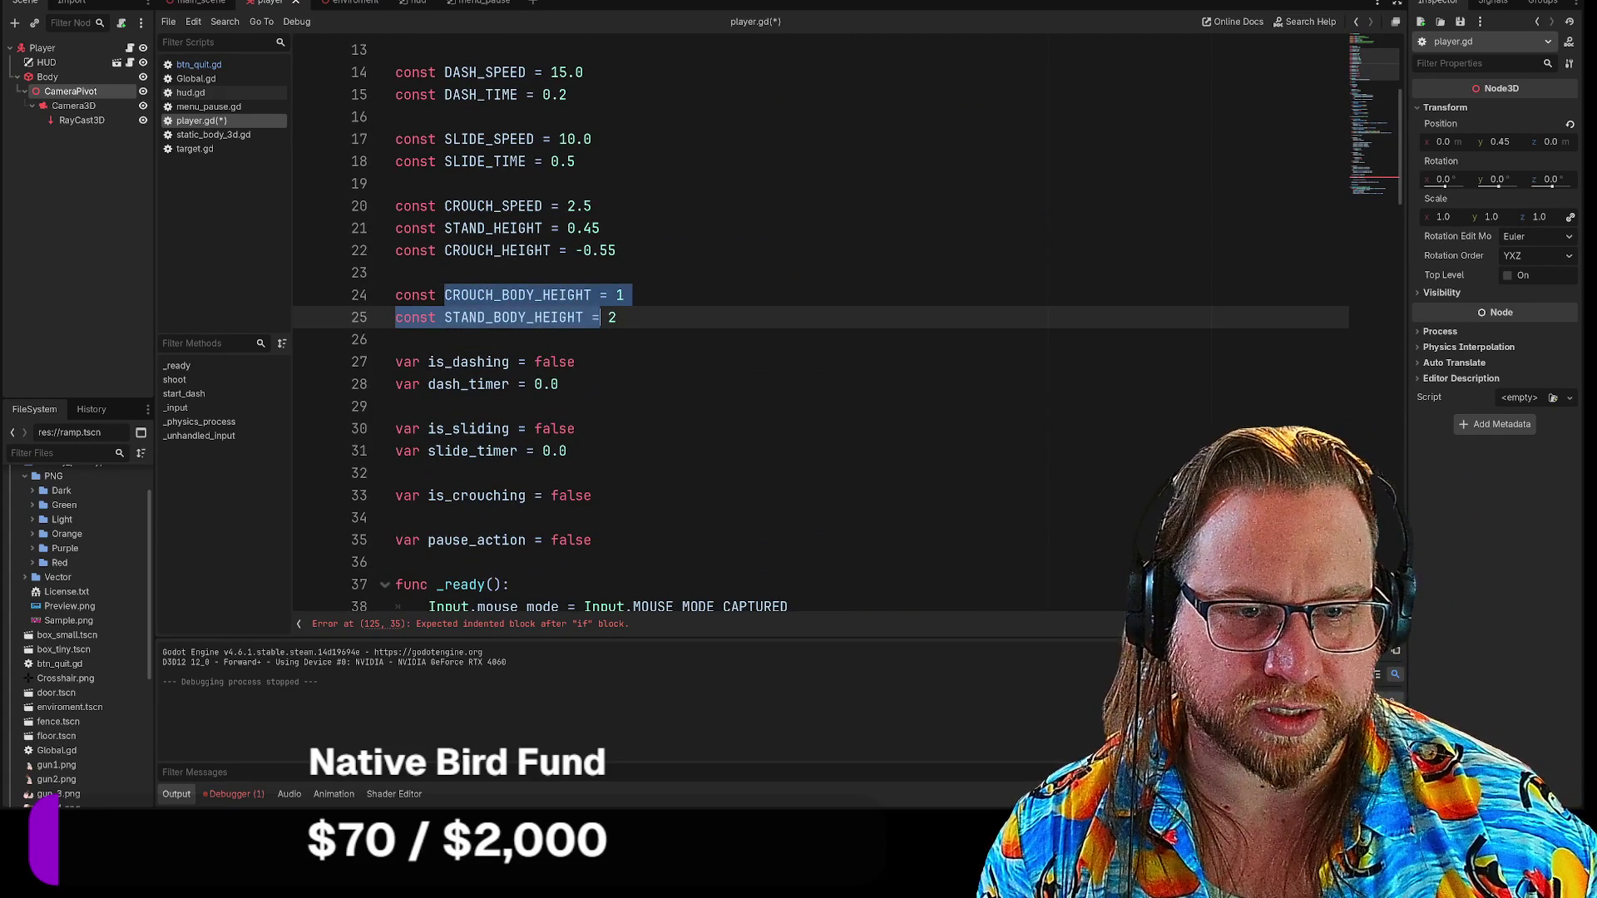
{"action": "left_click", "coordinate": [617, 317]}
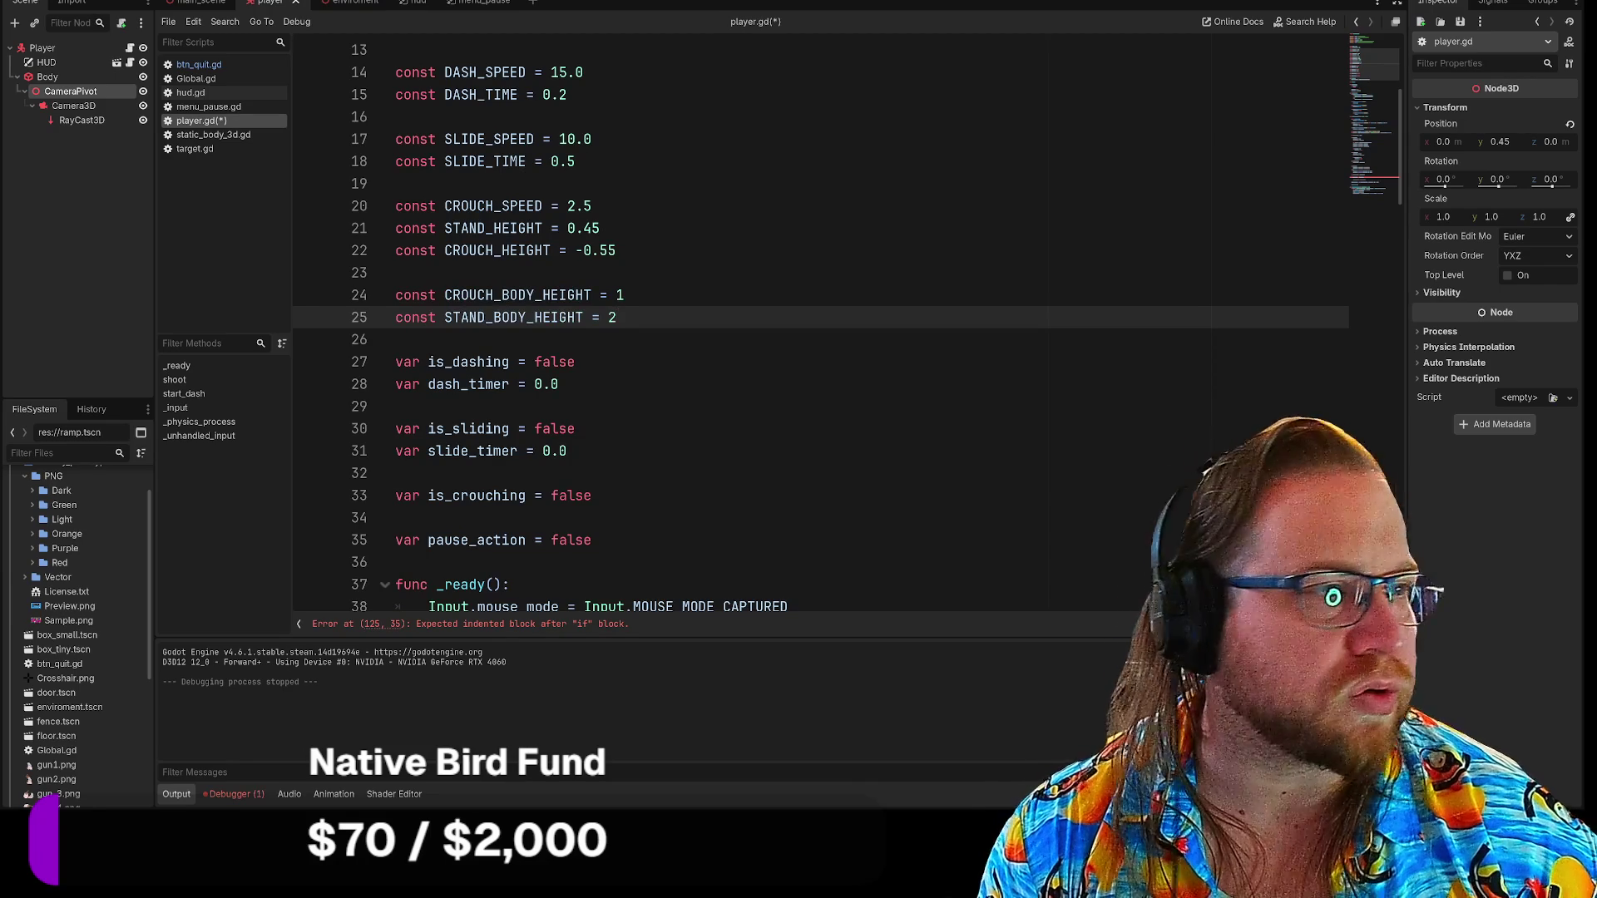
{"action": "key", "text": "Return"}
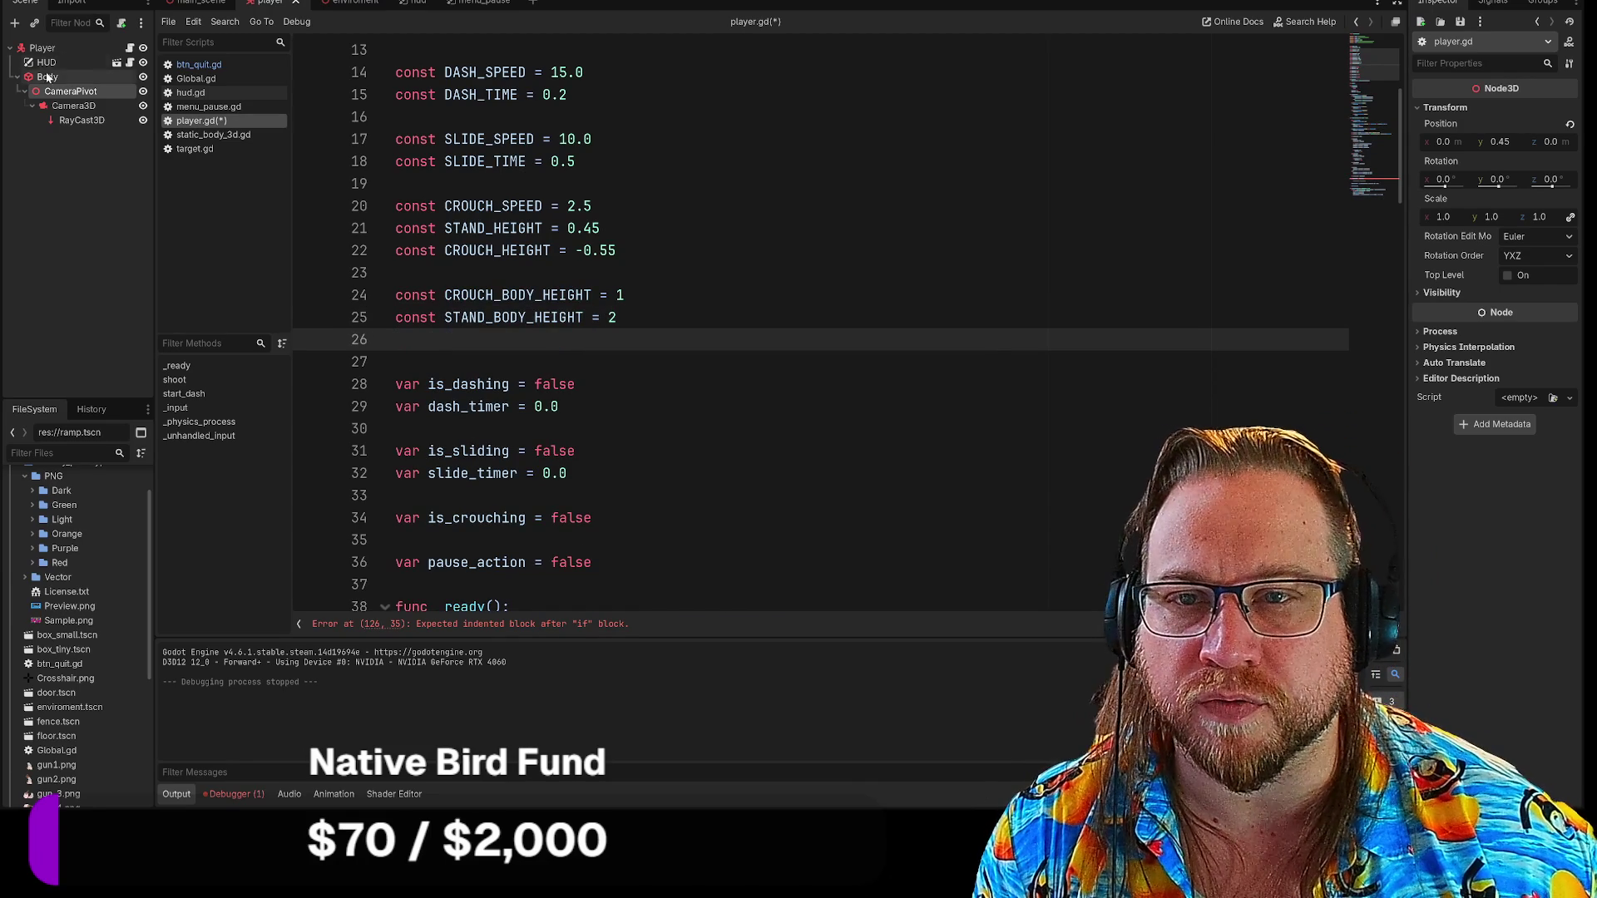
- Delete the unfinished var declaration started on line 26
{"action": "type", "text": "var"}
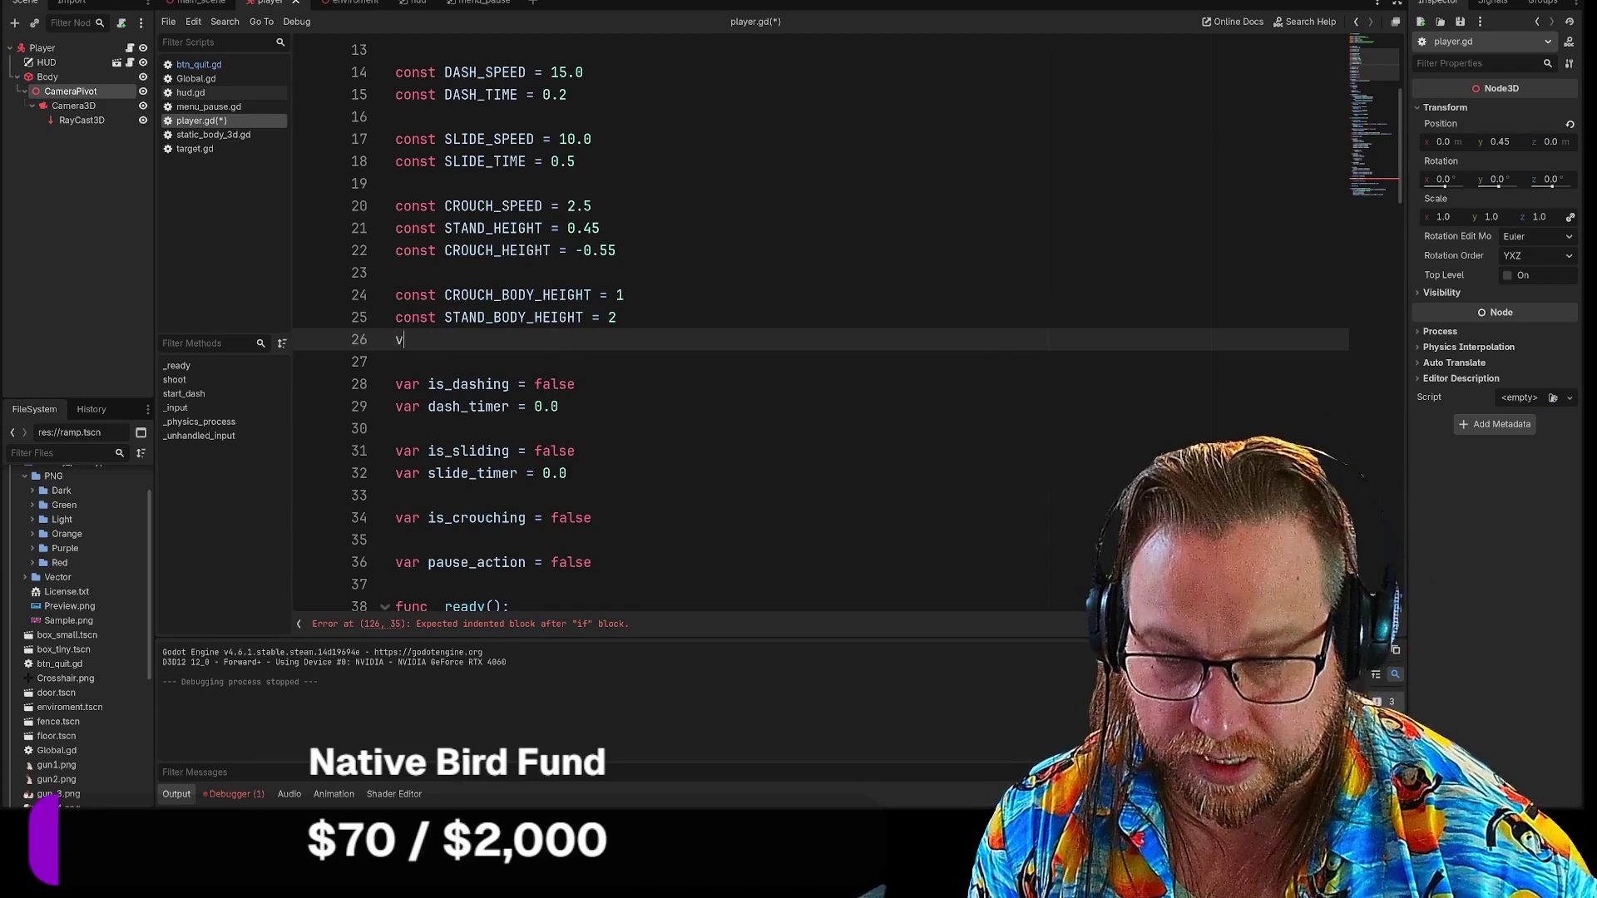
{"action": "scroll", "coordinate": [684, 322], "scroll_direction": "up", "scroll_amount": 4}
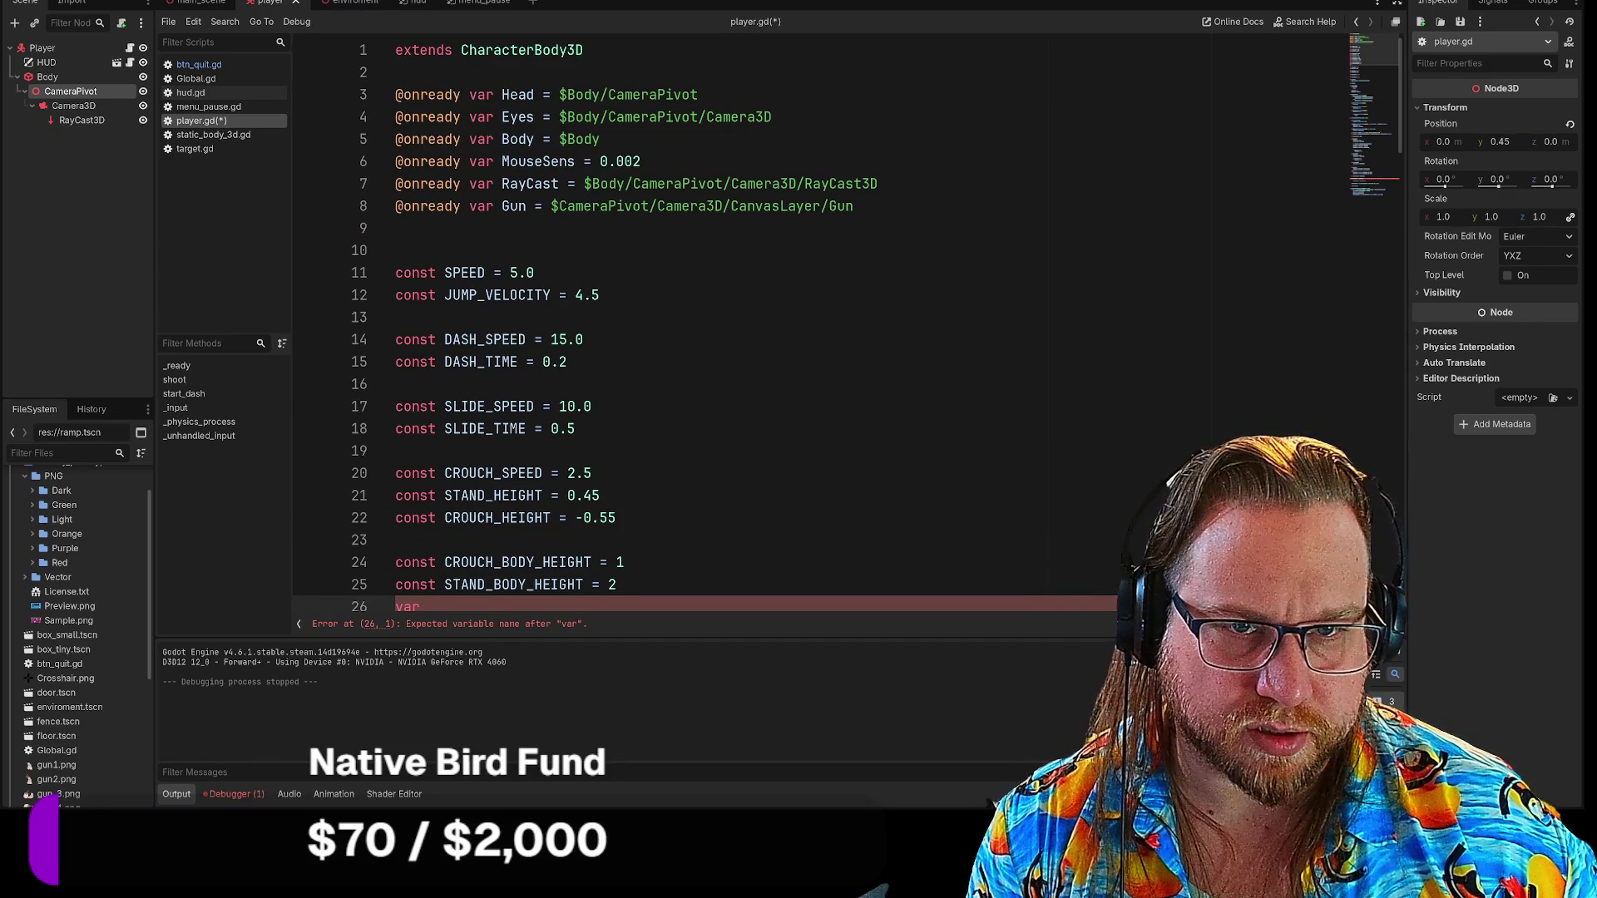
{"action": "scroll", "coordinate": [666, 327], "scroll_direction": "down", "scroll_amount": 5}
{"action": "left_click_drag", "start_coordinate": [428, 273], "coordinate": [406, 275]}
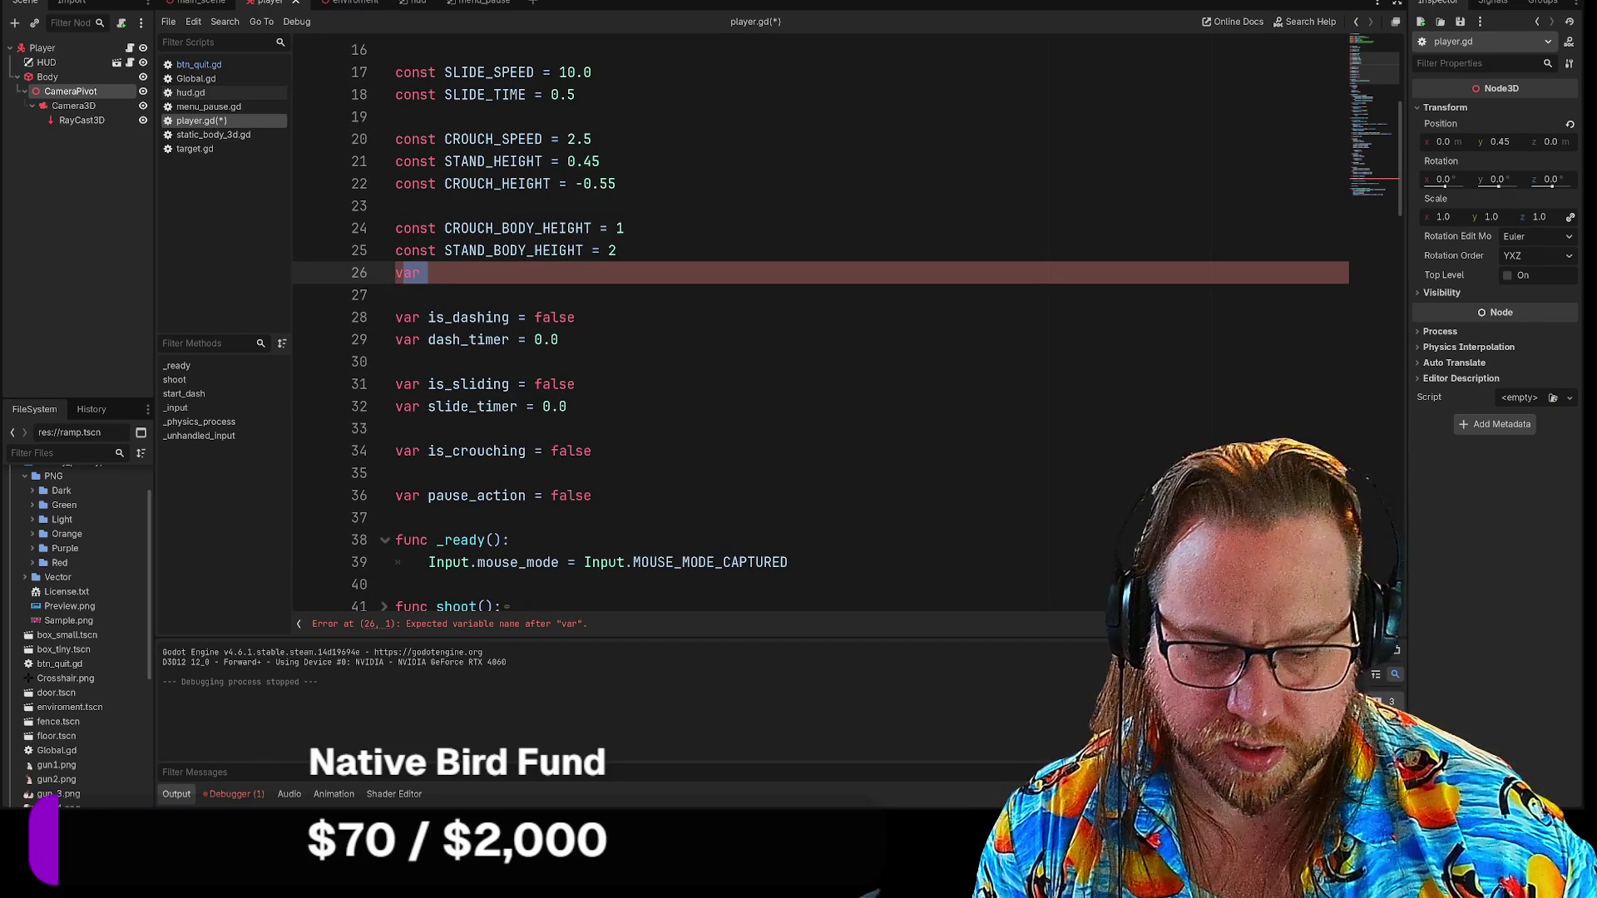
{"action": "key", "text": "BackSpace"}
{"action": "type", "text": "@o"}
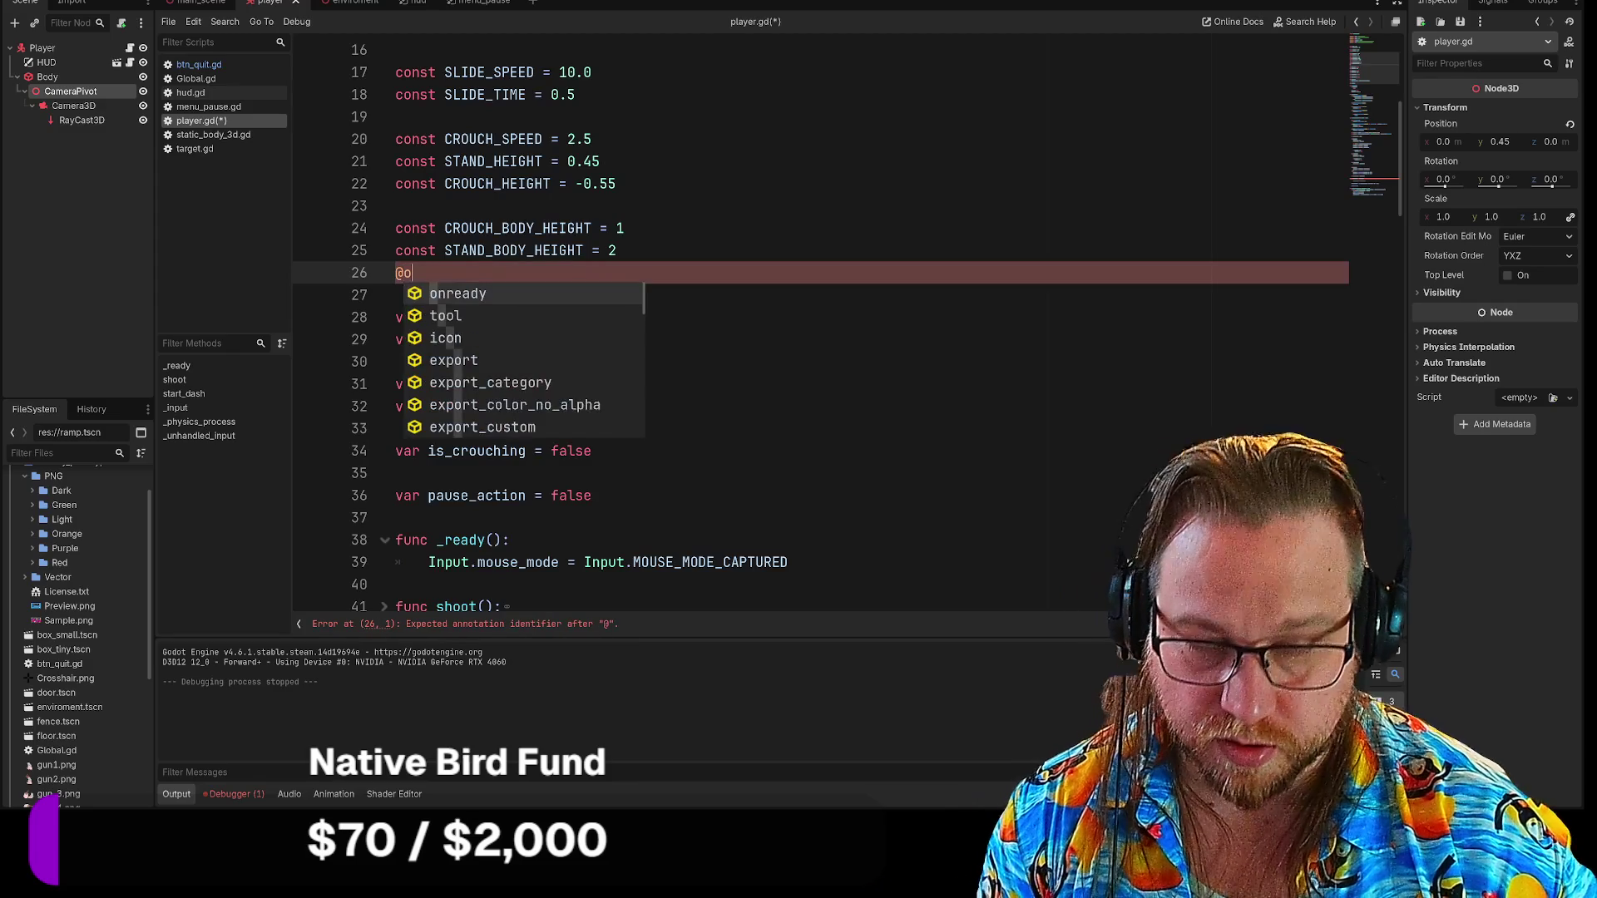
{"action": "key", "text": "BackSpace"}
{"action": "key", "text": "BackSpace"}
{"action": "scroll", "coordinate": [665, 328], "scroll_direction": "up", "scroll_amount": 5}
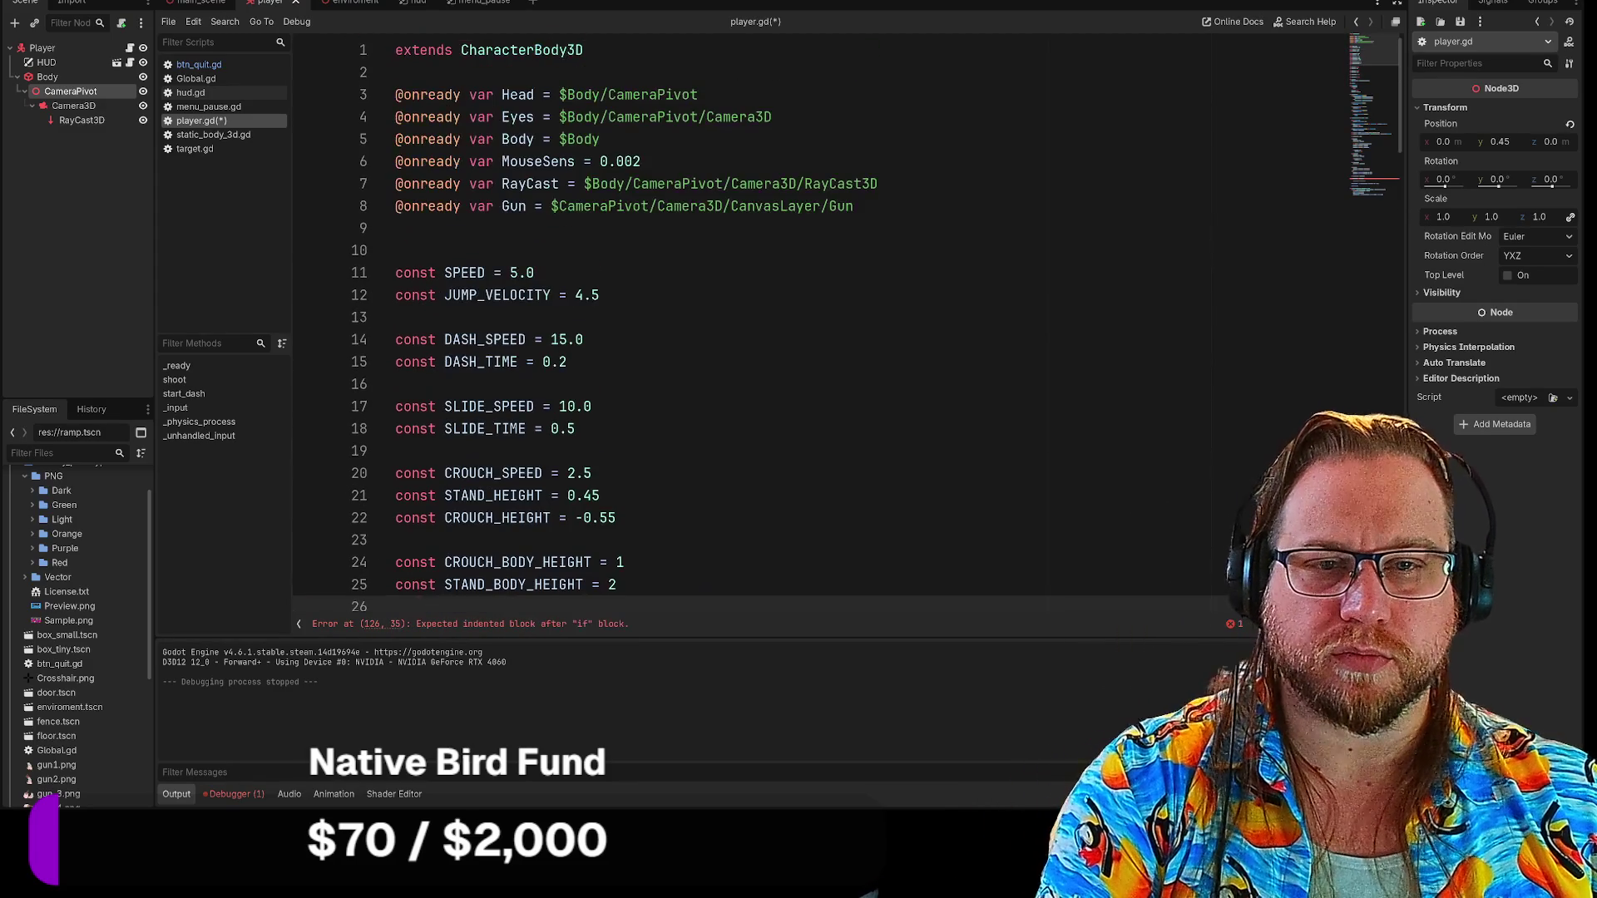
{"action": "left_click", "coordinate": [601, 139]}
{"action": "key", "text": "Return"}
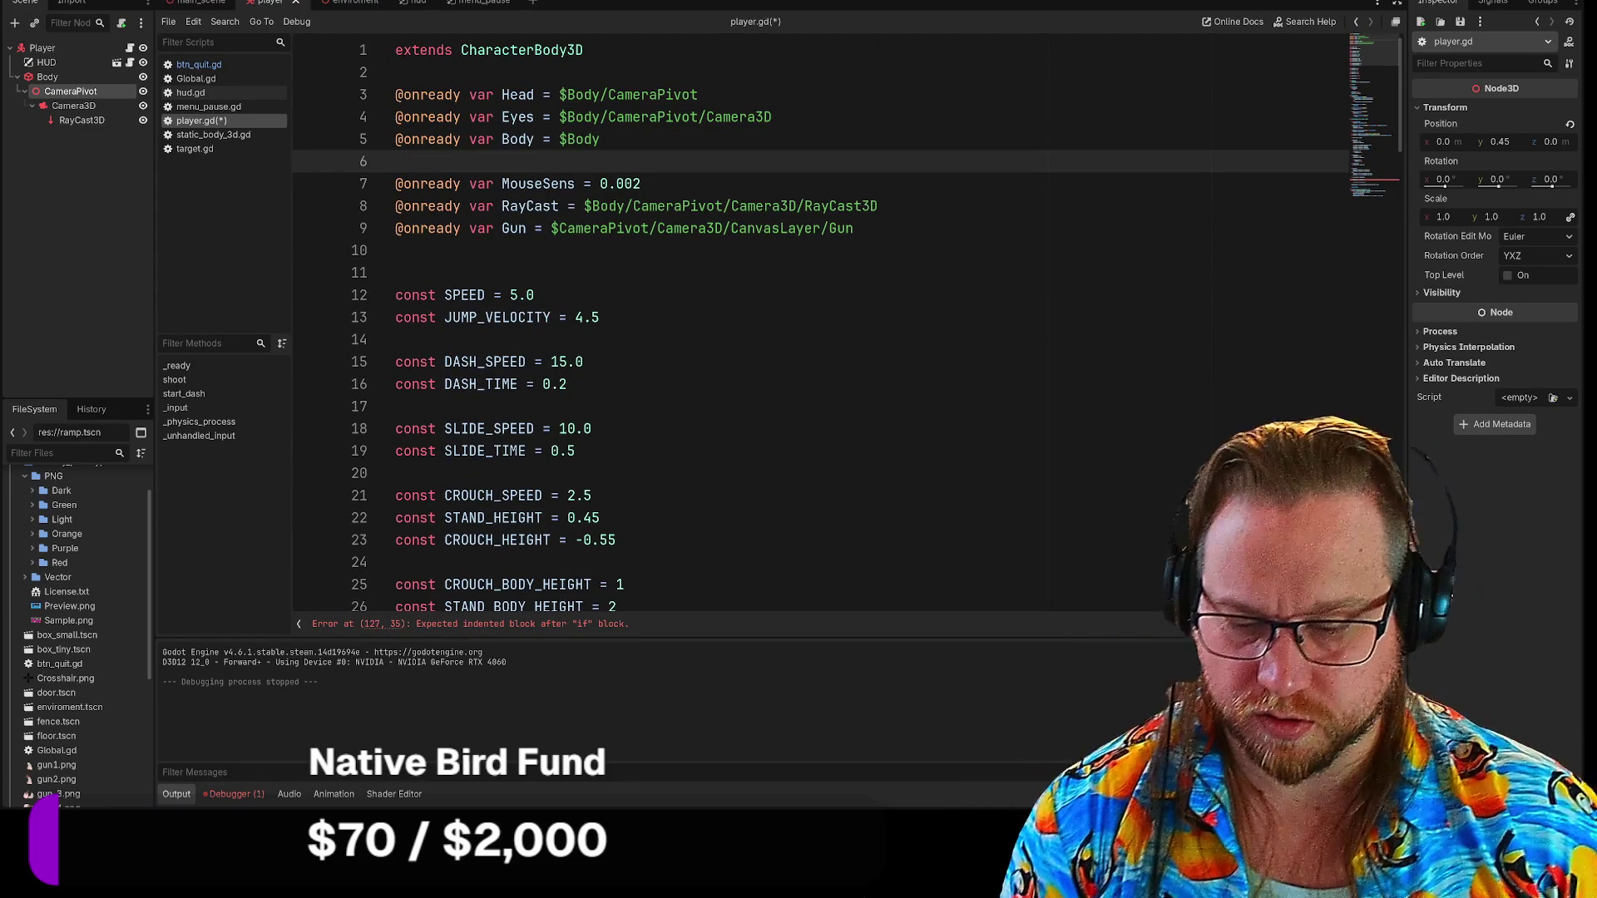
{"action": "type", "text": "@on"}
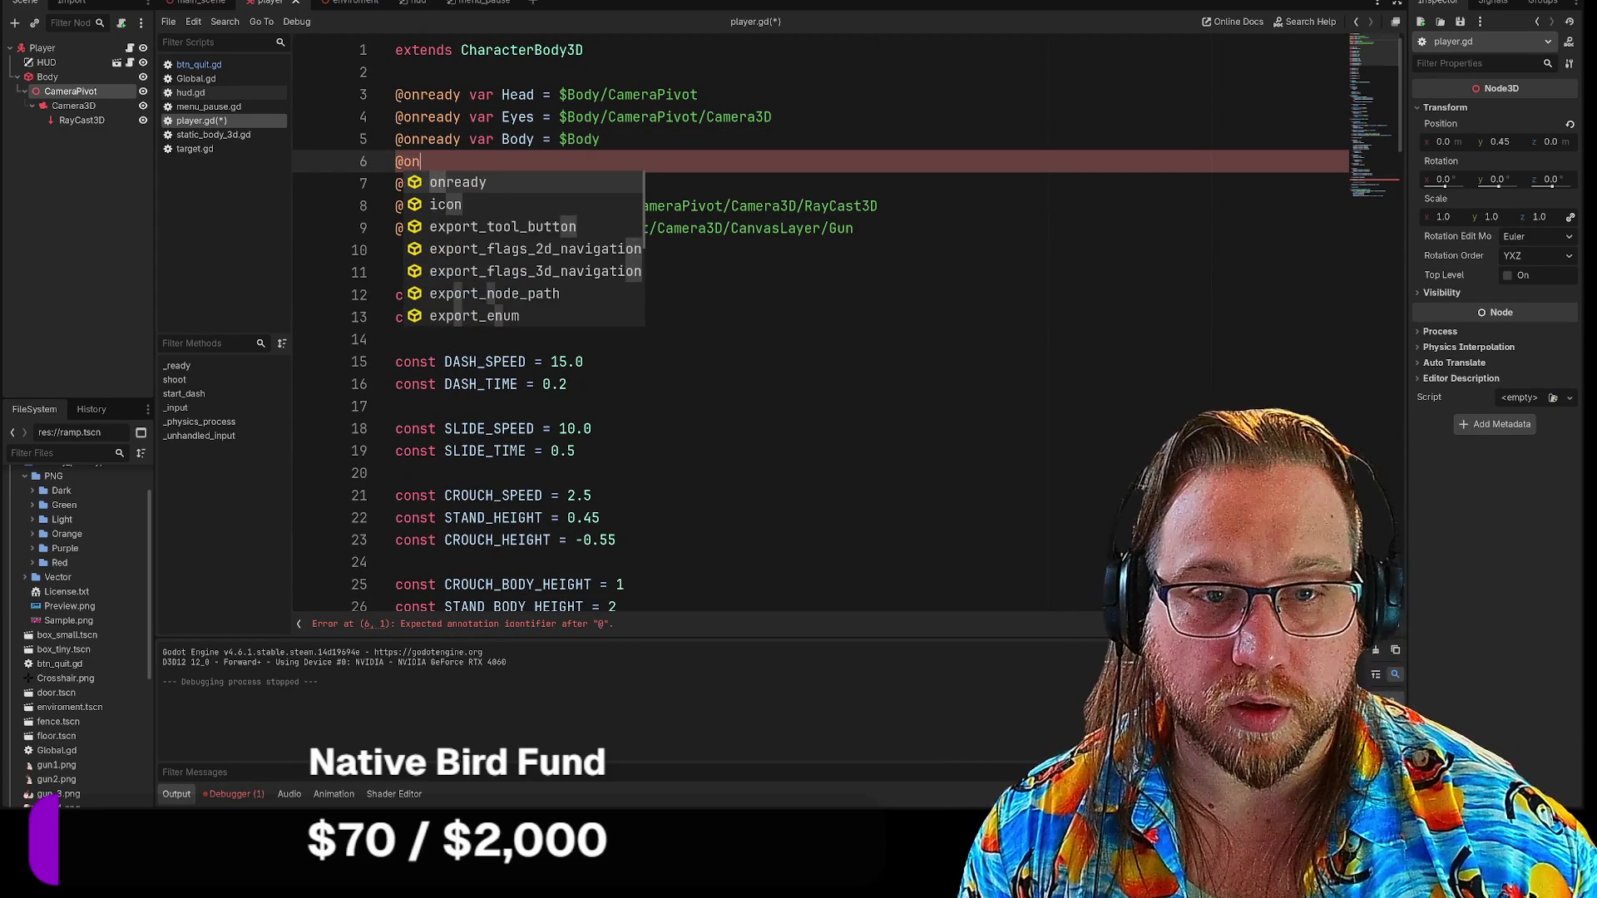
{"action": "key", "text": "Return"}
{"action": "type", "text": "var B"}
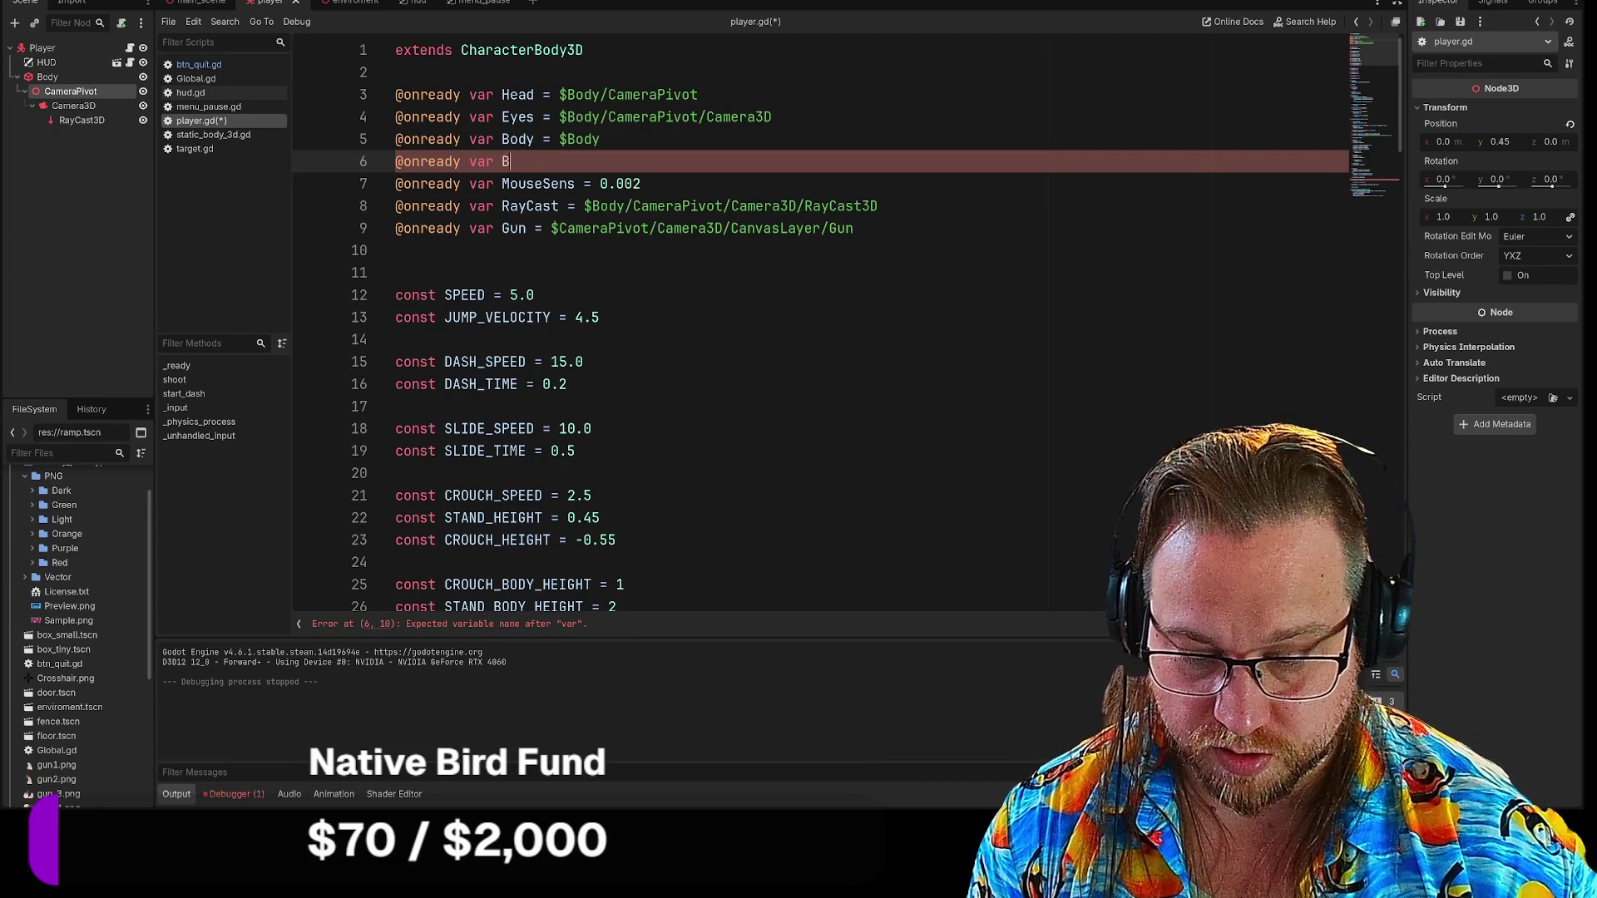
{"action": "type", "text": "odyHeight"}
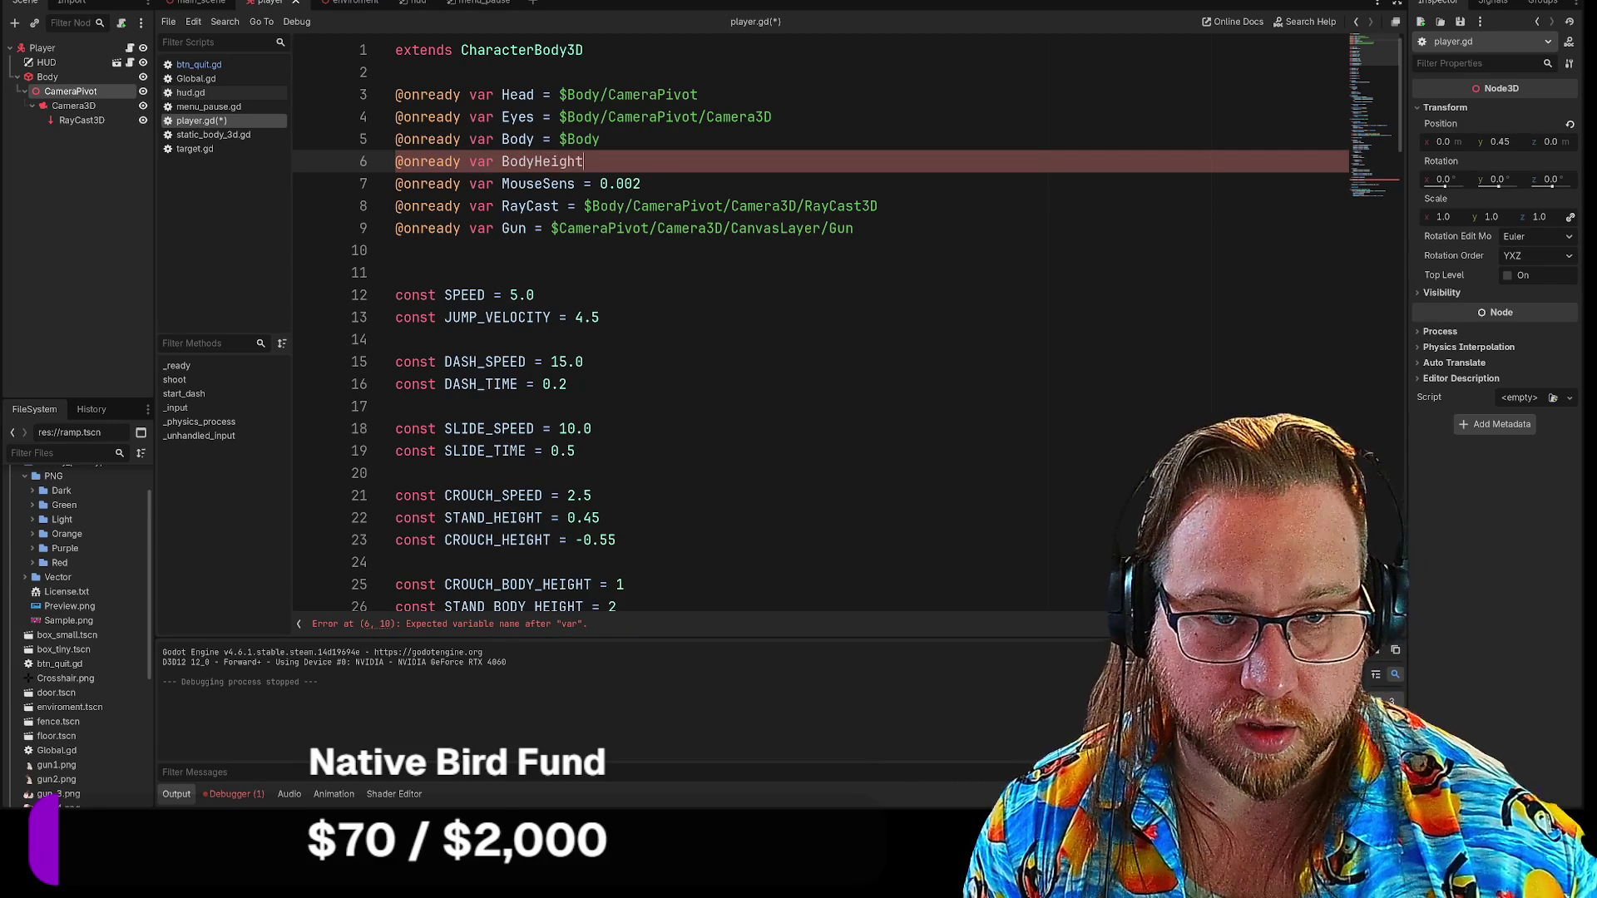
{"action": "type", "text": " ="}
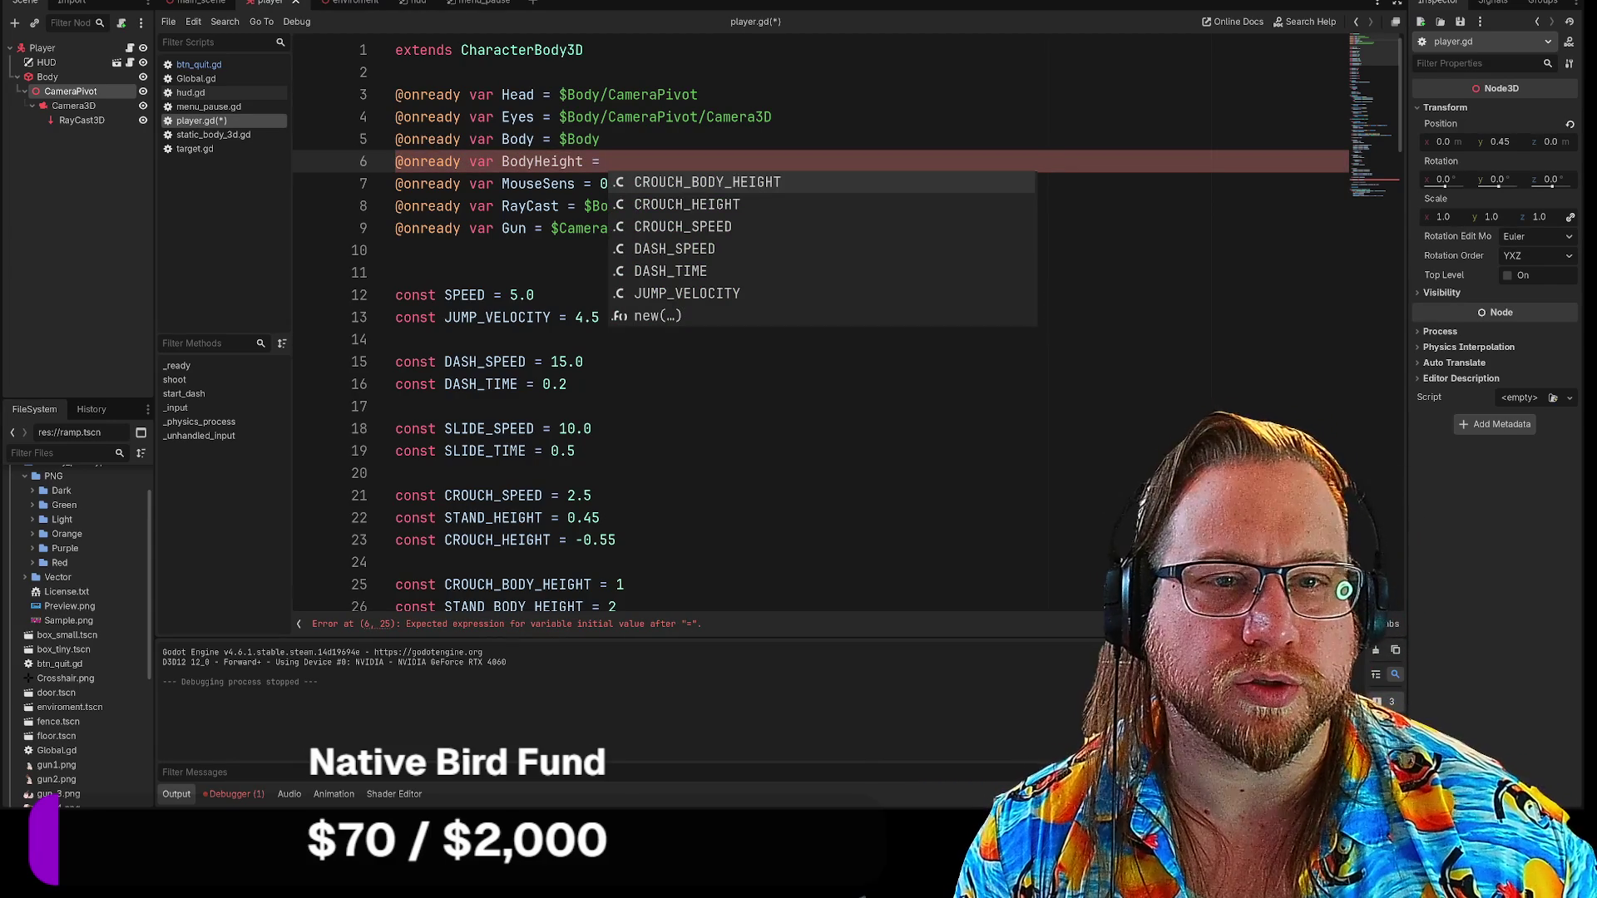
{"action": "type", "text": " Bopd"}
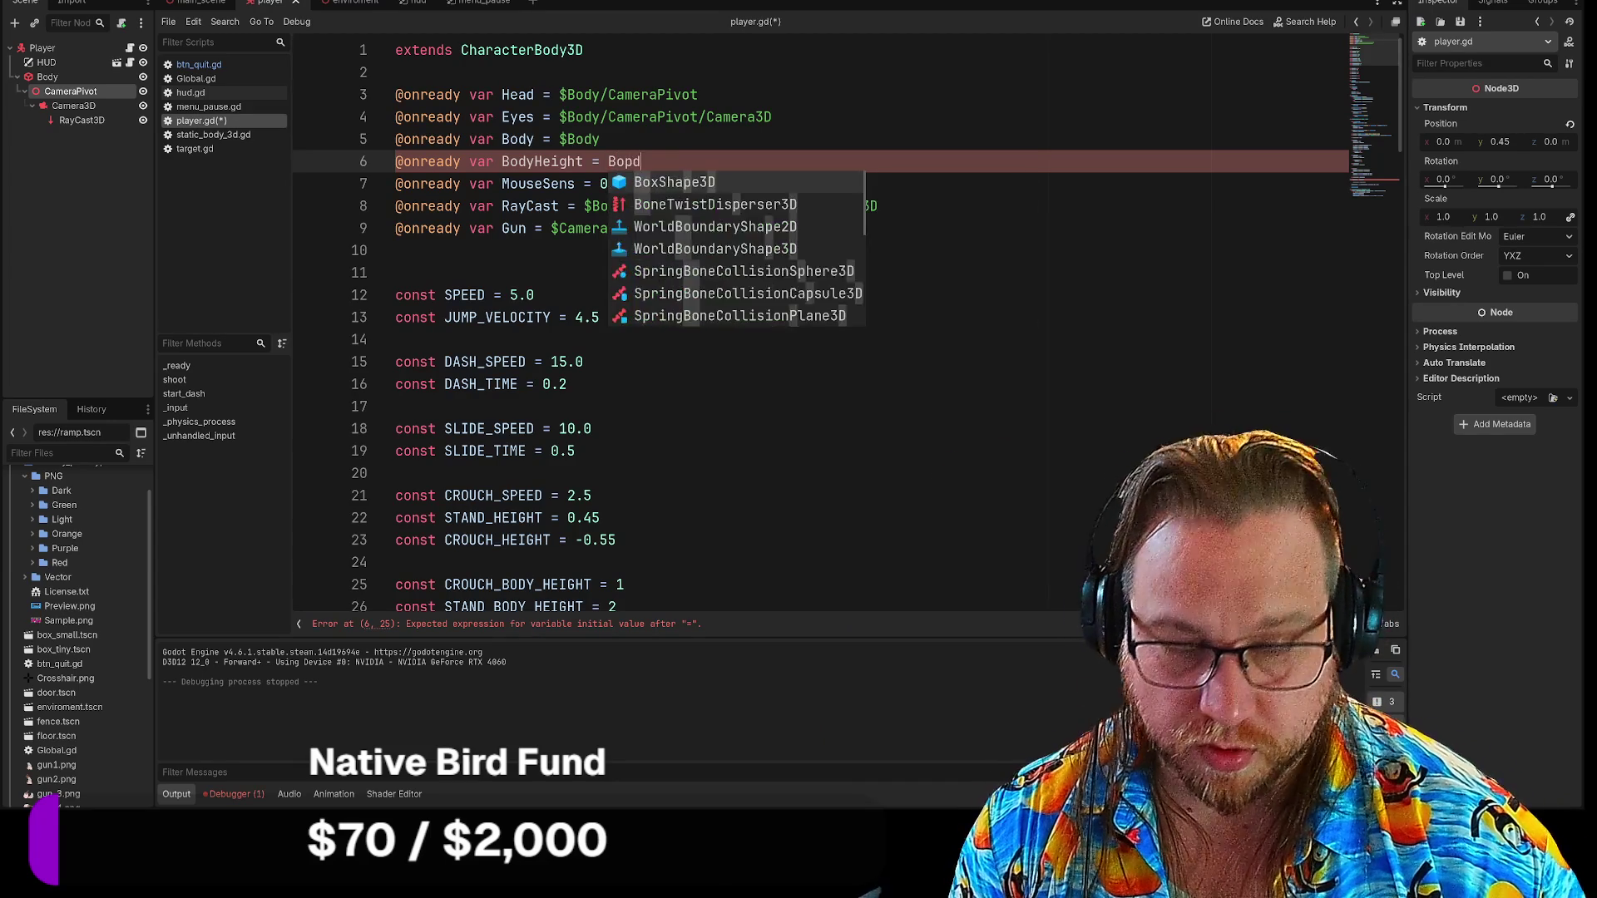
{"action": "key", "text": "BackSpace"}
{"action": "key", "text": "BackSpace"}
{"action": "type", "text": "dy"}
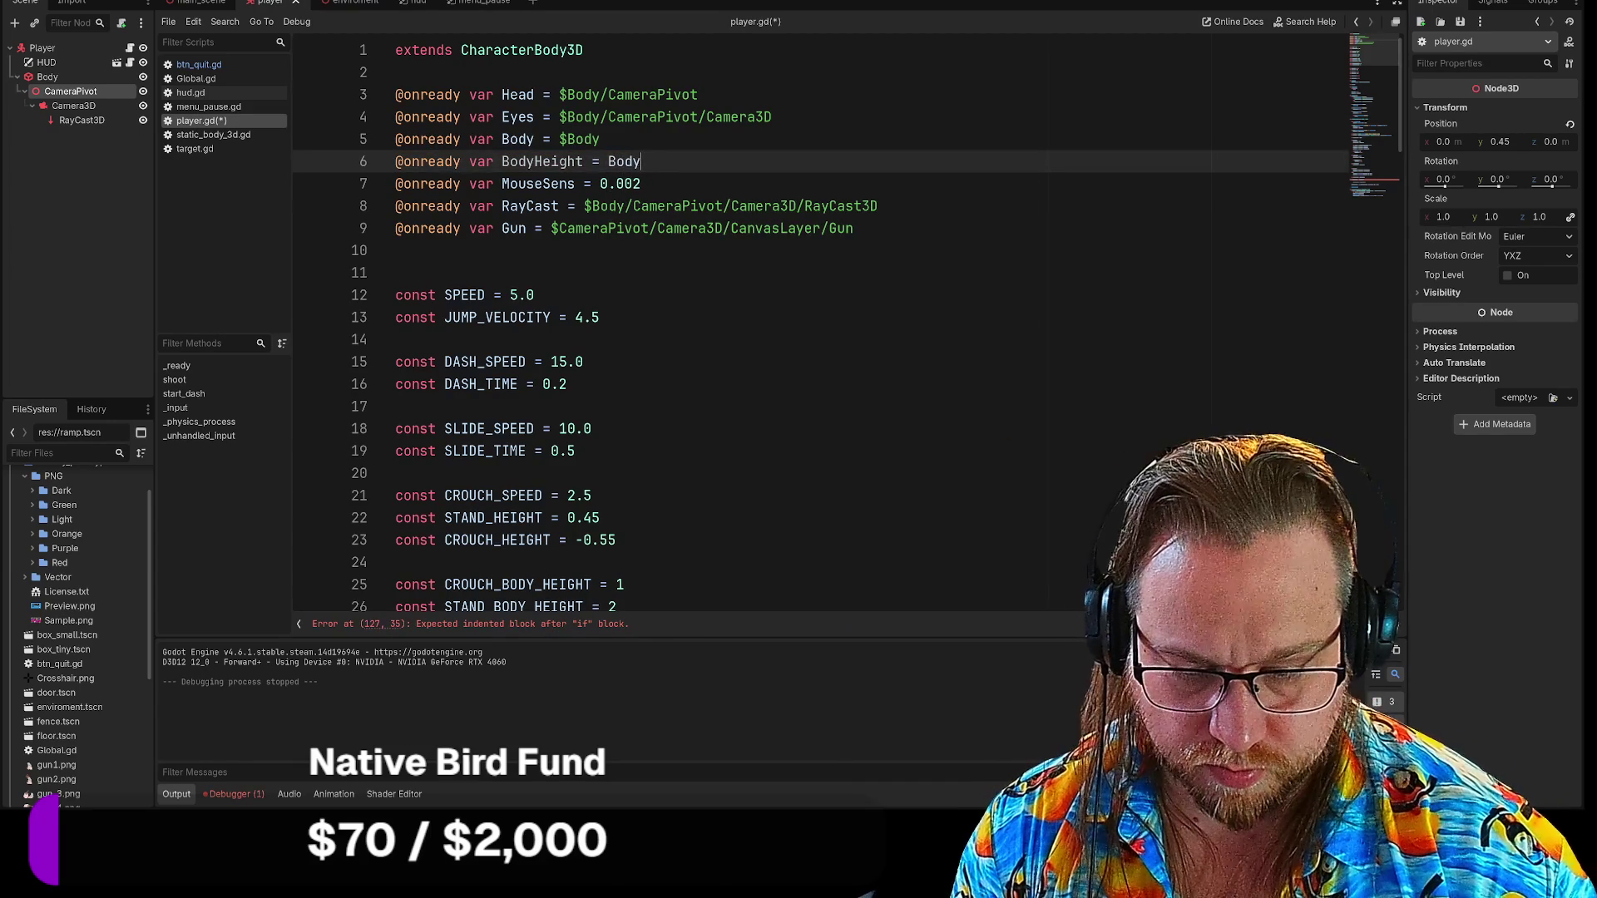
{"action": "type", "text": "."}
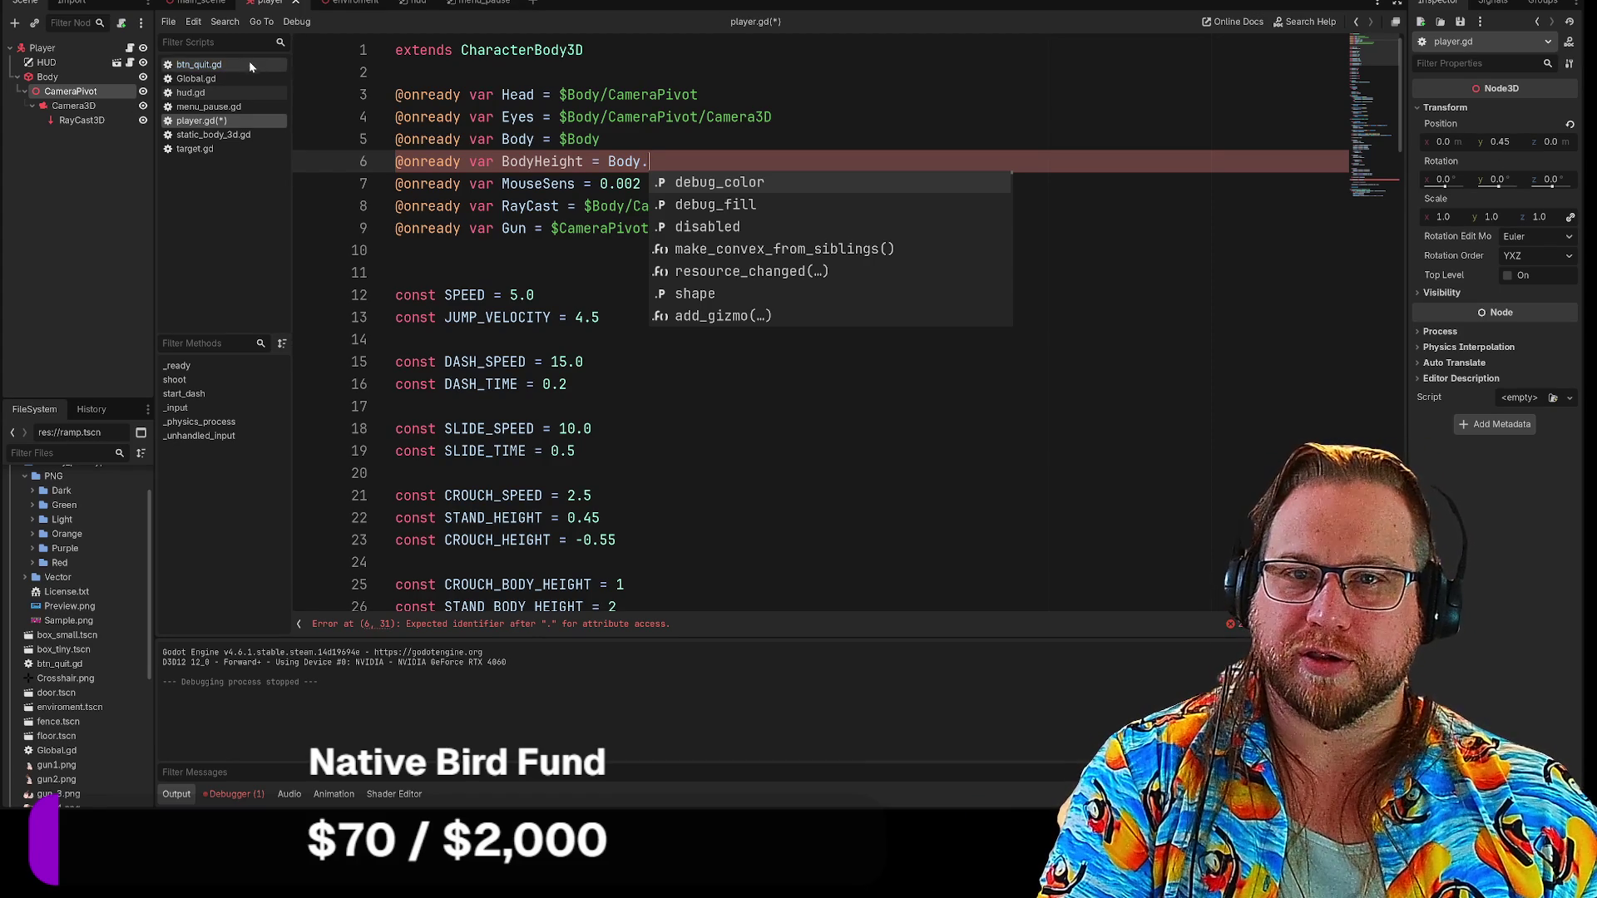
{"action": "left_click", "coordinate": [47, 76]}
{"action": "type", "text": "shape."}
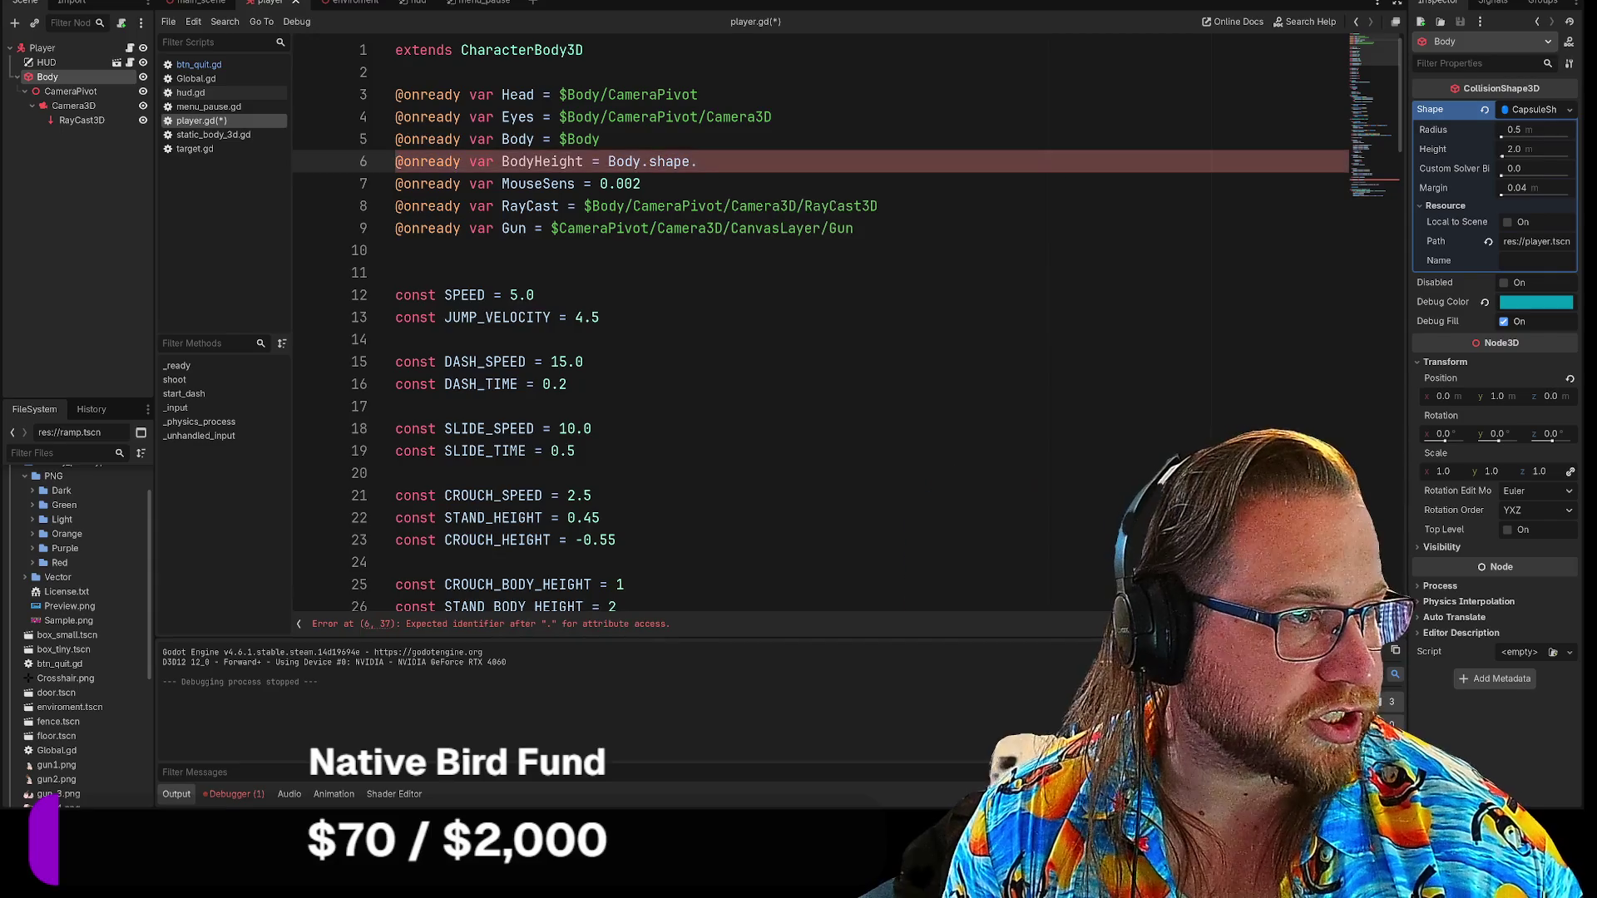
{"action": "type", "text": "h"}
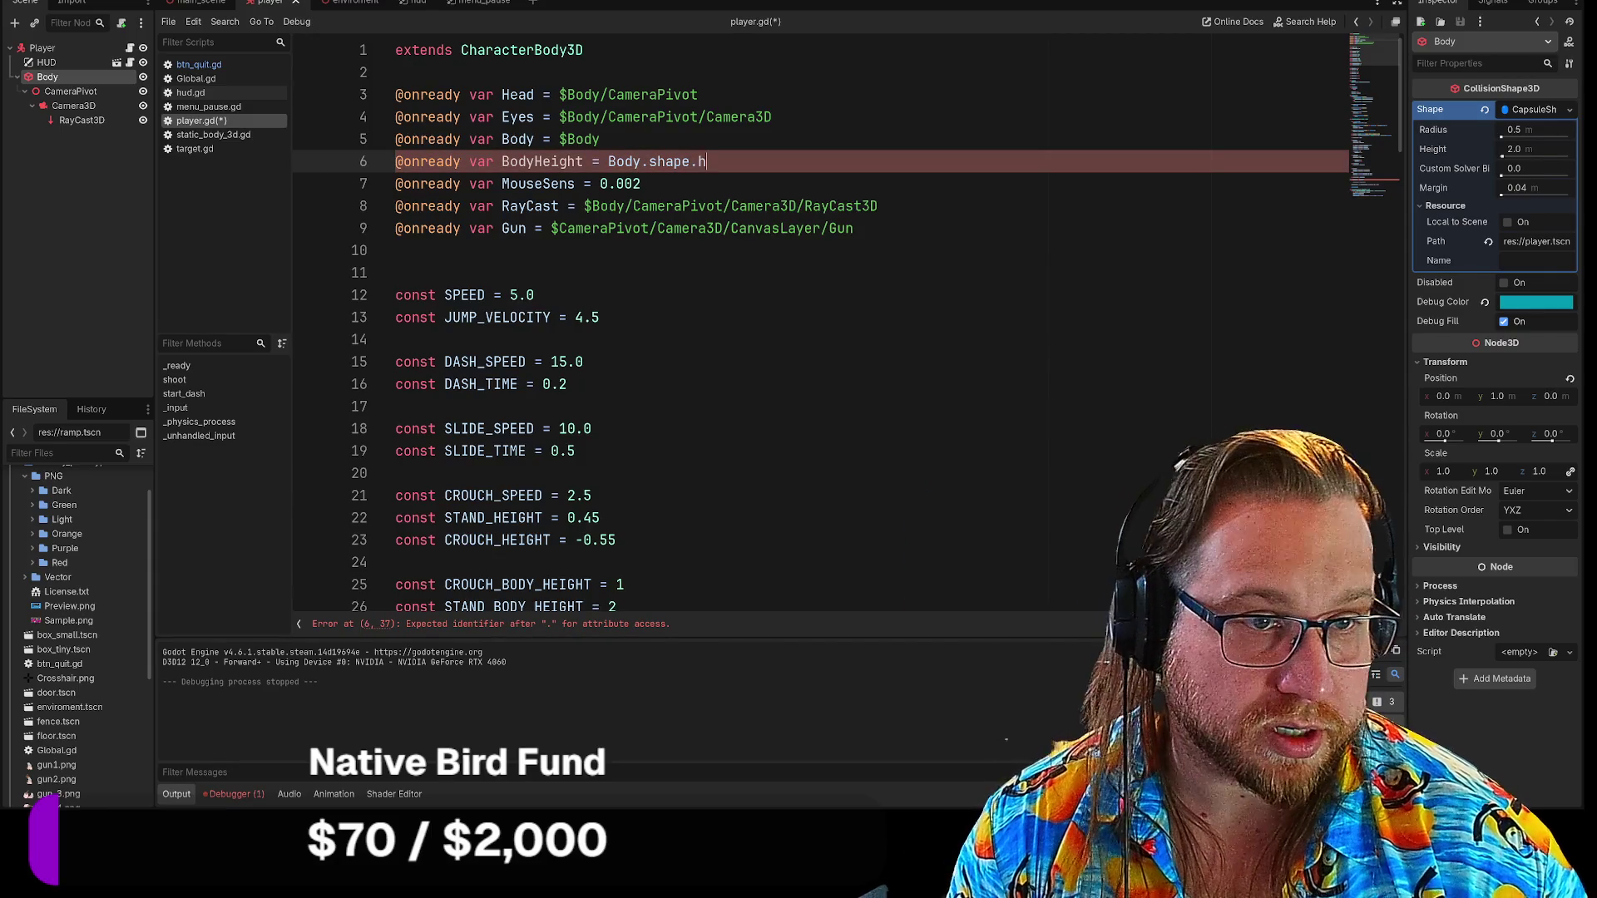
{"action": "key", "text": "BackSpace"}
{"action": "type", "text": "H"}
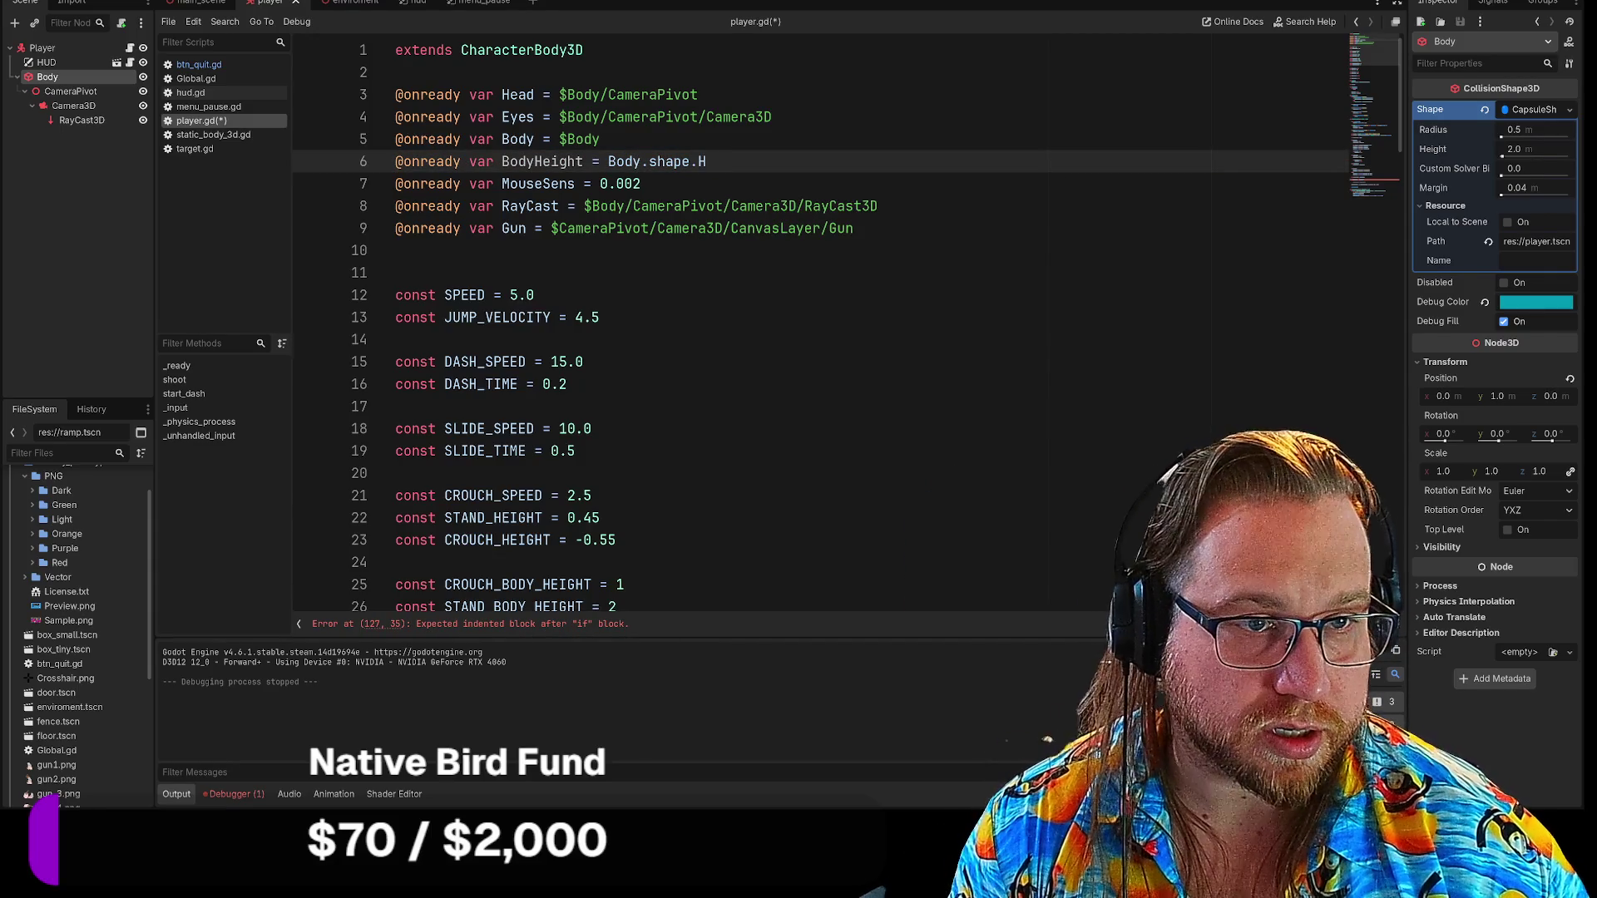
{"action": "type", "text": "height"}
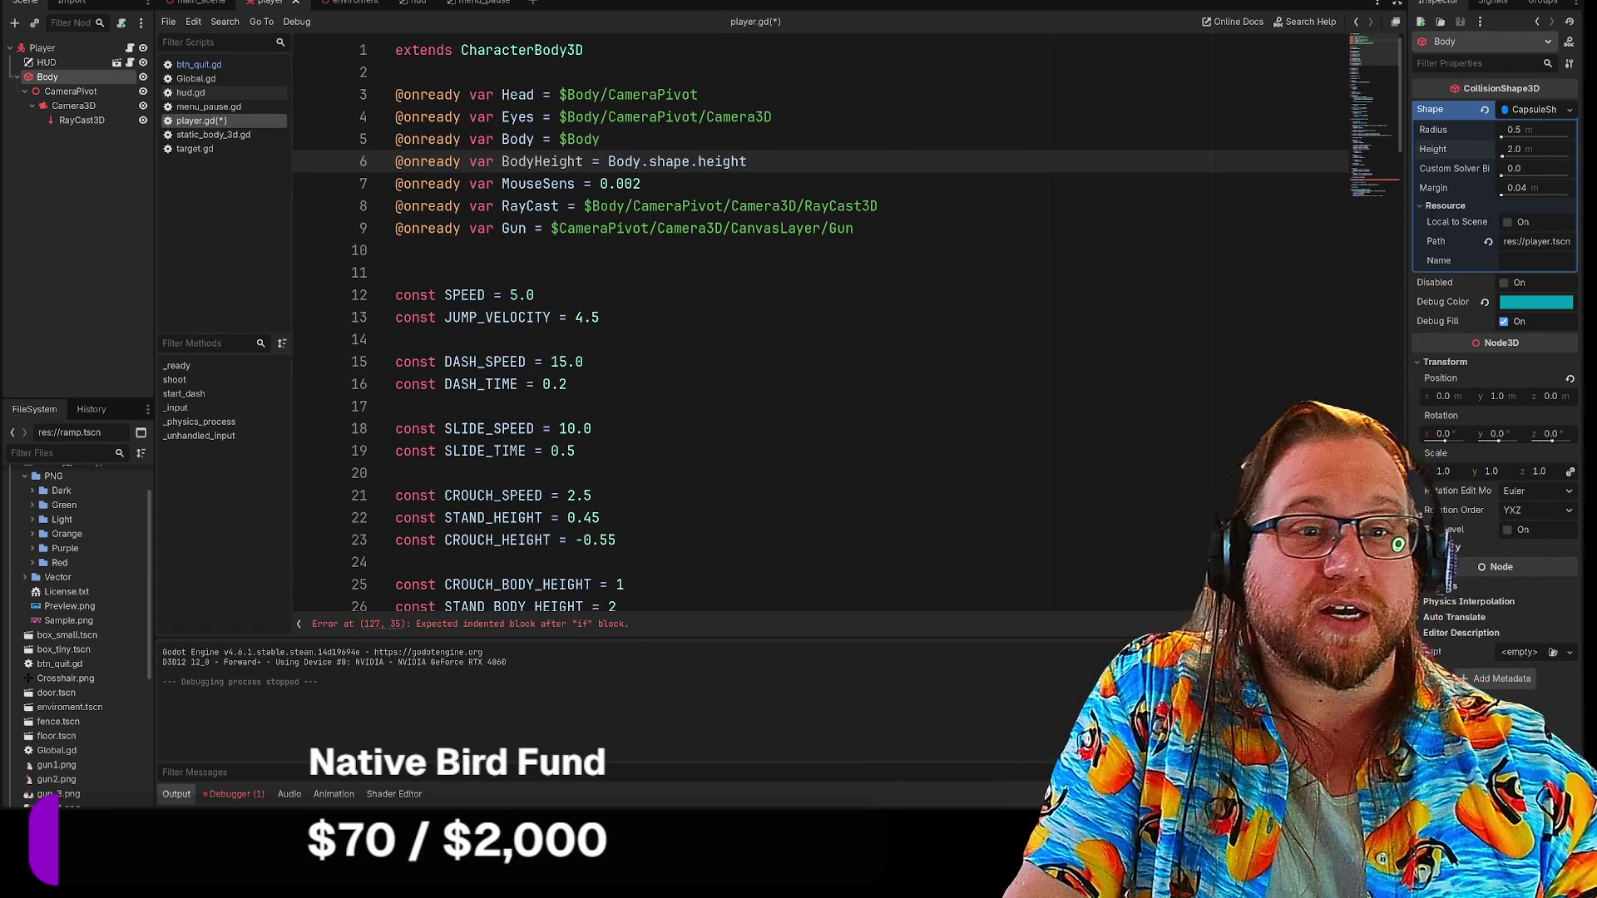
{"action": "scroll", "coordinate": [823, 333], "scroll_direction": "down", "scroll_amount": 1}
{"action": "scroll", "coordinate": [824, 333], "scroll_direction": "down", "scroll_amount": 20}
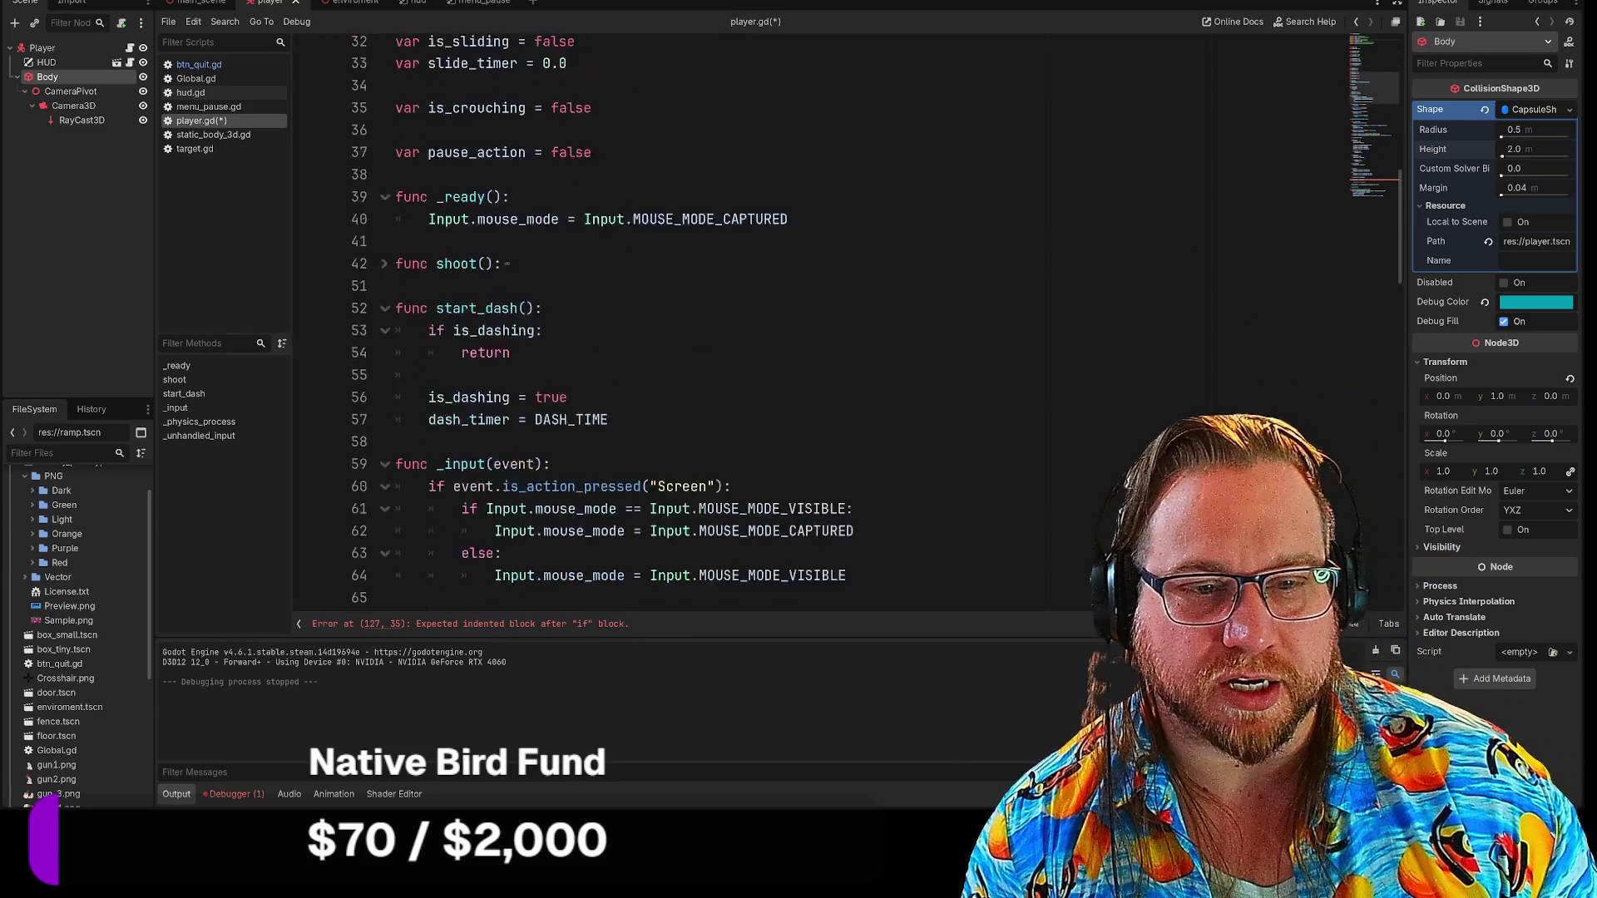
- Set BodyHeight = CROUCH_BODY_HEIGHT in the crouching-or-sliding branch and comment out the target_height line
{"action": "scroll", "coordinate": [824, 332], "scroll_direction": "down", "scroll_amount": 15}
{"action": "scroll", "coordinate": [823, 333], "scroll_direction": "down", "scroll_amount": 1}
{"action": "left_click", "coordinate": [462, 428]}
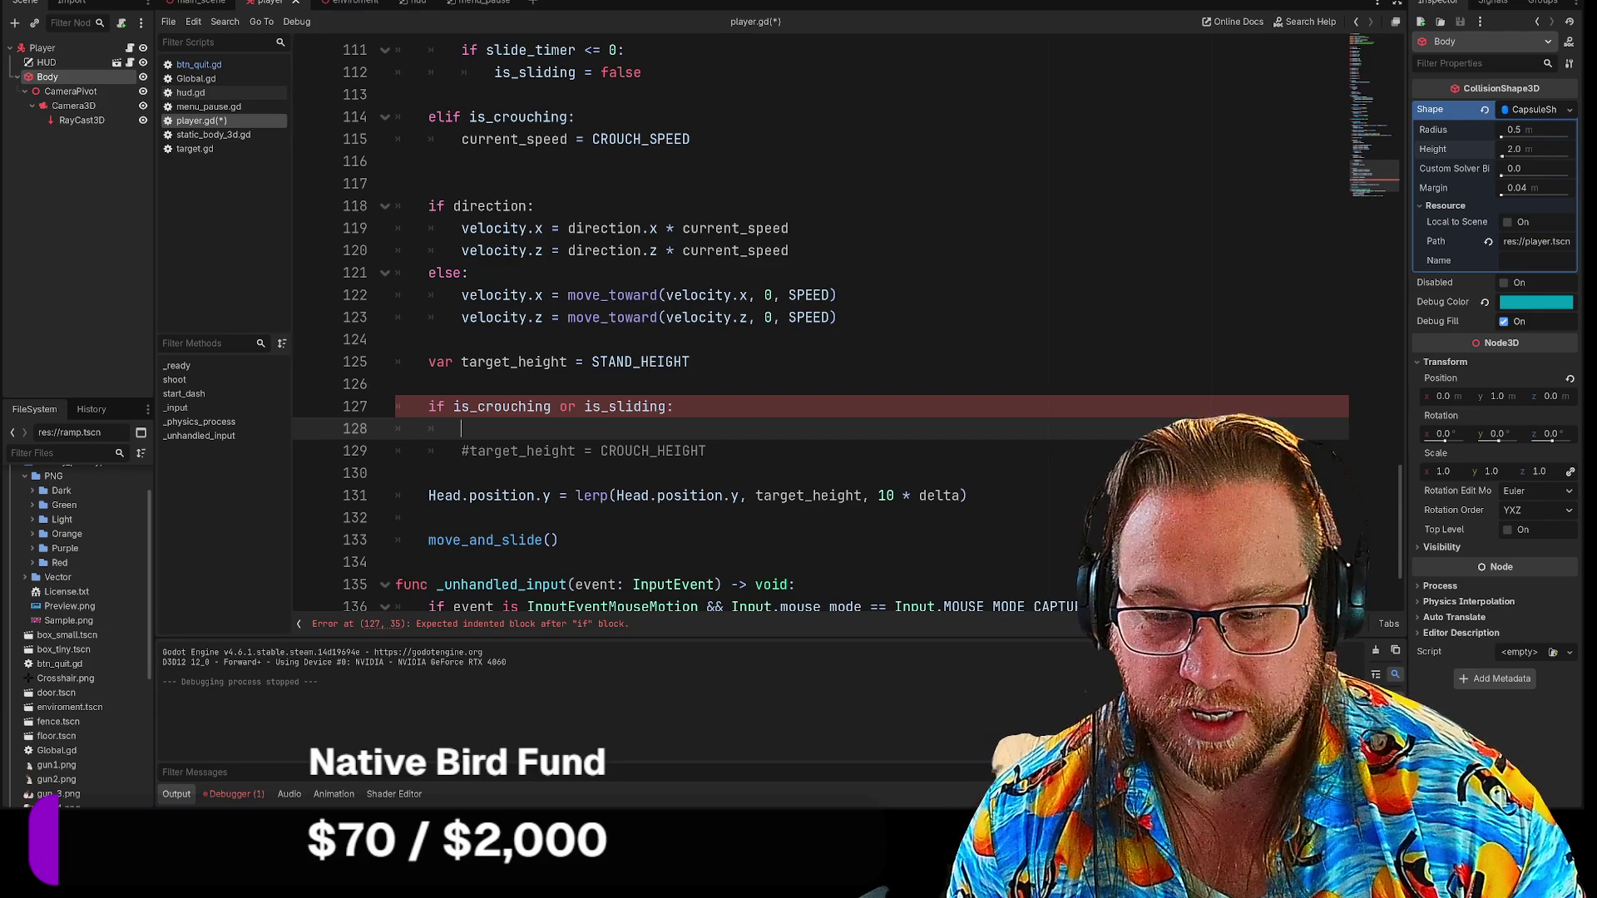
{"action": "type", "text": "bod"}
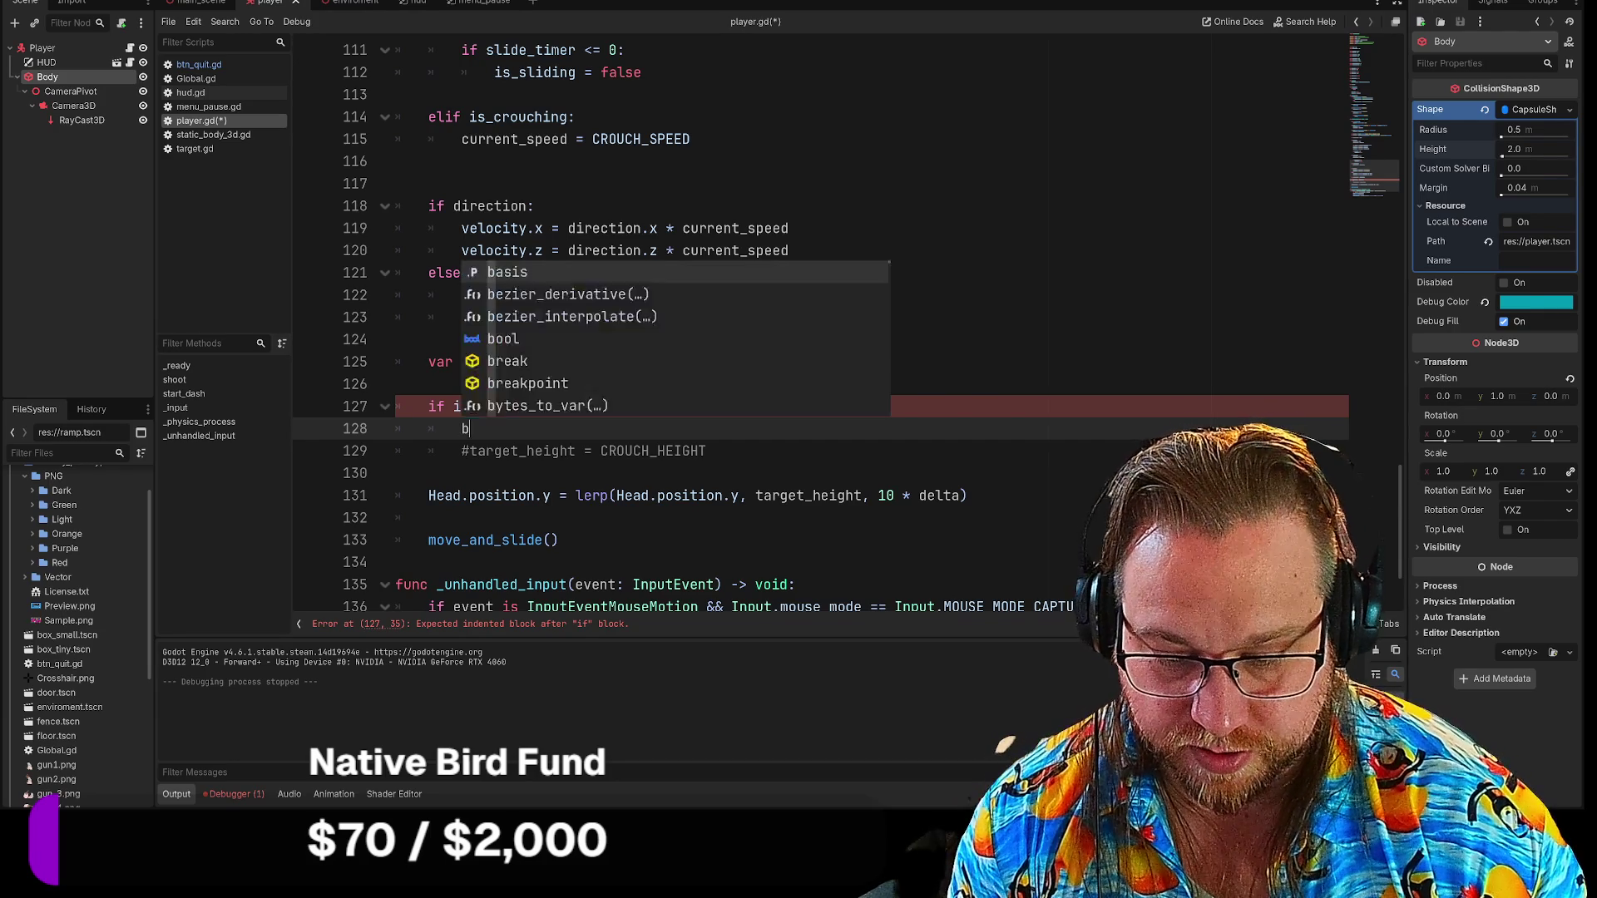
{"action": "key", "text": "Down"}
{"action": "key", "text": "Up"}
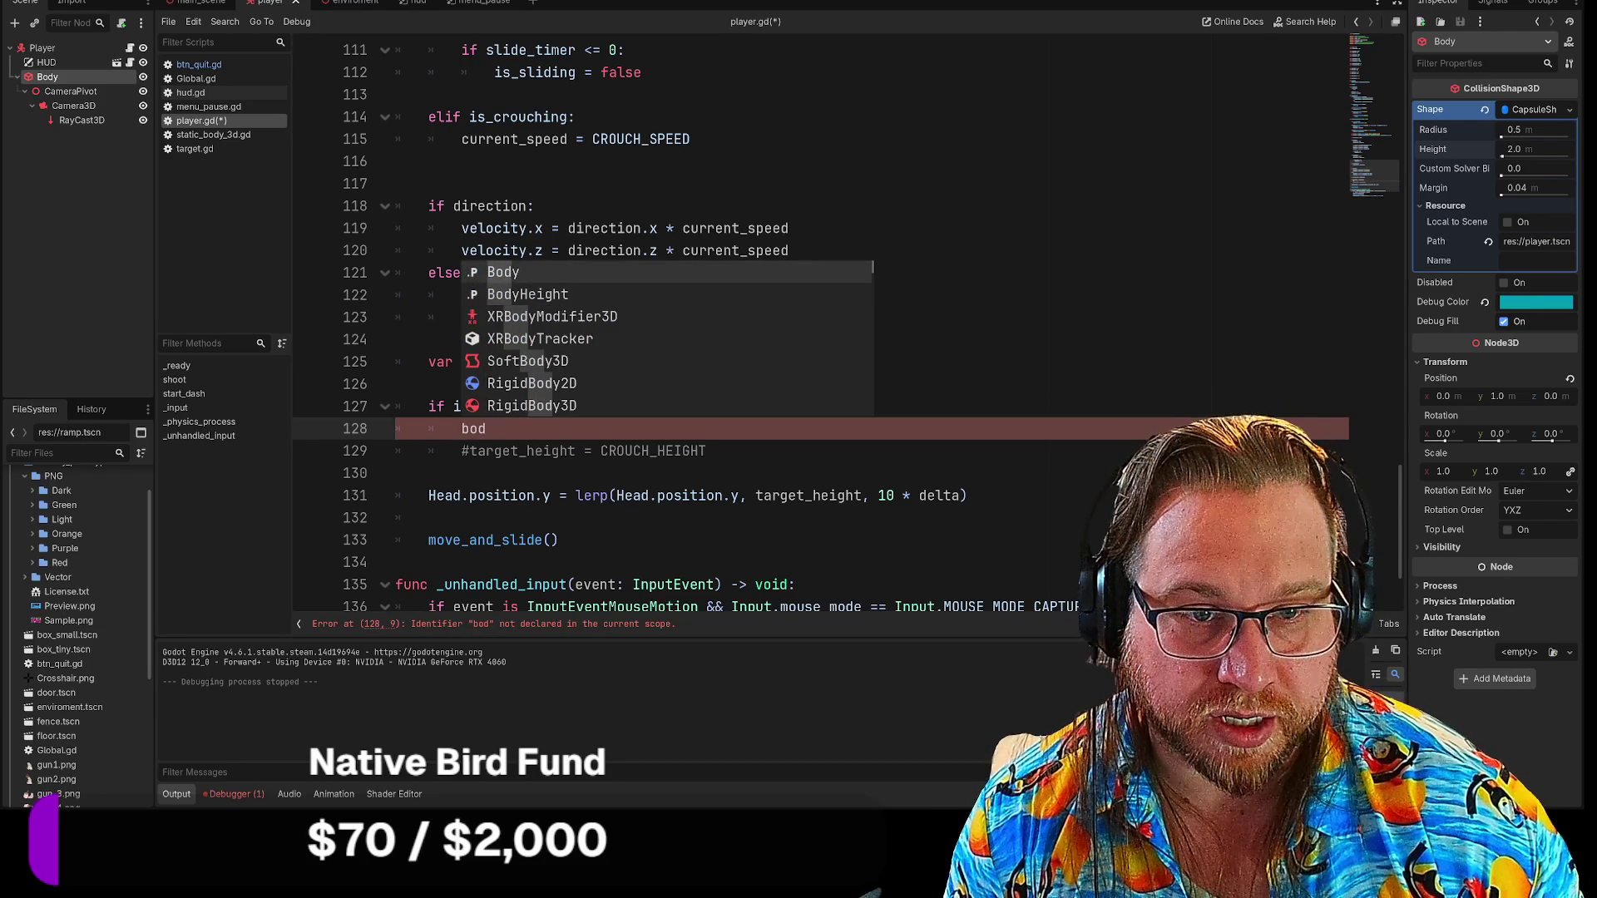
{"action": "key", "text": "Down"}
{"action": "key", "text": "Return"}
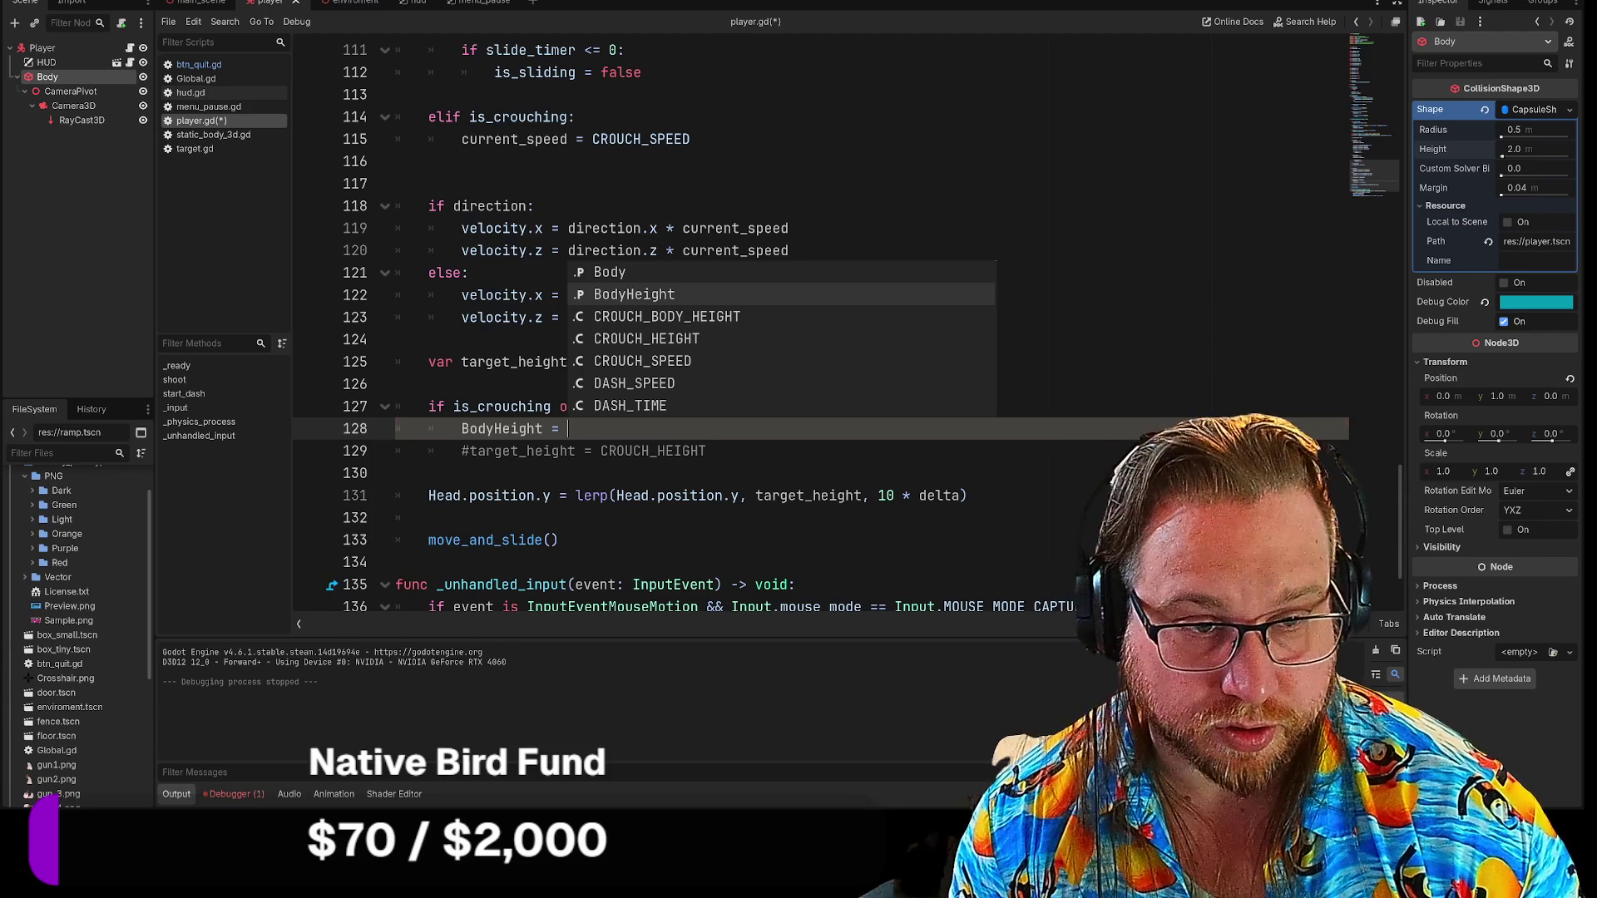
{"action": "type", "text": "C"}
{"action": "key", "text": "Return"}
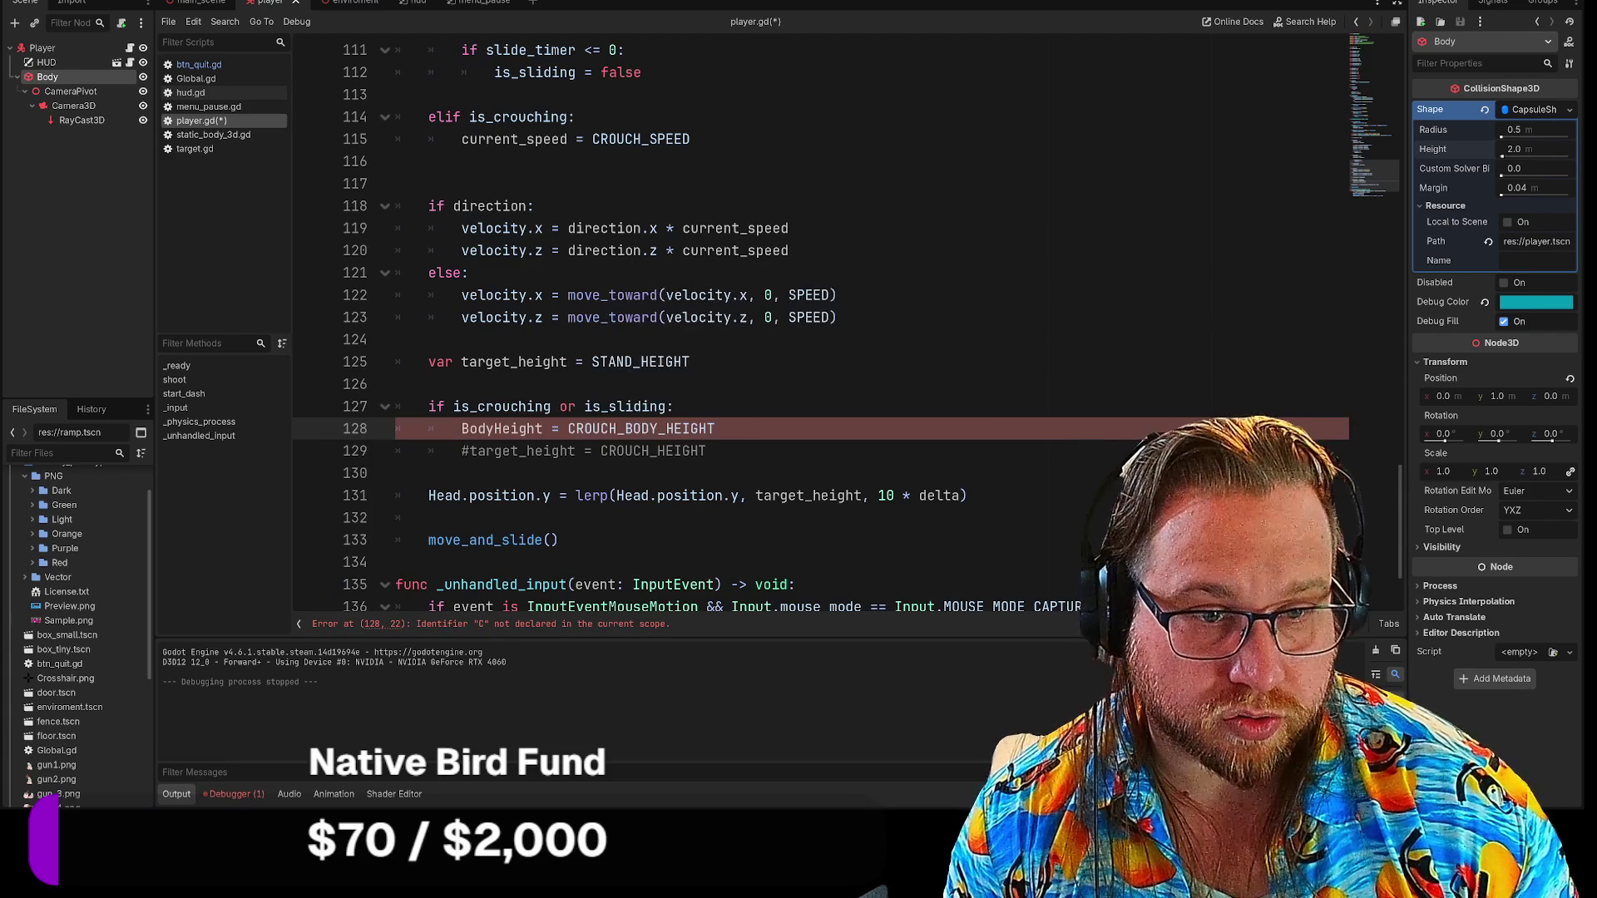
{"action": "left_click", "coordinate": [429, 362]}
{"action": "type", "text": "#"}
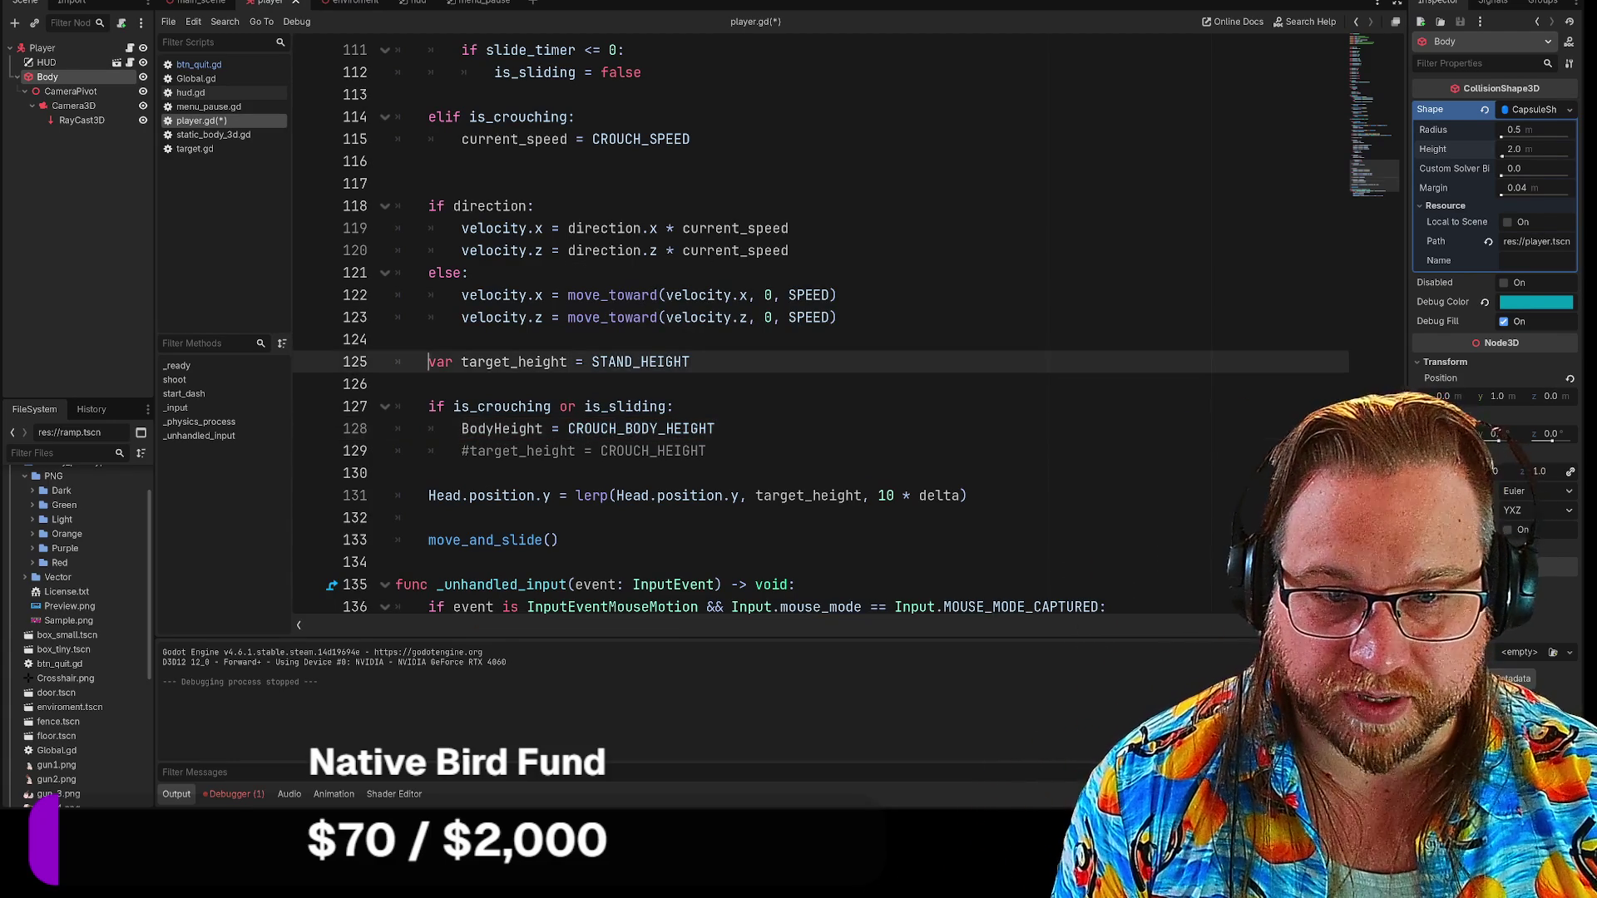
- Add BodyHeight = STAND_BODY_HEIGHT above the crouch check, then save and run the game
{"action": "left_click", "coordinate": [396, 384]}
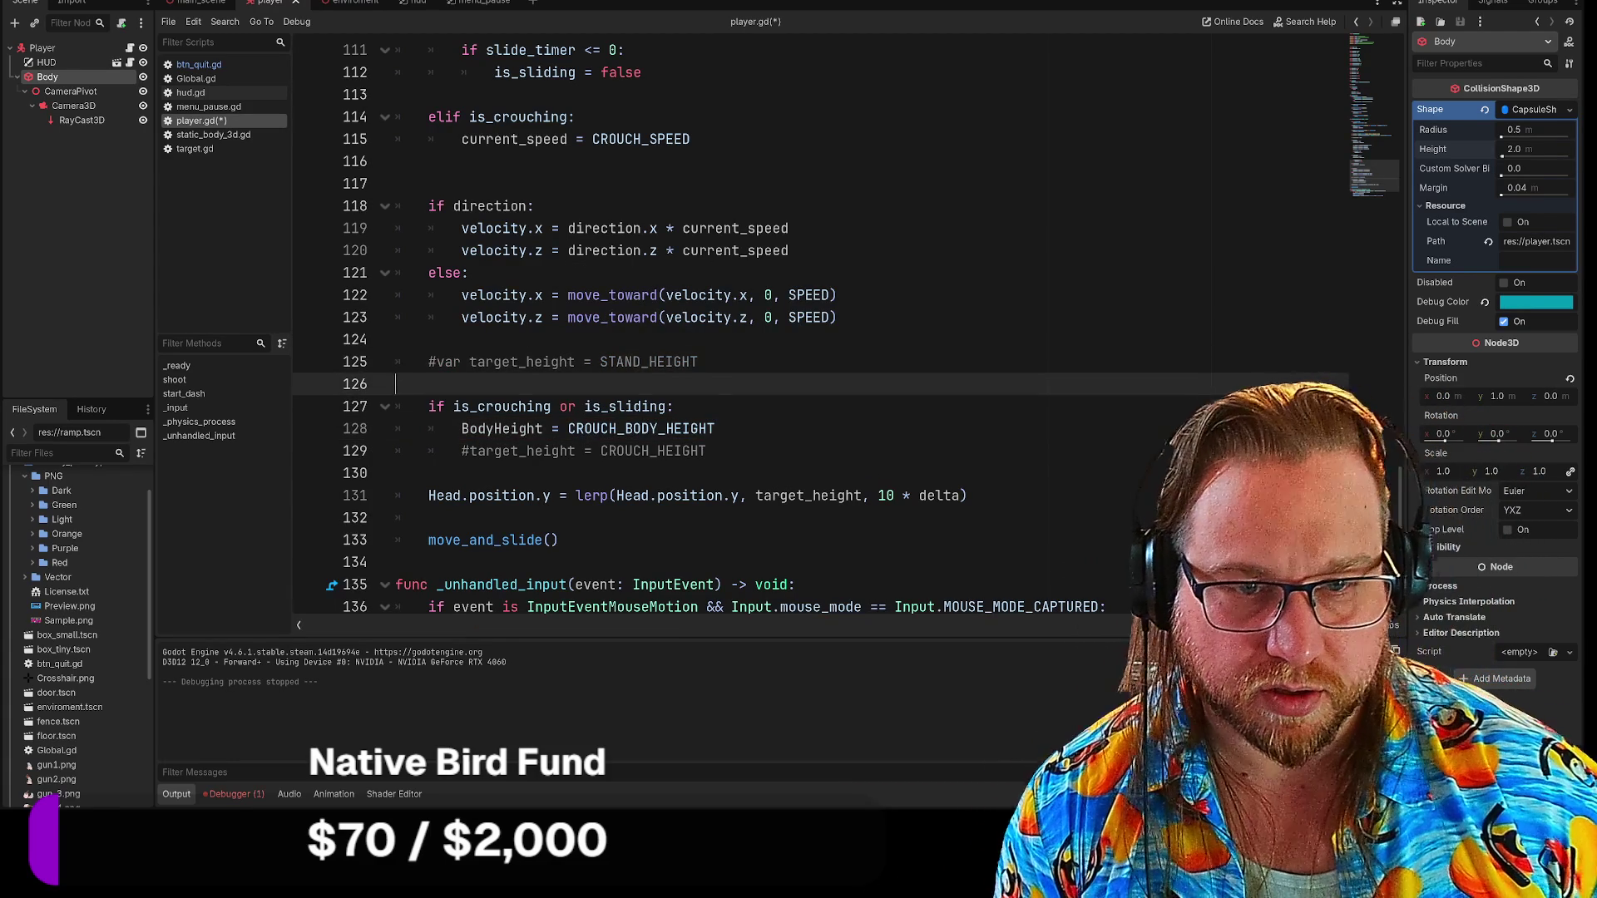
{"action": "key", "text": "Return"}
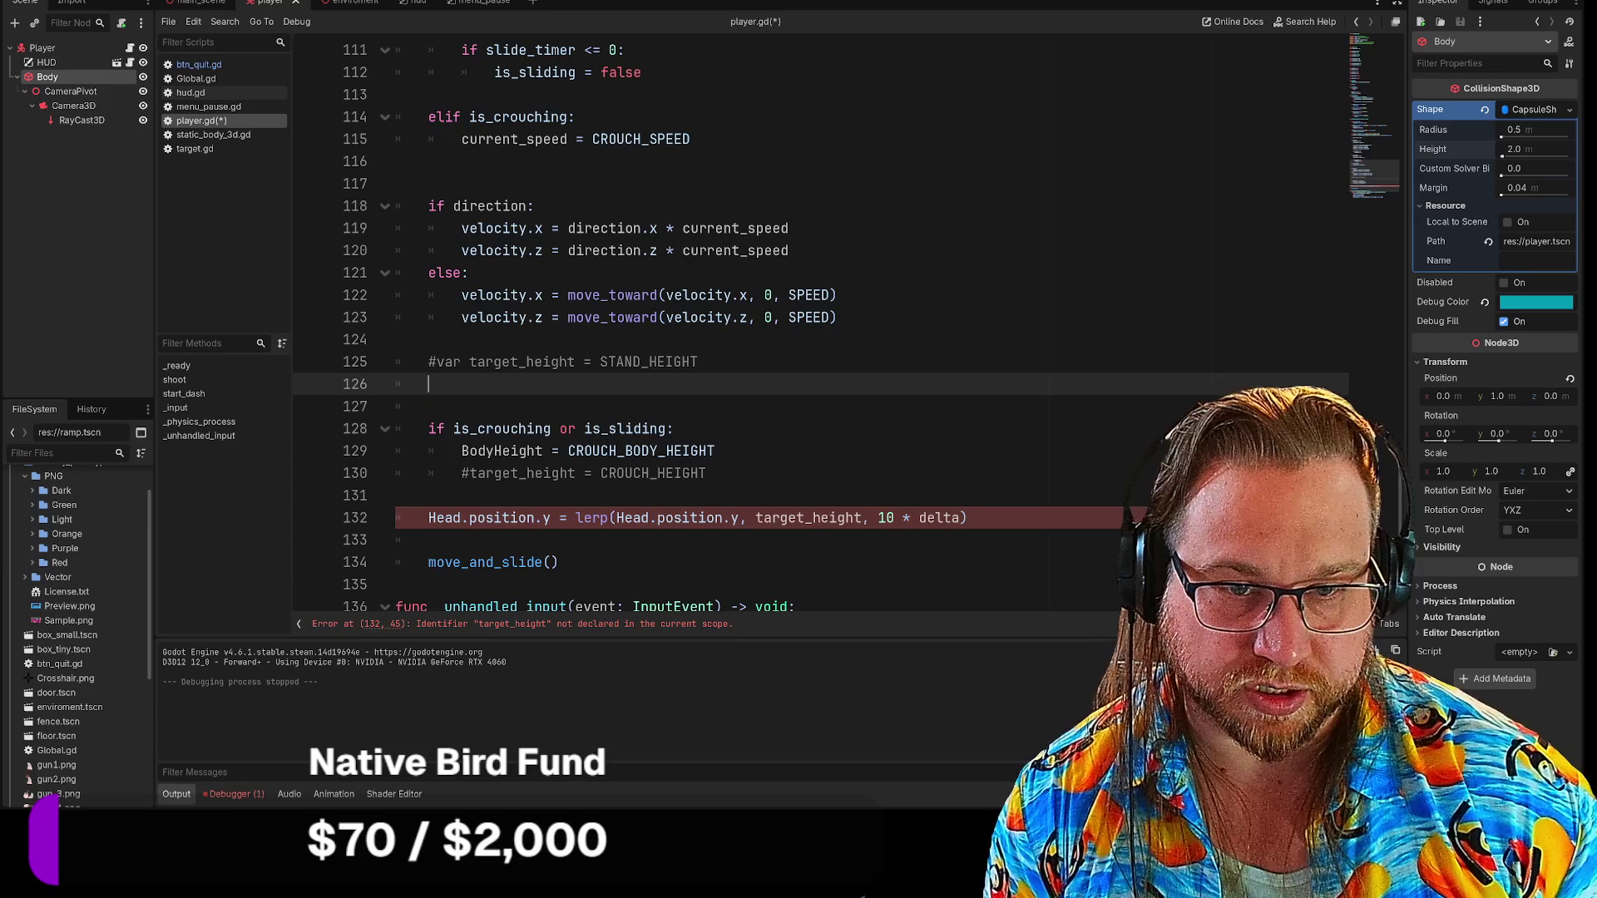
{"action": "mouse_move", "coordinate": [715, 451]}
{"action": "left_mouse_down"}
{"action": "mouse_move", "coordinate": [426, 450]}
{"action": "mouse_move", "coordinate": [462, 451]}
{"action": "left_mouse_up"}
{"action": "key", "text": "ctrl+c"}
{"action": "left_click", "coordinate": [428, 383]}
{"action": "key", "text": "ctrl+v"}
{"action": "key", "text": "ctrl+shift+Left"}
{"action": "type", "text": "STAND"}
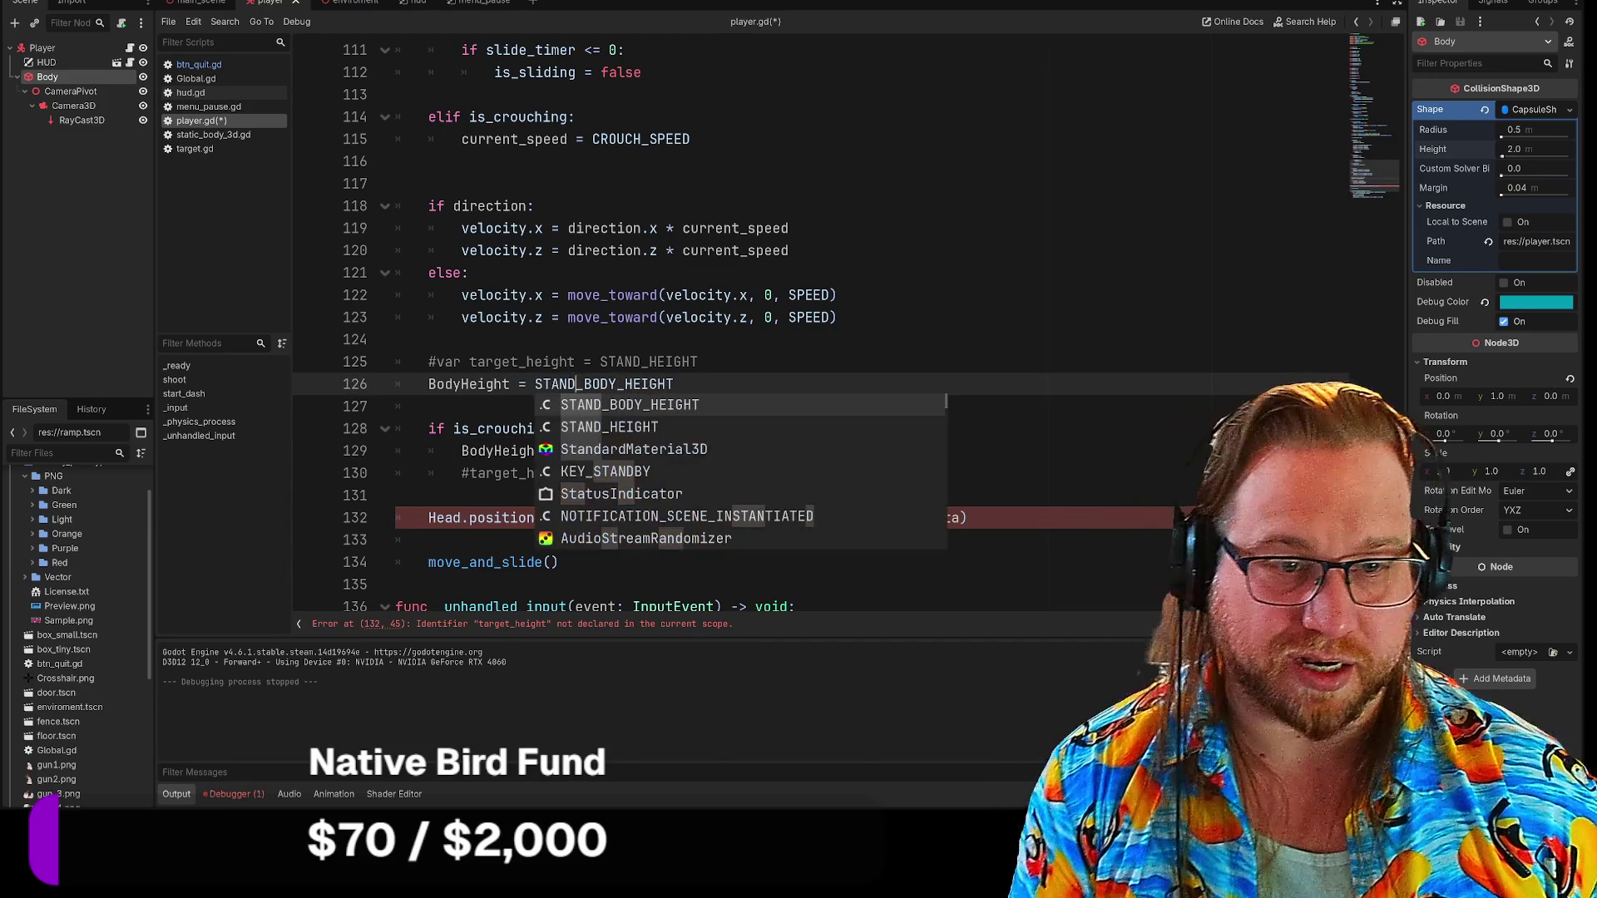
{"action": "key", "text": "Escape"}
{"action": "key", "text": "Down"}
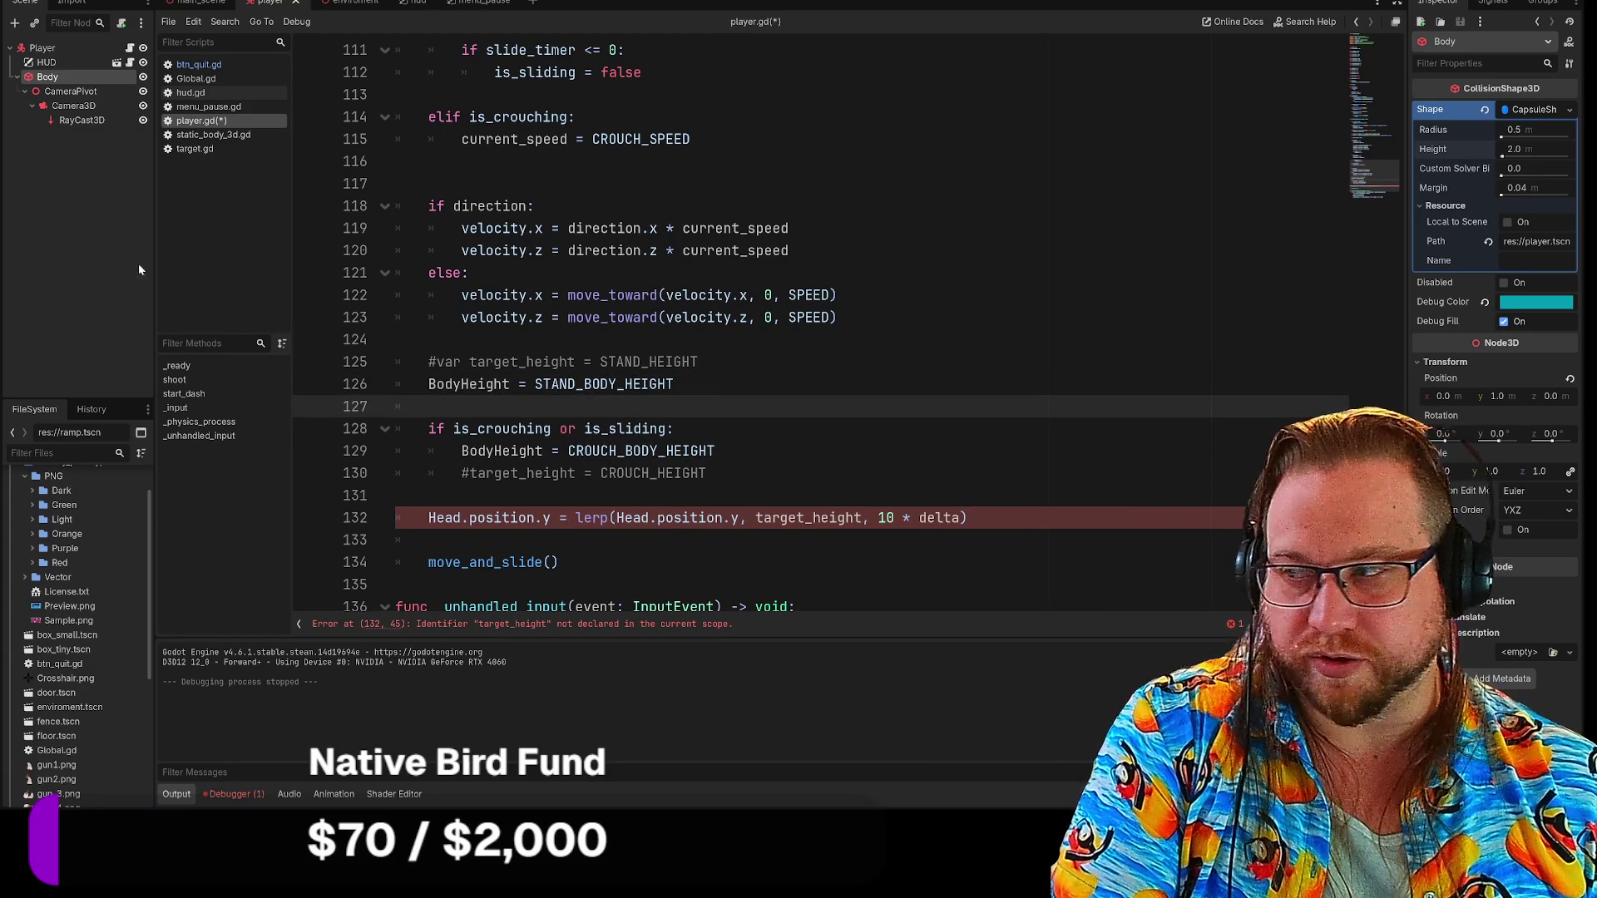
{"action": "key", "text": "F5"}
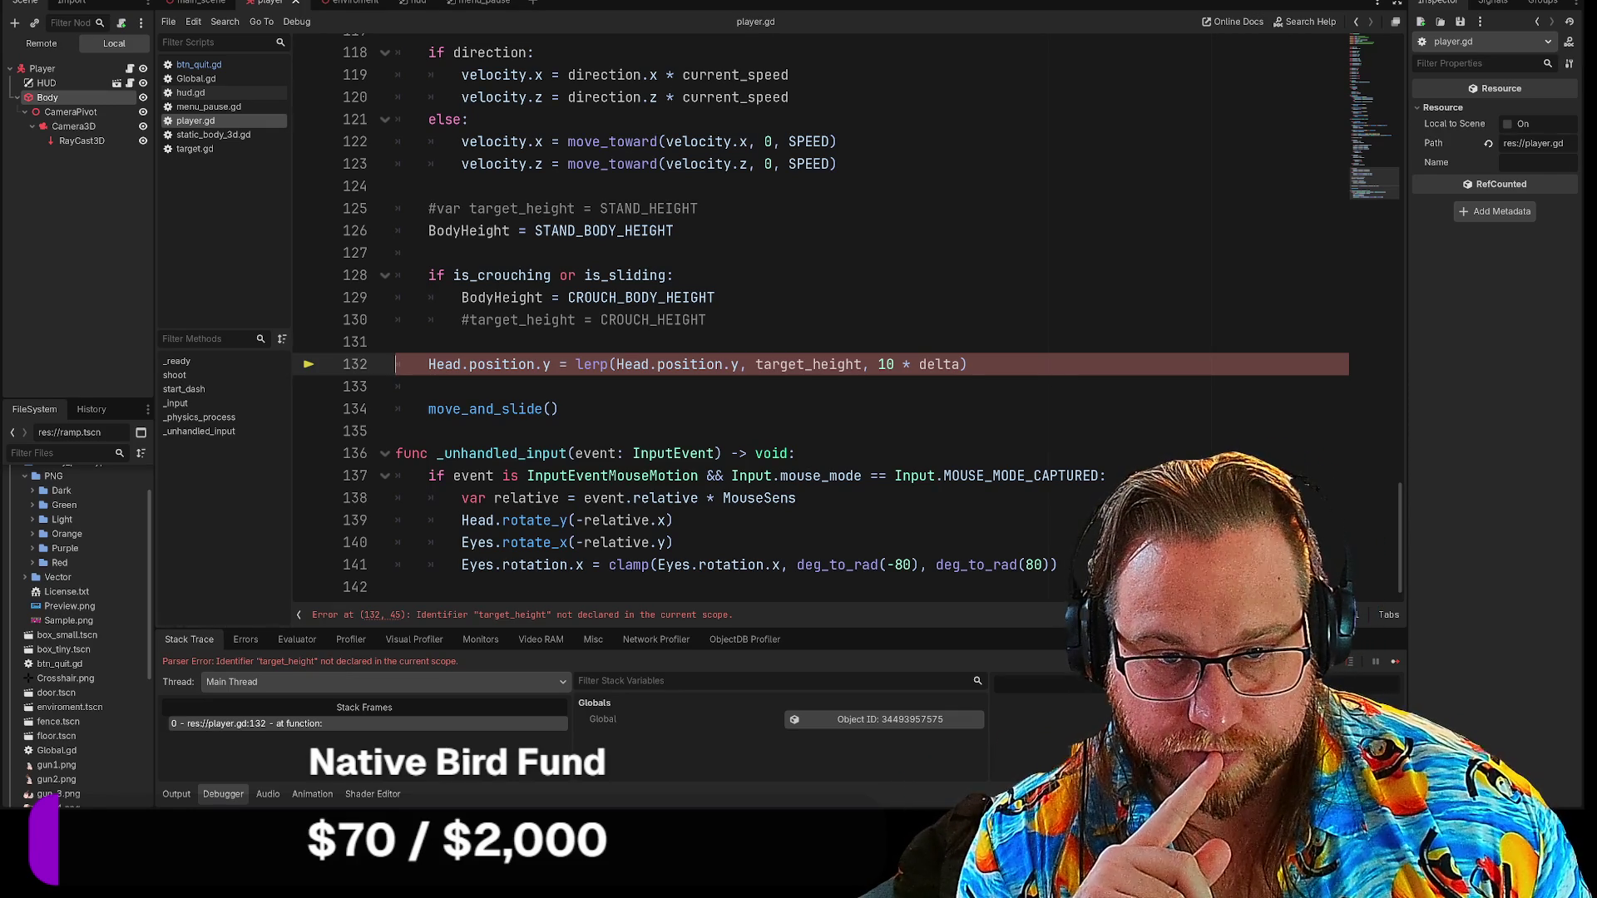
- Comment out the Head height lerp on line 132 with Ctrl+K, relaunch the game, and walk forward
{"action": "left_click", "coordinate": [429, 365]}
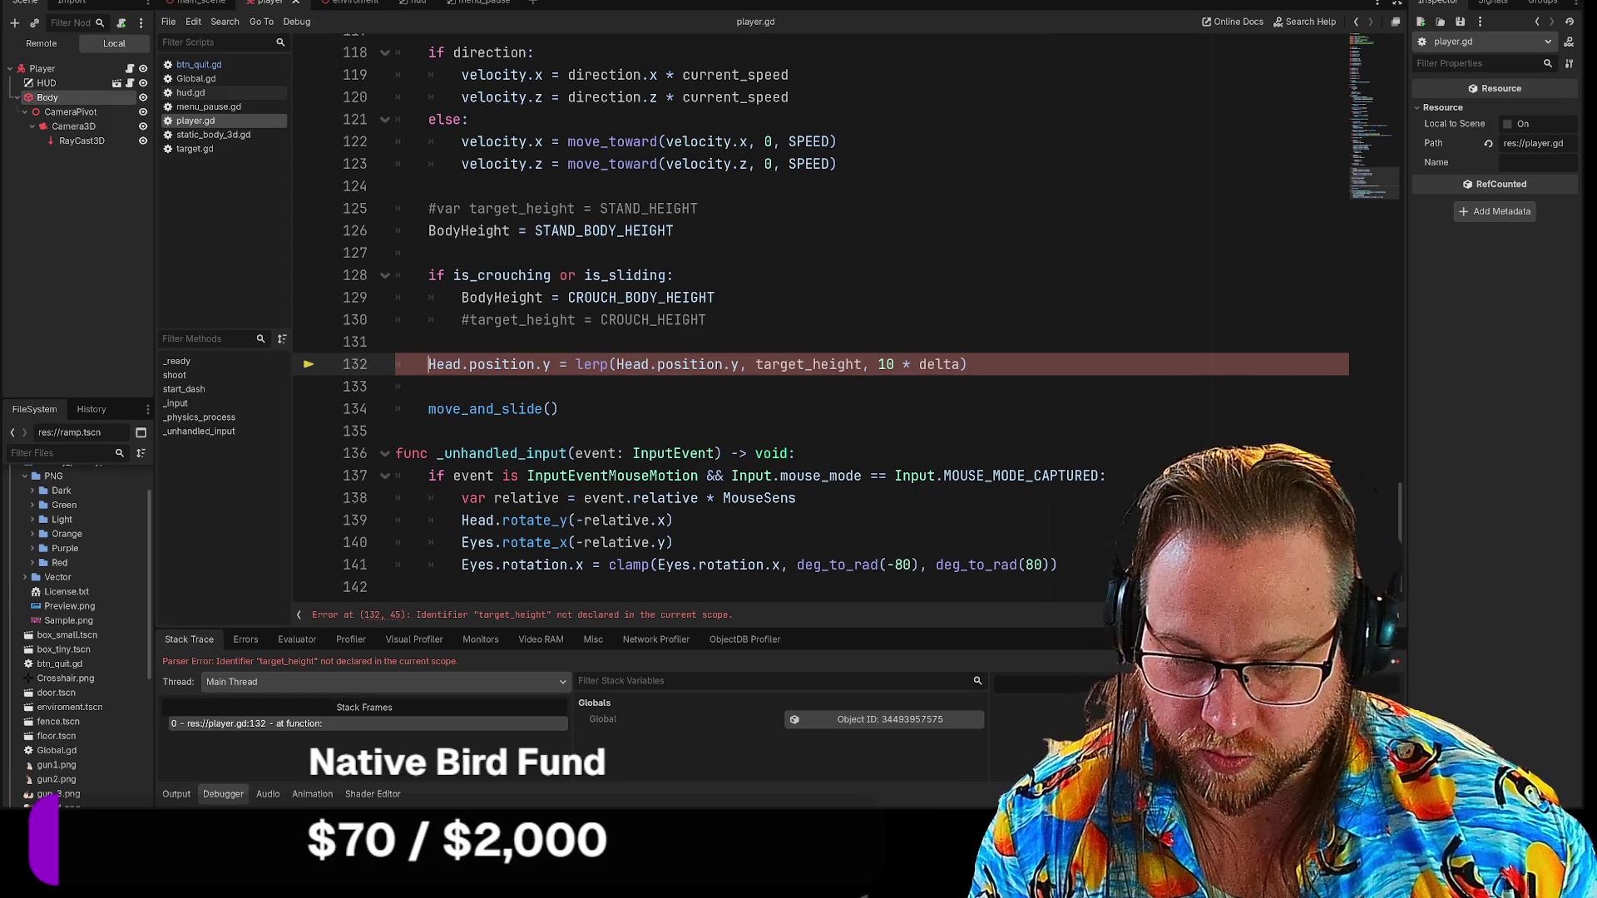
{"action": "key", "text": "ctrl+k"}
{"action": "key", "text": "F5"}
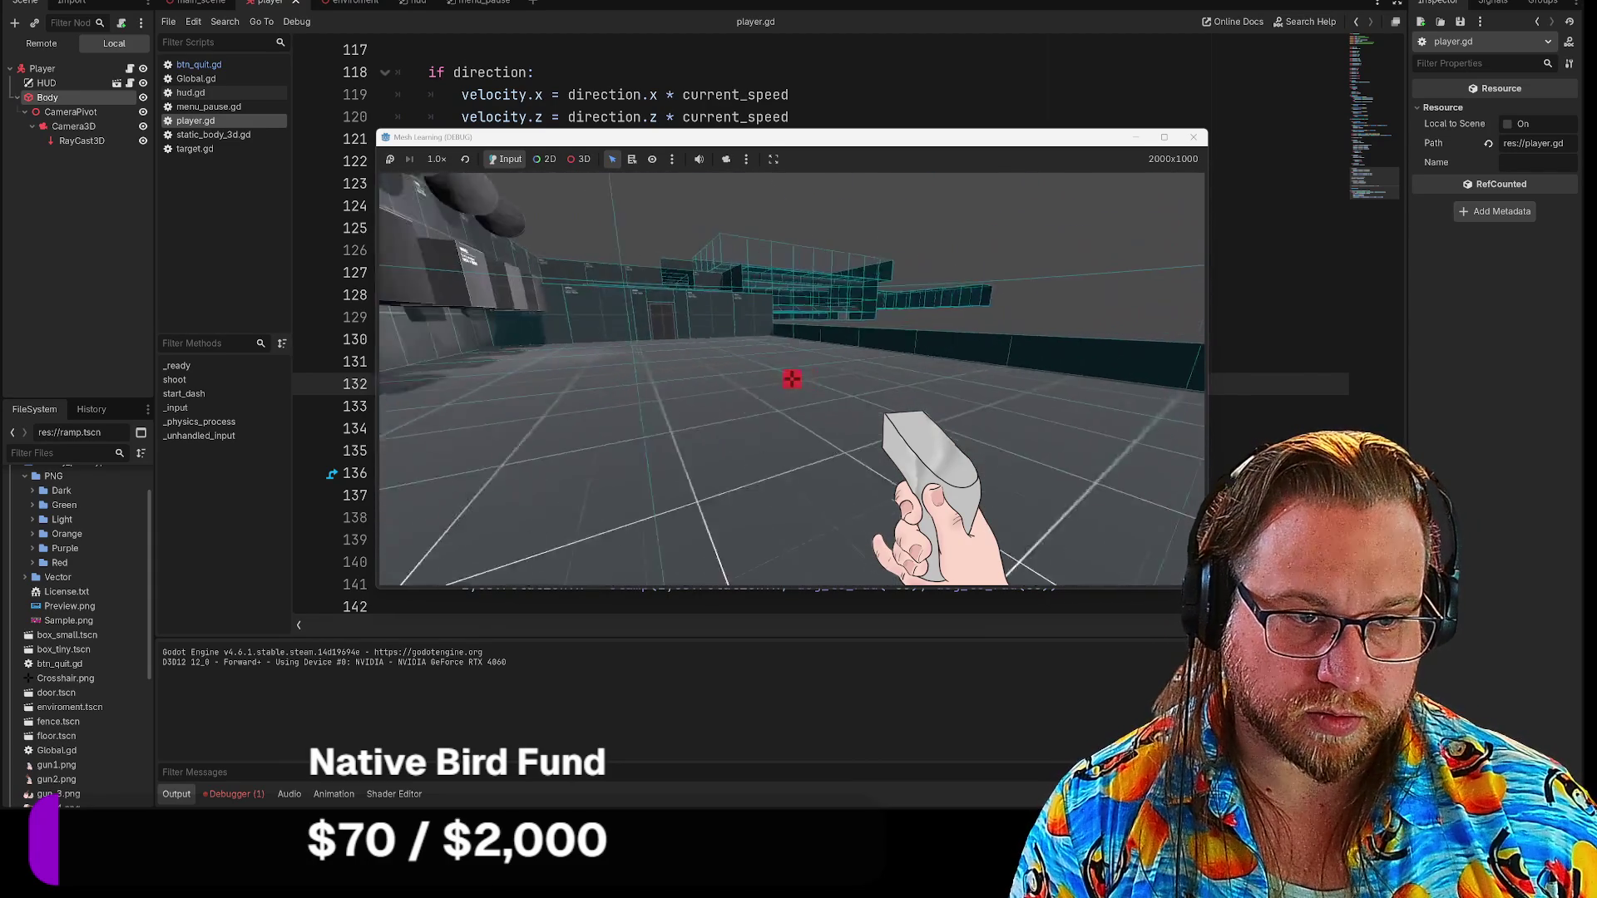
{"action": "key", "text": "w"}
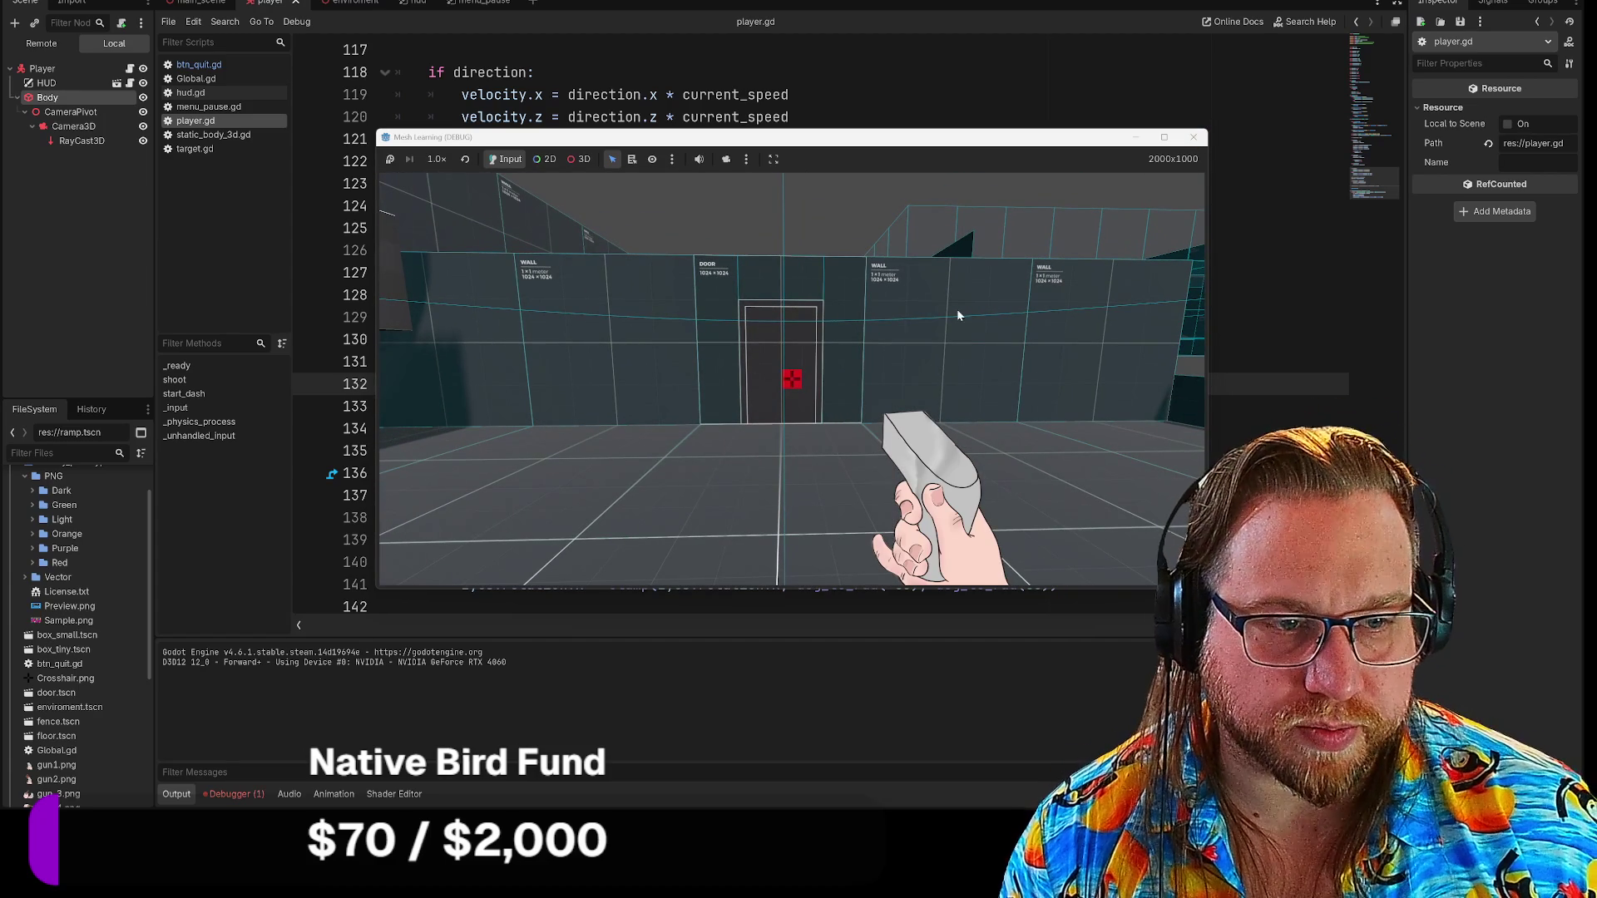
- Select the player's collision capsule in the running game, then stop the game
{"action": "left_click", "coordinate": [726, 159]}
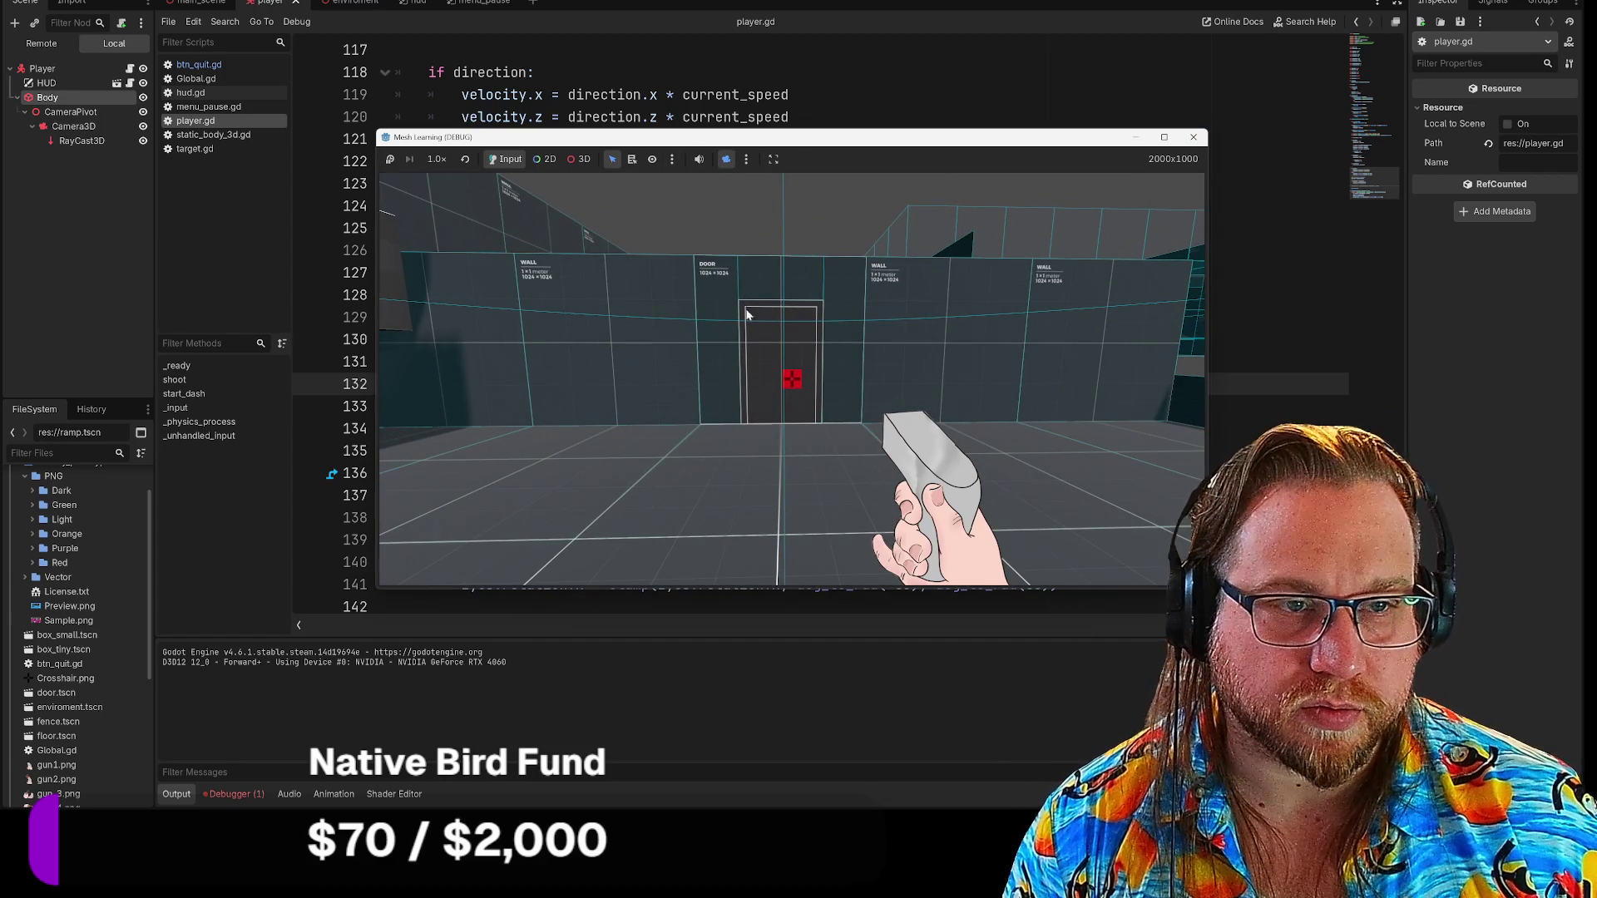
{"action": "left_click", "coordinate": [756, 322]}
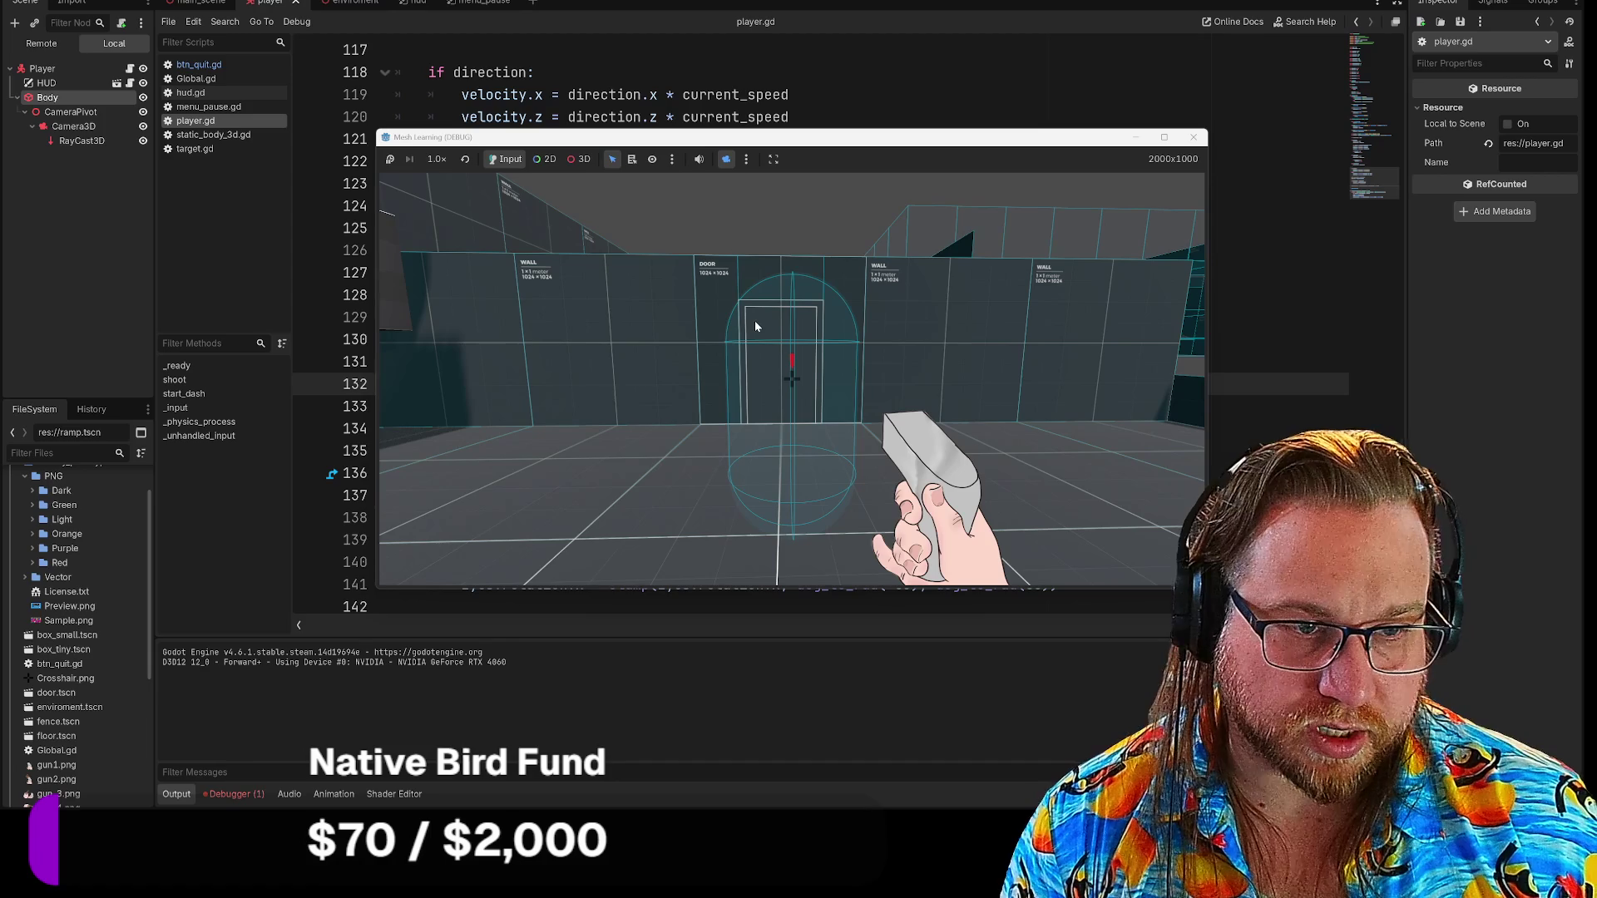
{"action": "left_click", "coordinate": [1194, 137]}
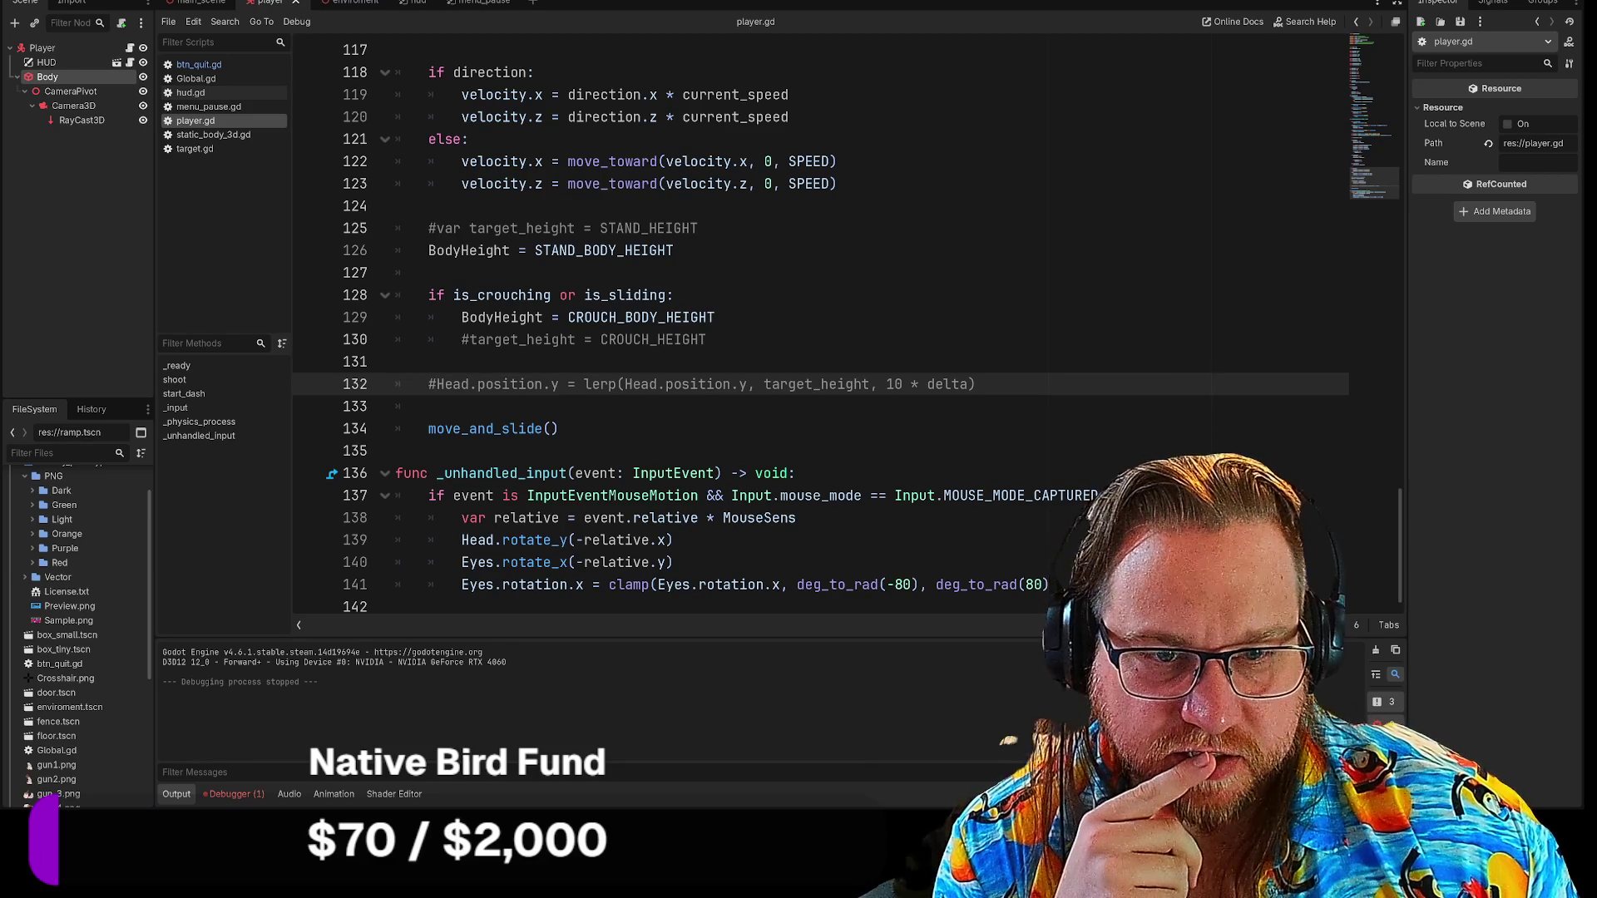
{"action": "key", "text": "BackSpace"}
{"action": "key", "text": "ctrl+z"}
{"action": "key", "text": "ctrl+z"}
{"action": "key", "text": "ctrl+z"}
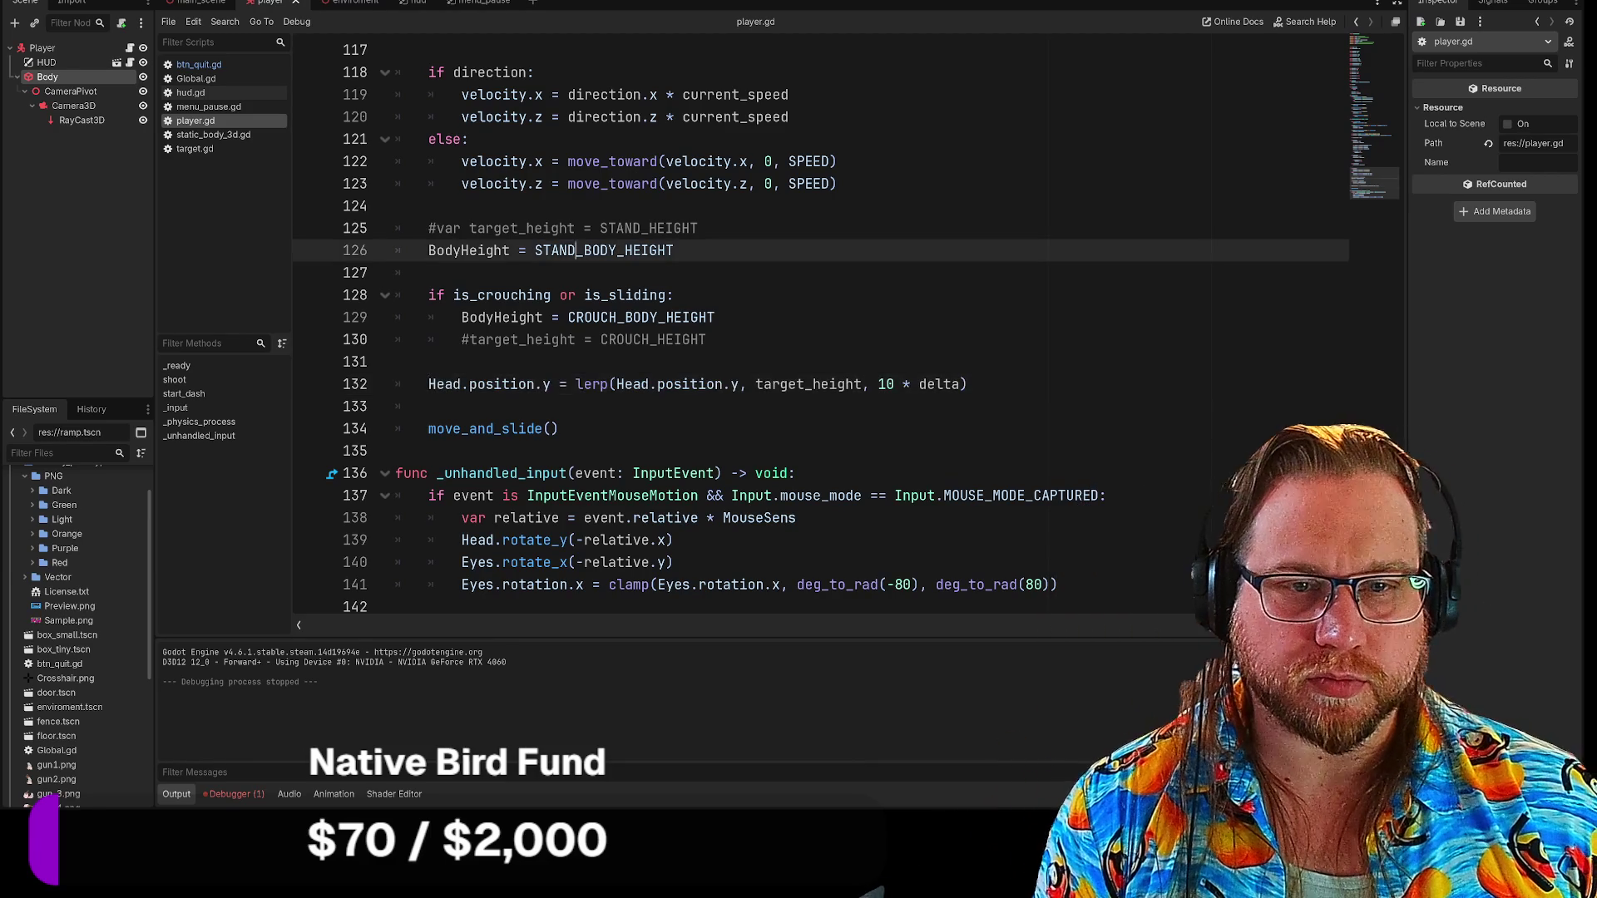
{"action": "key", "text": "ctrl+z"}
{"action": "key", "text": "ctrl+z"}
{"action": "key", "text": "ctrl+z"}
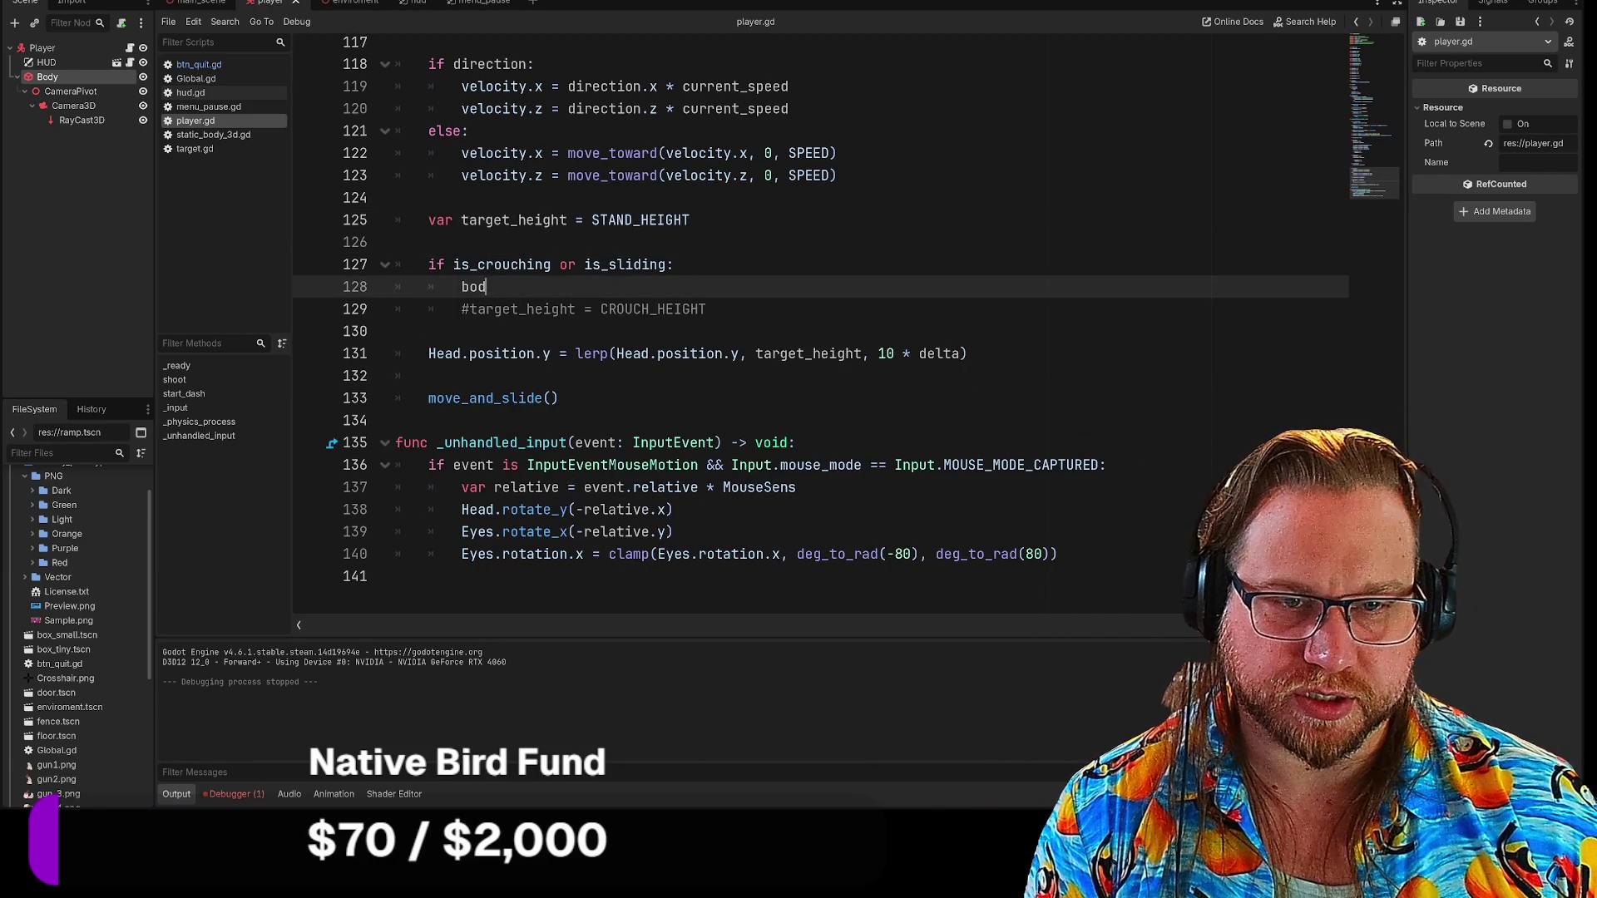
{"action": "key", "text": "ctrl+z"}
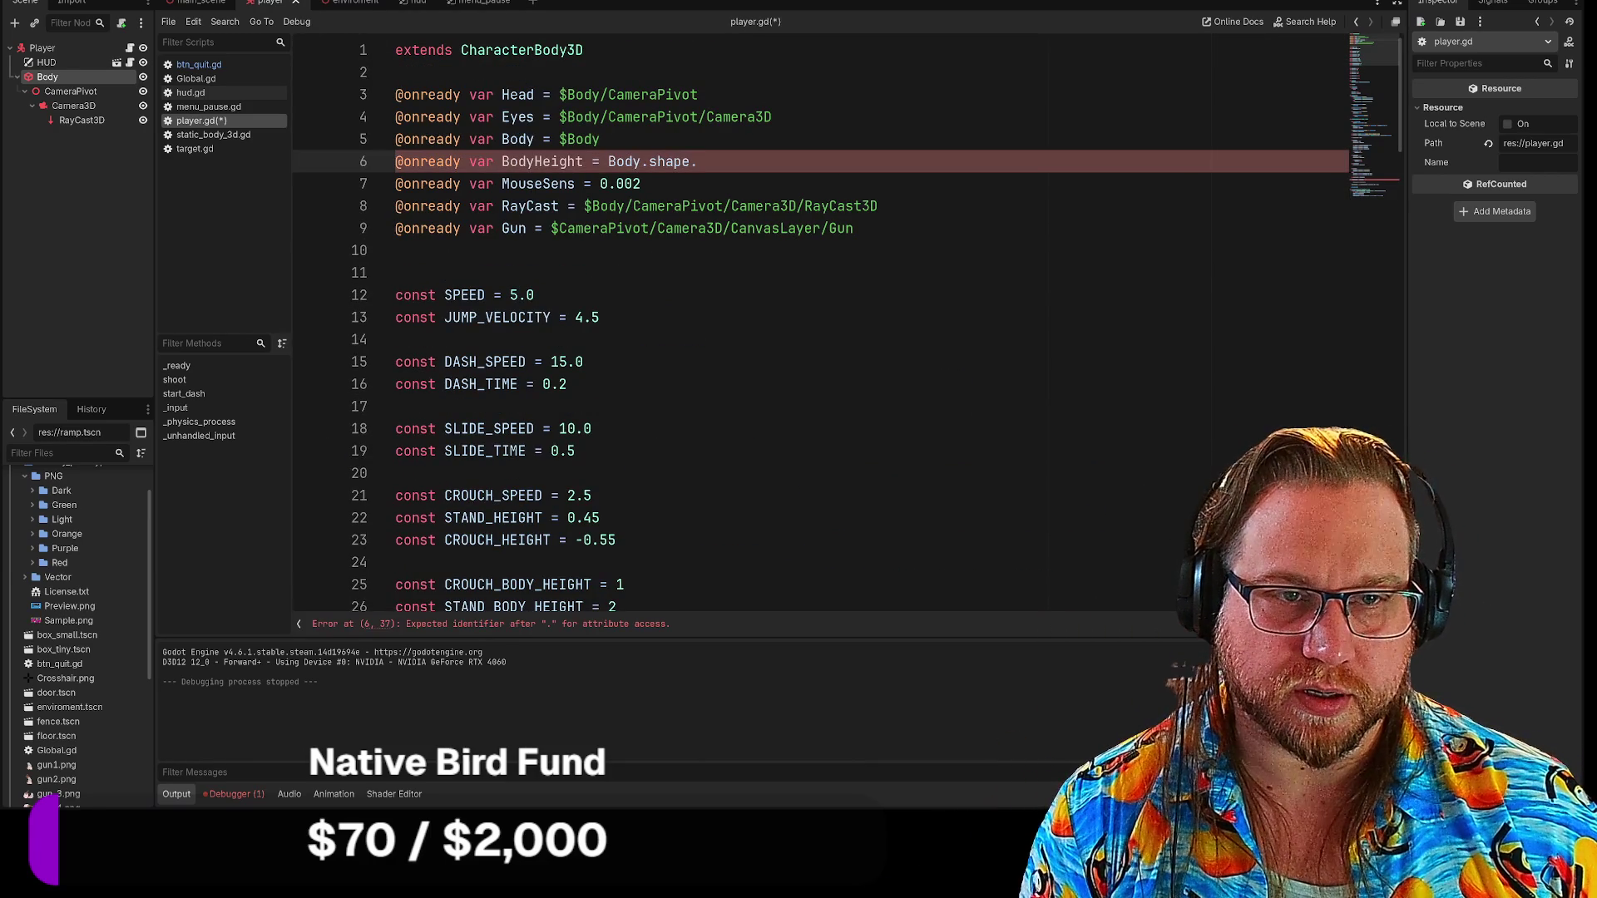
{"action": "key", "text": "ctrl+z"}
{"action": "key", "text": "ctrl+z"}
{"action": "key", "text": "ctrl+z"}
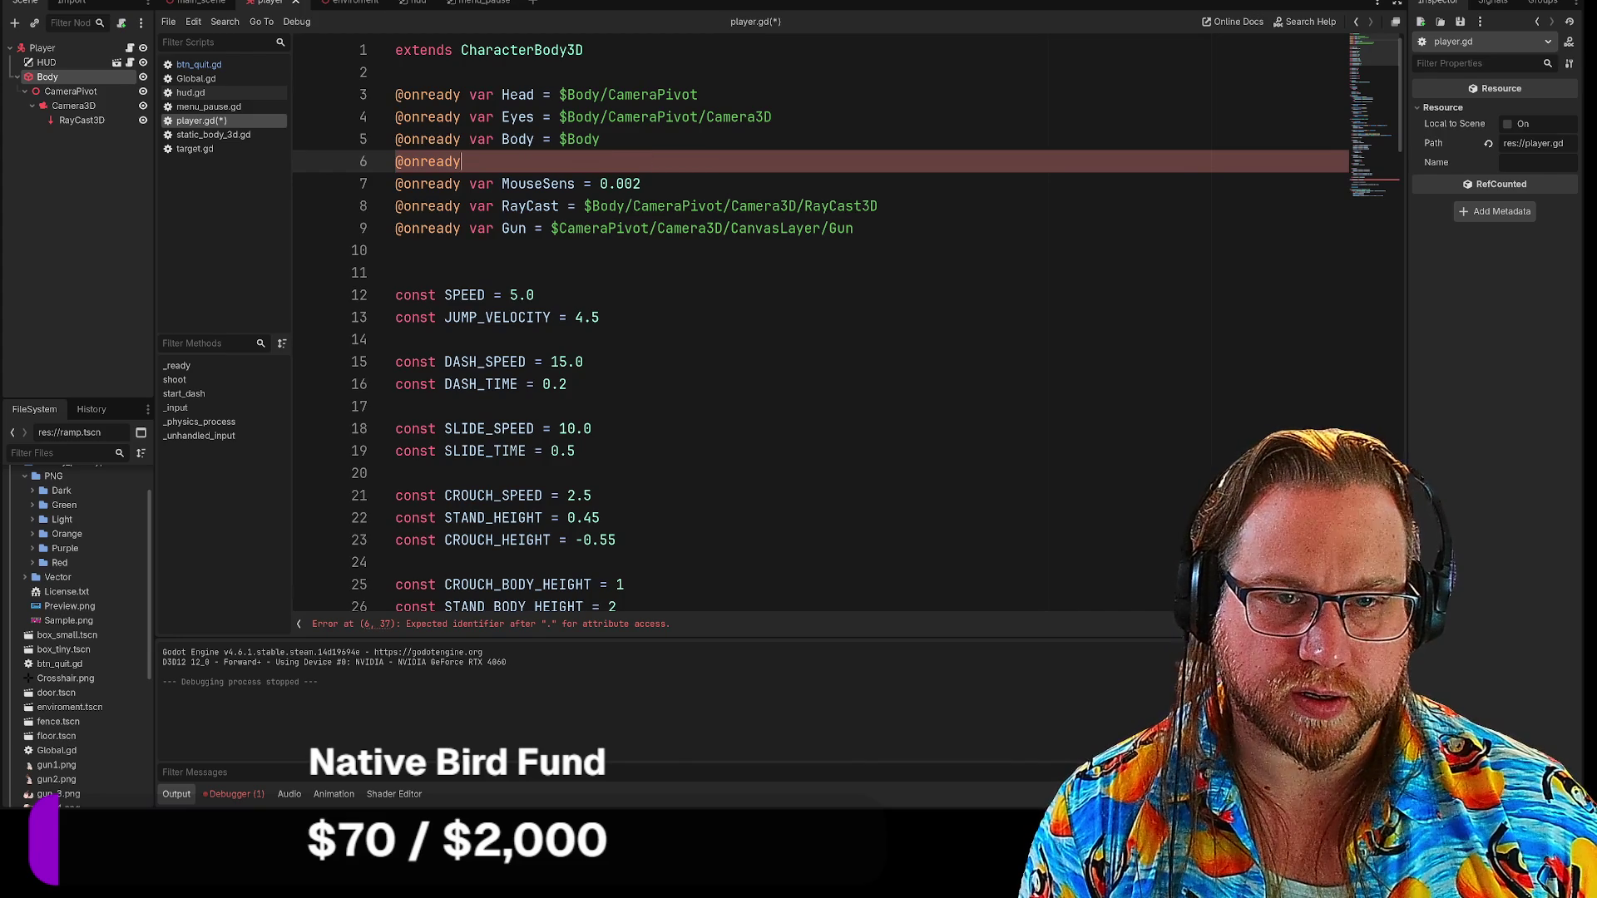
{"action": "key", "text": "ctrl+z"}
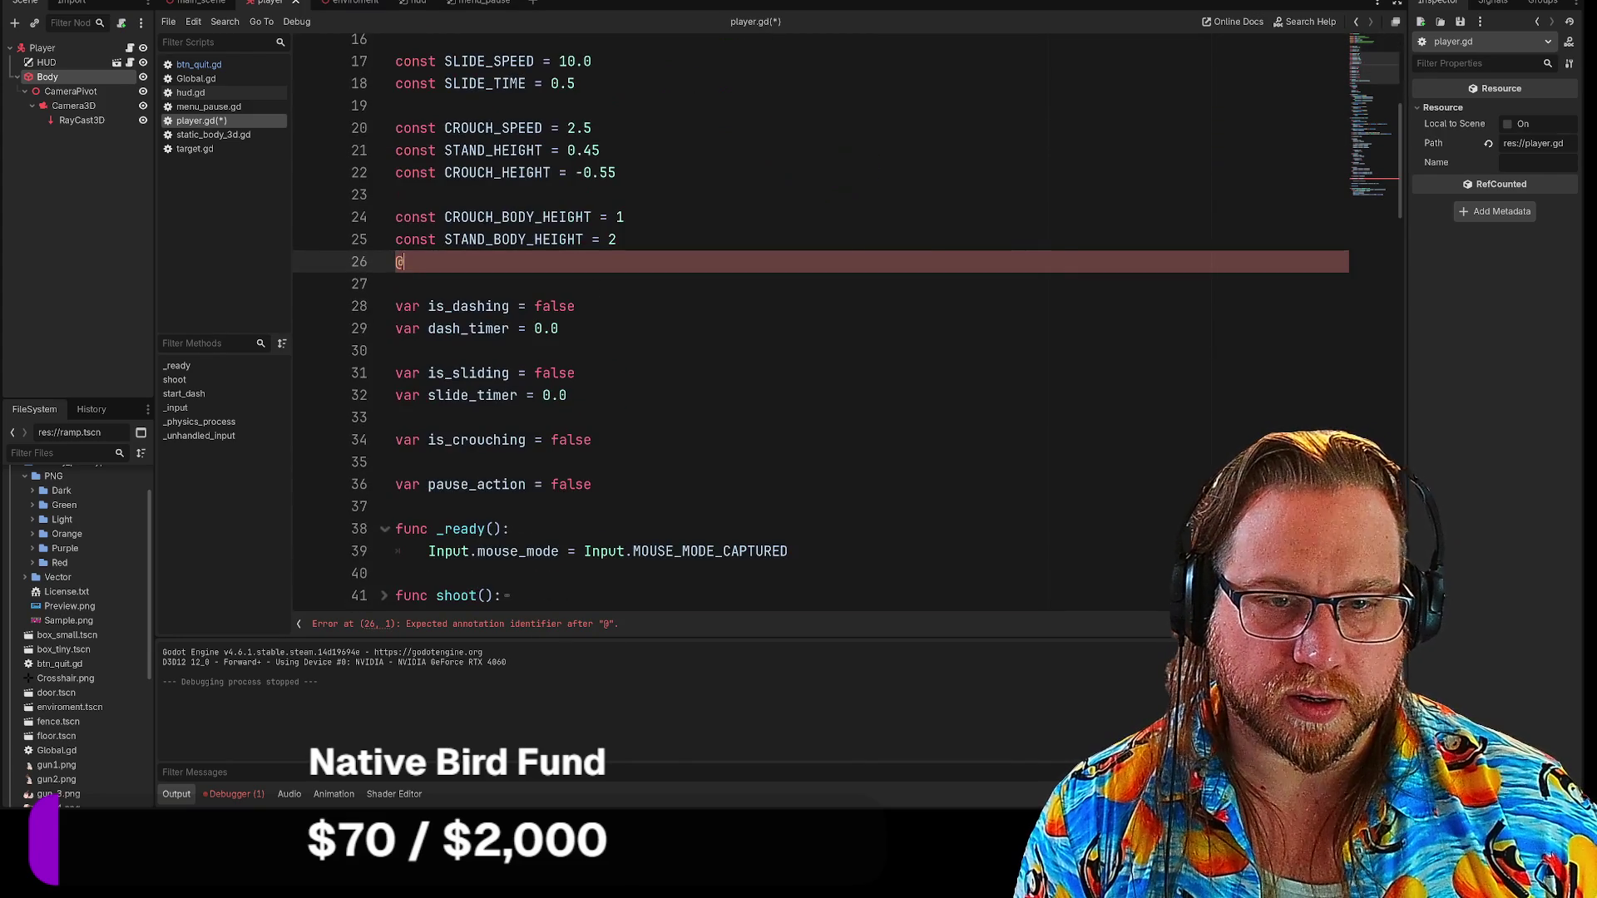
- Uncomment target_height = CROUCH_HEIGHT on line 128, then save and run the game
{"action": "scroll", "coordinate": [822, 325], "scroll_direction": "down", "scroll_amount": 15}
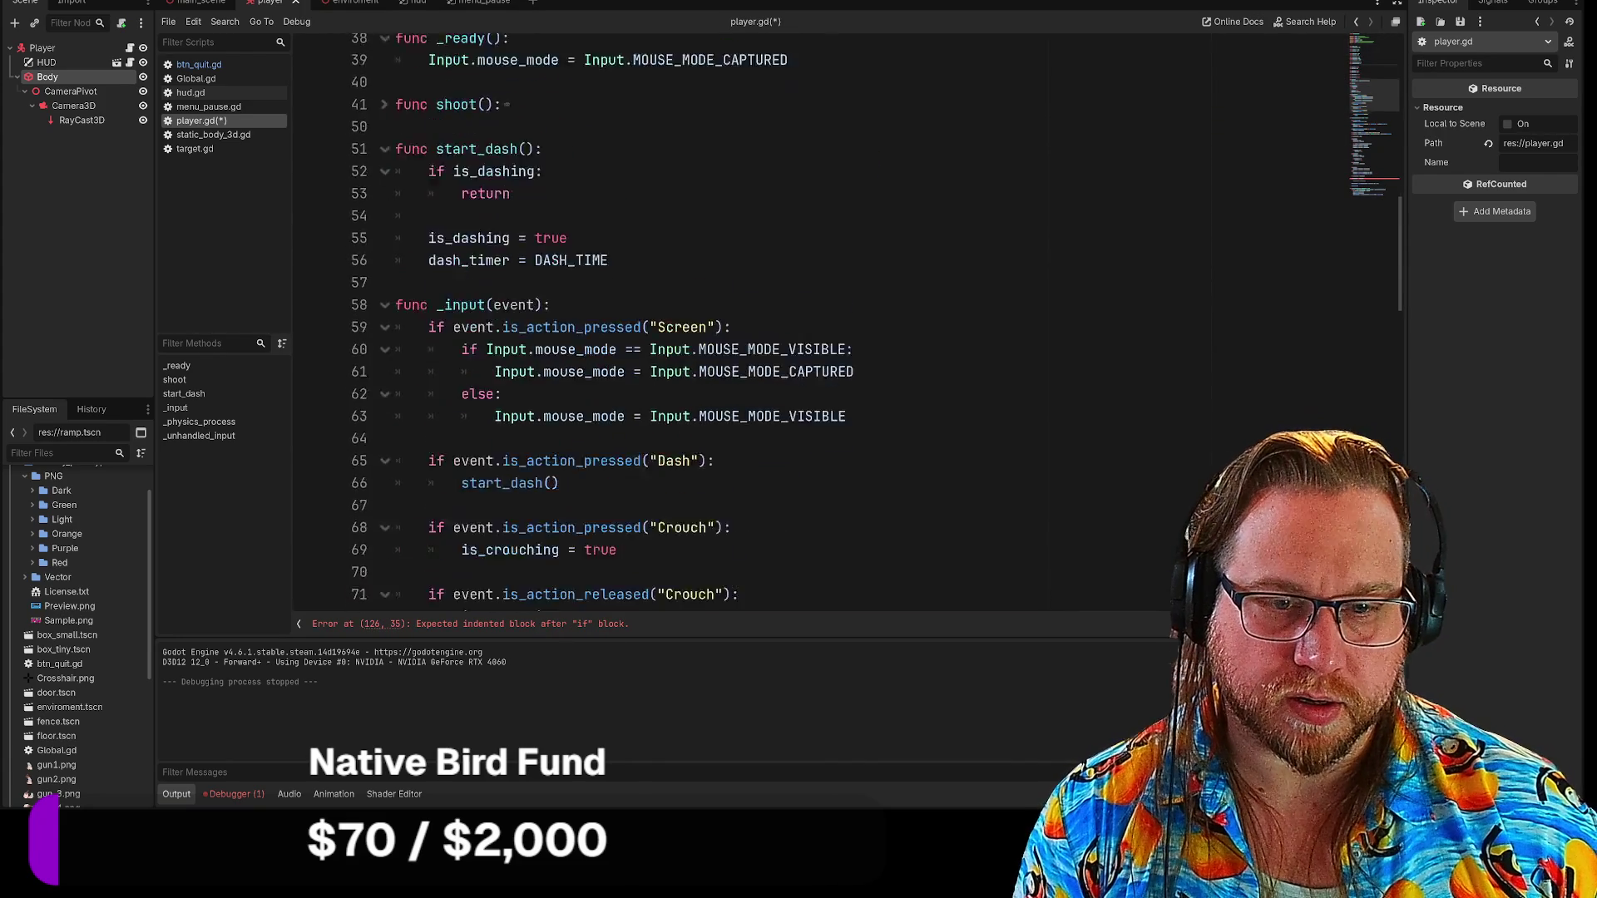
{"action": "scroll", "coordinate": [847, 319], "scroll_direction": "down", "scroll_amount": 6}
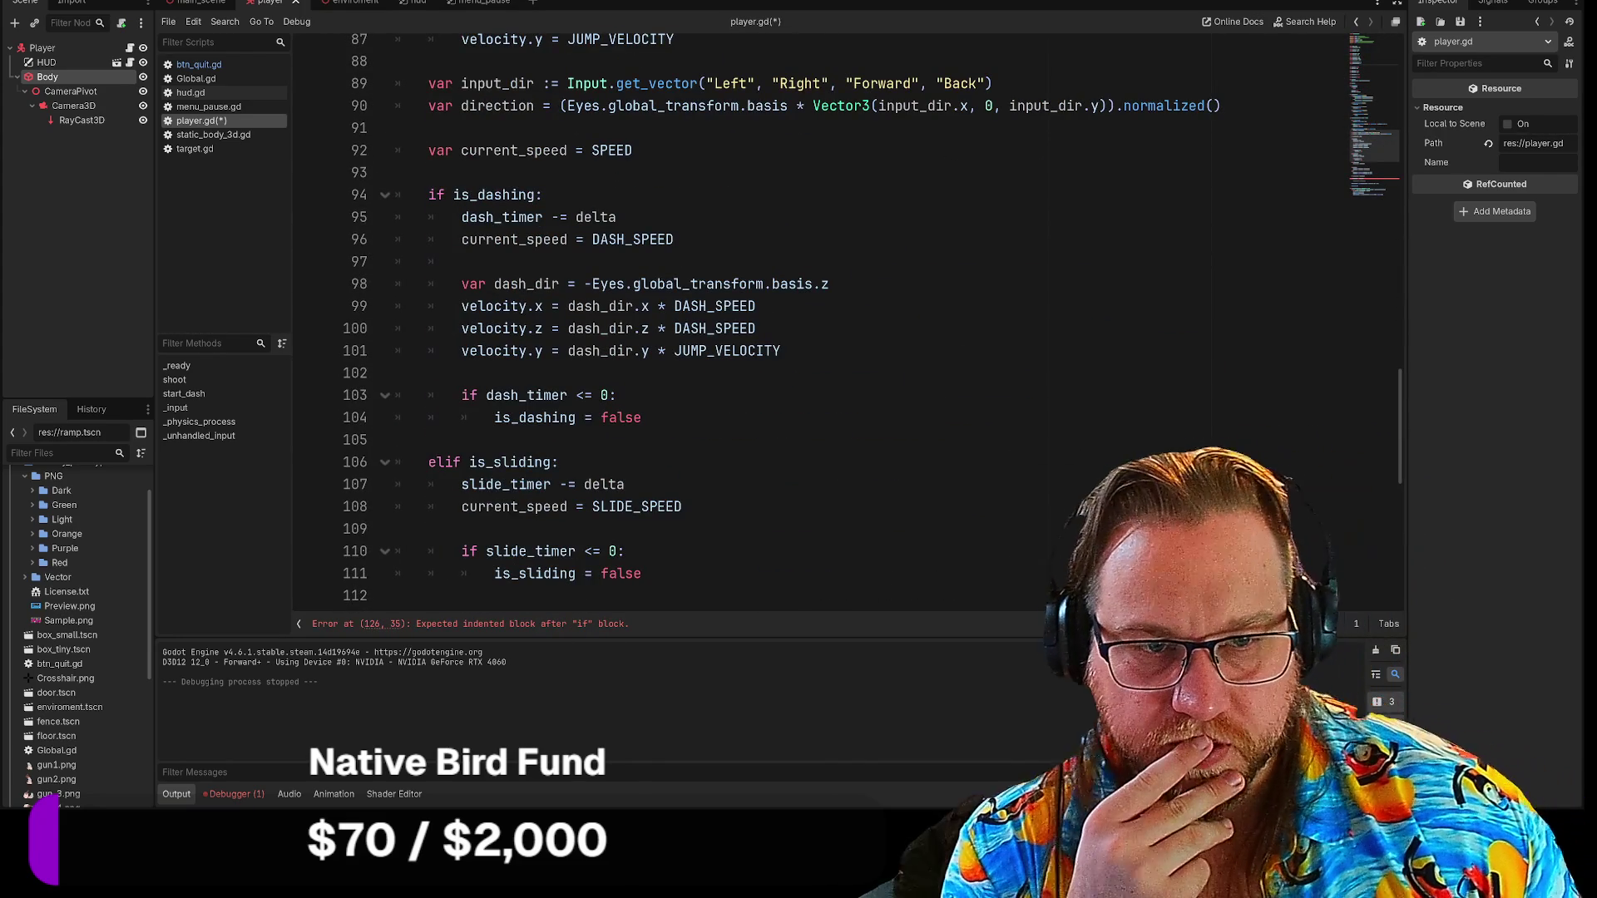
{"action": "scroll", "coordinate": [847, 319], "scroll_direction": "down", "scroll_amount": 3}
{"action": "scroll", "coordinate": [822, 324], "scroll_direction": "down", "scroll_amount": 6}
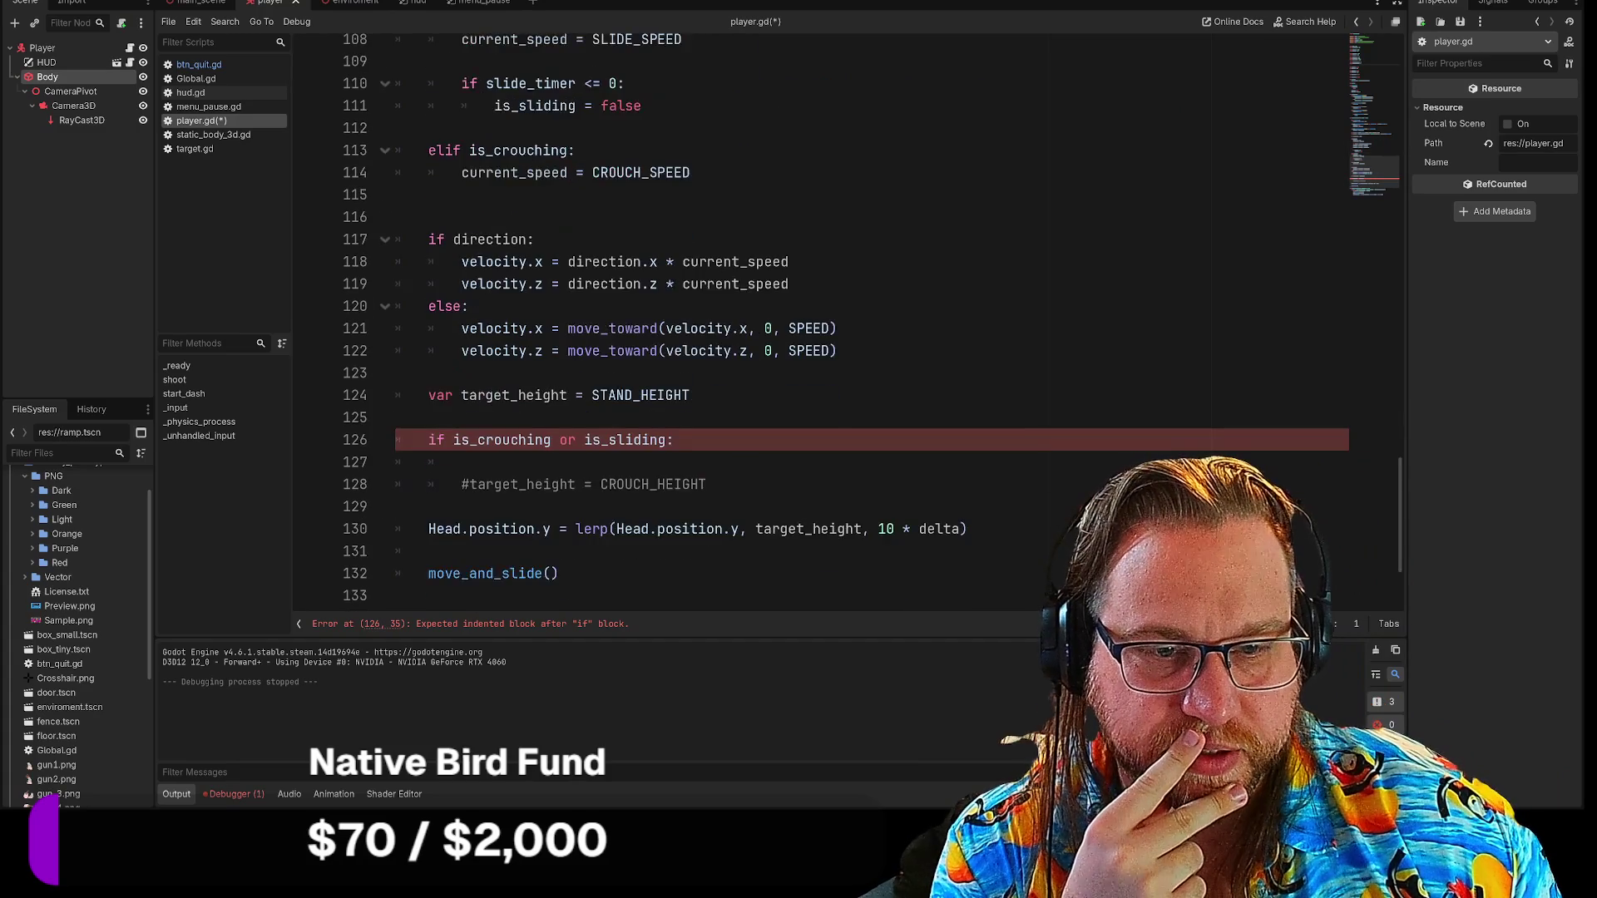
{"action": "left_click_drag", "start_coordinate": [472, 351], "coordinate": [394, 350]}
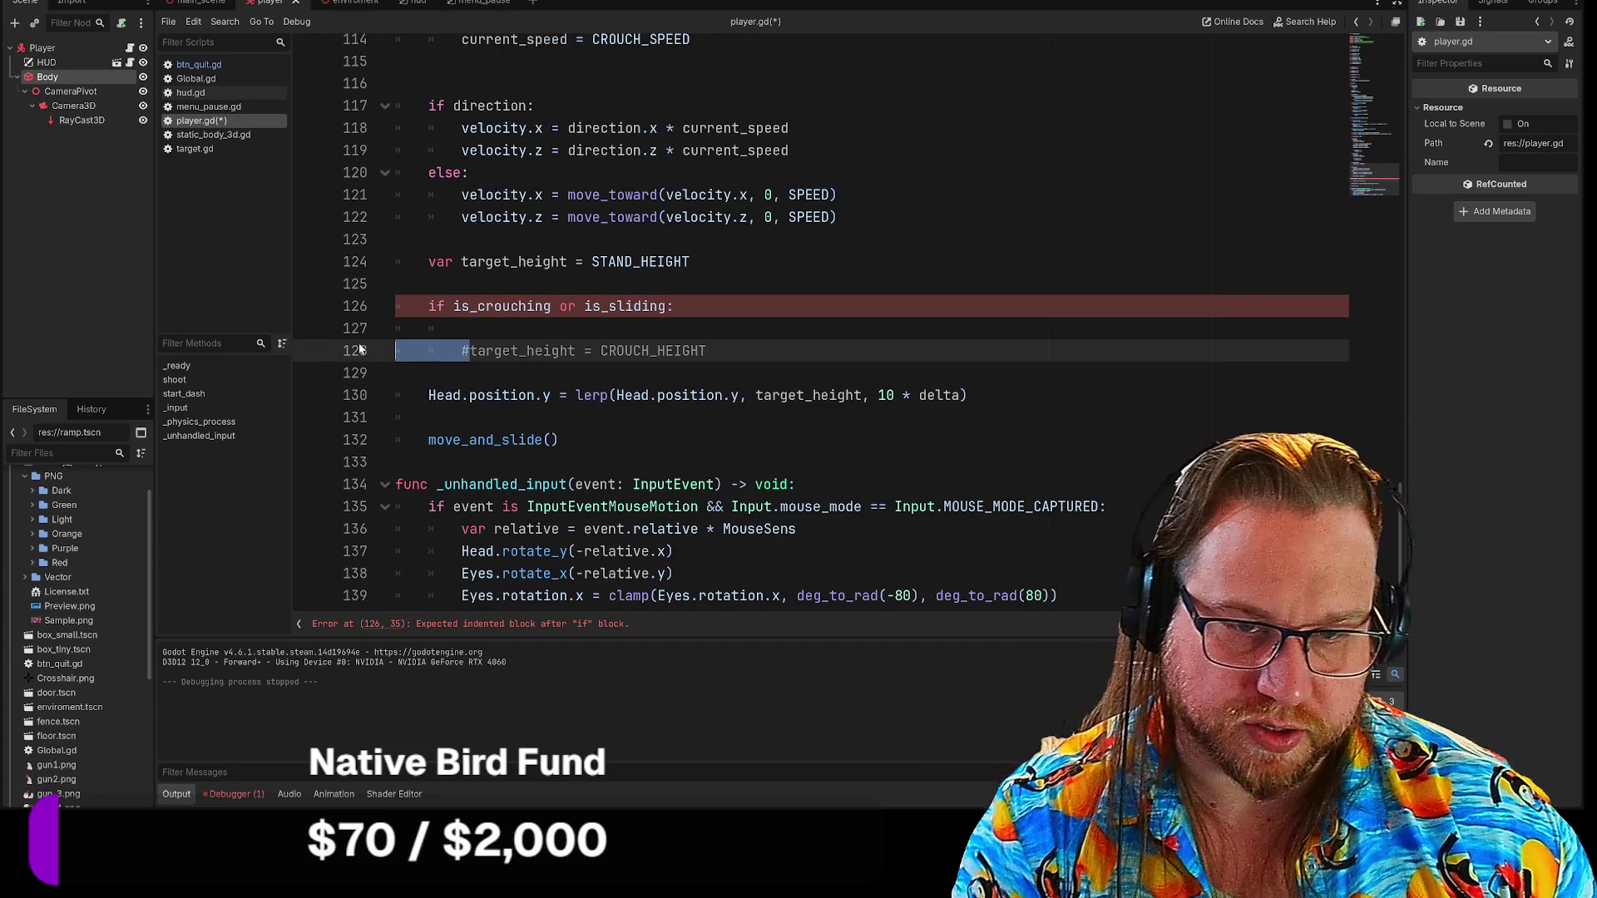
{"action": "key", "text": "BackSpace"}
{"action": "key", "text": "BackSpace"}
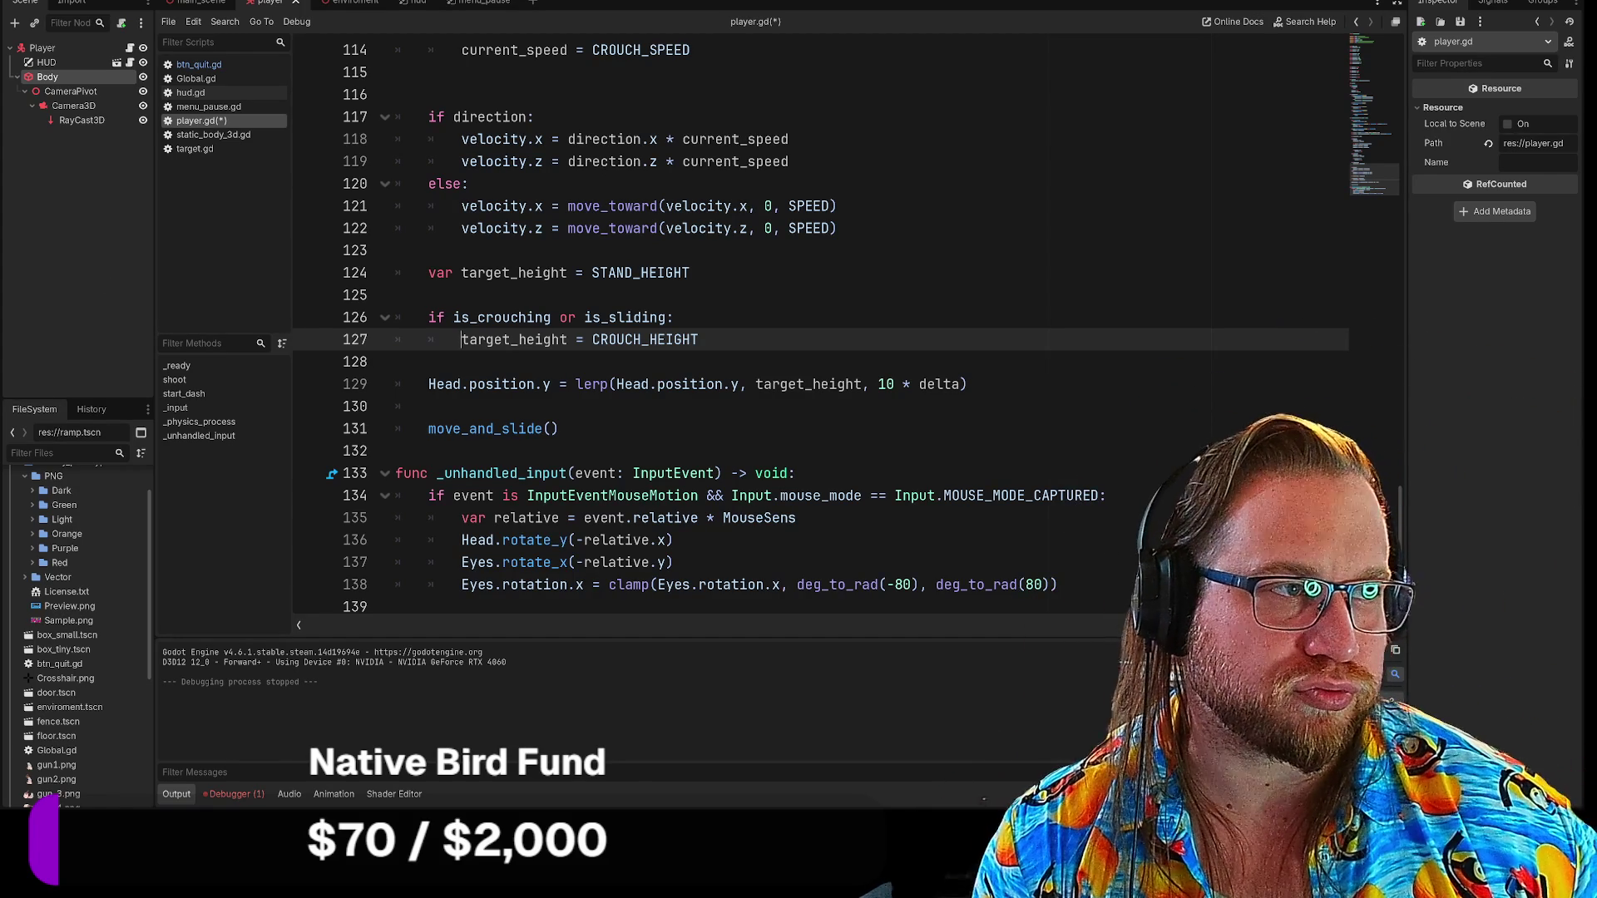
{"action": "key", "text": "F5"}
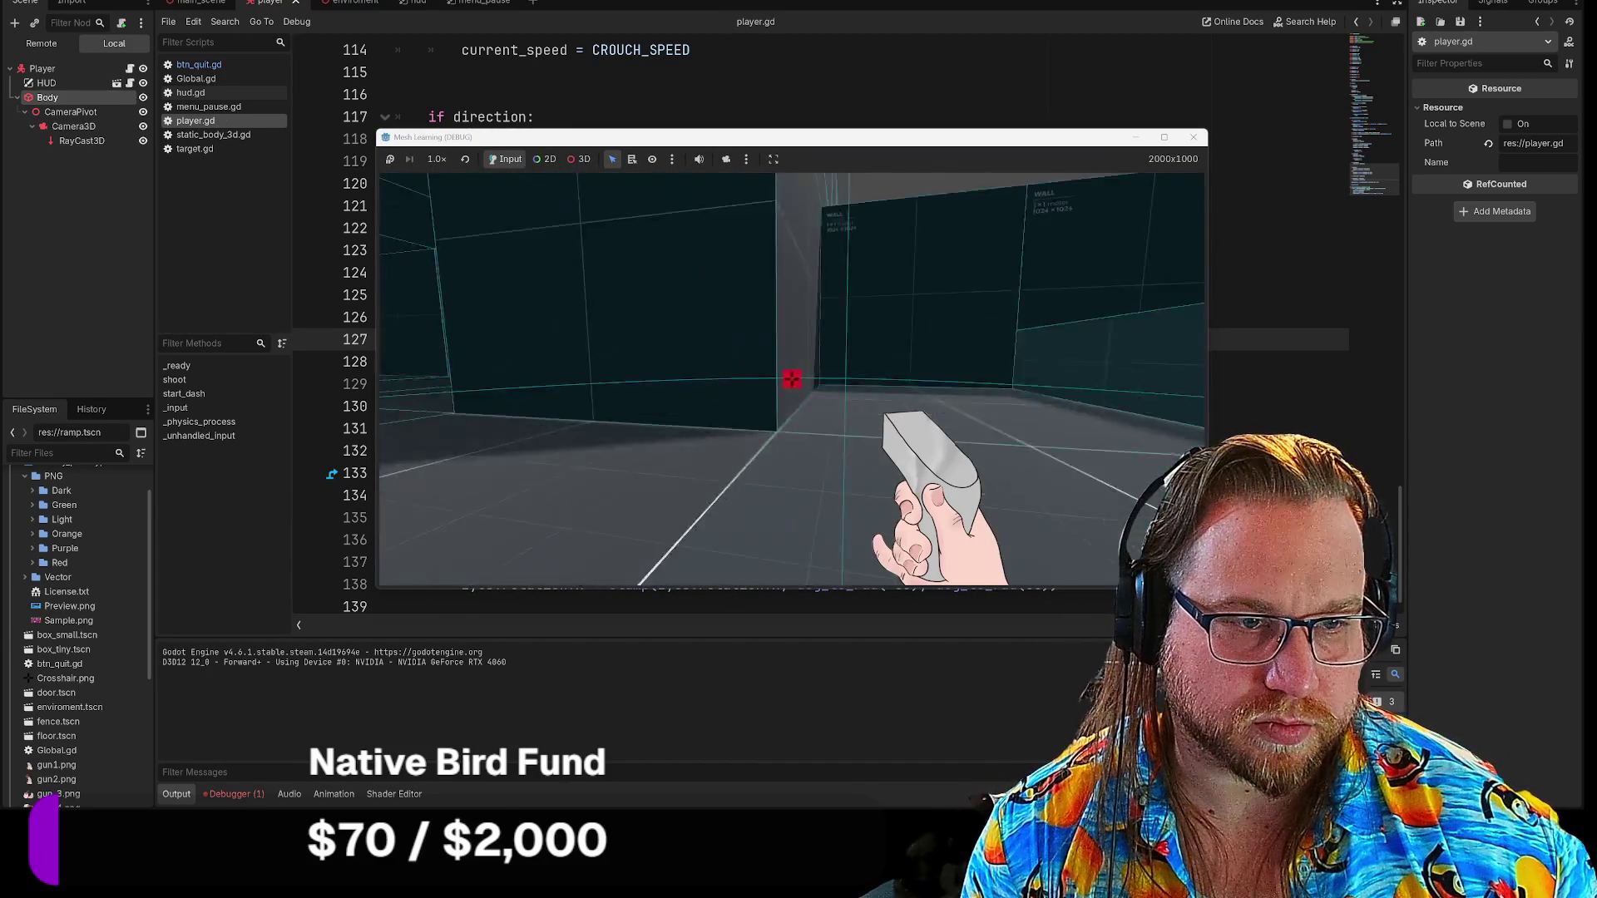
- Walk into the corridor, pause with Esc, and choose Quit from the pause menu
{"action": "key", "text": "w"}
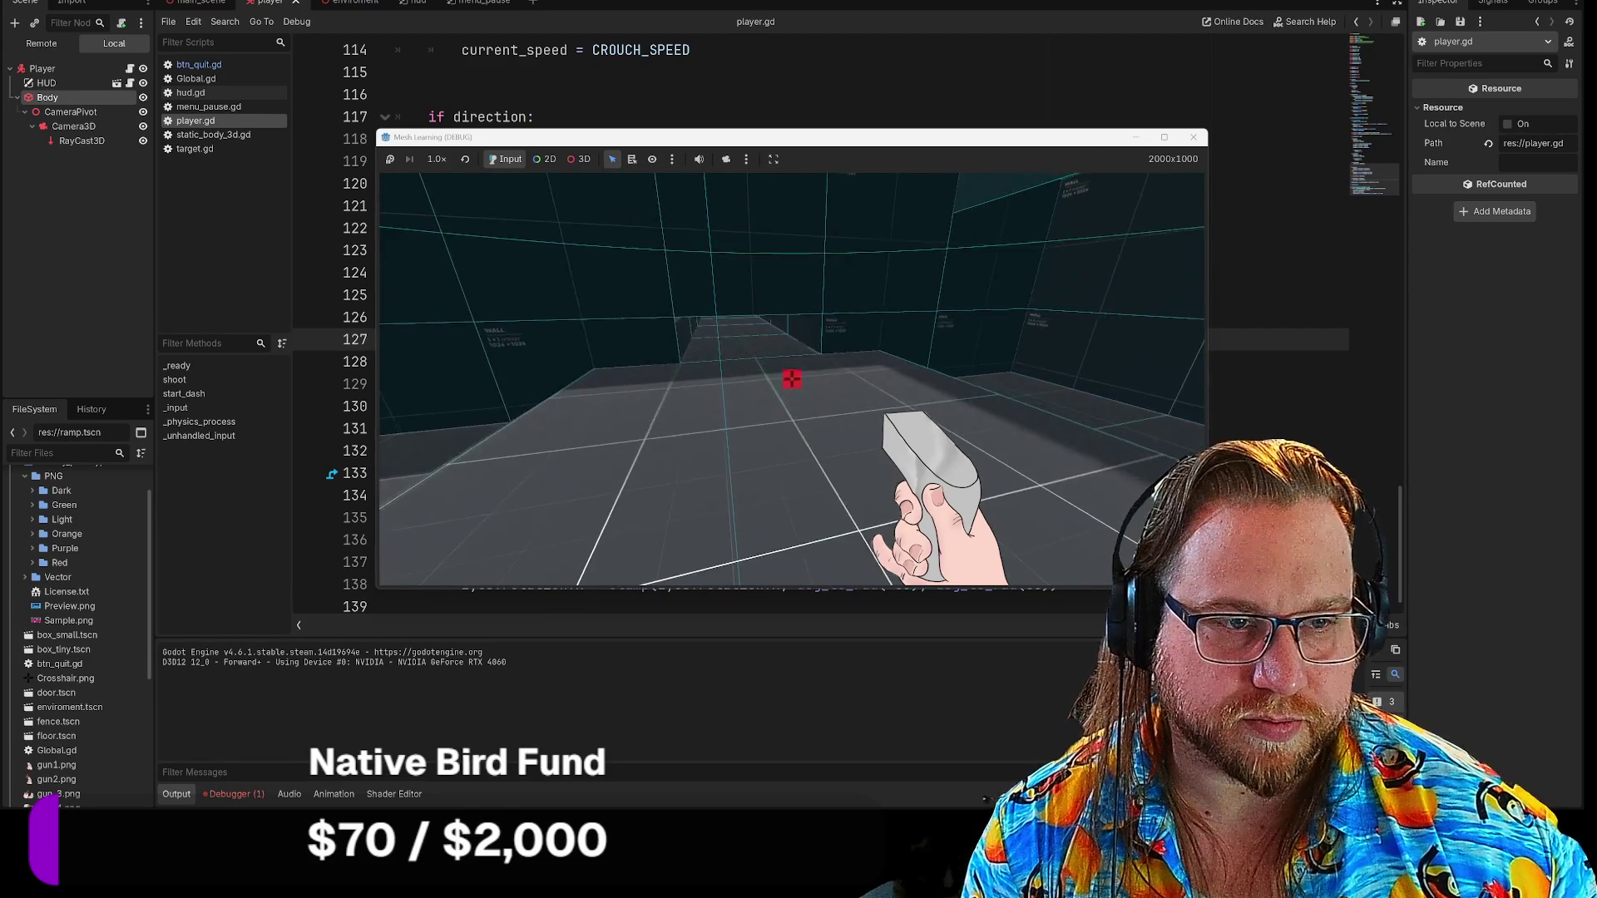
{"action": "key", "text": "Escape"}
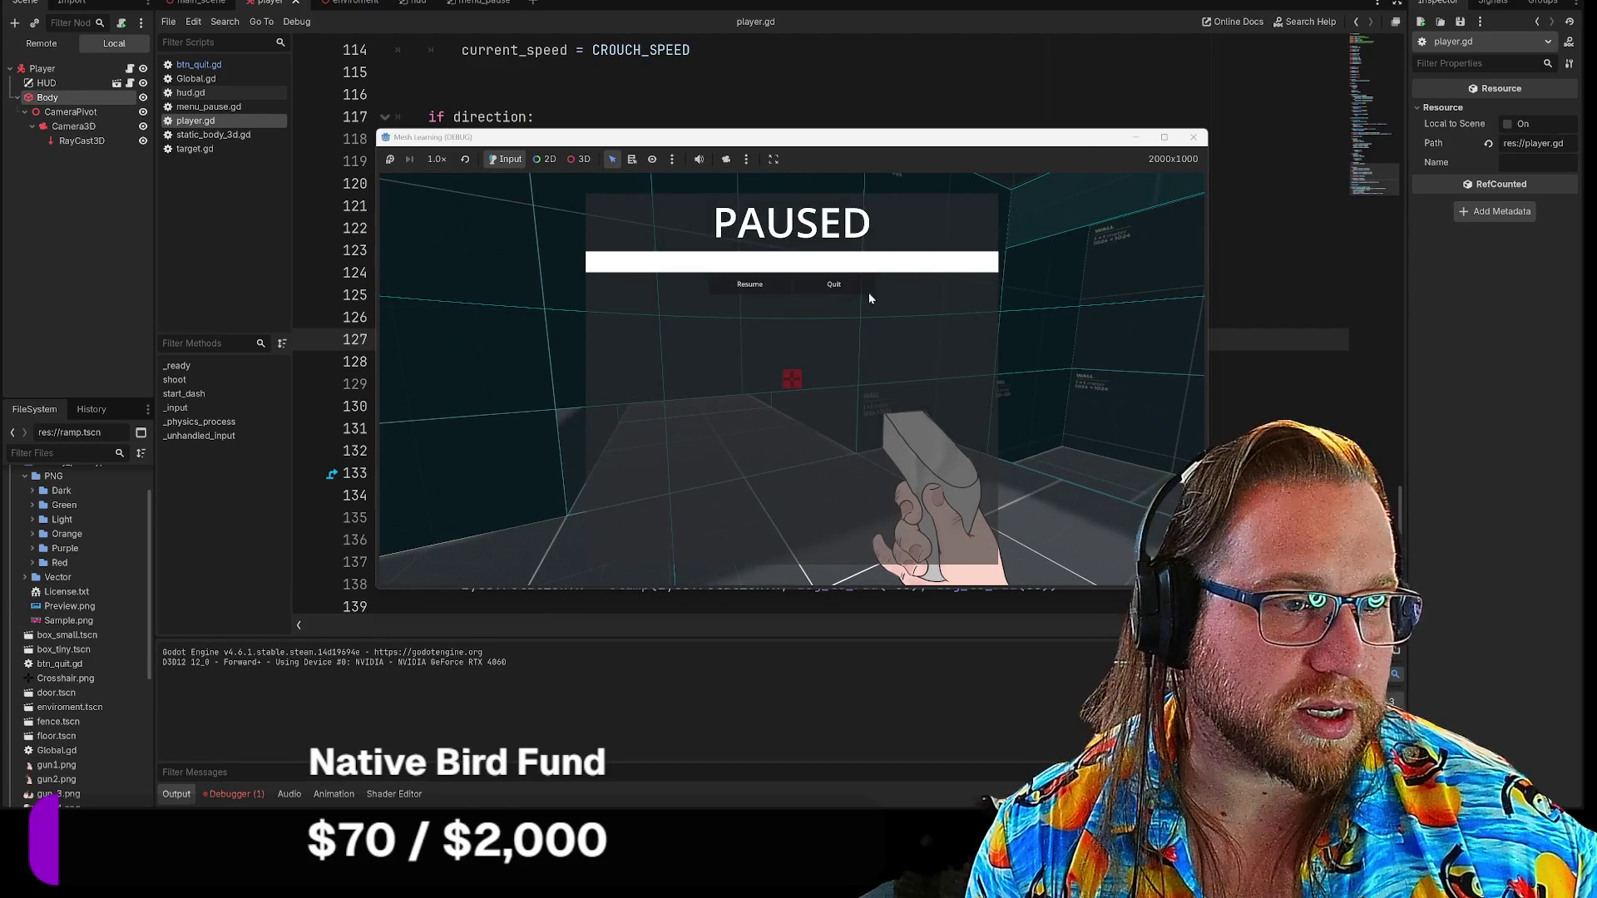
{"action": "left_click", "coordinate": [835, 284]}
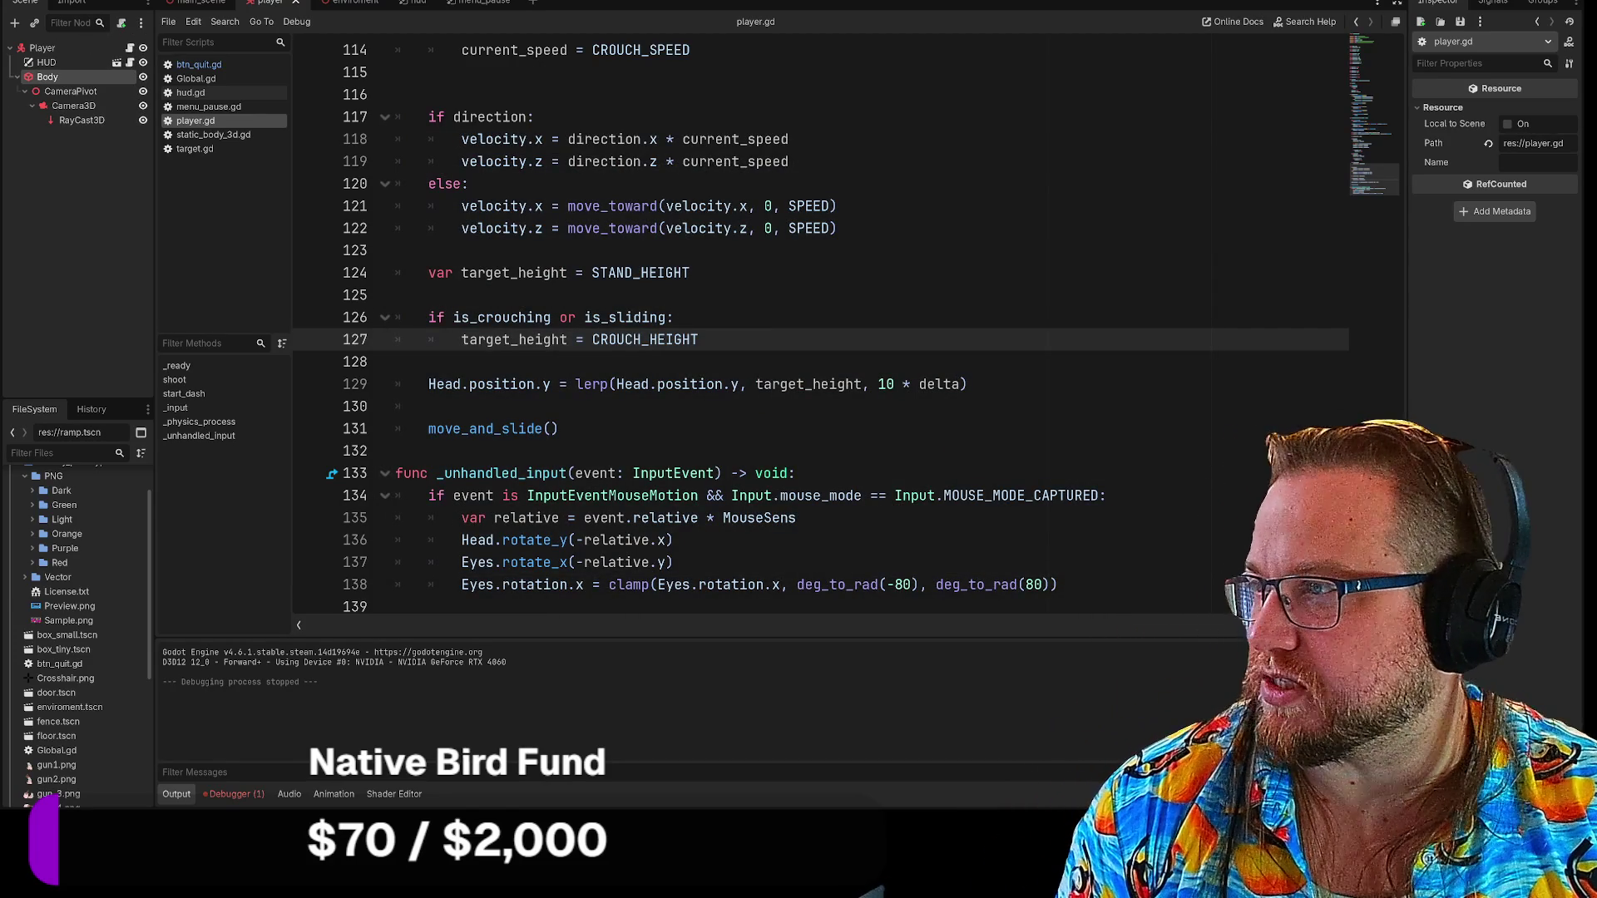
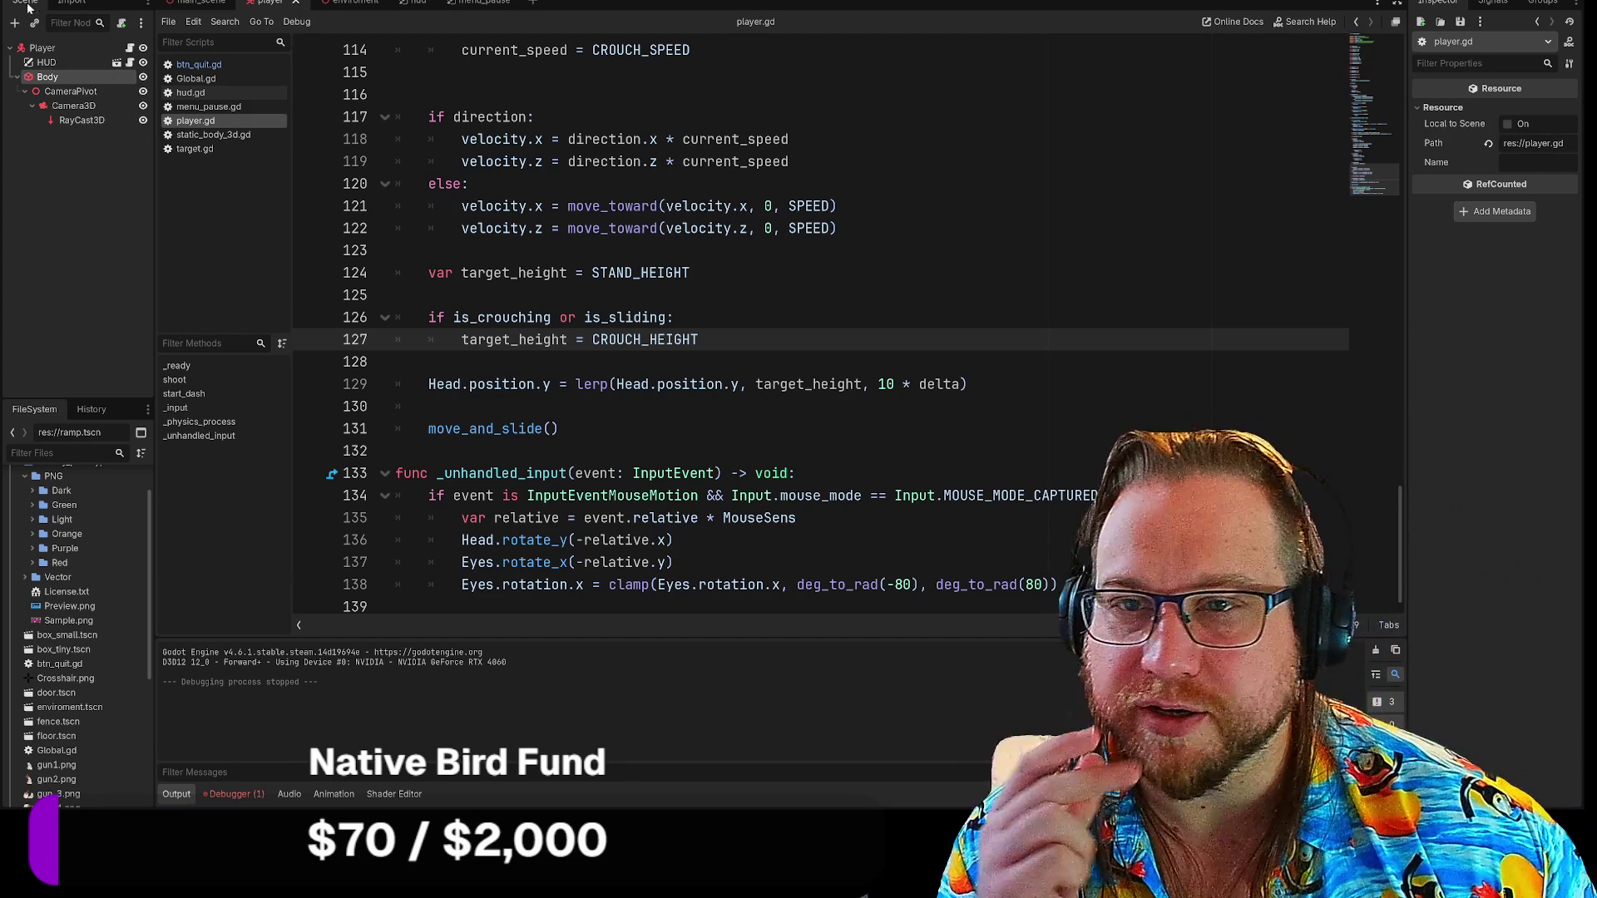
- Reparent CameraPivot from Body to Player and save the player scene
{"action": "left_click", "coordinate": [49, 77]}
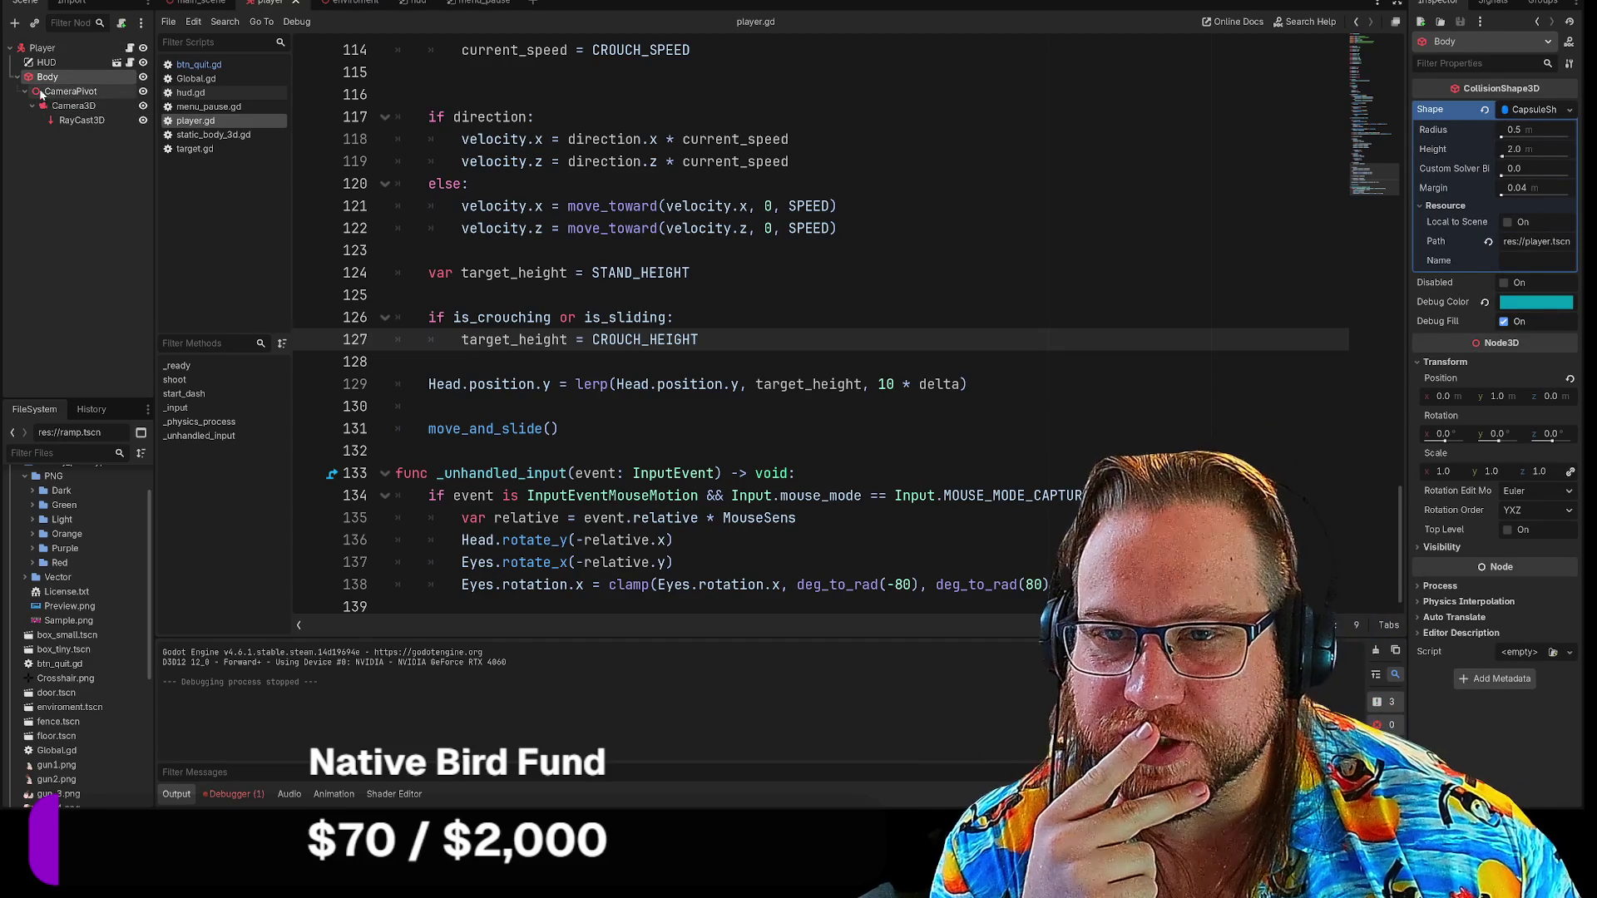
{"action": "left_click_drag", "start_coordinate": [42, 93], "coordinate": [46, 48]}
{"action": "left_click", "coordinate": [131, 91]}
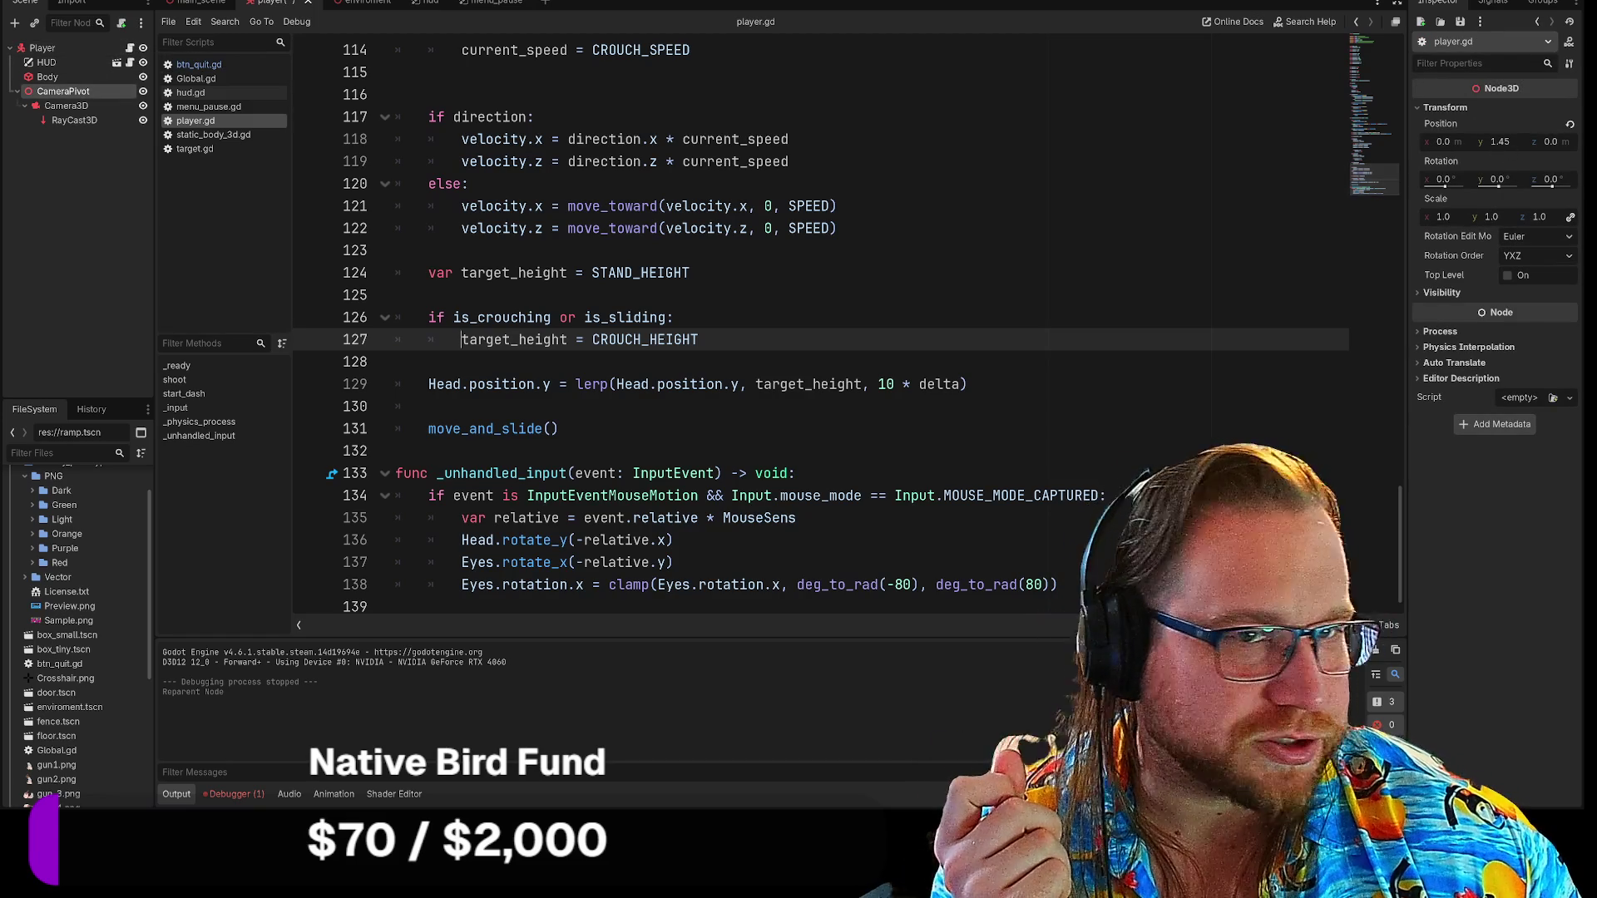
{"action": "right_click", "coordinate": [264, 3]}
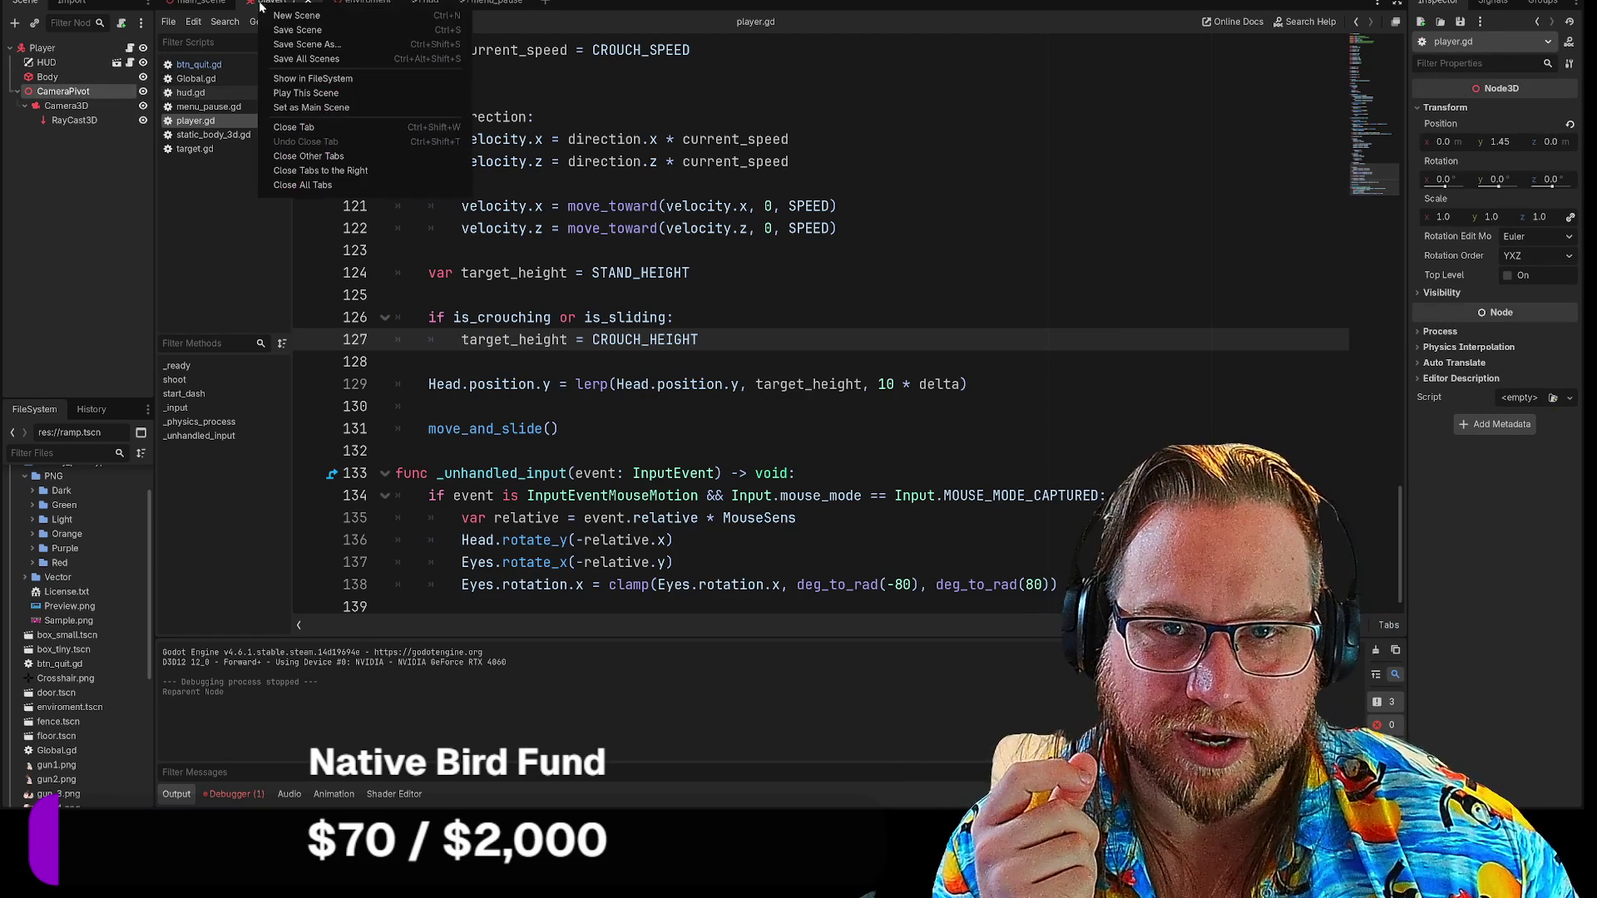
{"action": "left_click", "coordinate": [308, 35]}
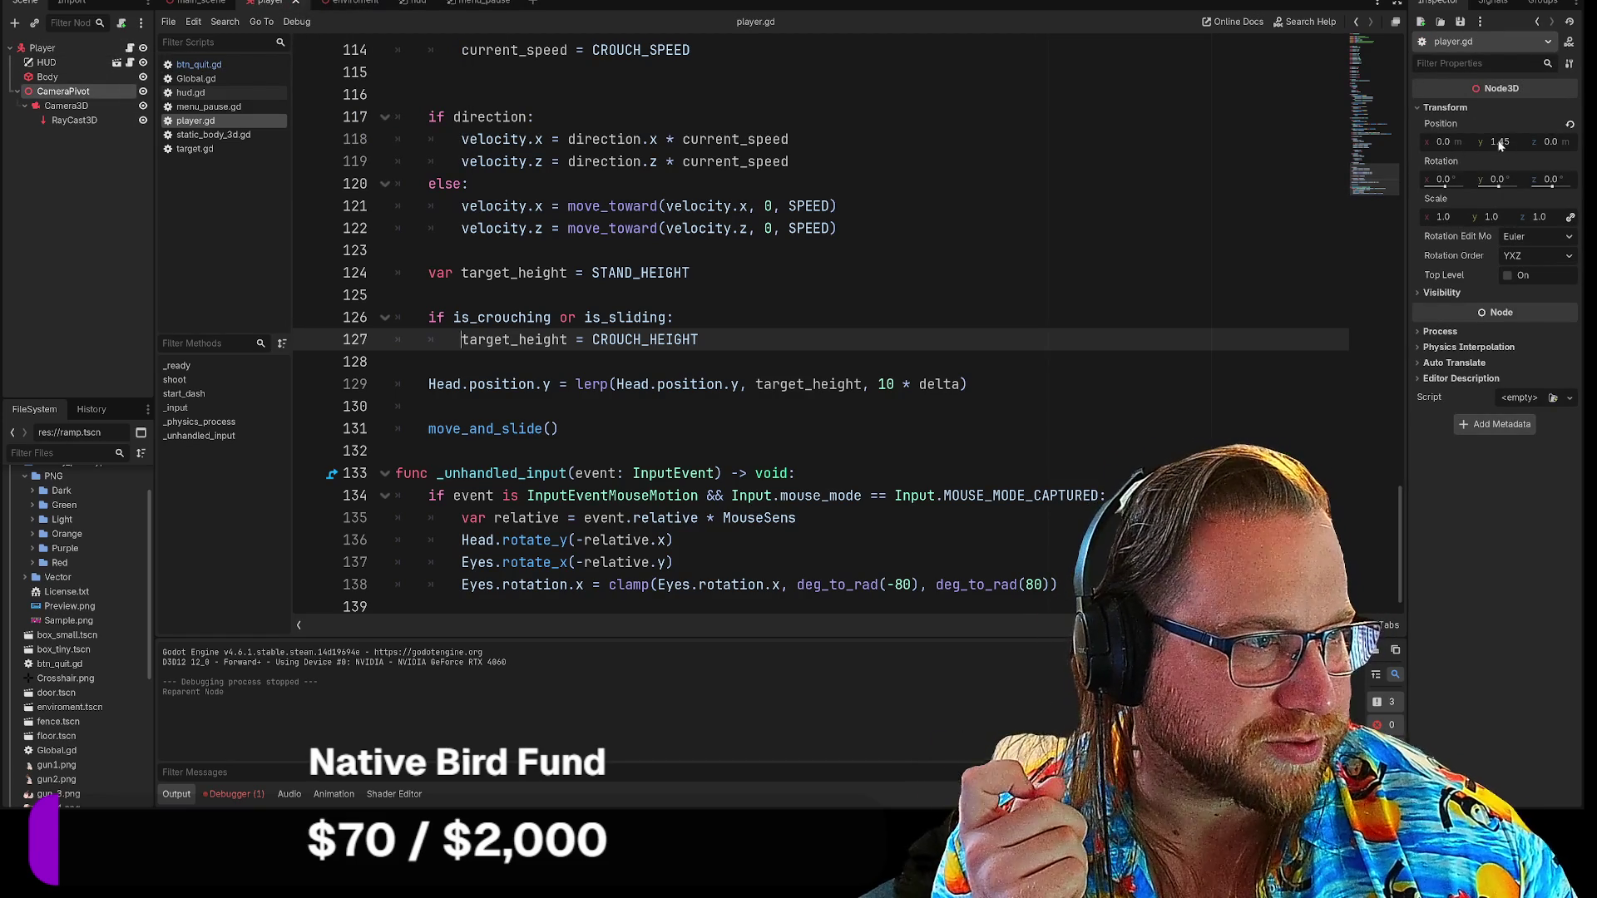
- Check CameraPivot's Transform, where the Y position is 1.45
{"action": "left_click", "coordinate": [1493, 106]}
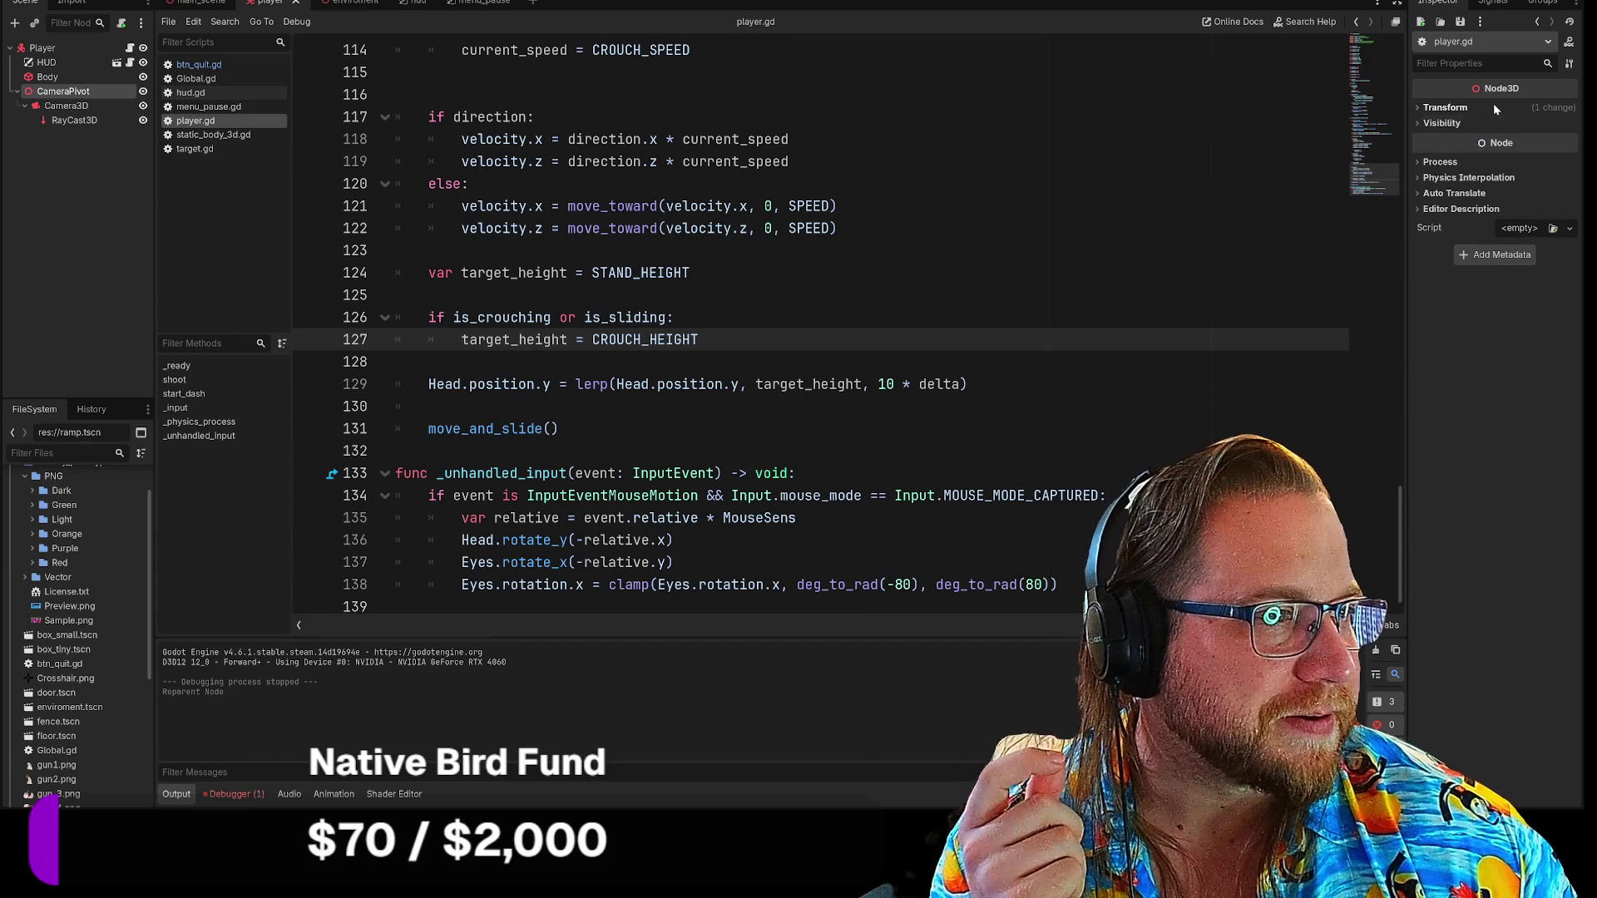
{"action": "left_click", "coordinate": [1420, 107]}
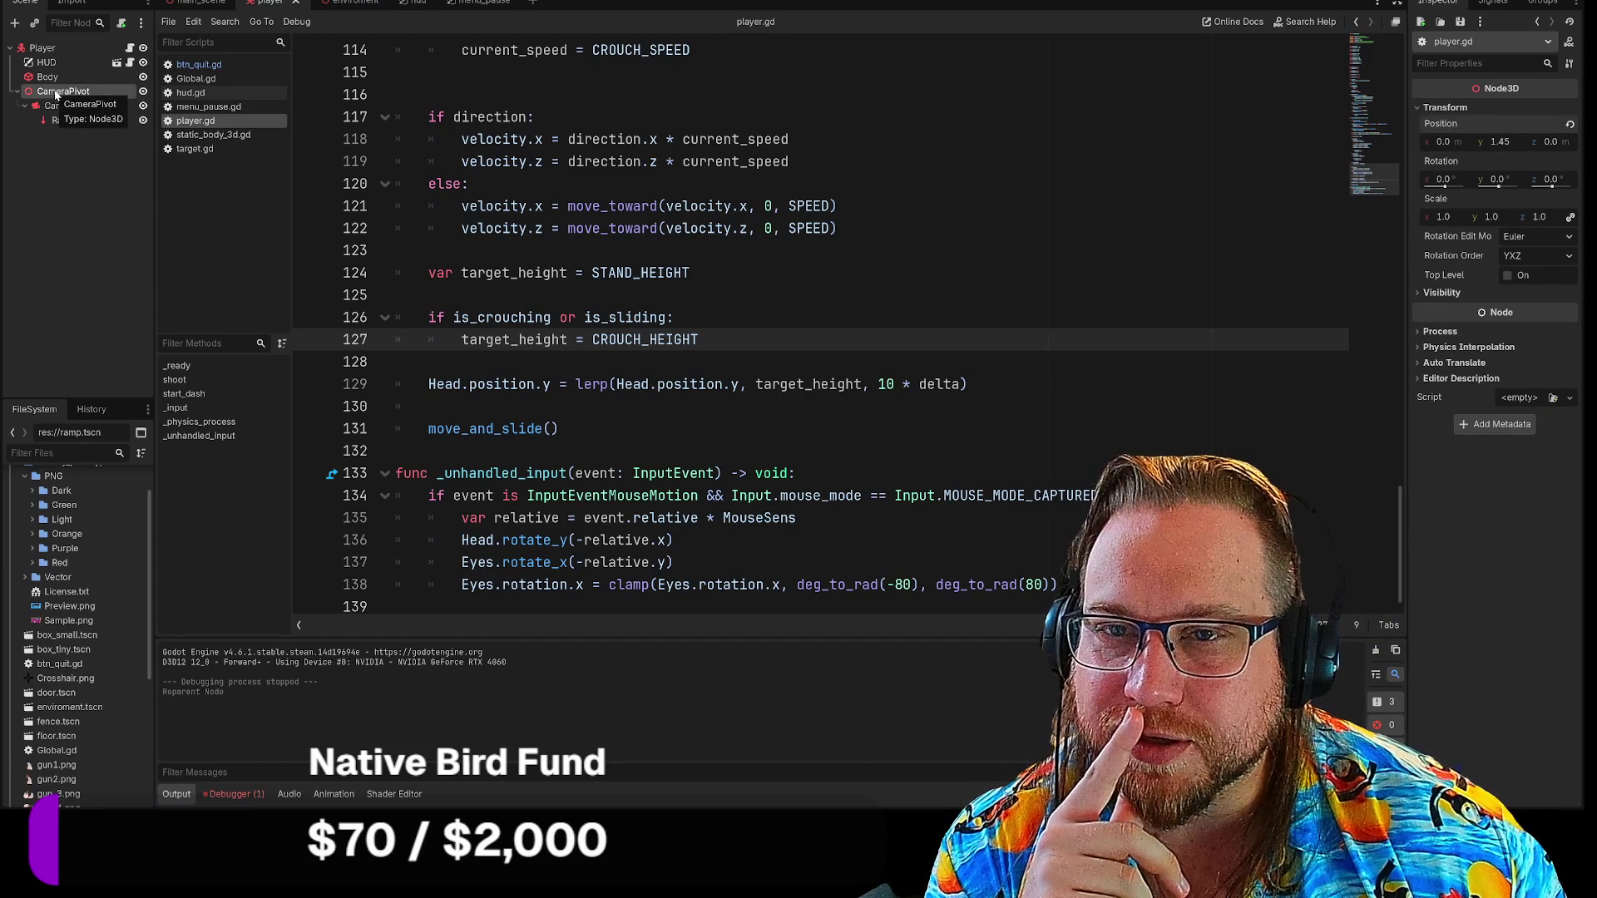
{"action": "left_click", "coordinate": [71, 272]}
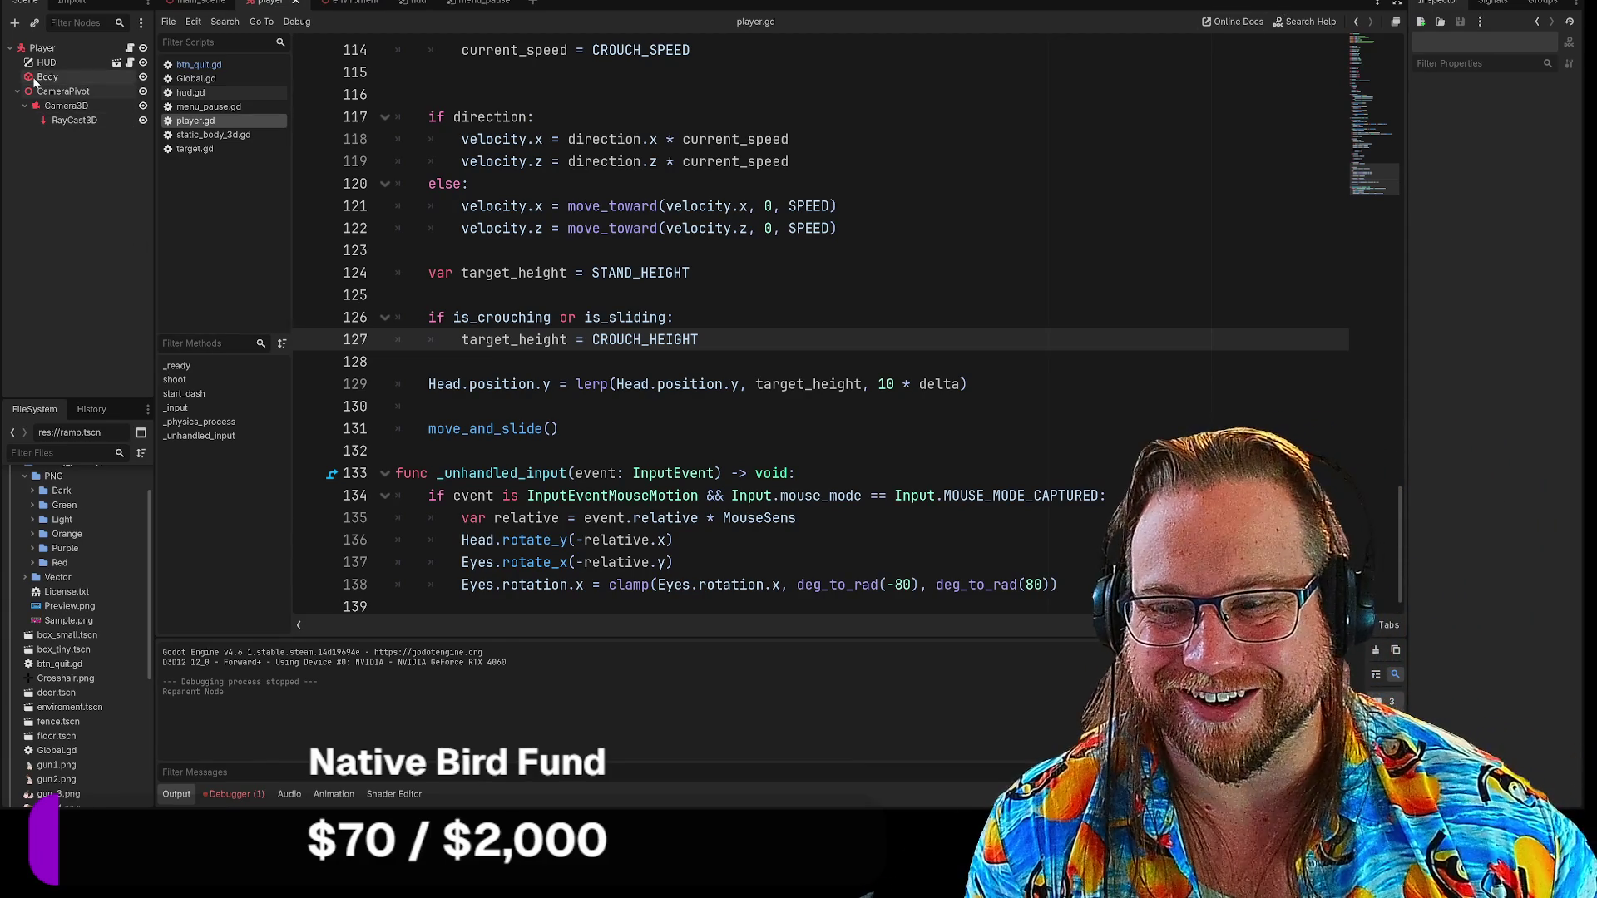
{"action": "left_click", "coordinate": [64, 107]}
{"action": "left_click", "coordinate": [61, 93]}
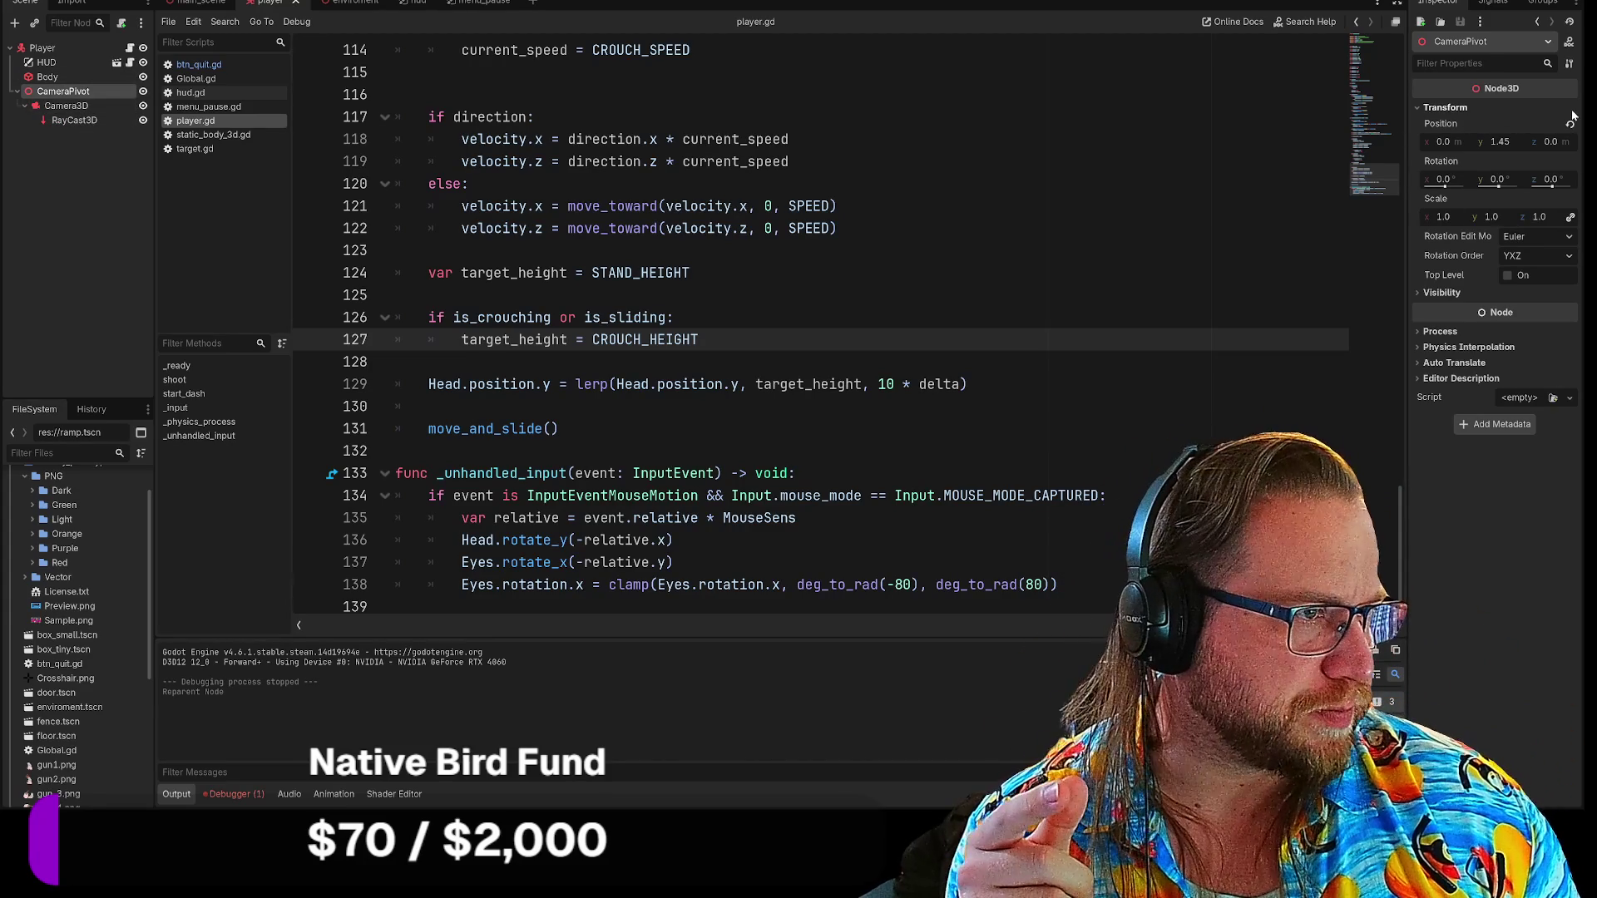
{"action": "left_click", "coordinate": [1500, 142]}
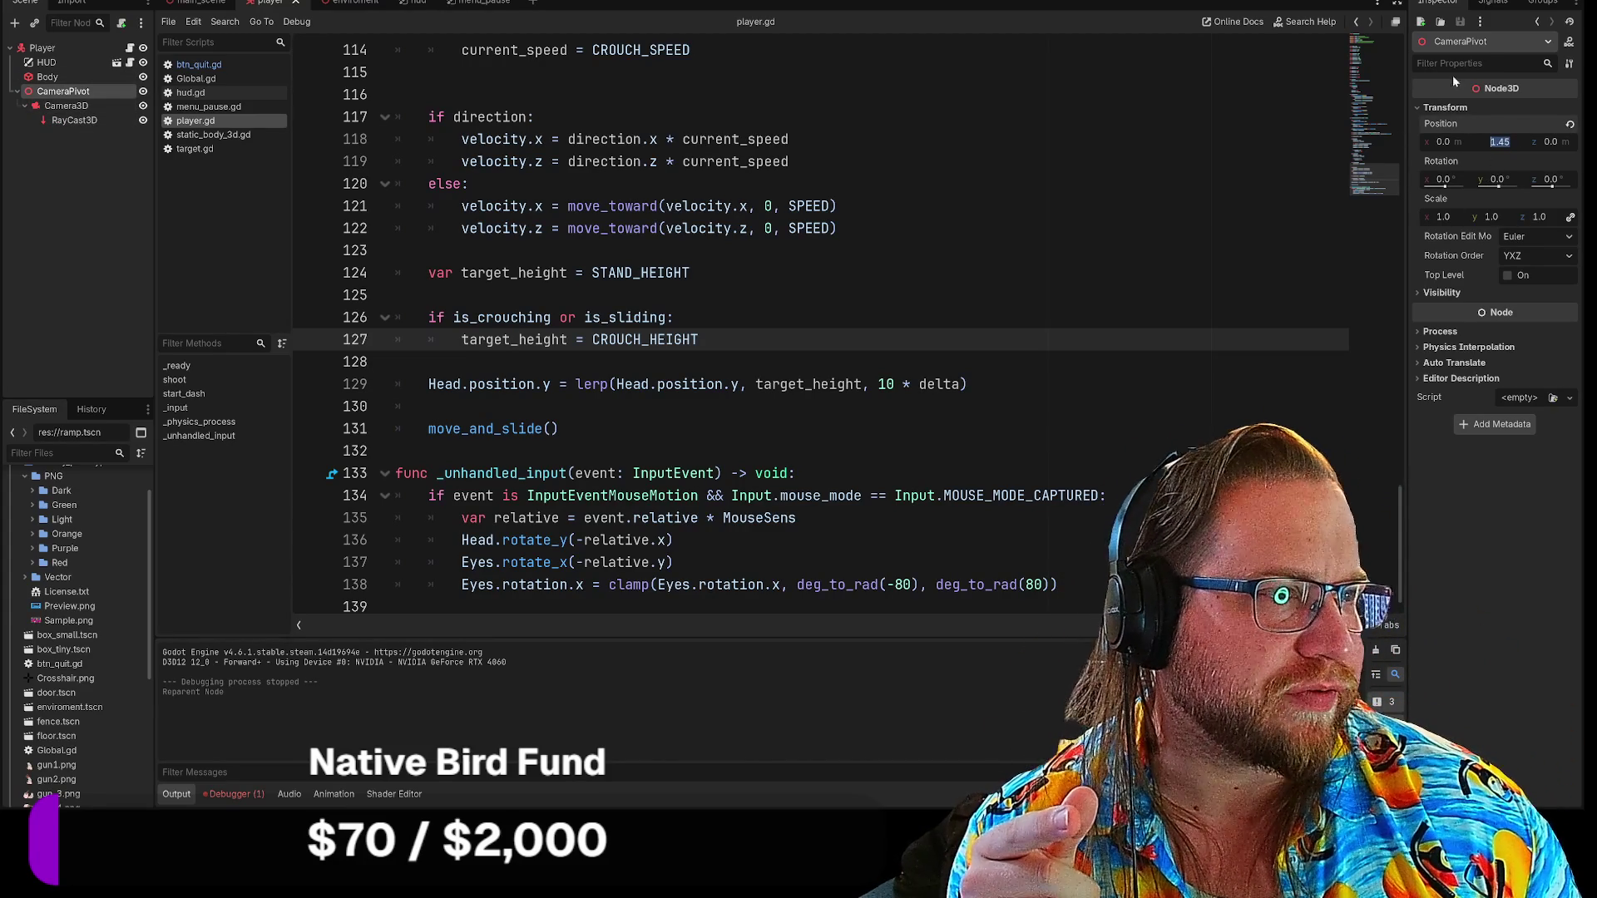
- In player.gd, set STAND_HEIGHT to 1.45 and CROUCH_HEIGHT to 0.45, then save and run with F5
{"action": "key", "text": "ctrl+F2"}
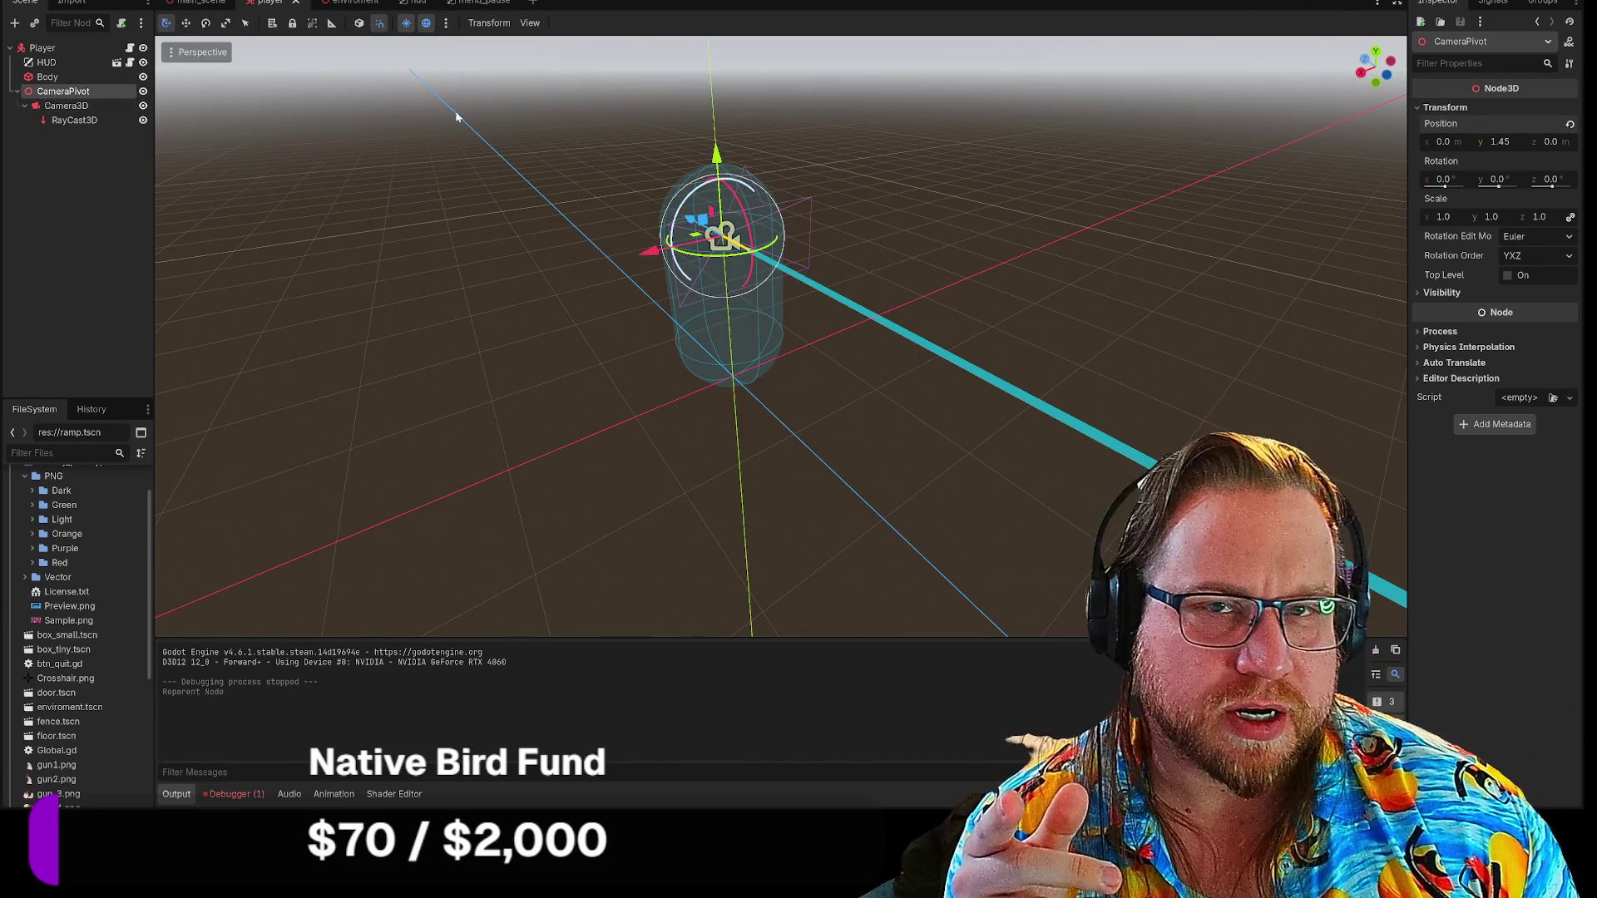
{"action": "left_click", "coordinate": [129, 49]}
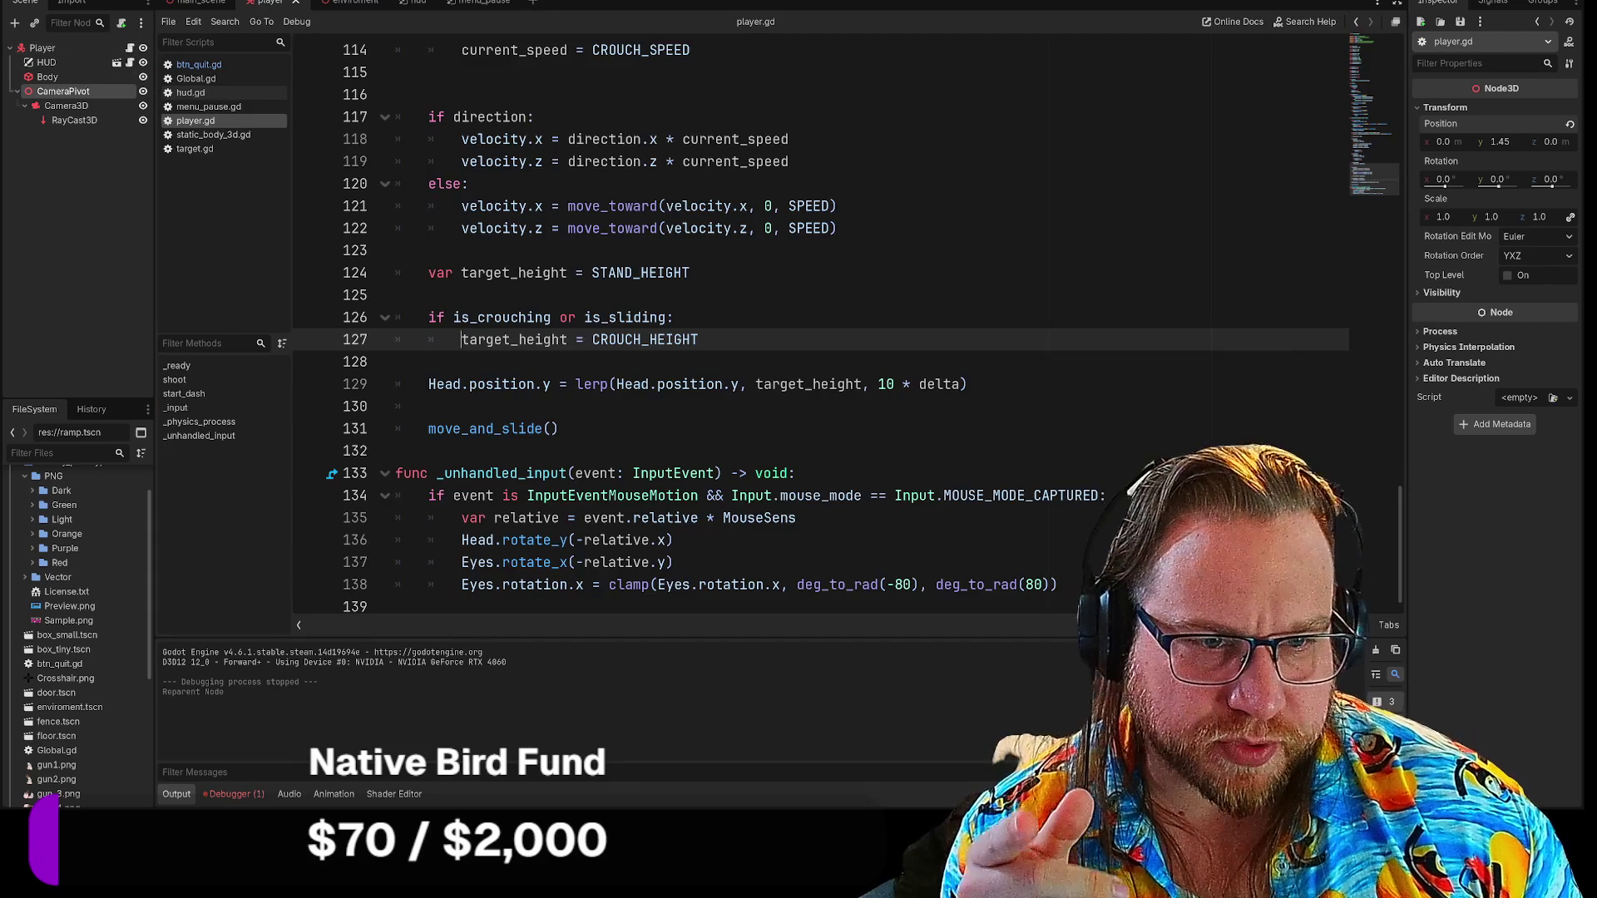
{"action": "scroll", "coordinate": [749, 332], "scroll_direction": "up", "scroll_amount": 15}
{"action": "scroll", "coordinate": [748, 333], "scroll_direction": "up", "scroll_amount": 18}
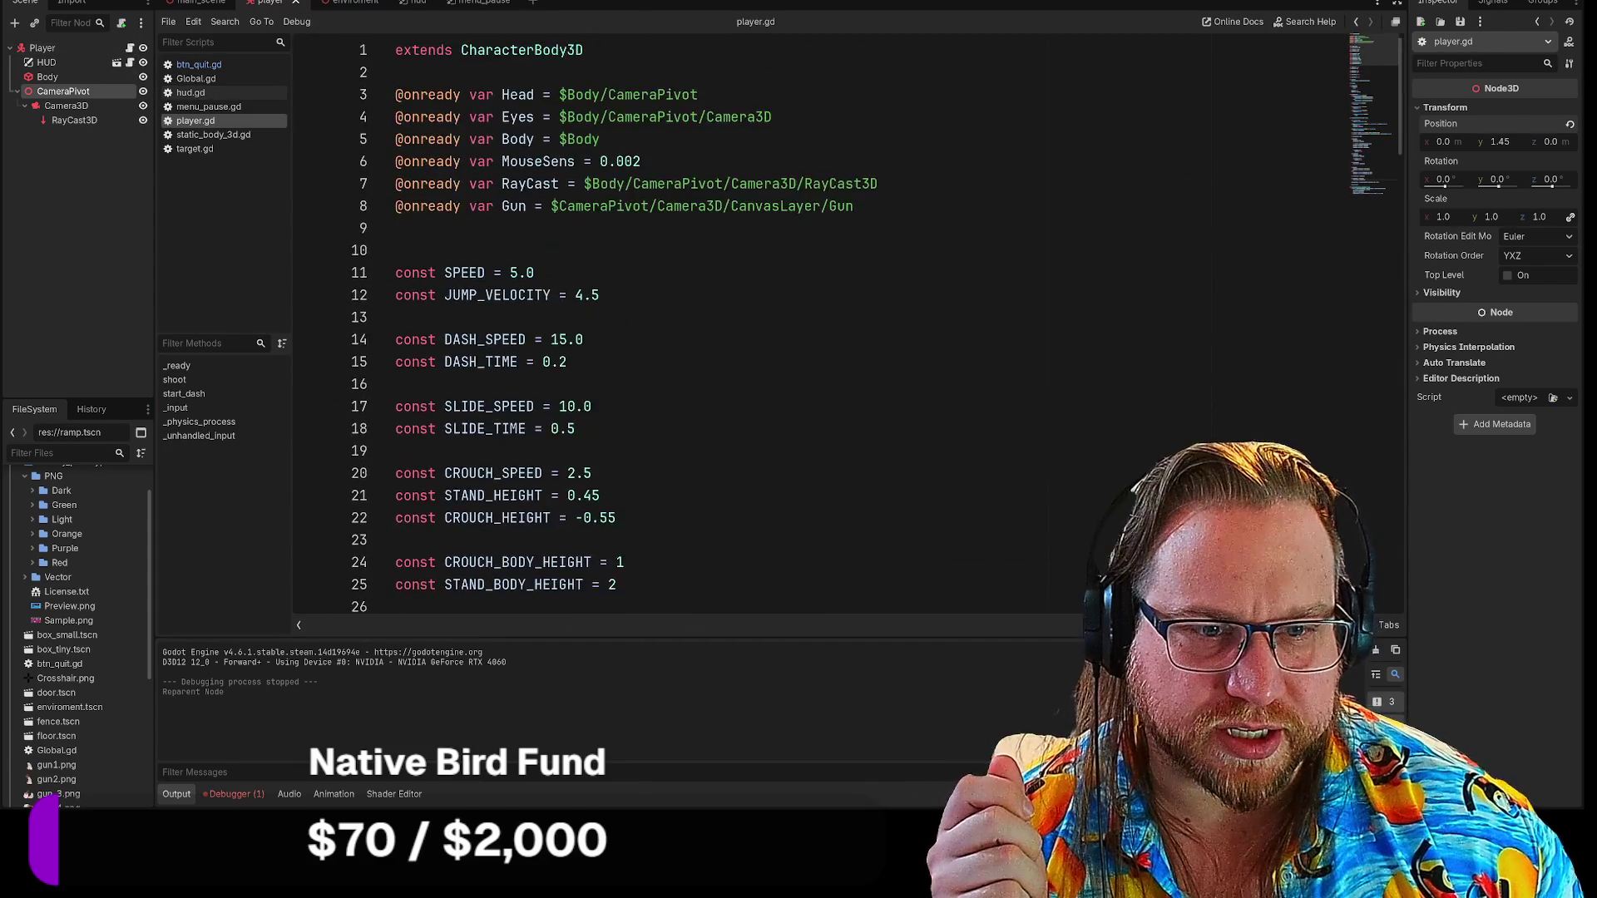
{"action": "left_click", "coordinate": [569, 296]}
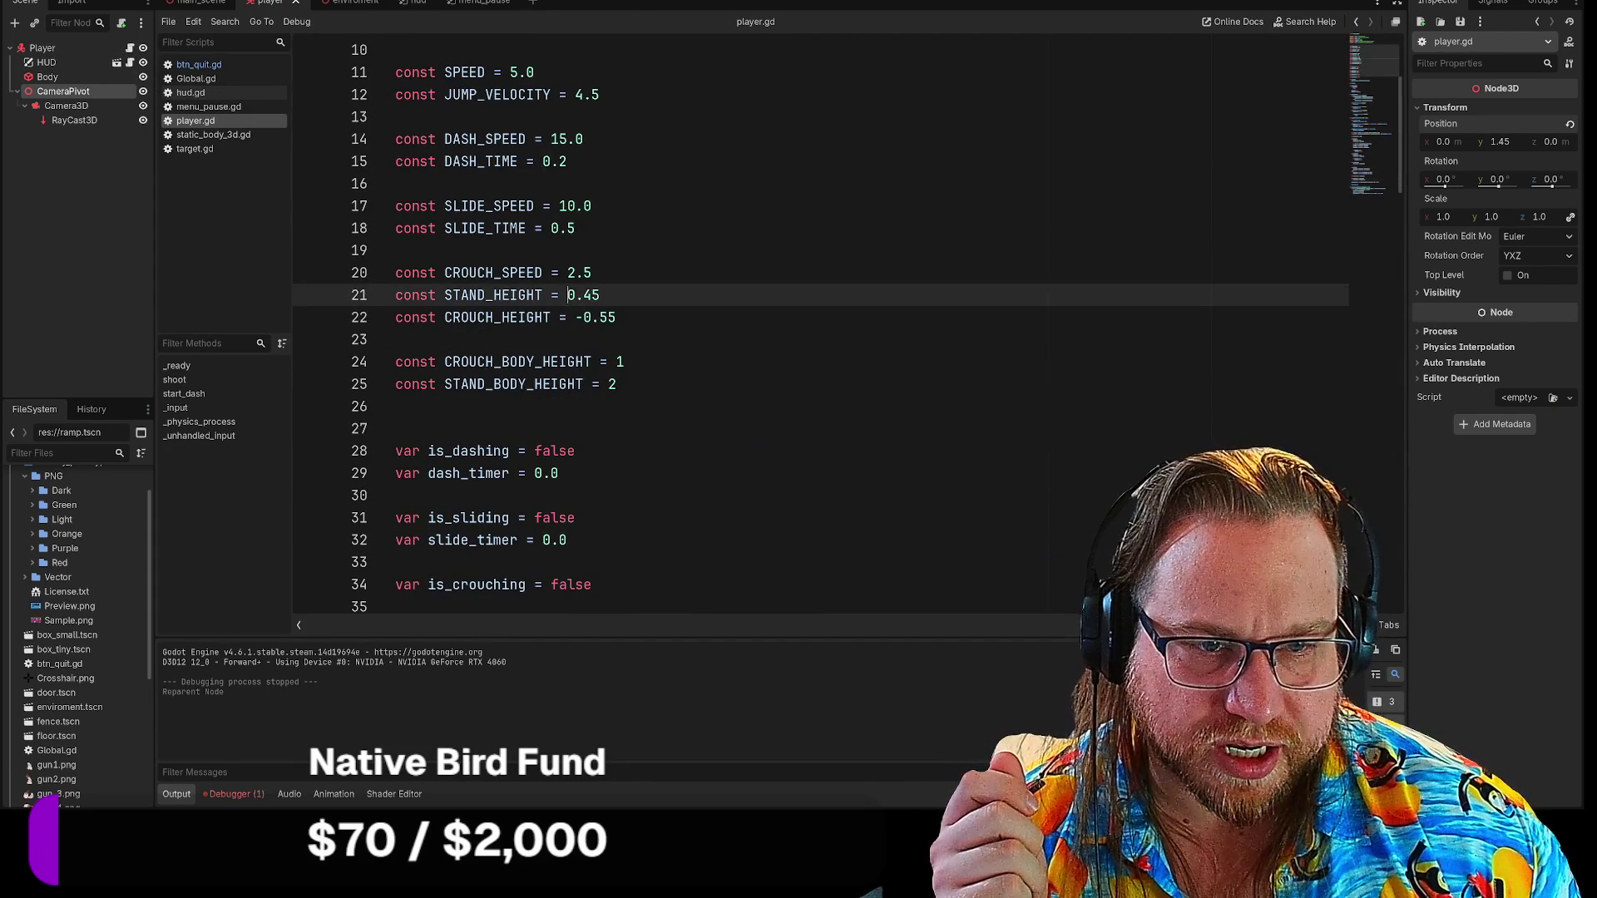
{"action": "type", "text": "1"}
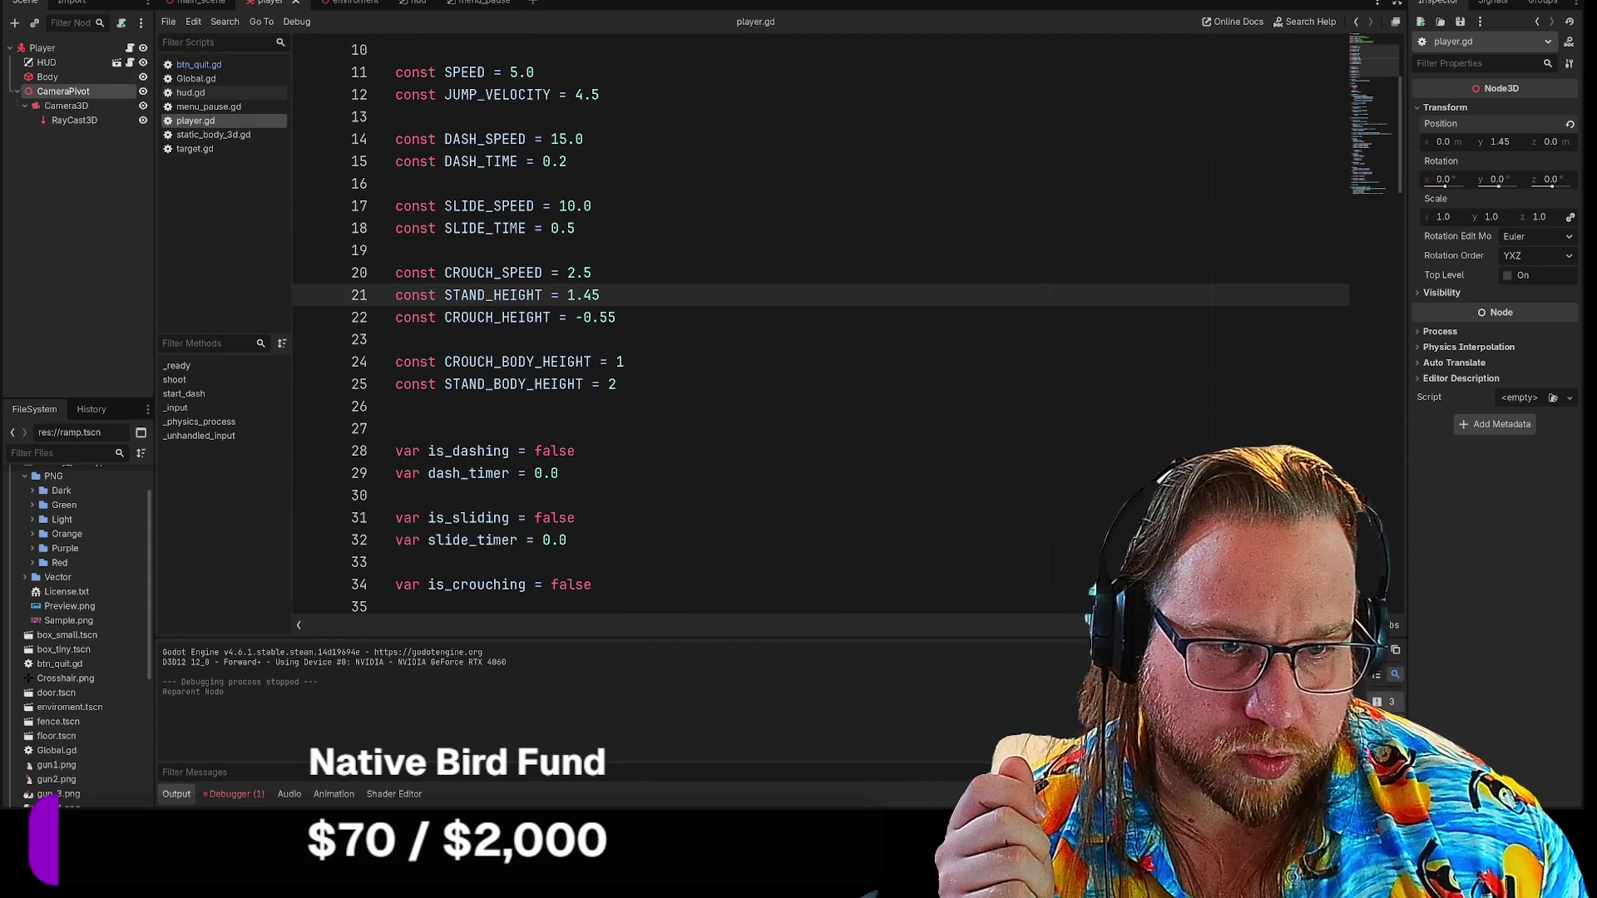
{"action": "double_click", "coordinate": [599, 317]}
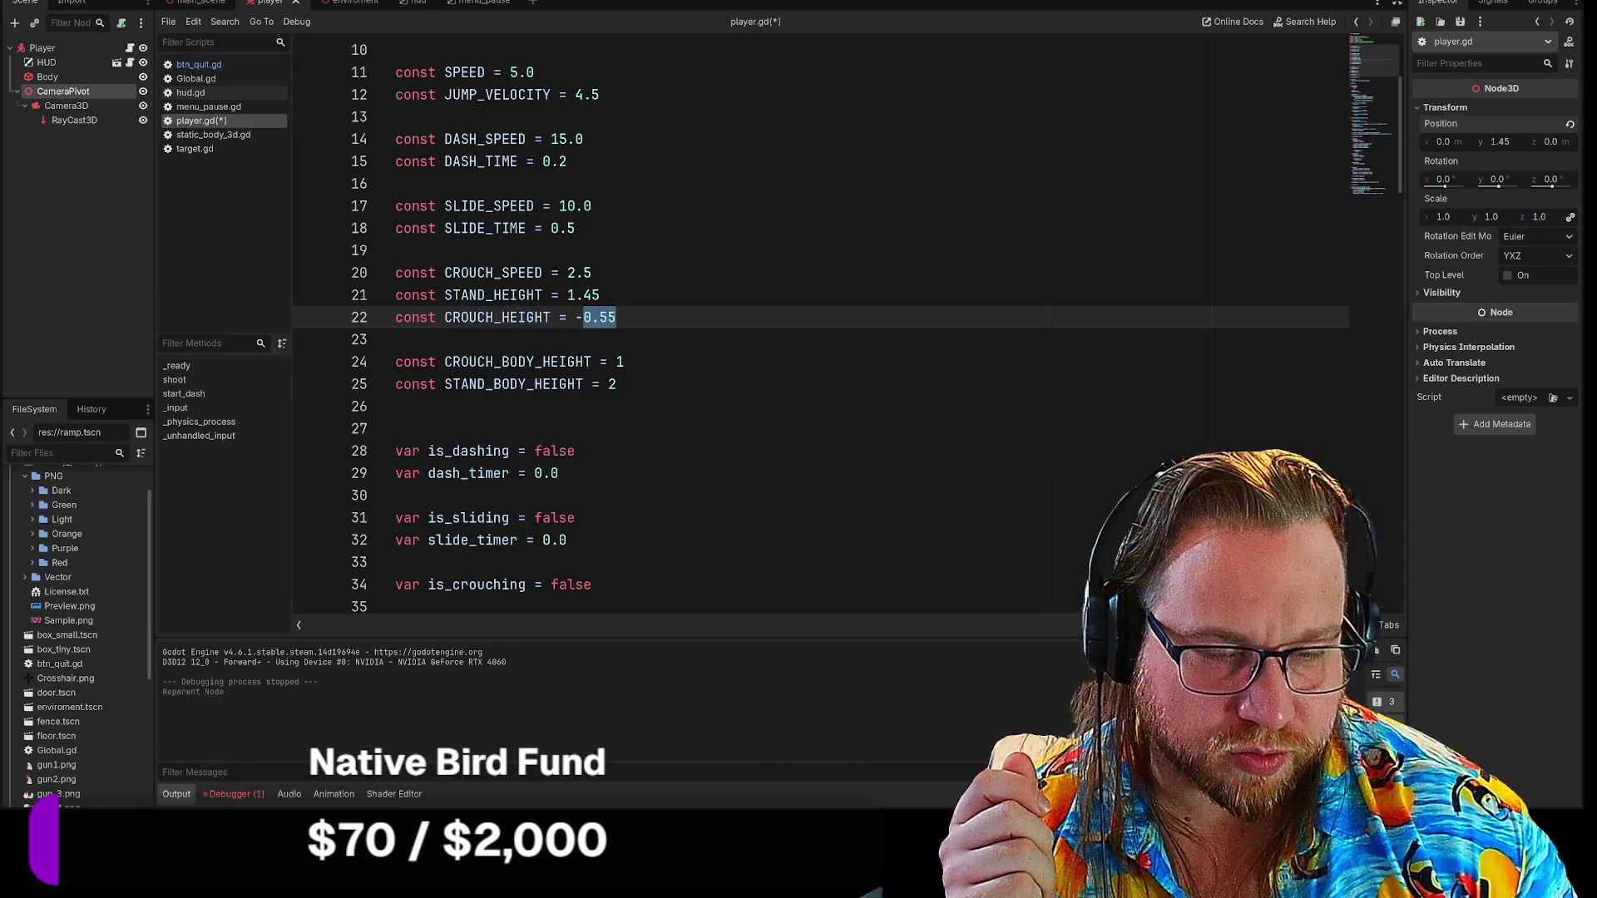
{"action": "key", "text": "BackSpace"}
{"action": "key", "text": "BackSpace"}
{"action": "type", "text": "0.45"}
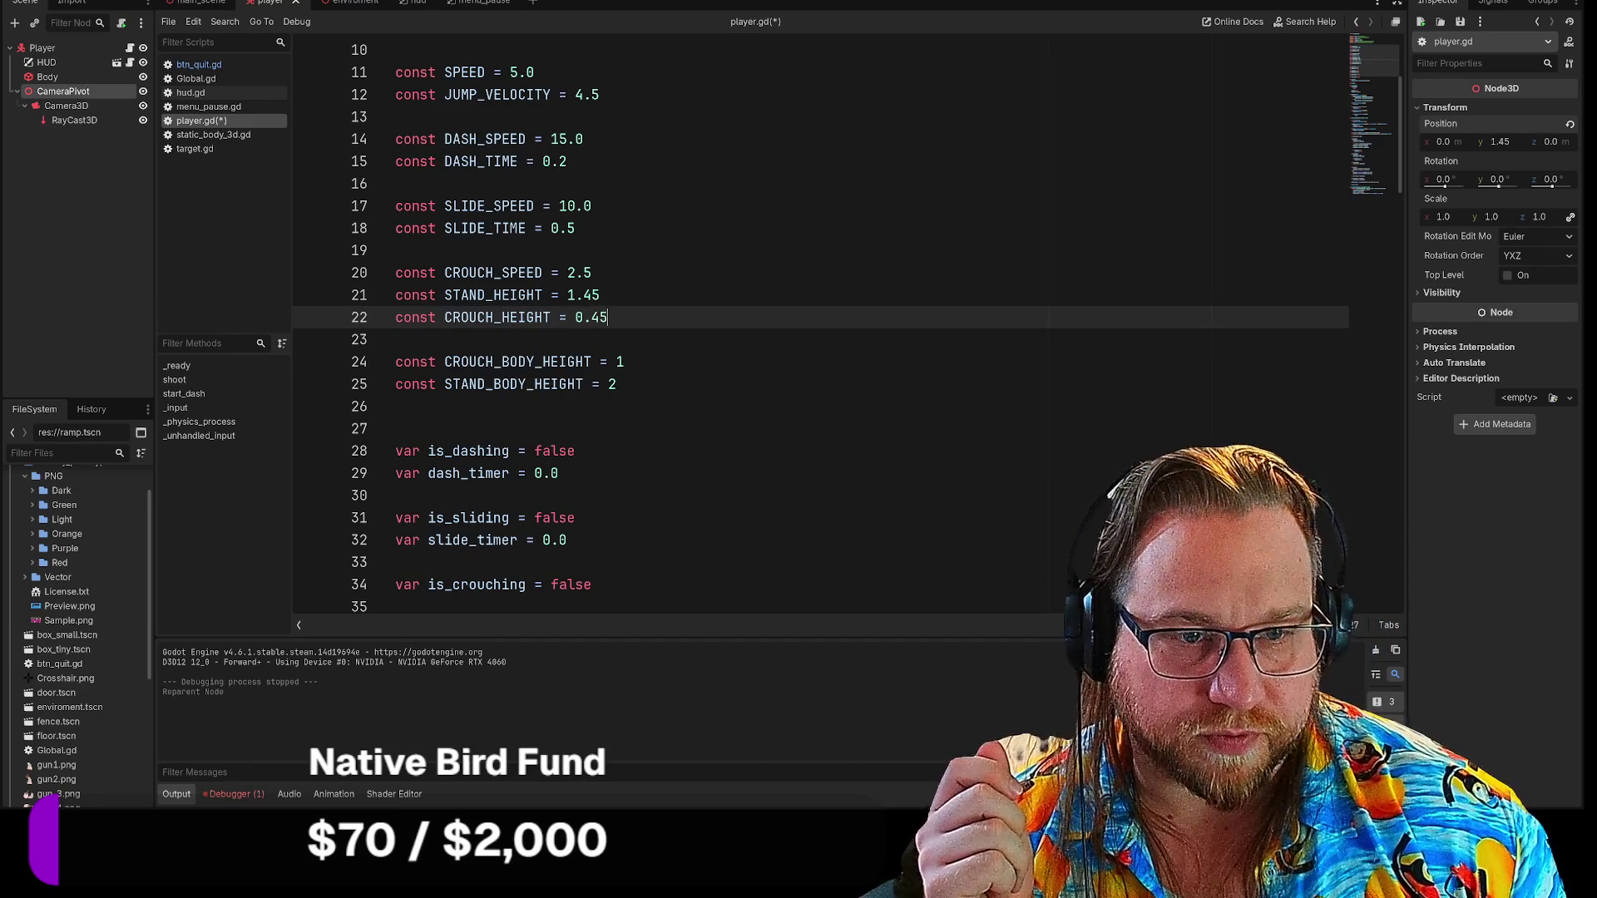
{"action": "left_click", "coordinate": [600, 296]}
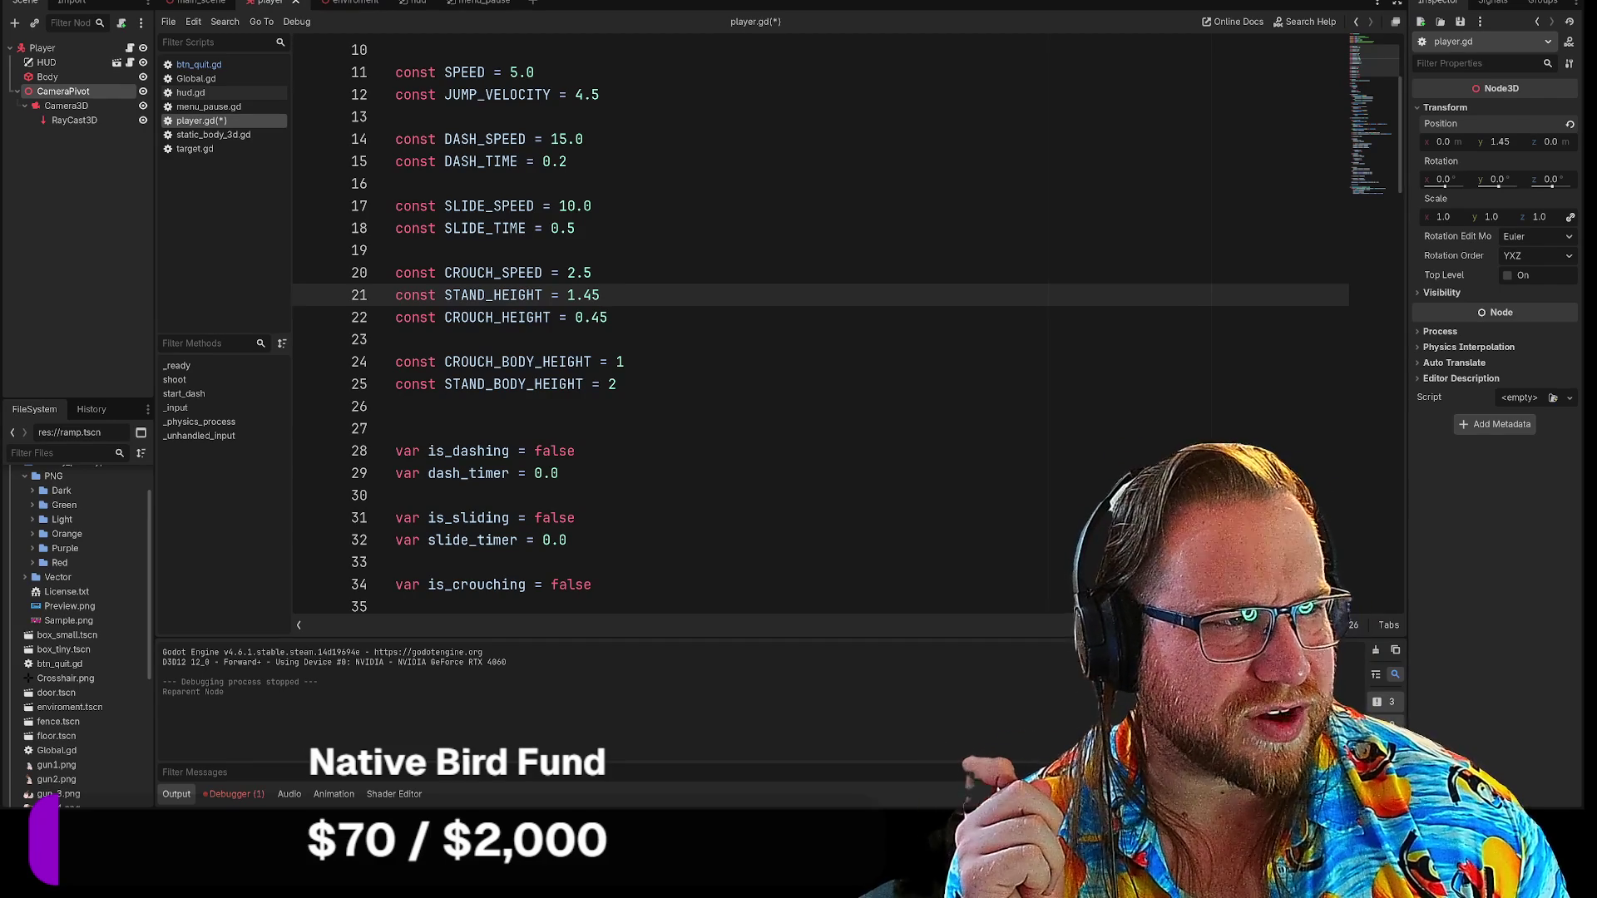
{"action": "key", "text": "F5"}
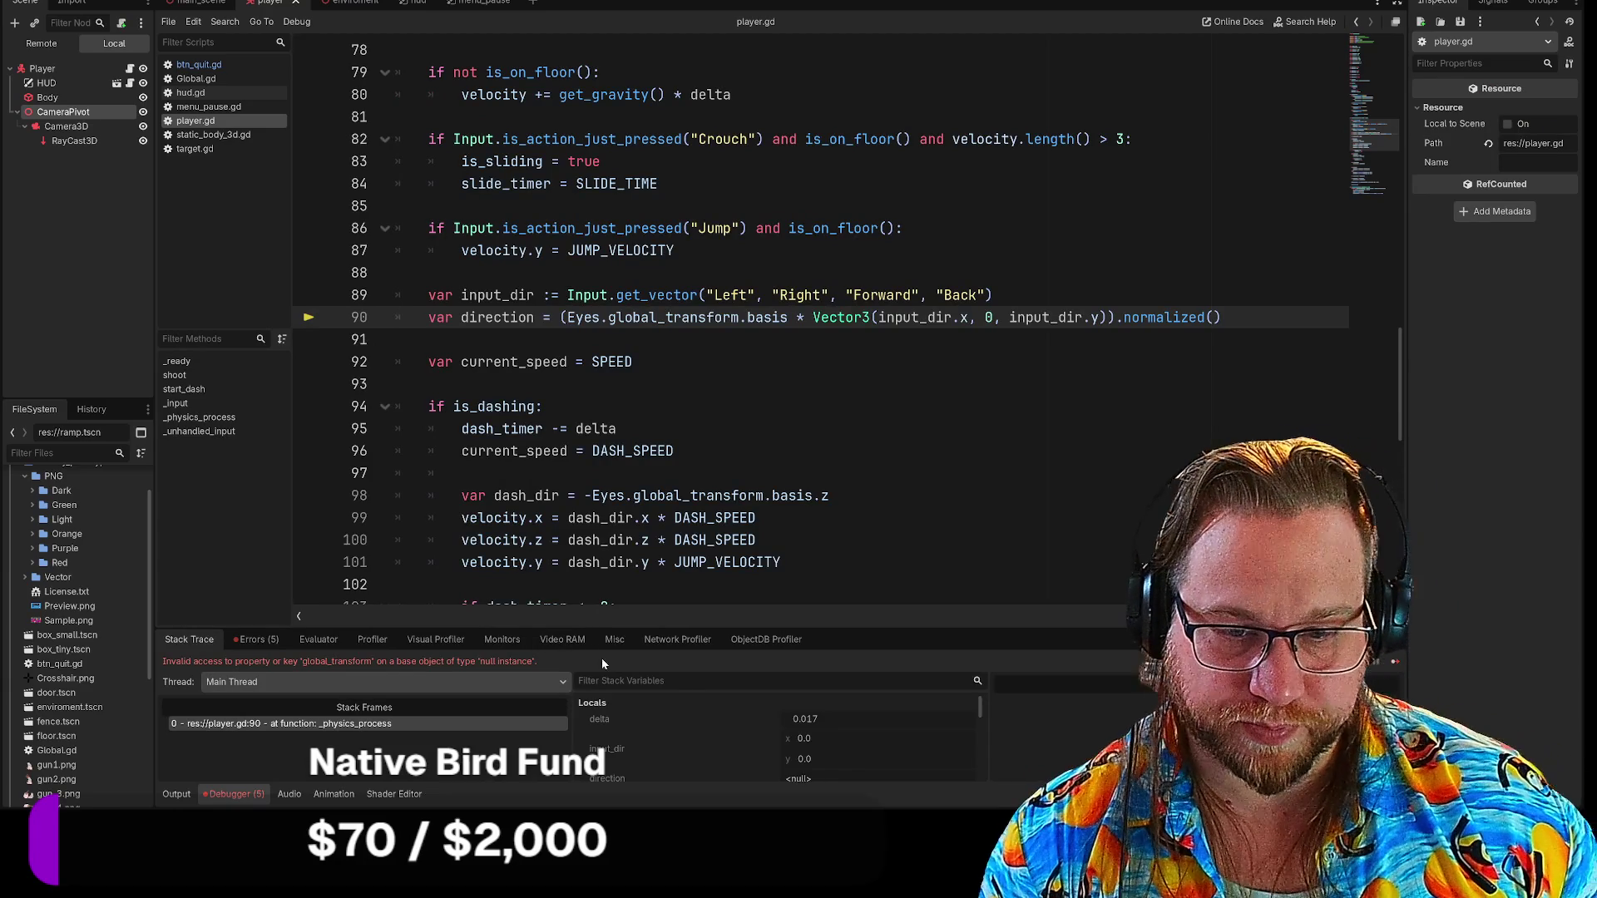
- Replace the Head, Eyes and Body paths with dragged-in $CameraPivot, $CameraPivot/Camera3D and $Body references
{"action": "scroll", "coordinate": [396, 317], "scroll_direction": "up", "scroll_amount": 20}
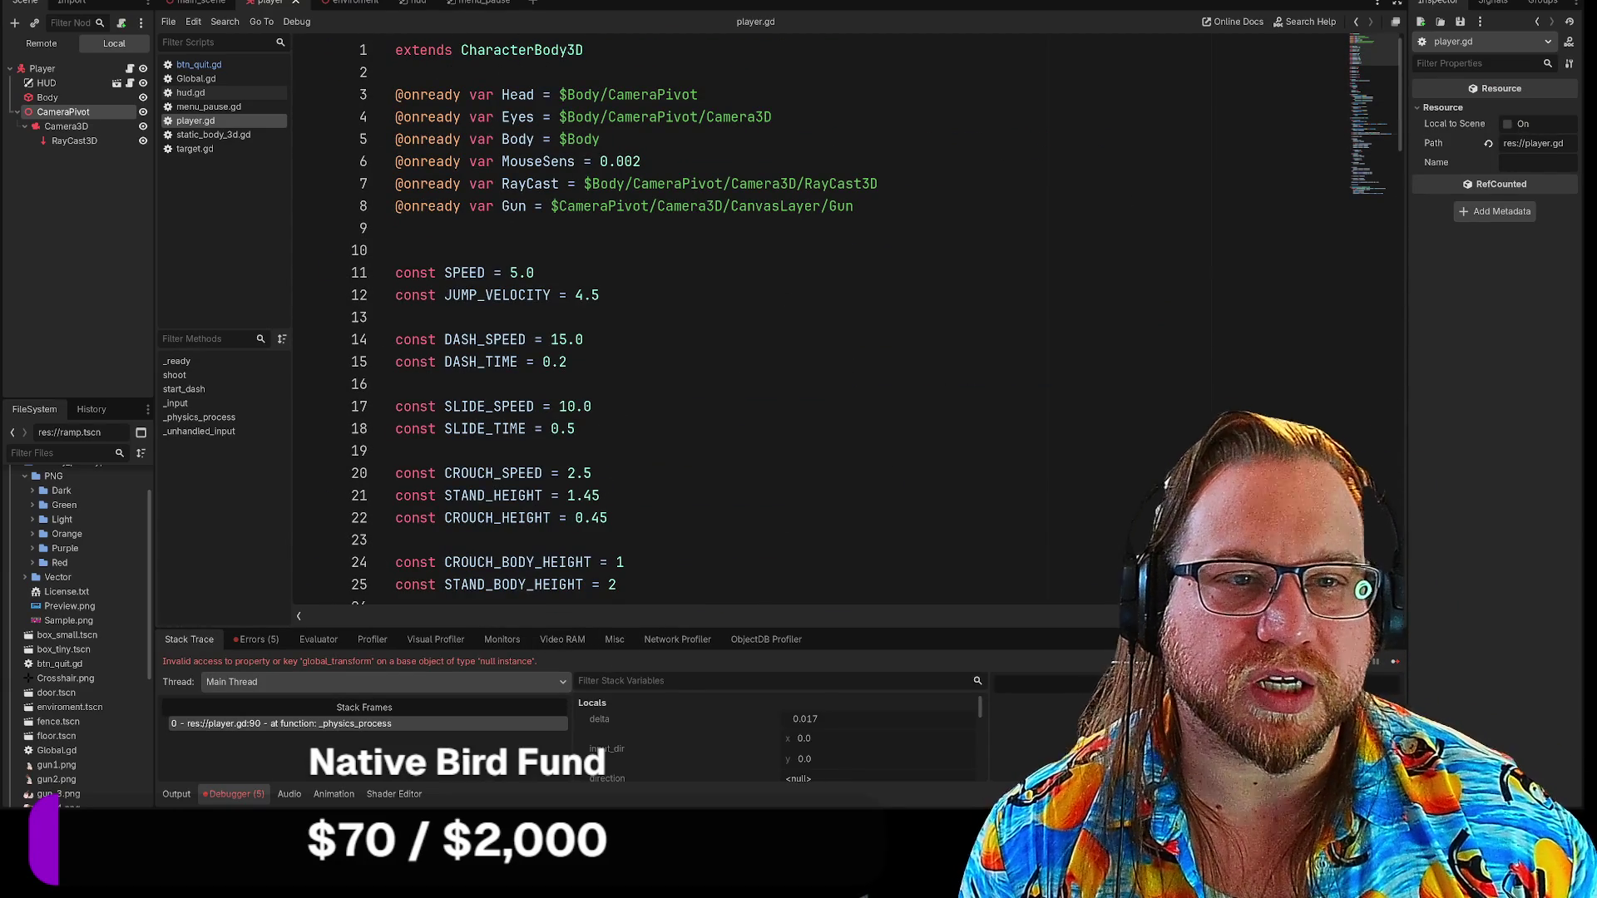
{"action": "left_click_drag", "start_coordinate": [698, 95], "coordinate": [559, 95]}
{"action": "key", "text": "BackSpace"}
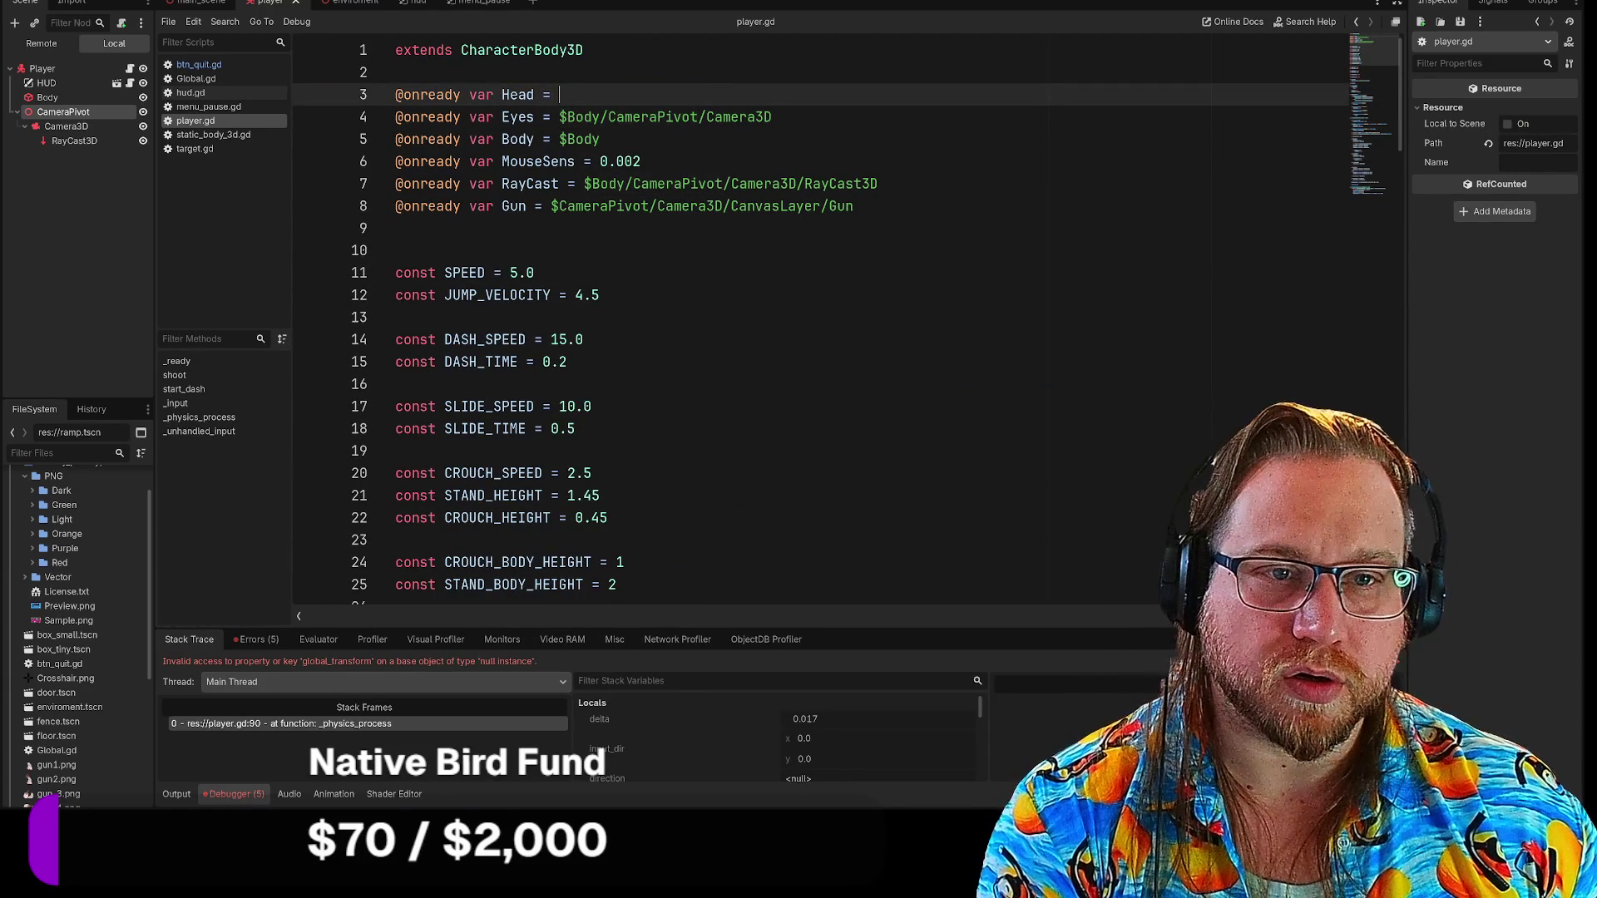
{"action": "left_click_drag", "start_coordinate": [772, 116], "coordinate": [559, 117]}
{"action": "key", "text": "BackSpace"}
{"action": "left_click", "coordinate": [570, 139]}
{"action": "double_click", "coordinate": [574, 139]}
{"action": "key", "text": "BackSpace"}
{"action": "mouse_move", "coordinate": [48, 98]}
{"action": "left_mouse_down"}
{"action": "mouse_move", "coordinate": [357, 101]}
{"action": "mouse_move", "coordinate": [604, 146]}
{"action": "left_mouse_up"}
{"action": "mouse_move", "coordinate": [62, 111]}
{"action": "left_mouse_down"}
{"action": "mouse_move", "coordinate": [565, 99]}
{"action": "mouse_move", "coordinate": [68, 128]}
{"action": "mouse_move", "coordinate": [630, 125]}
{"action": "left_mouse_up"}
- Save and run the game, walk toward the white stairs, then close the game window
{"action": "key", "text": "F5"}
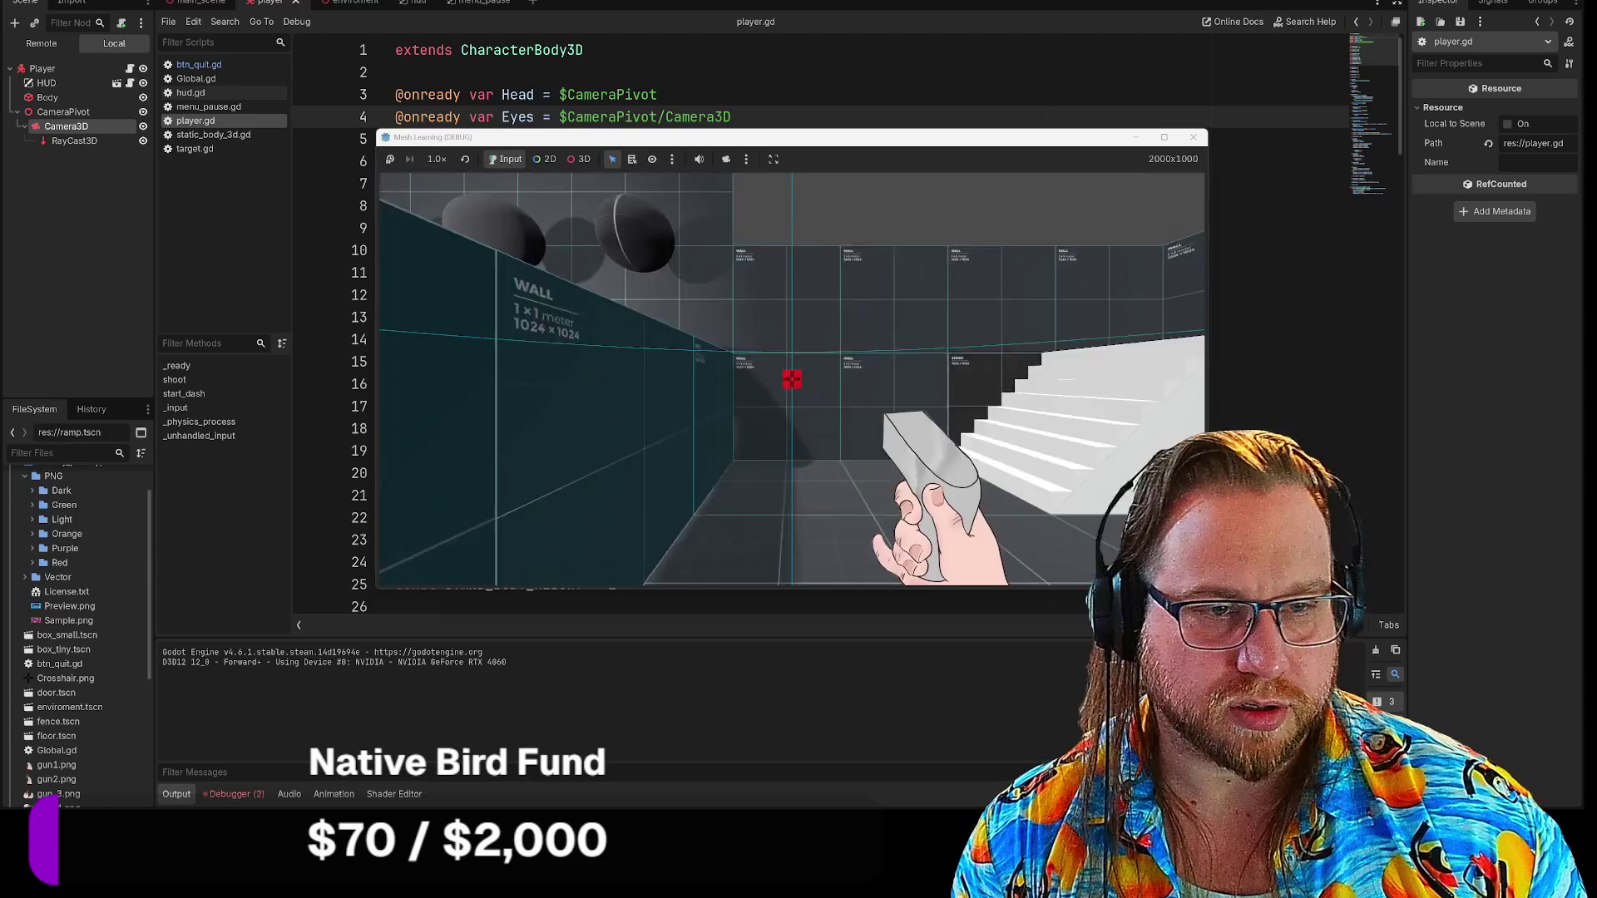
{"action": "key", "text": "w"}
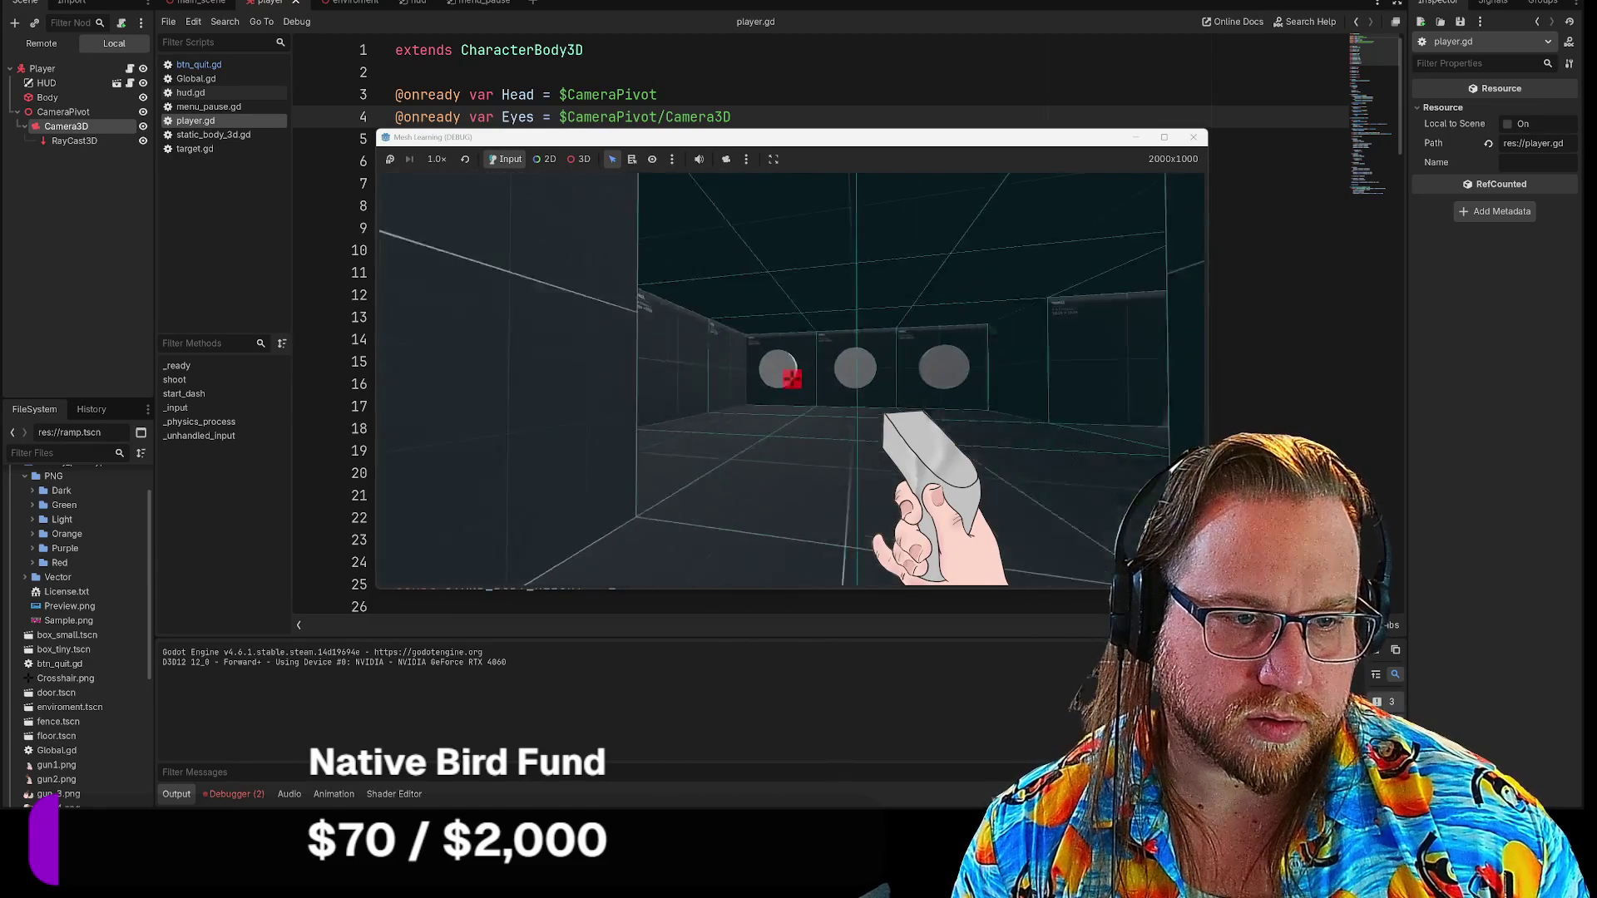
{"action": "key", "text": "Escape"}
{"action": "left_click", "coordinate": [832, 285]}
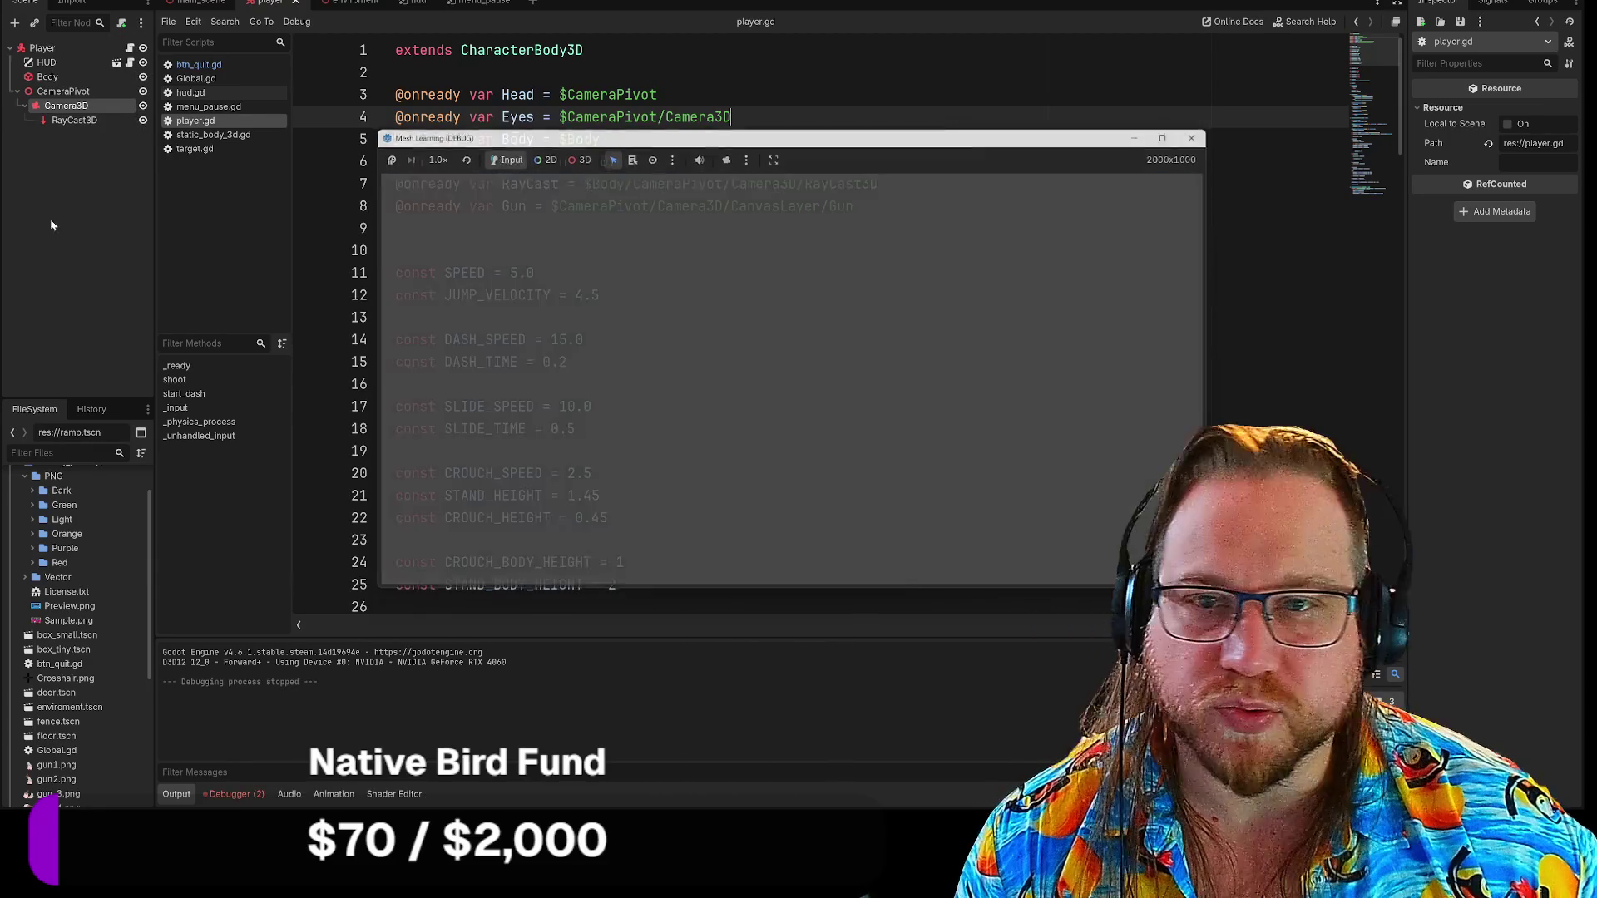
- Add a CollisionShape3D child to Player and place it right after Body
{"action": "right_click", "coordinate": [42, 48]}
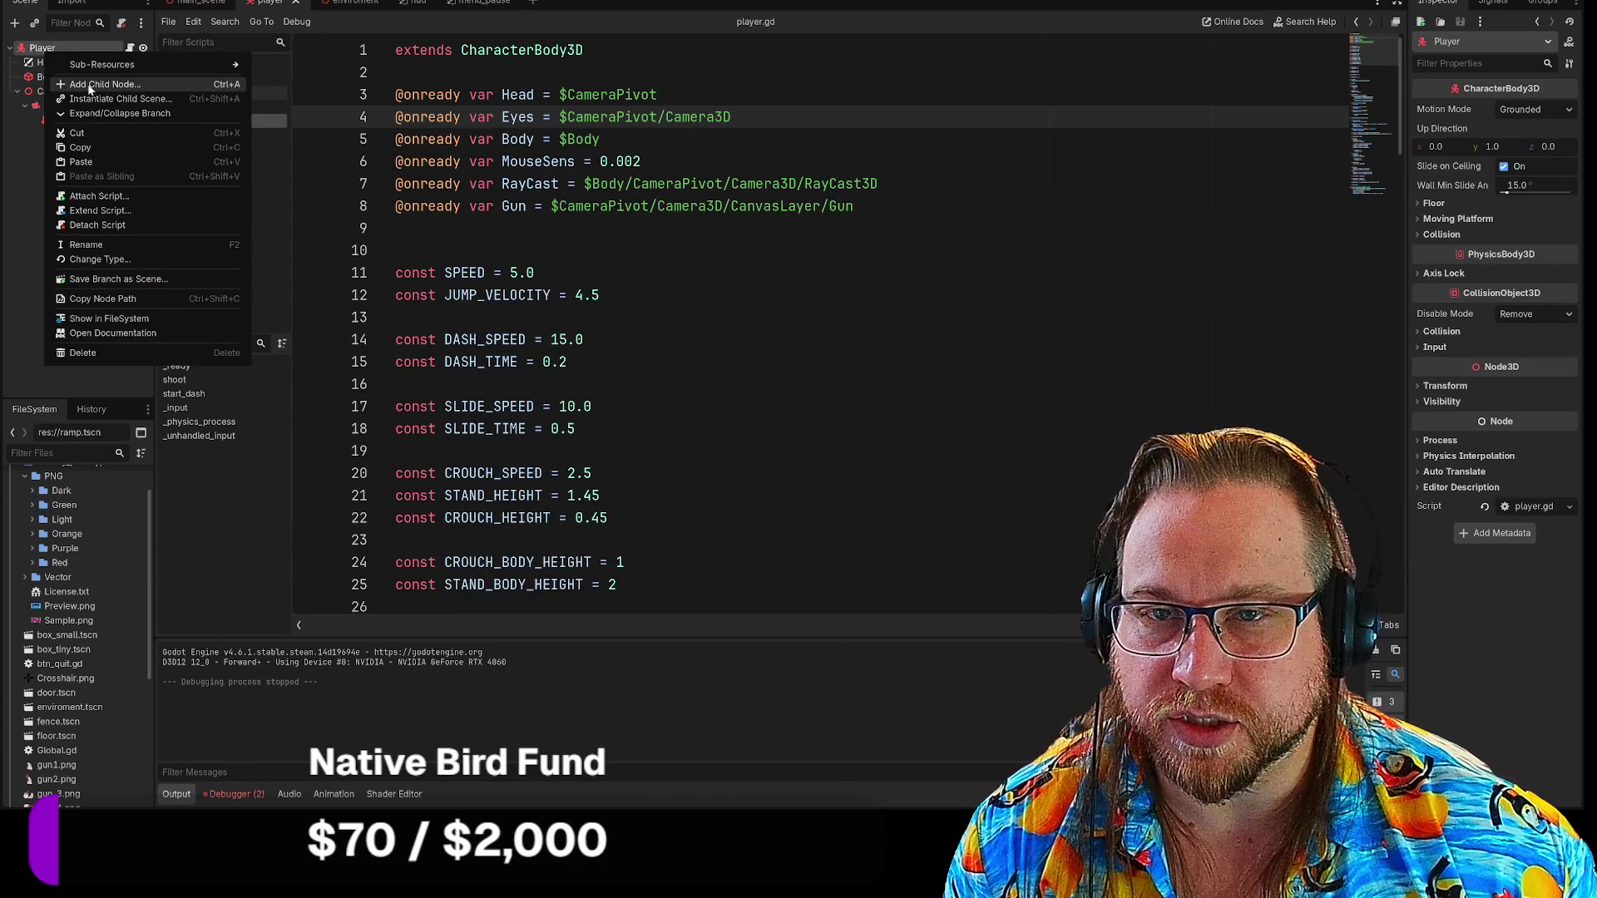
{"action": "left_click", "coordinate": [67, 83]}
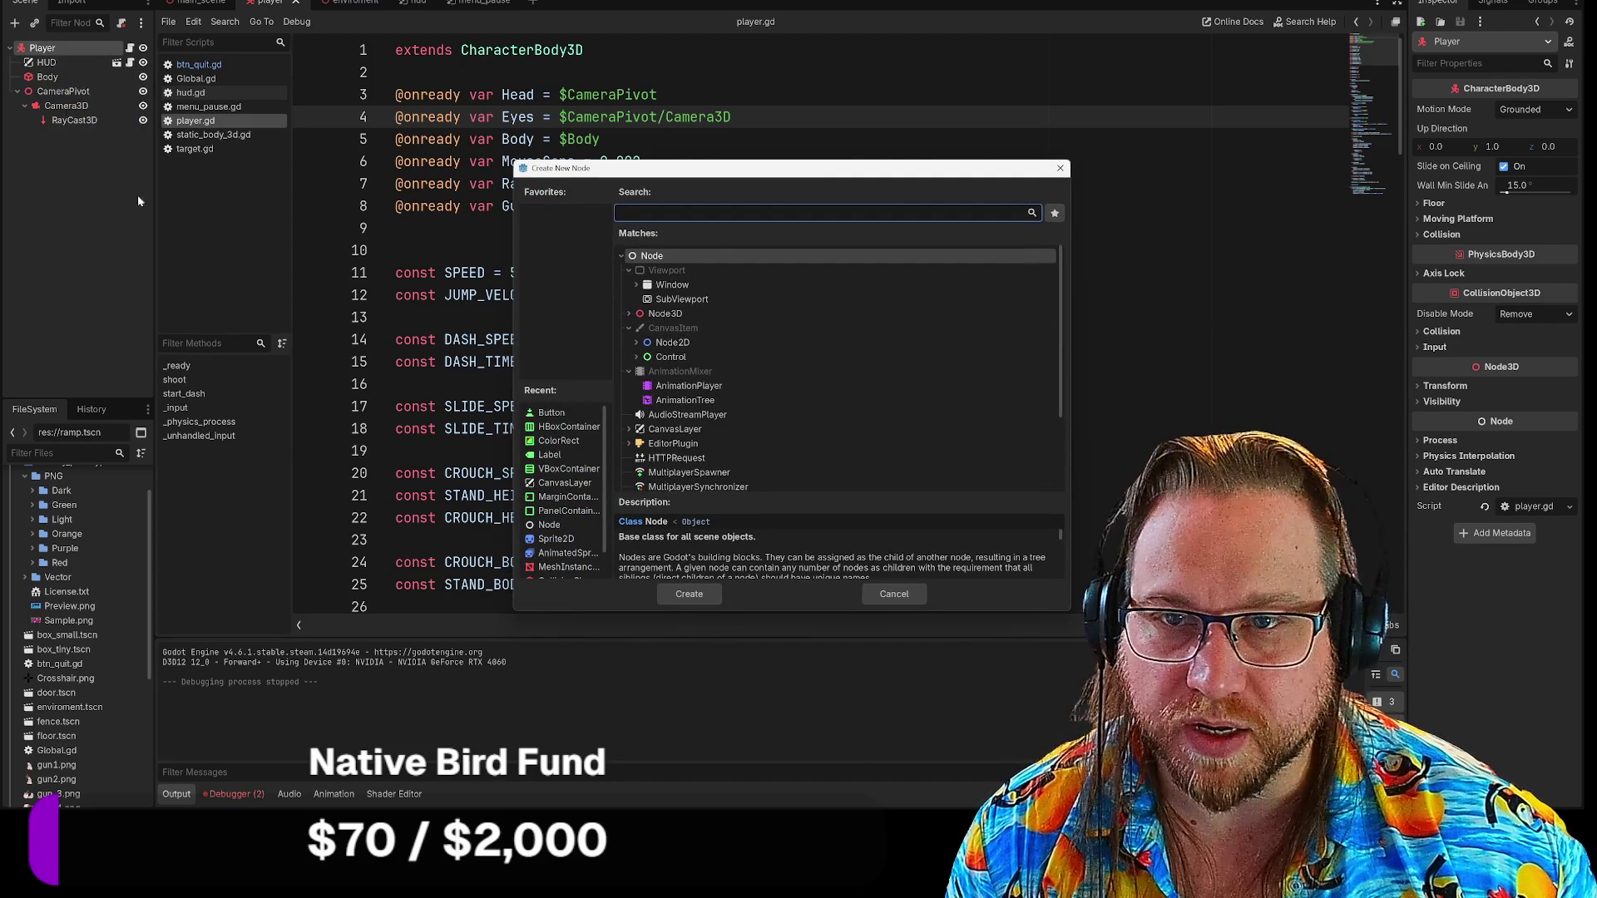
{"action": "scroll", "coordinate": [567, 524], "scroll_direction": "down", "scroll_amount": 2}
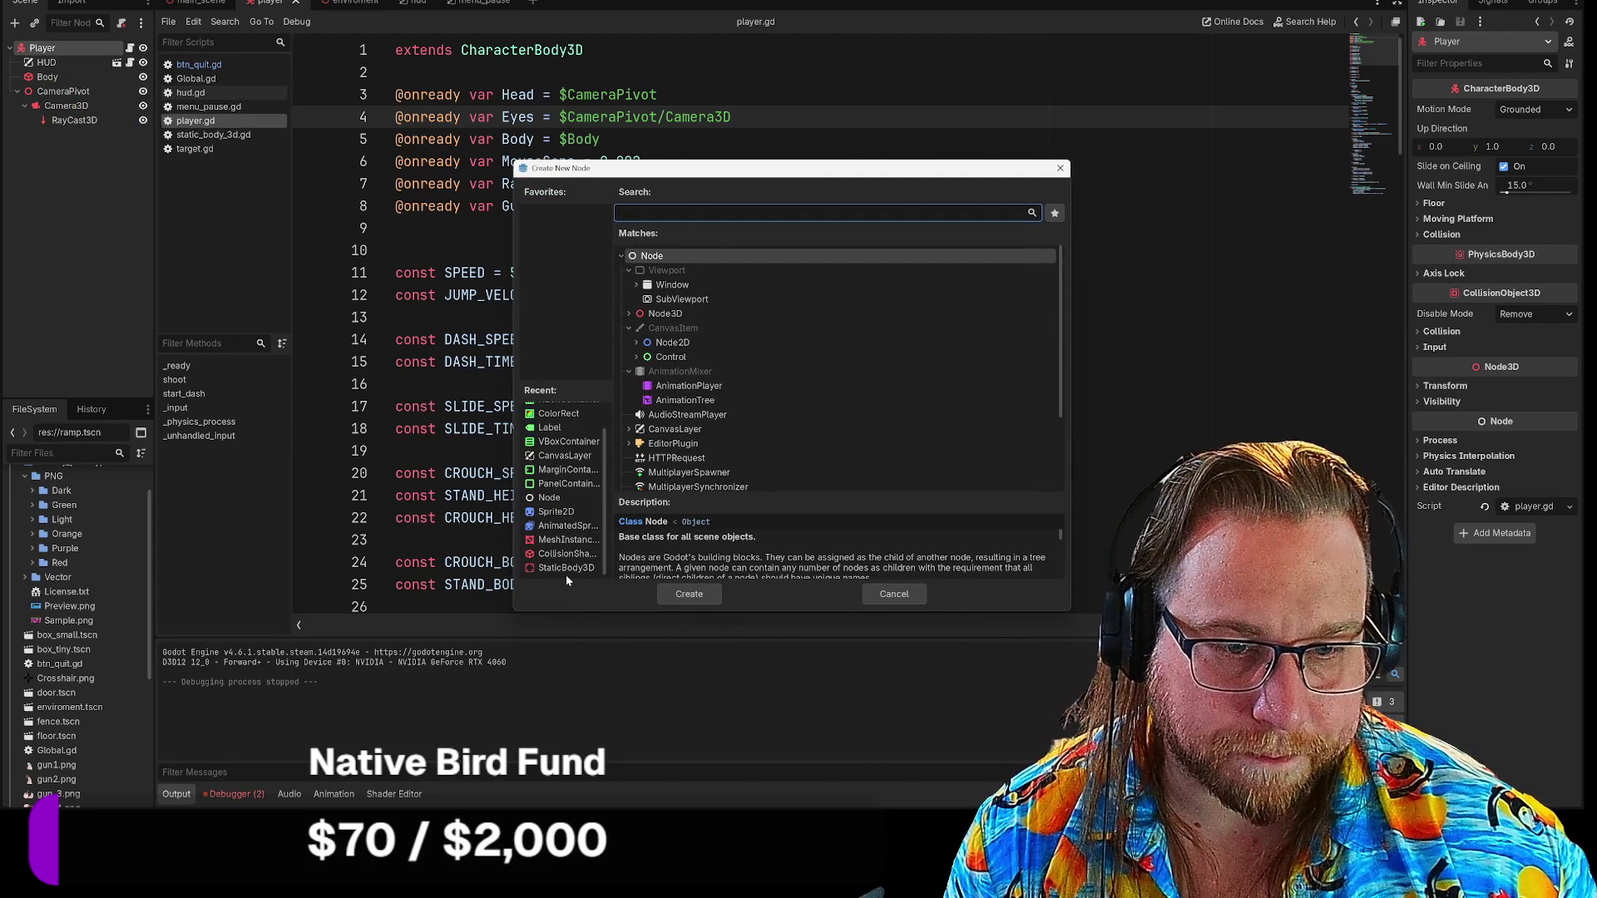
{"action": "double_click", "coordinate": [564, 554]}
{"action": "mouse_move", "coordinate": [51, 139]}
{"action": "left_mouse_down"}
{"action": "mouse_move", "coordinate": [52, 72]}
{"action": "mouse_move", "coordinate": [53, 86]}
{"action": "left_mouse_up"}
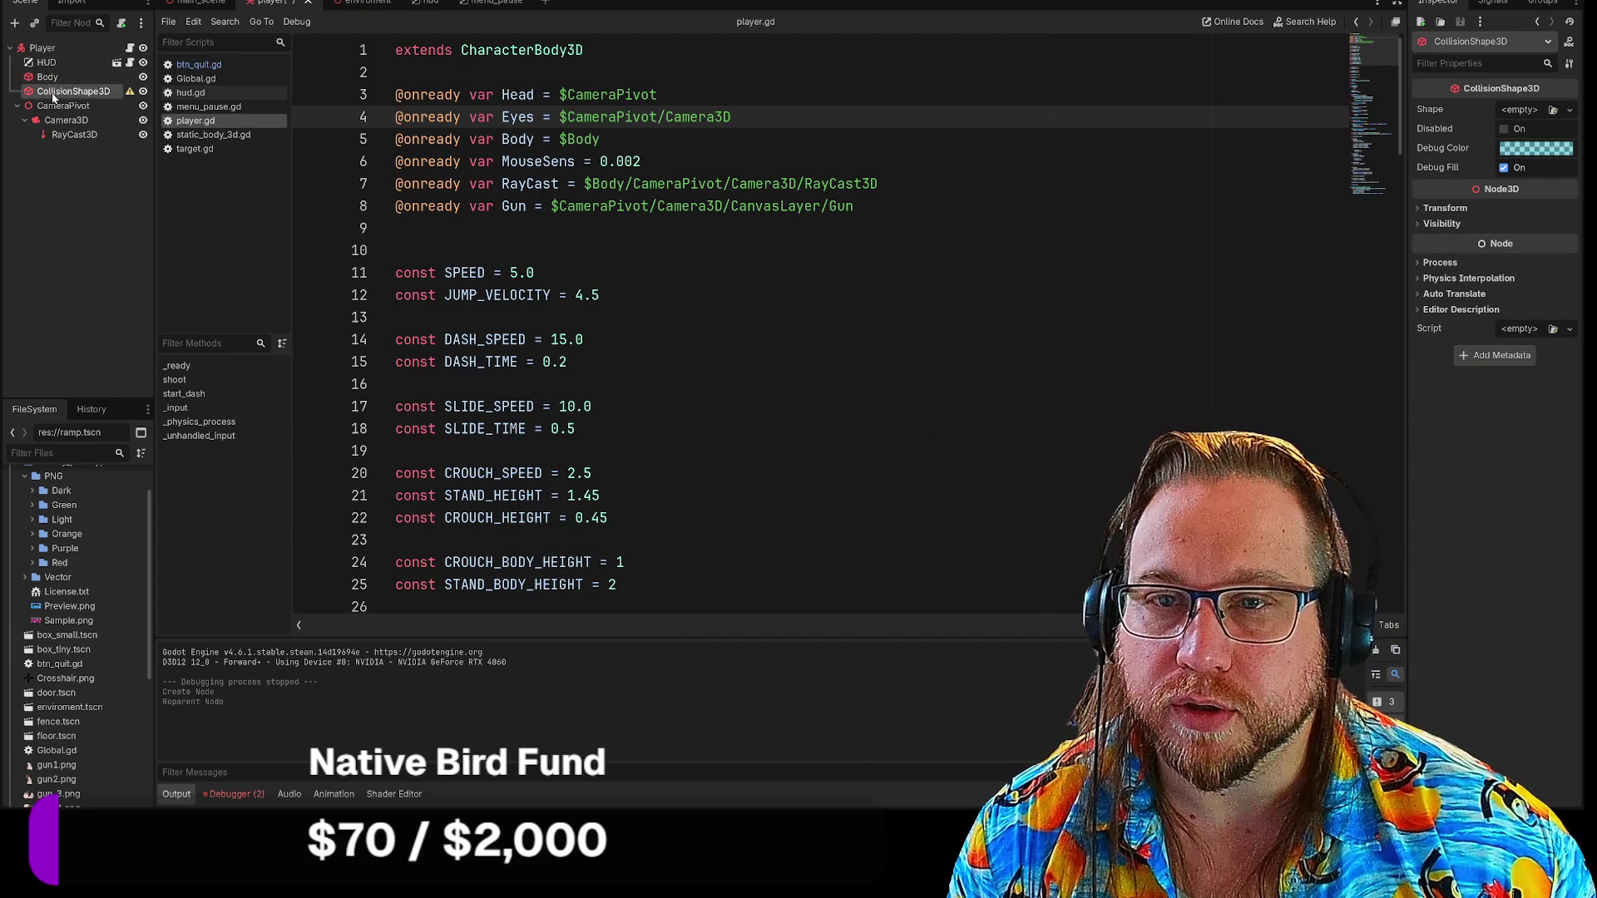
- Rename the new collision node to BodyCrouch
{"action": "right_click", "coordinate": [52, 95]}
{"action": "left_click", "coordinate": [110, 239]}
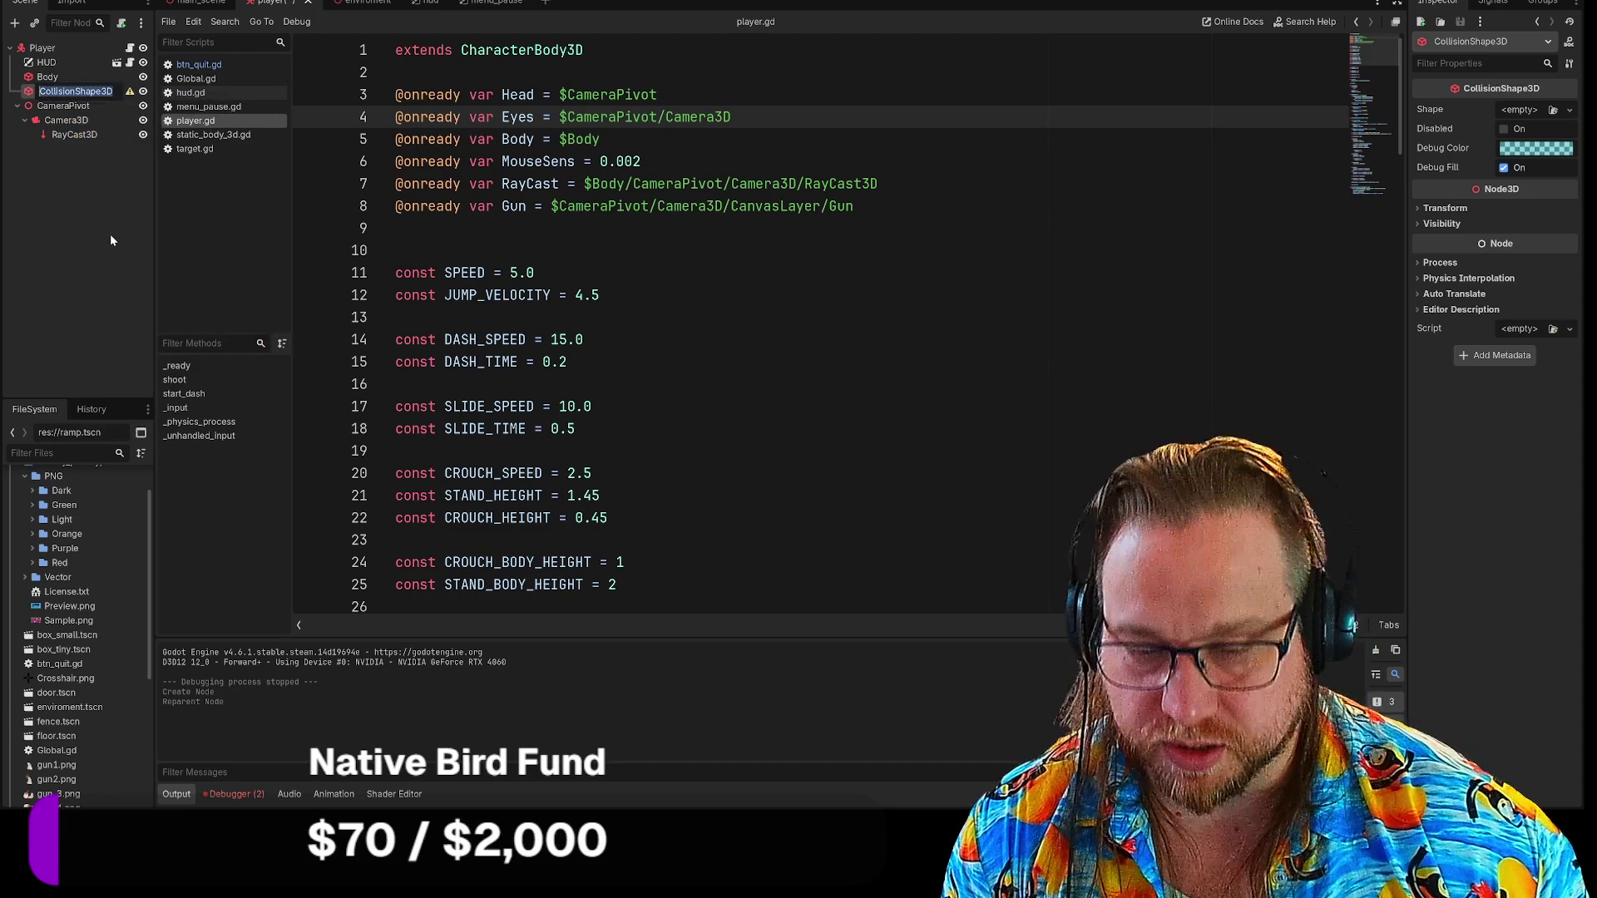
{"action": "type", "text": "Body"}
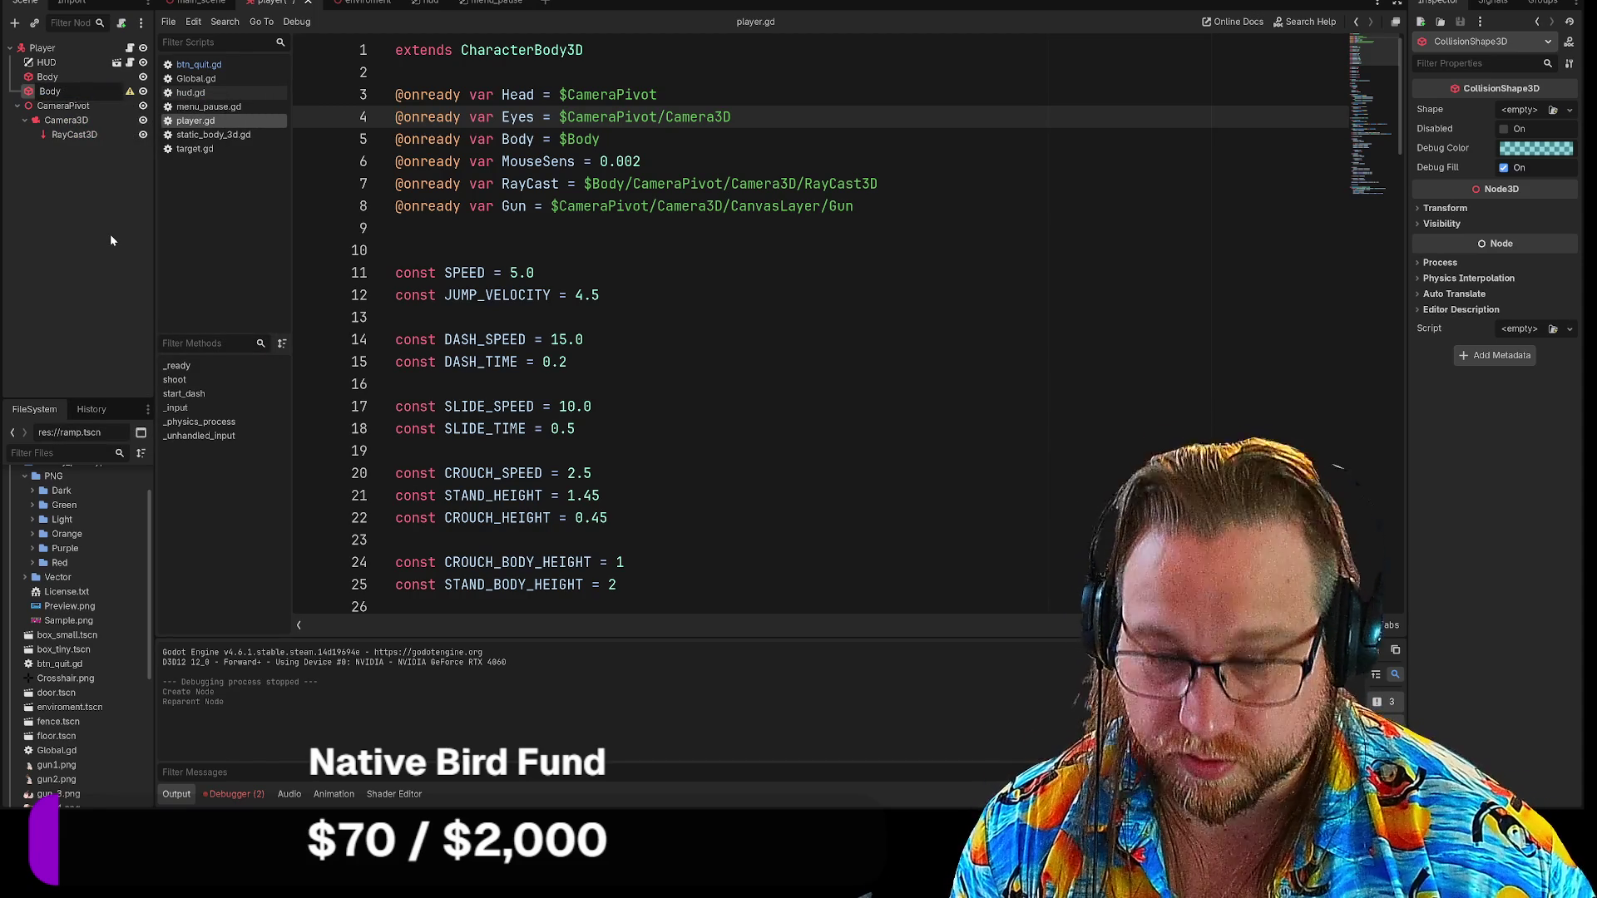
{"action": "type", "text": "Croudh"}
{"action": "key", "text": "BackSpace"}
{"action": "key", "text": "BackSpace"}
{"action": "type", "text": "c"}
{"action": "key", "text": "Return"}
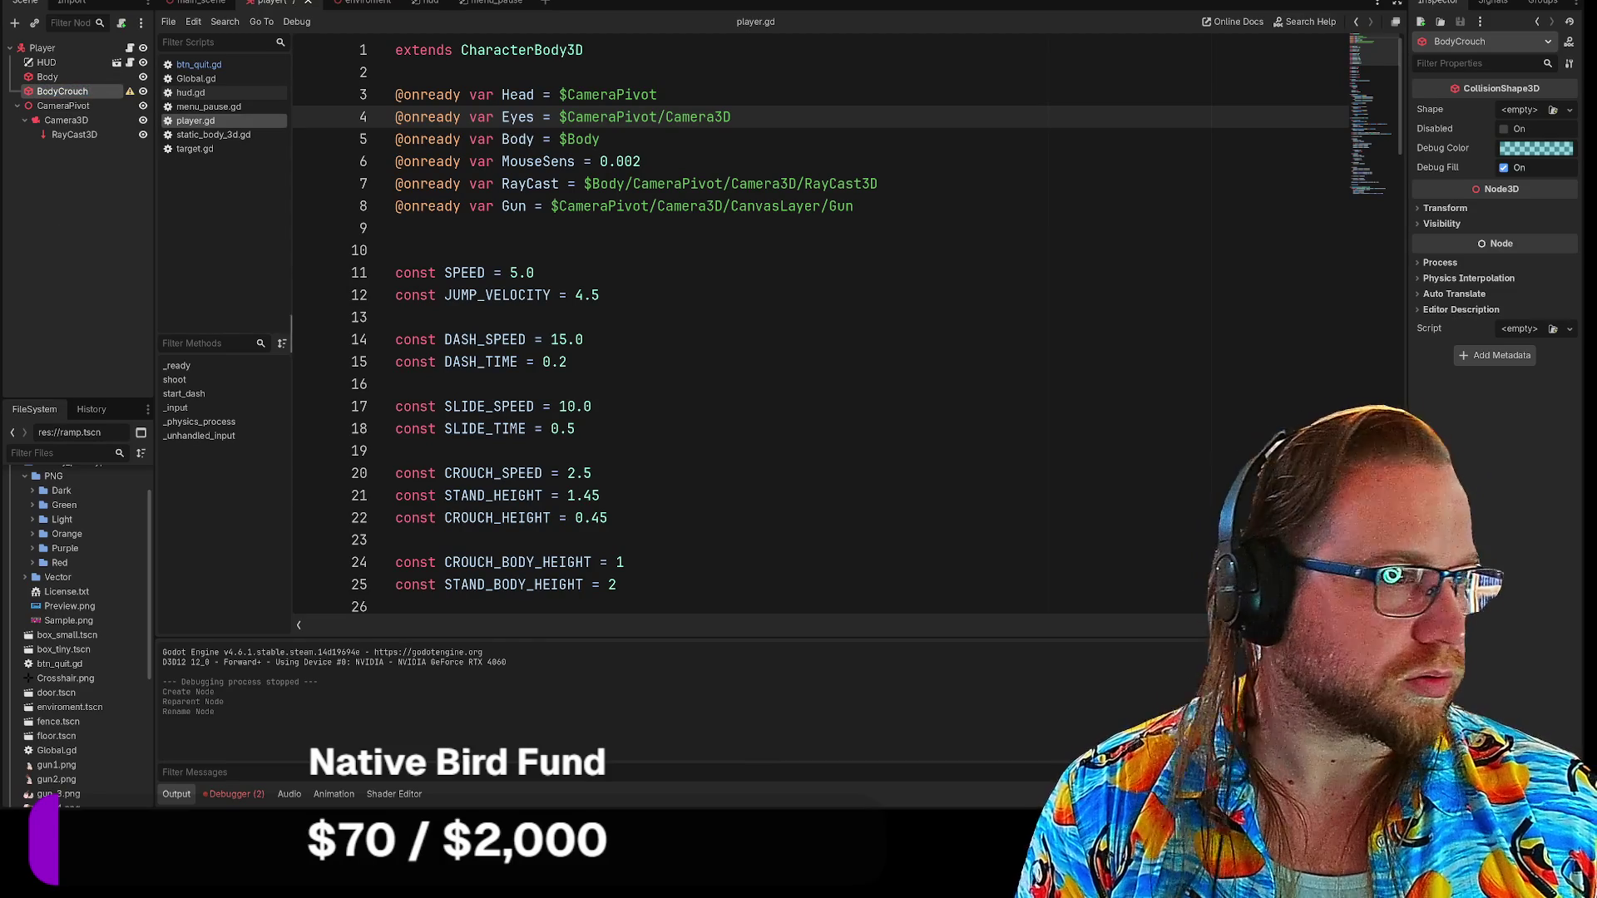
- Give BodyCrouch a SphereShape3D, raise it slightly in the 3D view, and hide it
{"action": "left_click", "coordinate": [1522, 106]}
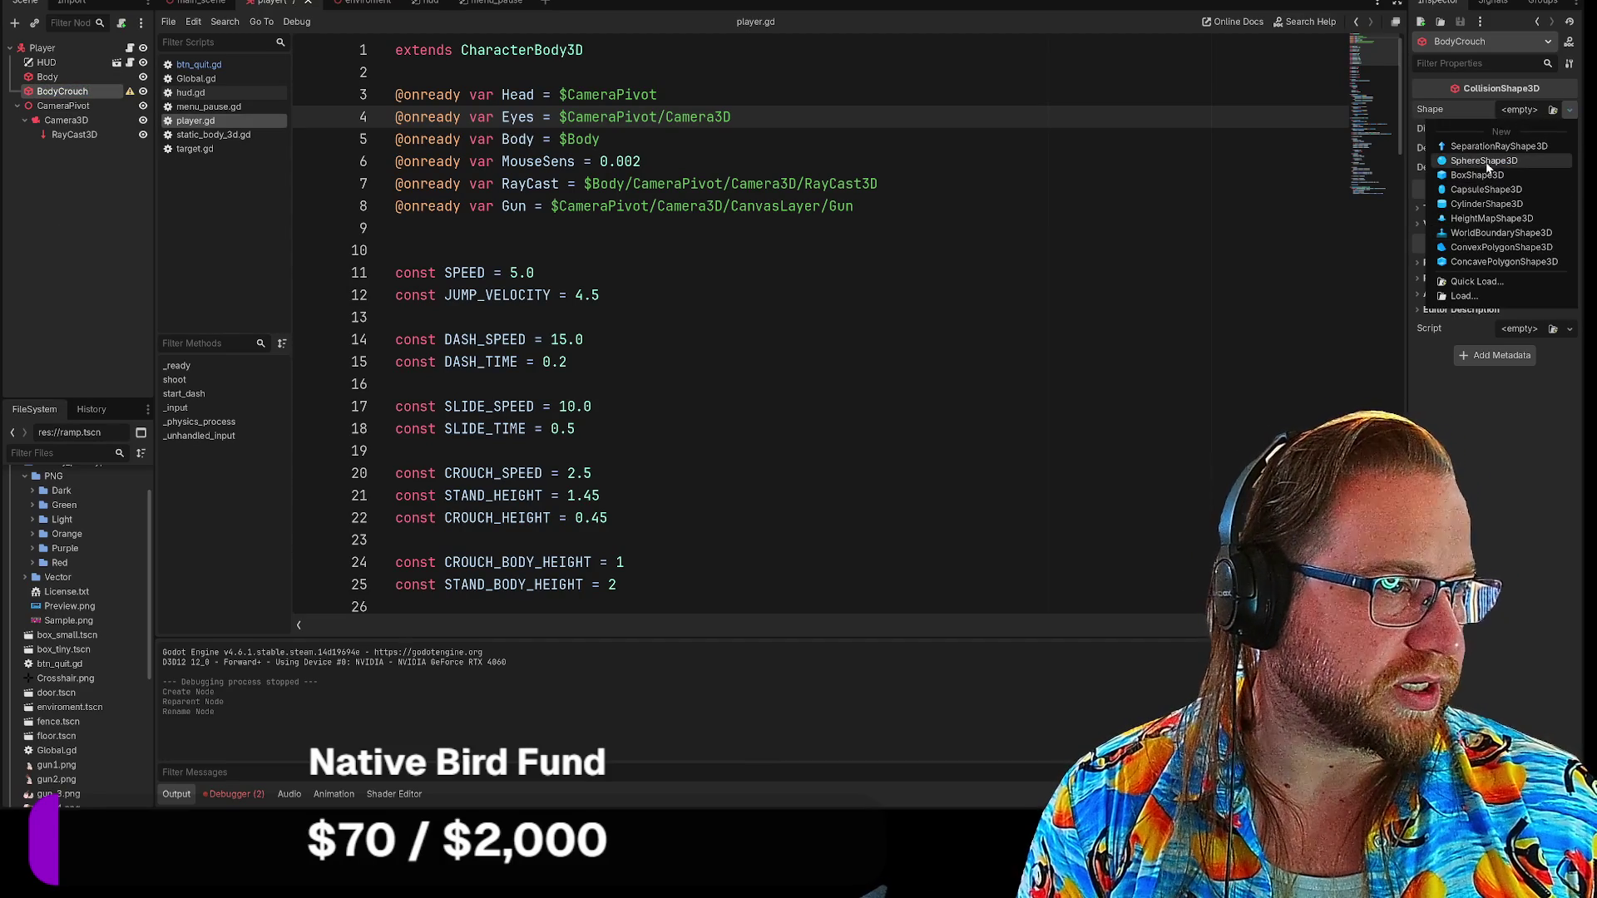
{"action": "left_click", "coordinate": [1473, 163]}
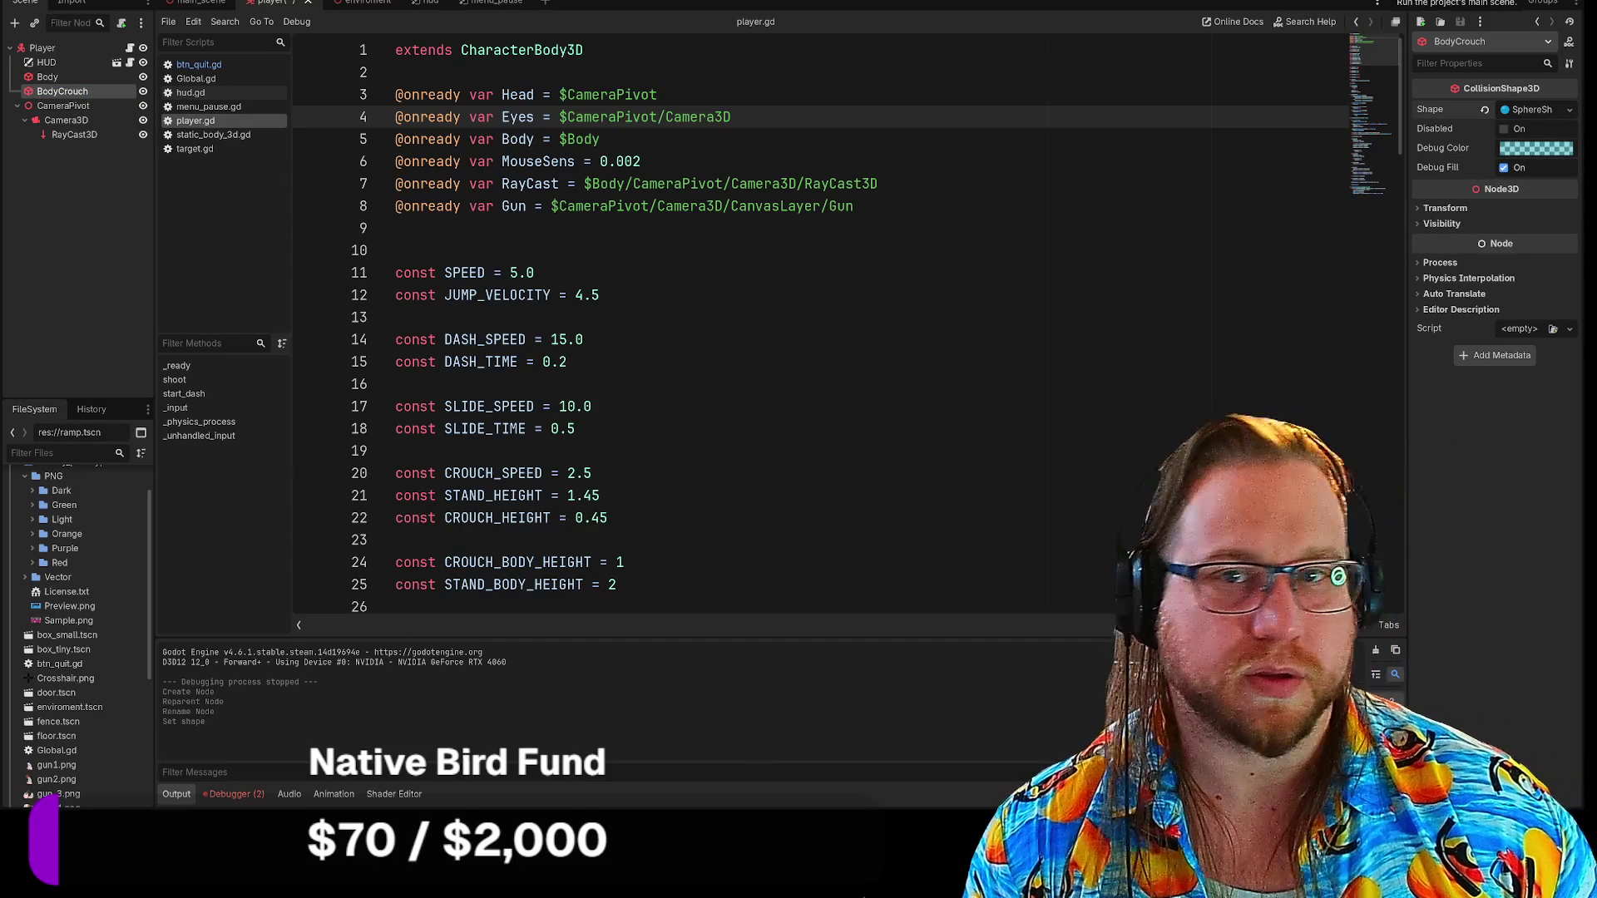
{"action": "left_click", "coordinate": [723, 5]}
{"action": "mouse_move", "coordinate": [914, 262]}
{"action": "left_mouse_down"}
{"action": "mouse_move", "coordinate": [865, 274]}
{"action": "mouse_move", "coordinate": [832, 250]}
{"action": "mouse_move", "coordinate": [791, 385]}
{"action": "left_mouse_up"}
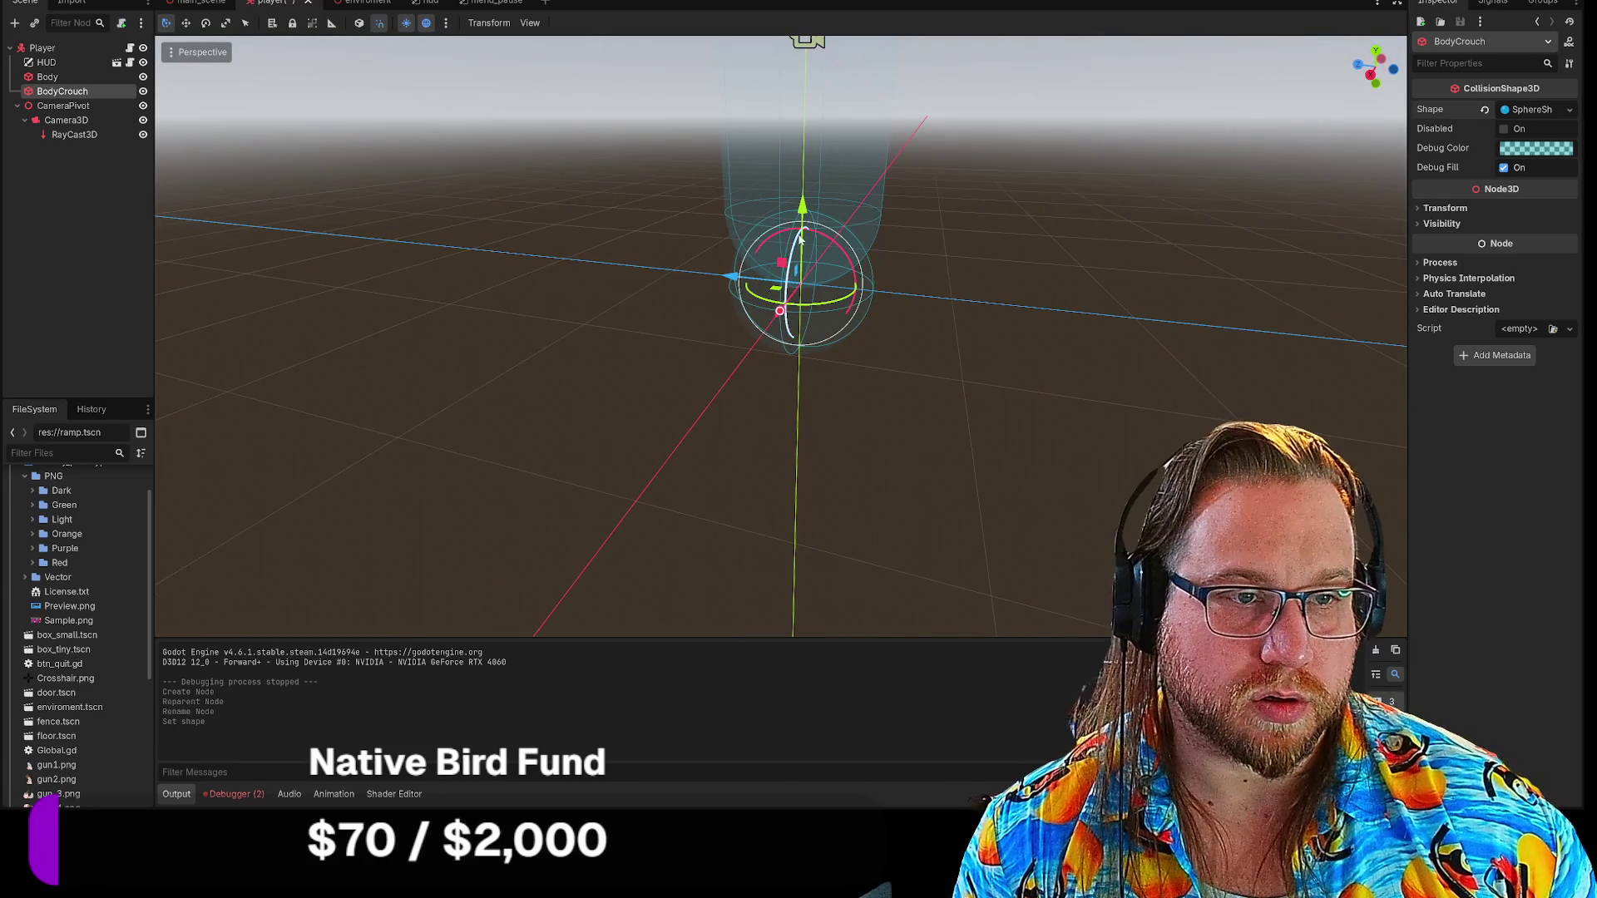
{"action": "mouse_move", "coordinate": [802, 208]}
{"action": "left_mouse_down"}
{"action": "mouse_move", "coordinate": [803, 50]}
{"action": "mouse_move", "coordinate": [802, 221]}
{"action": "mouse_move", "coordinate": [832, 250]}
{"action": "mouse_move", "coordinate": [65, 261]}
{"action": "left_mouse_up"}
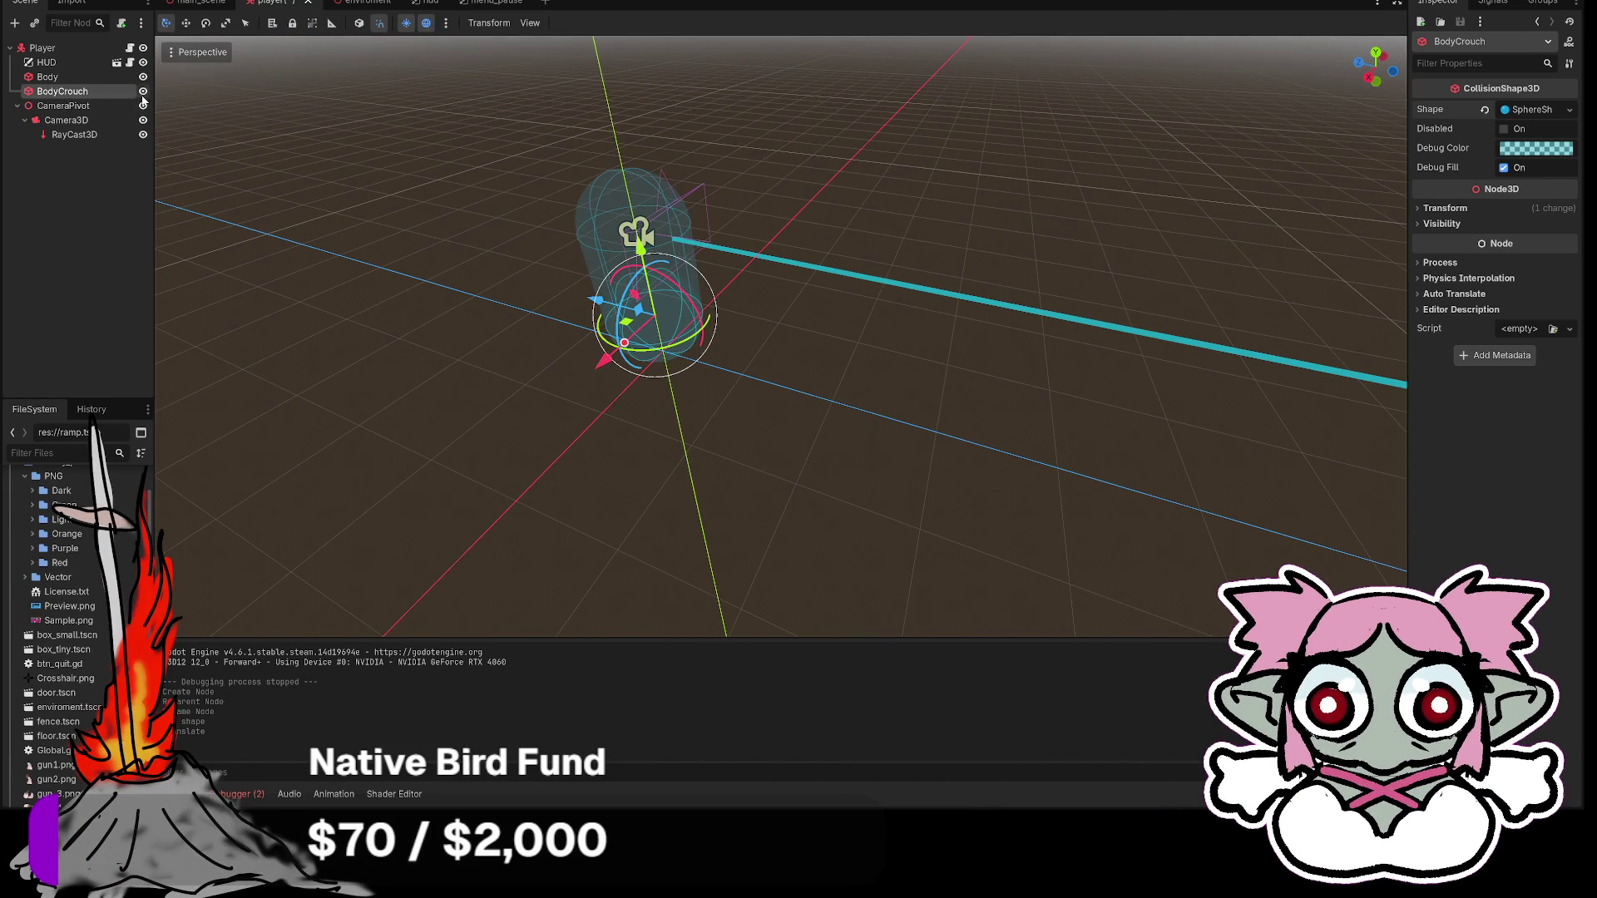
{"action": "left_click", "coordinate": [143, 92]}
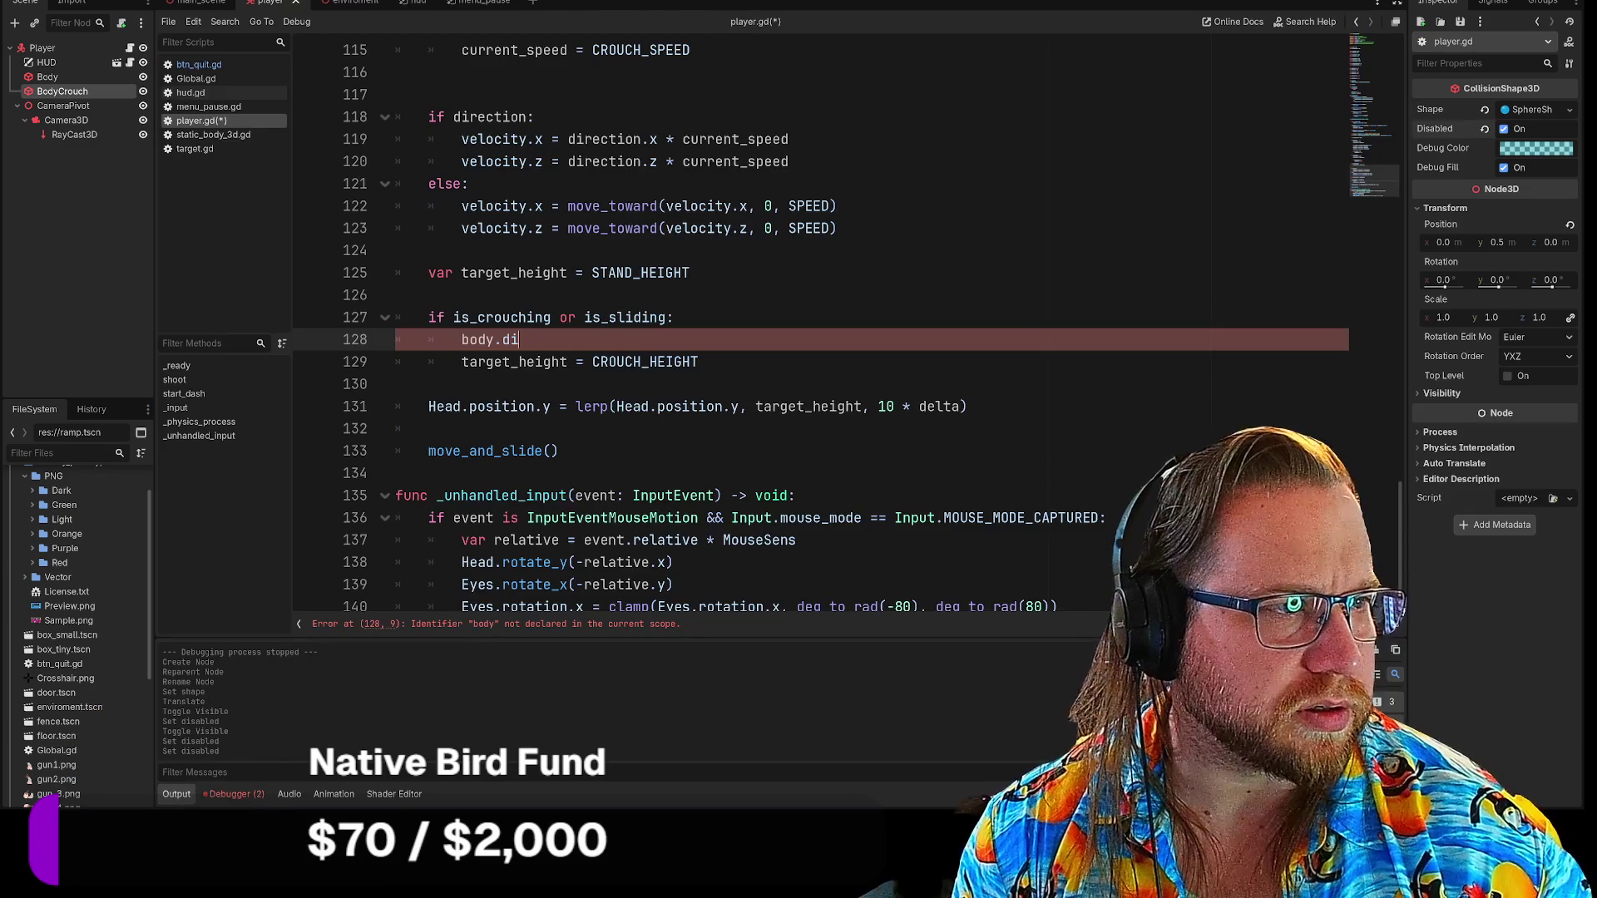
- Under the crouch check in player.gd, add Body.disabled = true
{"action": "type", "text": "Dis"}
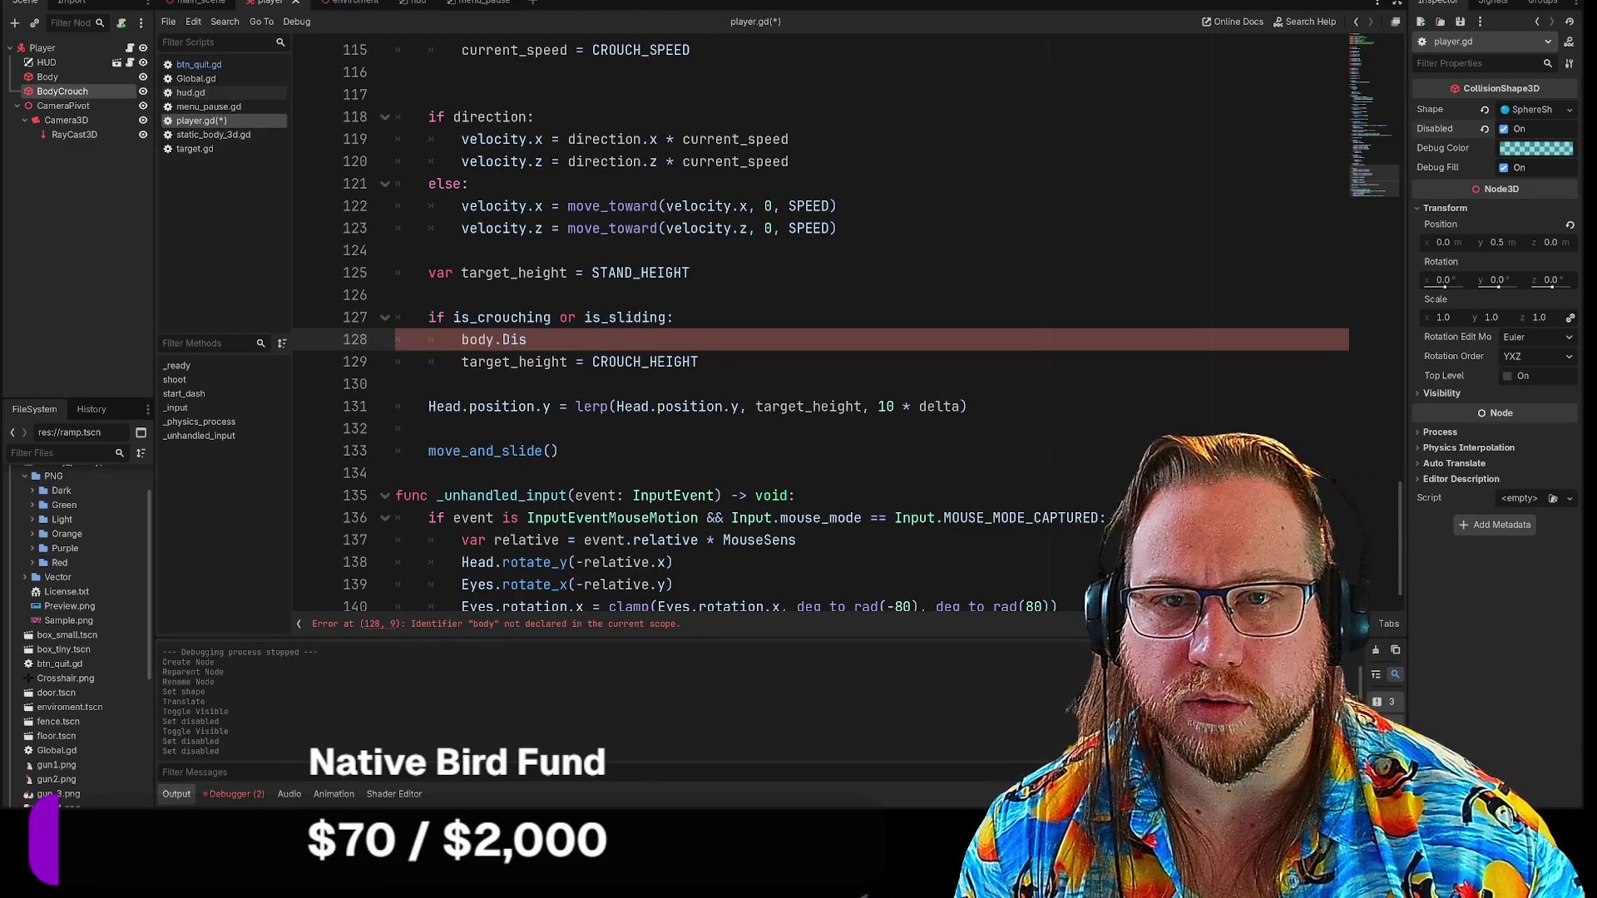
{"action": "key", "text": "BackSpace"}
{"action": "key", "text": "BackSpace"}
{"action": "key", "text": "BackSpace"}
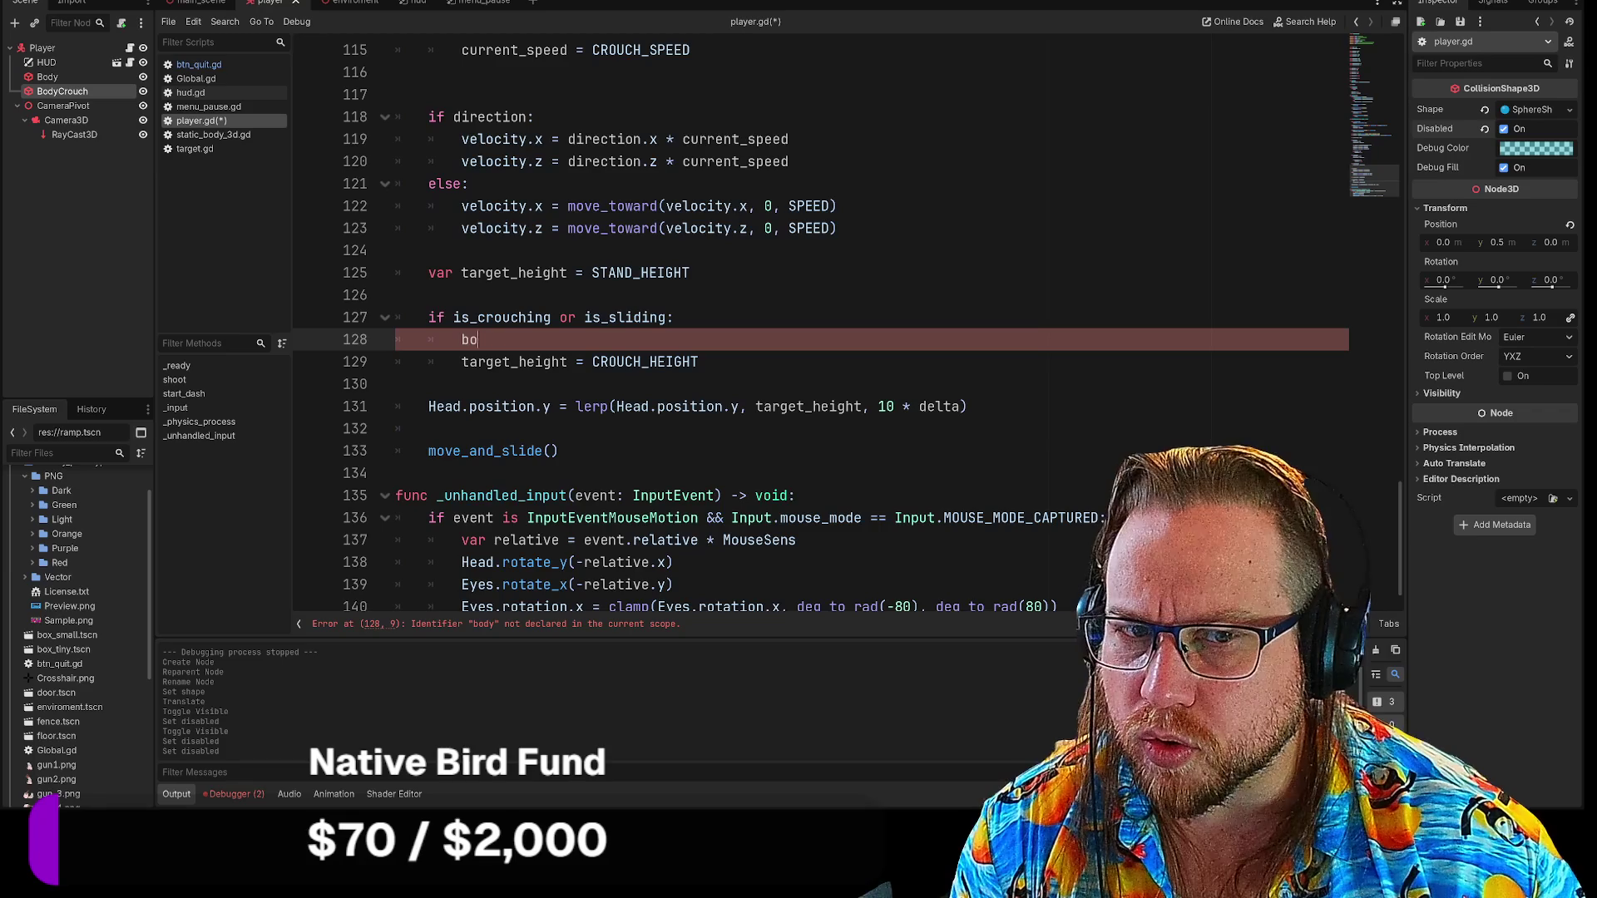
{"action": "type", "text": "y"}
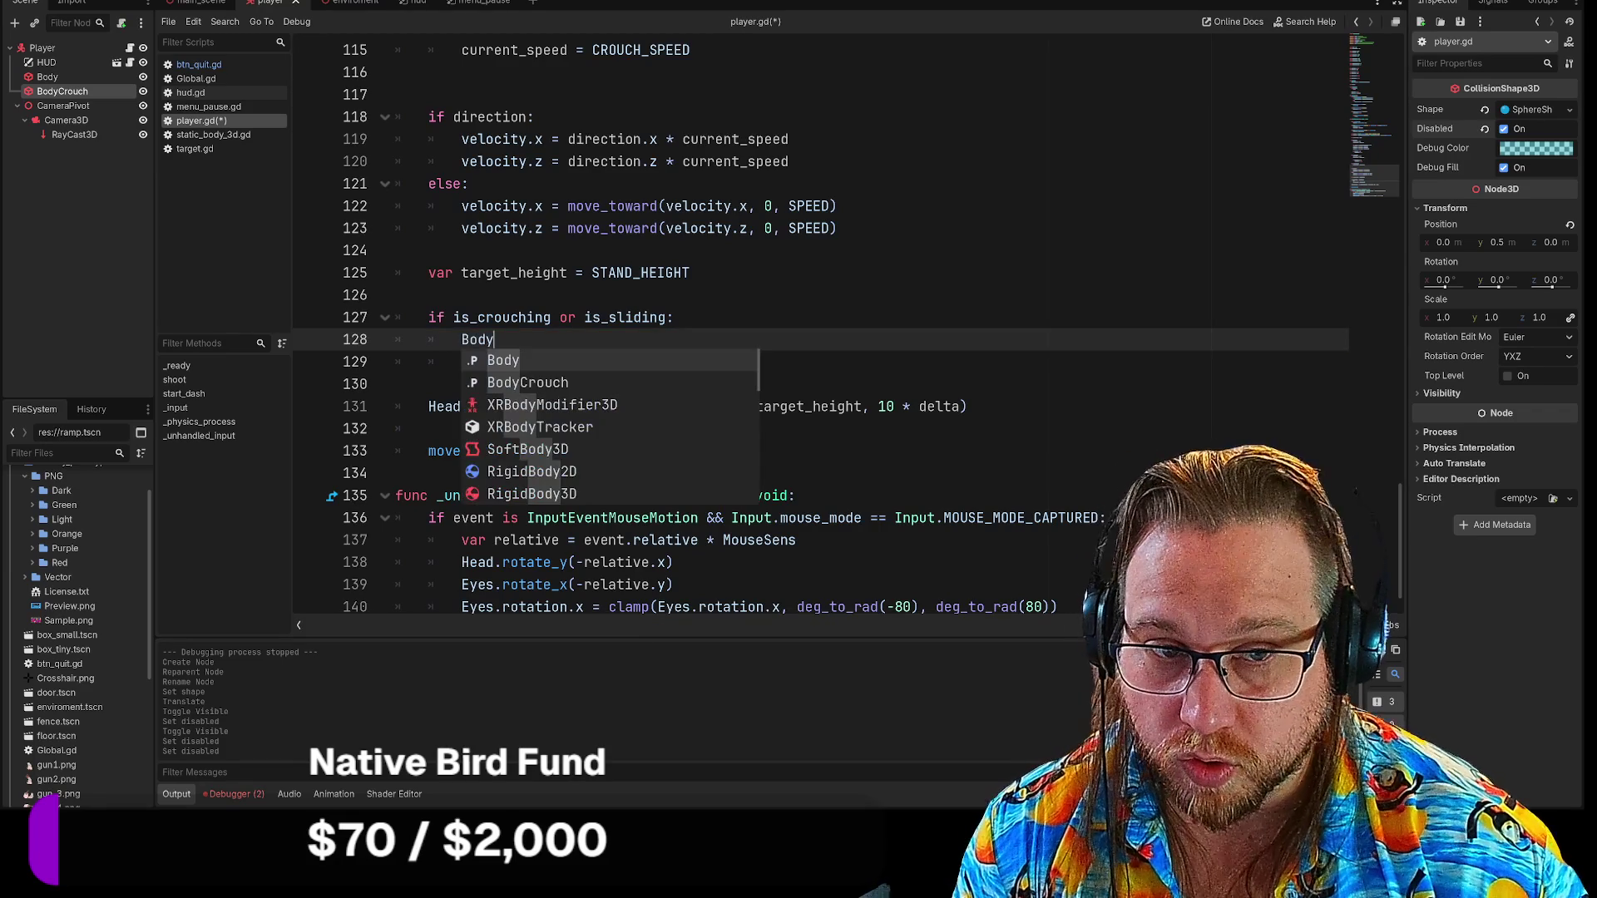
{"action": "type", "text": "."}
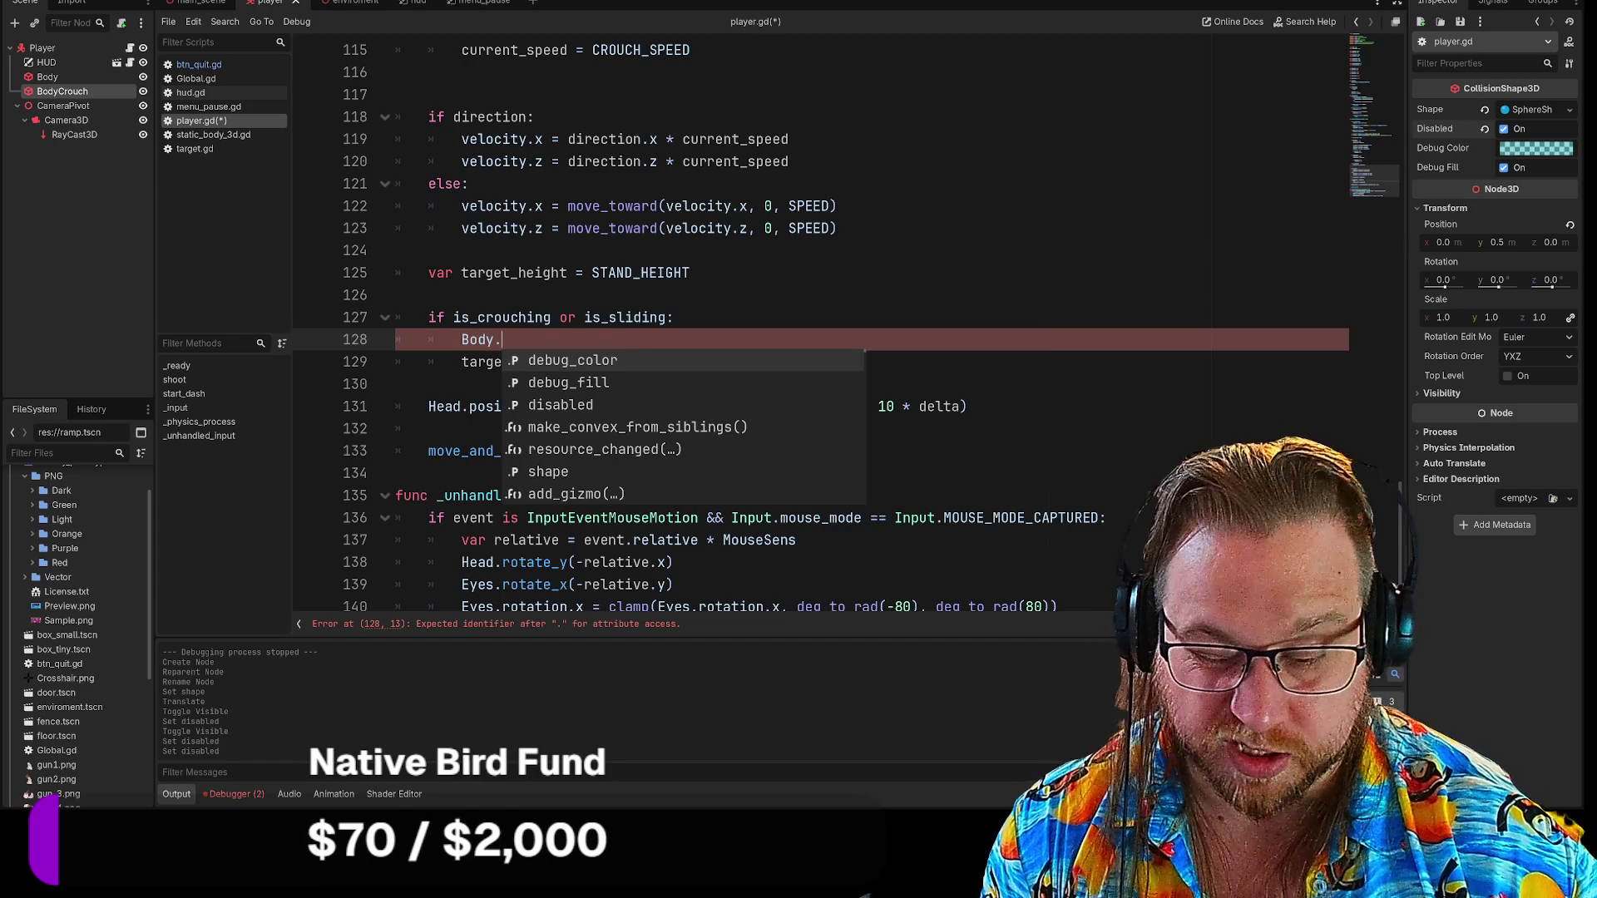
{"action": "type", "text": "Dis"}
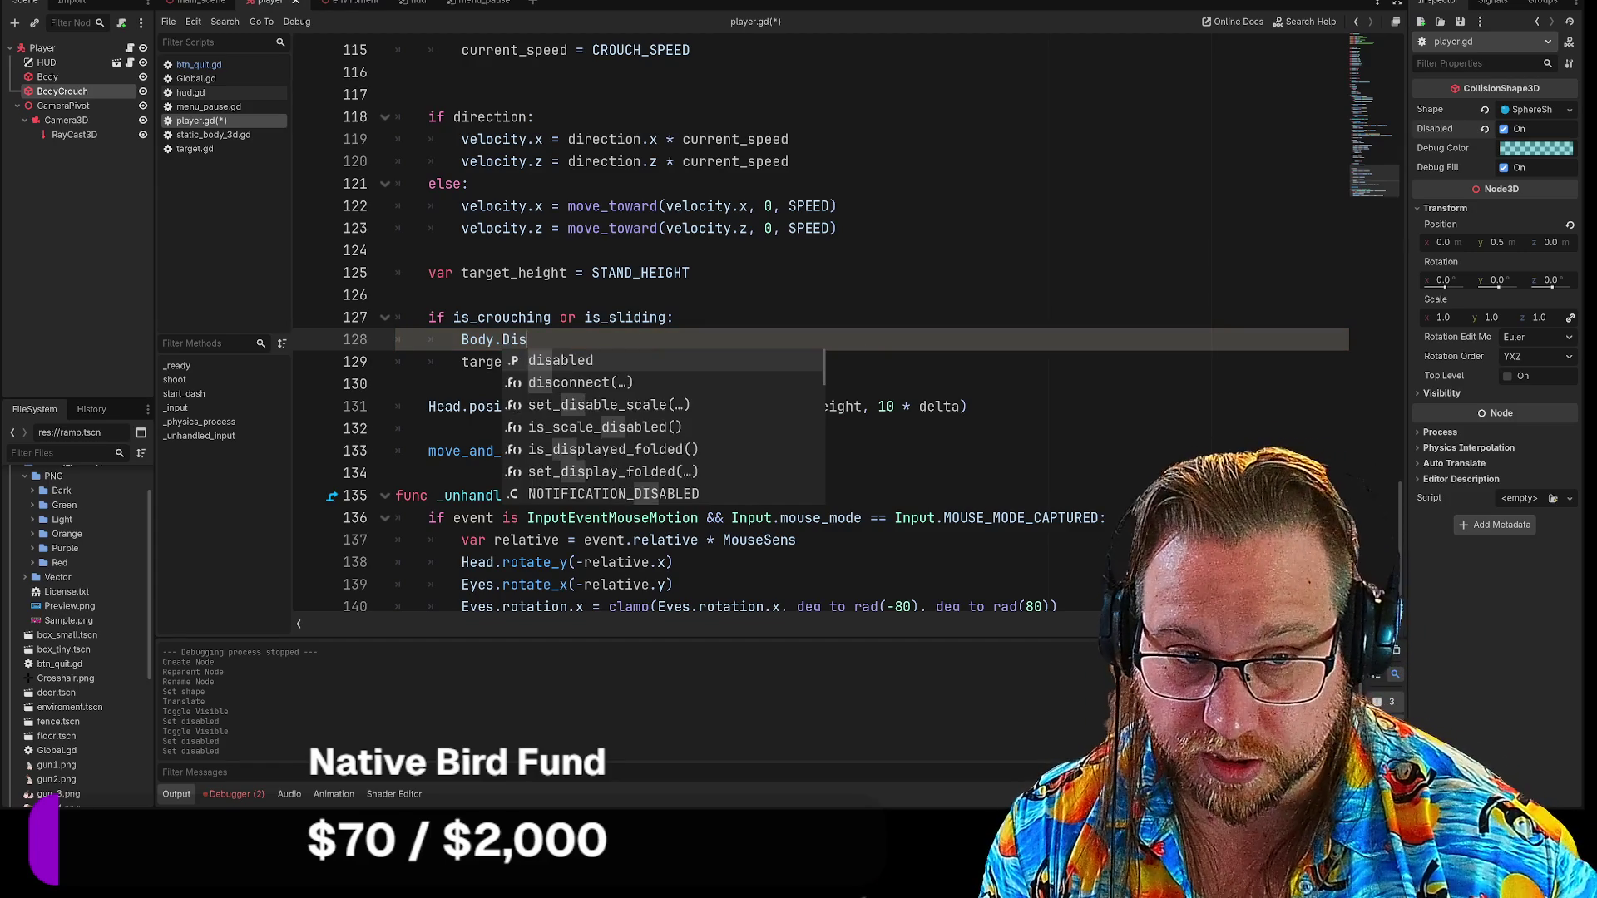
{"action": "key", "text": "Return"}
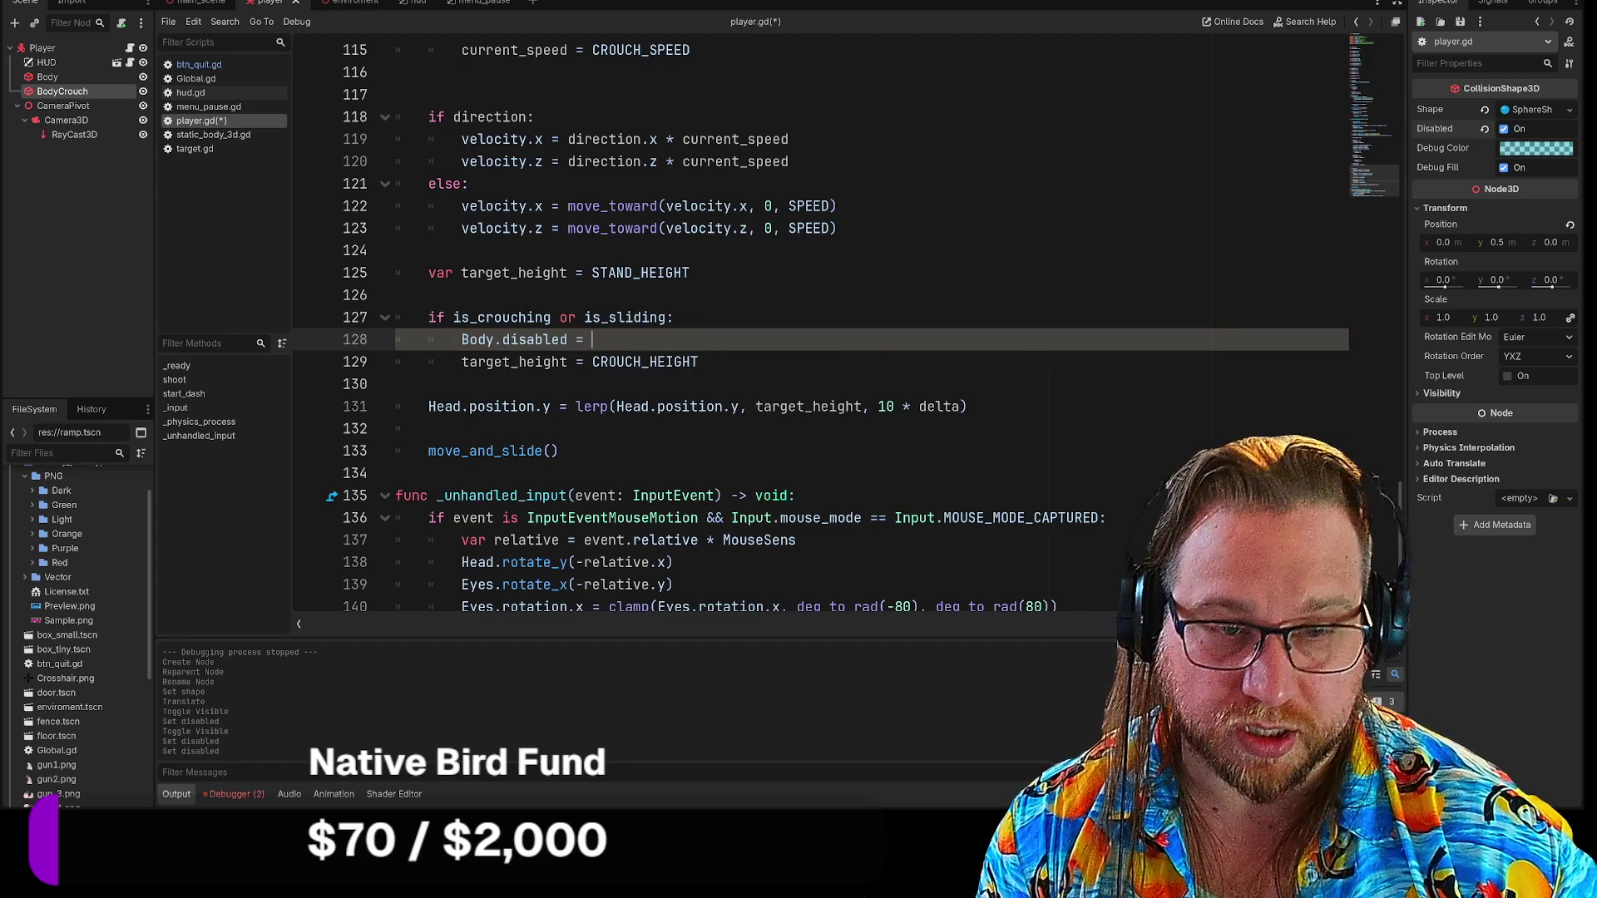
{"action": "type", "text": "tru"}
{"action": "key", "text": "Return"}
- Add BodyCrouch.disabled = false below it
{"action": "key", "text": "Return"}
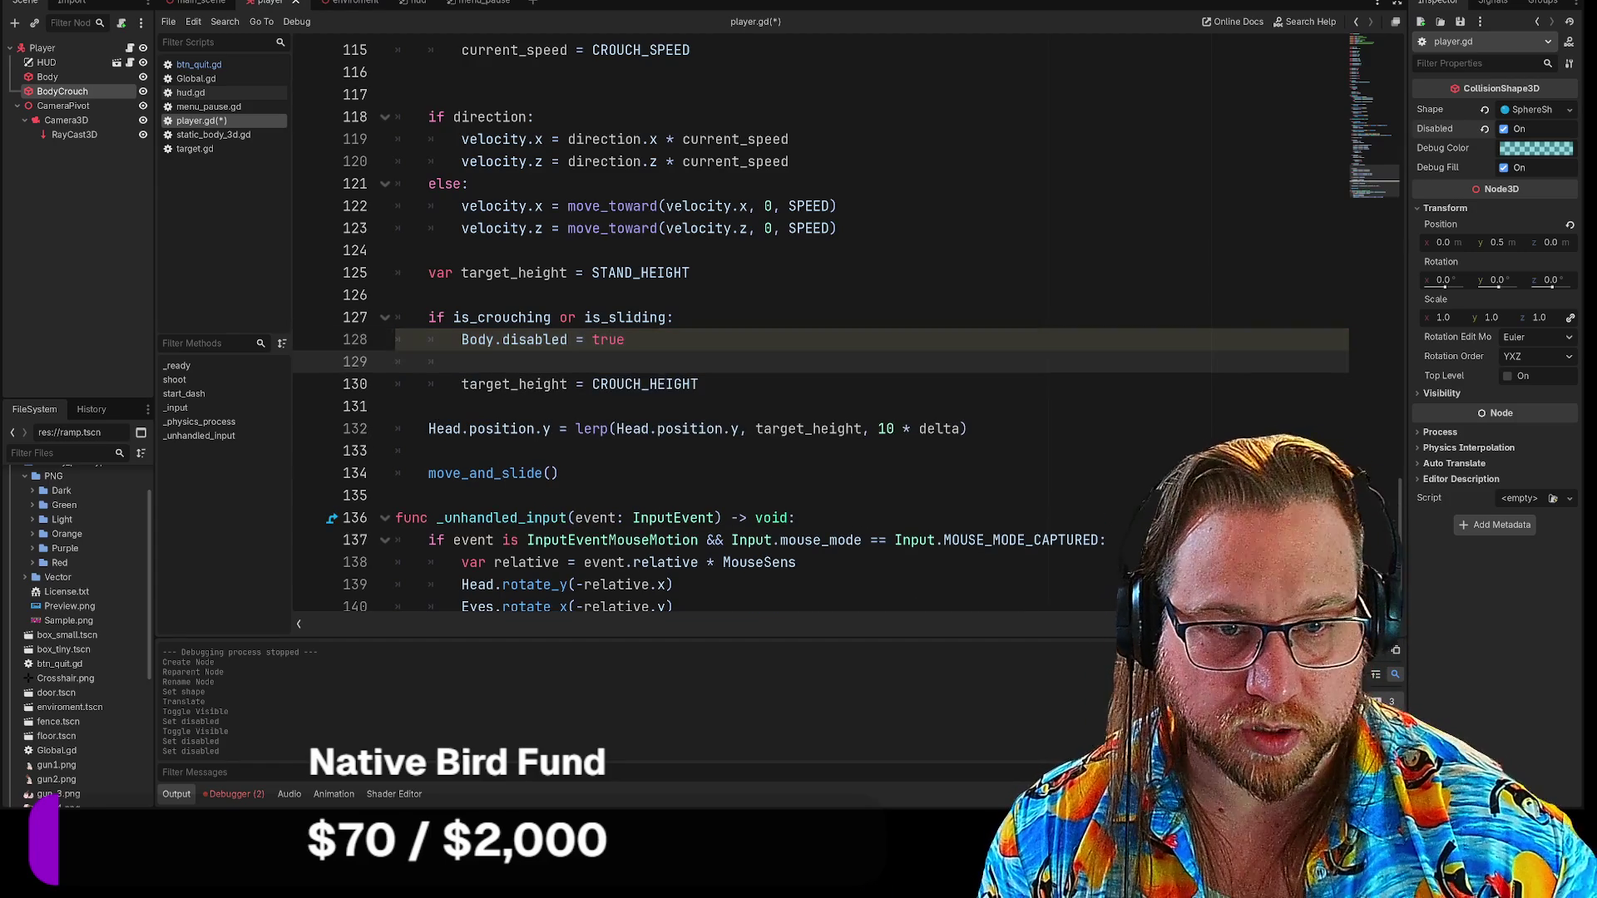
{"action": "type", "text": "Body"}
{"action": "key", "text": "Down"}
{"action": "key", "text": "Return"}
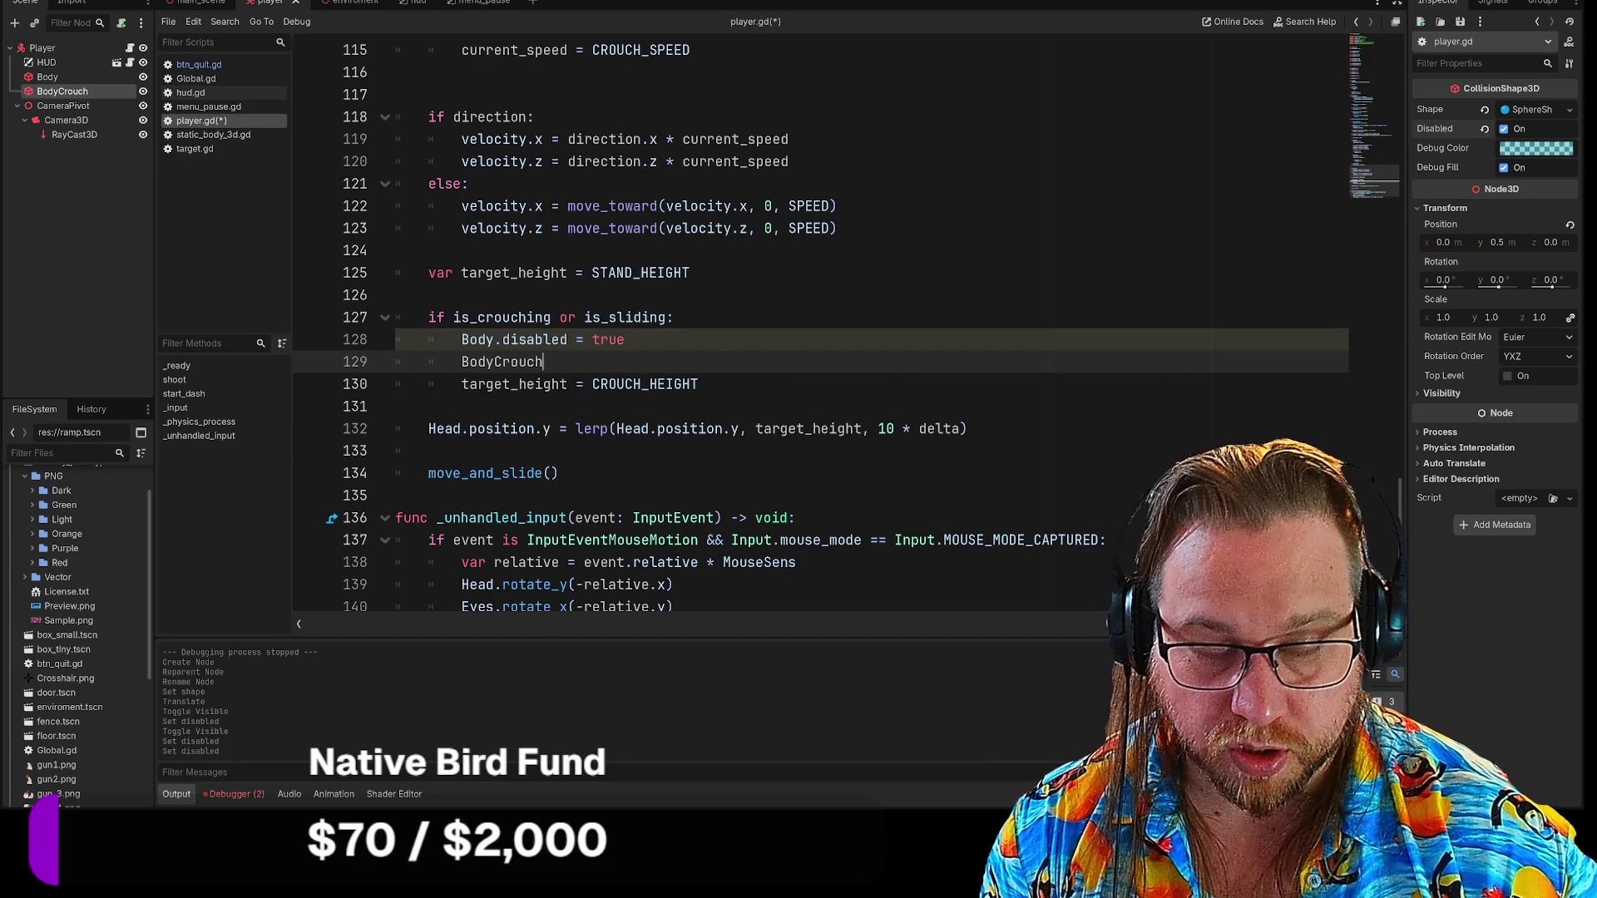
{"action": "type", "text": ".dis"}
{"action": "key", "text": "Return"}
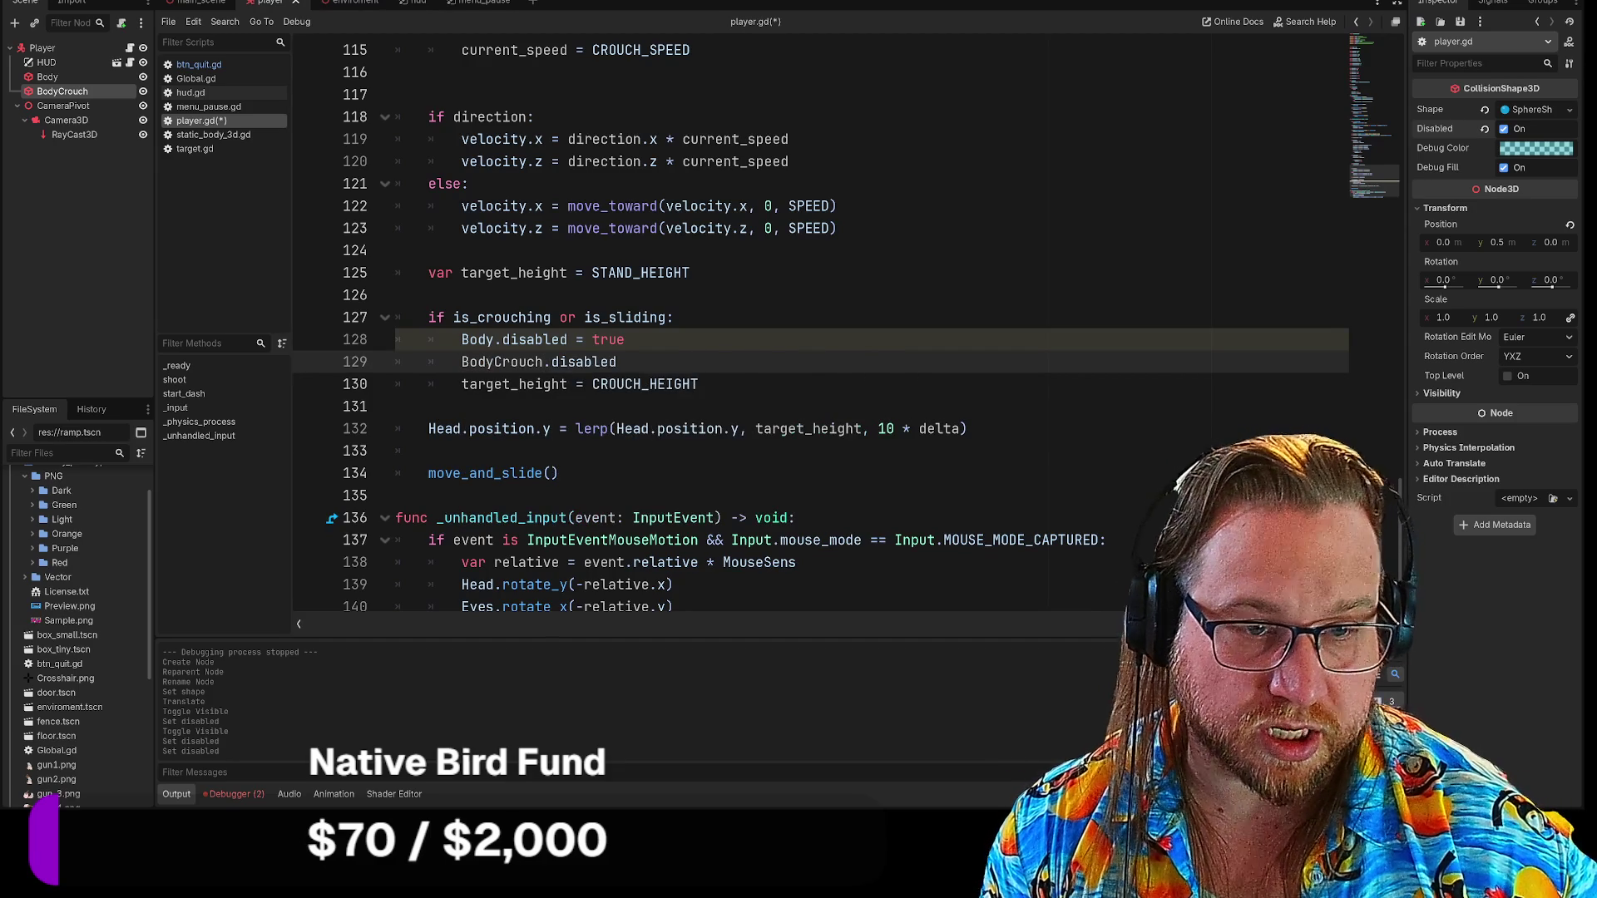
{"action": "type", "text": "fal"}
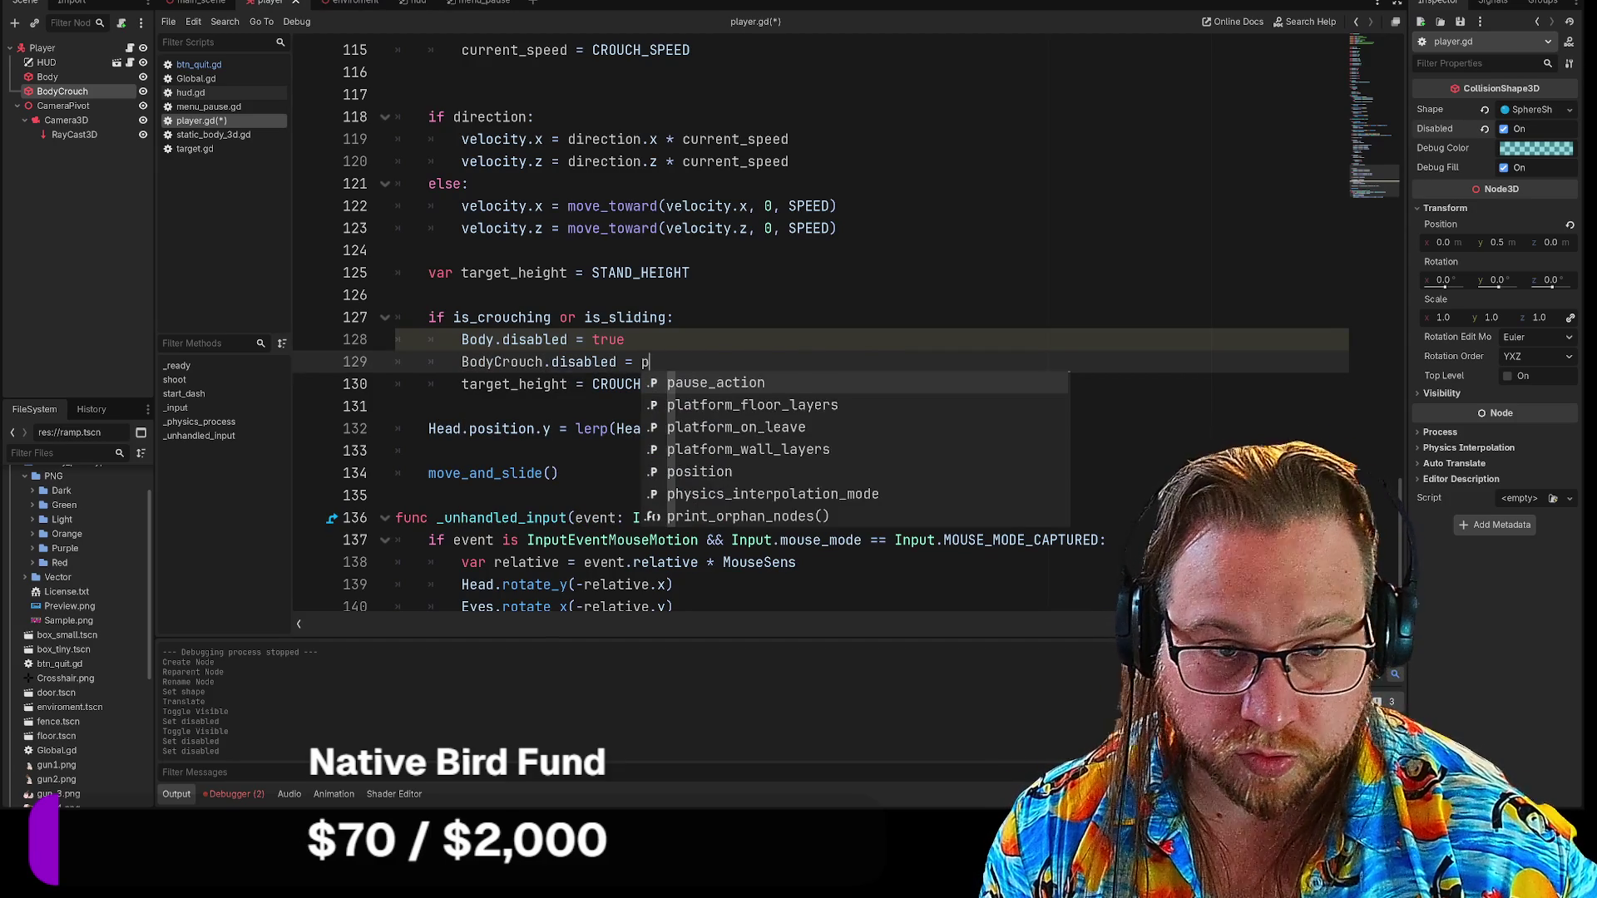
{"action": "key", "text": "Return"}
- Copy the two disabled lines and paste them into a new else branch
{"action": "key", "text": "Escape"}
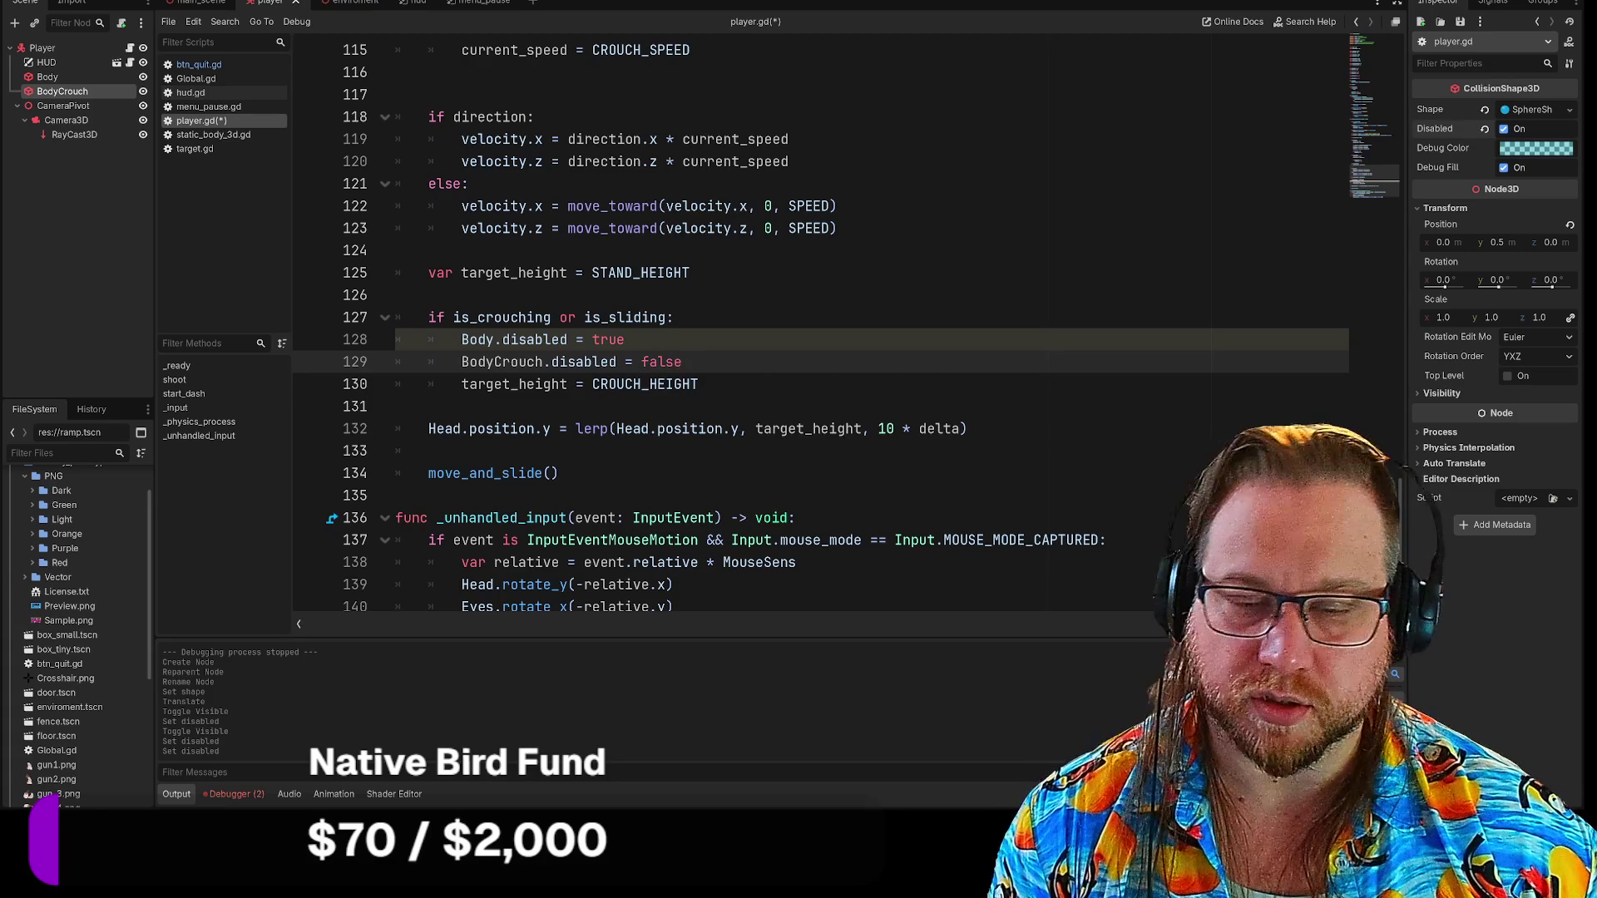
{"action": "left_click", "coordinate": [625, 340]}
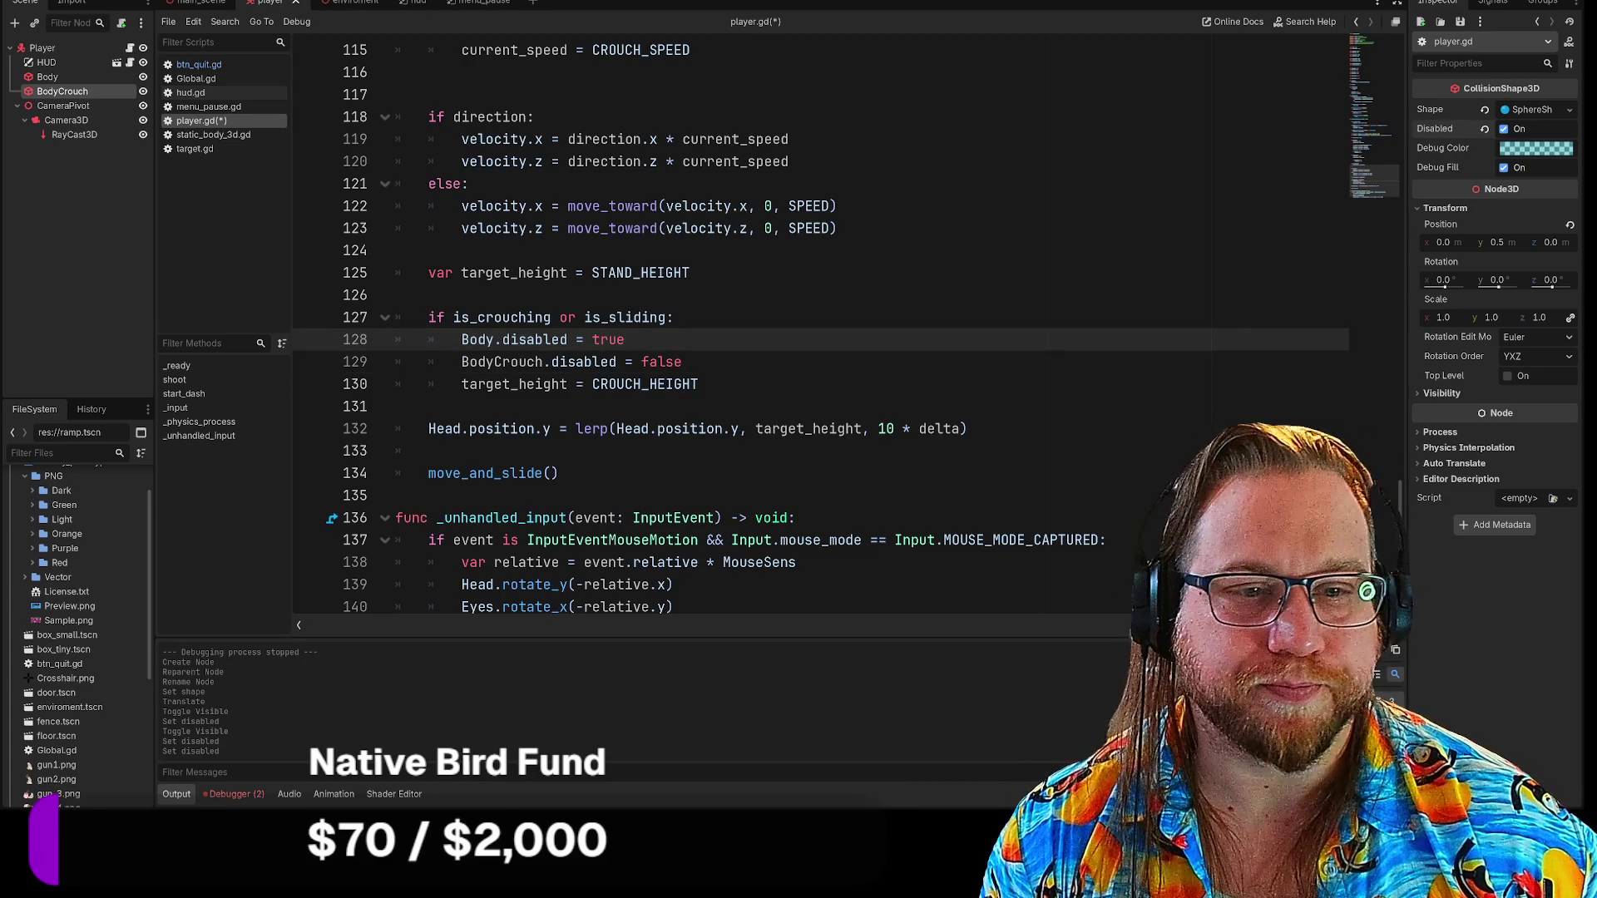
{"action": "left_click_drag", "start_coordinate": [683, 362], "coordinate": [428, 340]}
{"action": "key", "text": "ctrl+c"}
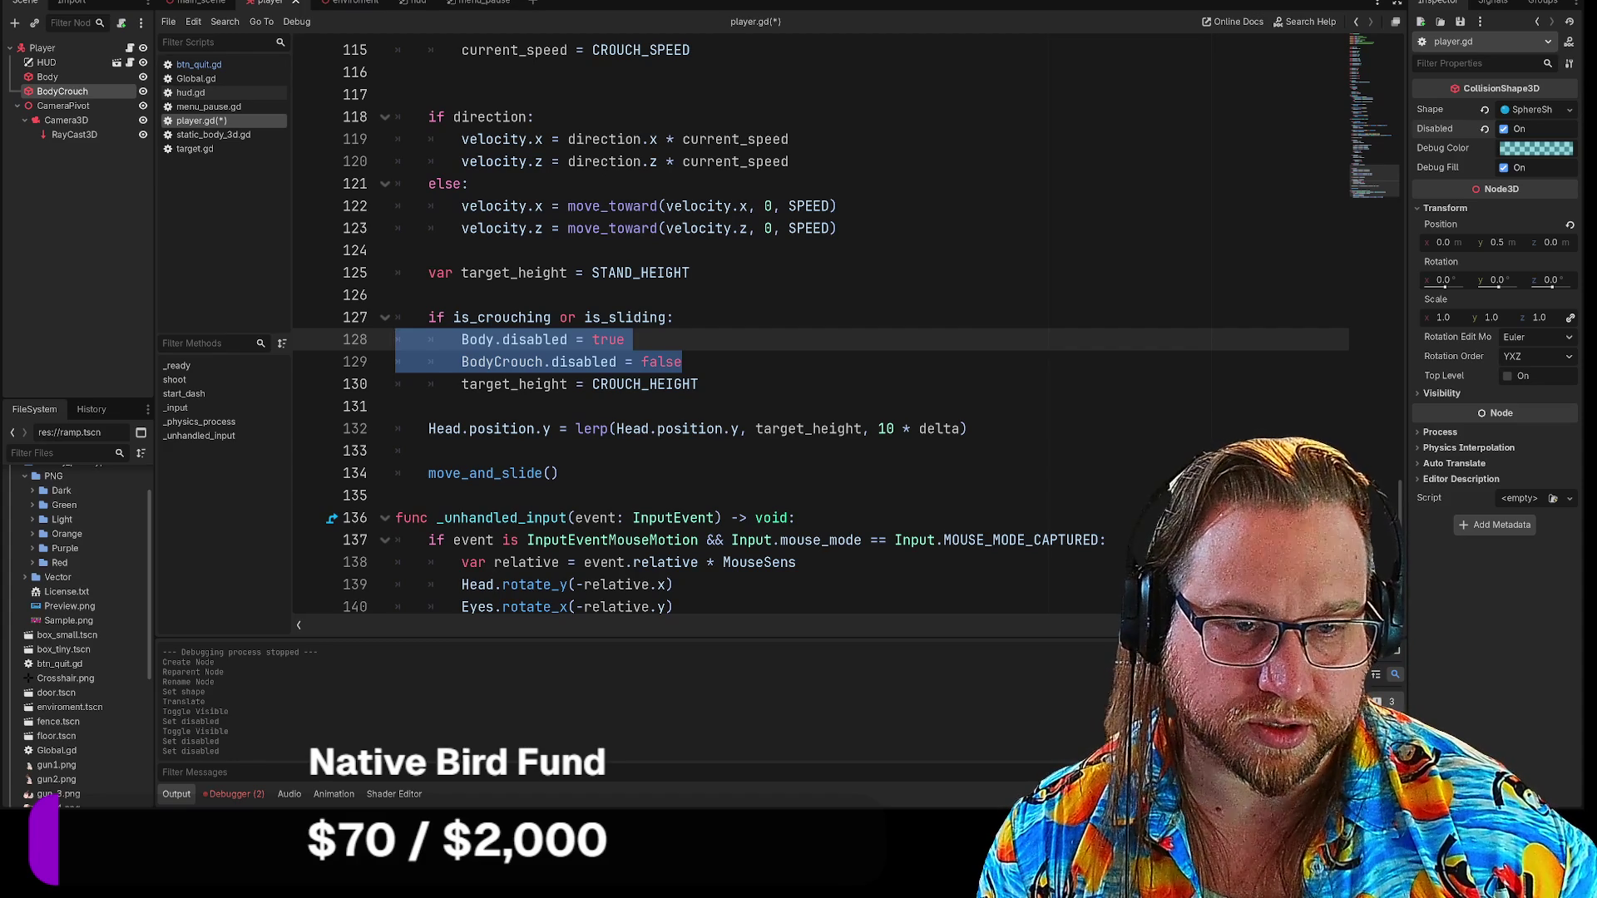
{"action": "left_click", "coordinate": [699, 385]}
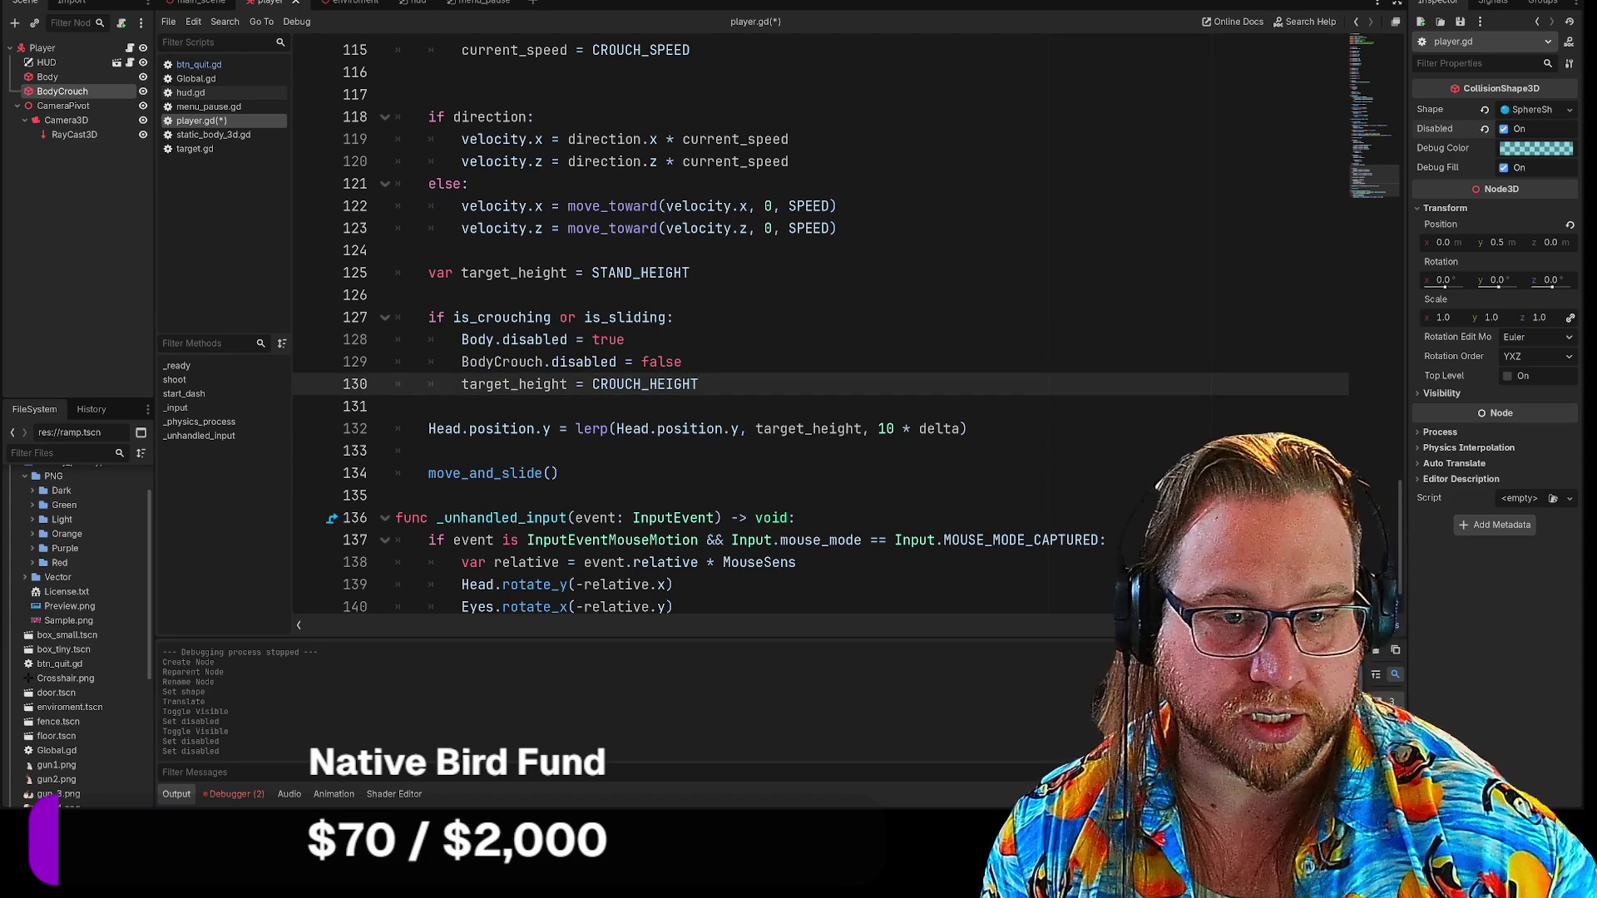
{"action": "key", "text": "Return"}
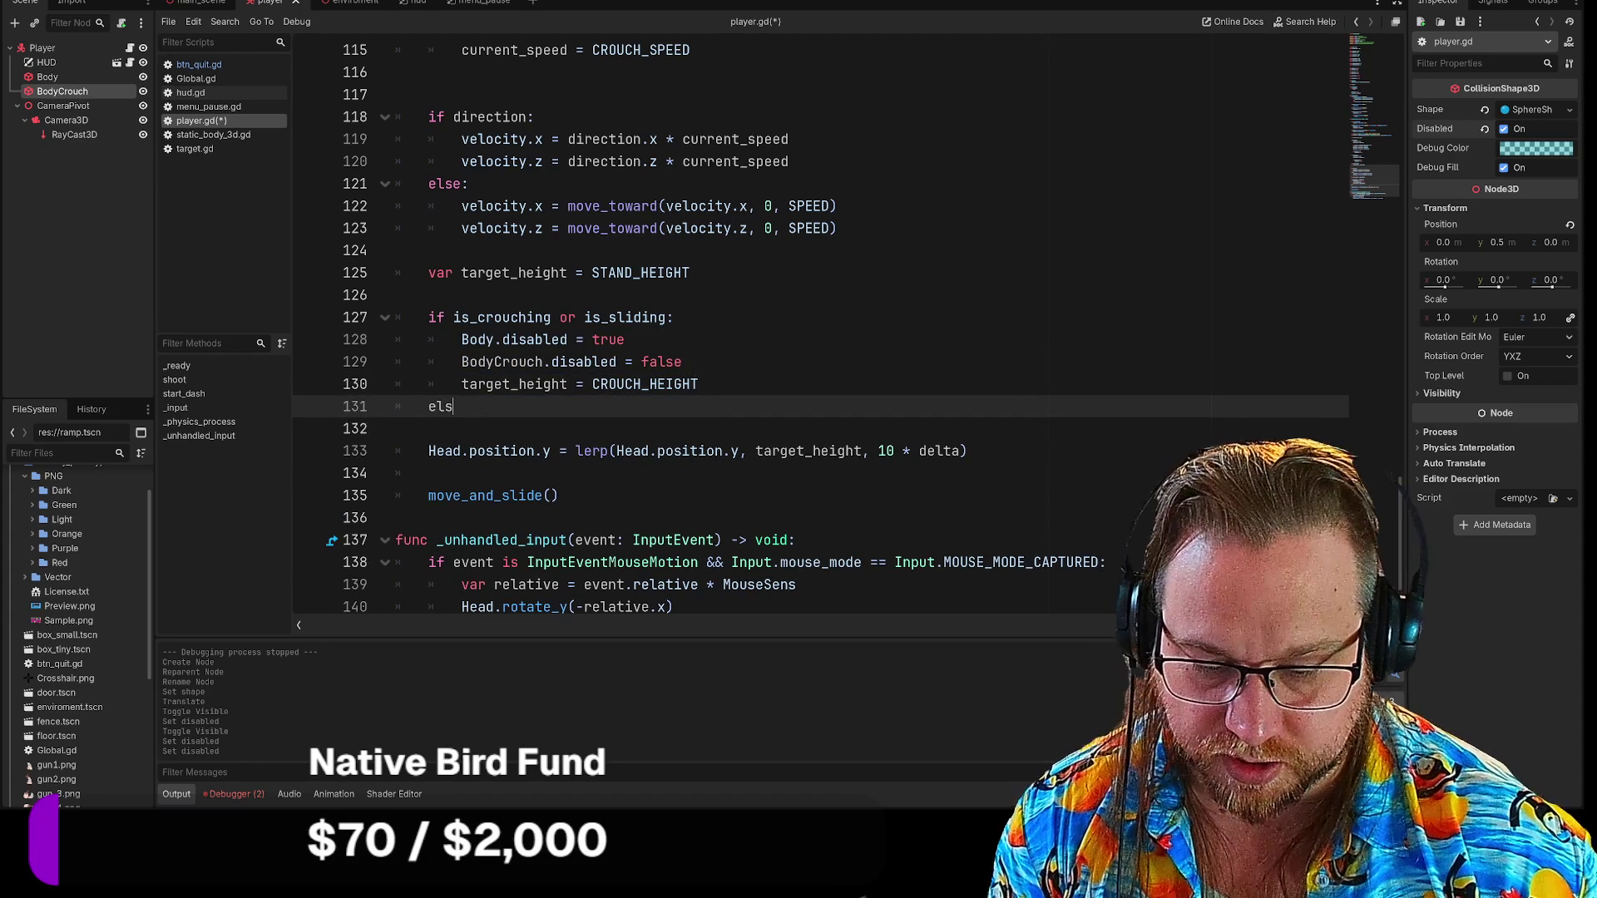
{"action": "key", "text": "Return"}
{"action": "key", "text": "ctrl+v"}
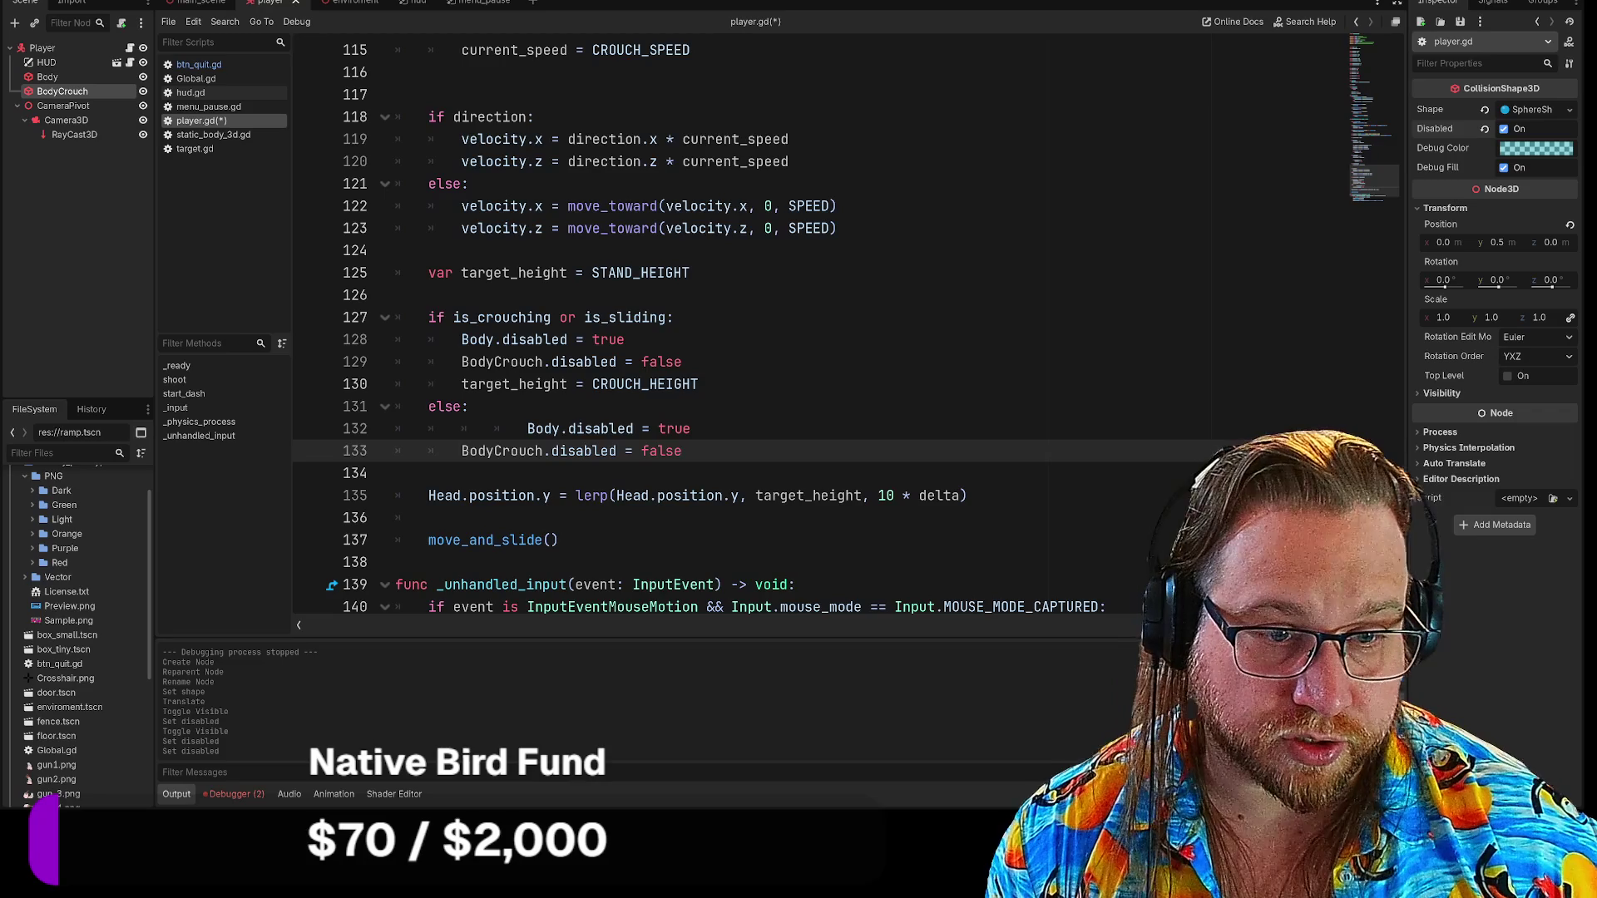
- Fix the pasted lines' indentation and flip them to Body.disabled = false, BodyCrouch.disabled = true
{"action": "key", "text": "Up"}
{"action": "key", "text": "shift+Tab"}
{"action": "key", "text": "shift+Tab"}
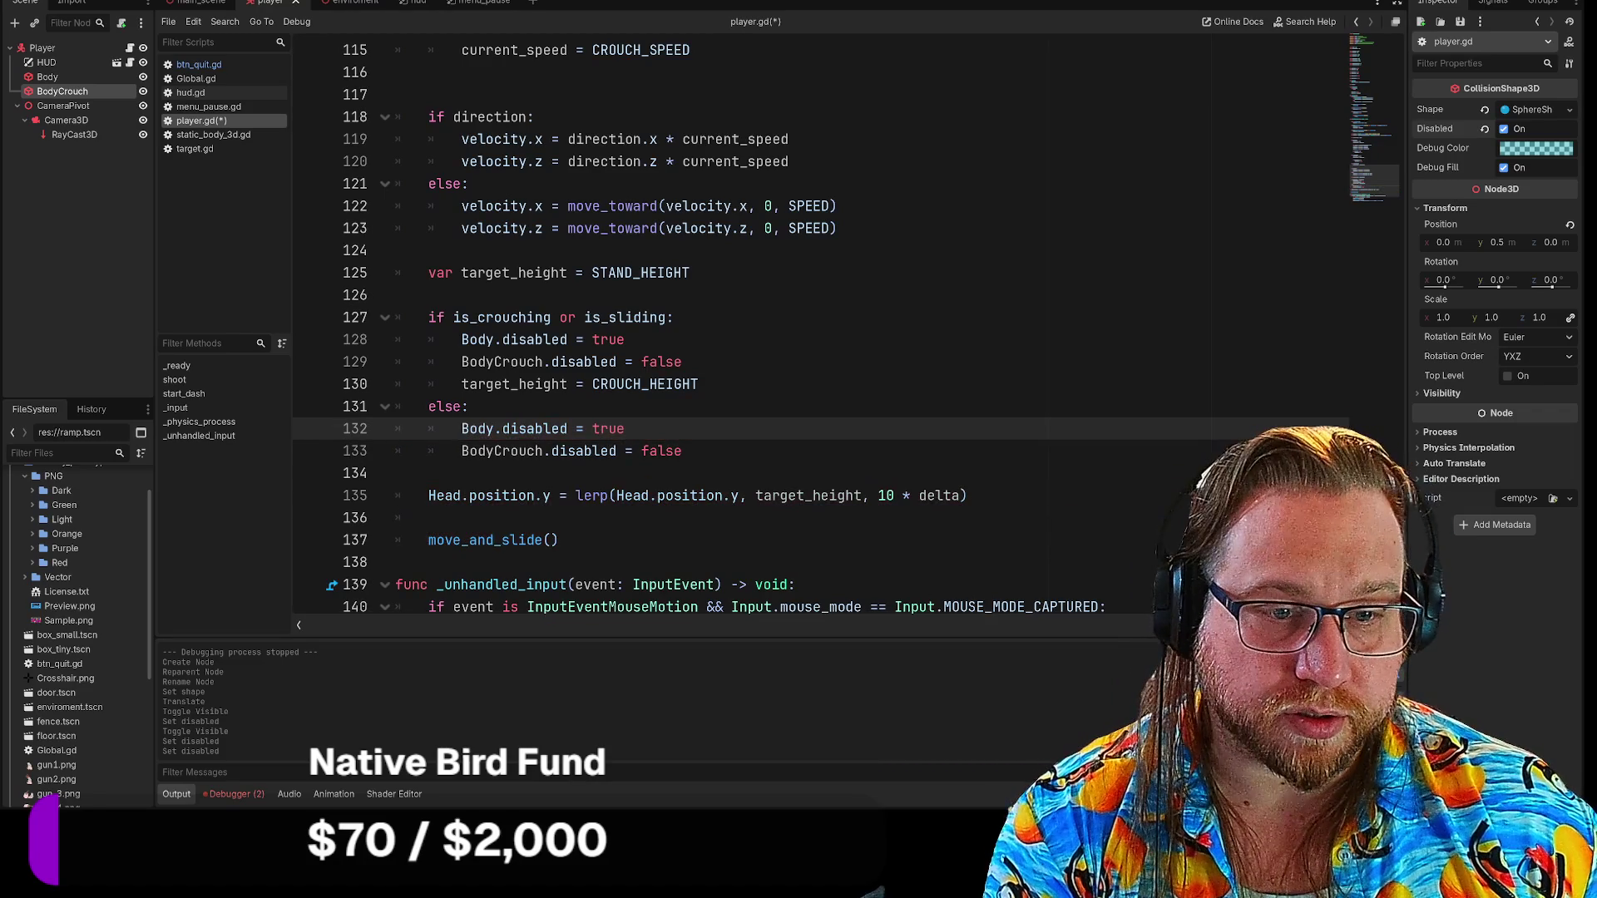
{"action": "type", "text": "fals"}
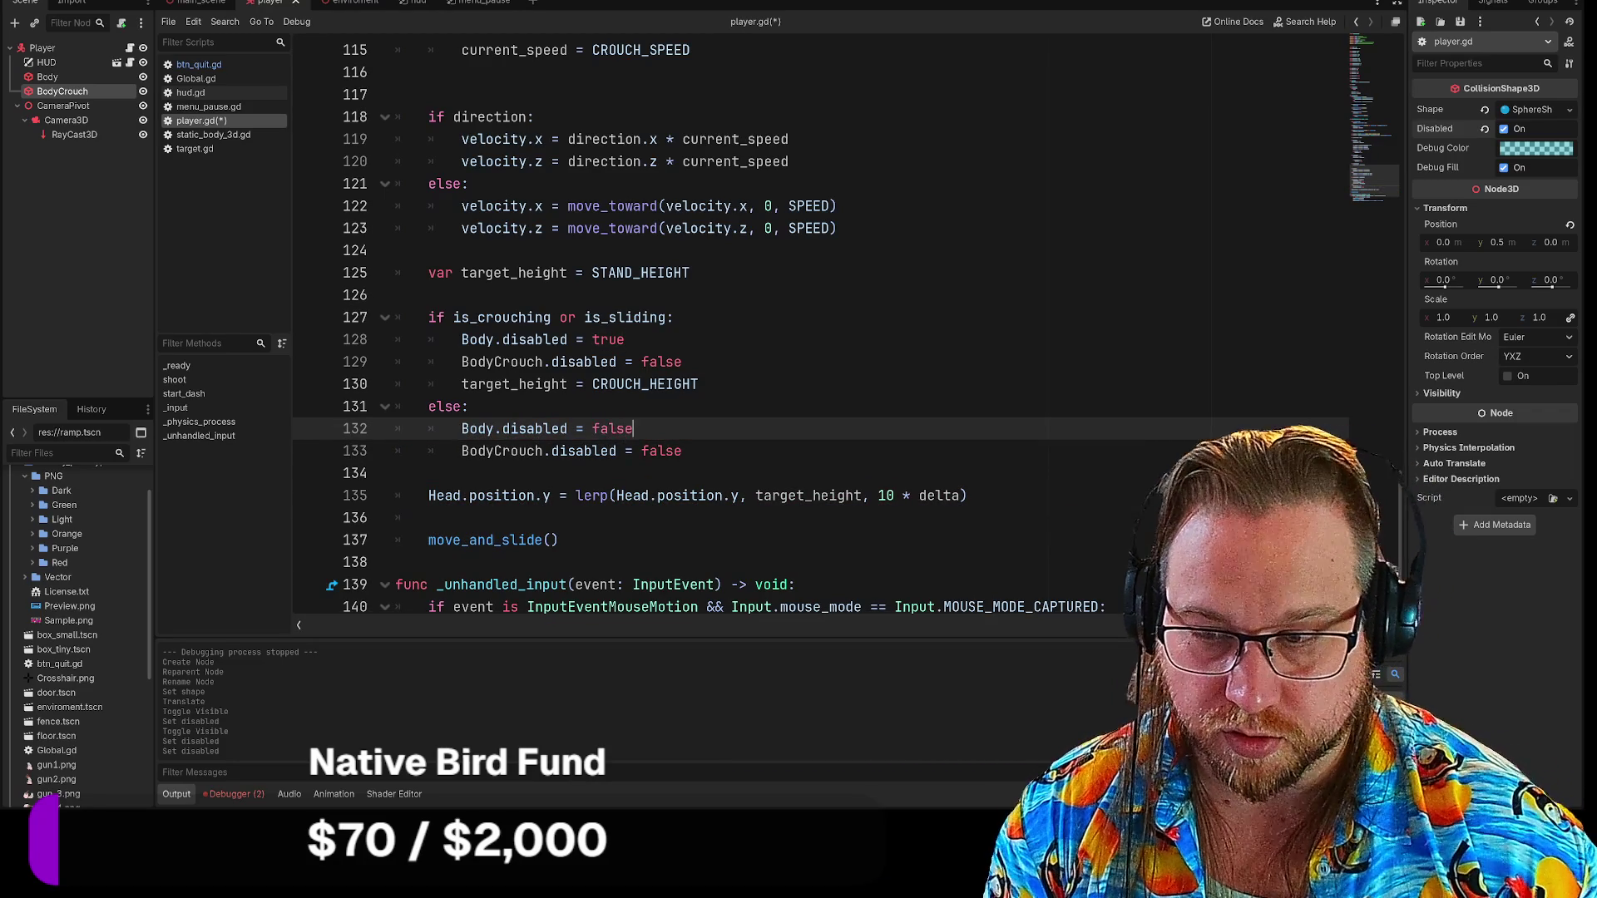
{"action": "key", "text": "Down"}
{"action": "key", "text": "shift+End"}
{"action": "type", "text": "true"}
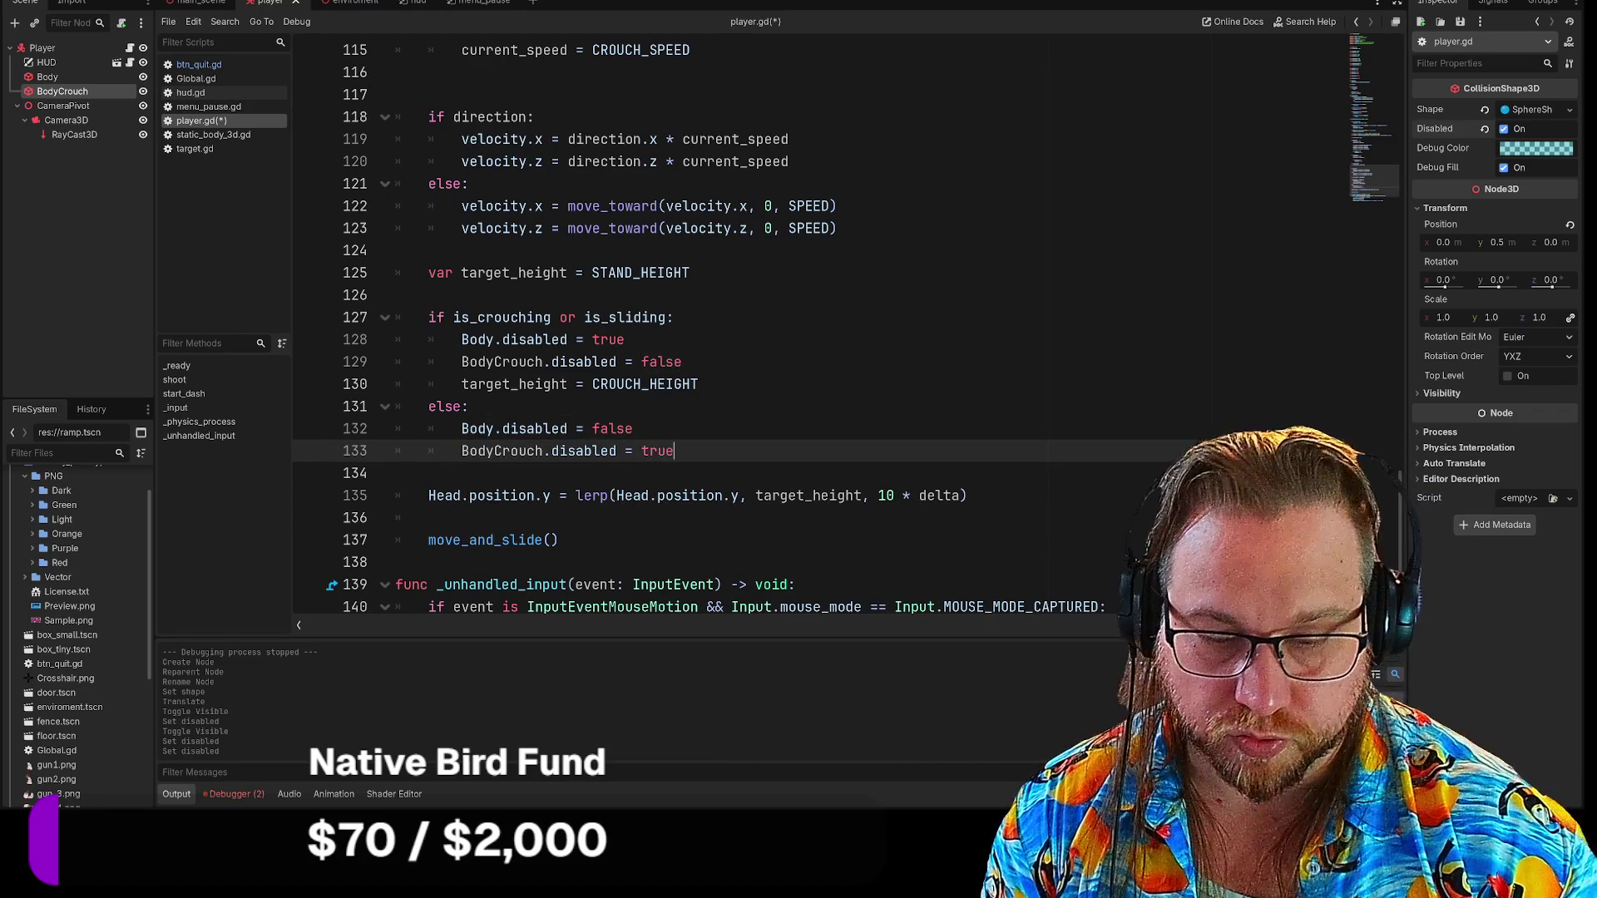
- Save the script and run the game with F5
{"action": "left_click", "coordinate": [470, 406]}
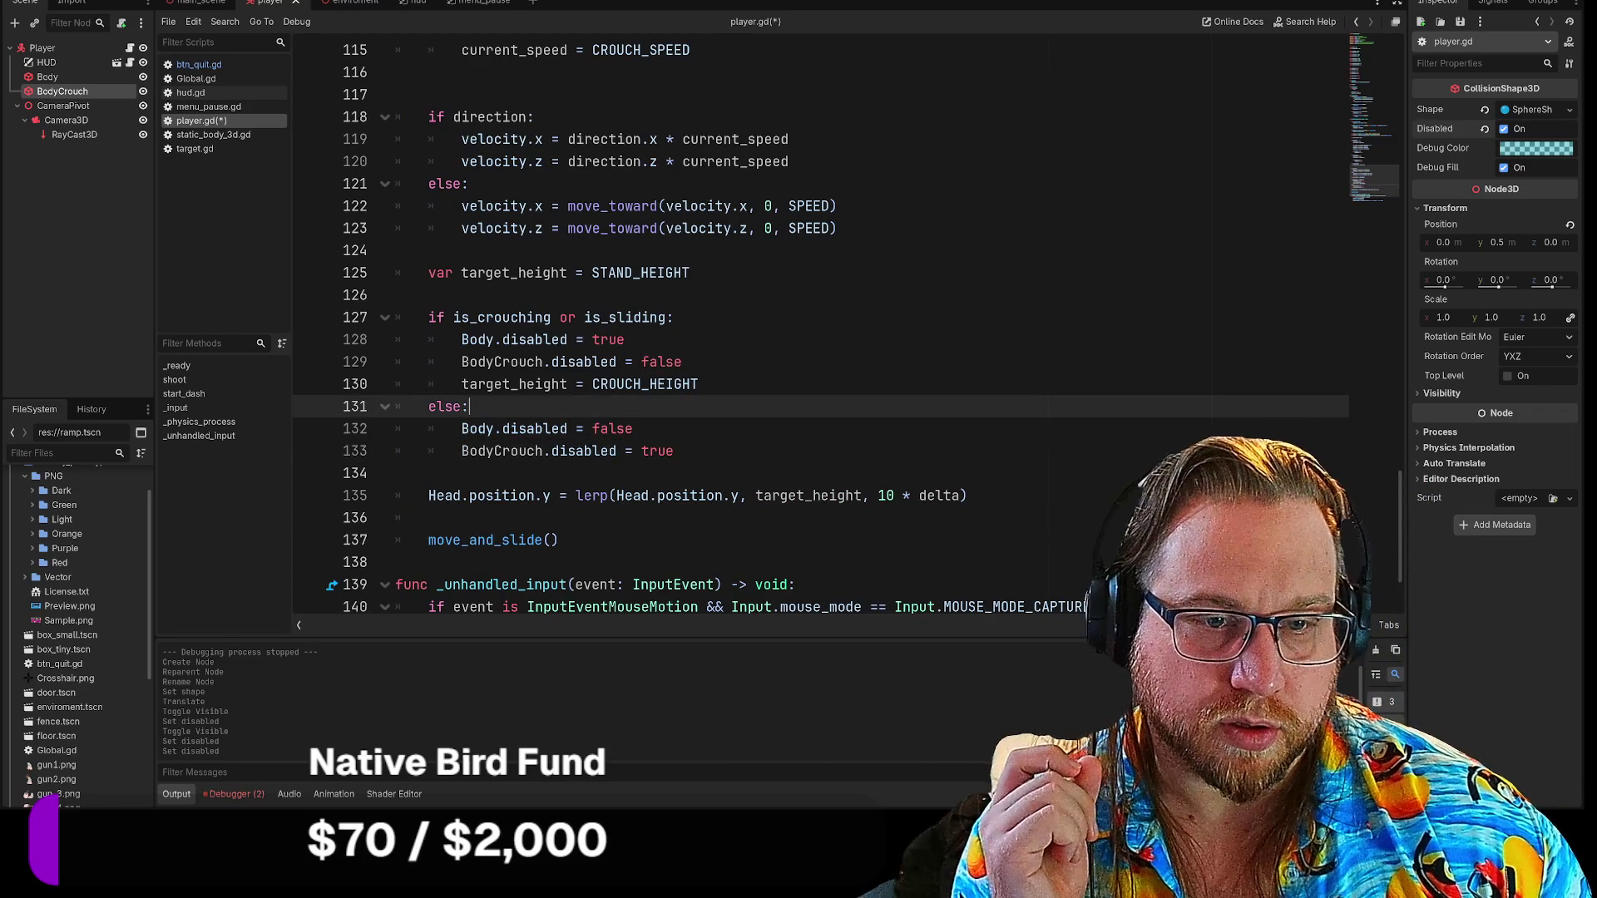
{"action": "left_click", "coordinate": [698, 383]}
{"action": "left_click_drag", "start_coordinate": [485, 273], "coordinate": [519, 273]}
{"action": "left_click", "coordinate": [689, 273]}
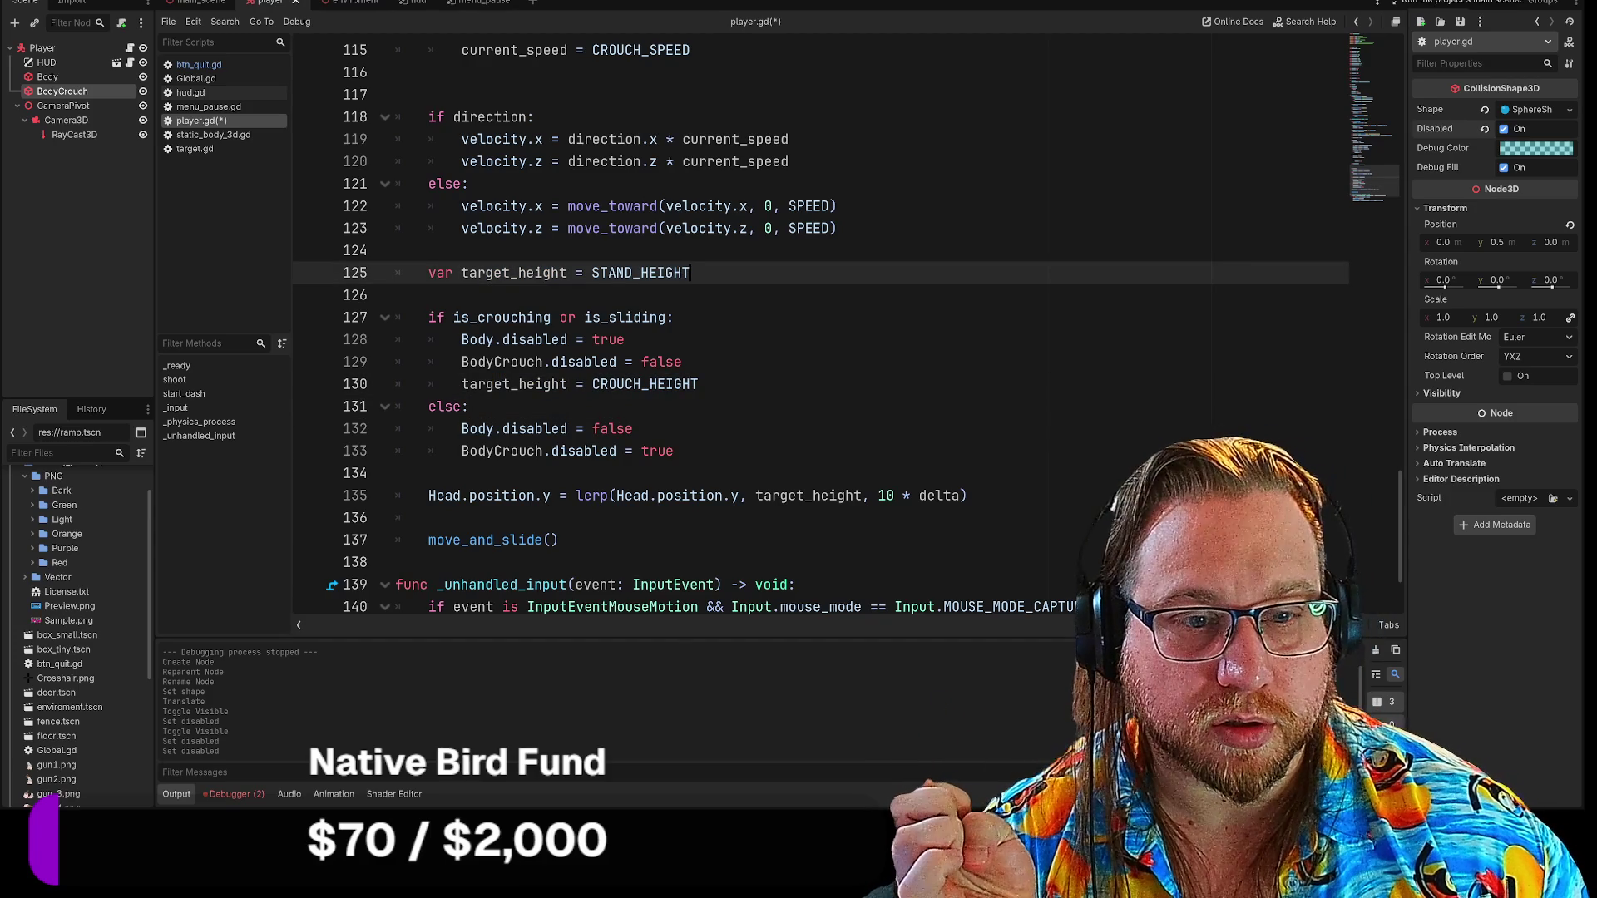
{"action": "key", "text": "F5"}
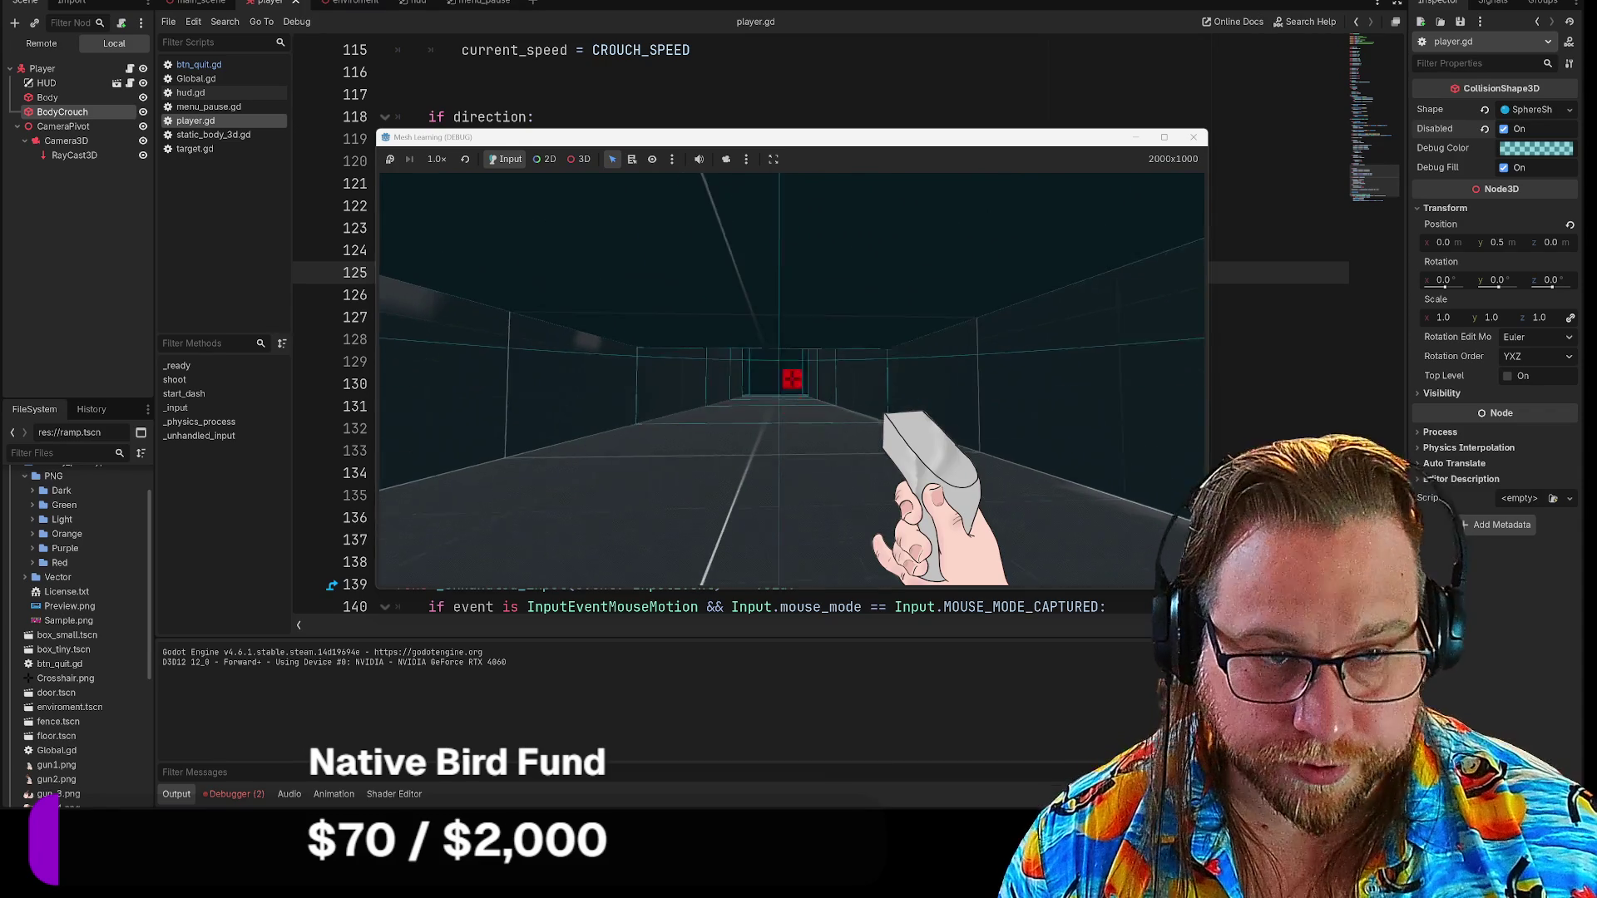
- Toggle the game view between the free editor camera and the player camera
{"action": "left_click", "coordinate": [726, 160]}
{"action": "left_click_drag", "start_coordinate": [732, 345], "coordinate": [722, 195]}
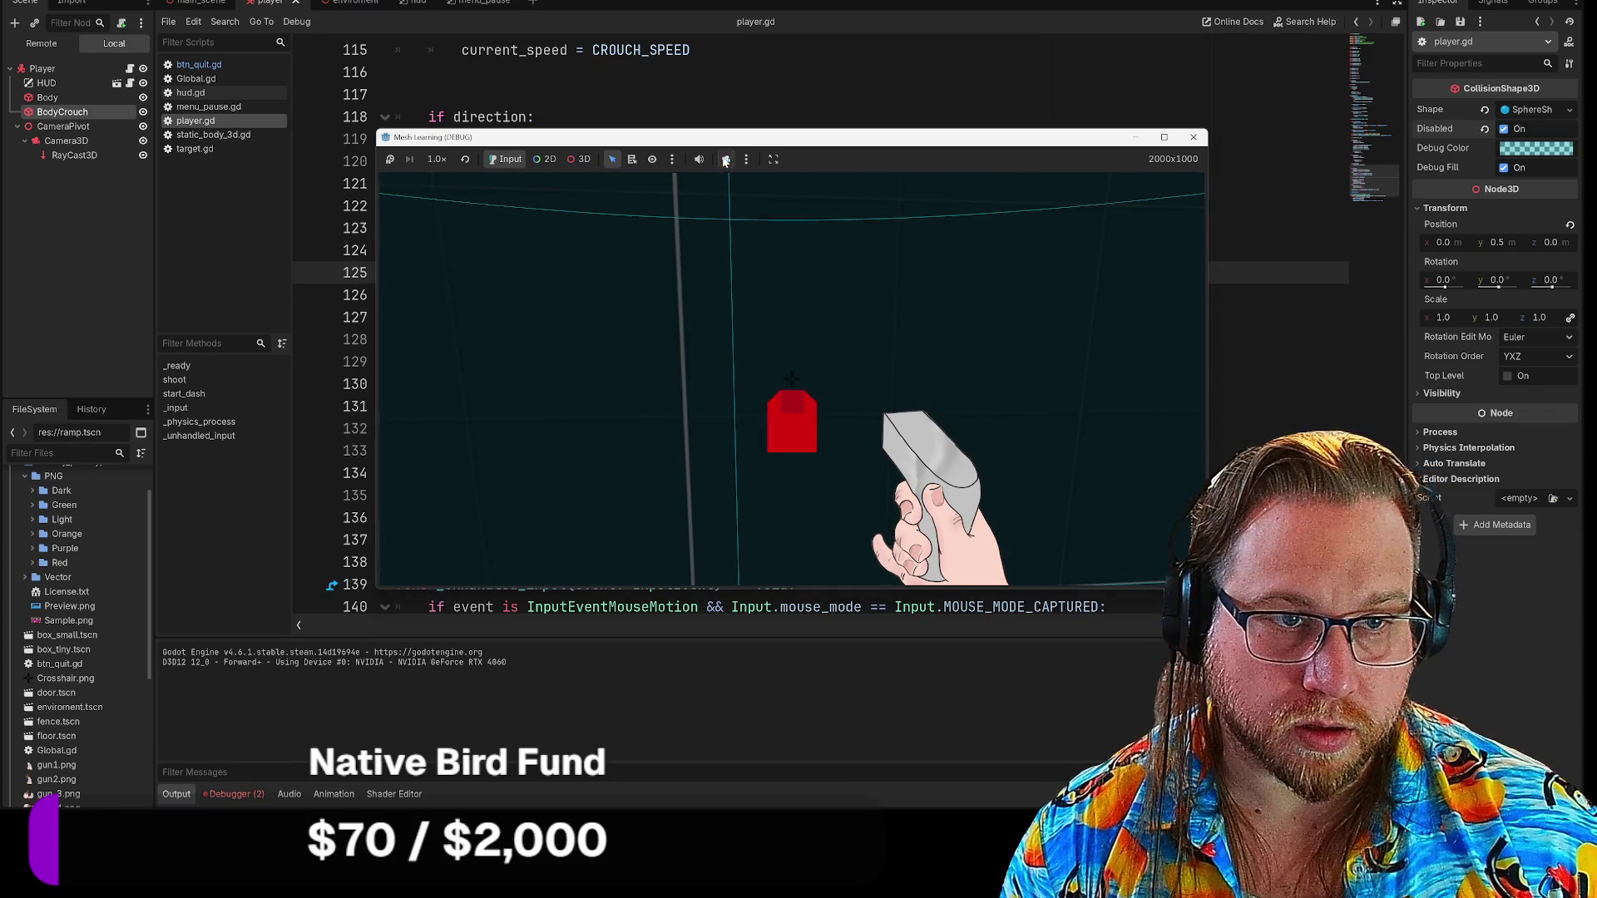
{"action": "left_click", "coordinate": [725, 161]}
{"action": "type", "text": "s"}
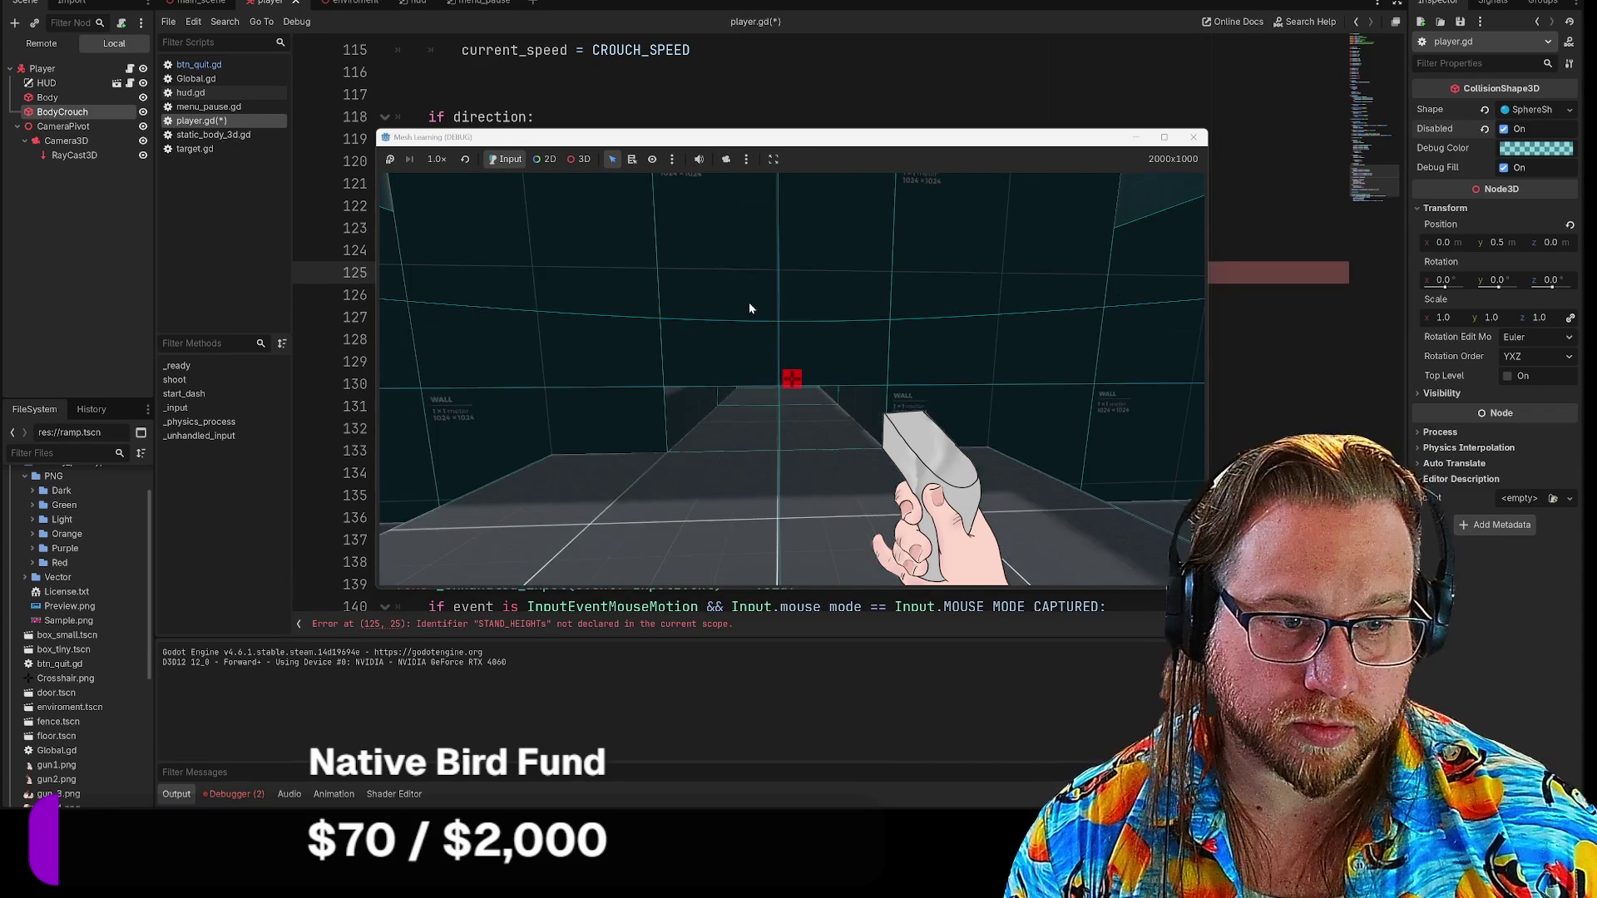
{"action": "left_click", "coordinate": [732, 159]}
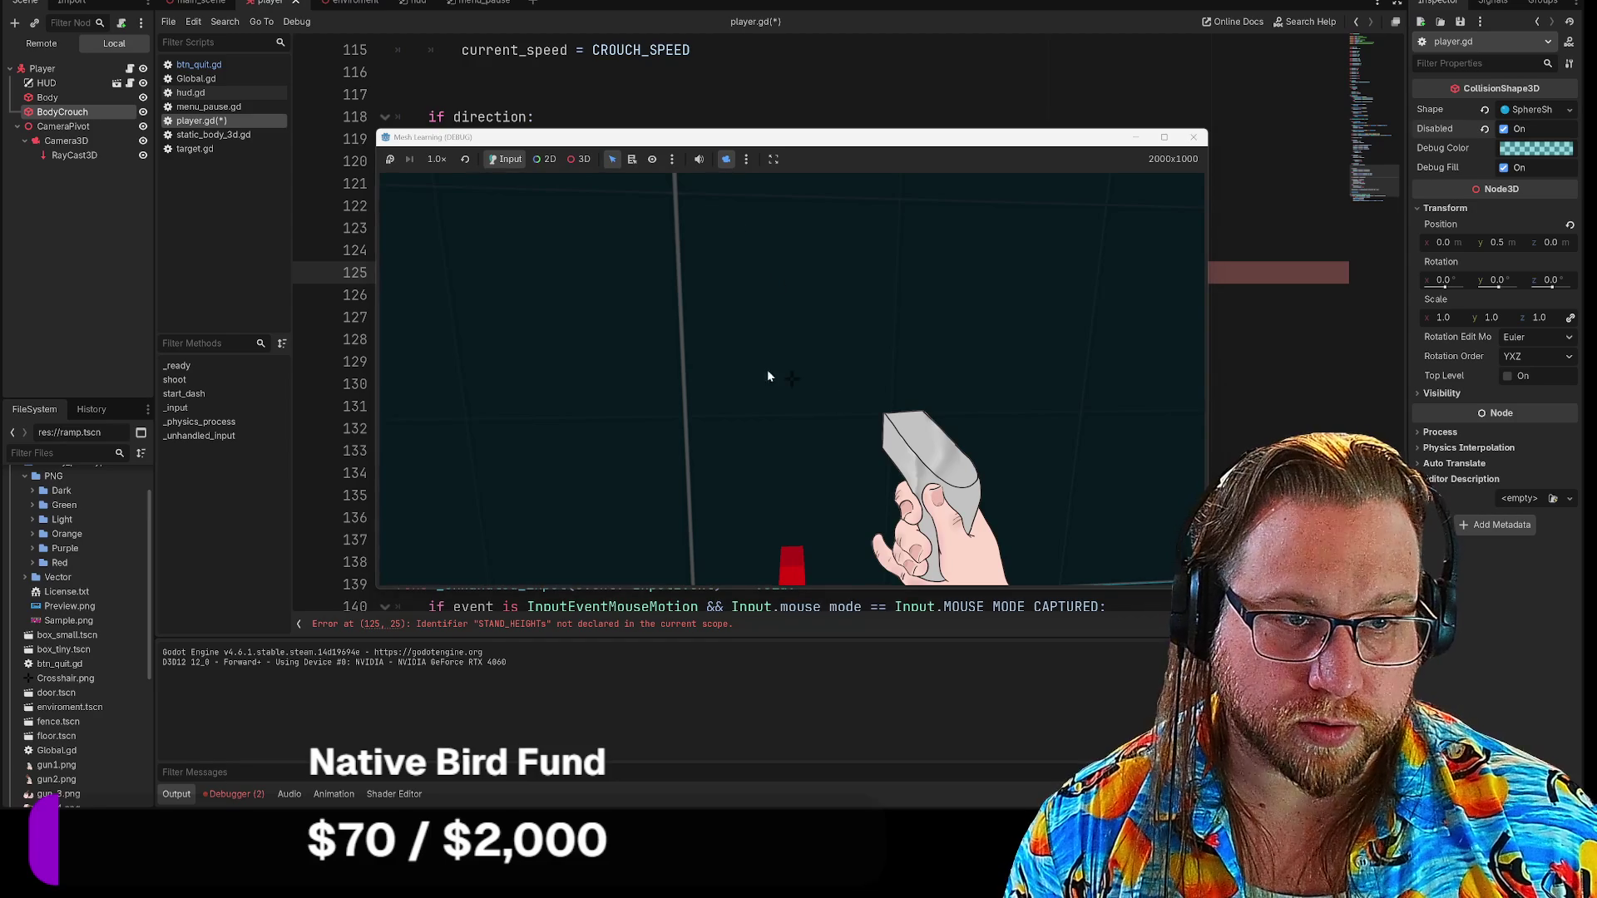
{"action": "left_click", "coordinate": [727, 161]}
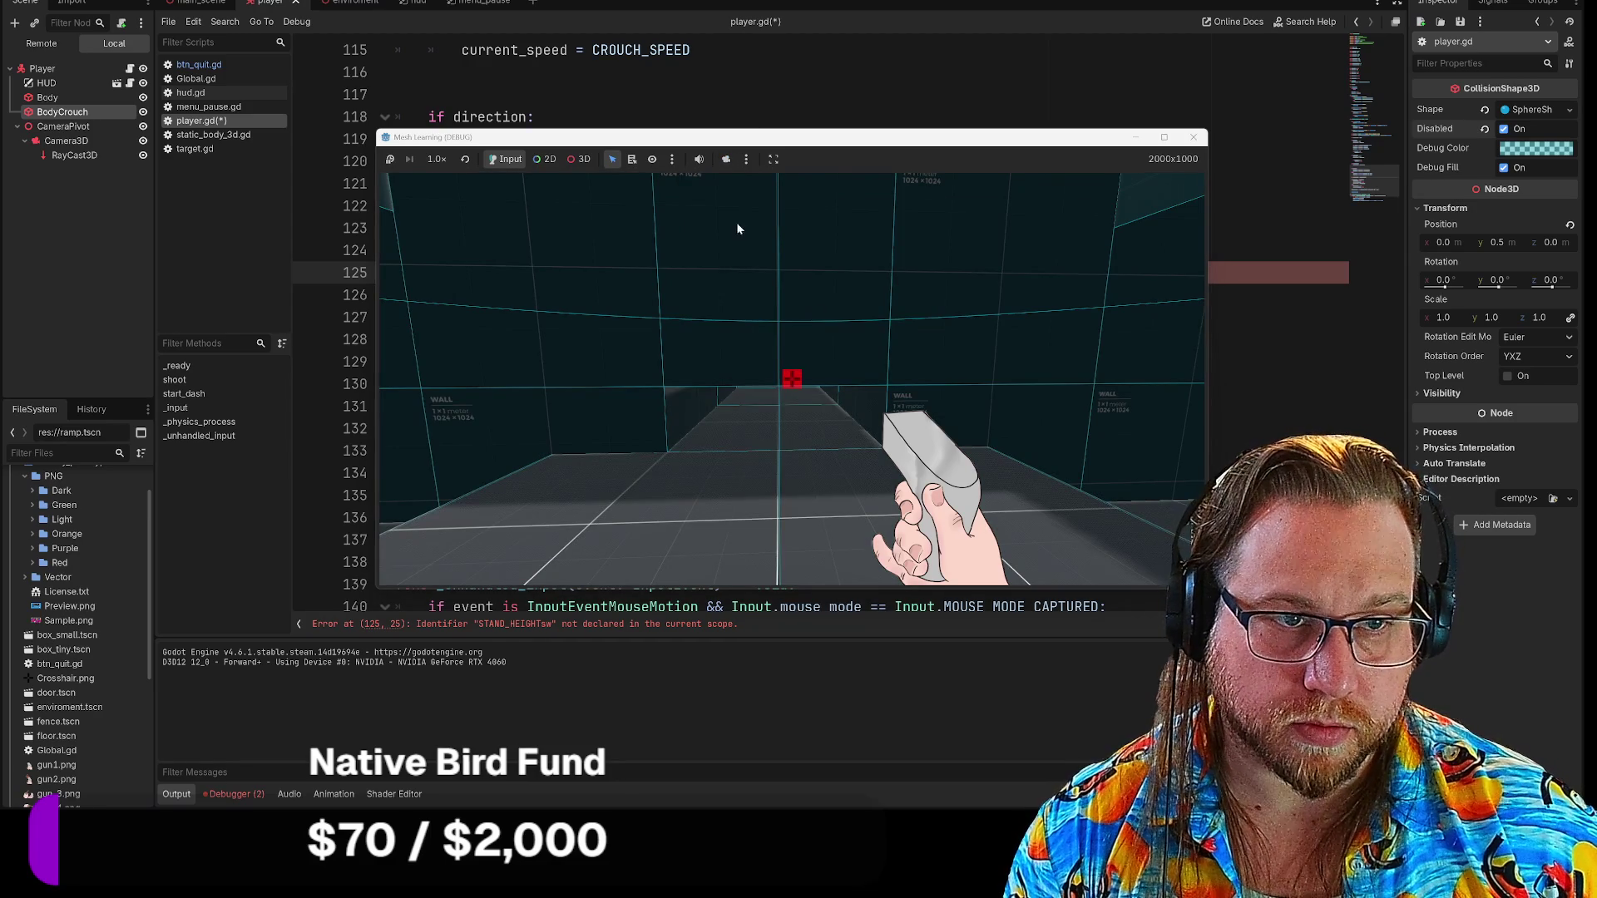
- Stop the game and delete the stray letters after STAND_HEIGHT on line 125
{"action": "left_click", "coordinate": [1202, 138]}
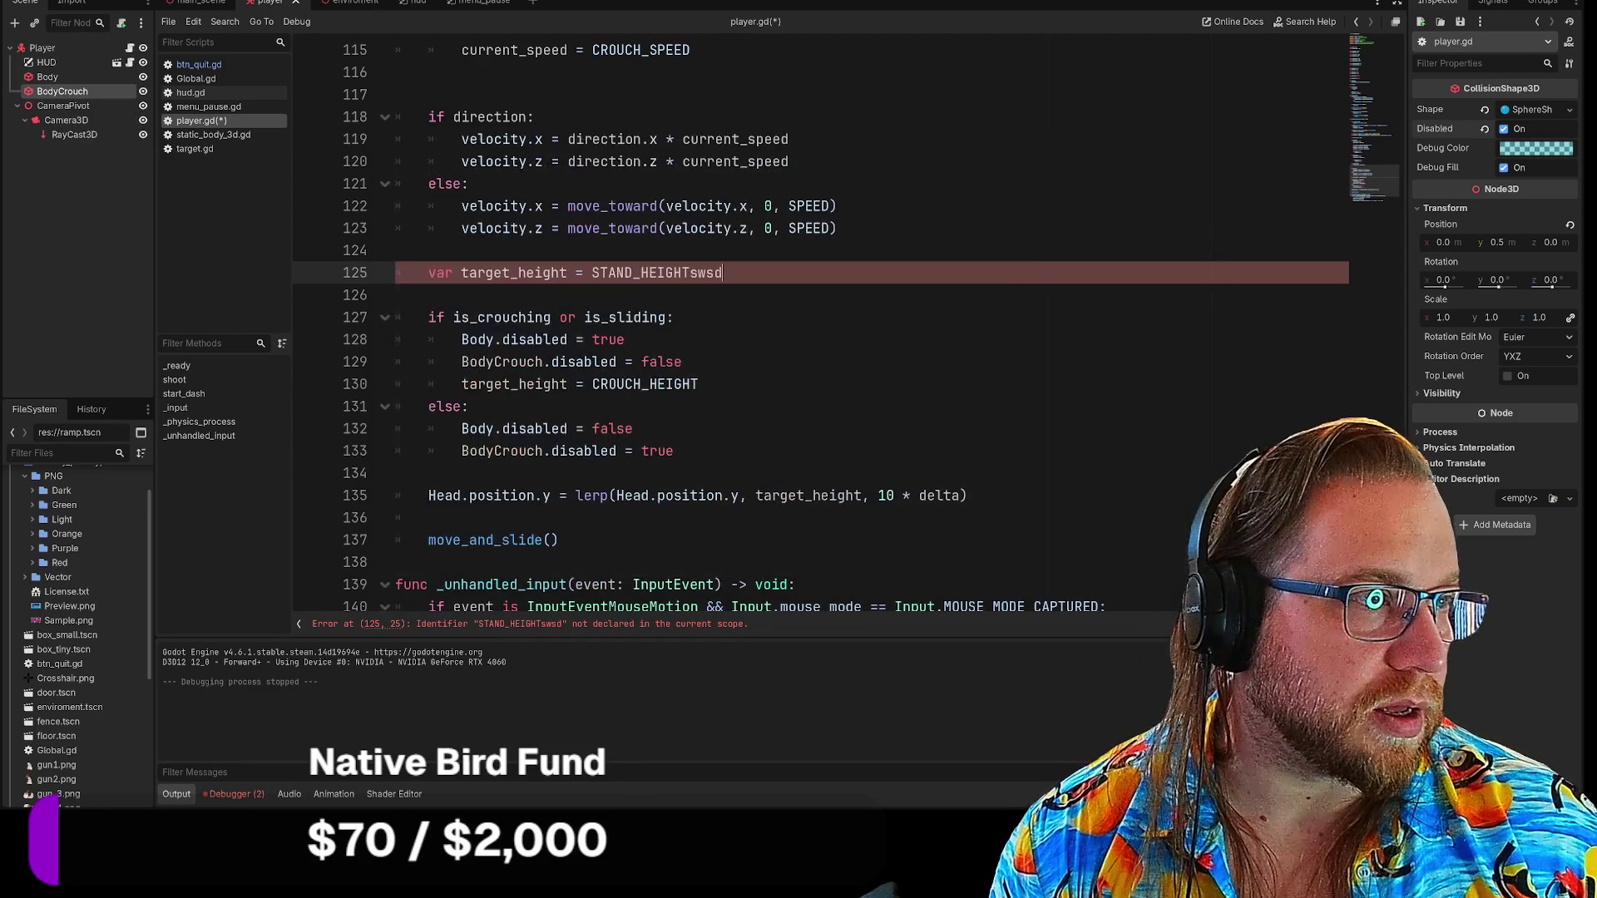
{"action": "key", "text": "F5"}
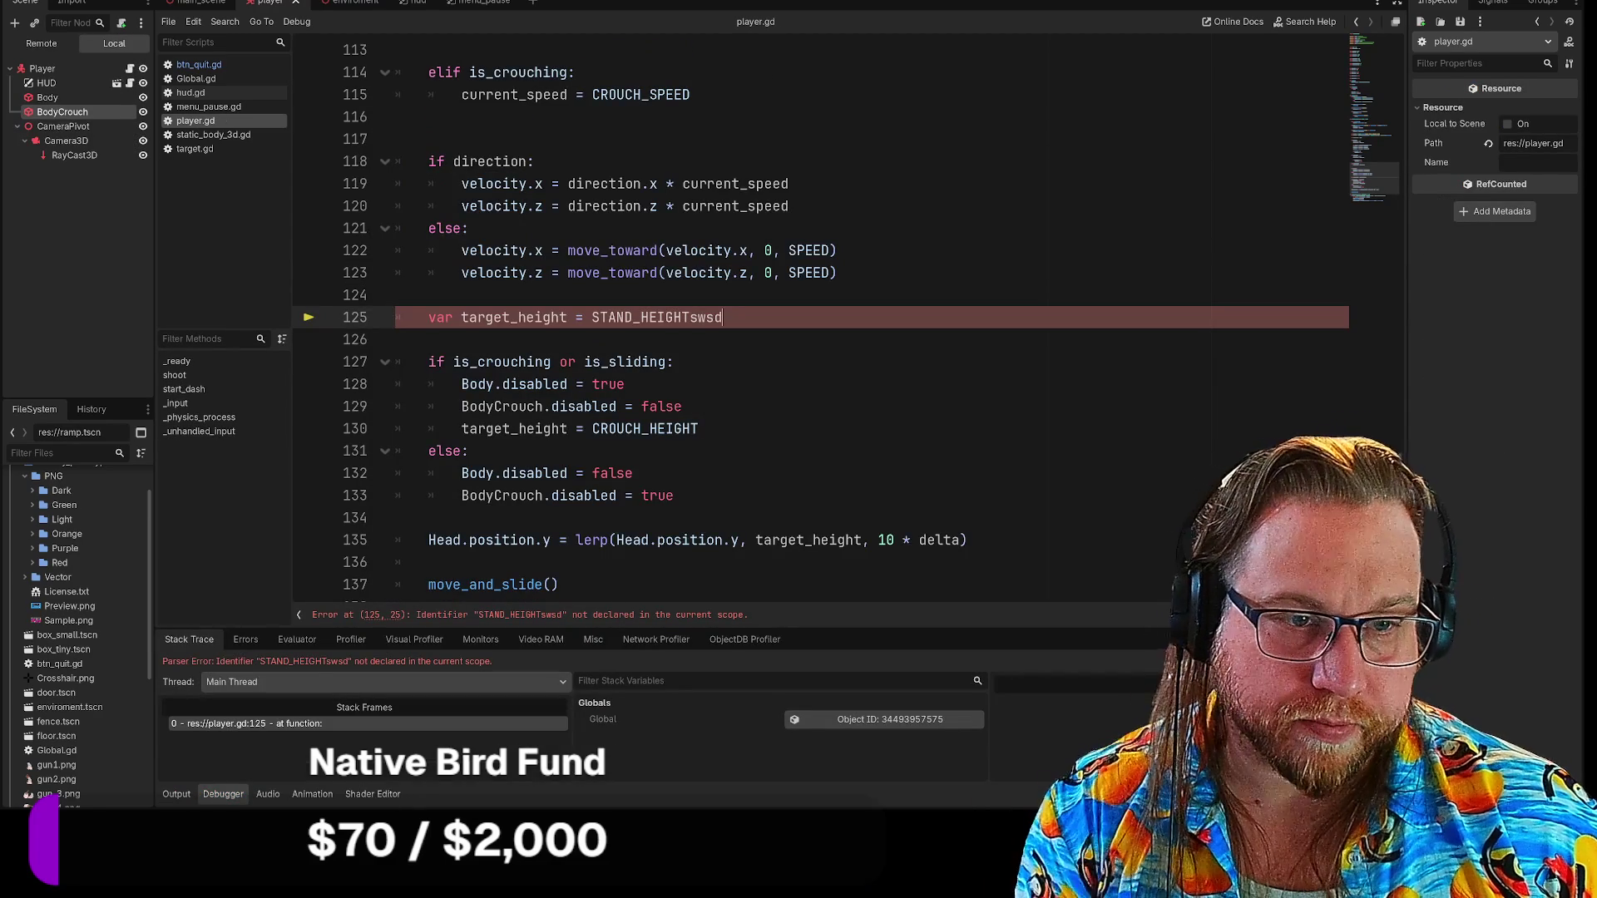
{"action": "key", "text": "BackSpace"}
{"action": "key", "text": "BackSpace"}
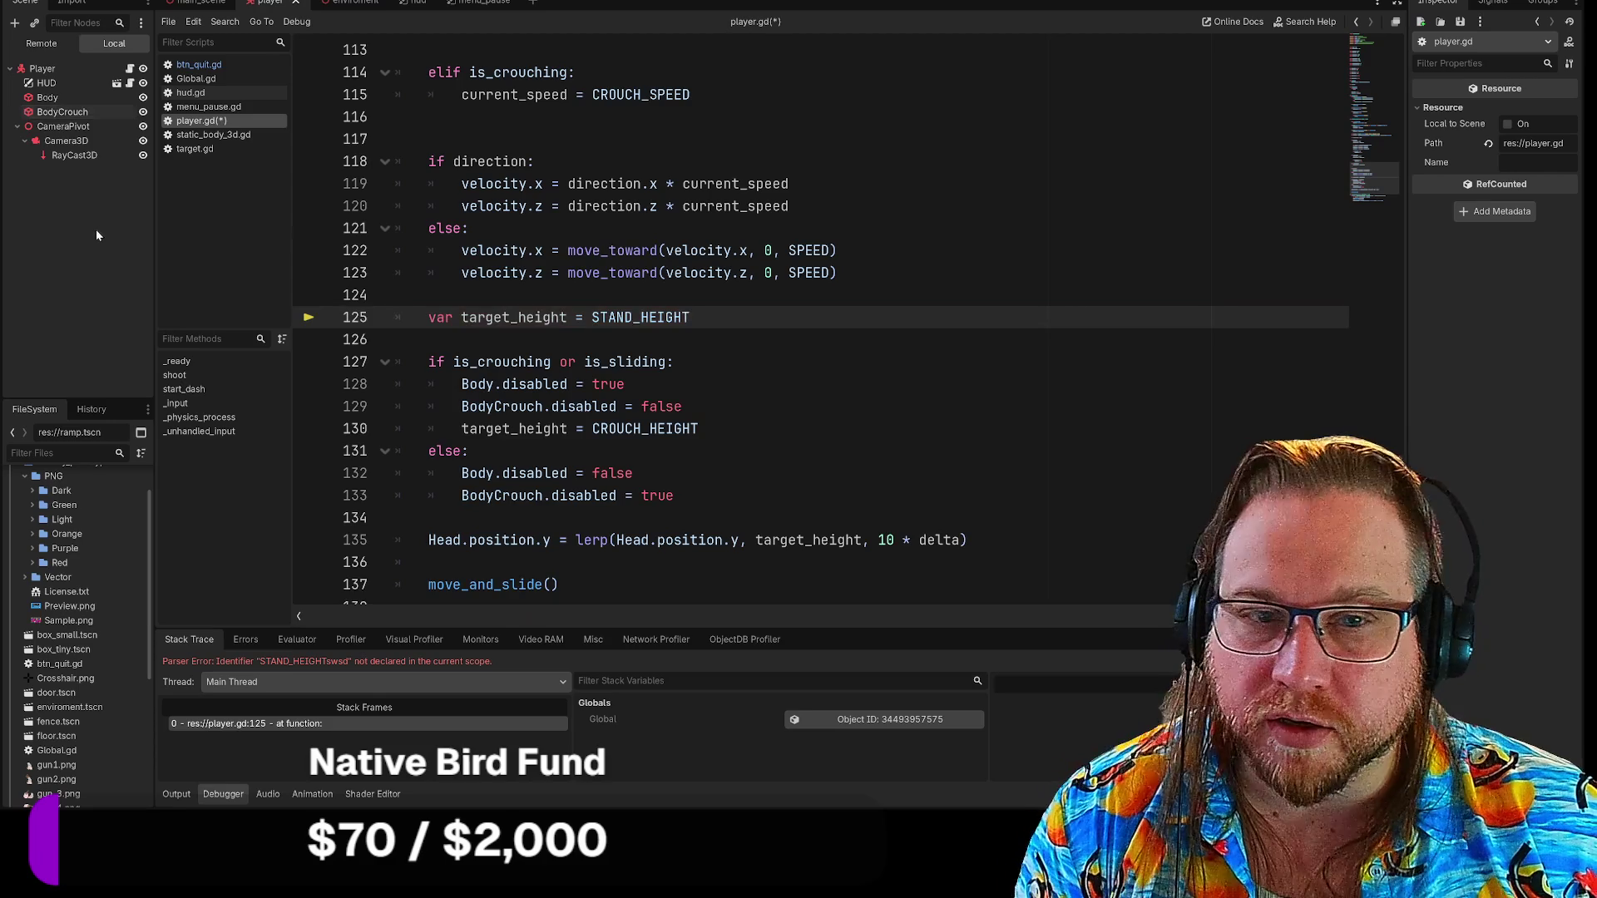
- Run the game and walk the player past the stairs and down the corridor
{"action": "key", "text": "F5"}
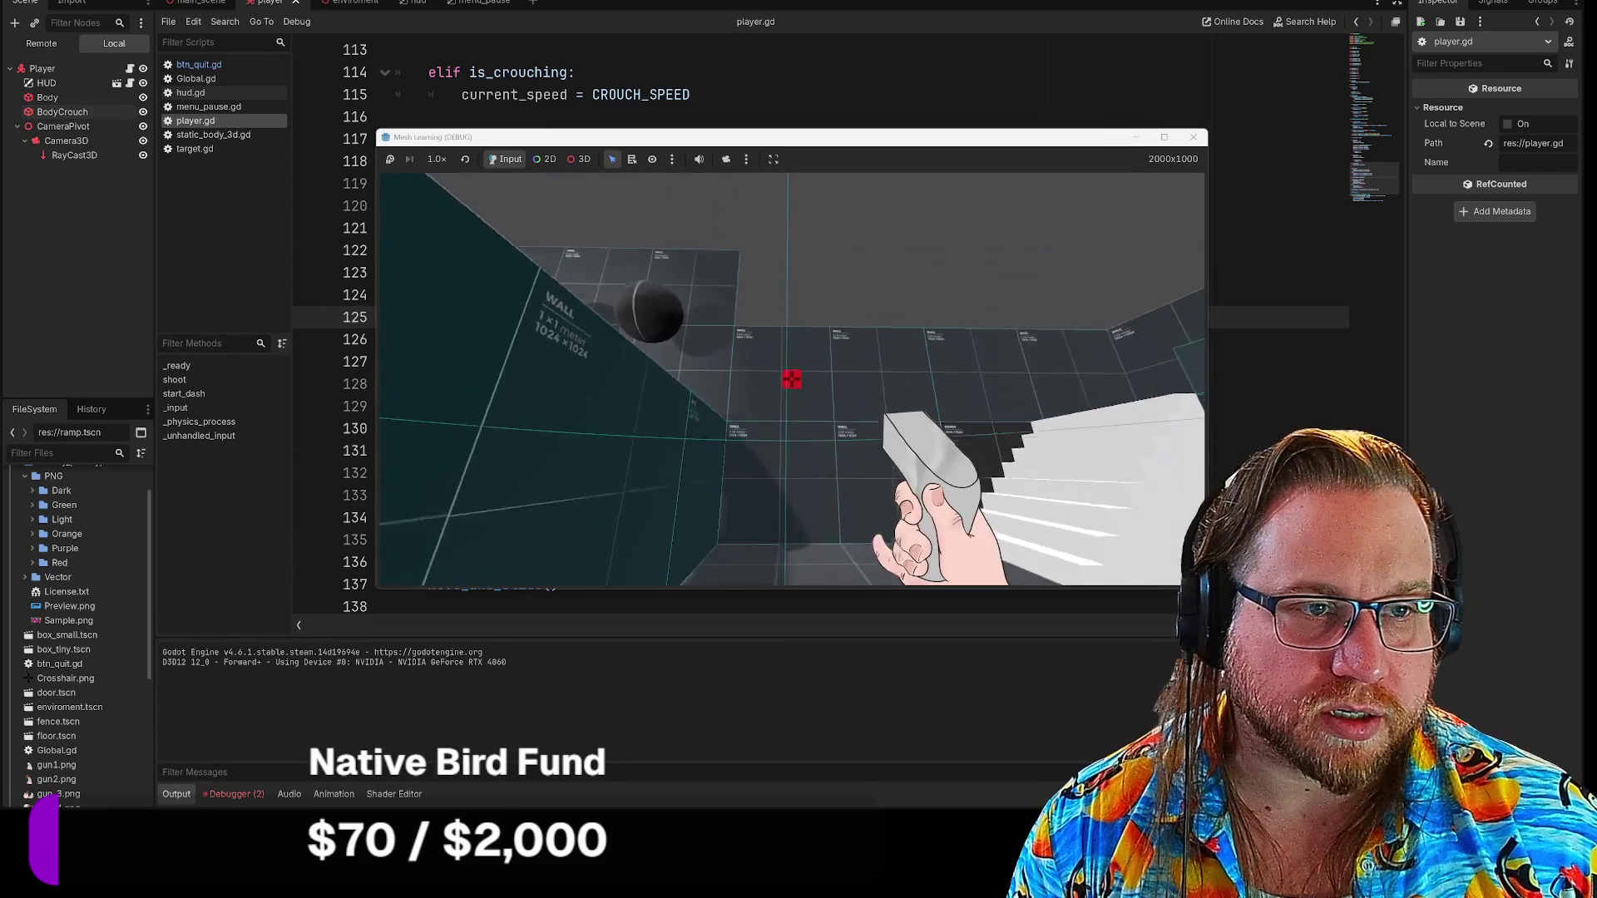
{"action": "key", "text": "w"}
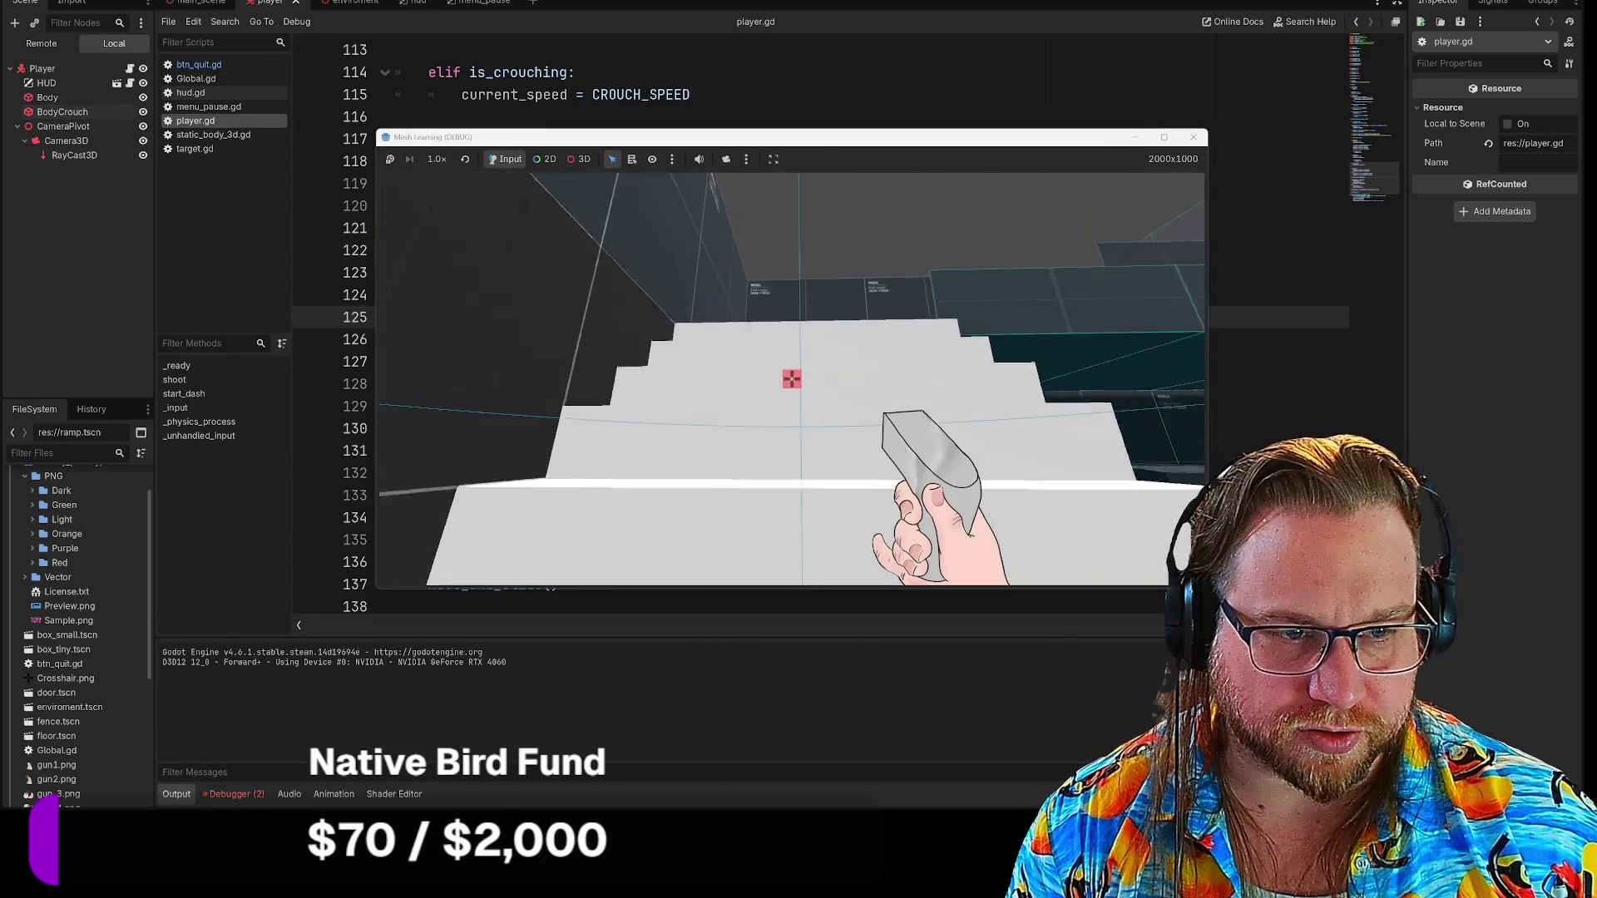
{"action": "key", "text": "w"}
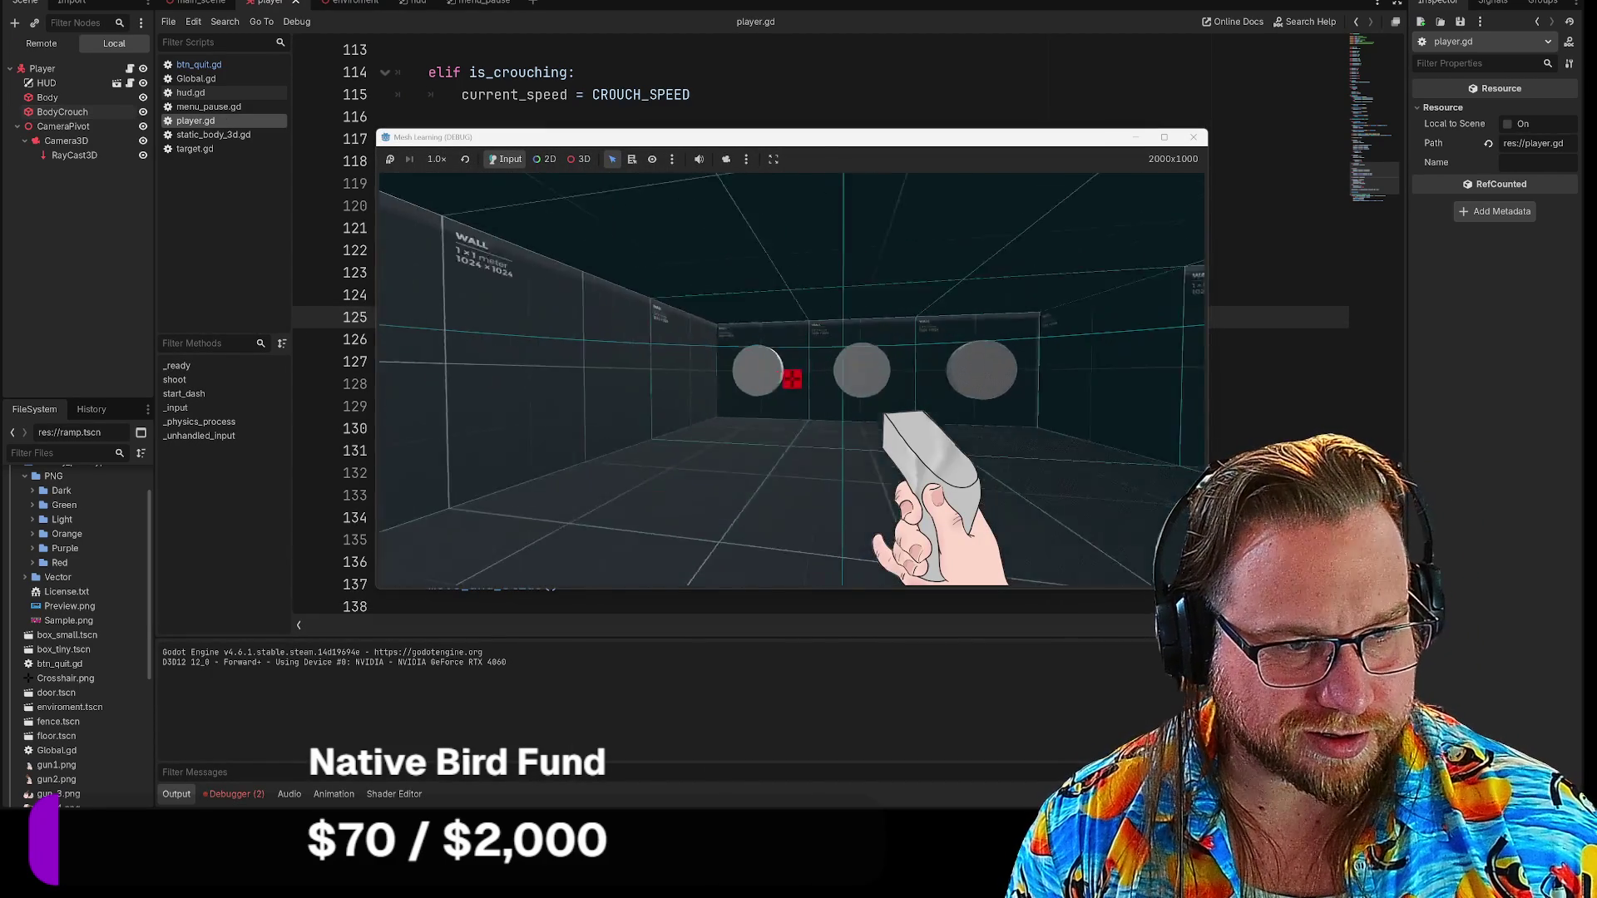
{"action": "key", "text": "w"}
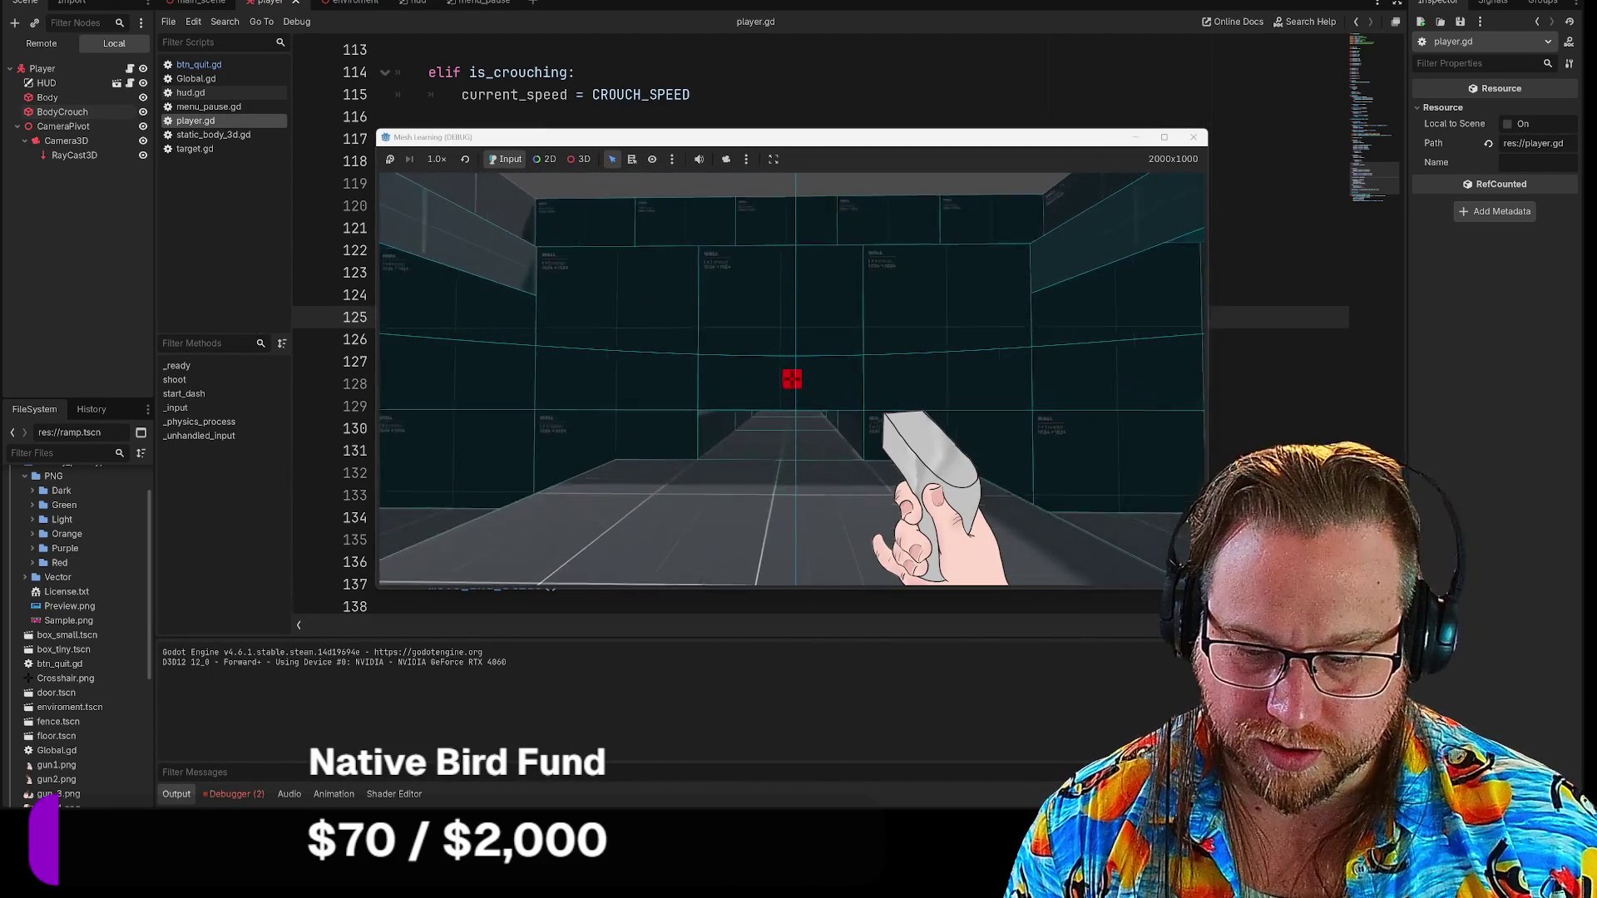
- View the player's capsule collision from outside, stop the game, and return to the 3D view
{"action": "mouse_move", "coordinate": [748, 141]}
{"action": "left_mouse_down"}
{"action": "mouse_move", "coordinate": [1036, 179]}
{"action": "mouse_move", "coordinate": [1143, 144]}
{"action": "mouse_move", "coordinate": [676, 98]}
{"action": "left_mouse_up"}
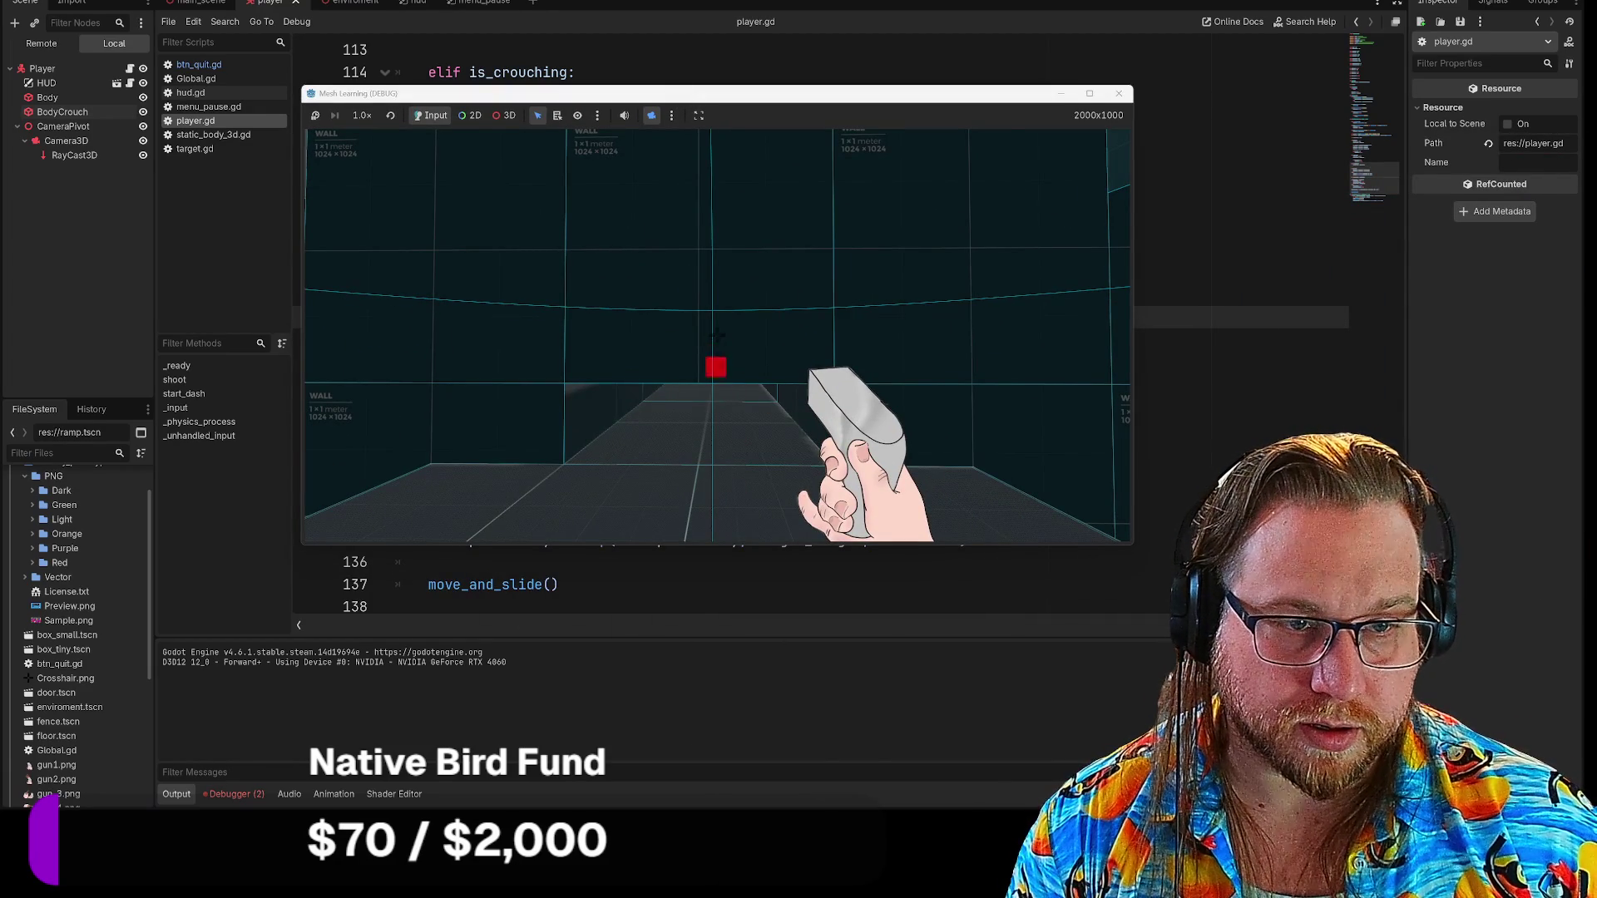
{"action": "left_click", "coordinate": [716, 336]}
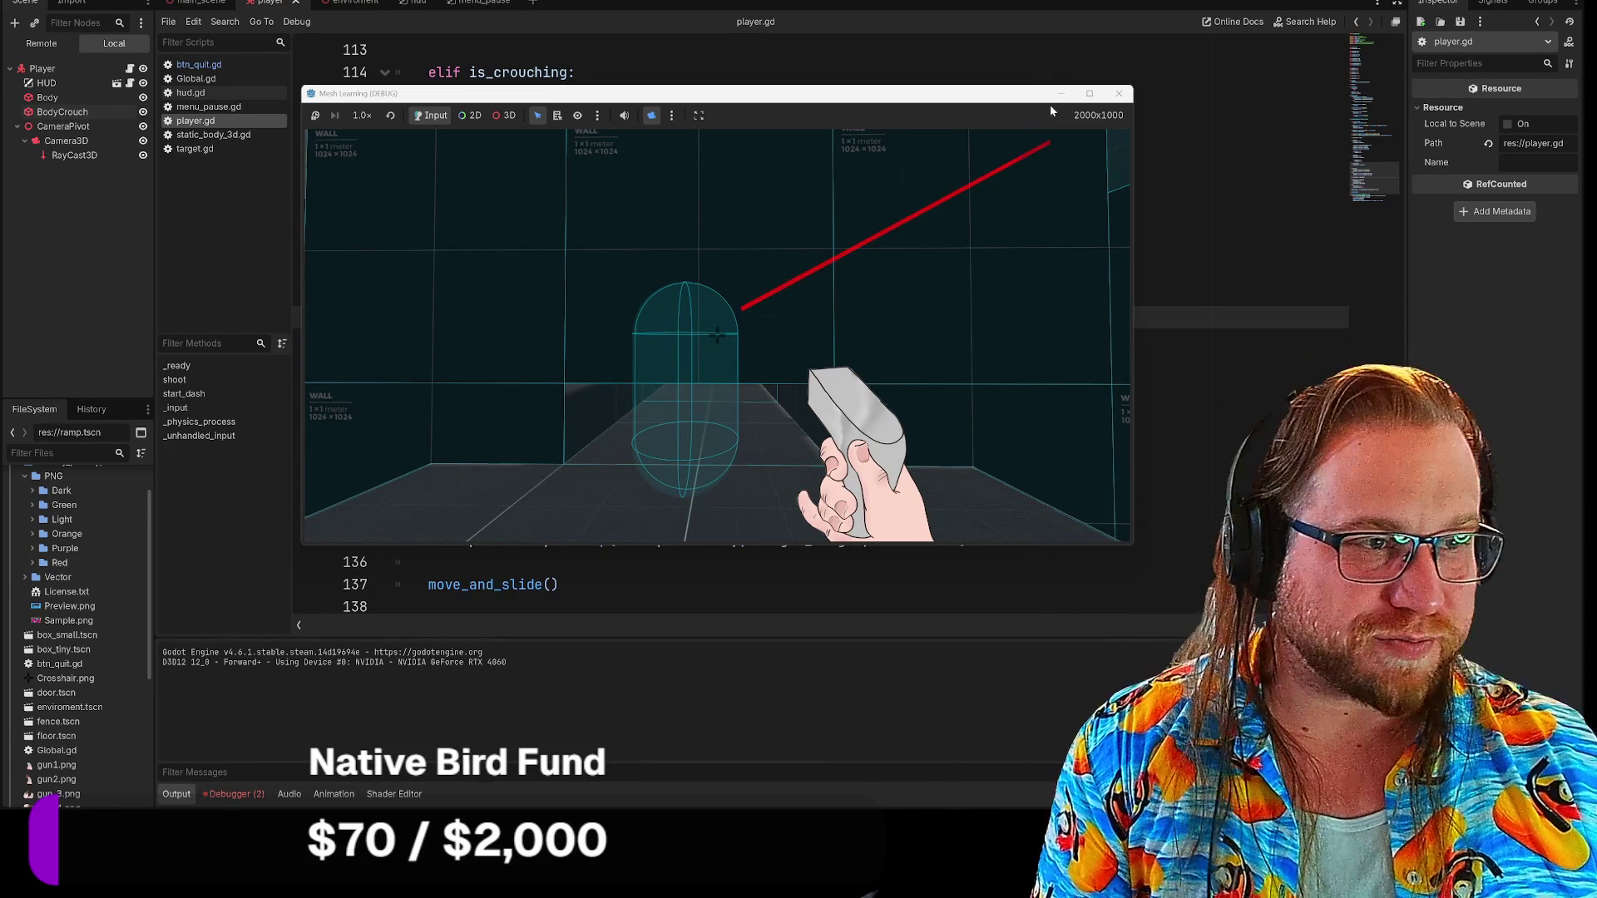
{"action": "key", "text": "F8"}
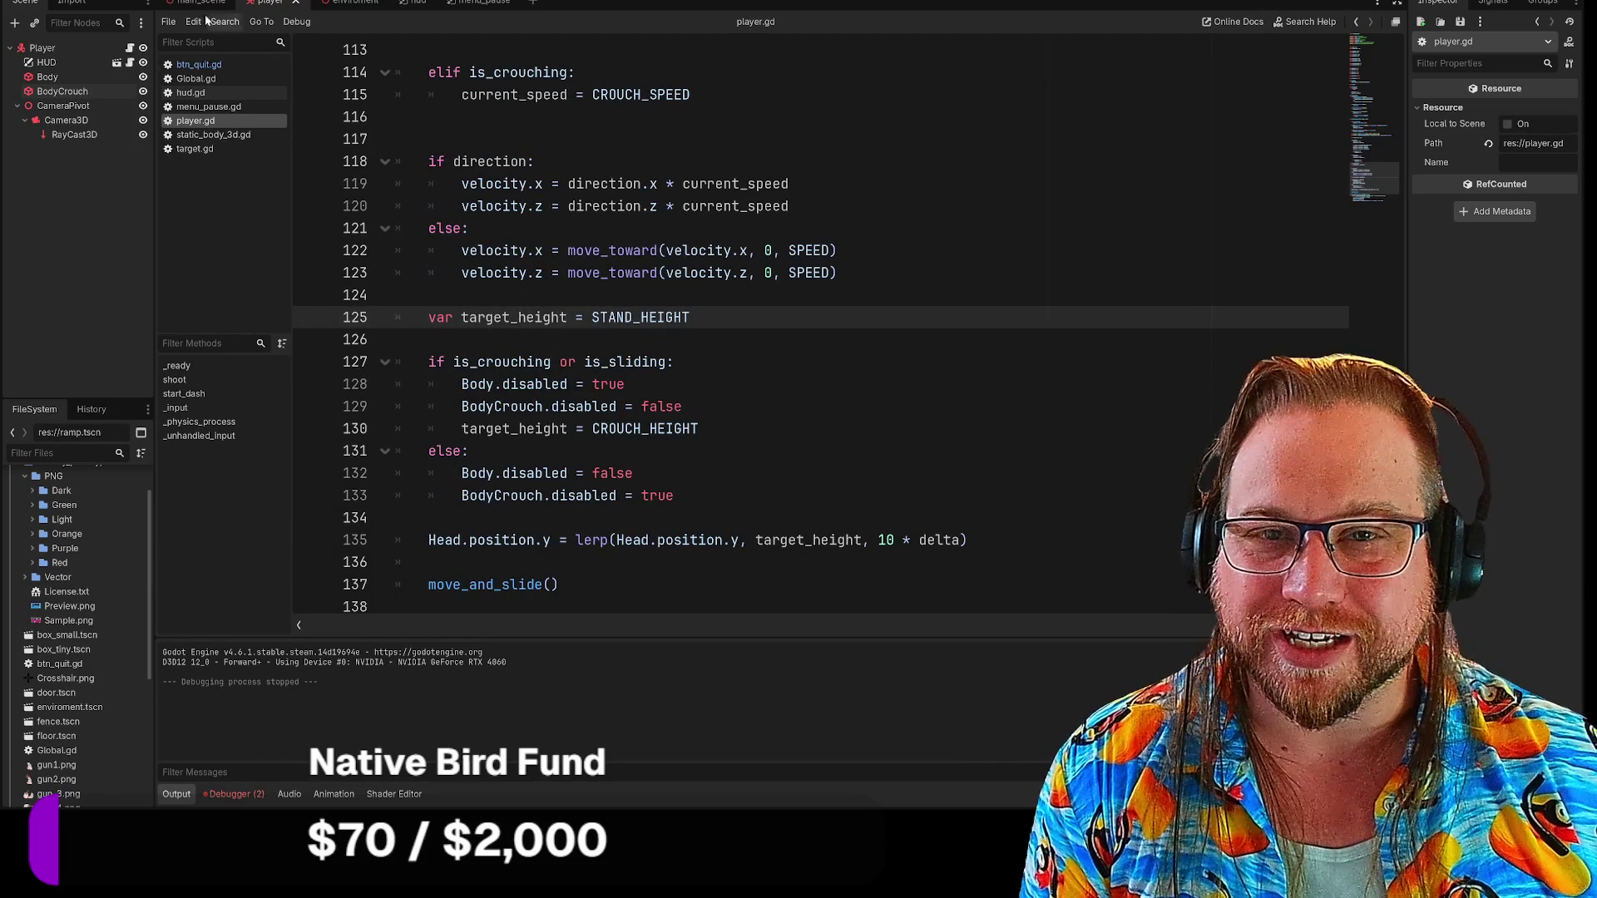
{"action": "key", "text": "ctrl+F2"}
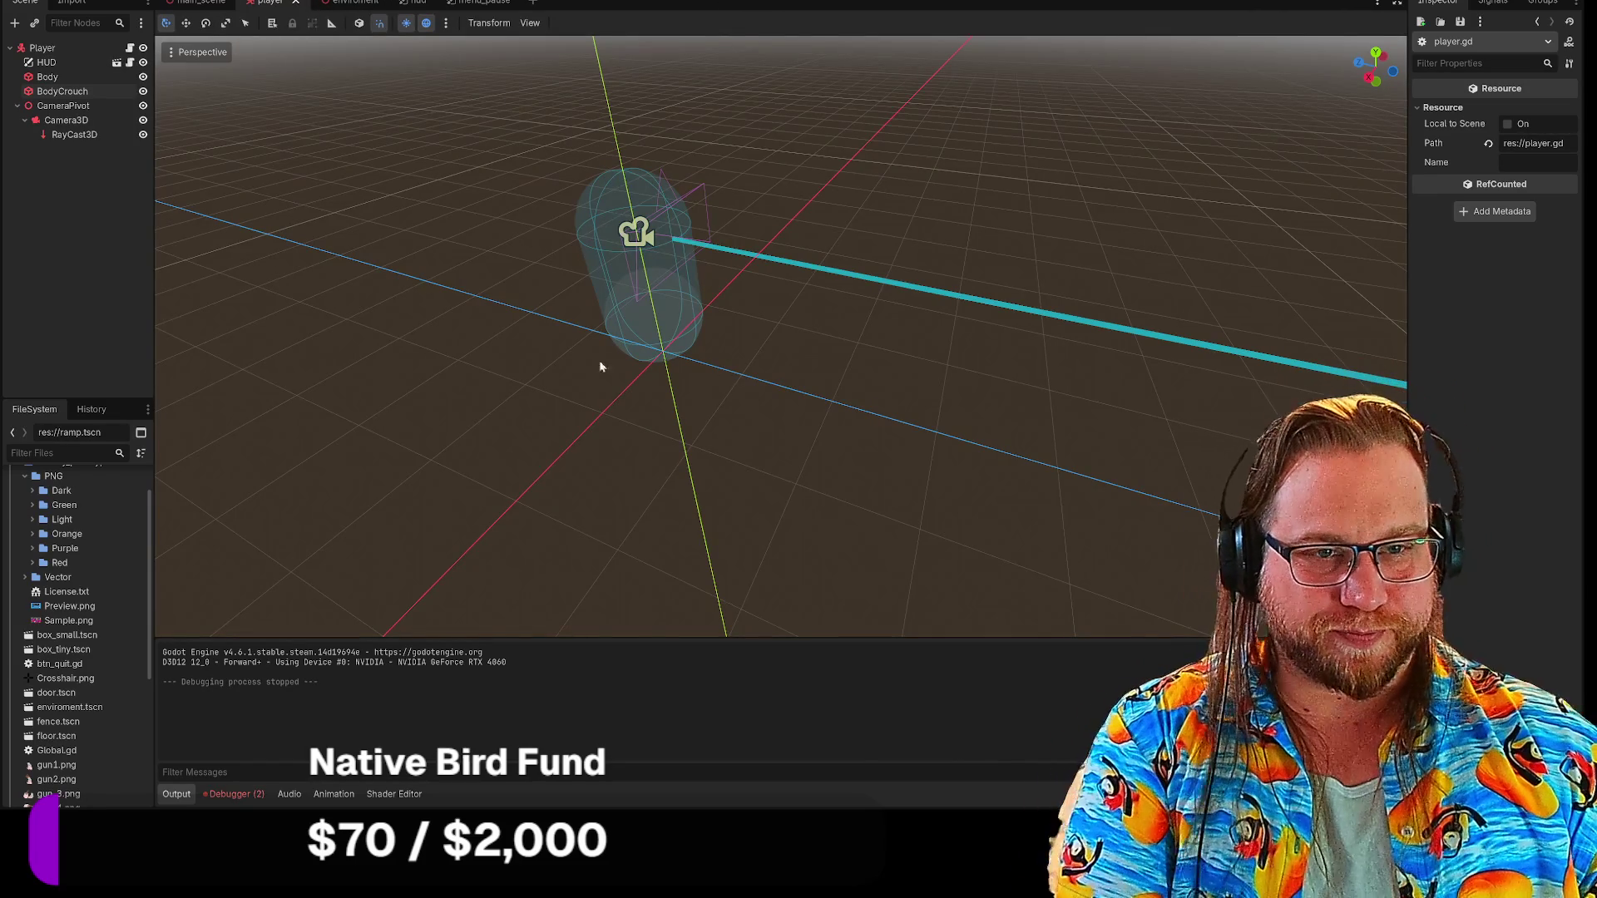
- Select and frame BodyCrouch, then set its sphere radius to 0.48
{"action": "left_click", "coordinate": [51, 94]}
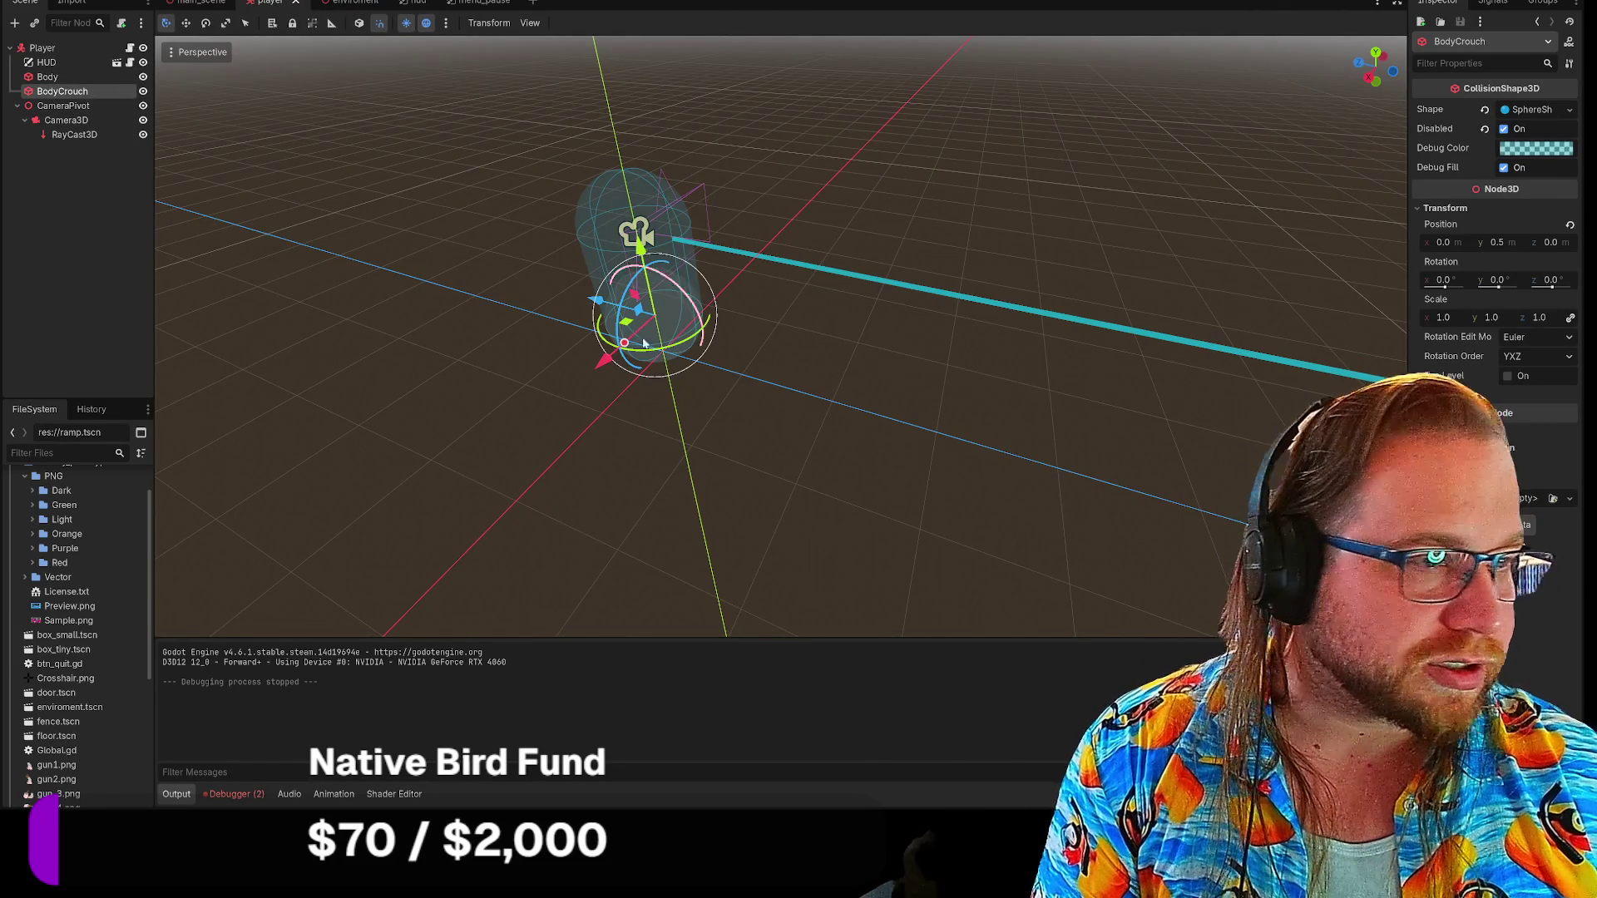
{"action": "key", "text": "f"}
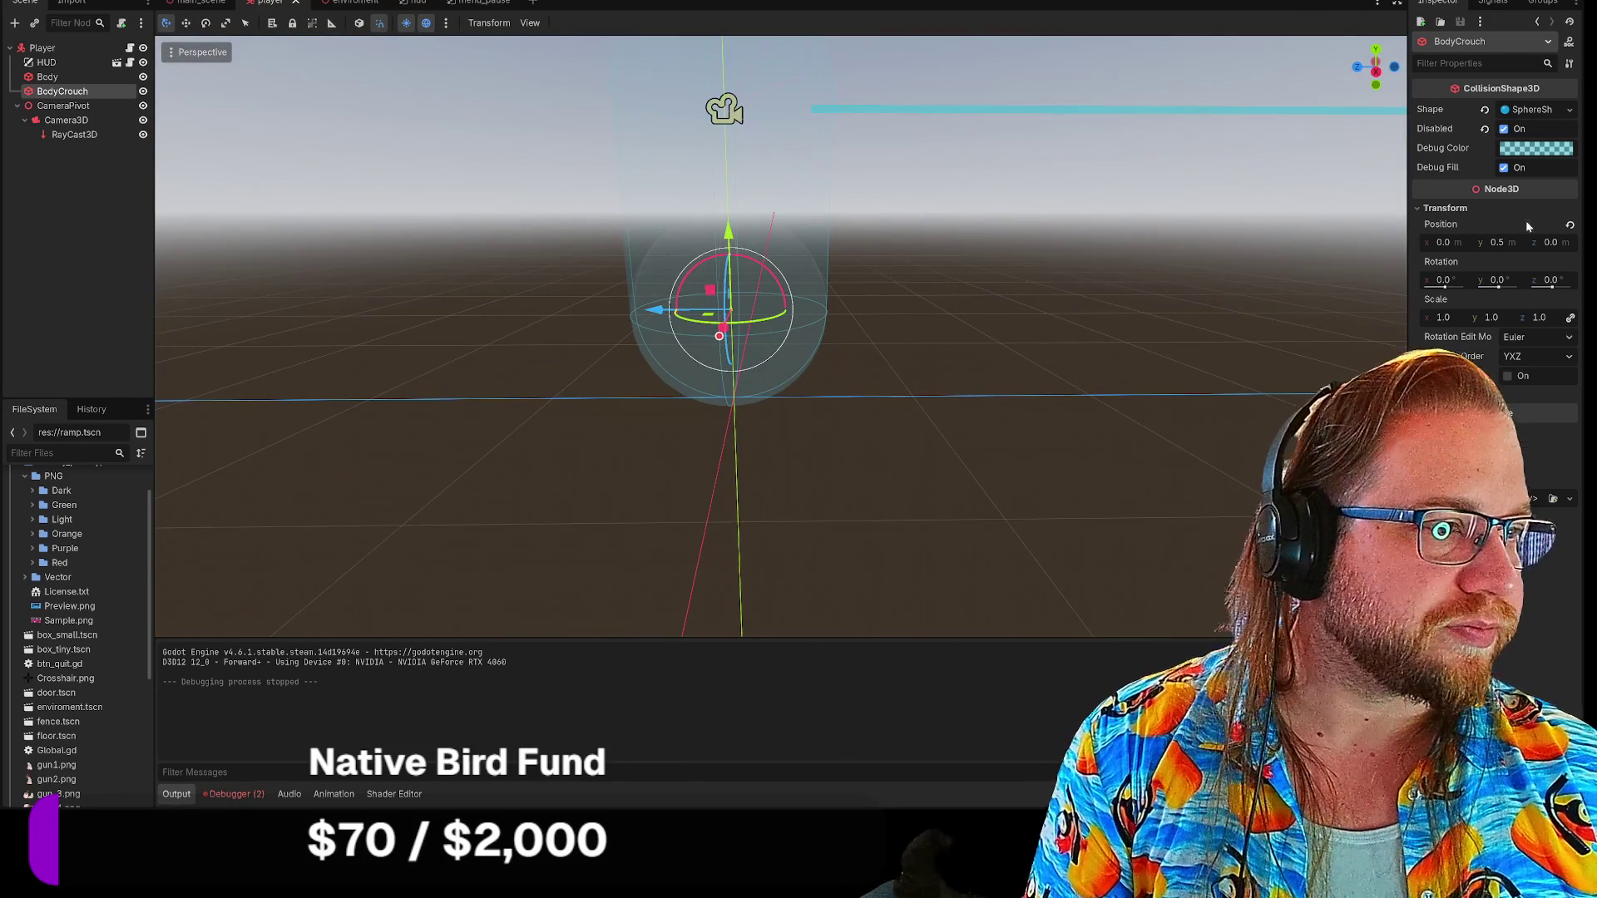
{"action": "left_click", "coordinate": [1529, 109]}
{"action": "left_click", "coordinate": [1514, 131]}
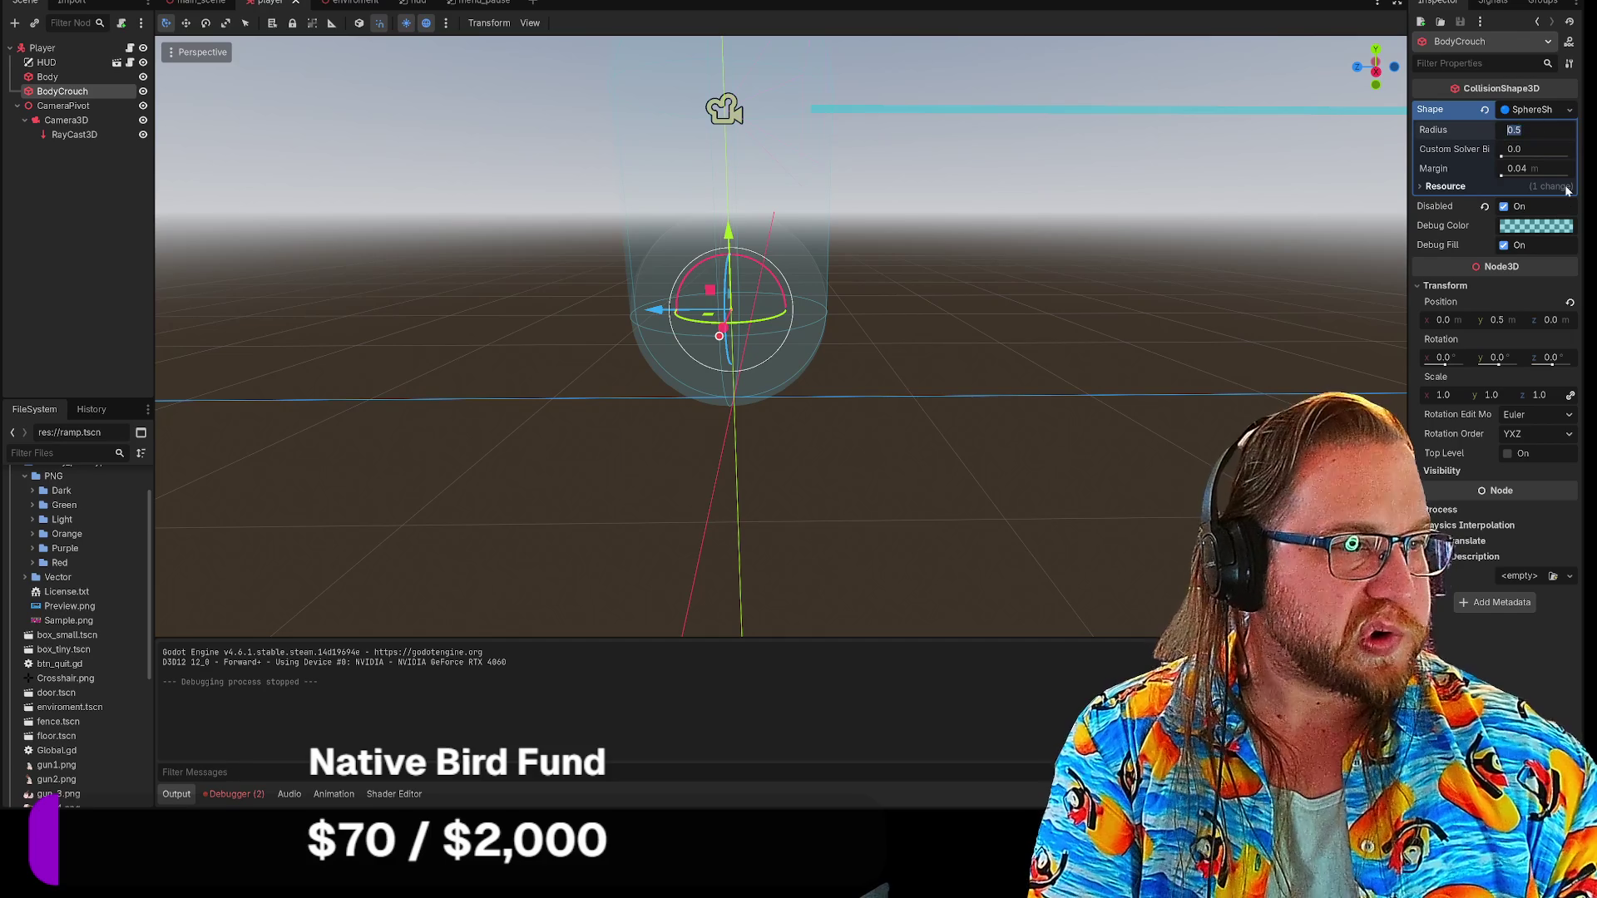
{"action": "type", "text": "0.48"}
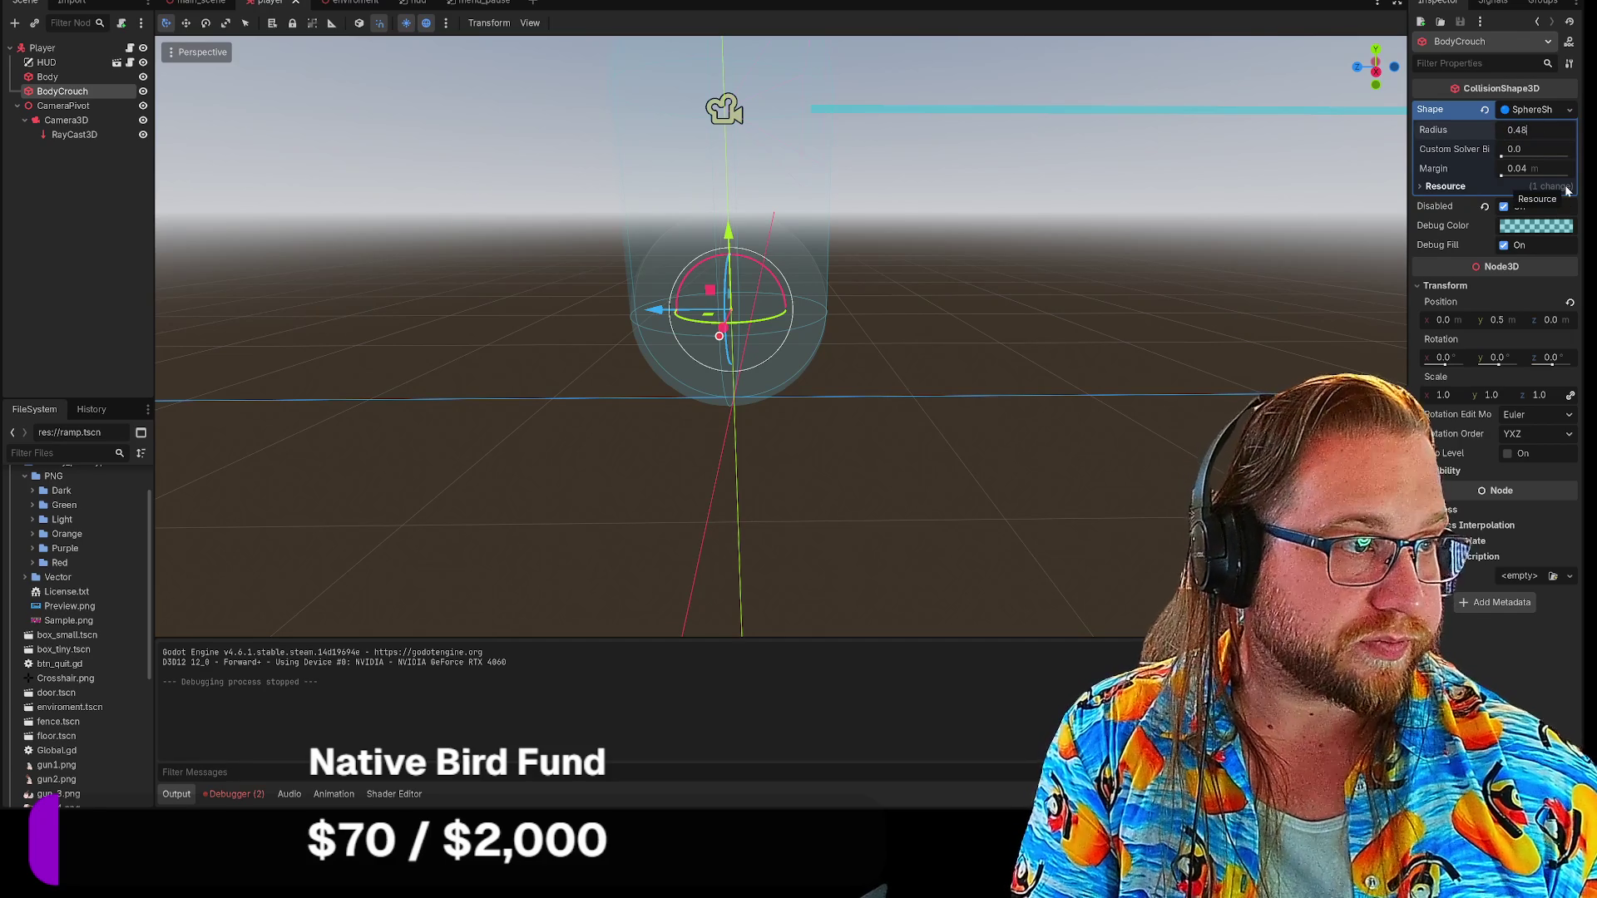
{"action": "key", "text": "Return"}
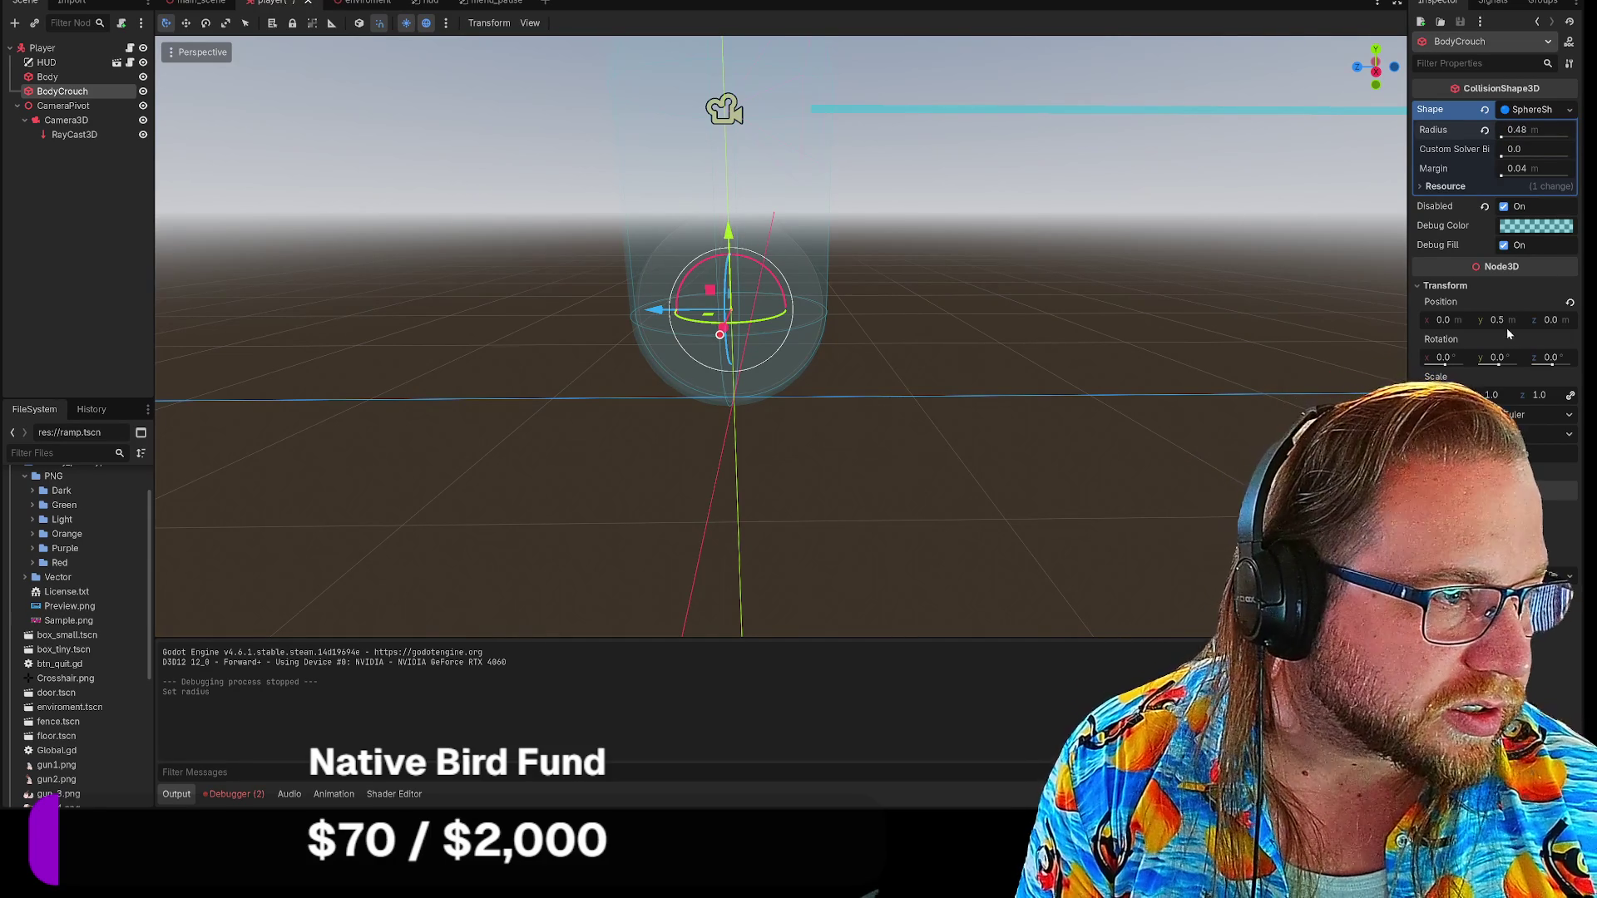
- Set BodyCrouch's Position Y to 0.48
{"action": "left_click", "coordinate": [727, 233]}
{"action": "left_click", "coordinate": [1497, 319]}
{"action": "key", "text": "BackSpace"}
{"action": "type", "text": "48"}
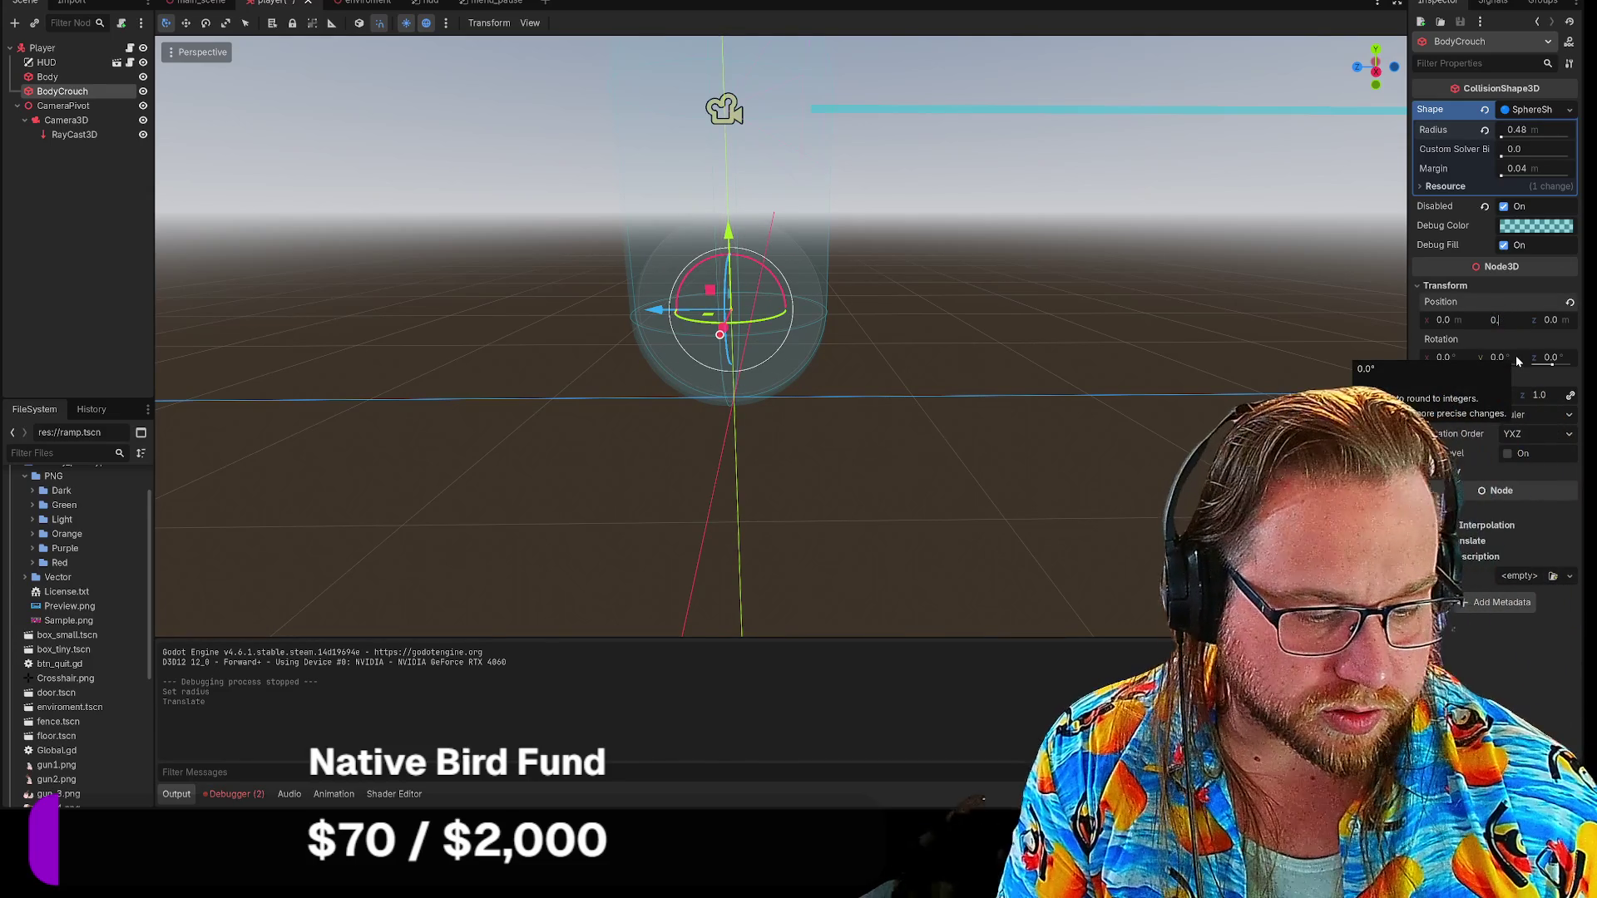
{"action": "key", "text": "Return"}
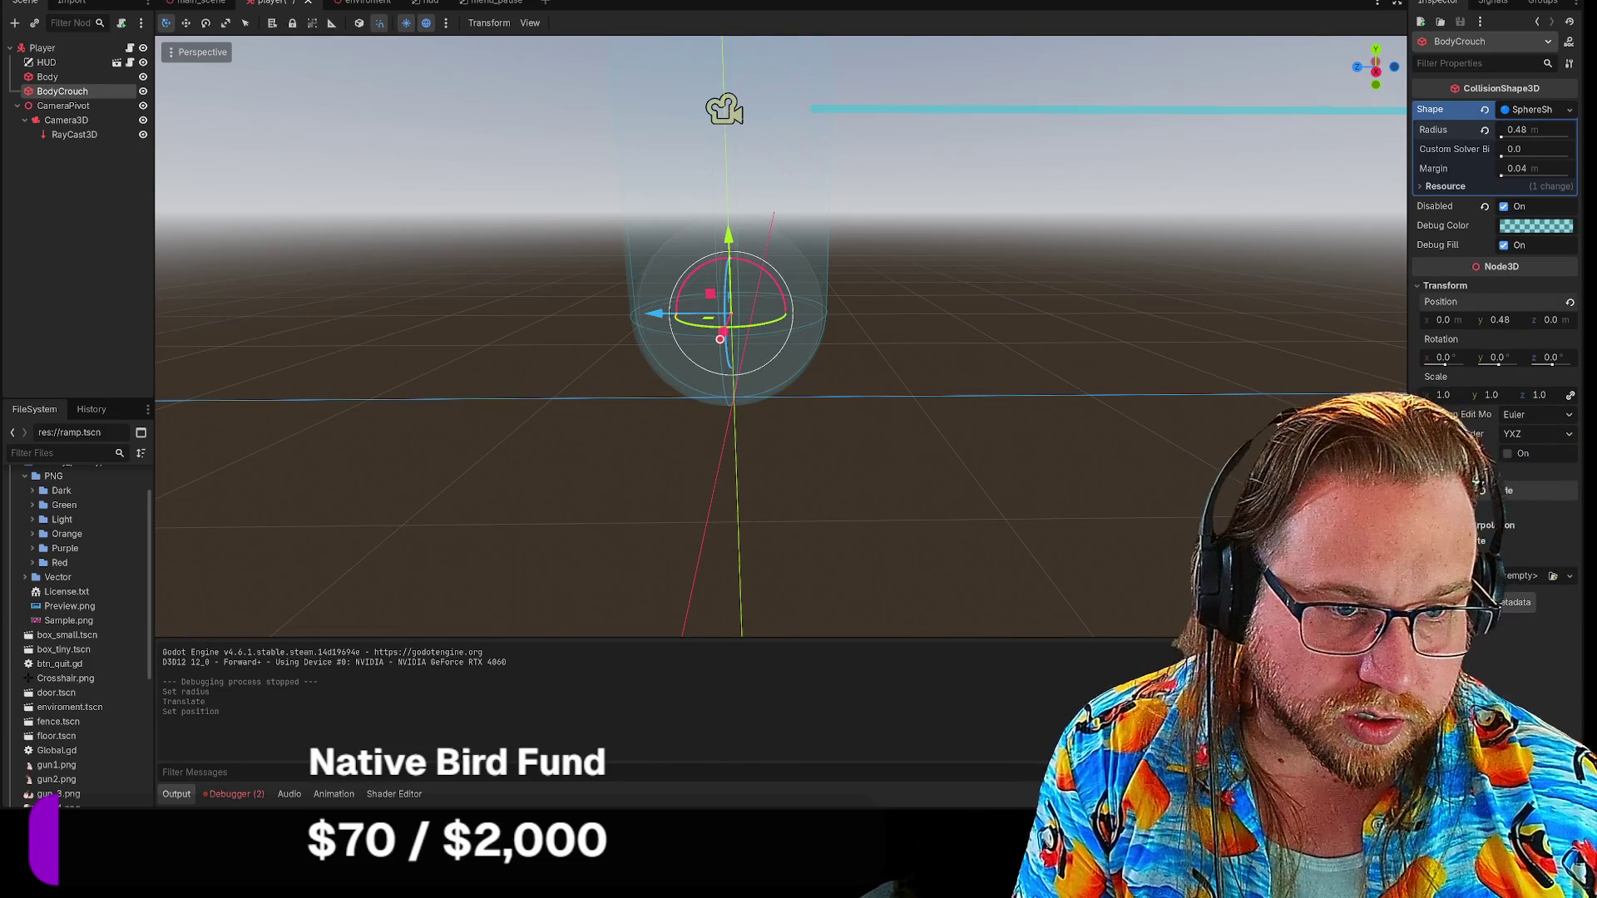
- Test crouching in a game run, close it, and reduce the sphere radius to 0.4
{"action": "key", "text": "F5"}
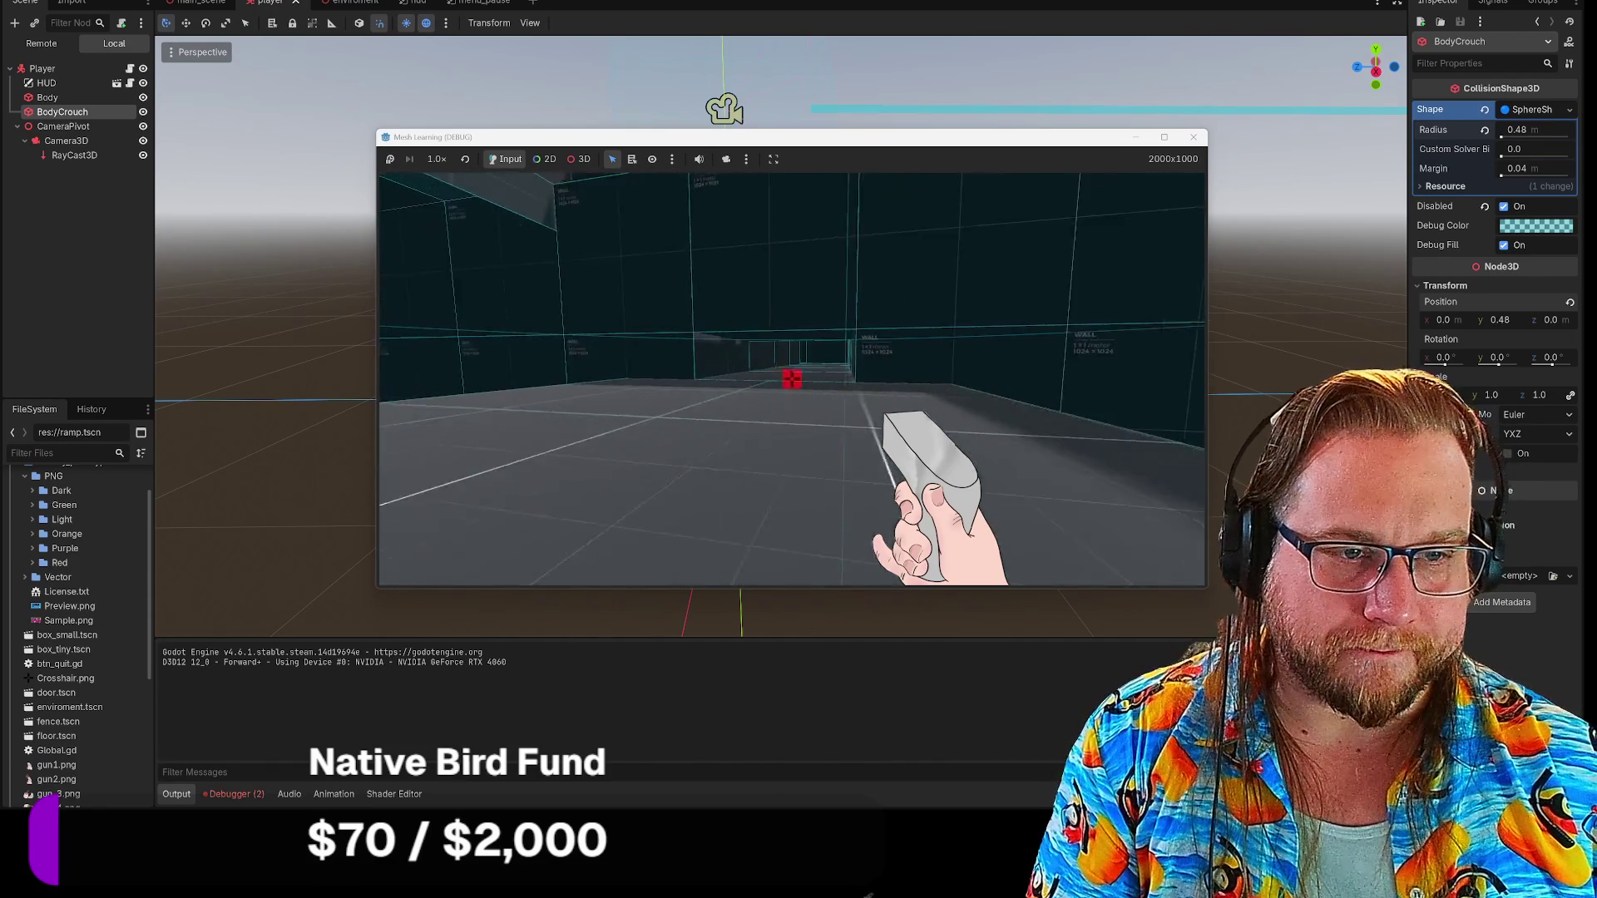
{"action": "key", "text": "Escape"}
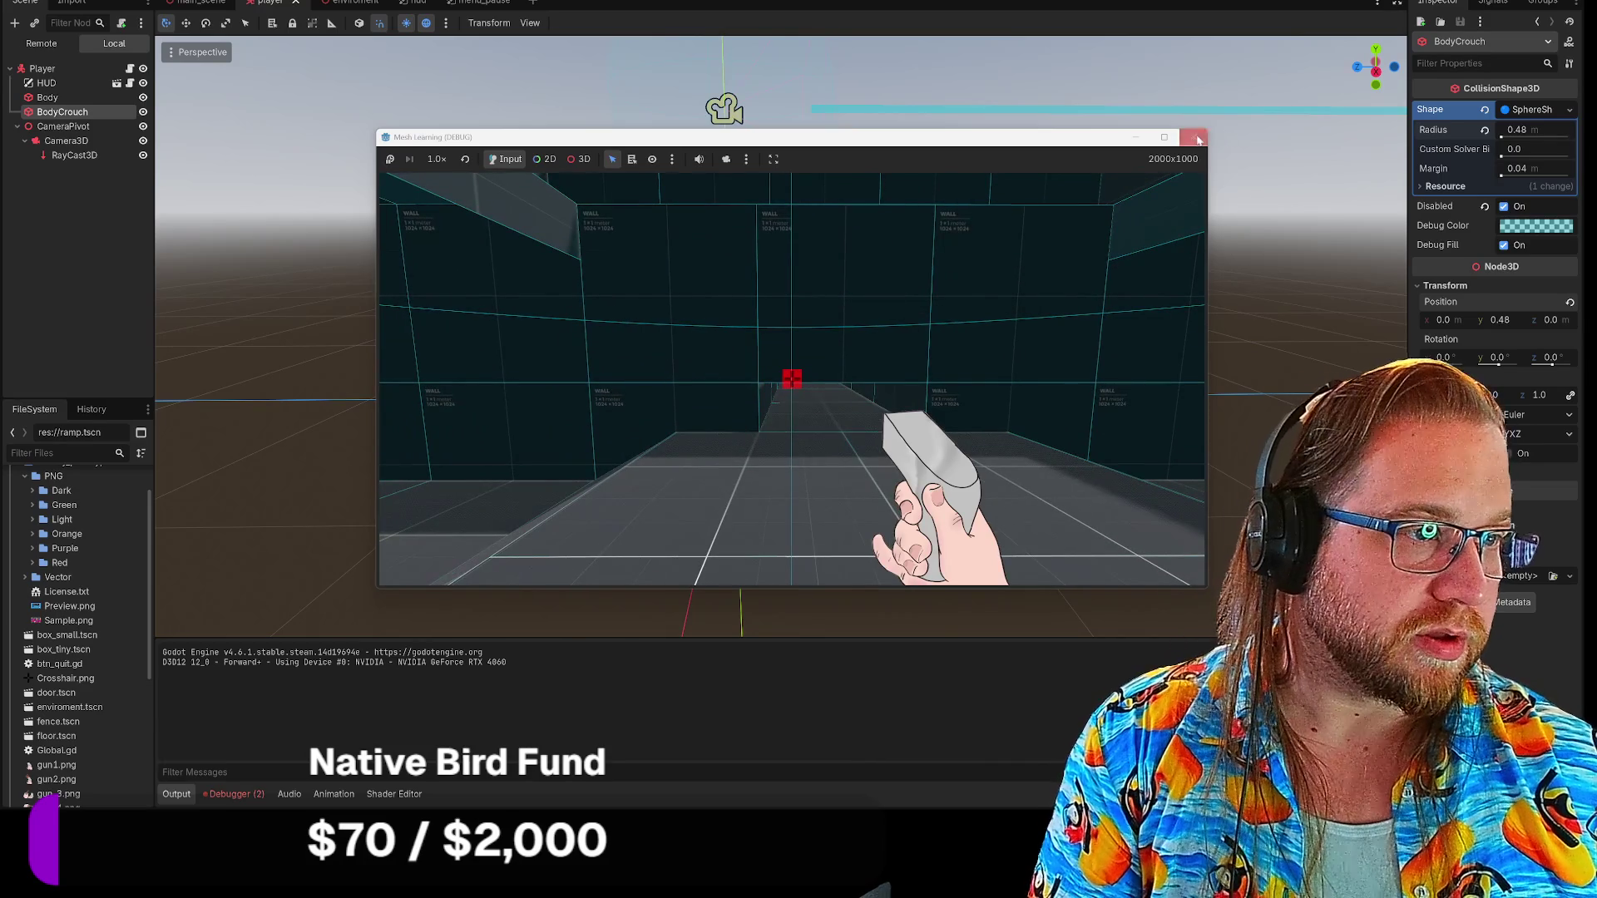
{"action": "left_click", "coordinate": [1195, 137]}
{"action": "left_click", "coordinate": [1533, 130]}
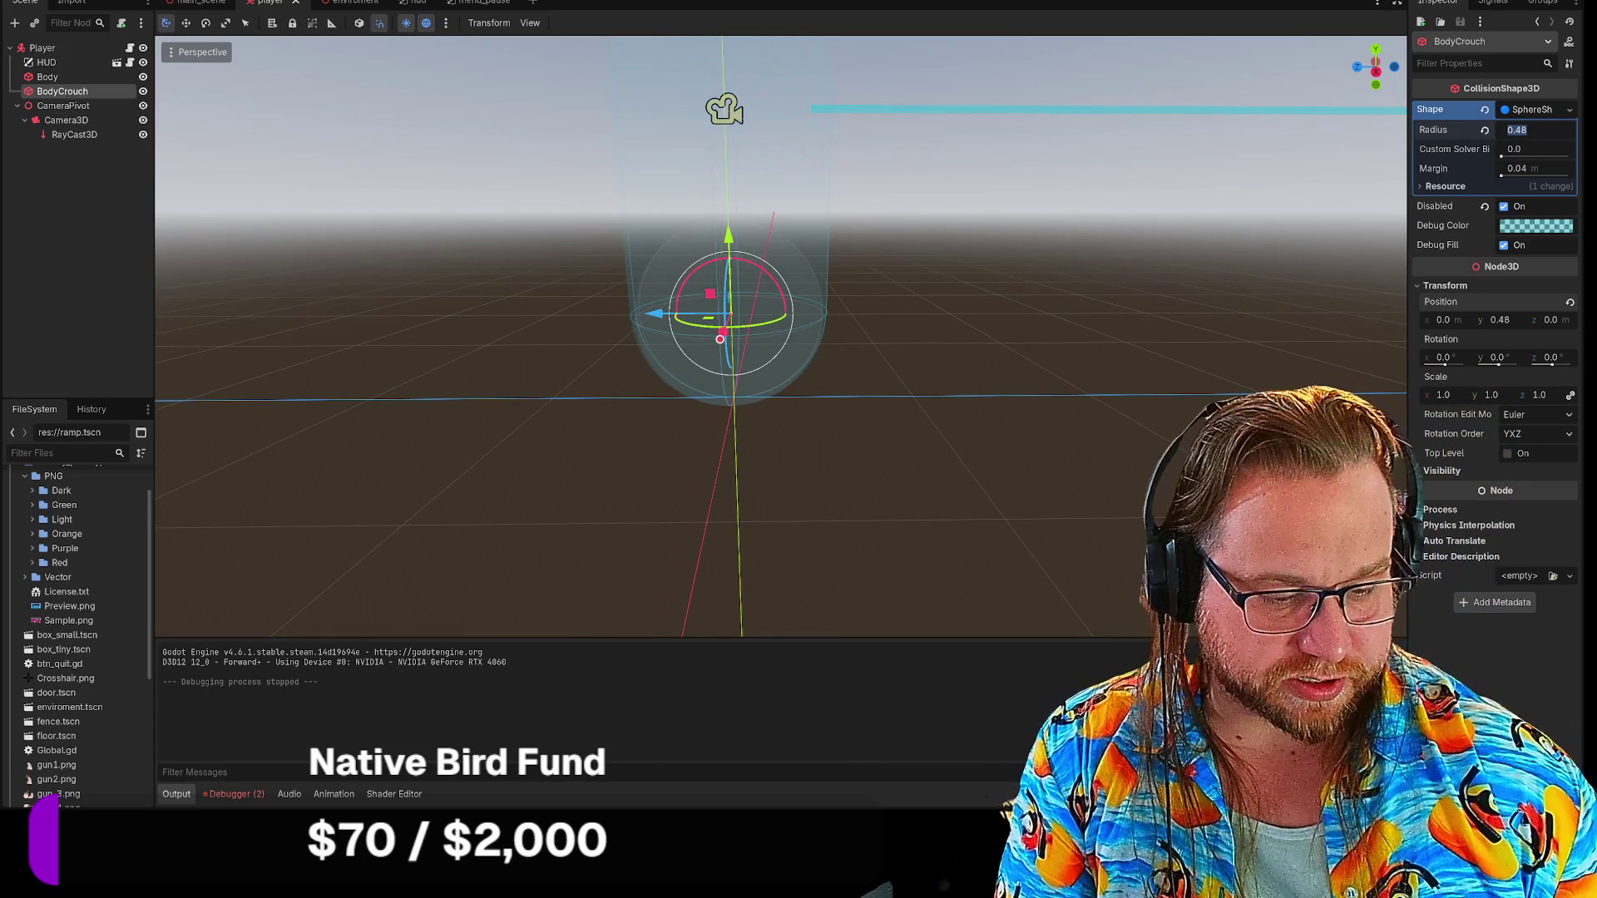
{"action": "key", "text": "Return"}
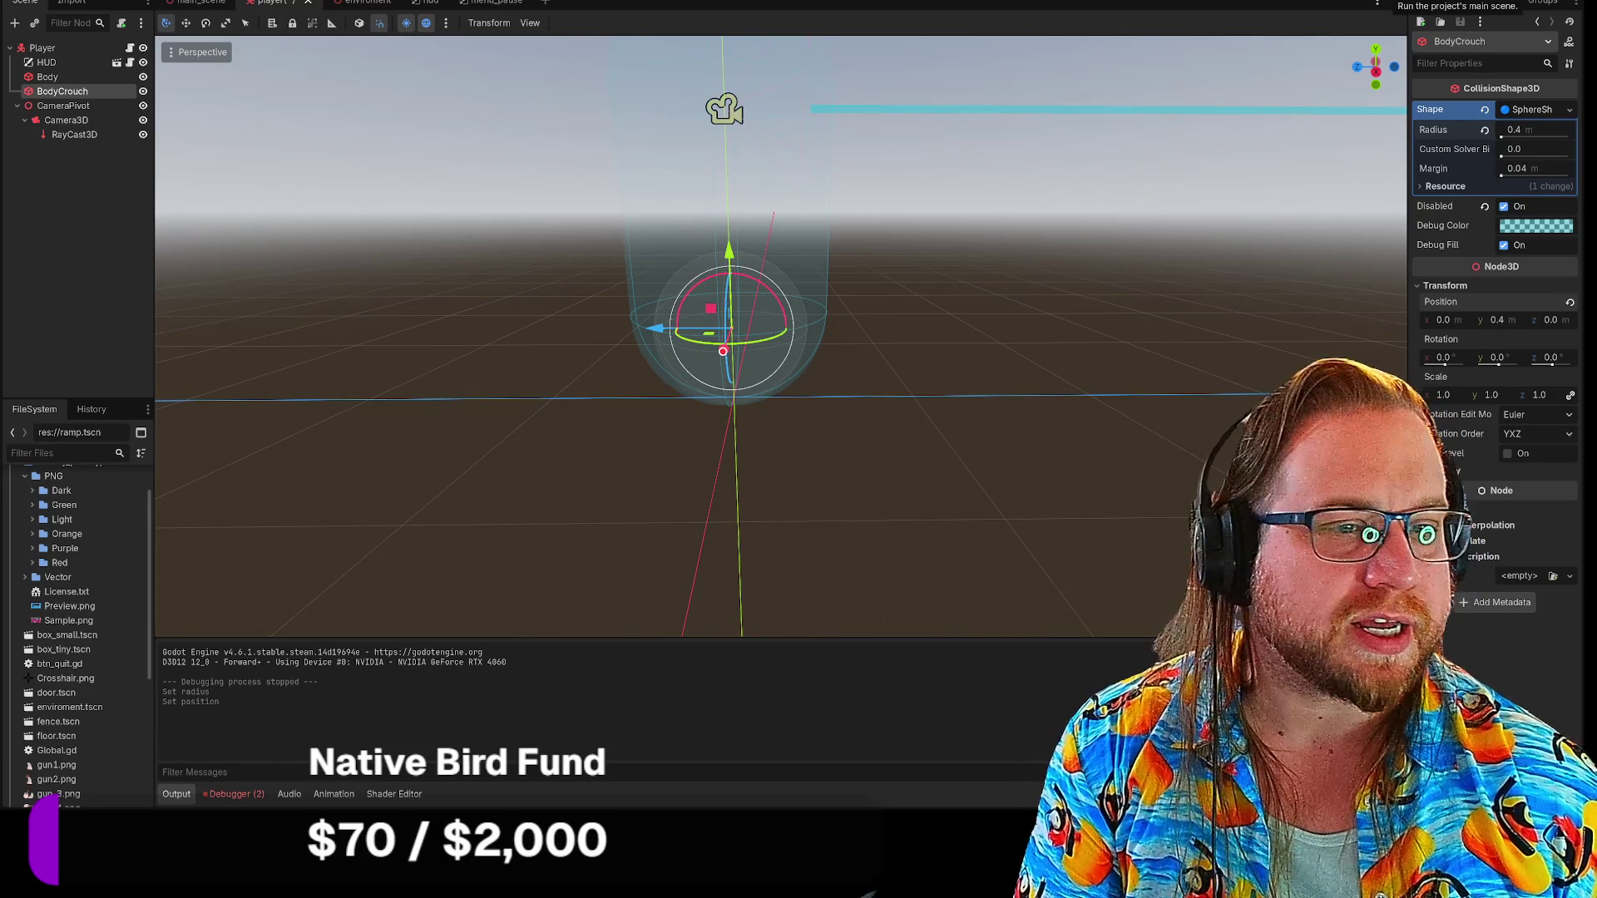
- Run the game again and walk the player down the corridor to the far wall
{"action": "key", "text": "F5"}
{"action": "key", "text": "w"}
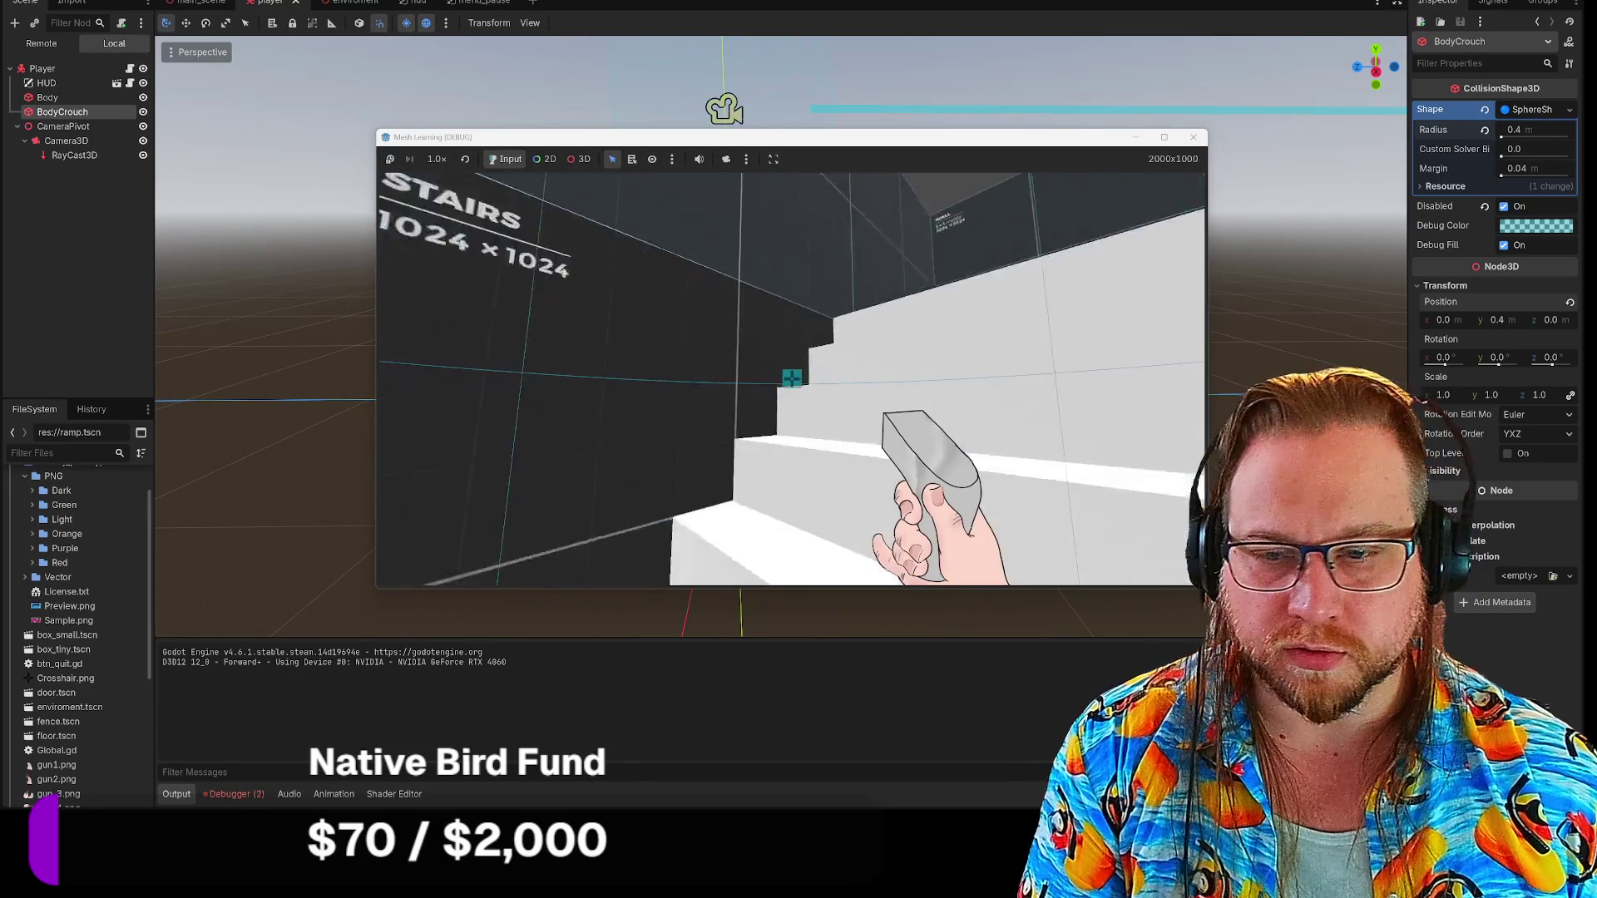
{"action": "mouse_move", "coordinate": [792, 379]}
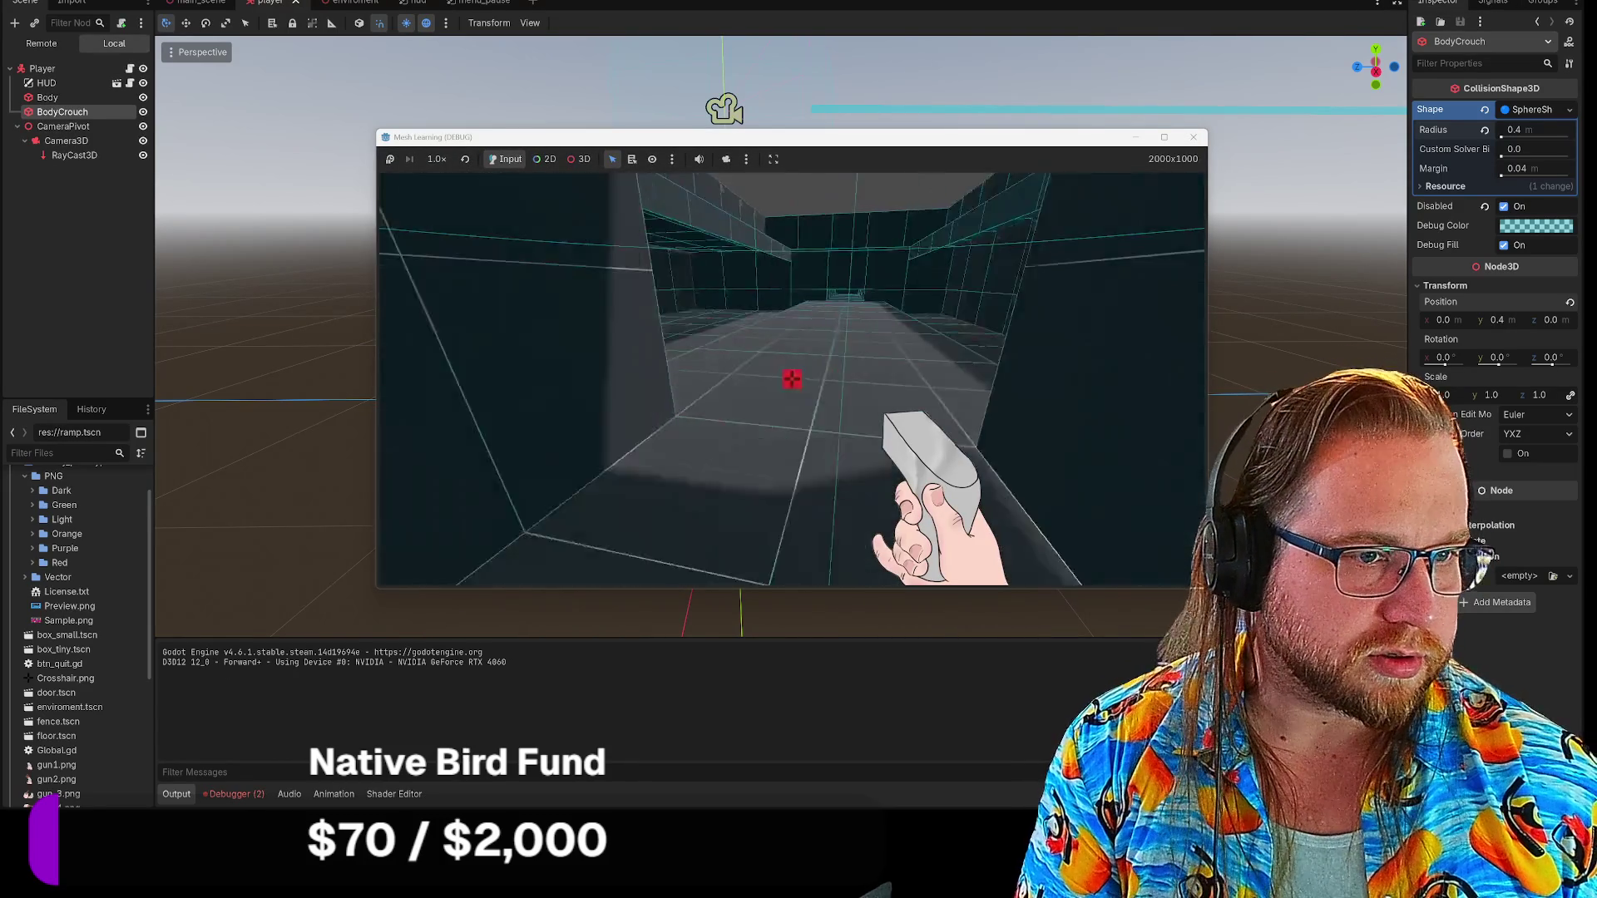
{"action": "key", "text": "w"}
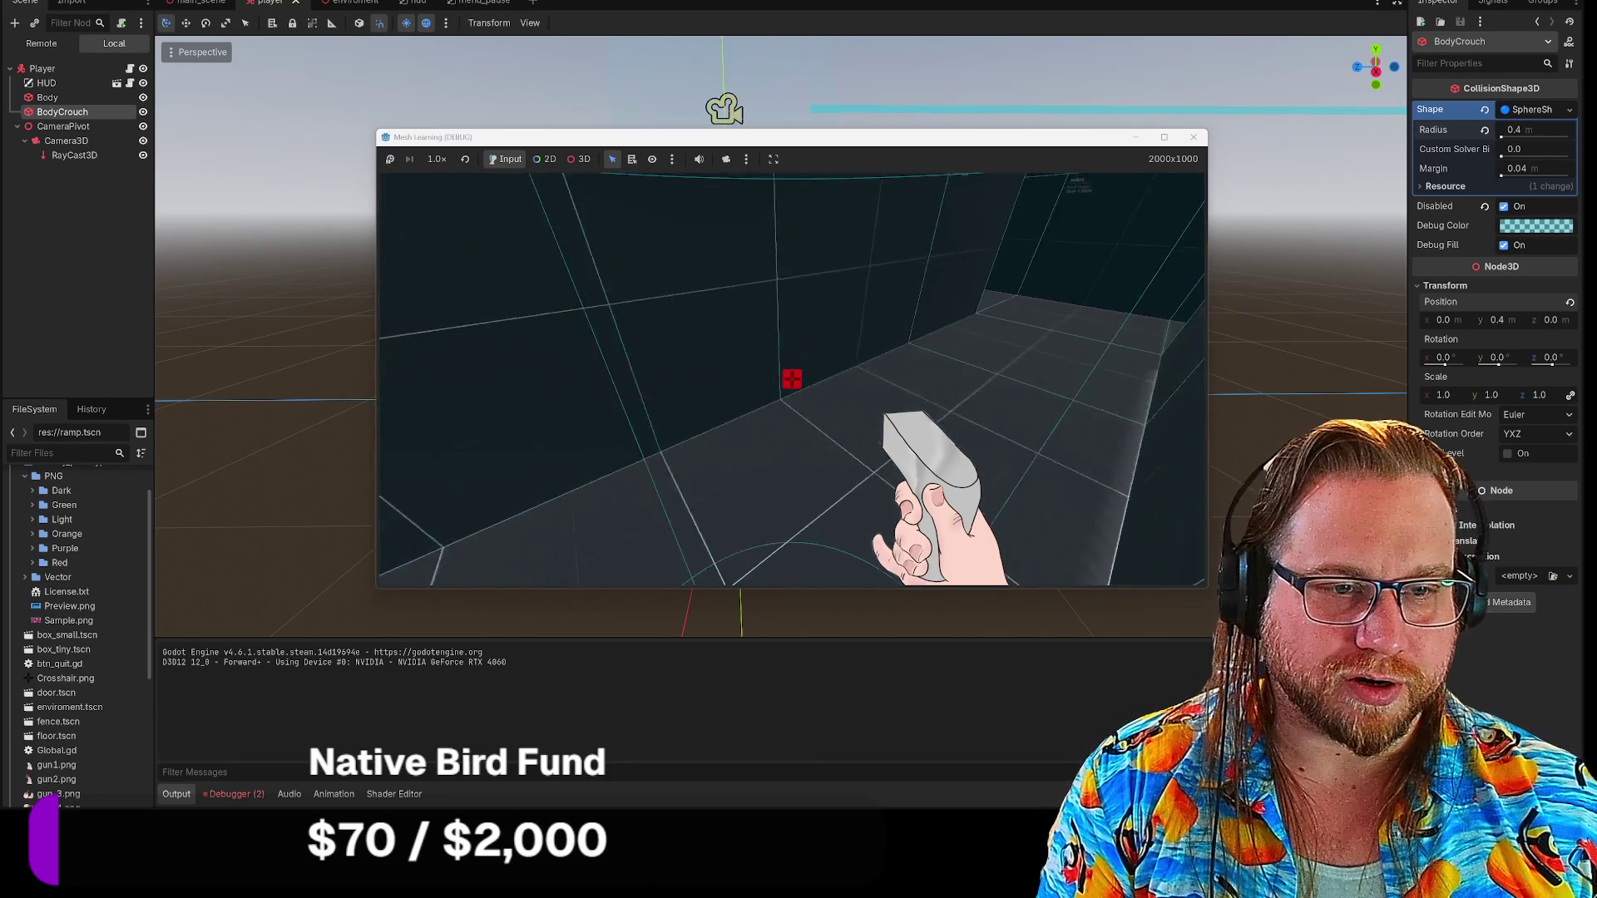
{"action": "key", "text": "w"}
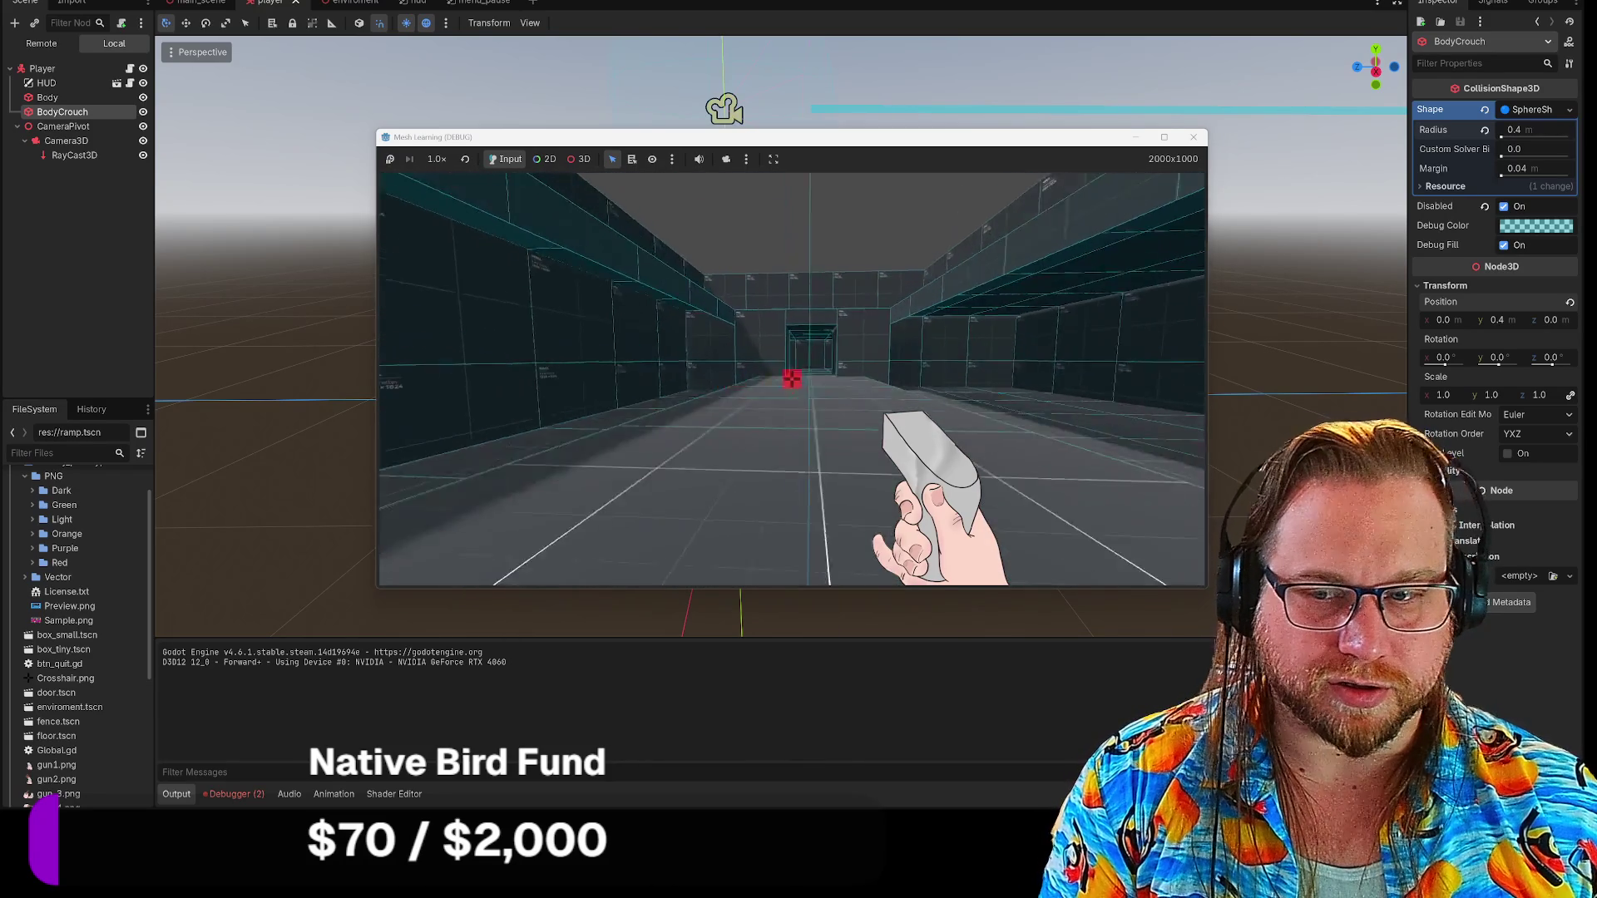
{"action": "key", "text": "w"}
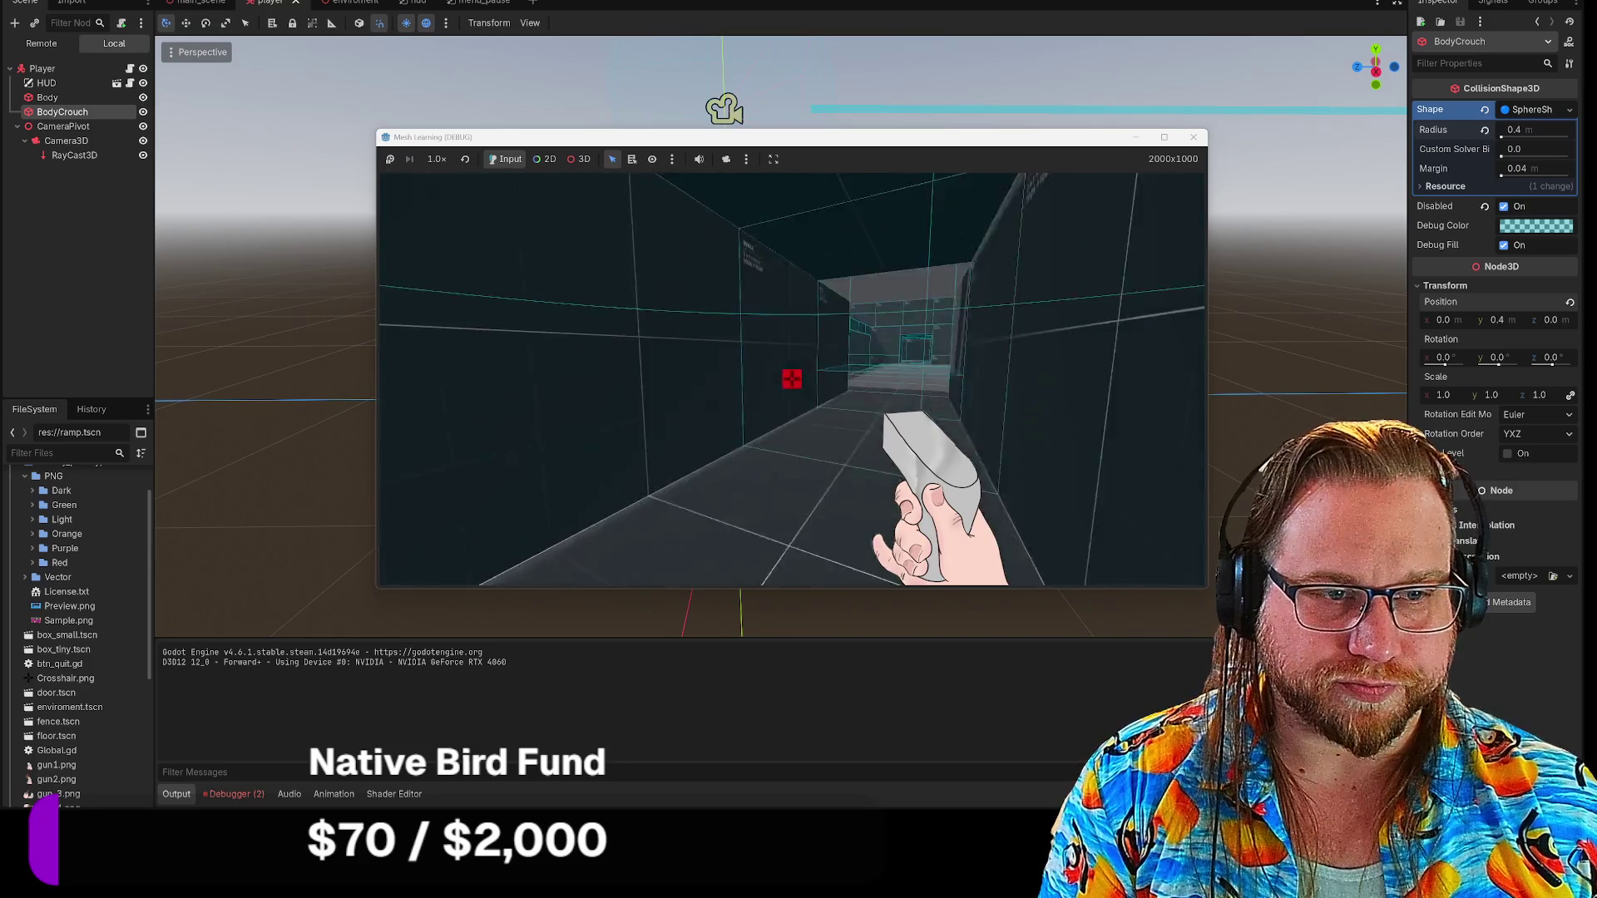
{"action": "key", "text": "w"}
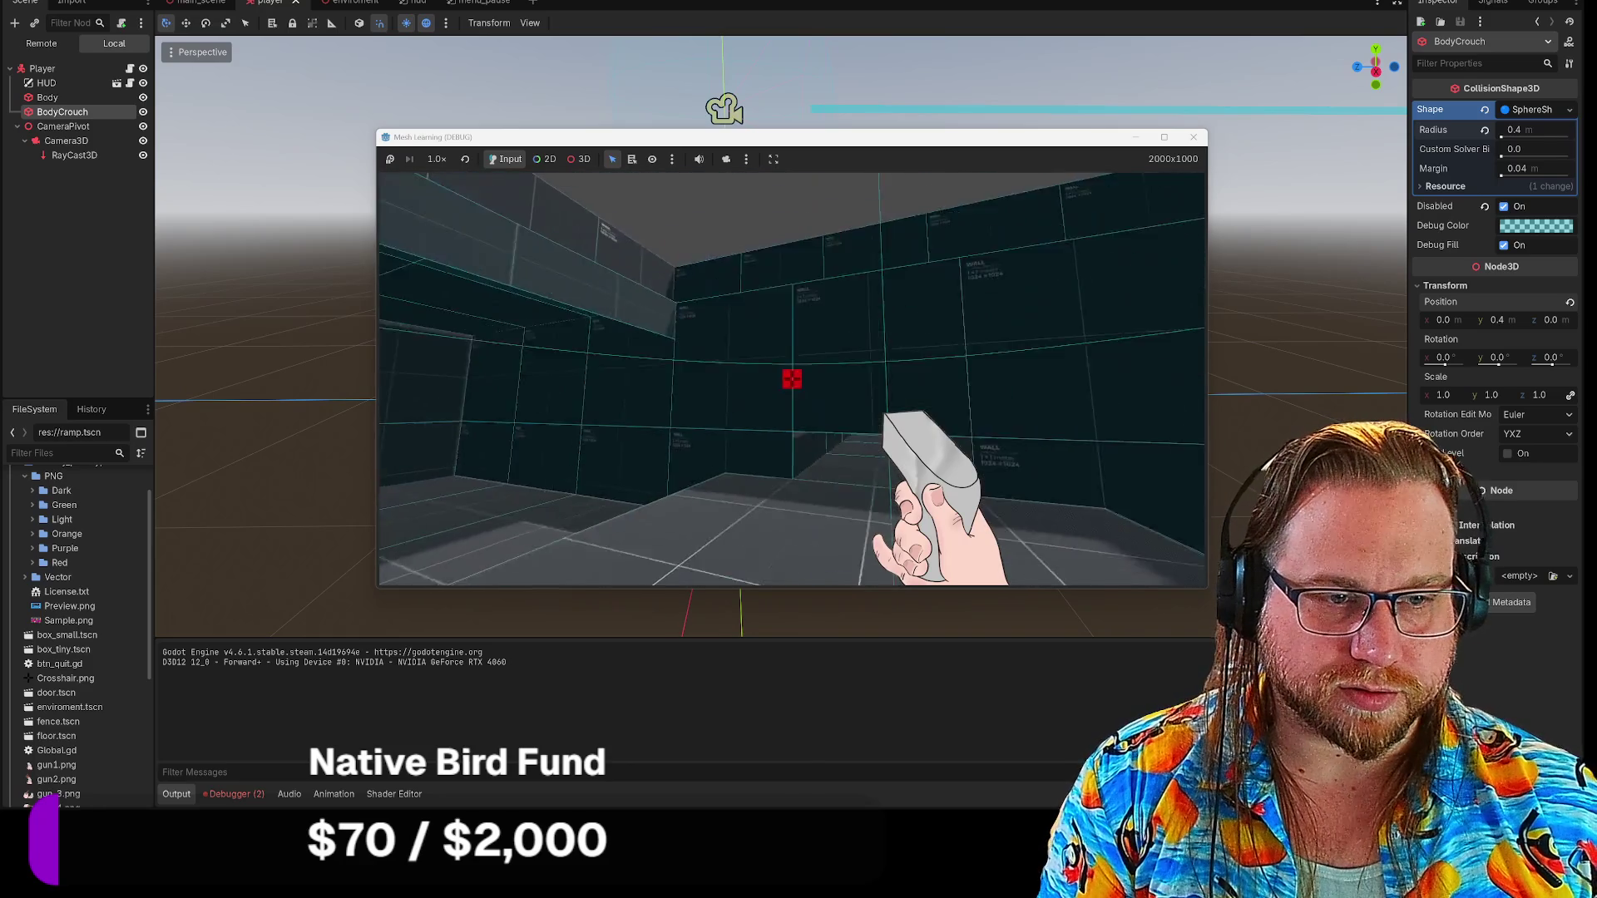
{"action": "key", "text": "w"}
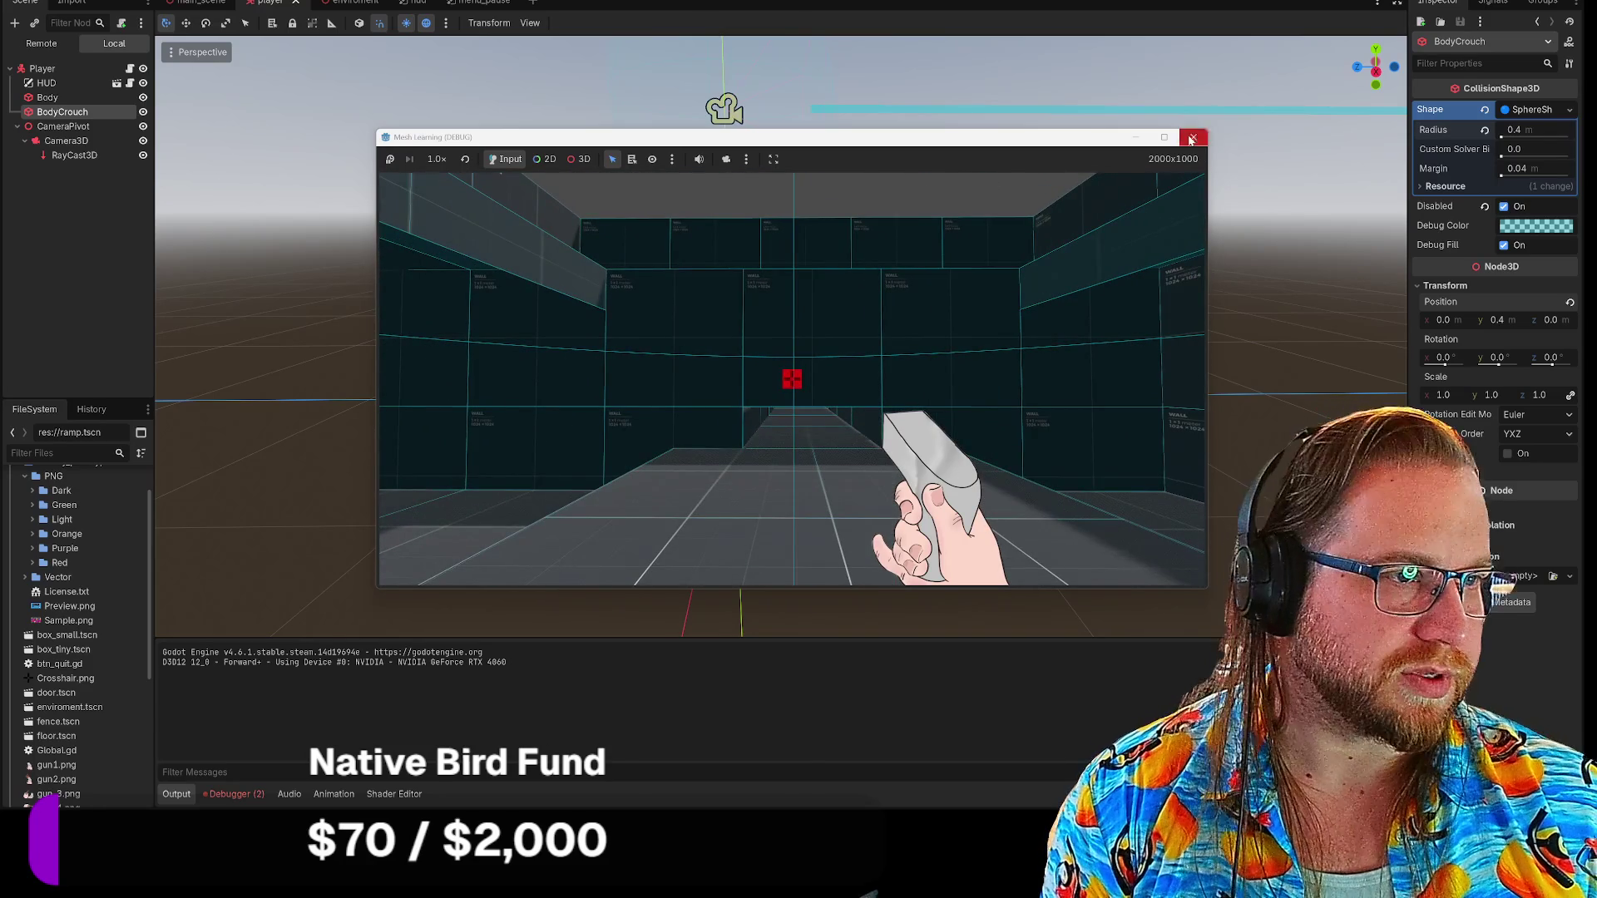
- Stop the game and open the enviroment scene, flying into its corridor
{"action": "left_click", "coordinate": [1191, 138]}
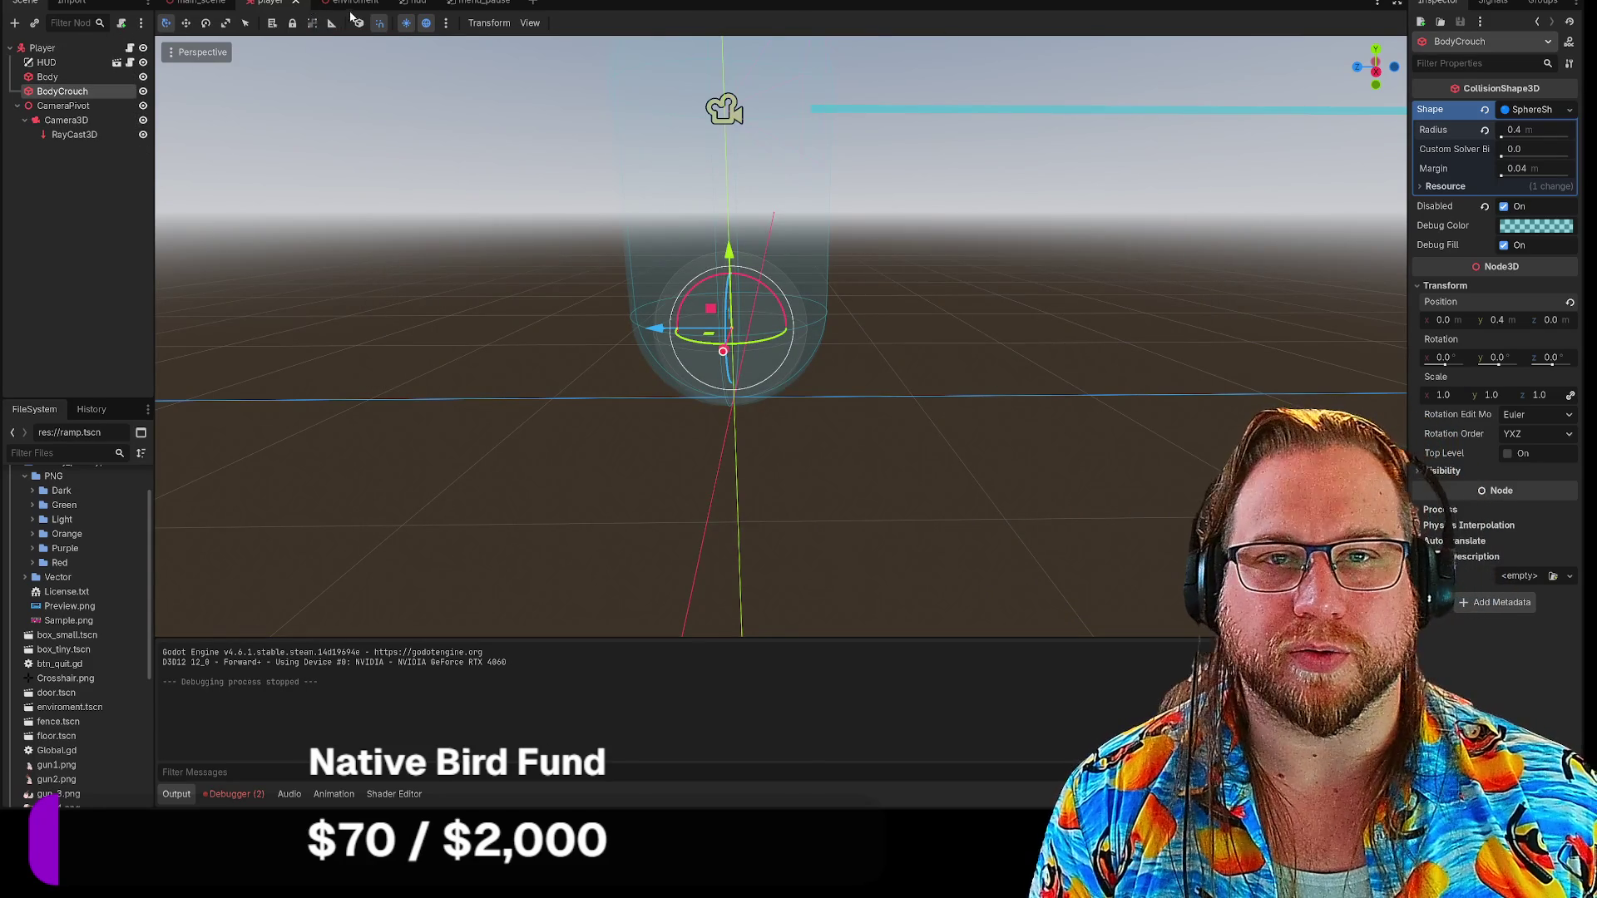
{"action": "left_click", "coordinate": [341, 3]}
{"action": "key", "text": "w"}
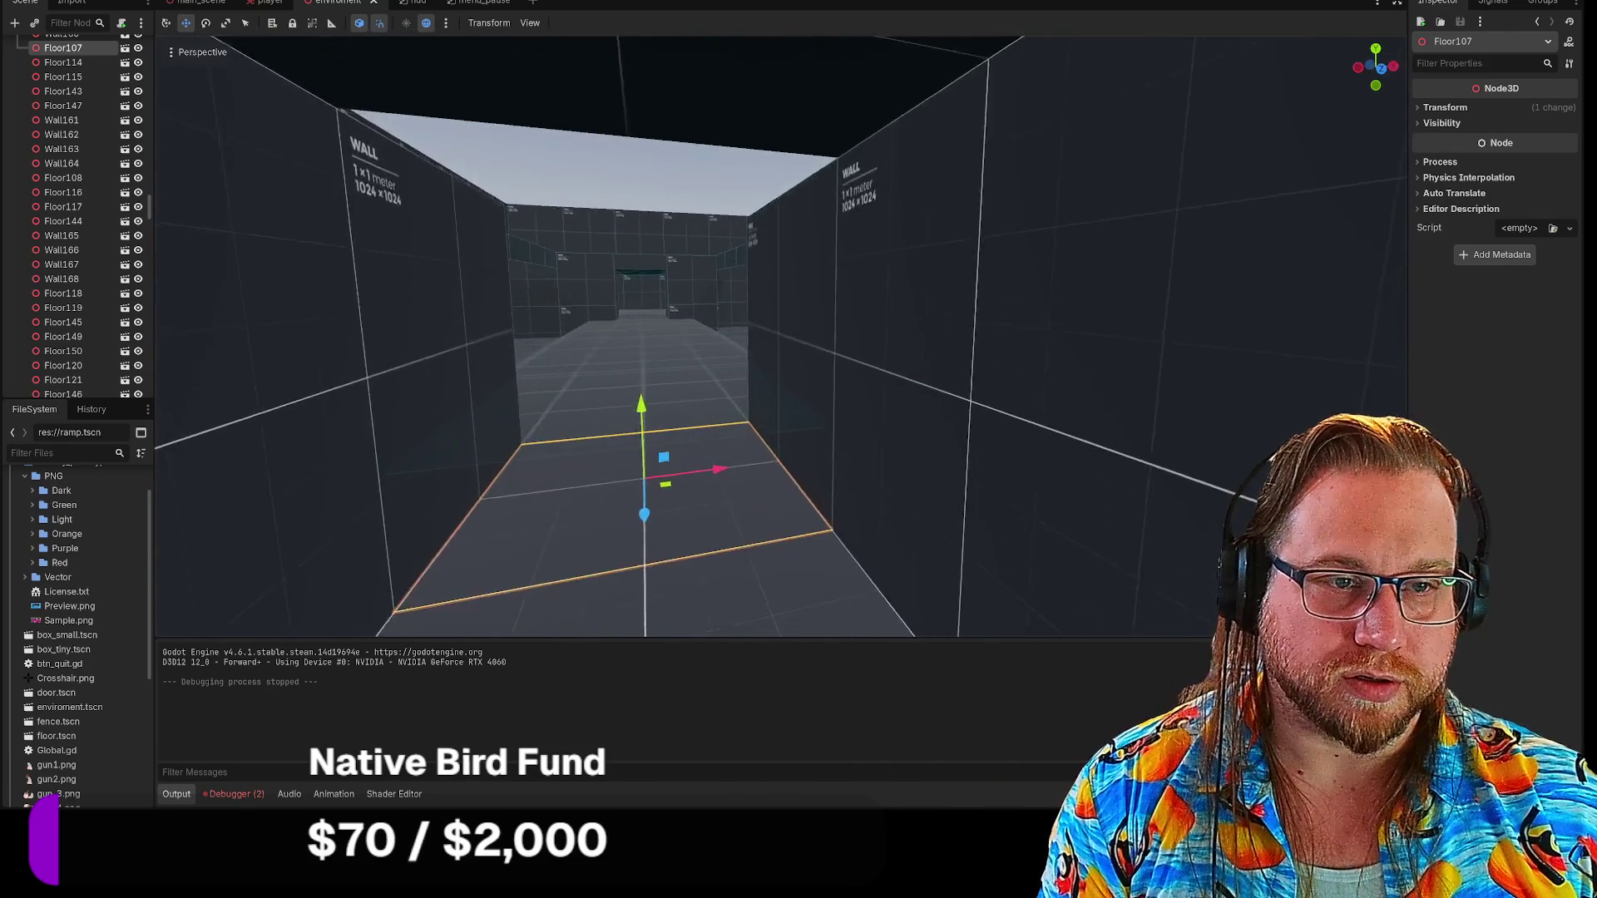
- Inspect corridor wall Wall167 up close, then select the far end wall Wall188
{"action": "left_click", "coordinate": [1035, 366]}
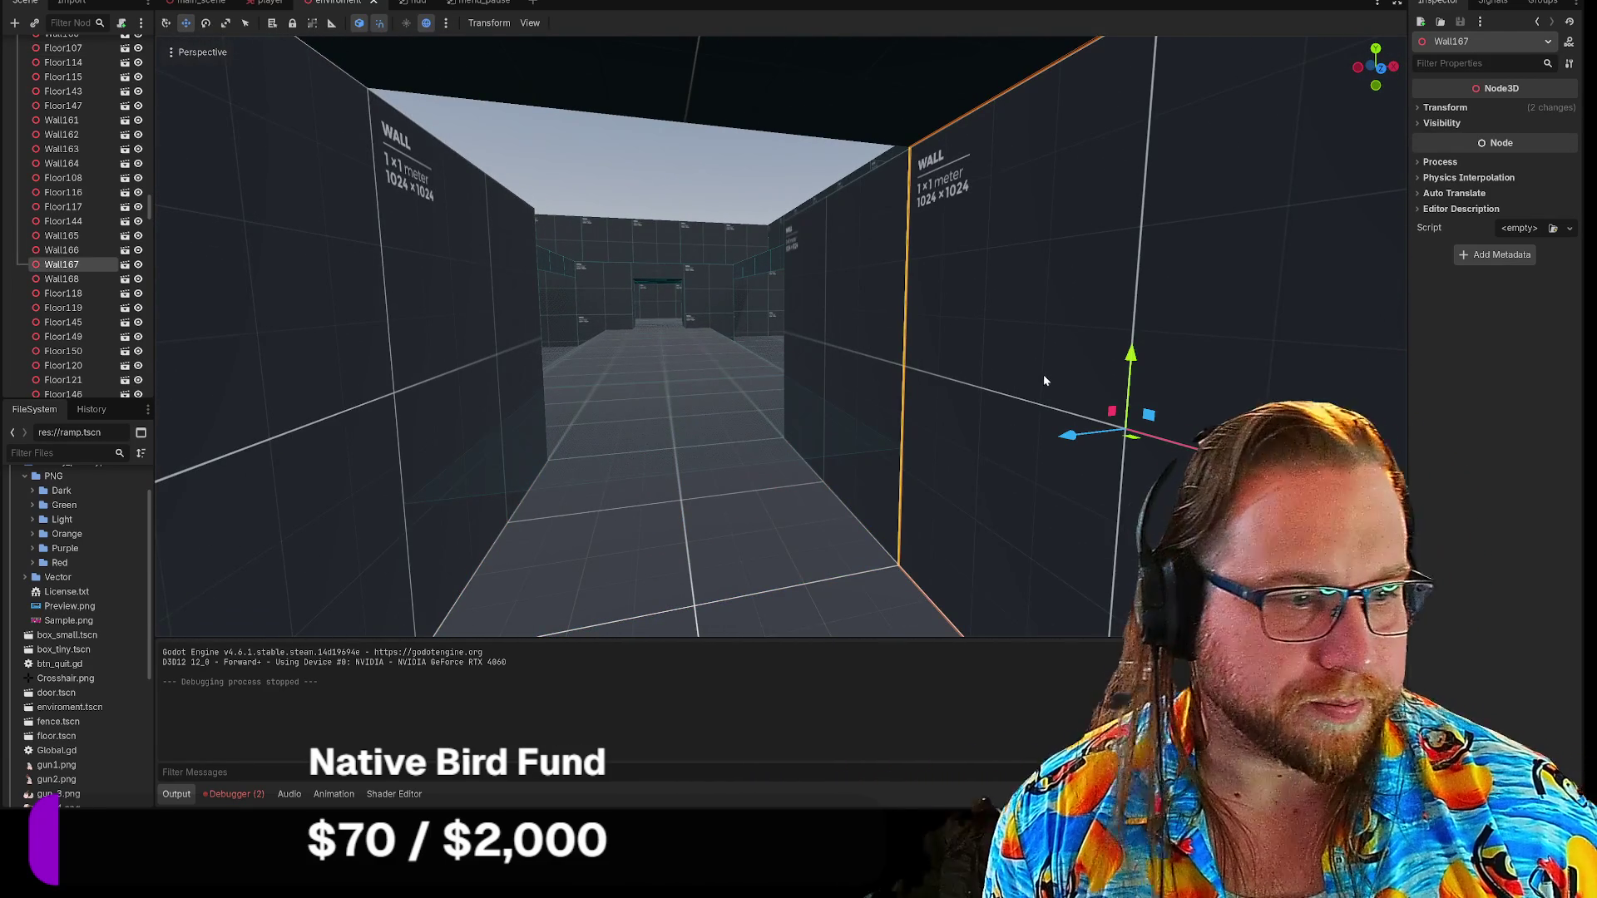
{"action": "key", "text": "w"}
{"action": "key", "text": "w"}
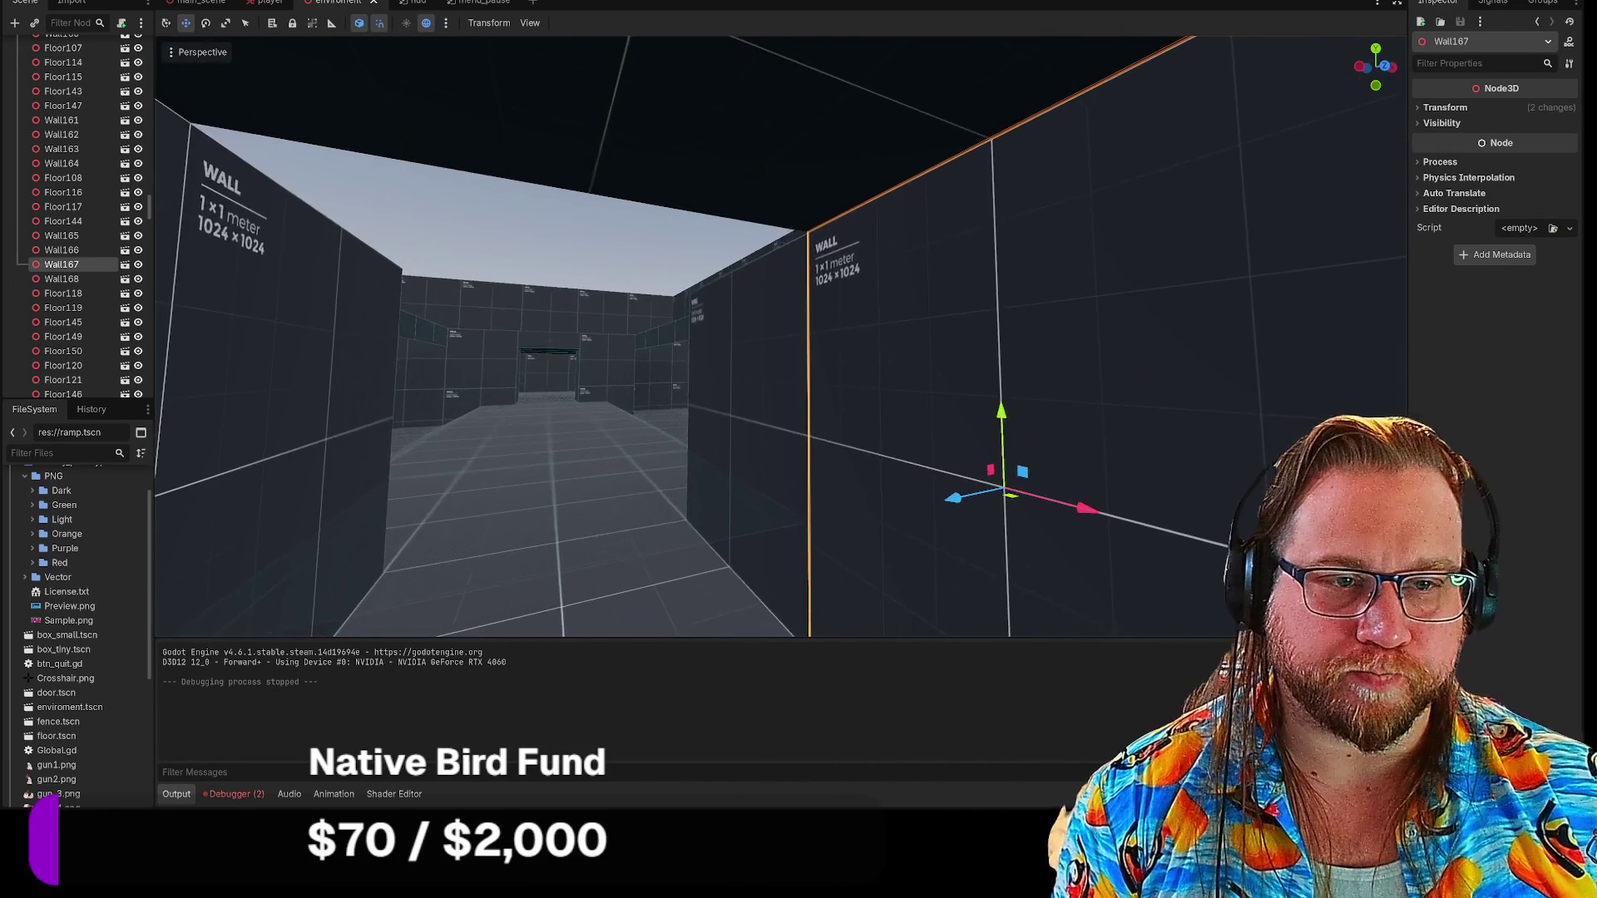
{"action": "key", "text": "s"}
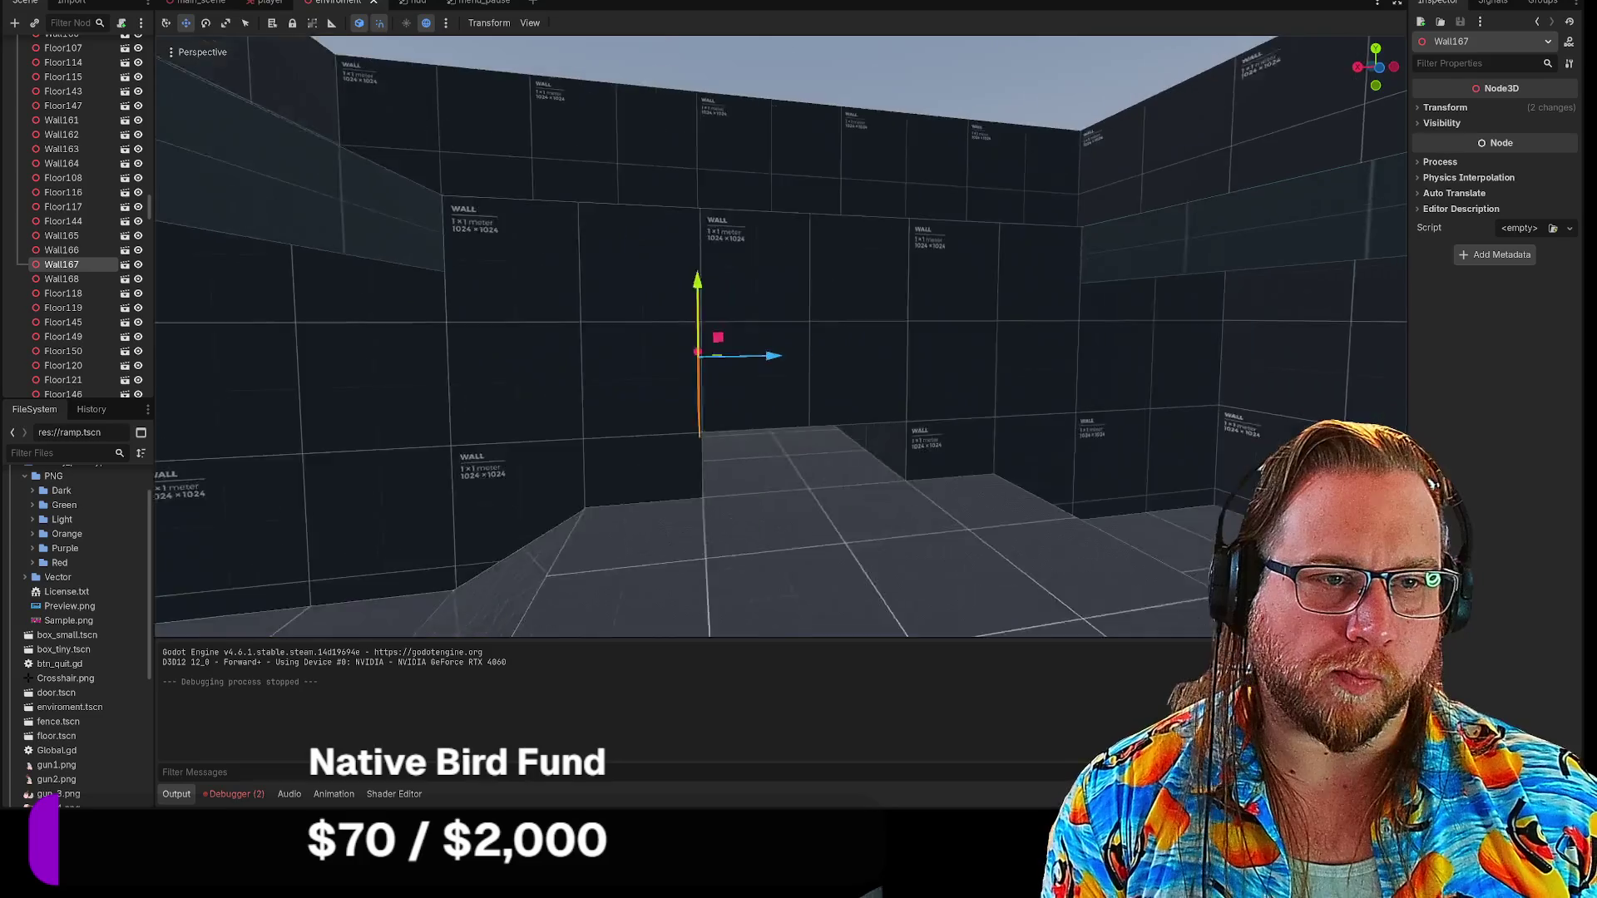
{"action": "key", "text": "w"}
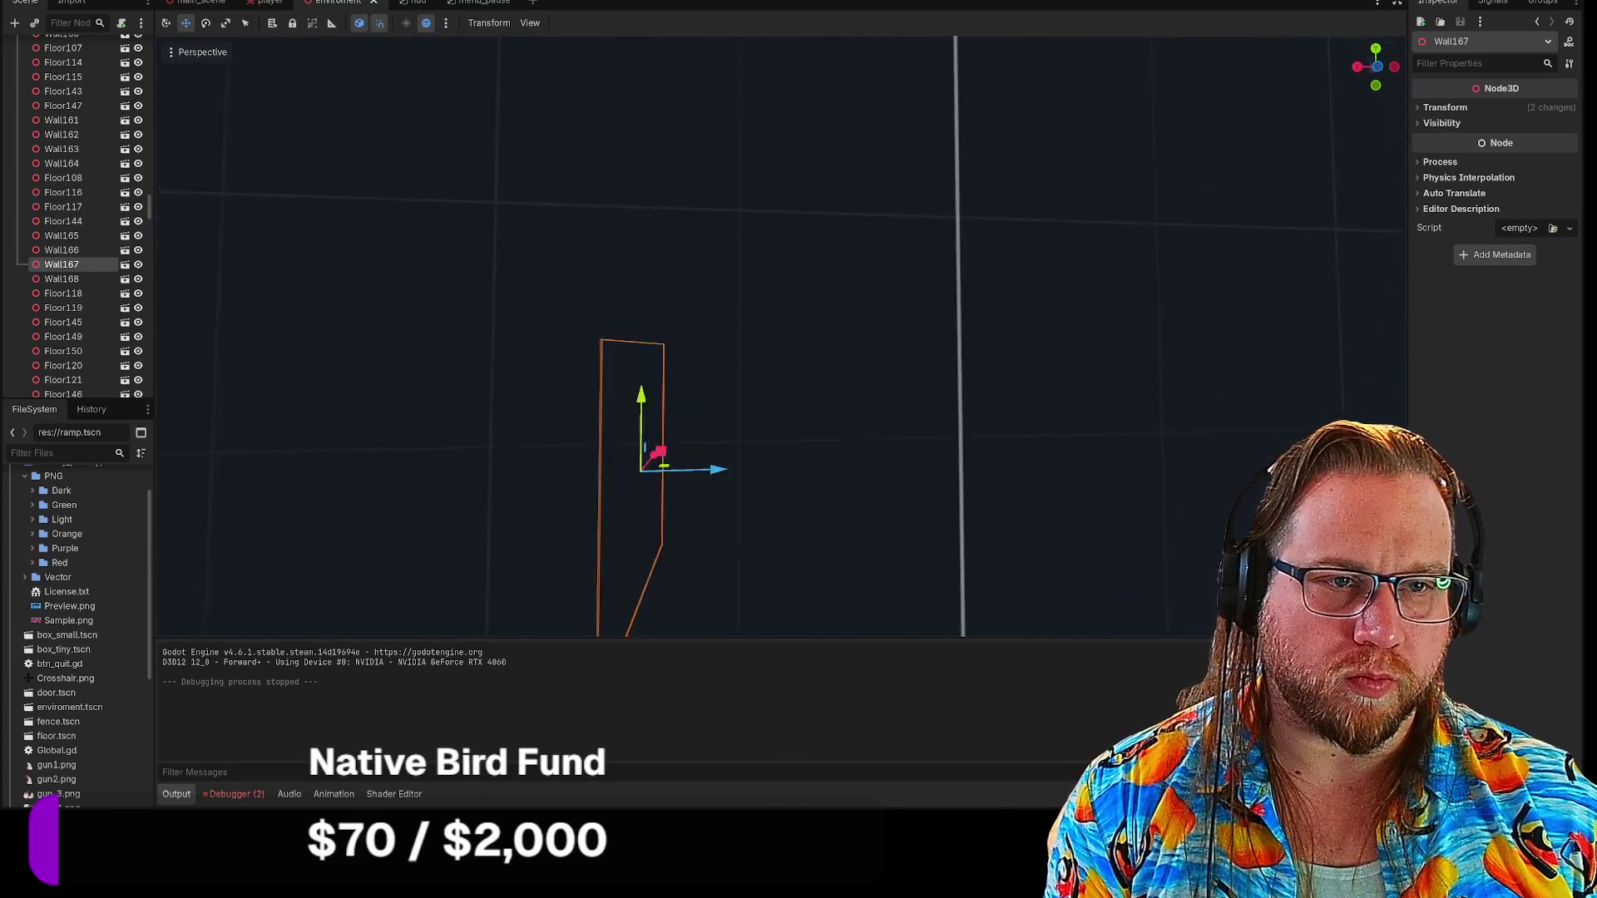
{"action": "key", "text": "s"}
{"action": "key", "text": "s"}
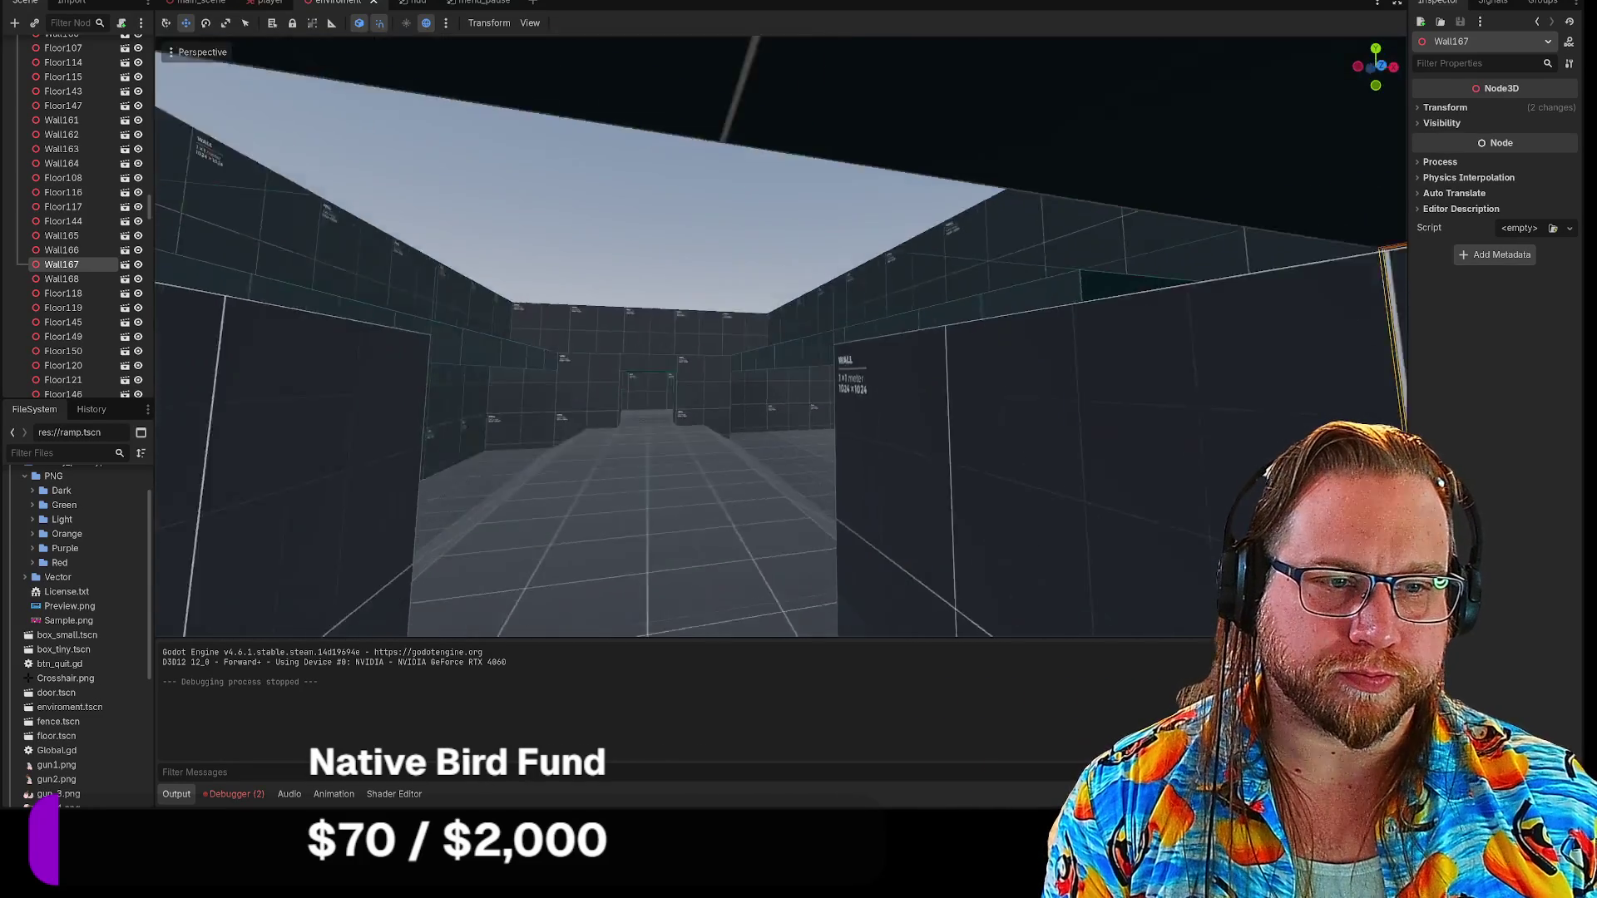
{"action": "key", "text": "w"}
{"action": "key", "text": "s"}
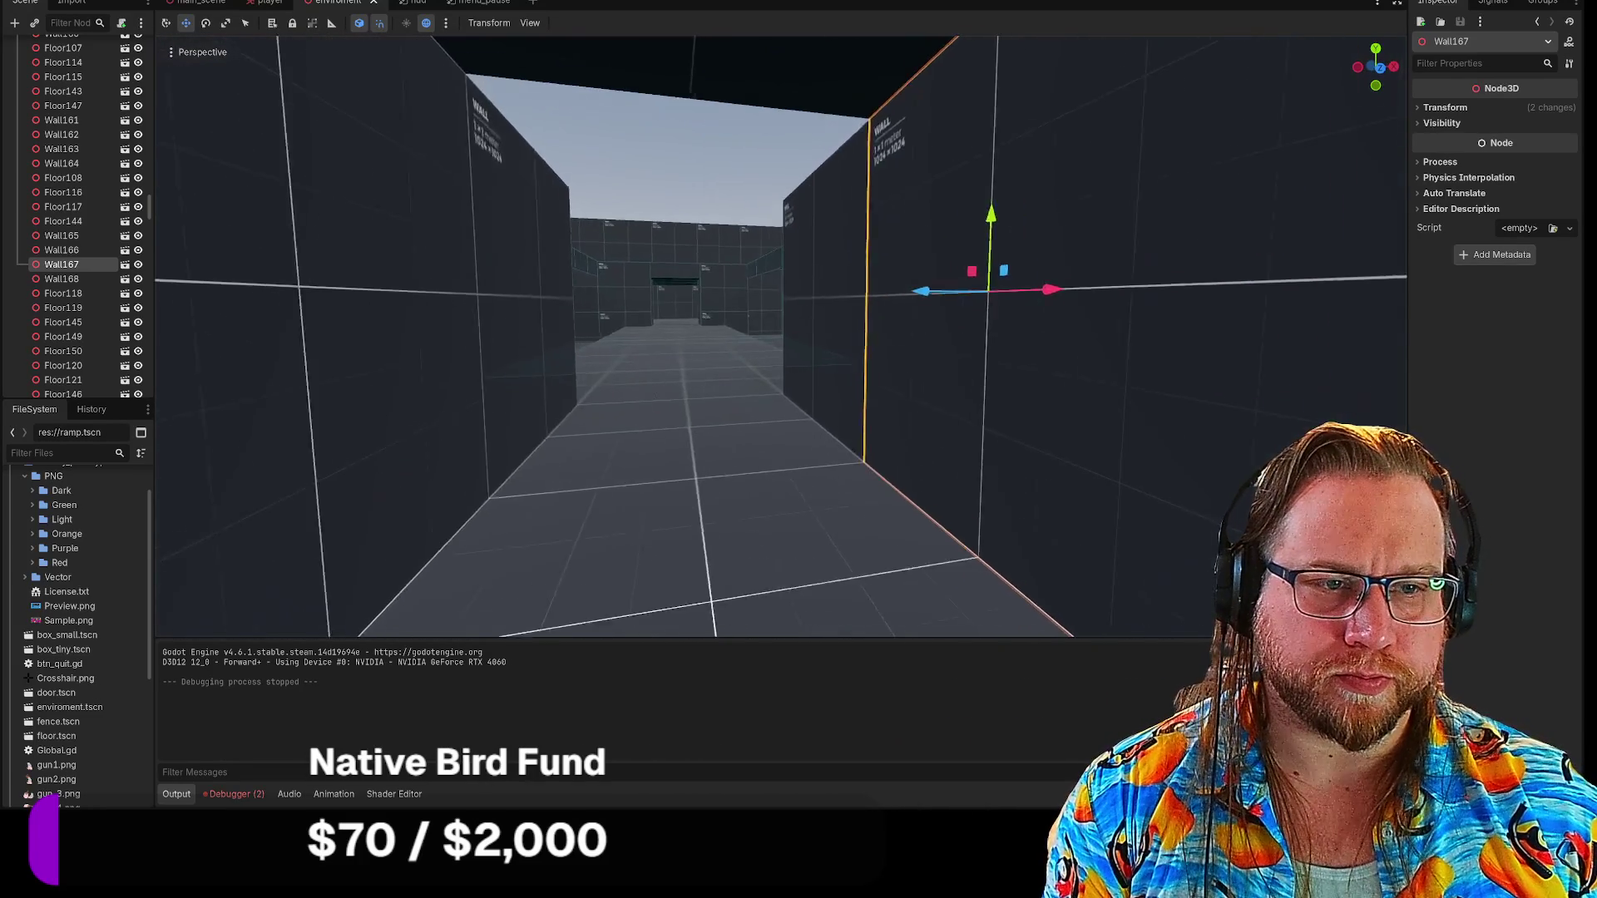
{"action": "left_click", "coordinate": [678, 255]}
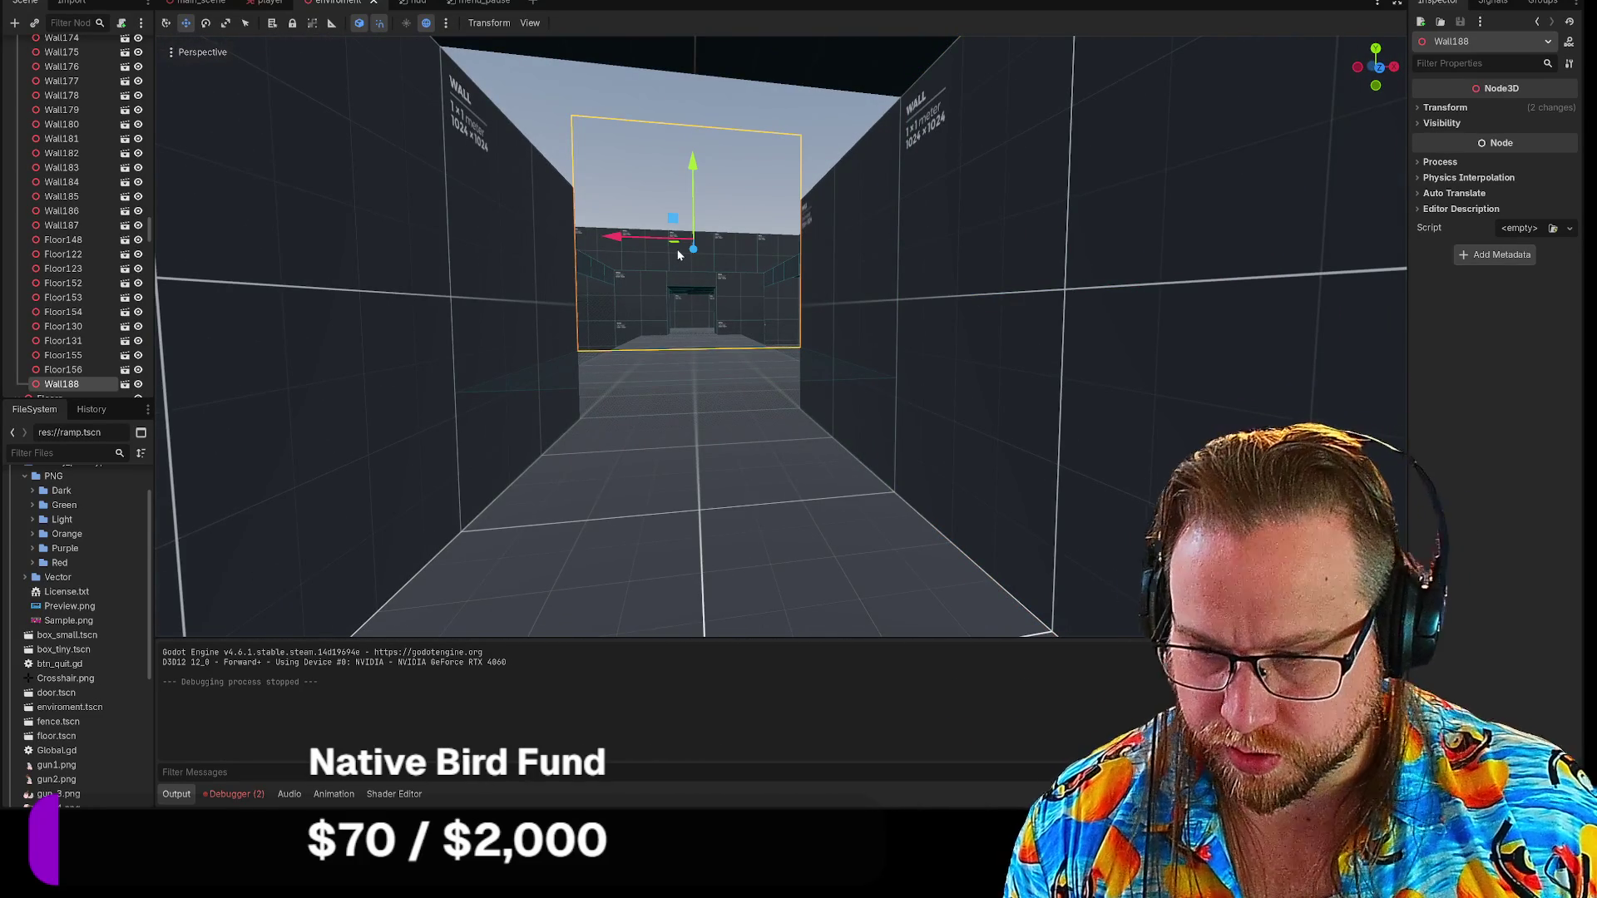
- Scroll up the Scene tree and select the Walls group node
{"action": "scroll", "coordinate": [78, 203], "scroll_direction": "up", "scroll_amount": 10}
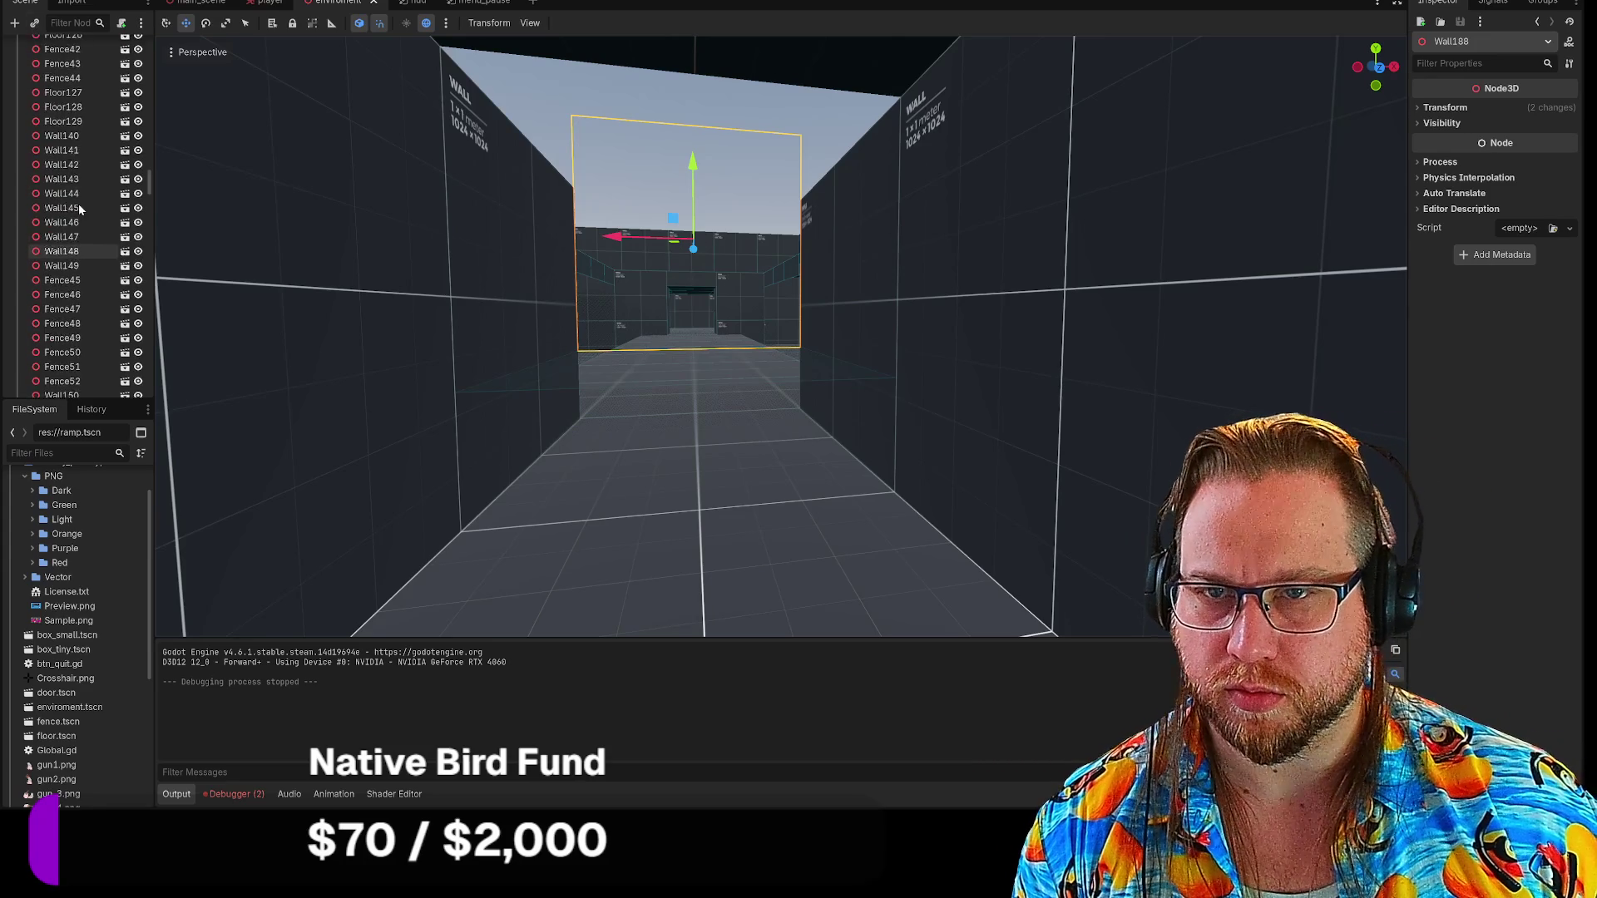
{"action": "scroll", "coordinate": [67, 195], "scroll_direction": "up", "scroll_amount": 18}
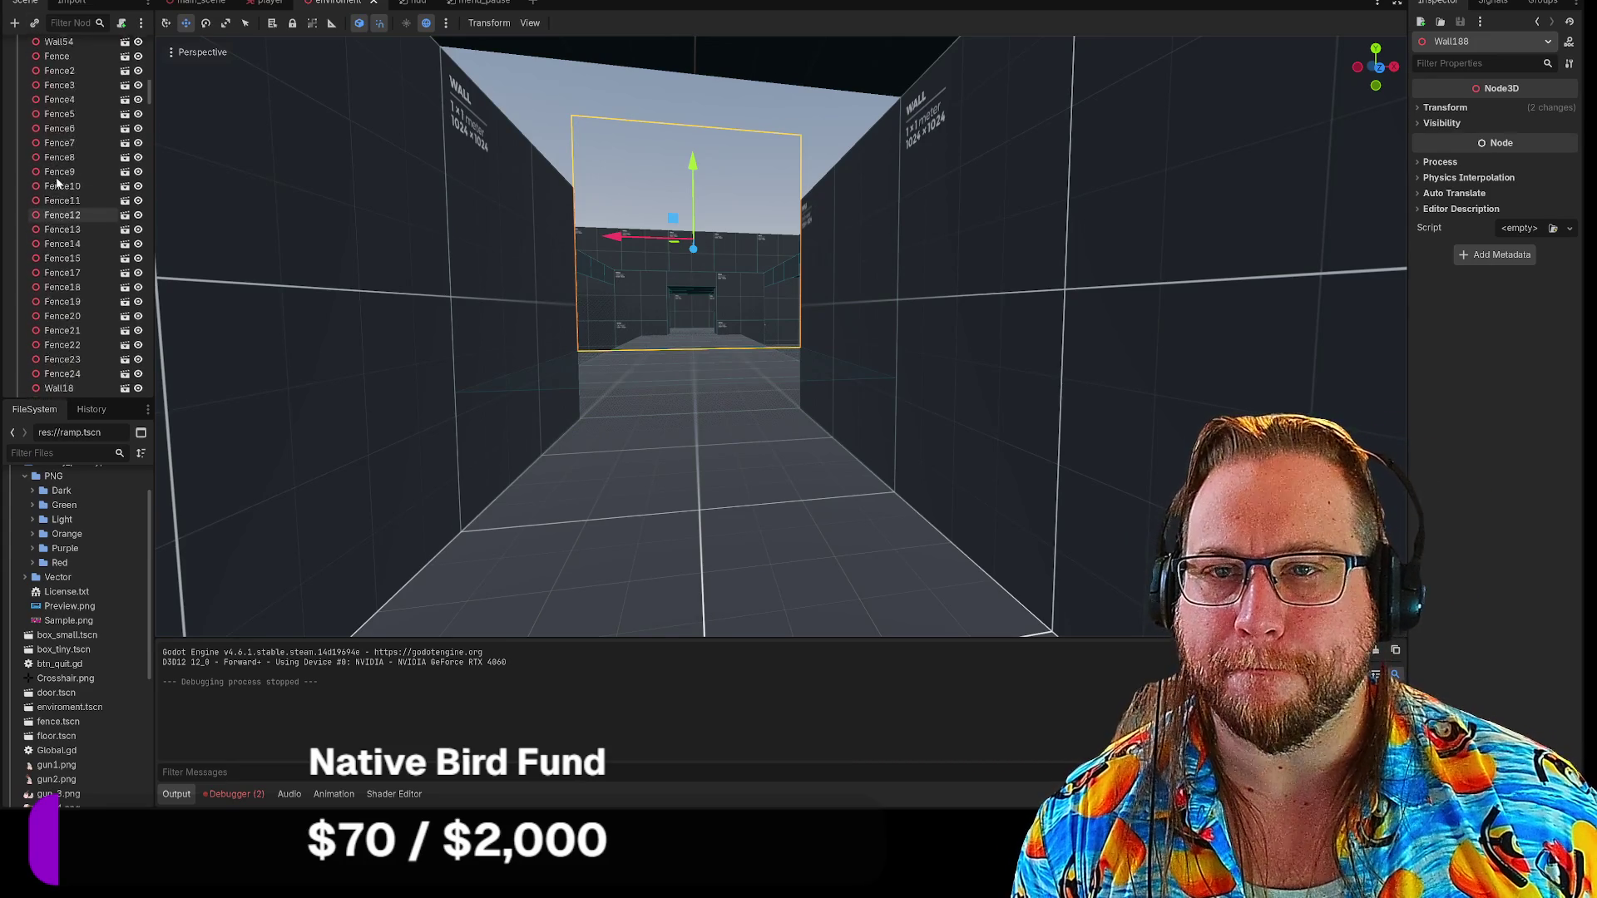
{"action": "scroll", "coordinate": [54, 184], "scroll_direction": "up", "scroll_amount": 10}
{"action": "left_click", "coordinate": [61, 169]}
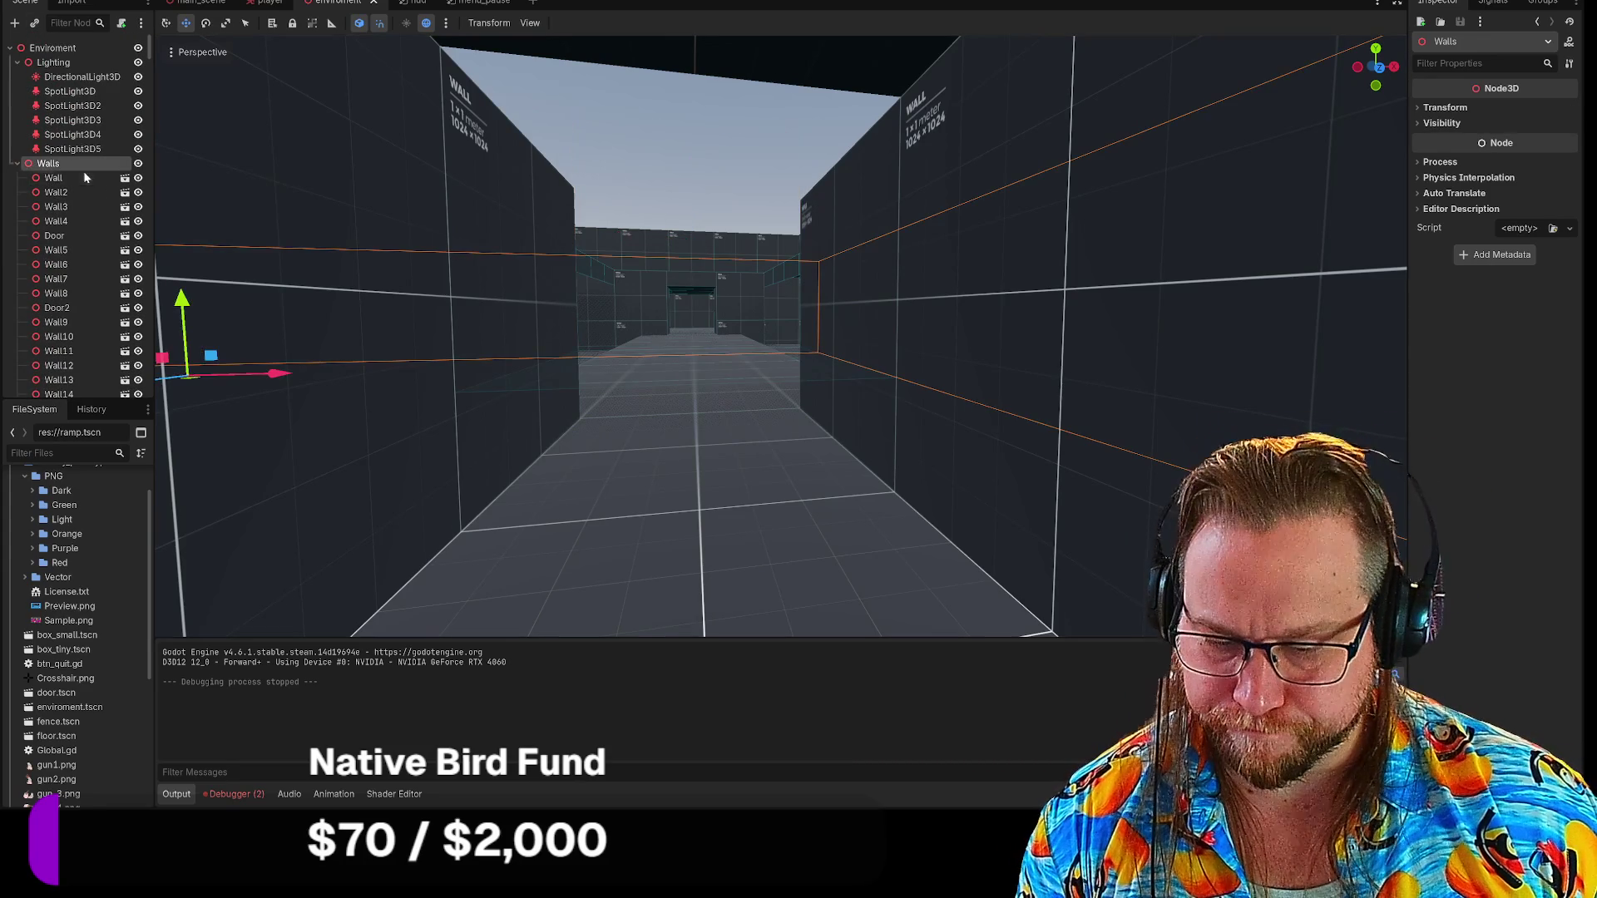
- Paste a wall copy as Wall189 under Walls, rotate it -15° and move it back 1 on Z
{"action": "key", "text": "ctrl+v"}
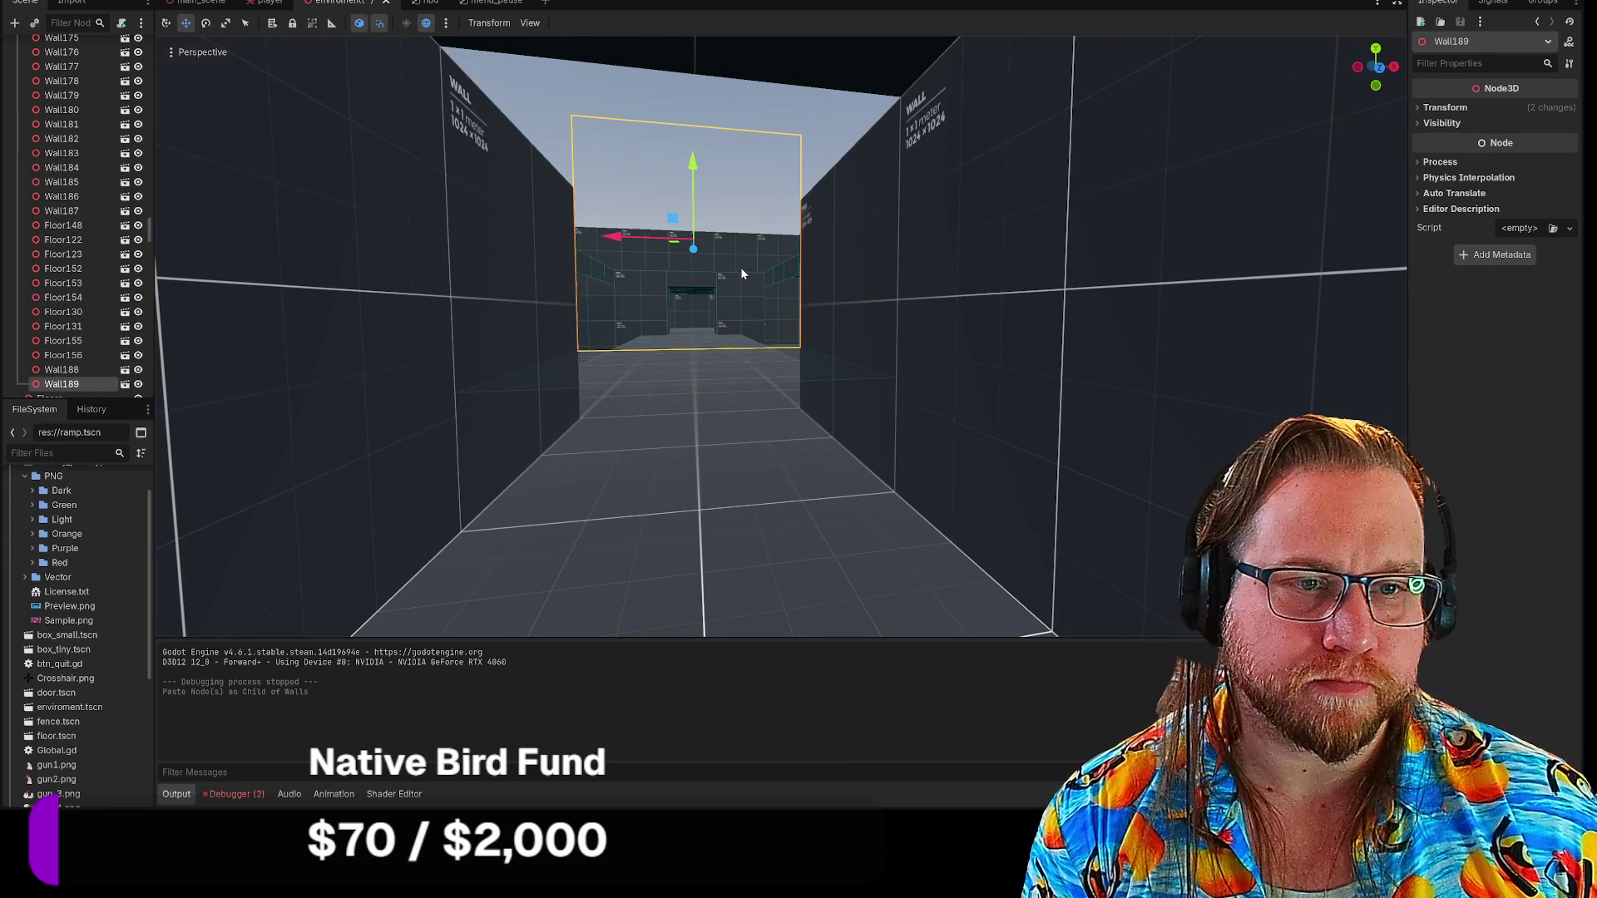
{"action": "key", "text": "e"}
{"action": "mouse_move", "coordinate": [747, 242]}
{"action": "left_mouse_down"}
{"action": "mouse_move", "coordinate": [621, 234]}
{"action": "mouse_move", "coordinate": [731, 239]}
{"action": "mouse_move", "coordinate": [703, 237]}
{"action": "mouse_move", "coordinate": [706, 261]}
{"action": "mouse_move", "coordinate": [693, 243]}
{"action": "mouse_move", "coordinate": [704, 143]}
{"action": "left_mouse_up"}
{"action": "key", "text": "w"}
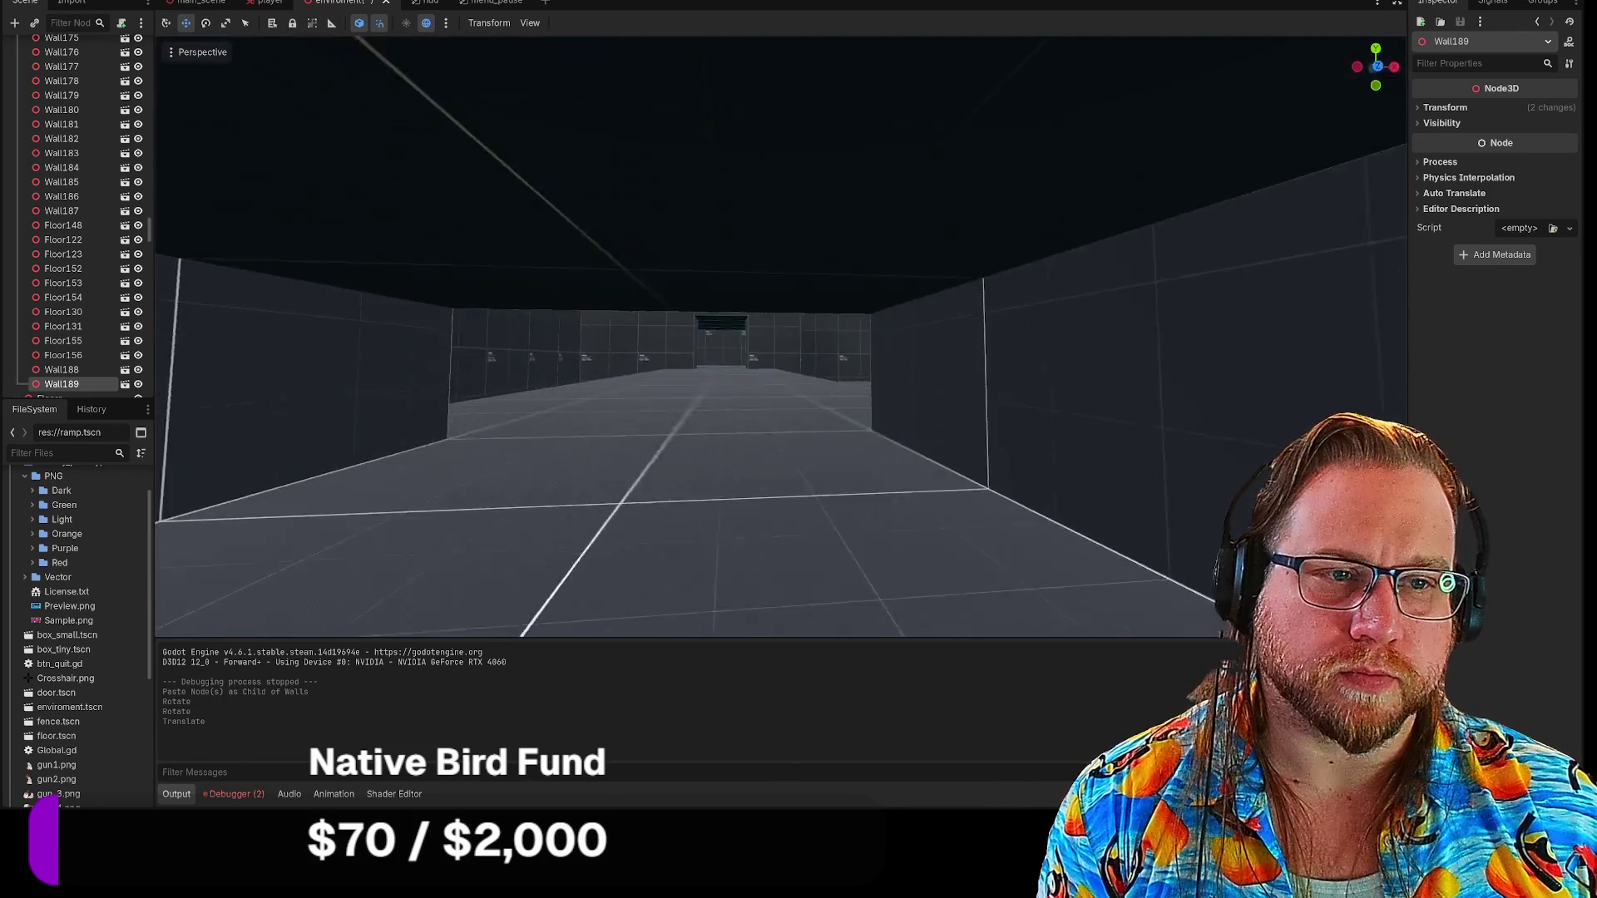
- Fly back down the corridor to view Wall189 and launch the game to test it
{"action": "key", "text": "s"}
{"action": "key", "text": "w"}
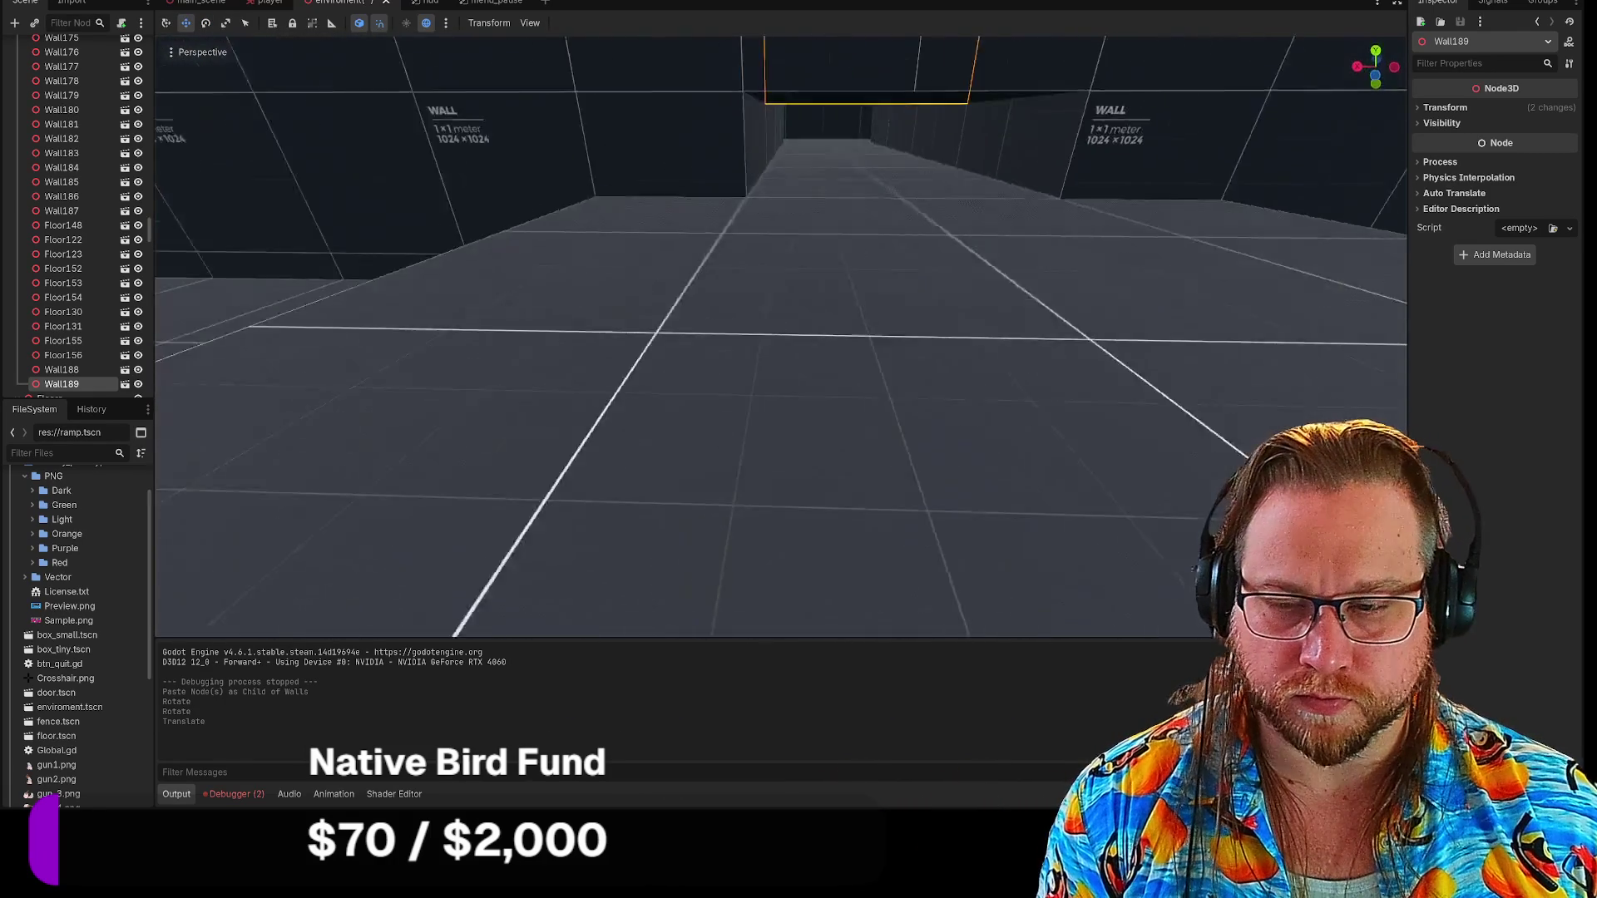
{"action": "key", "text": "F5"}
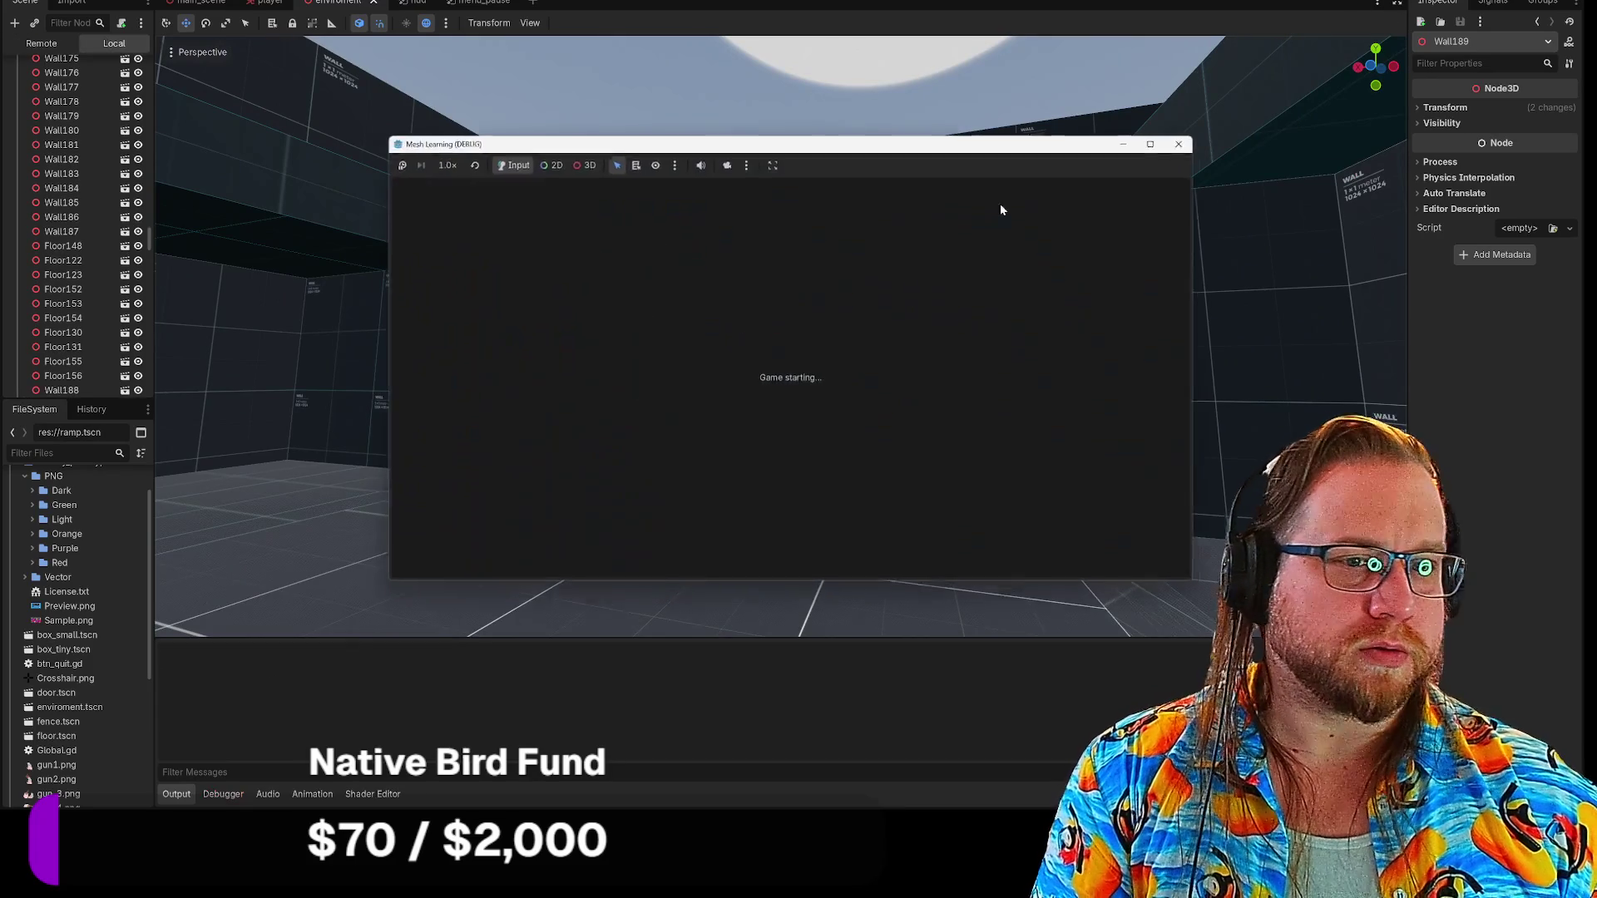
- Walk the player down the dark corridor, under the overhang and through to the labelled wall
{"action": "key", "text": "w"}
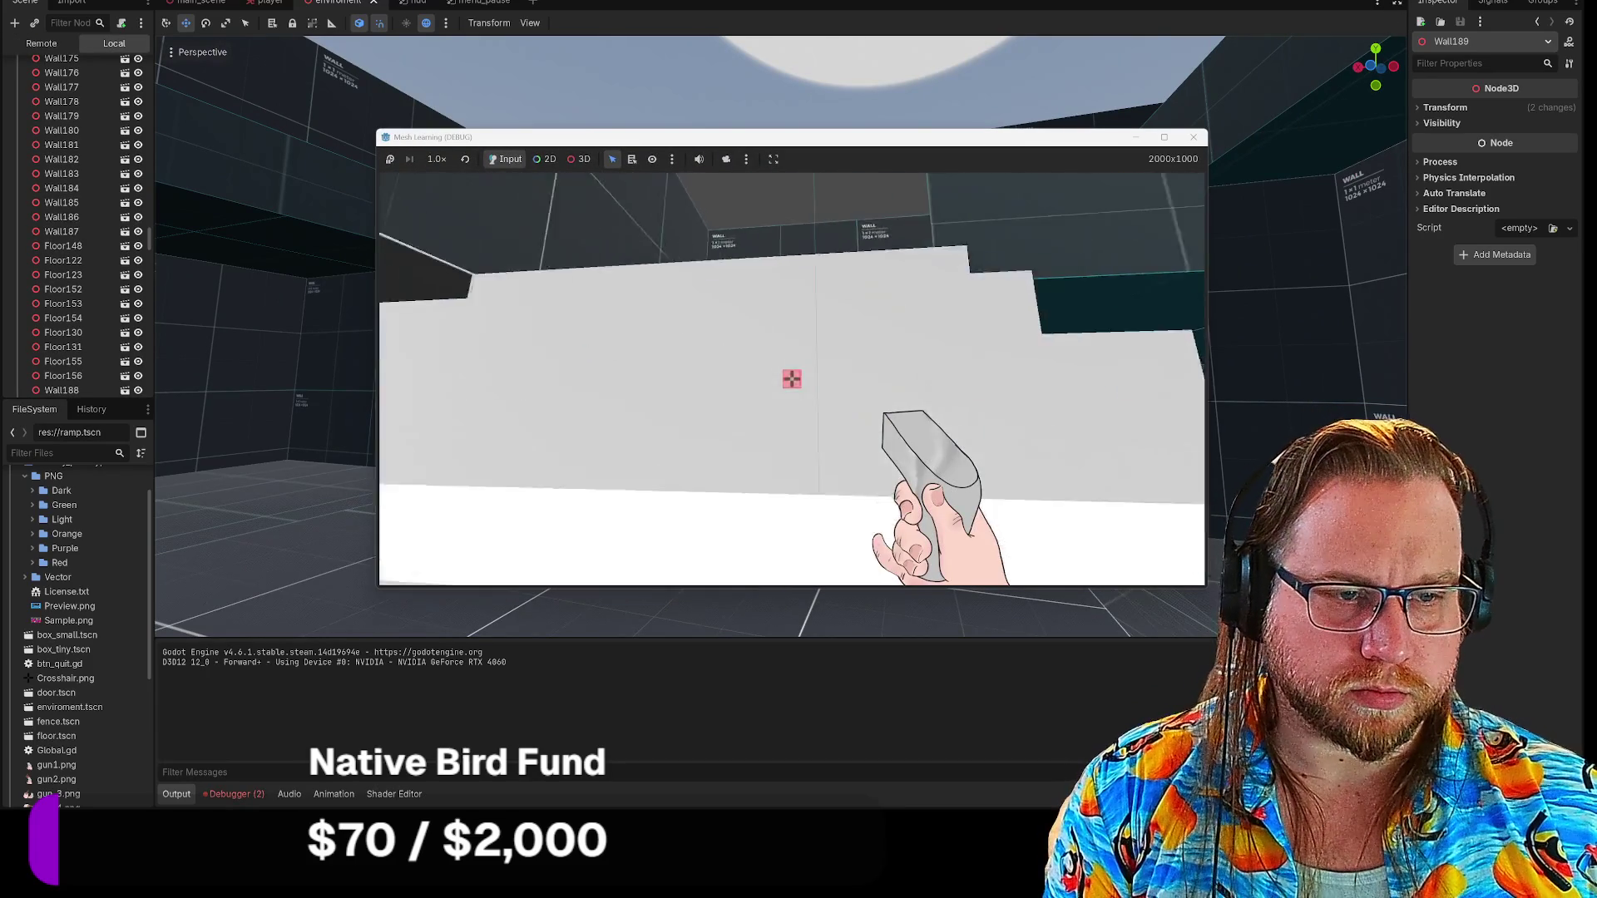
{"action": "key", "text": "w"}
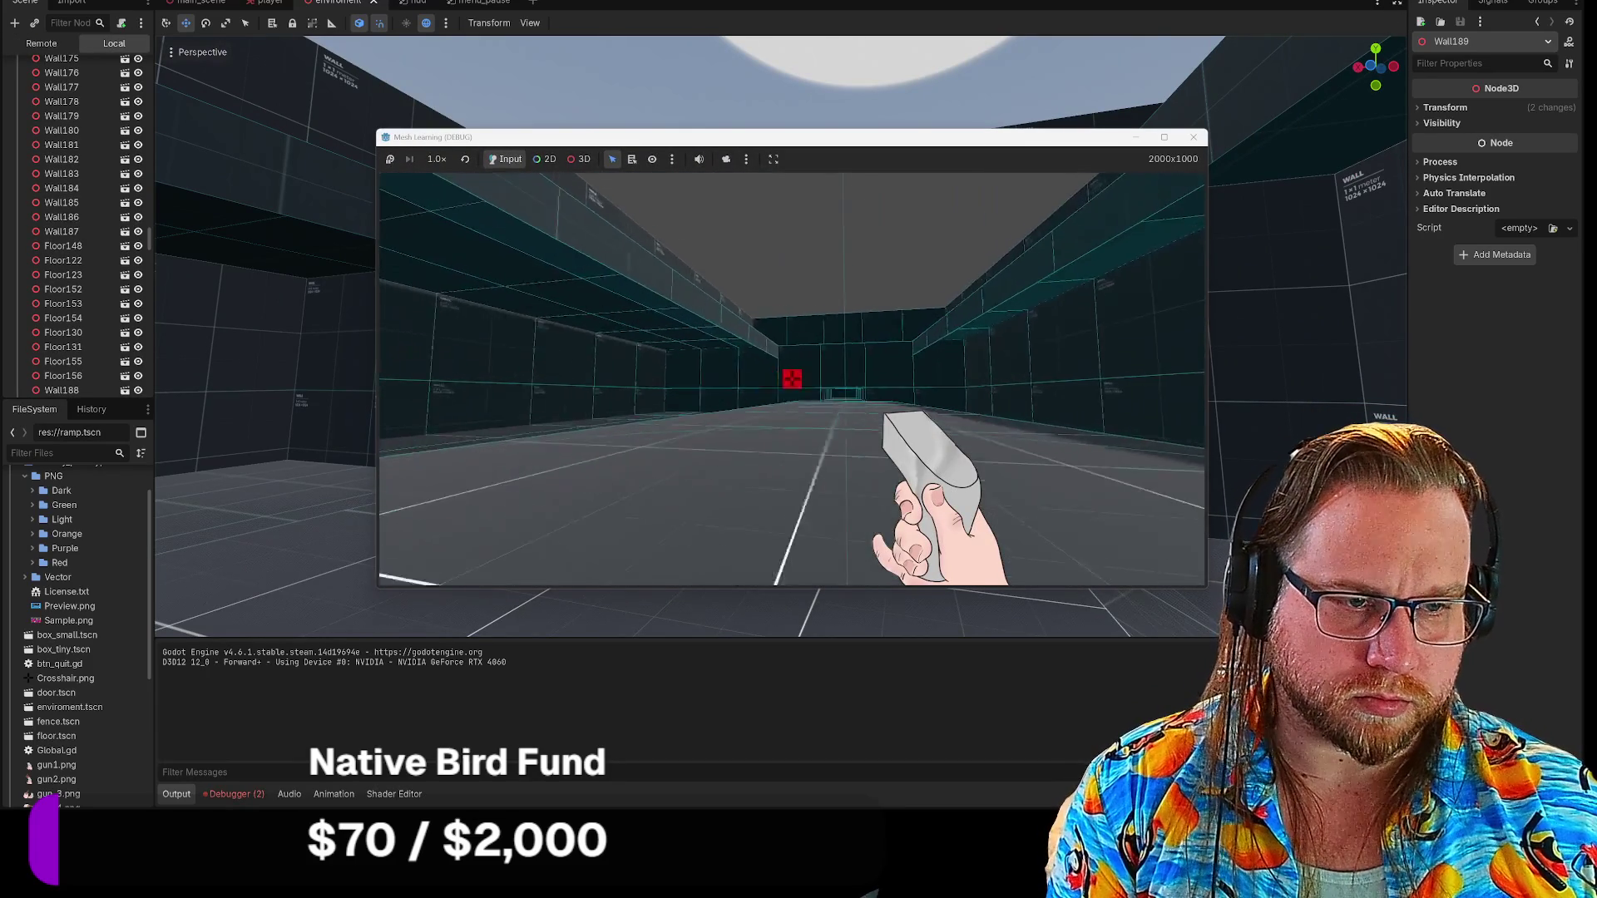
{"action": "key", "text": "w"}
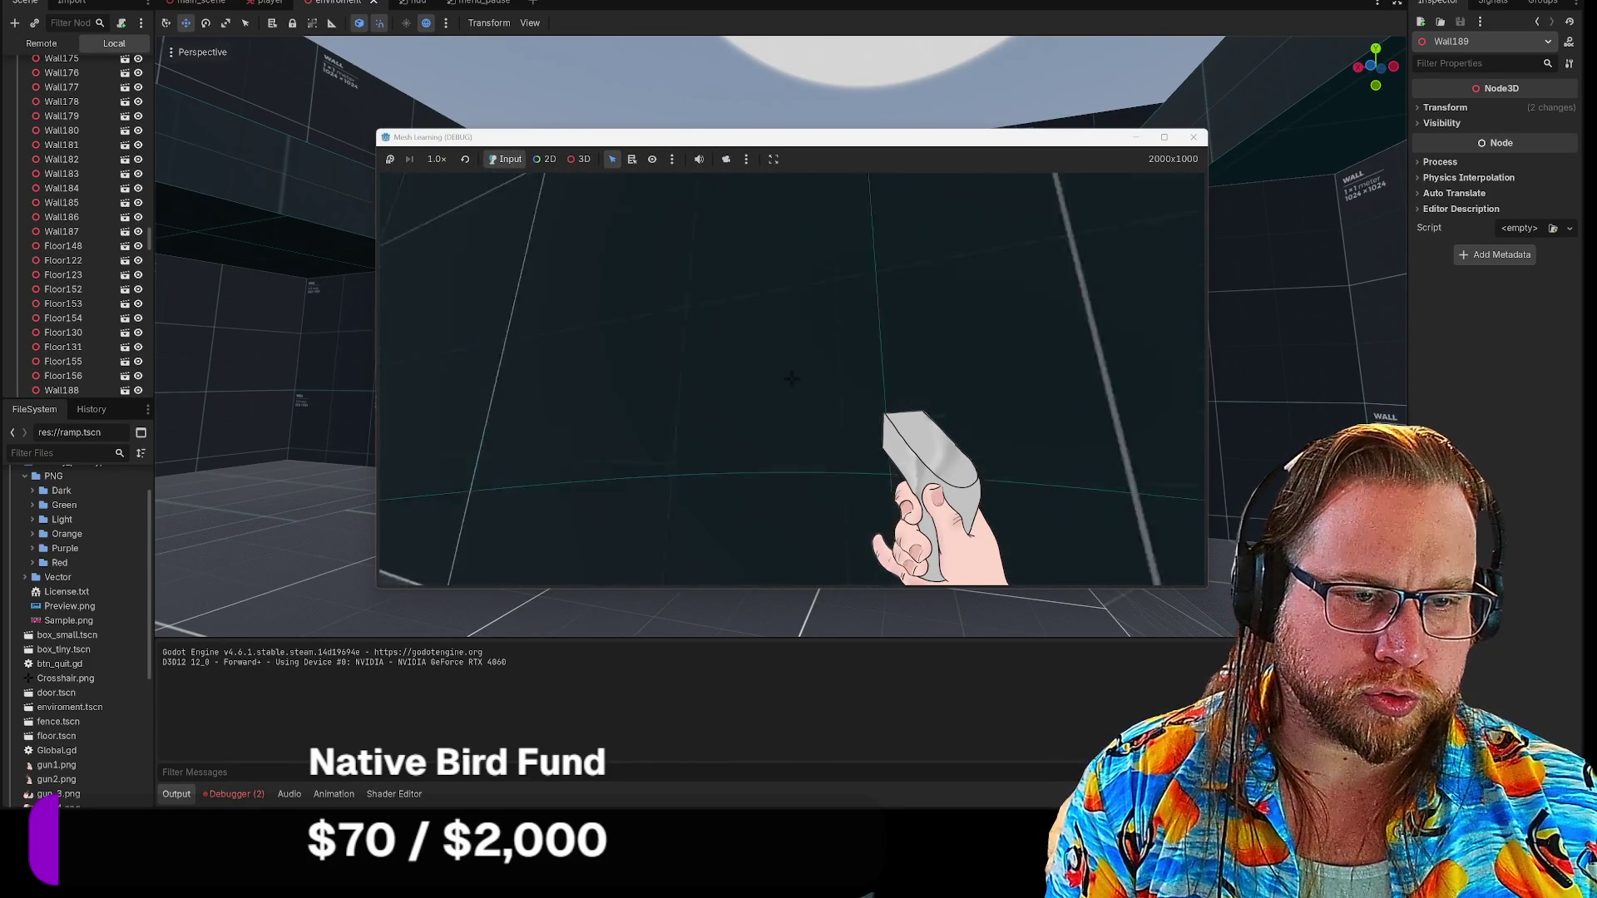
{"action": "key", "text": "w"}
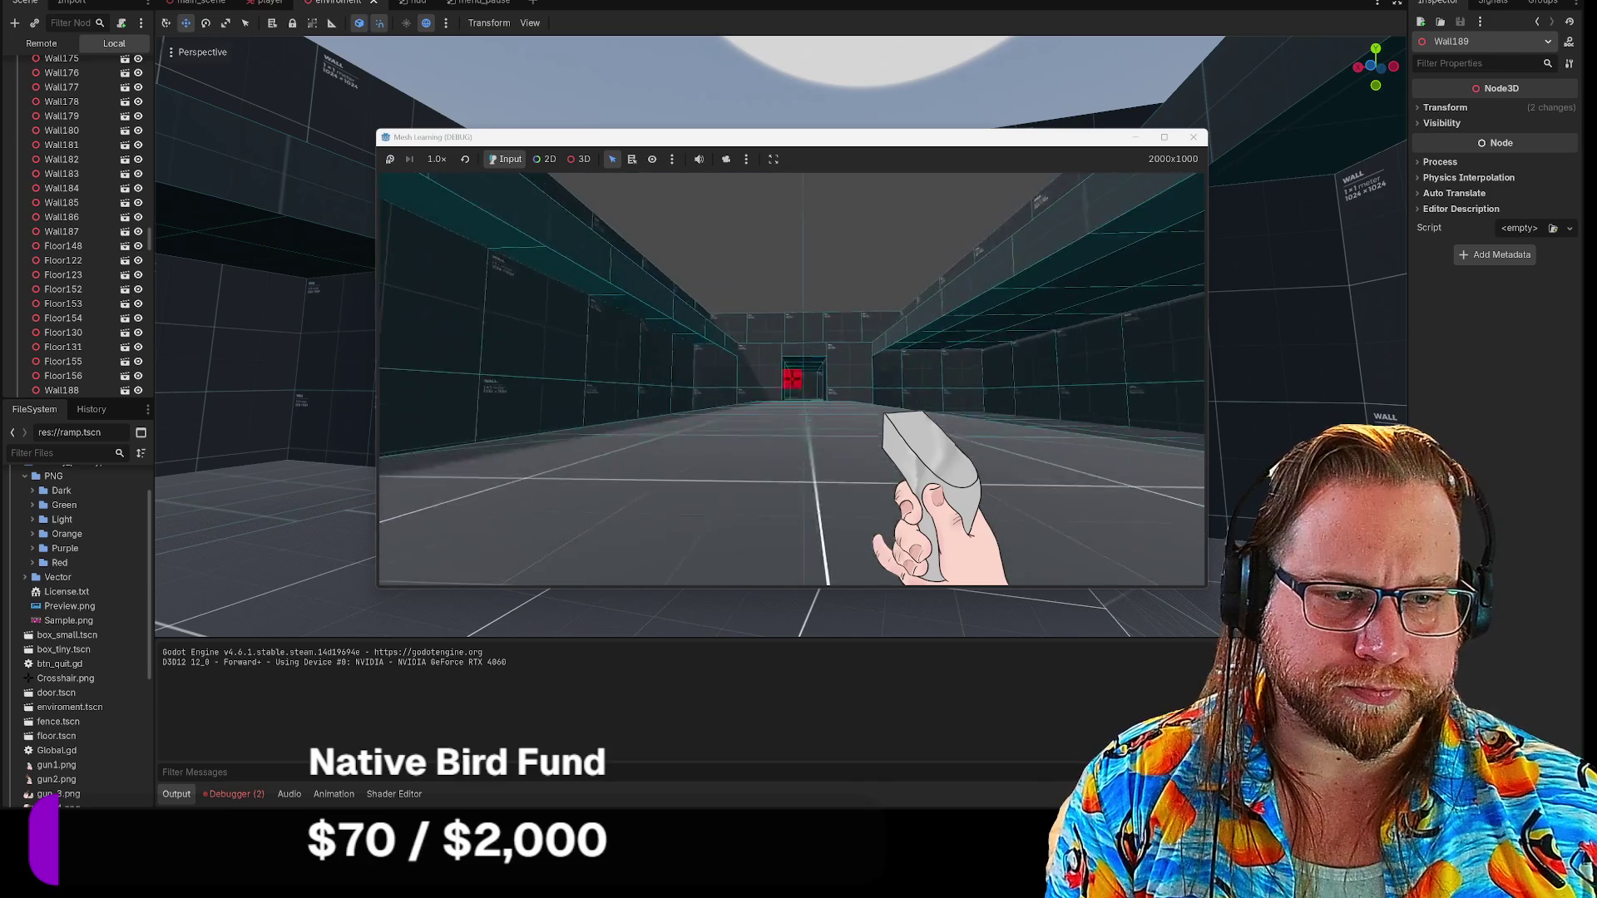
{"action": "key", "text": "w"}
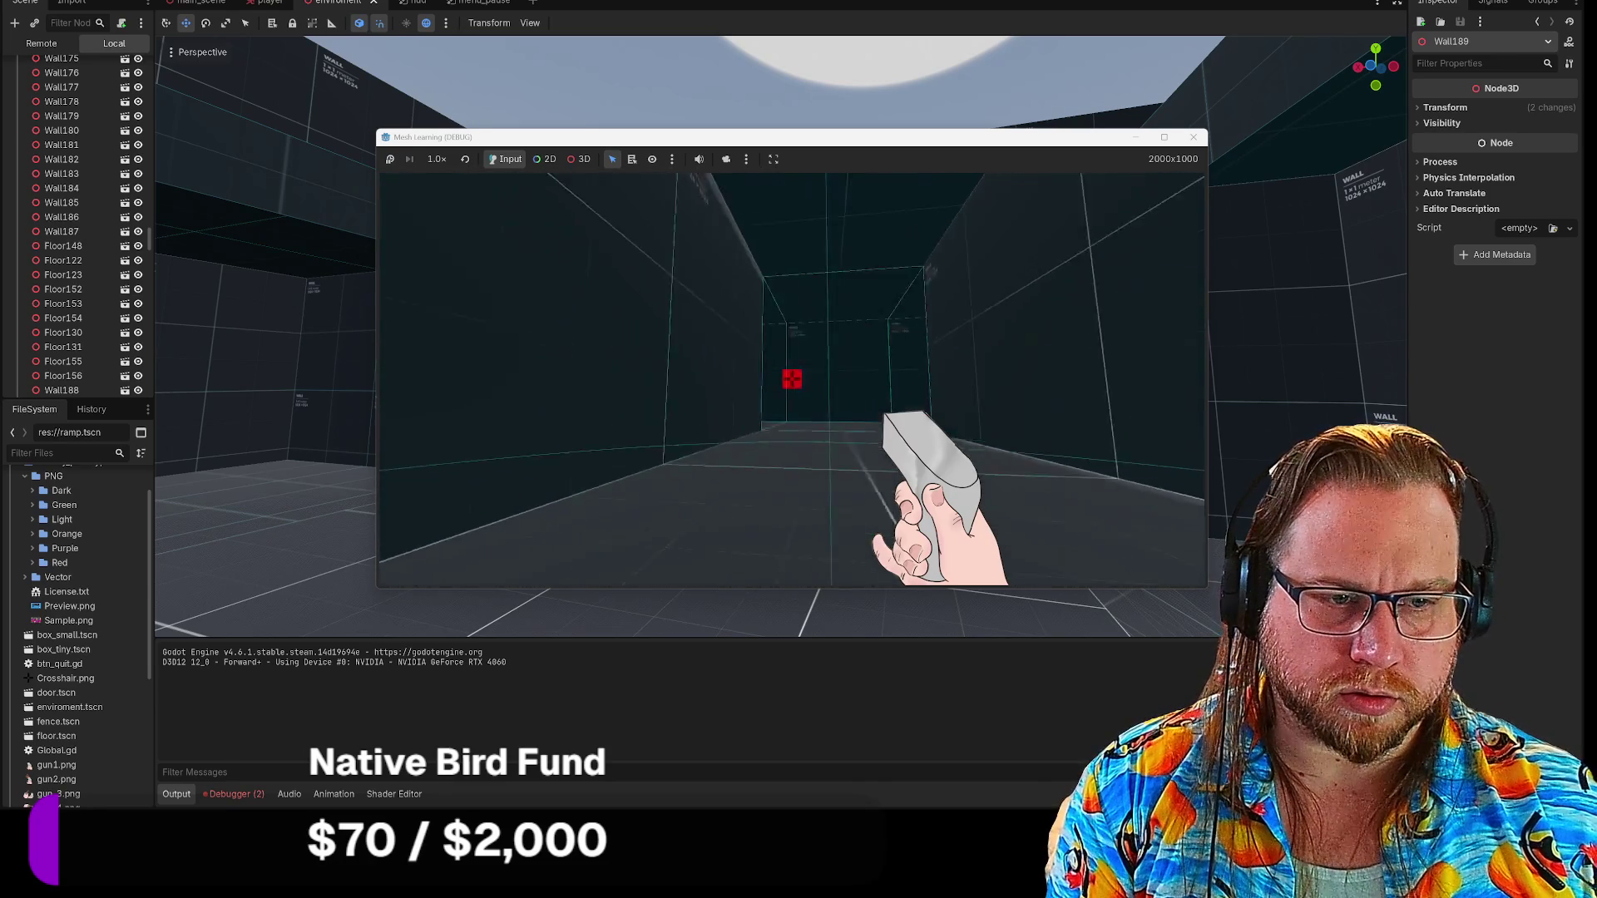
{"action": "key", "text": "w"}
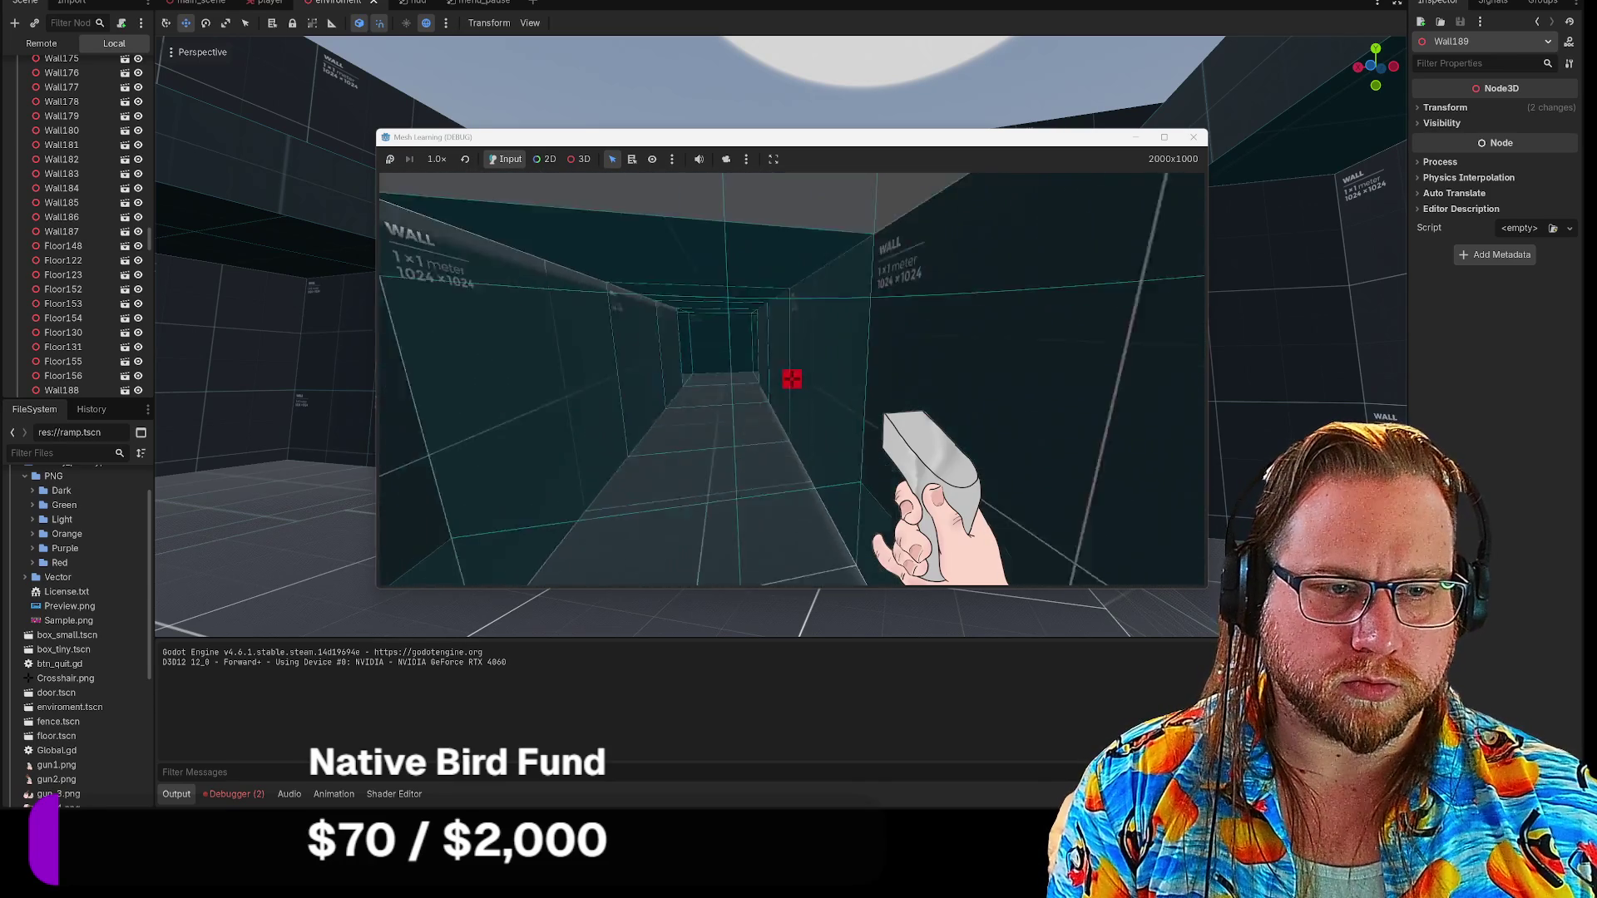
{"action": "key", "text": "w"}
{"action": "key", "text": "w"}
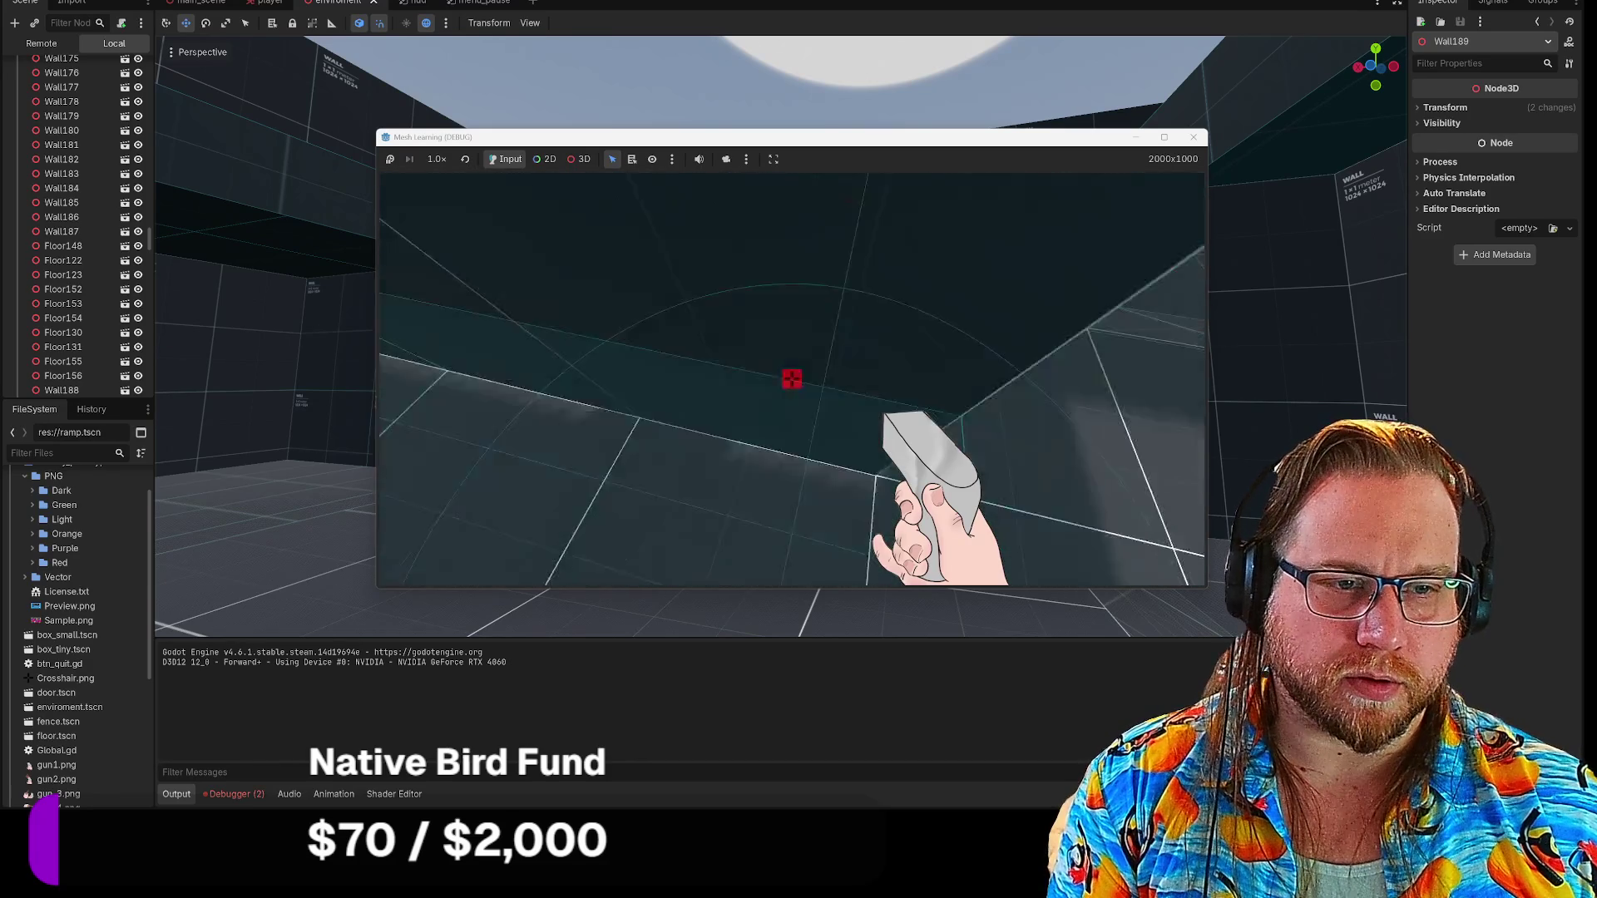
{"action": "key", "text": "w"}
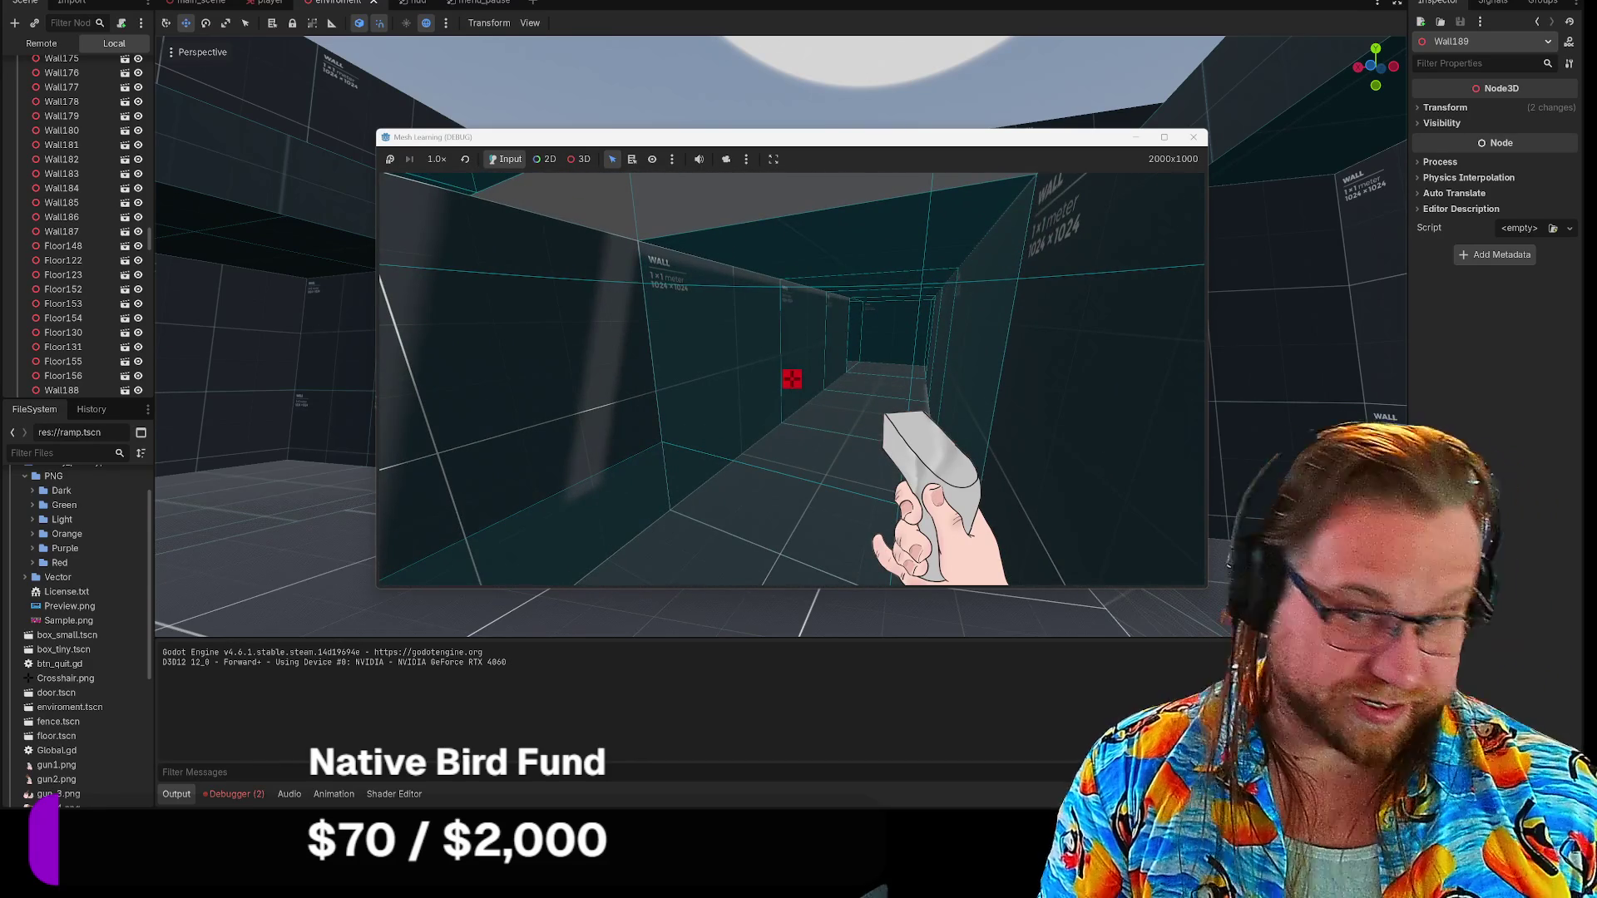
{"action": "key", "text": "a"}
- Stop the game, run it once more, then close the game window to return to the editor
{"action": "key", "text": "F8"}
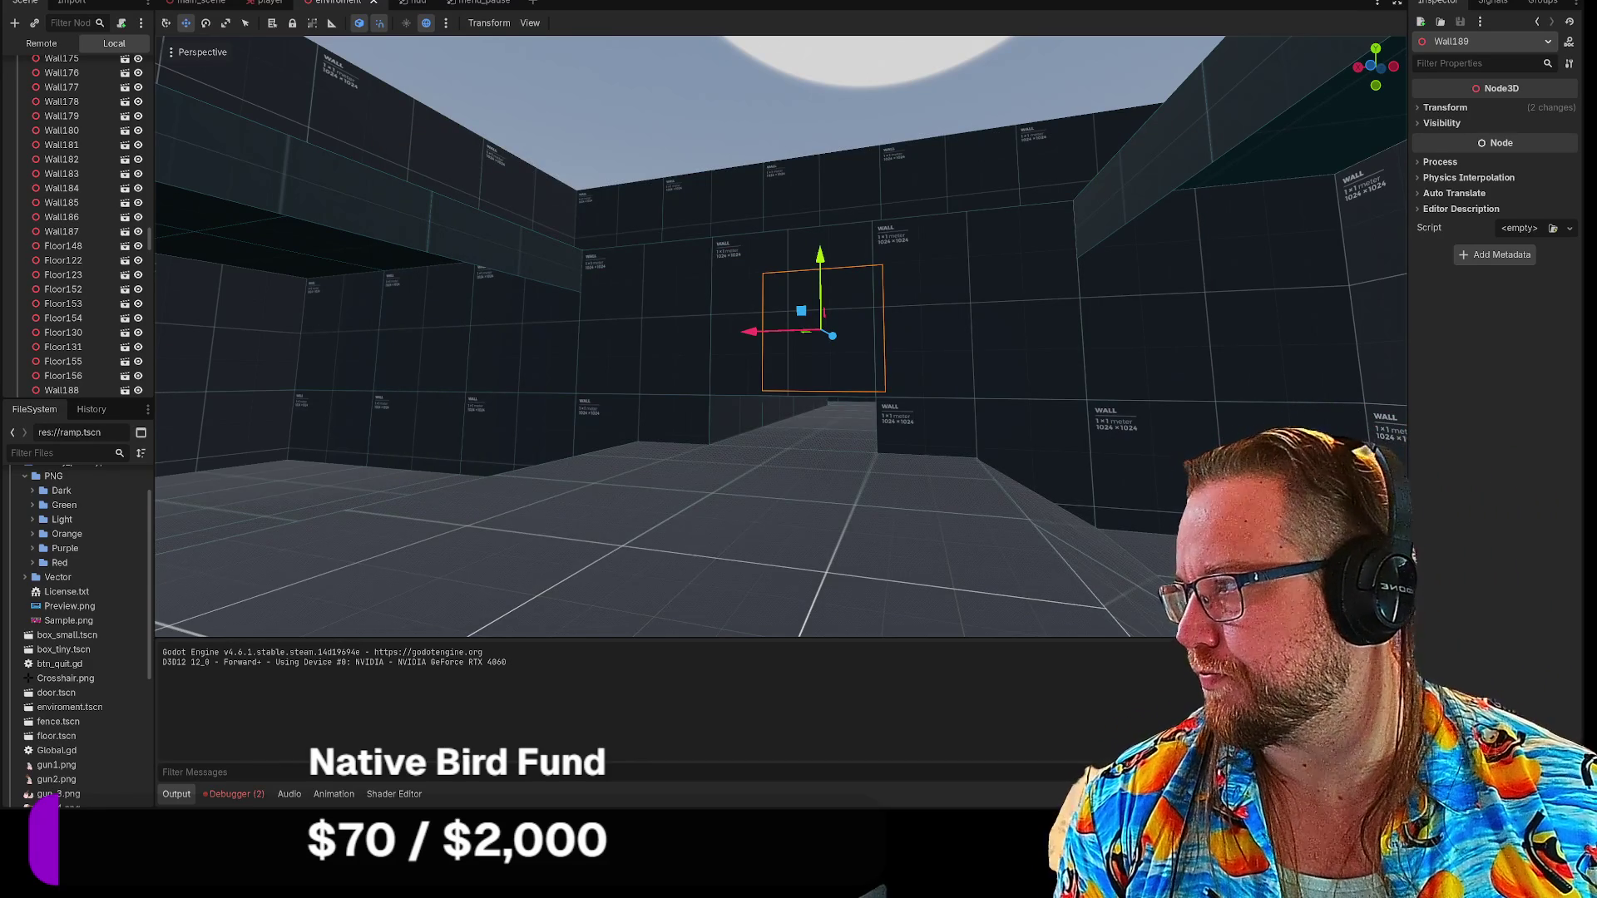
{"action": "key", "text": "F5"}
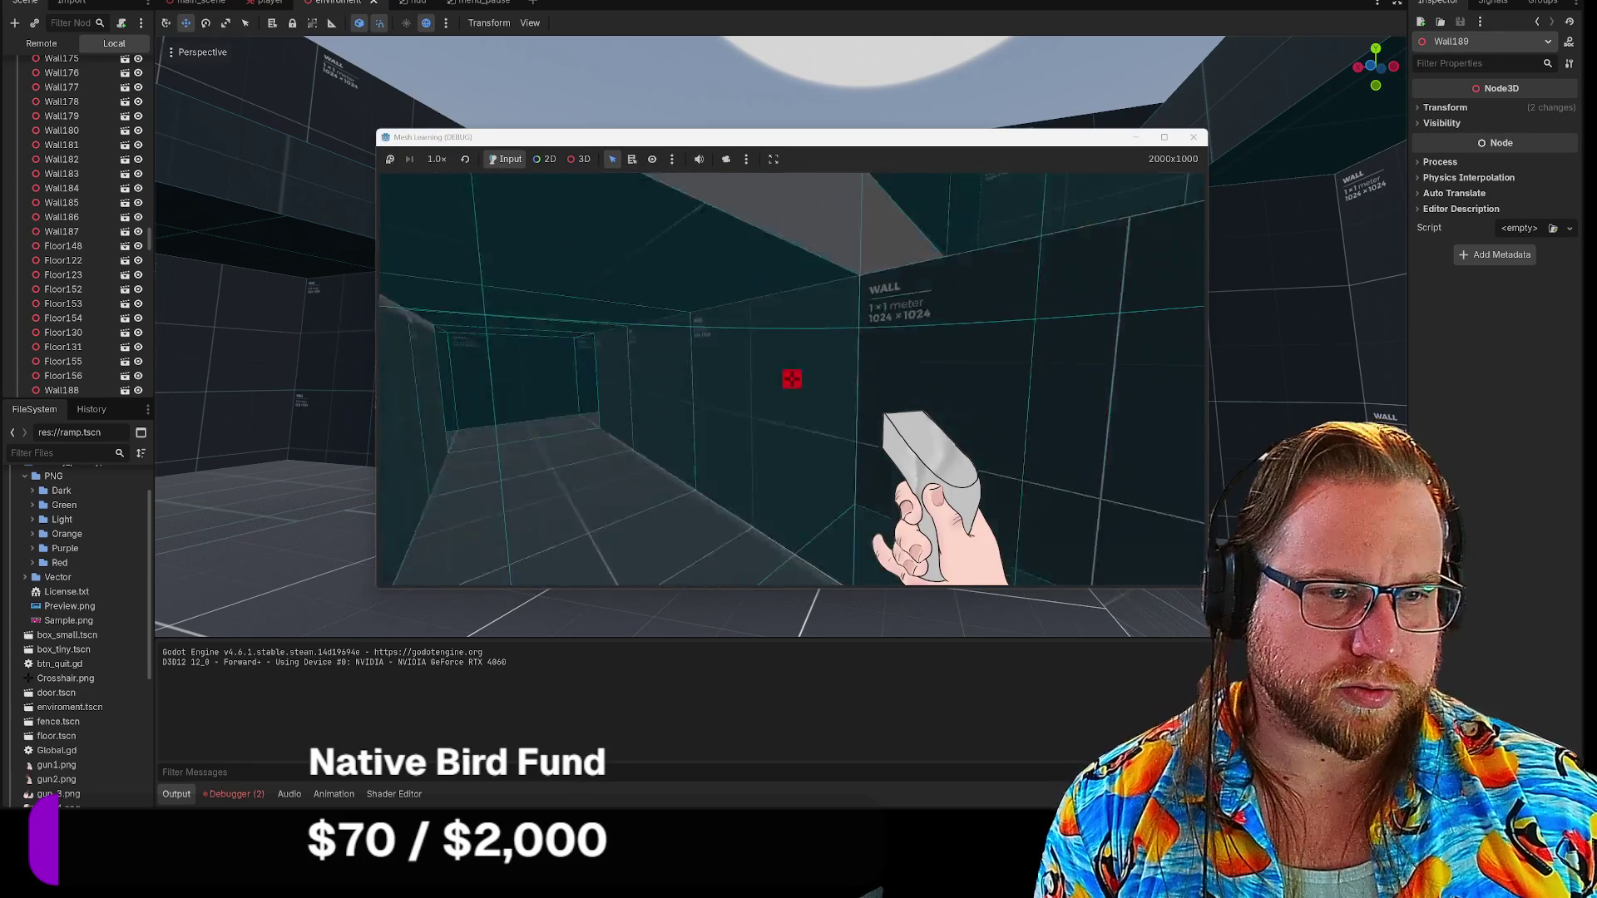
{"action": "mouse_move", "coordinate": [792, 379]}
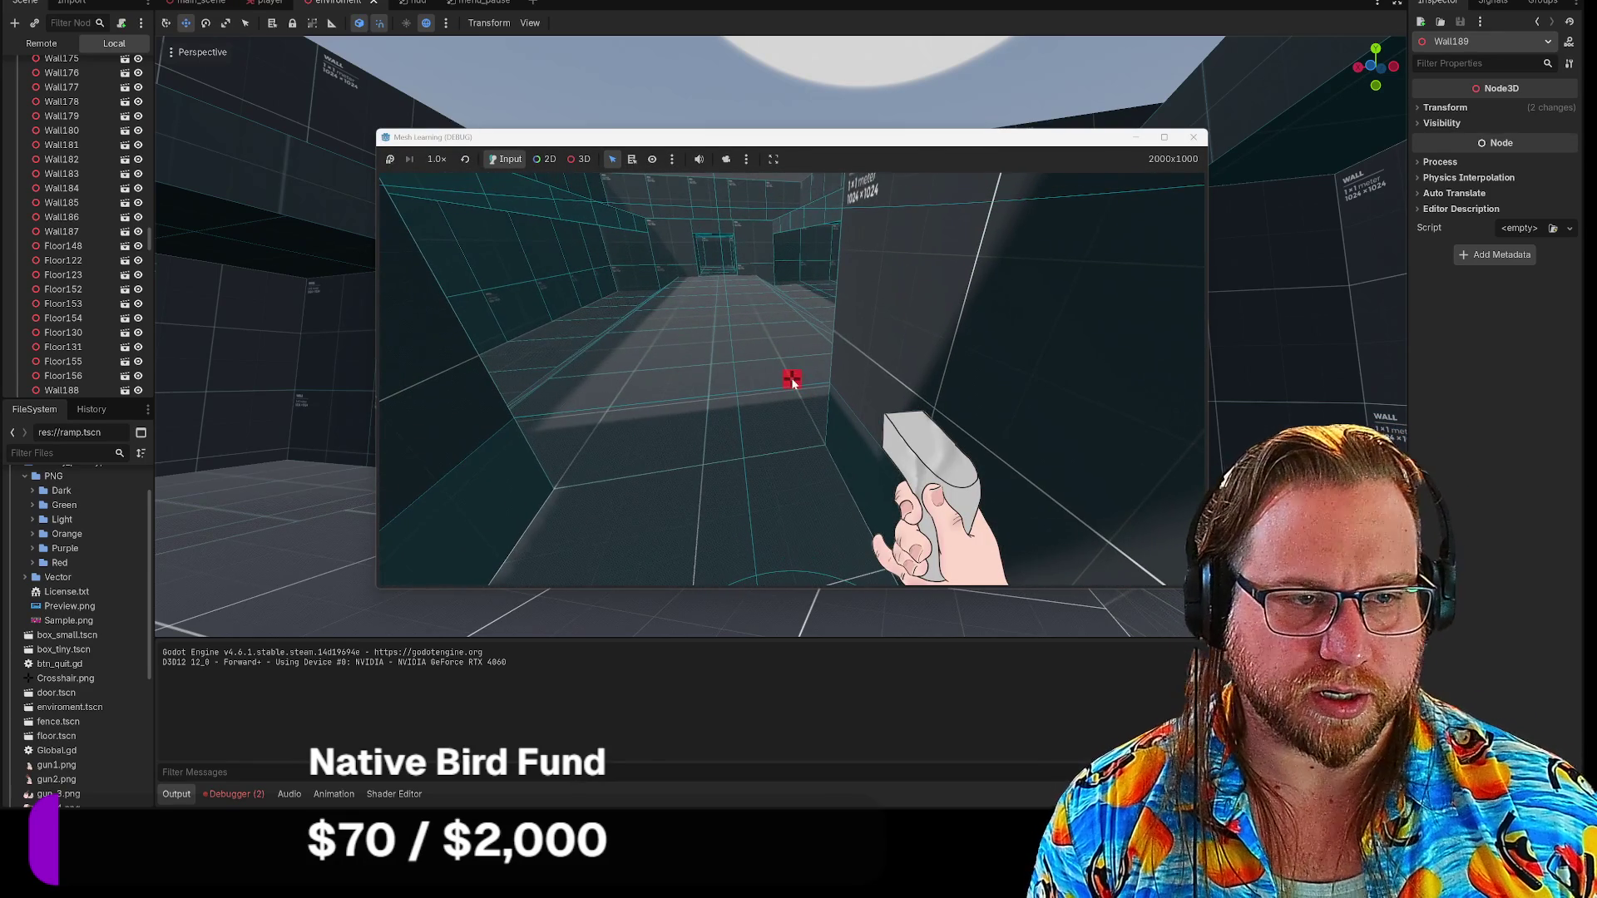
{"action": "left_click", "coordinate": [1202, 138]}
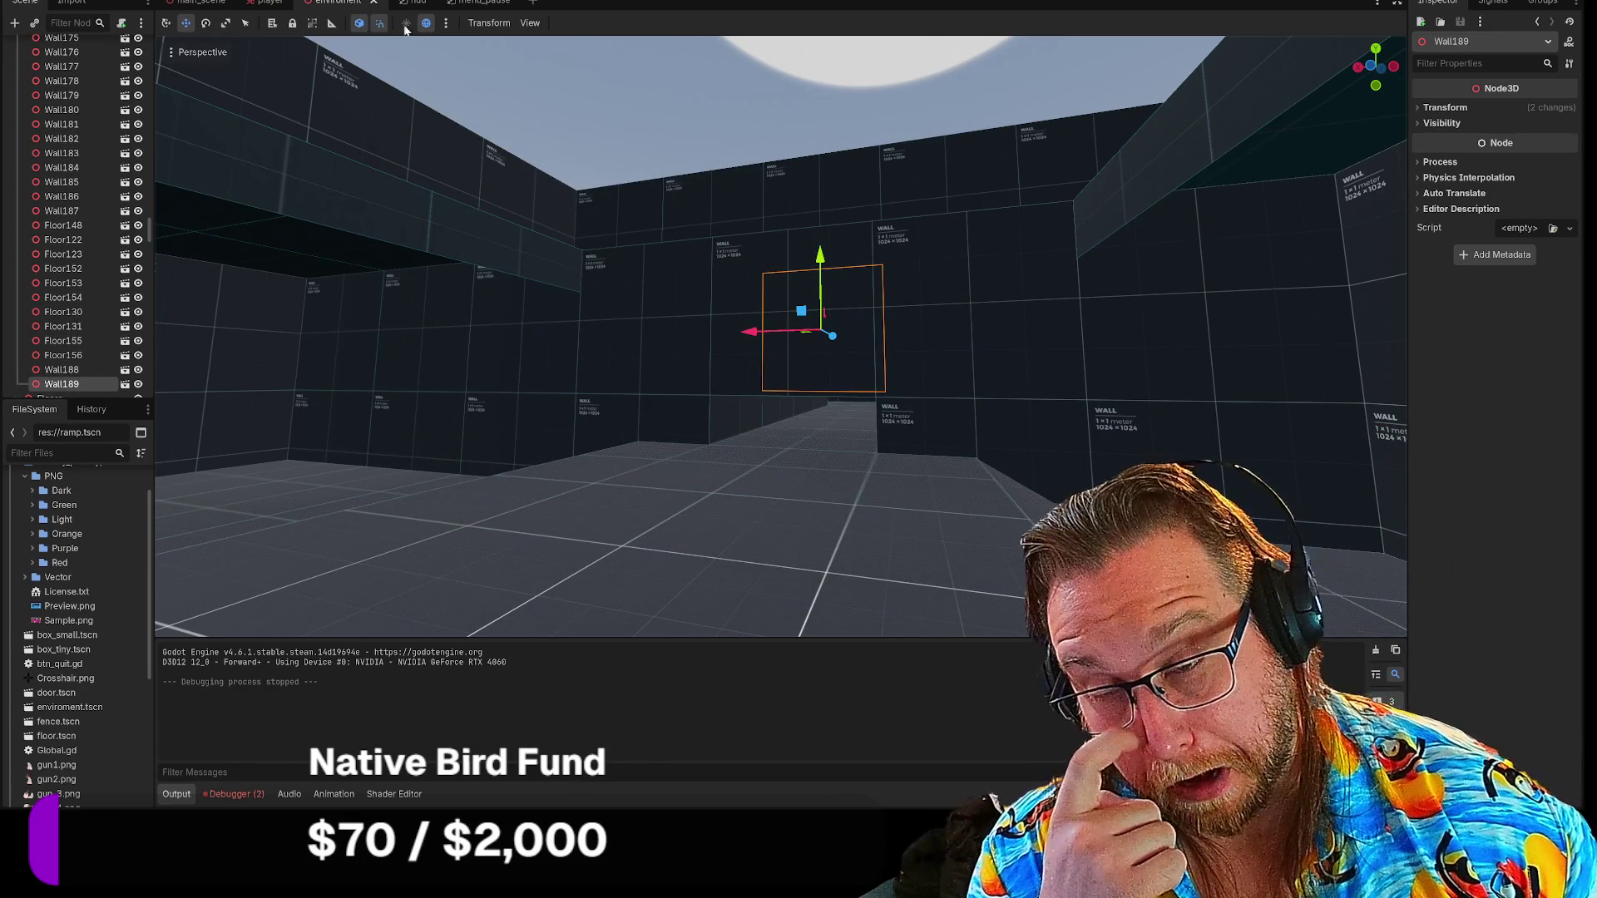
- Open the player scene's player.gd script, then switch over to the Steam library
{"action": "left_click", "coordinate": [250, 7]}
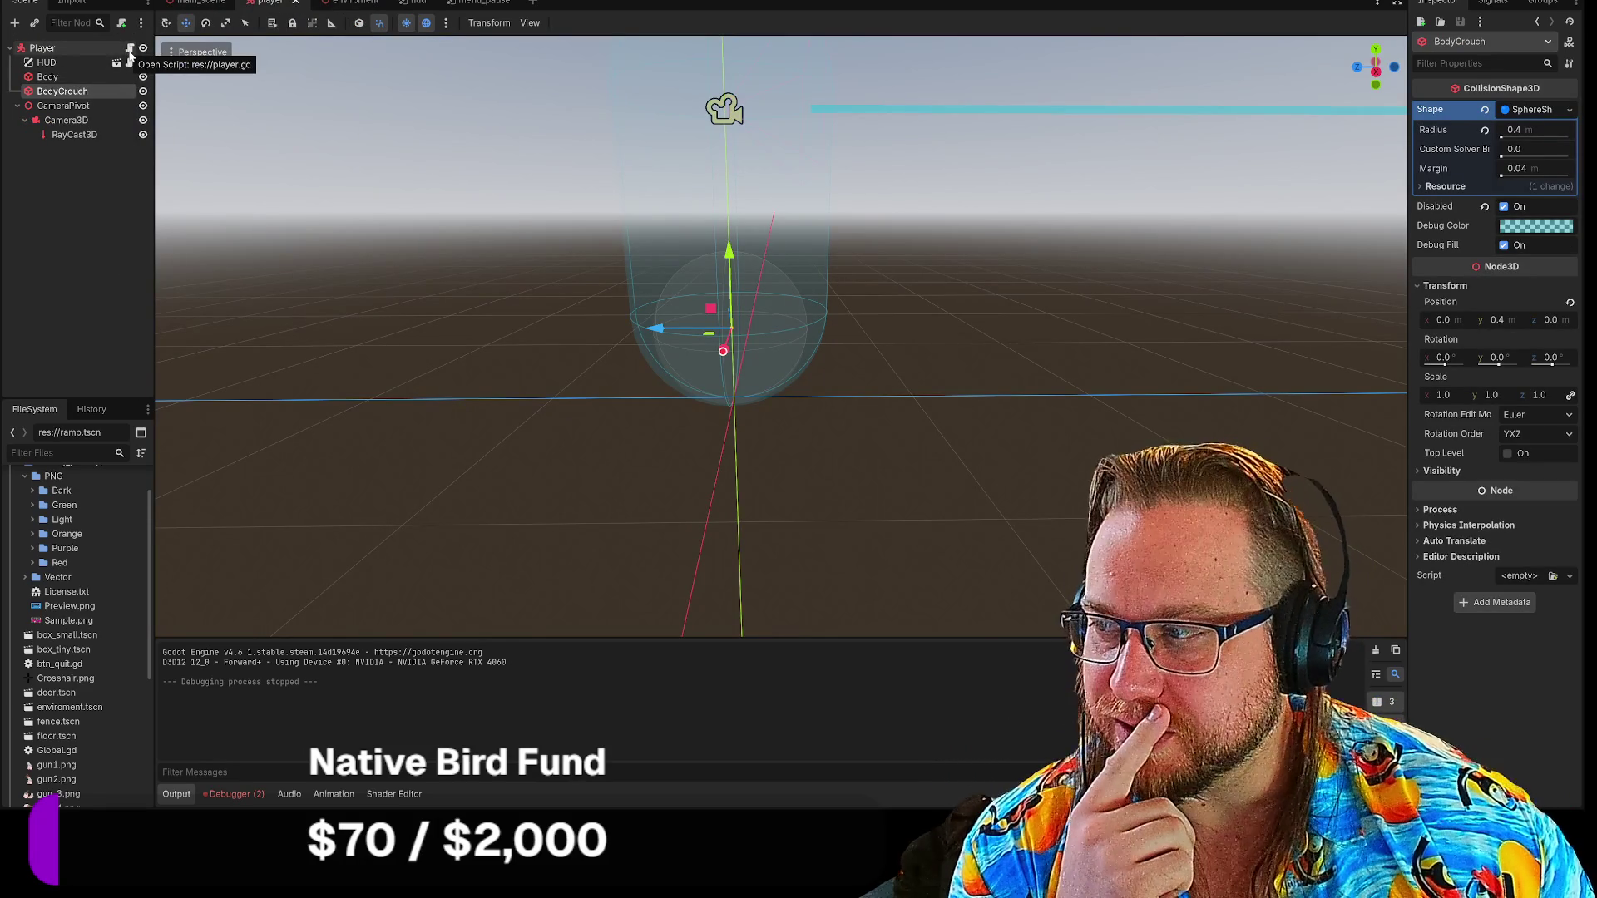
{"action": "left_click", "coordinate": [130, 50]}
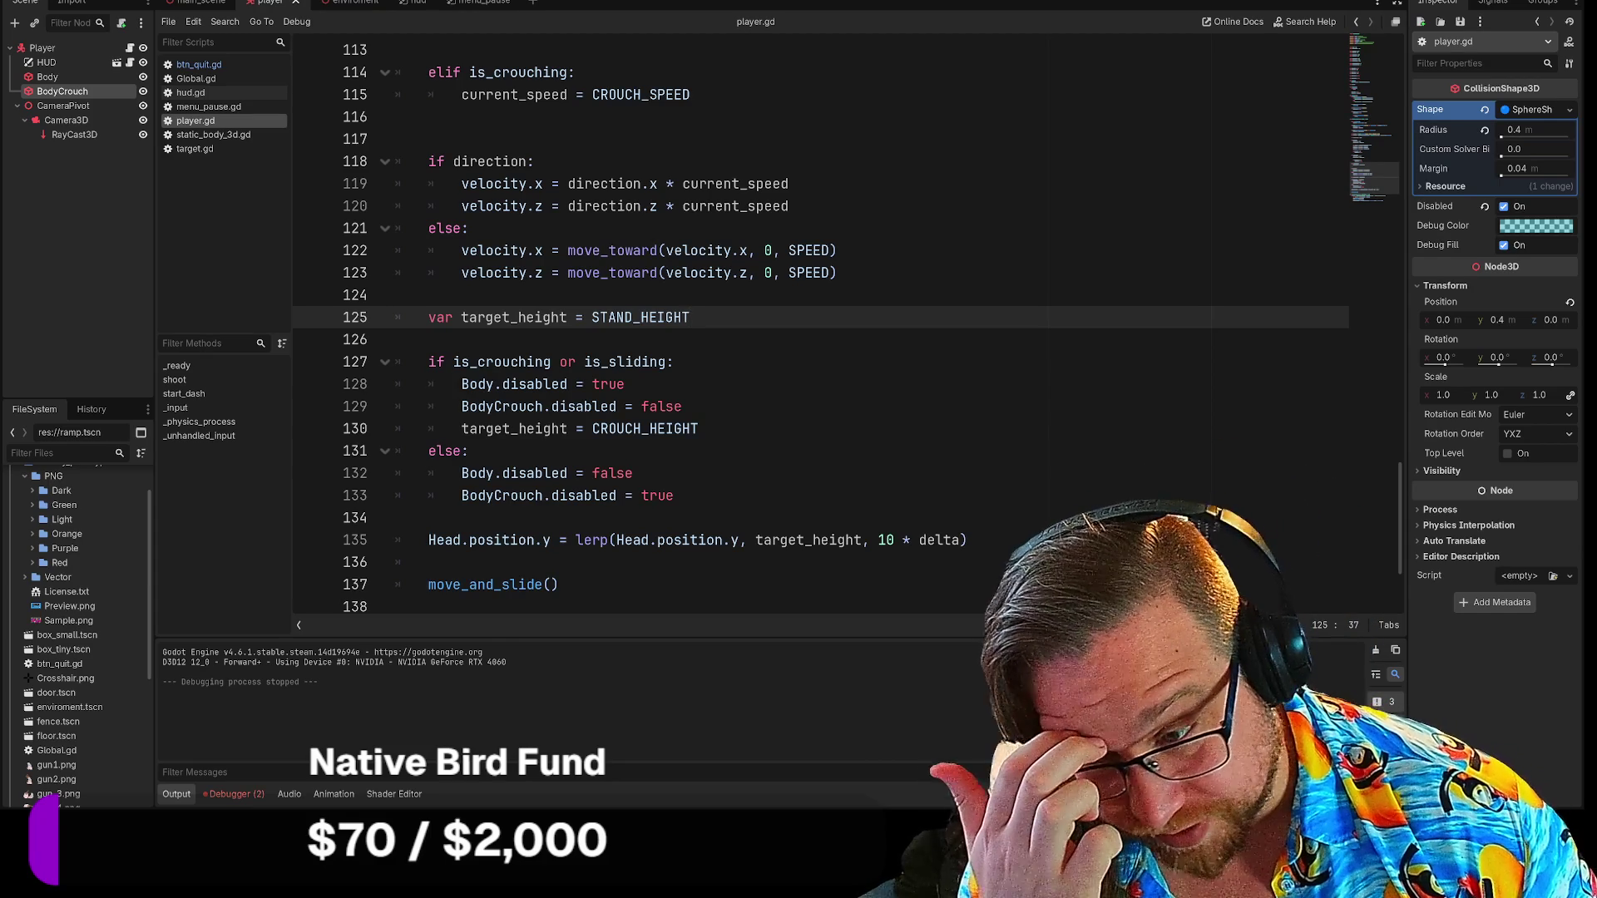
{"action": "key", "text": "alt+Tab"}
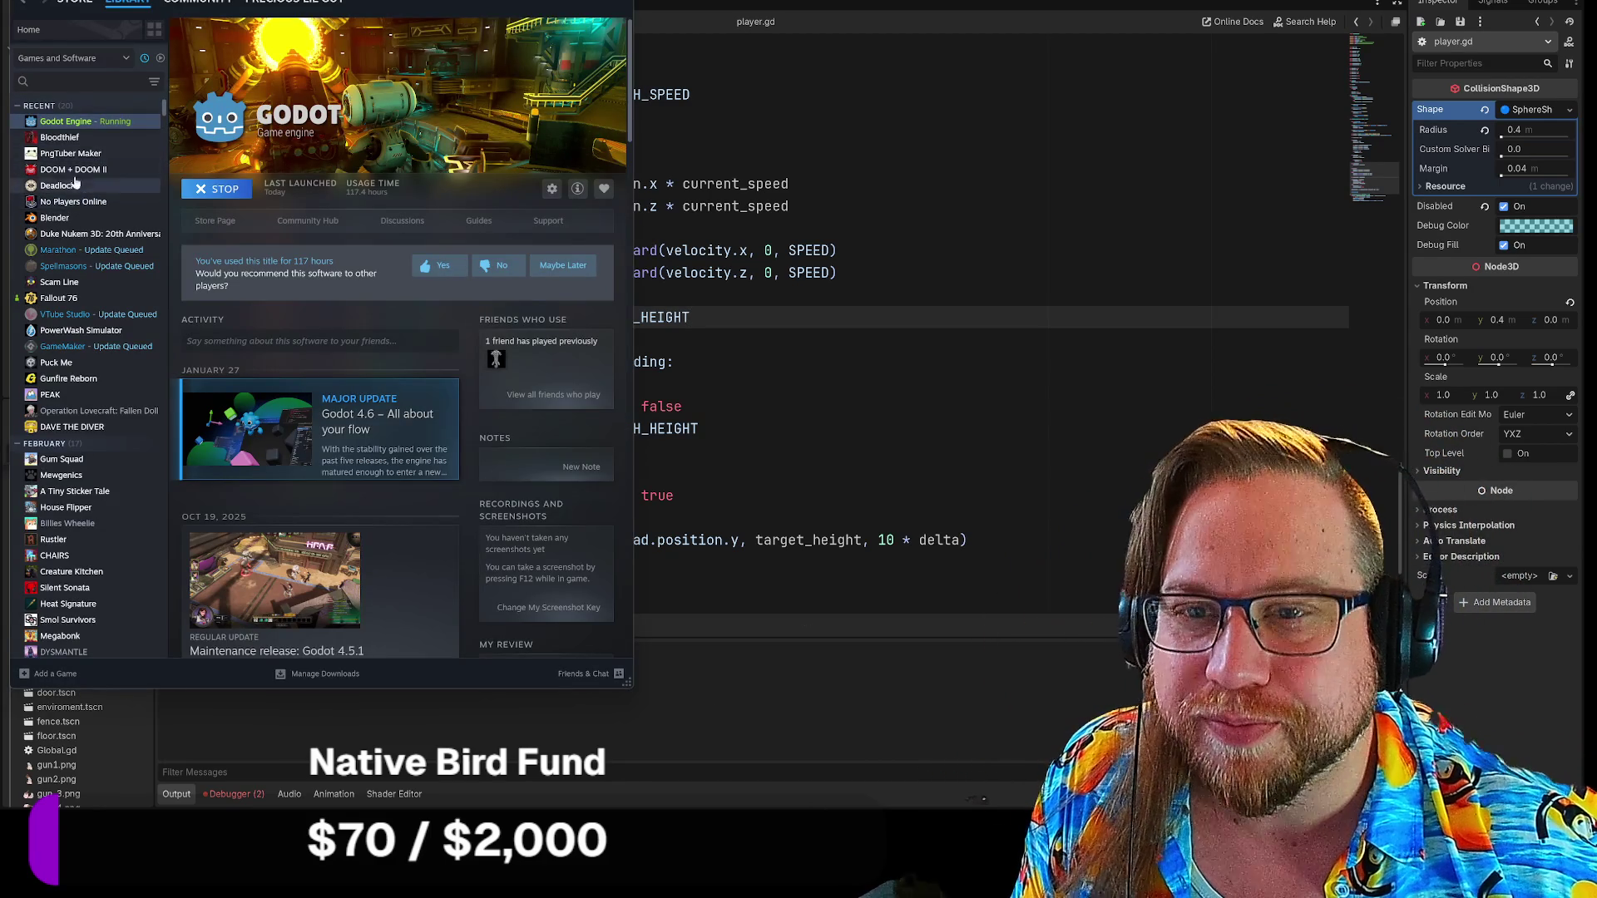
- Select Bloodthief in the Steam library and launch it with the default launch option
{"action": "left_click", "coordinate": [70, 140]}
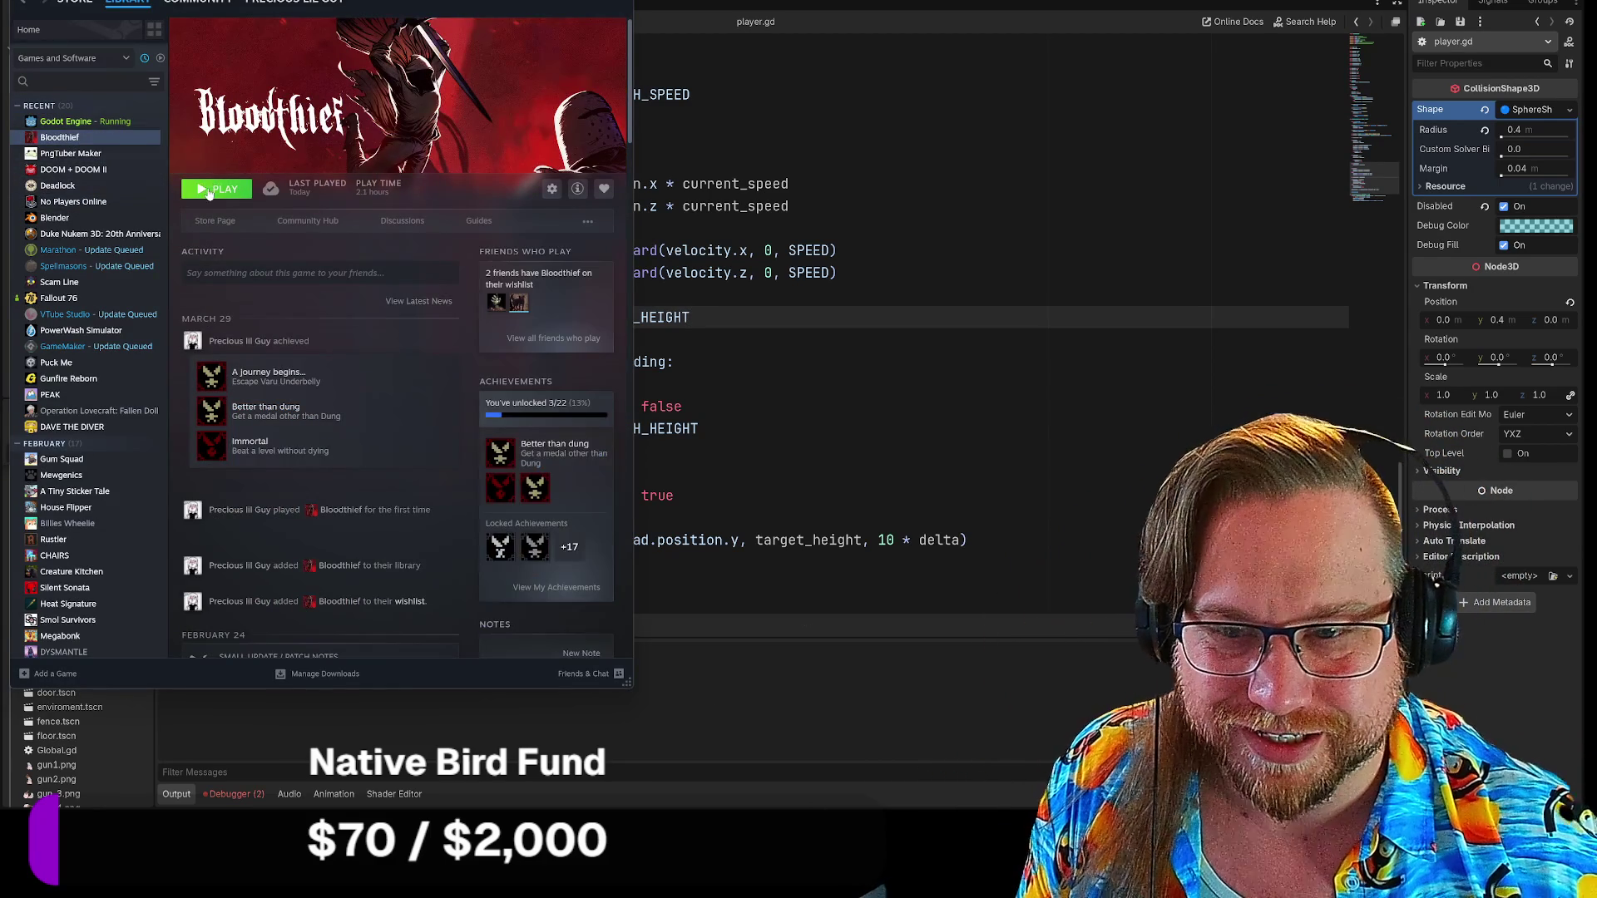
{"action": "left_click", "coordinate": [211, 190]}
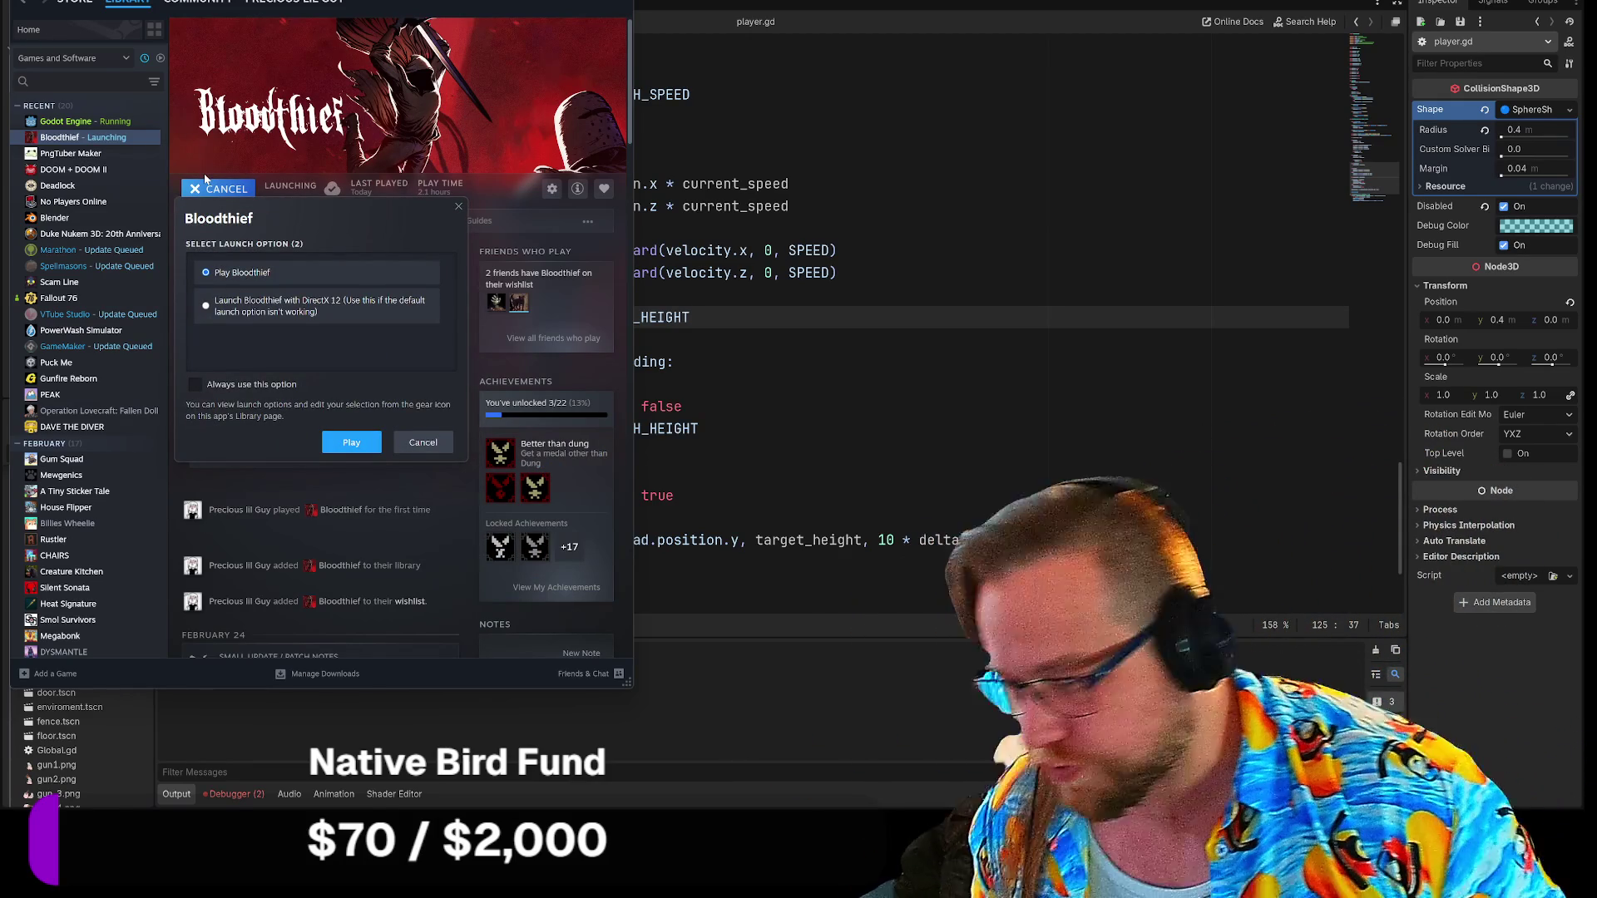
{"action": "left_click", "coordinate": [338, 445]}
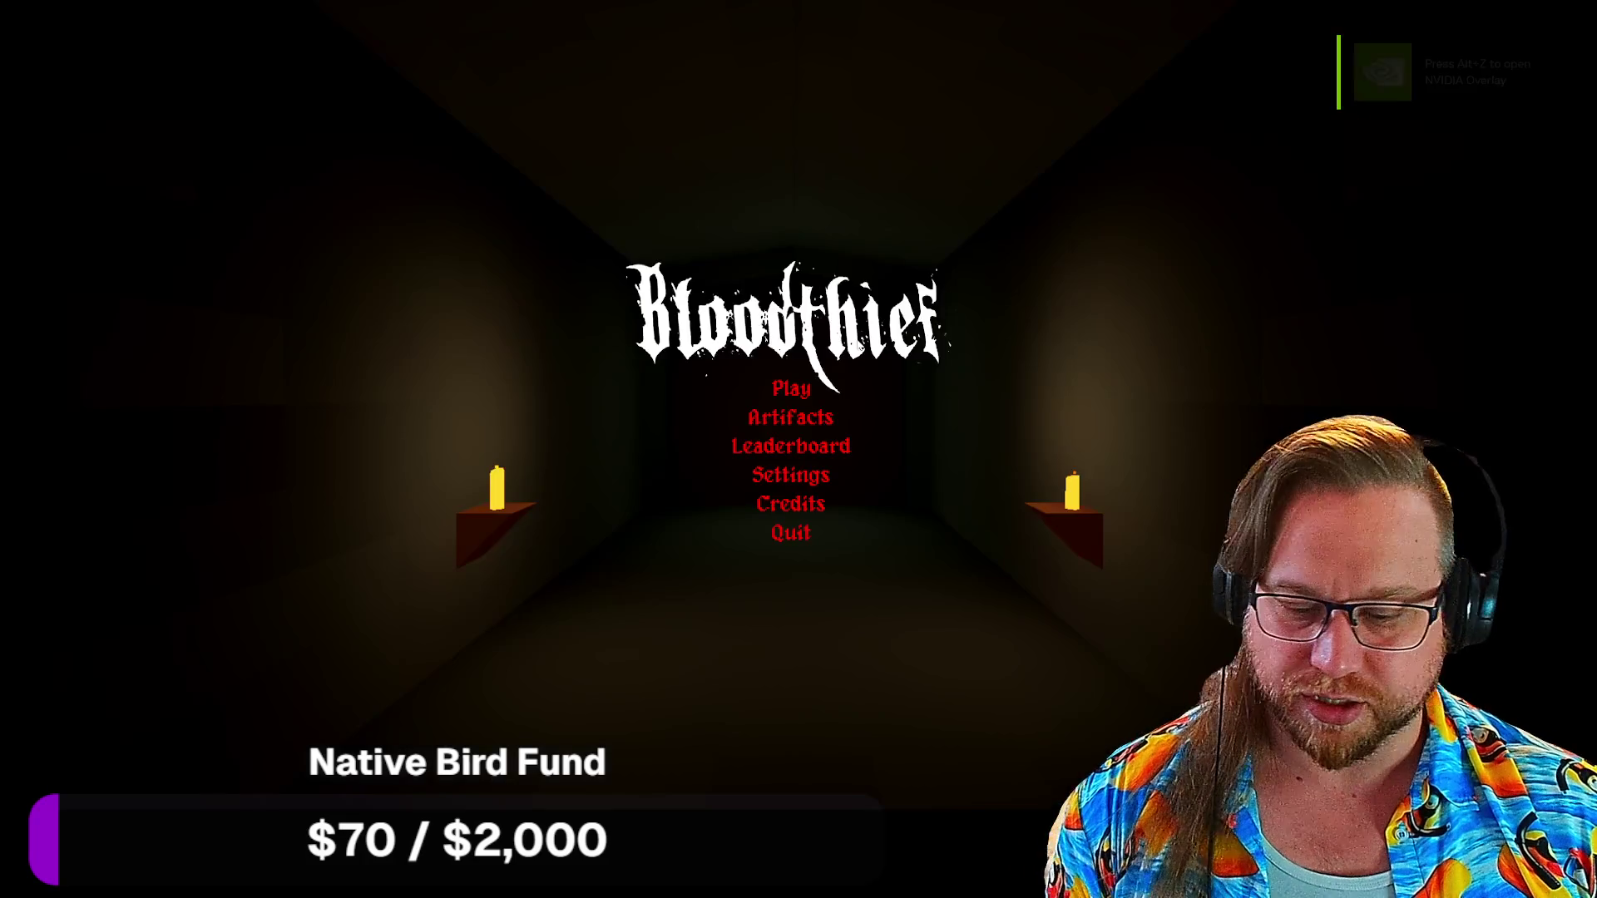
- Start the Varu Rooftops map and run through the alley and courtyard into the corridors
{"action": "left_click", "coordinate": [787, 398]}
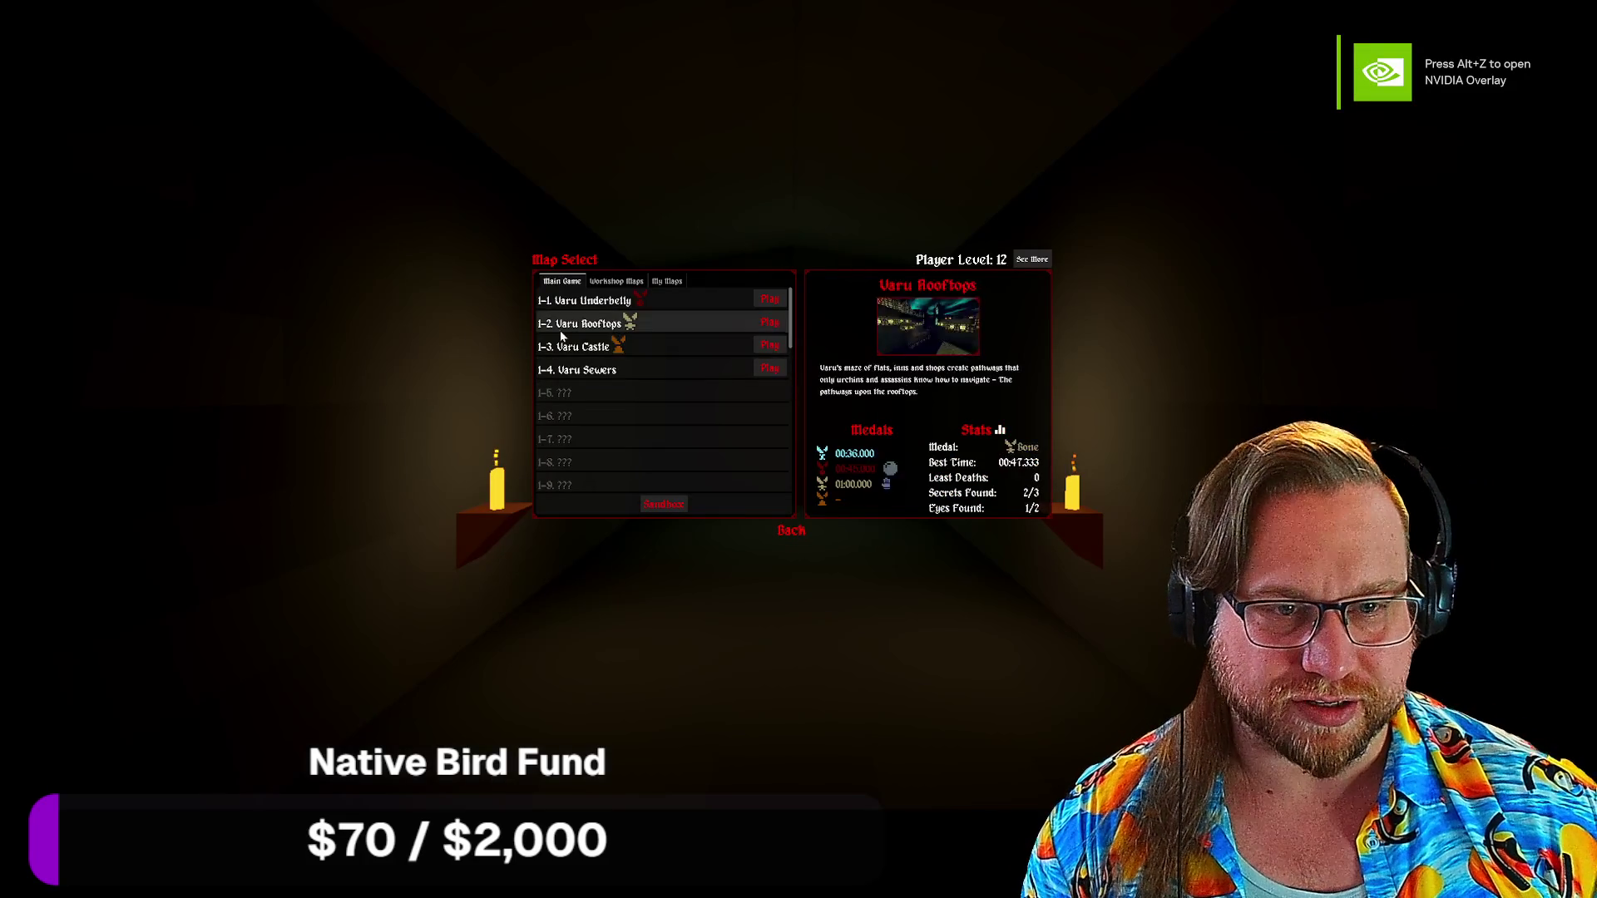
{"action": "left_click", "coordinate": [771, 324]}
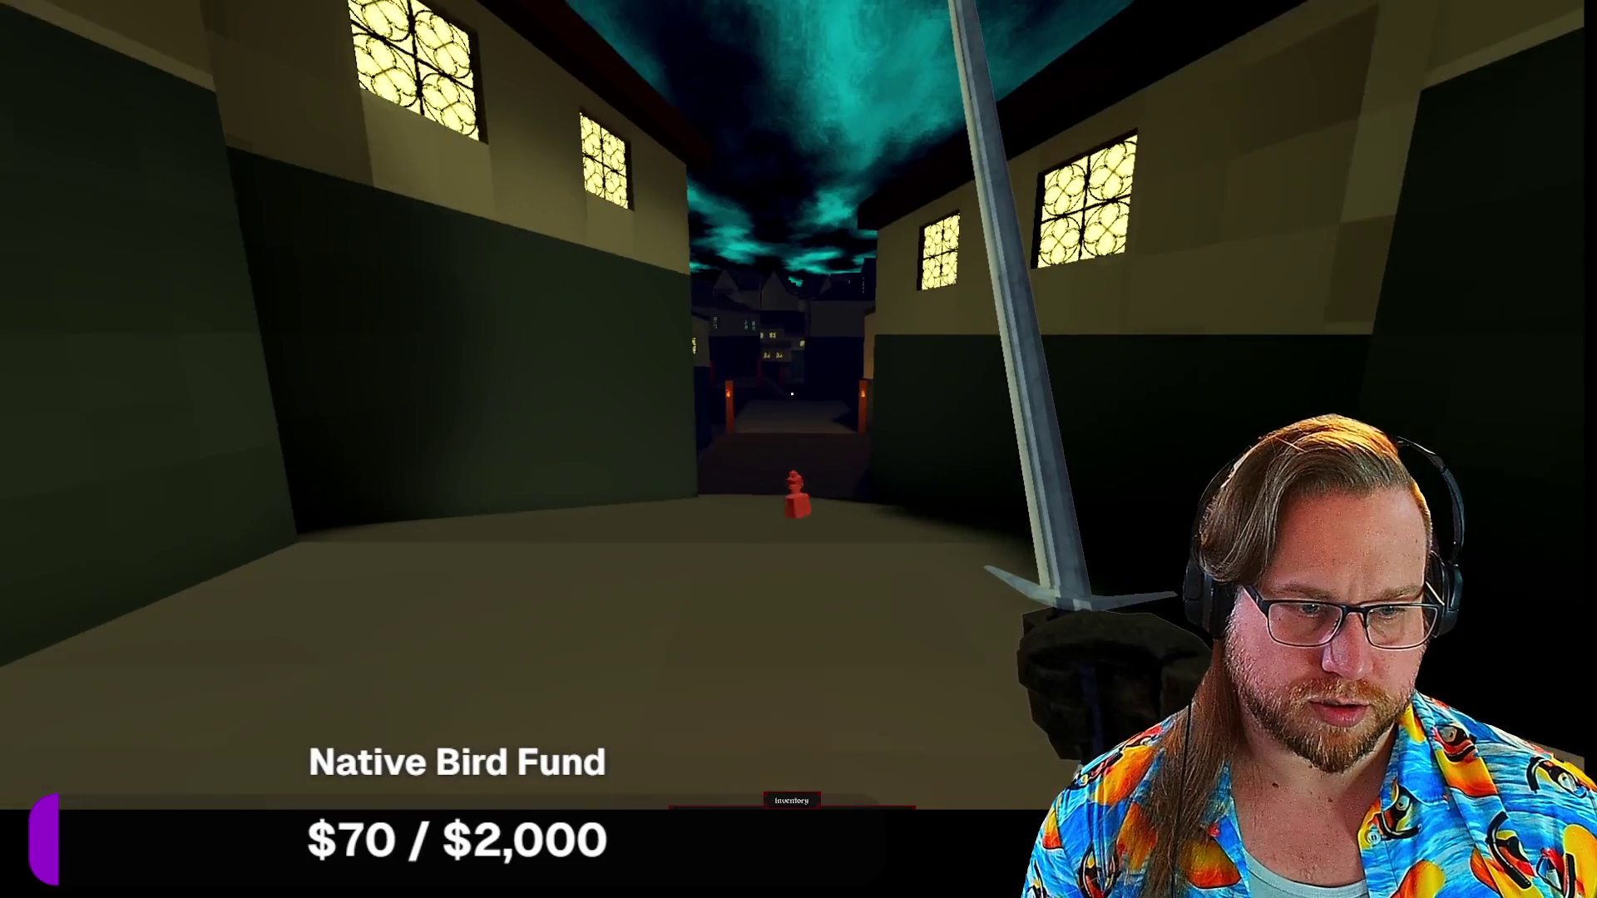
{"action": "key", "text": "w"}
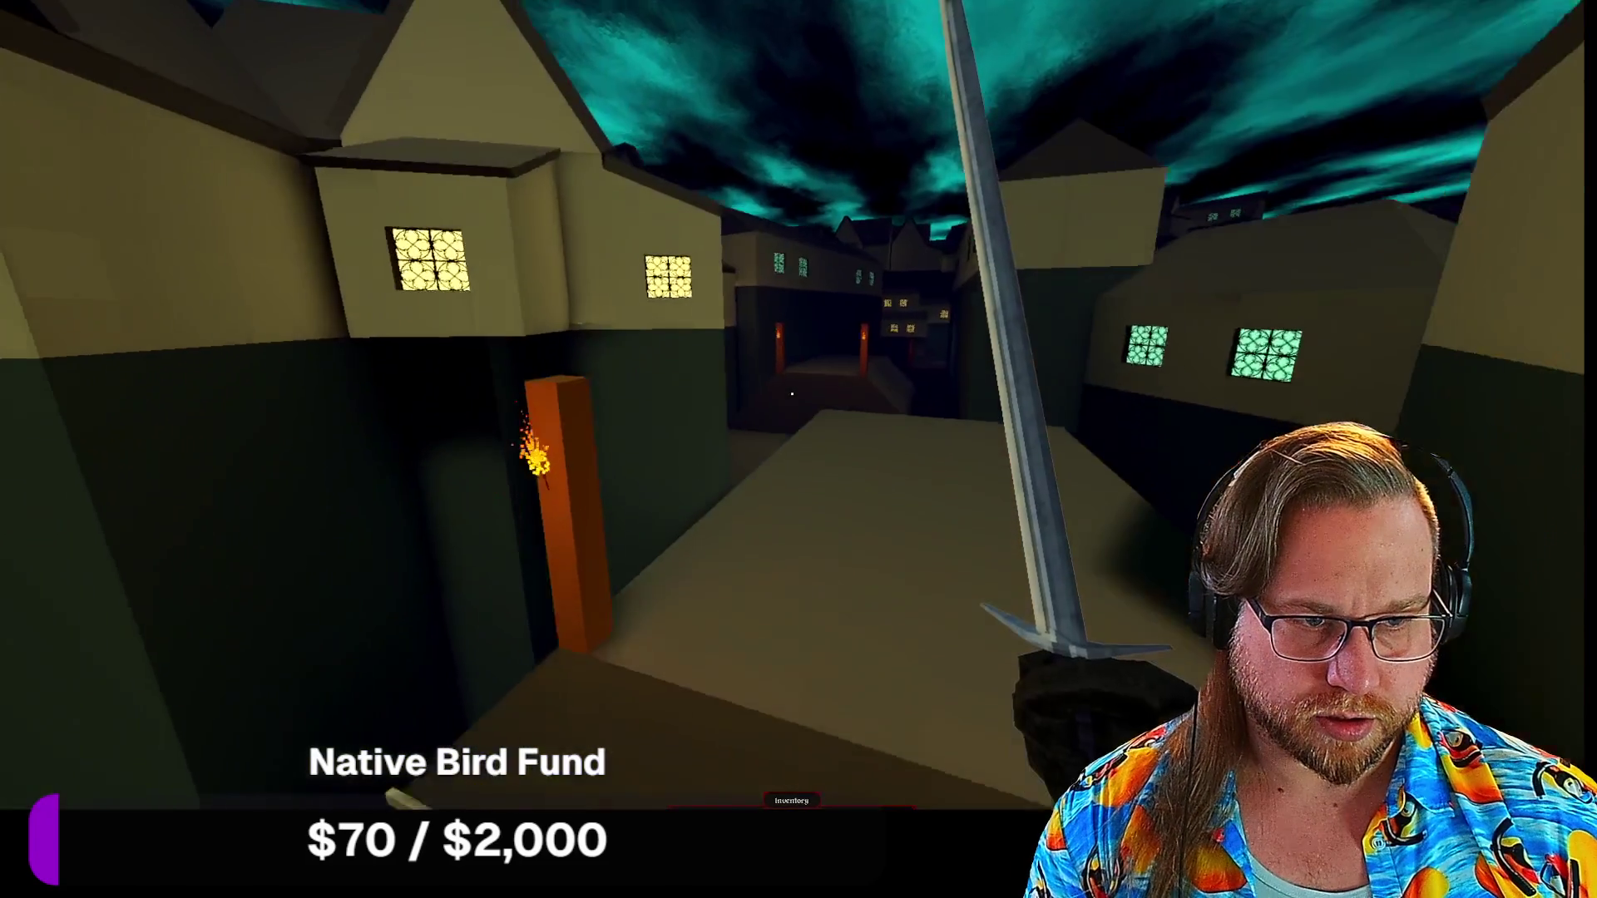
{"action": "key", "text": "w"}
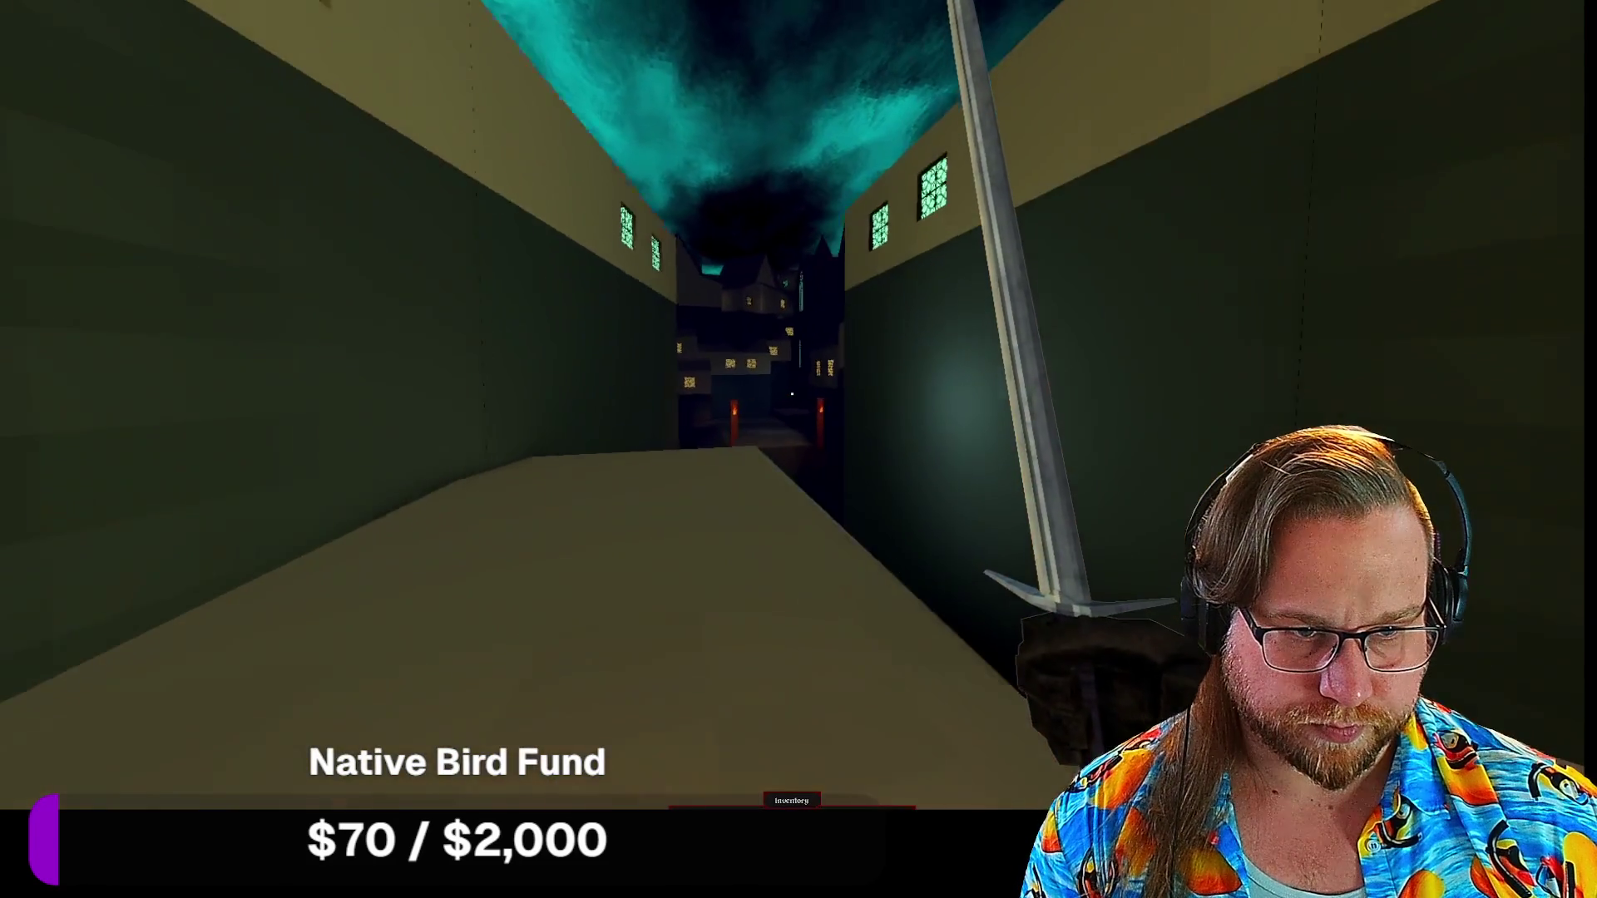
{"action": "key", "text": "w"}
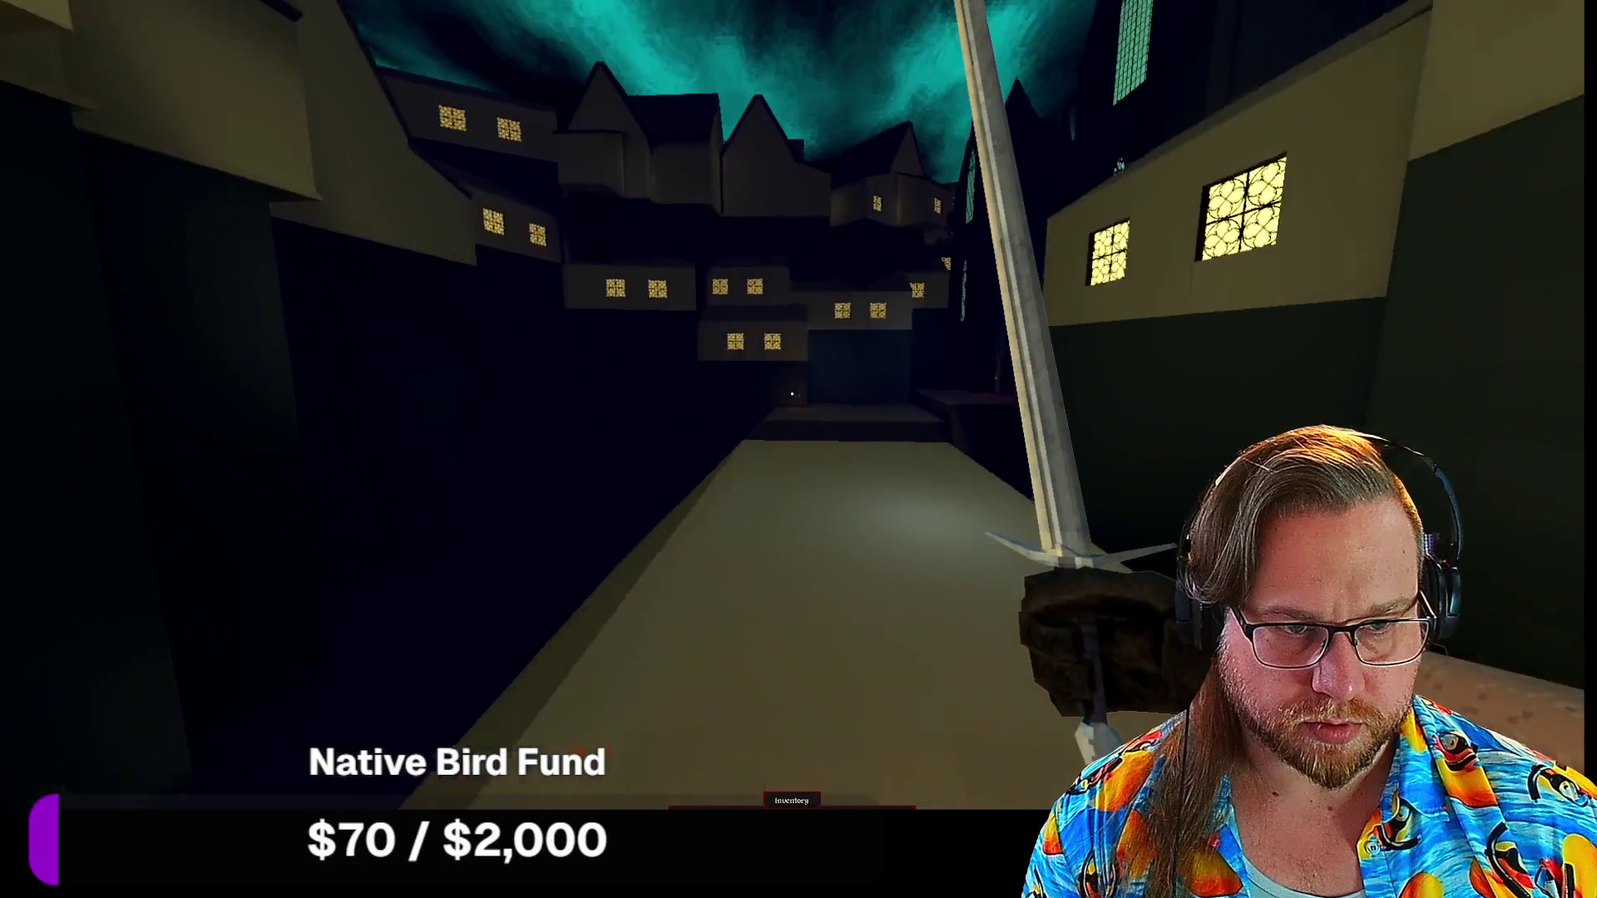
{"action": "key", "text": "w"}
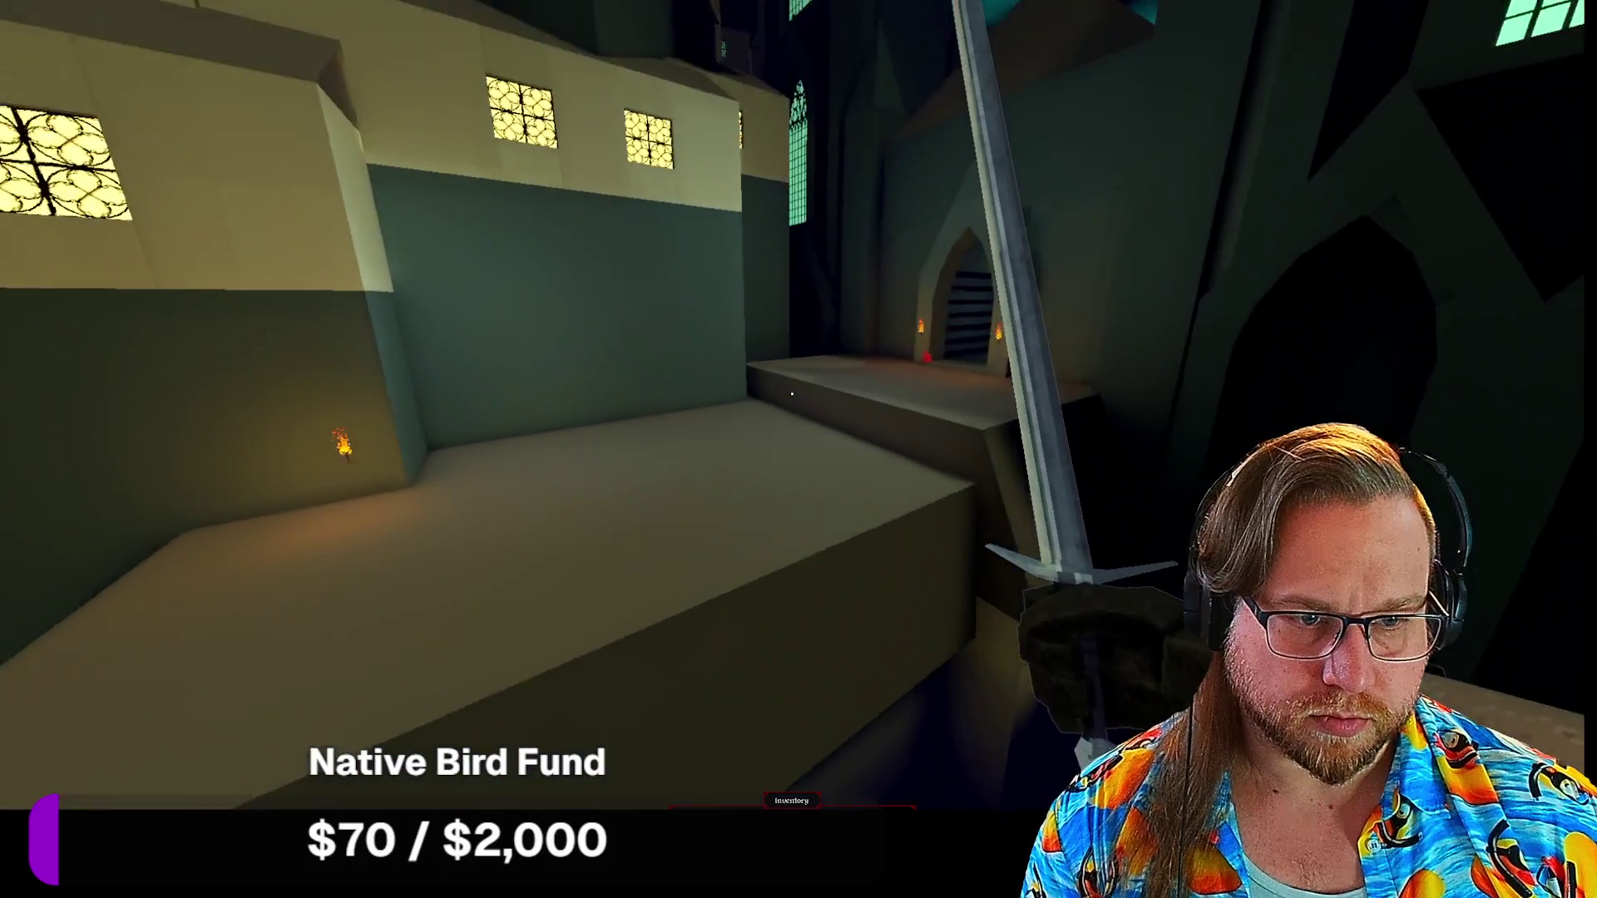
{"action": "key", "text": "w"}
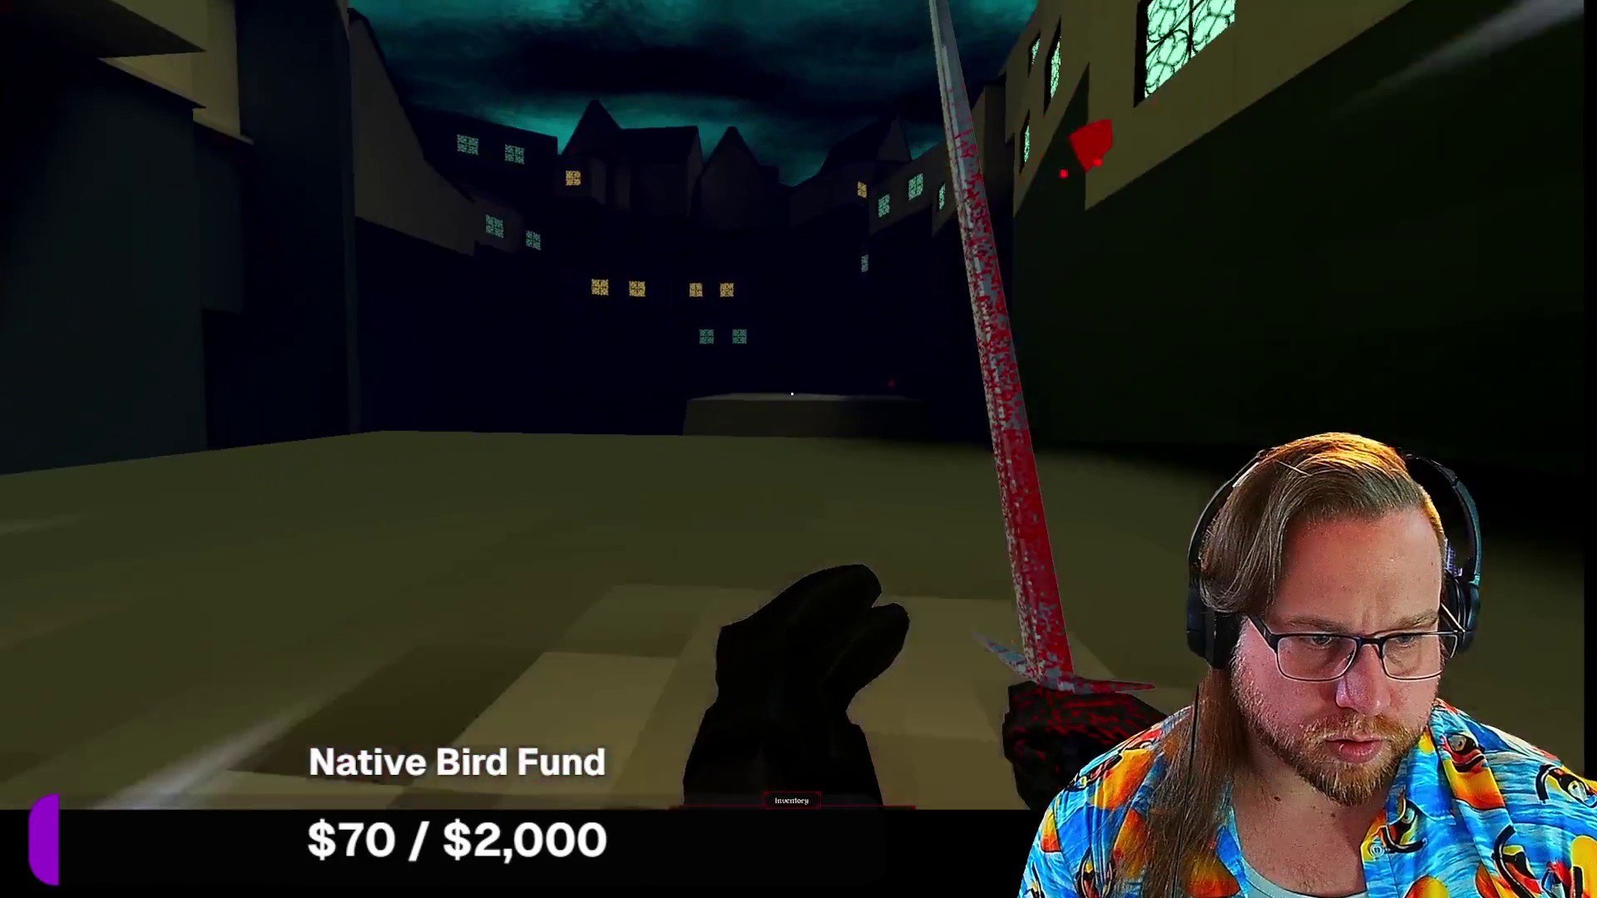
{"action": "key", "text": "w"}
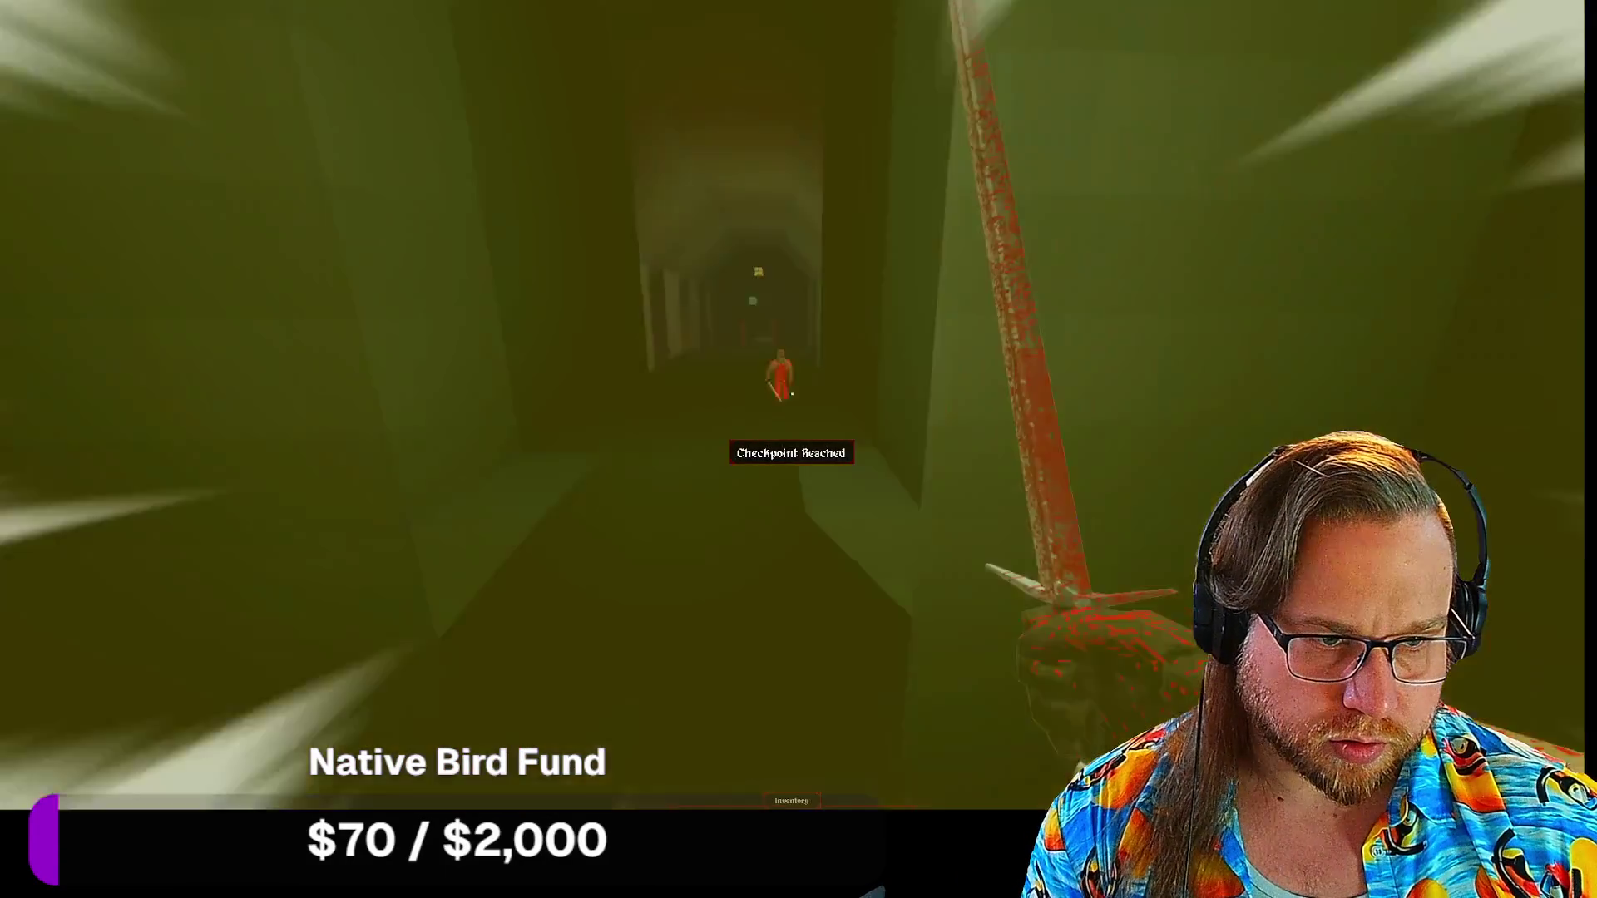
{"action": "key", "text": "w"}
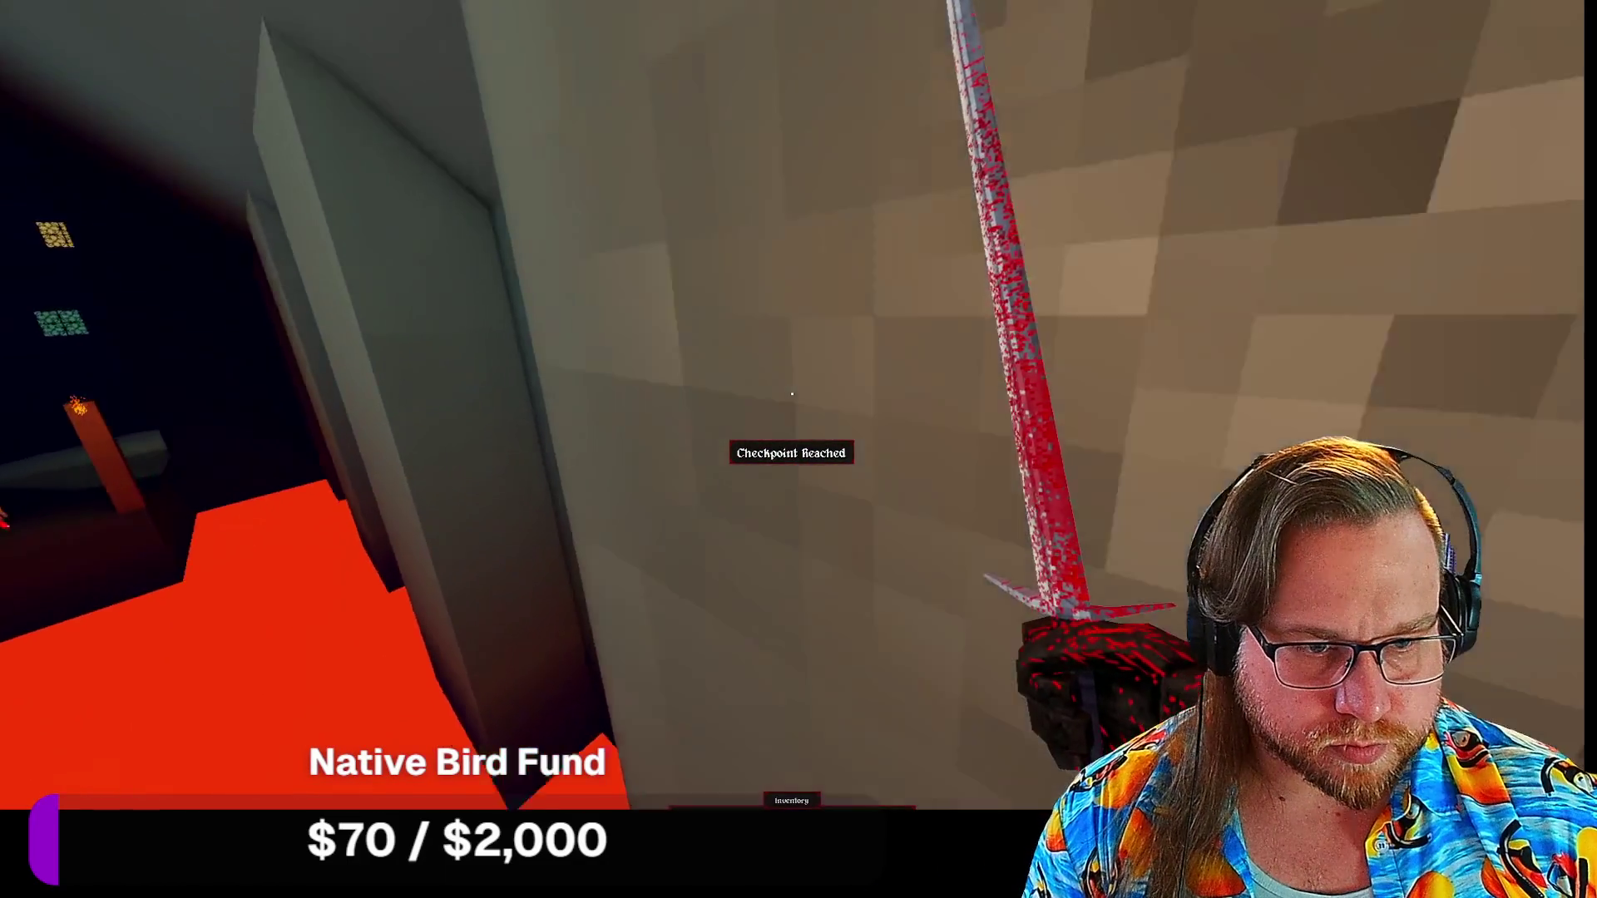
{"action": "key", "text": "w"}
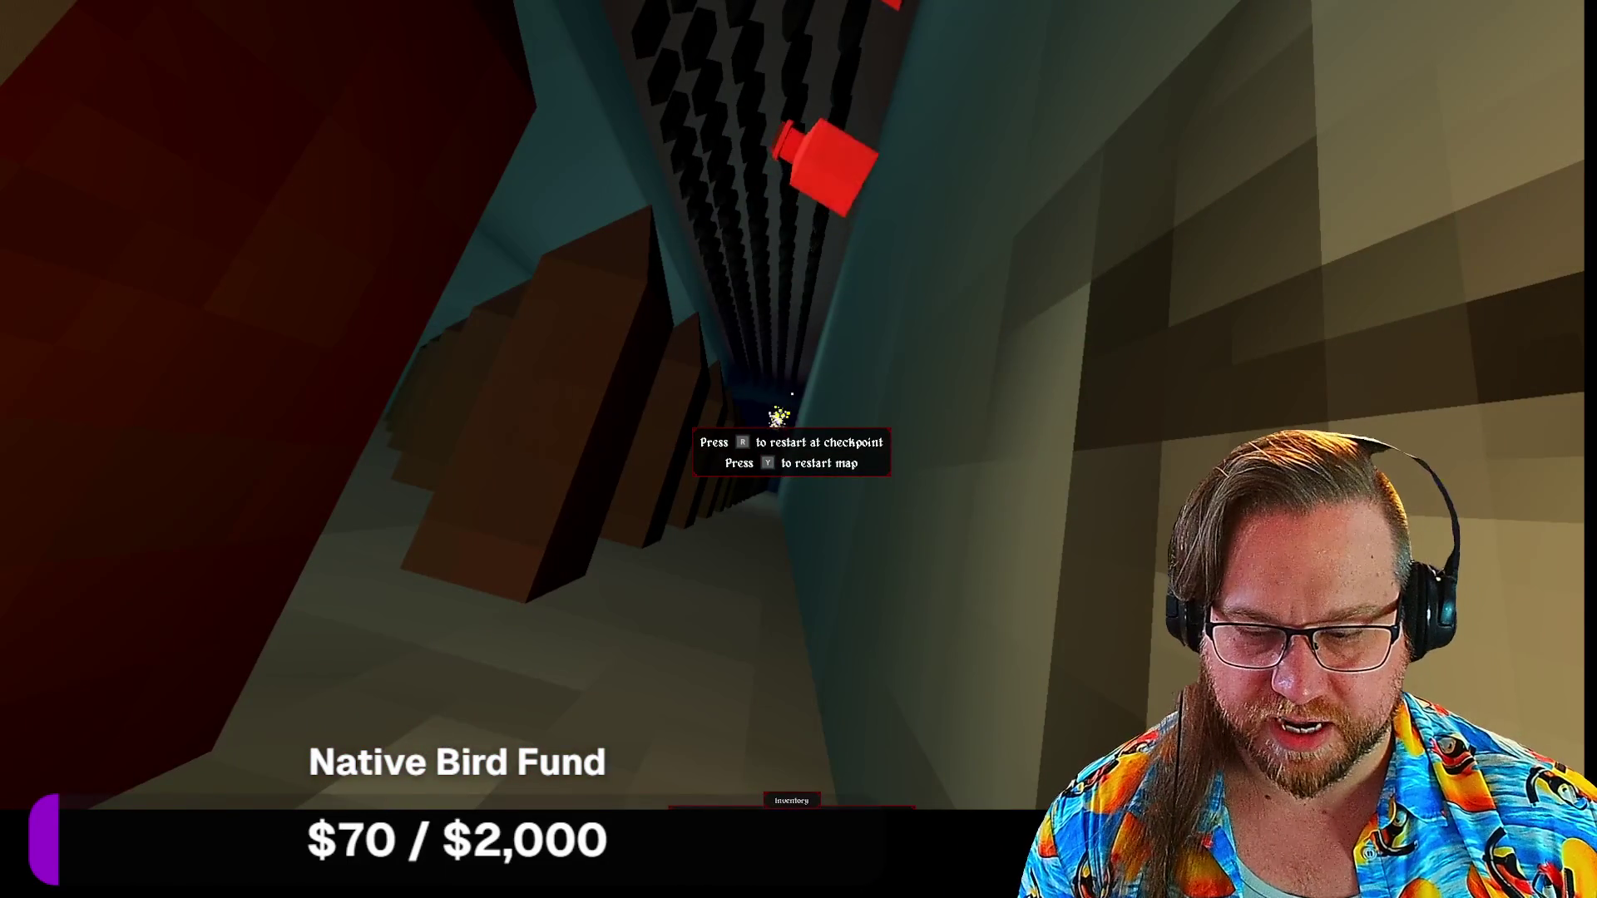
- Attack the red knight and push down the red-floored and lava corridors, respawning at checkpoints
{"action": "key", "text": "r"}
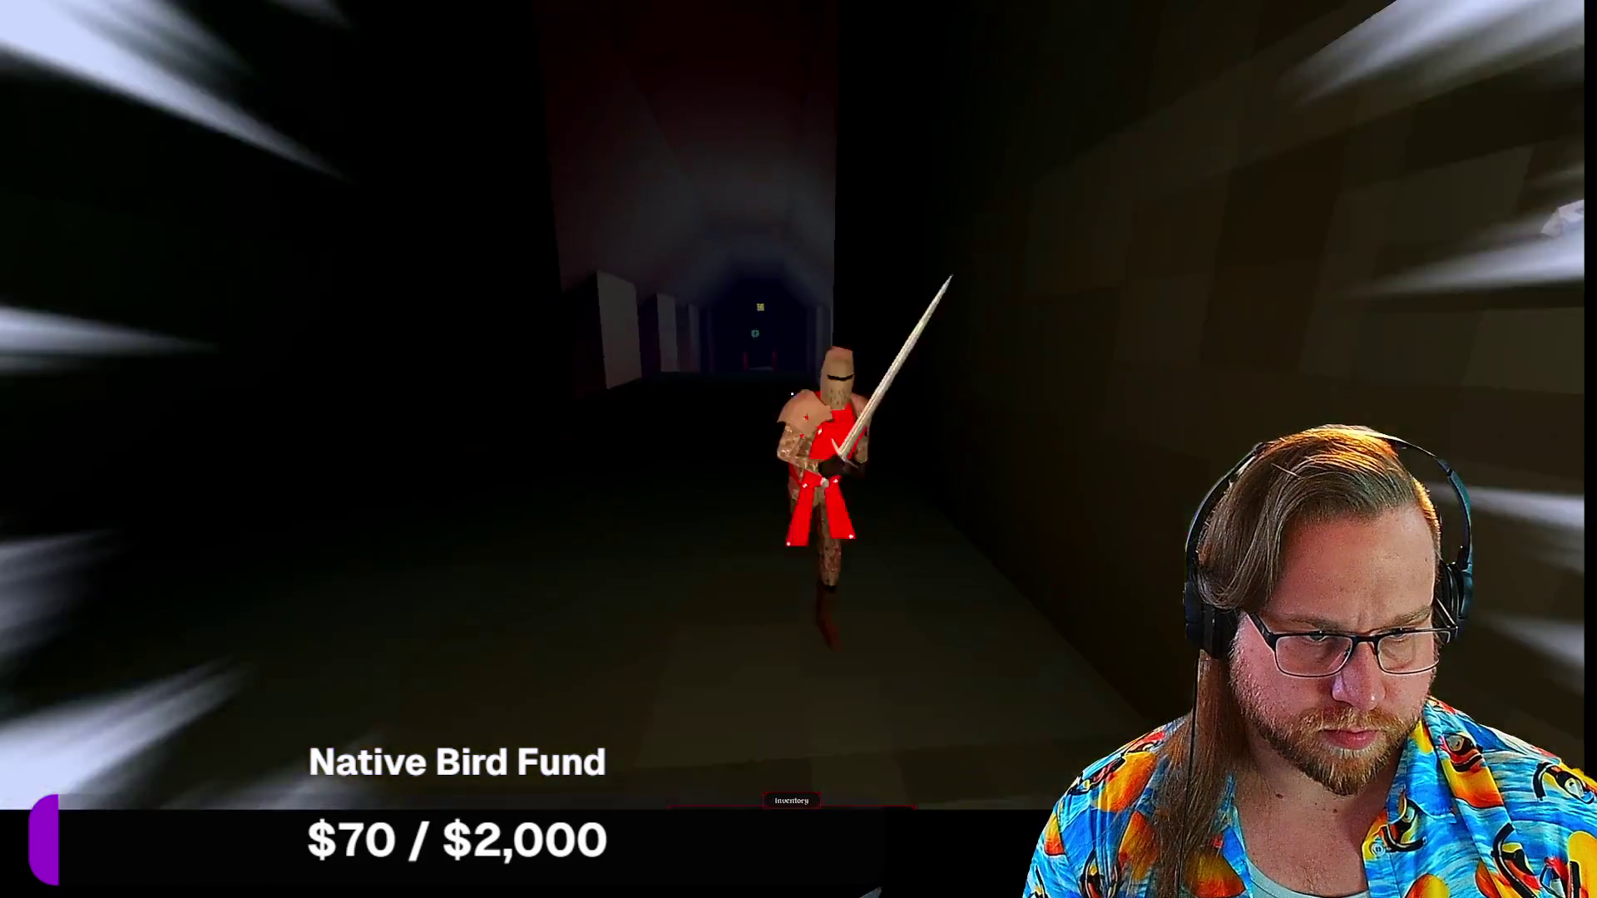
{"action": "left_click", "coordinate": [792, 394]}
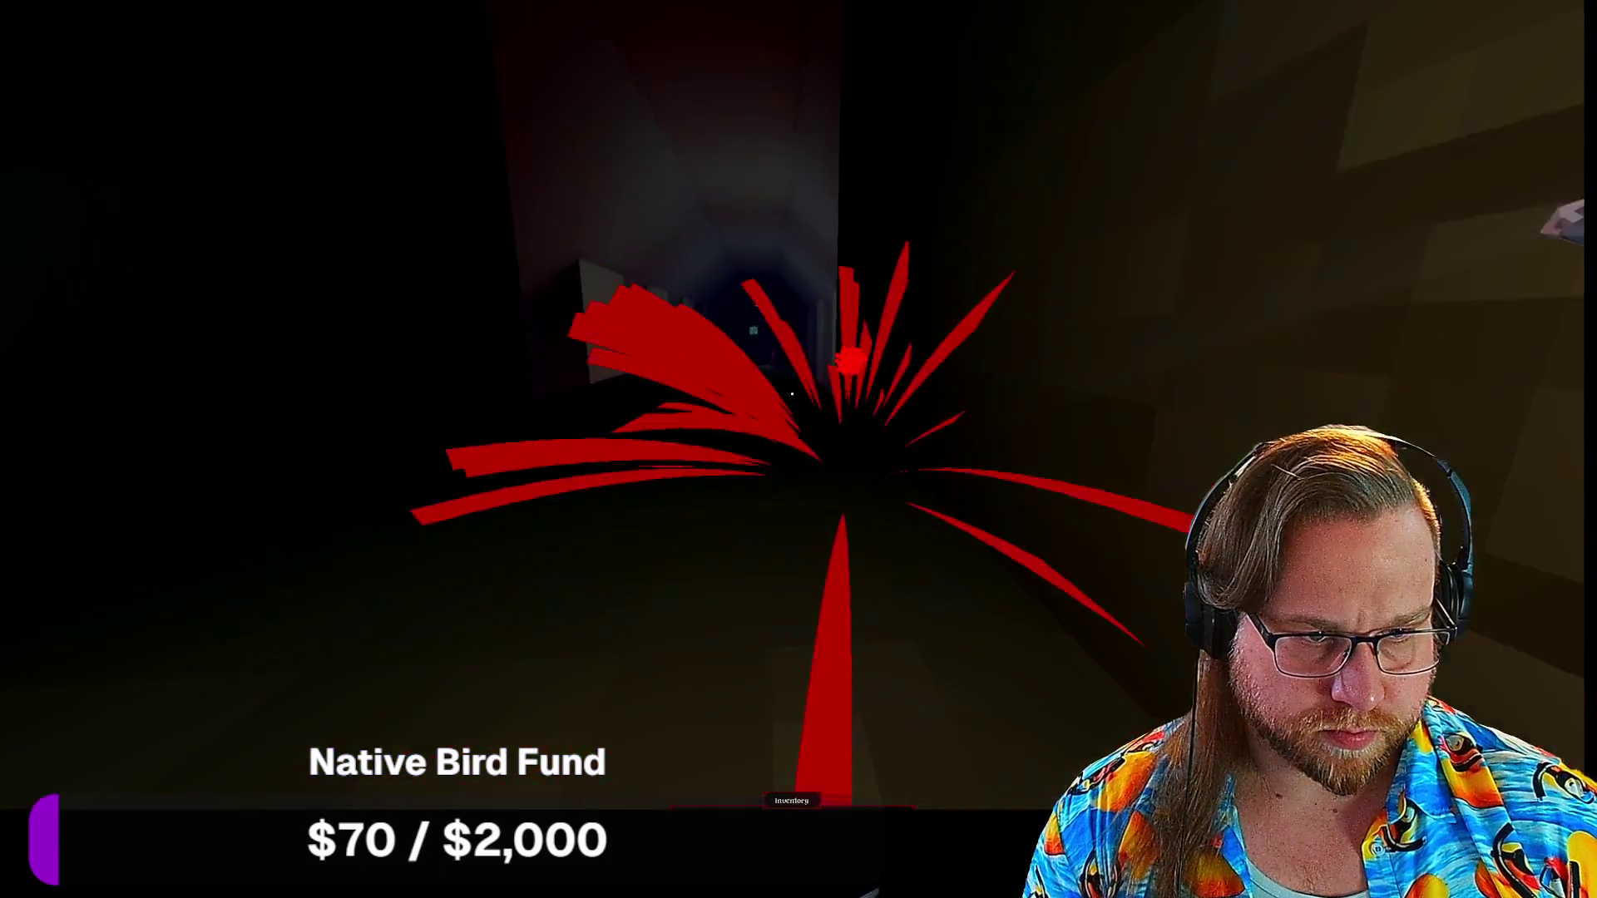
{"action": "key", "text": "w"}
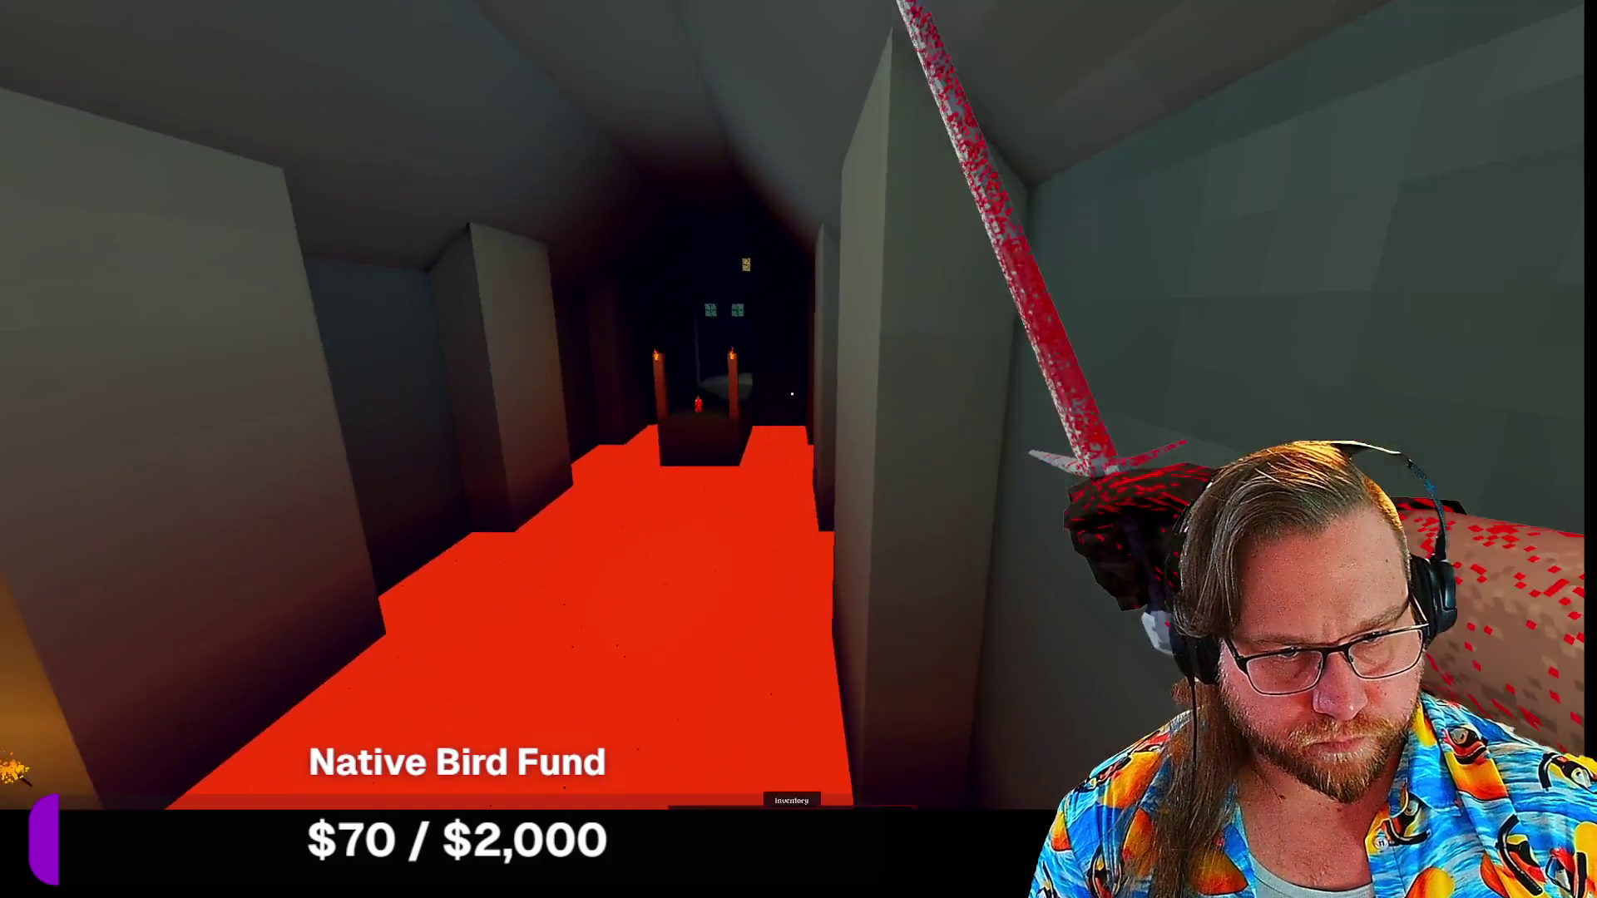
{"action": "key", "text": "w"}
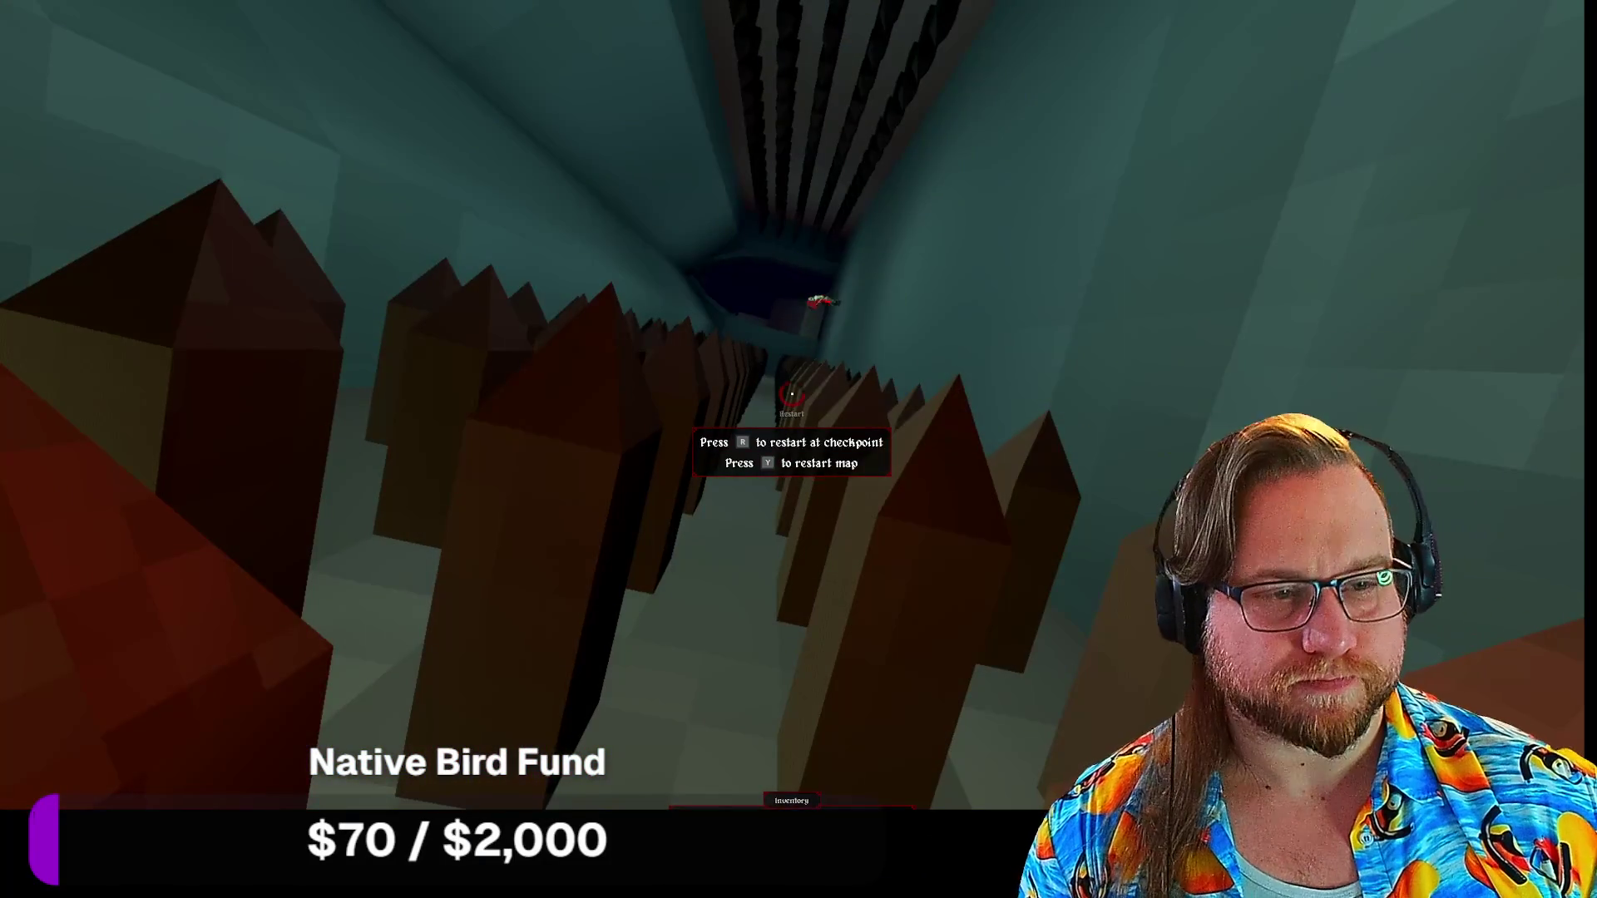
{"action": "key", "text": "r"}
{"action": "key", "text": "w"}
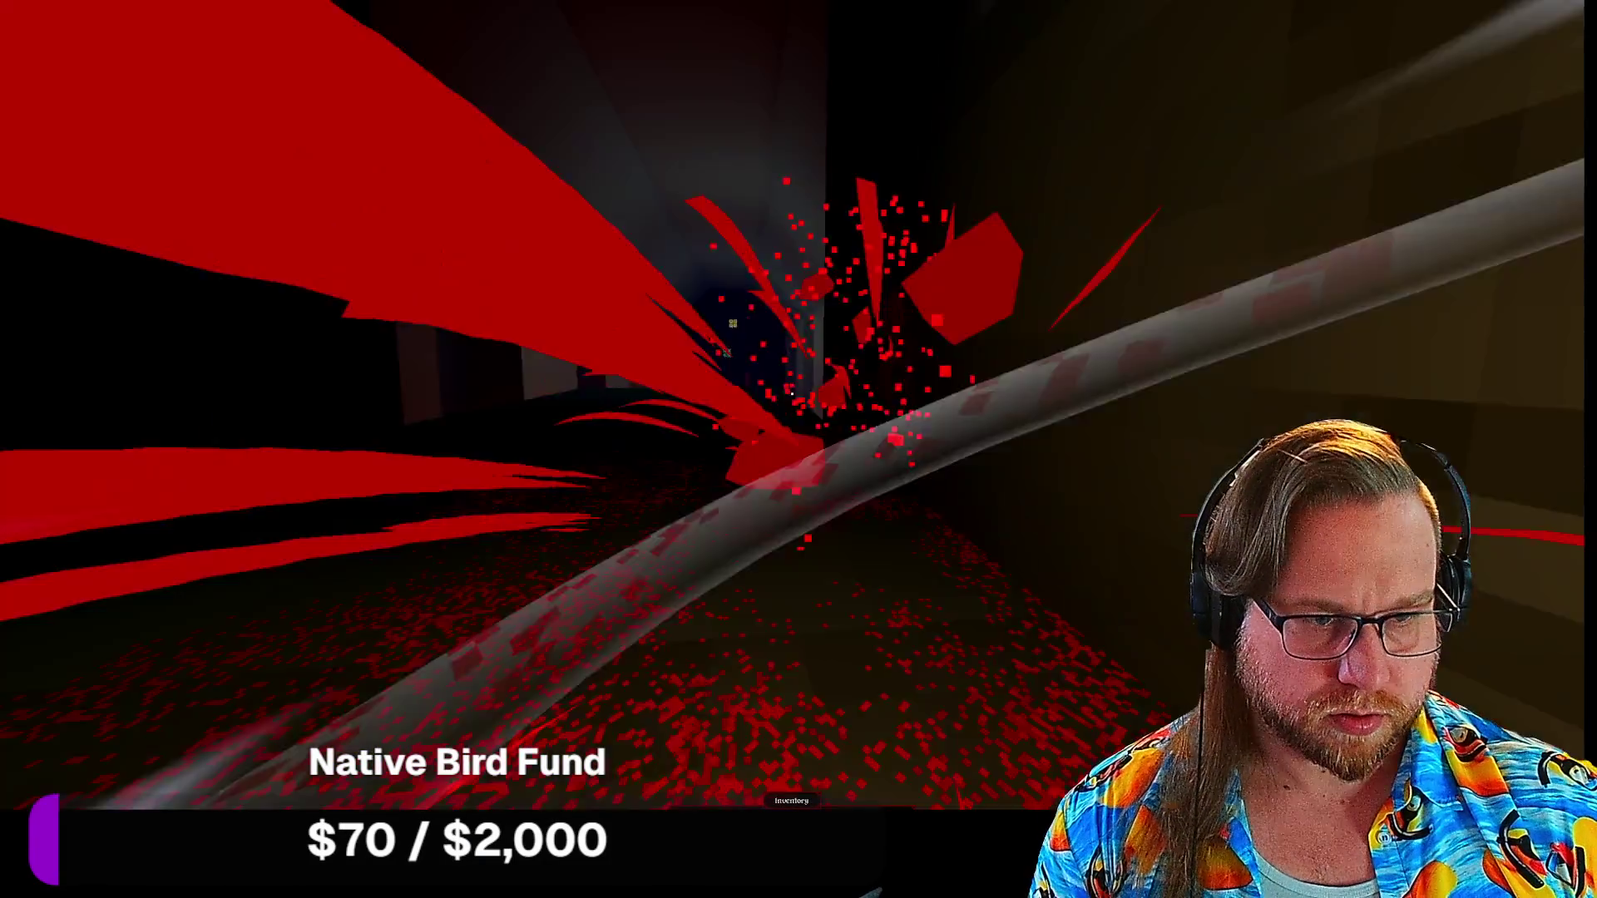
{"action": "key", "text": "w"}
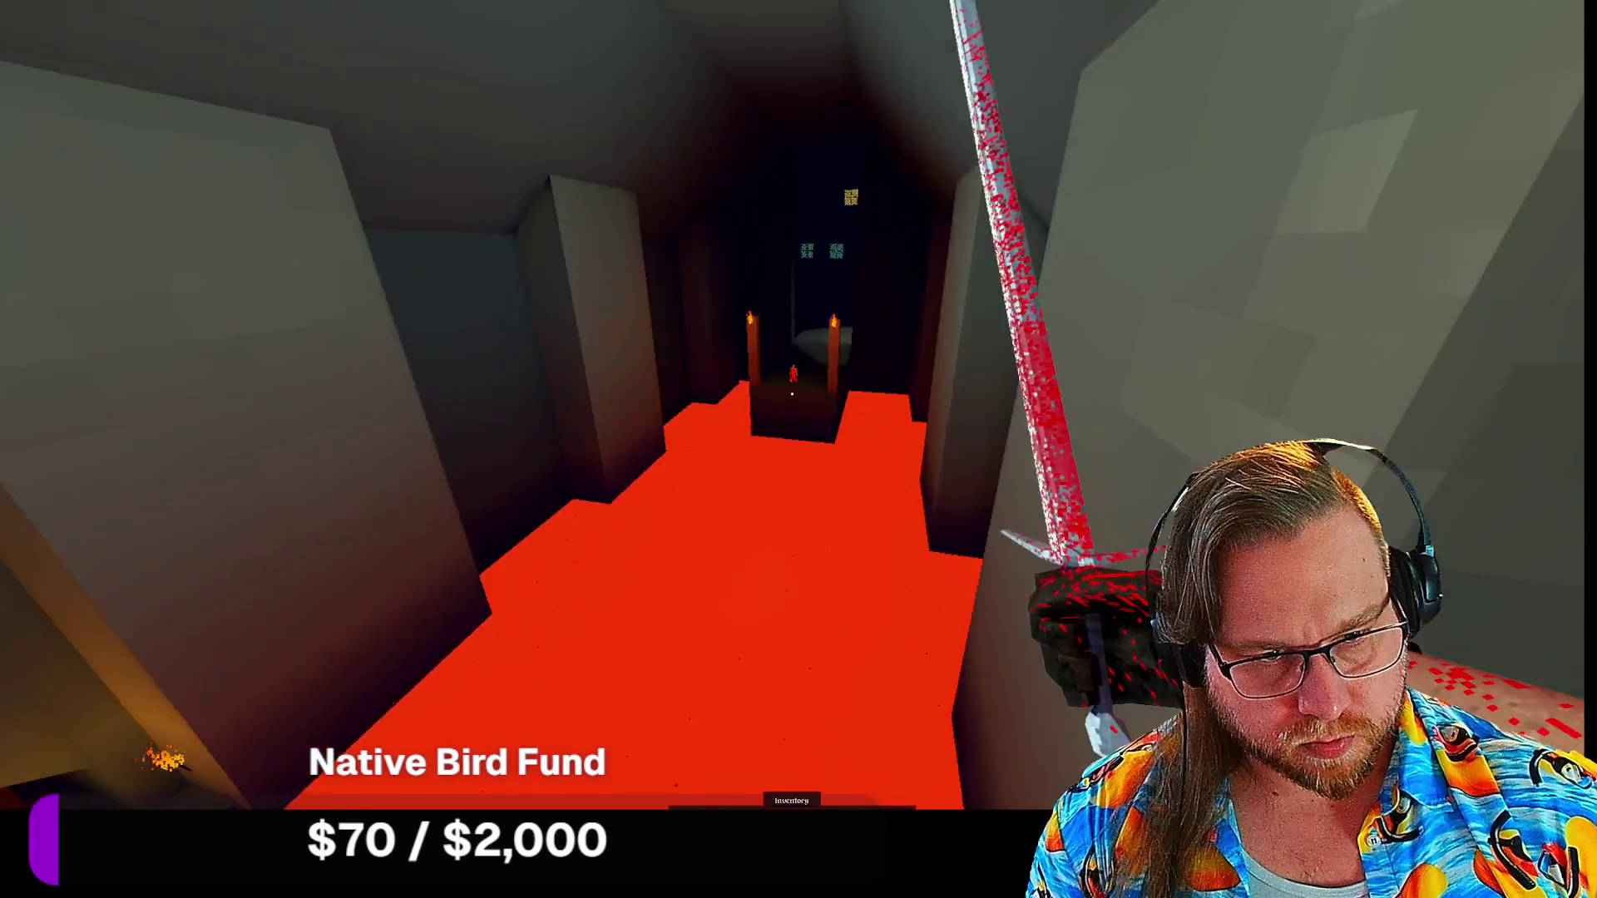
{"action": "key", "text": "r"}
{"action": "key", "text": "w"}
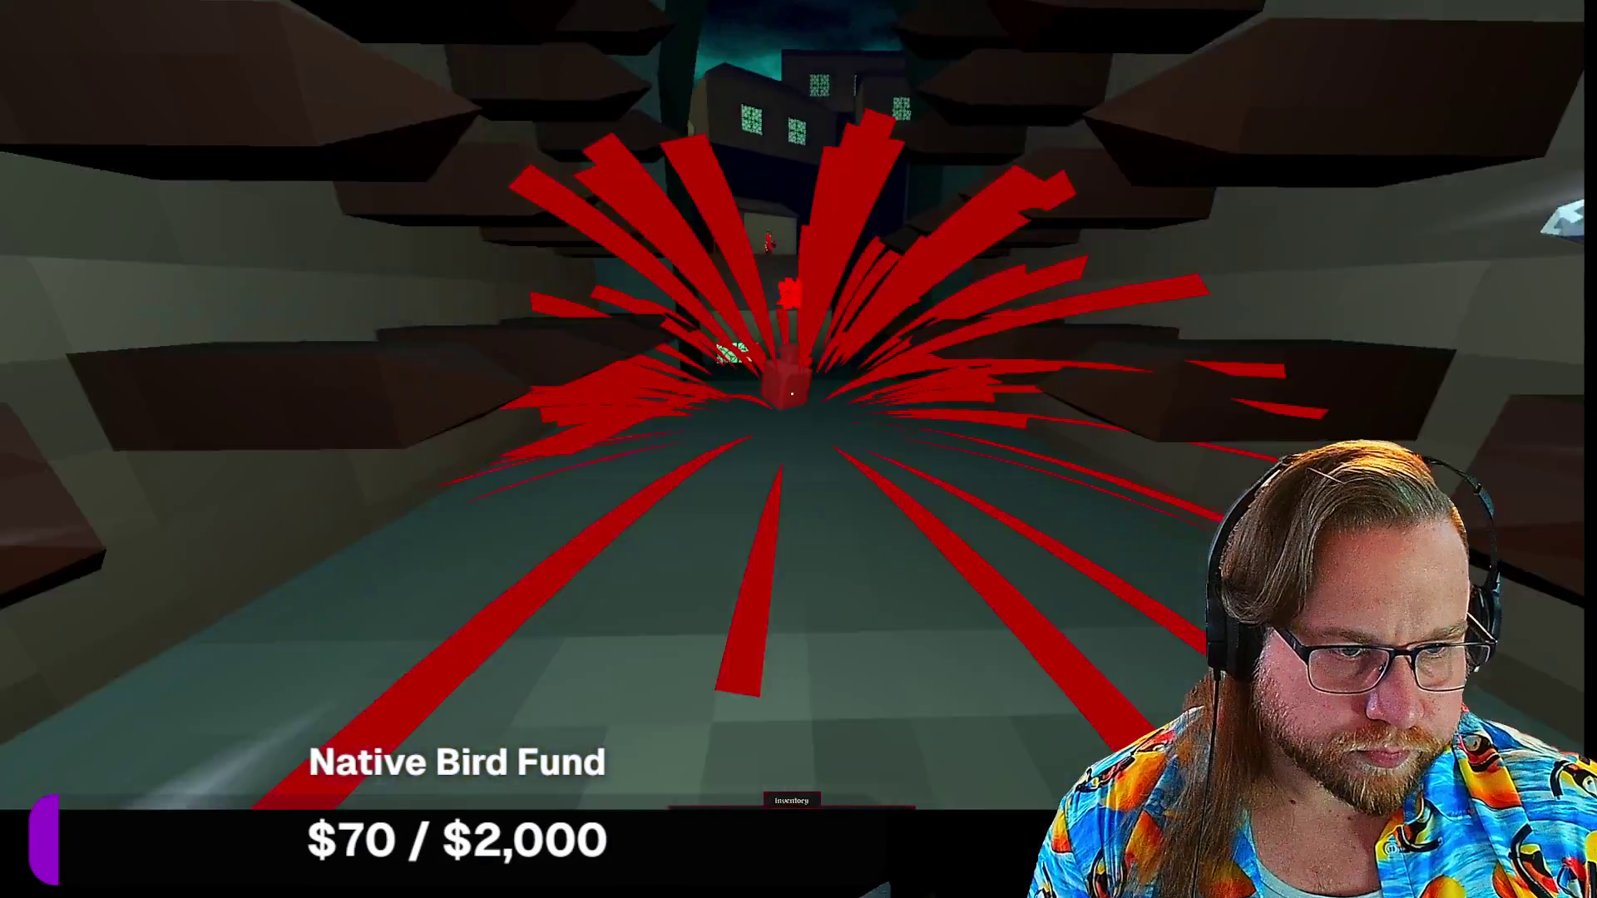
- Slash through the courtyard and advance into the torch-lit orange corridor
{"action": "left_click", "coordinate": [792, 394]}
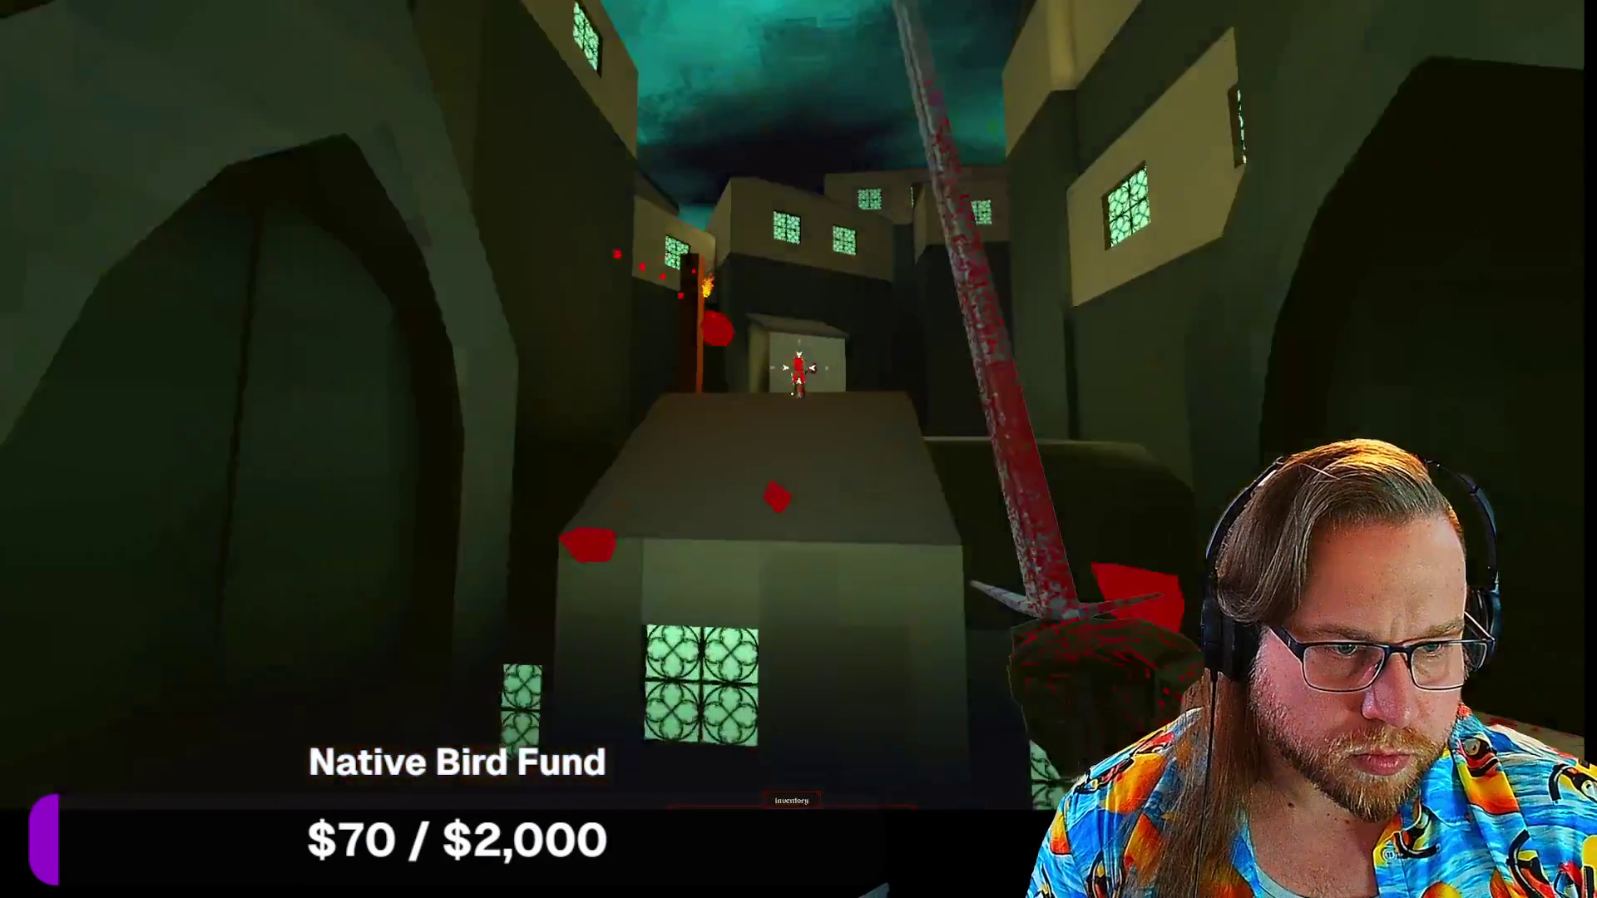
{"action": "left_click", "coordinate": [792, 393]}
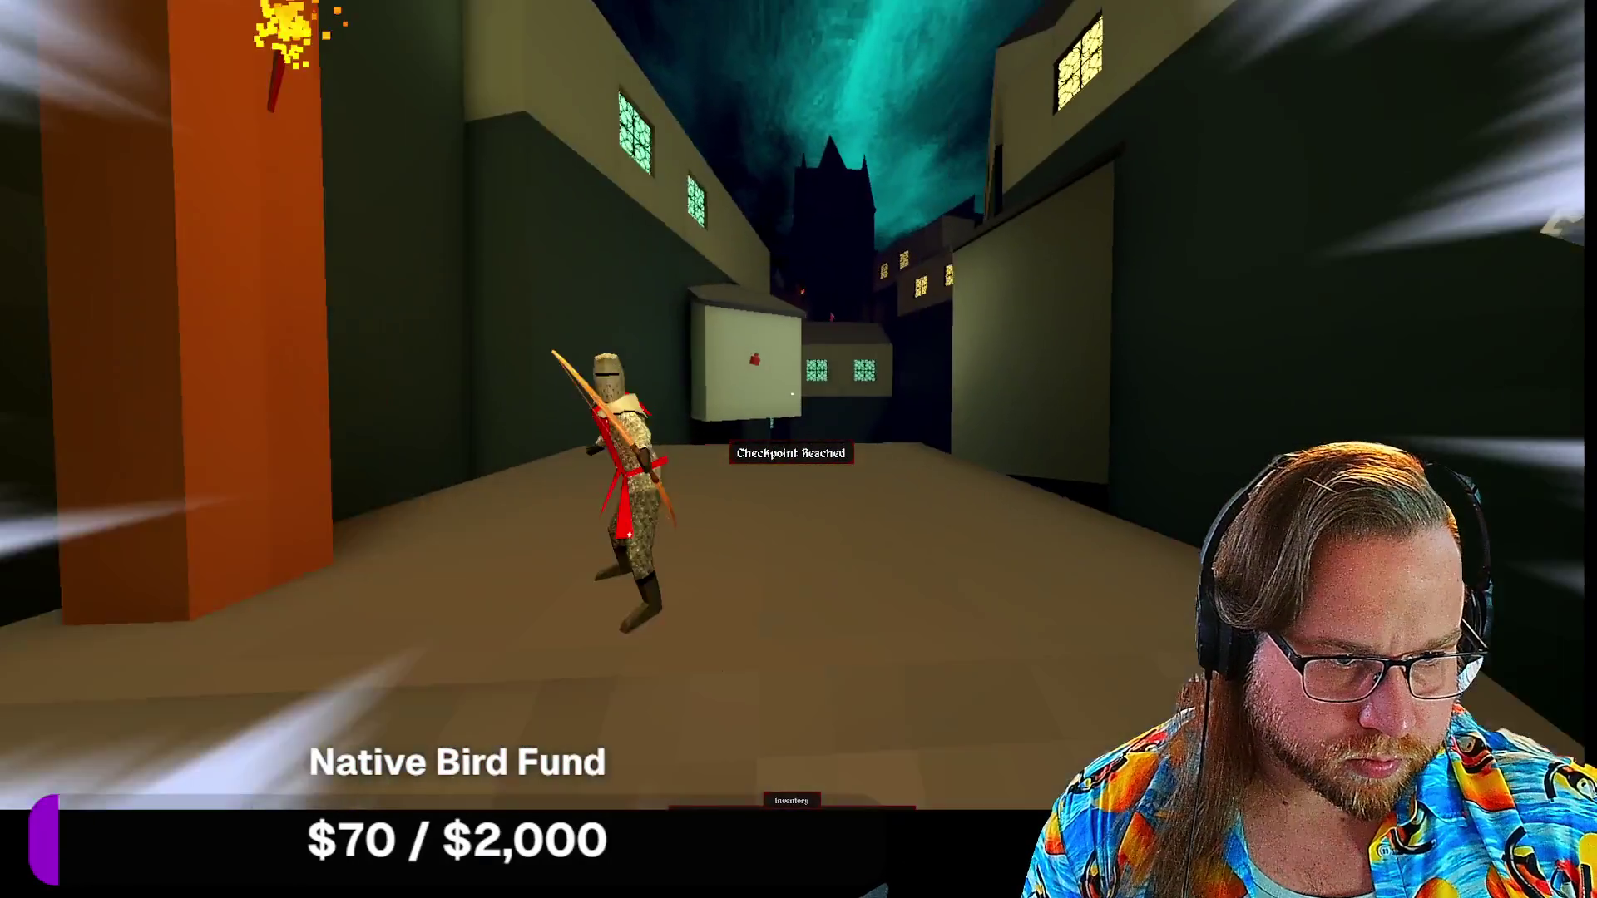
{"action": "left_click", "coordinate": [792, 393]}
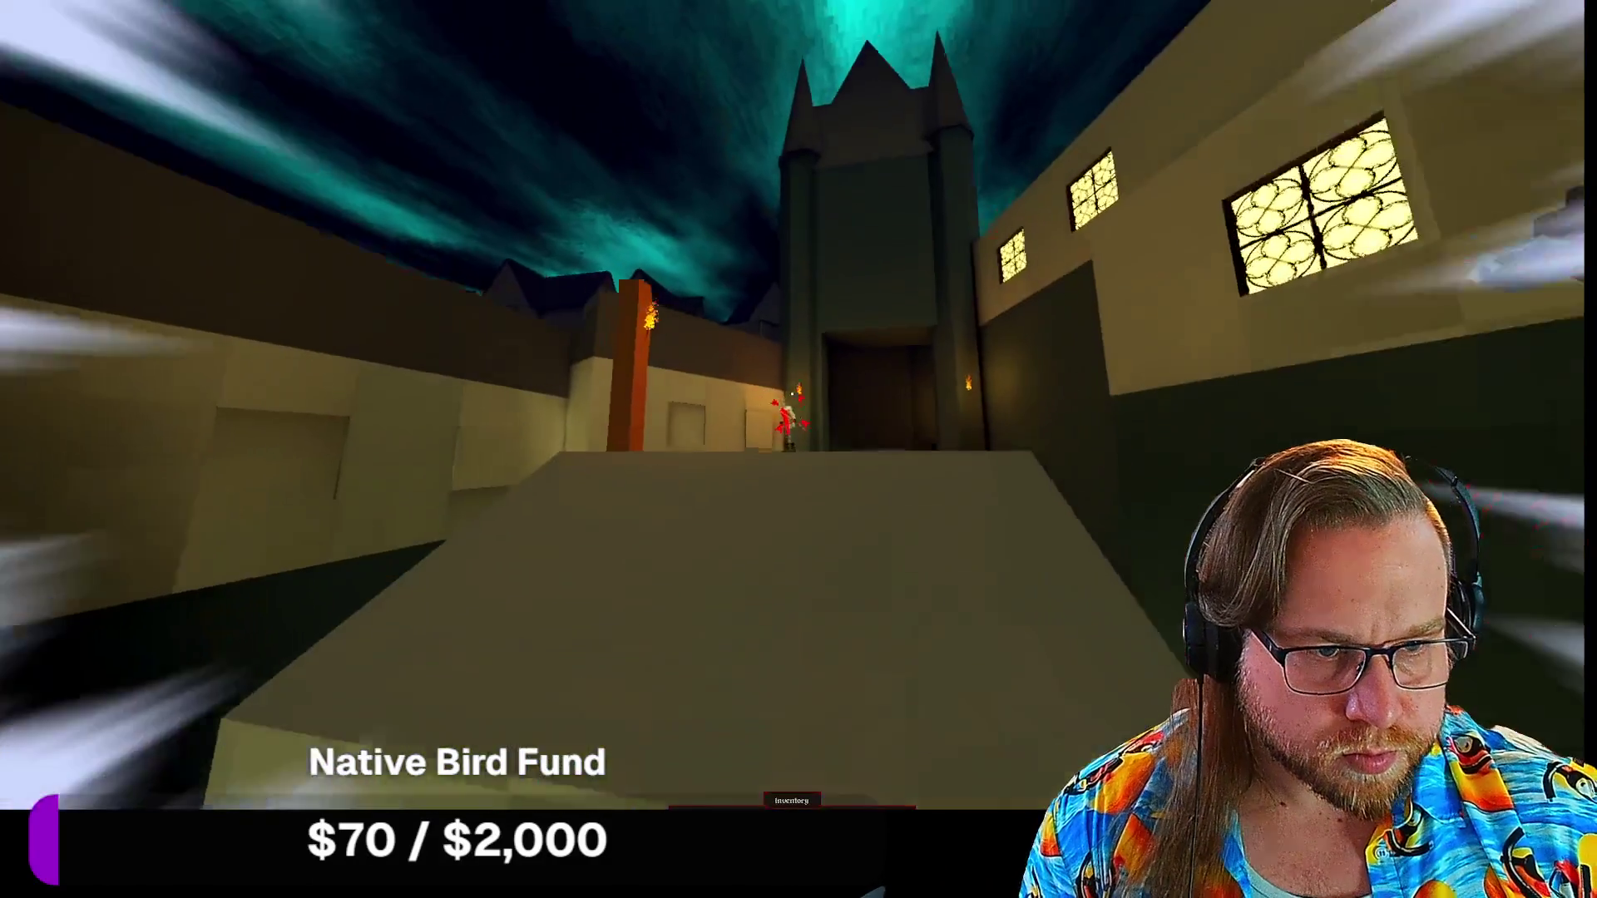
{"action": "left_click", "coordinate": [792, 394]}
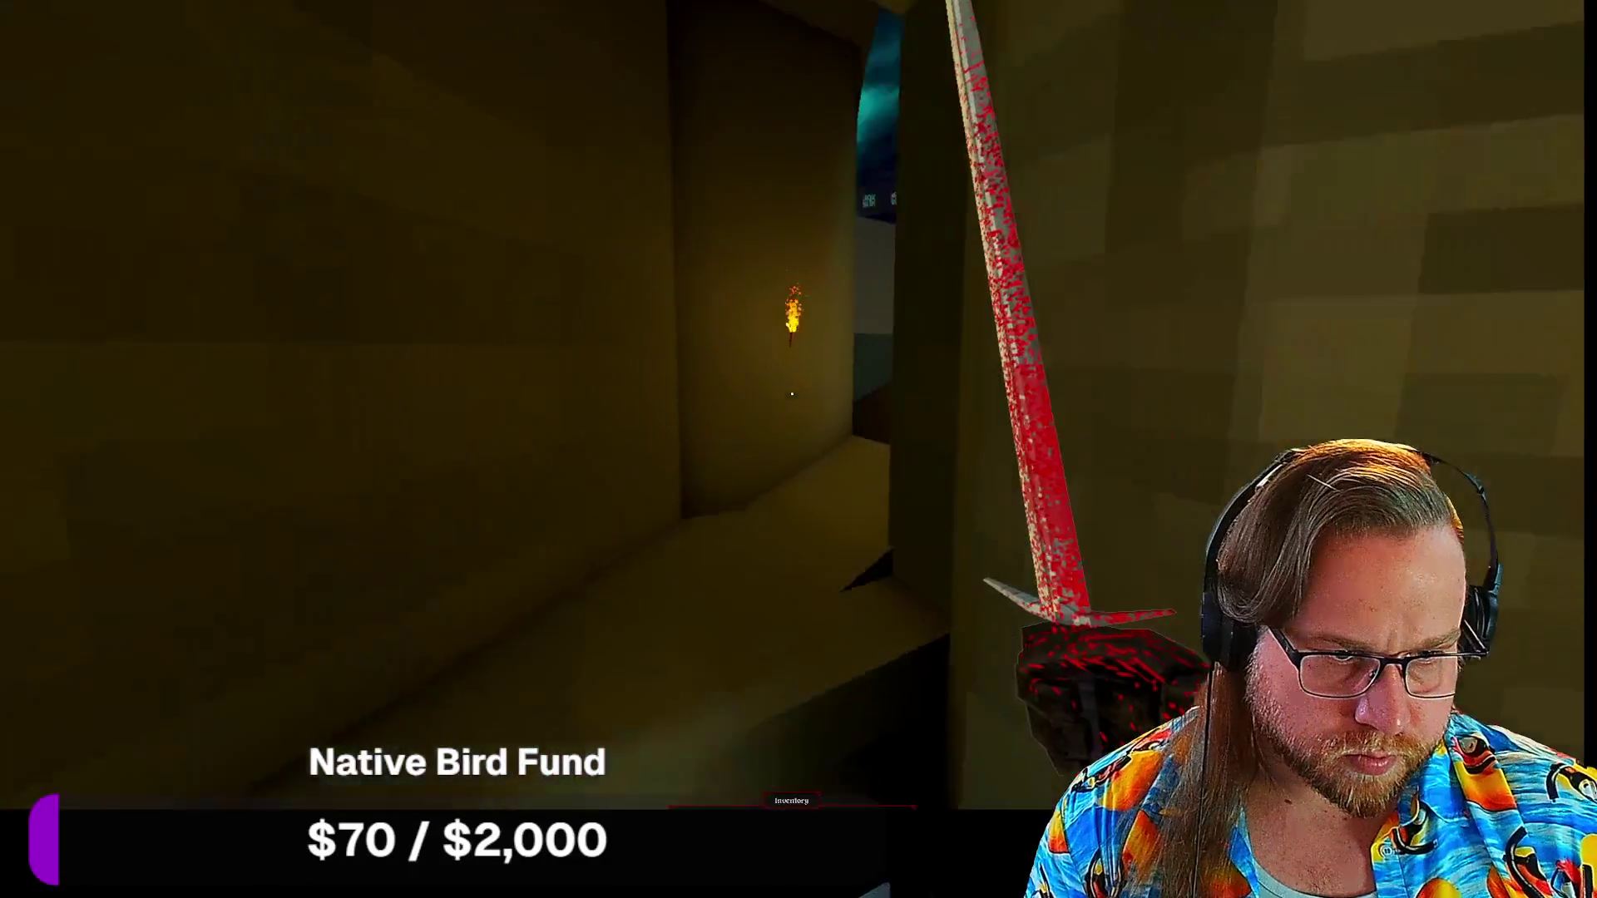
{"action": "key", "text": "w"}
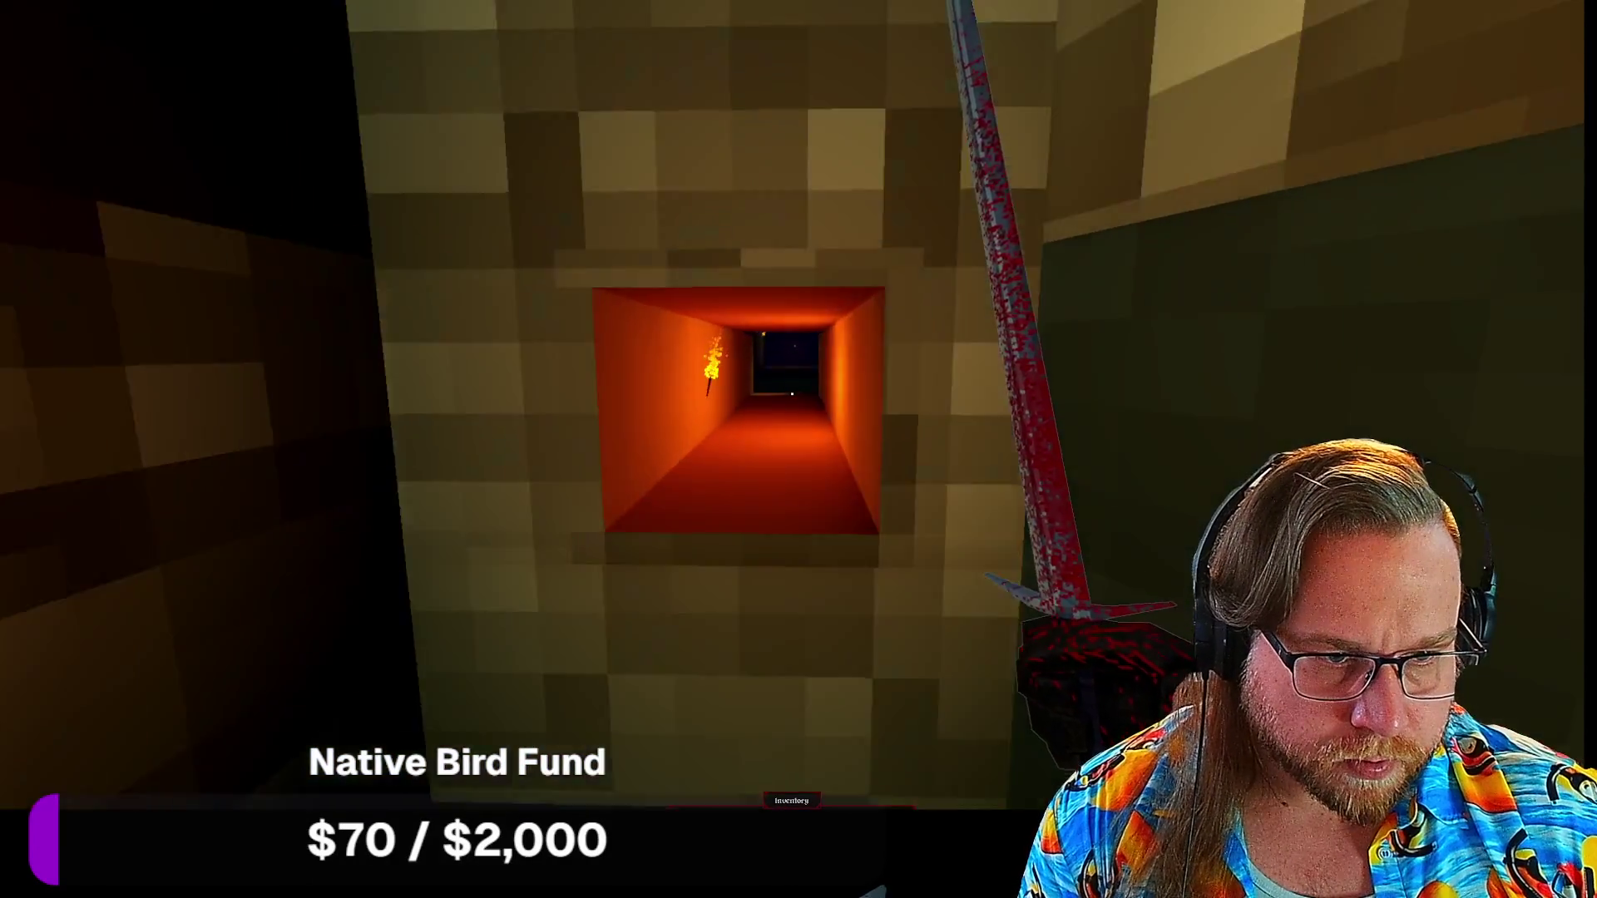
{"action": "left_click", "coordinate": [792, 393]}
{"action": "key", "text": "w"}
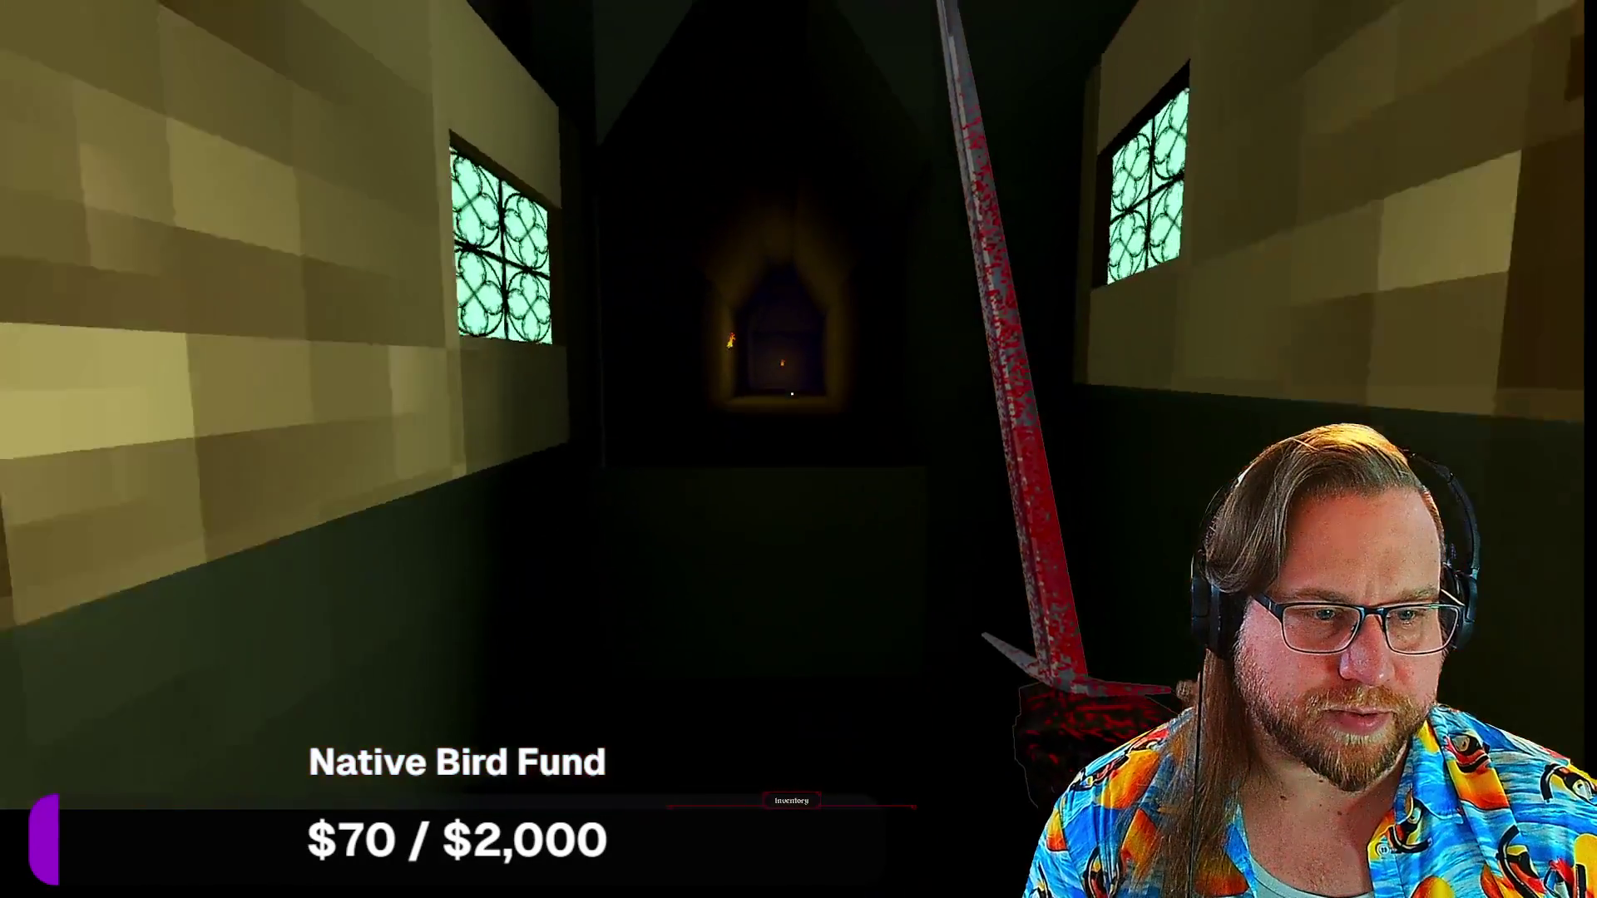
{"action": "left_click", "coordinate": [792, 394]}
{"action": "key", "text": "w"}
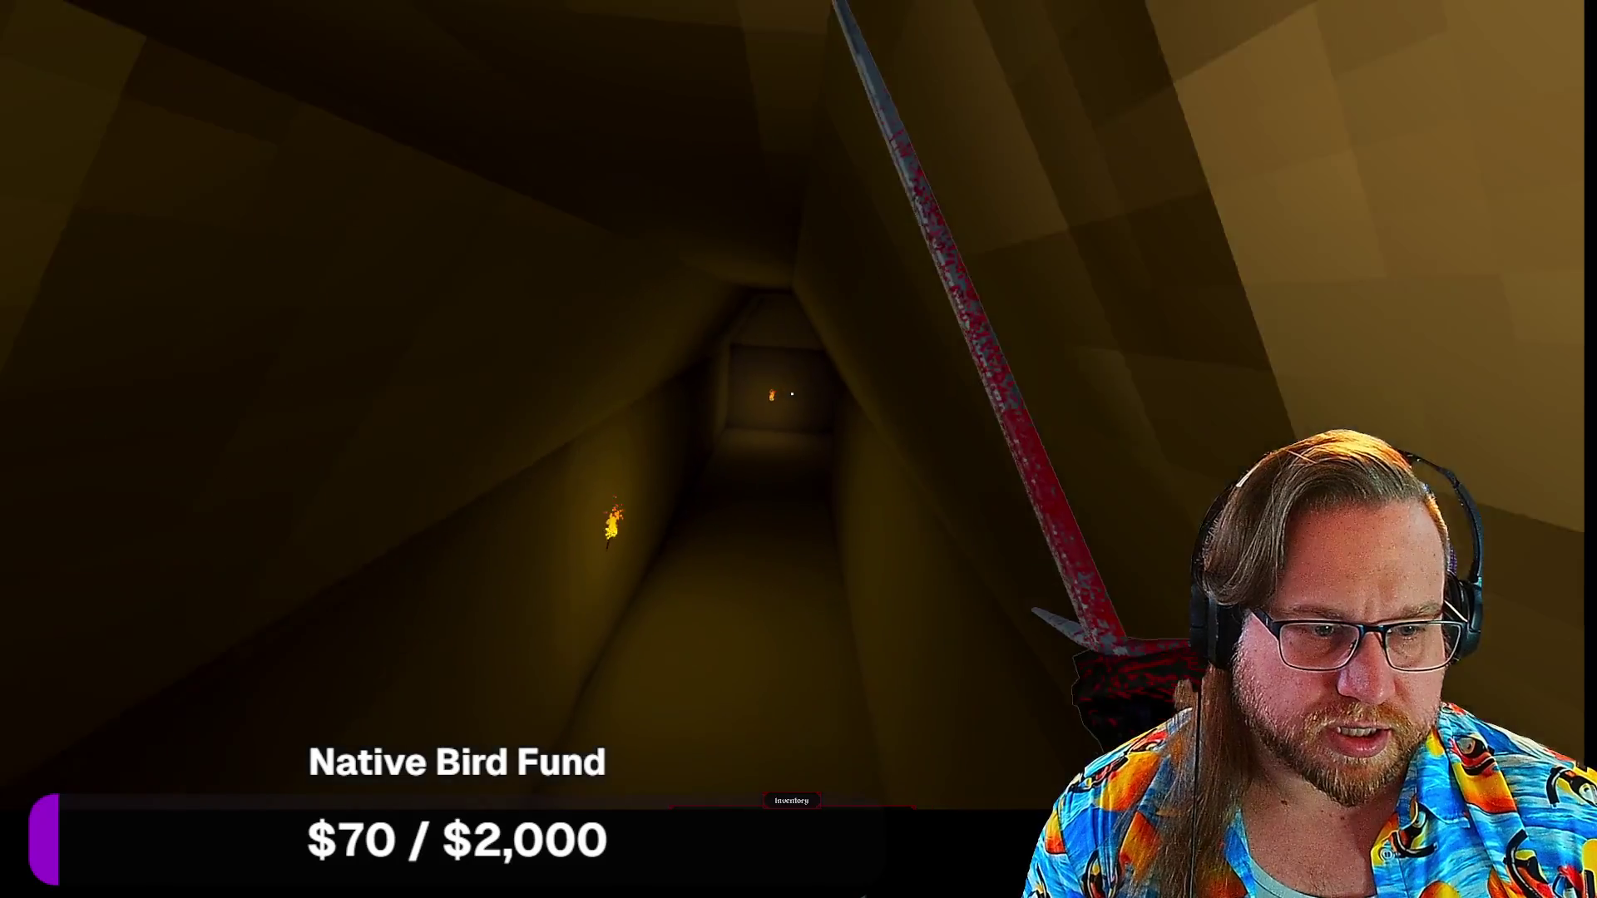
- Cut down the red enemies, reach the pit edge and continue to Varu Castle
{"action": "key", "text": "w"}
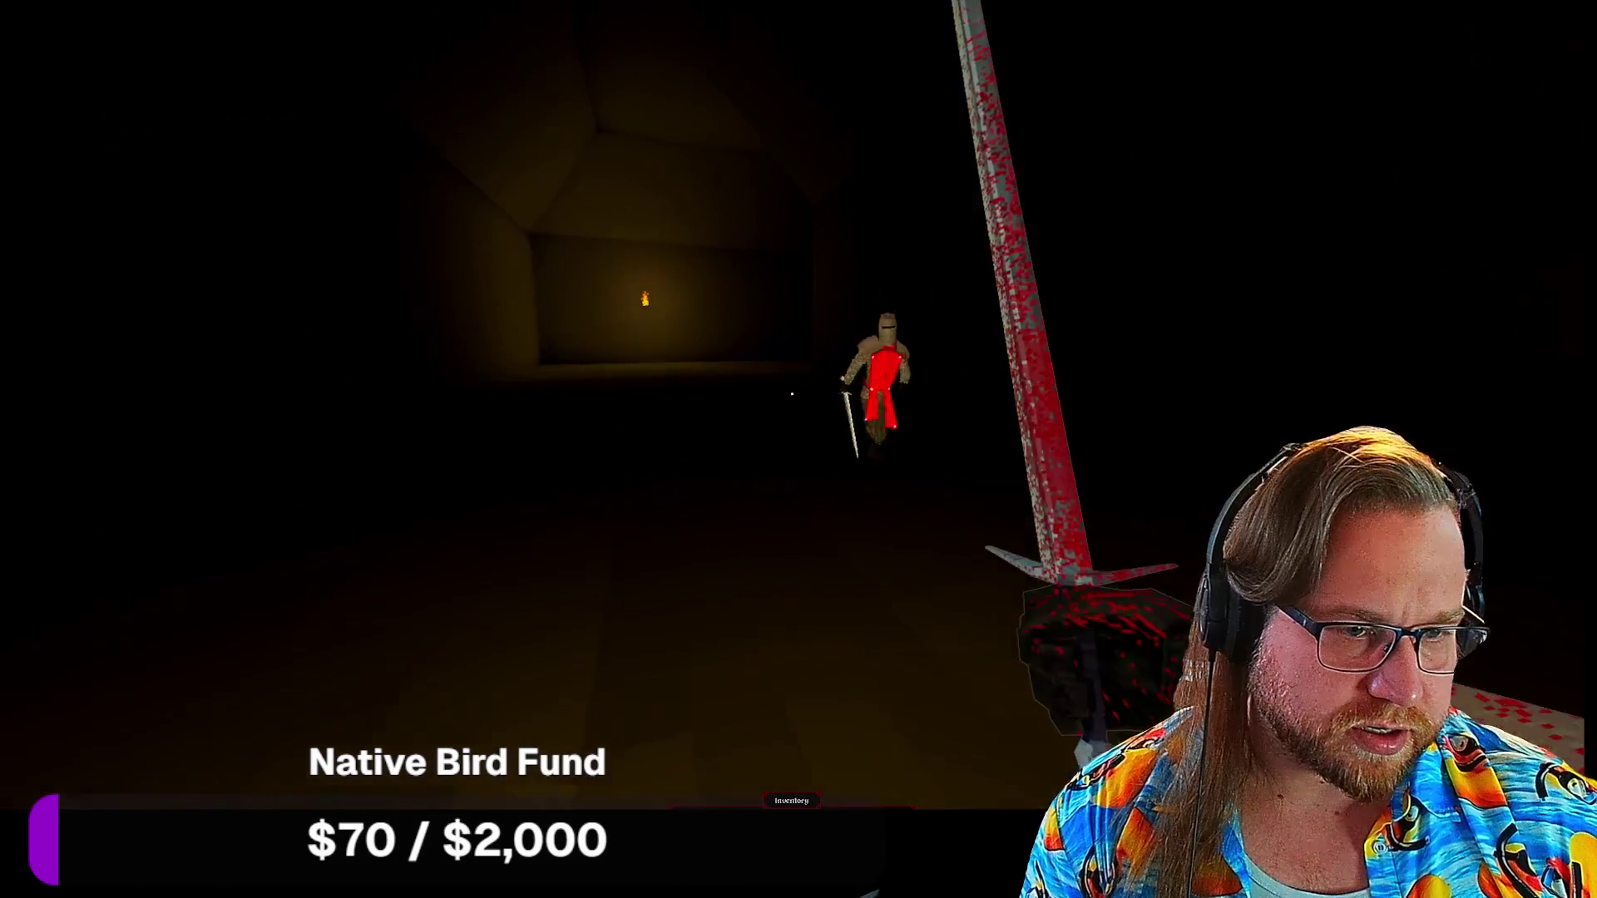
{"action": "left_click", "coordinate": [792, 394]}
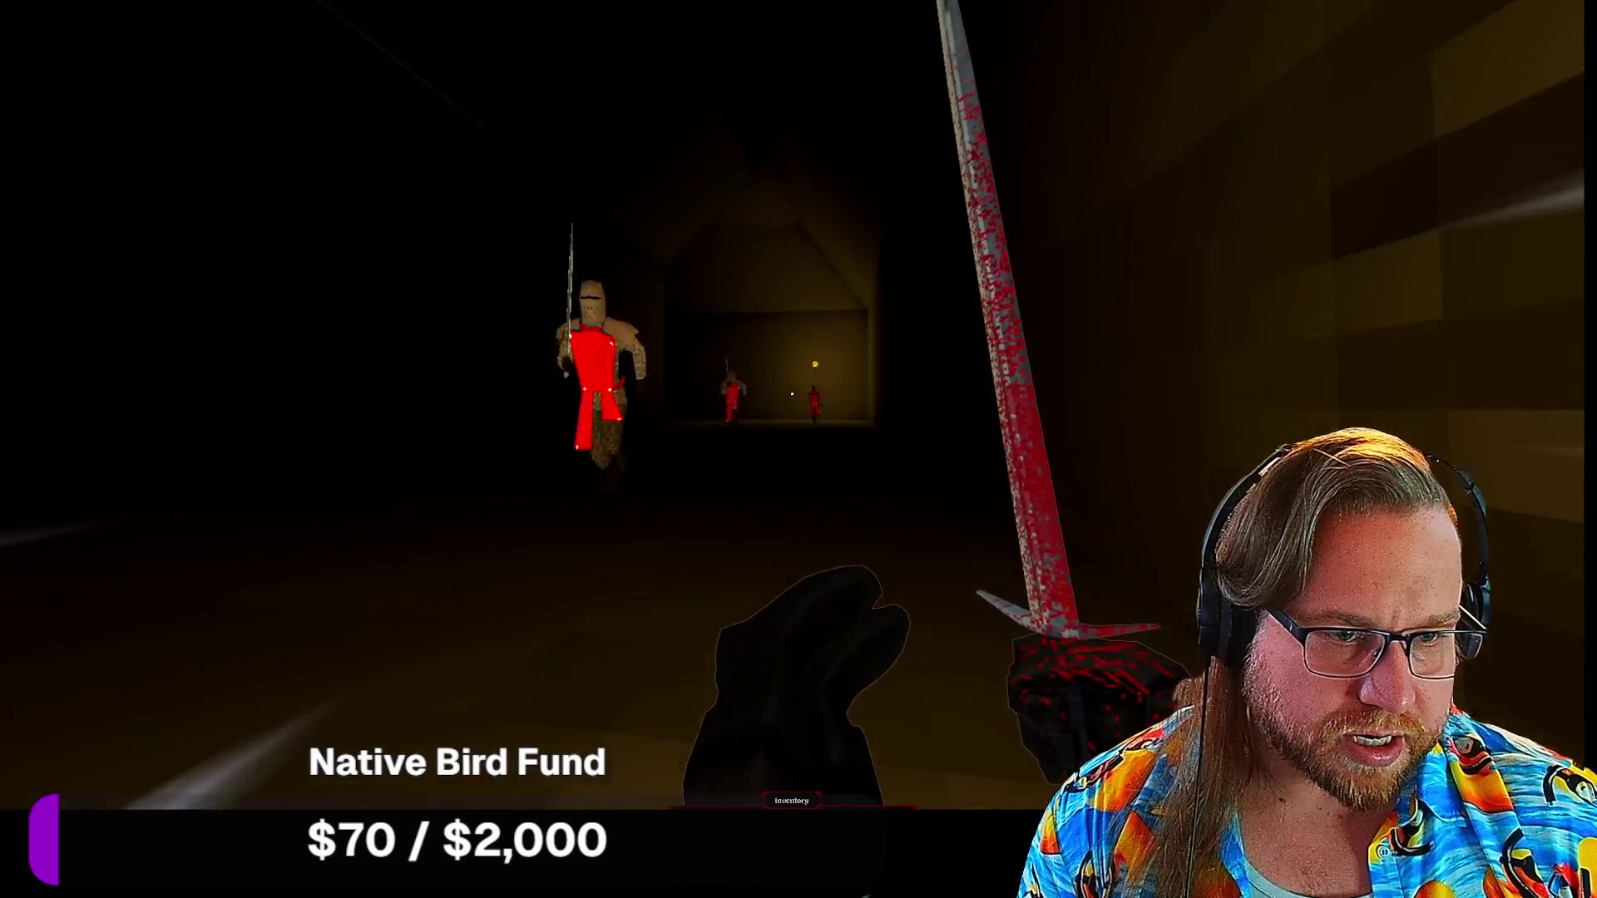
{"action": "left_click", "coordinate": [792, 393]}
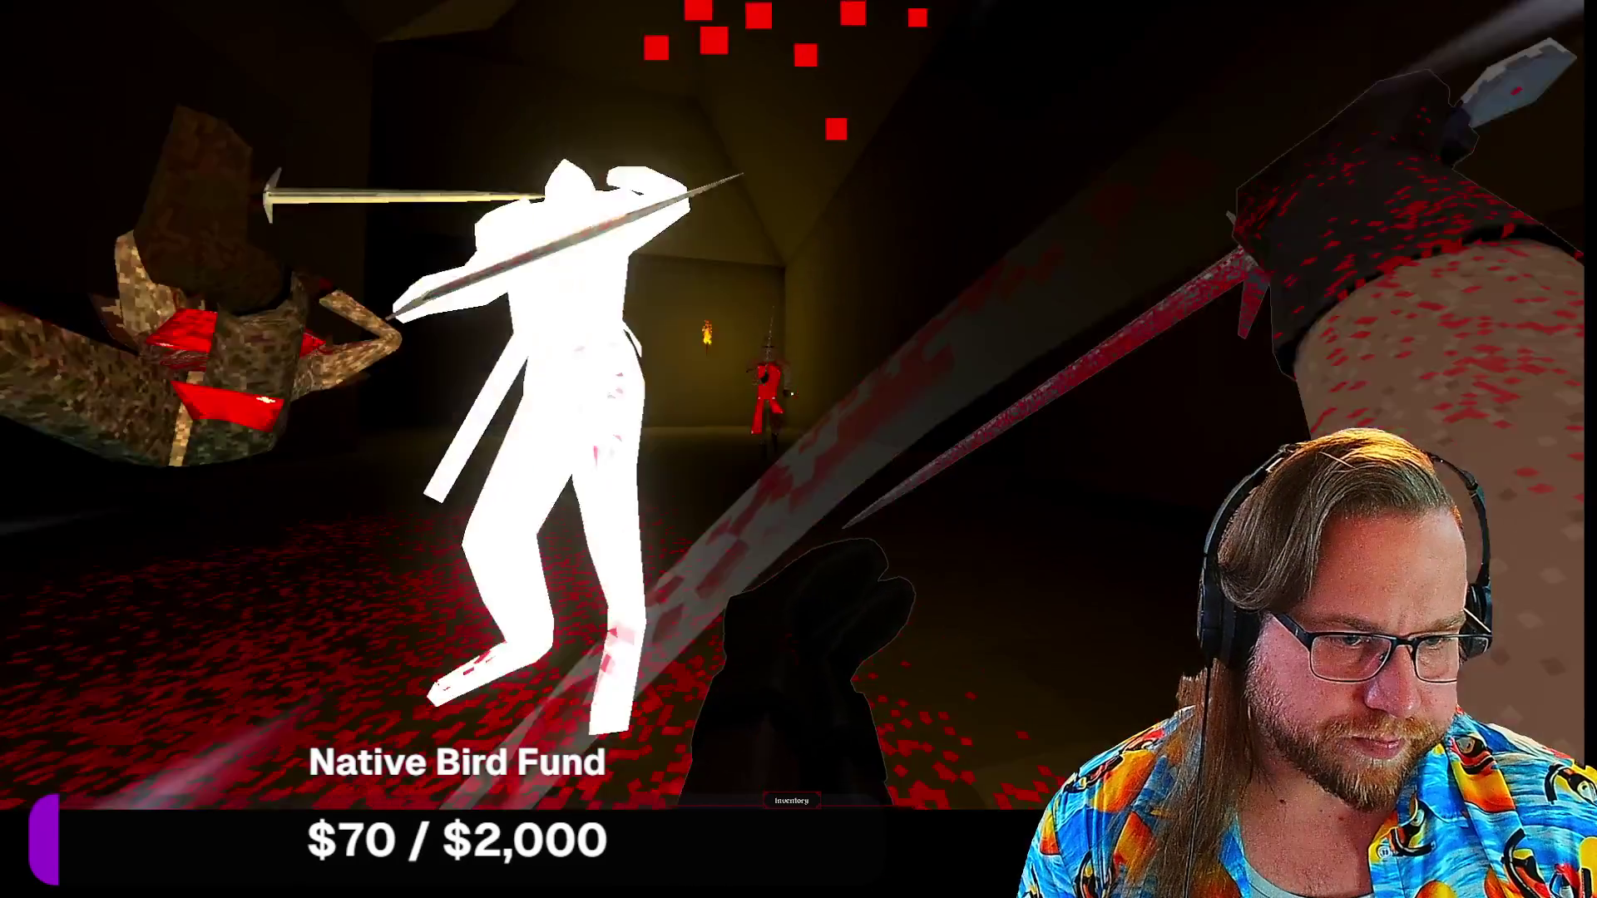
{"action": "key", "text": "w"}
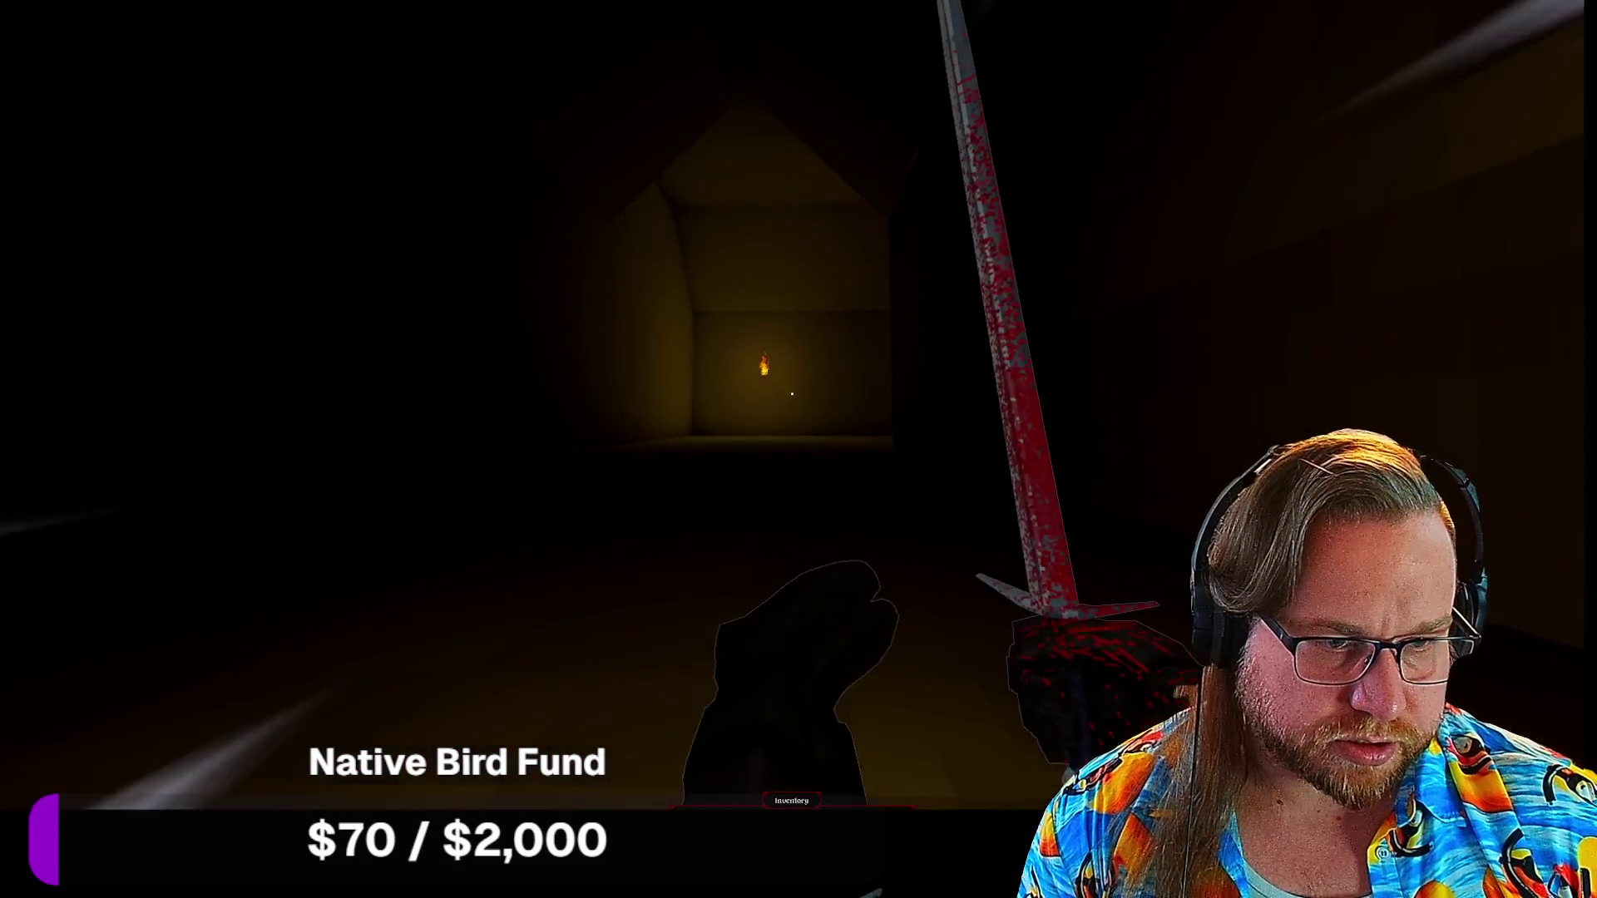
{"action": "key", "text": "w"}
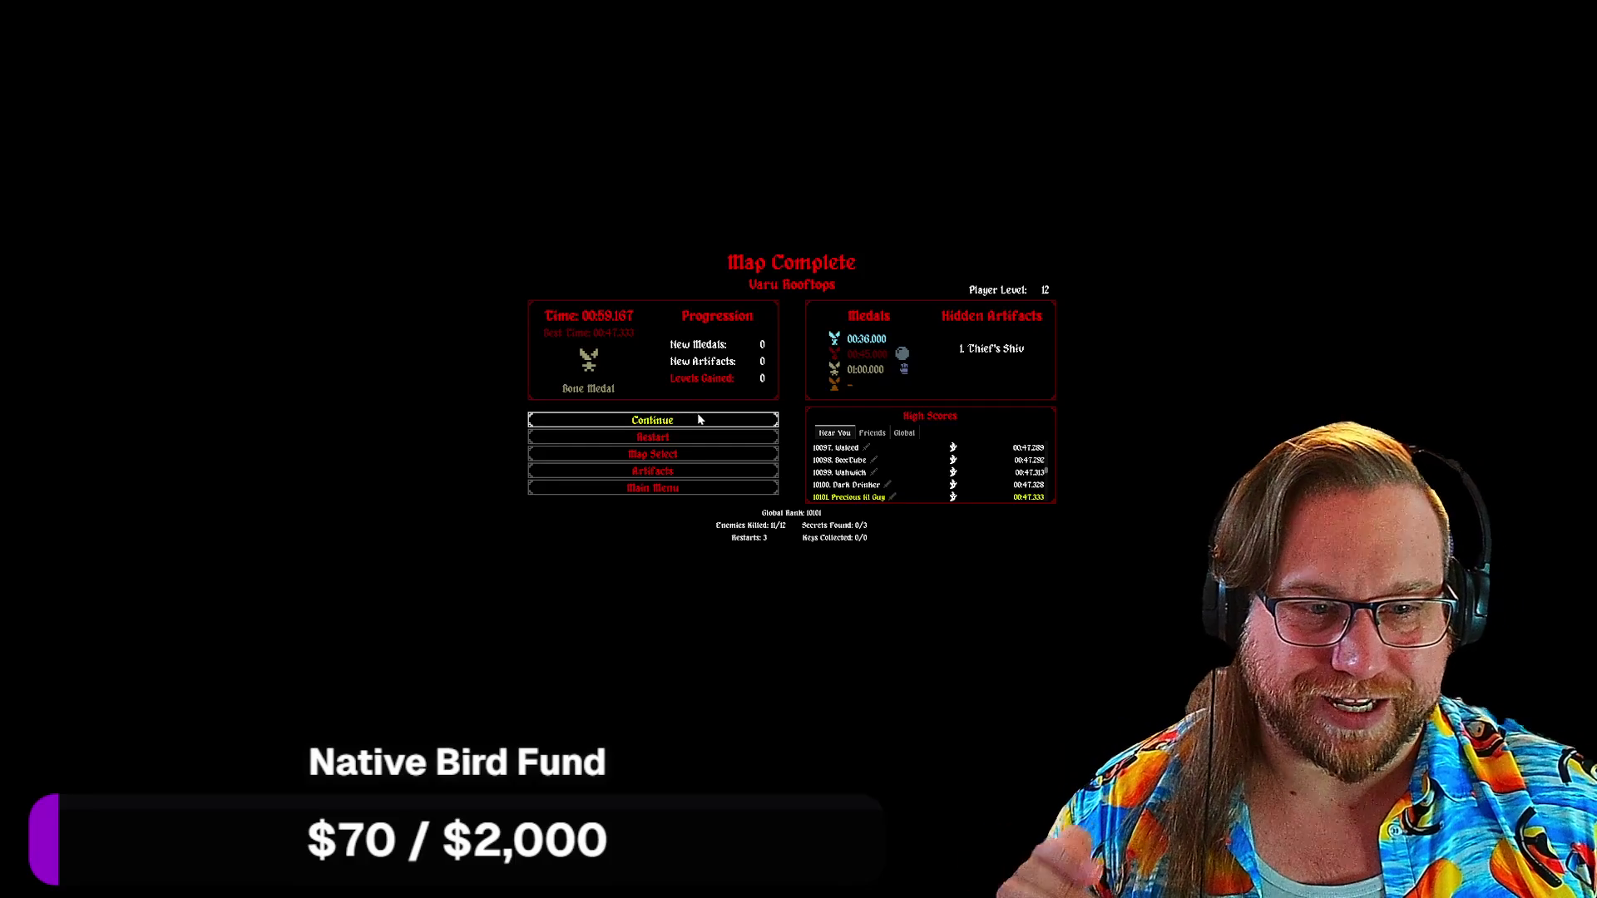
{"action": "left_click", "coordinate": [696, 420]}
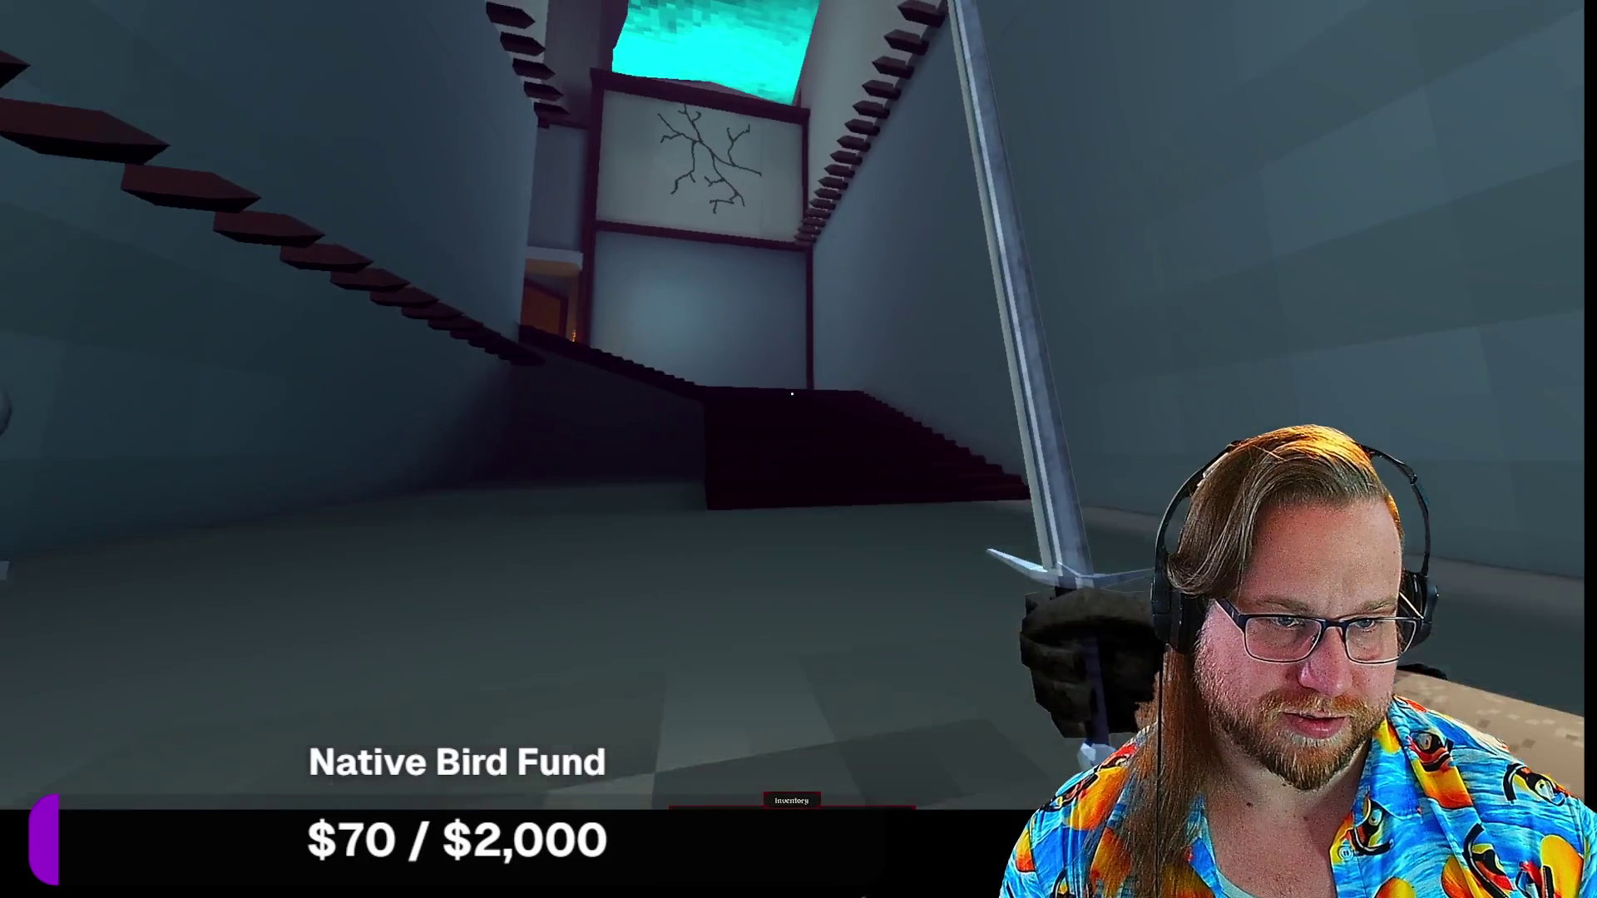
- Climb the staircase and kill the knights in the first rooms
{"action": "key", "text": "w"}
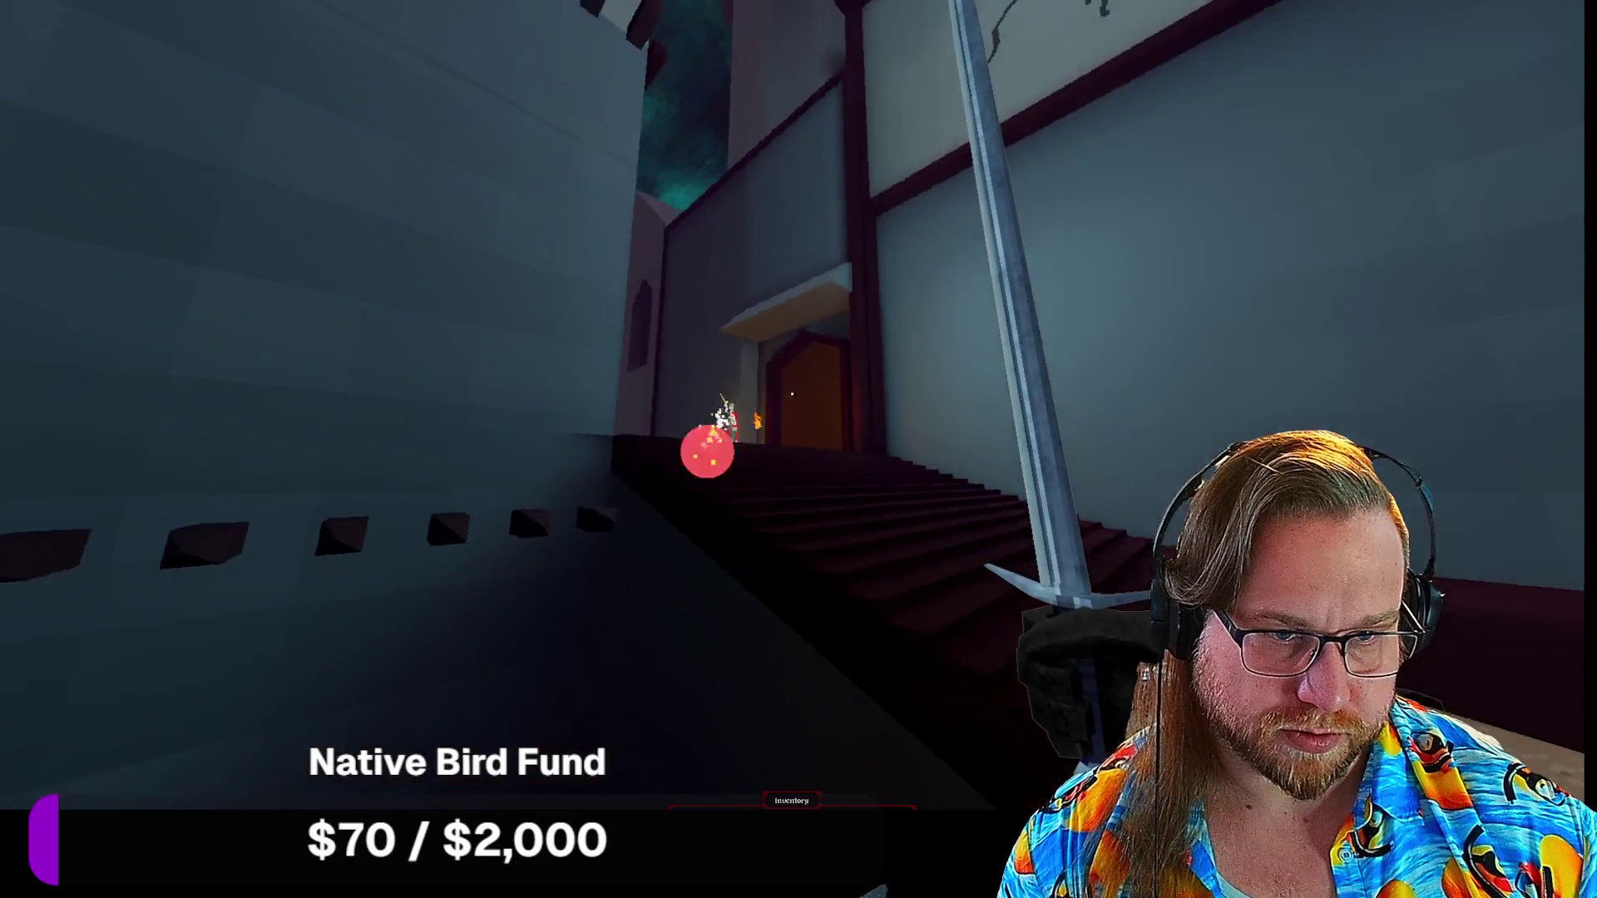
{"action": "left_click", "coordinate": [792, 394]}
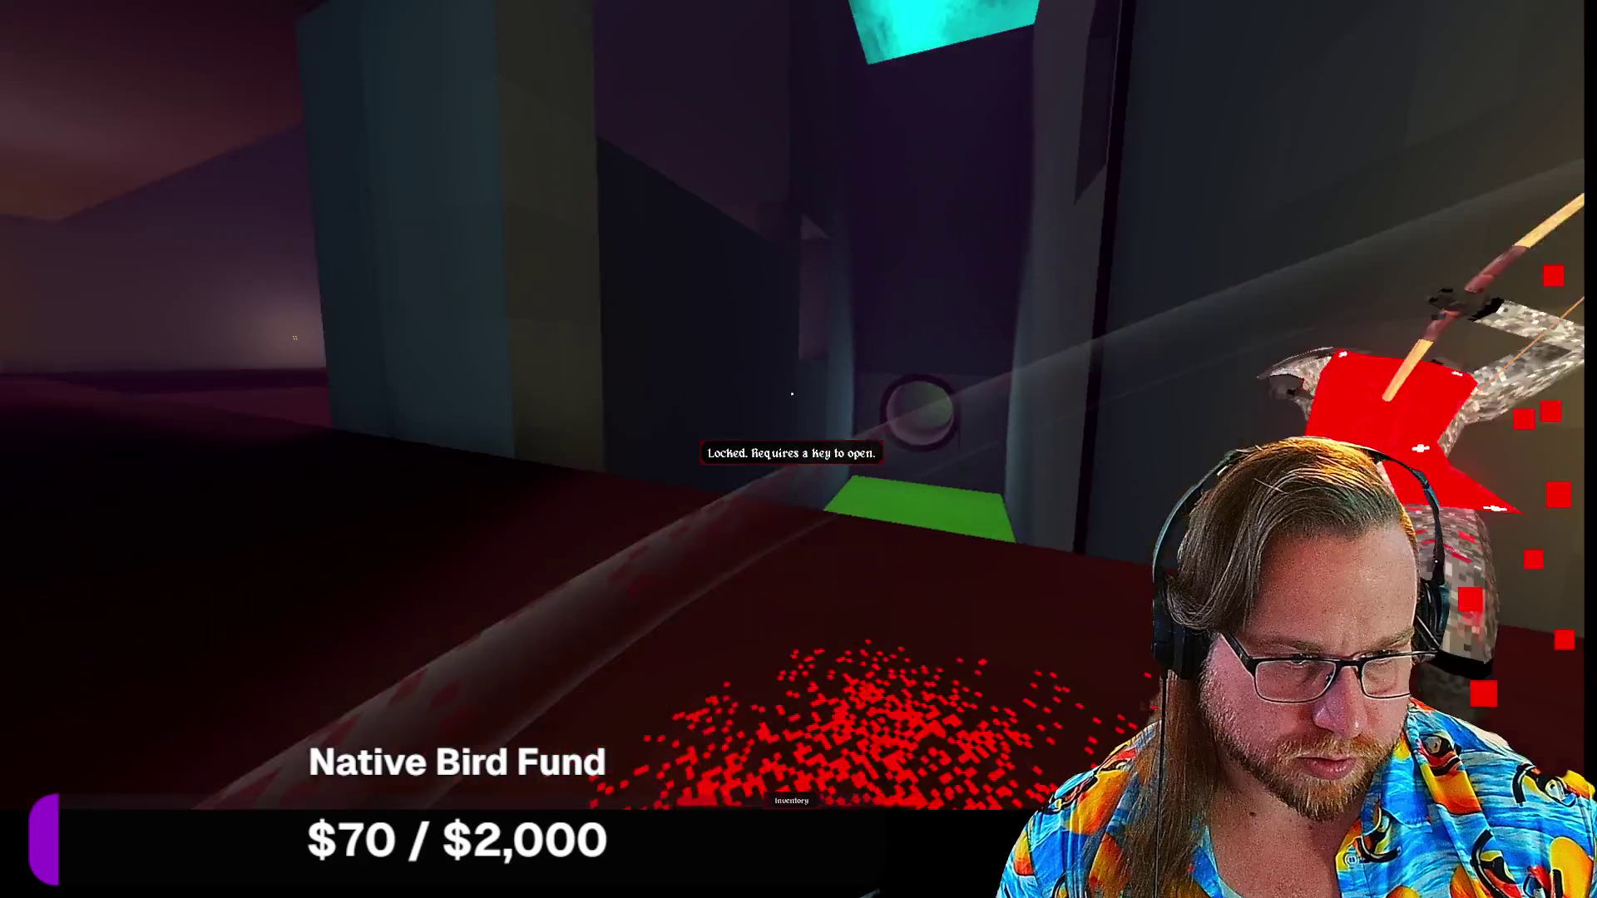
{"action": "key", "text": "w"}
{"action": "left_click", "coordinate": [792, 393]}
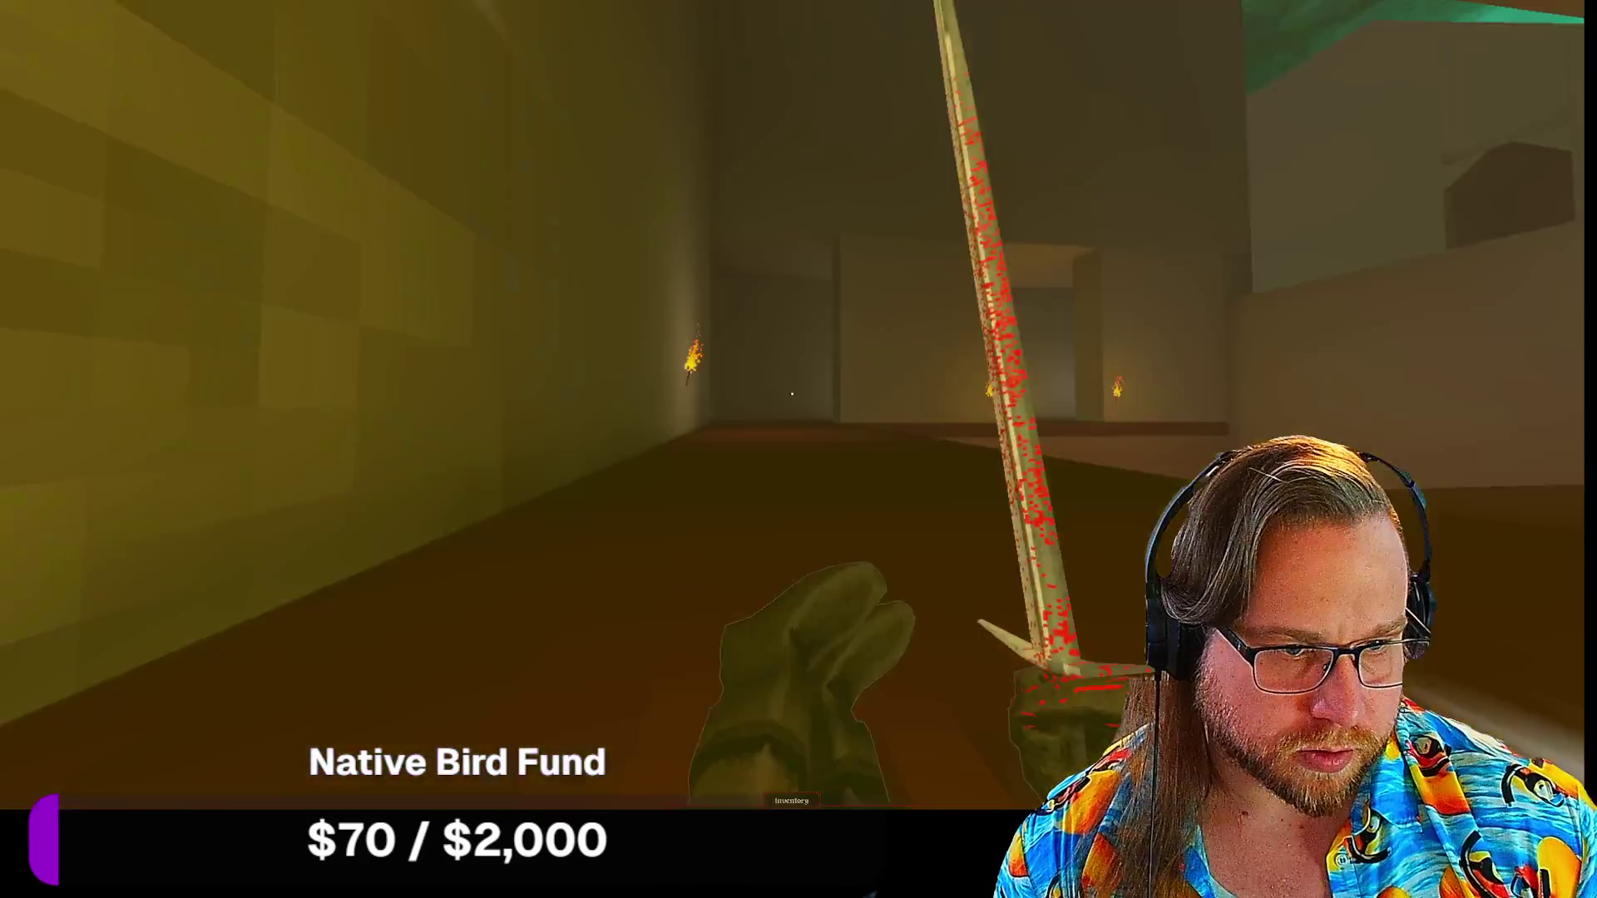
{"action": "key", "text": "w"}
{"action": "left_click", "coordinate": [792, 394]}
- Pick up the key and move through the corridors into the red-floored room
{"action": "key", "text": "w"}
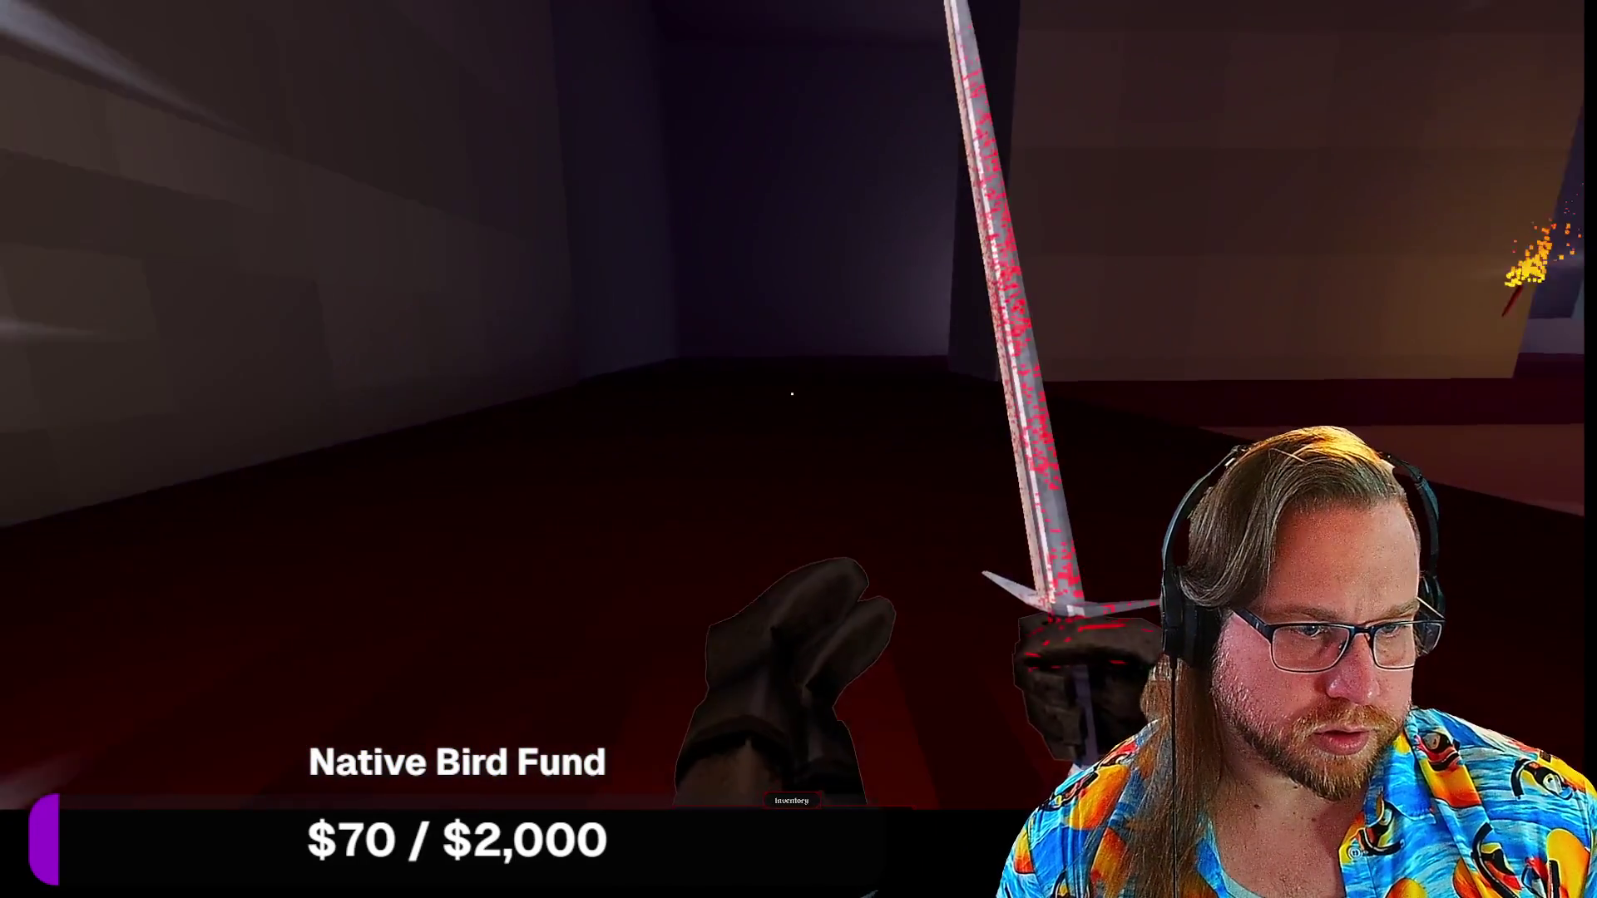
{"action": "key", "text": "w"}
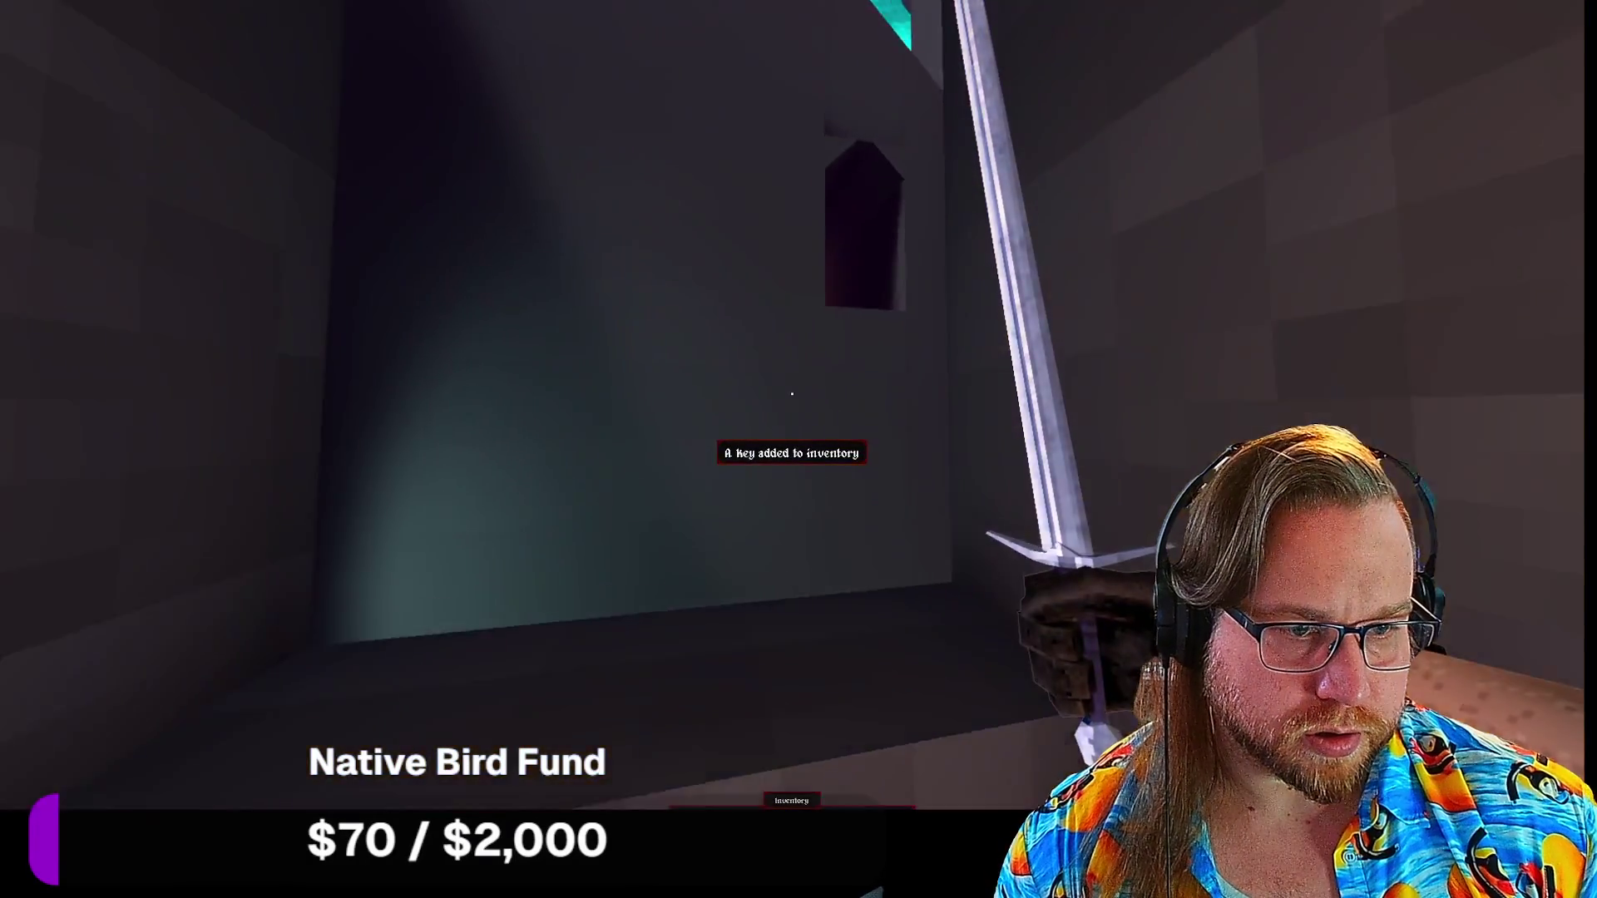
{"action": "key", "text": "w"}
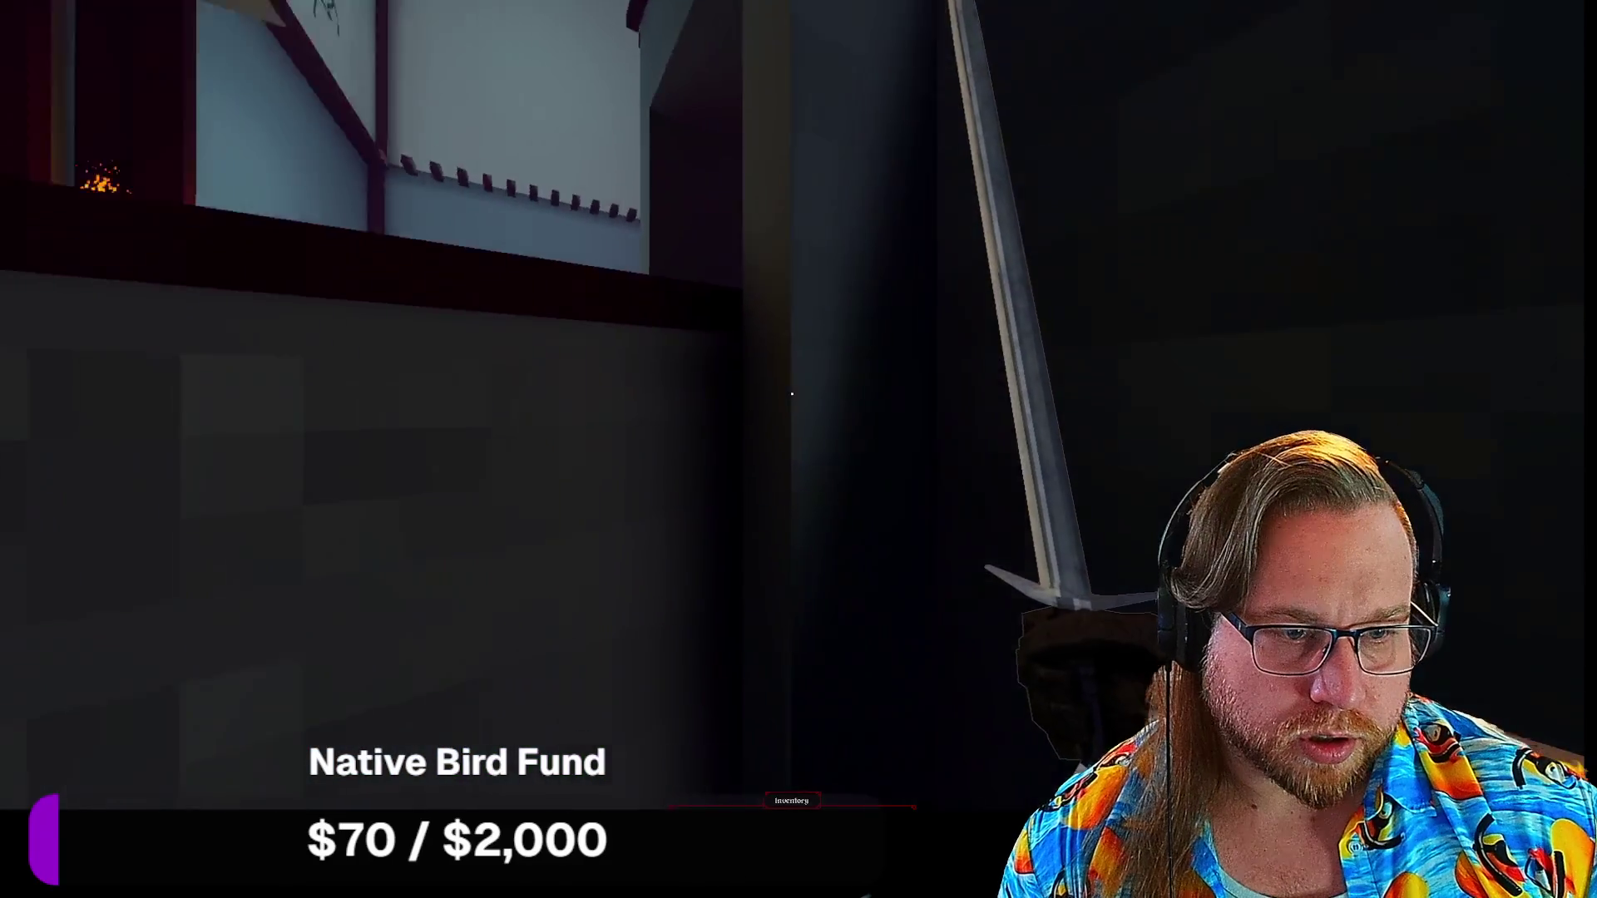
{"action": "key", "text": "w"}
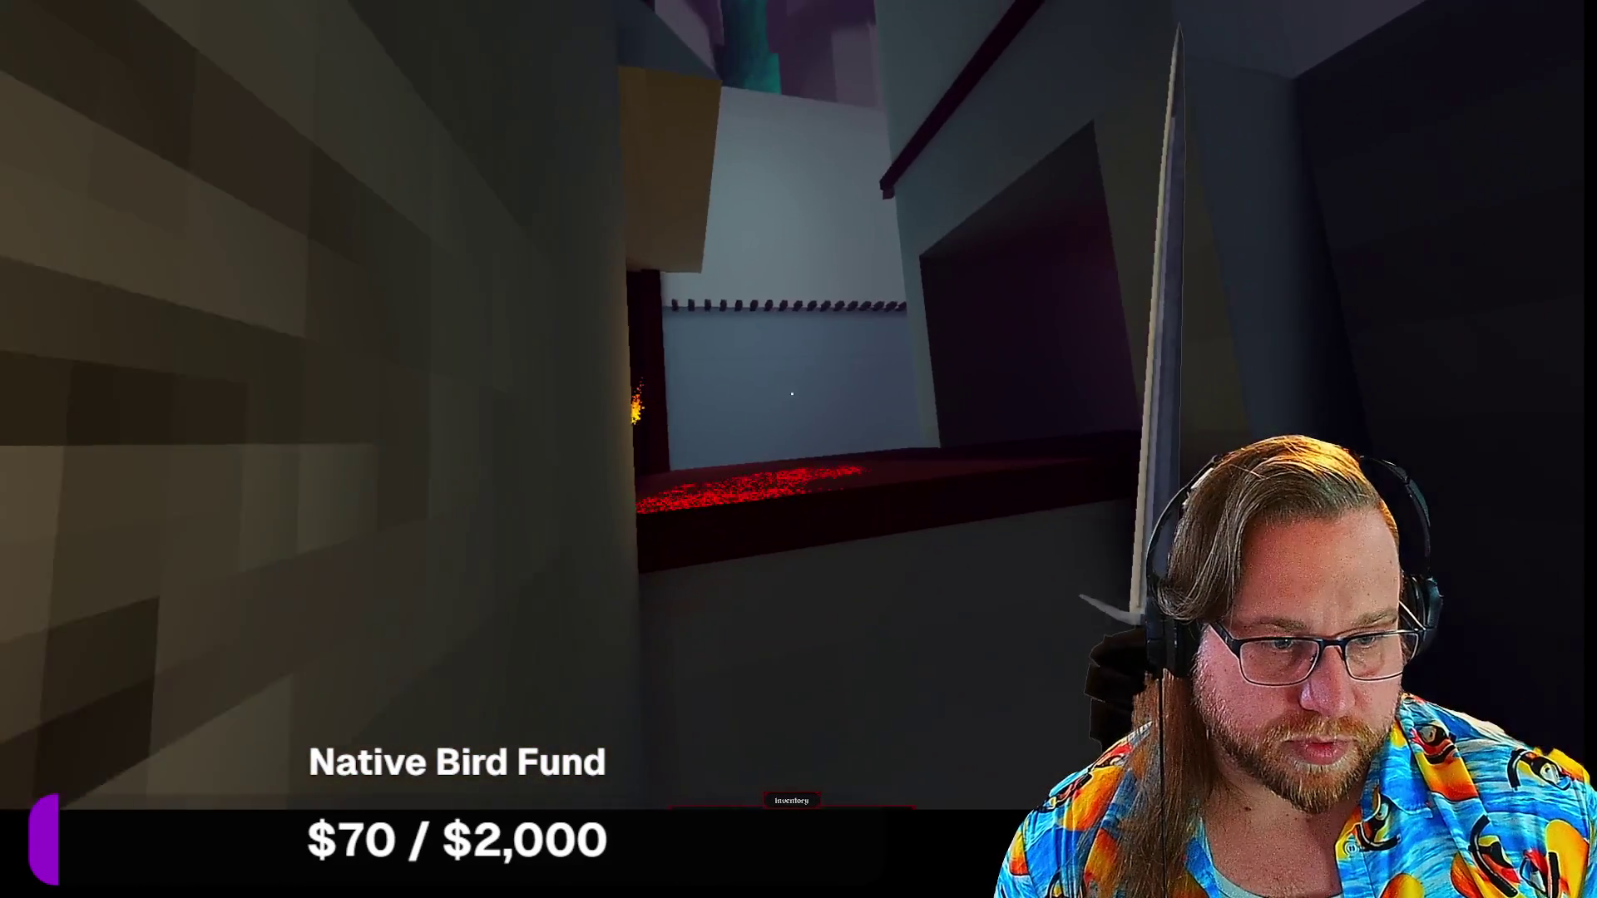
{"action": "key", "text": "w"}
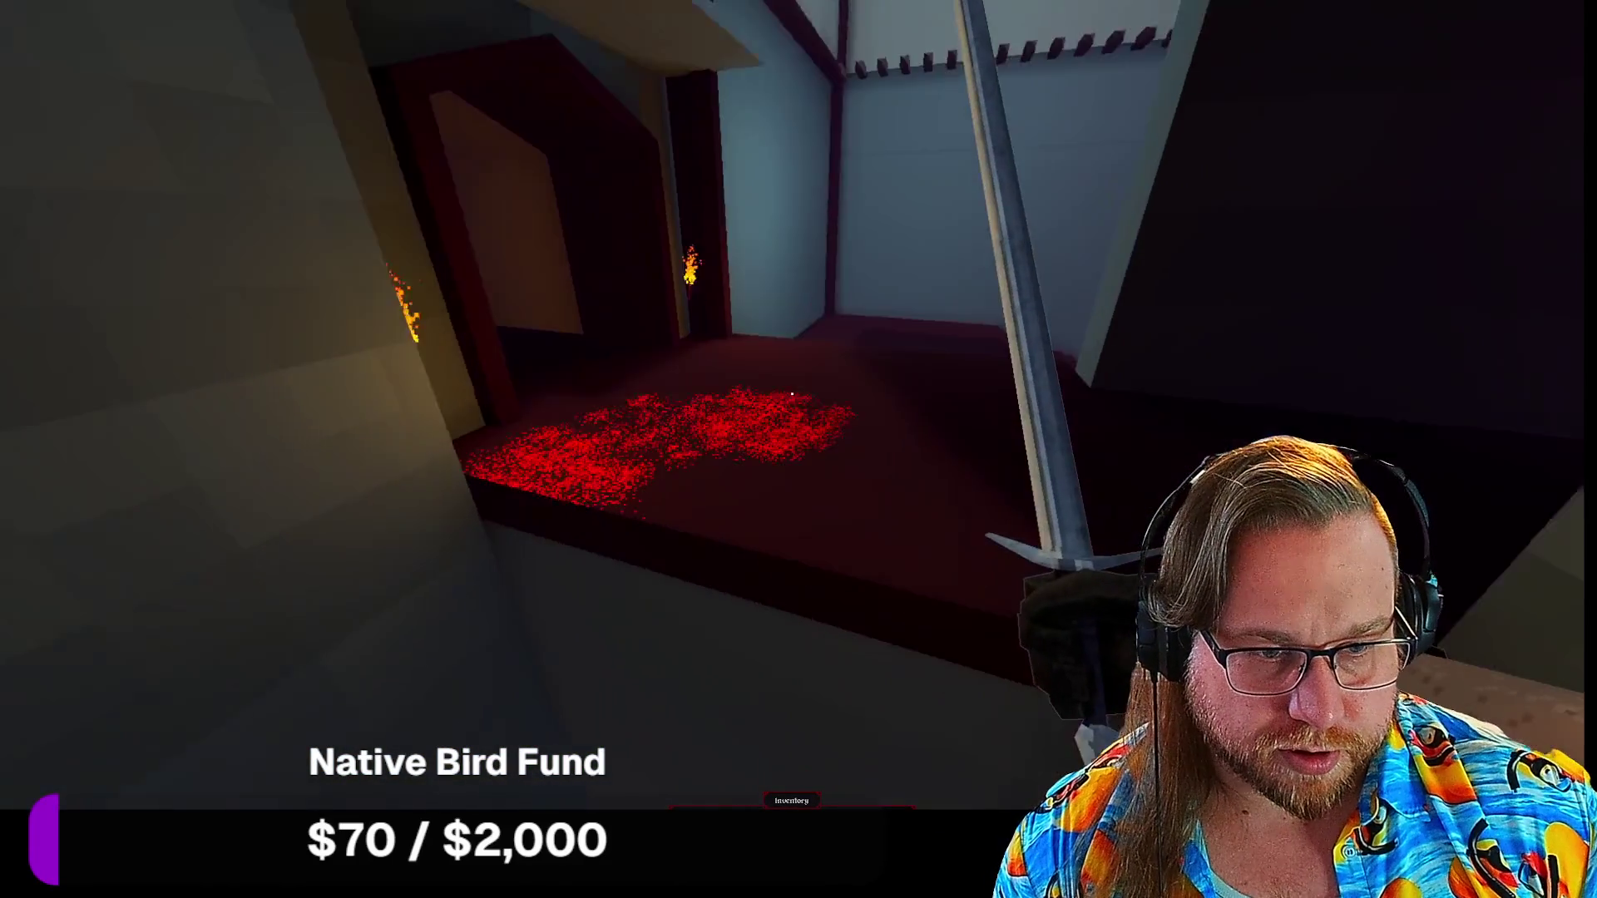
{"action": "key", "text": "w"}
{"action": "key", "text": "w"}
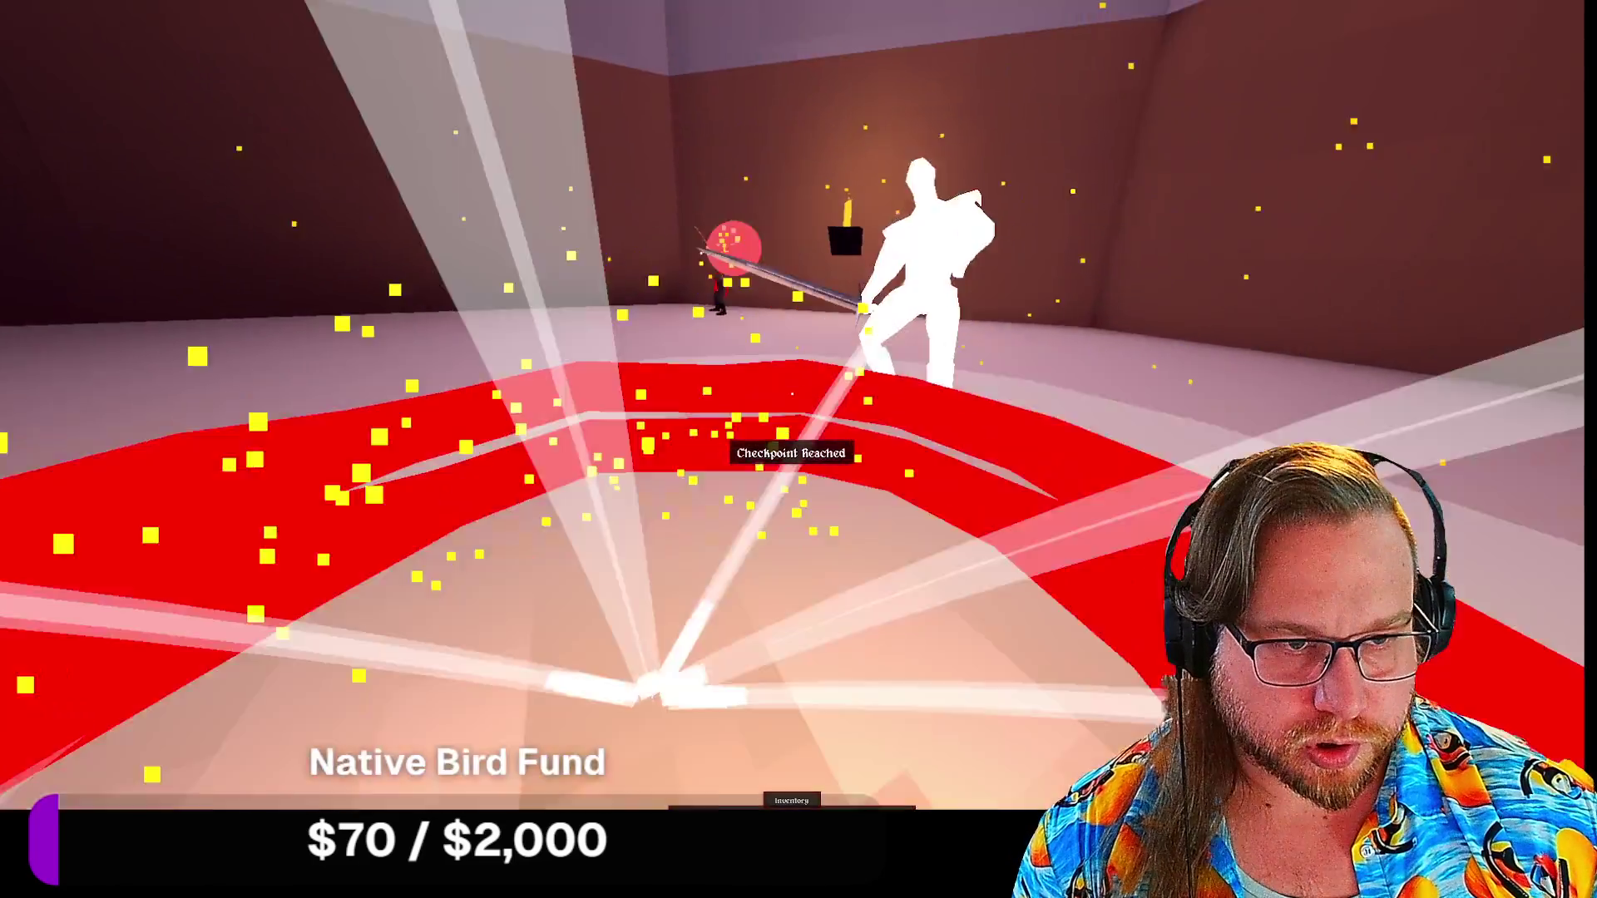
- Kill the enemies in the arena, by the candle and in the stairwell corridor
{"action": "left_click", "coordinate": [792, 393]}
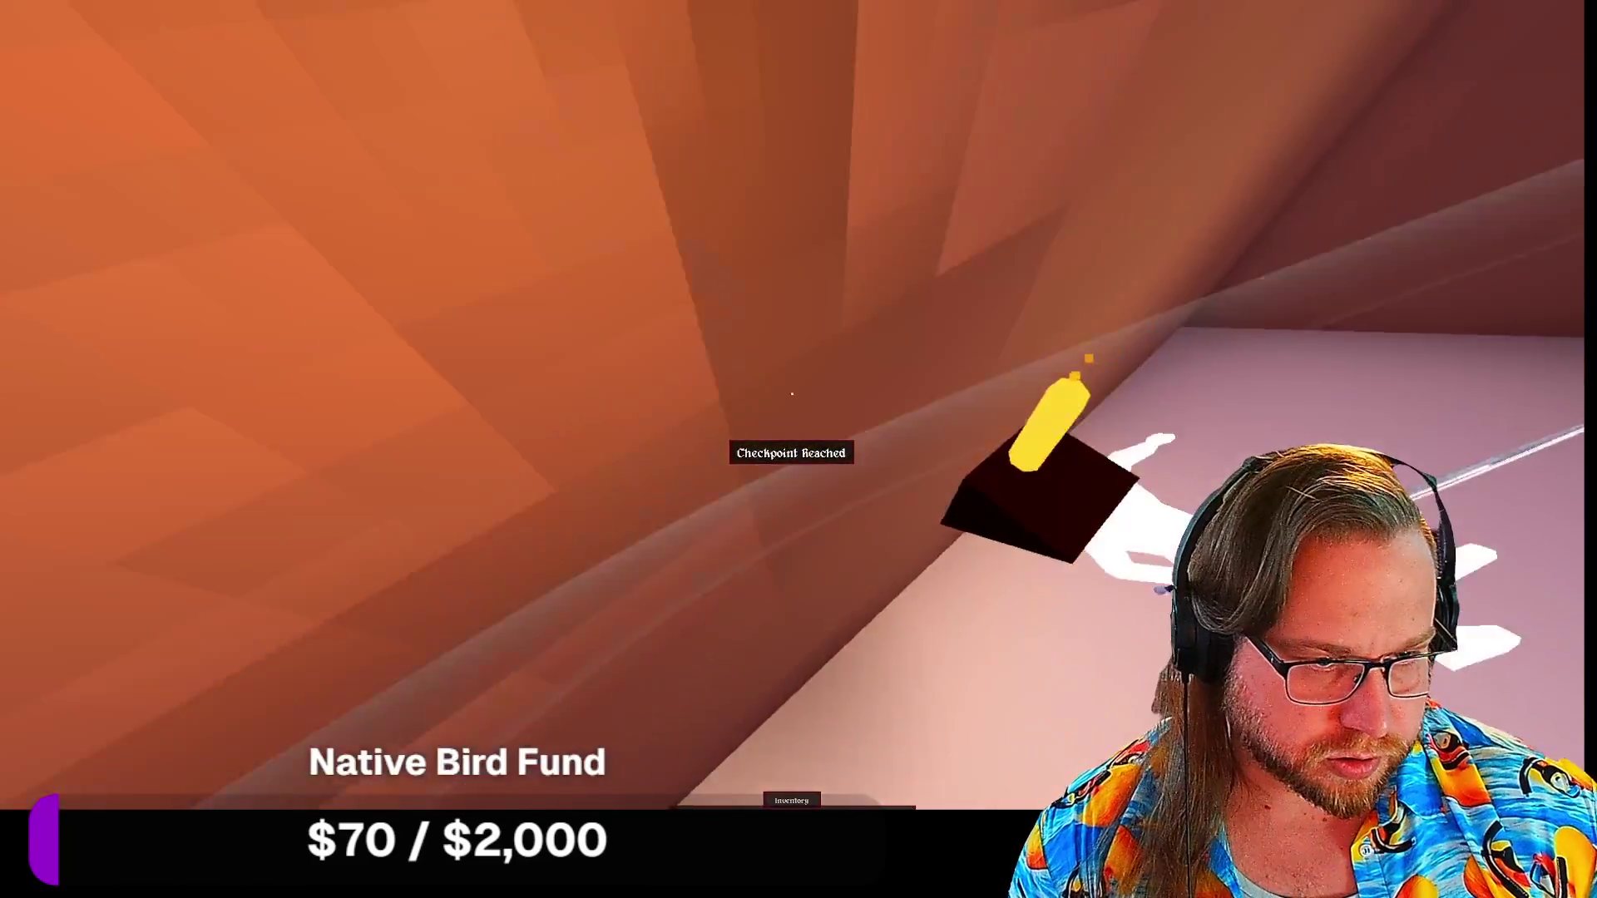
{"action": "key", "text": "w"}
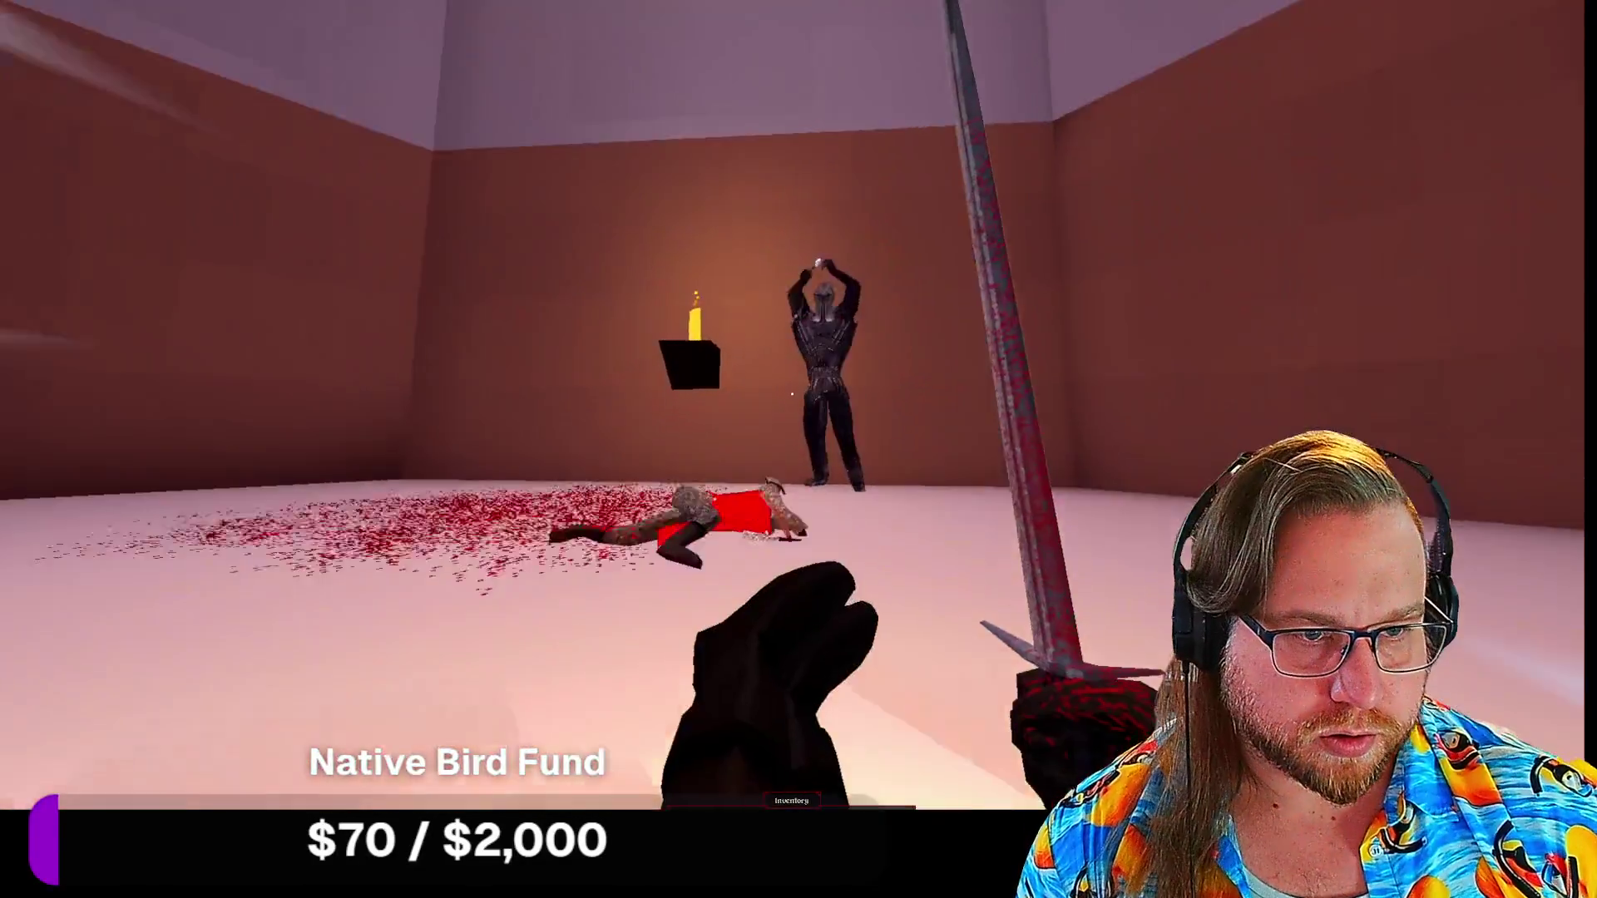
{"action": "left_click", "coordinate": [792, 393]}
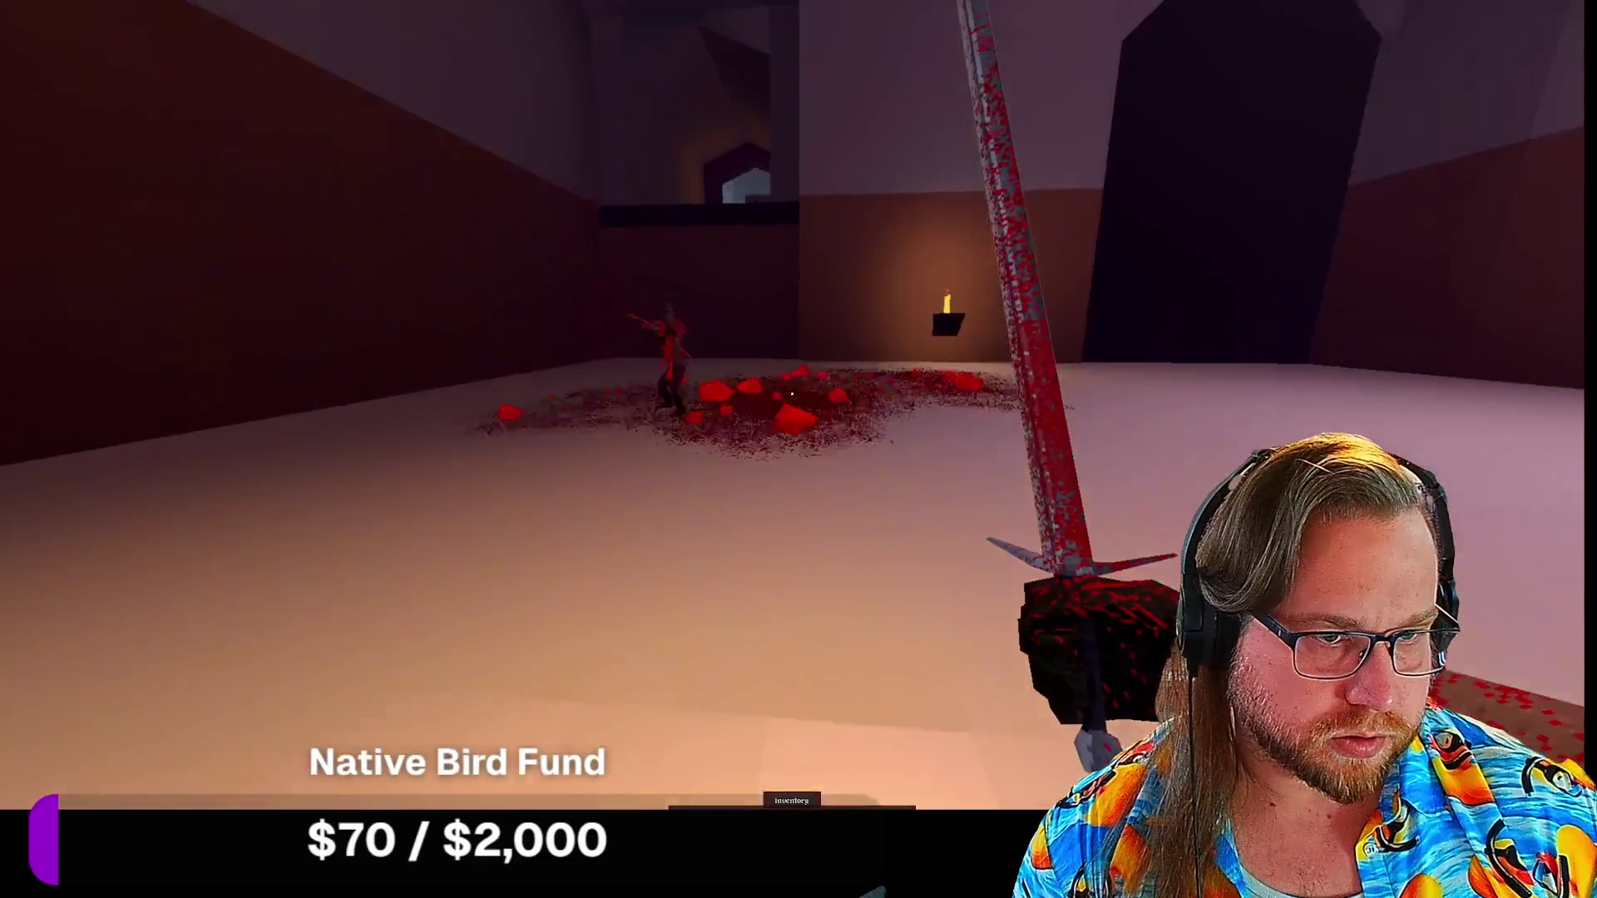
{"action": "left_click", "coordinate": [792, 393]}
{"action": "key", "text": "w"}
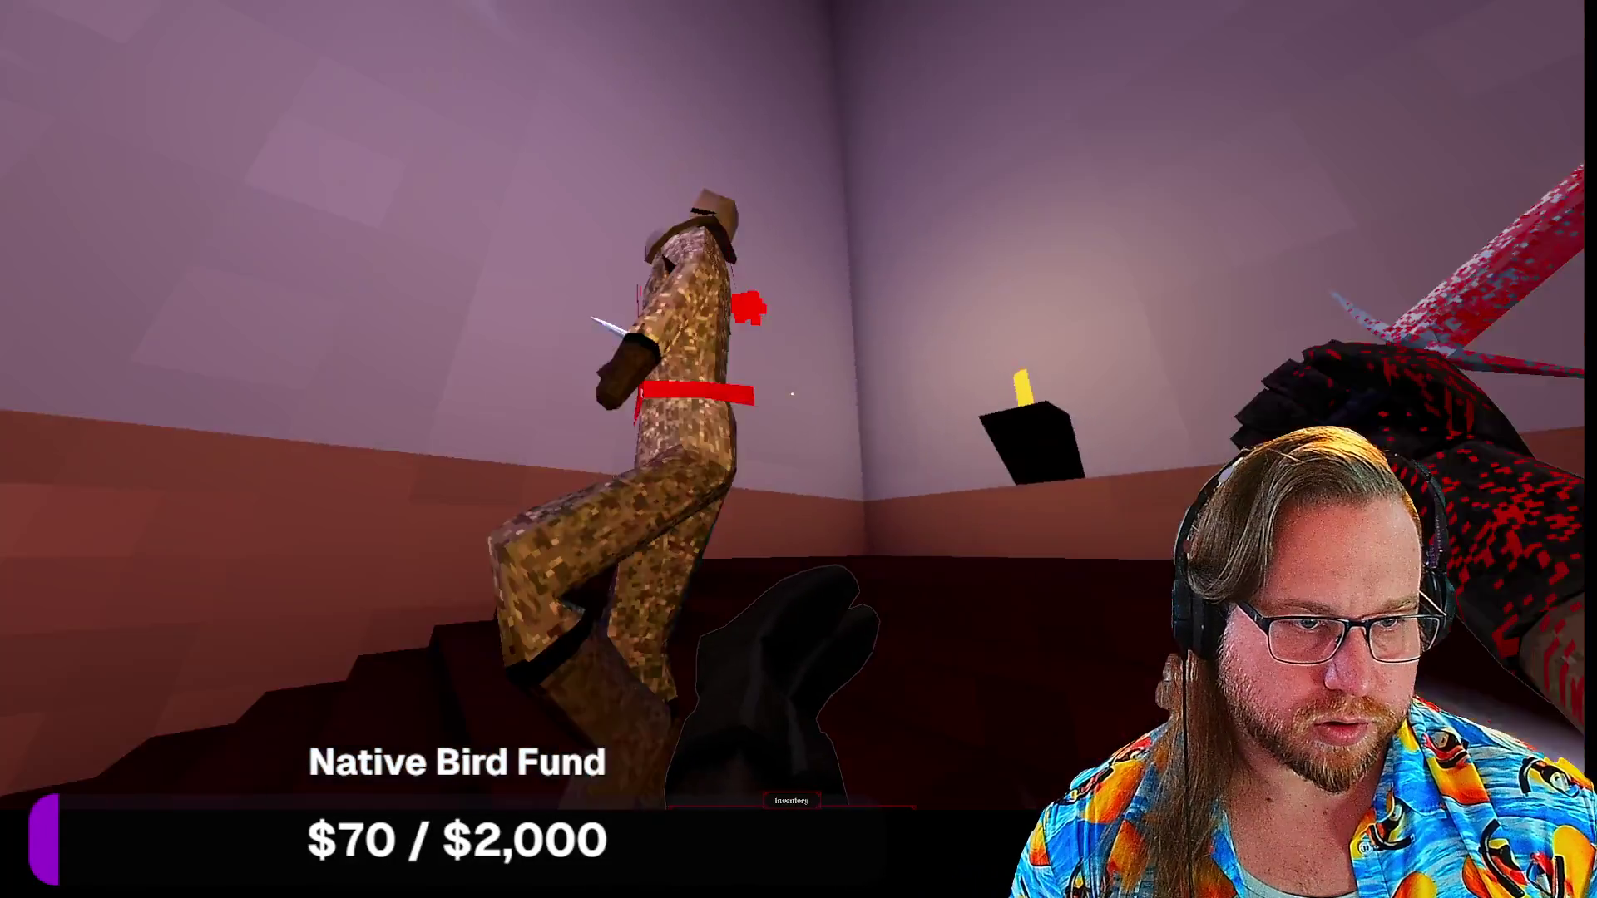
{"action": "left_click", "coordinate": [792, 392]}
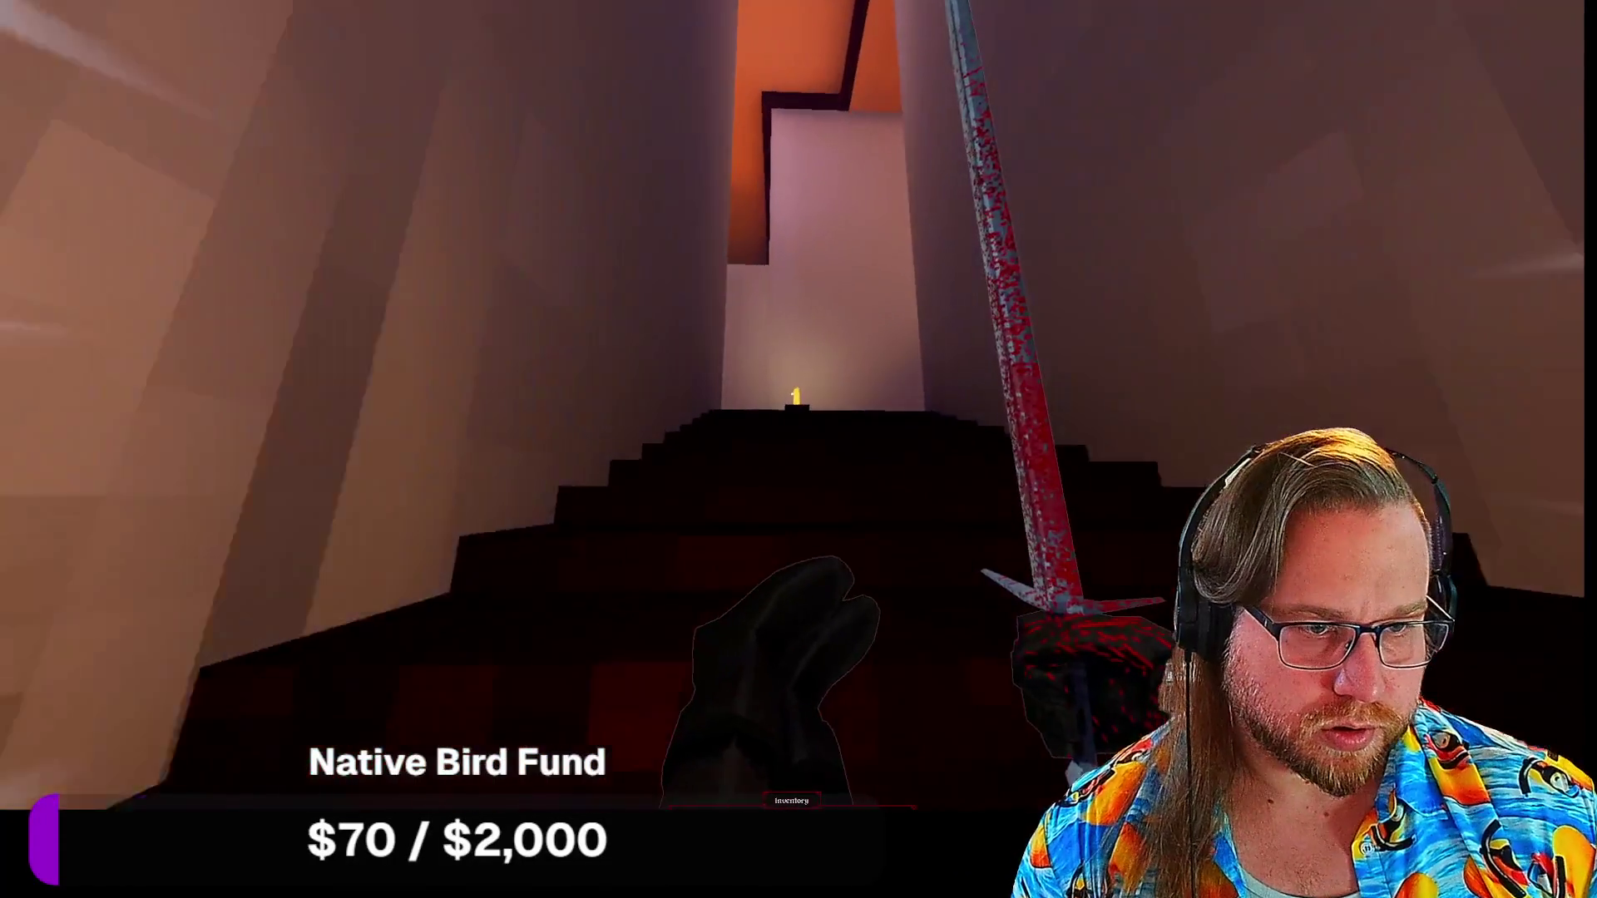
{"action": "key", "text": "w"}
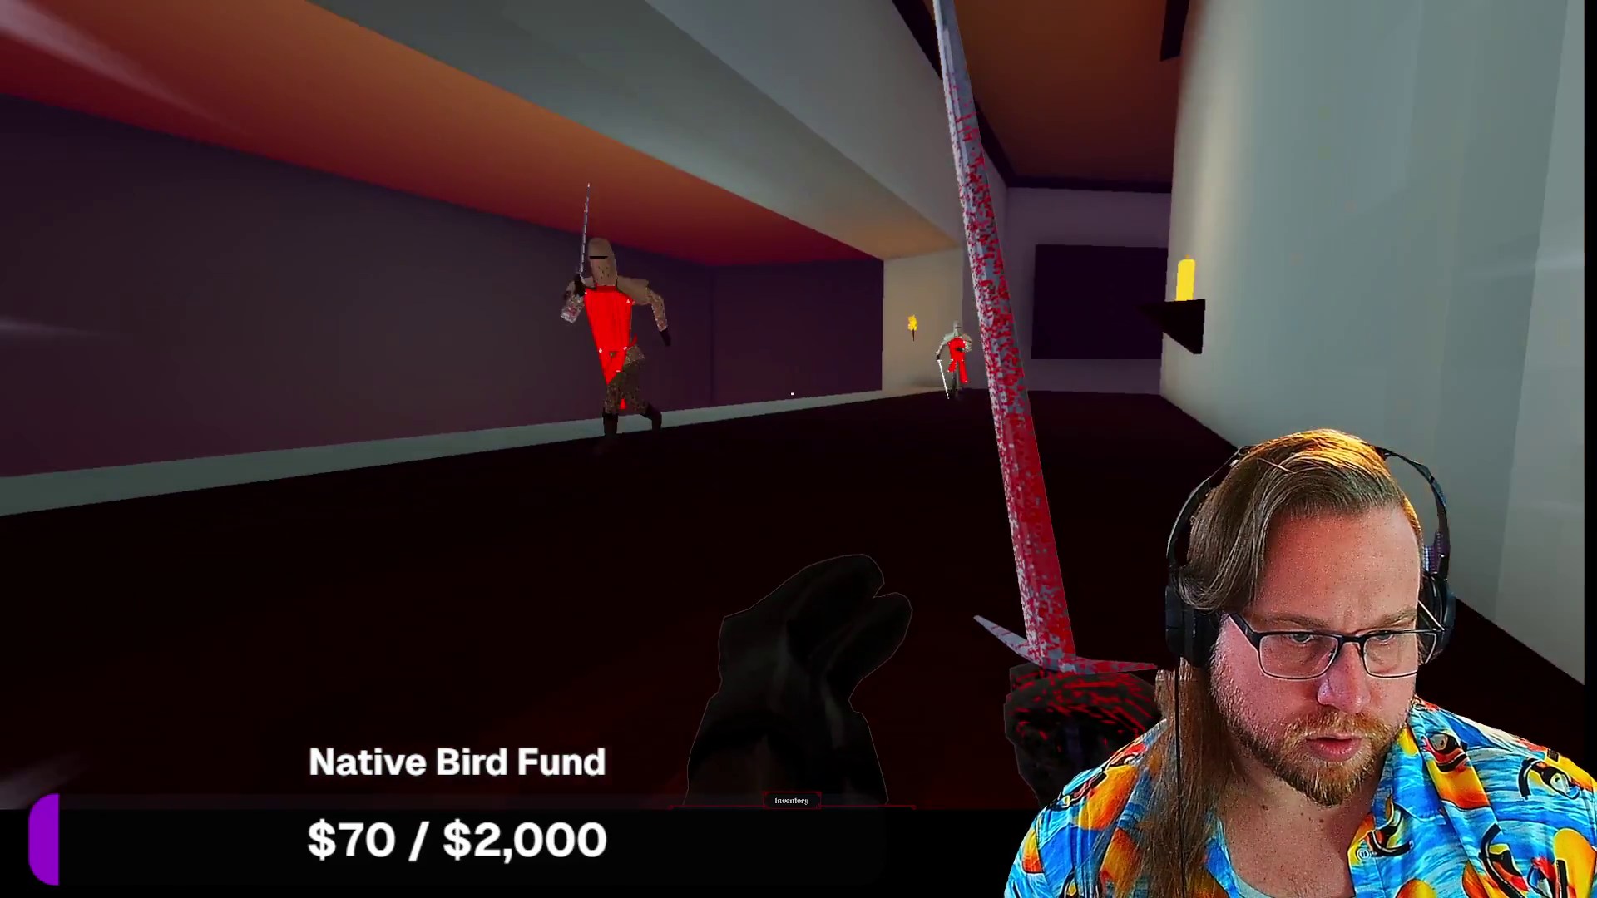
{"action": "left_click", "coordinate": [792, 392]}
{"action": "left_click", "coordinate": [792, 393]}
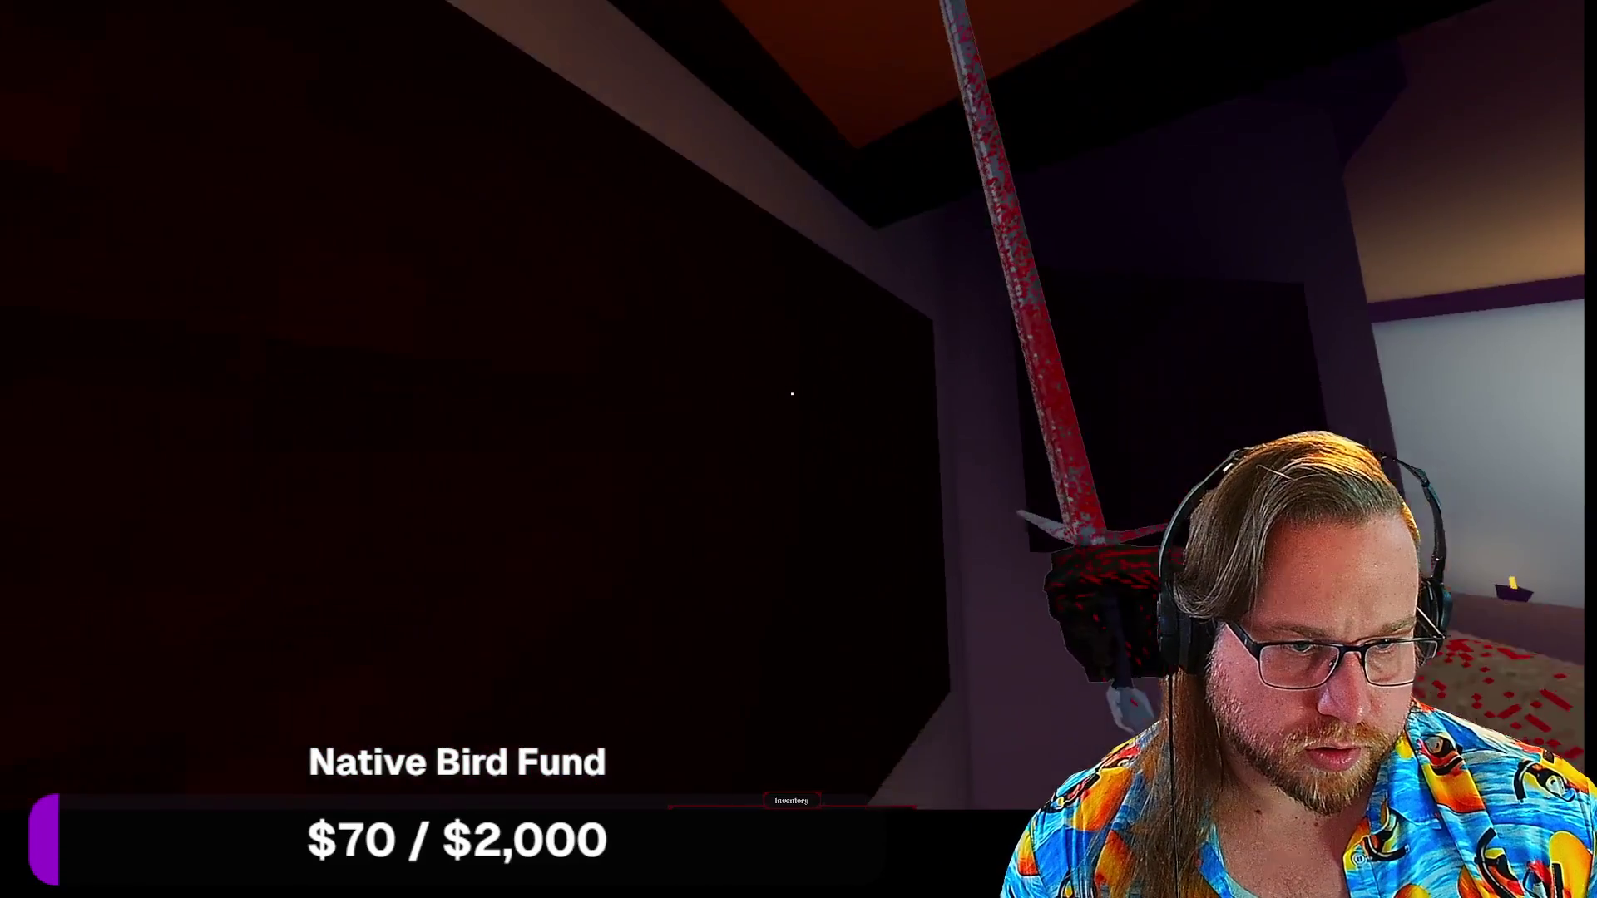
- Smash the cracked wall for the Crystal Key and fight the enemies in the grey room
{"action": "key", "text": "w"}
{"action": "left_click", "coordinate": [792, 393]}
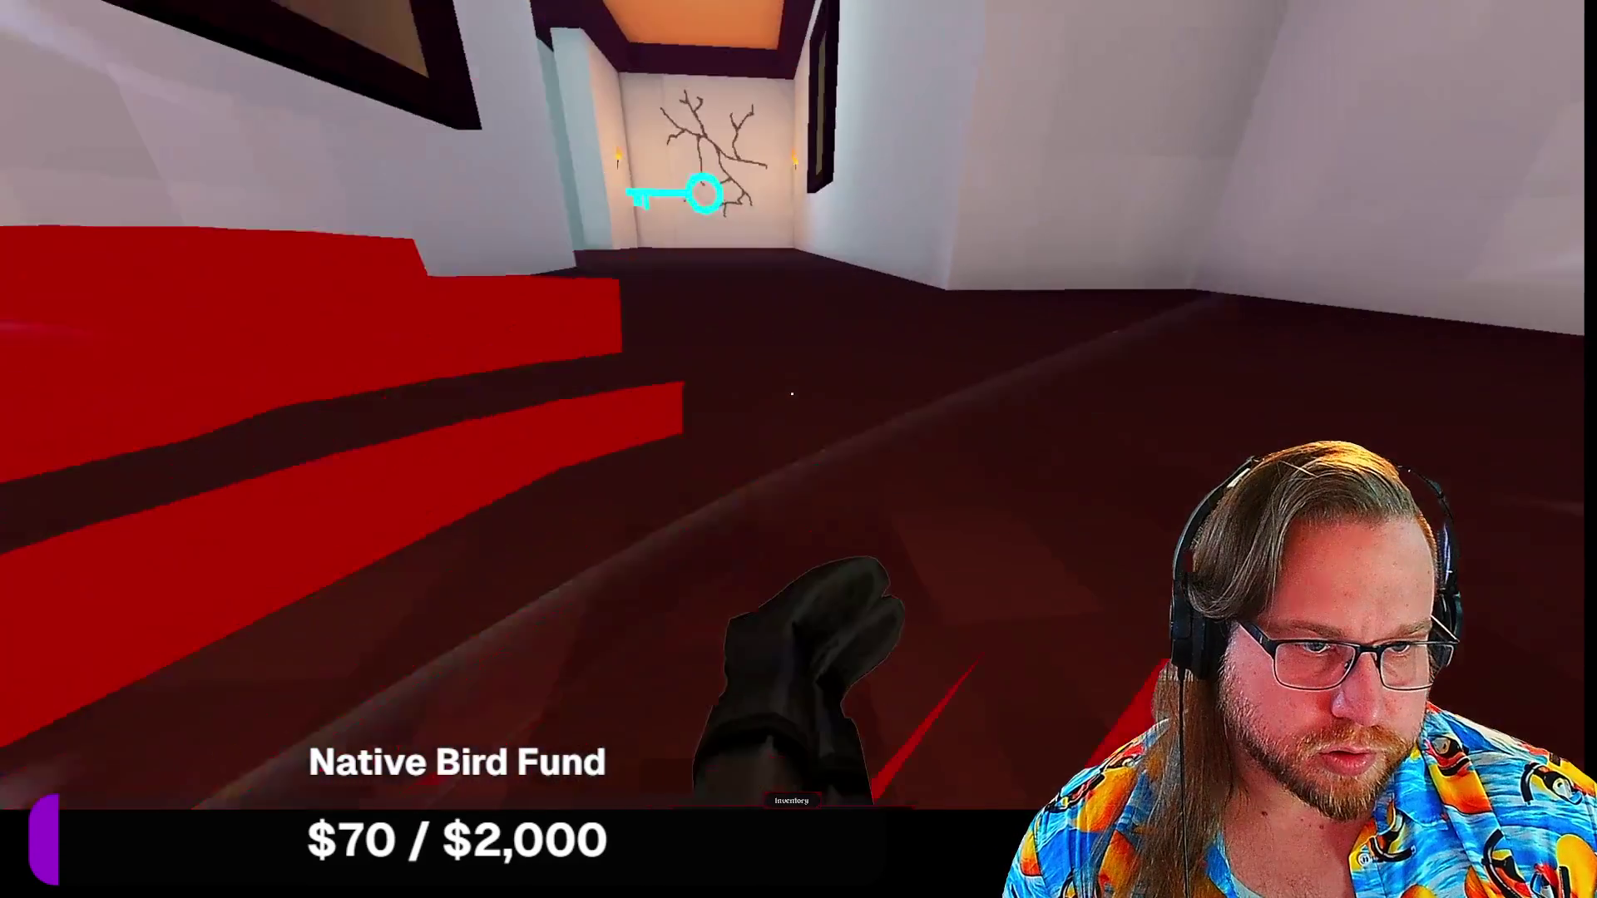
{"action": "key", "text": "w"}
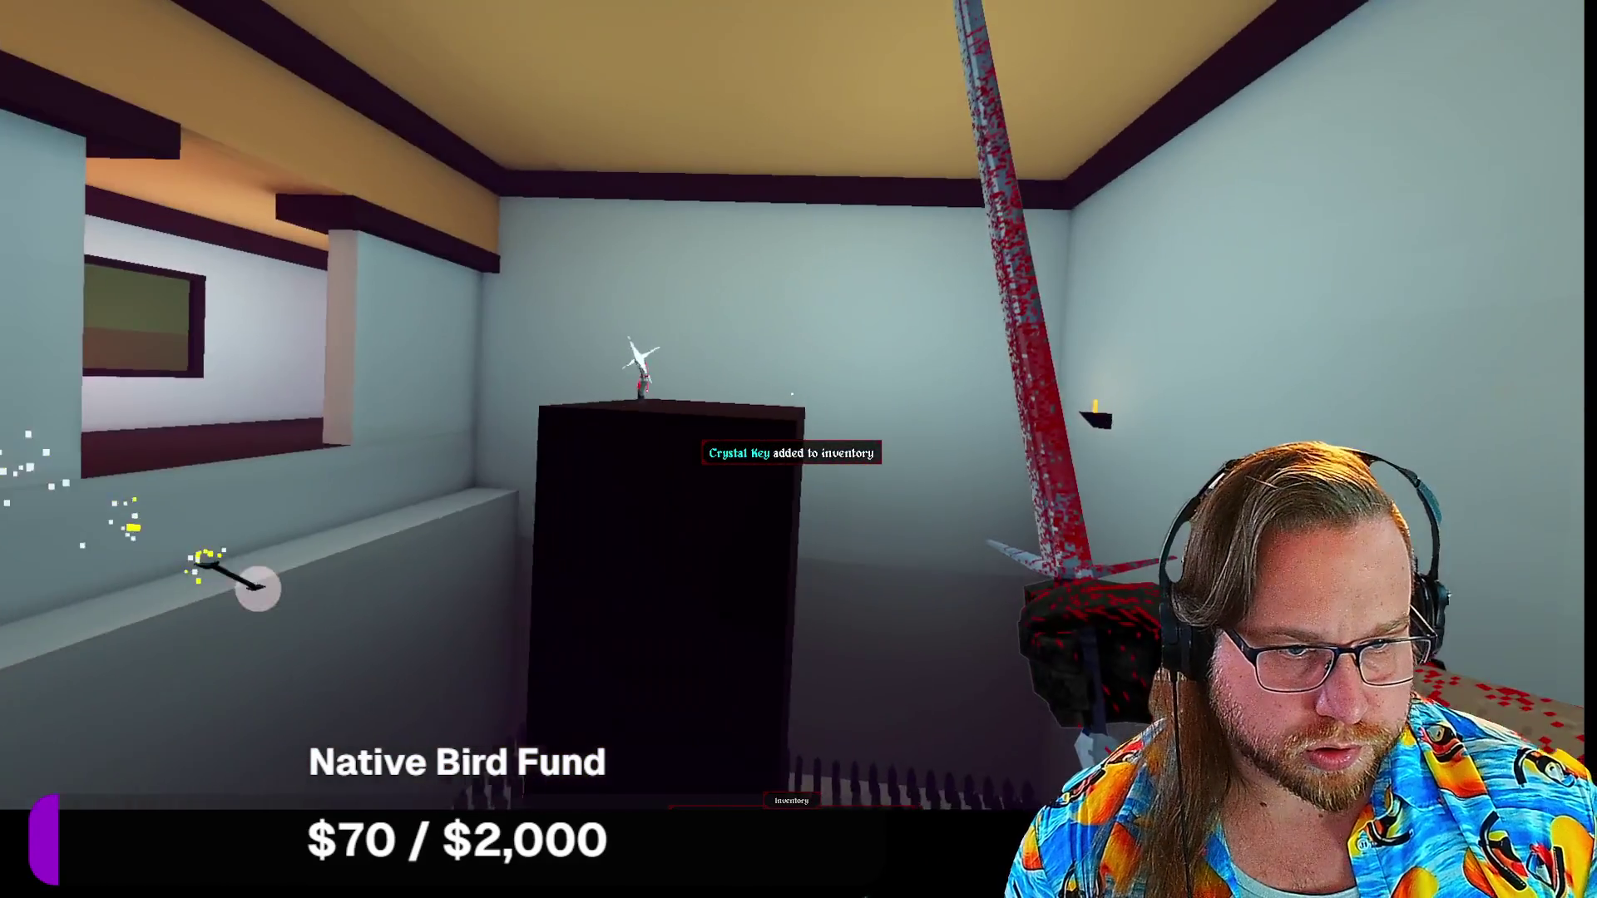
{"action": "key", "text": "s"}
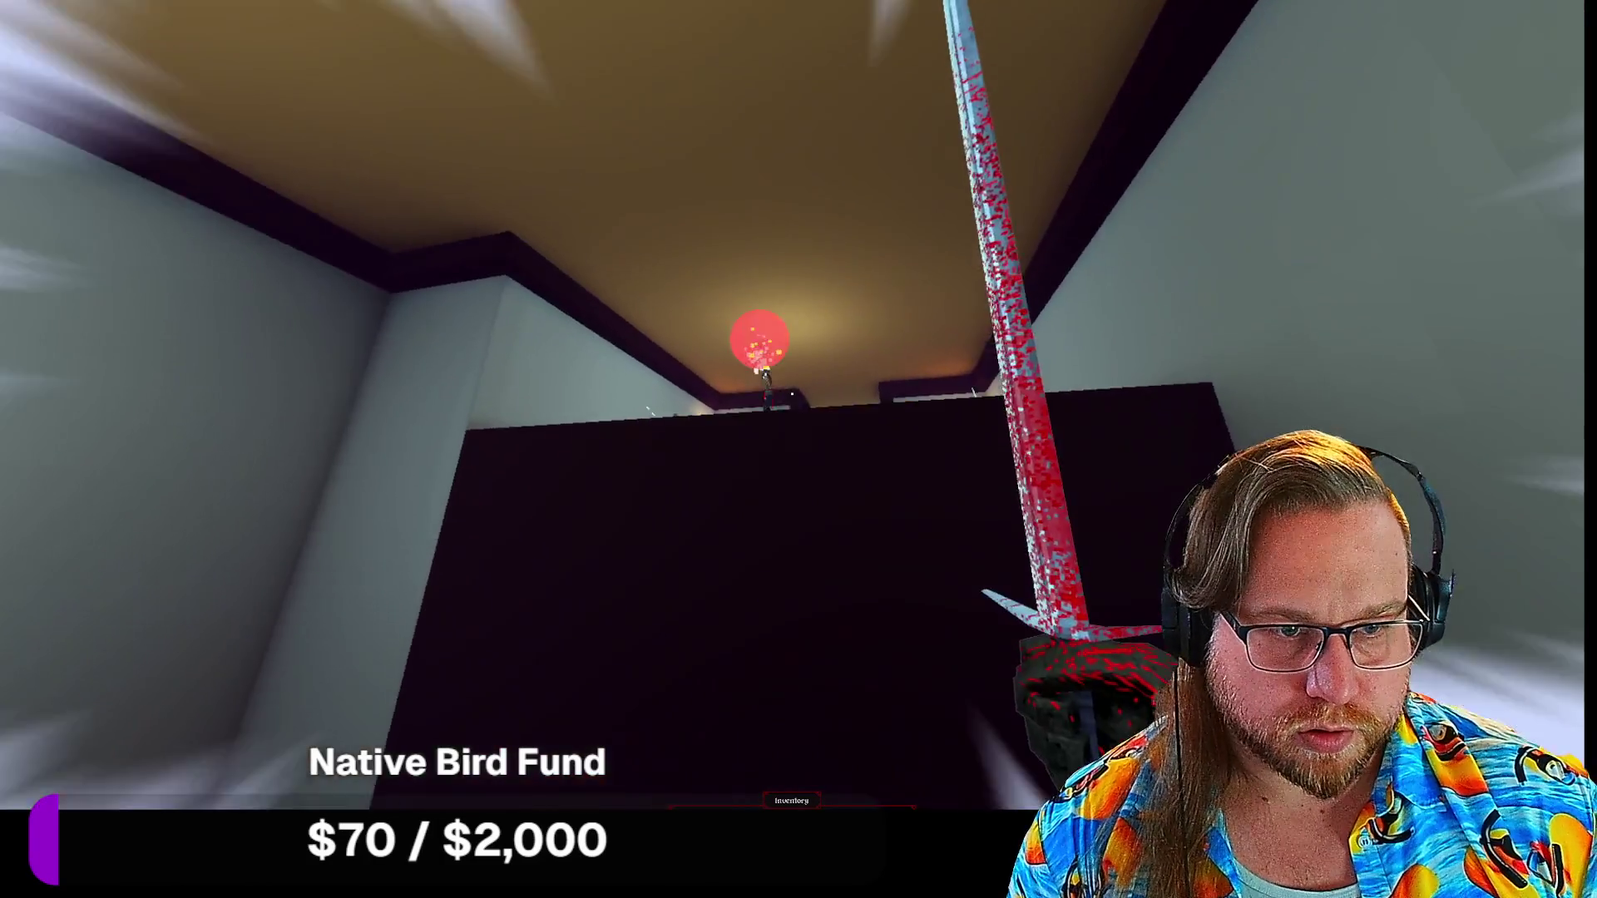
{"action": "left_click", "coordinate": [792, 393]}
{"action": "left_click", "coordinate": [792, 392]}
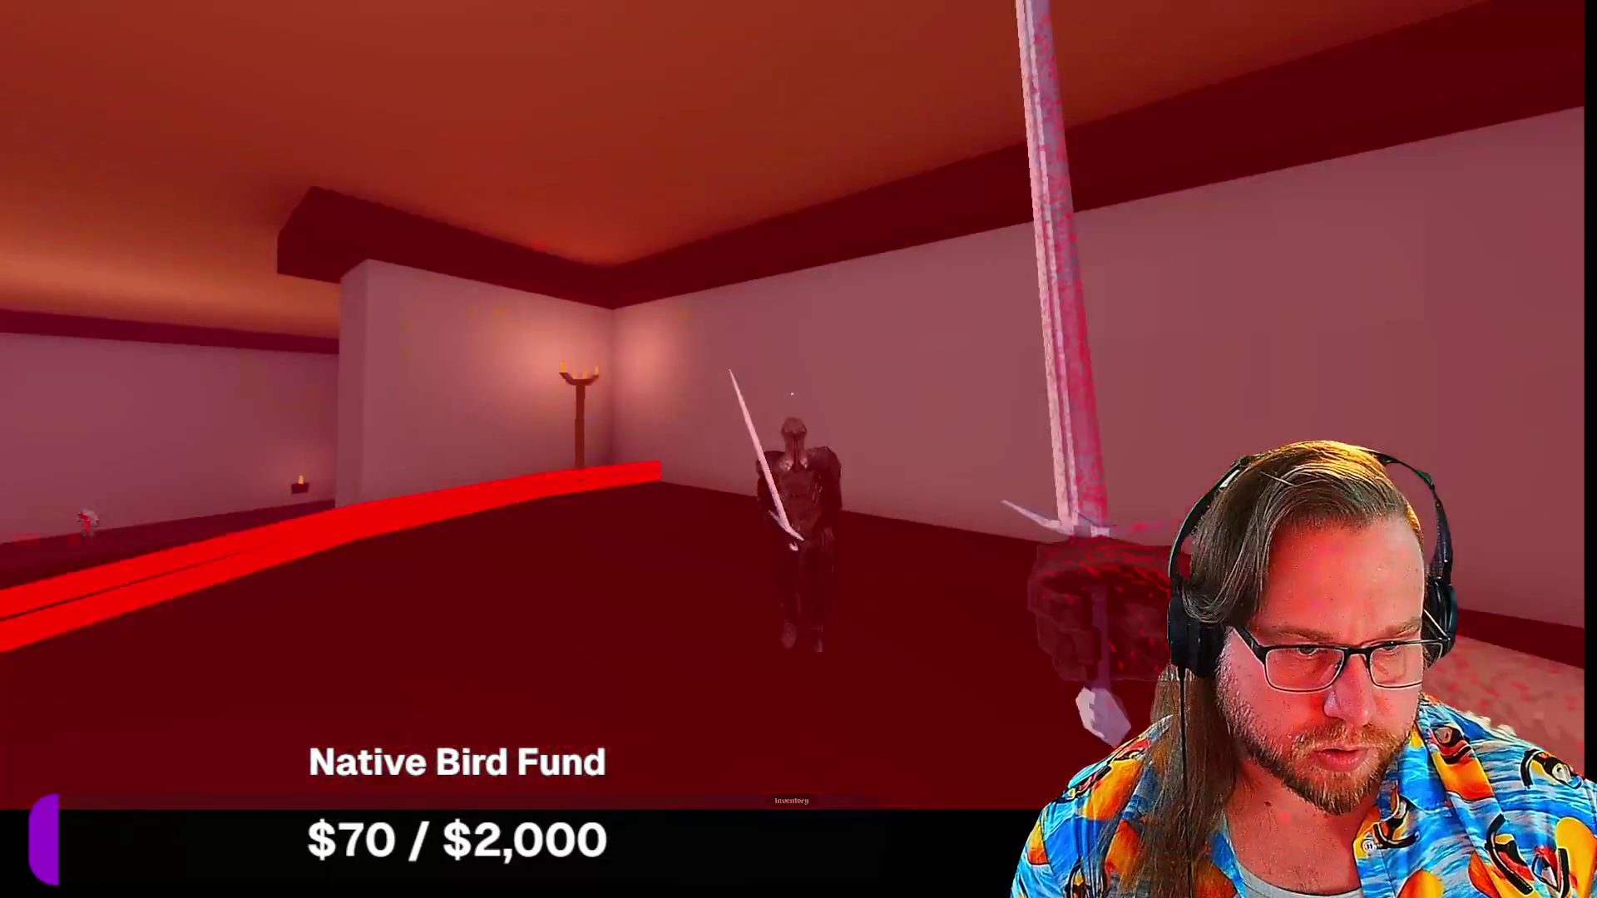
{"action": "left_click", "coordinate": [792, 392]}
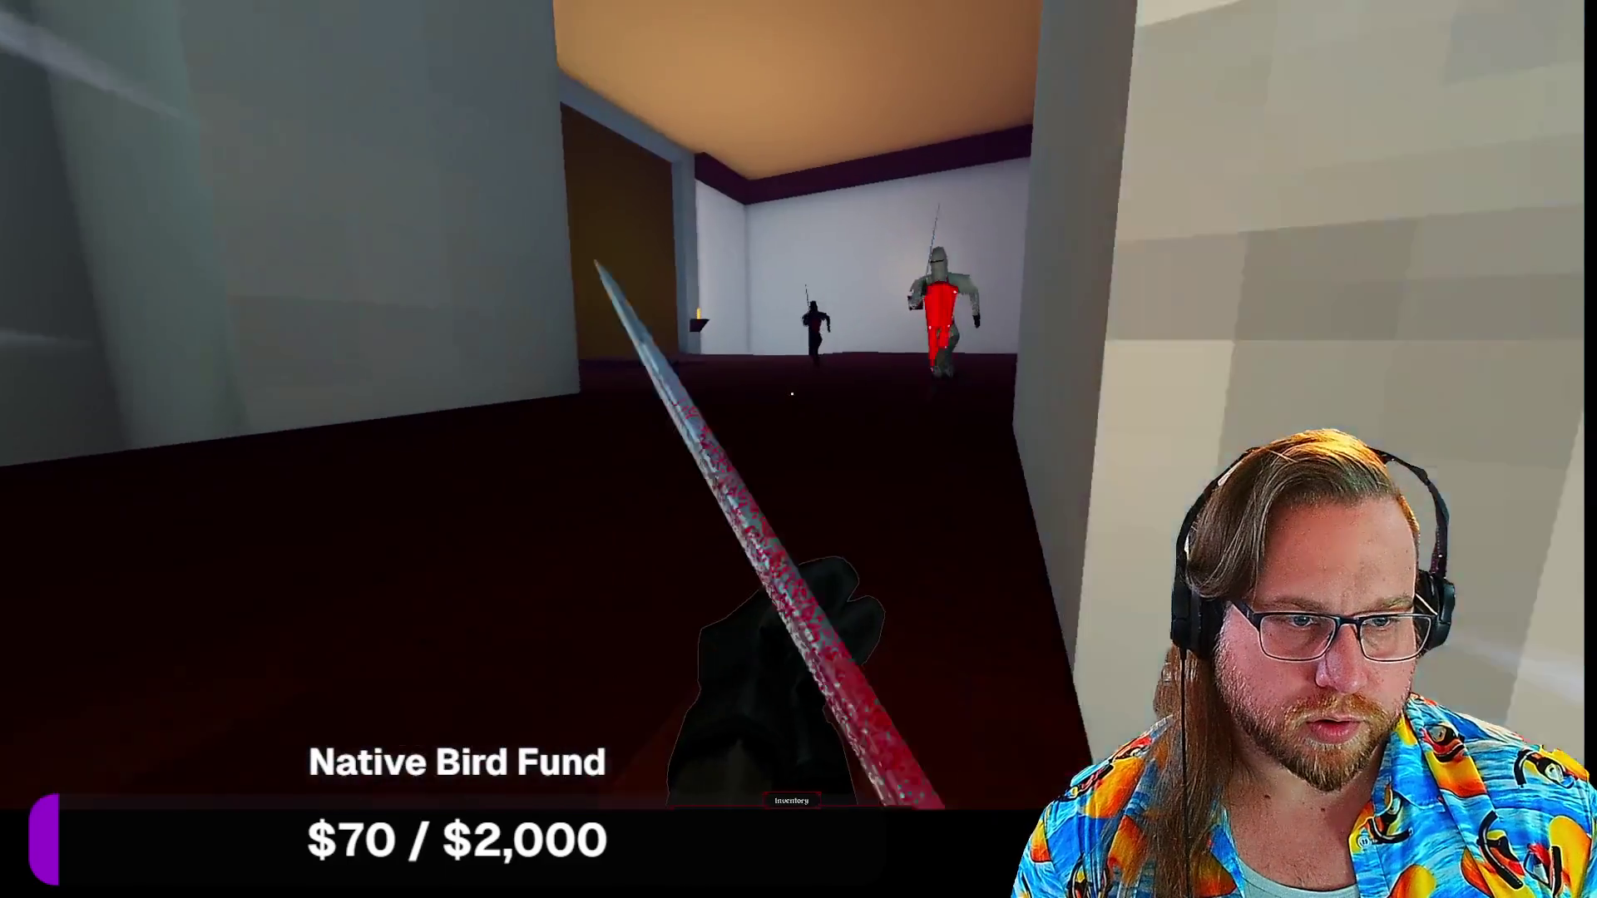
{"action": "left_click", "coordinate": [792, 393]}
- Collect the King's Beating Heart in the statue hall and step onto the red platform
{"action": "key", "text": "w"}
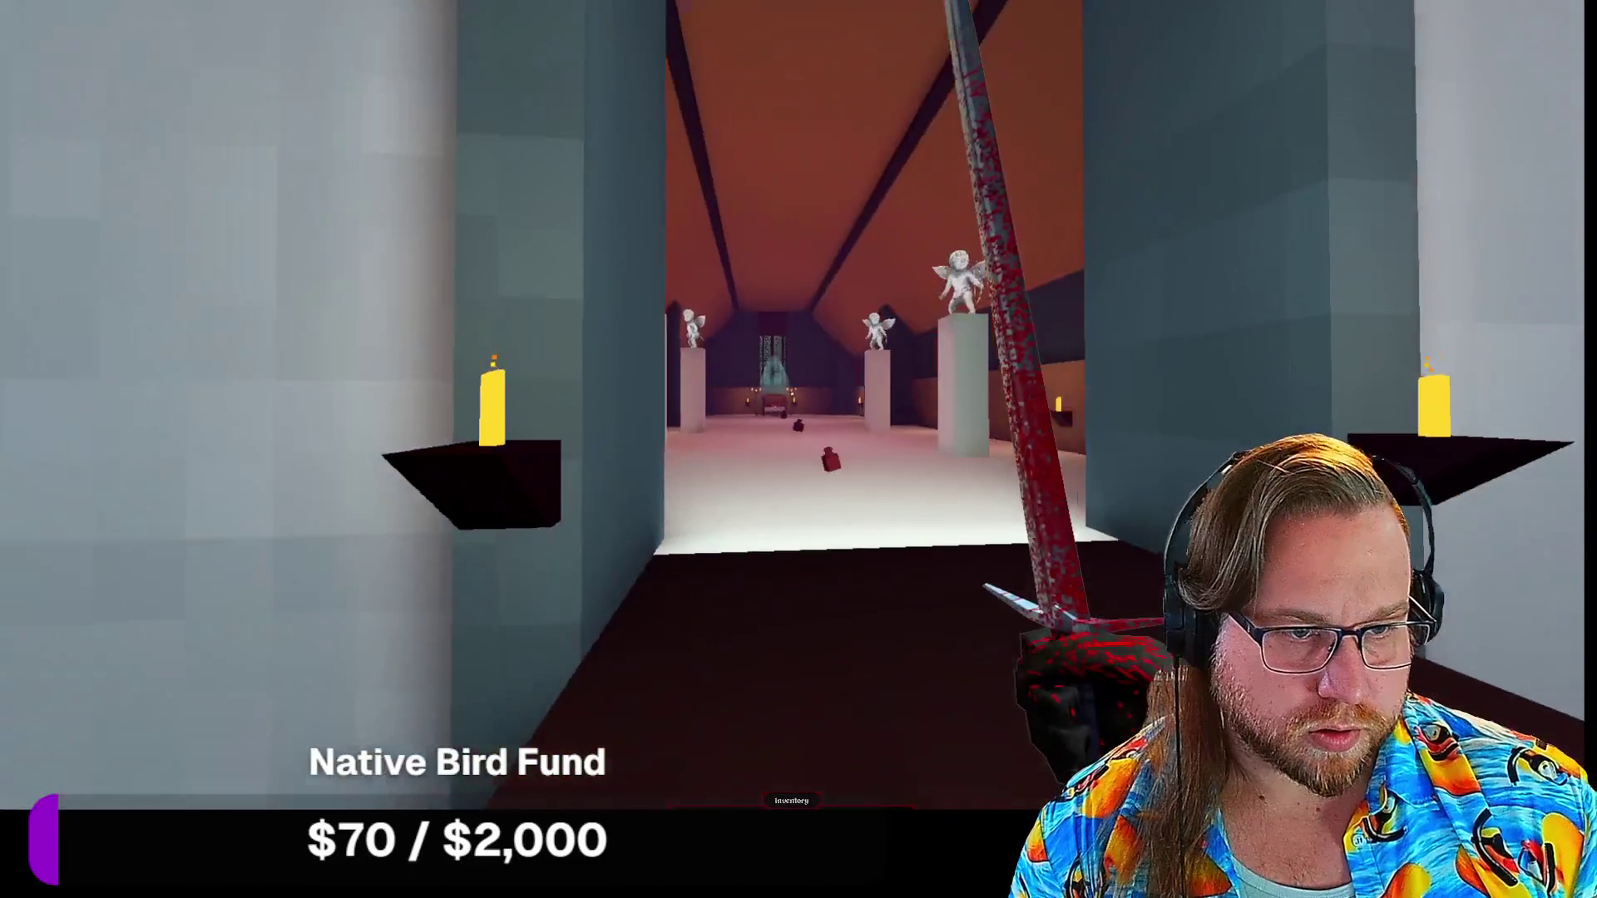
{"action": "key", "text": "w"}
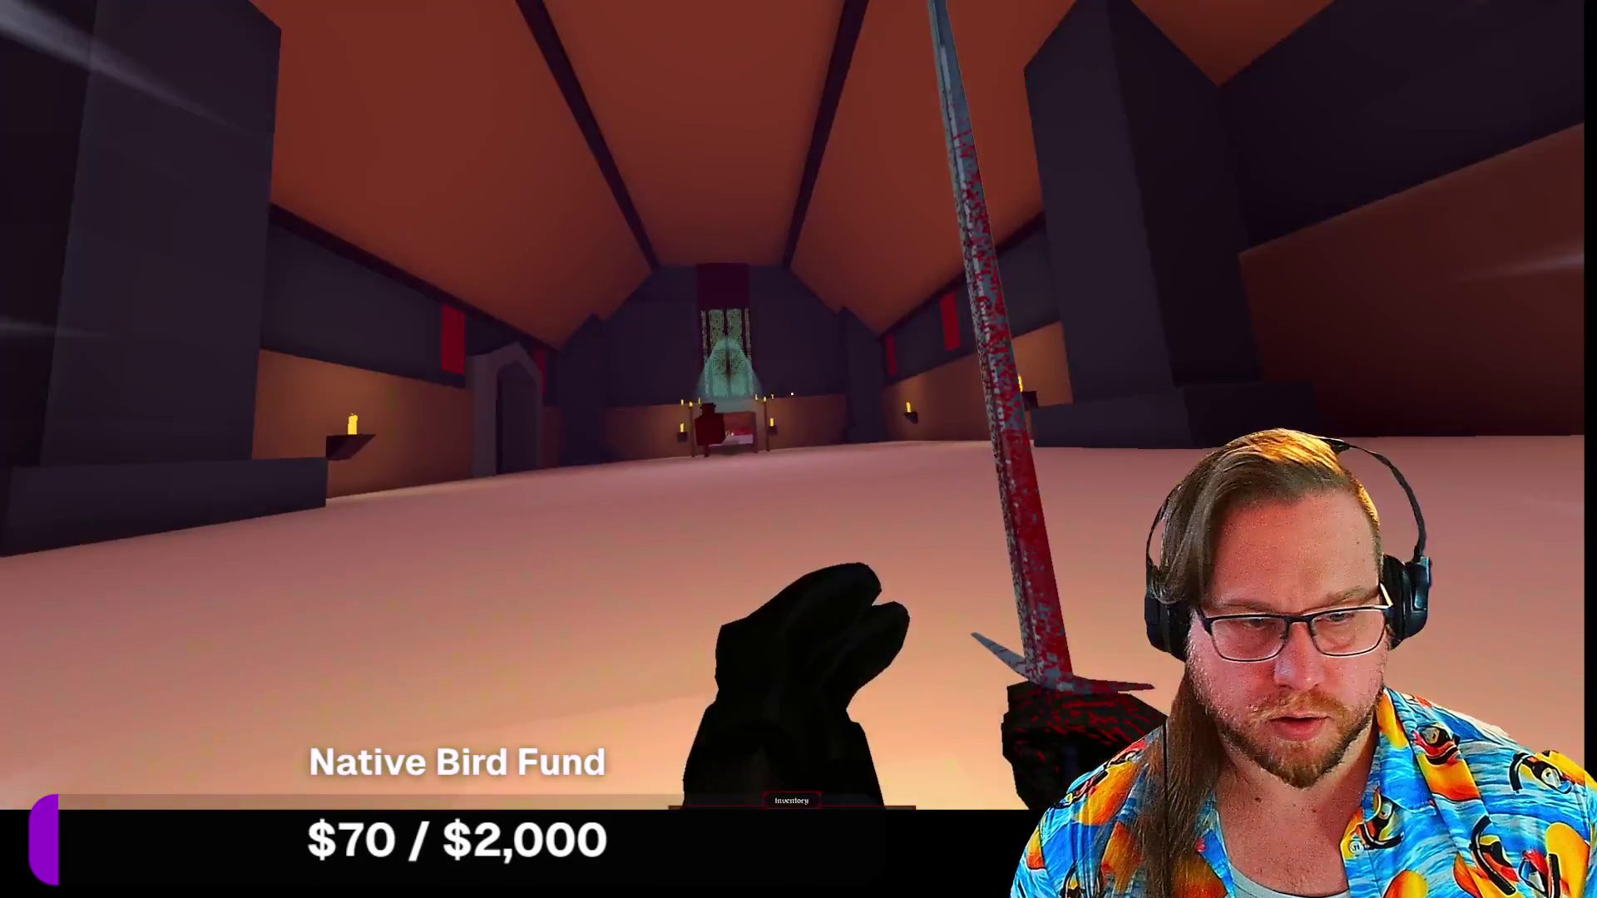
{"action": "key", "text": "w"}
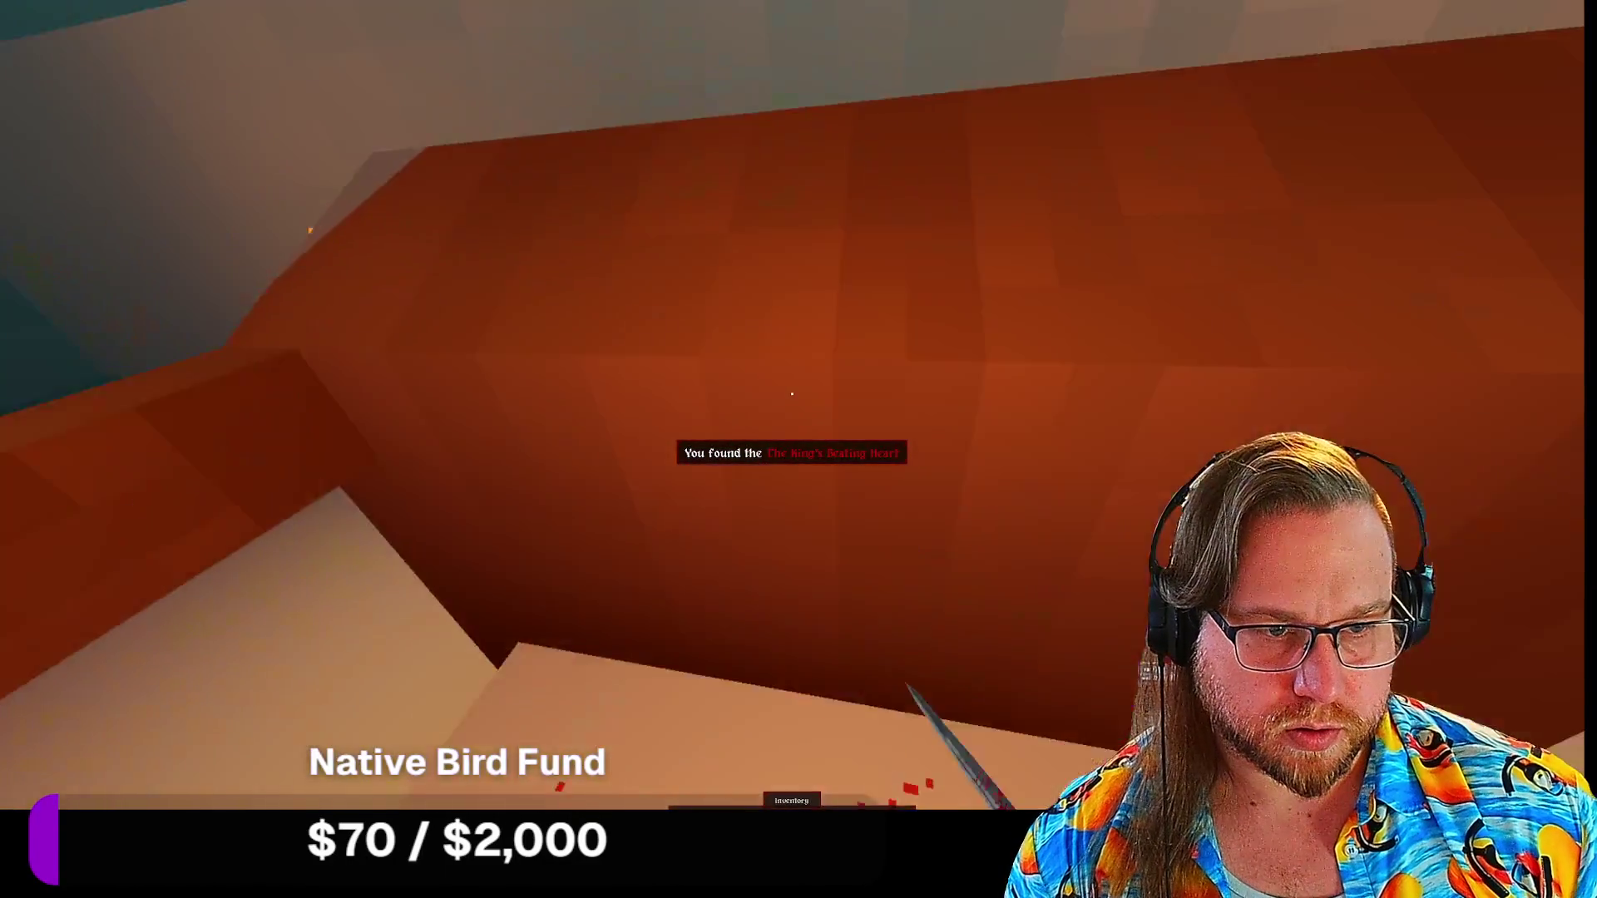
{"action": "key", "text": "w"}
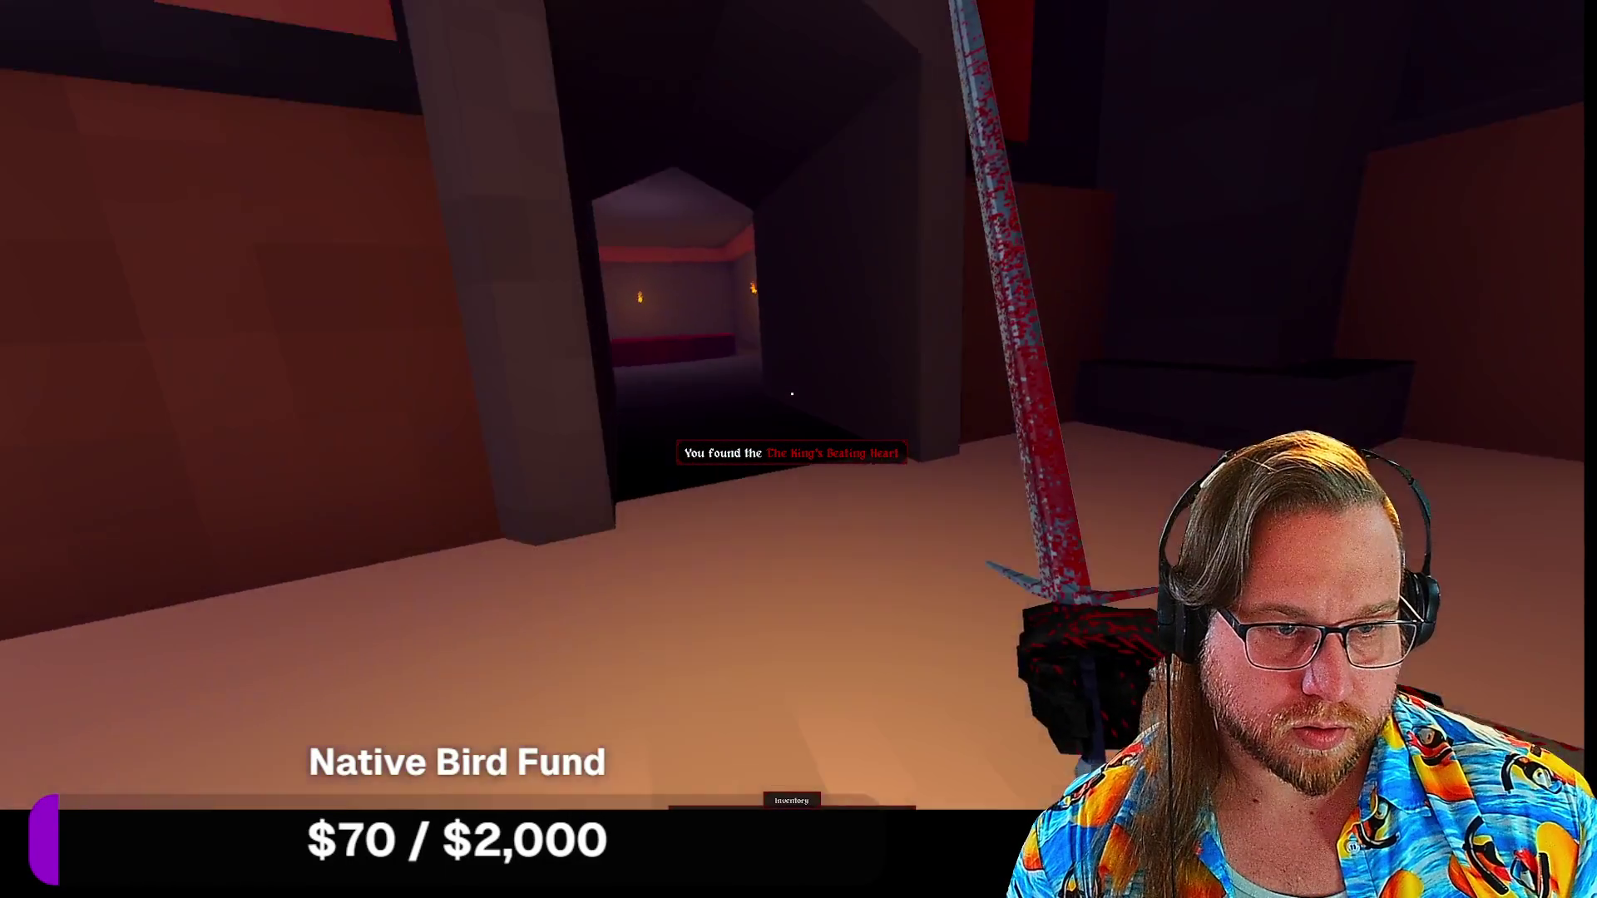
{"action": "key", "text": "w"}
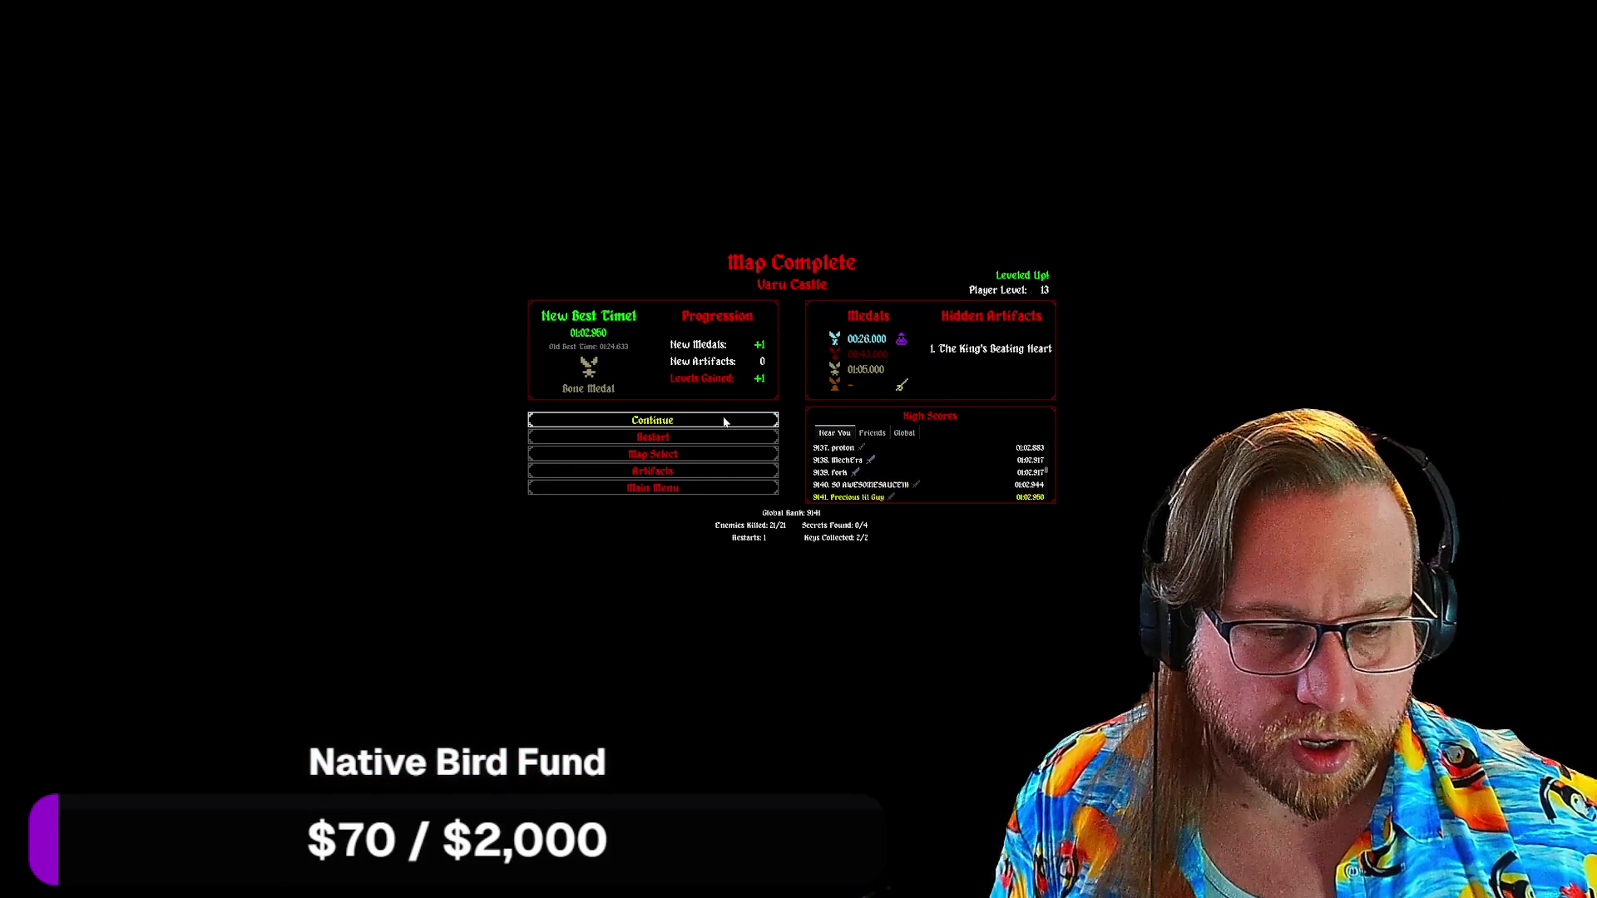
- Continue from the Varu Castle results to load the Varu Sewers map
{"action": "left_click", "coordinate": [659, 422]}
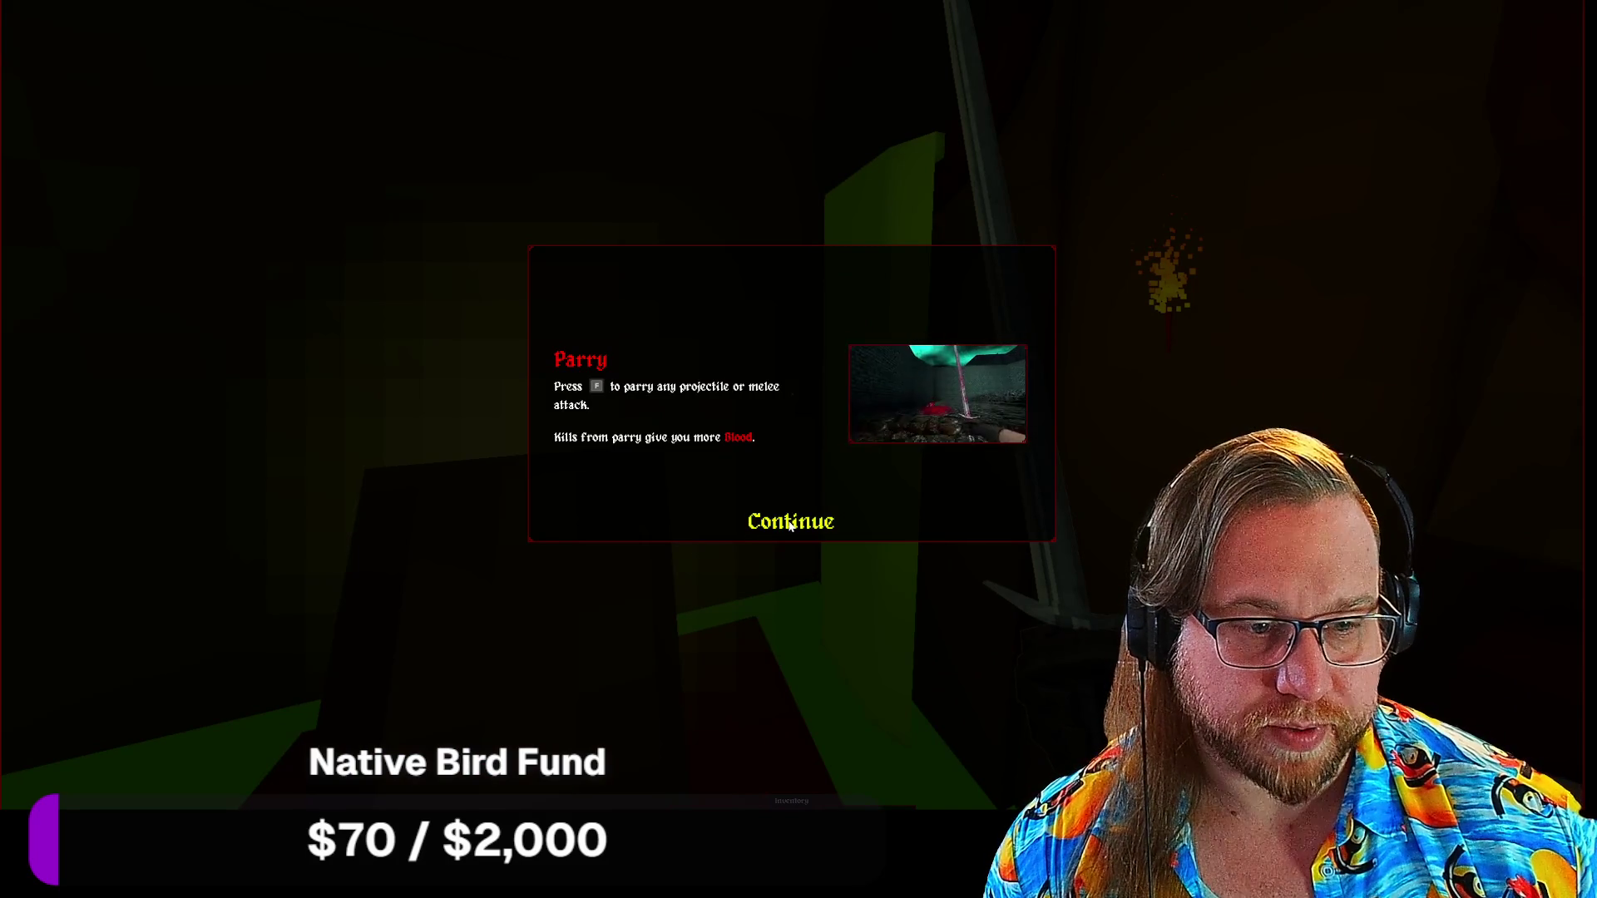
- Dismiss the Parry tutorial and clear the sewer tunnel jumps, restarting at checkpoints after deaths
{"action": "left_click", "coordinate": [790, 522]}
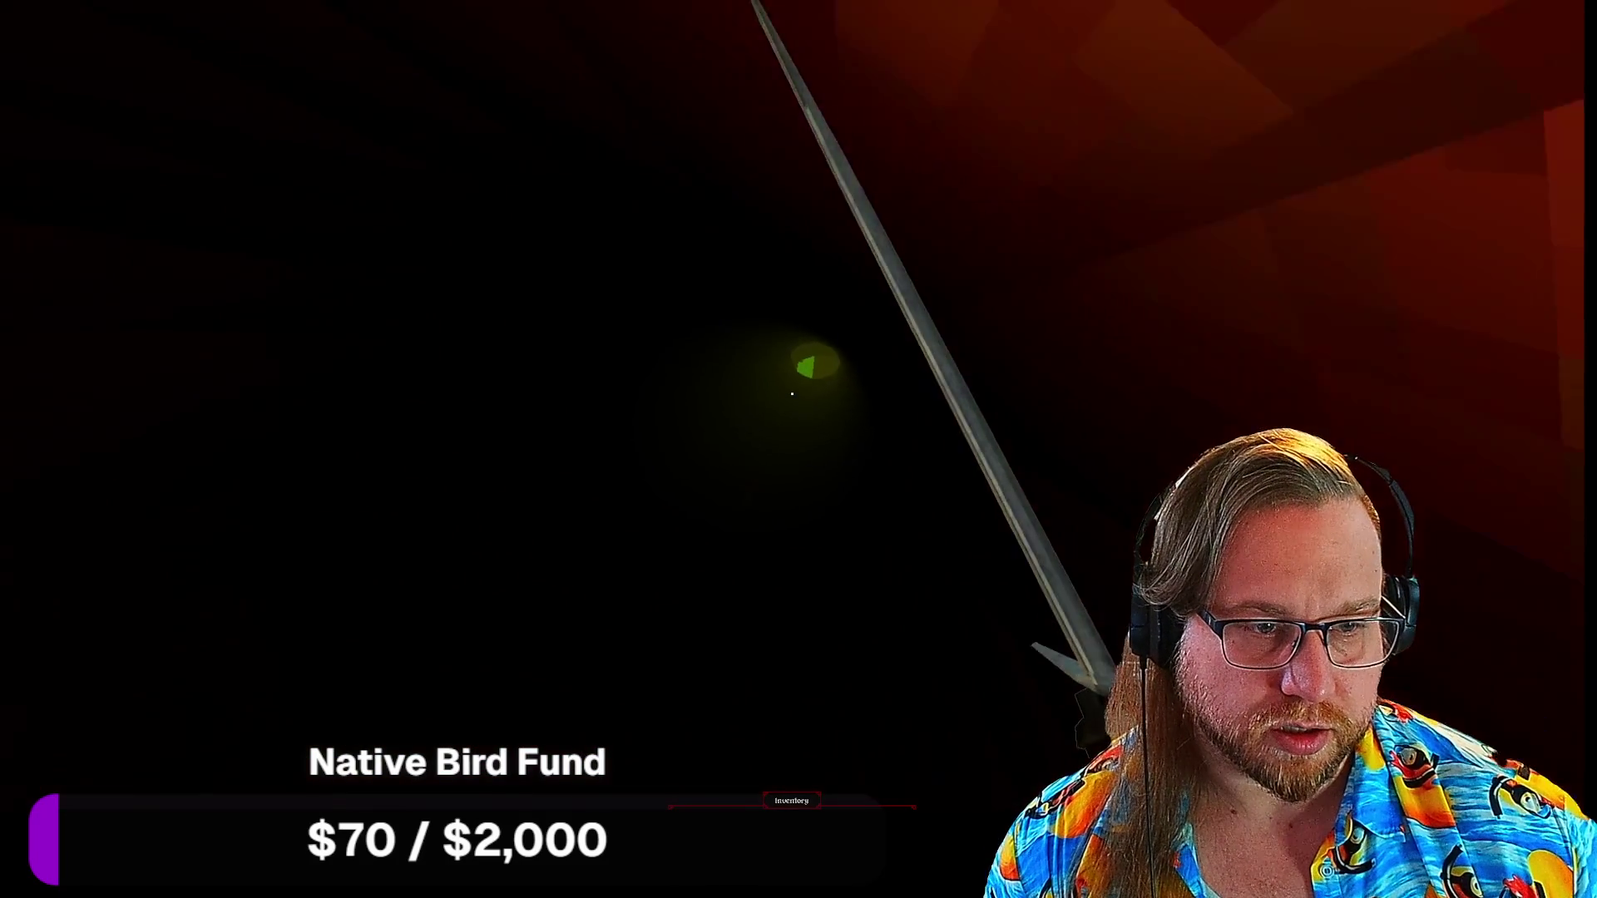
{"action": "key", "text": "w"}
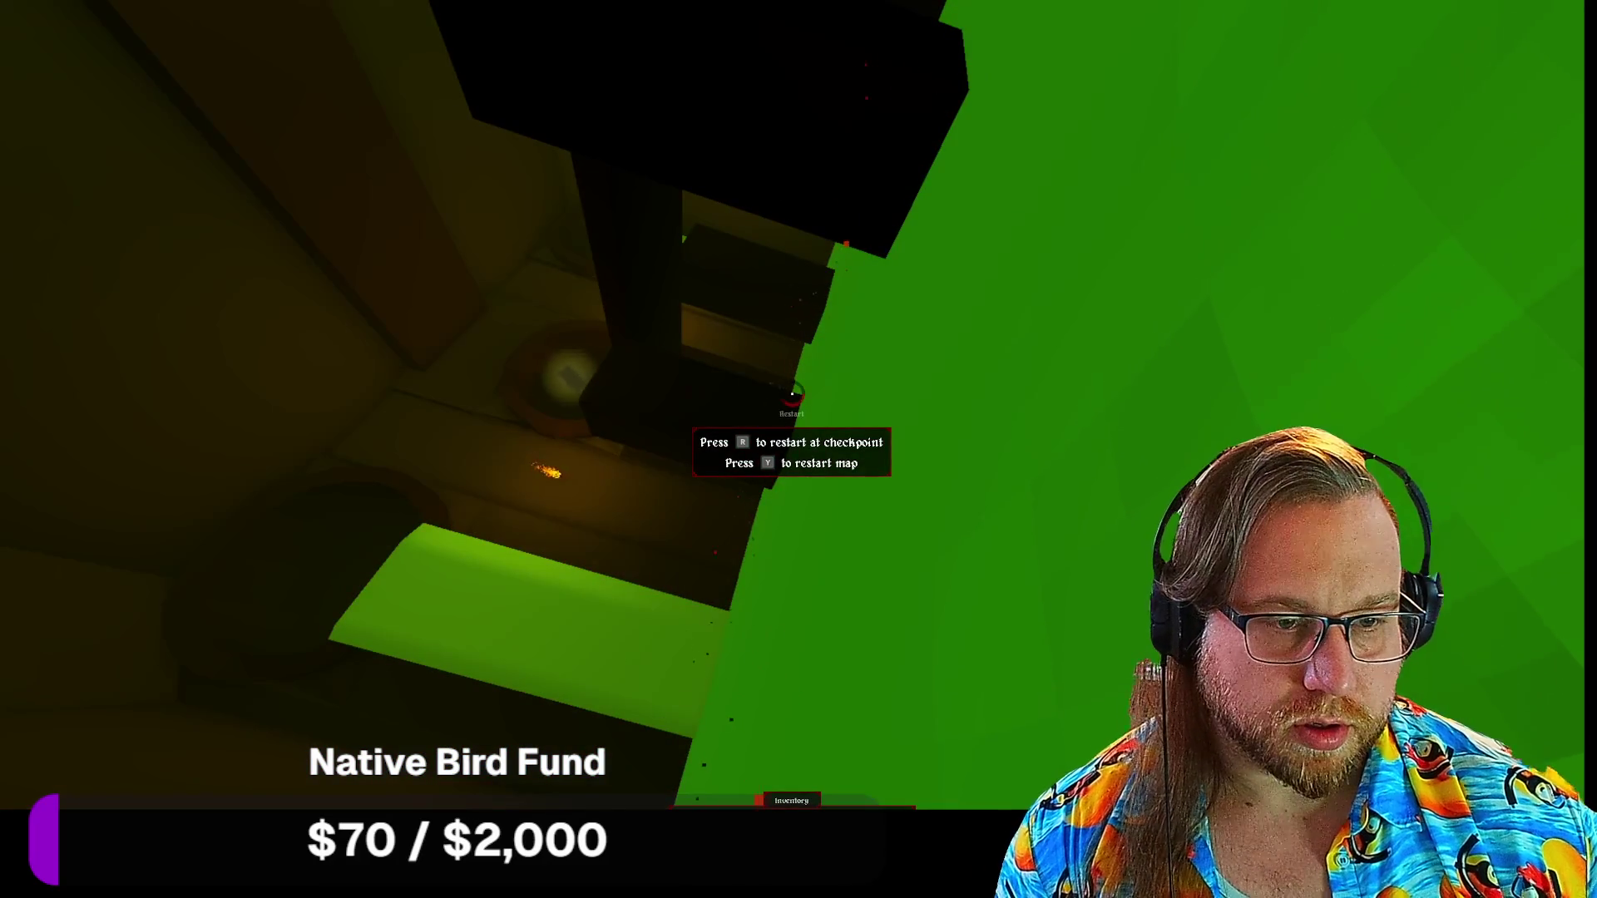
{"action": "key", "text": "r"}
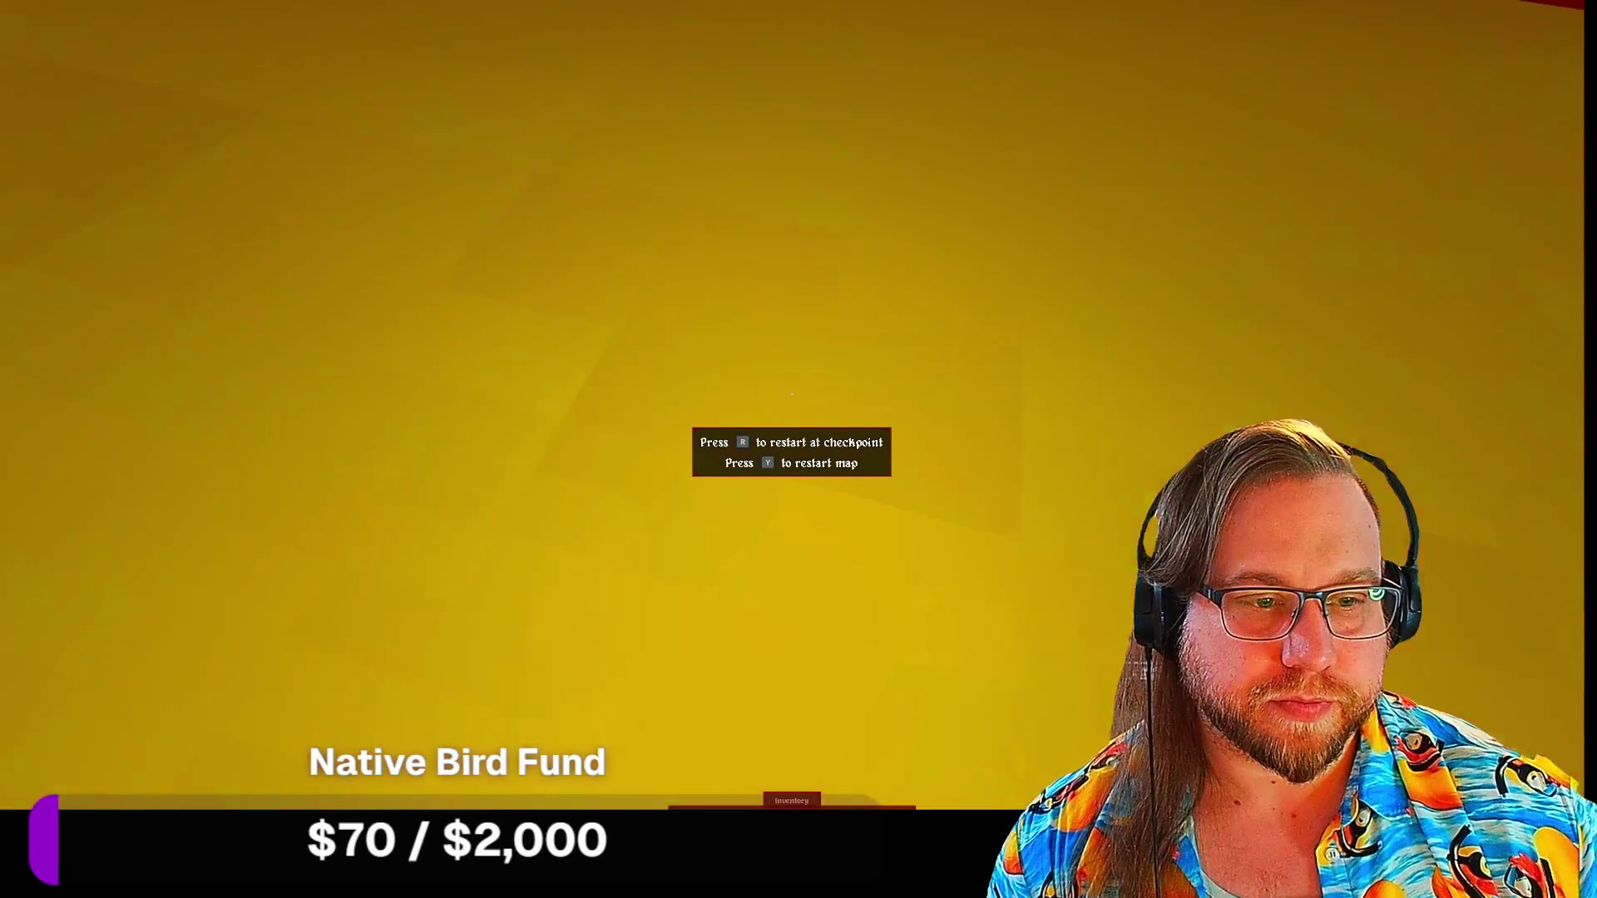
{"action": "key", "text": "r"}
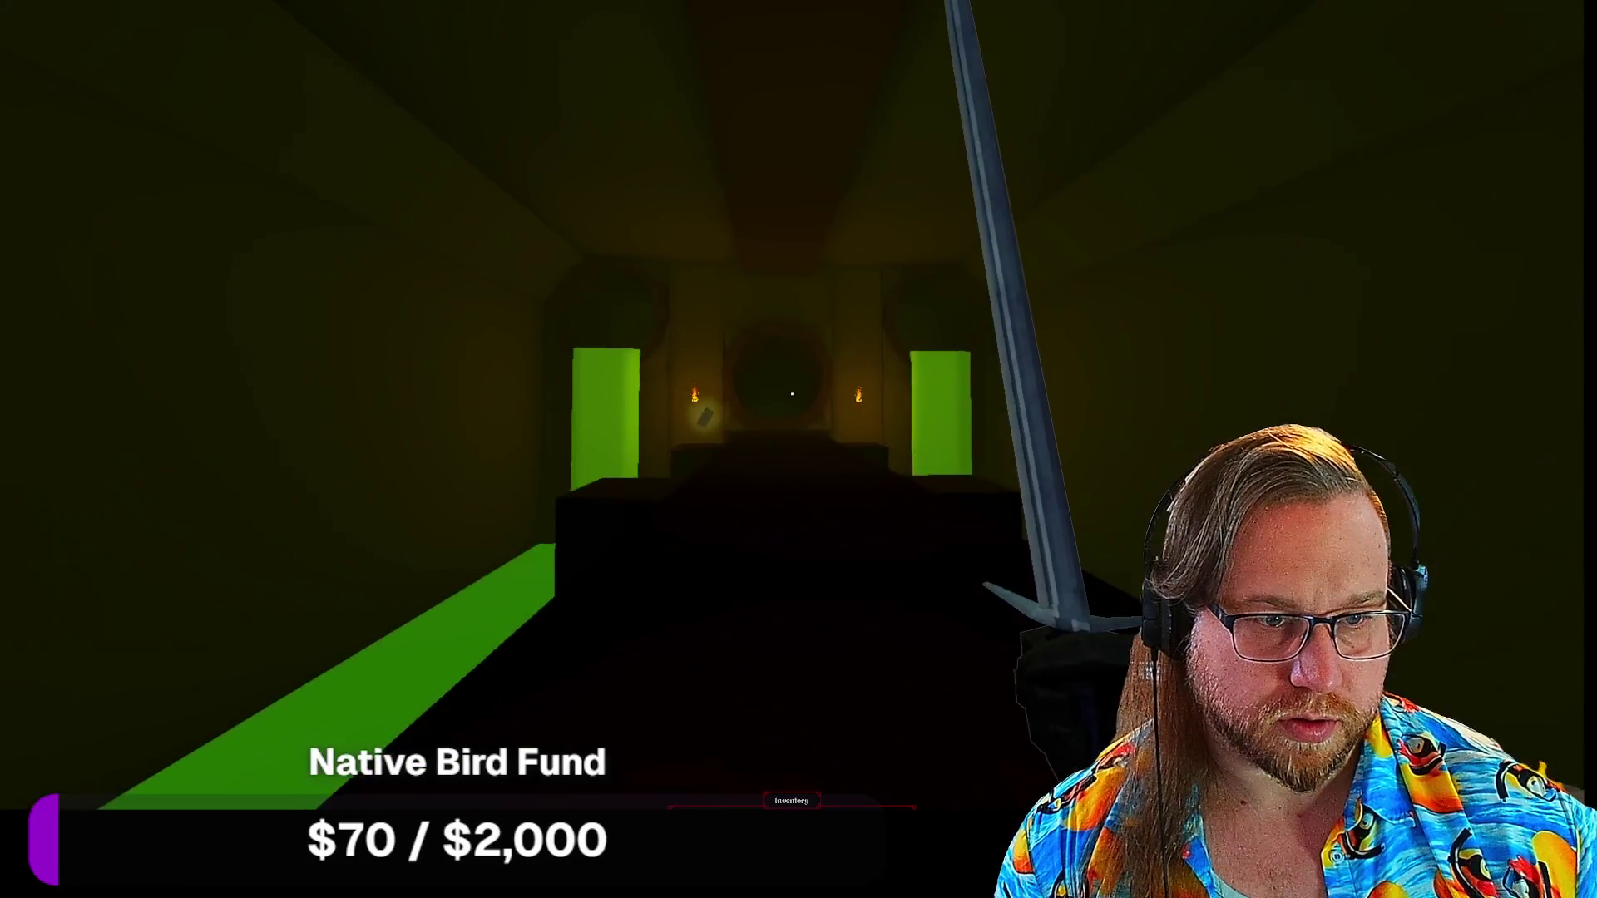
{"action": "key", "text": "w"}
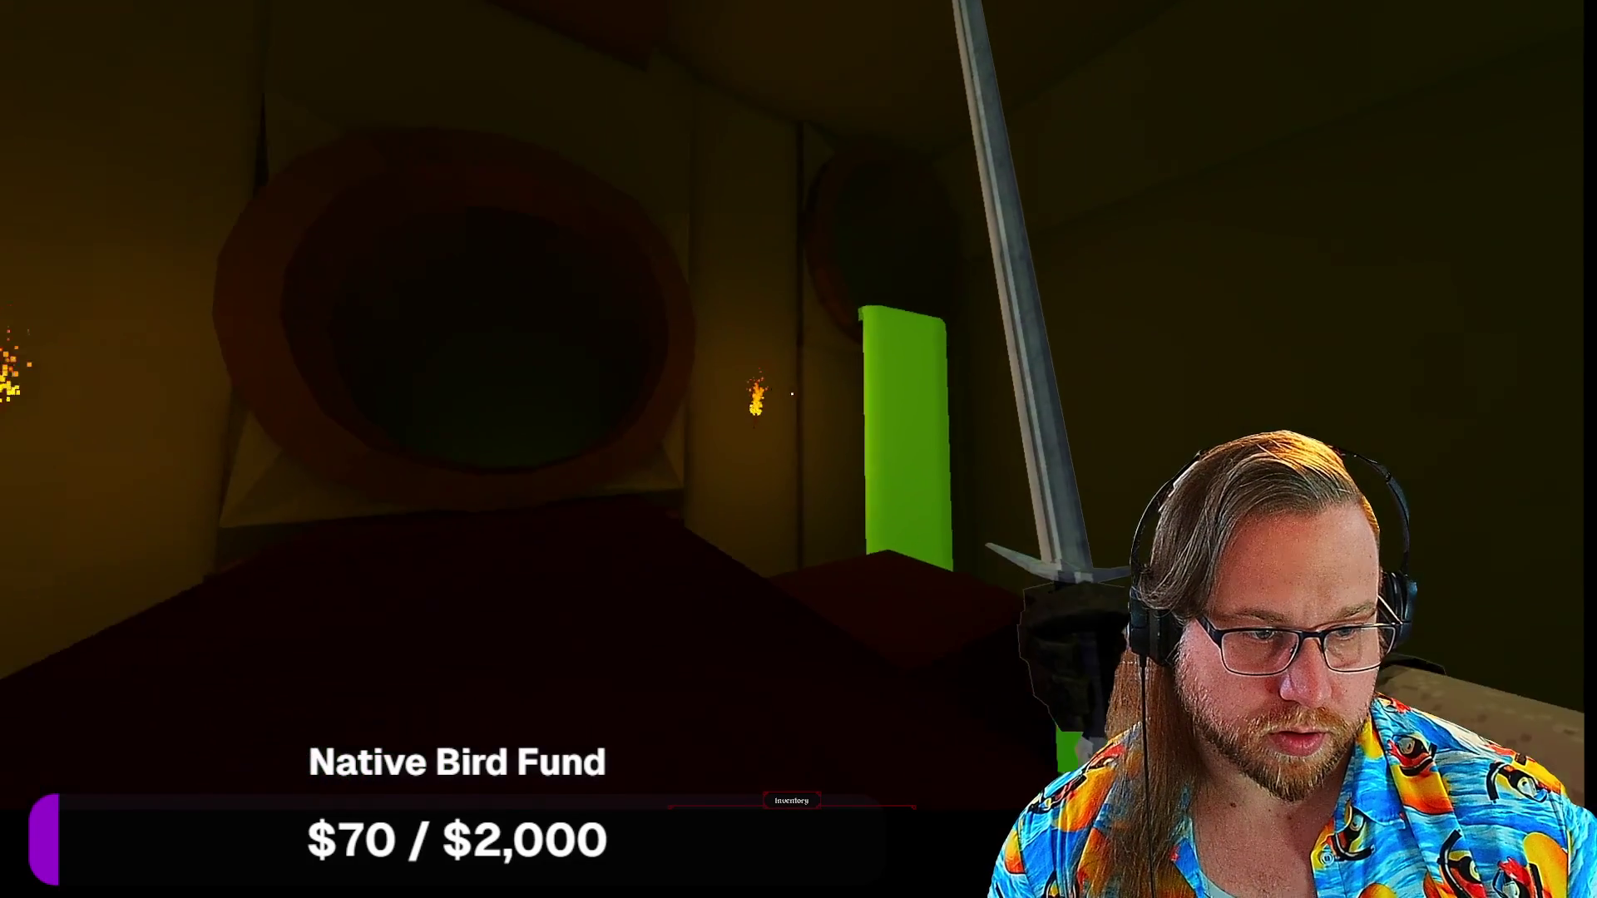
{"action": "key", "text": "w"}
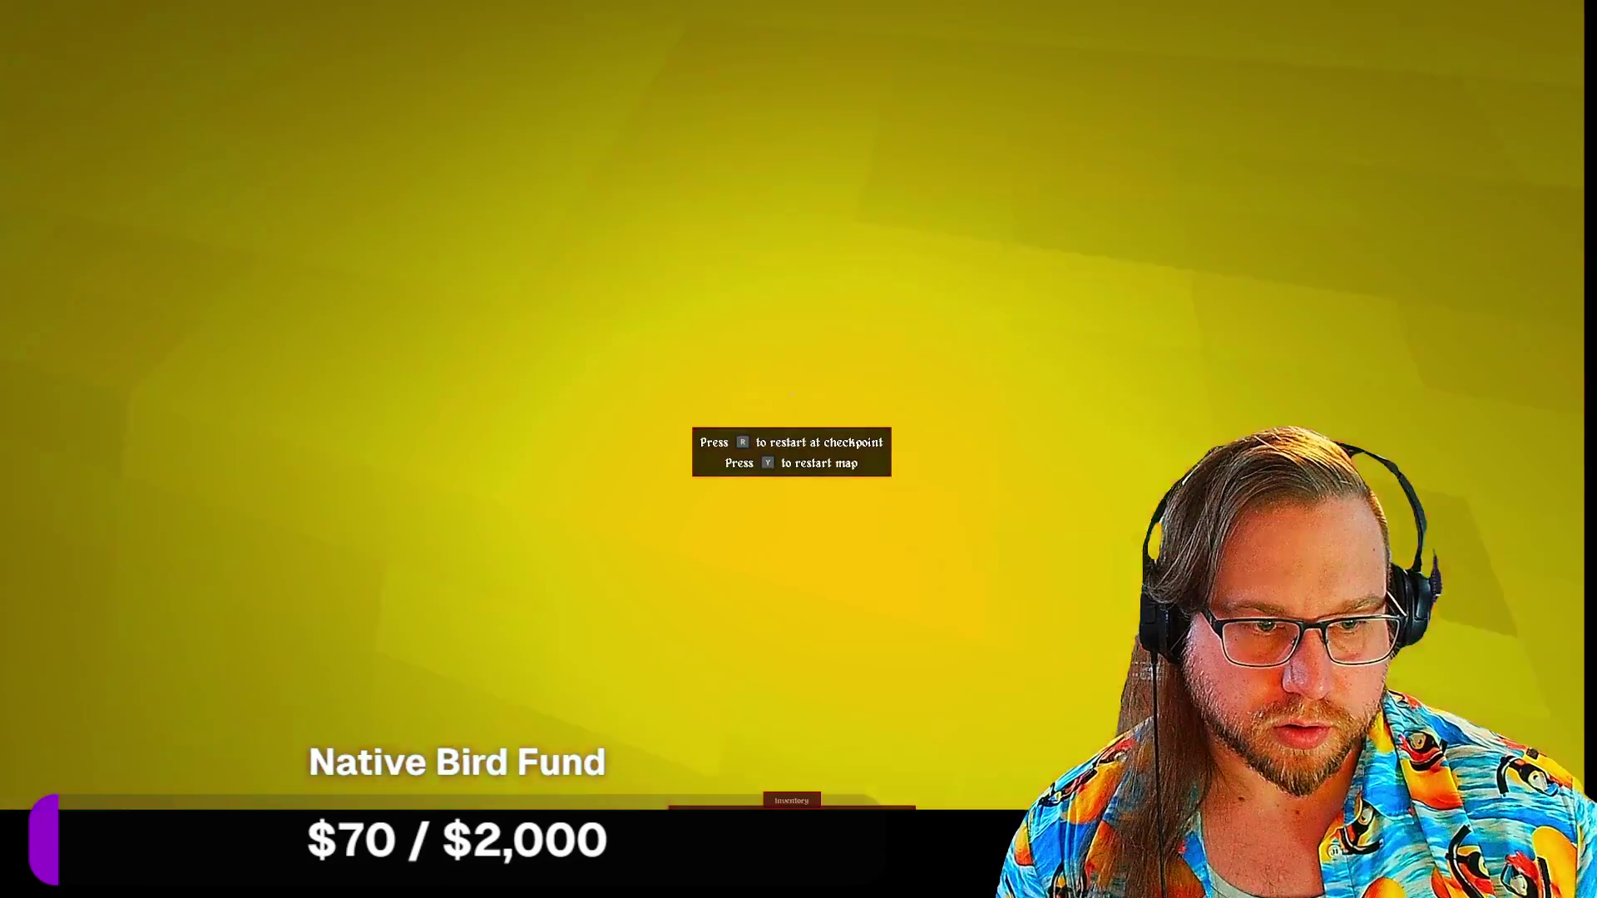
{"action": "key", "text": "r"}
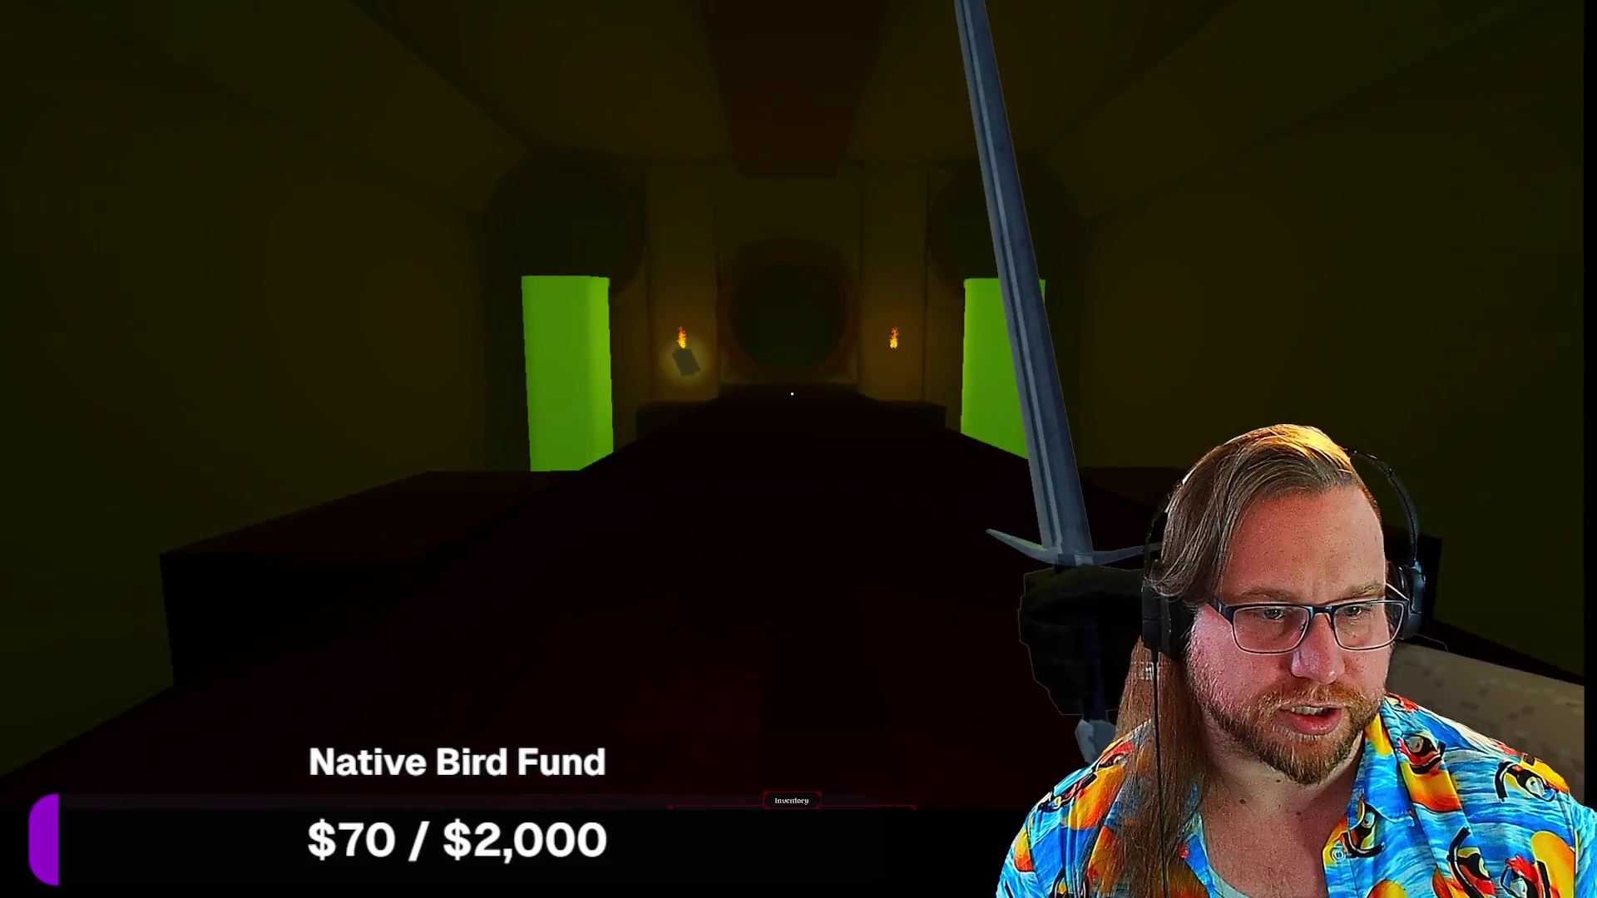
{"action": "key", "text": "w"}
{"action": "key", "text": "w"}
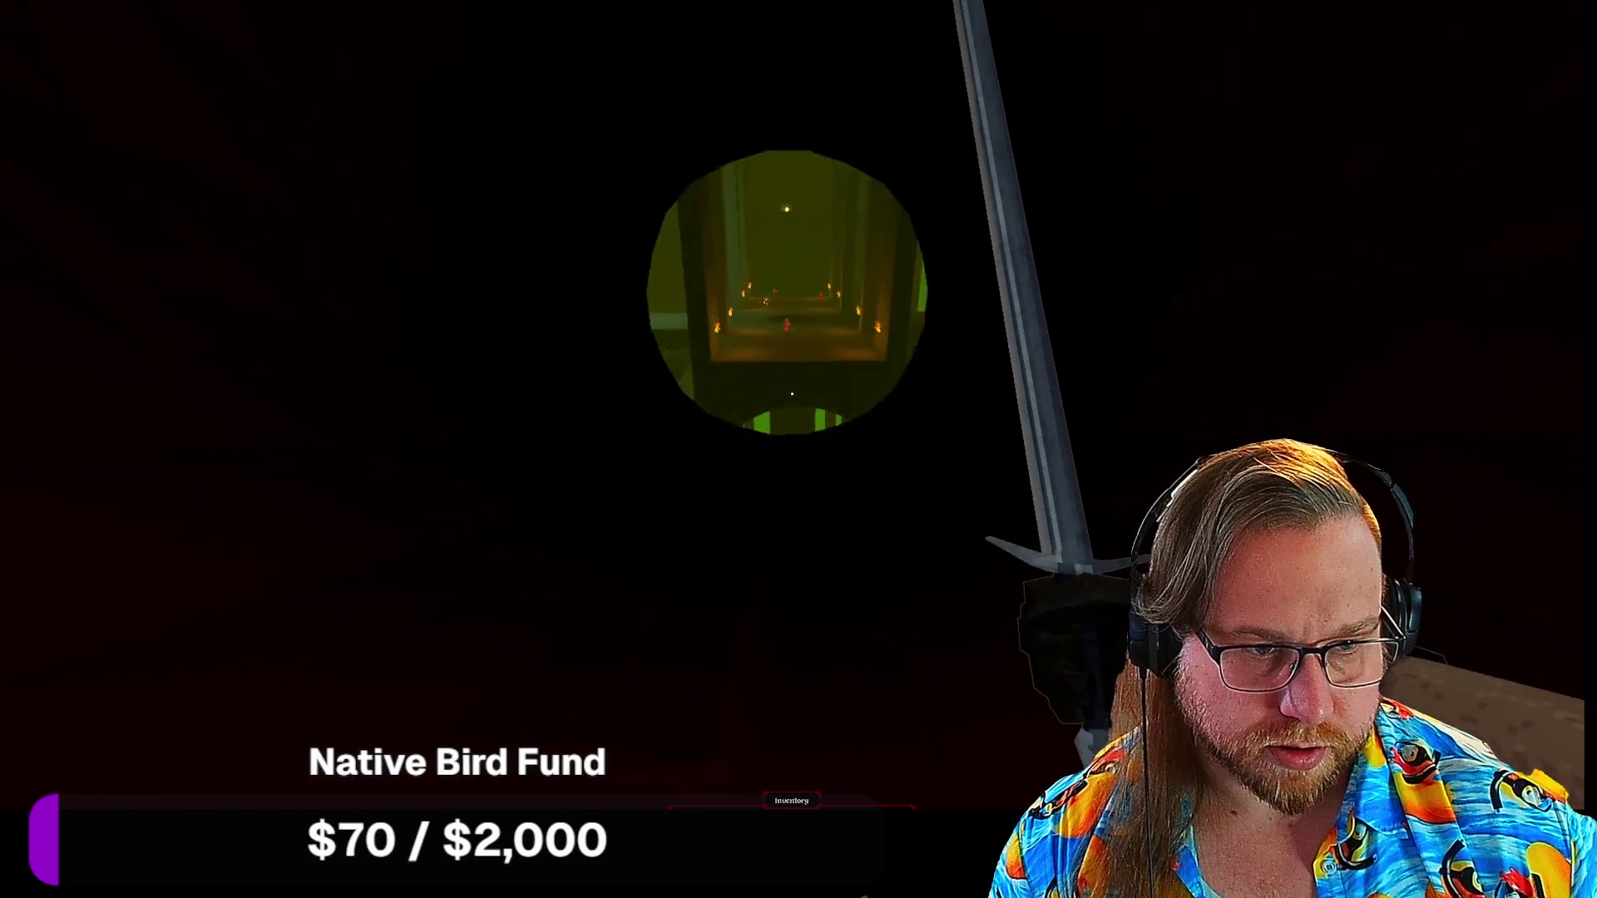
{"action": "key", "text": "w"}
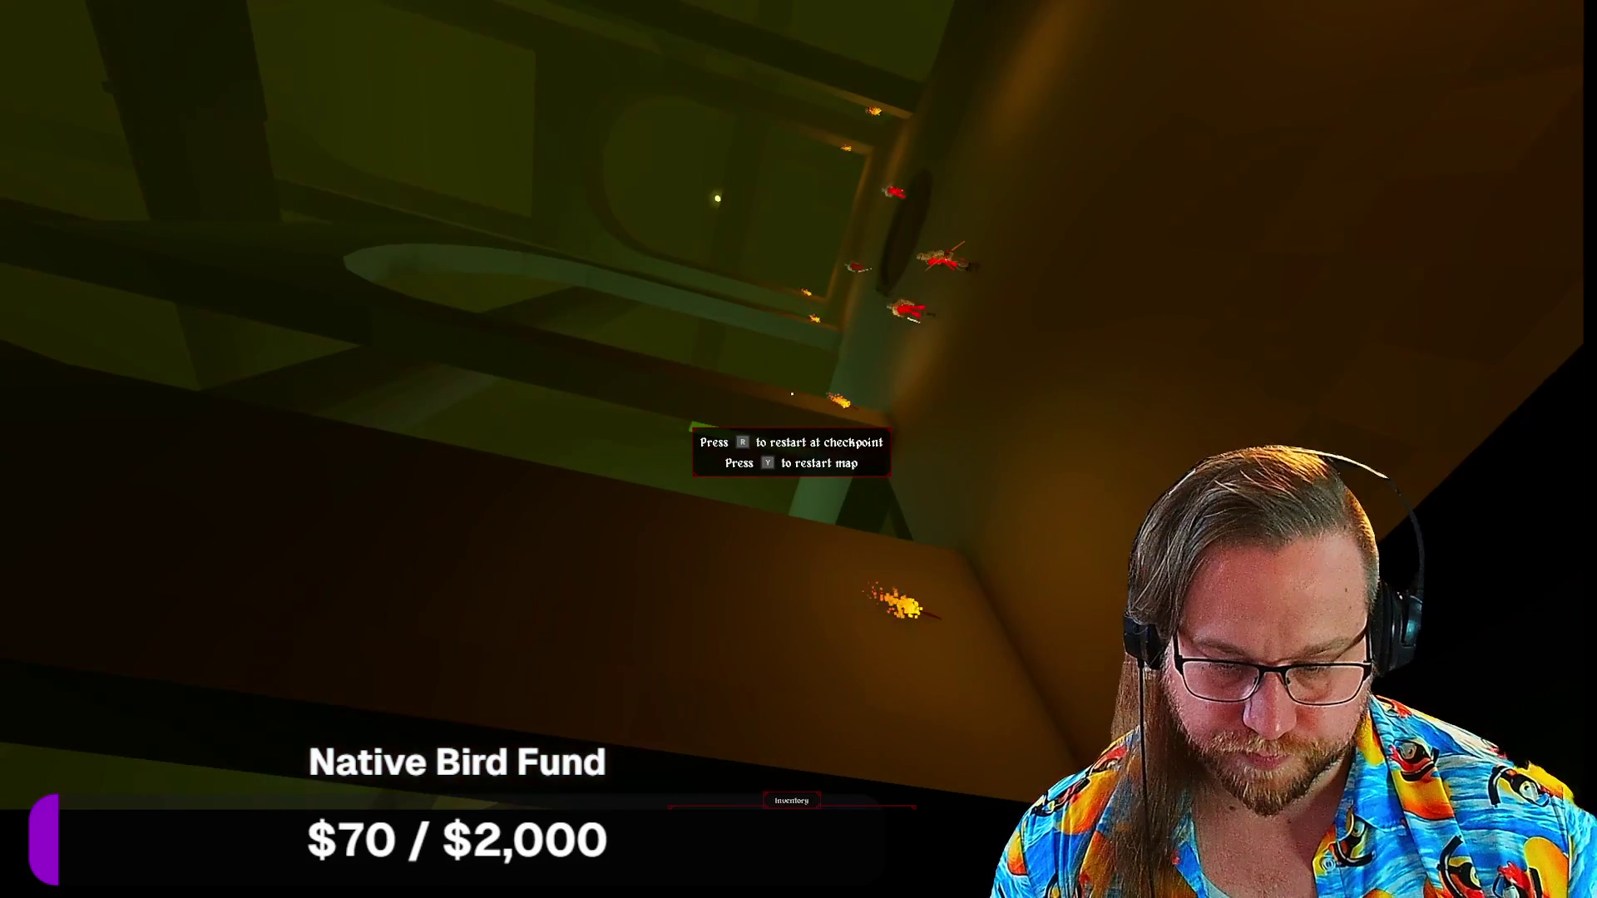
{"action": "key", "text": "r"}
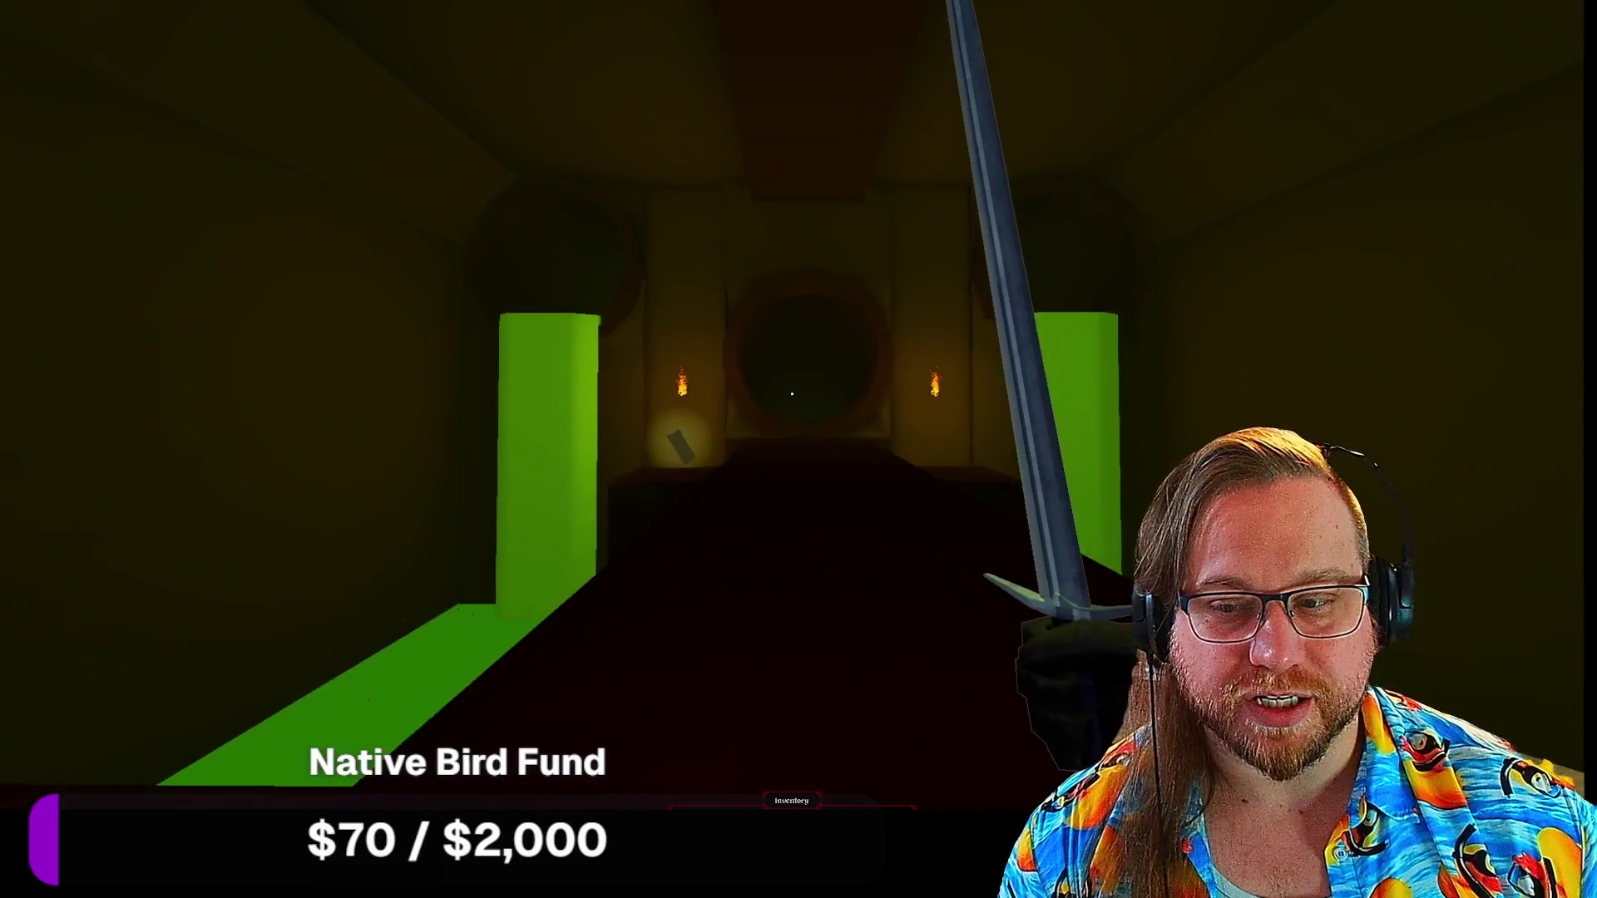
{"action": "key", "text": "w"}
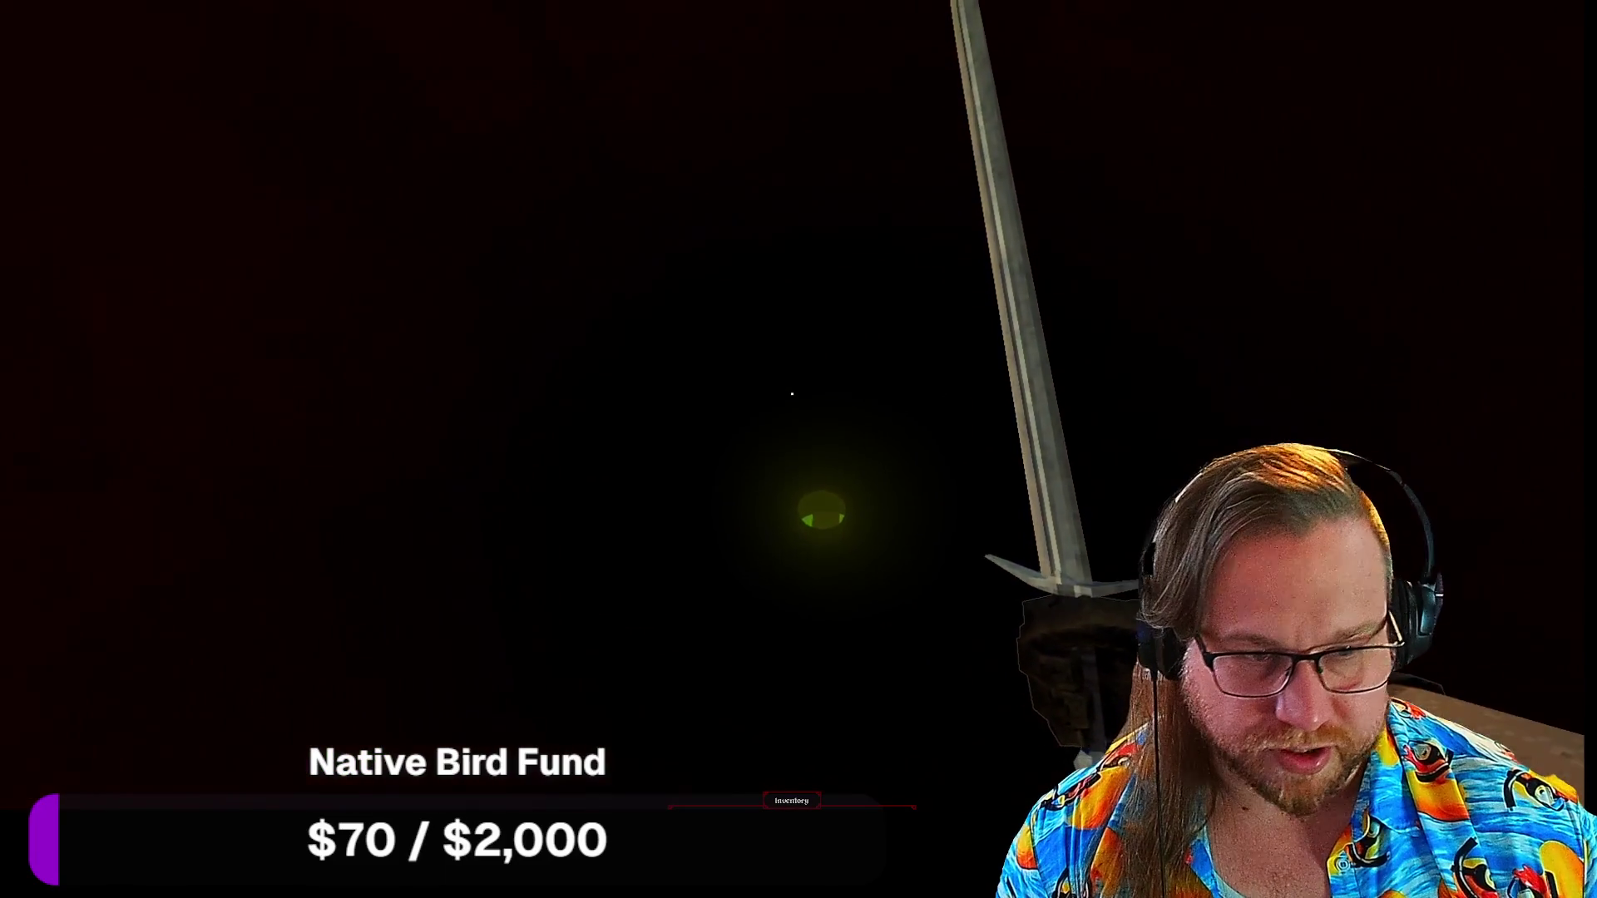
- Kill the knights down the green hall and the last enemy so the gate opens
{"action": "key", "text": "w"}
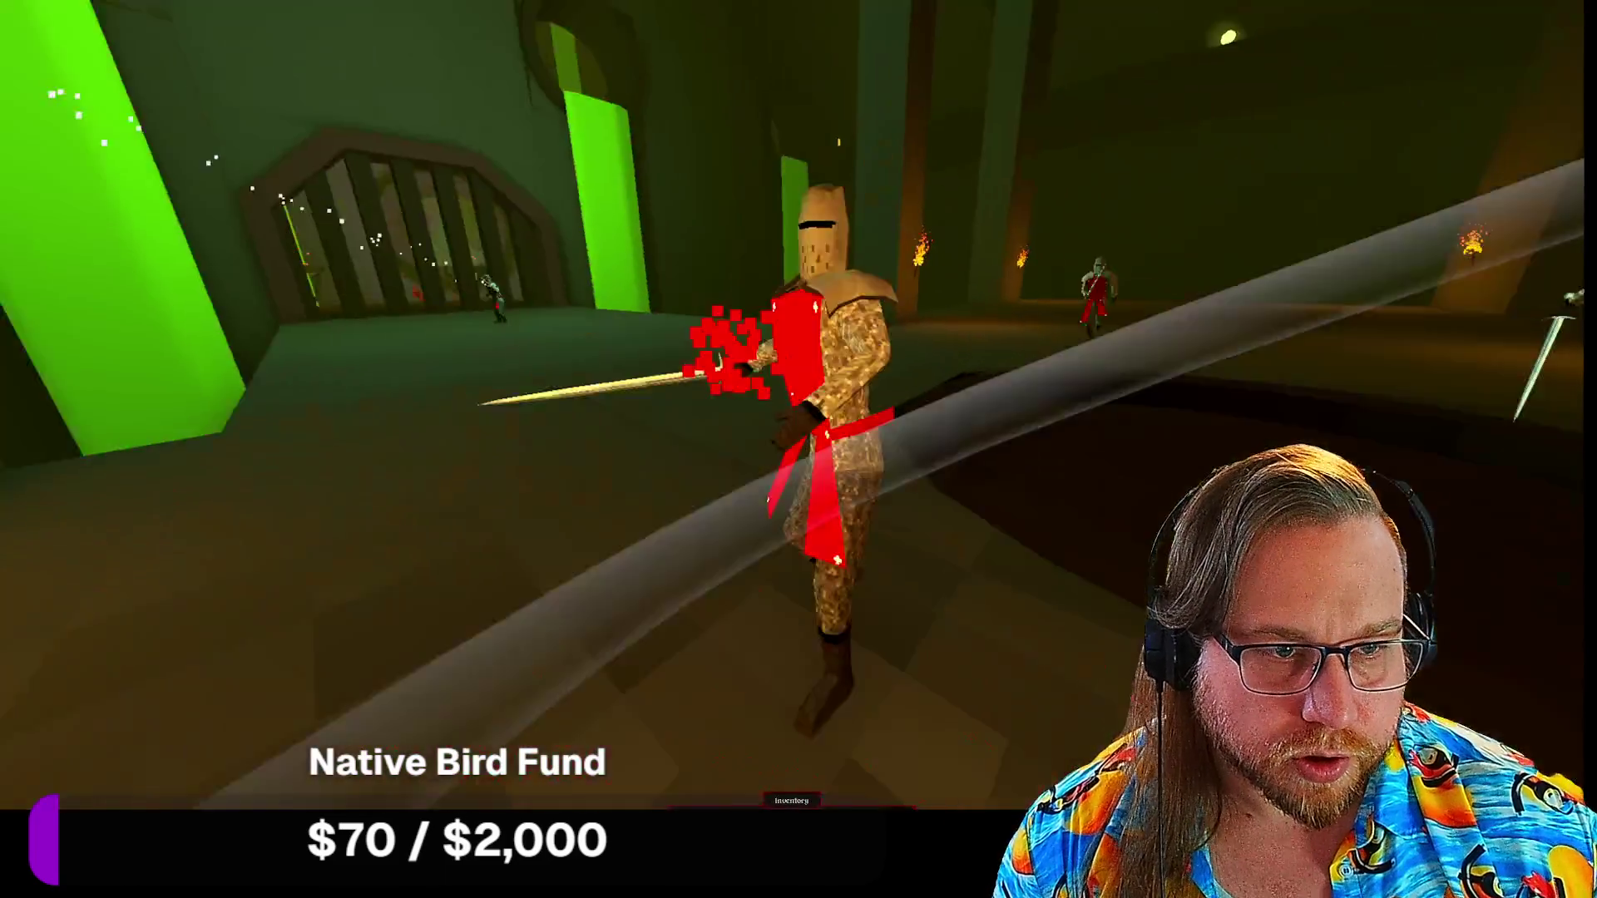
{"action": "left_click", "coordinate": [792, 393]}
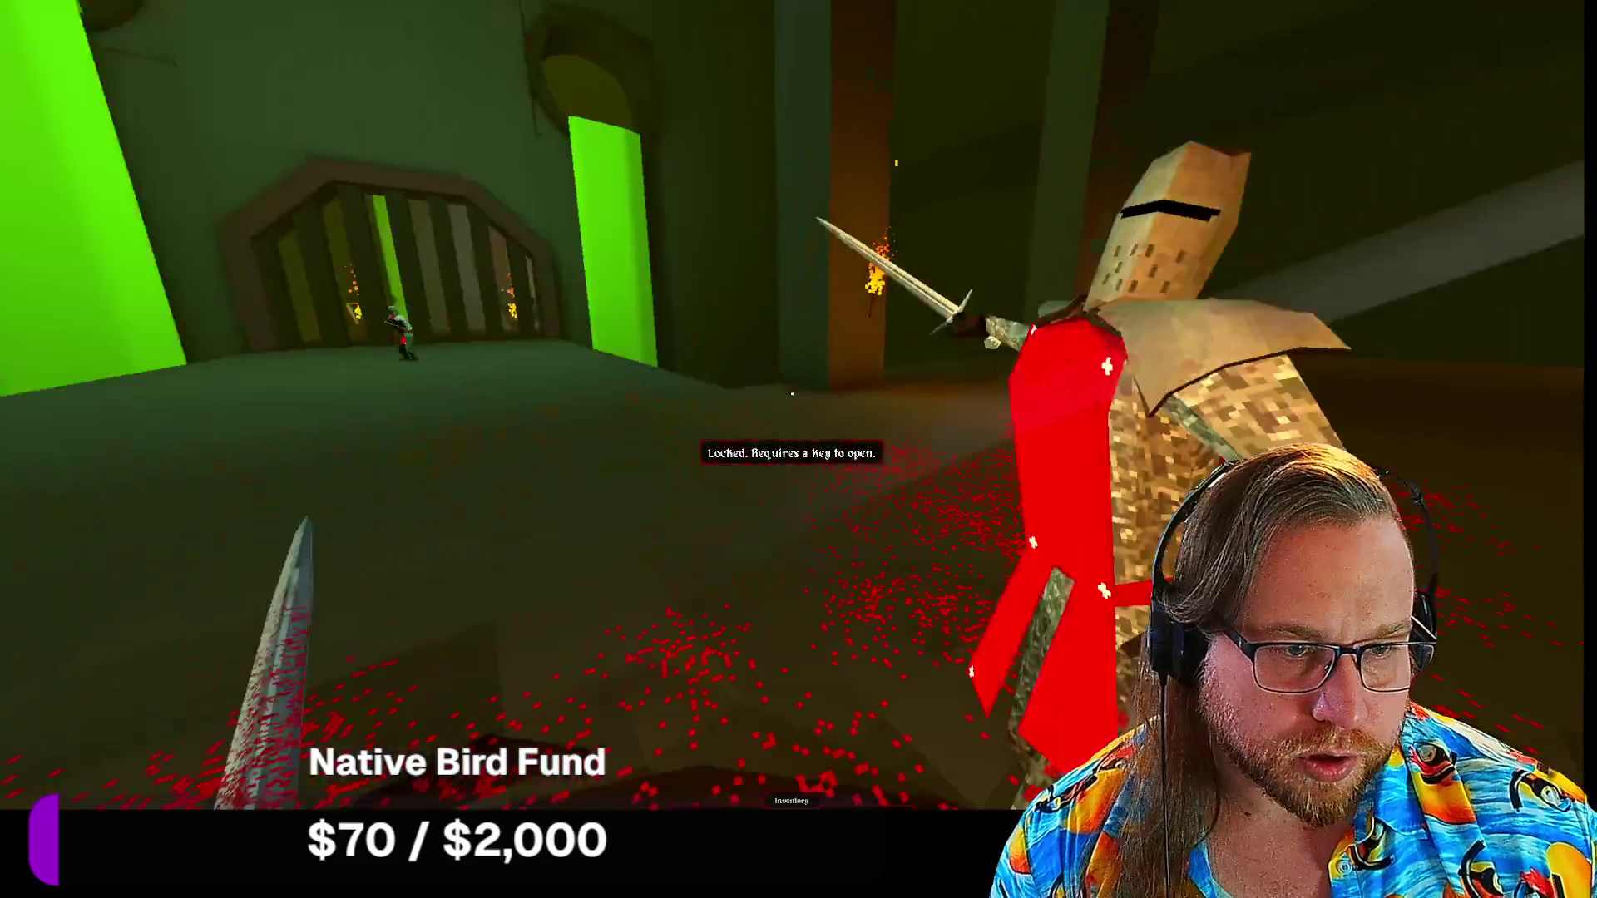
{"action": "key", "text": "w"}
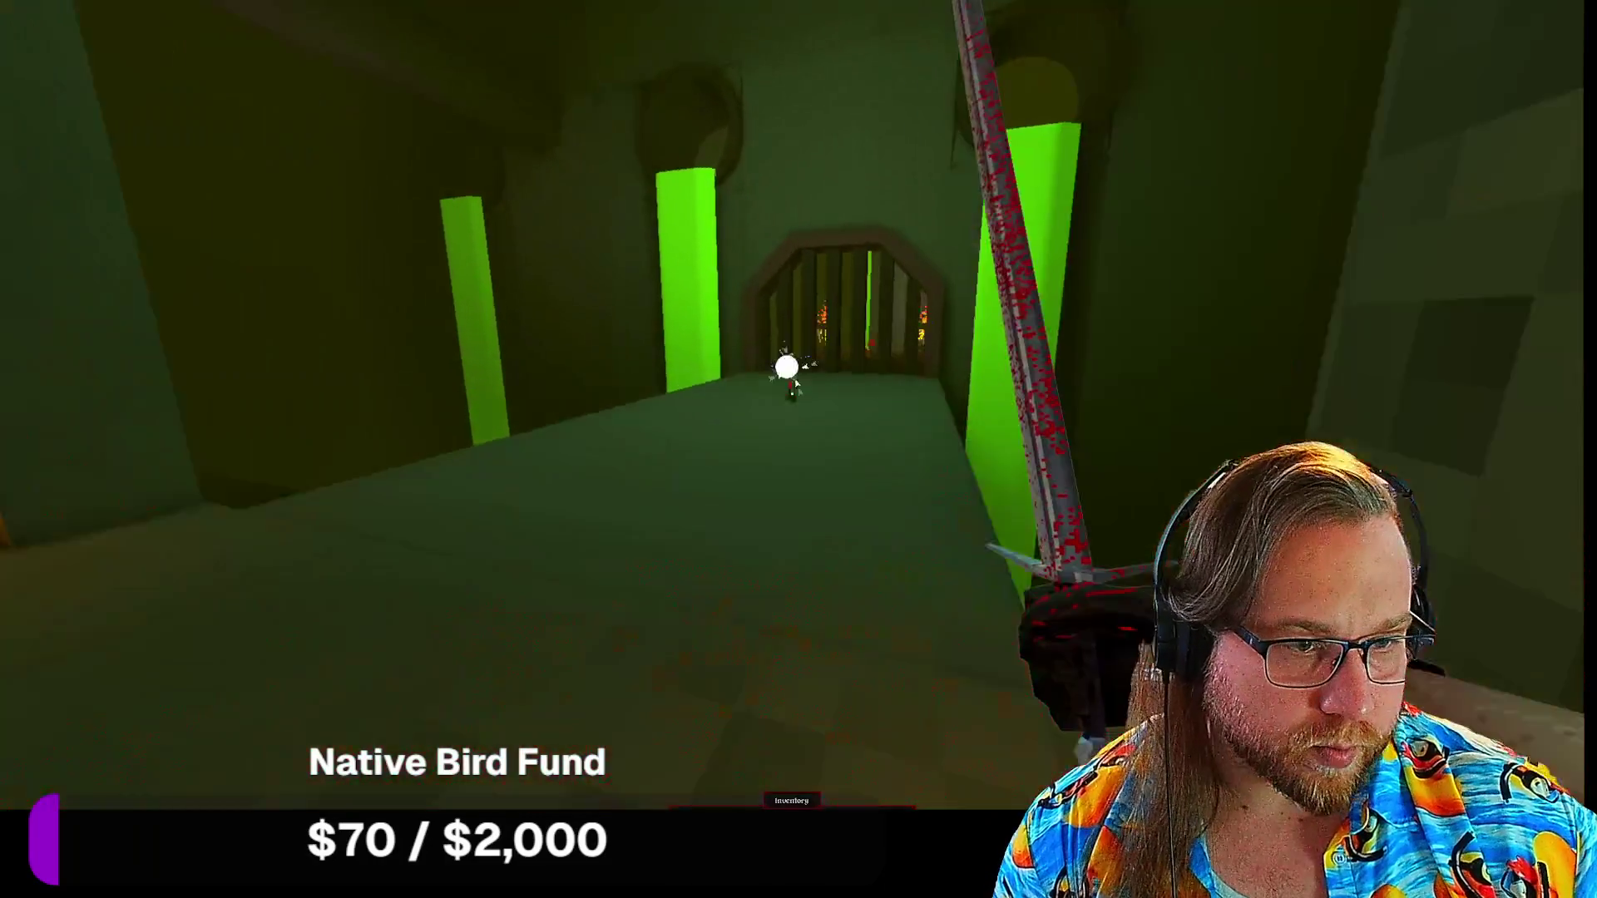
{"action": "left_click", "coordinate": [792, 394]}
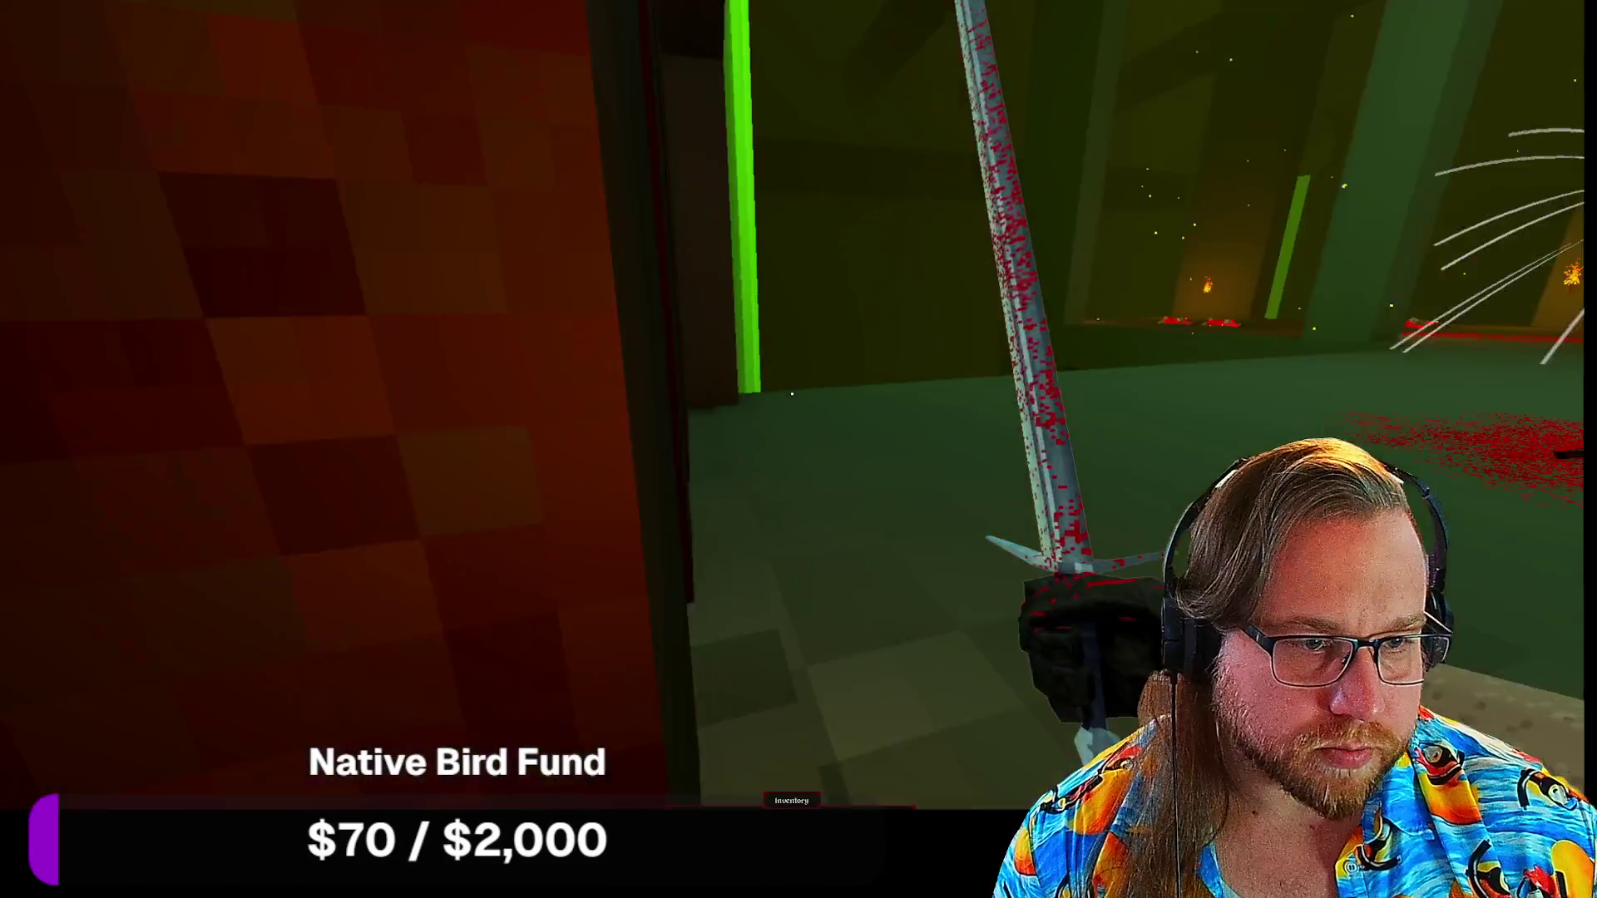
{"action": "key", "text": "e"}
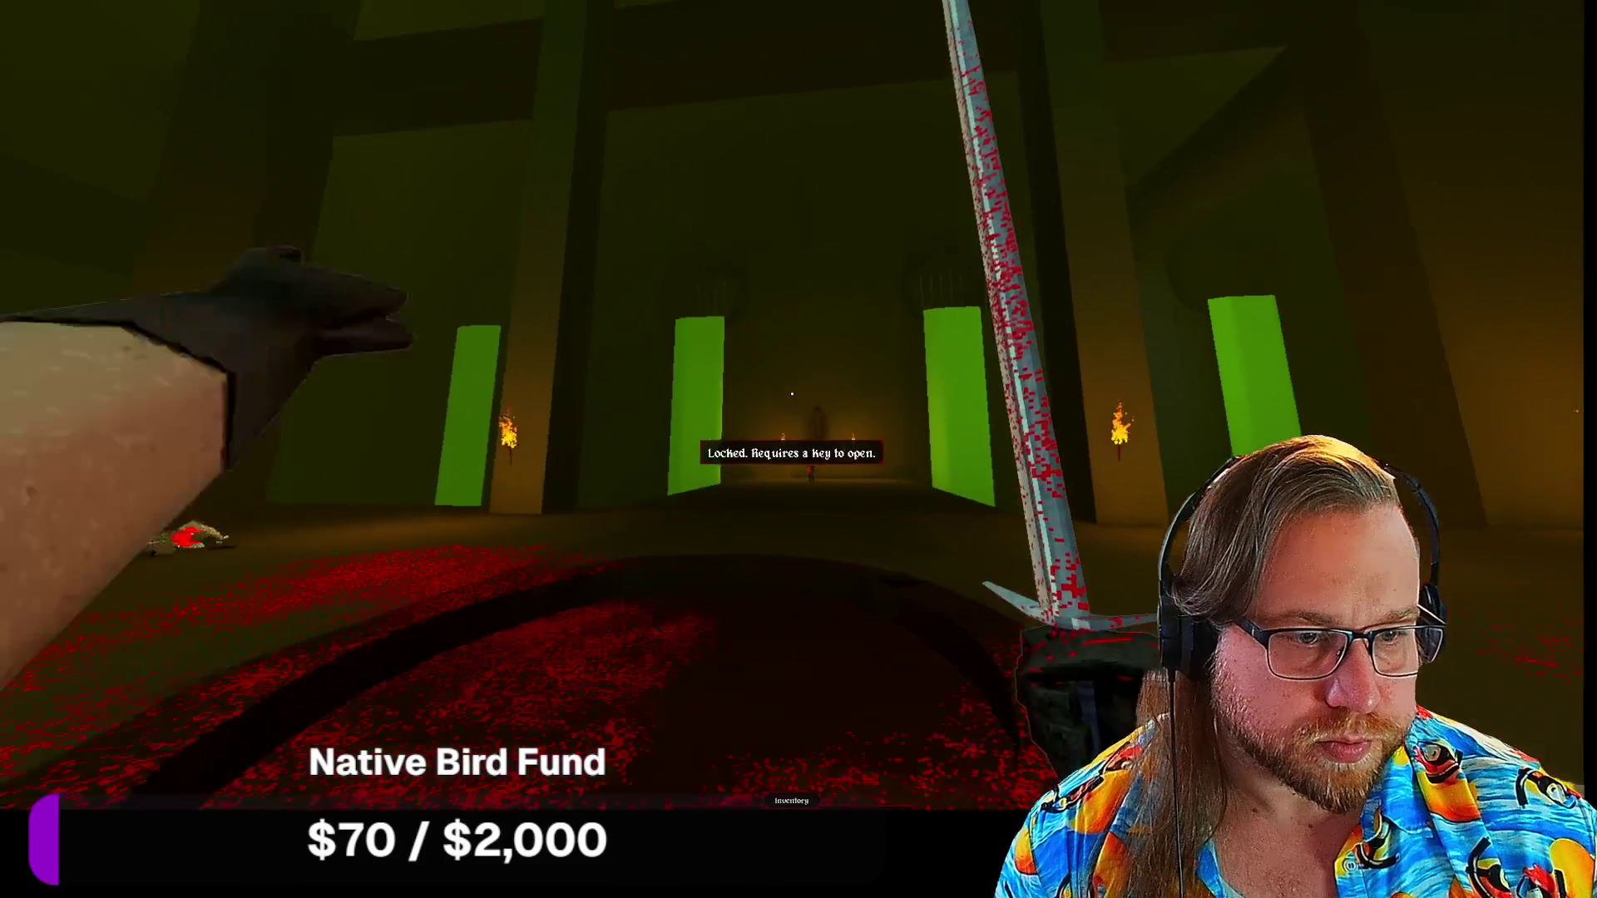
{"action": "key", "text": "w"}
{"action": "left_click", "coordinate": [792, 393]}
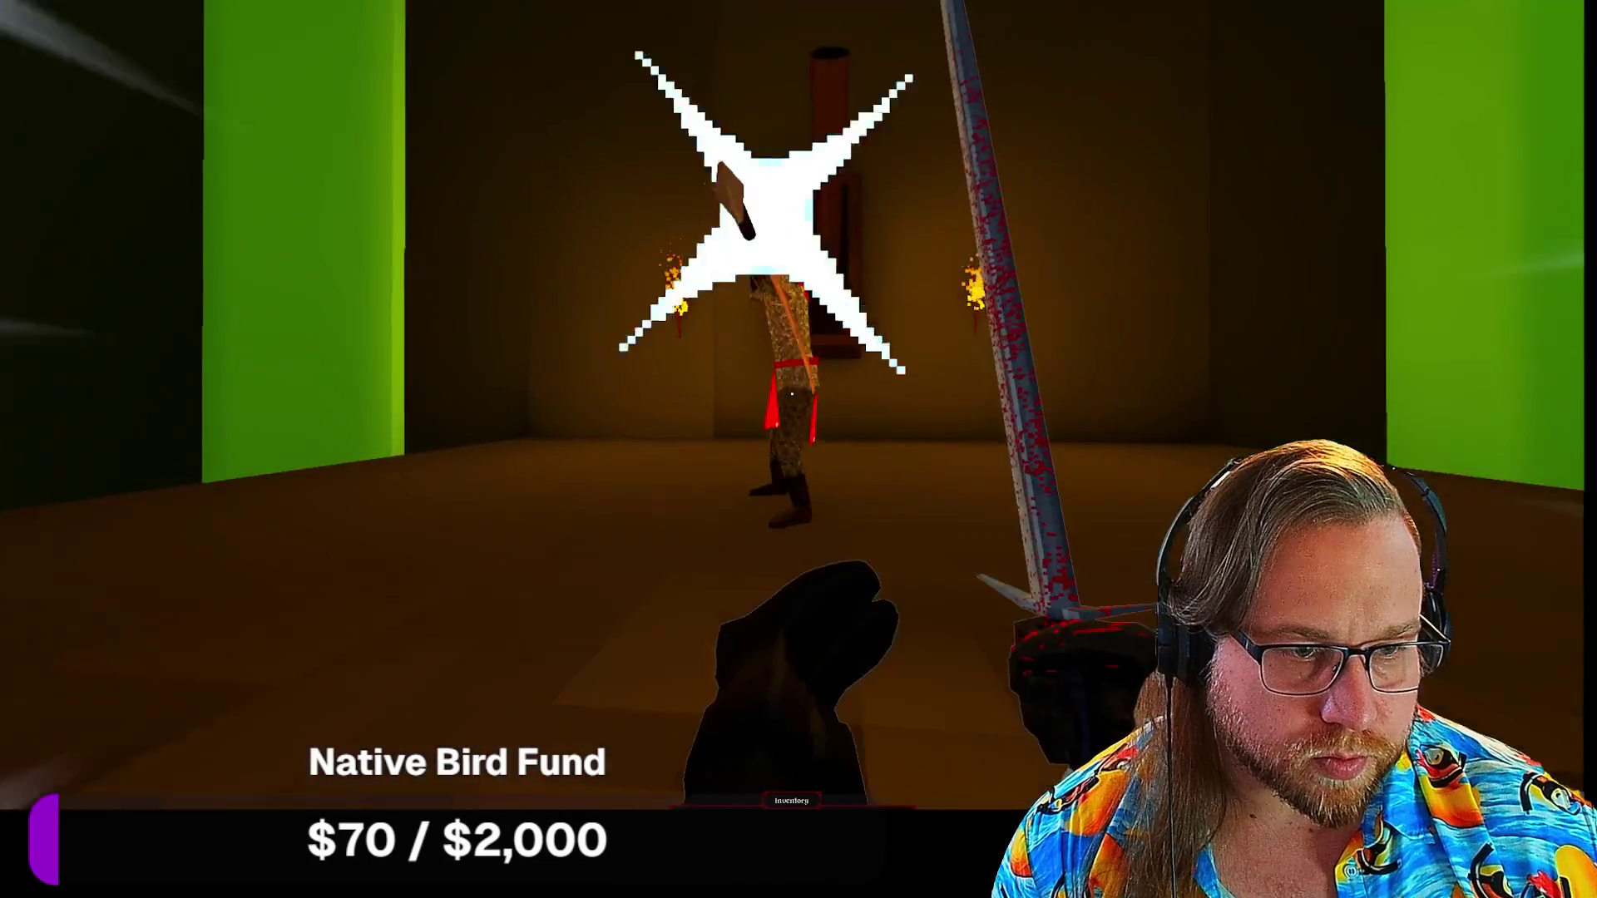
- Walk through the opened gate into the round tunnel and strike the enemy by the pipe
{"action": "key", "text": "w"}
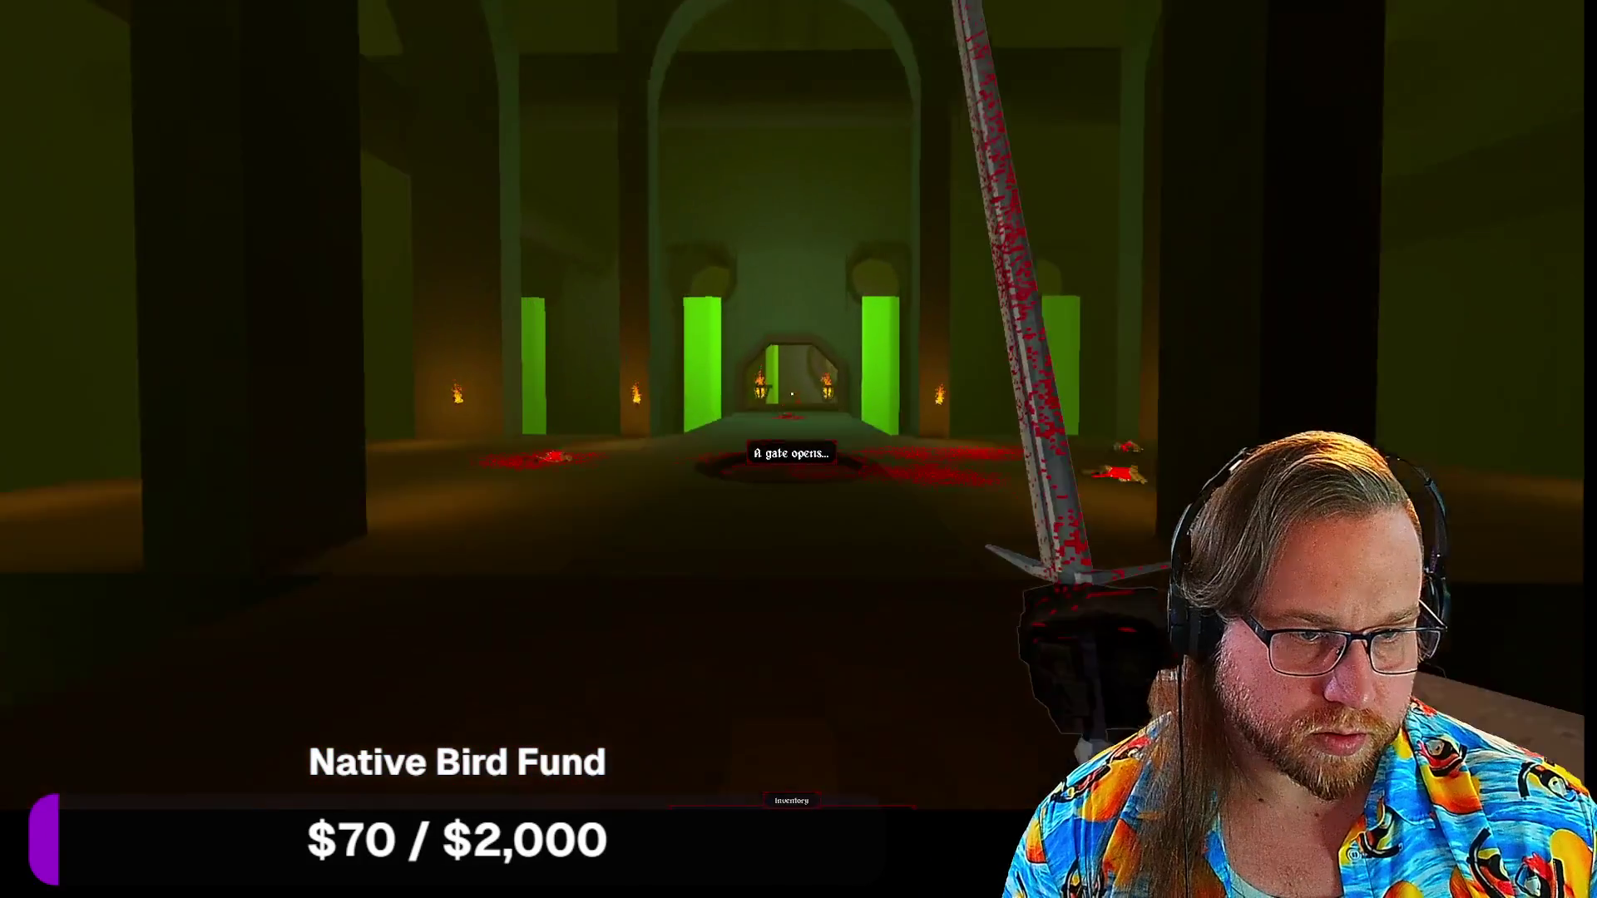
{"action": "key", "text": "w"}
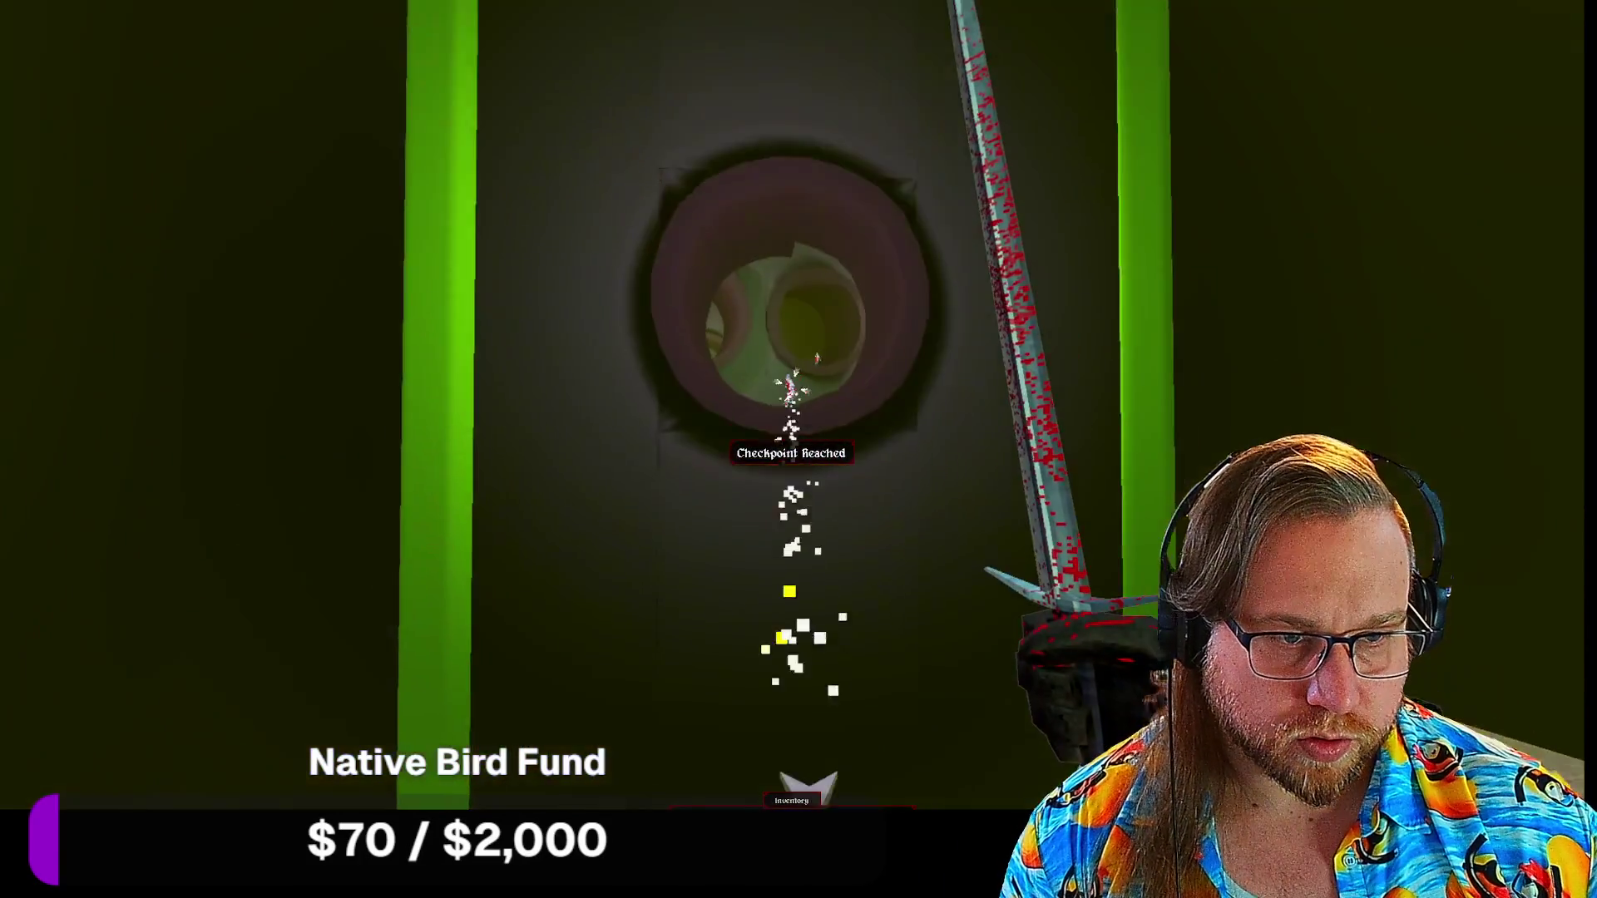
{"action": "key", "text": "w"}
{"action": "left_click", "coordinate": [792, 393]}
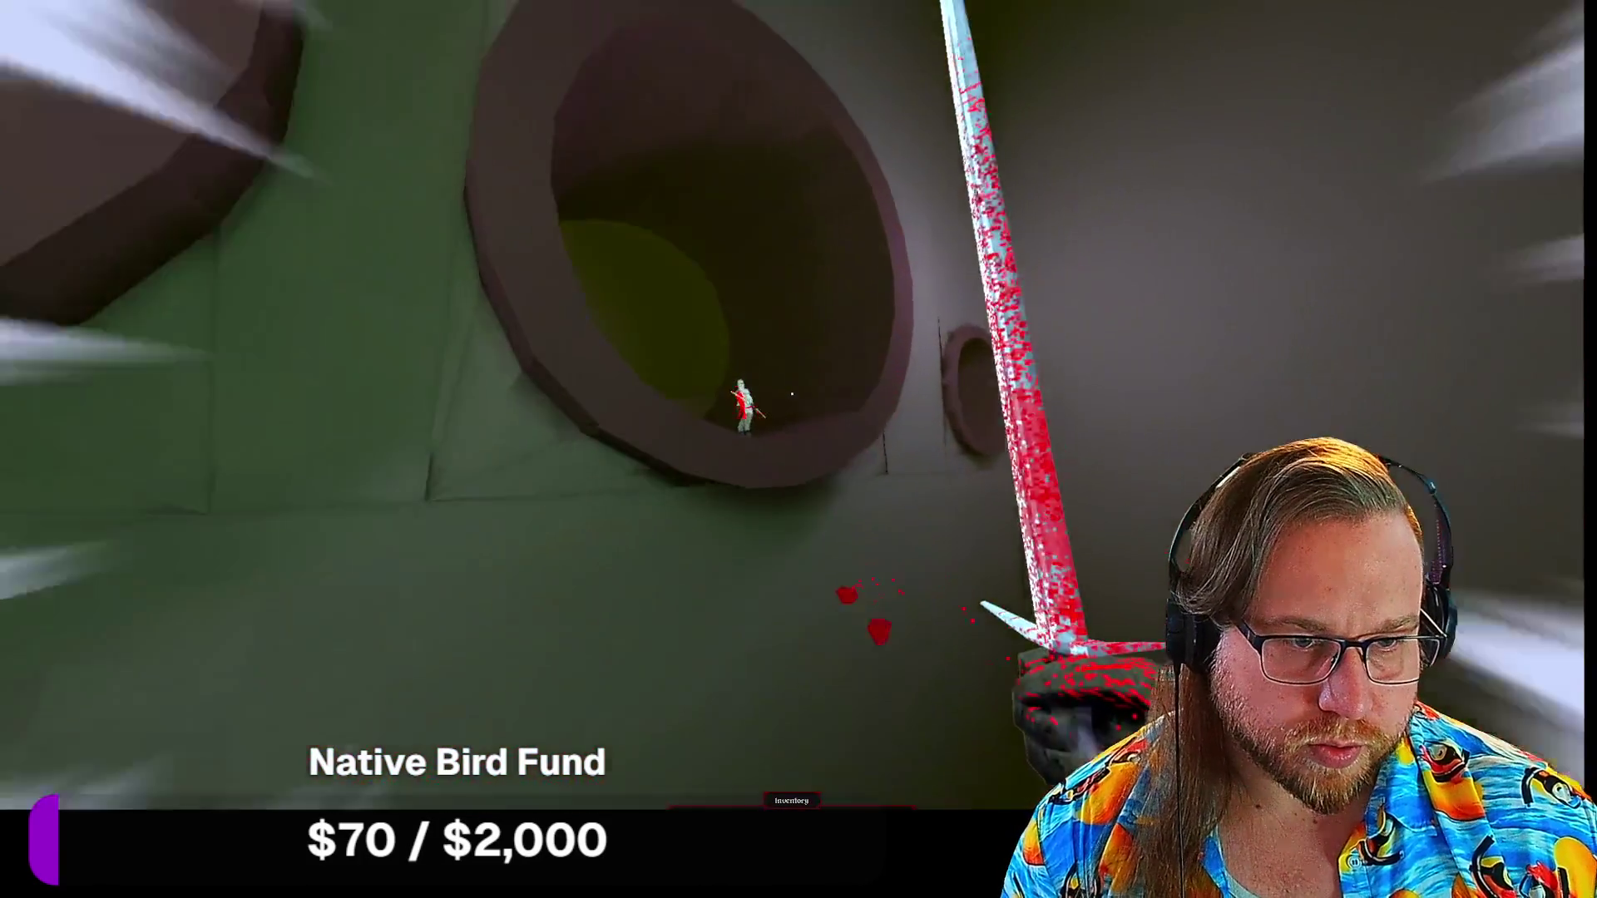
{"action": "left_click", "coordinate": [792, 393]}
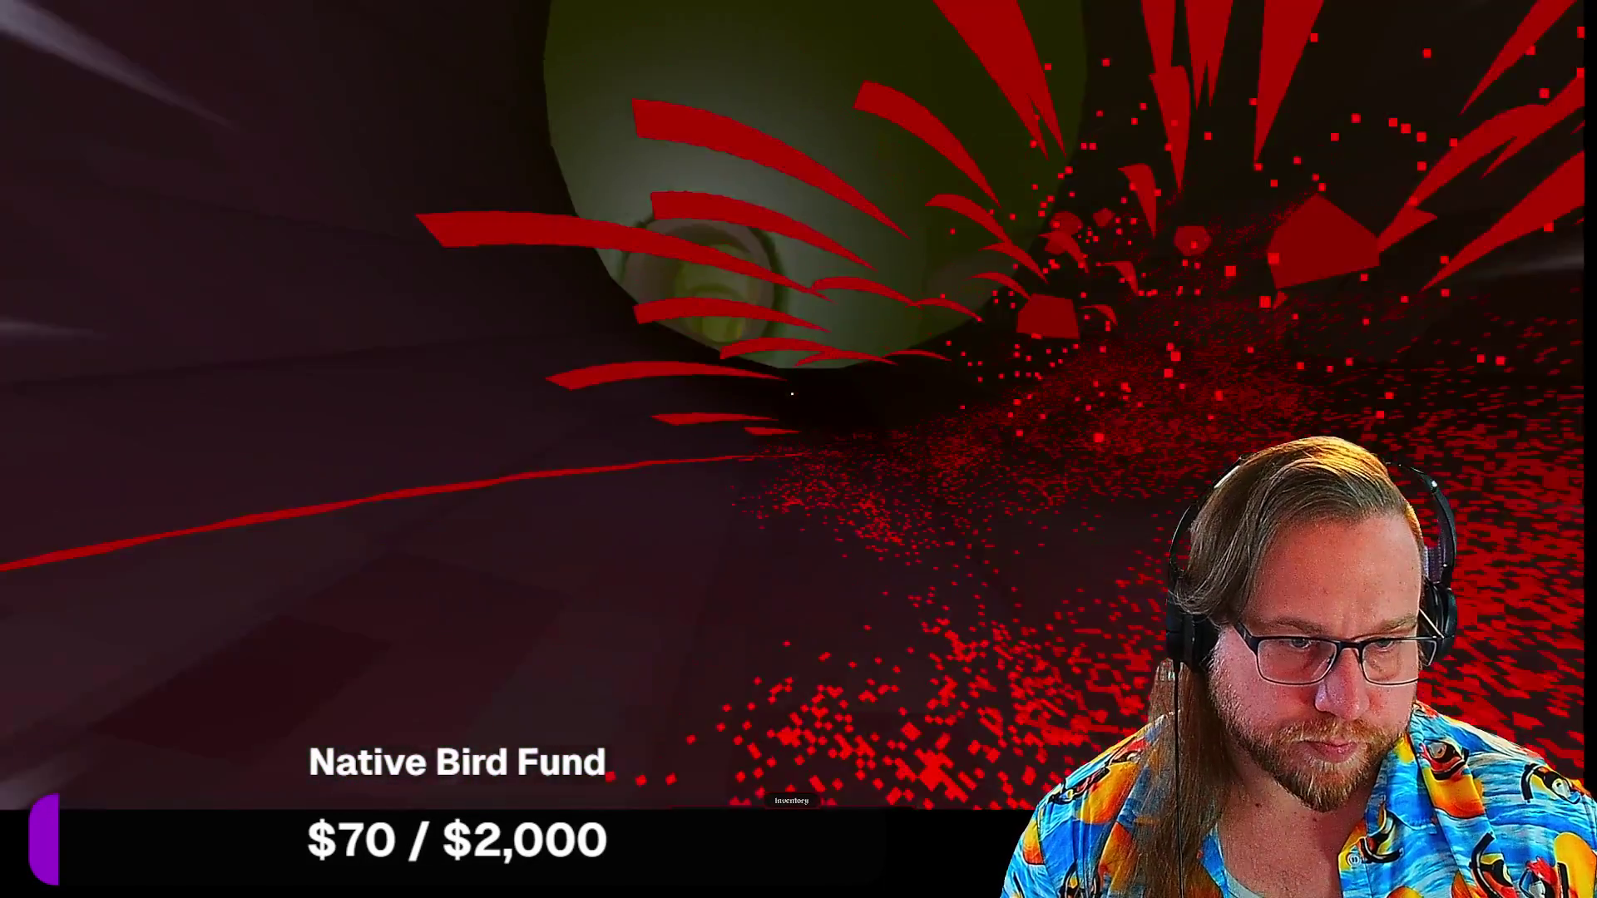
- Travel through the pipe past the barred openings into the yellow slime and leap out
{"action": "key", "text": "w"}
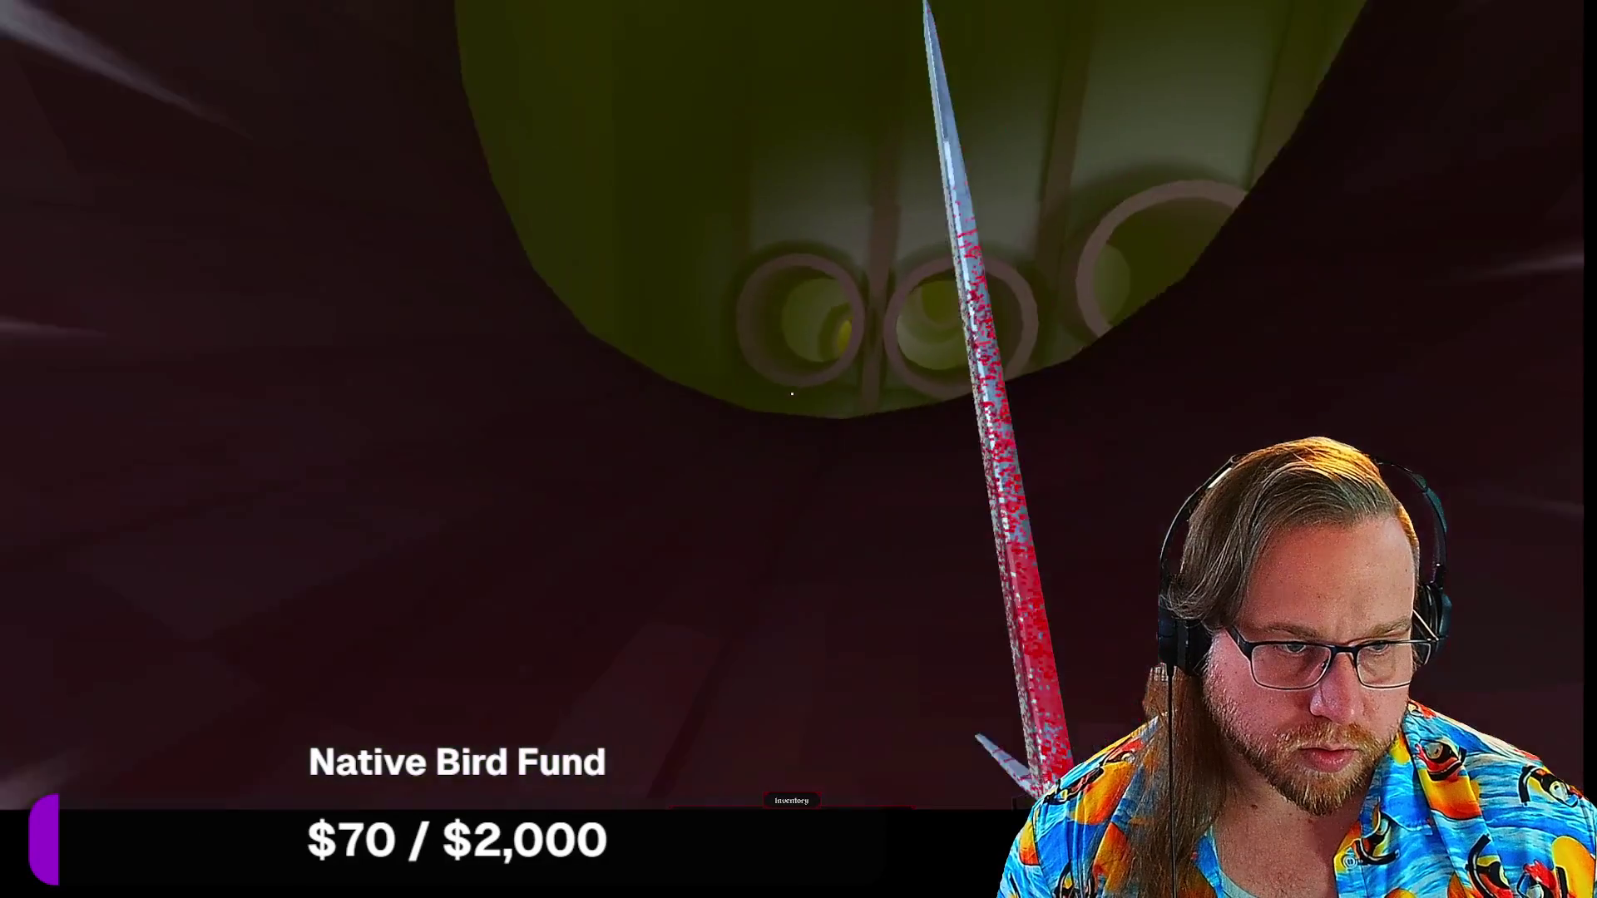
{"action": "key", "text": "w"}
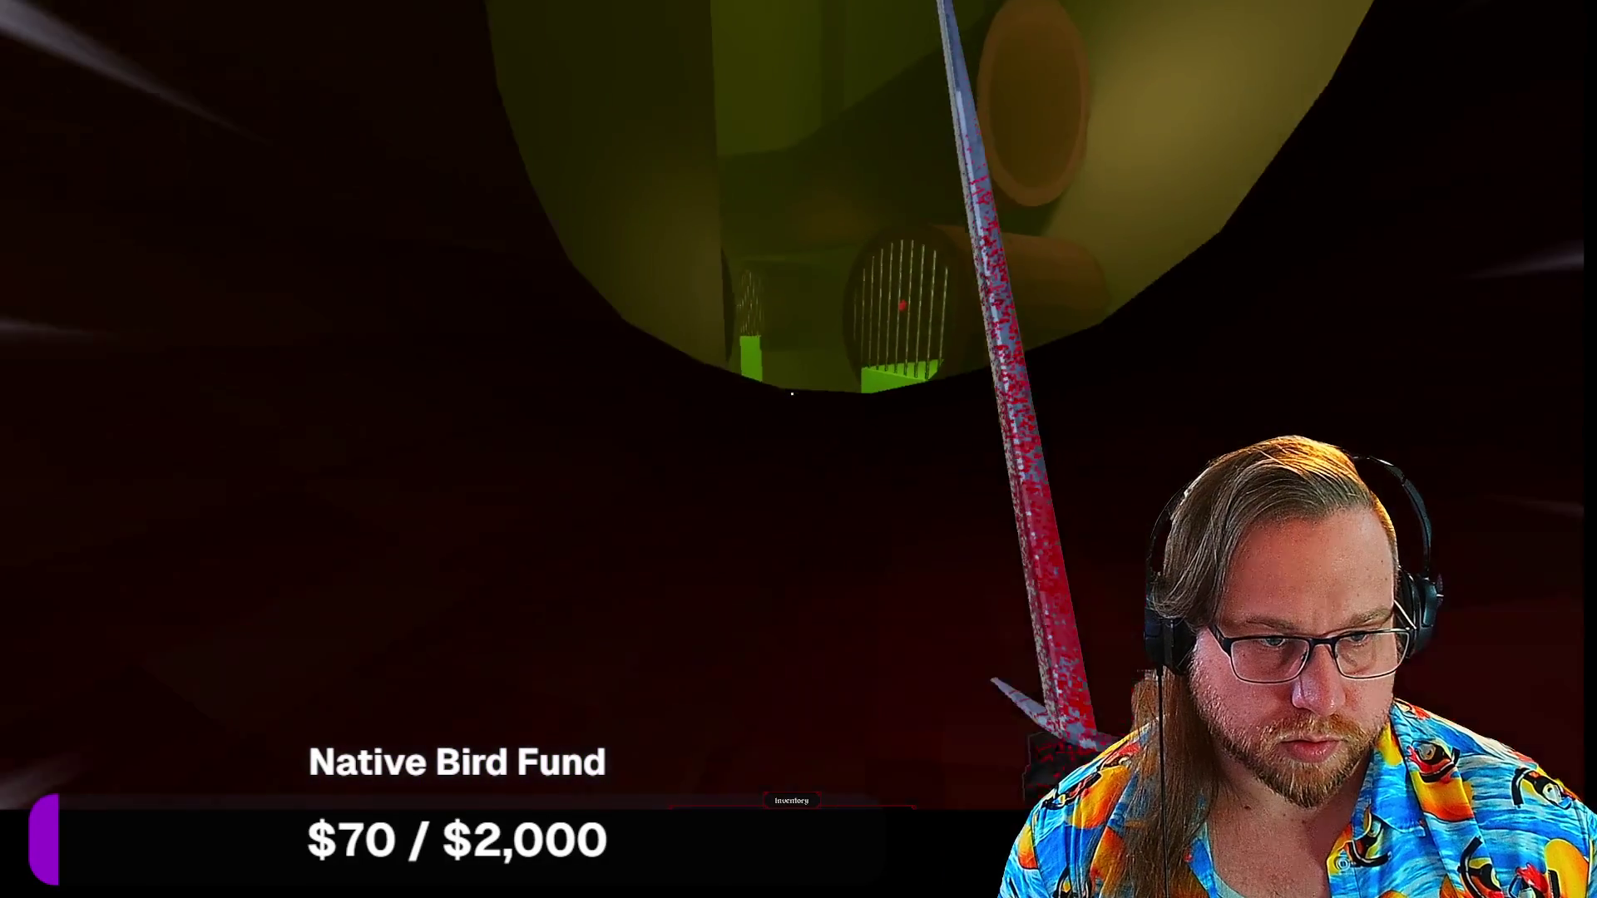
{"action": "key", "text": "w"}
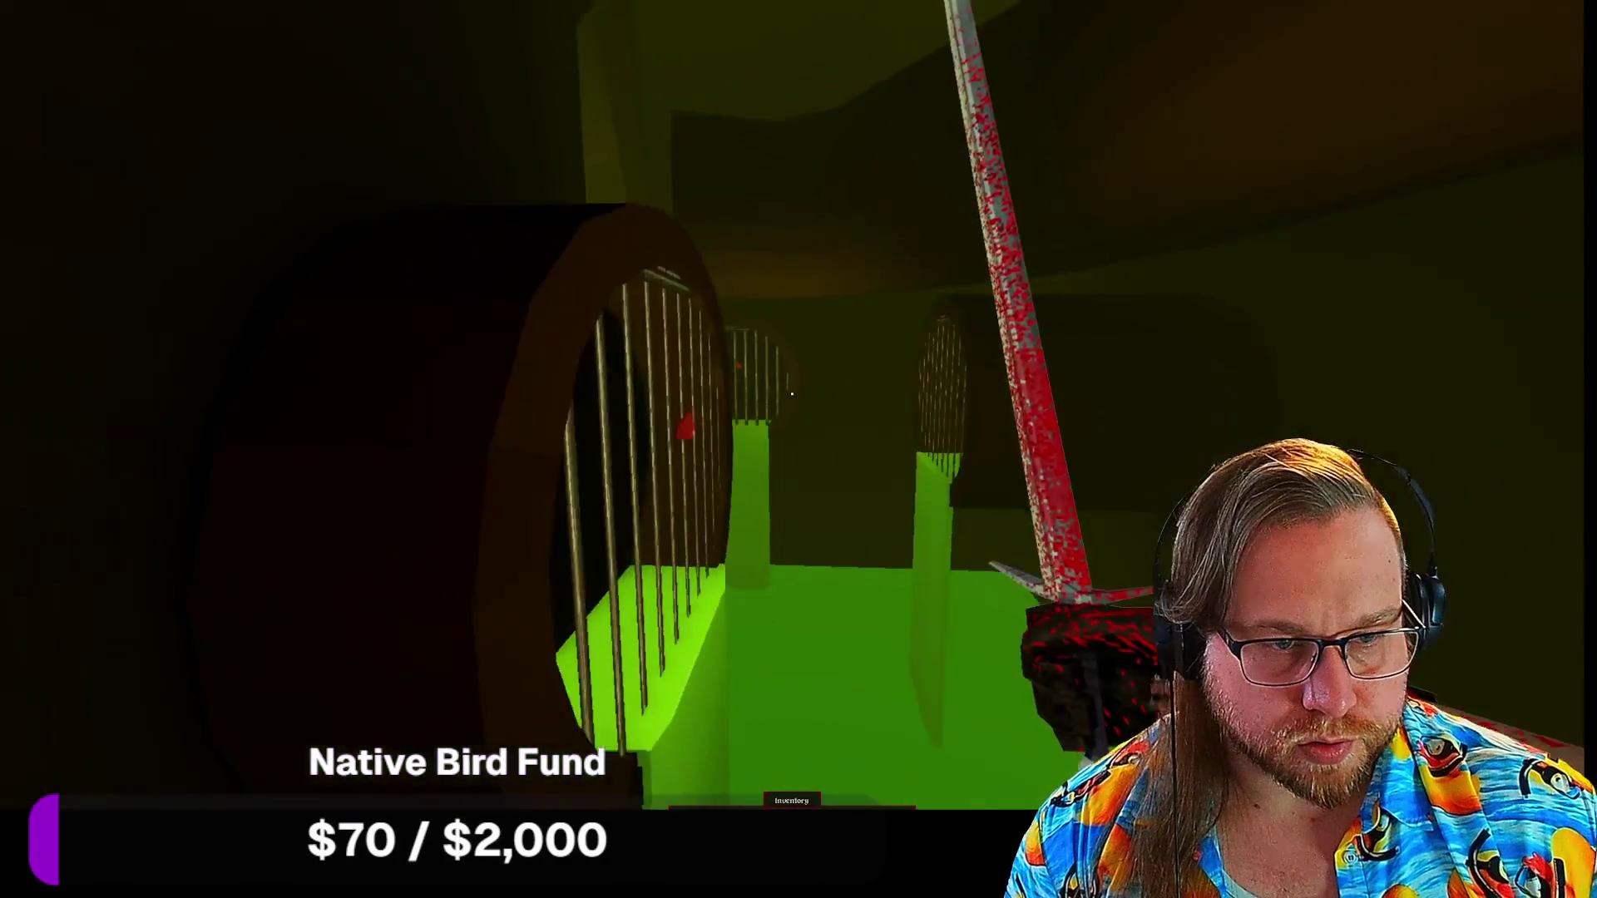
{"action": "key", "text": "w"}
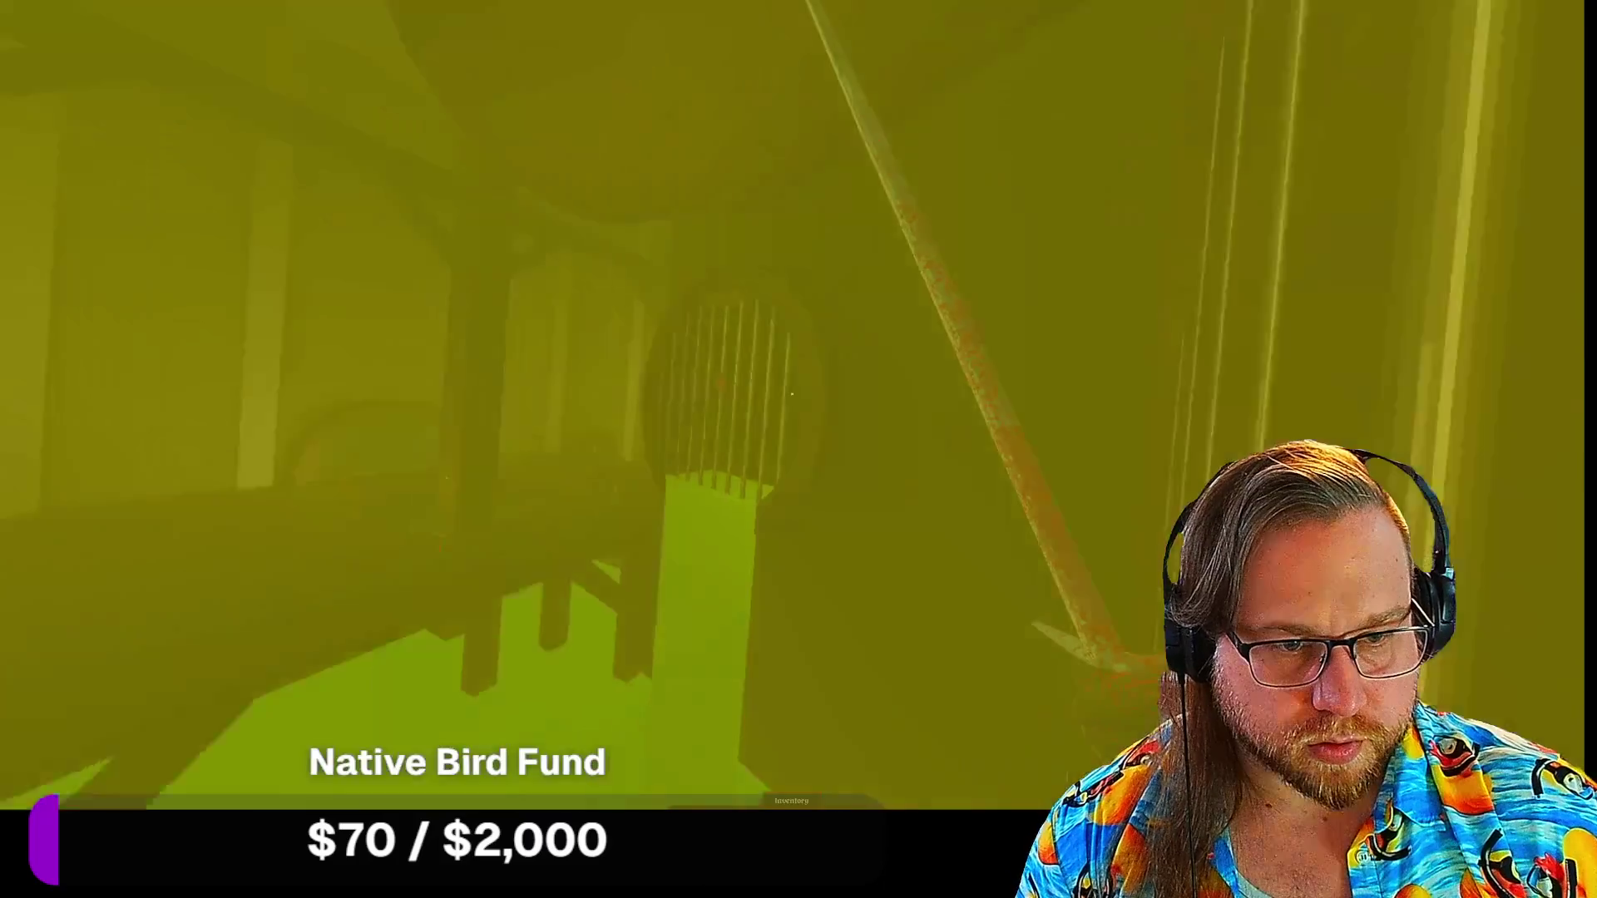
{"action": "key", "text": "w"}
{"action": "key", "text": "w"}
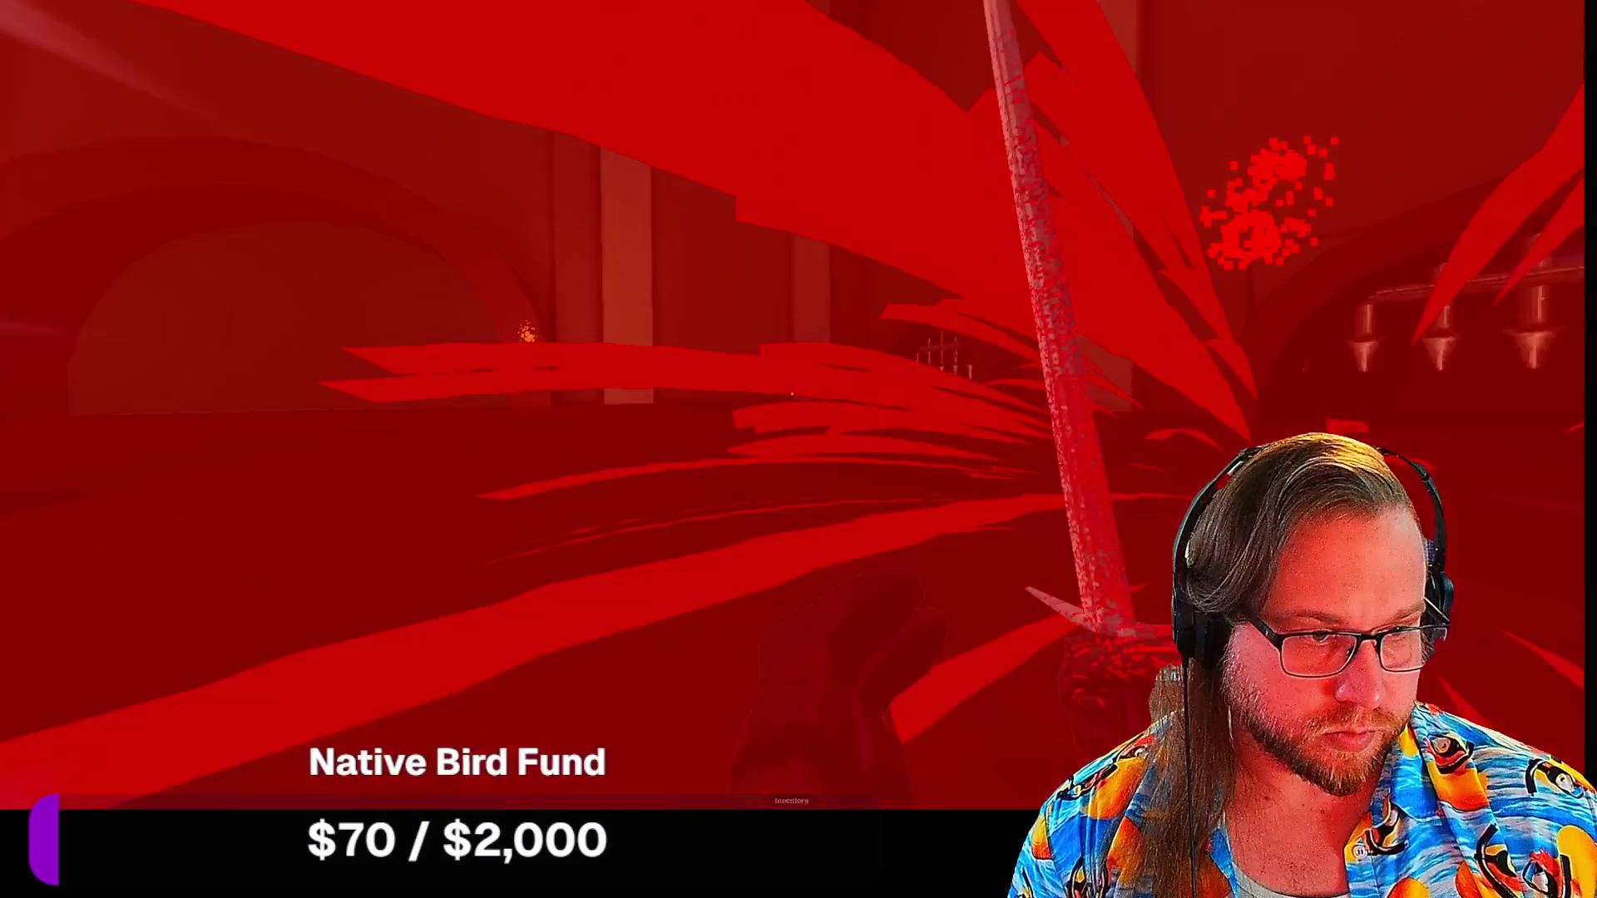
- Slash the spider creature repeatedly, then dash down the tunnel to the checkpoint
{"action": "left_click", "coordinate": [792, 395]}
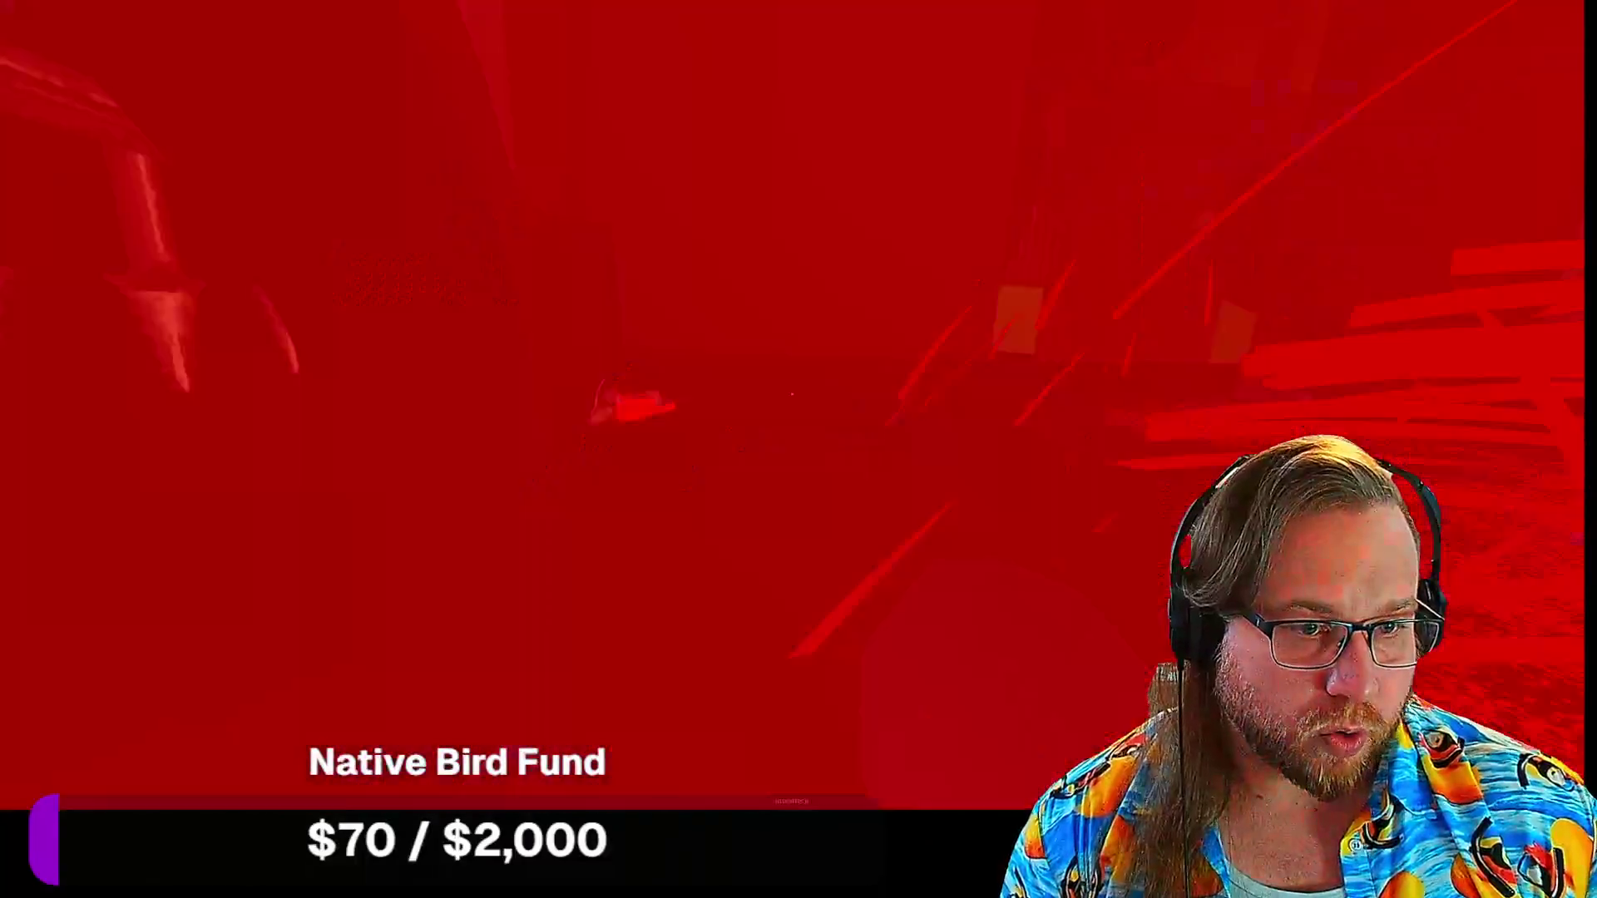
{"action": "left_click", "coordinate": [792, 395]}
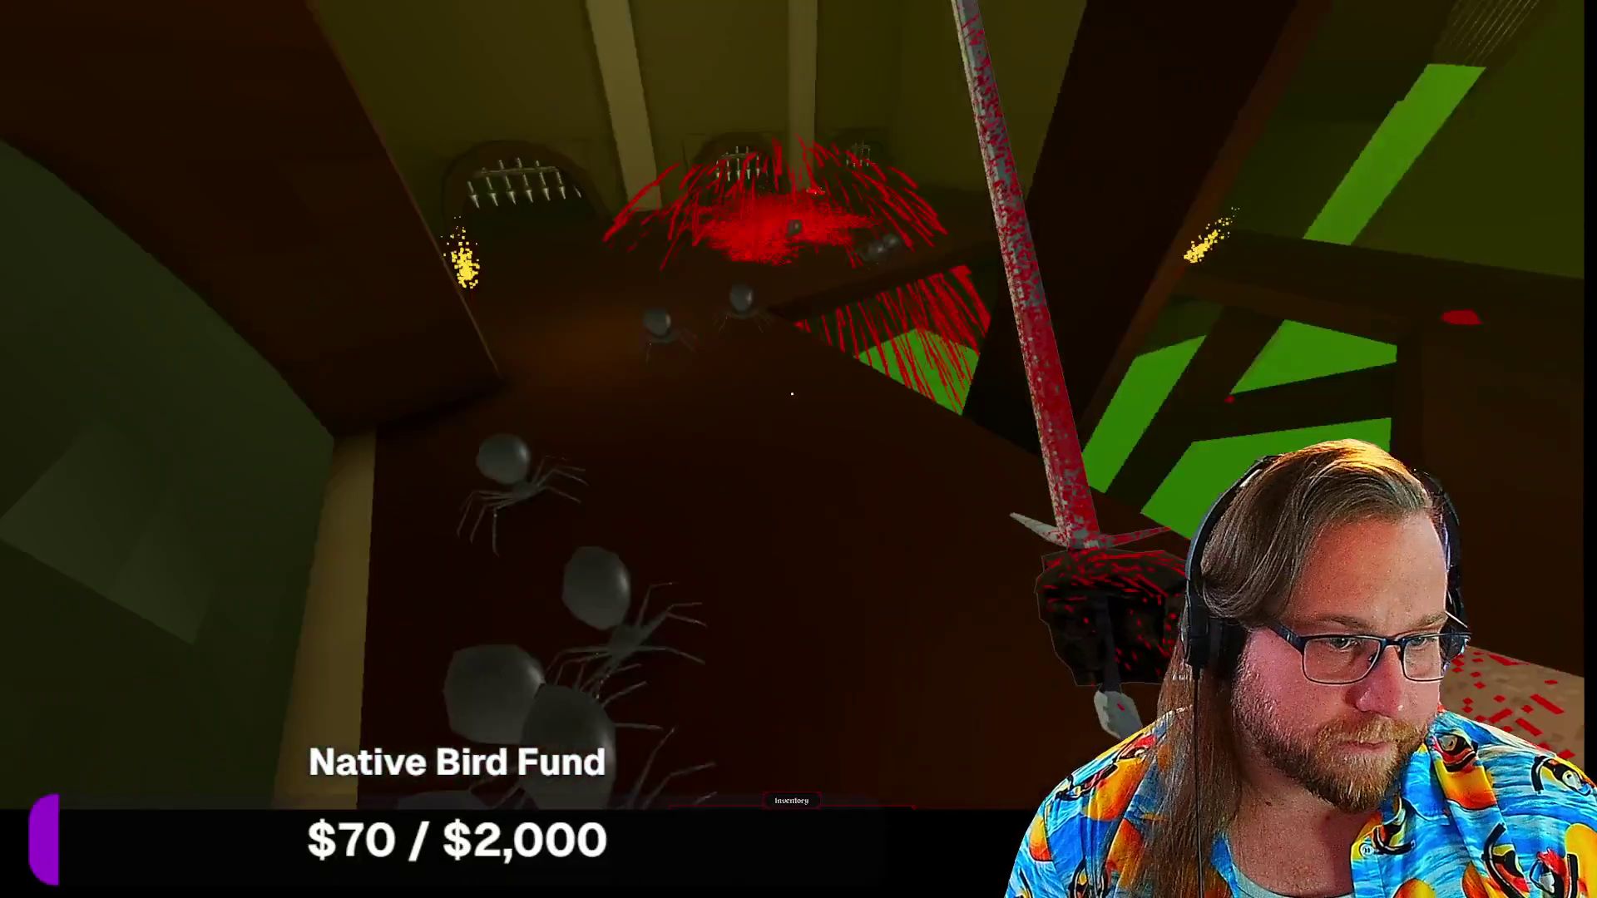
{"action": "left_click", "coordinate": [792, 394]}
{"action": "left_click", "coordinate": [792, 394]}
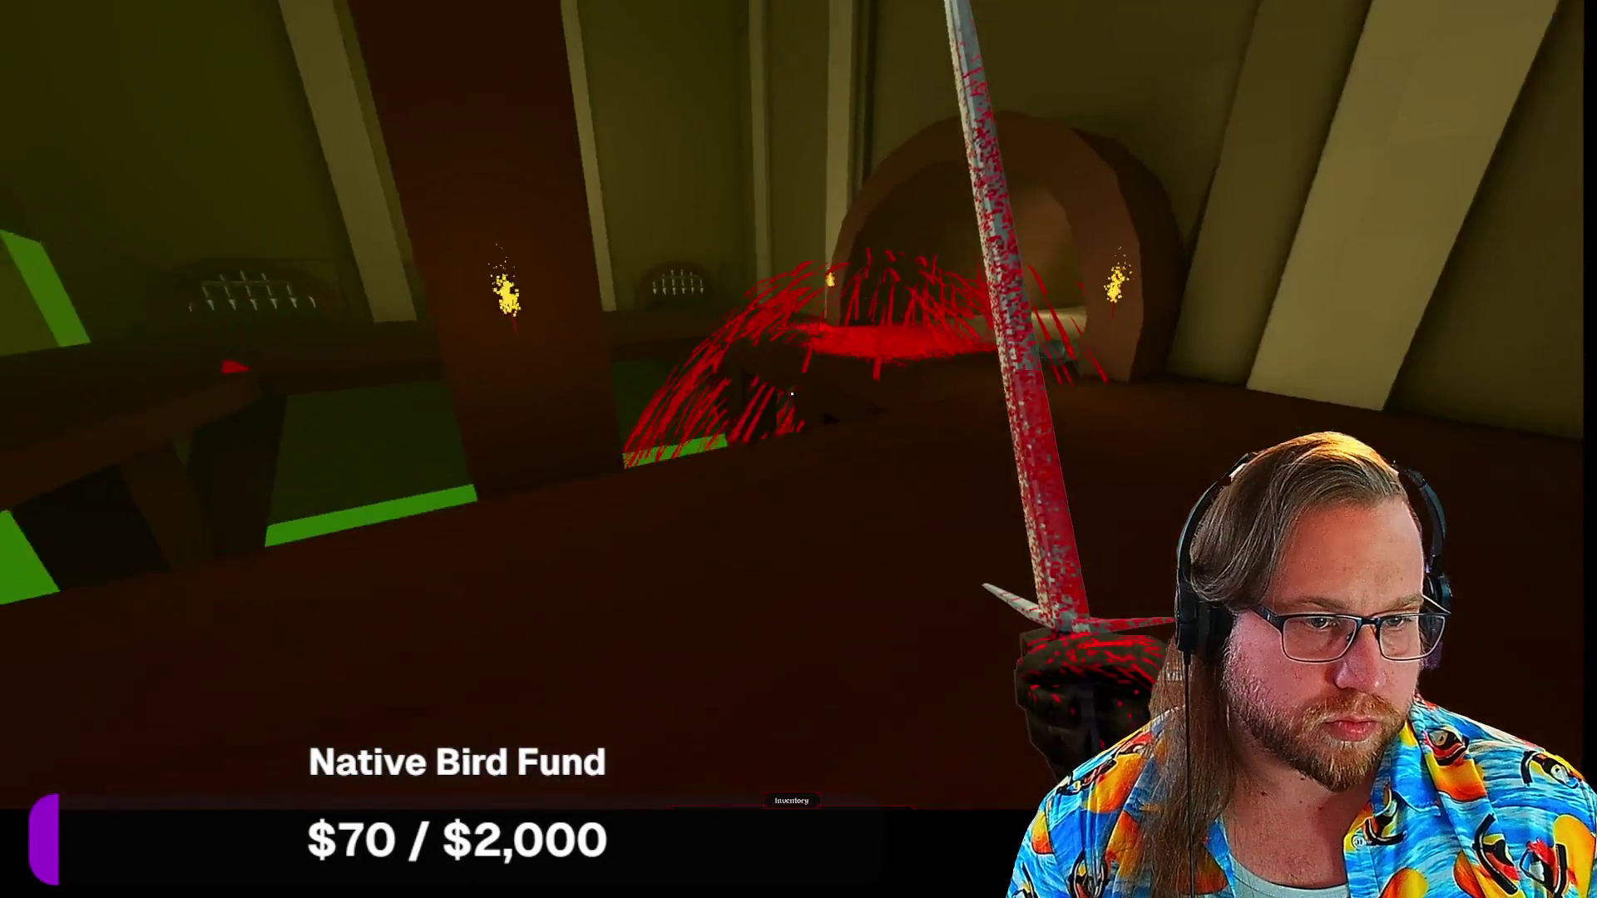
{"action": "left_click", "coordinate": [792, 394]}
{"action": "key", "text": "w"}
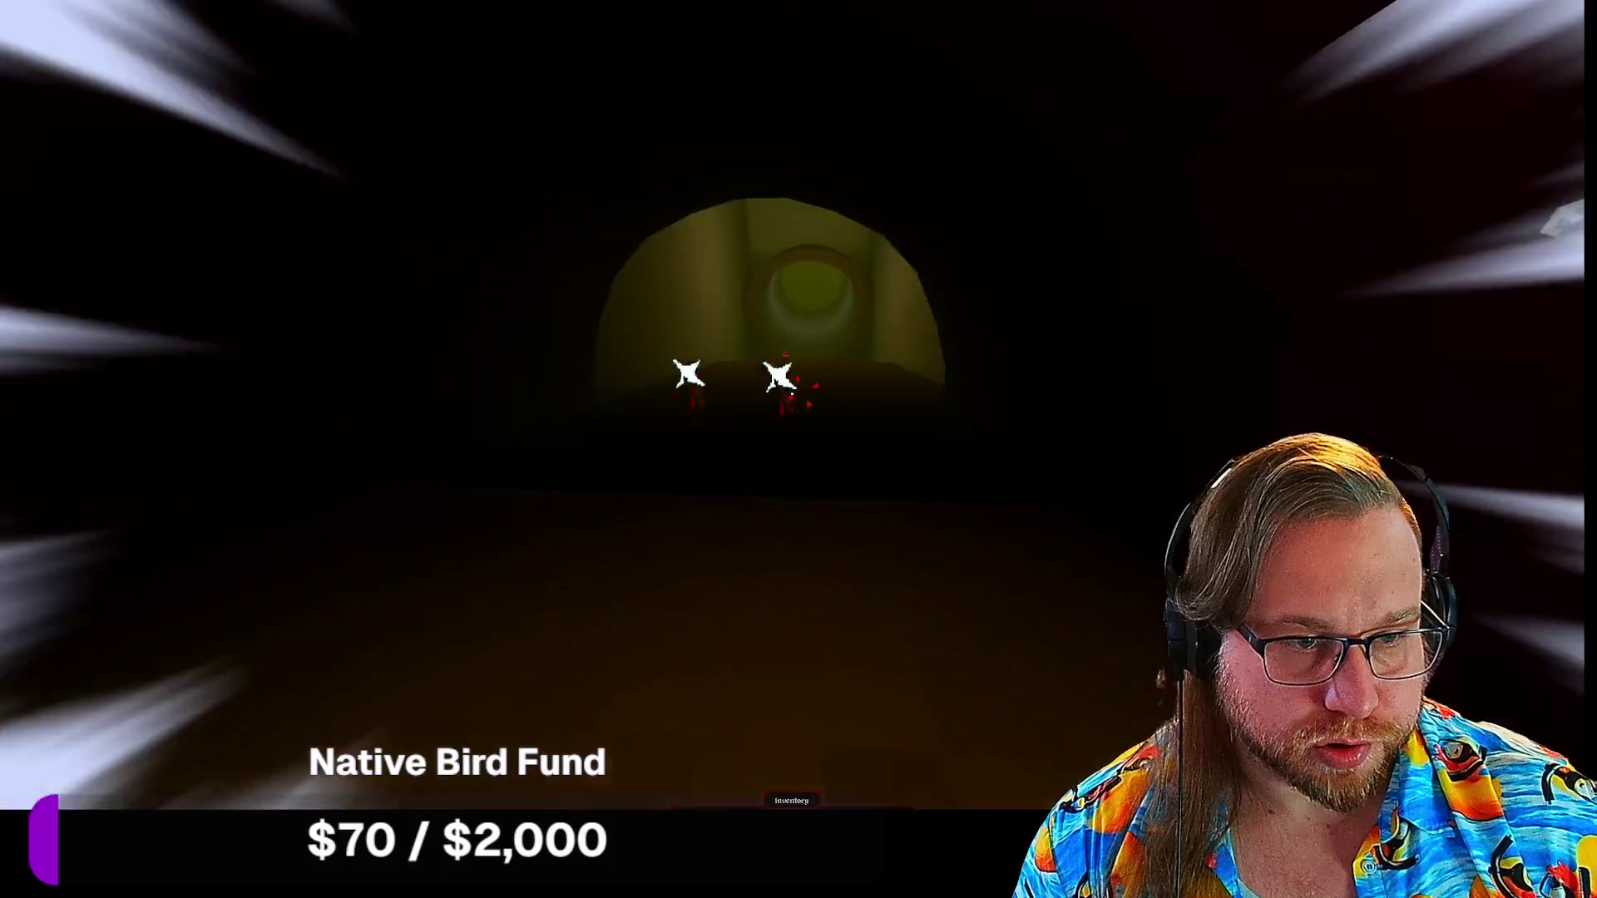
{"action": "left_click", "coordinate": [792, 394]}
- Dash into the round hole and follow the tunnels through the yellow-green room
{"action": "key", "text": "w"}
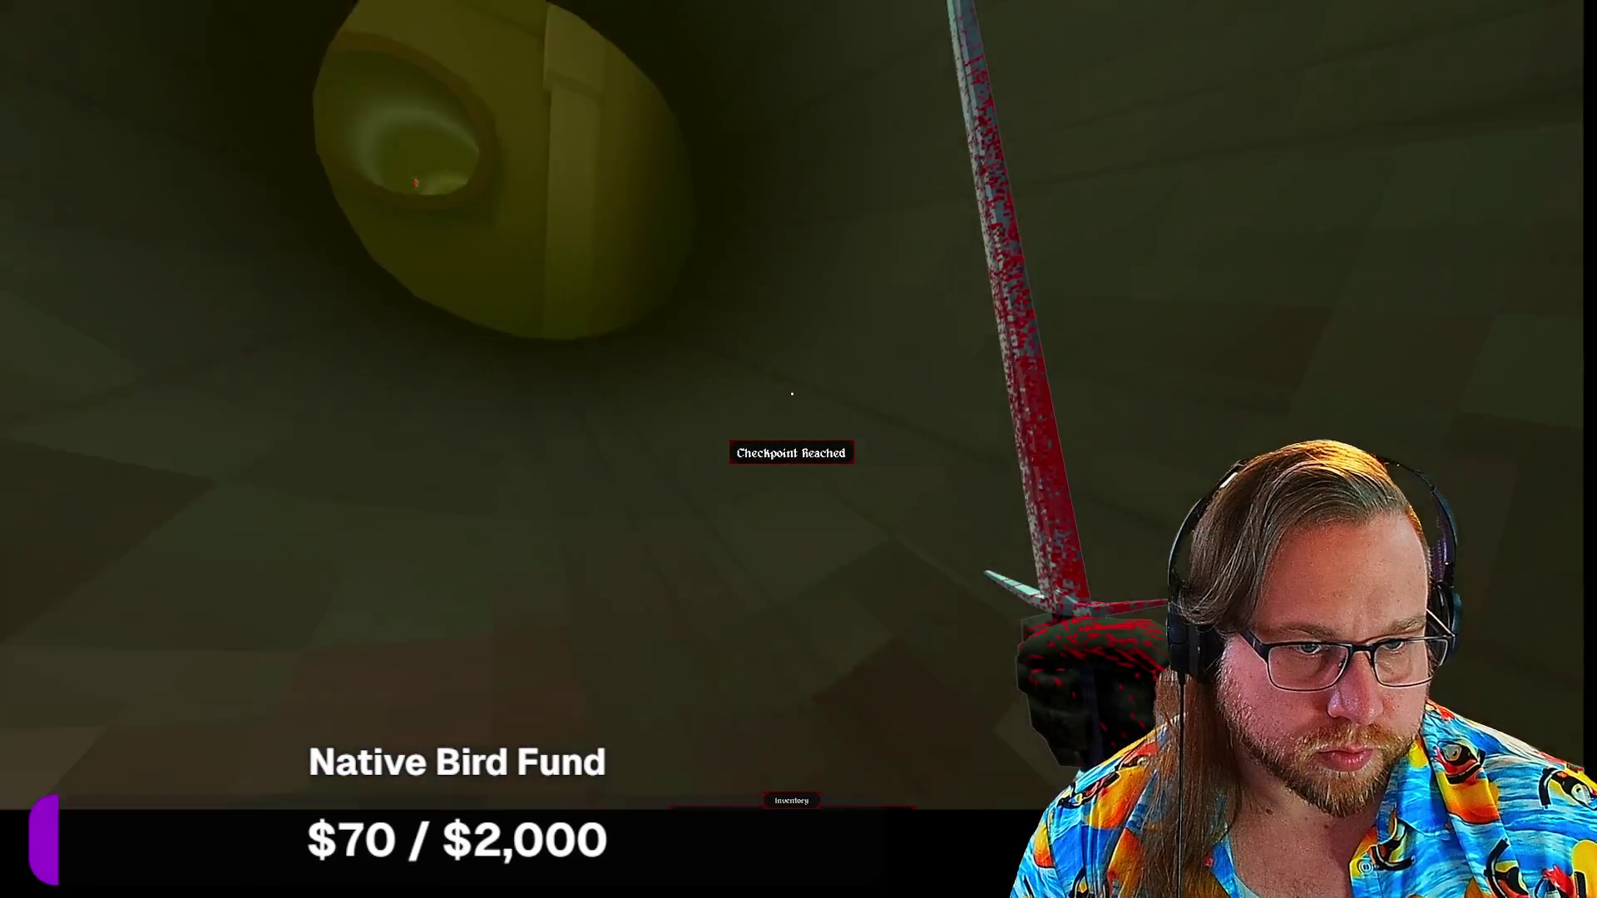
{"action": "key", "text": "w"}
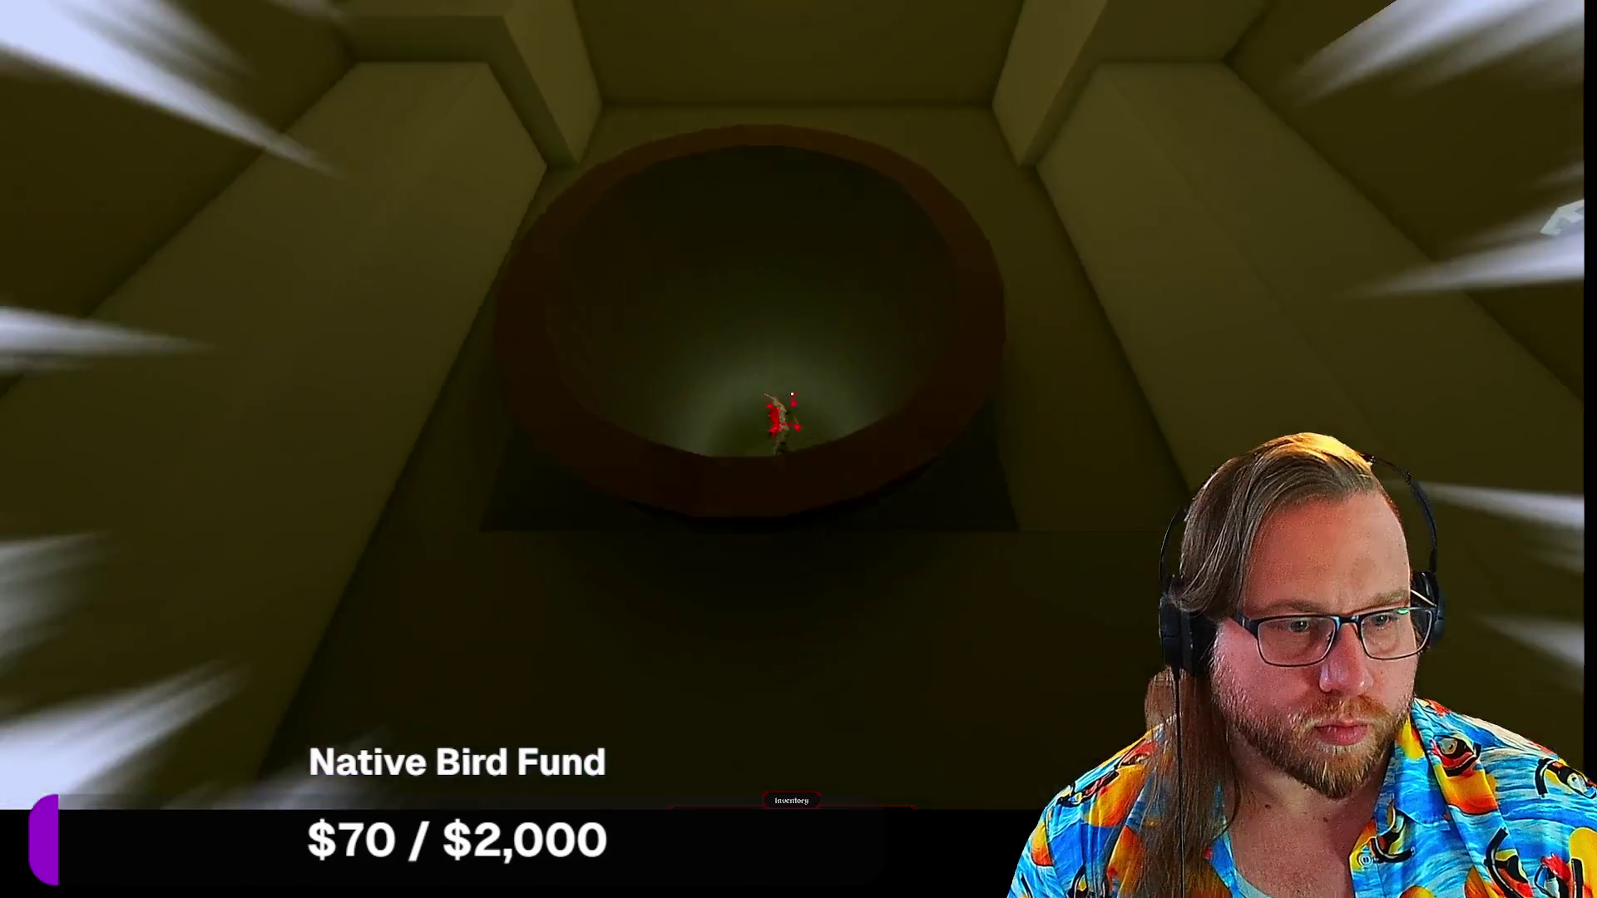
{"action": "left_click", "coordinate": [792, 394]}
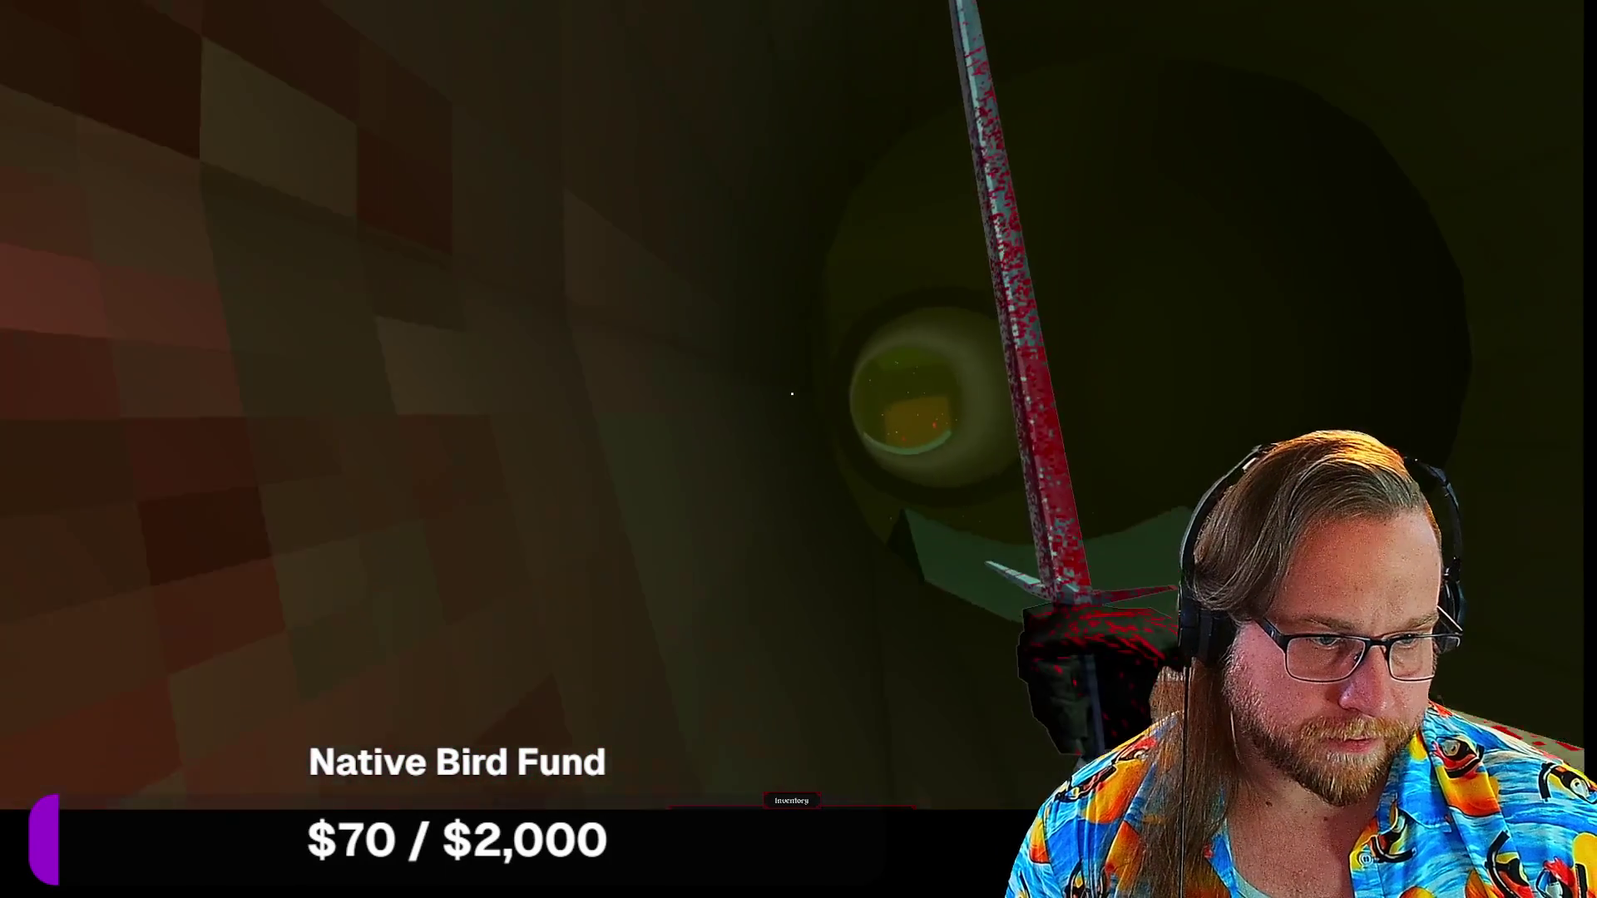
{"action": "key", "text": "w"}
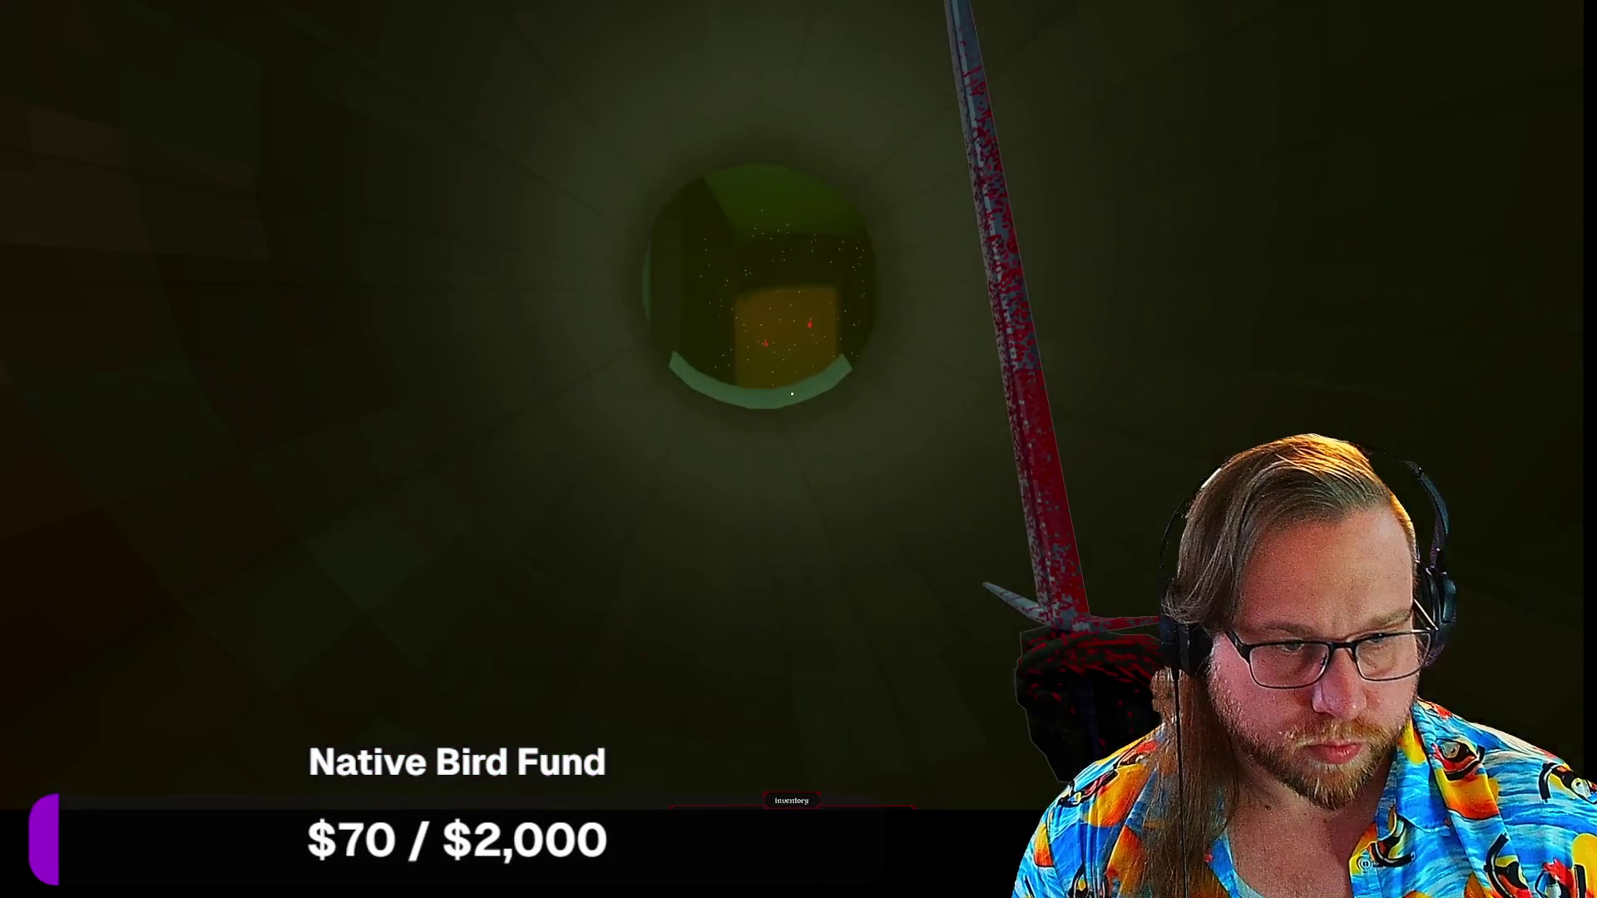
{"action": "key", "text": "w"}
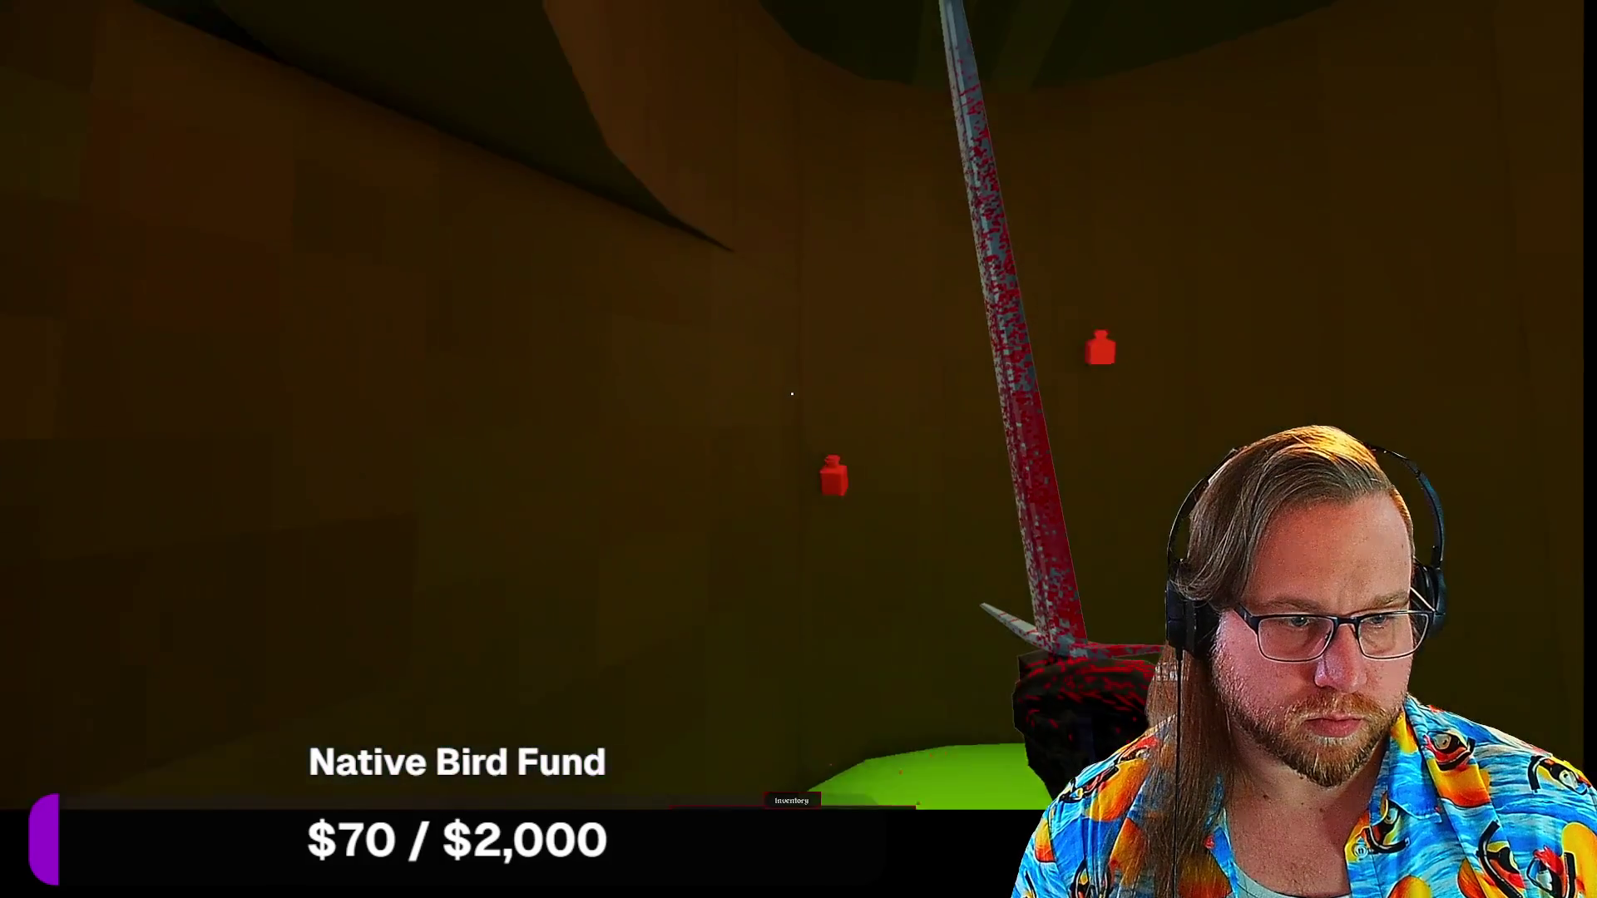
{"action": "key", "text": "w"}
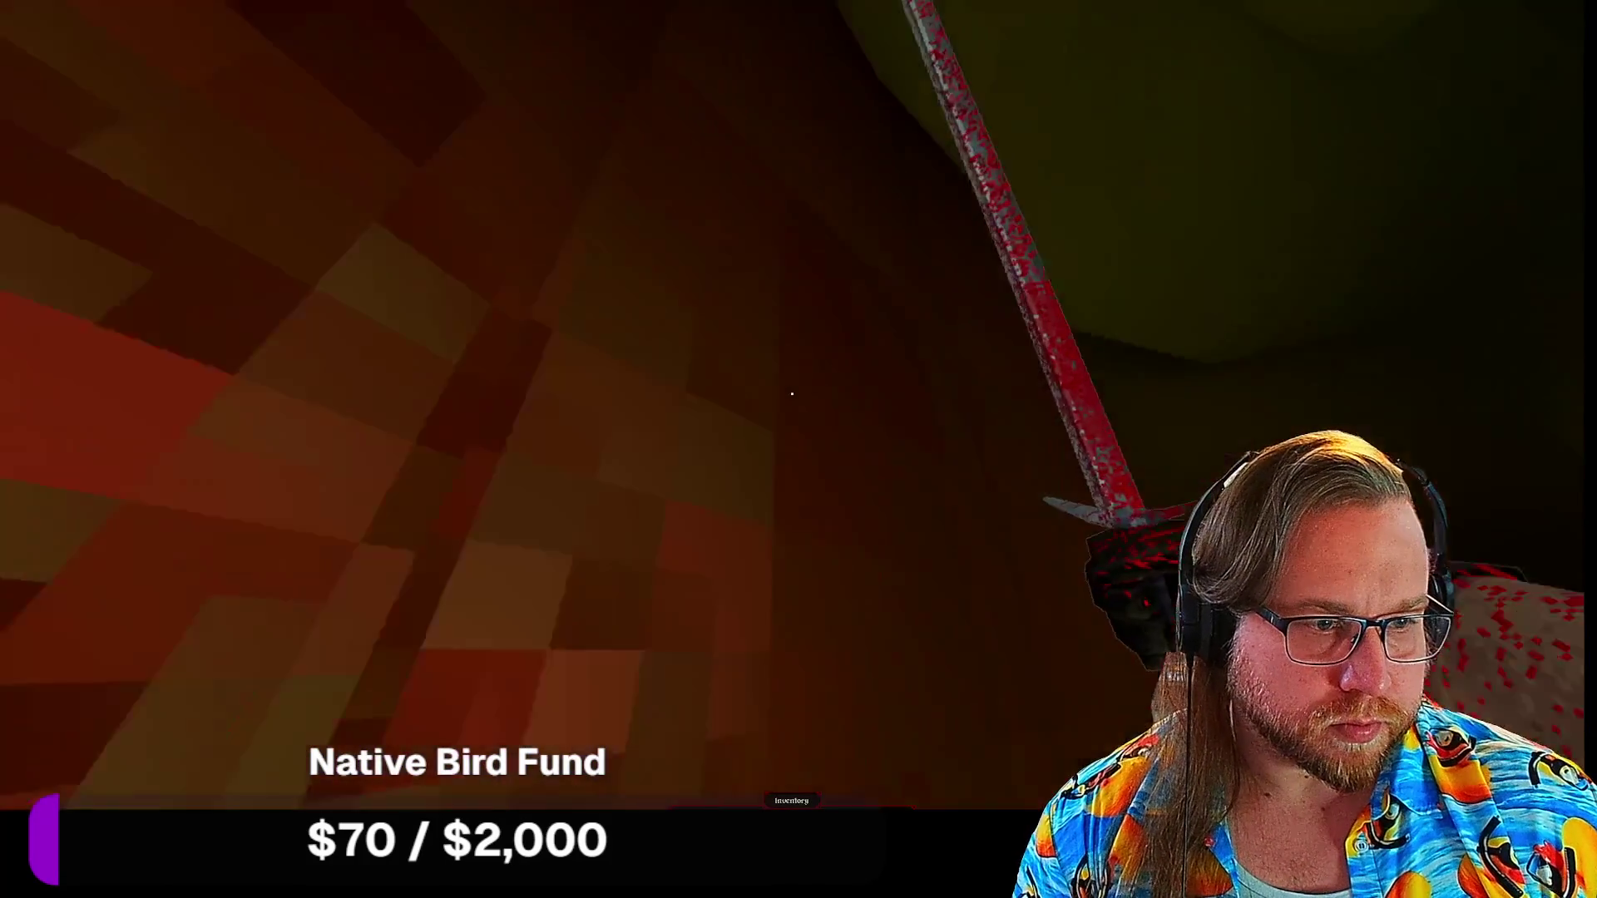
- Grab the key, drop down the grated shaft into the green room, and jump into the floor hole
{"action": "key", "text": "w"}
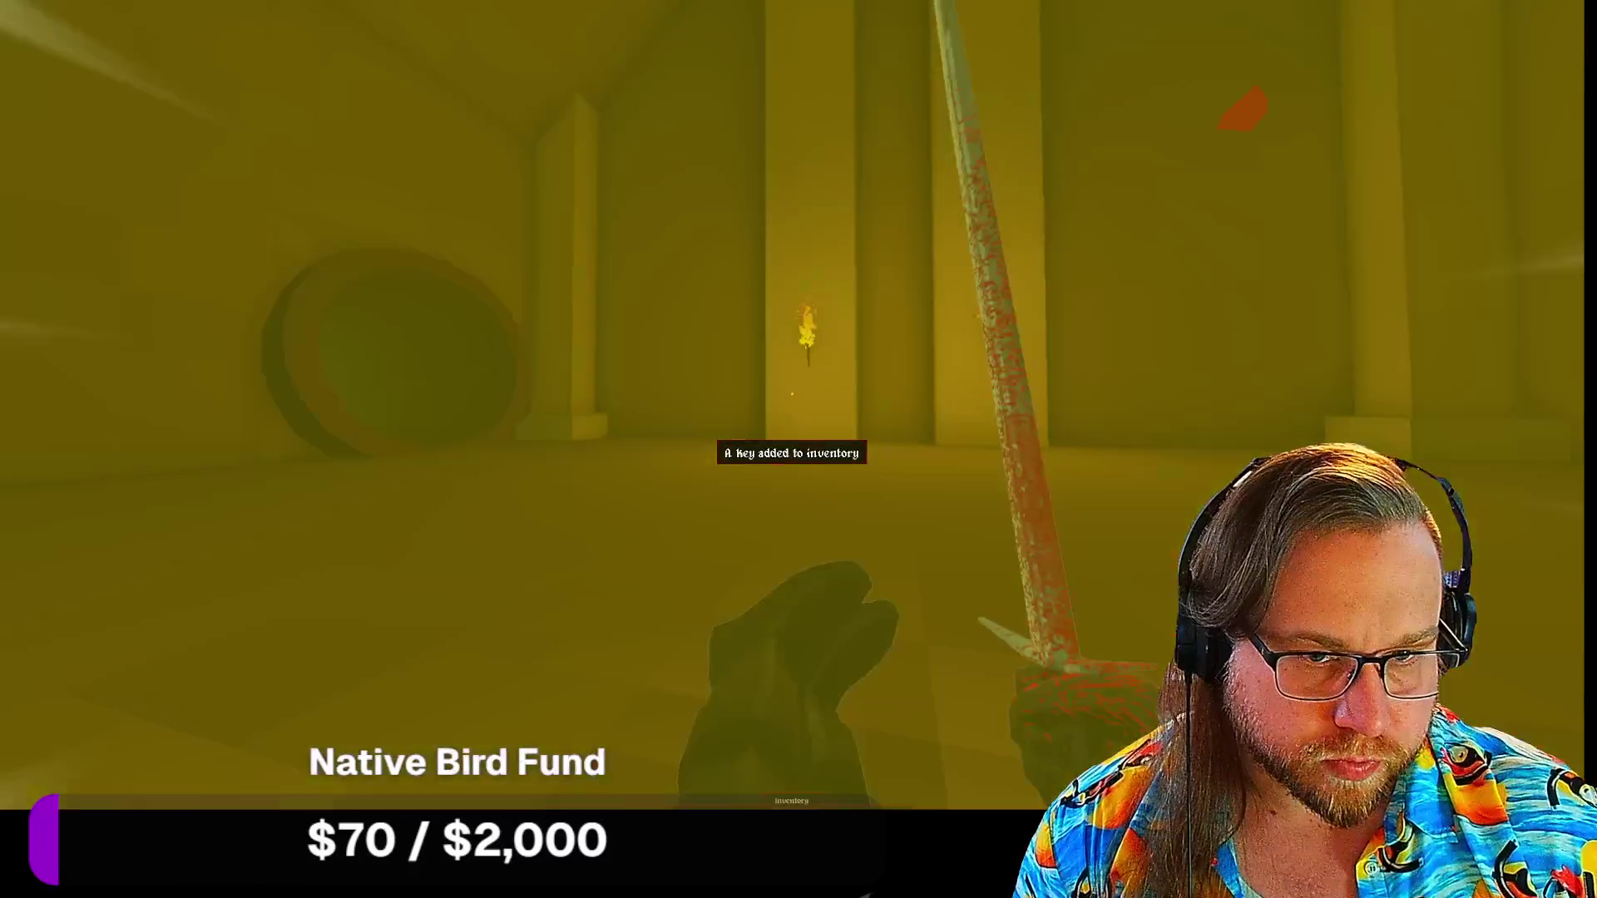
{"action": "key", "text": "w"}
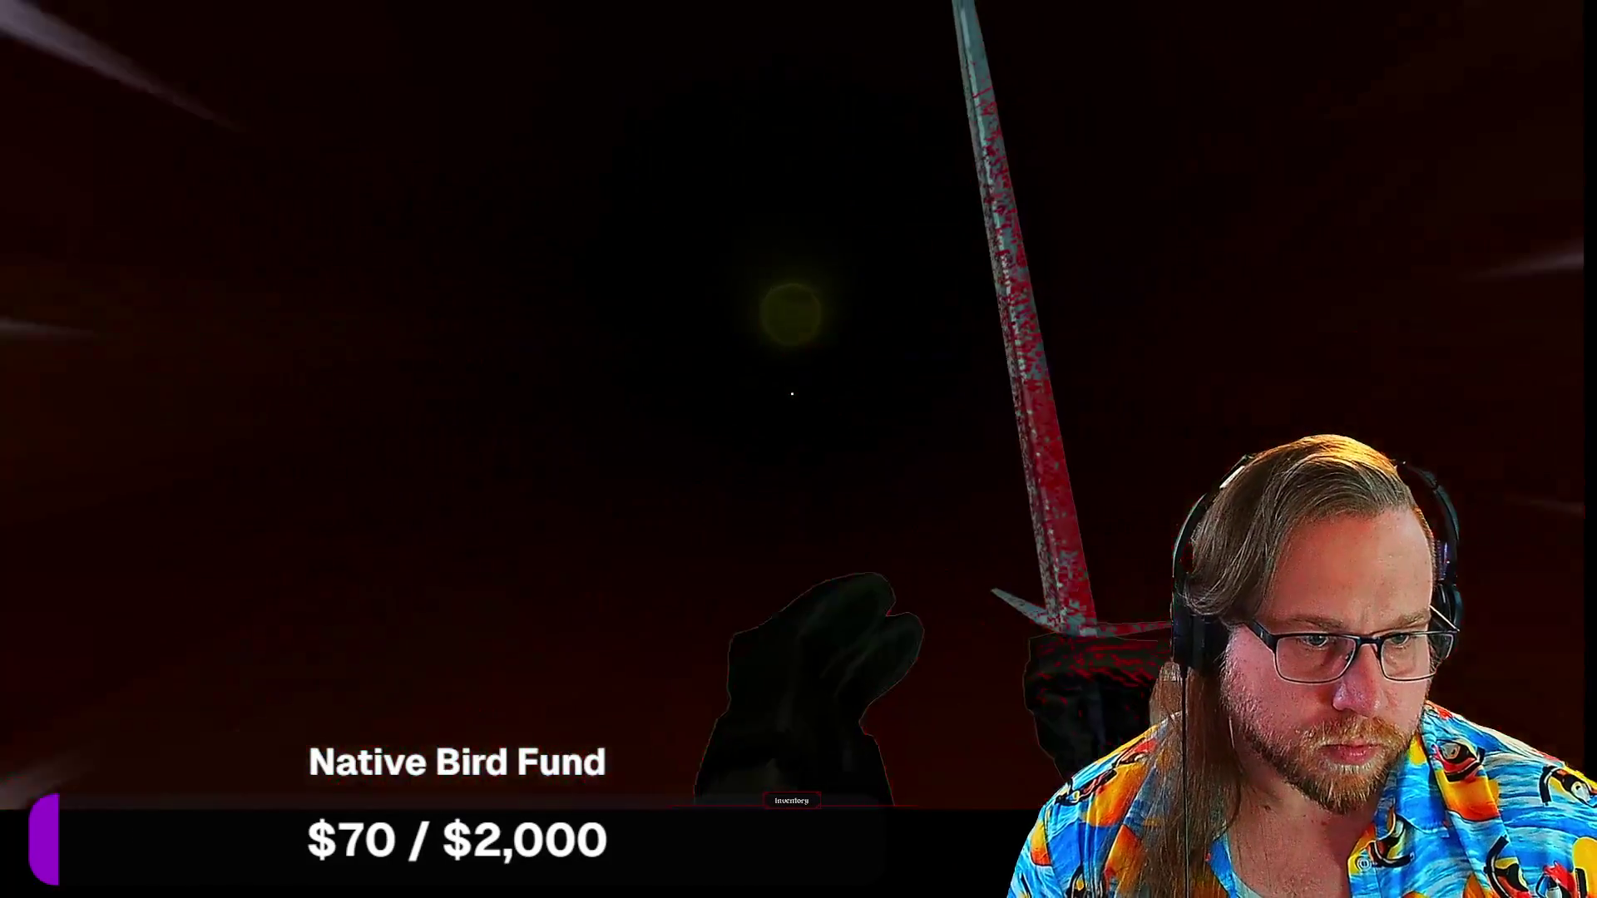
{"action": "key", "text": "w"}
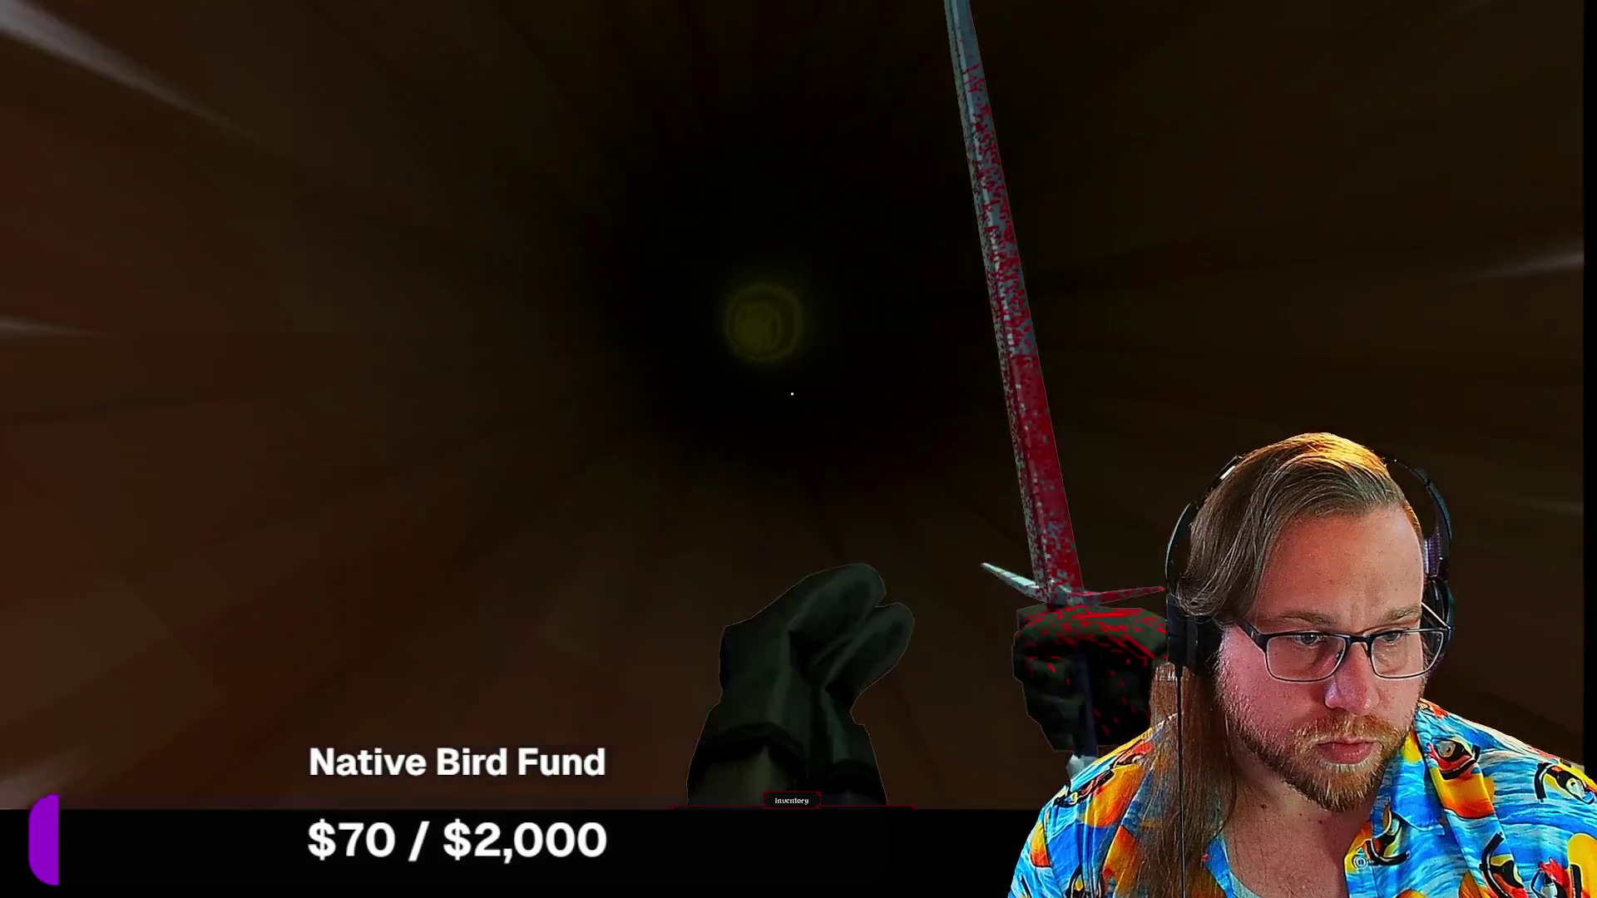
{"action": "key", "text": "w"}
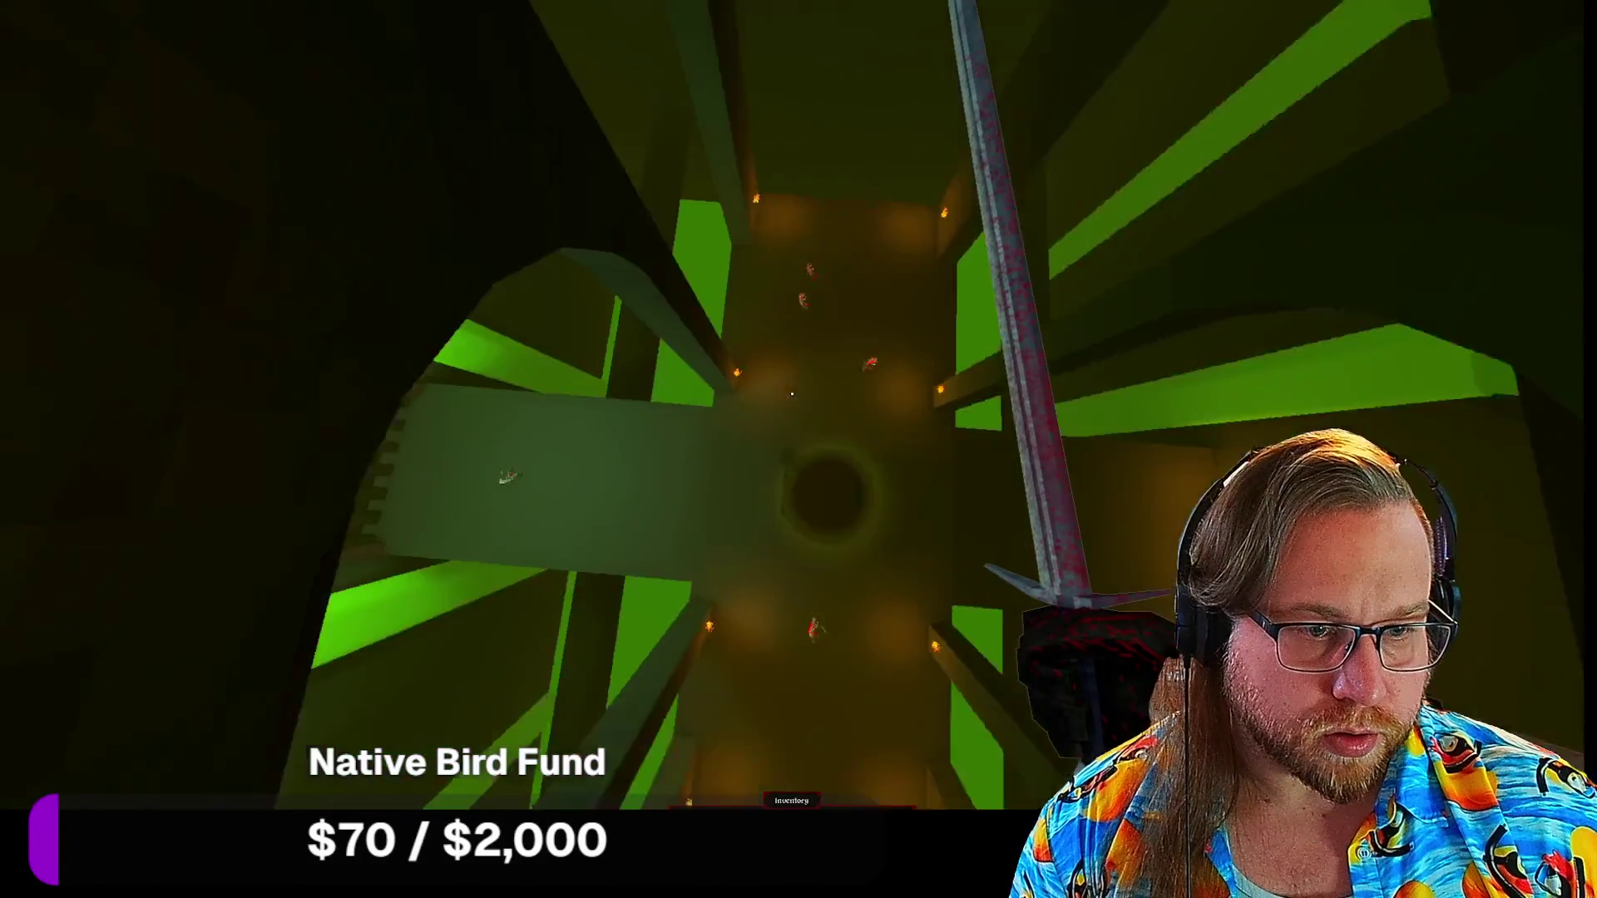
{"action": "key", "text": "w"}
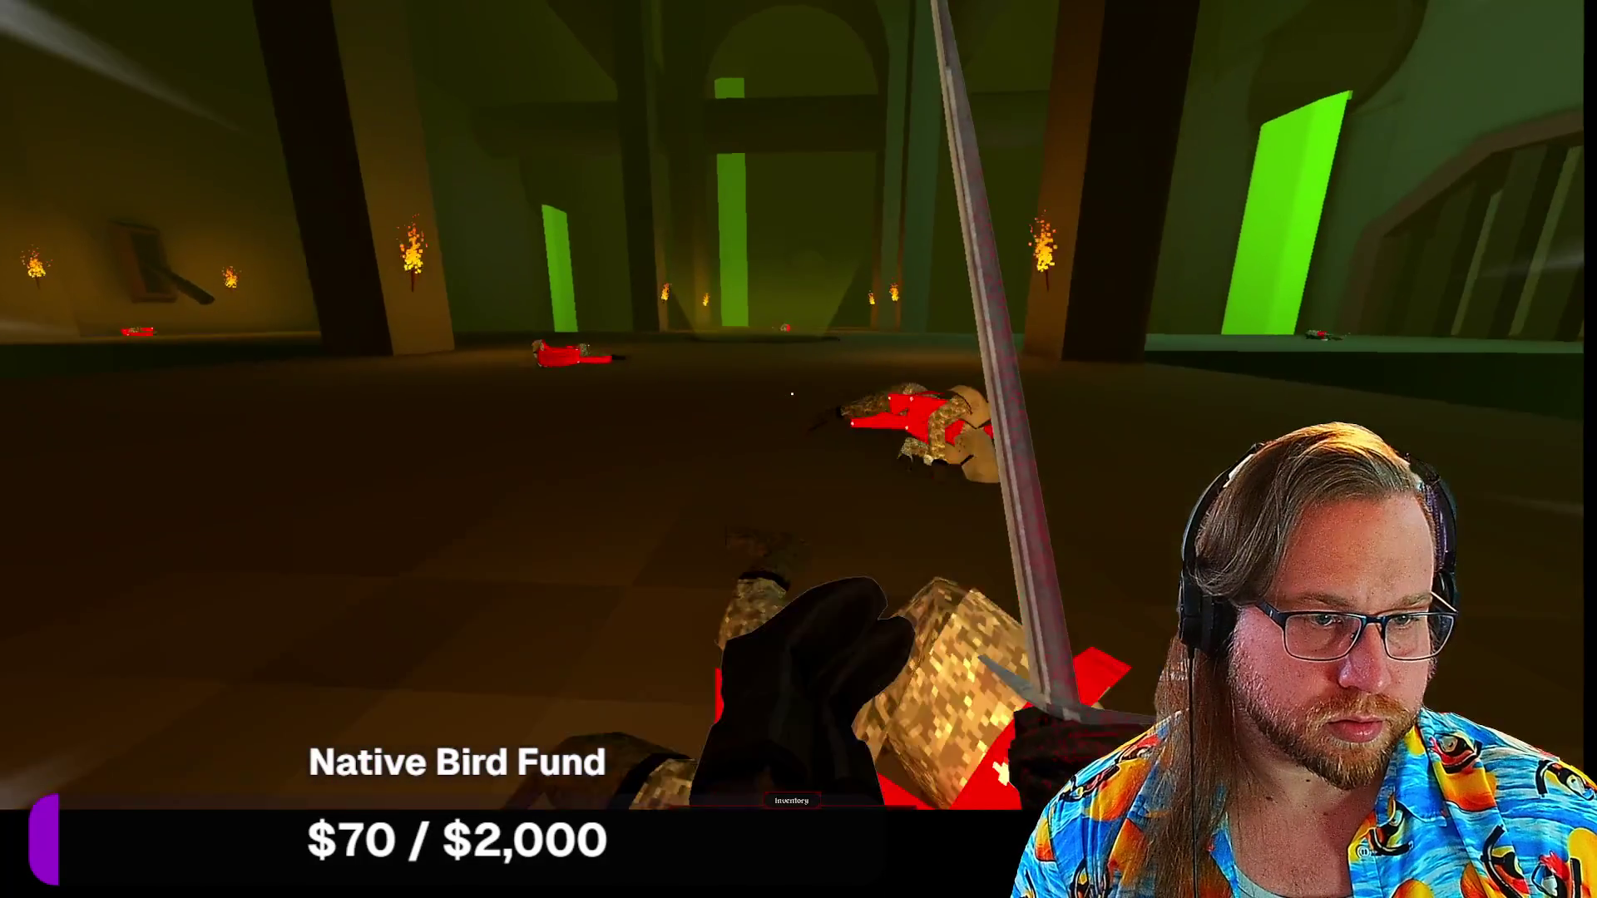
{"action": "key", "text": "w"}
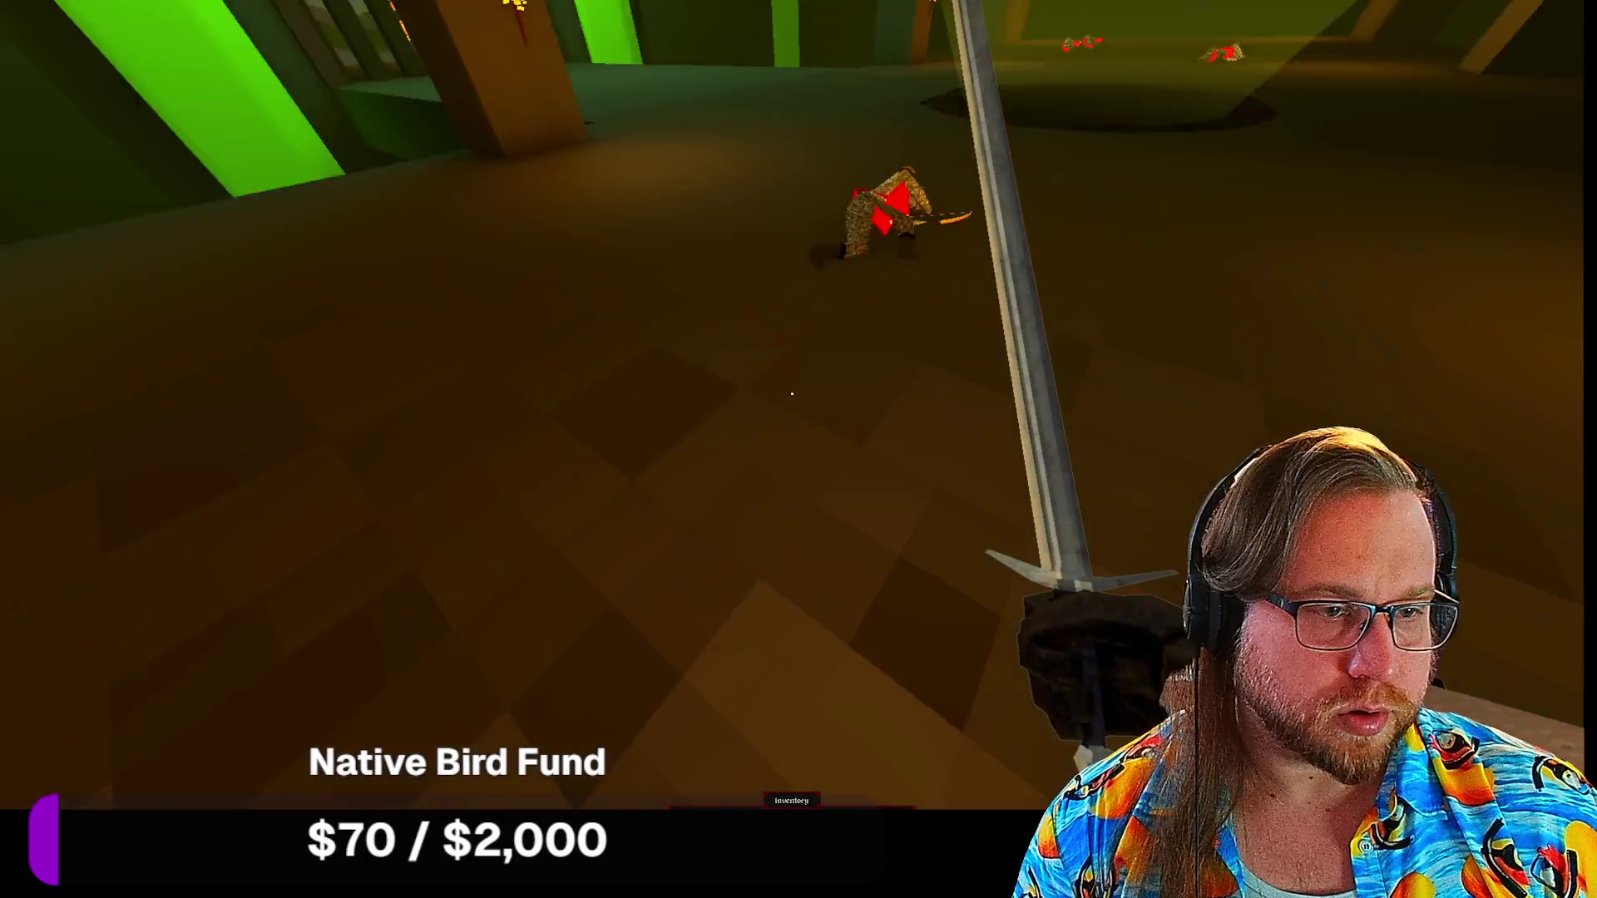
{"action": "key", "text": "w"}
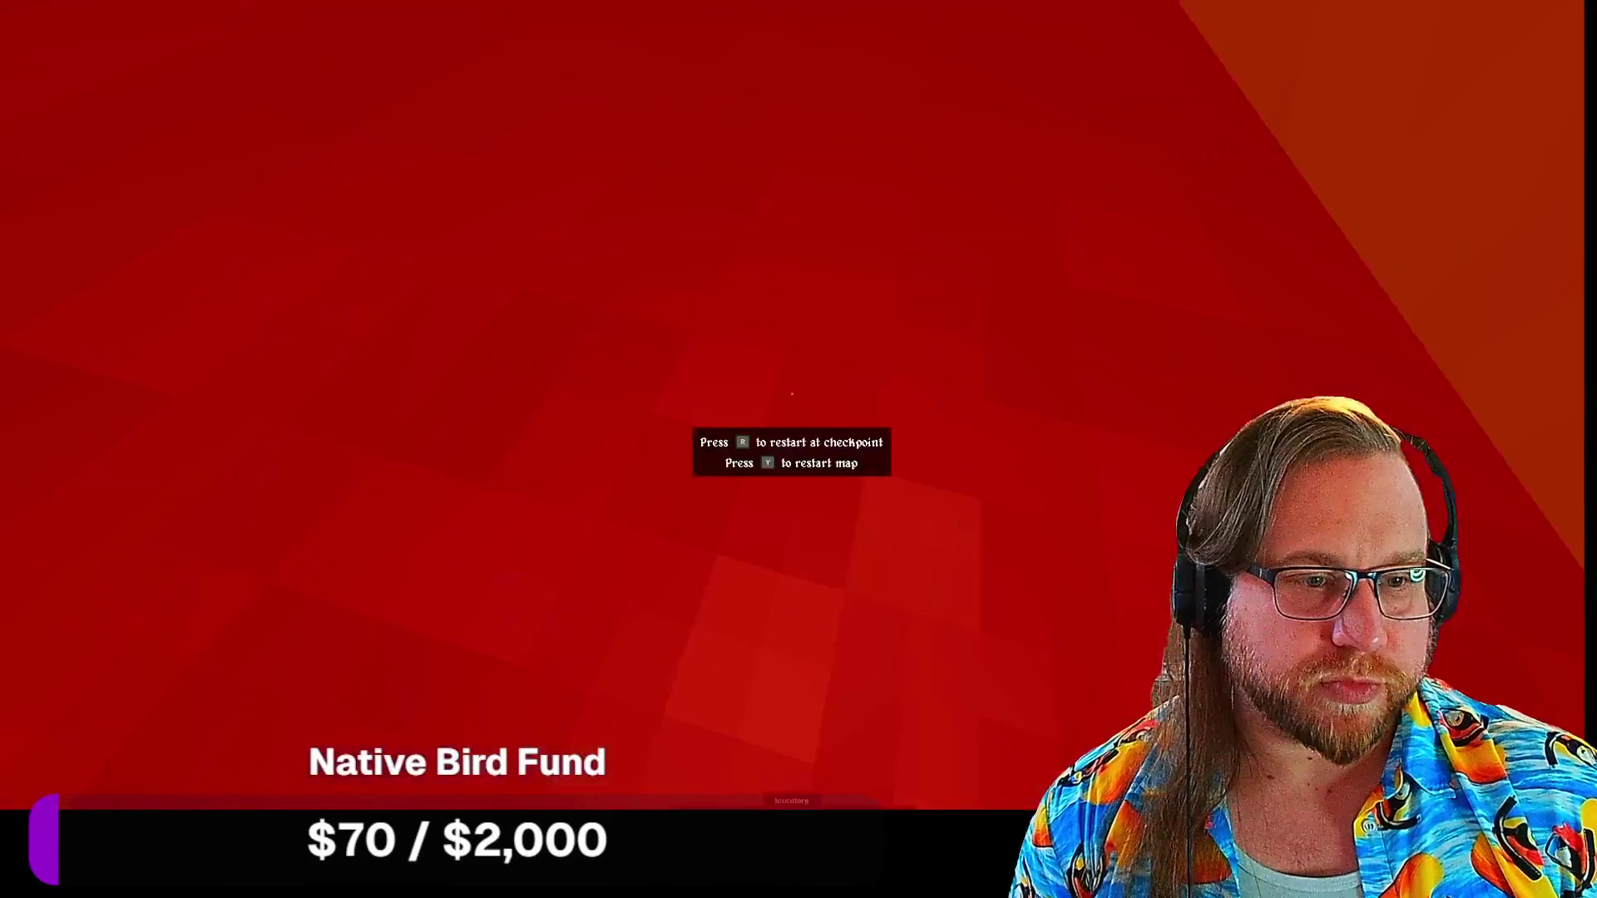
- Restart from the checkpoint, finish Varu Sewers with a Bone Medal, then quit and minimize Steam to reveal player.gd
{"action": "key", "text": "r"}
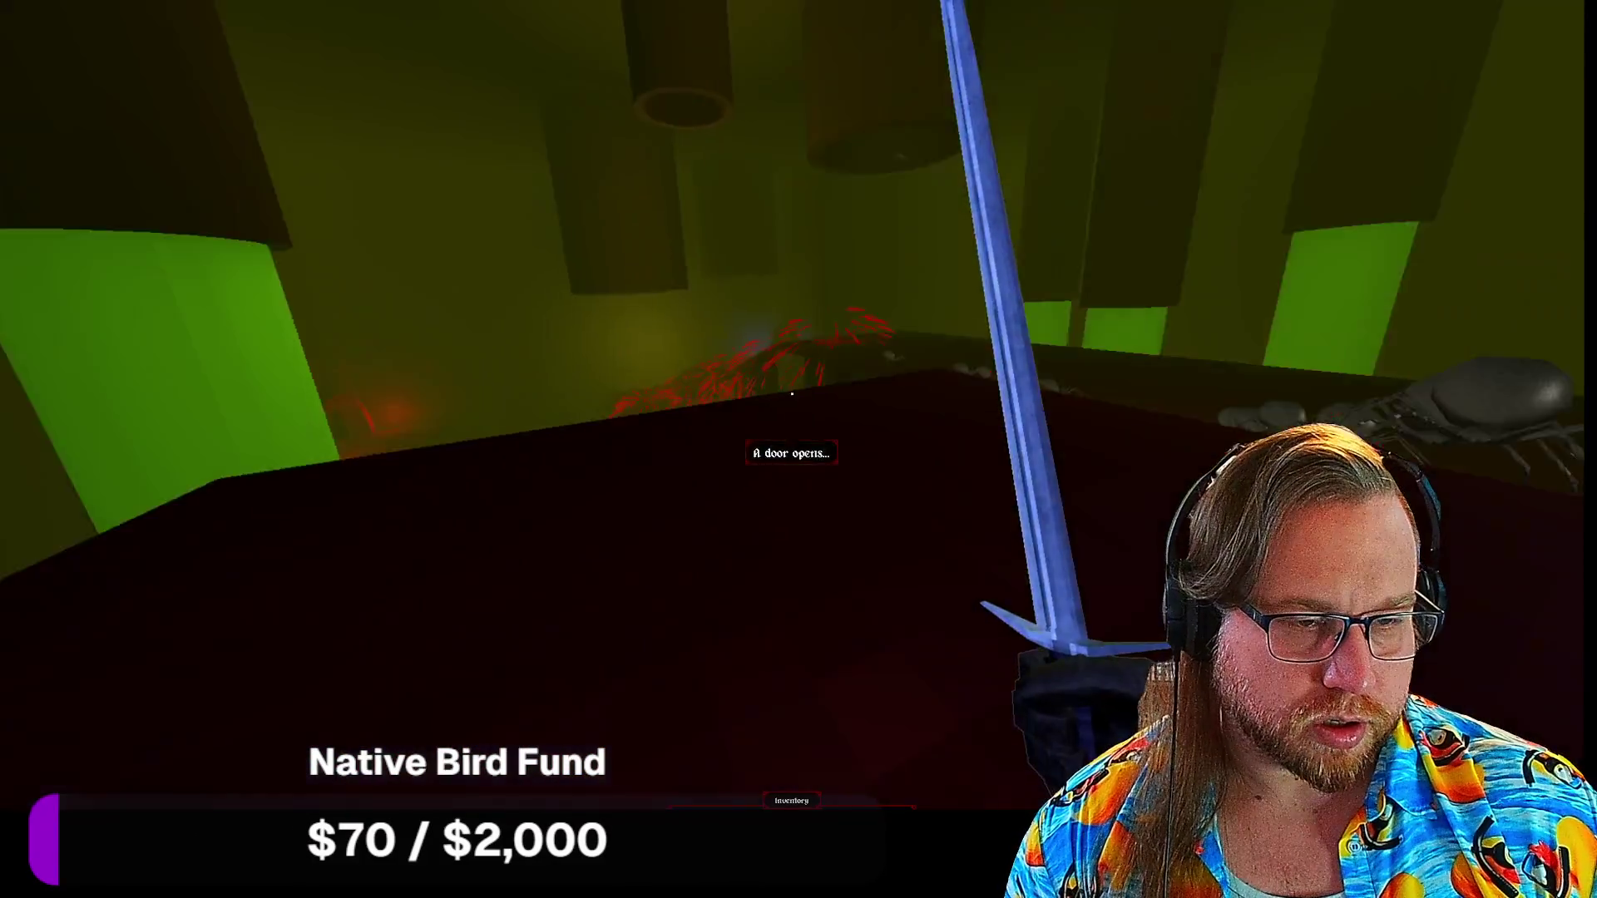
{"action": "key", "text": "r"}
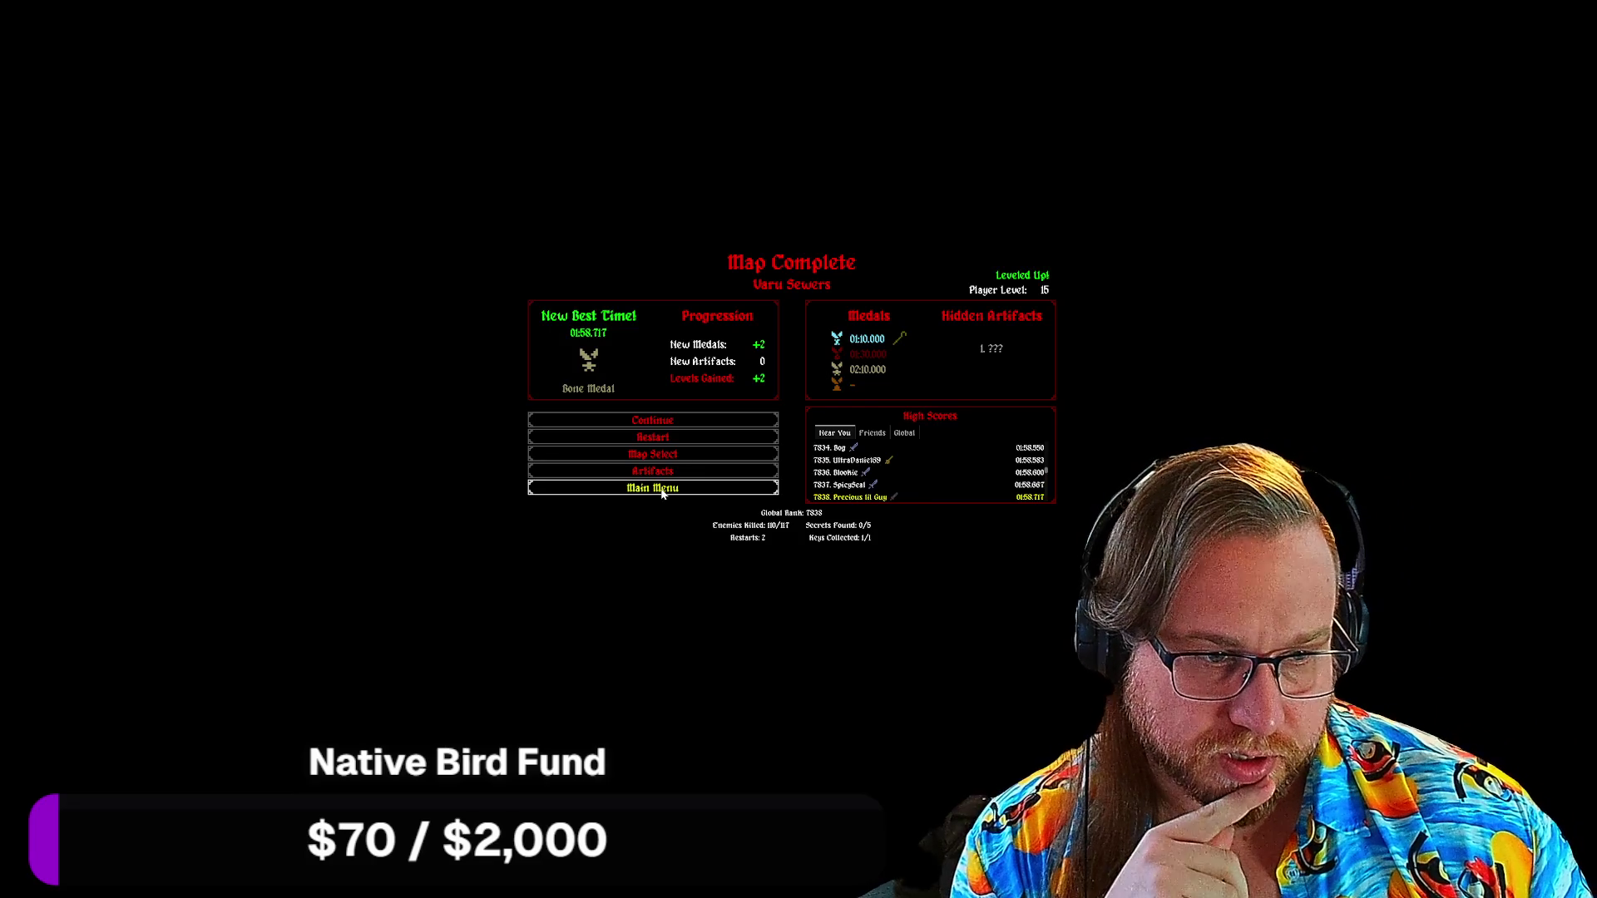
{"action": "key", "text": "Escape"}
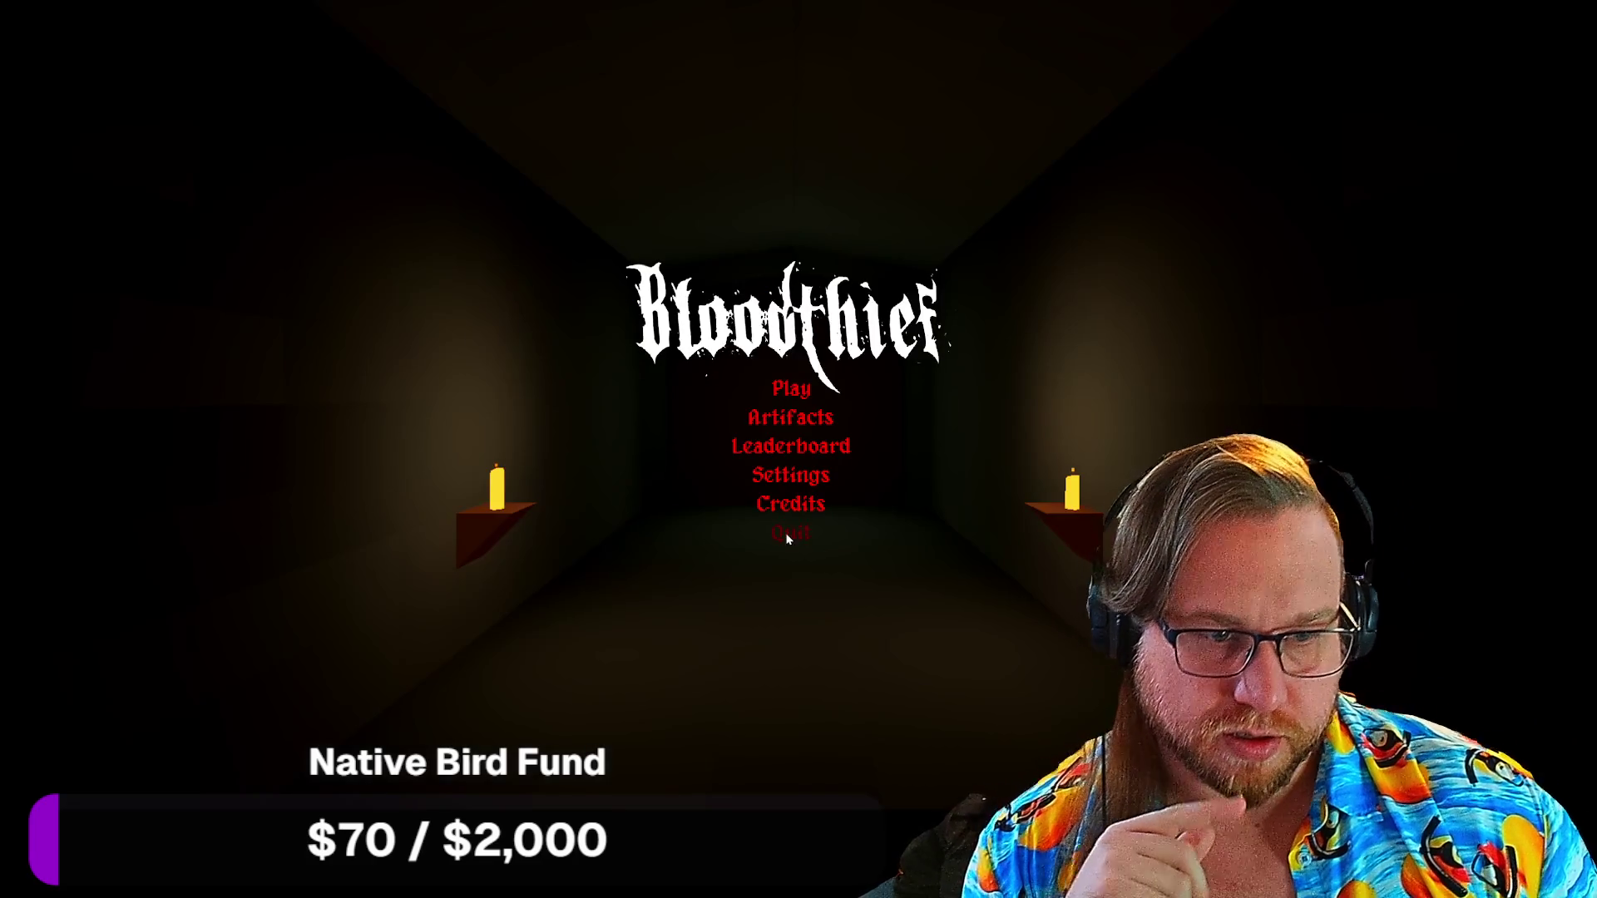
{"action": "left_click", "coordinate": [786, 537]}
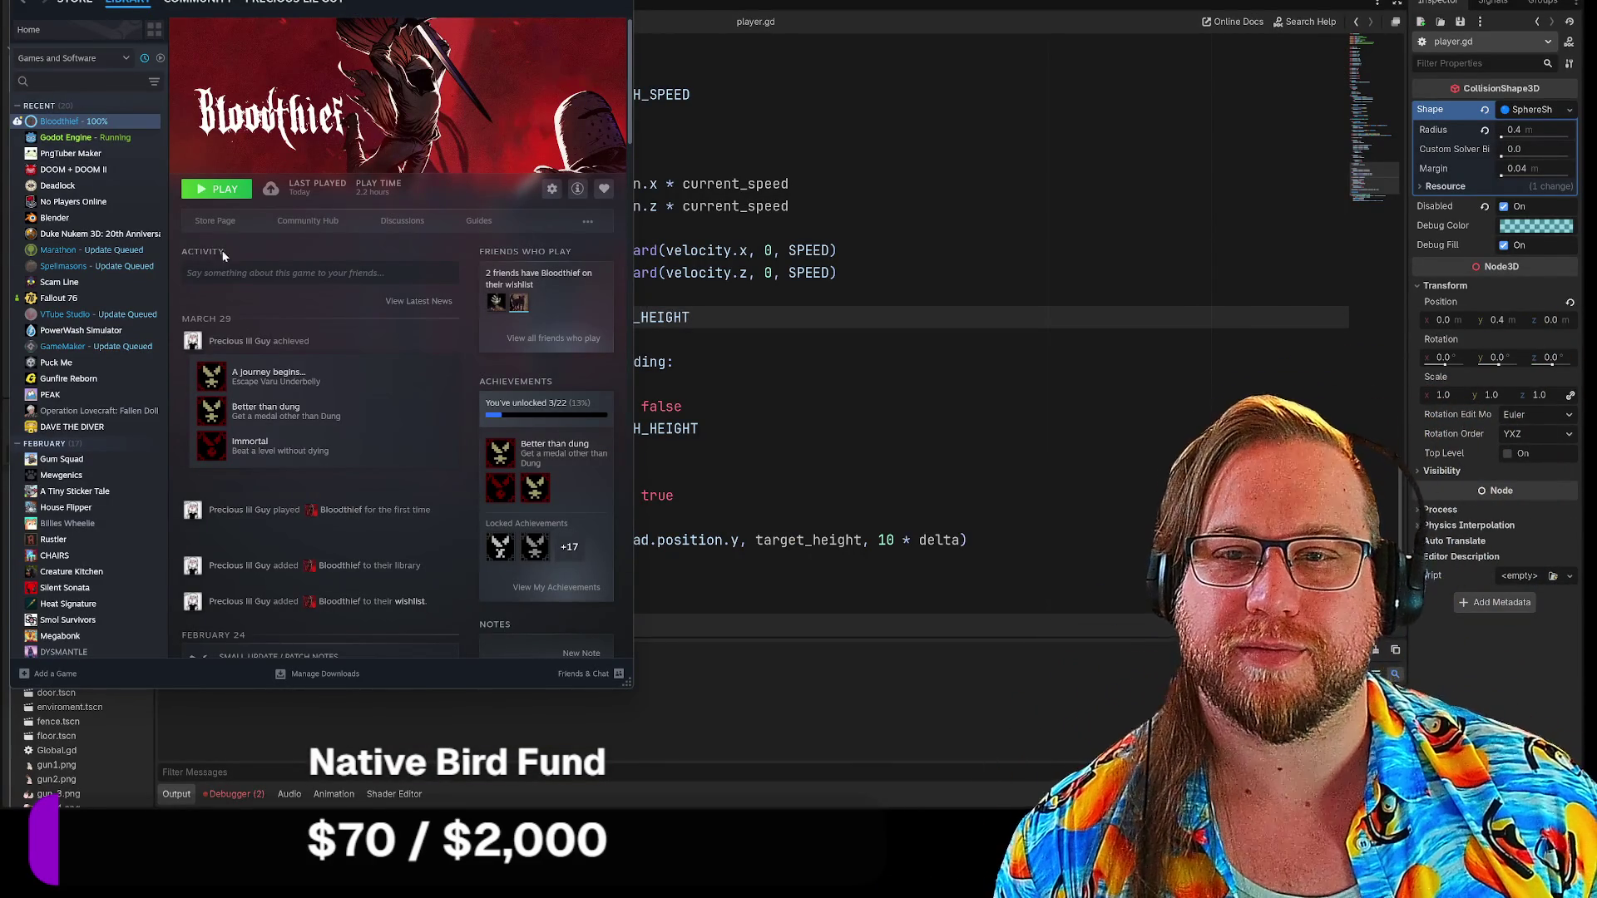
{"action": "key", "text": "super+Down"}
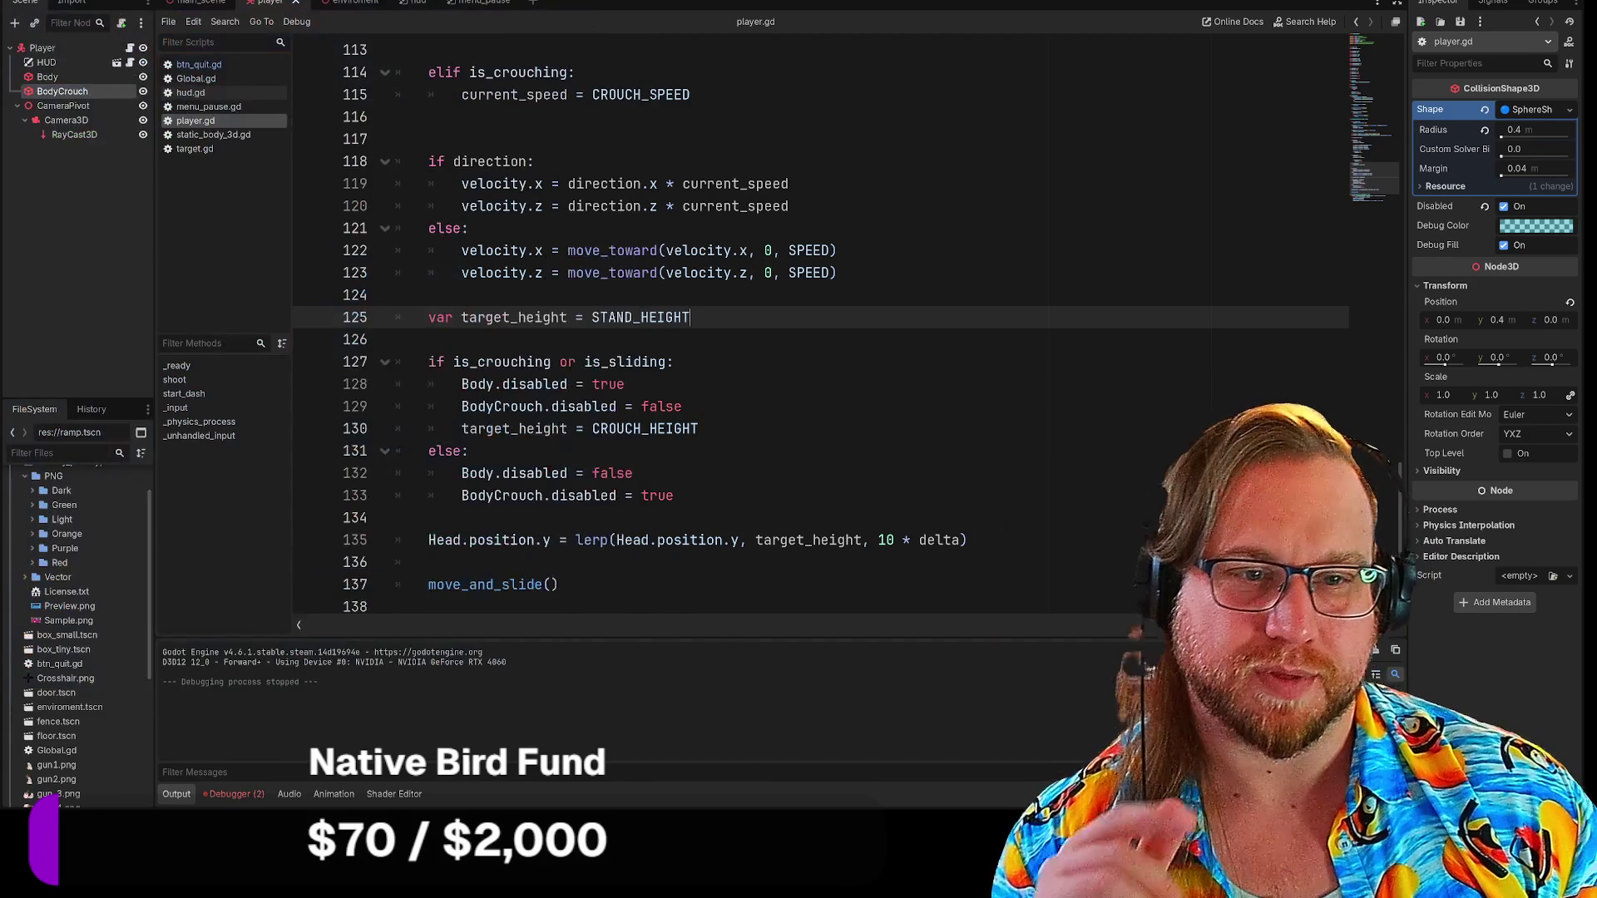
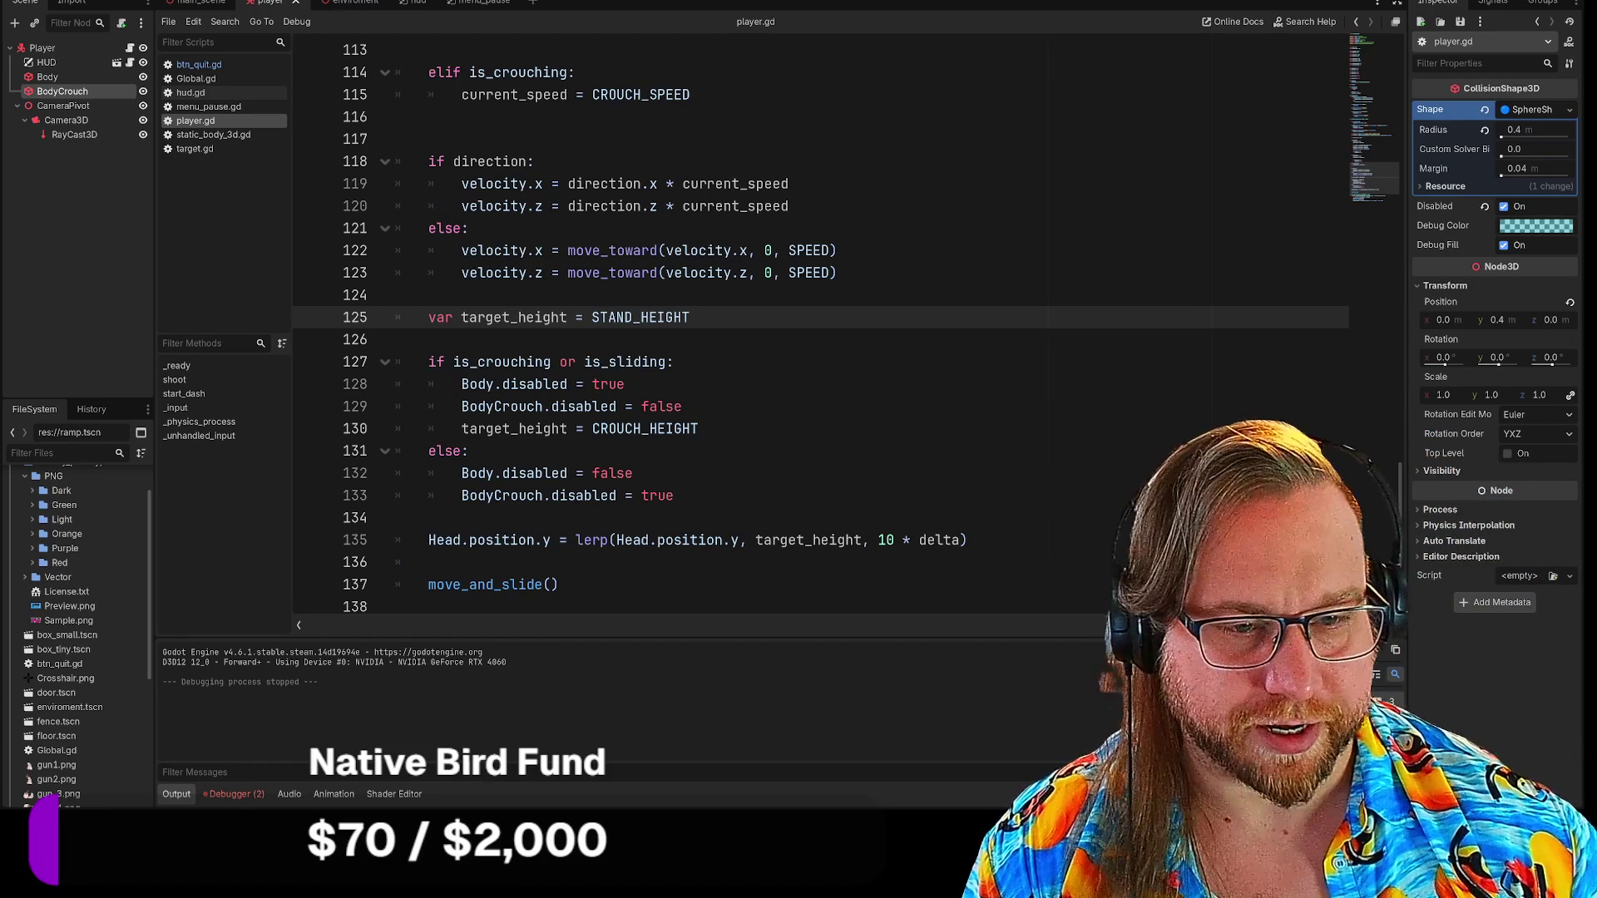
- Review the crouch block's else branch (lines 129–133) in player.gd, then show the player scene in 3D
{"action": "left_click", "coordinate": [683, 405]}
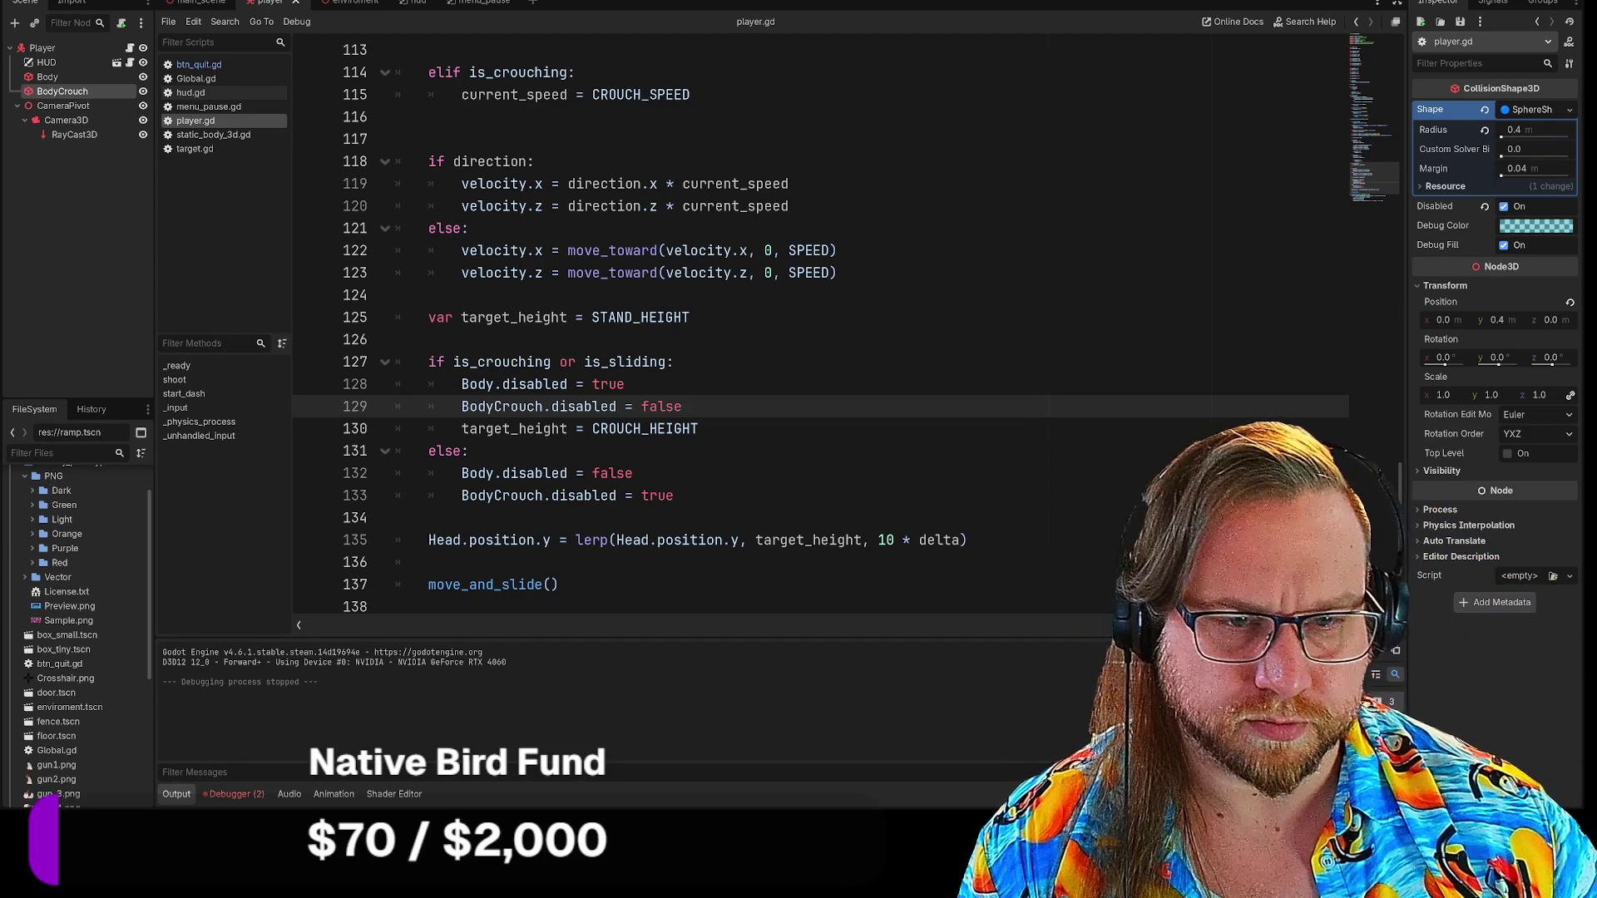
{"action": "scroll", "coordinate": [724, 325], "scroll_direction": "down", "scroll_amount": 1}
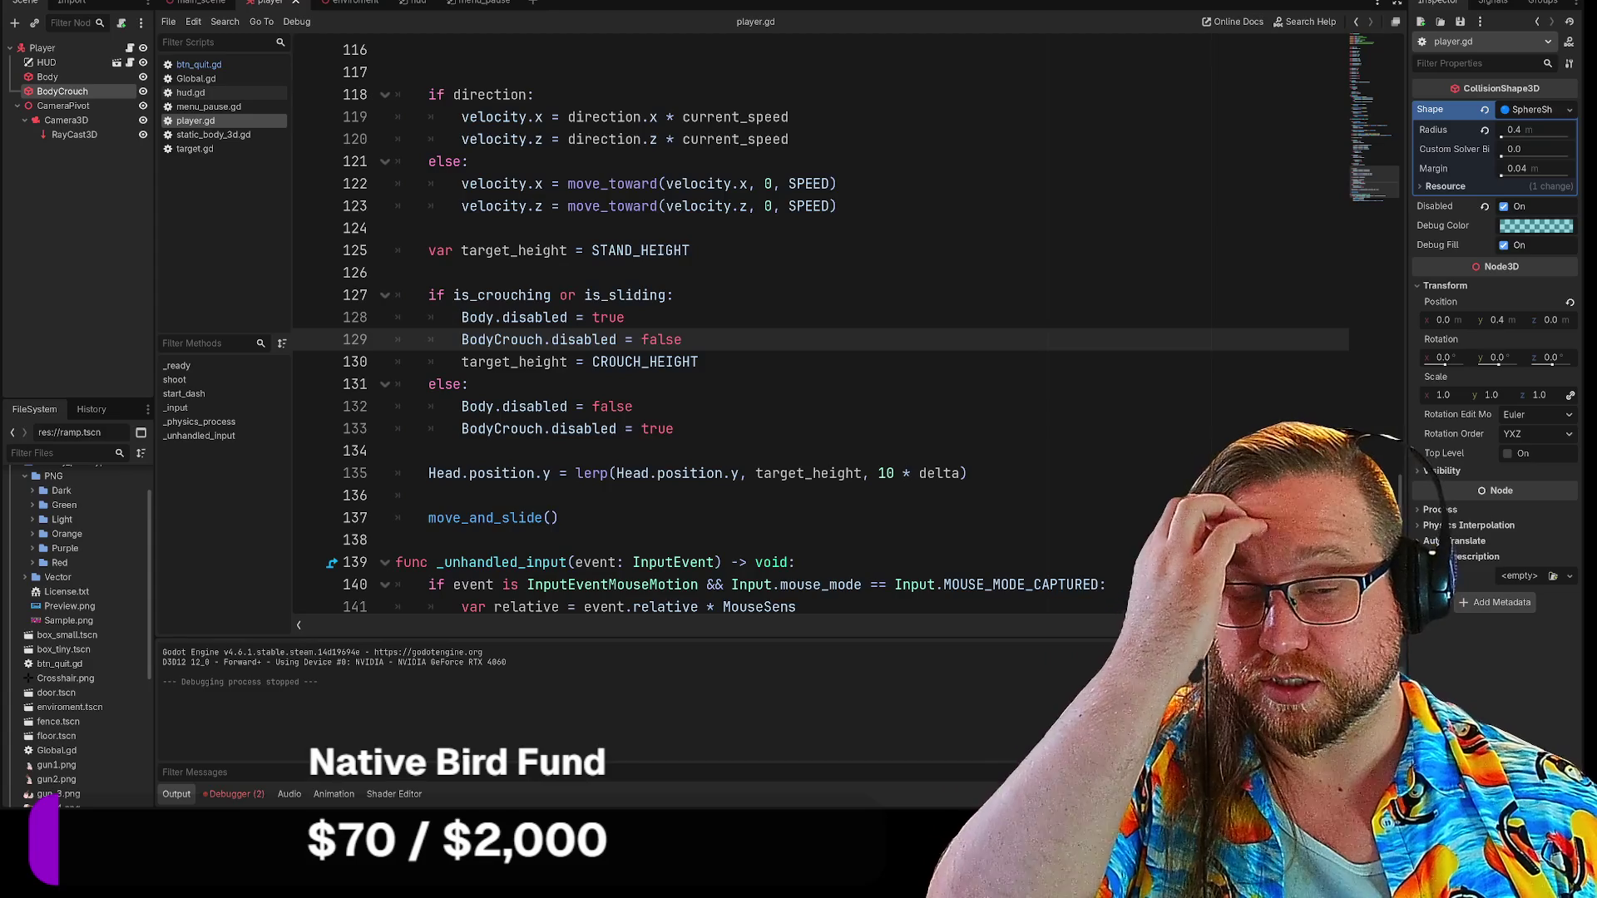
{"action": "left_click", "coordinate": [462, 406]}
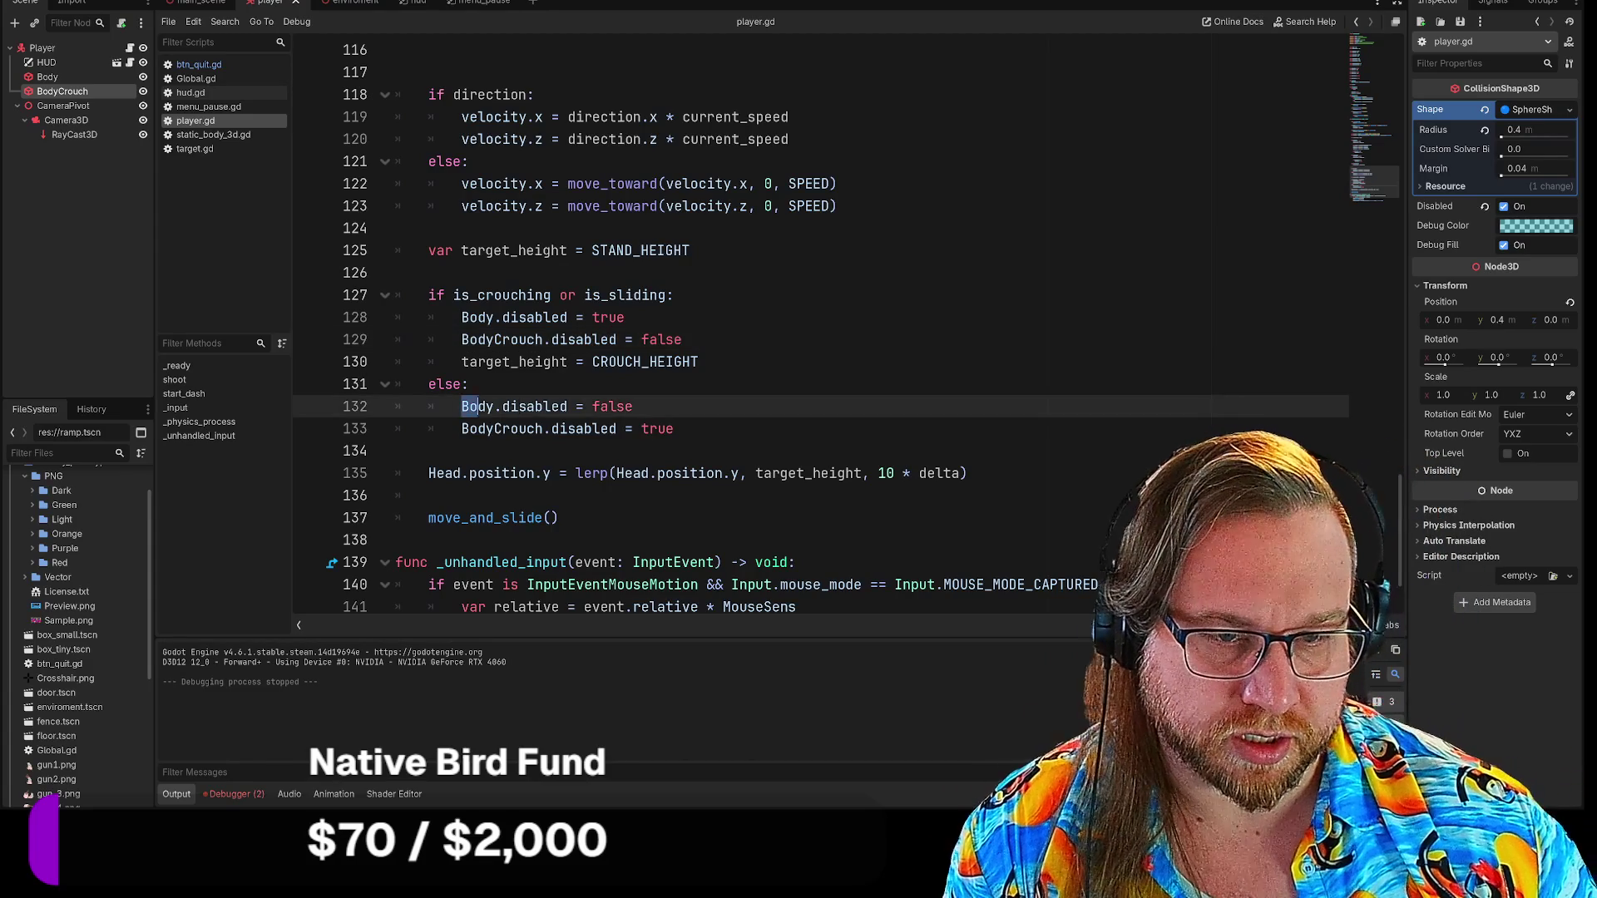
{"action": "left_click_drag", "start_coordinate": [462, 406], "coordinate": [674, 429]}
{"action": "left_click", "coordinate": [673, 428]}
{"action": "left_click", "coordinate": [469, 383]}
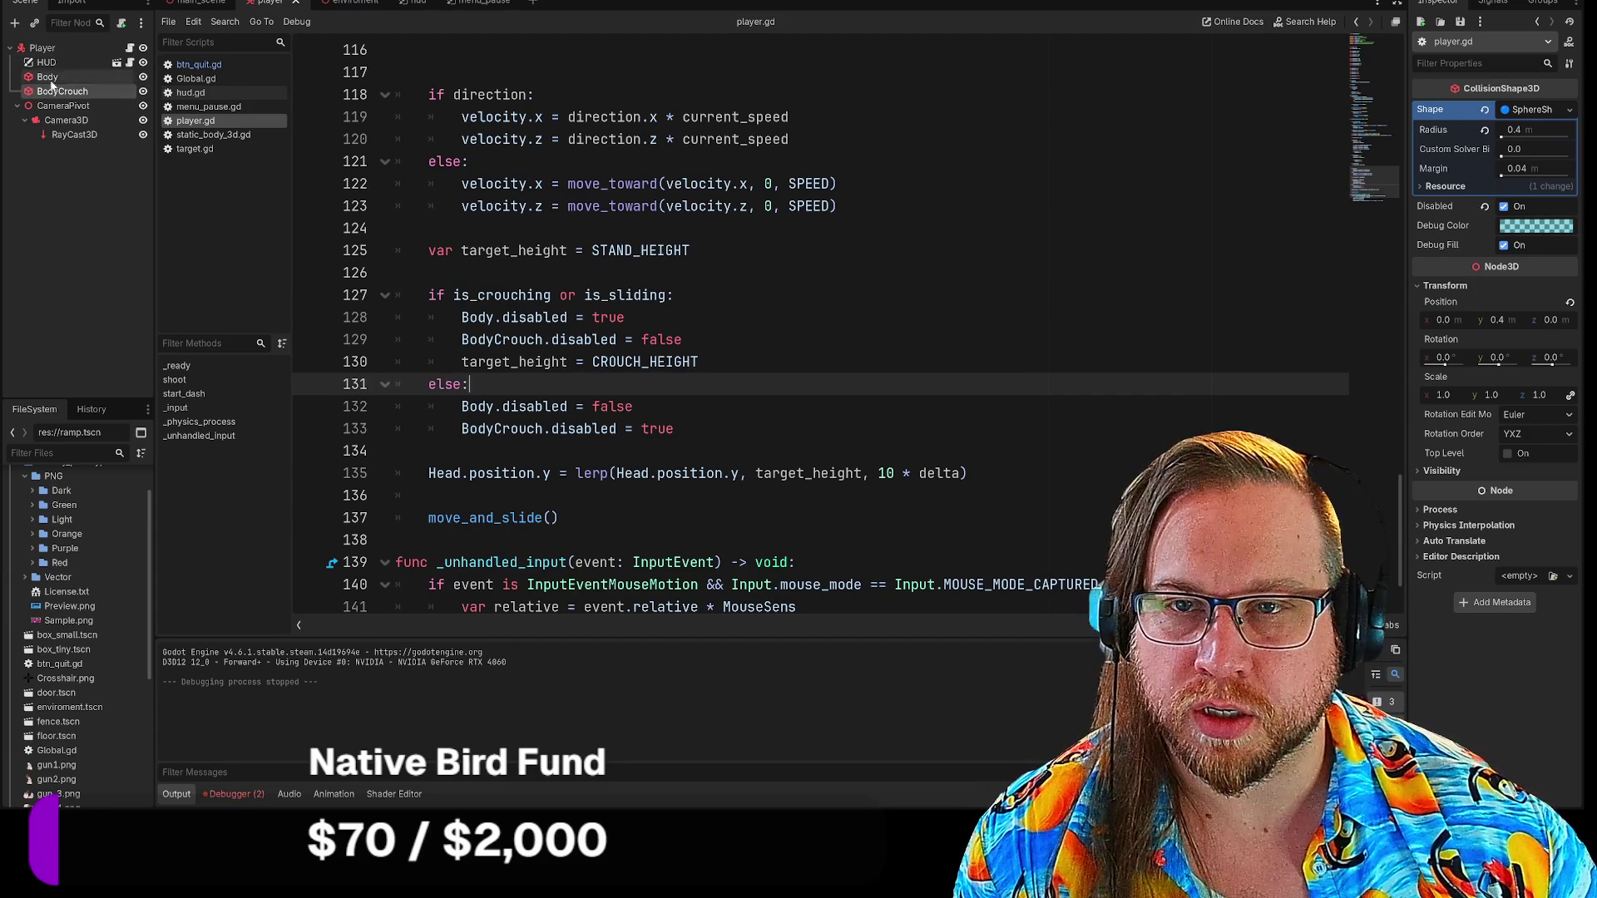
{"action": "left_click", "coordinate": [257, 4]}
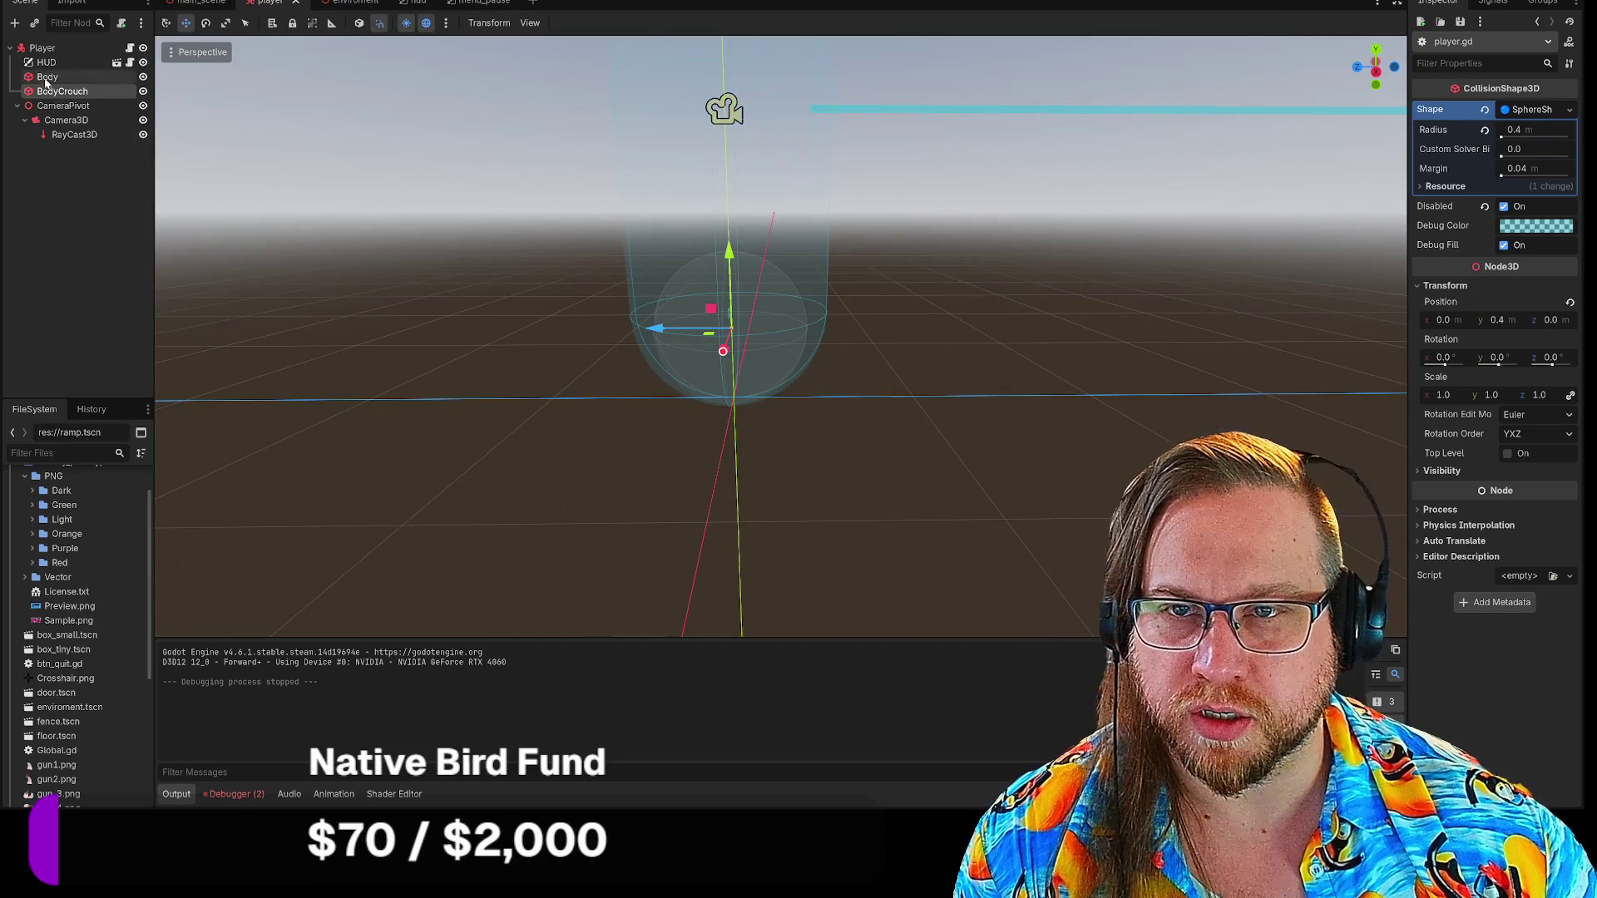
- Add a ShapeCast3D child under Player with a new CapsuleShape3D shape
{"action": "right_click", "coordinate": [48, 48]}
{"action": "left_click", "coordinate": [88, 77]}
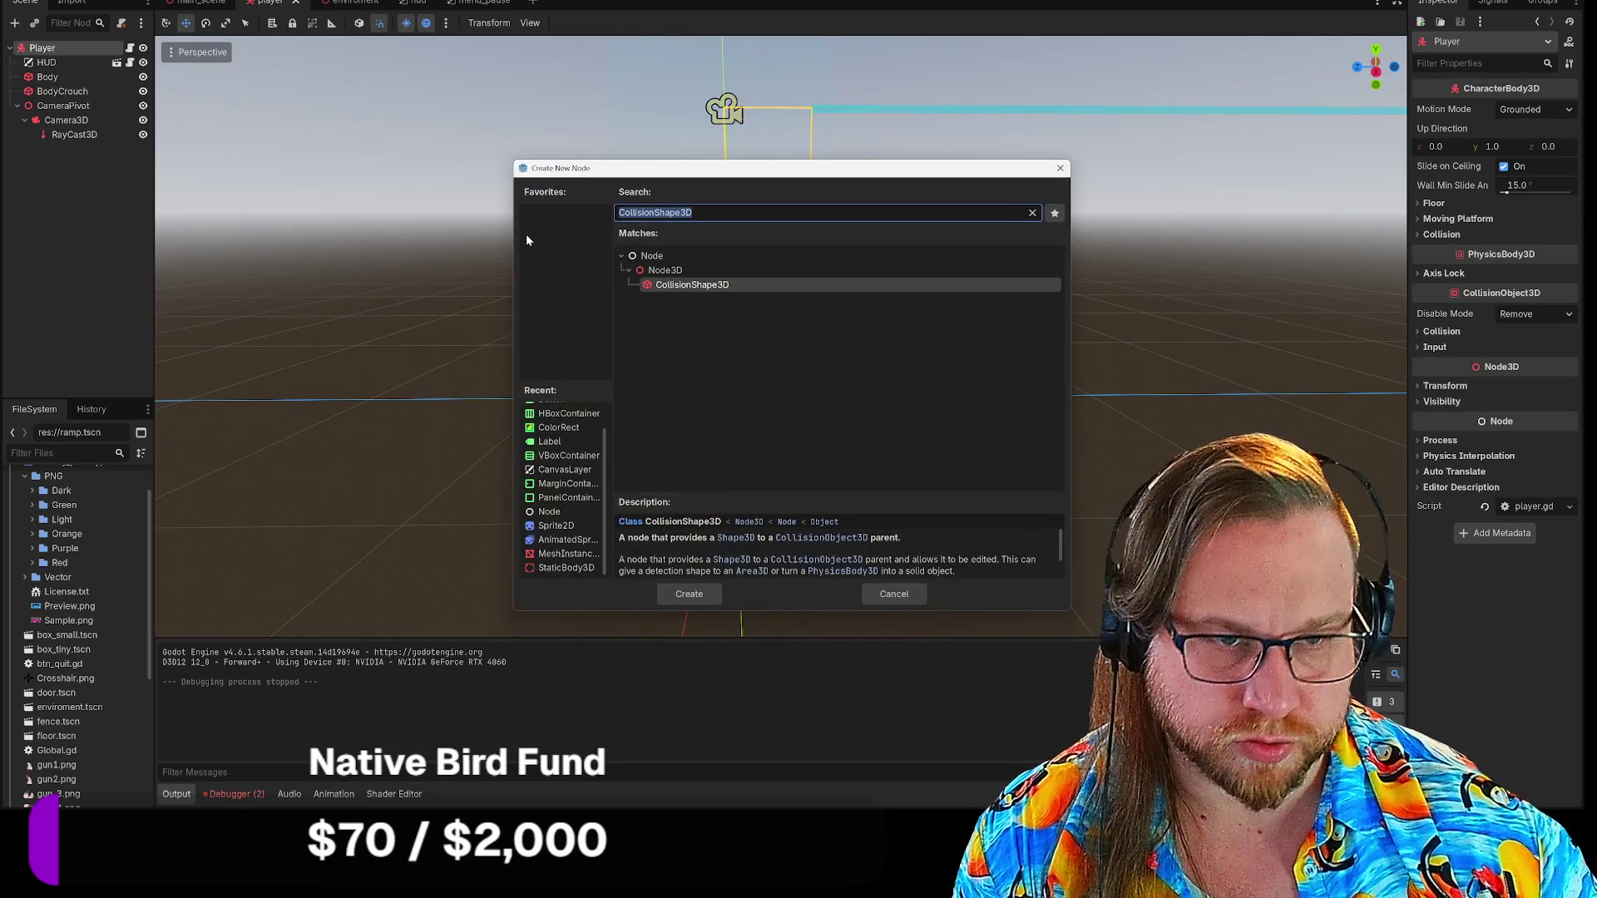
{"action": "type", "text": "shape"}
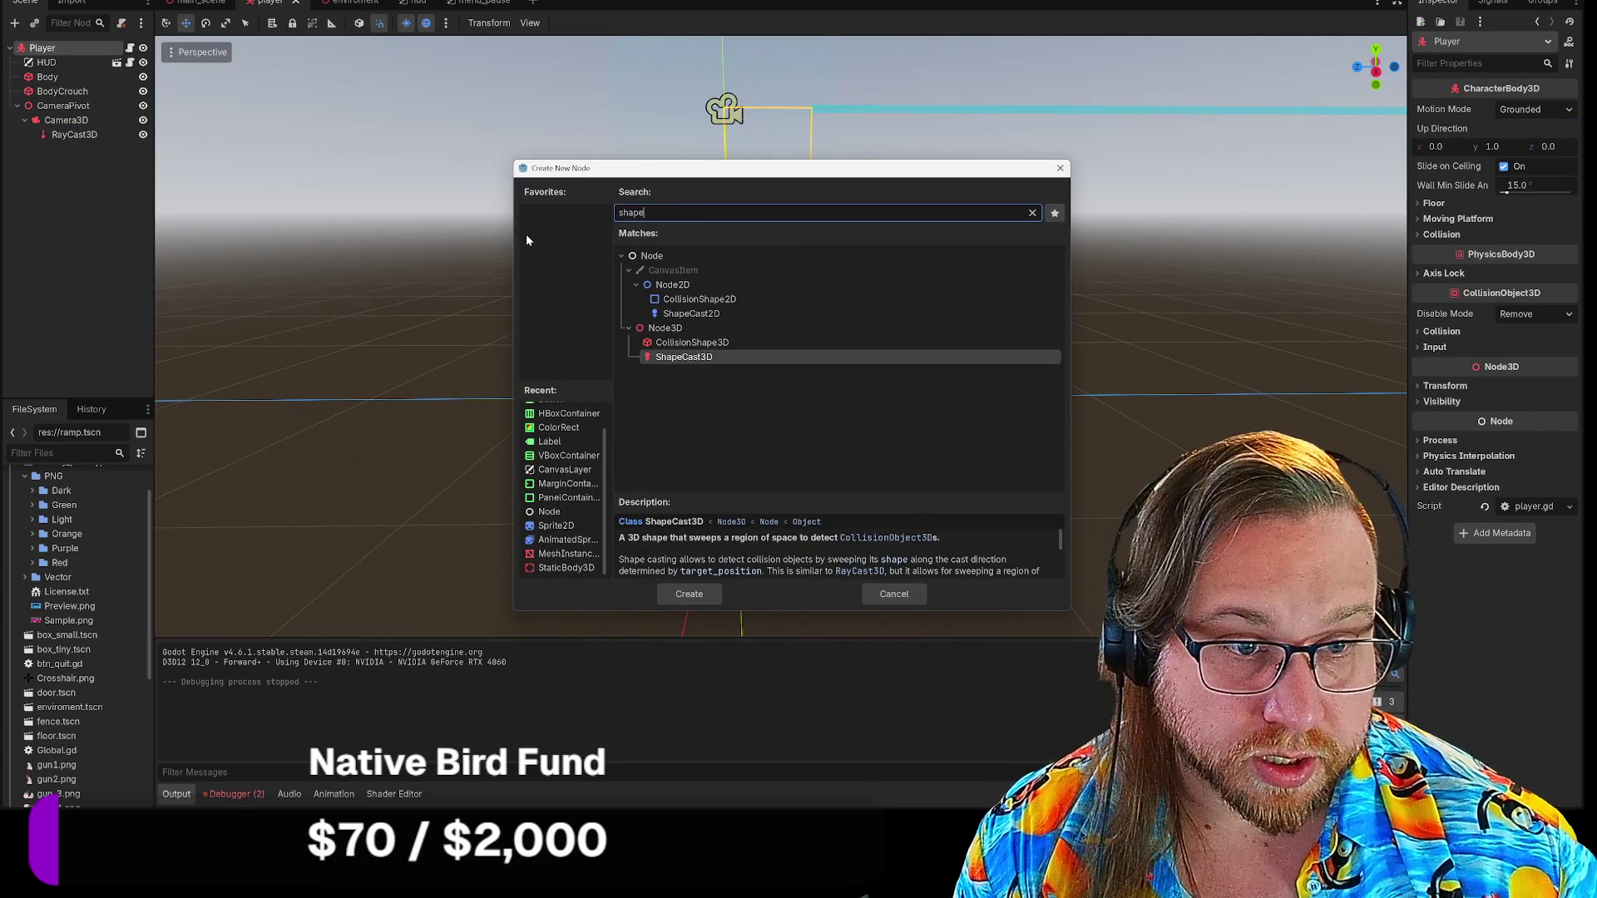
{"action": "left_click", "coordinate": [678, 358]}
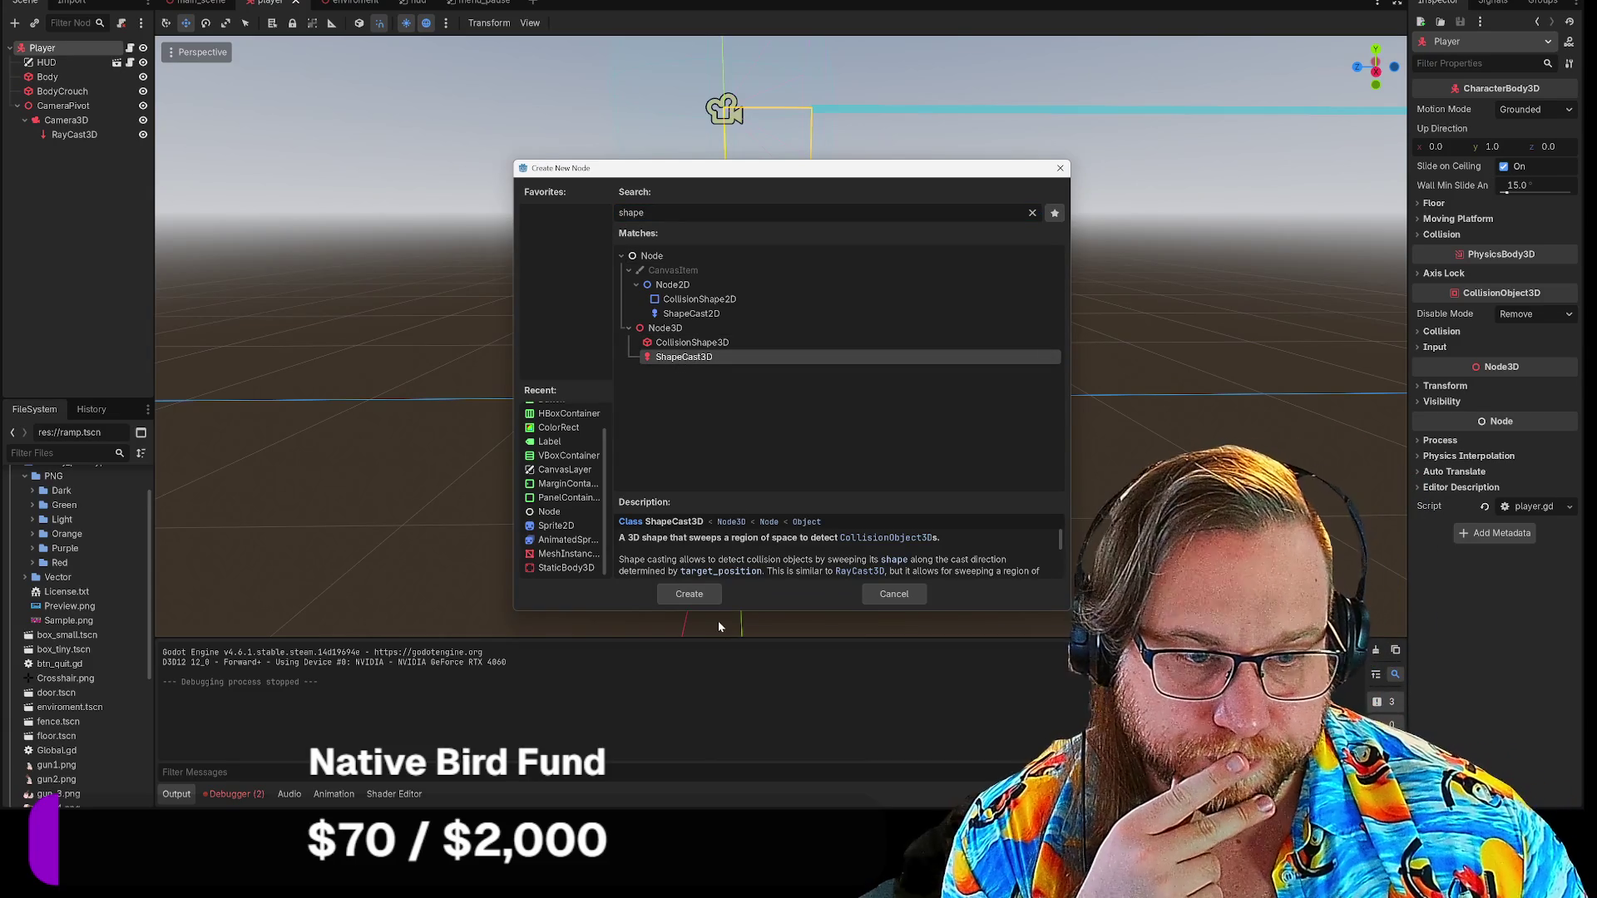
{"action": "left_click", "coordinate": [689, 595]}
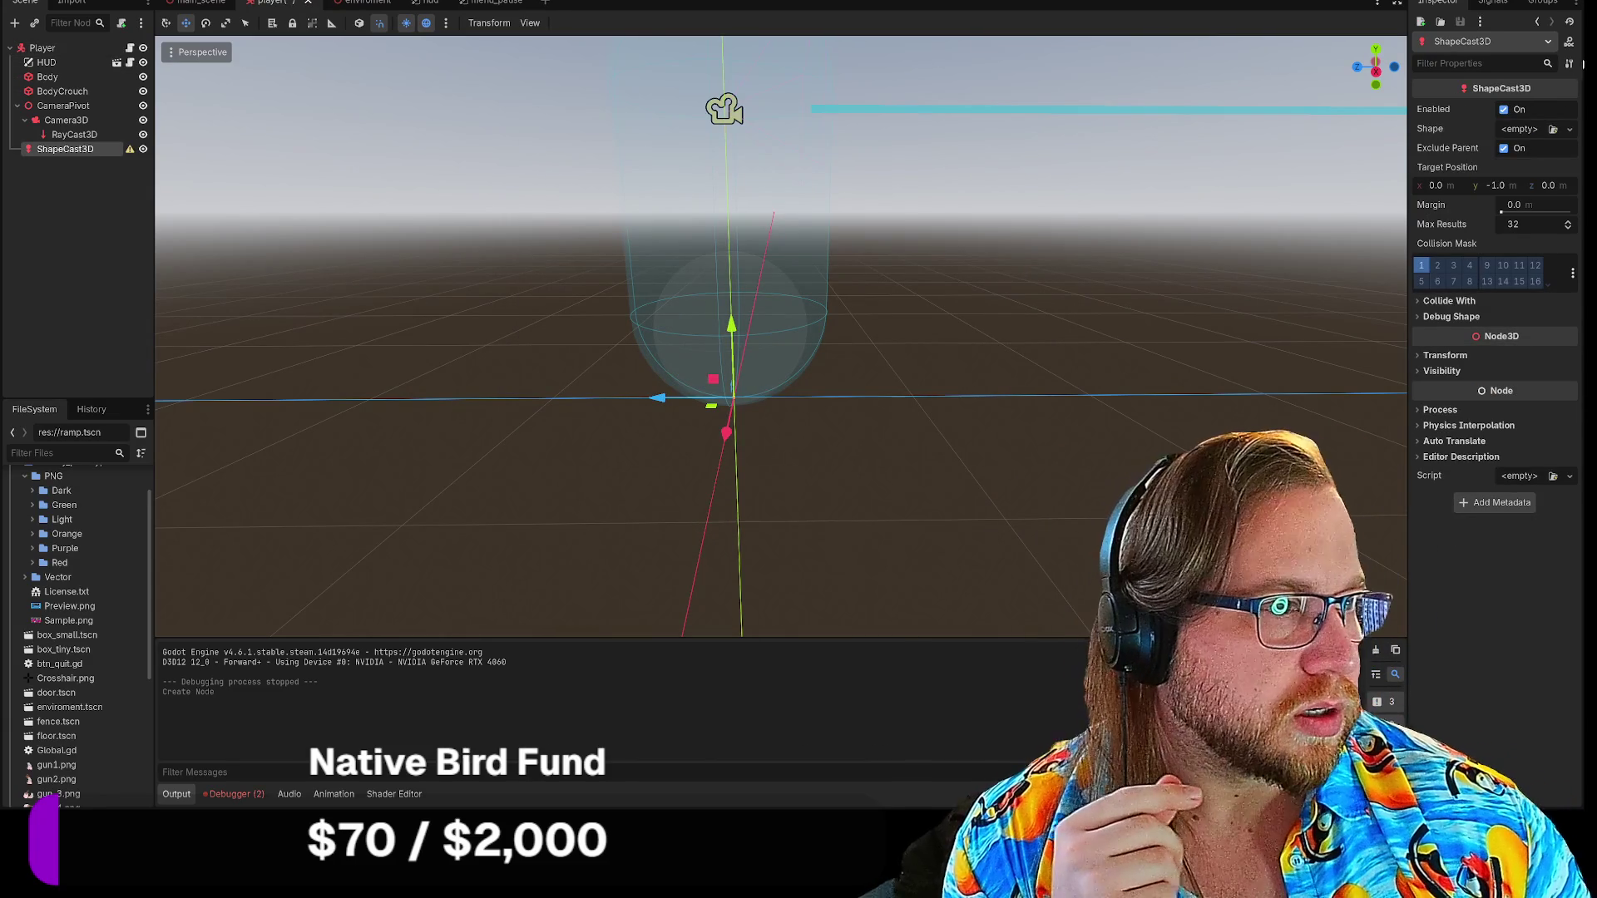
{"action": "left_click", "coordinate": [1529, 129]}
{"action": "left_click", "coordinate": [1474, 208]}
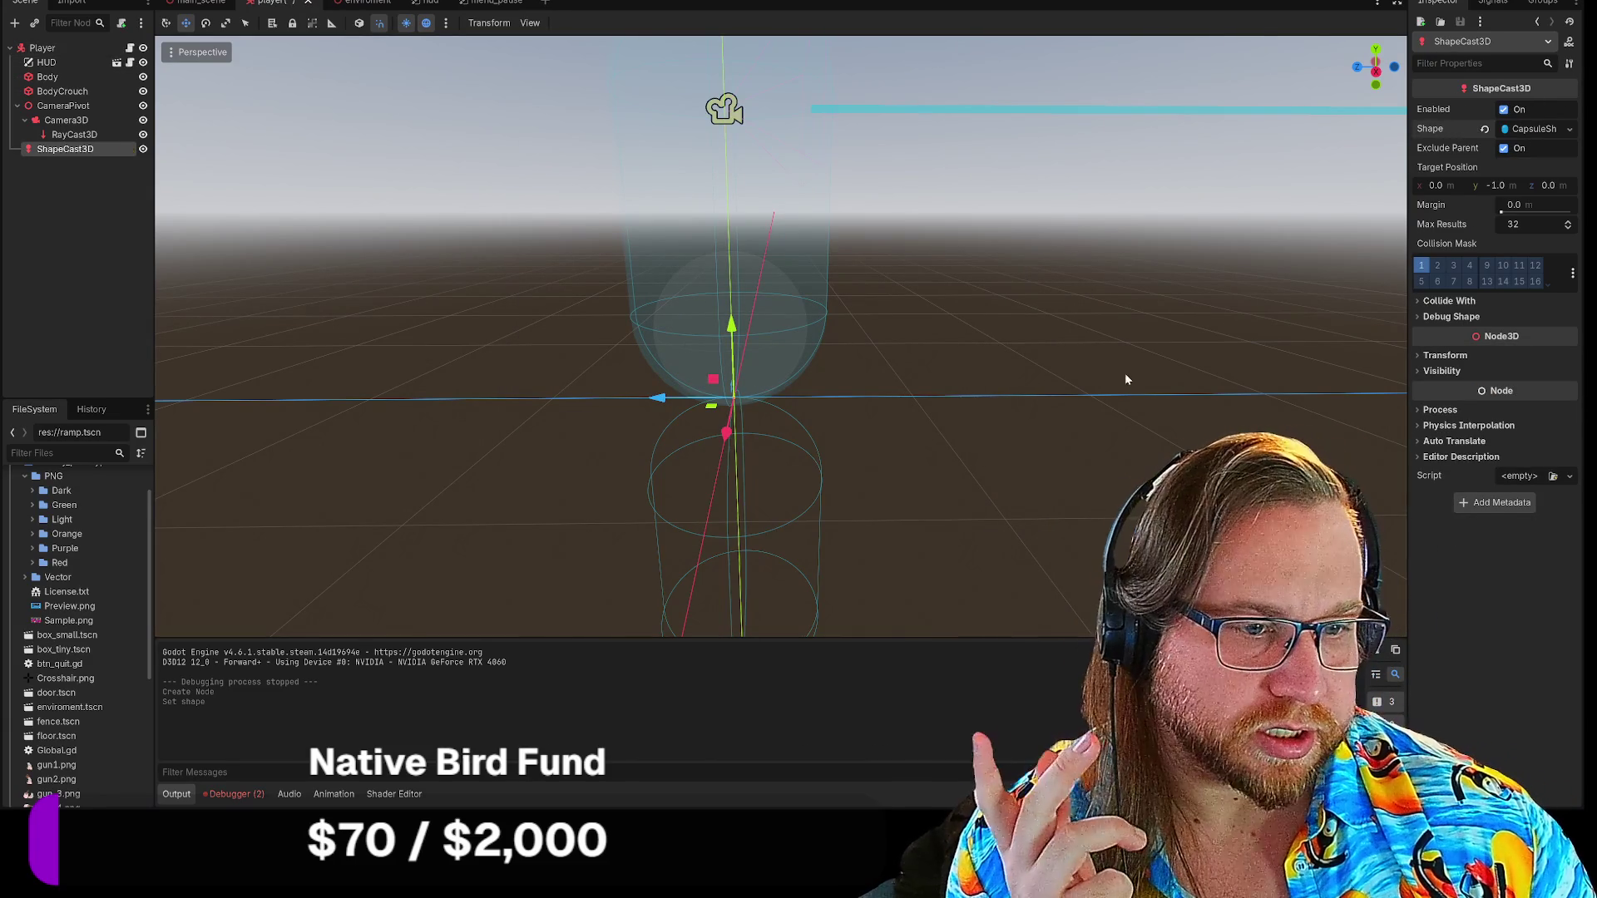
- Raise the shape cast 1 m upward and rename it Stand
{"action": "scroll", "coordinate": [1071, 302], "scroll_direction": "down", "scroll_amount": 3}
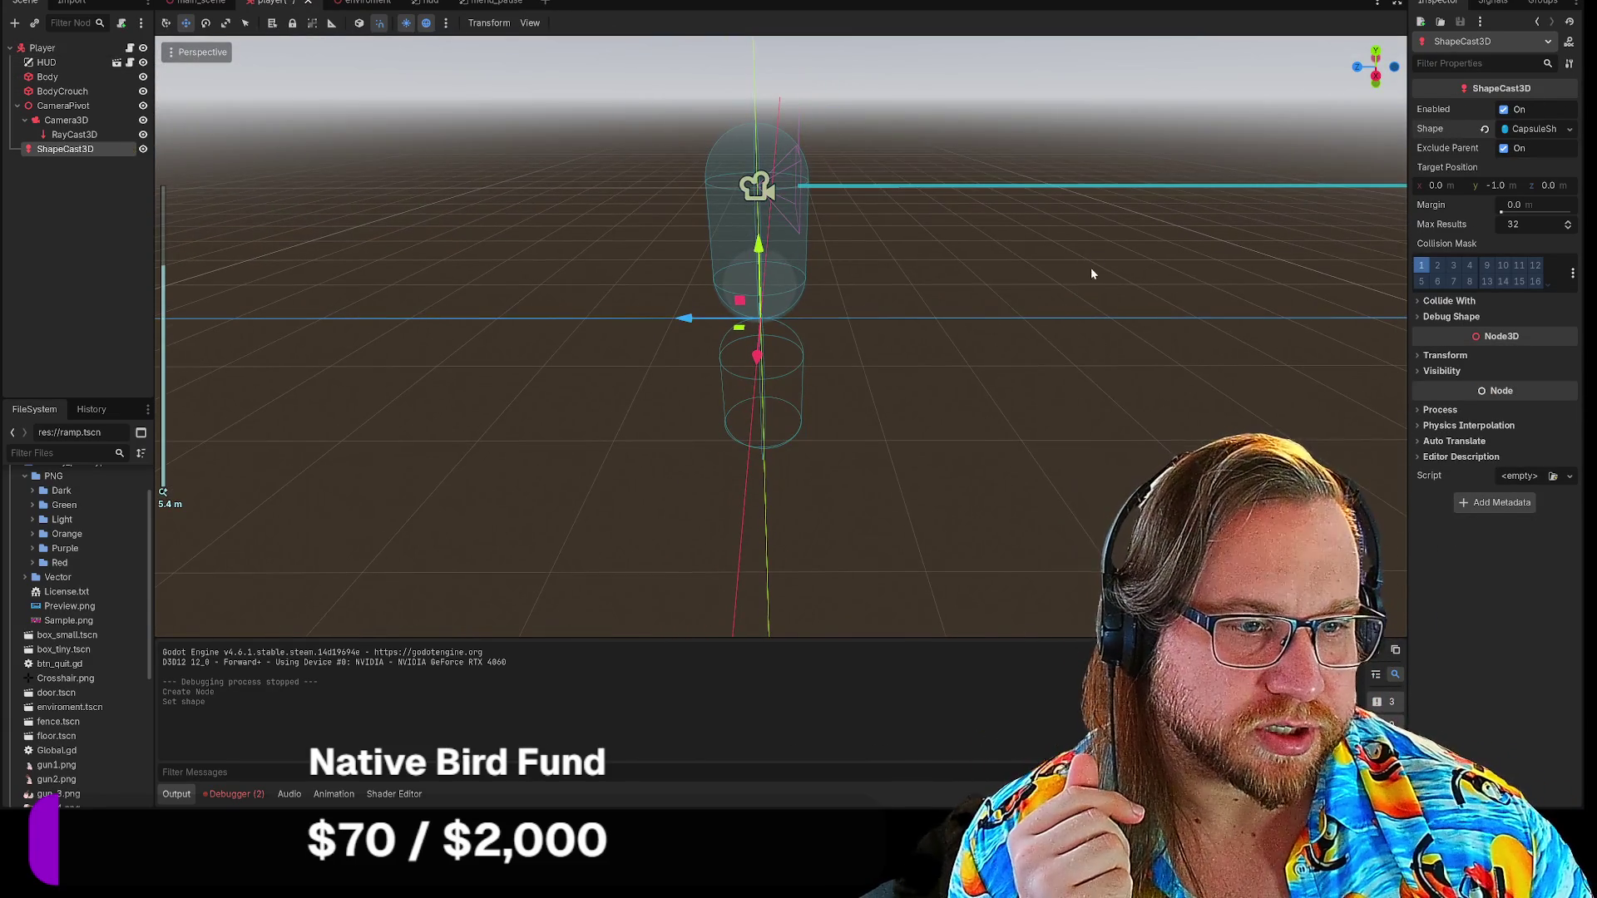
{"action": "left_click_drag", "start_coordinate": [759, 245], "coordinate": [764, 153]}
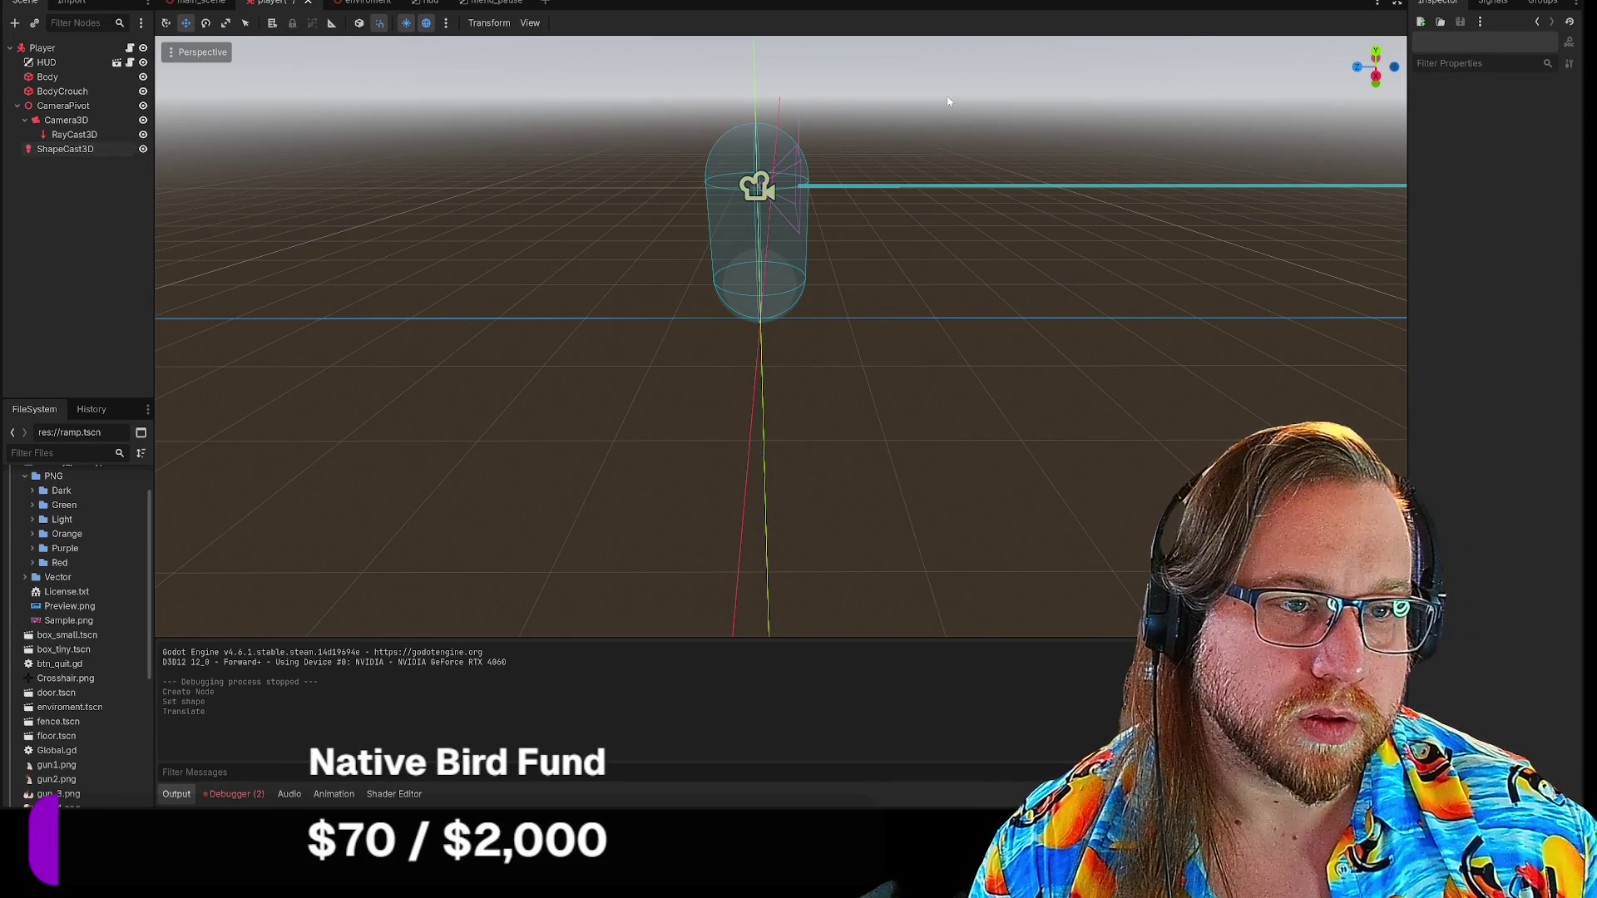
{"action": "scroll", "coordinate": [782, 333], "scroll_direction": "up", "scroll_amount": 2}
{"action": "left_click_drag", "start_coordinate": [781, 333], "coordinate": [242, 334]}
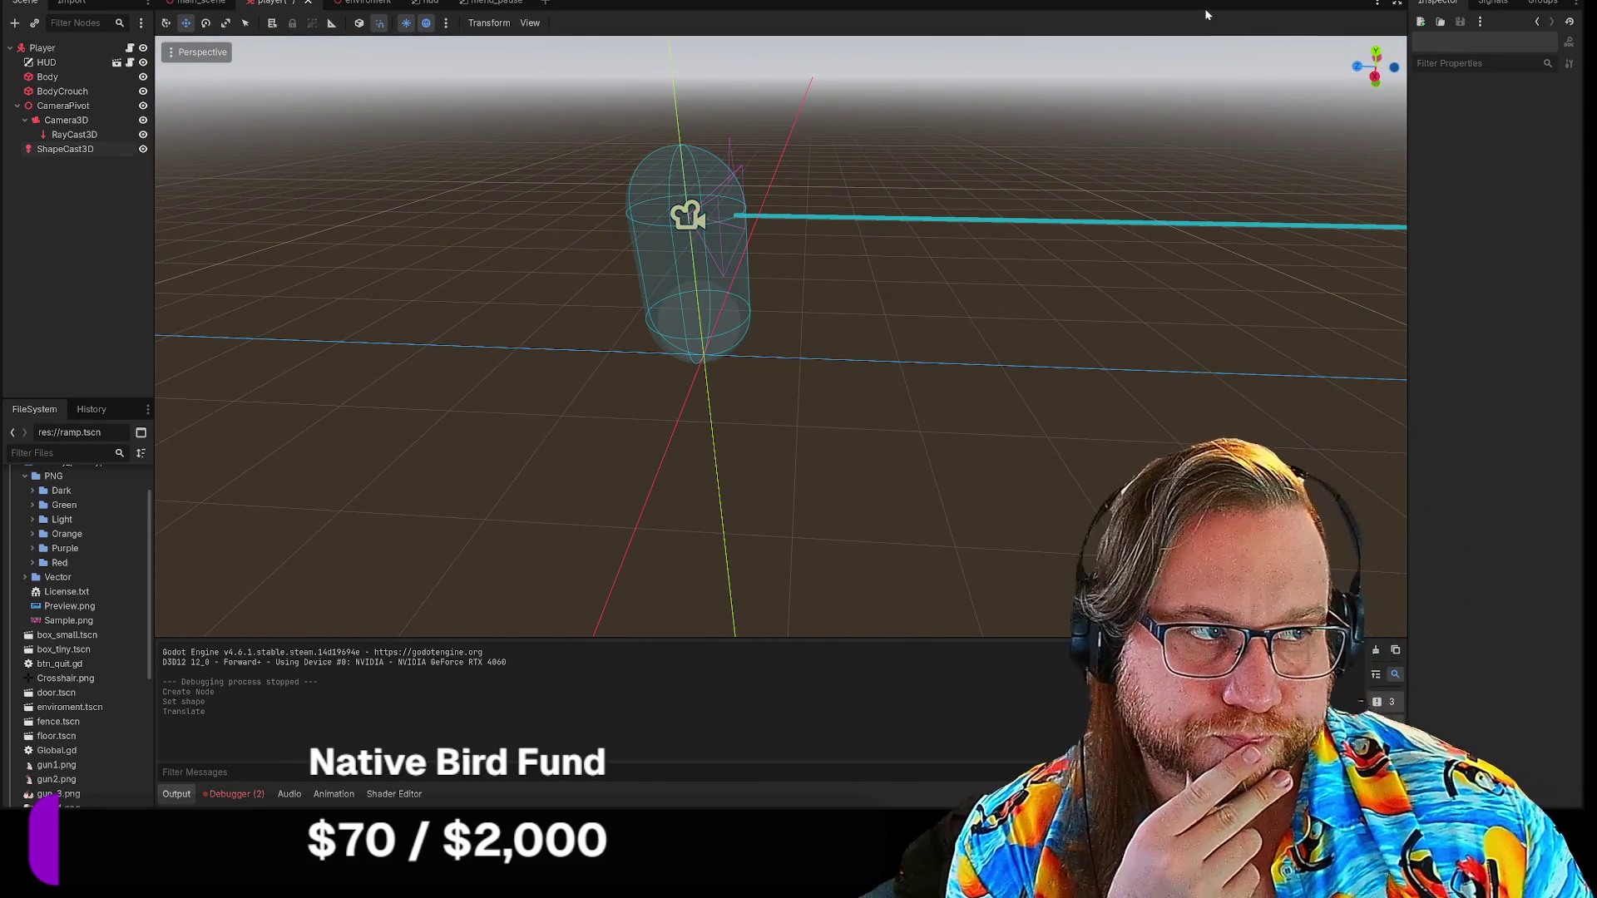
{"action": "right_click", "coordinate": [57, 151]}
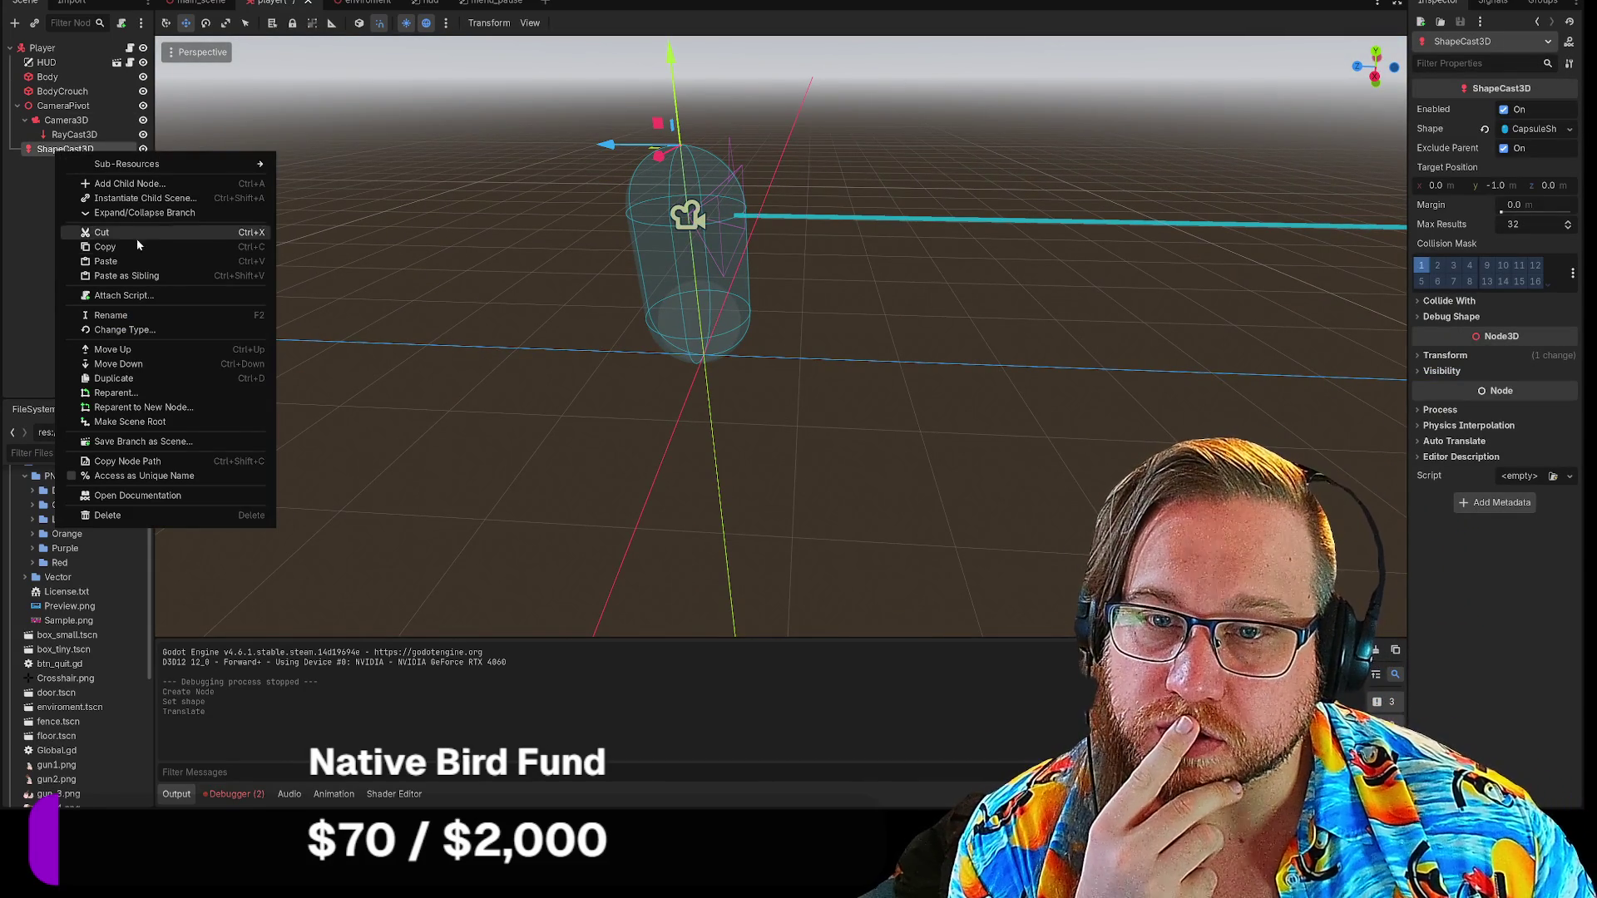
{"action": "left_click", "coordinate": [123, 317]}
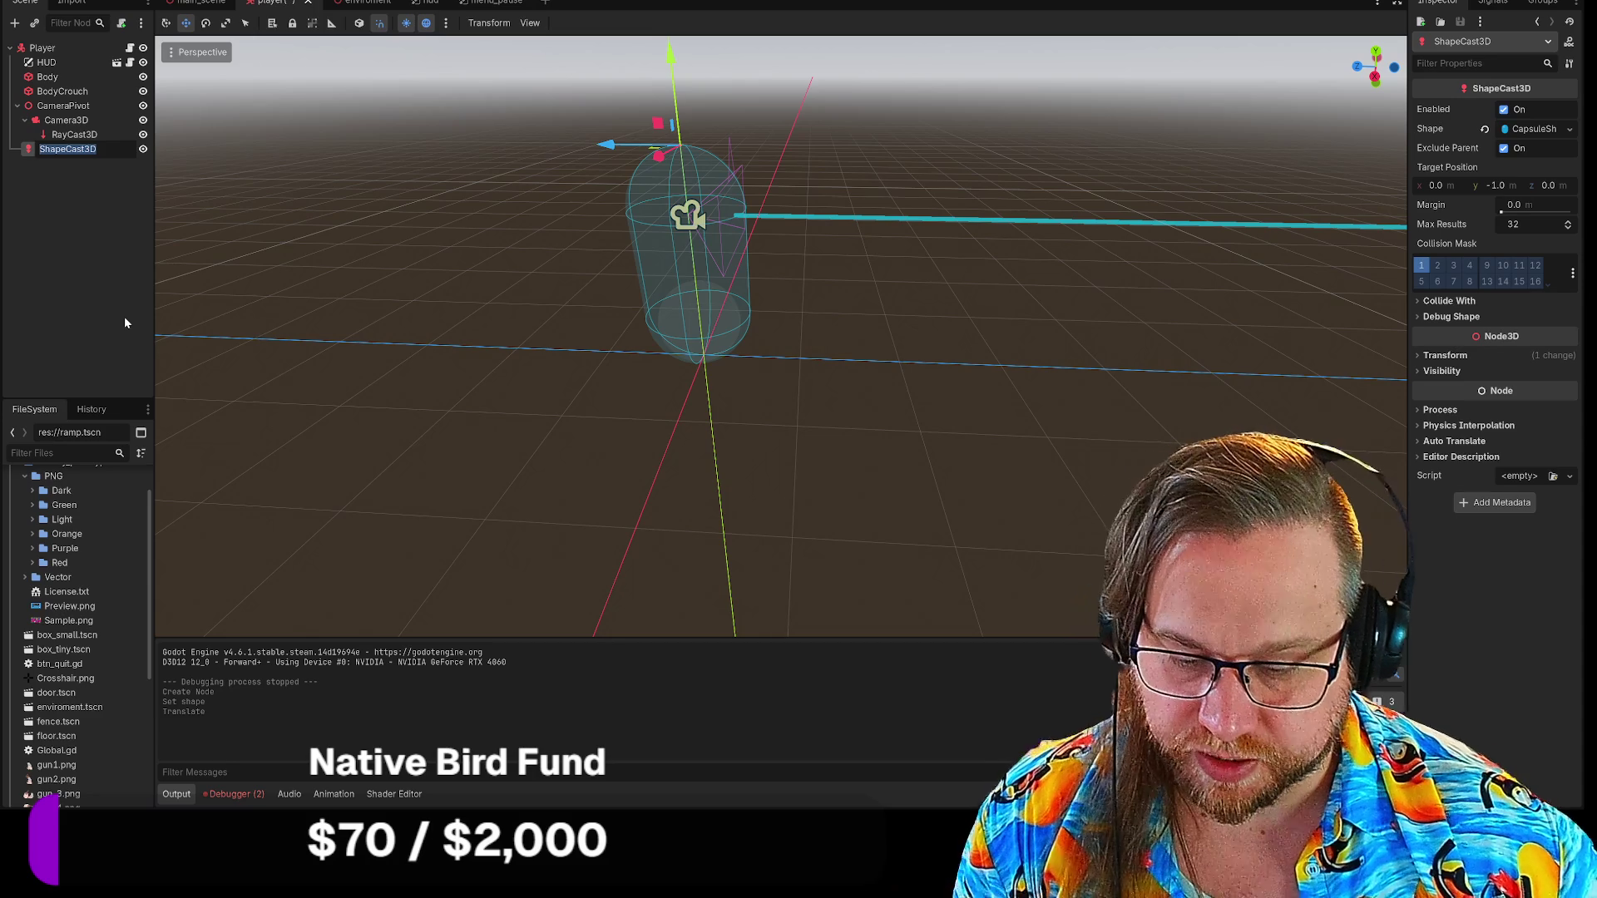
{"action": "type", "text": "Stand"}
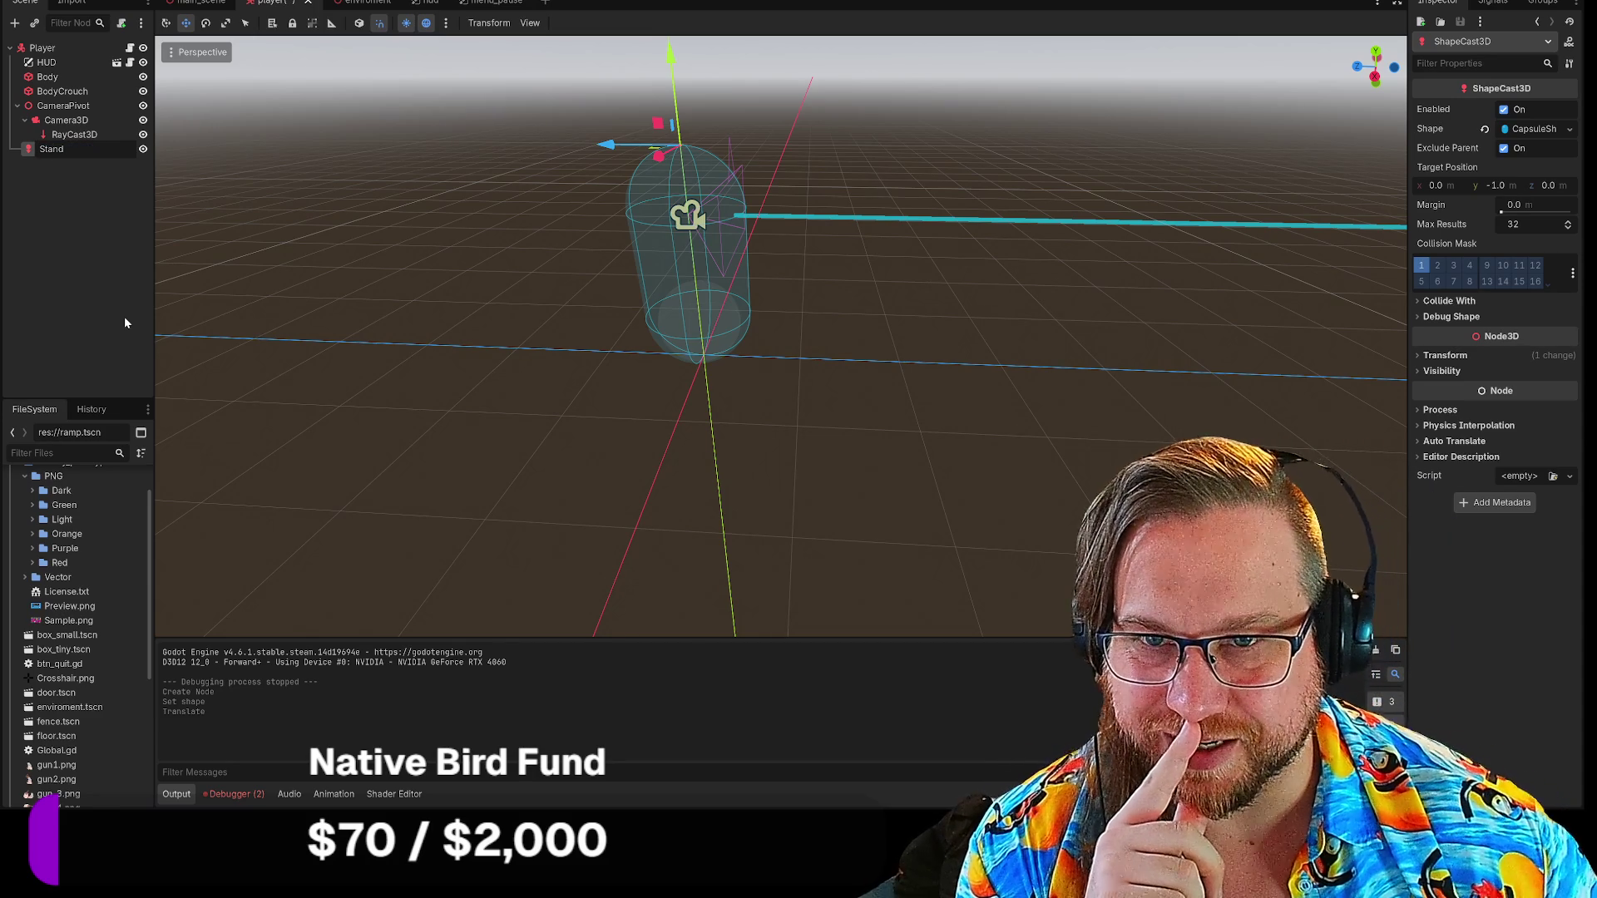
{"action": "key", "text": "Return"}
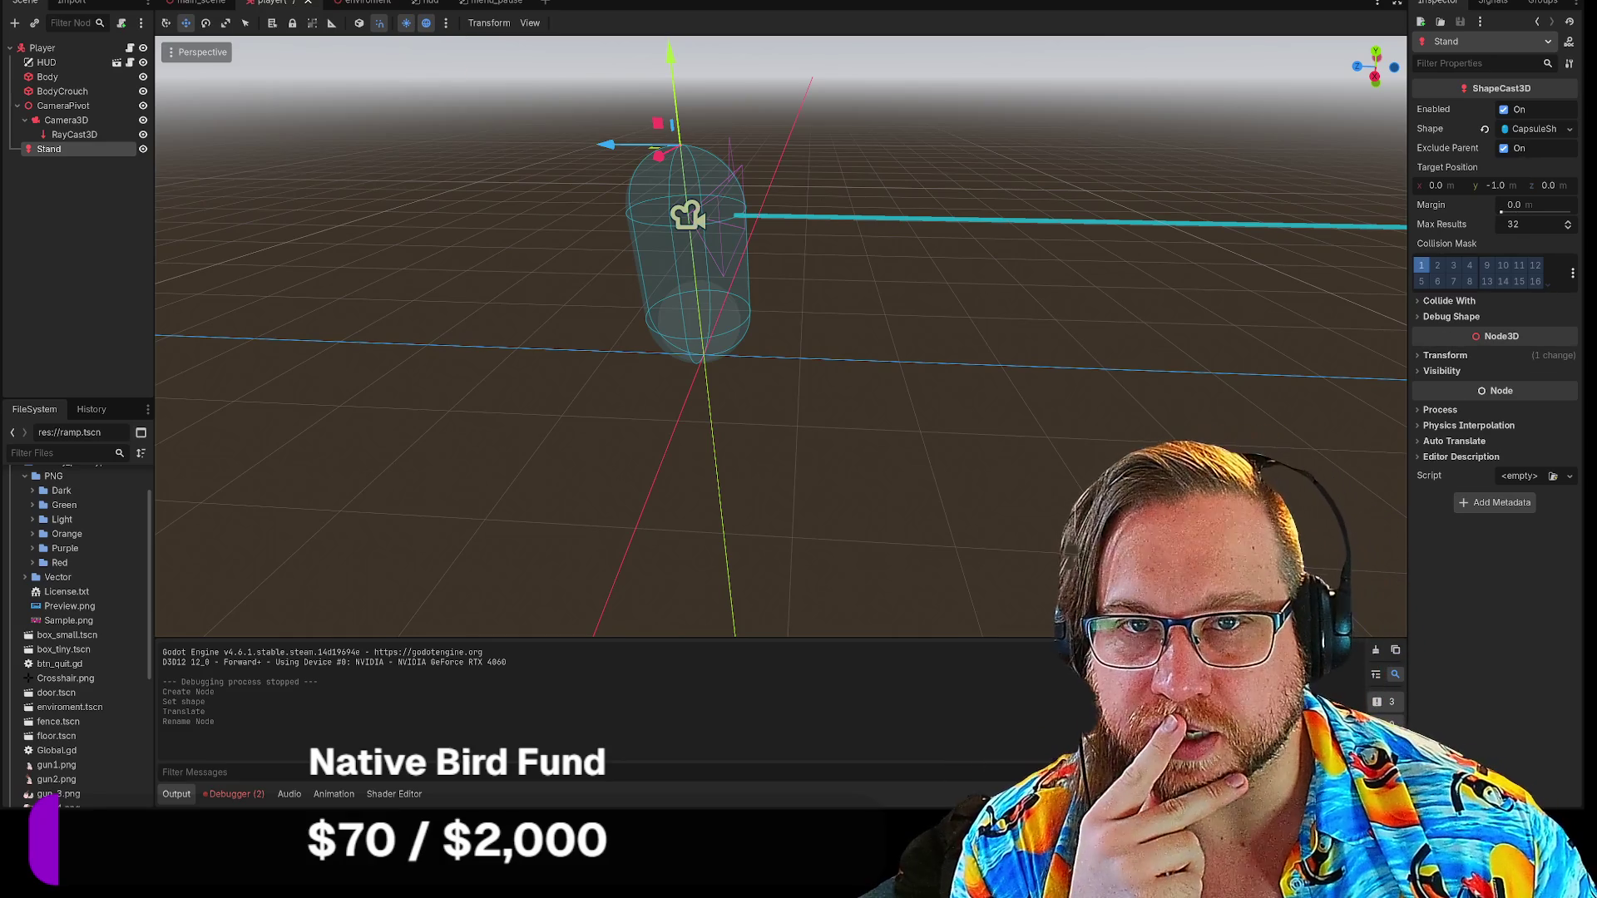
- Save the player scene and return to the player.gd script
{"action": "right_click", "coordinate": [274, 2]}
{"action": "left_click", "coordinate": [320, 25]}
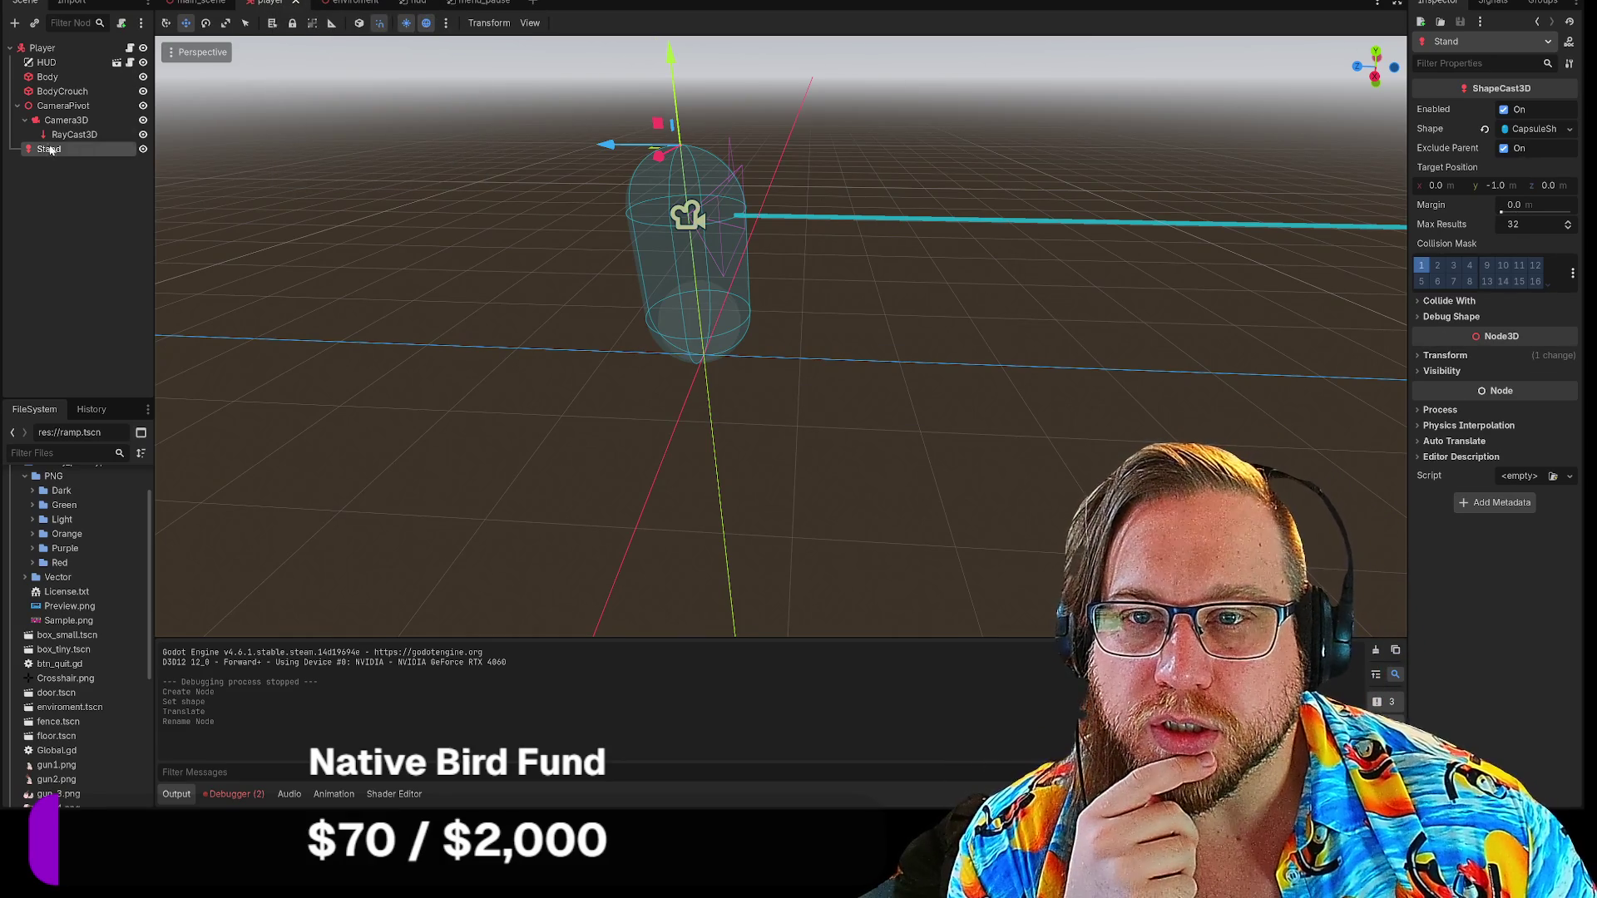
{"action": "left_click", "coordinate": [129, 47]}
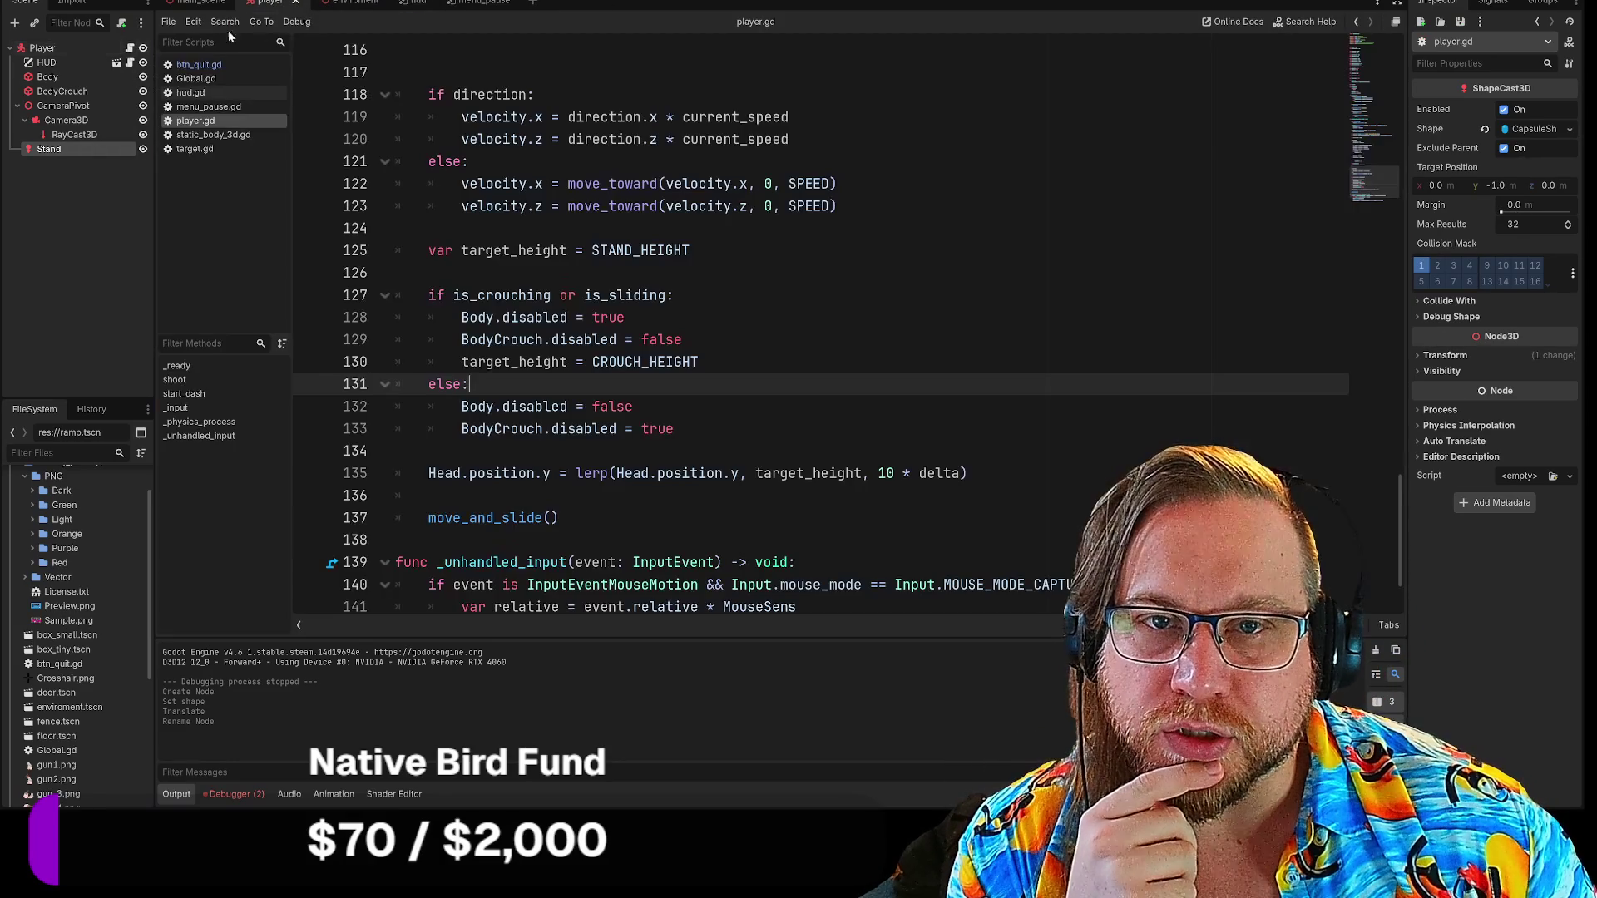
{"action": "scroll", "coordinate": [1395, 345], "scroll_direction": "up", "scroll_amount": 15}
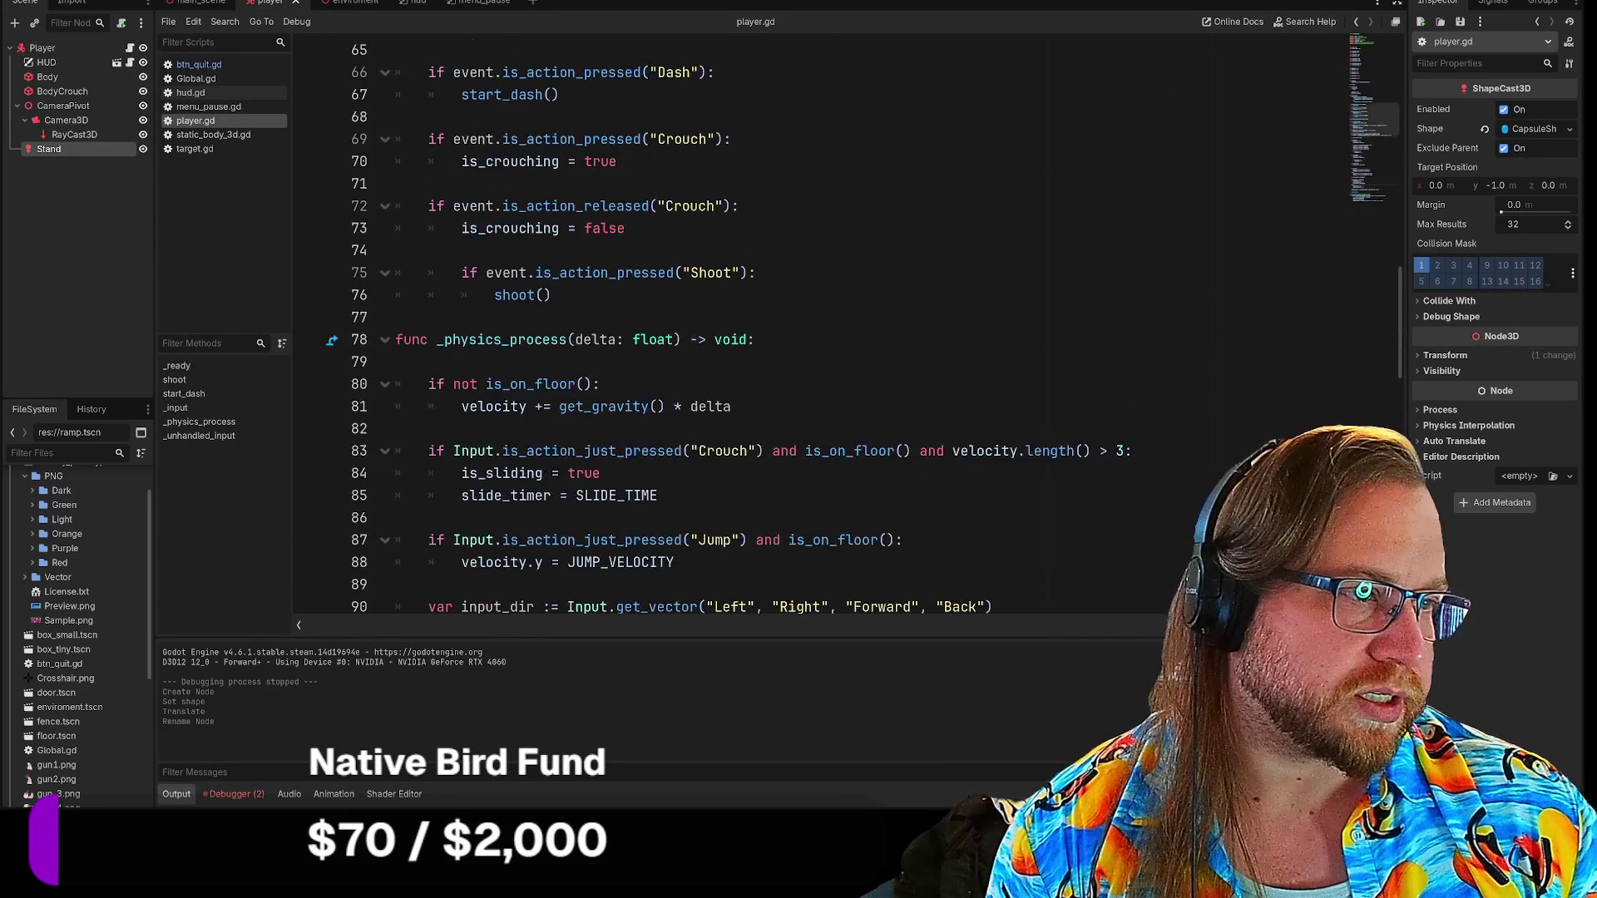
{"action": "left_click_drag", "start_coordinate": [1395, 344], "coordinate": [1391, 55]}
{"action": "mouse_move", "coordinate": [54, 152]}
{"action": "left_mouse_down"}
{"action": "mouse_move", "coordinate": [718, 268]}
{"action": "mouse_move", "coordinate": [715, 254]}
{"action": "left_mouse_up"}
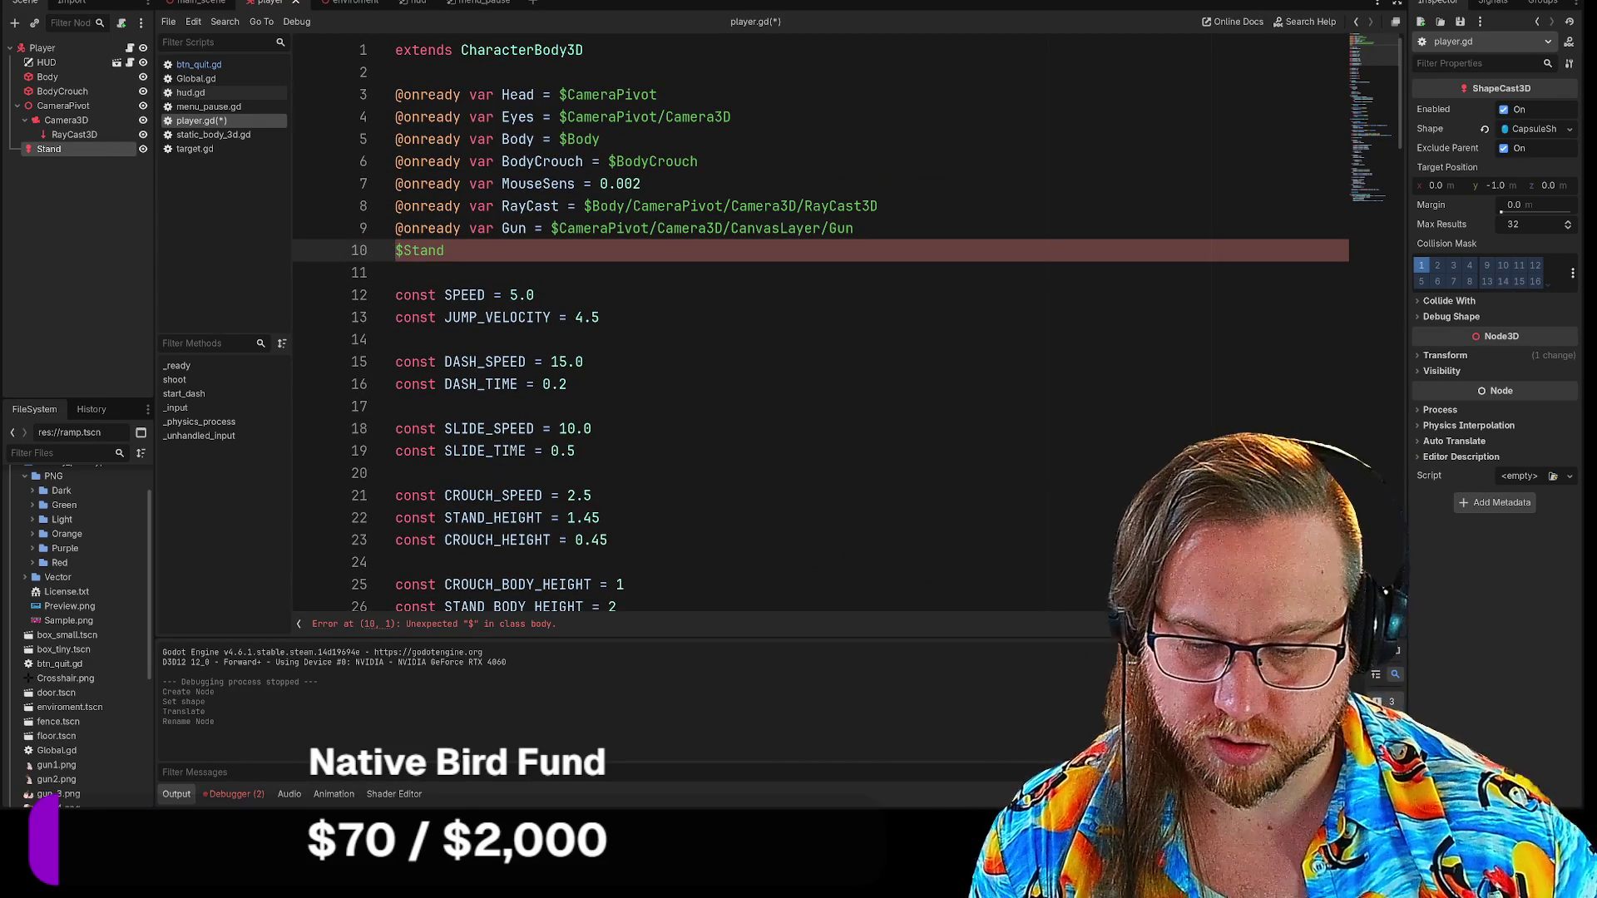
{"action": "type", "text": "@onready"}
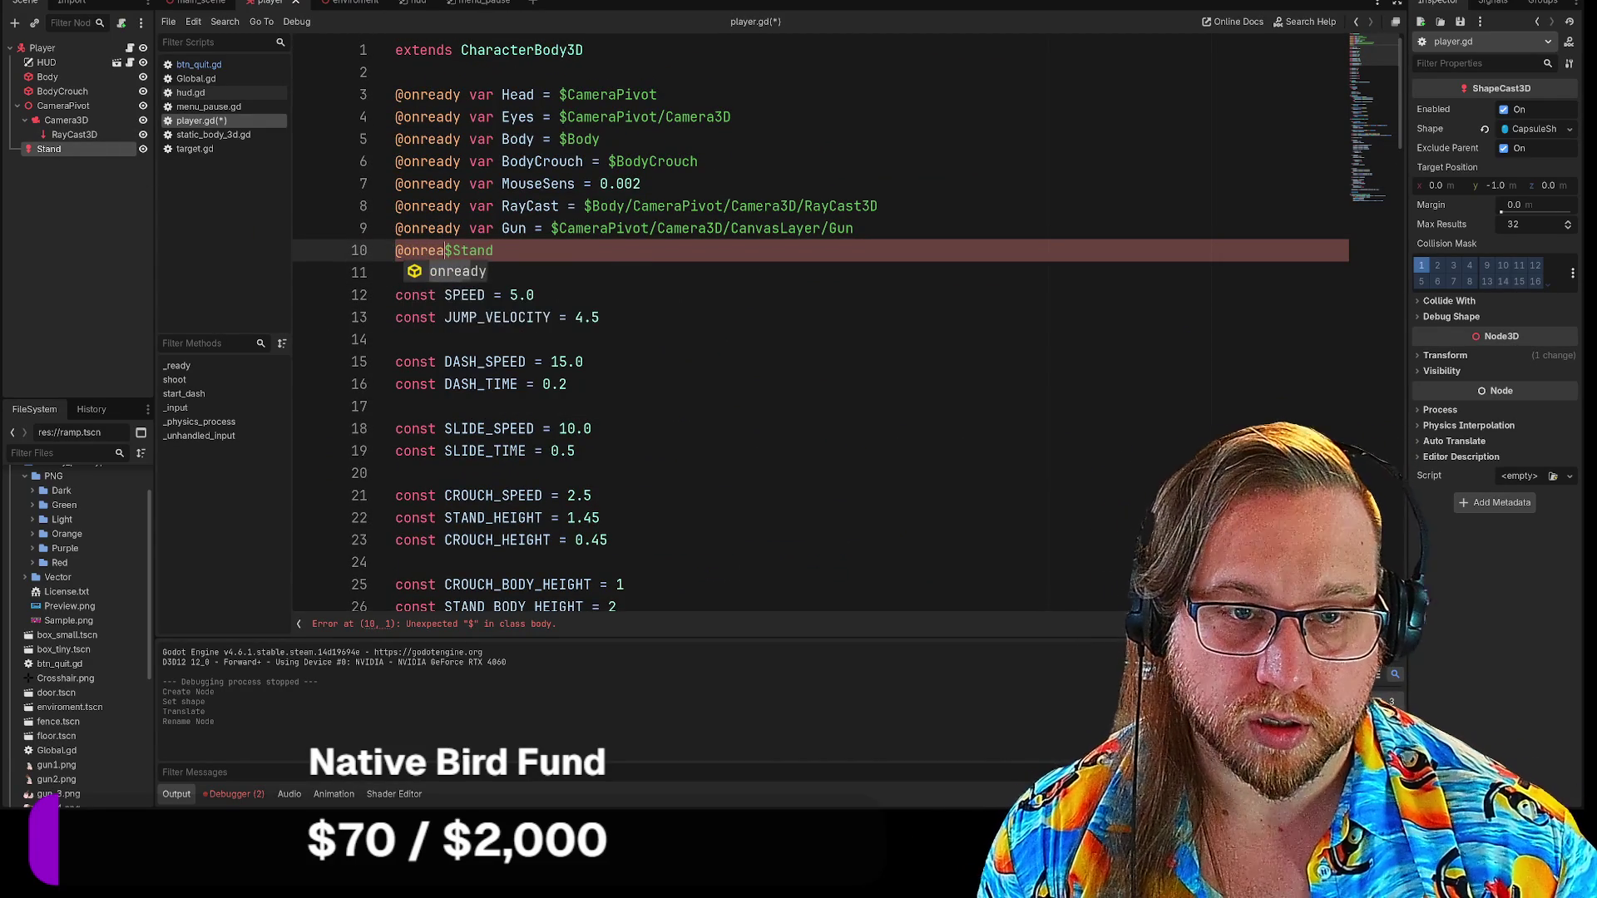
{"action": "type", "text": " var"}
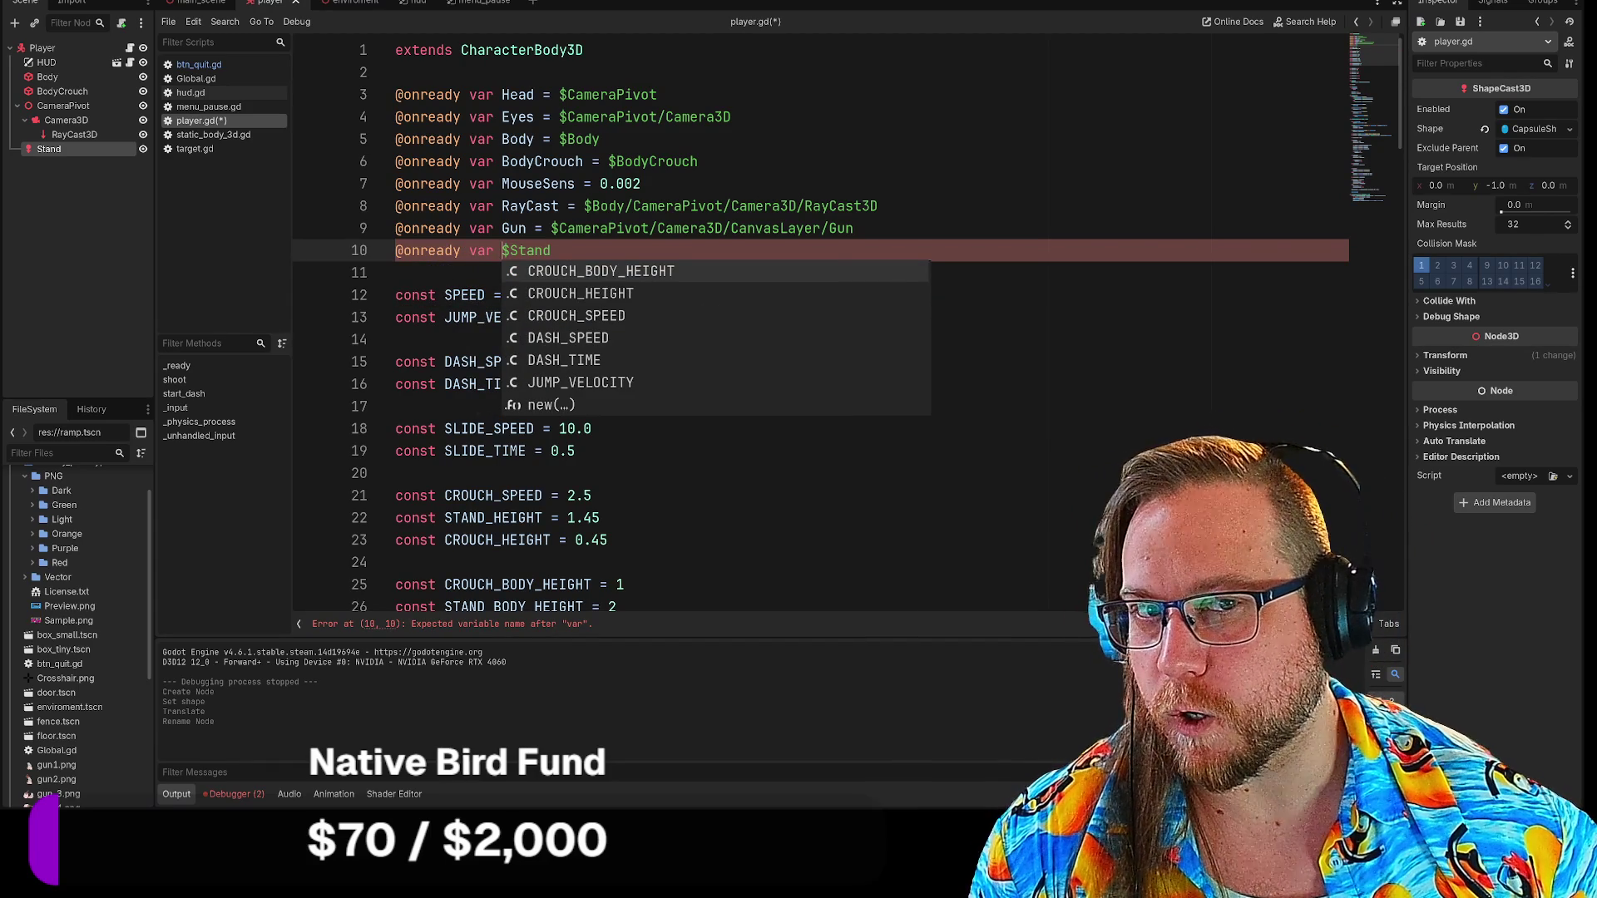
{"action": "type", "text": "Stand"}
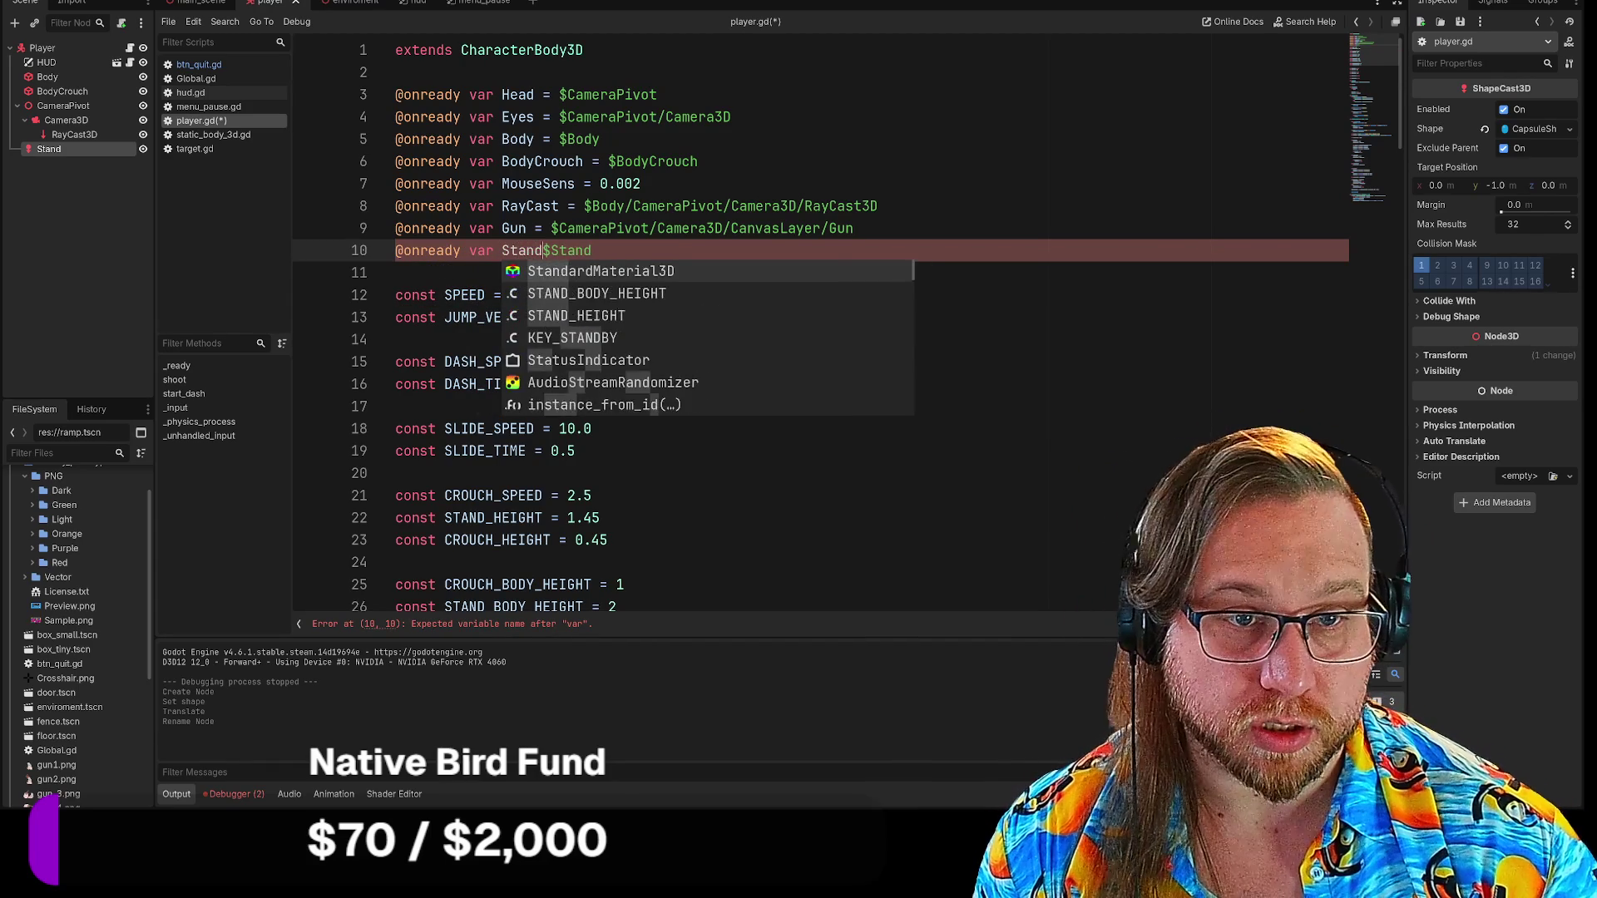
{"action": "type", "text": "Ch"}
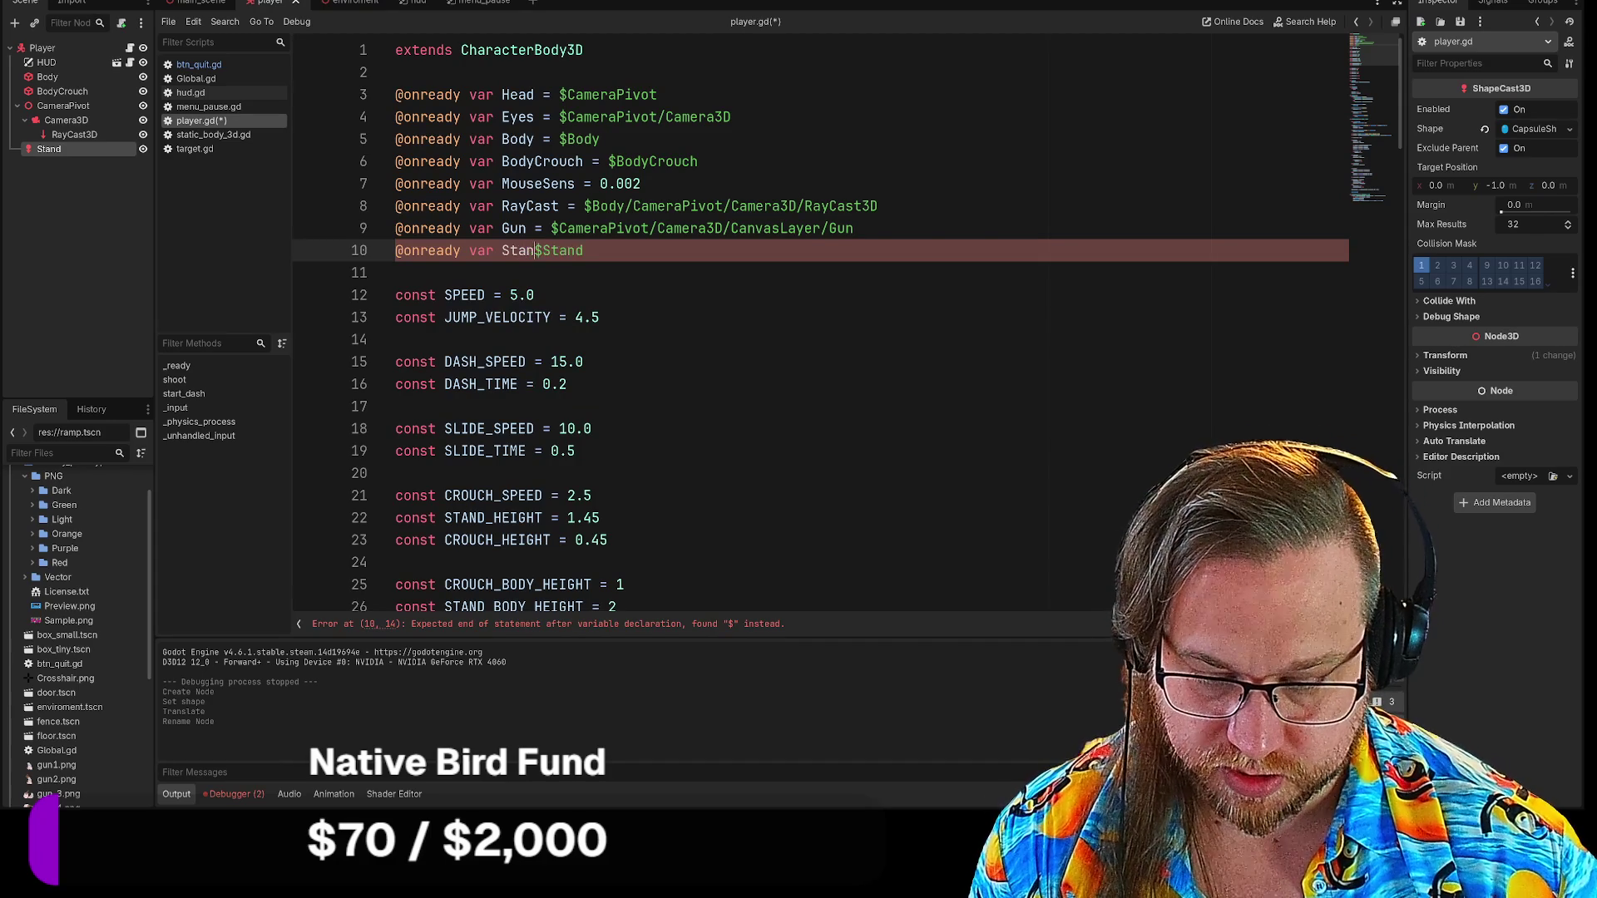
{"action": "type", "text": "eck ="}
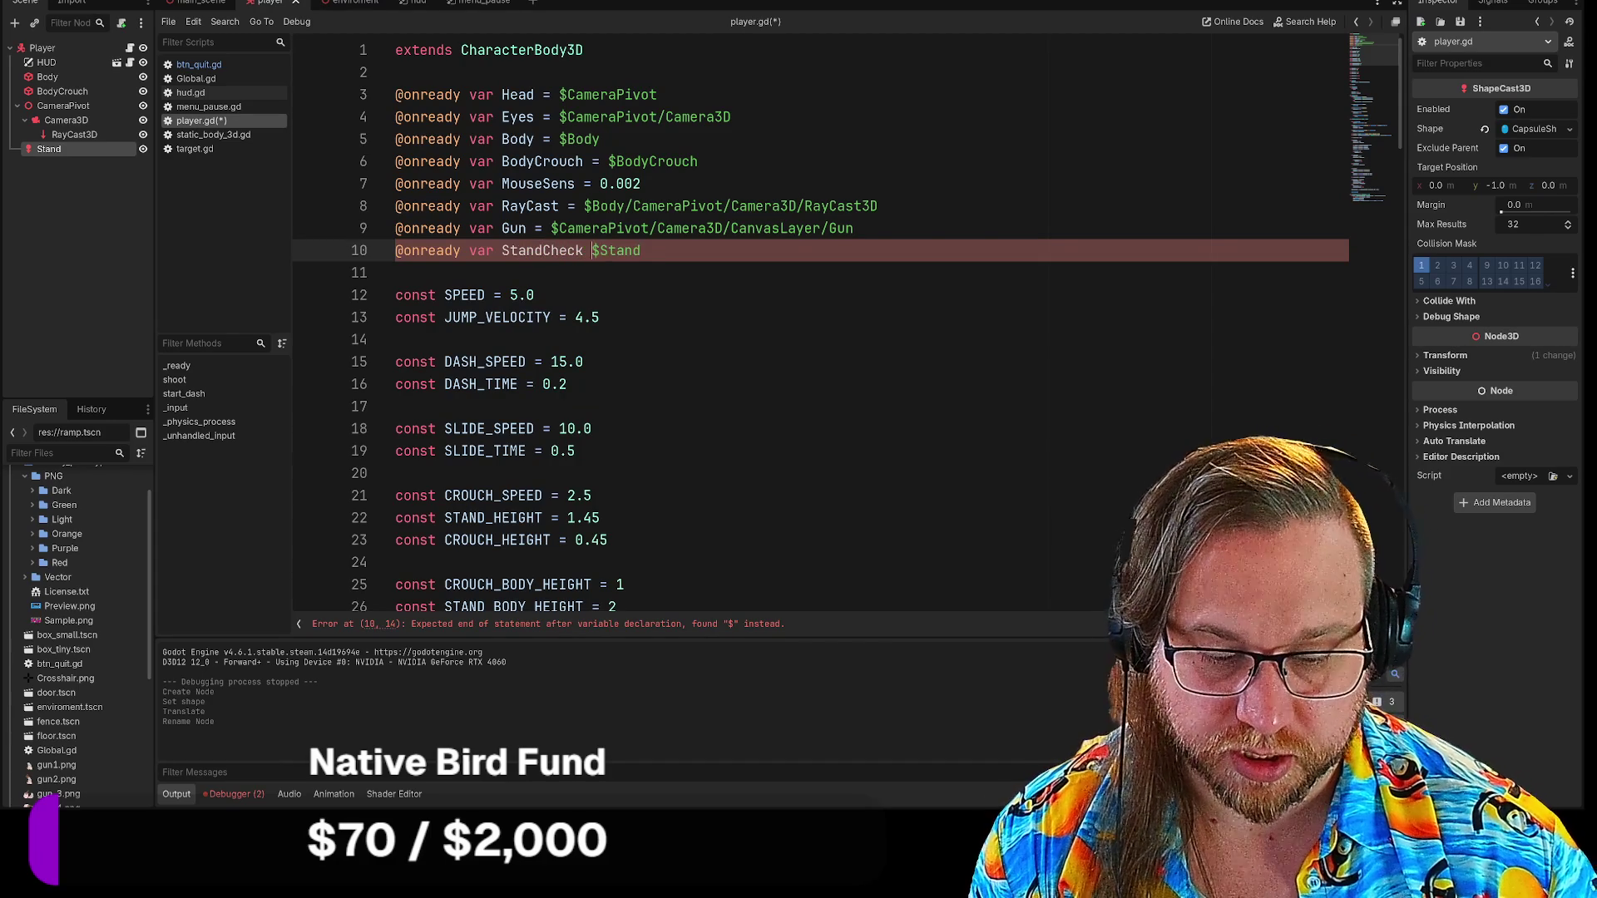
{"action": "left_click", "coordinate": [878, 205]}
- Replace the else on line 131 with 'elif StandCheck.is_colliding():' using autocomplete
{"action": "scroll", "coordinate": [824, 333], "scroll_direction": "down", "scroll_amount": 20}
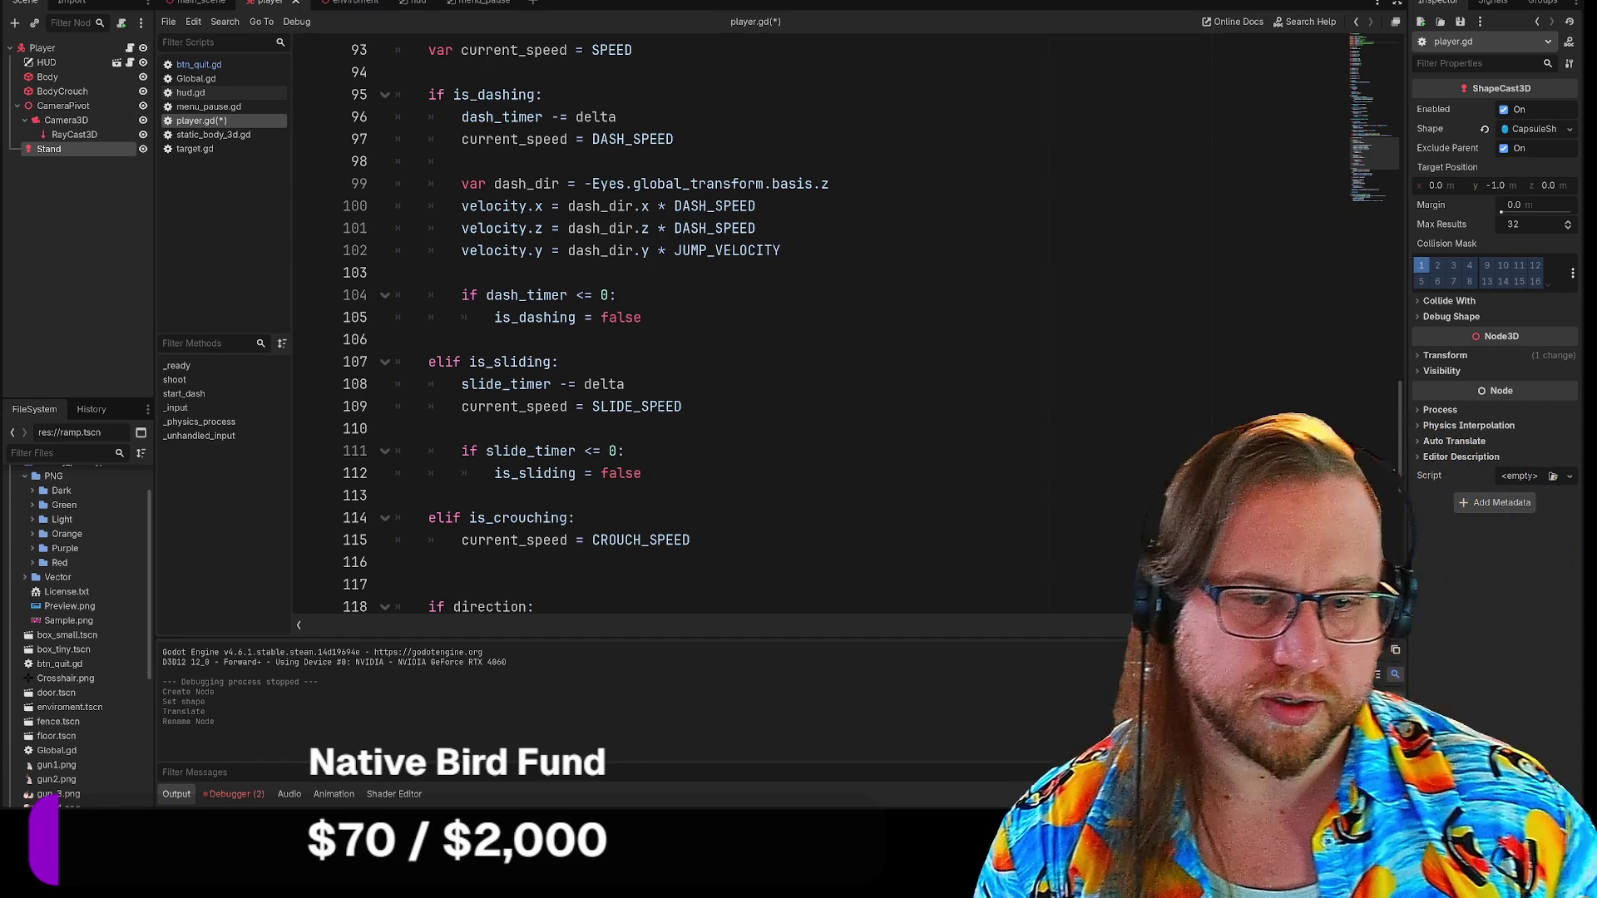
{"action": "scroll", "coordinate": [749, 332], "scroll_direction": "down", "scroll_amount": 9}
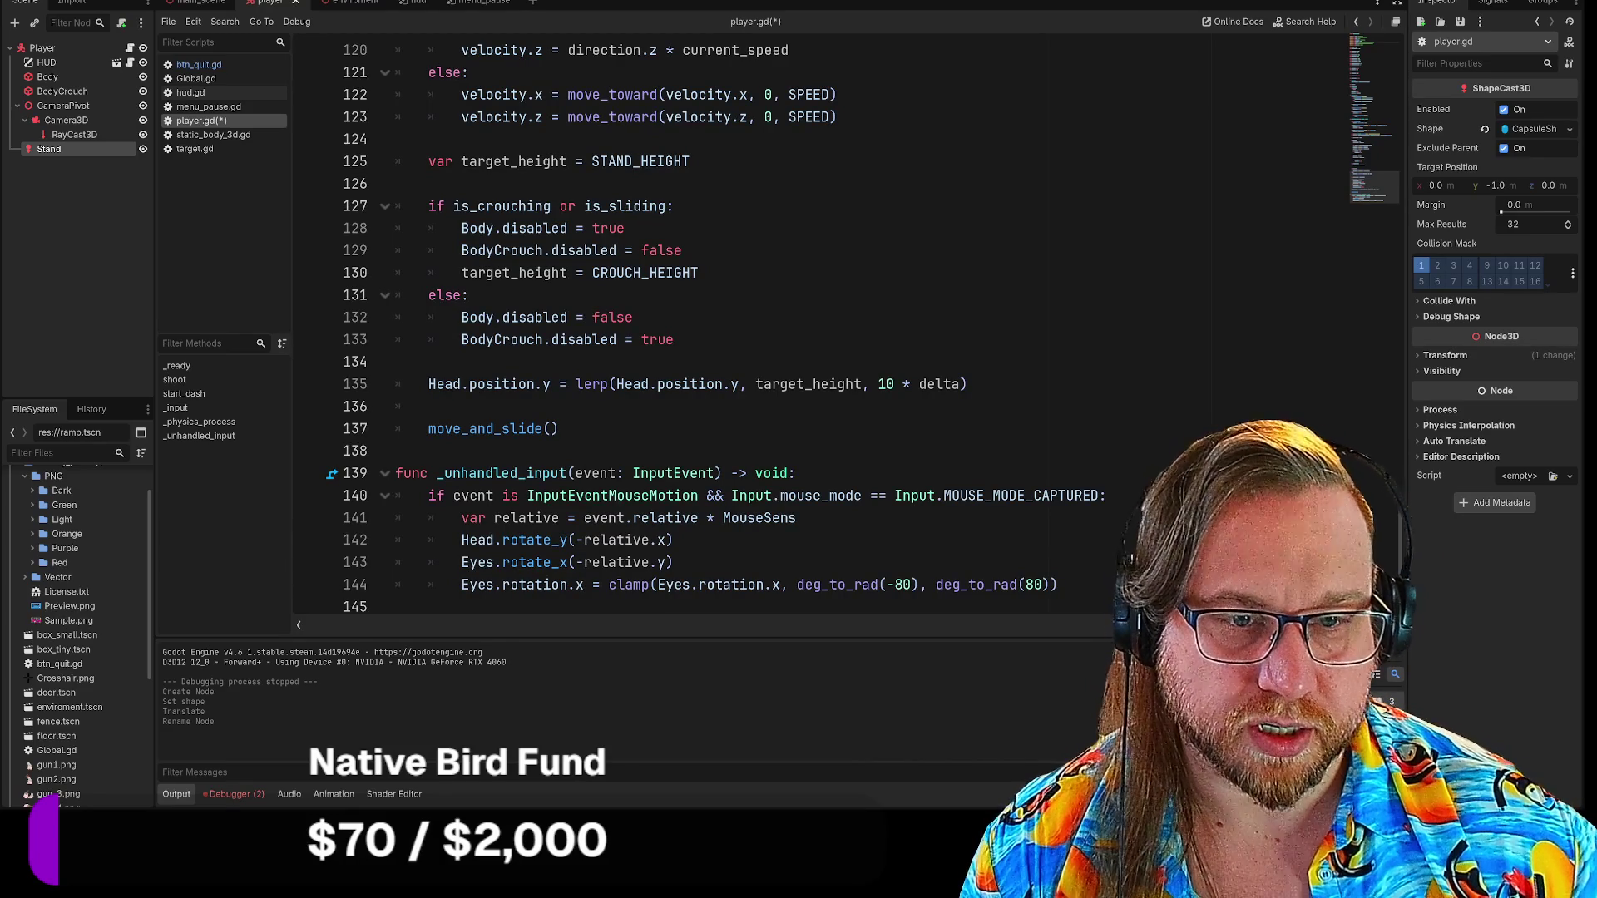
{"action": "double_click", "coordinate": [447, 296]}
{"action": "type", "text": "elif"}
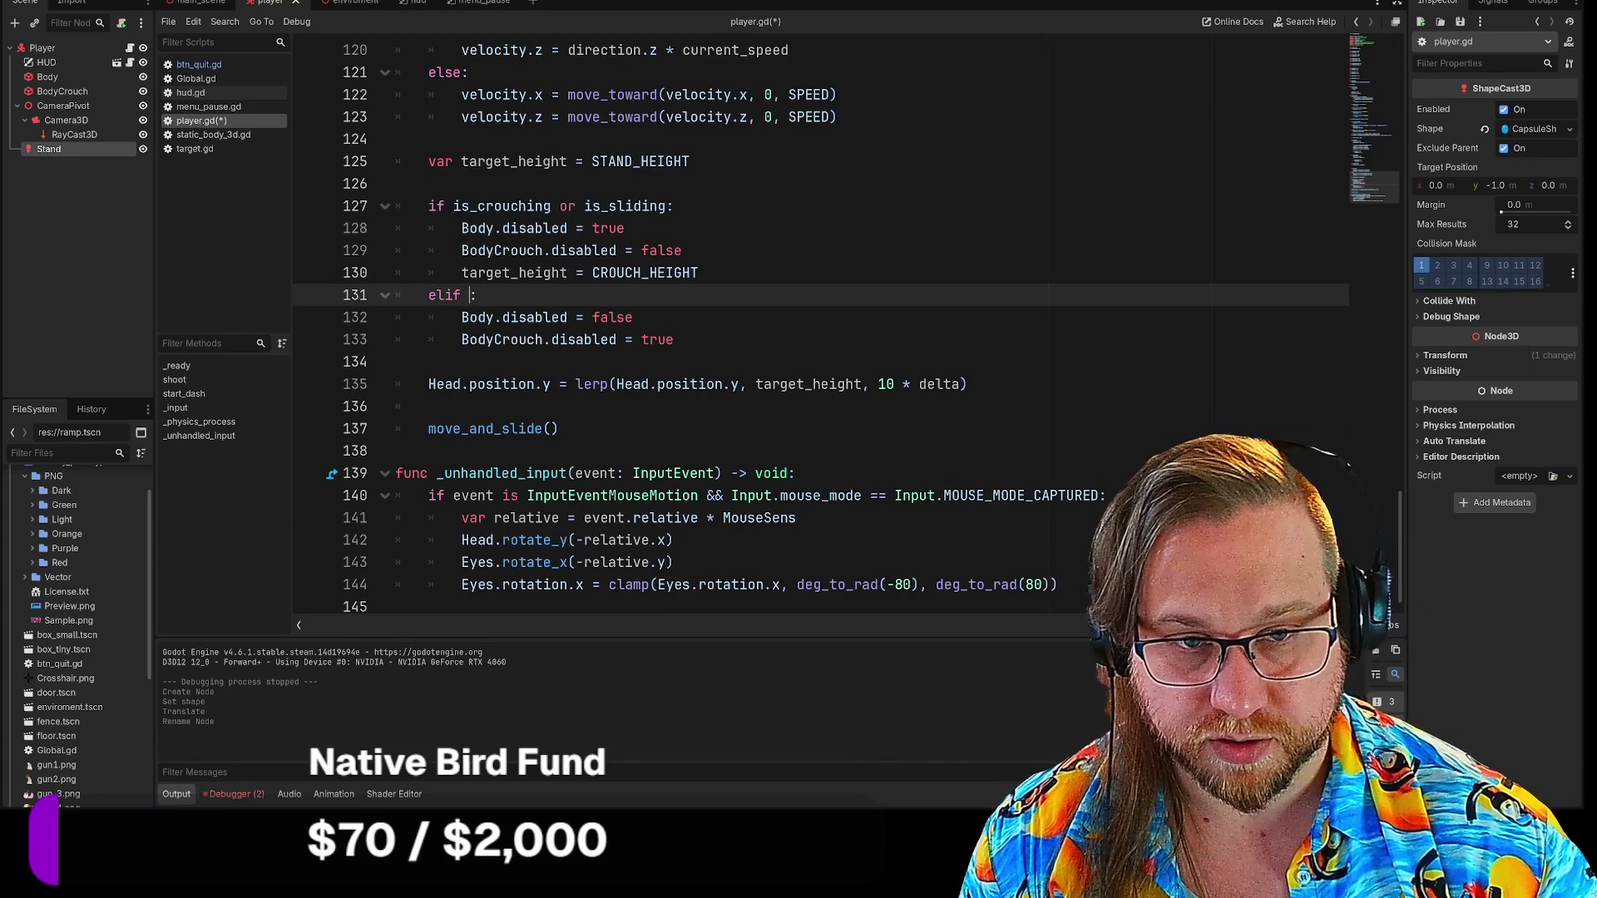
{"action": "type", "text": " shape"}
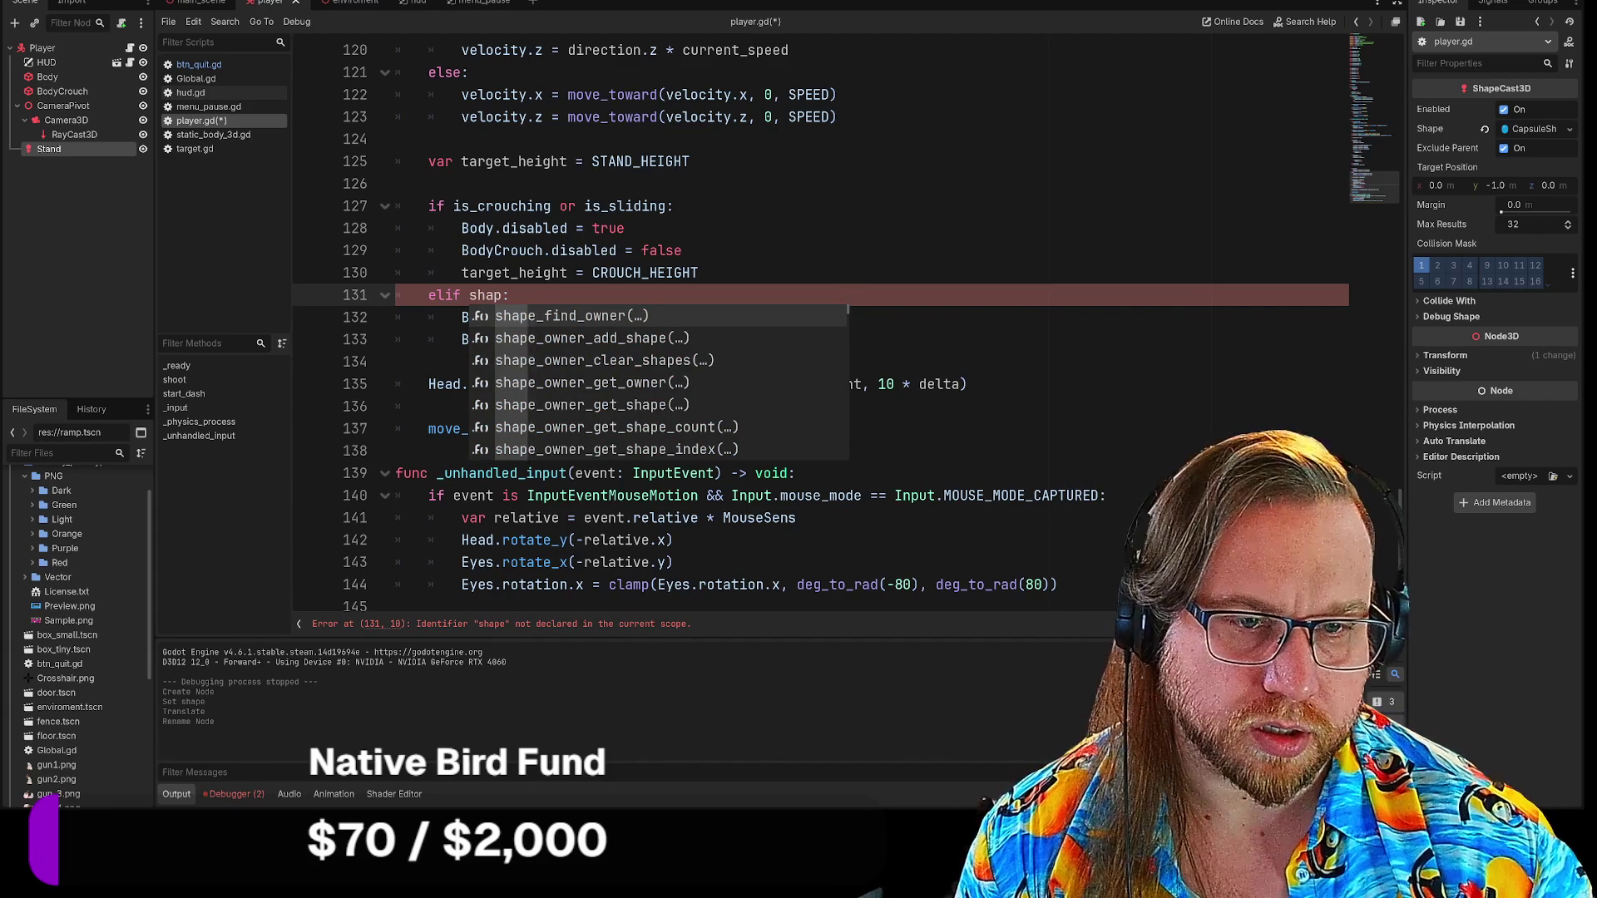
{"action": "key", "text": "BackSpace"}
{"action": "key", "text": "BackSpace"}
{"action": "key", "text": "BackSpace"}
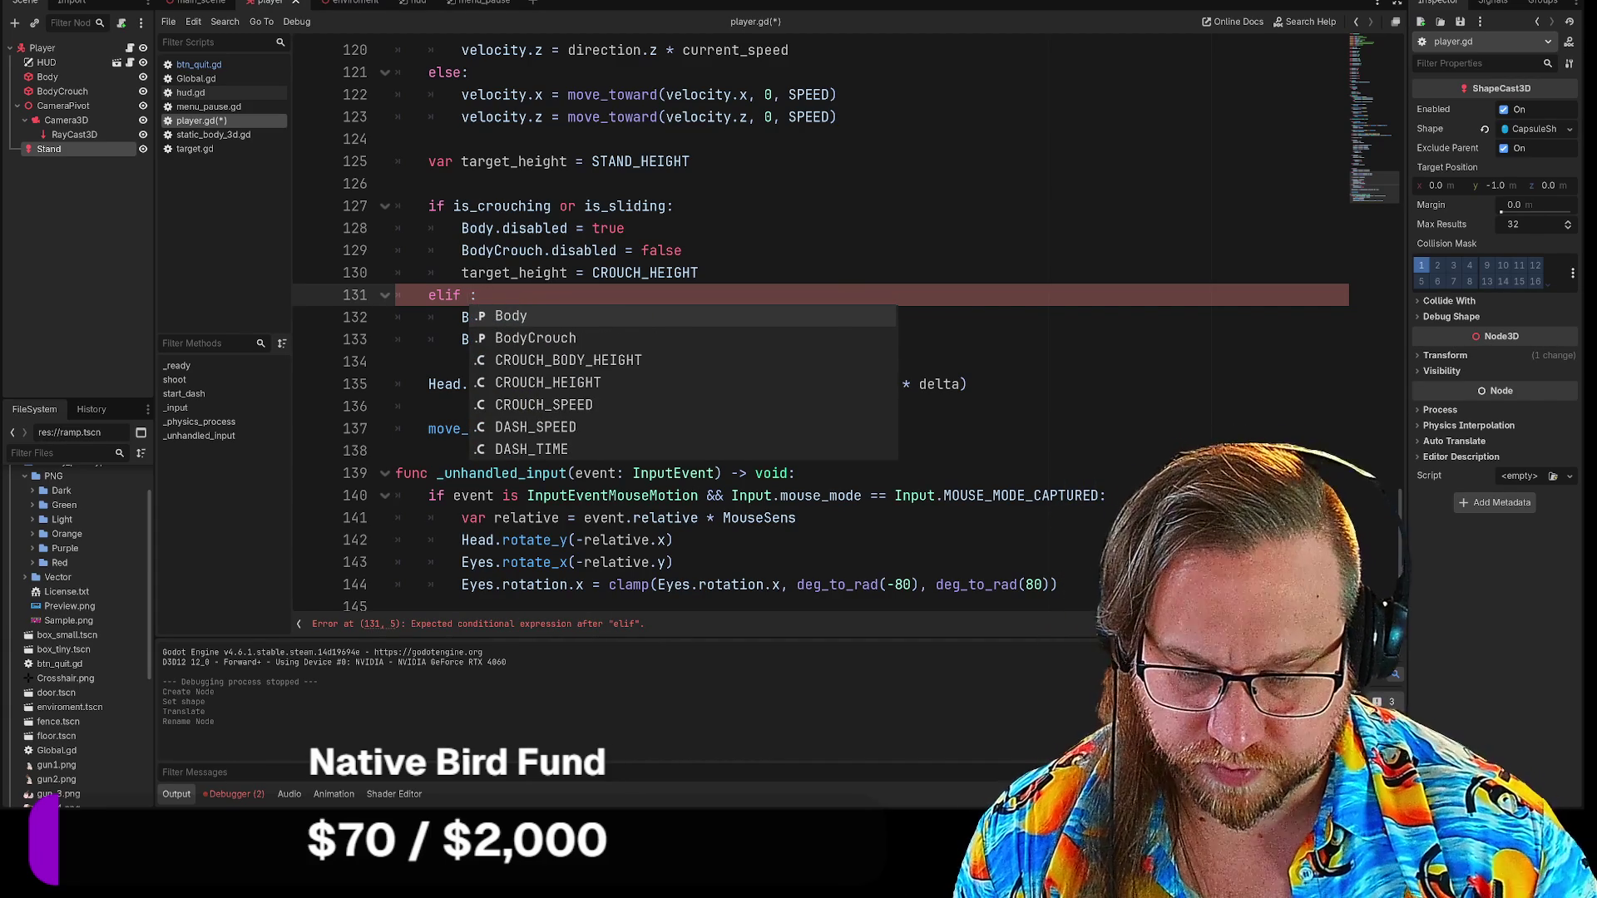
{"action": "type", "text": "Stand"}
{"action": "key", "text": "Return"}
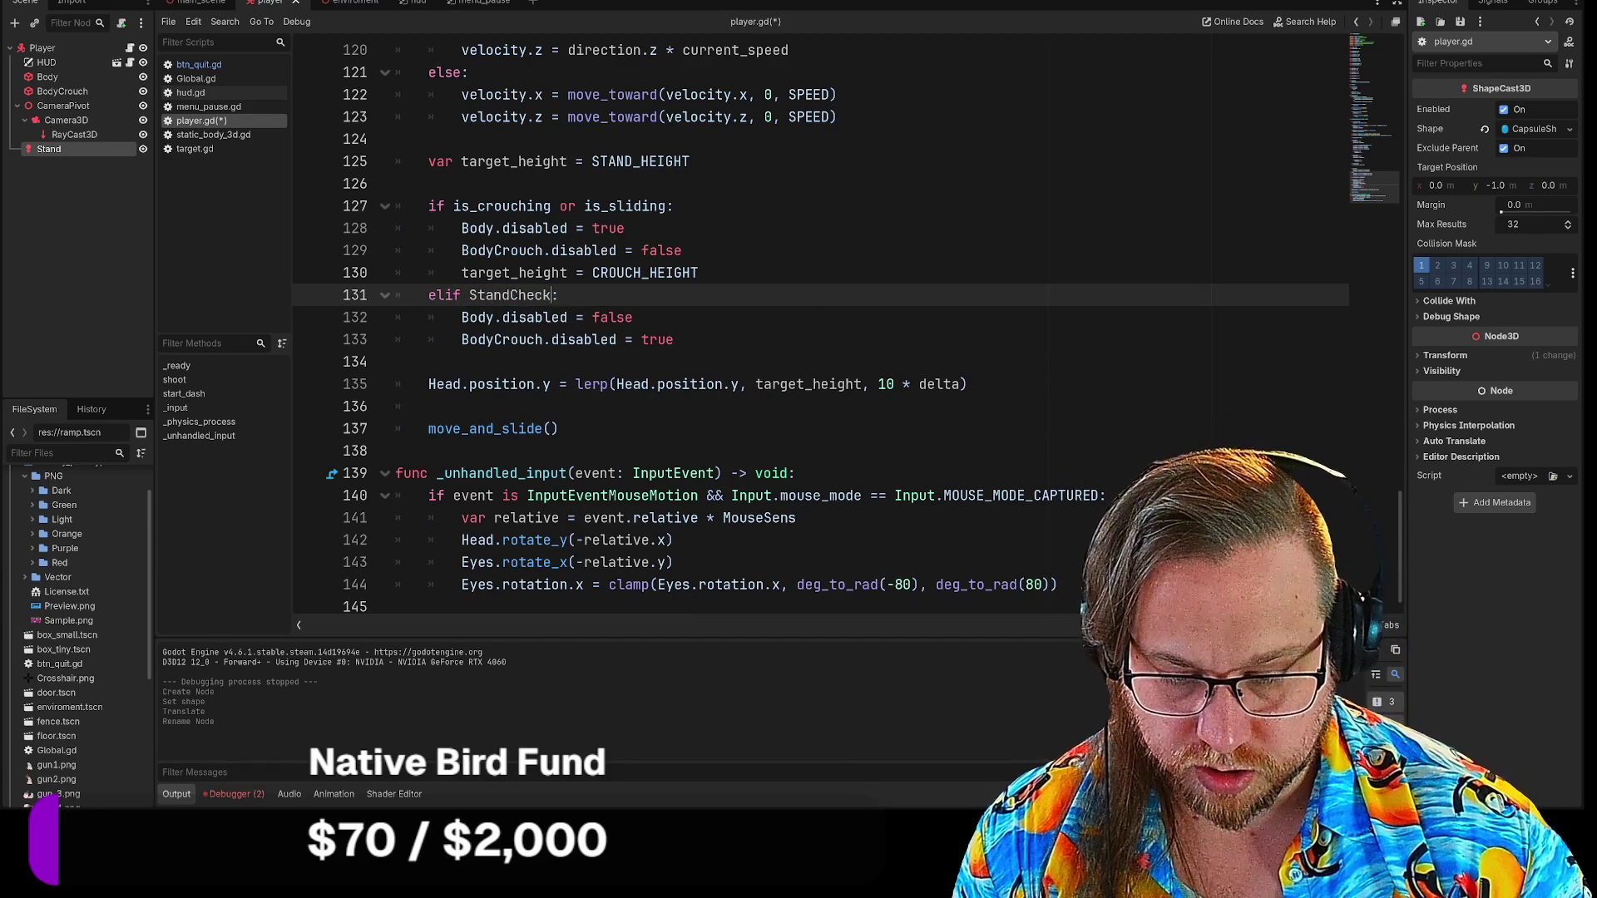
{"action": "type", "text": ".is_col"}
{"action": "key", "text": "Return"}
- Negate the condition to '!StandCheck.is_colliding()', then save and run the game with F5
{"action": "key", "text": "Left"}
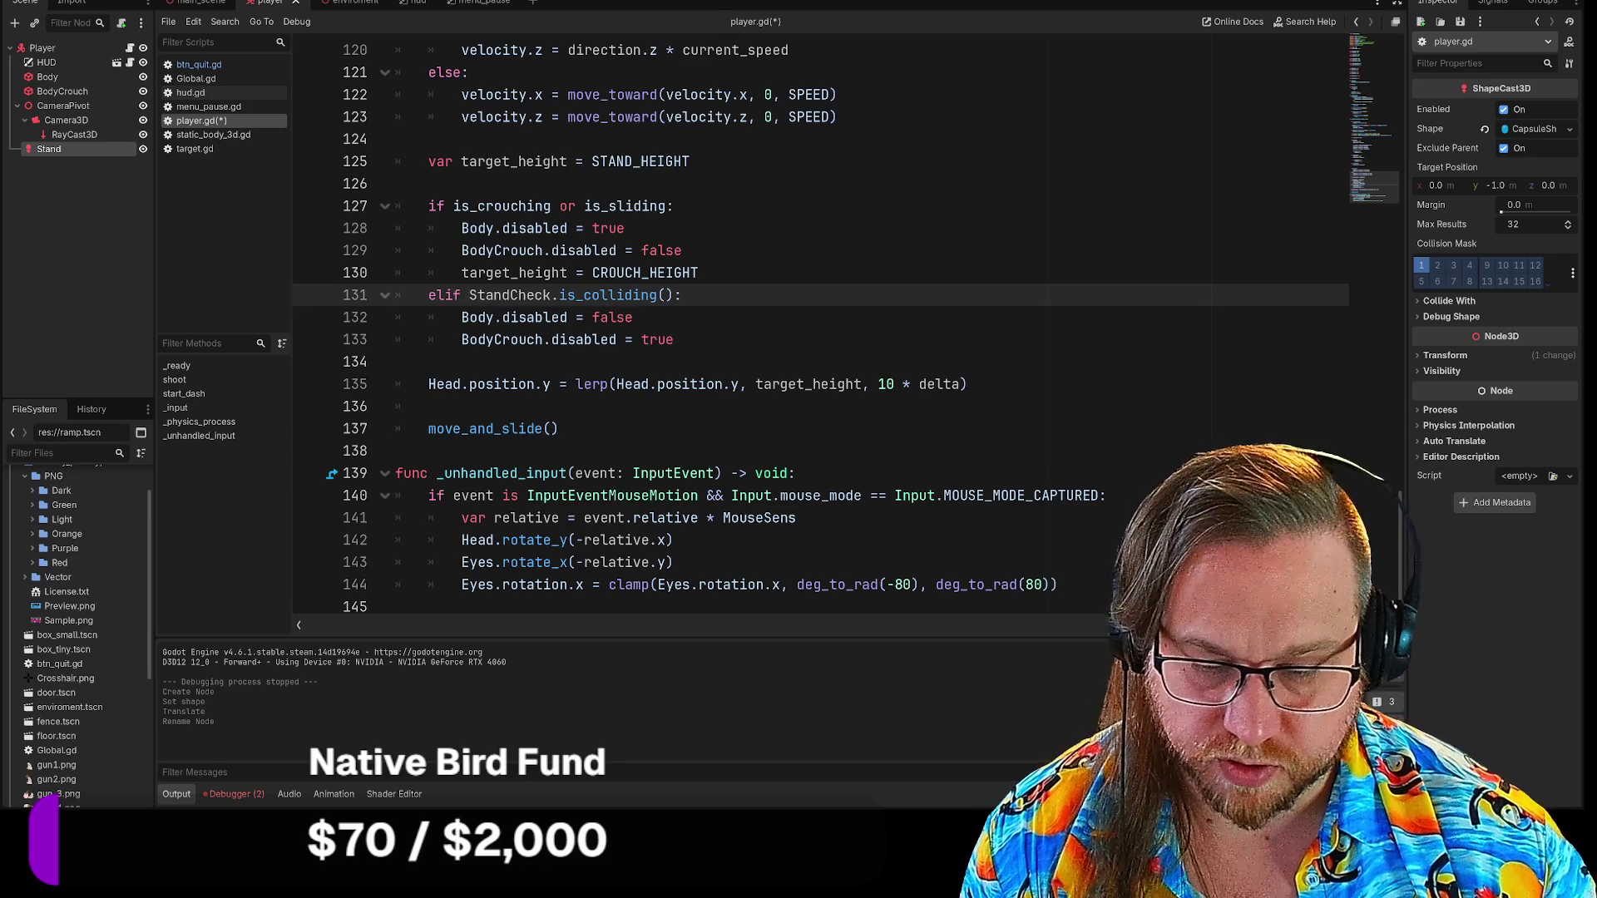
{"action": "left_click", "coordinate": [470, 295]}
{"action": "type", "text": "!"}
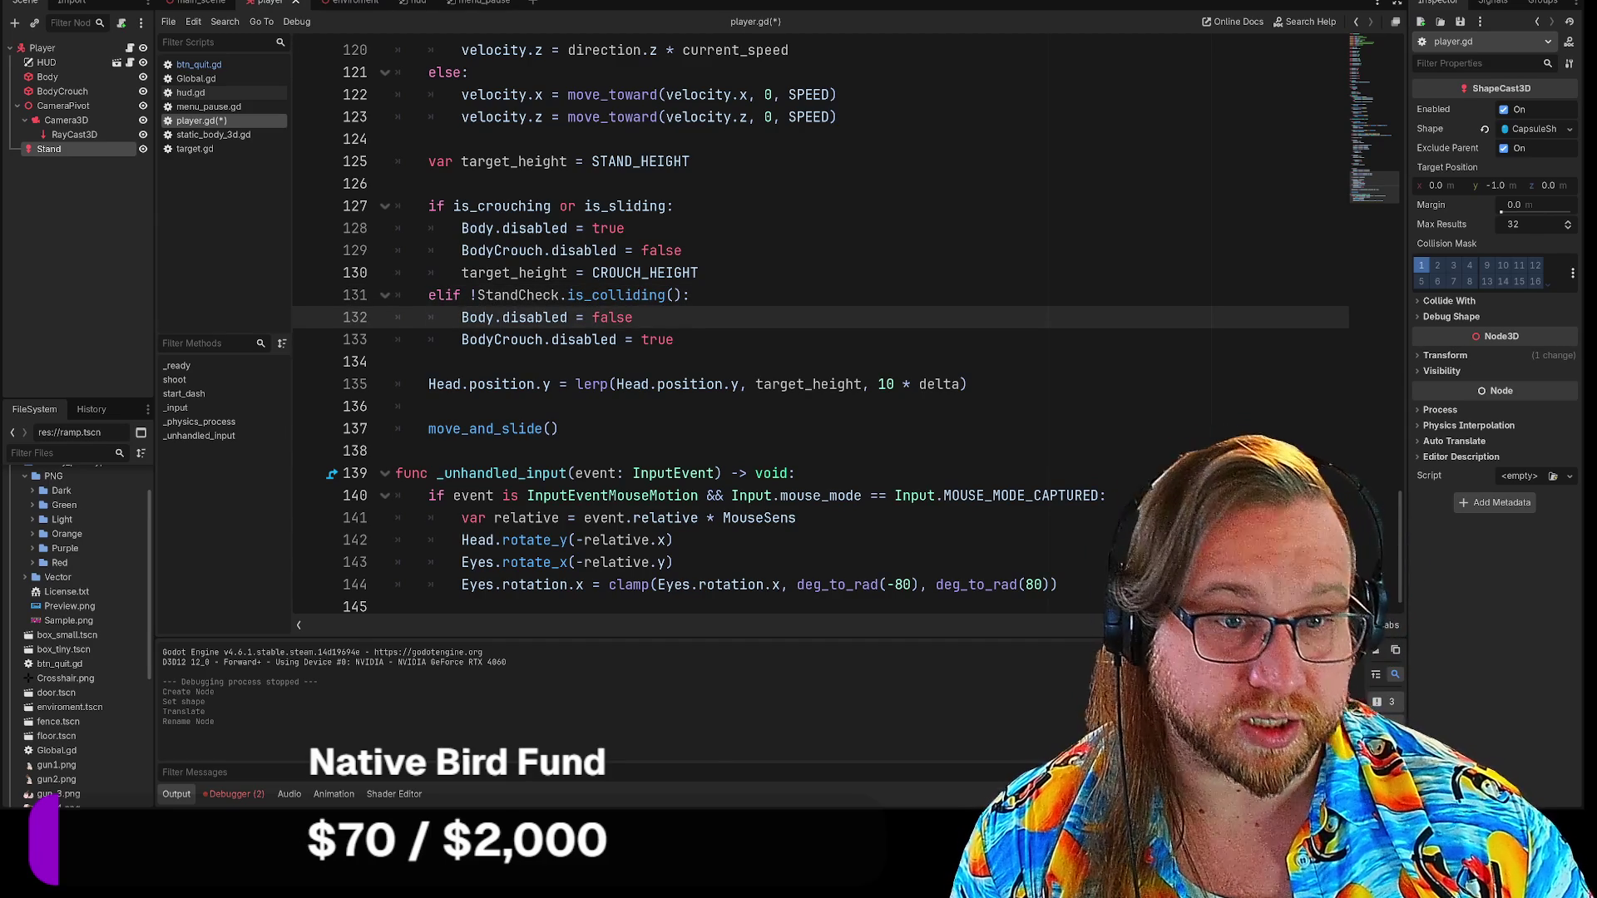
{"action": "key", "text": "Home"}
{"action": "key", "text": "shift+Down"}
{"action": "key", "text": "shift+Down"}
{"action": "key", "text": "Right"}
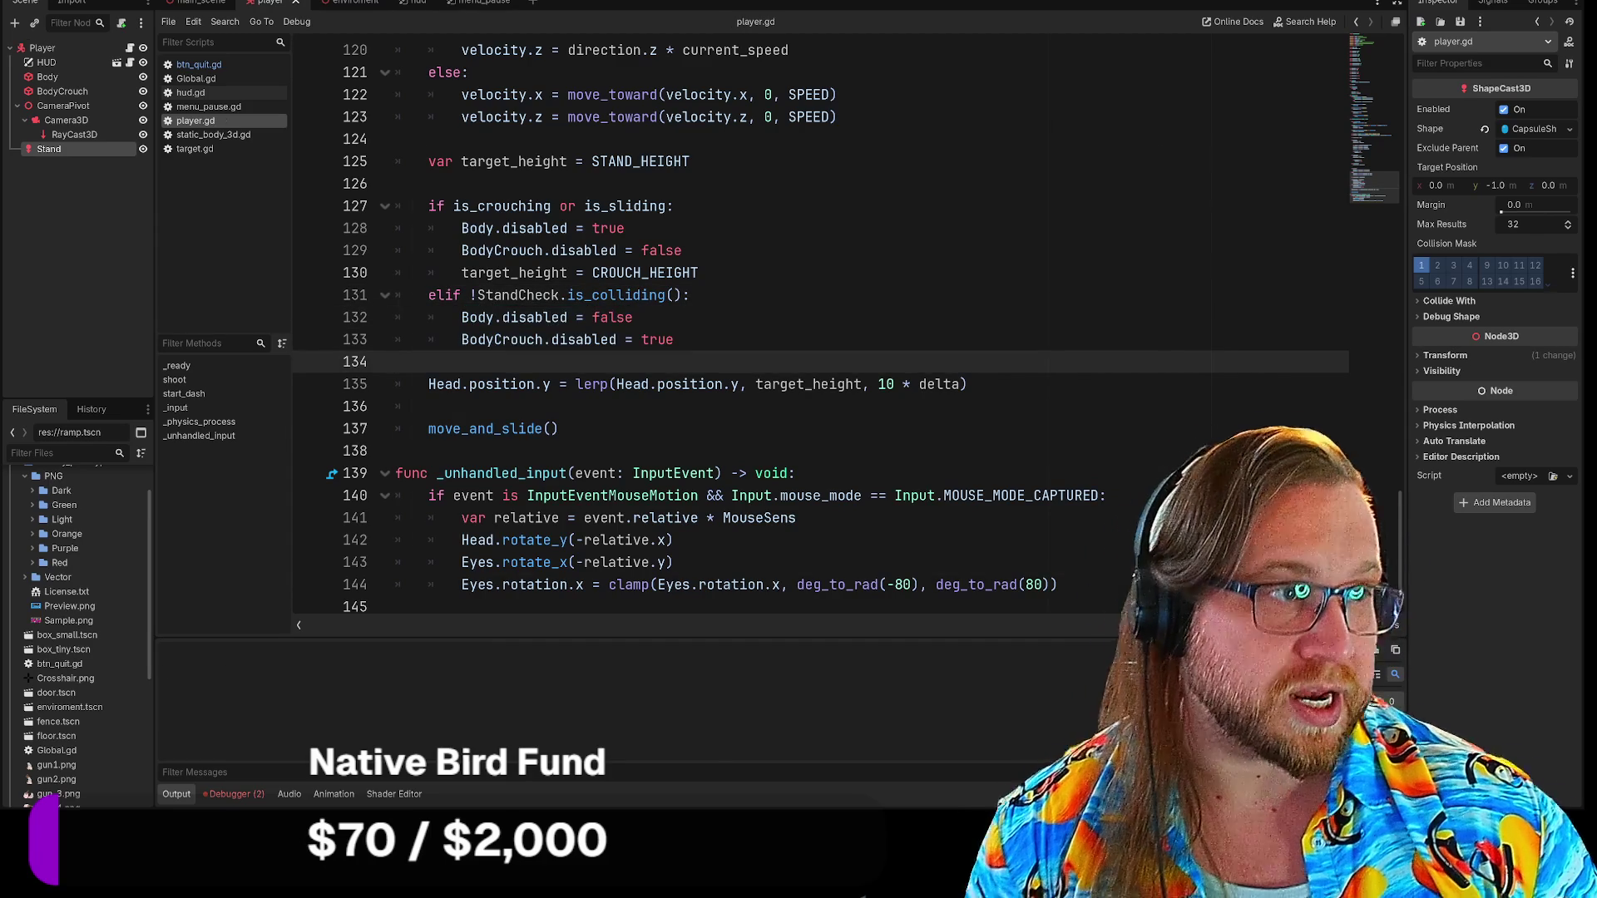
{"action": "key", "text": "F5"}
- Walk the player down the corridor to a wall, then stop the game and return to line 125
{"action": "key", "text": "w"}
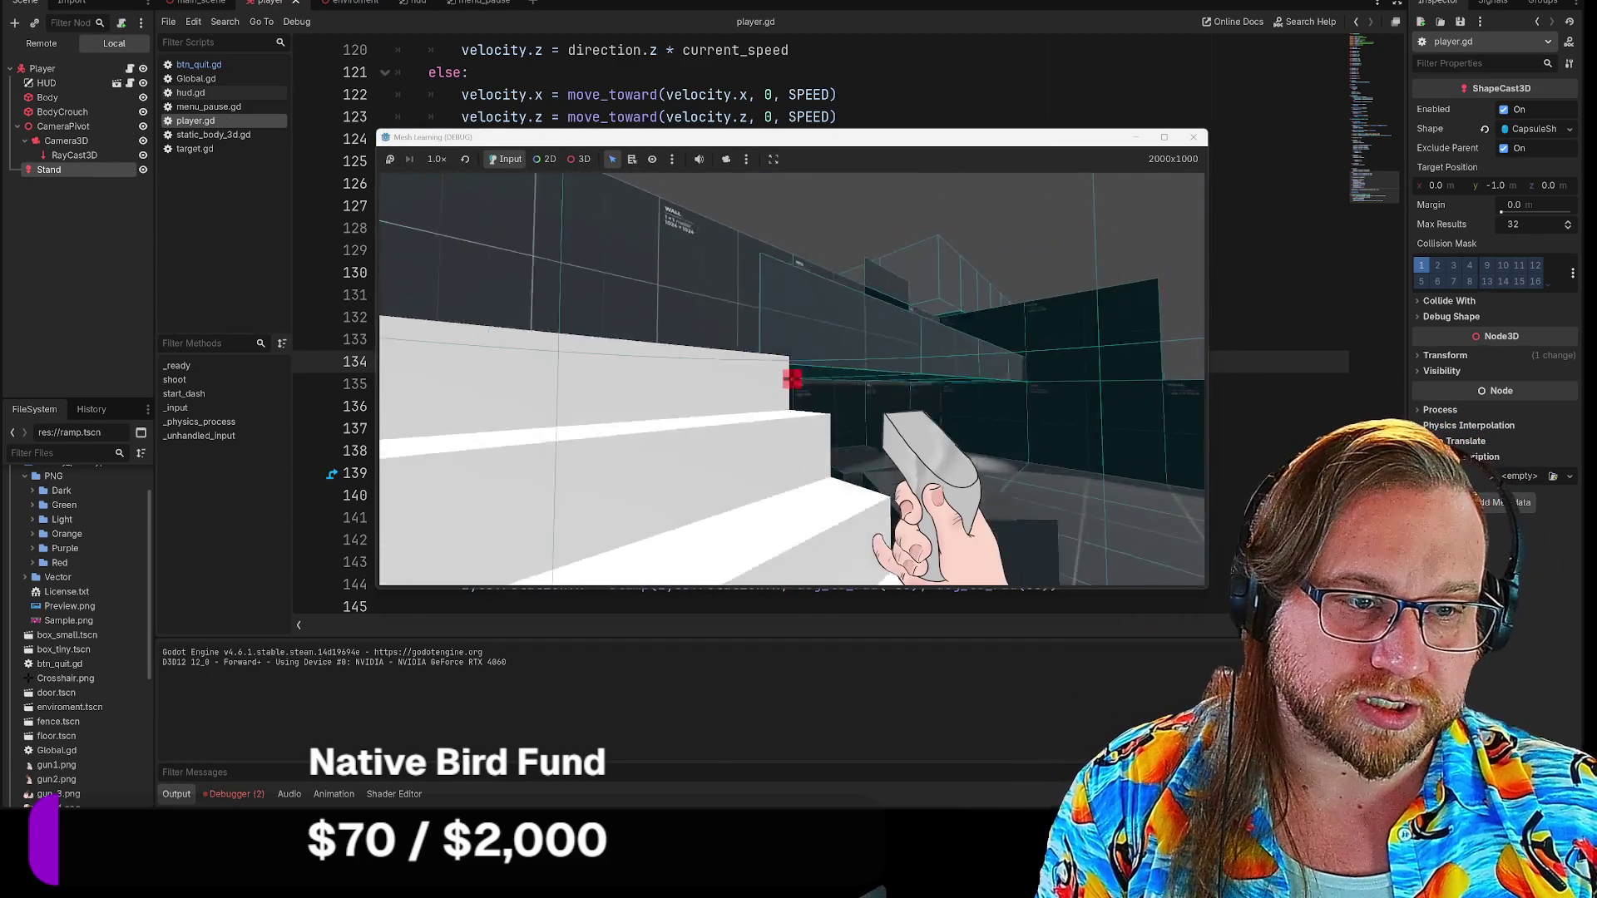
{"action": "mouse_move", "coordinate": [792, 378]}
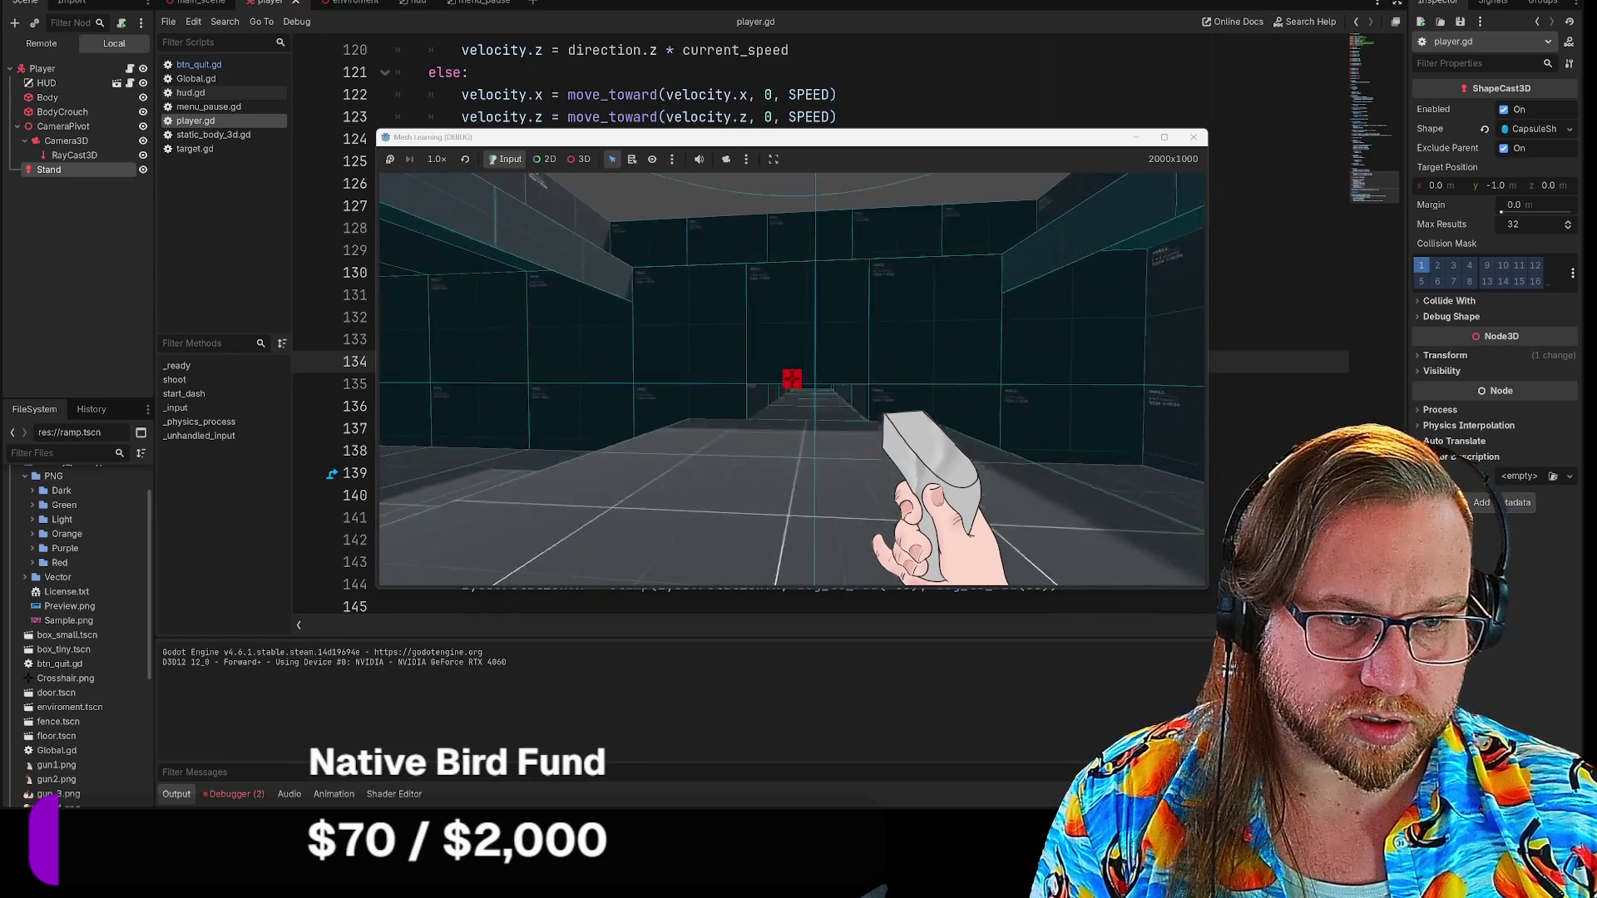
{"action": "key", "text": "w"}
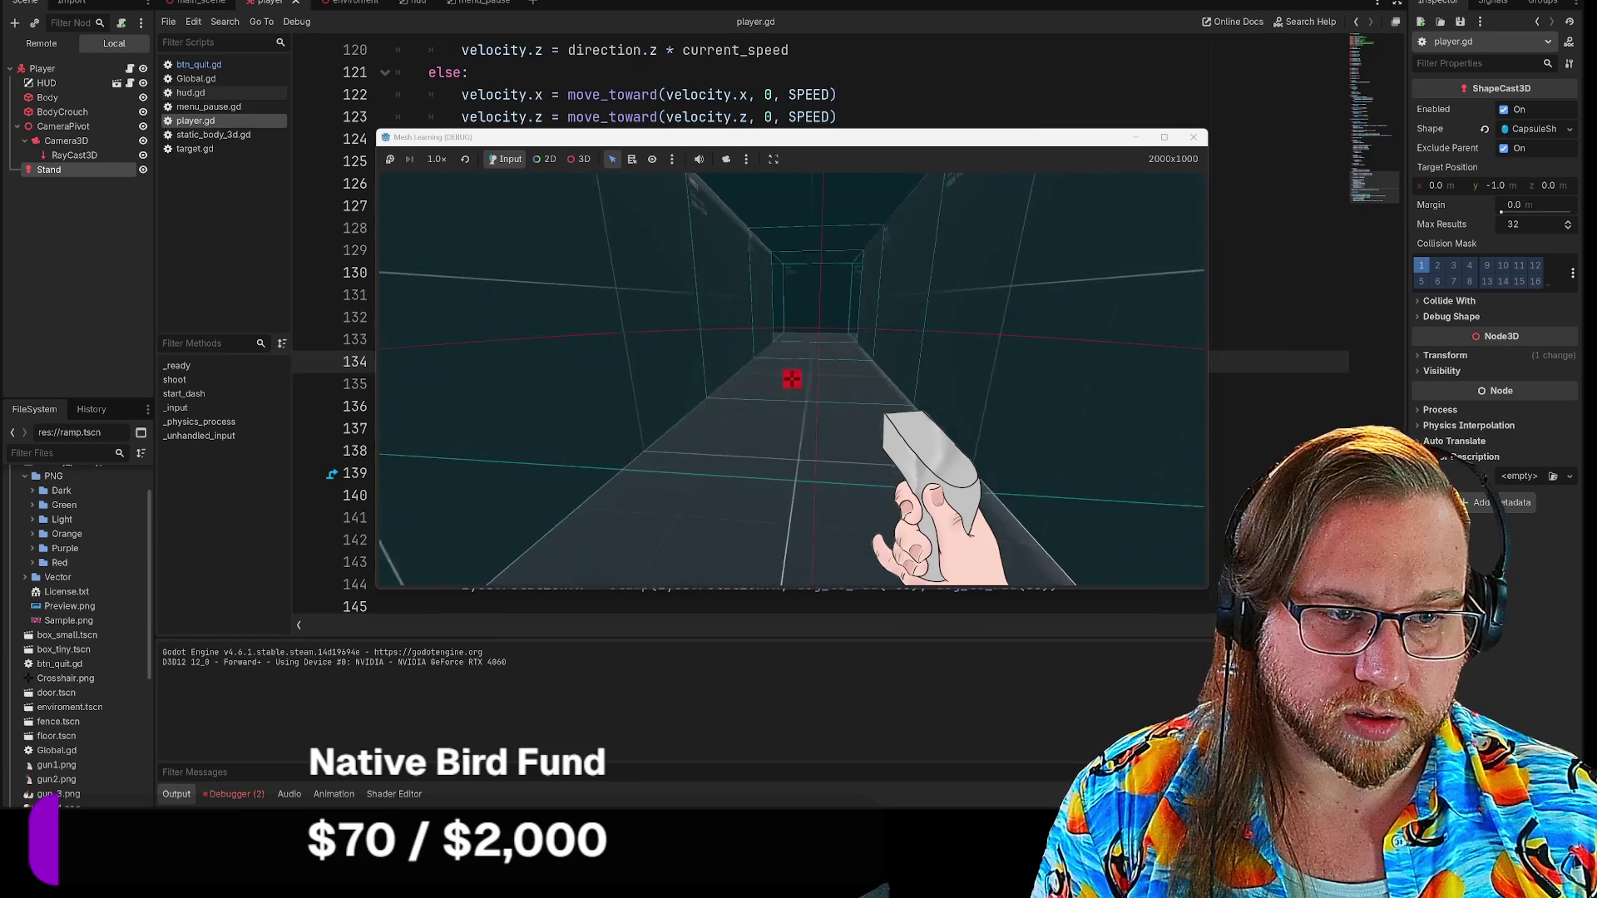
{"action": "key", "text": "w"}
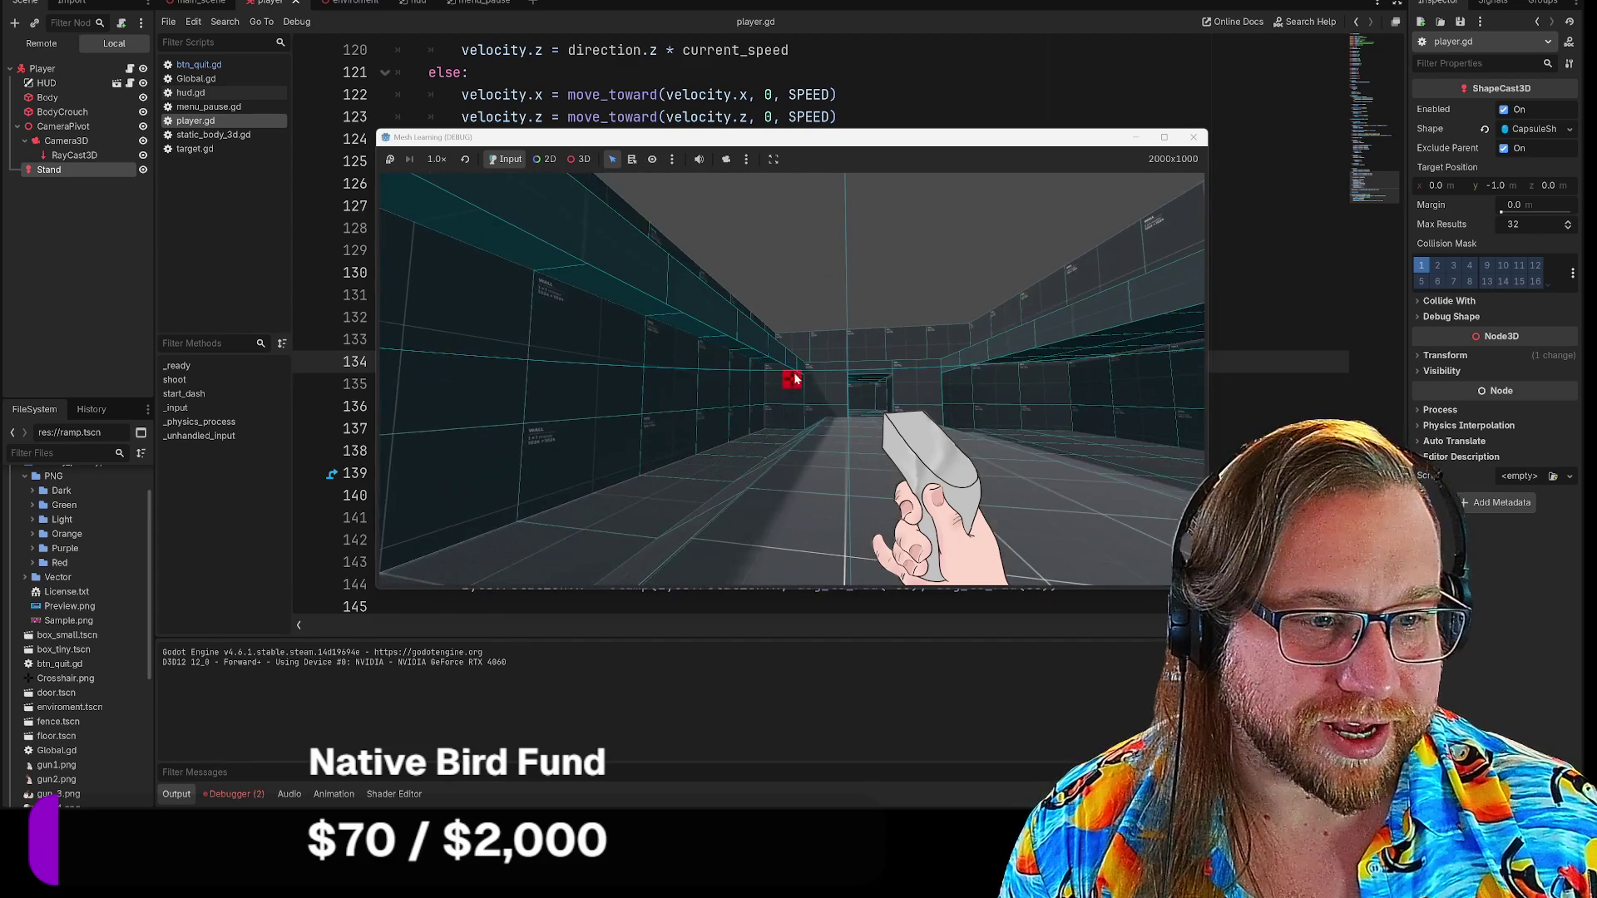
{"action": "key", "text": "Escape"}
{"action": "left_click", "coordinate": [1194, 137]}
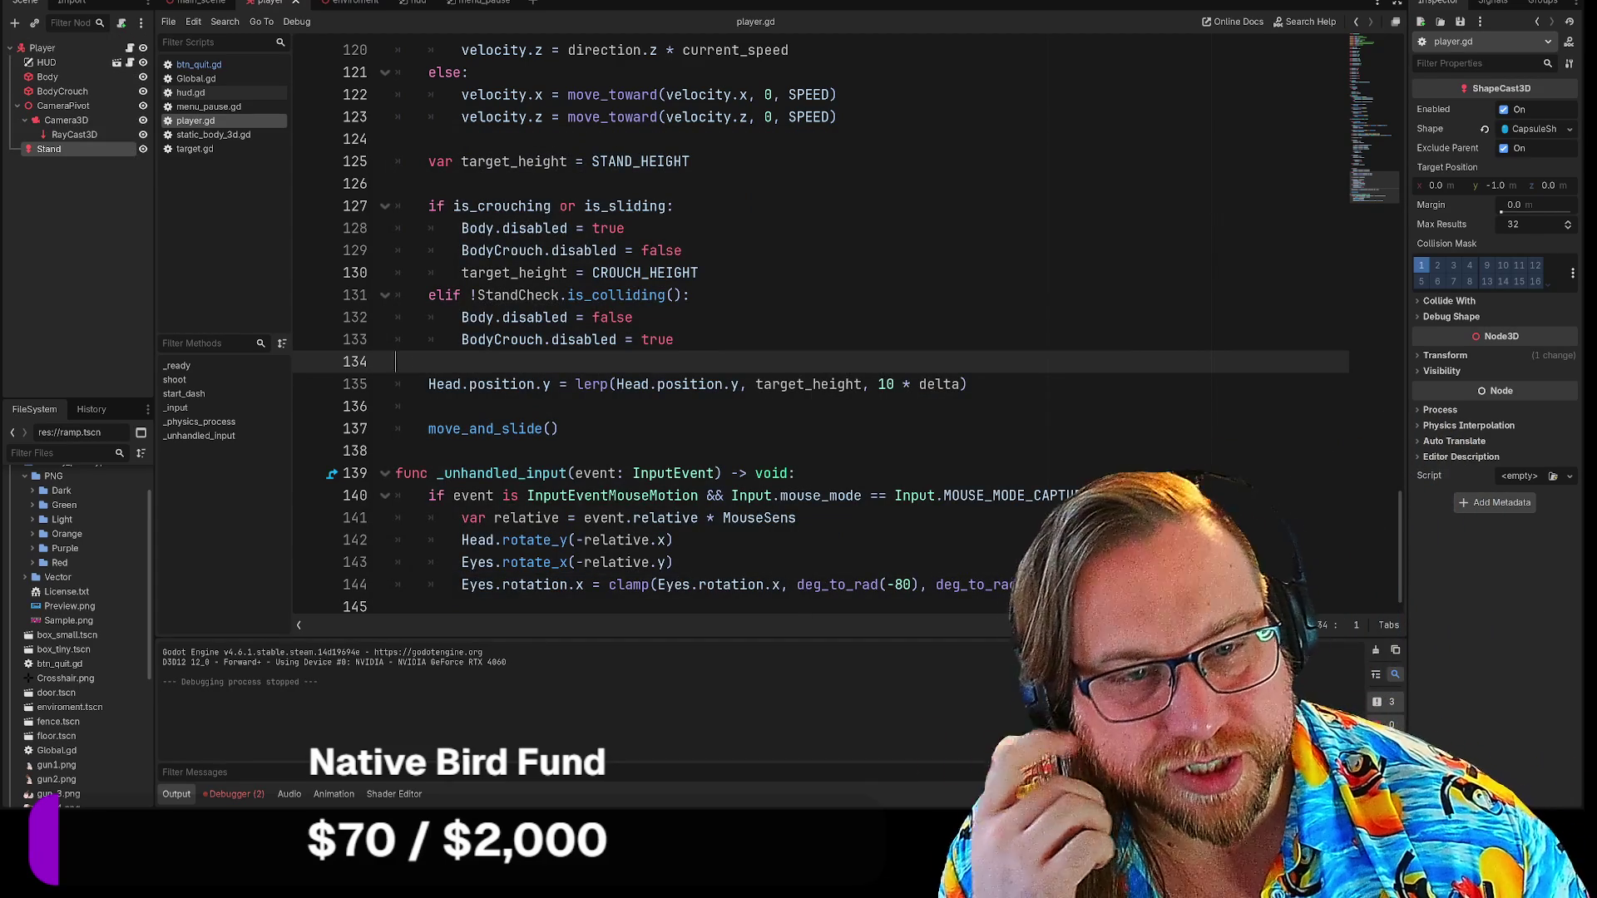
{"action": "left_click", "coordinate": [466, 161]}
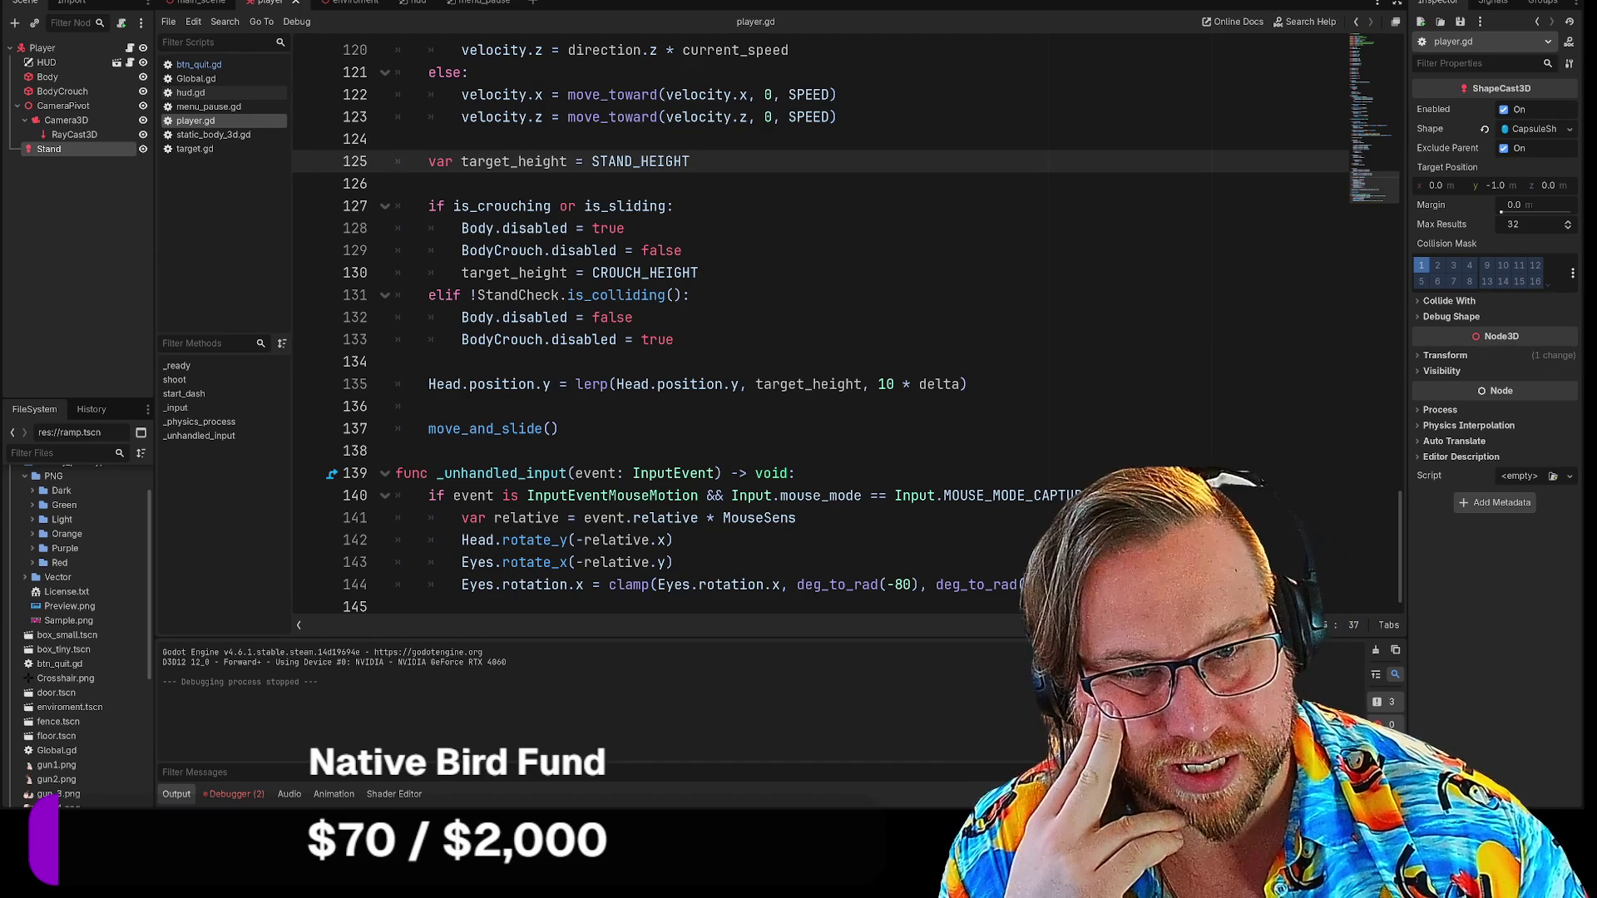
- Add 'target_height = STAND_HEIGHT' as line 134 in the StandCheck stand-up branch
{"action": "left_click_drag", "start_coordinate": [462, 250], "coordinate": [699, 273]}
{"action": "left_click", "coordinate": [699, 273]}
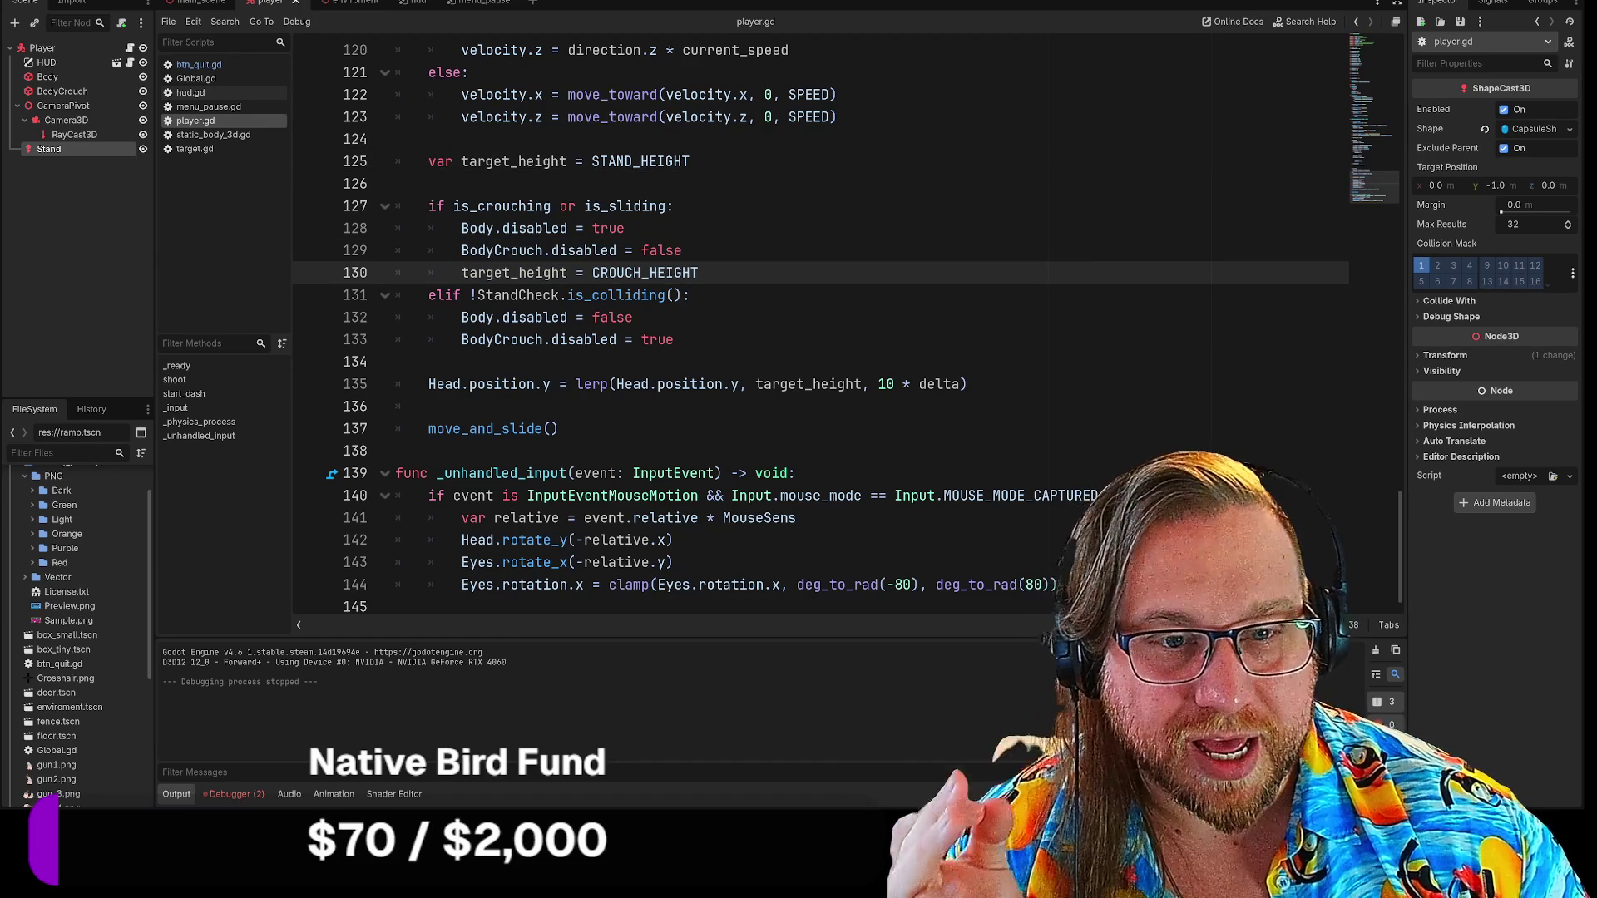
{"action": "left_click", "coordinate": [690, 295]}
{"action": "left_click_drag", "start_coordinate": [428, 161], "coordinate": [691, 161]}
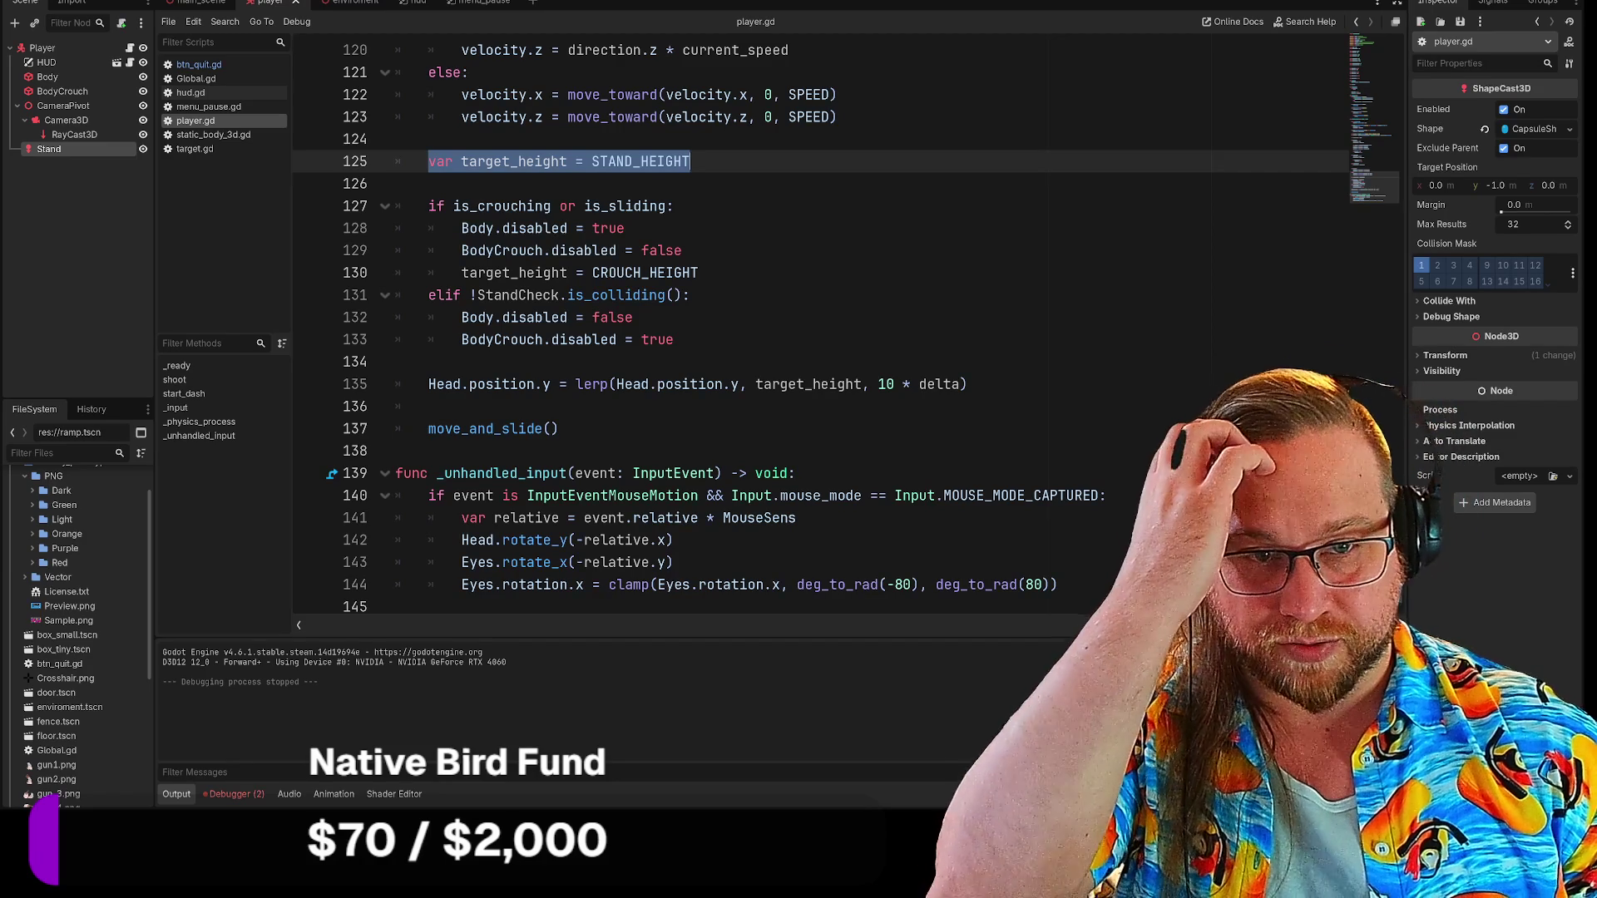
{"action": "left_click", "coordinate": [675, 339]}
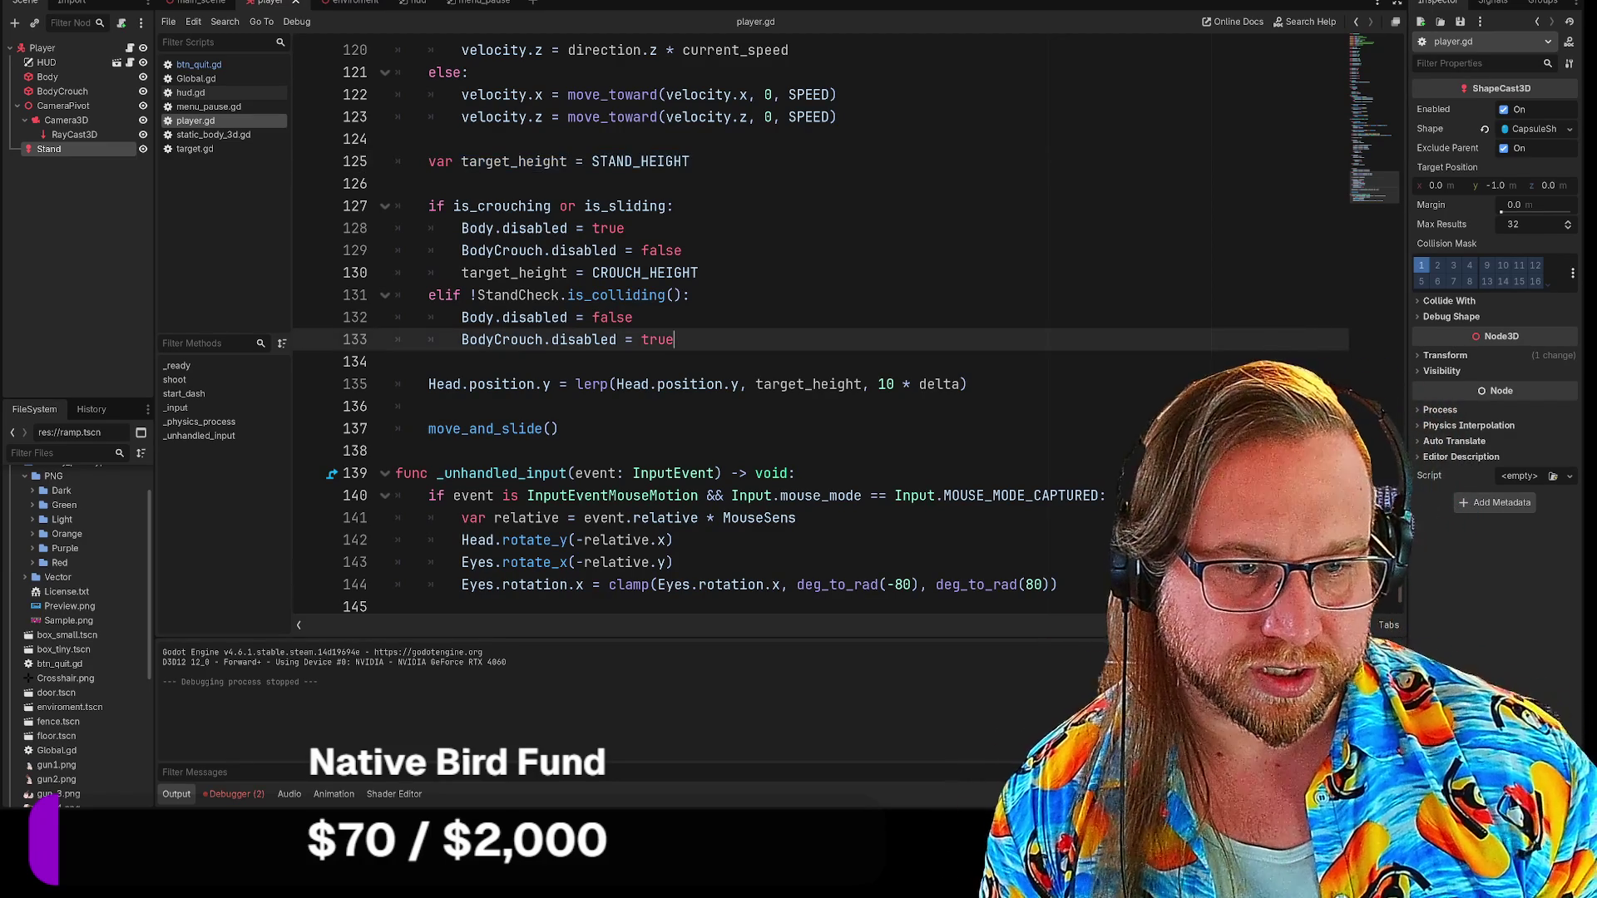
{"action": "key", "text": "Return"}
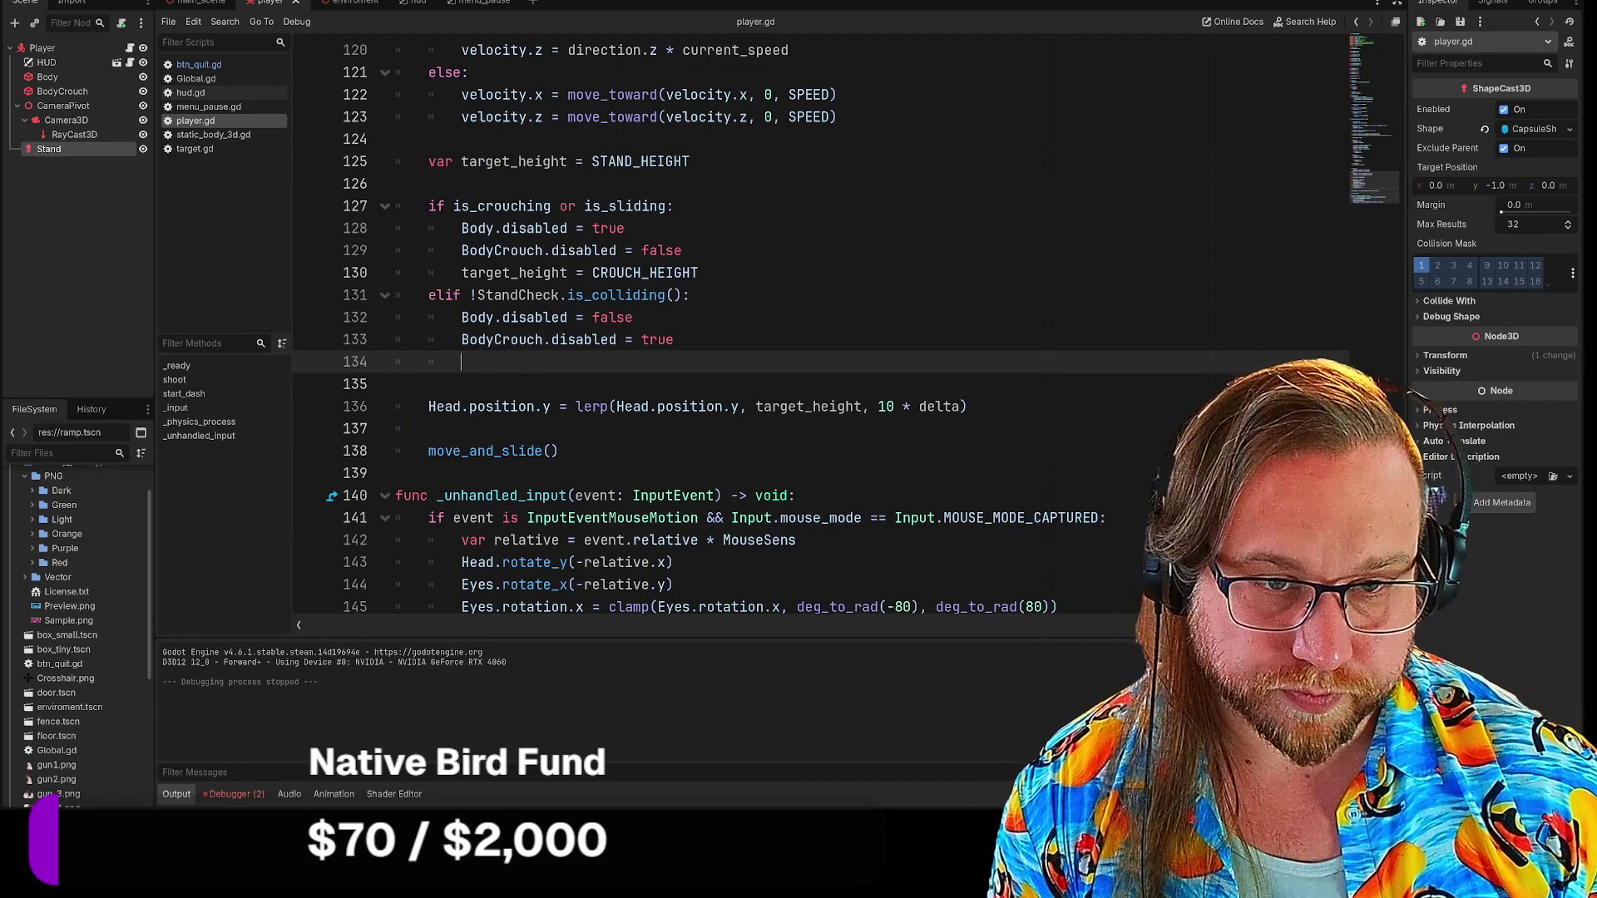
{"action": "left_click_drag", "start_coordinate": [461, 273], "coordinate": [700, 273]}
{"action": "key", "text": "ctrl+c"}
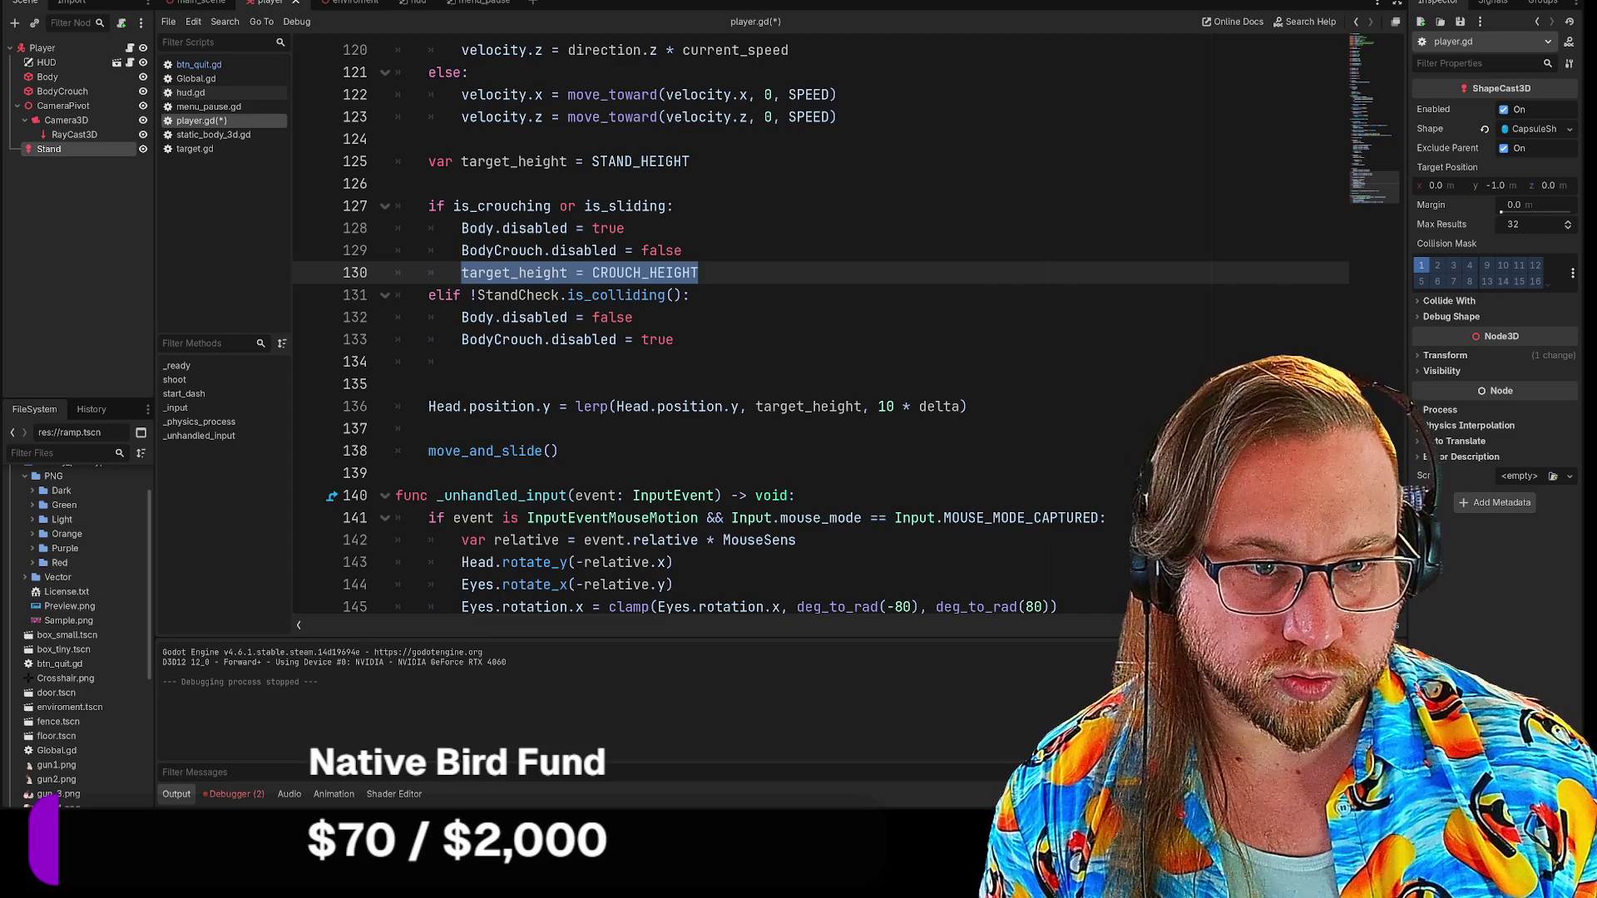
{"action": "left_click", "coordinate": [675, 340]}
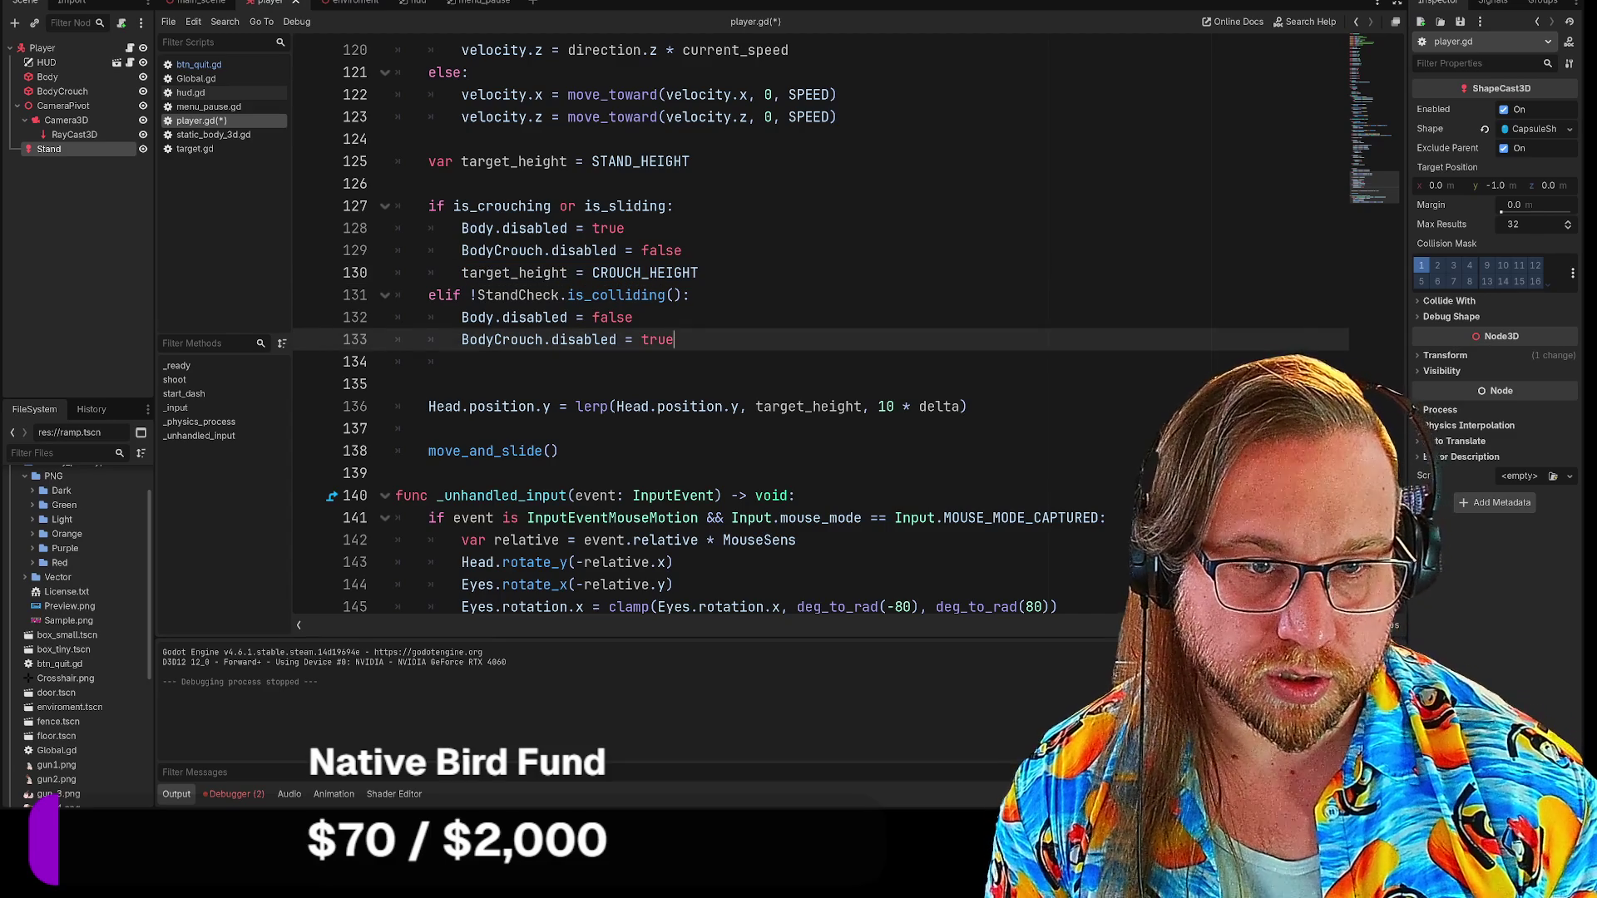
{"action": "key", "text": "Return"}
{"action": "key", "text": "ctrl+v"}
{"action": "key", "text": "ctrl+shift+Left"}
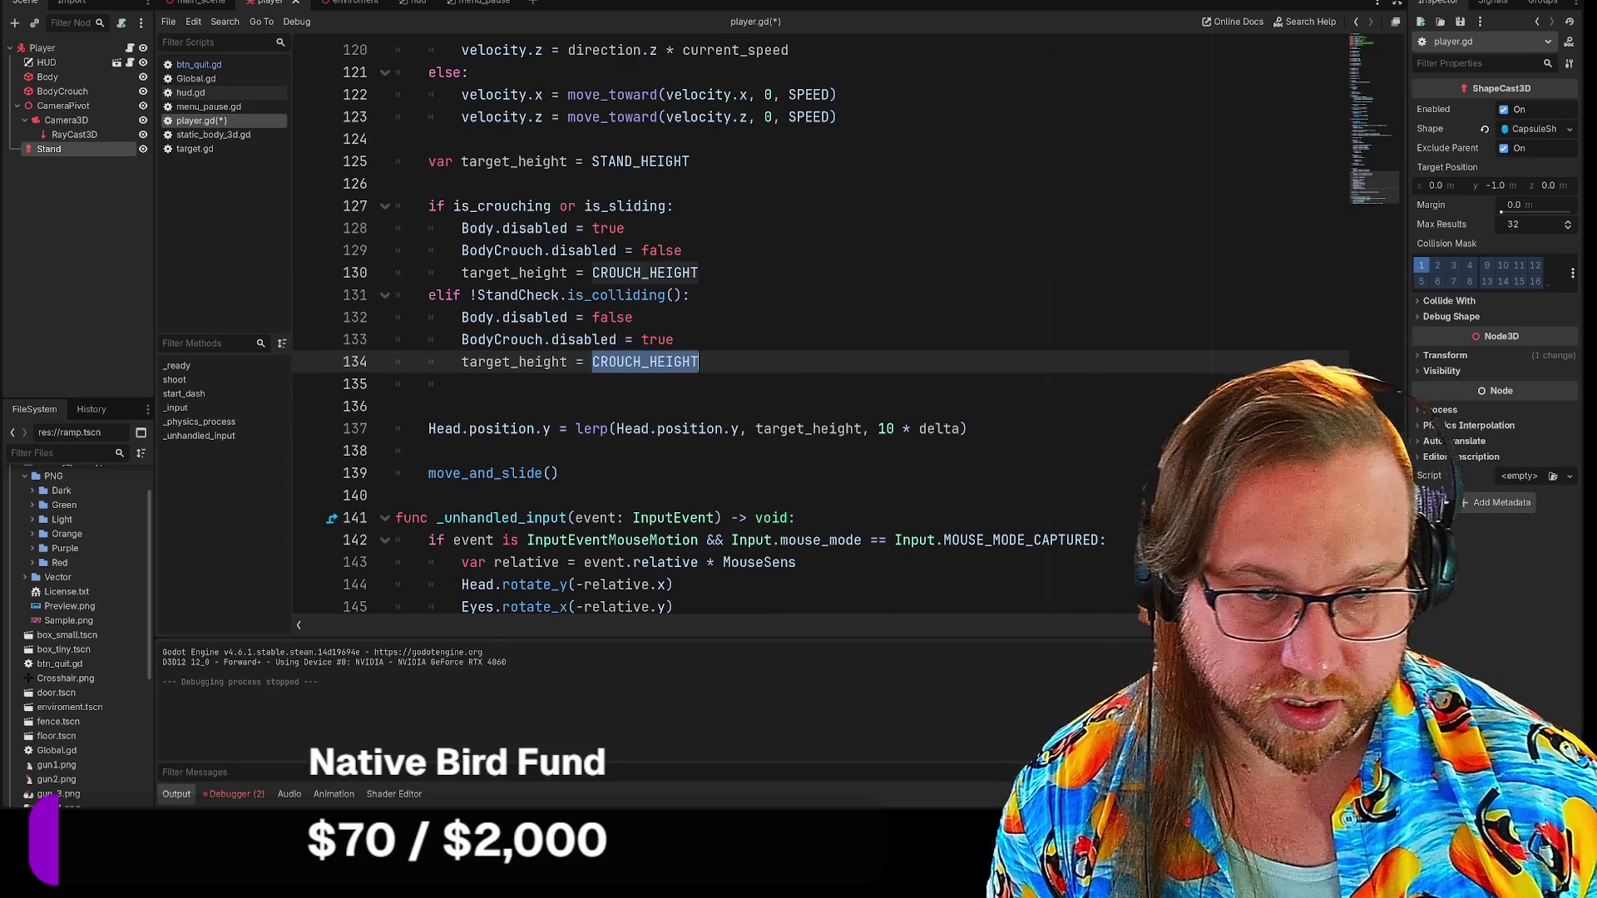
{"action": "key", "text": "shift+Right"}
{"action": "key", "text": "shift+Right"}
{"action": "key", "text": "shift+Right"}
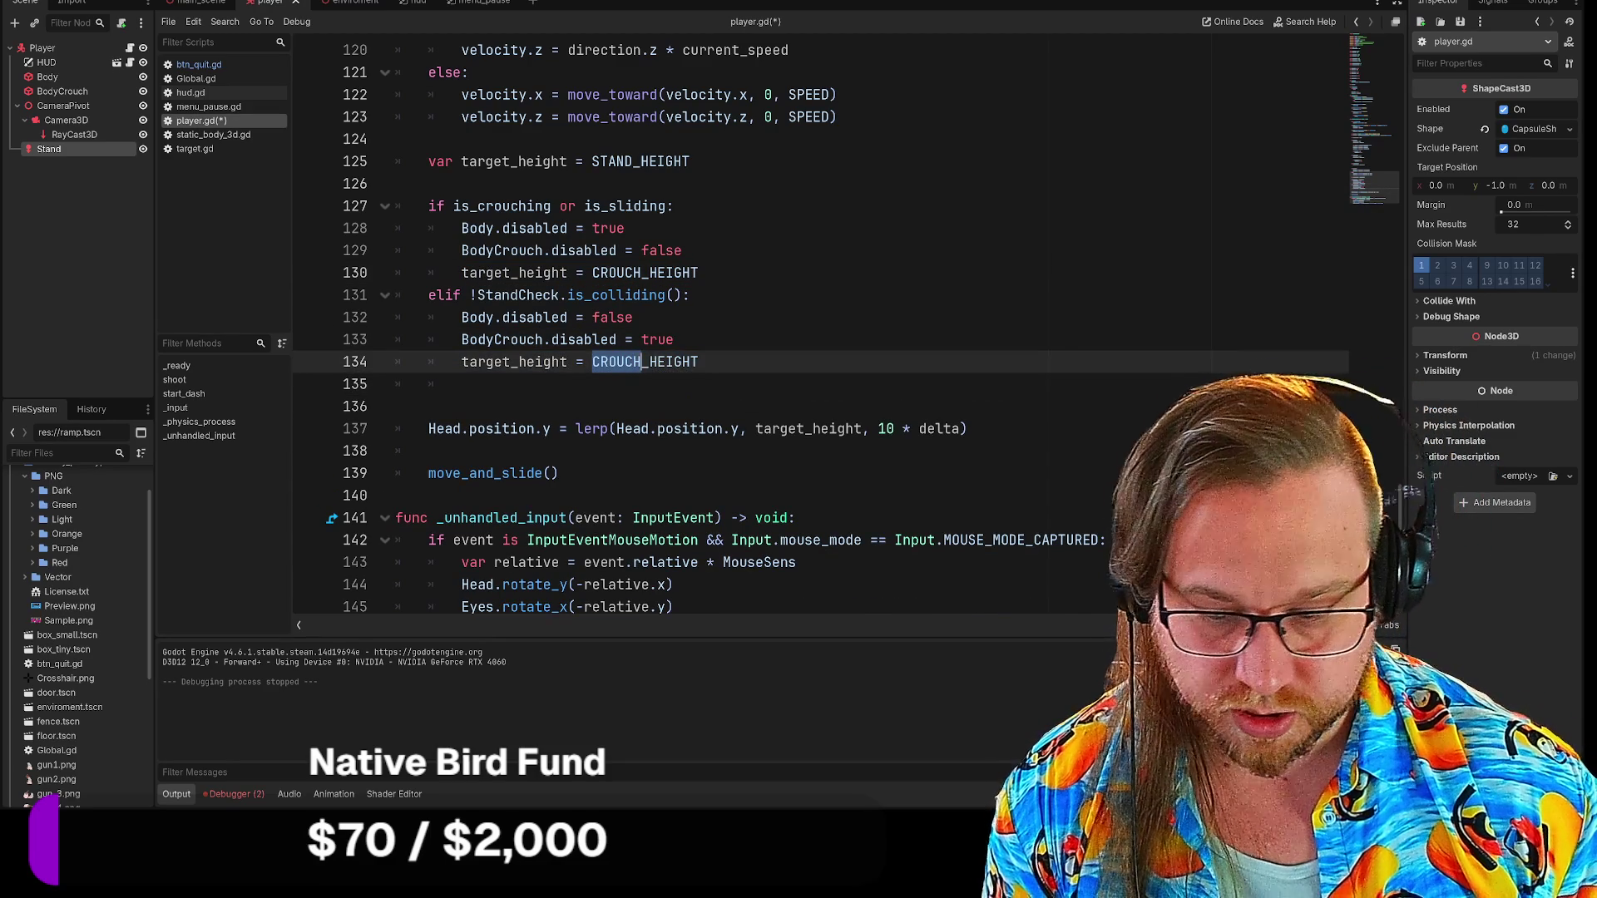
{"action": "type", "text": "STA"}
{"action": "type", "text": "ND"}
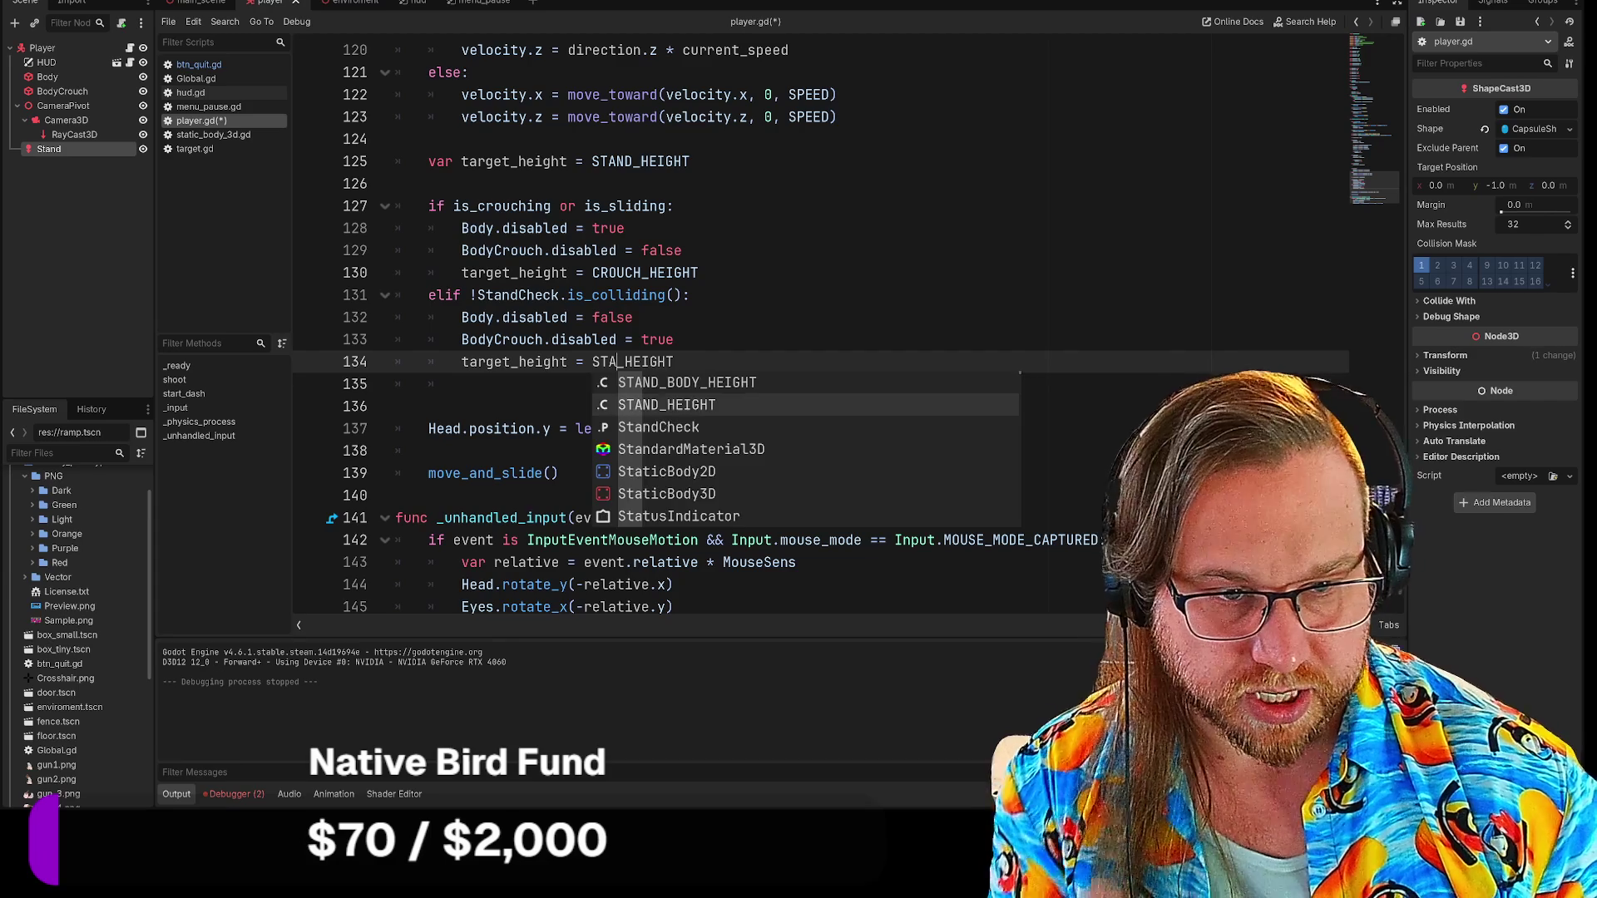
- Delete the local target_height declaration on line 125
{"action": "left_click_drag", "start_coordinate": [690, 161], "coordinate": [427, 161]}
{"action": "key", "text": "ctrl+x"}
{"action": "key", "text": "BackSpace"}
{"action": "key", "text": "BackSpace"}
{"action": "scroll", "coordinate": [819, 333], "scroll_direction": "up", "scroll_amount": 20}
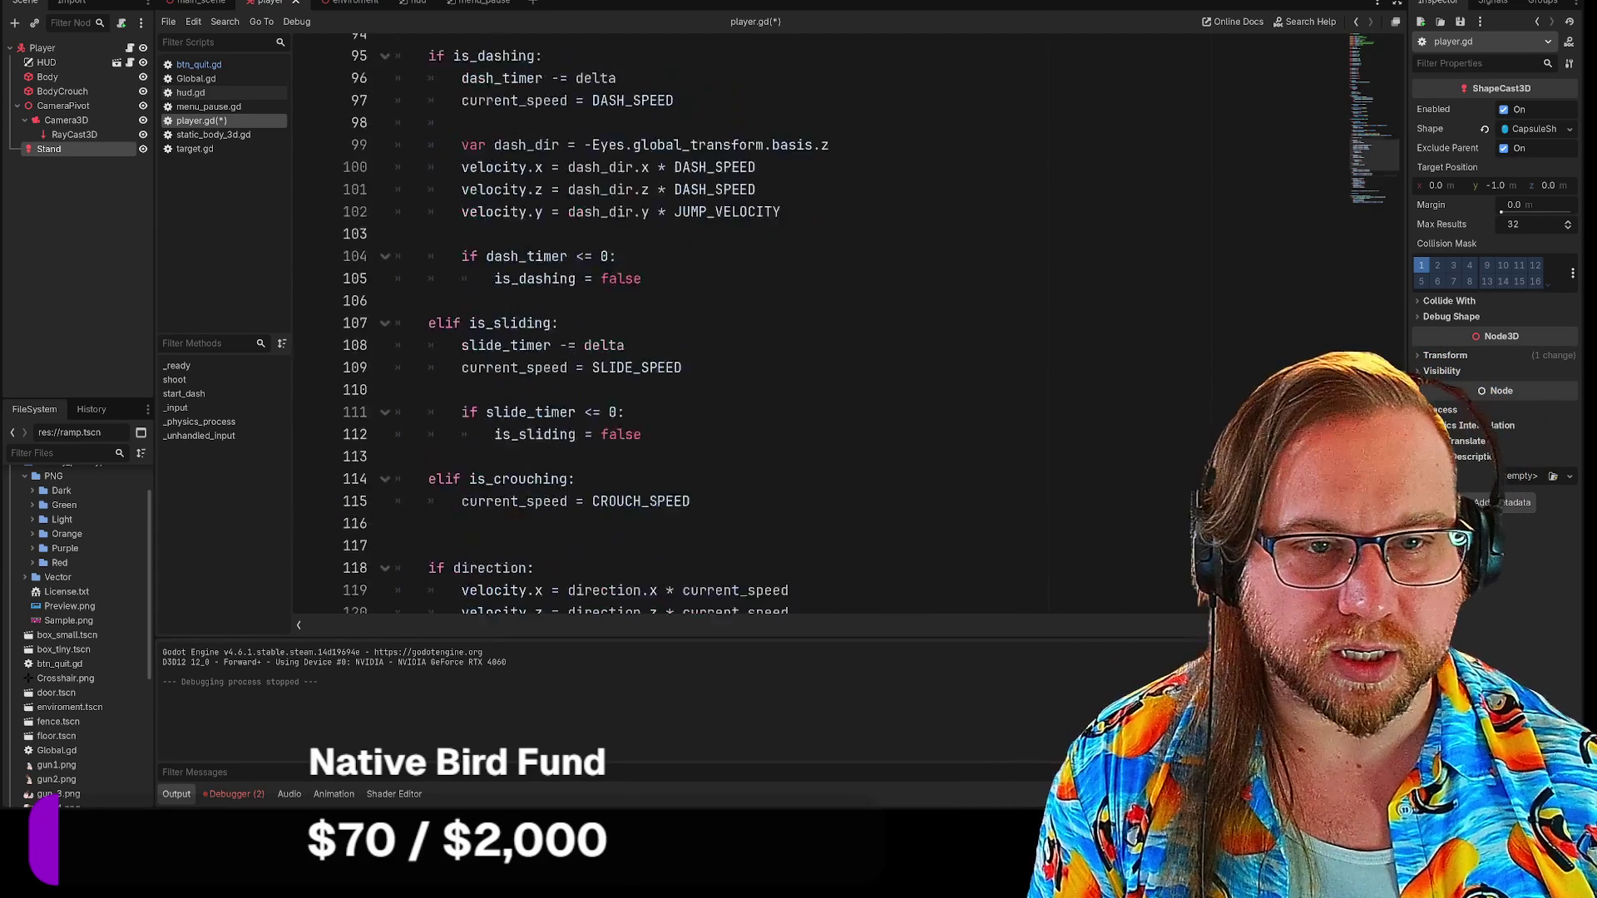
- Add 'var target_height = STAND_HEIGHT' on line 39 below the member variables
{"action": "scroll", "coordinate": [820, 333], "scroll_direction": "down", "scroll_amount": 7}
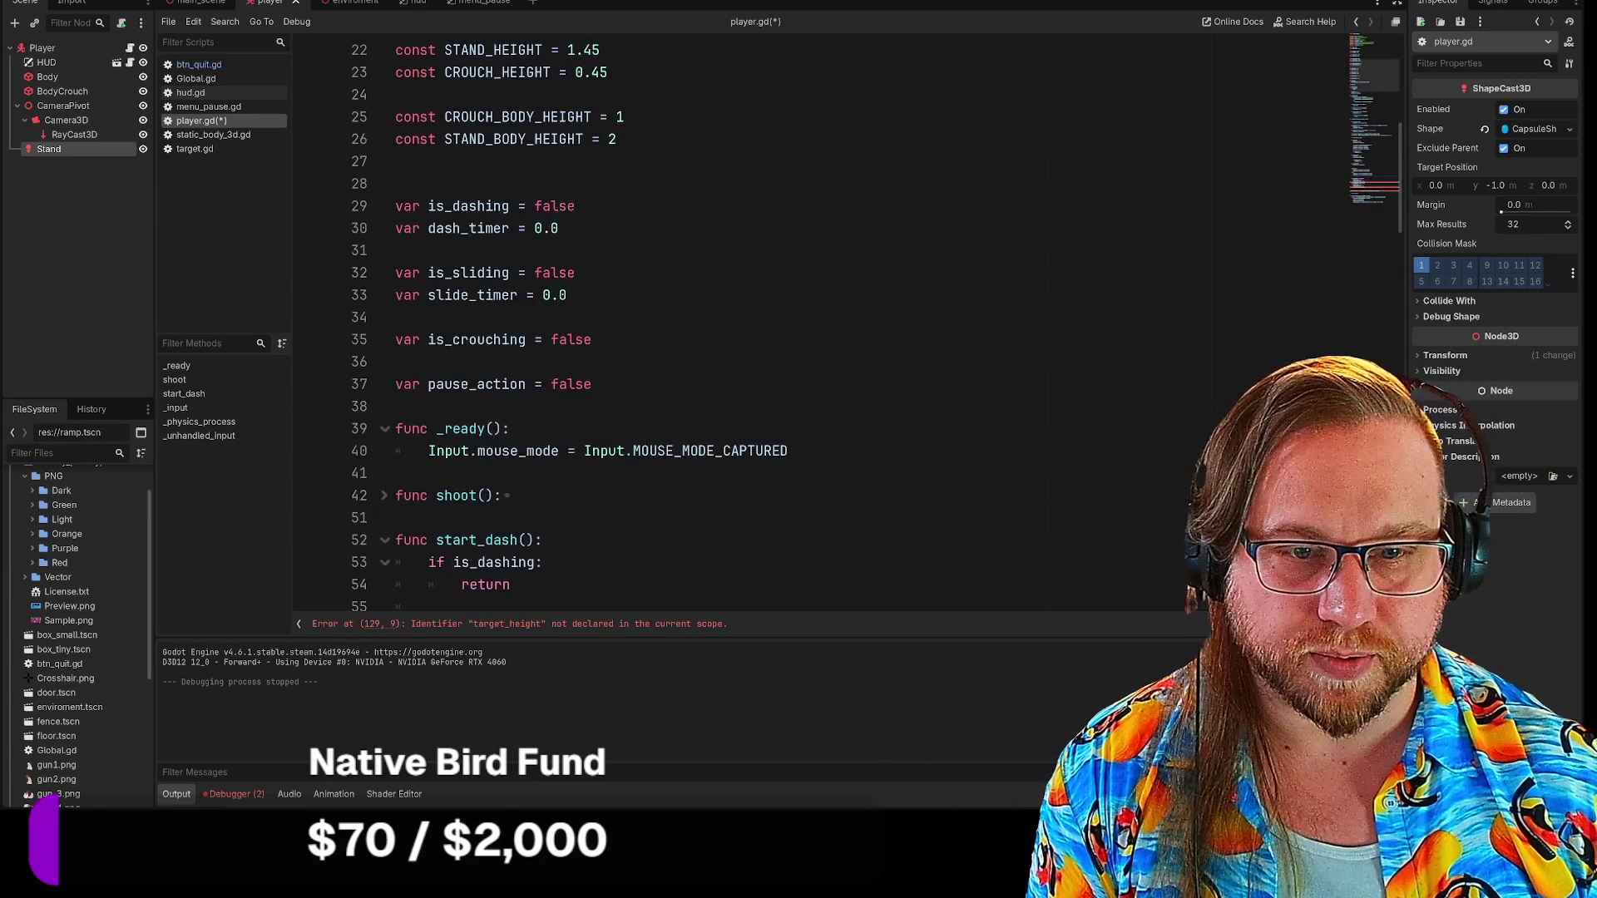
{"action": "left_click", "coordinate": [396, 406]}
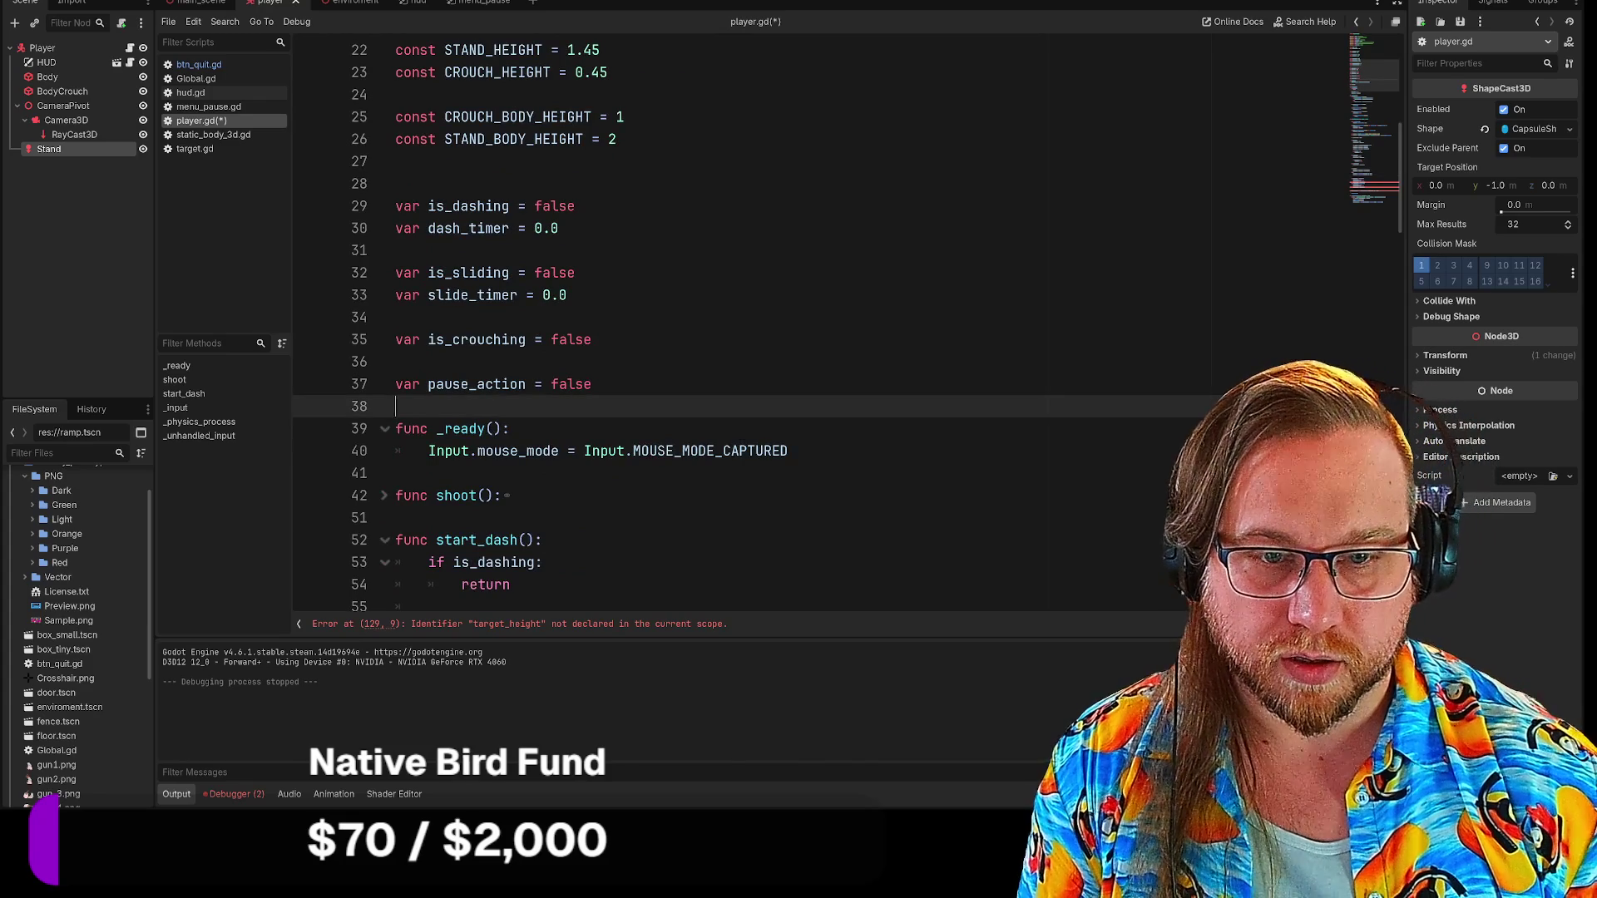
{"action": "key", "text": "Return"}
{"action": "key", "text": "Return"}
{"action": "key", "text": "Up"}
{"action": "type", "text": "var target_height = STAND_HEIGHT"}
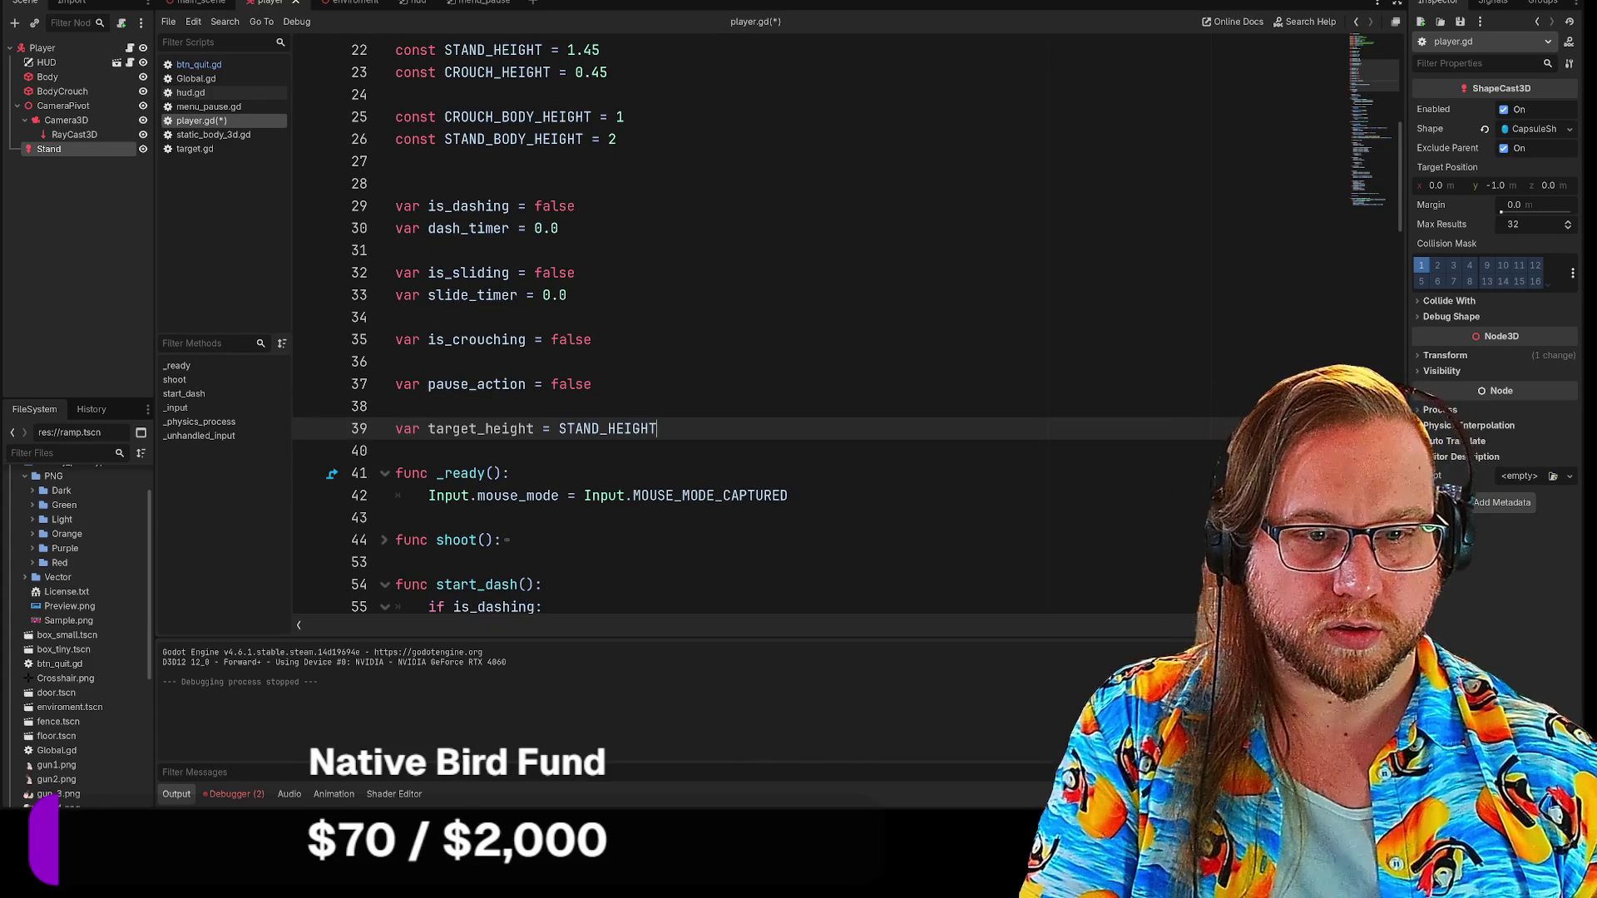
{"action": "left_click", "coordinate": [396, 518]}
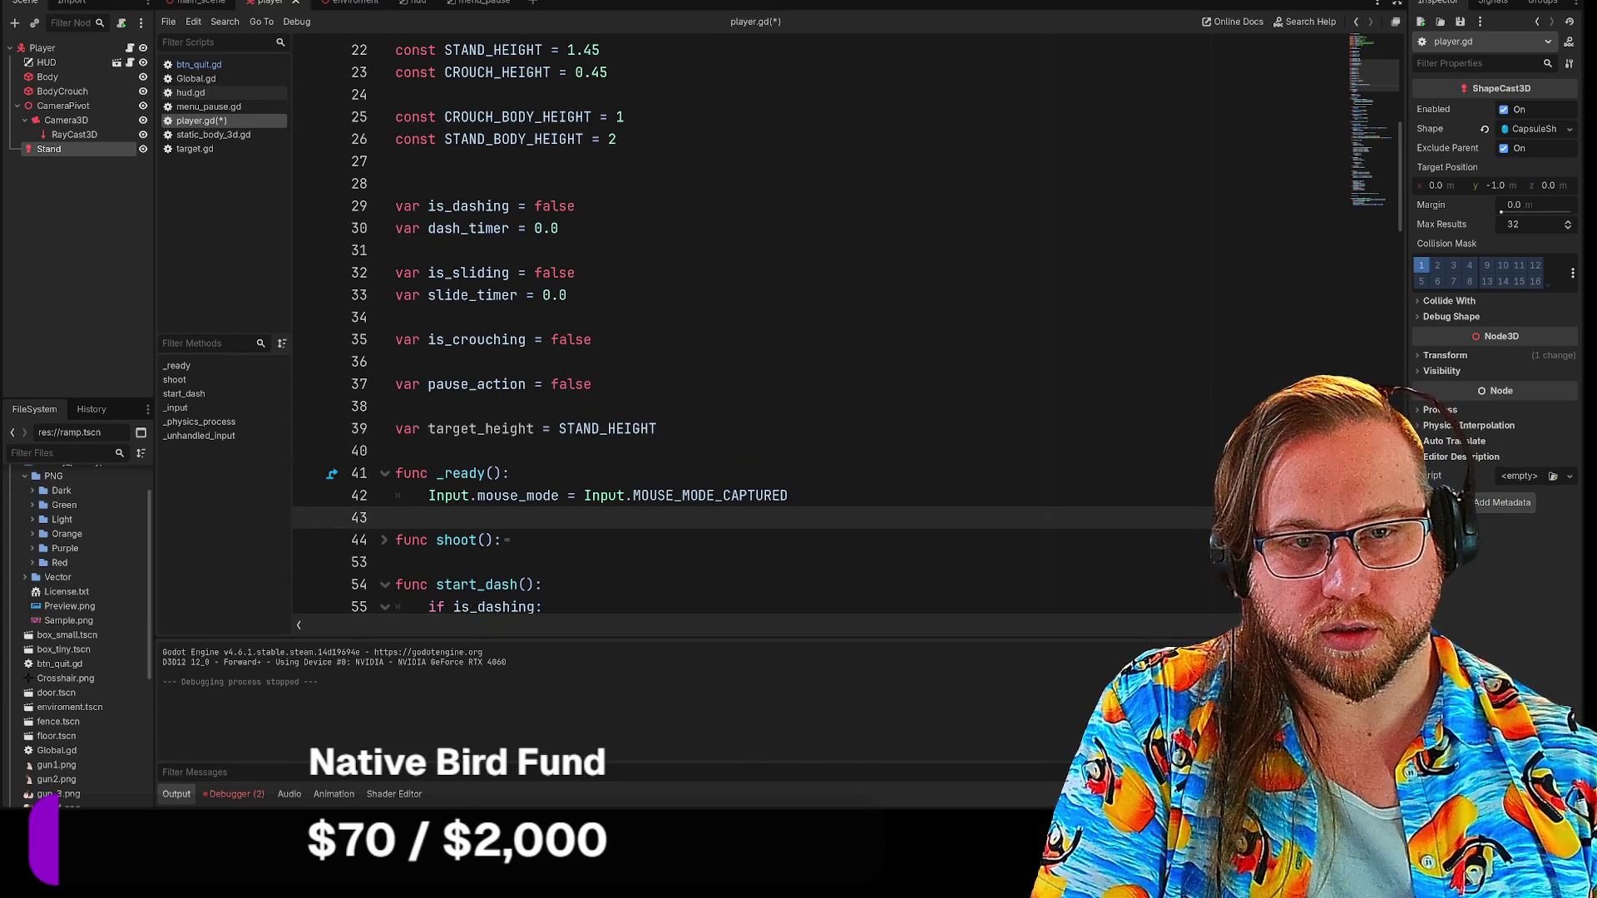
- Run the game with F5, walk through the narrow corridor and hallway, then stop it with F8
{"action": "key", "text": "F5"}
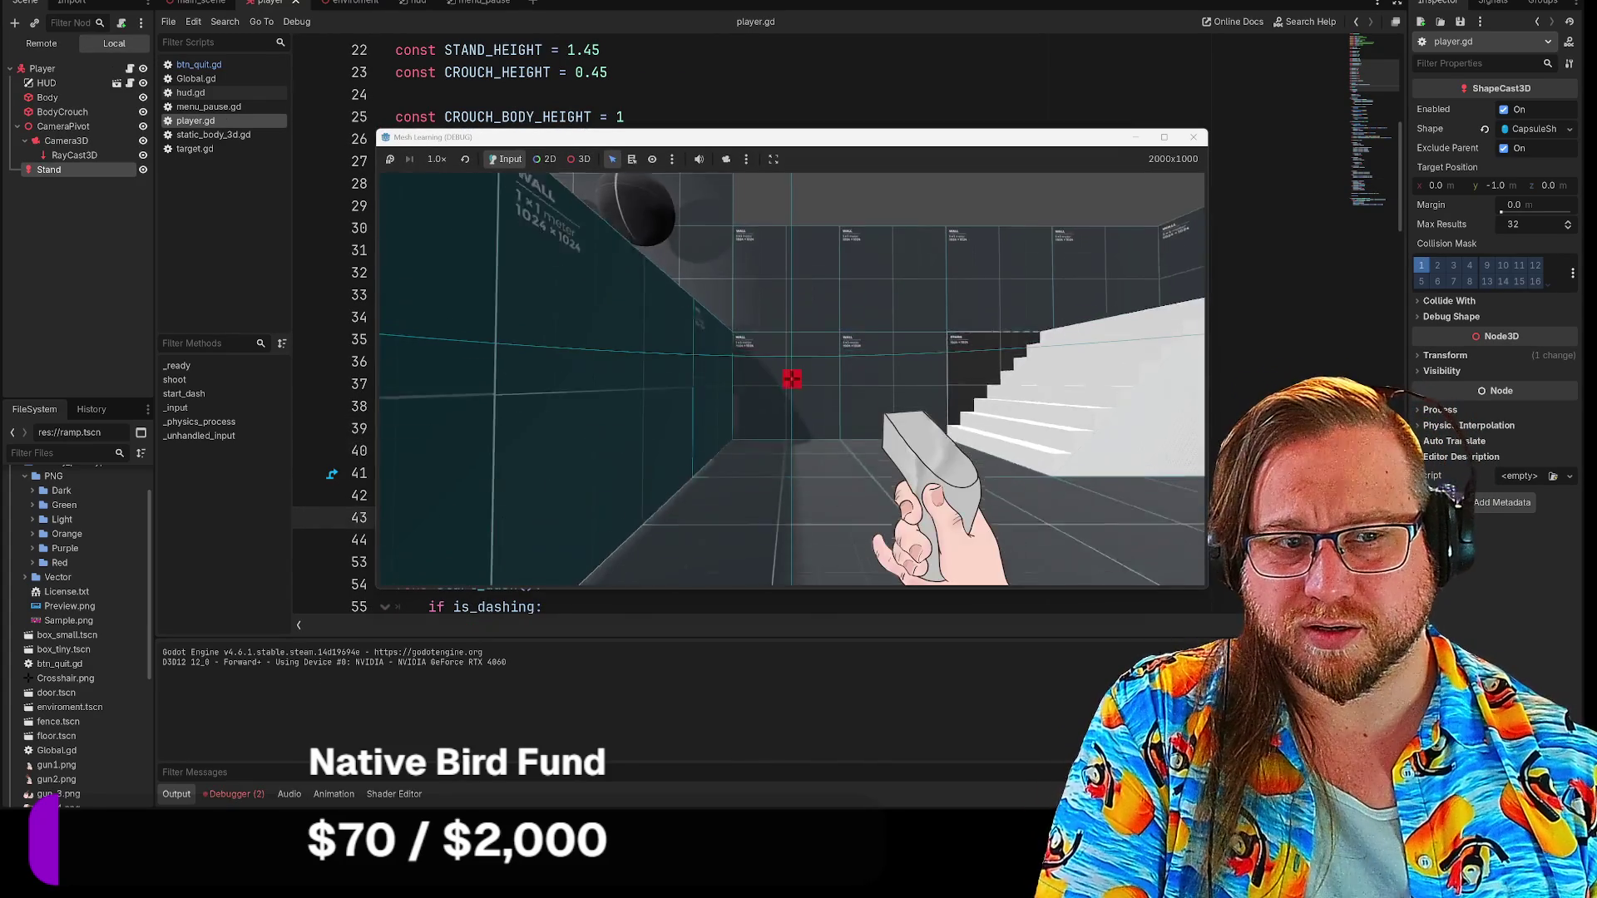
{"action": "key", "text": "w"}
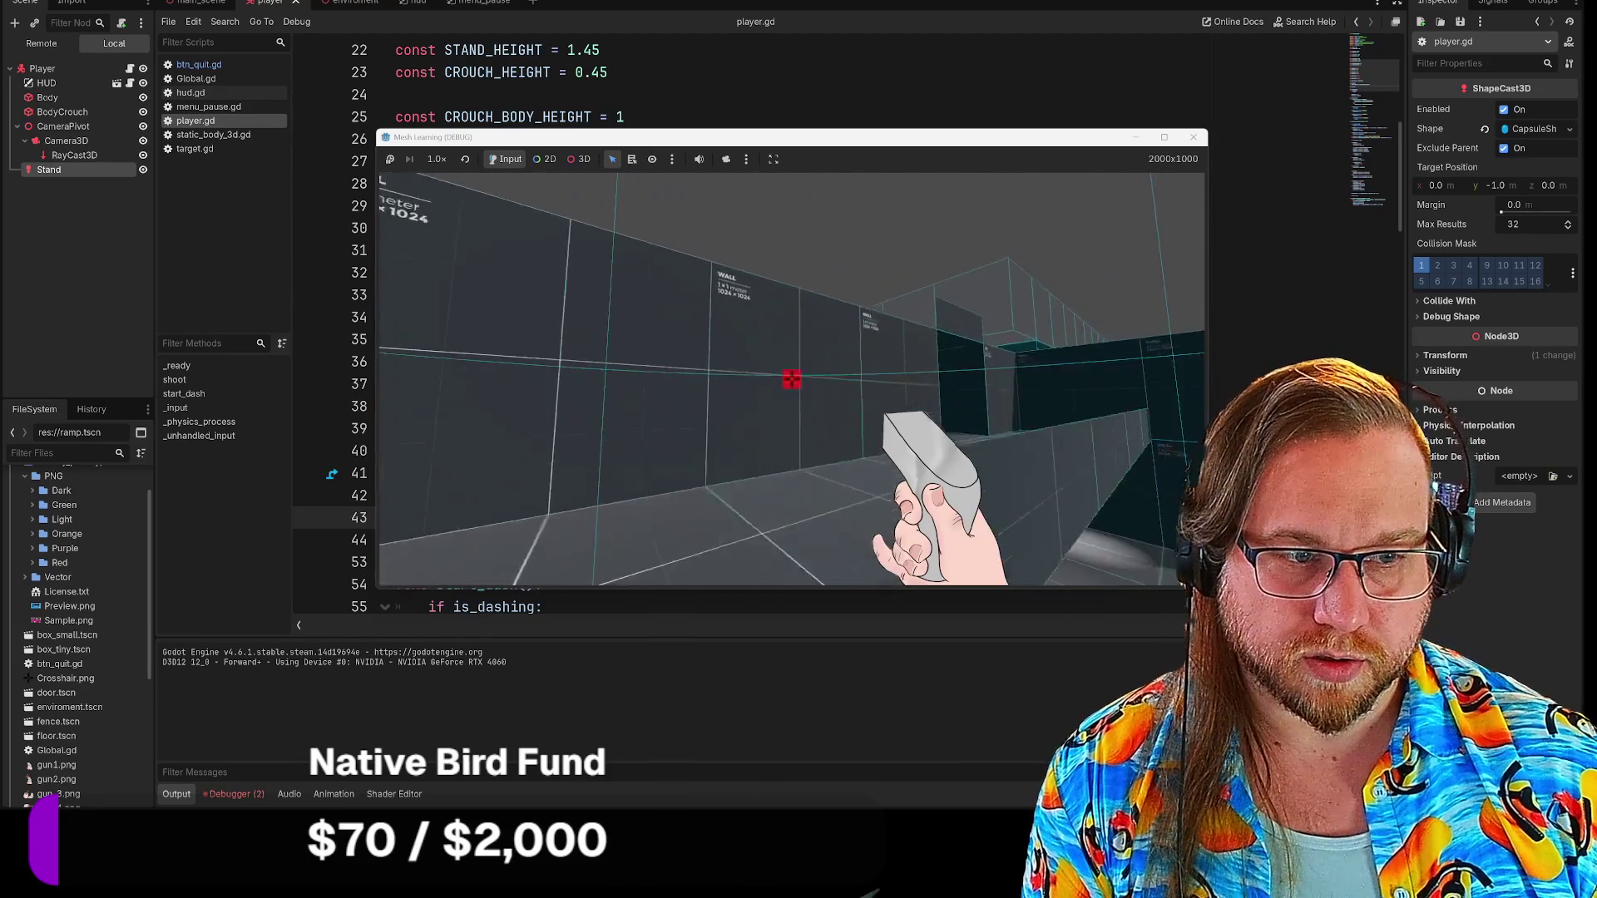
{"action": "key", "text": "w"}
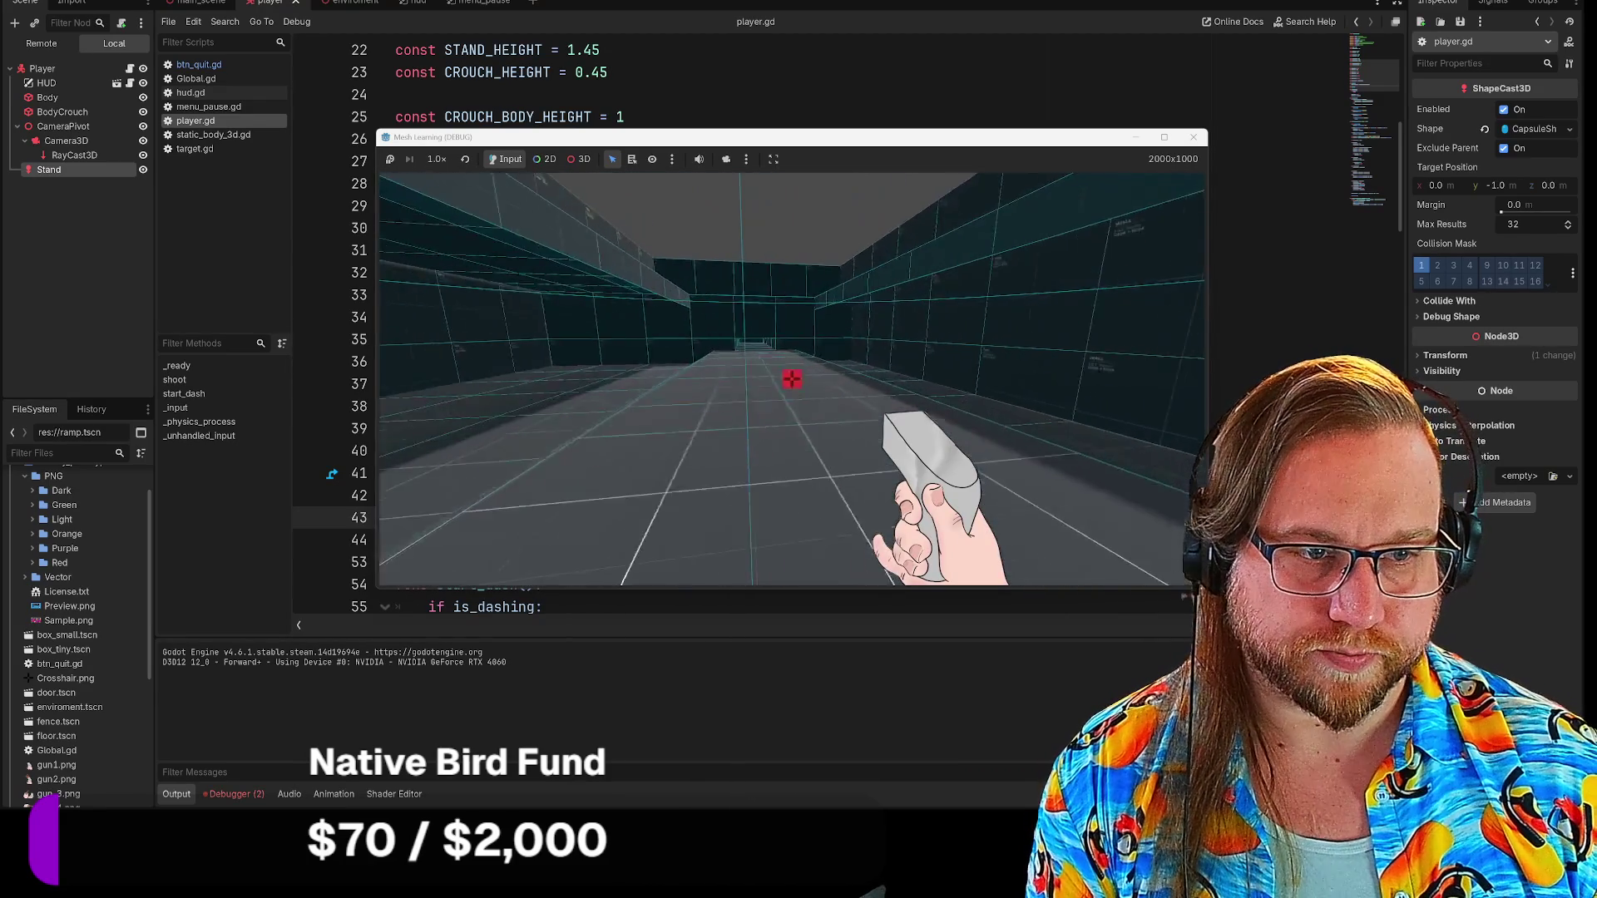
{"action": "key", "text": "w"}
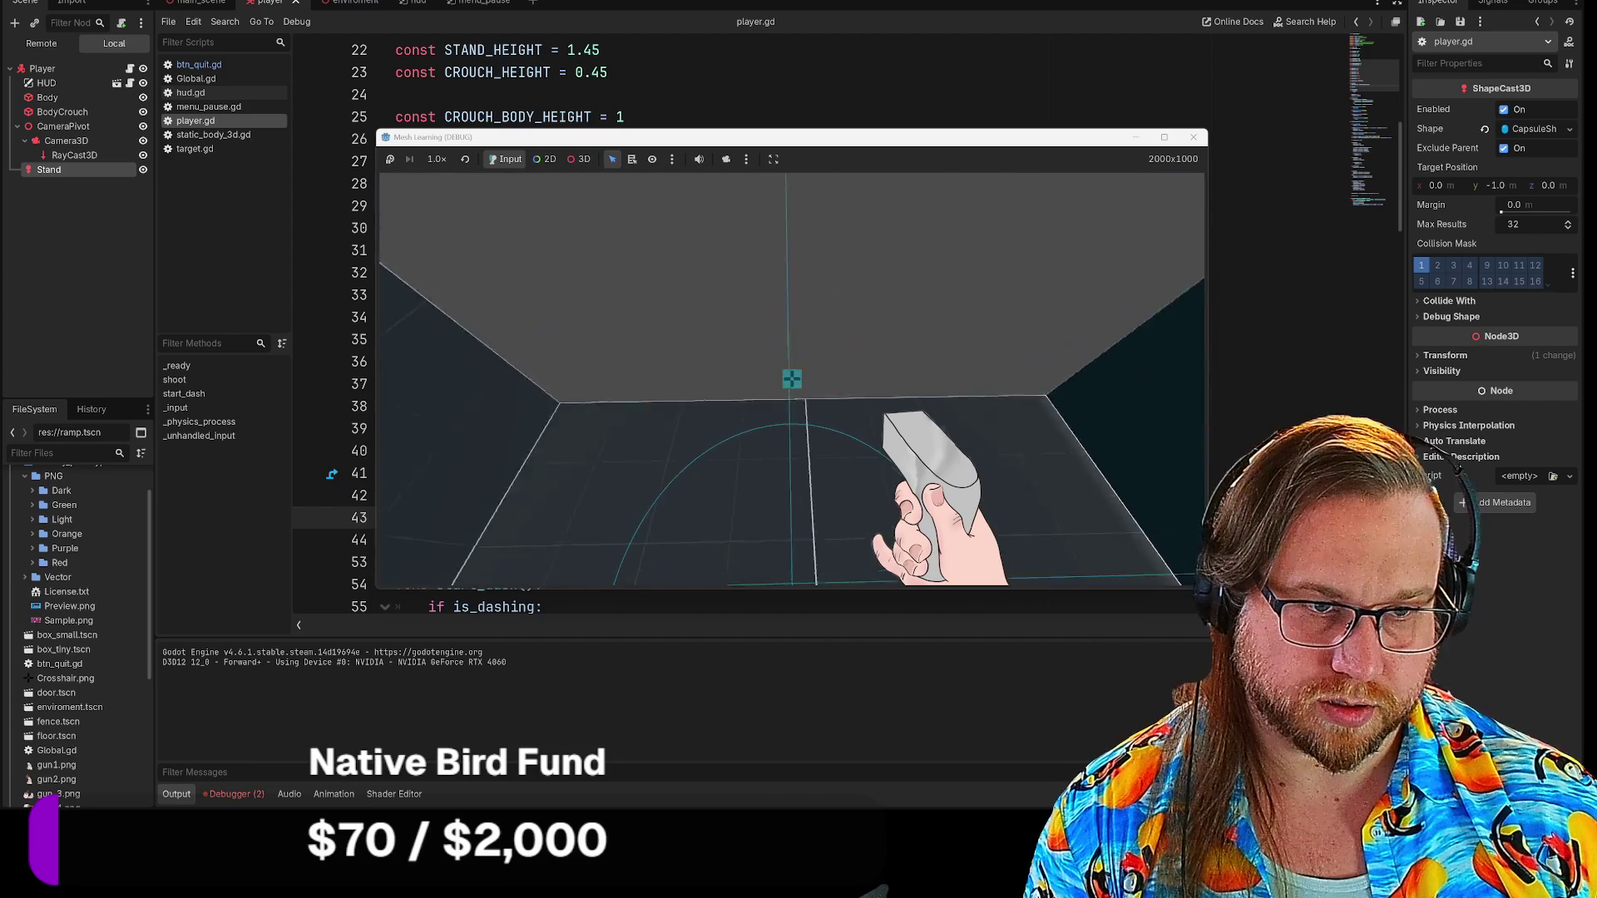
{"action": "mouse_move", "coordinate": [793, 379]}
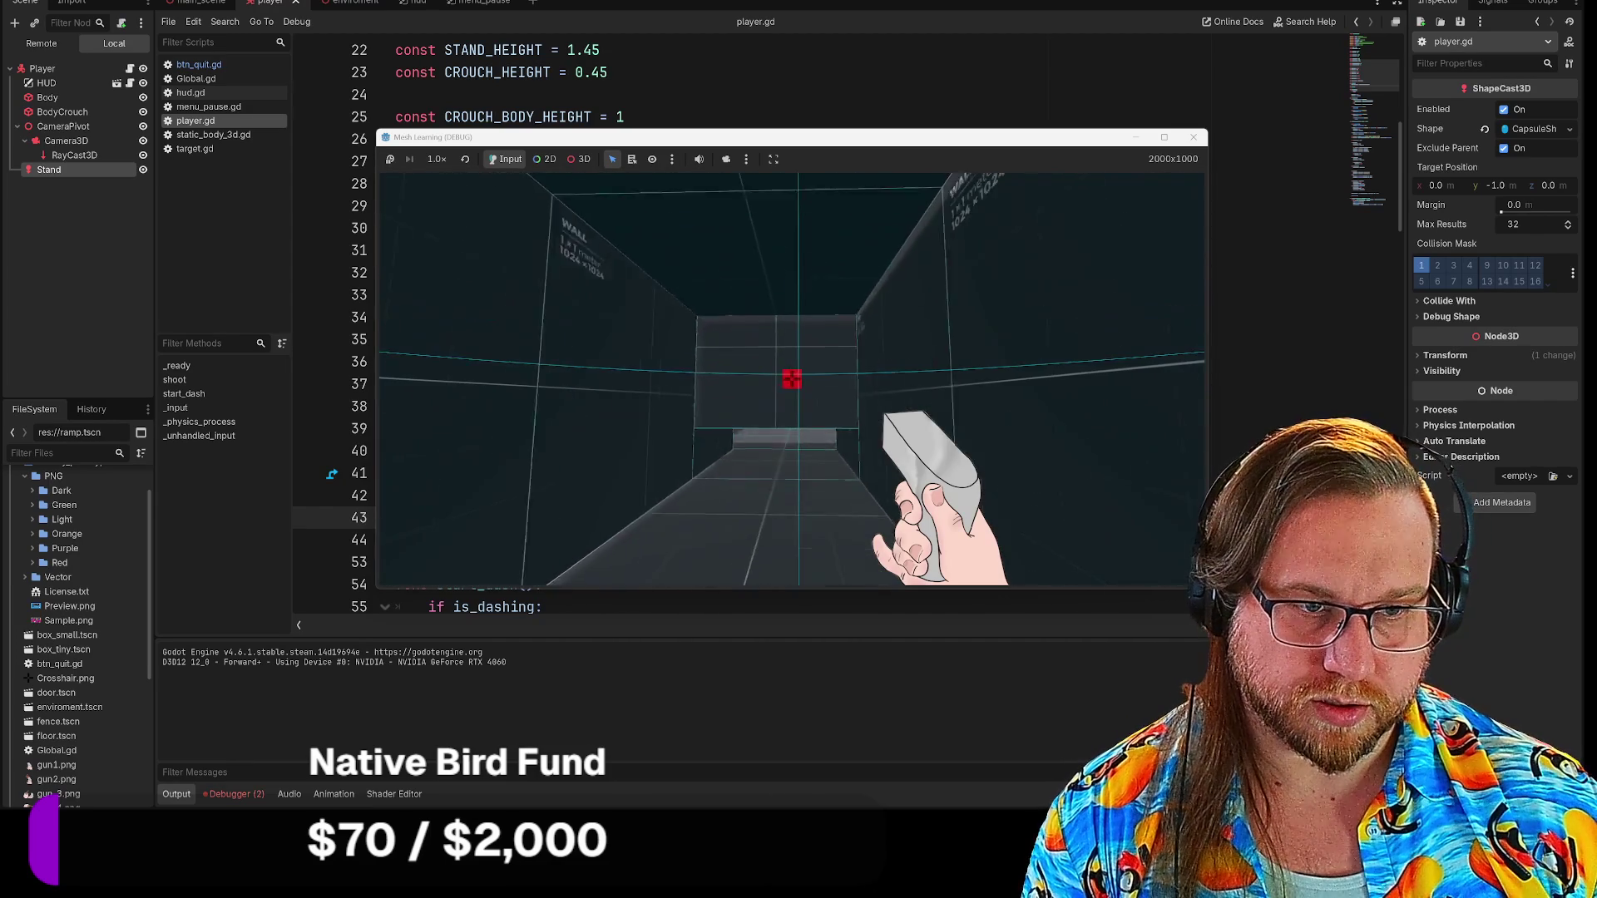
{"action": "key", "text": "w"}
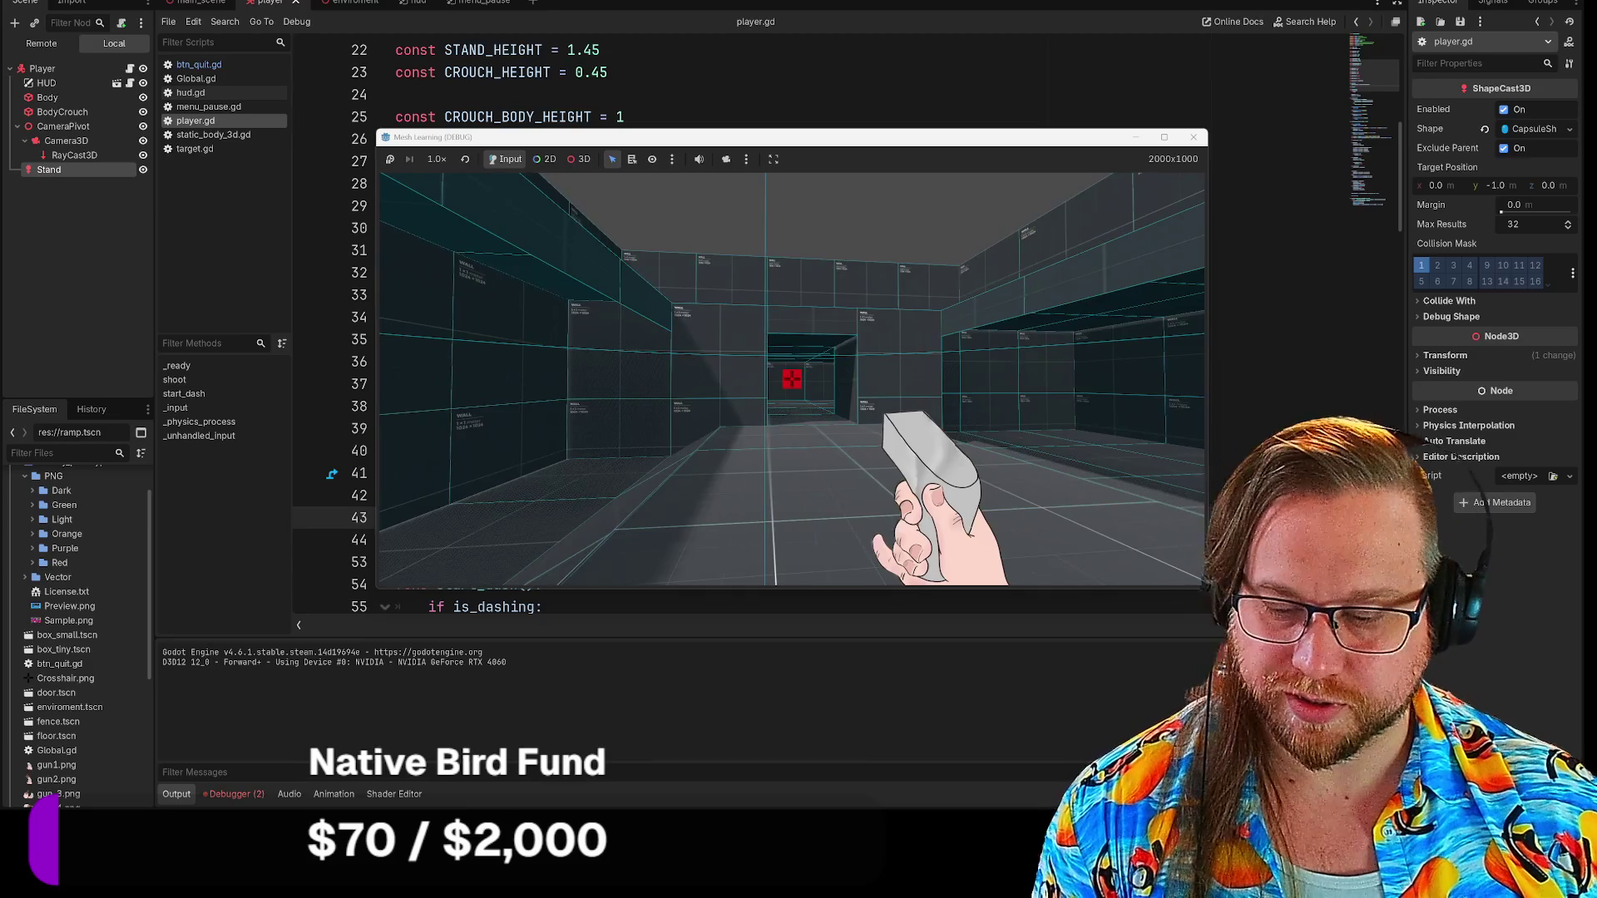
{"action": "key", "text": "F8"}
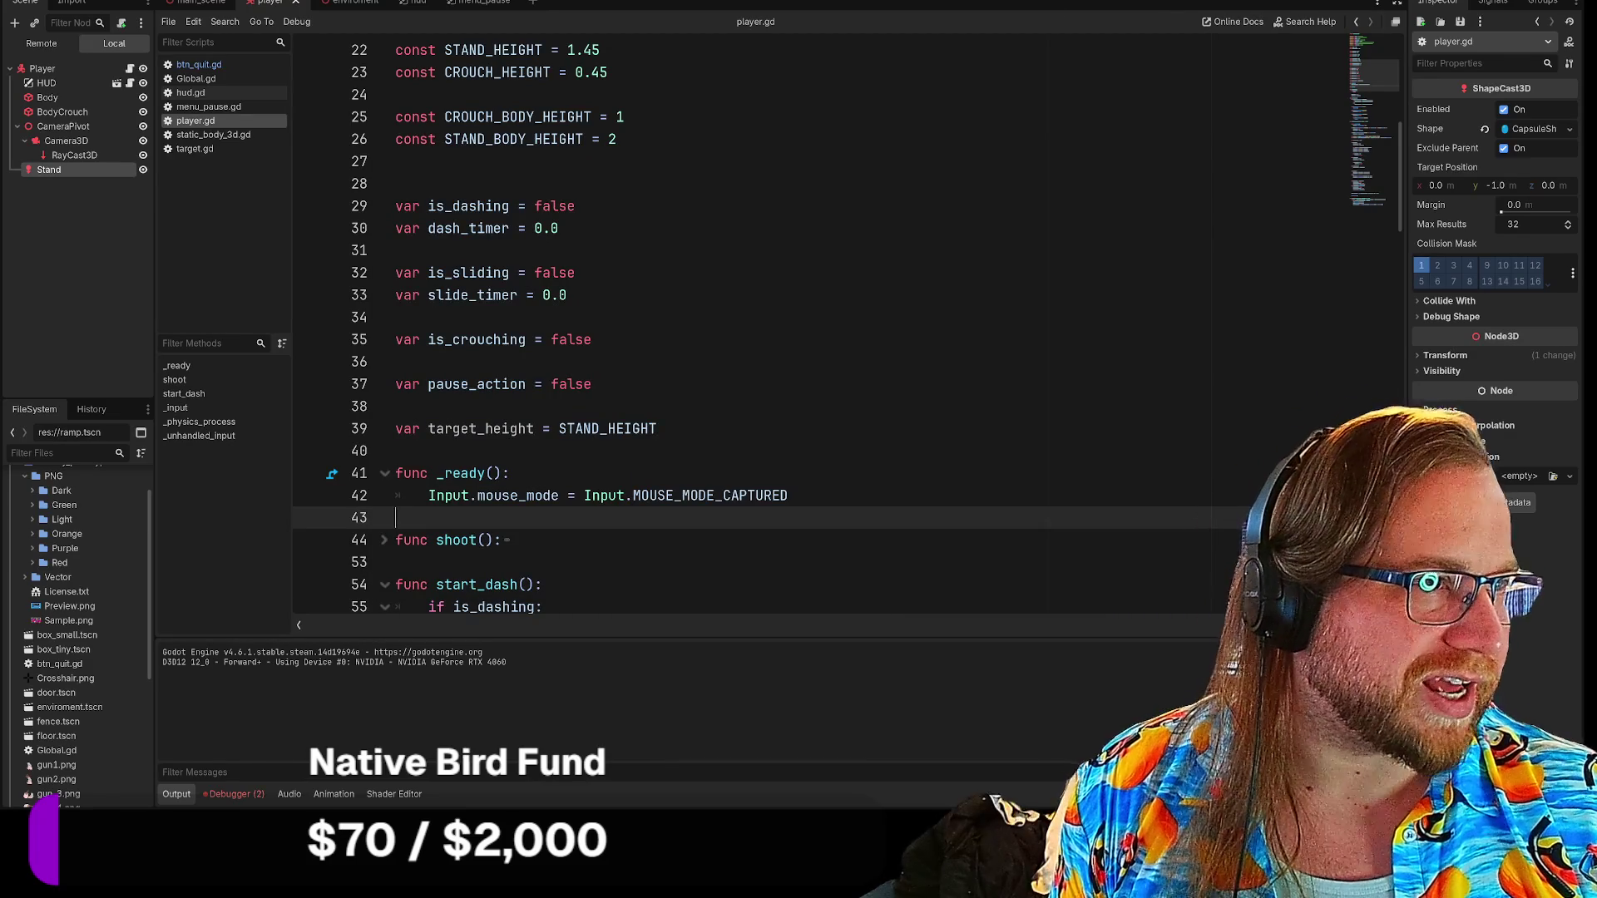
- Switch to the 3D workspace with Ctrl+F2 and bring up the main_scene level
{"action": "key", "text": "ctrl+F2"}
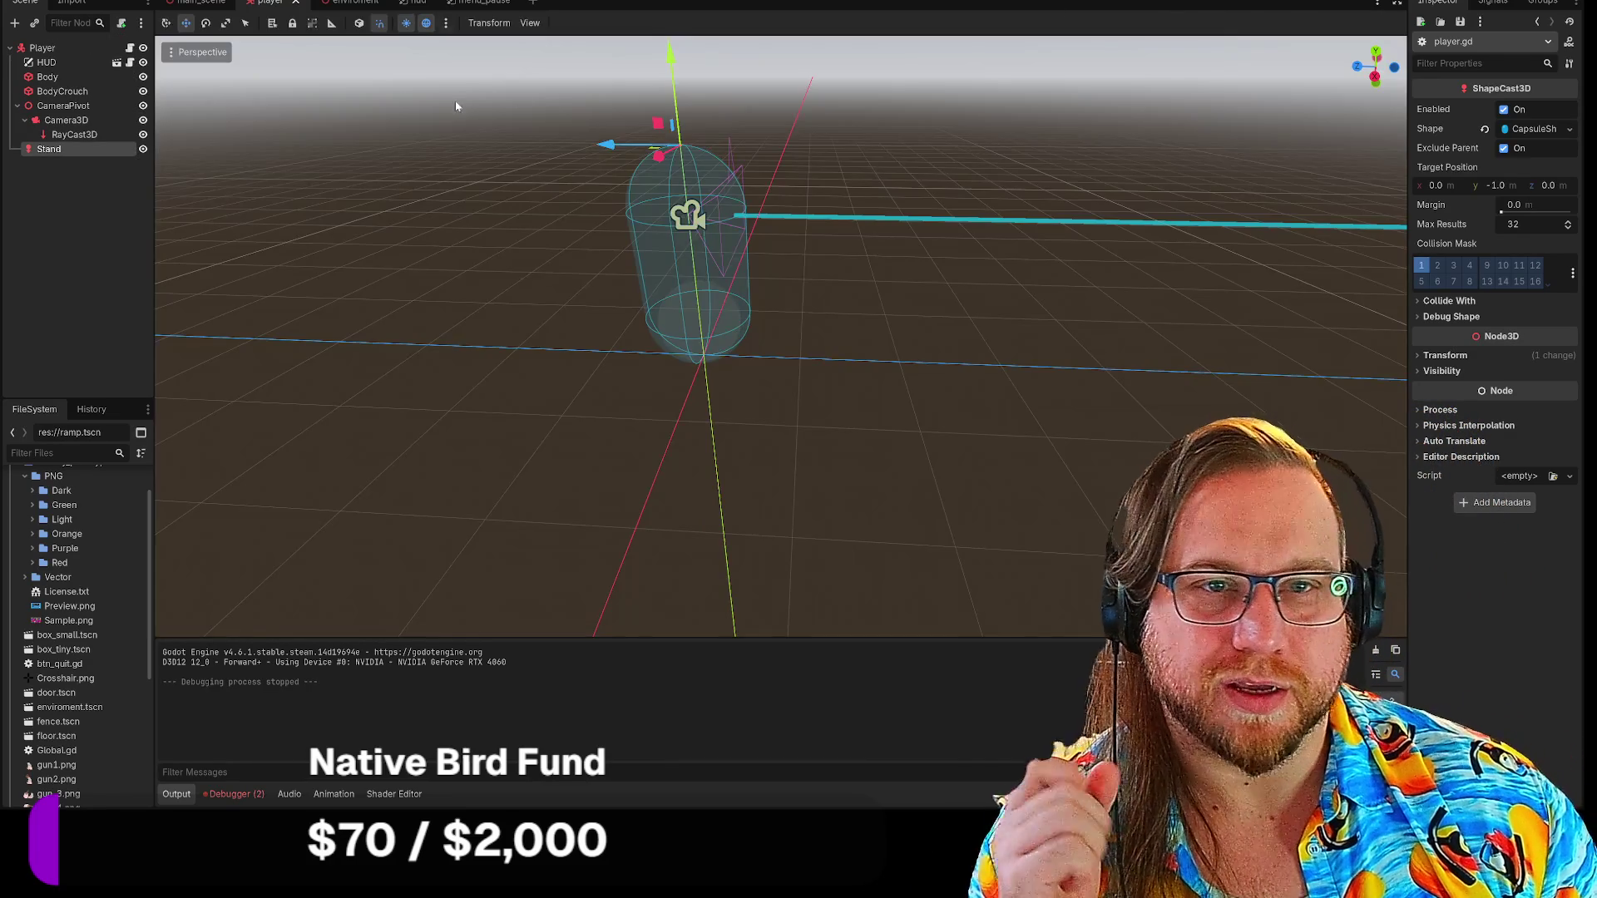
{"action": "key", "text": "ctrl+shift+Tab"}
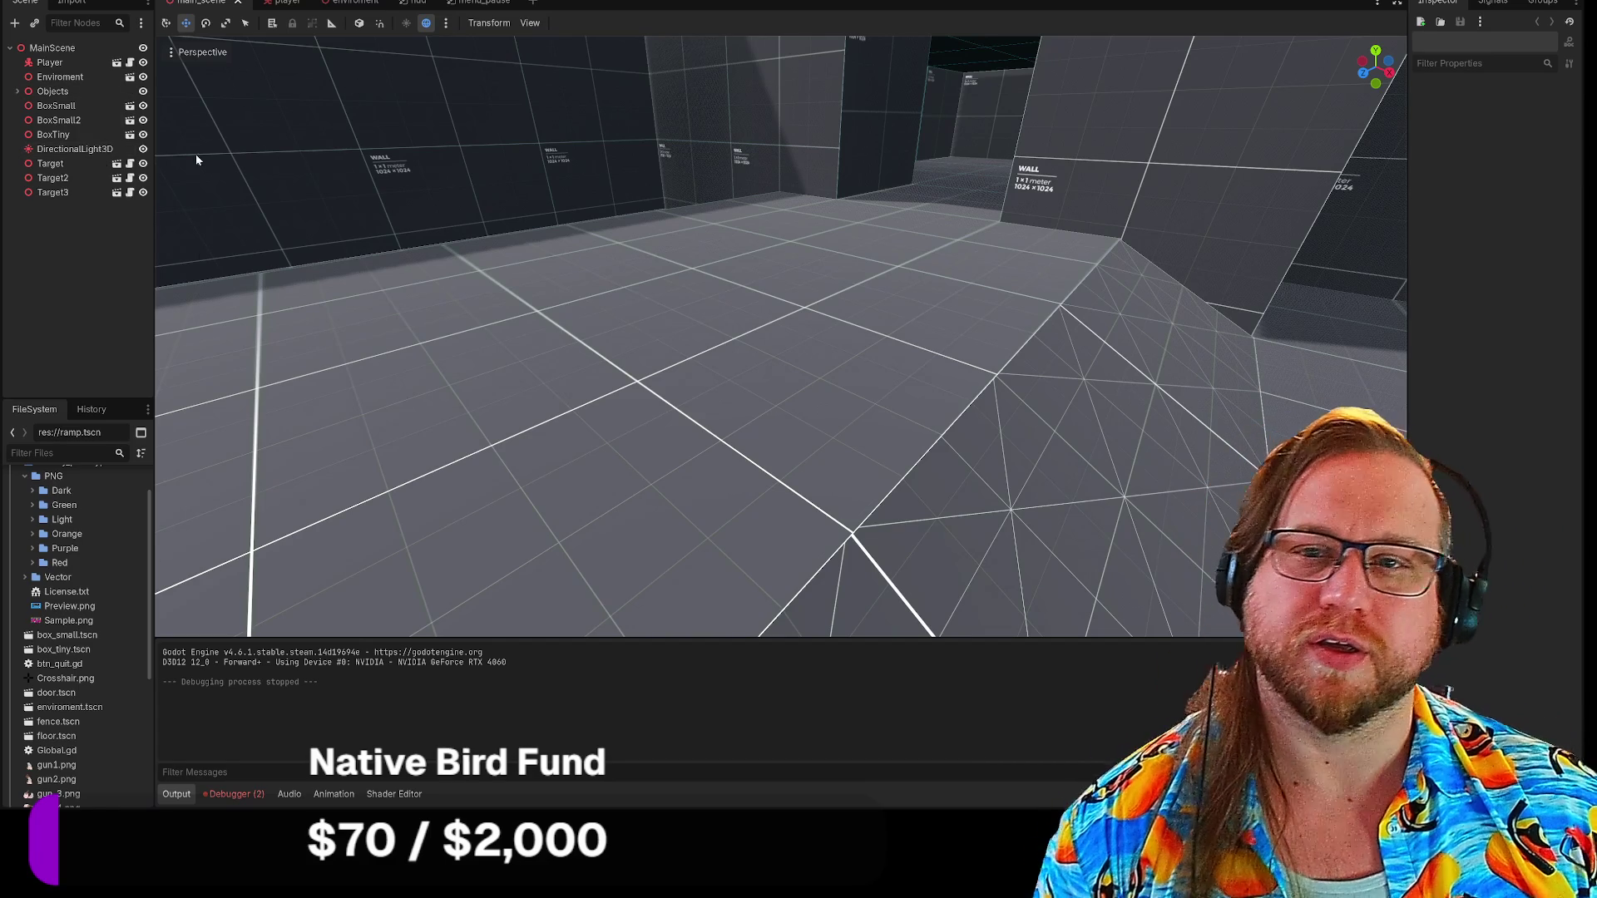
- Delete the BoxTiny, BoxSmall2 and BoxSmall nodes from the main scene
{"action": "left_click", "coordinate": [51, 134]}
{"action": "key", "text": "f"}
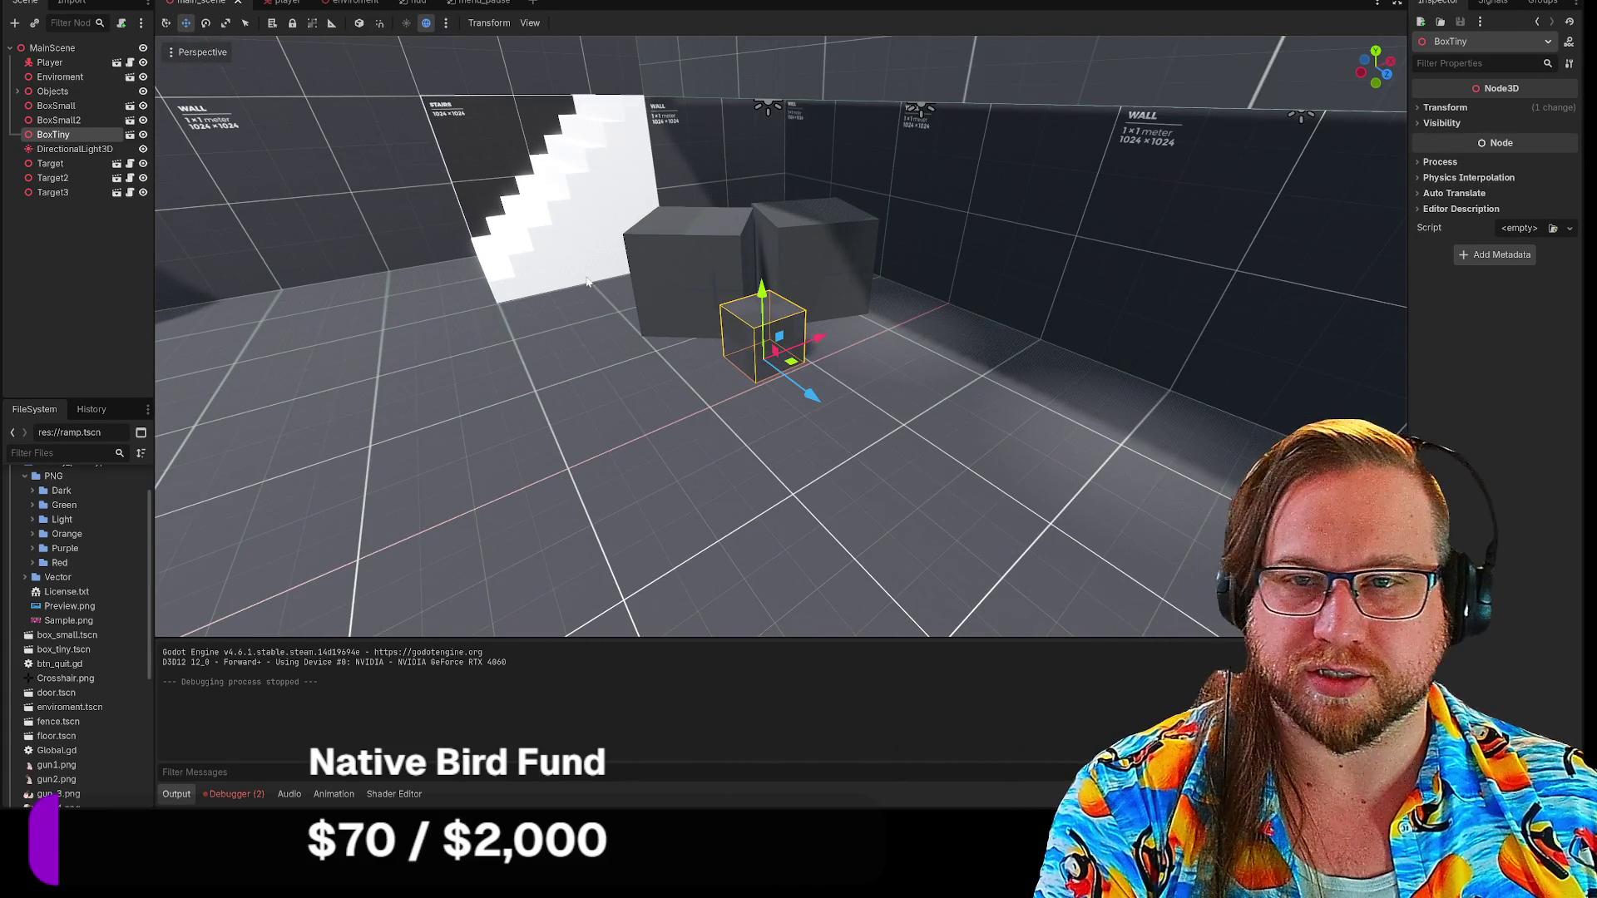
{"action": "key", "text": "Delete"}
{"action": "left_click", "coordinate": [752, 405]}
{"action": "left_click", "coordinate": [691, 285]}
{"action": "key", "text": "Delete"}
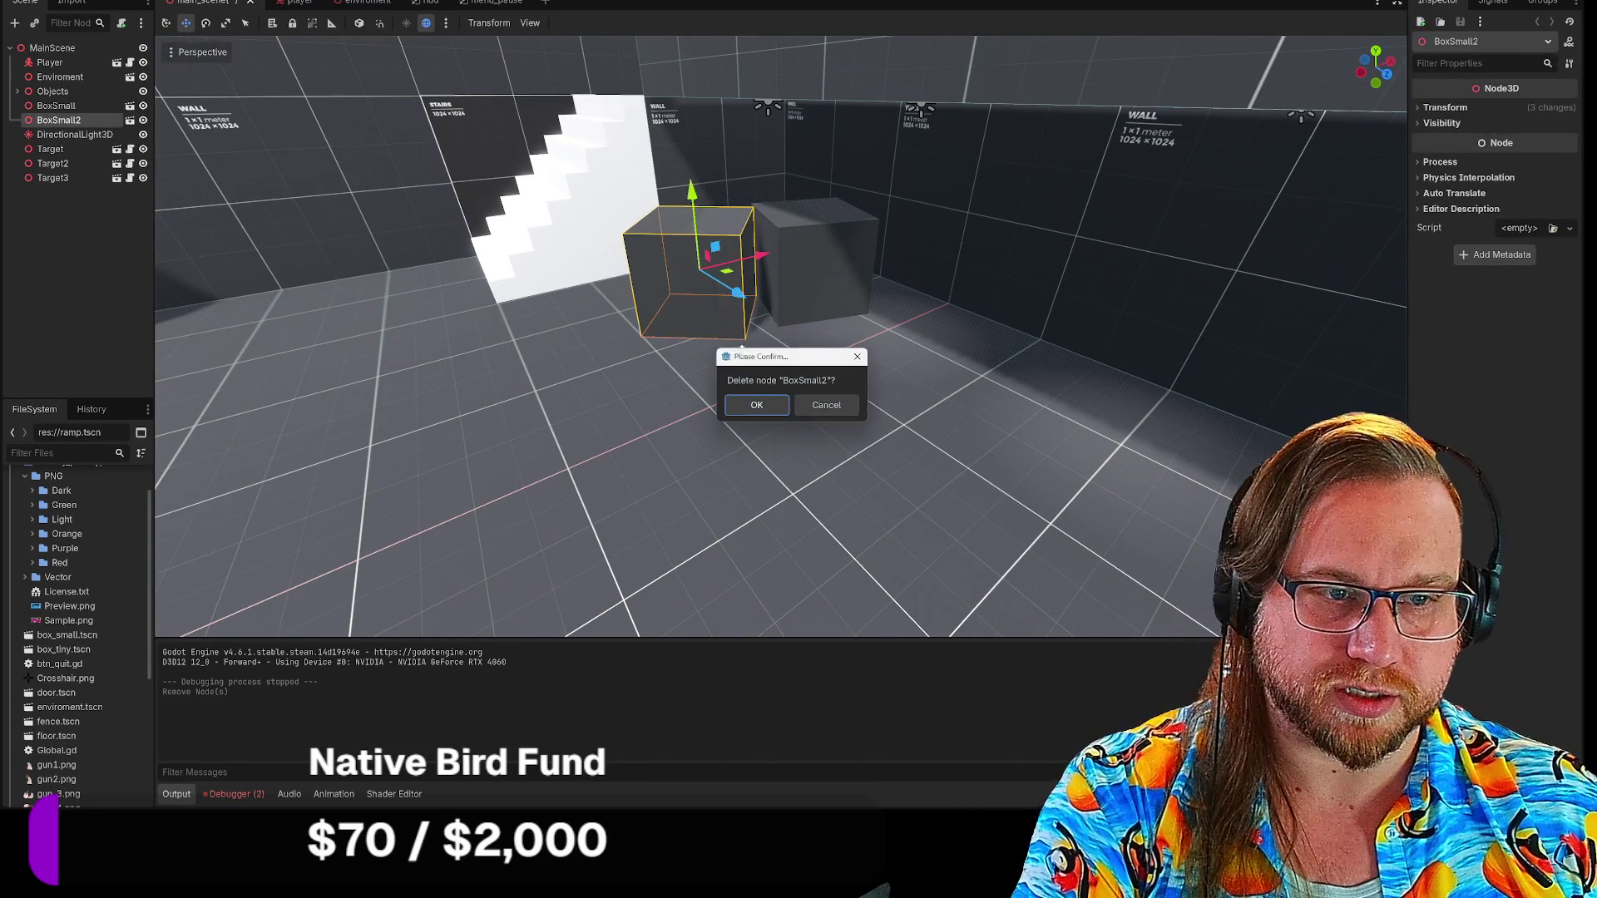
{"action": "left_click", "coordinate": [757, 405]}
{"action": "left_click", "coordinate": [798, 266]}
{"action": "key", "text": "Delete"}
{"action": "left_click", "coordinate": [756, 405]}
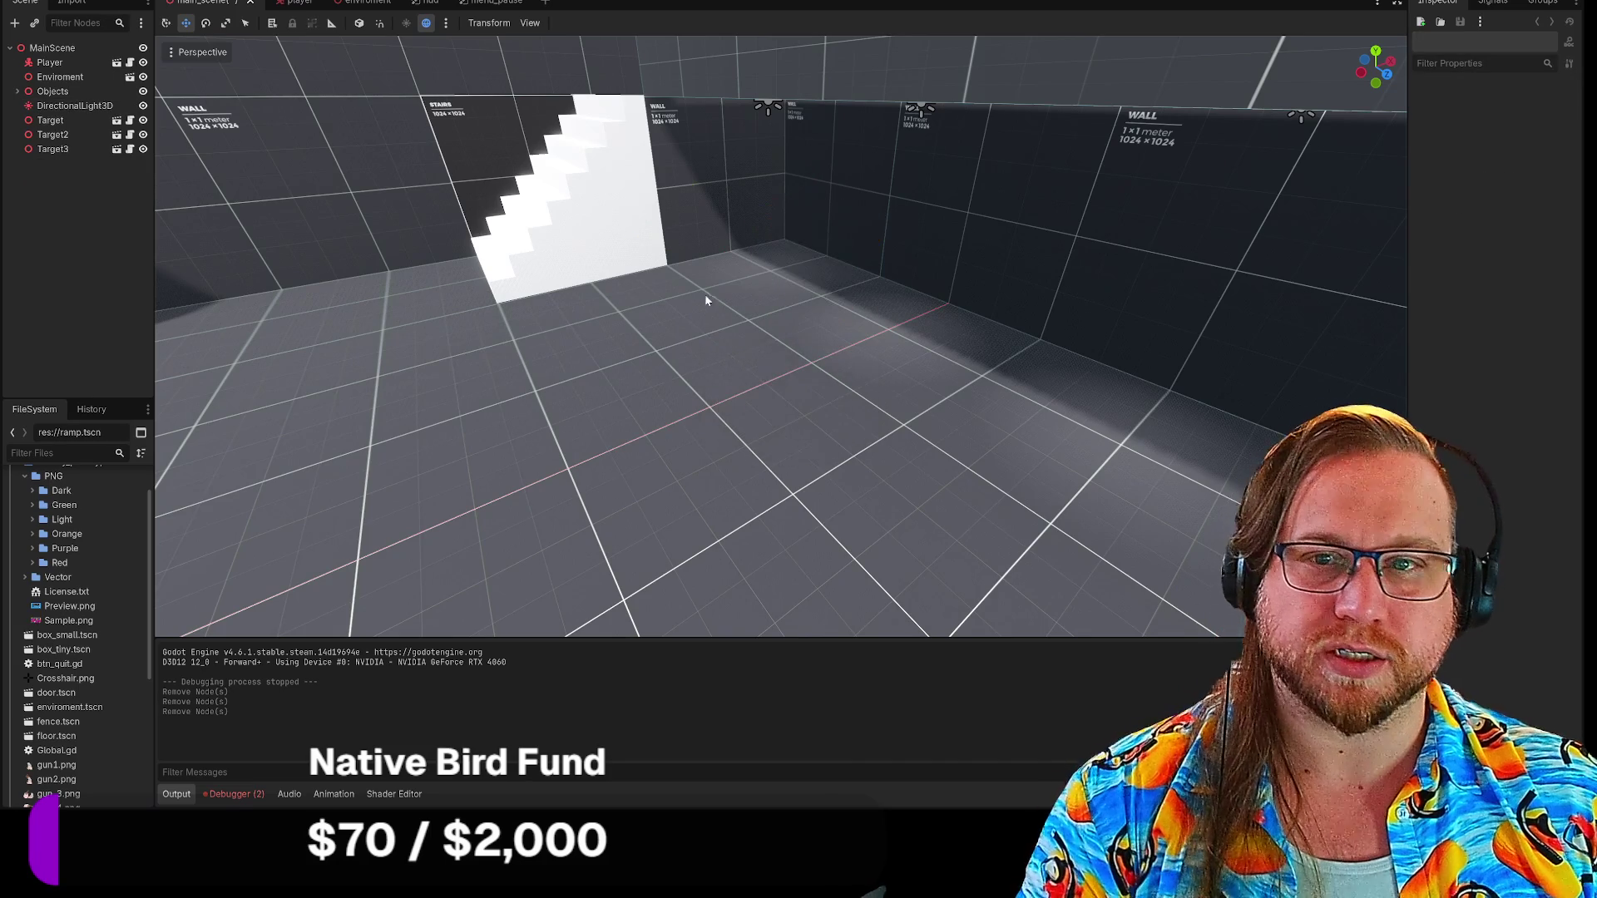
- Delete the Target, Target2 and Target3 nodes
{"action": "left_click", "coordinate": [49, 123]}
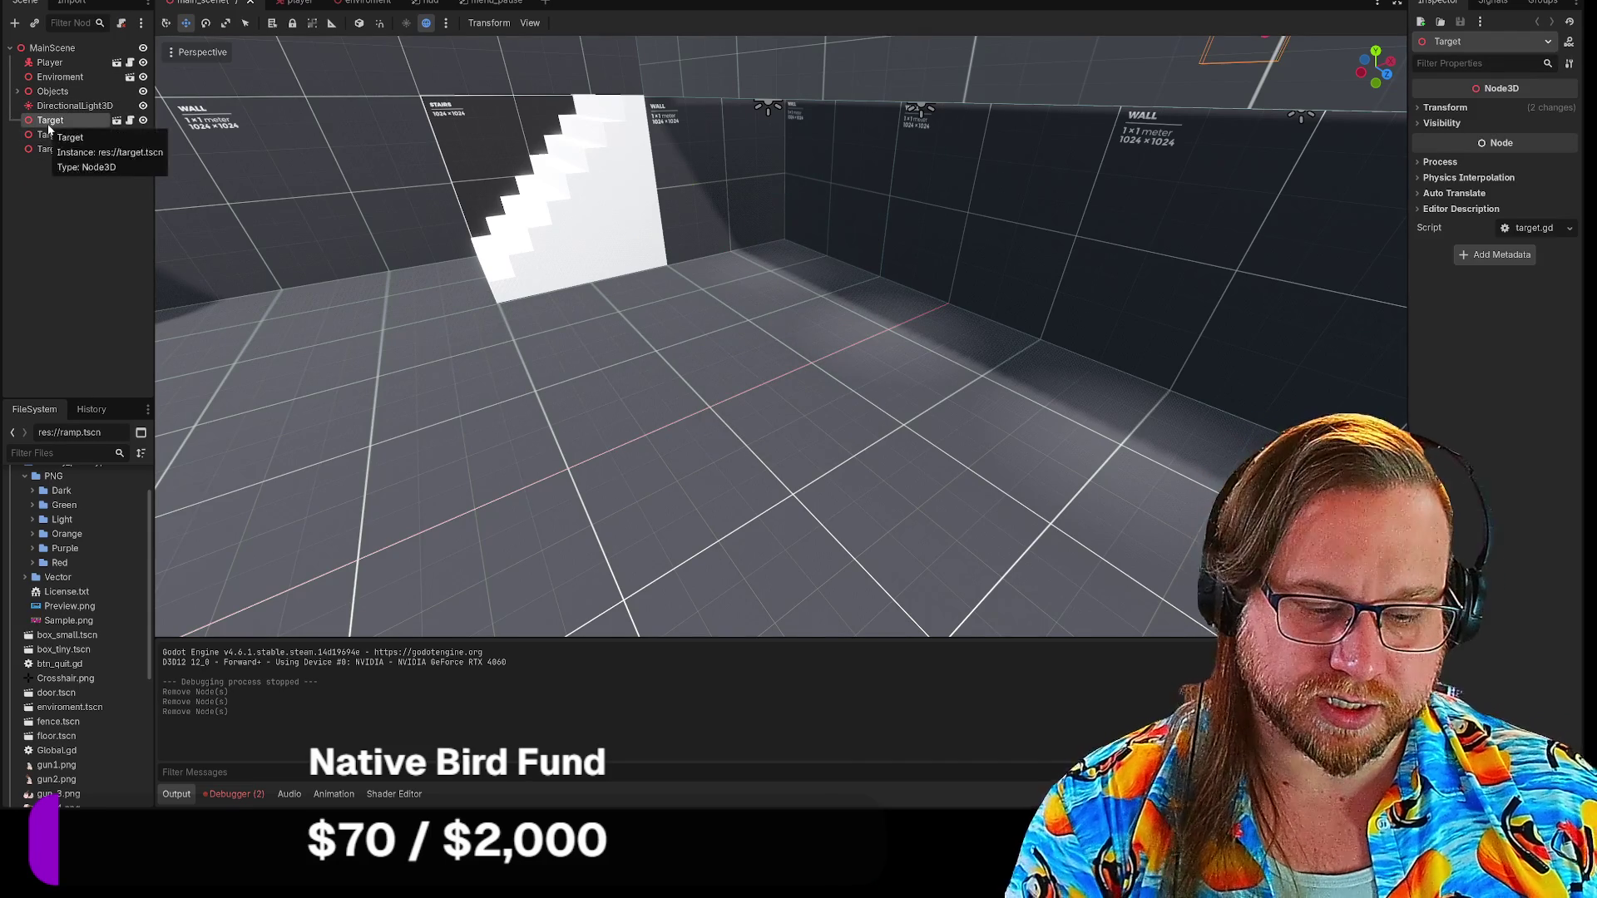
{"action": "key", "text": "Delete"}
{"action": "left_click", "coordinate": [756, 405]}
{"action": "left_click", "coordinate": [58, 121]}
{"action": "key", "text": "Delete"}
{"action": "left_click", "coordinate": [756, 401]}
{"action": "left_click", "coordinate": [67, 122]}
{"action": "key", "text": "Delete"}
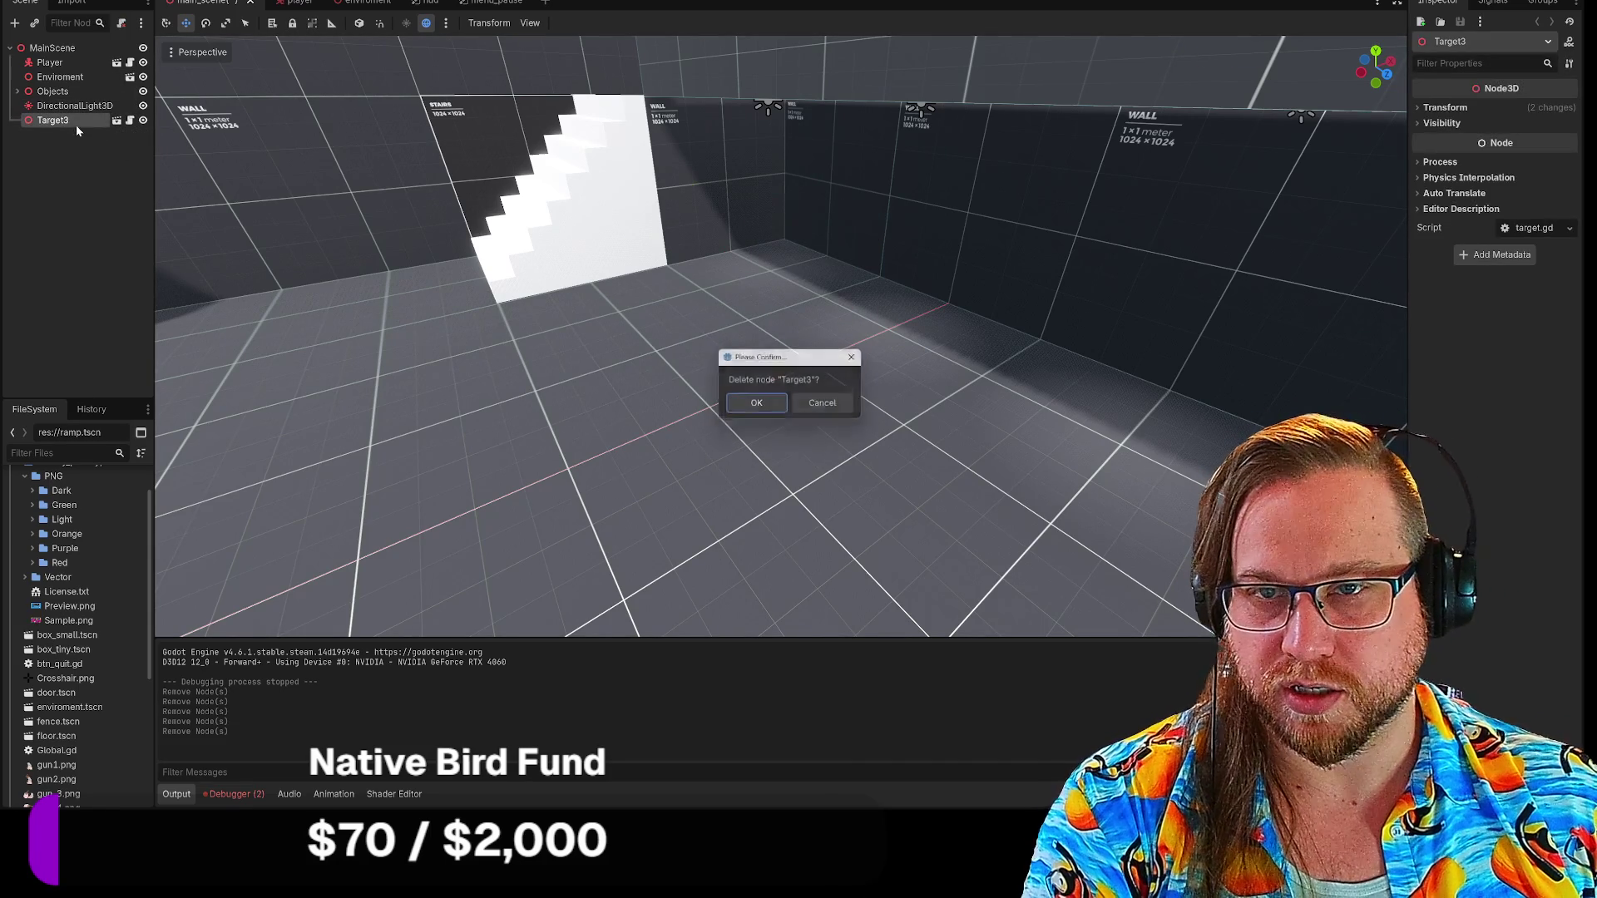
{"action": "left_click", "coordinate": [759, 404]}
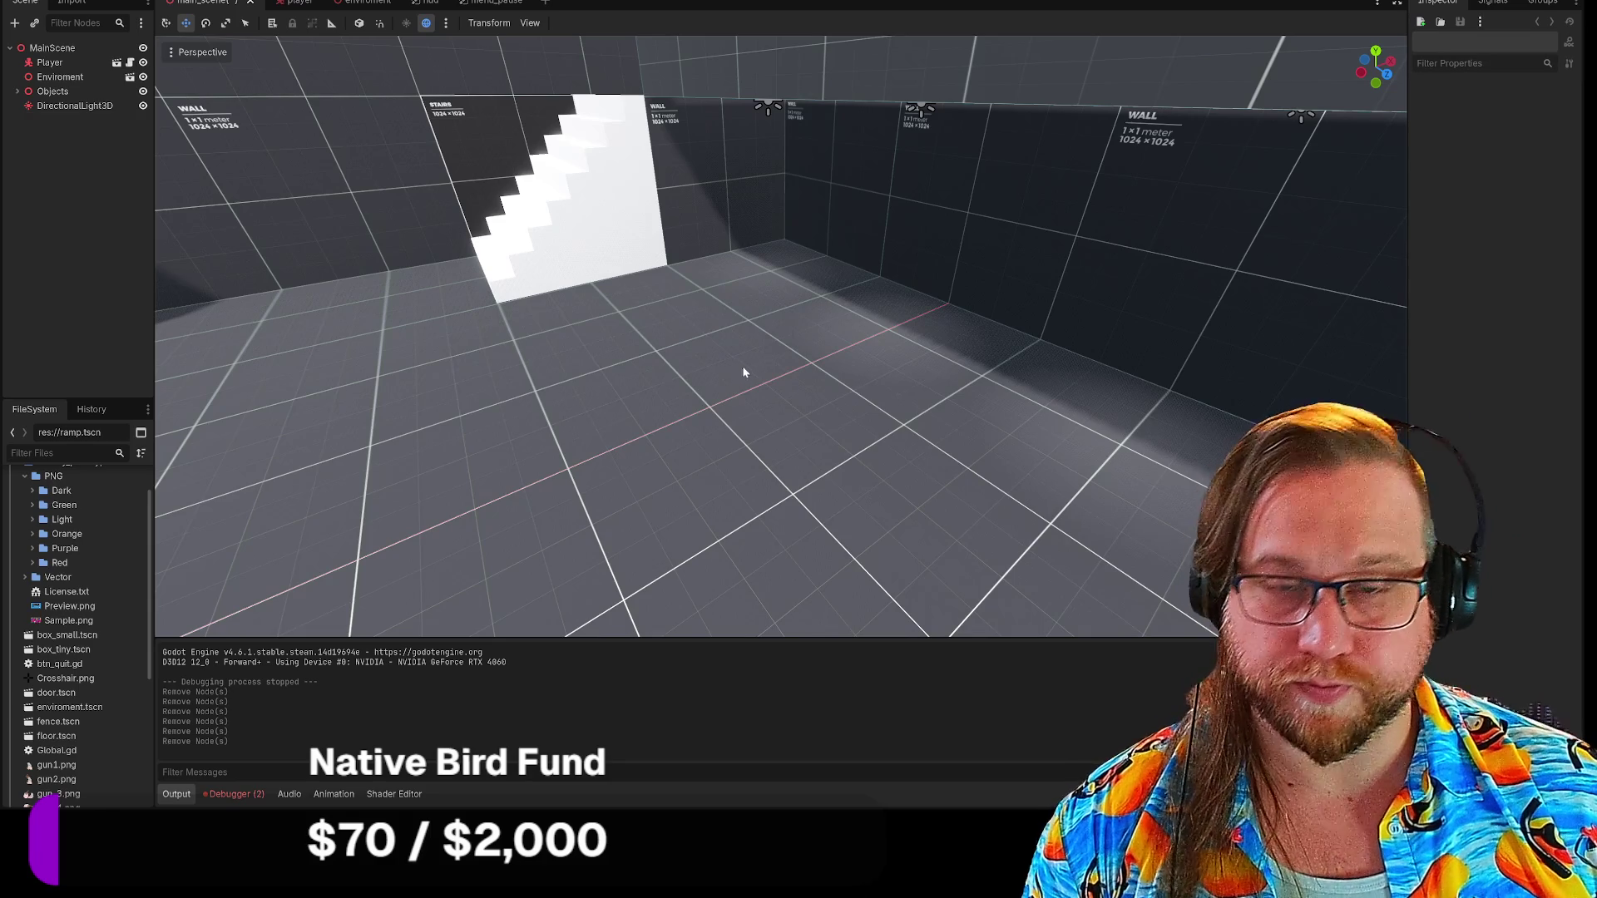
- Save the main scene, then open the box_small scene from the FileSystem dock
{"action": "right_click", "coordinate": [220, 2]}
{"action": "left_click", "coordinate": [249, 28]}
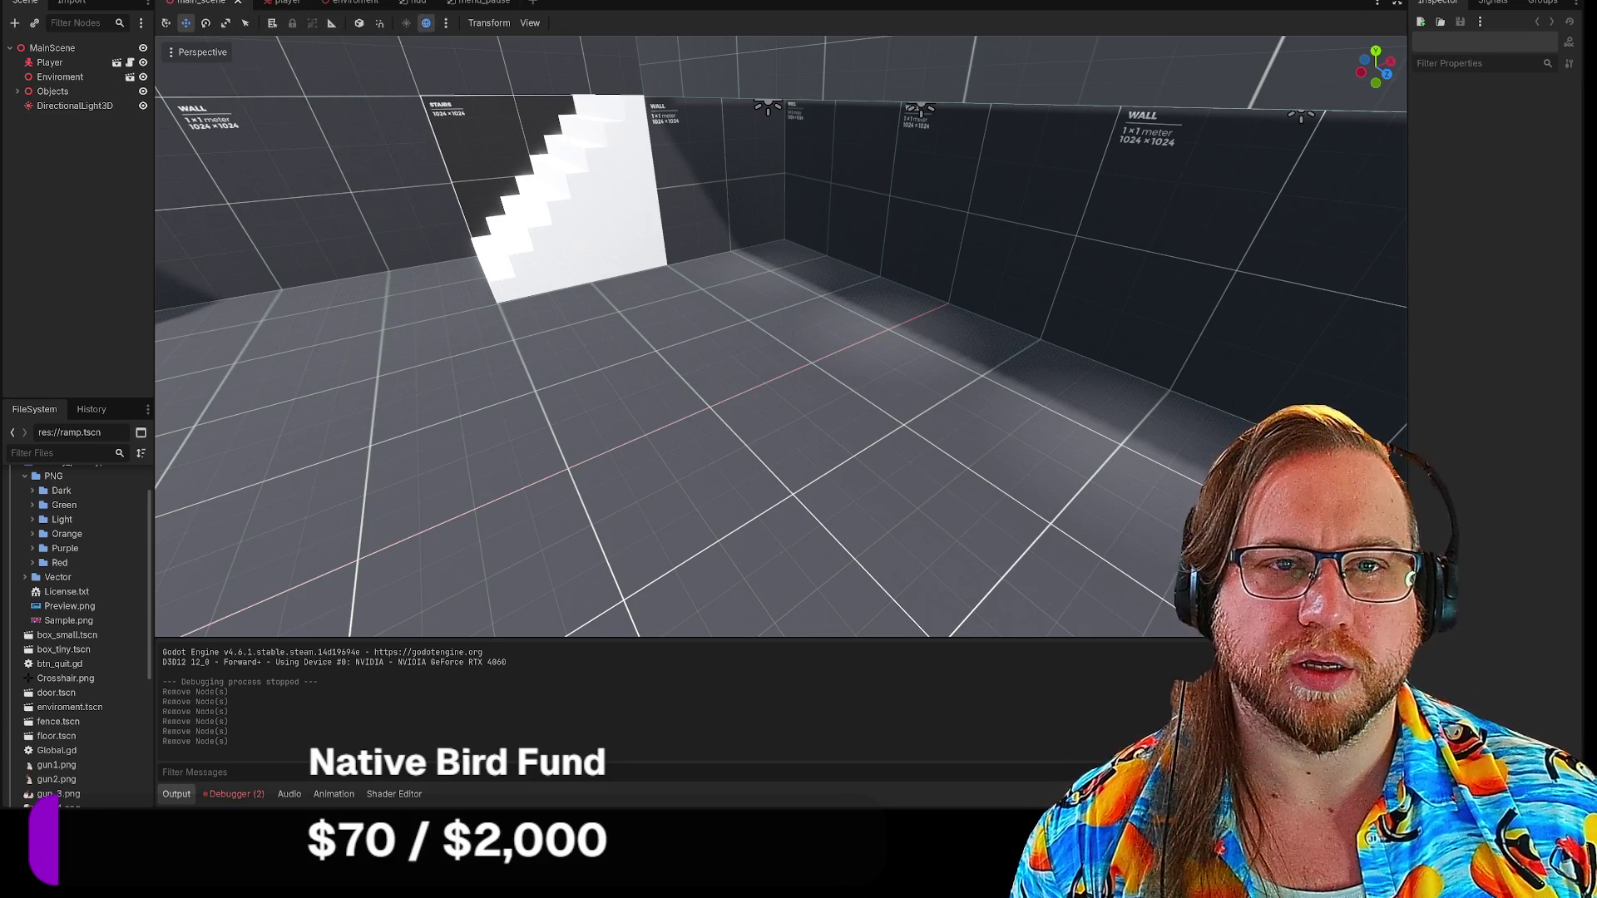
{"action": "scroll", "coordinate": [99, 642], "scroll_direction": "down", "scroll_amount": 5}
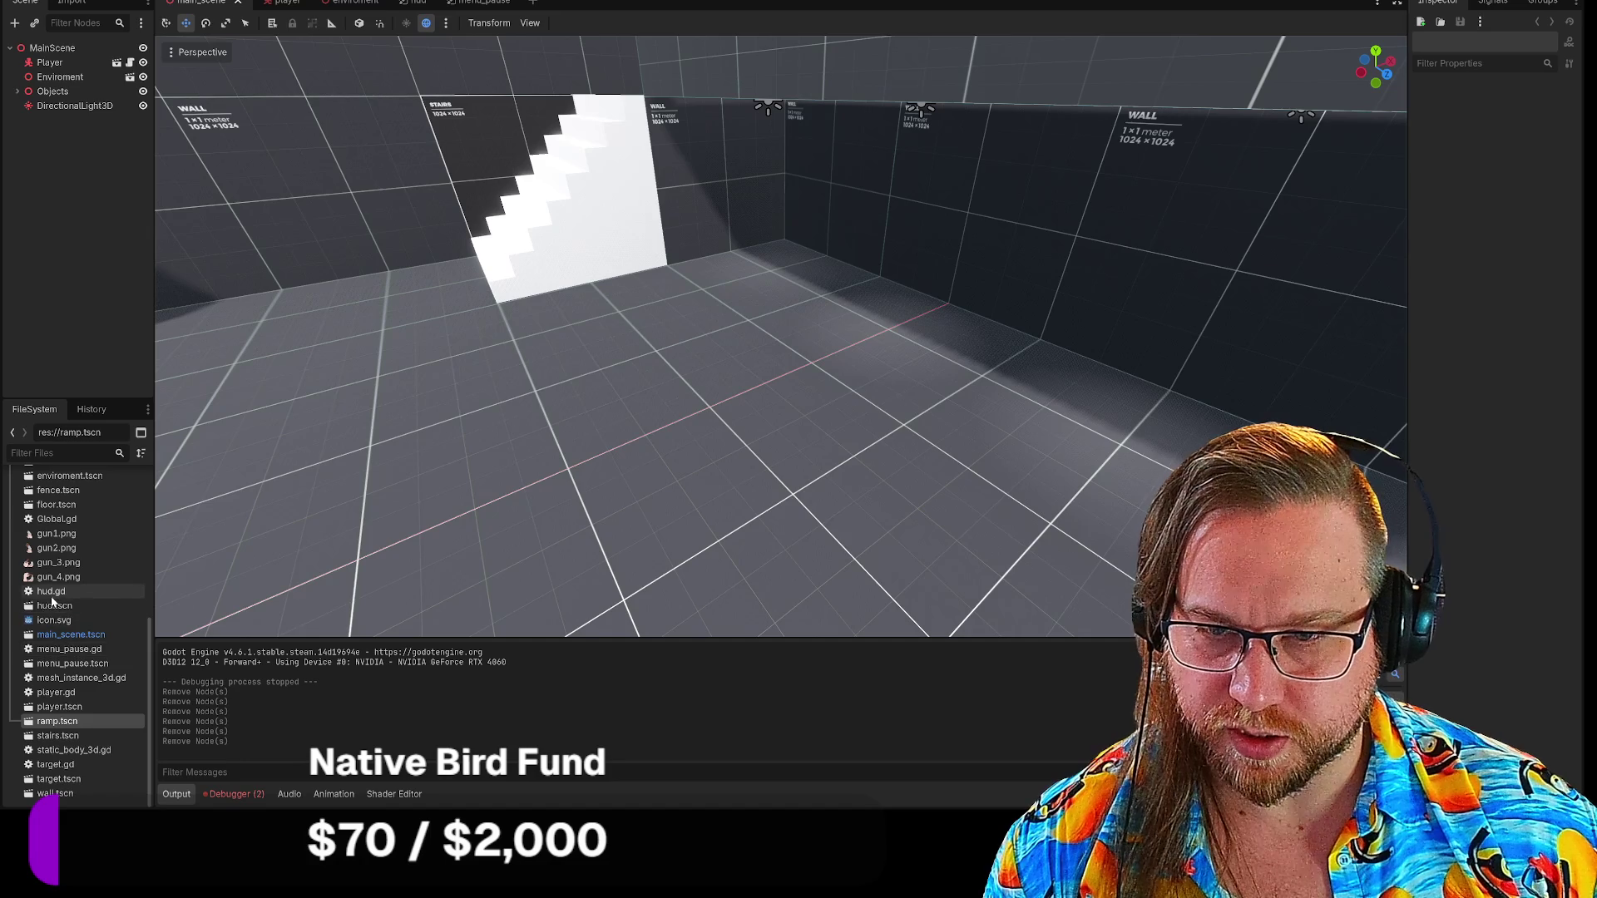
{"action": "scroll", "coordinate": [59, 603], "scroll_direction": "up", "scroll_amount": 1}
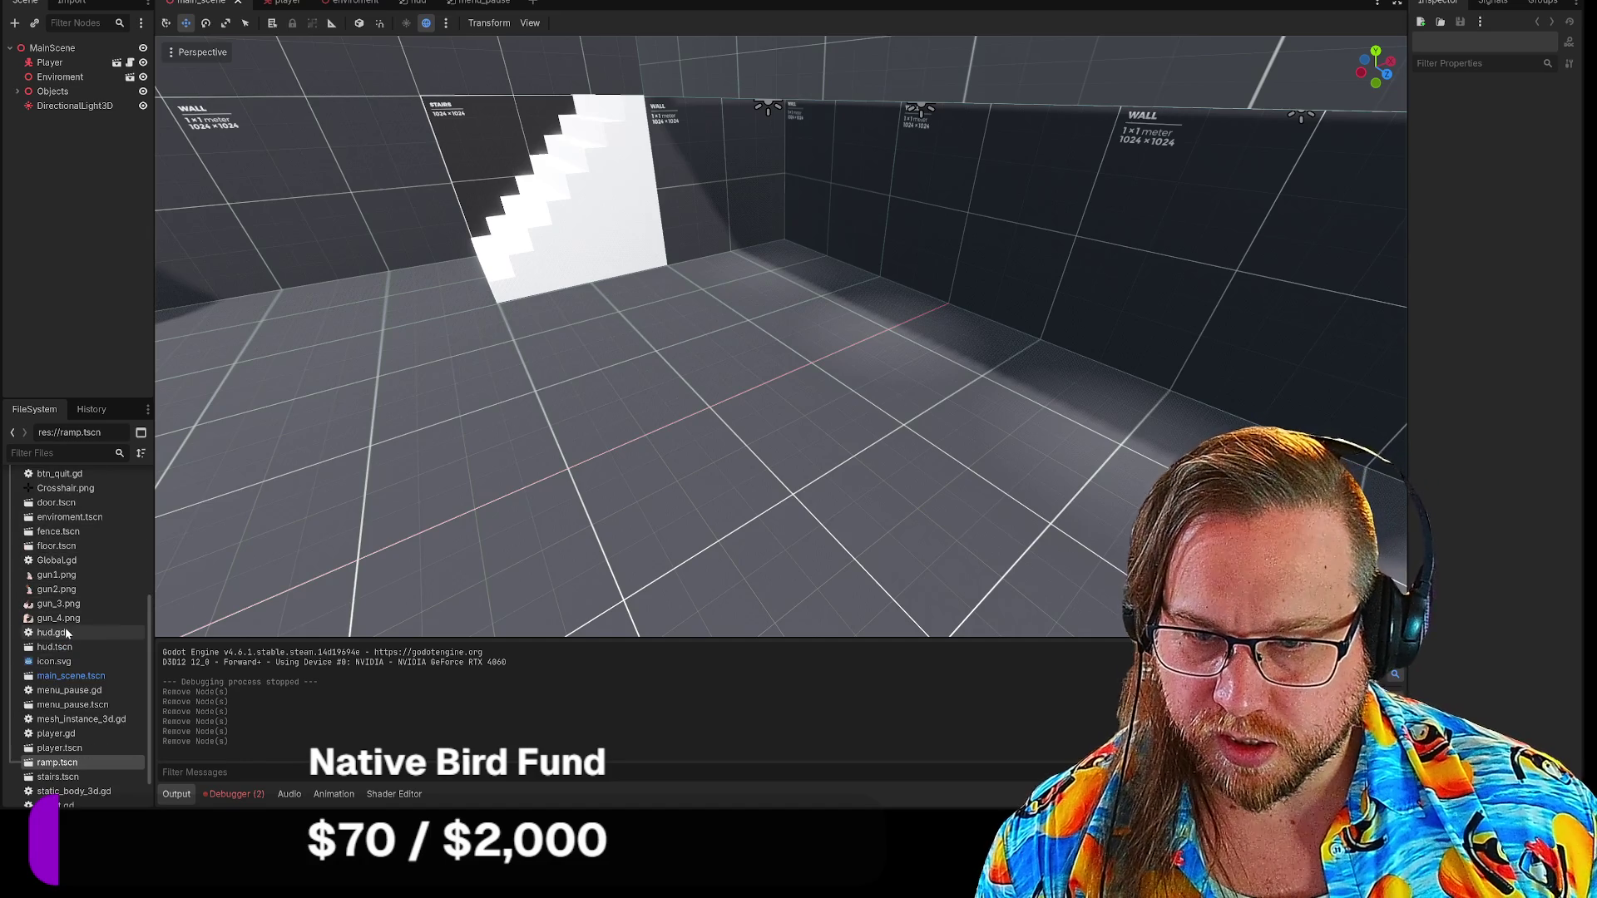
{"action": "scroll", "coordinate": [67, 649], "scroll_direction": "down", "scroll_amount": 1}
{"action": "scroll", "coordinate": [70, 665], "scroll_direction": "up", "scroll_amount": 6}
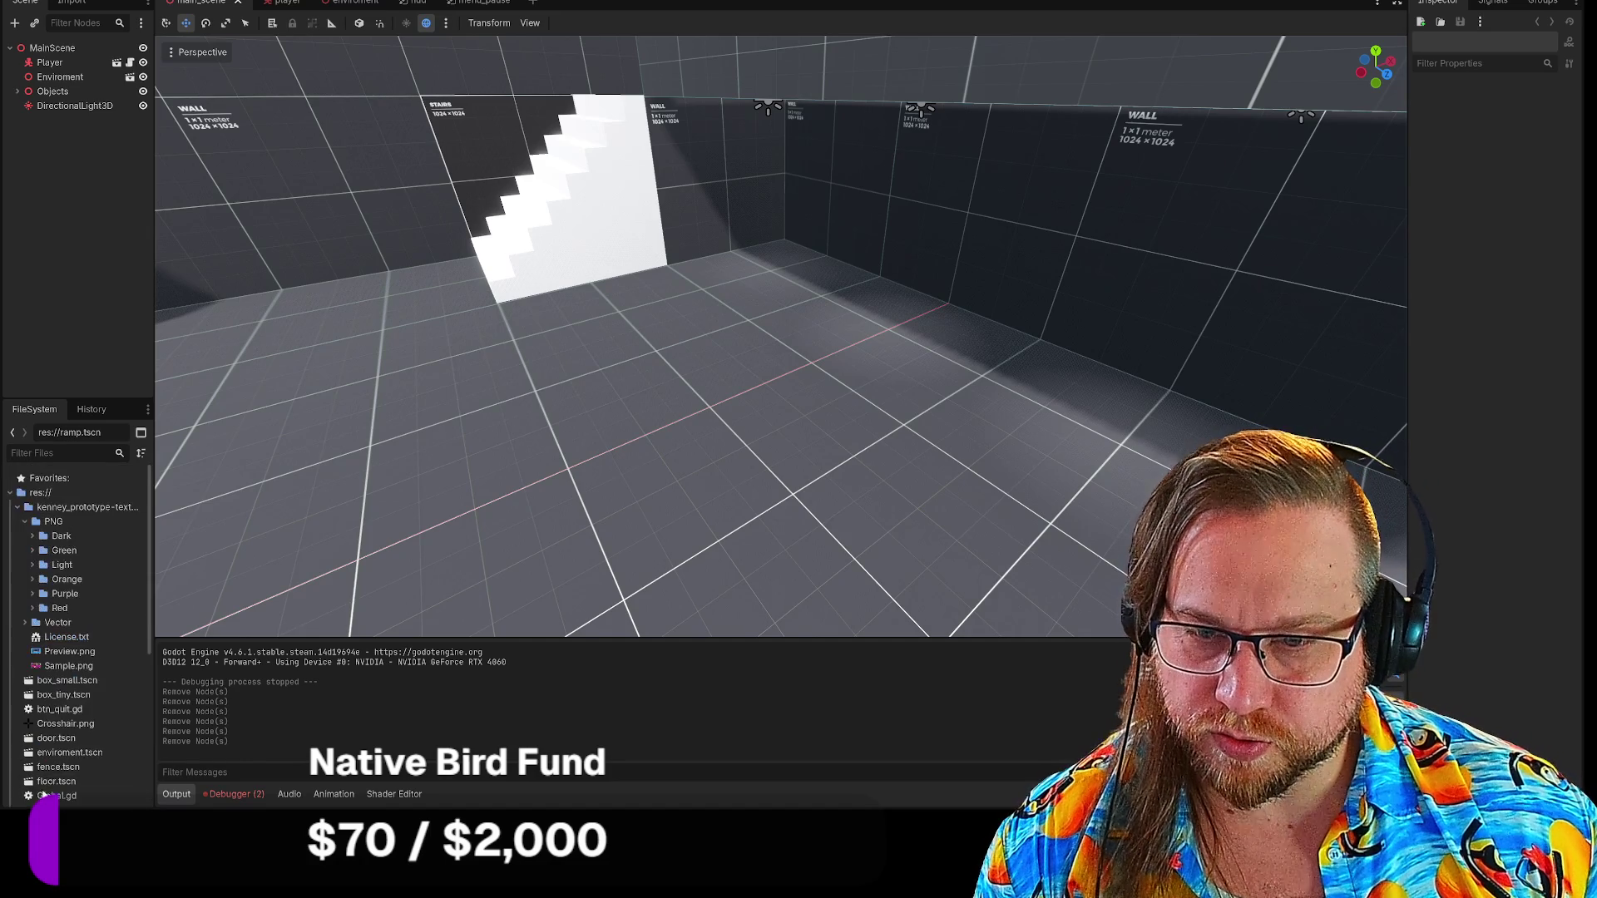
{"action": "double_click", "coordinate": [65, 684]}
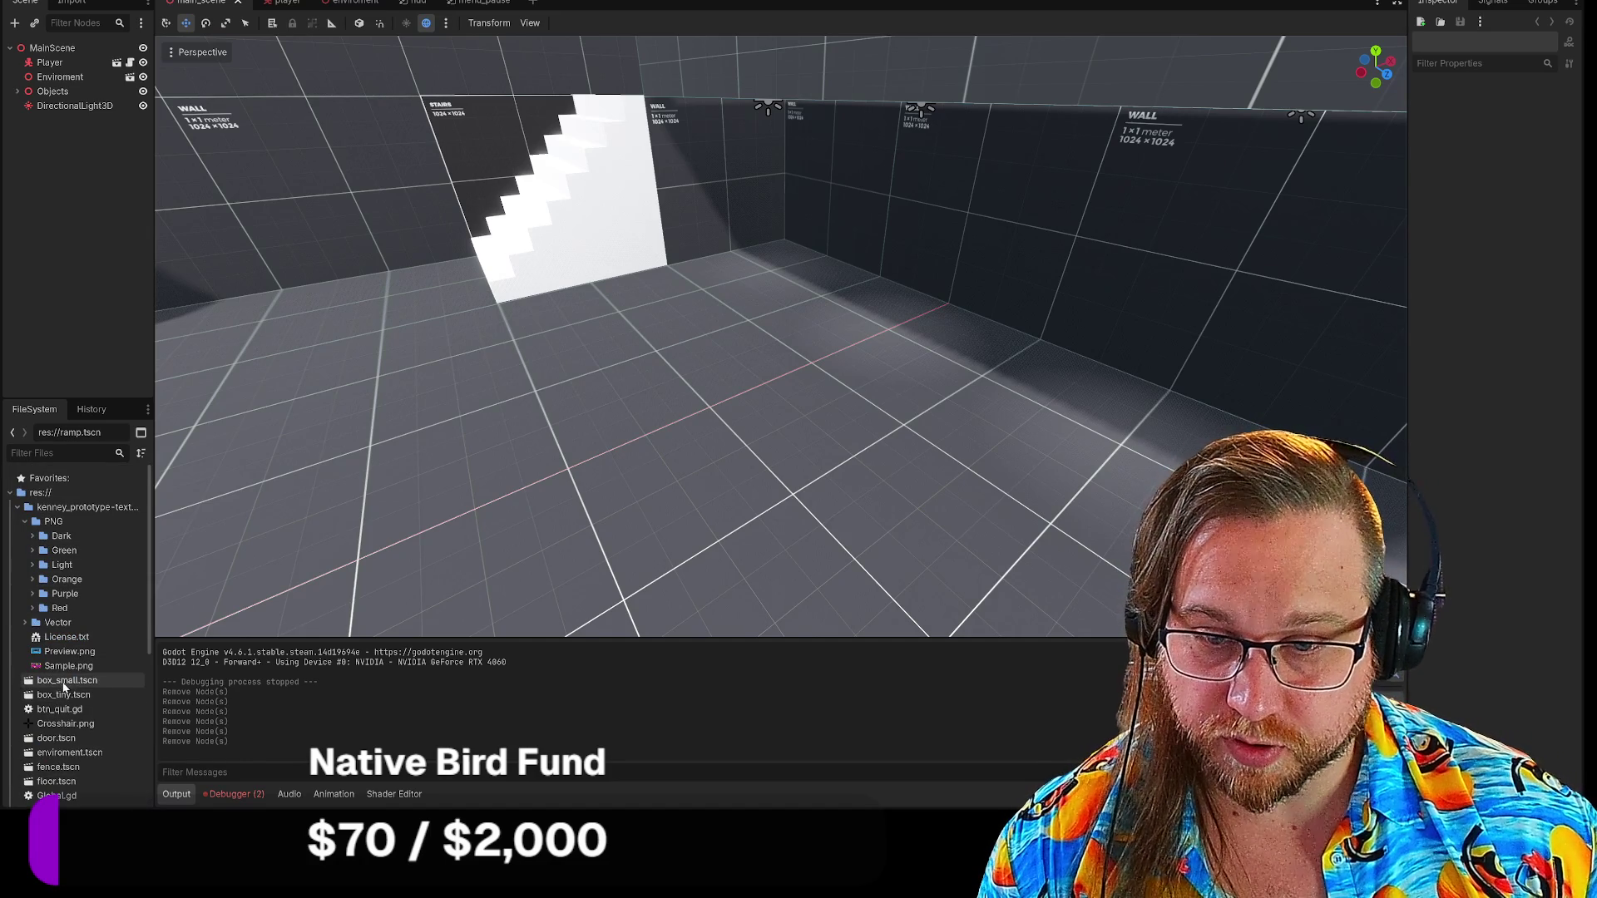
- Attach a new mesh_instance_3d.gd script to the box_small scene's MeshInstance3D node
{"action": "key", "text": "f"}
{"action": "mouse_move", "coordinate": [637, 512]}
{"action": "left_mouse_down"}
{"action": "mouse_move", "coordinate": [654, 455]}
{"action": "mouse_move", "coordinate": [639, 423]}
{"action": "left_mouse_up"}
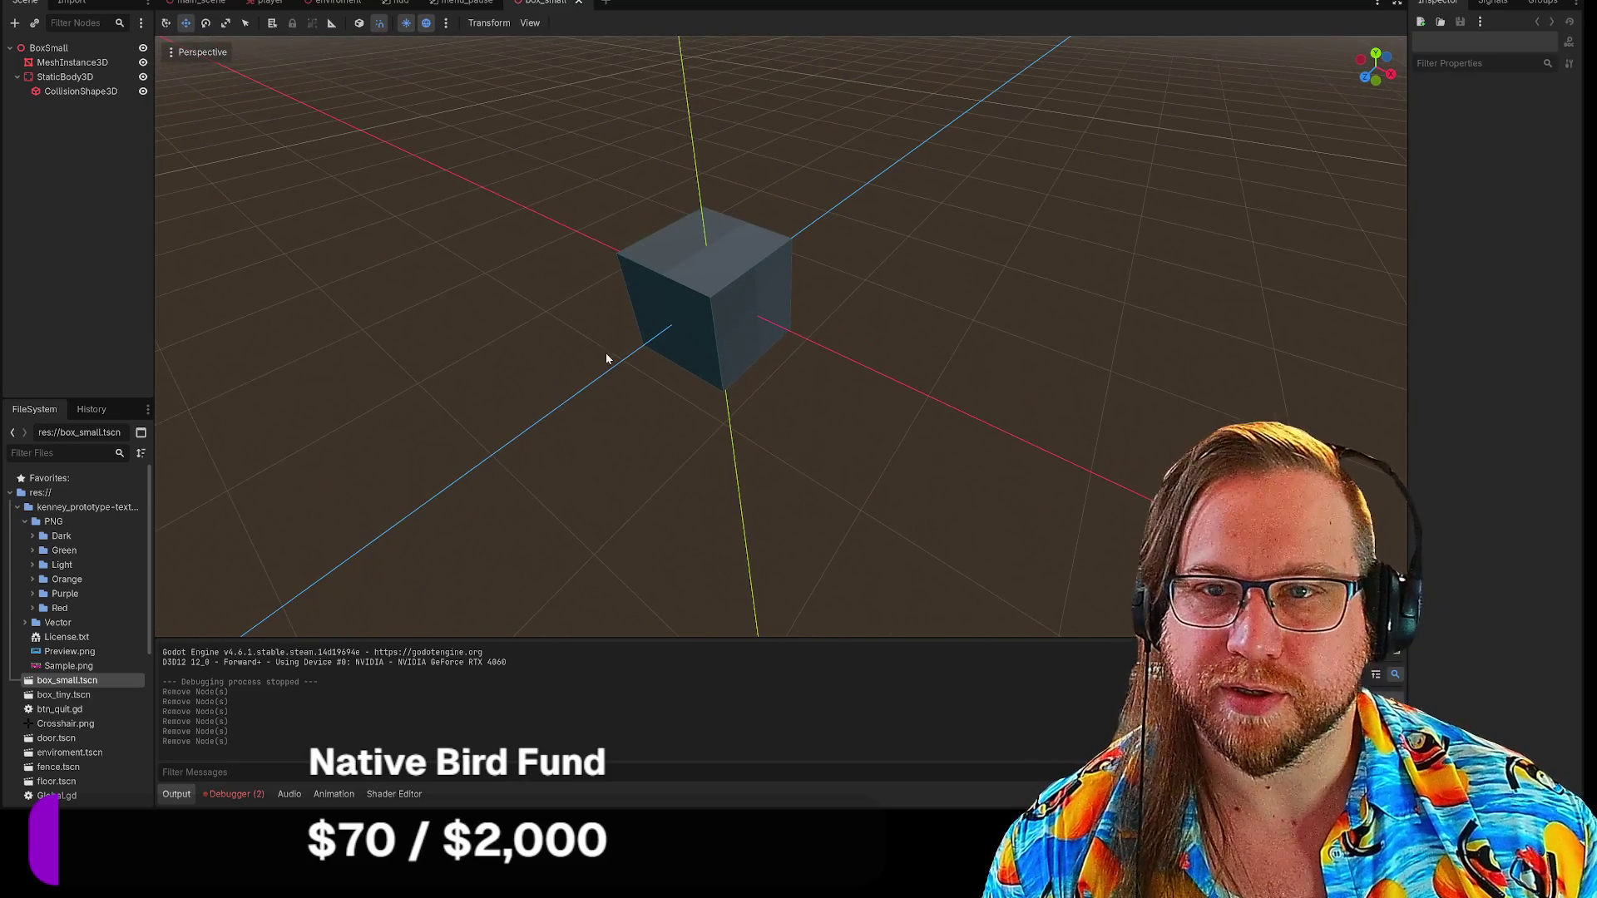
{"action": "left_click", "coordinate": [58, 62]}
{"action": "right_click", "coordinate": [76, 64]}
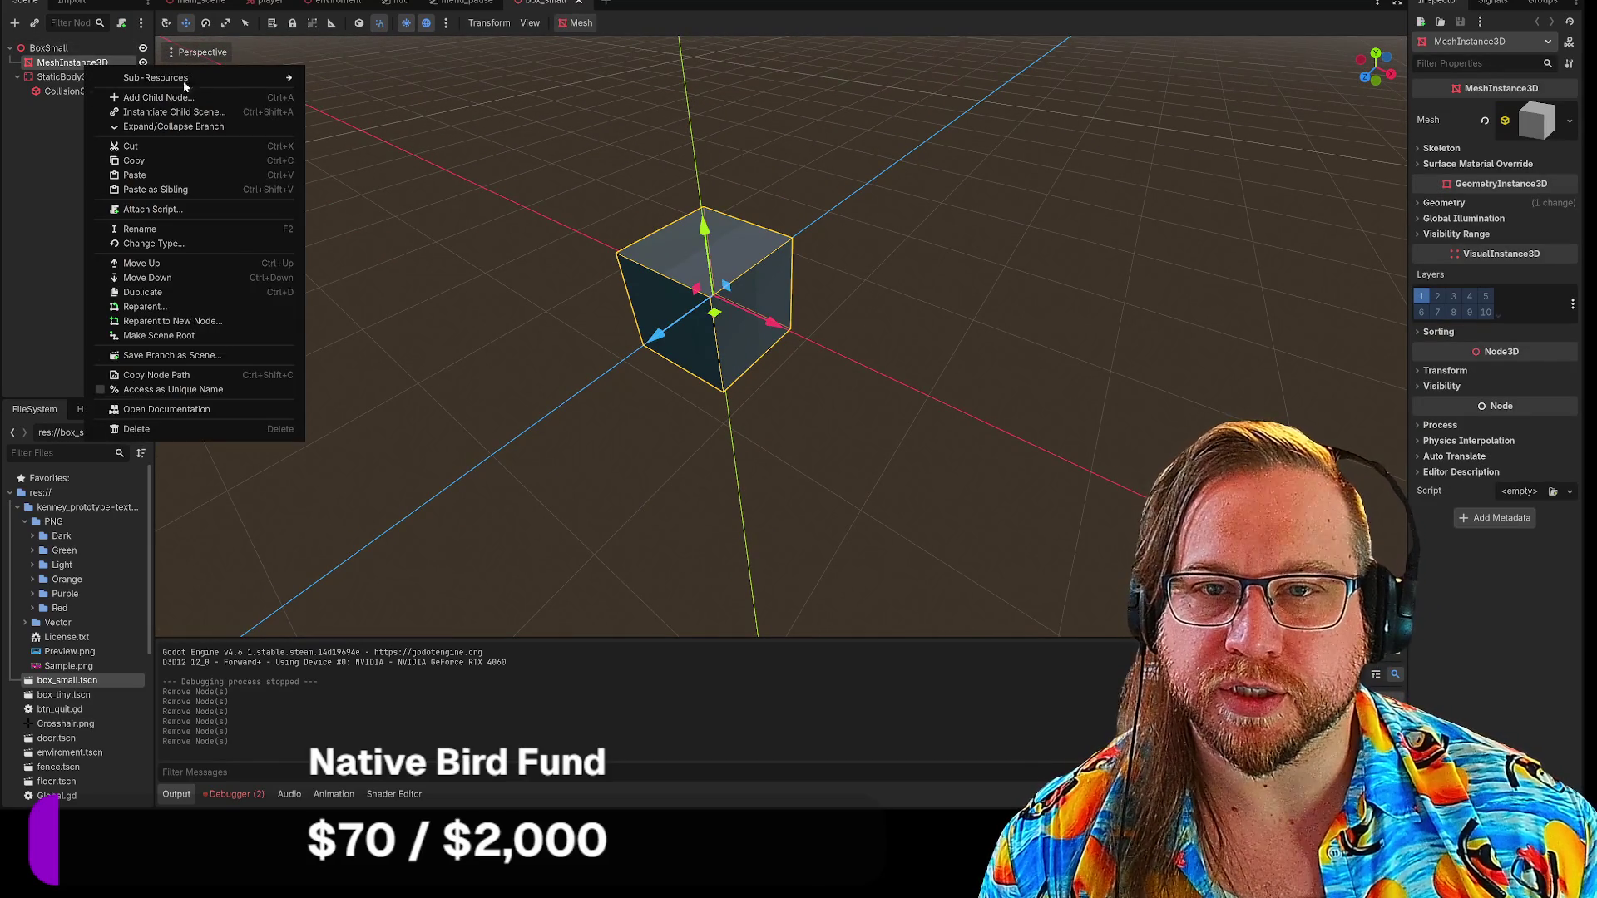
{"action": "left_click", "coordinate": [59, 197]}
{"action": "left_click", "coordinate": [122, 27]}
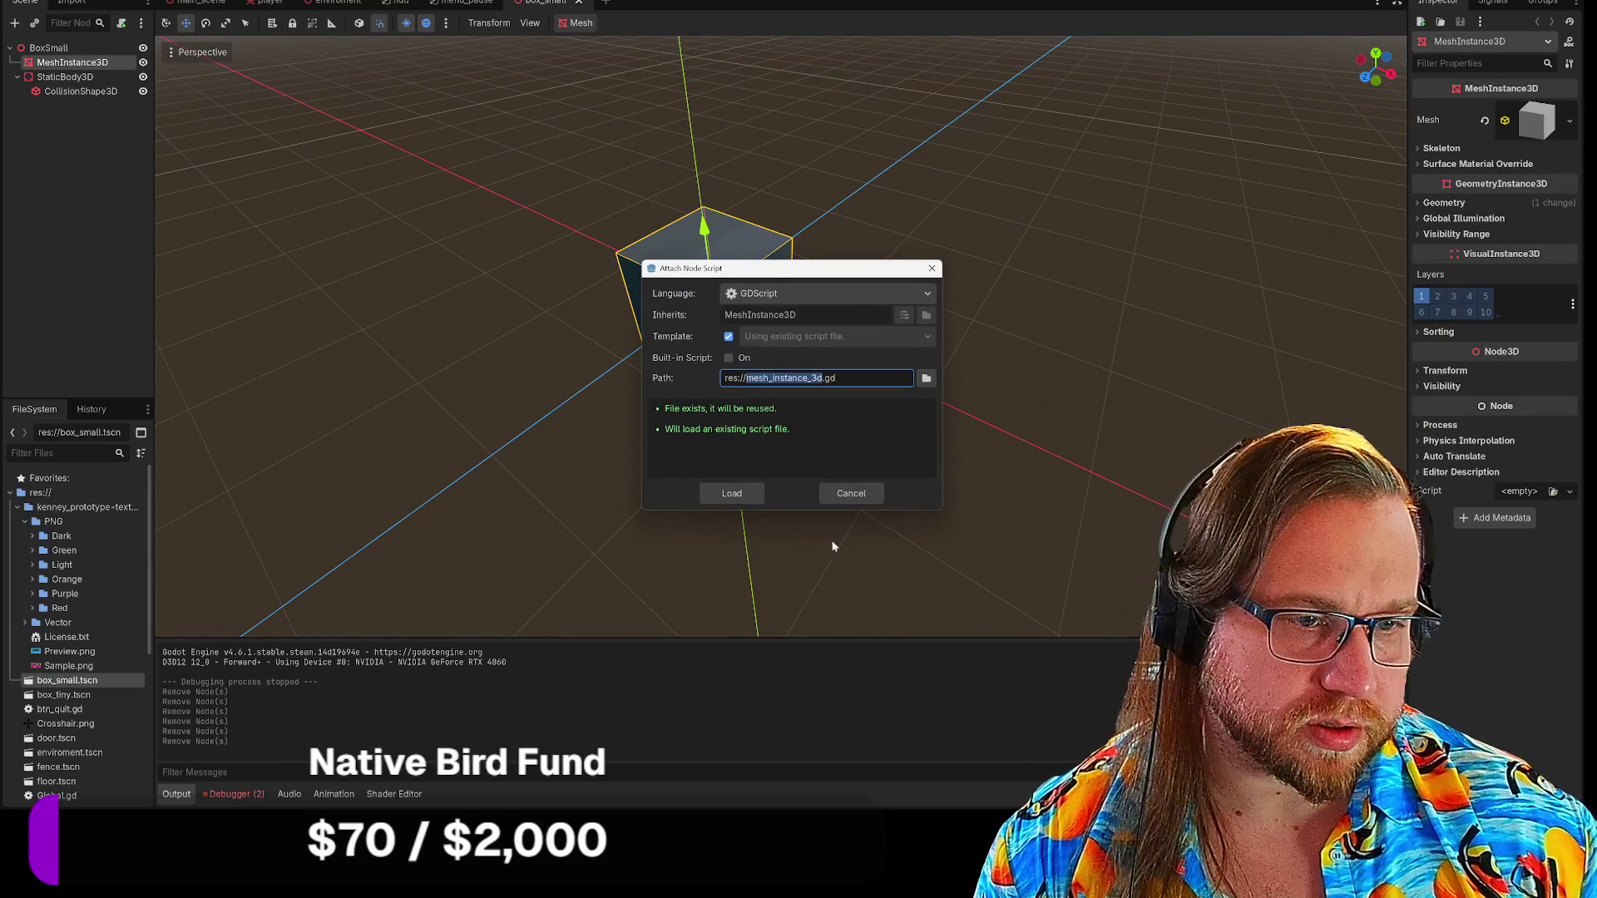
{"action": "left_click", "coordinate": [744, 496]}
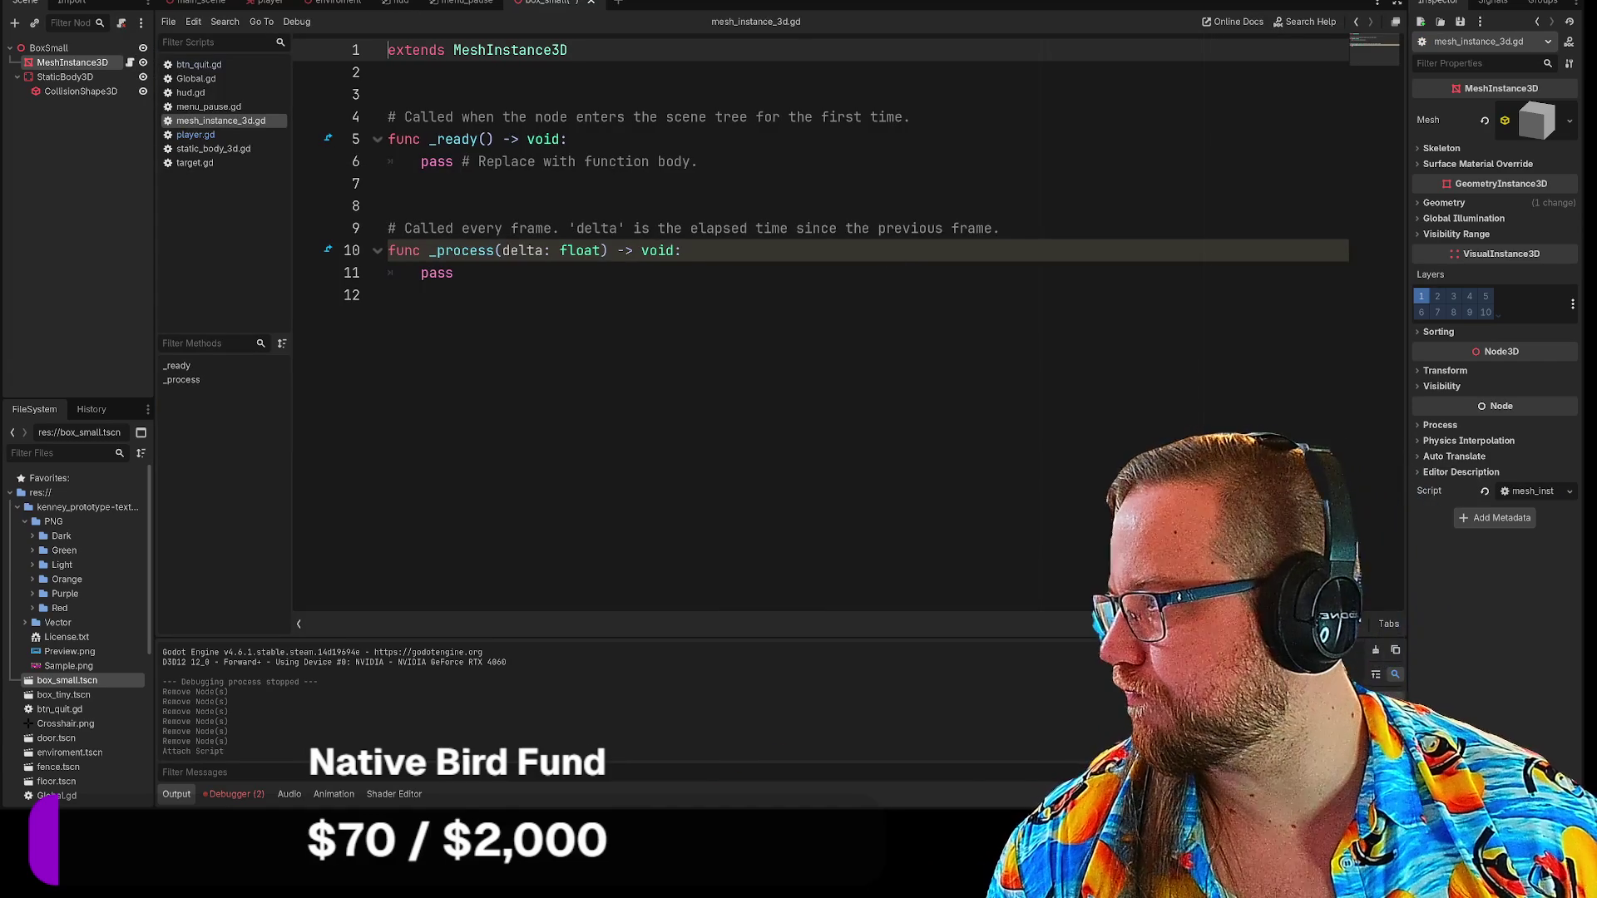
- Save box_small, then open the target's static_body_3d.gd and select its hit() function (lines 4–6)
{"action": "right_click", "coordinate": [553, 3]}
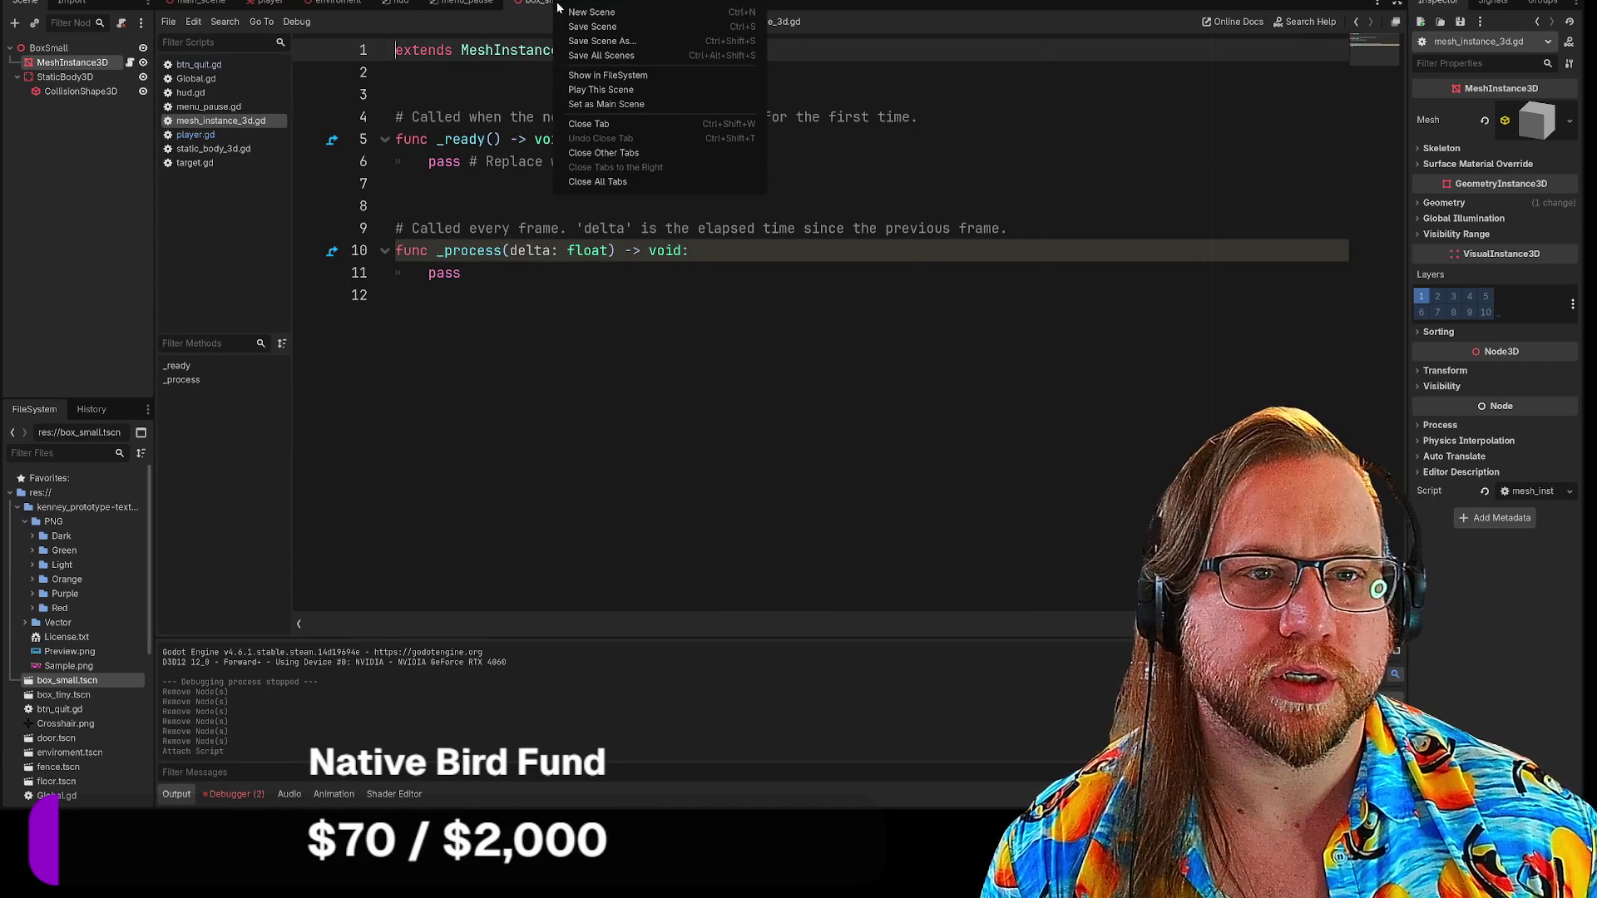
{"action": "left_click", "coordinate": [593, 32]}
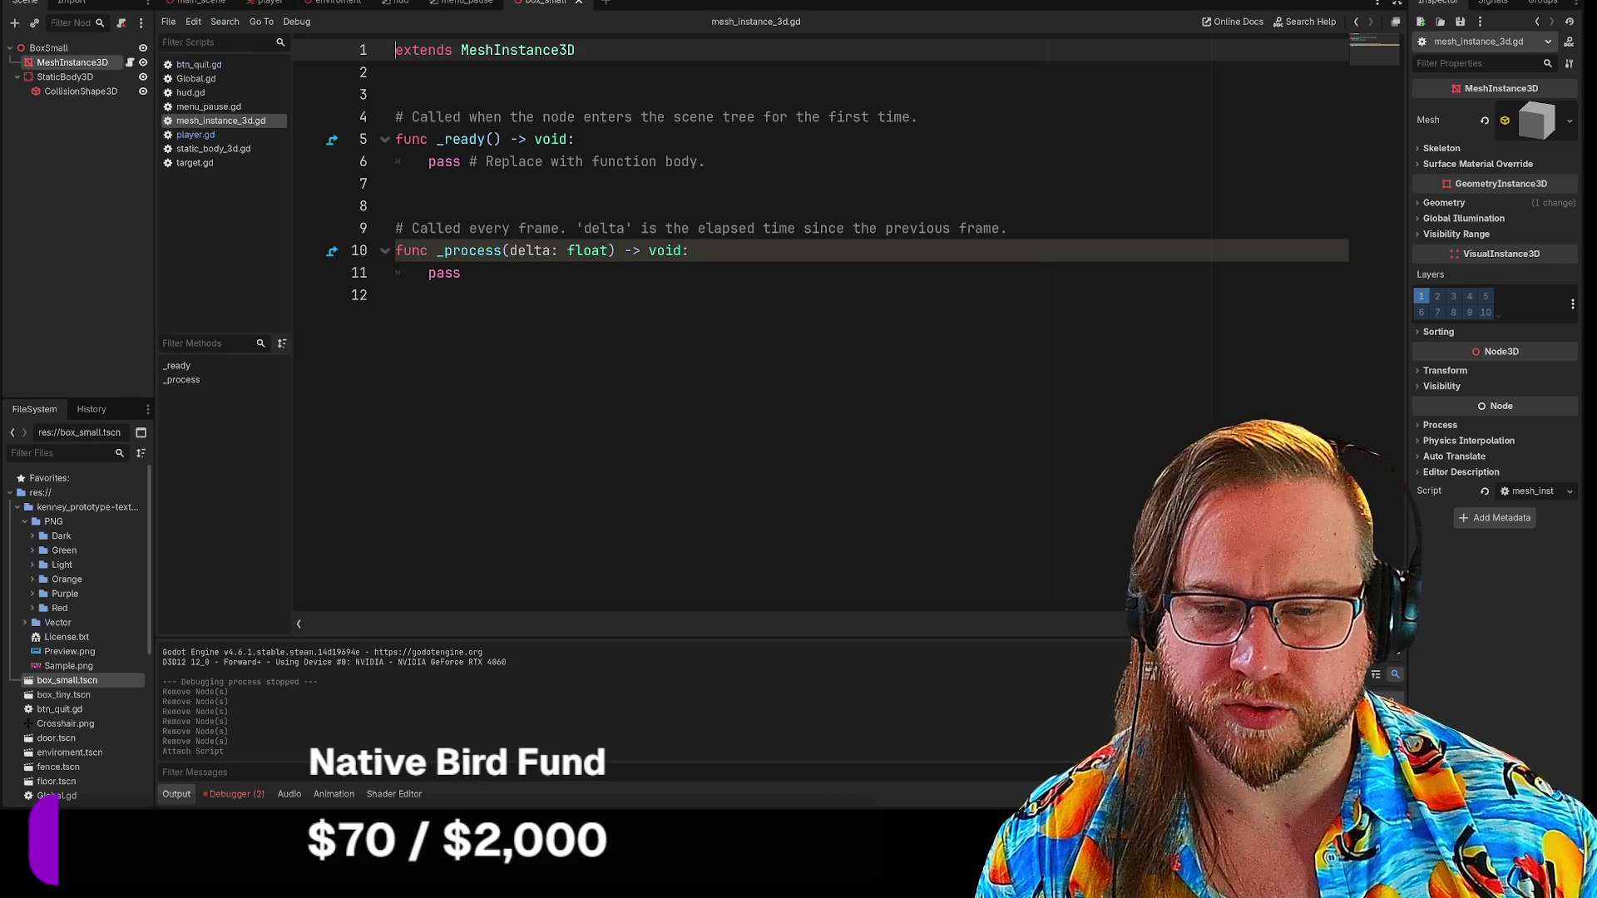
{"action": "scroll", "coordinate": [60, 749], "scroll_direction": "down", "scroll_amount": 5}
{"action": "scroll", "coordinate": [58, 749], "scroll_direction": "down", "scroll_amount": 1}
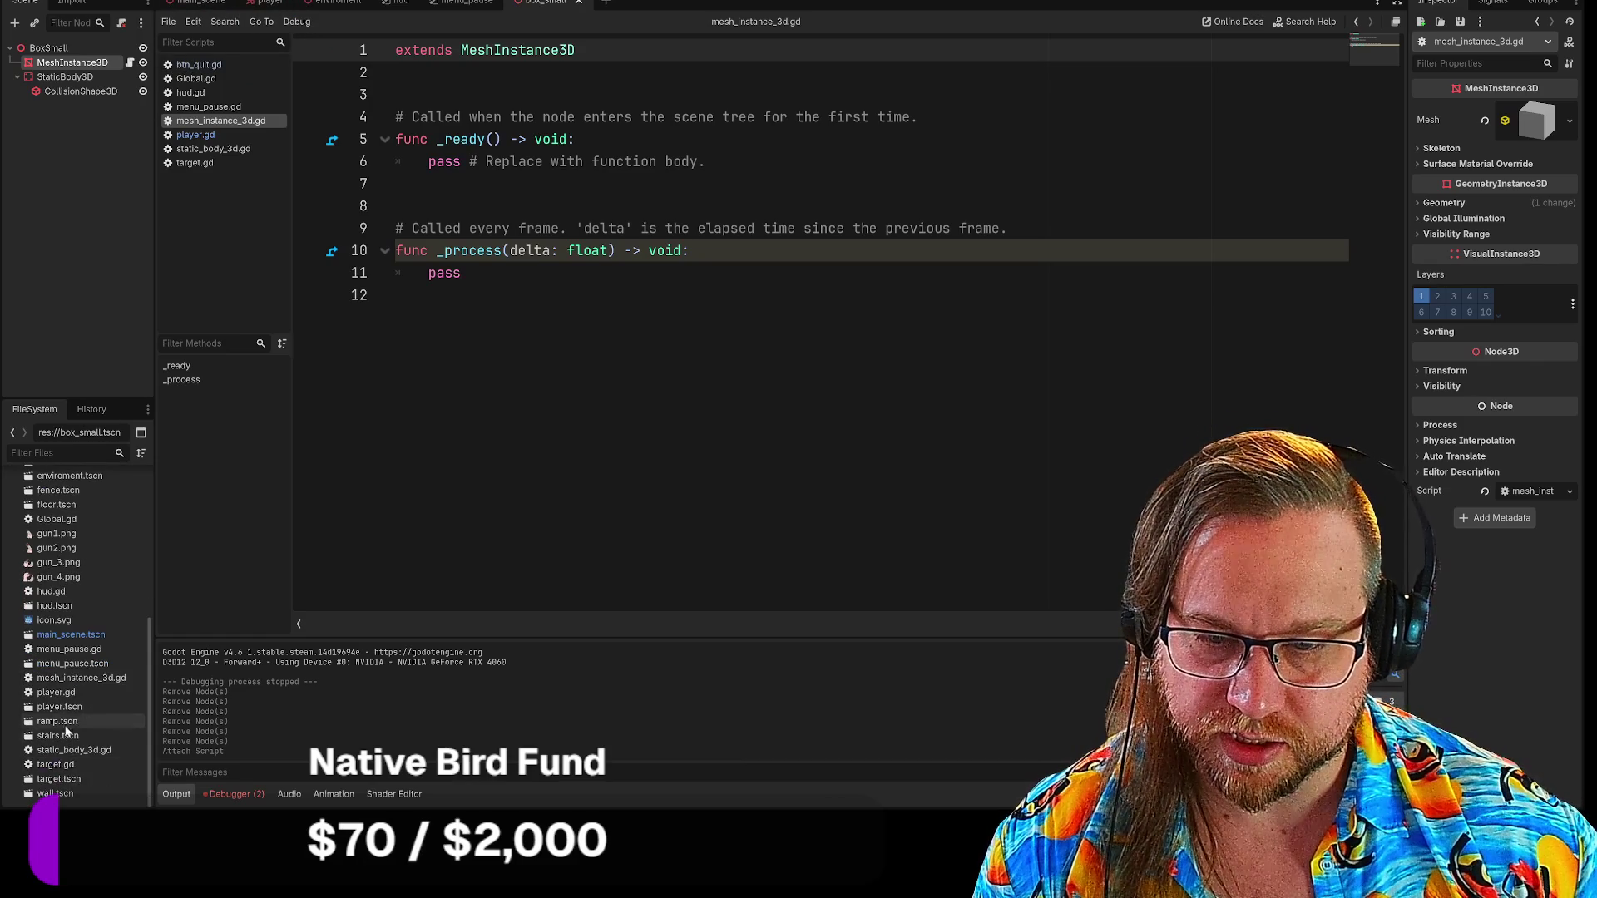
{"action": "double_click", "coordinate": [51, 782]}
{"action": "left_click", "coordinate": [74, 77]}
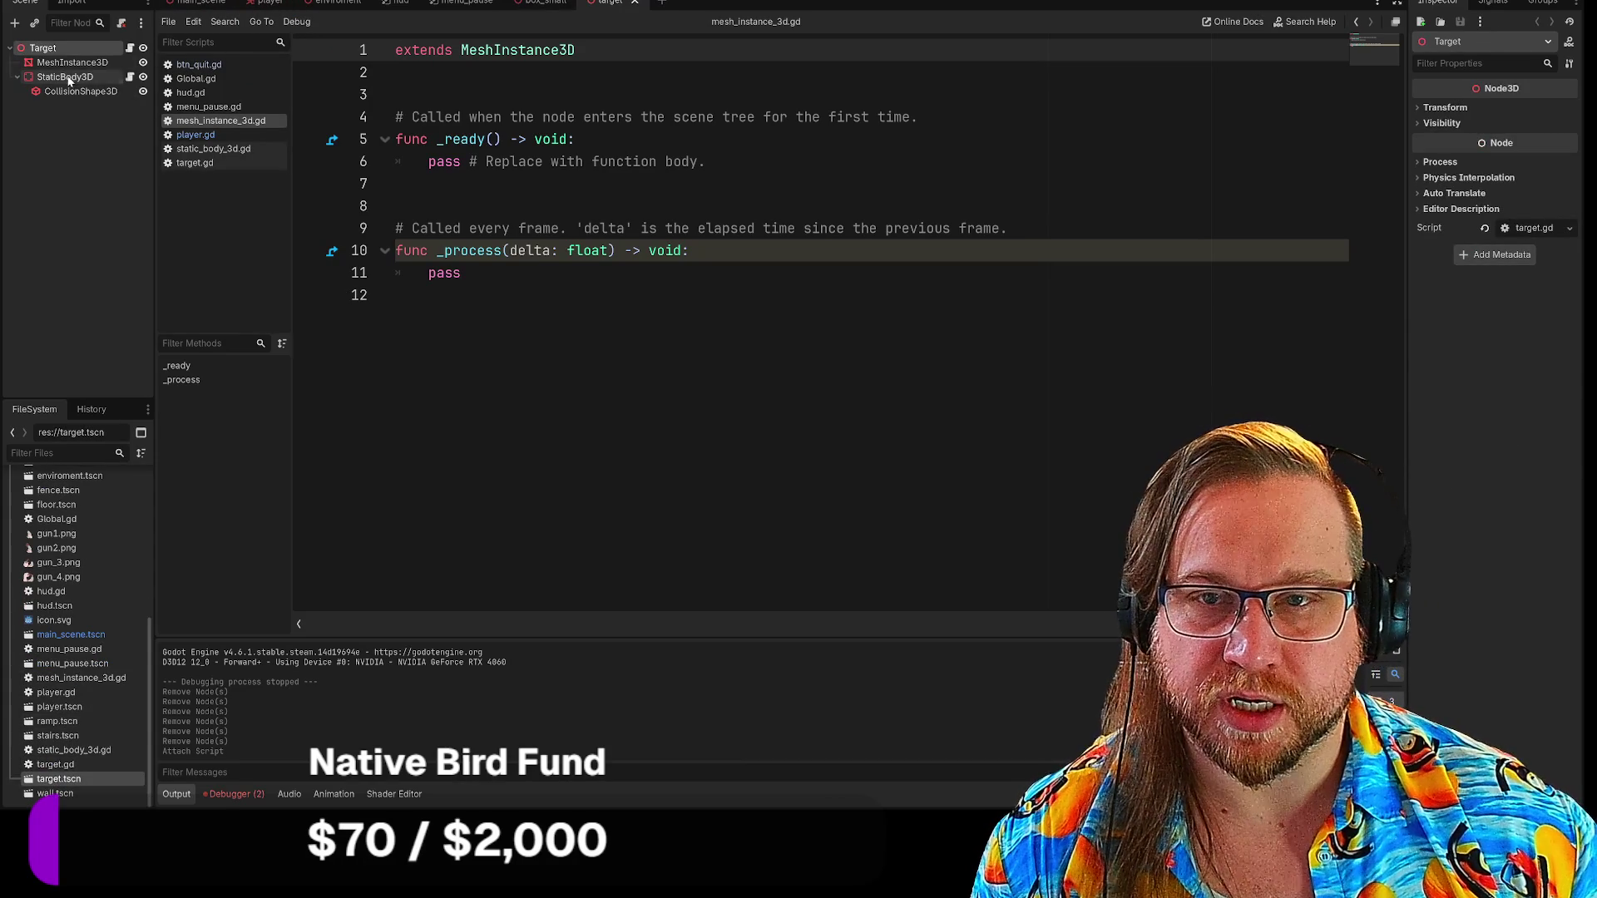
{"action": "left_click", "coordinate": [130, 76]}
{"action": "left_click_drag", "start_coordinate": [524, 161], "coordinate": [374, 116]}
{"action": "key", "text": "ctrl+c"}
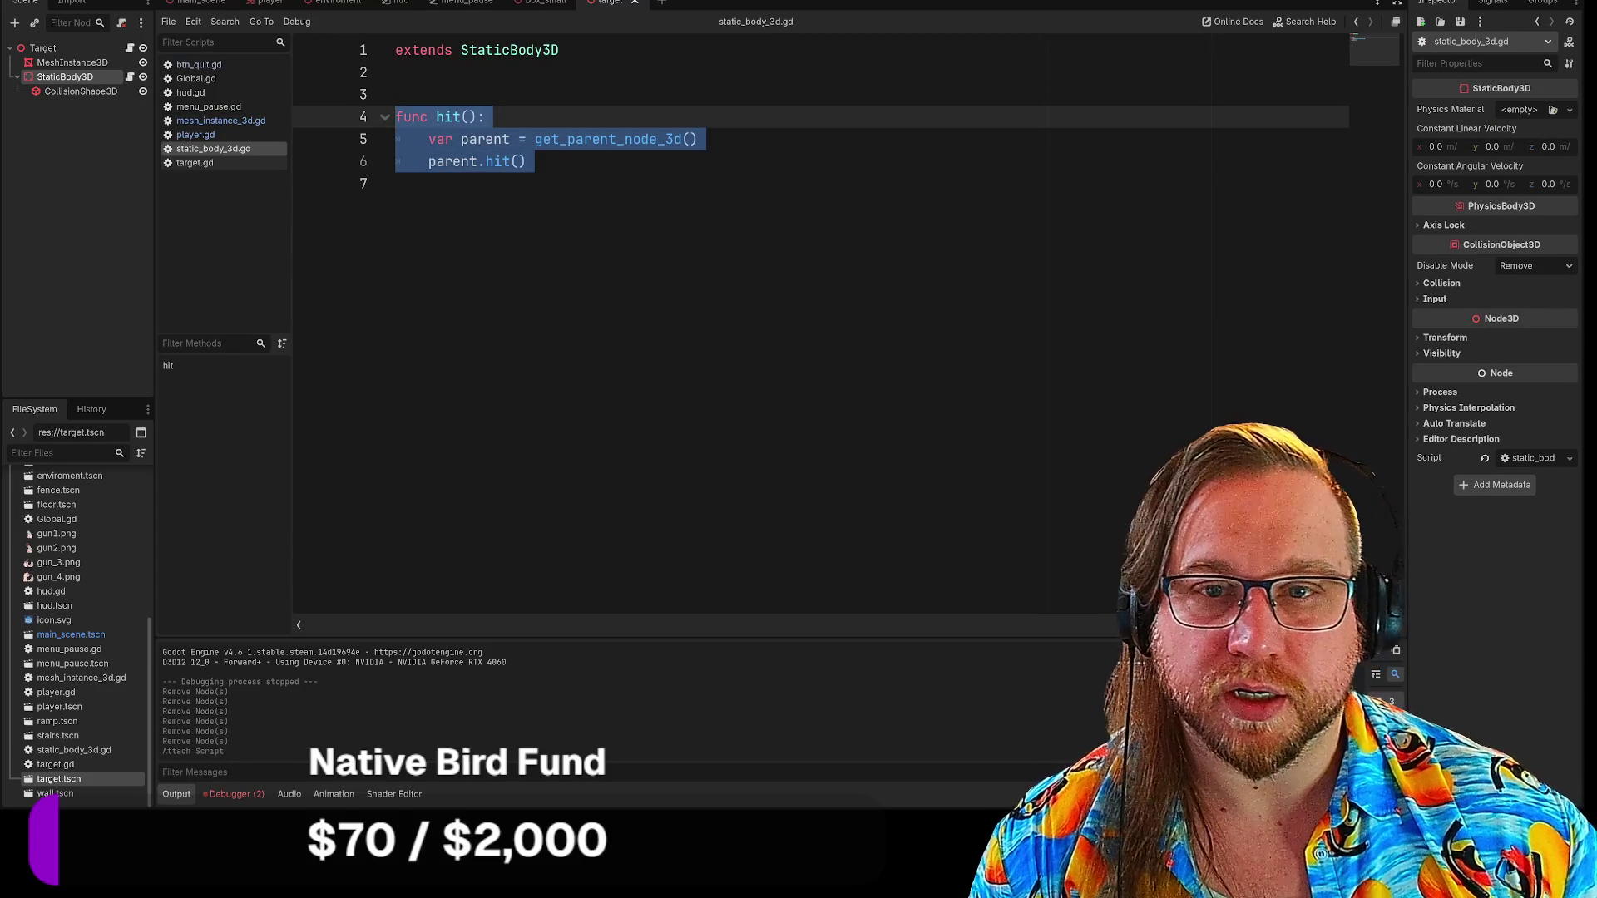
- Paste the hit() function over lines 4–11 of mesh_instance_3d.gd
{"action": "left_click", "coordinate": [545, 2]}
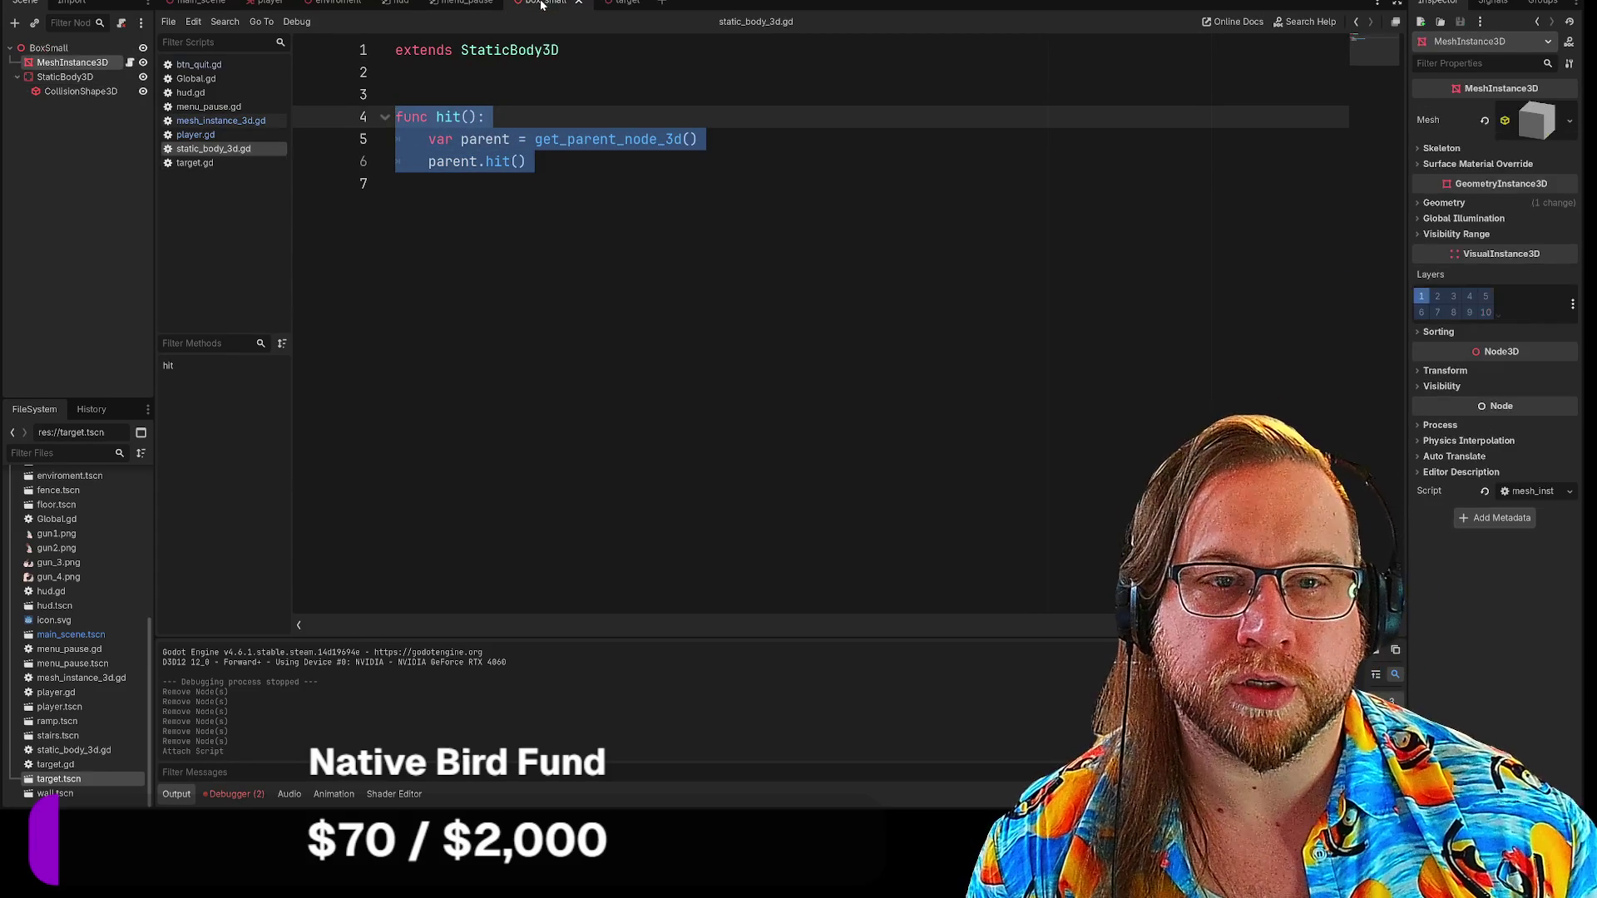
{"action": "left_click", "coordinate": [199, 126]}
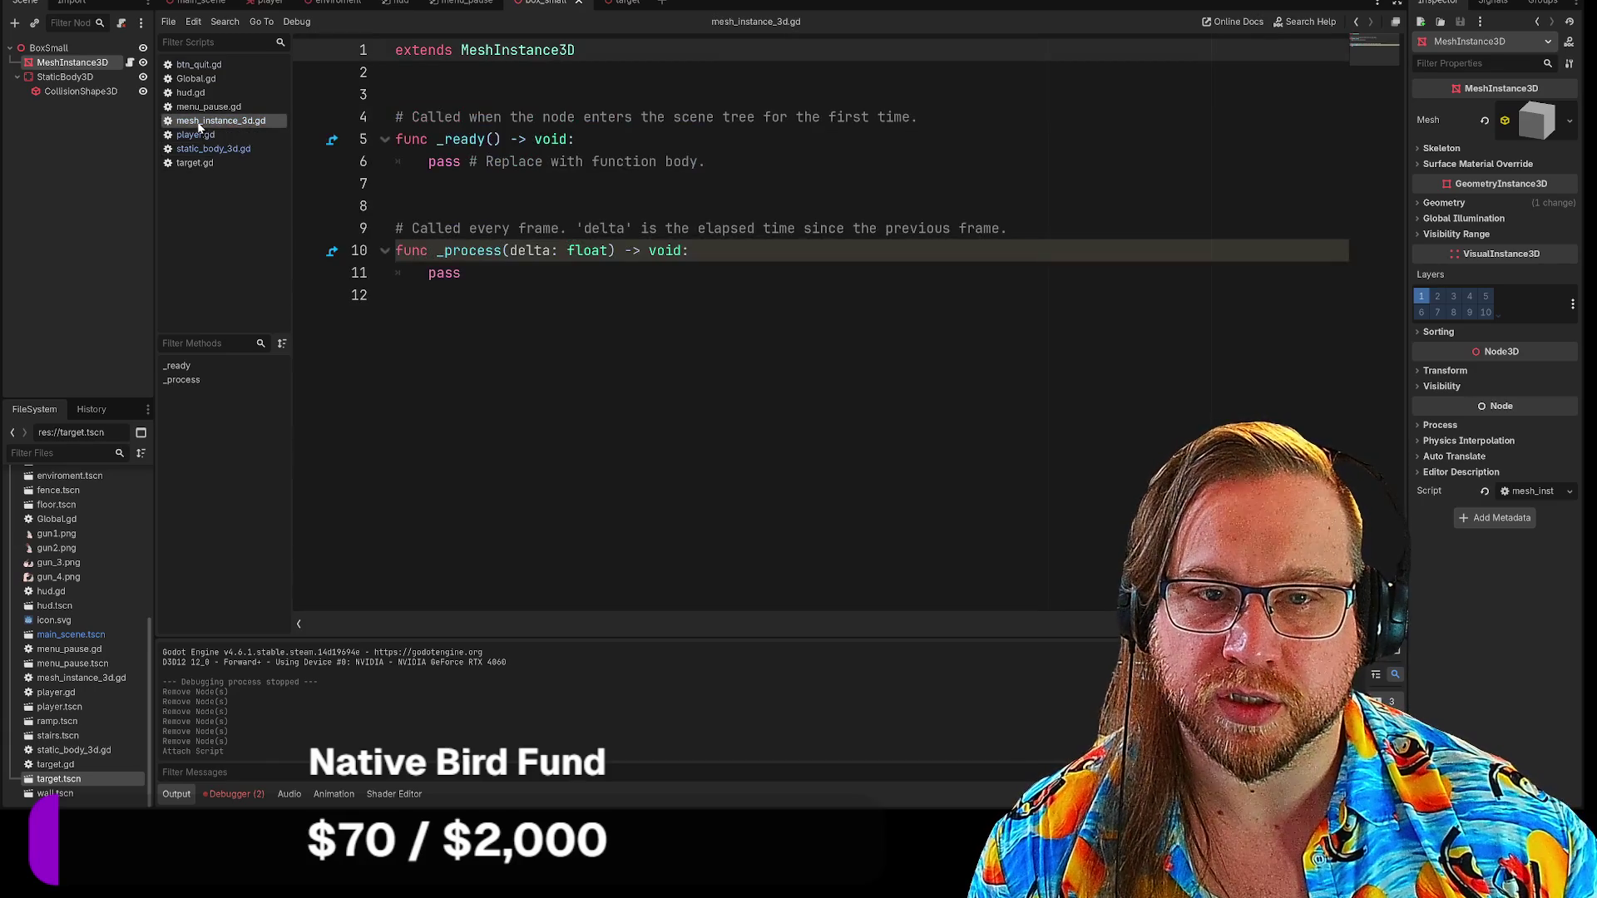
{"action": "left_click", "coordinate": [200, 149]}
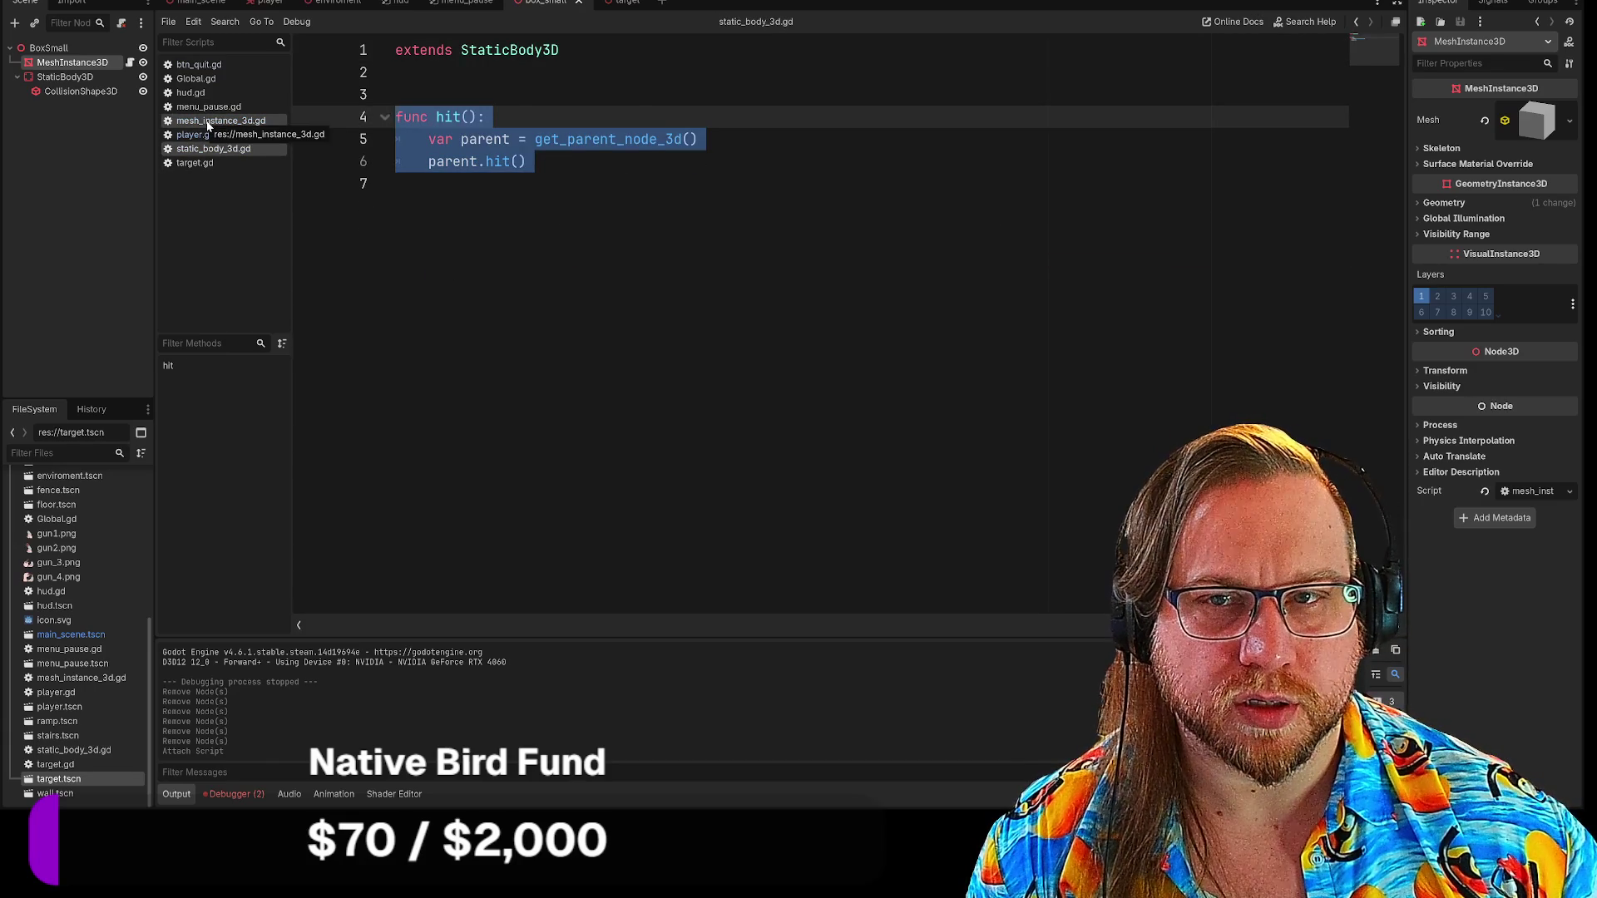
{"action": "left_click", "coordinate": [208, 123]}
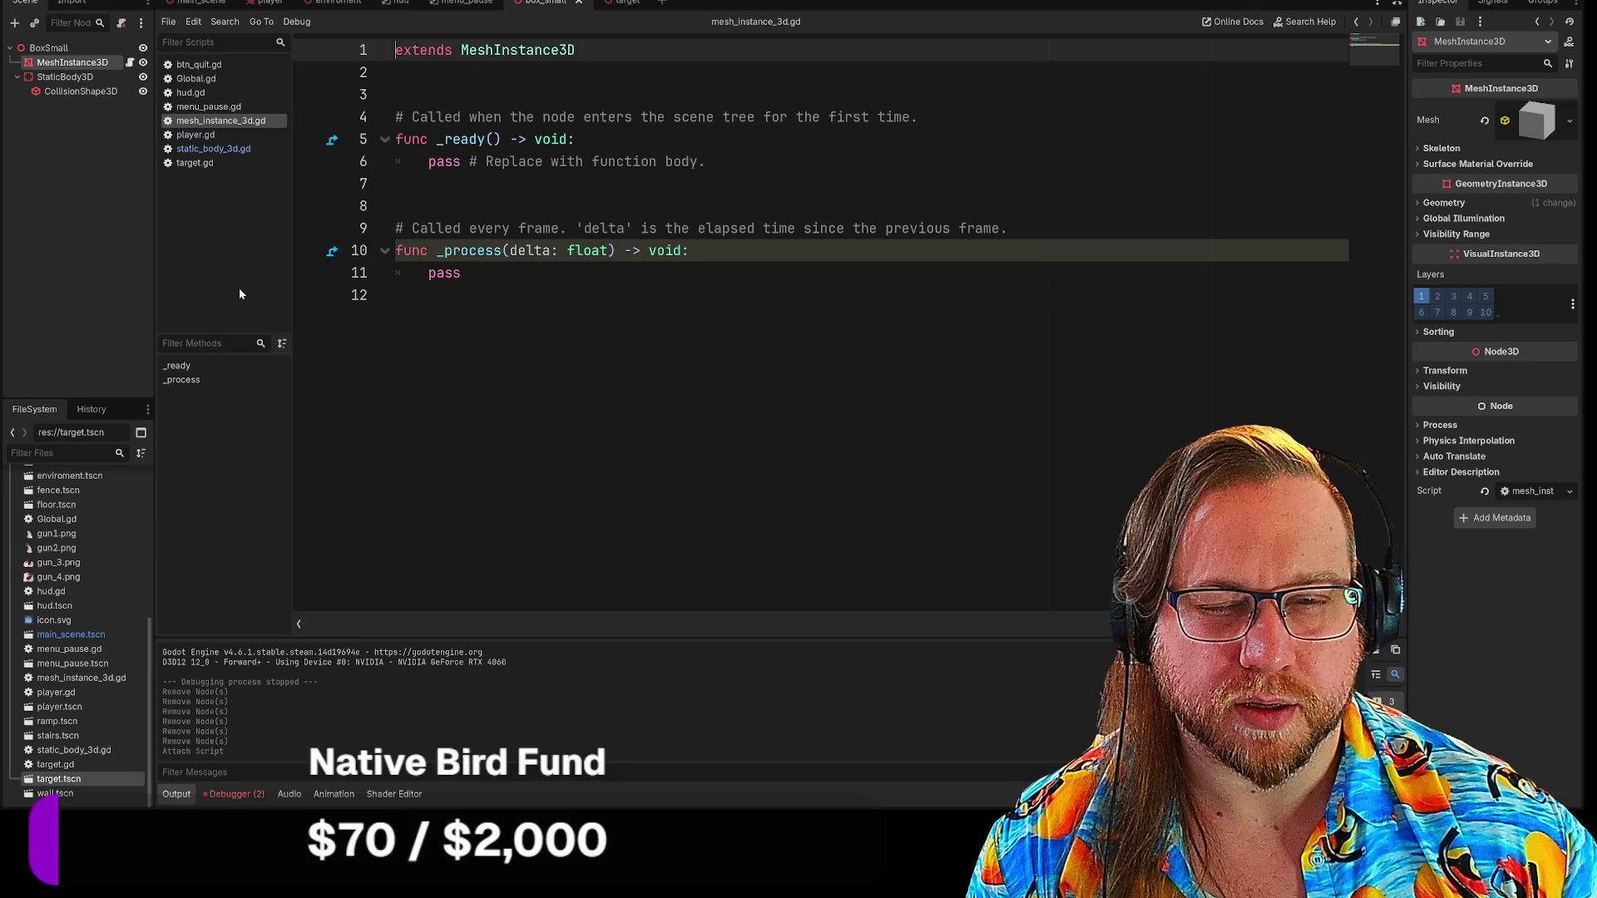
{"action": "mouse_move", "coordinate": [474, 275]}
{"action": "left_mouse_down"}
{"action": "mouse_move", "coordinate": [416, 275]}
{"action": "mouse_move", "coordinate": [396, 116]}
{"action": "left_mouse_up"}
{"action": "key", "text": "ctrl+v"}
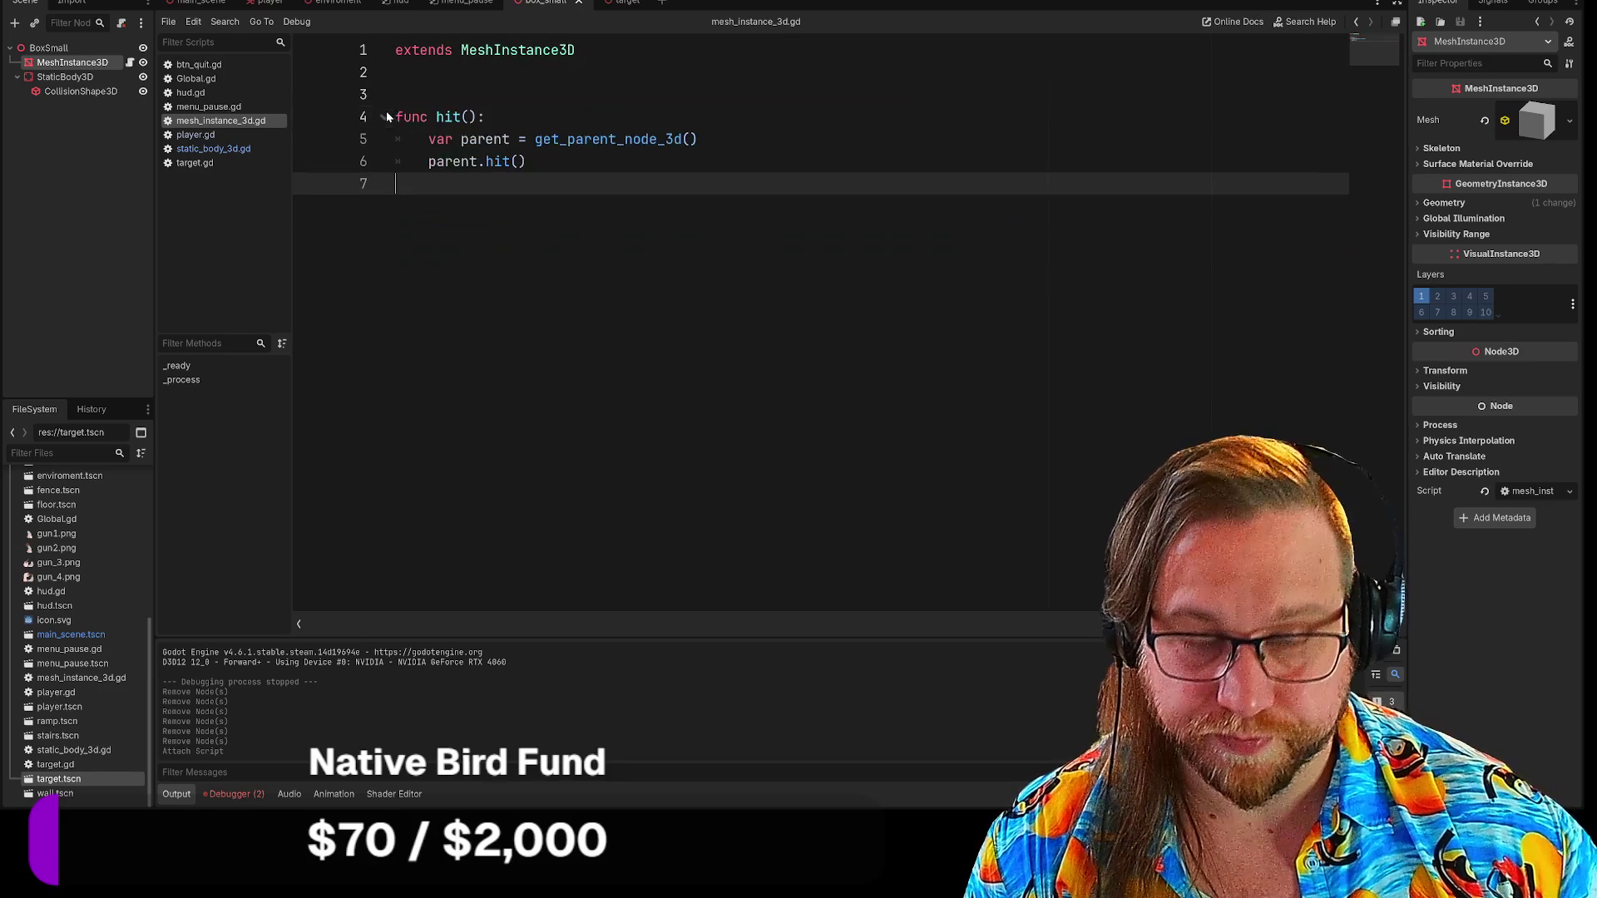
- Delete mesh_instance_3d.gd from the FileSystem dock and confirm its removal
{"action": "right_click", "coordinate": [73, 64]}
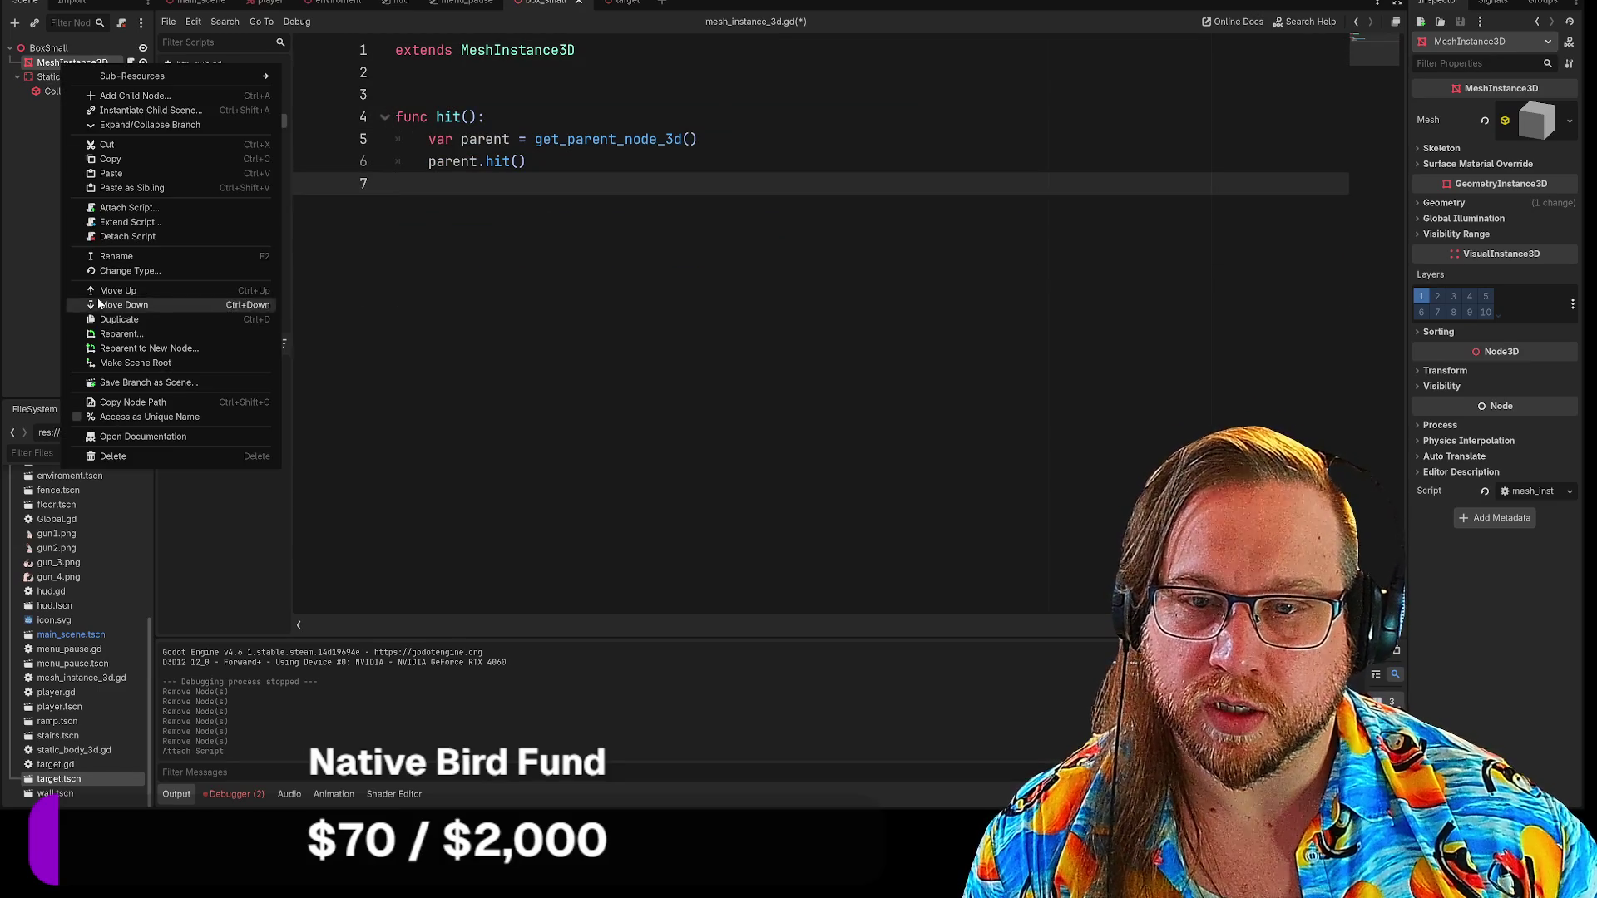
{"action": "left_click", "coordinate": [92, 257]}
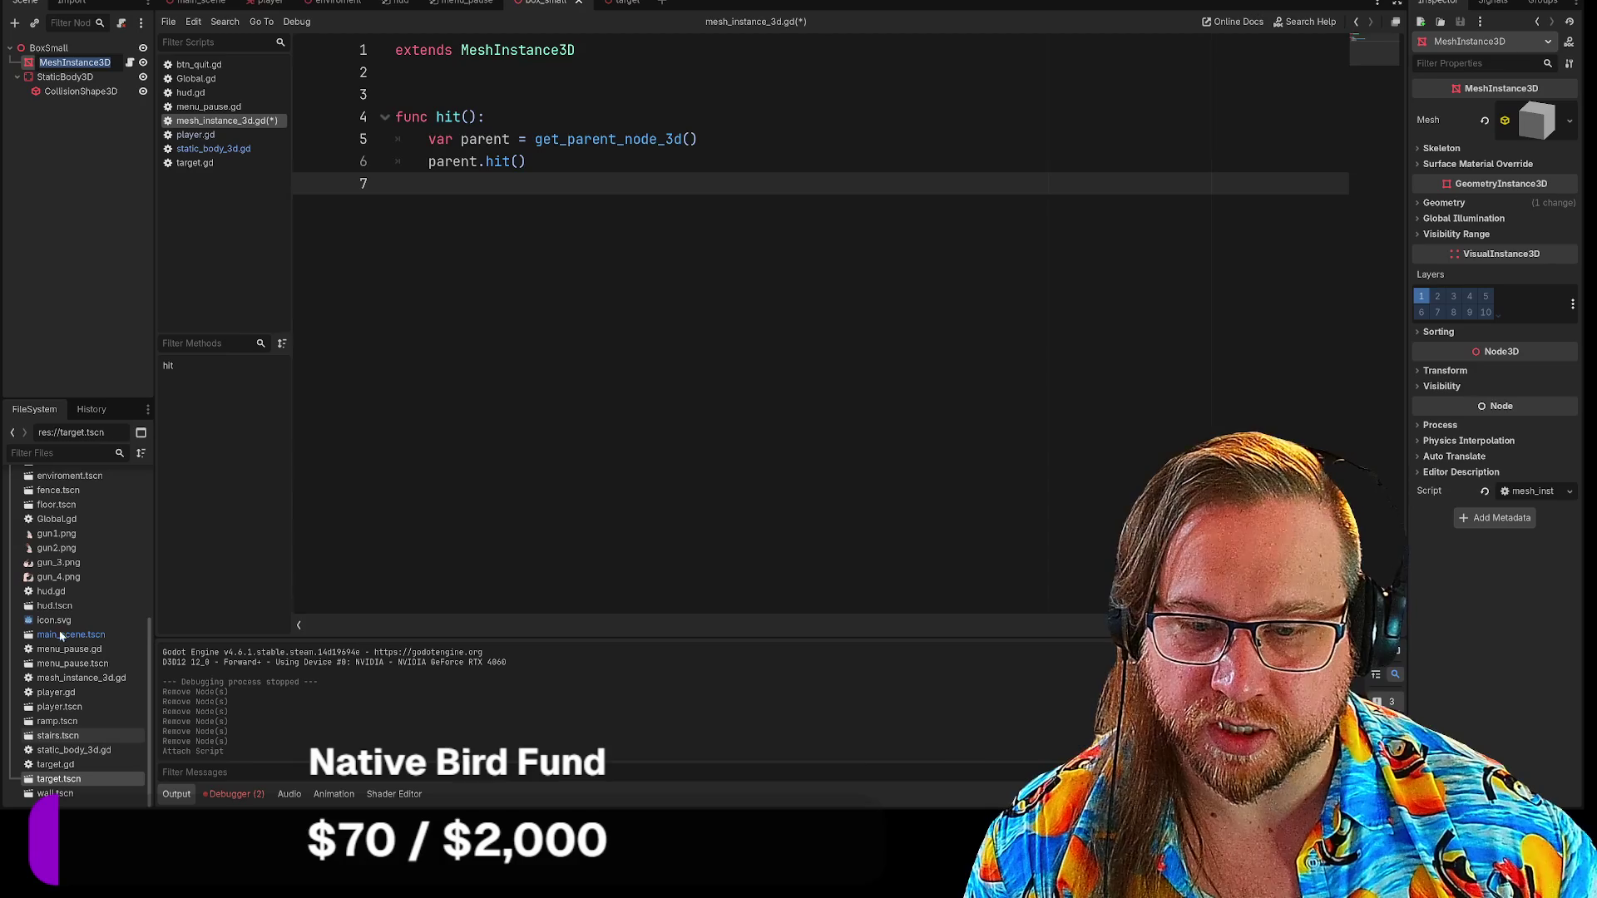
{"action": "left_click", "coordinate": [67, 679]}
{"action": "right_click", "coordinate": [70, 679]}
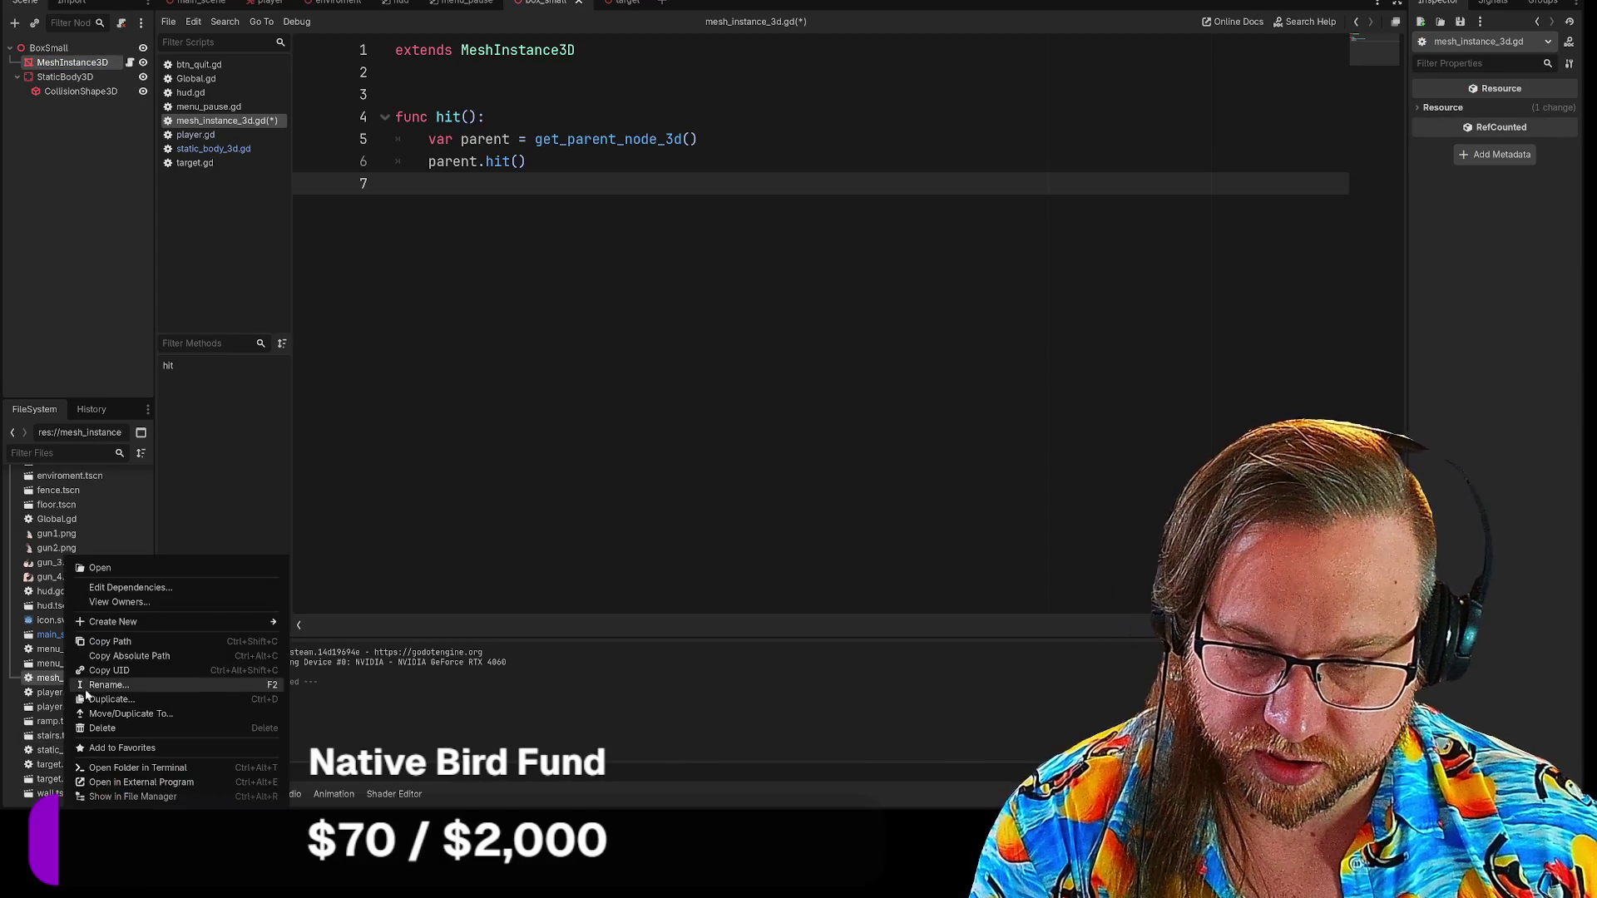
{"action": "left_click", "coordinate": [107, 729]}
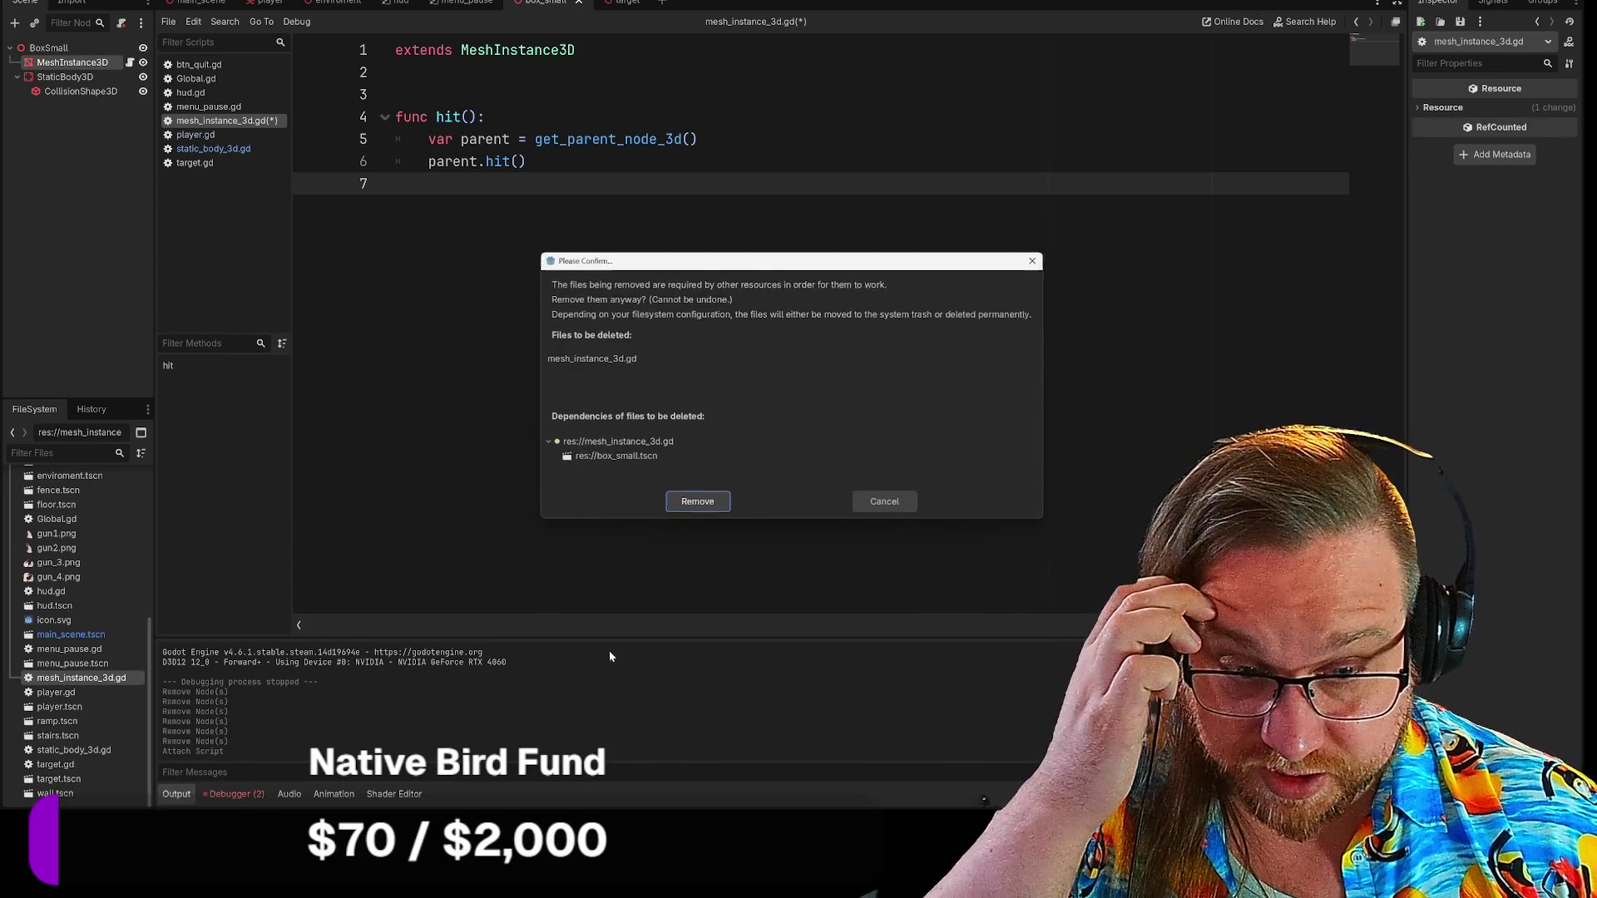
{"action": "left_click", "coordinate": [705, 501]}
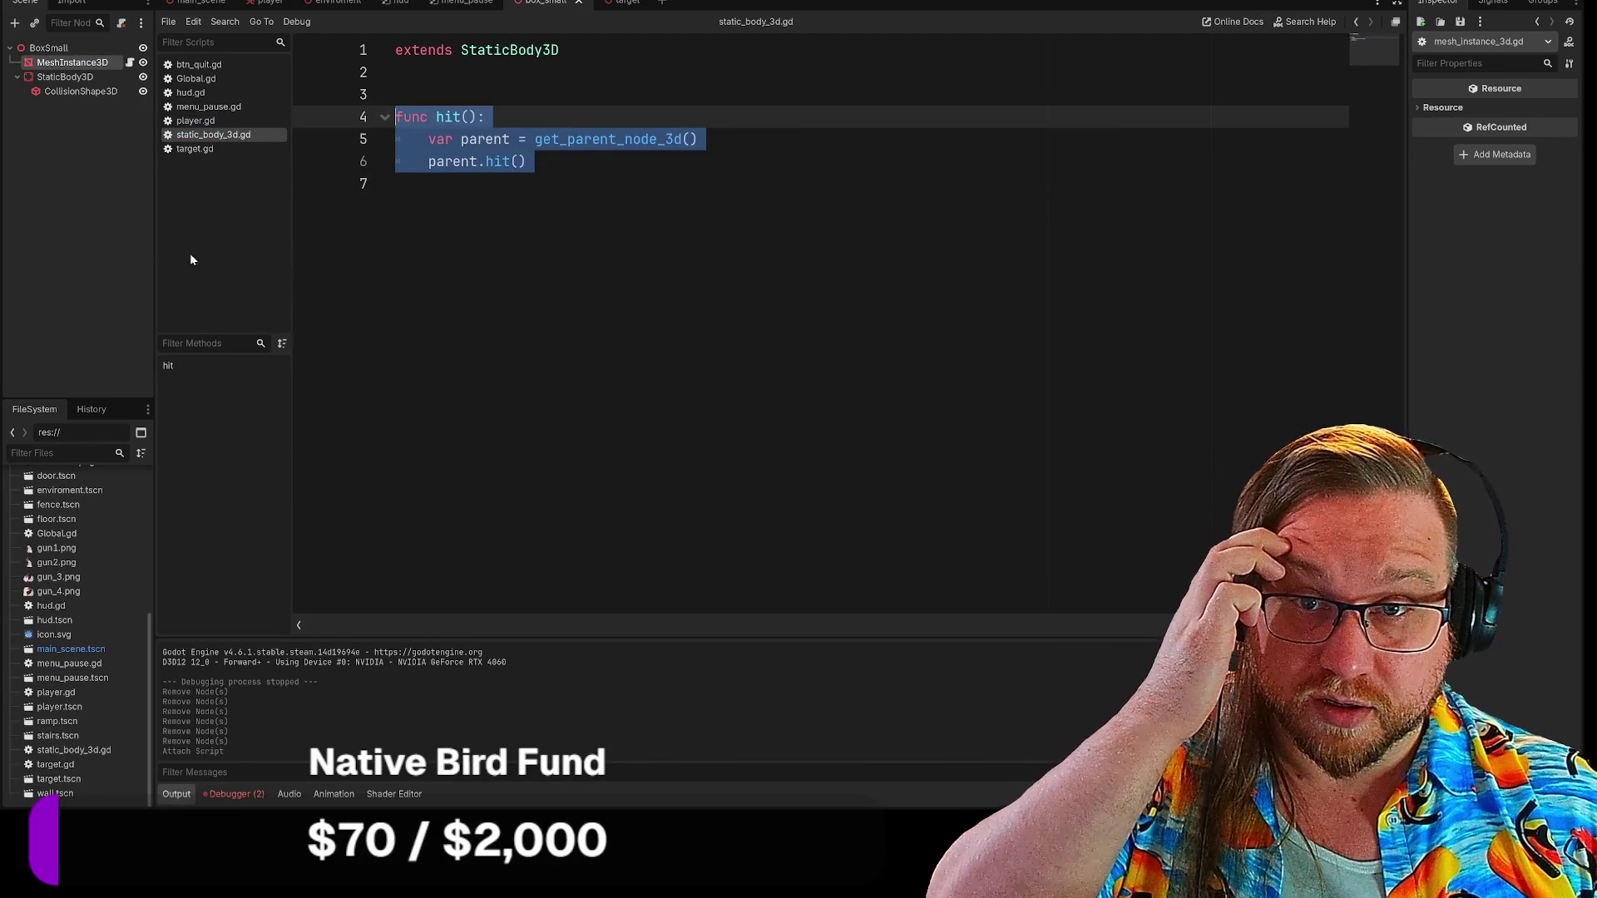
{"action": "left_click", "coordinate": [432, 183]}
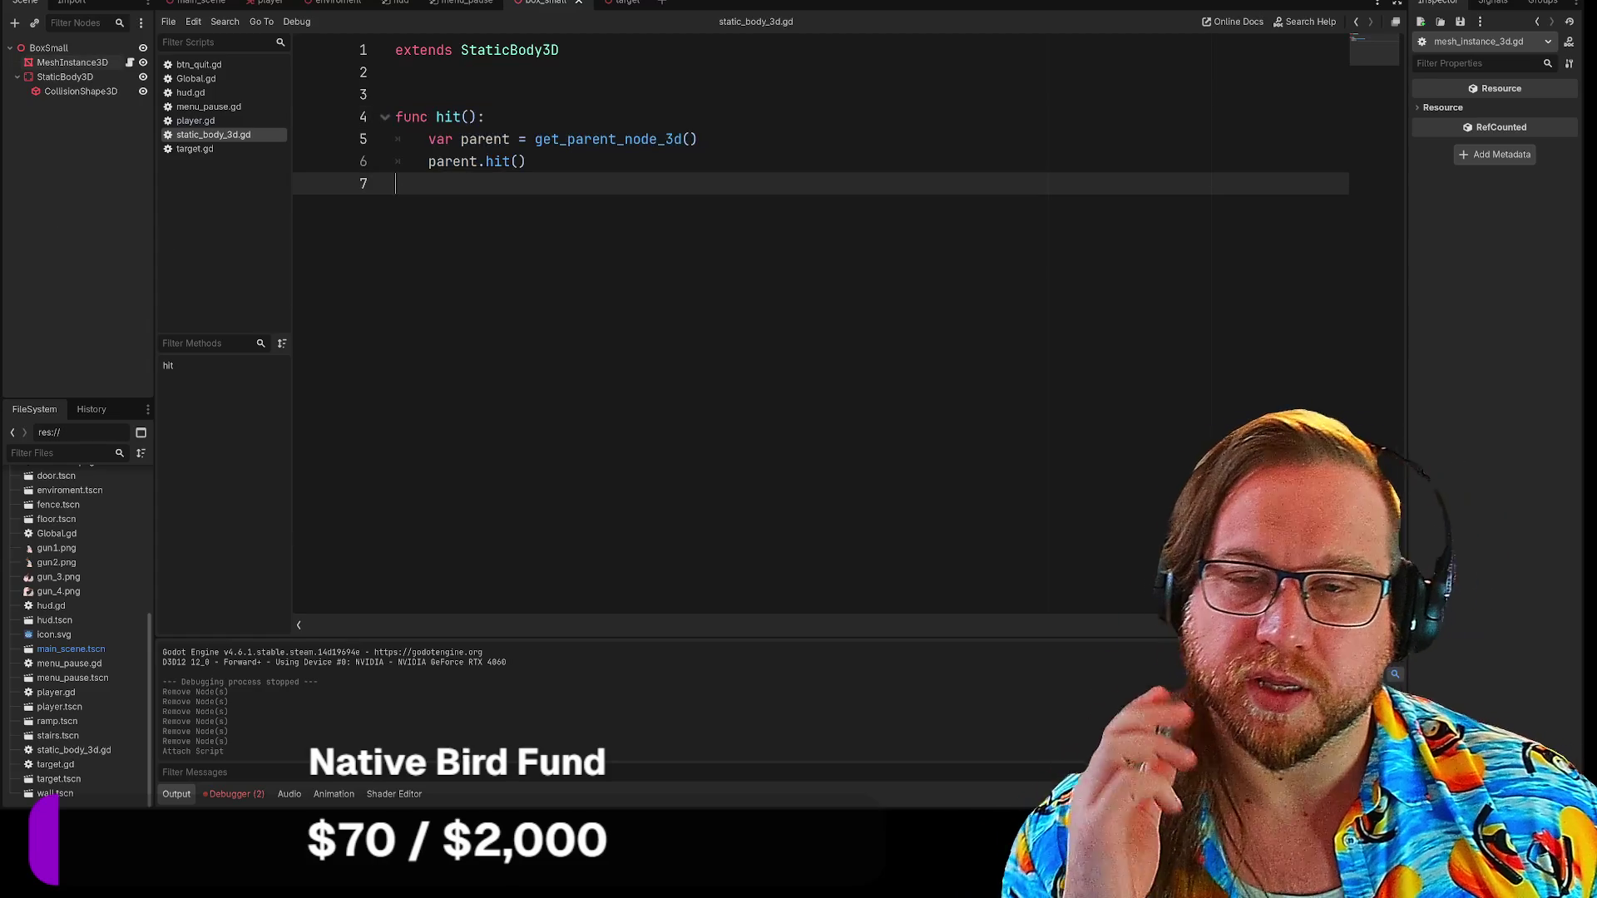
- Detach the script from the small box's MeshInstance3D node
{"action": "left_click", "coordinate": [62, 67]}
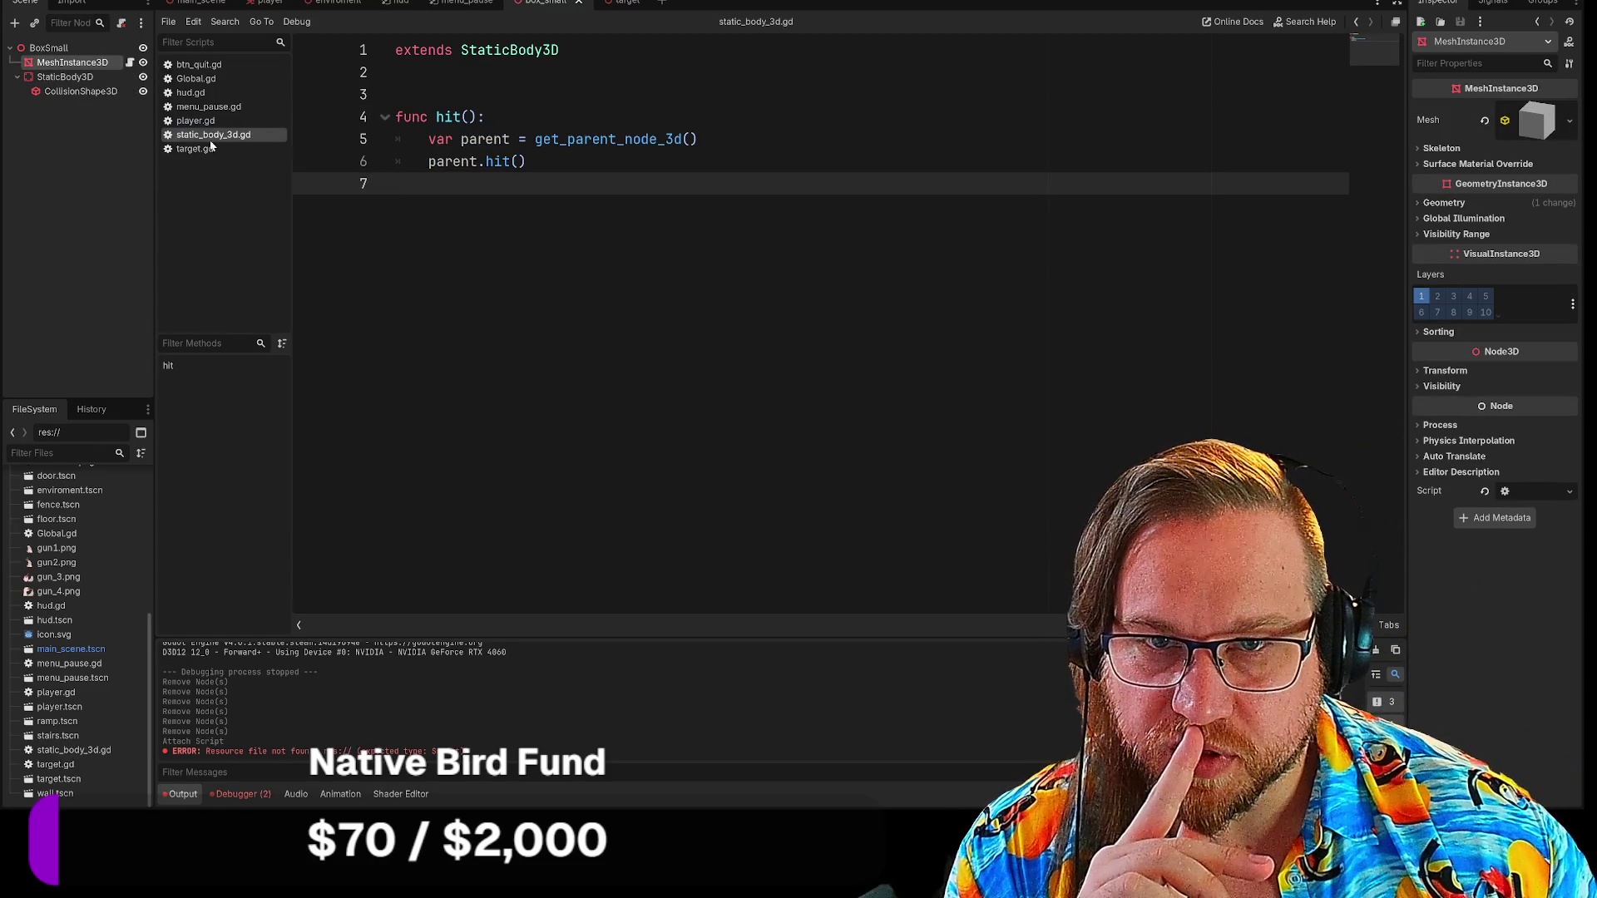
{"action": "left_click", "coordinate": [60, 78]}
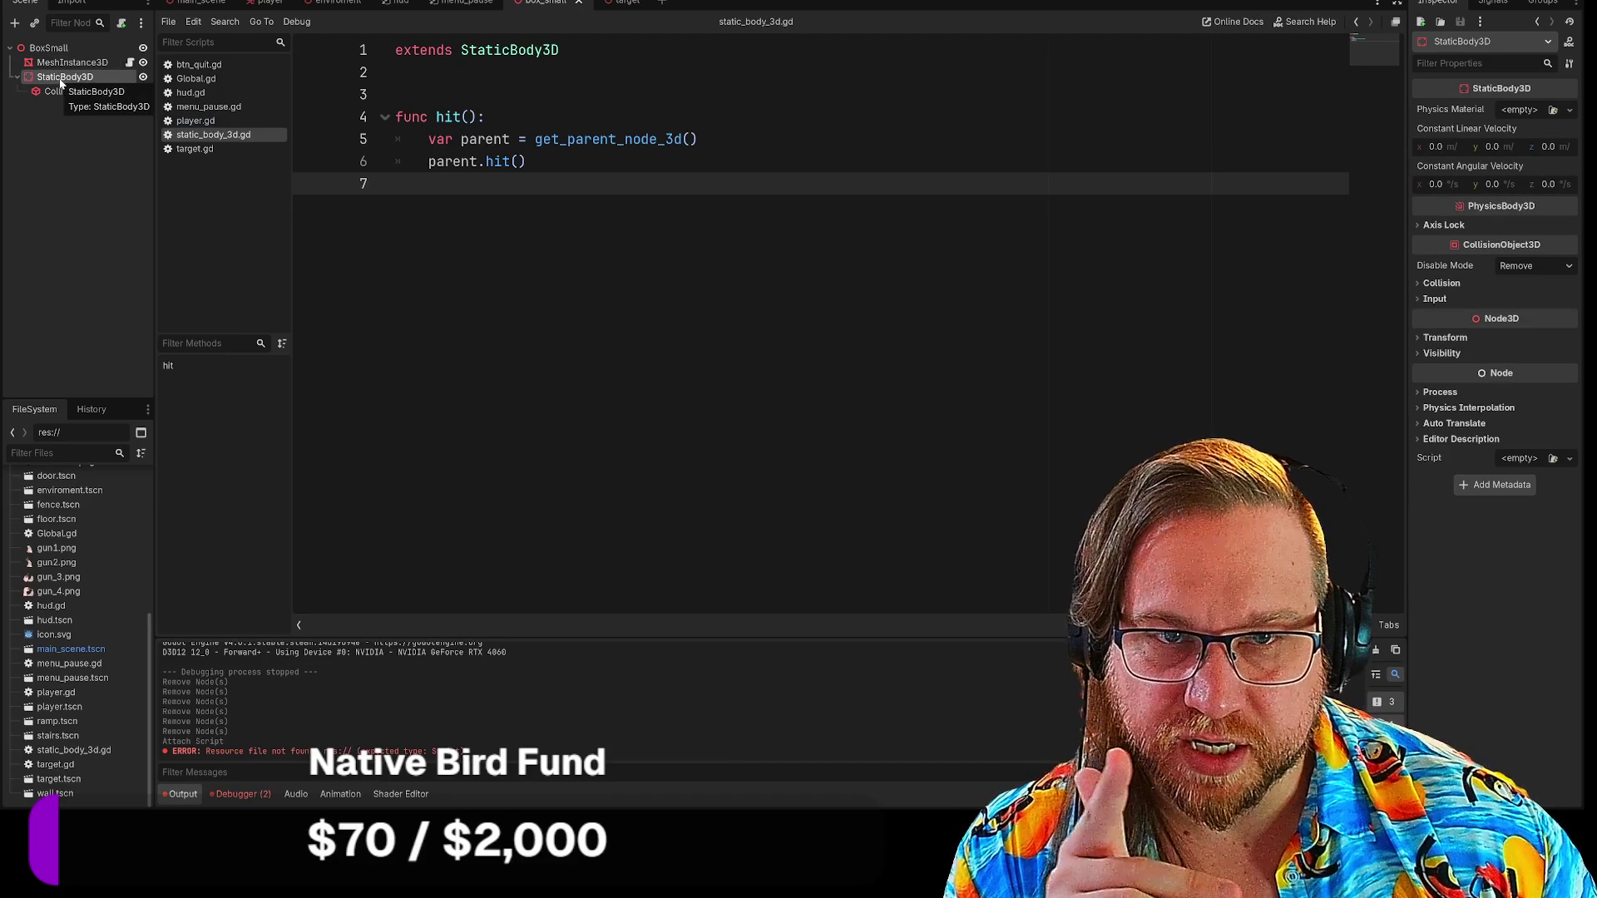
{"action": "right_click", "coordinate": [75, 63]}
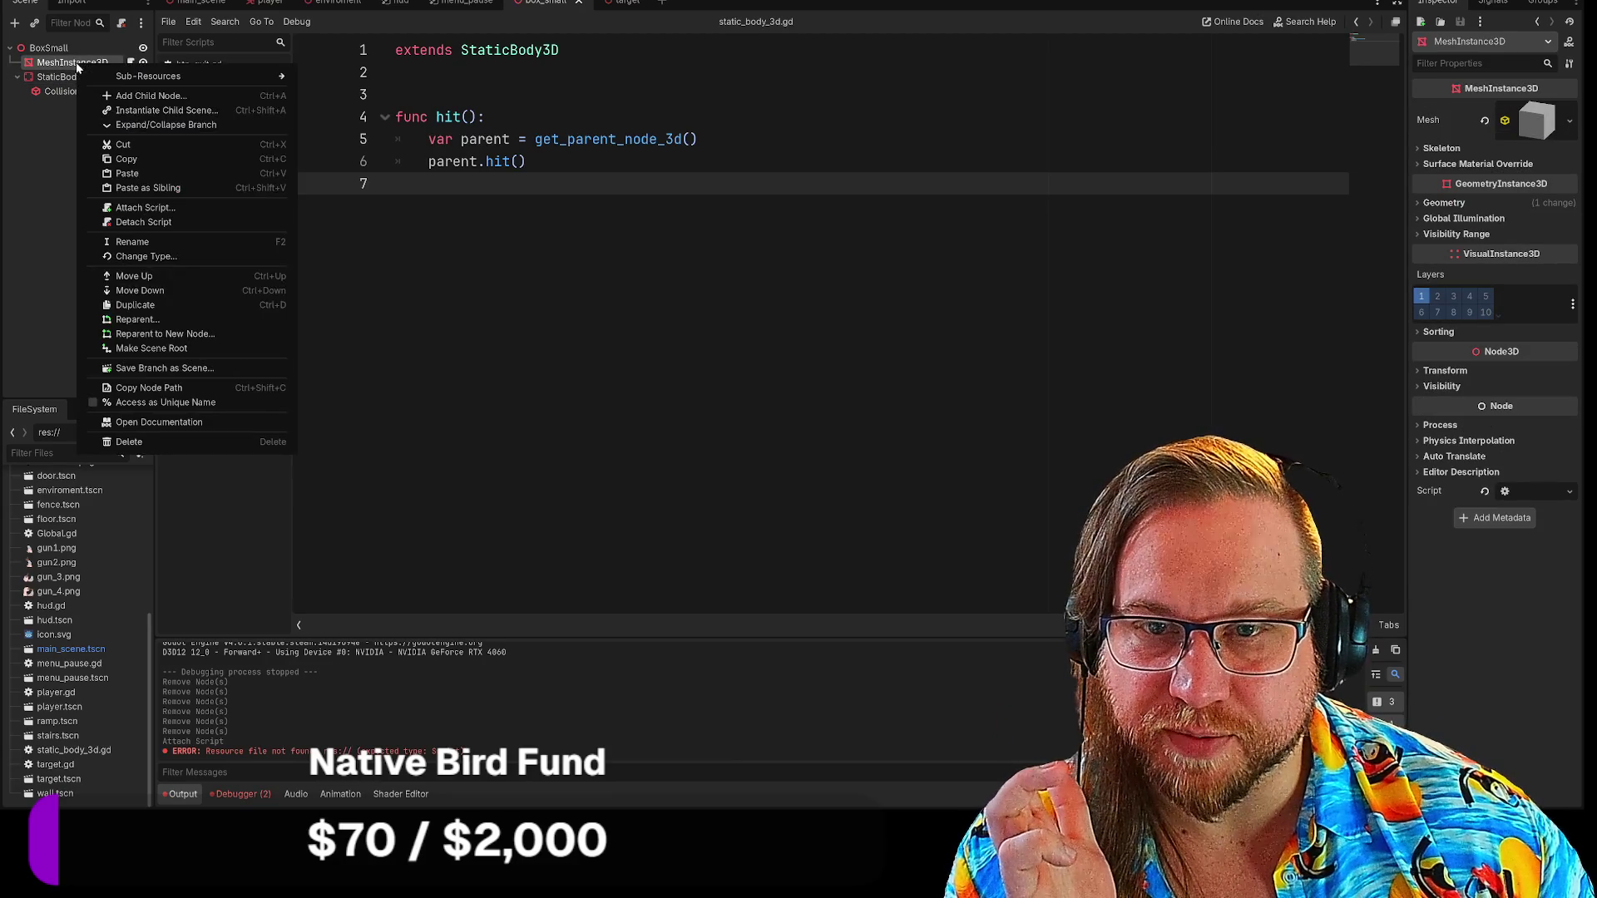
{"action": "left_click", "coordinate": [131, 223]}
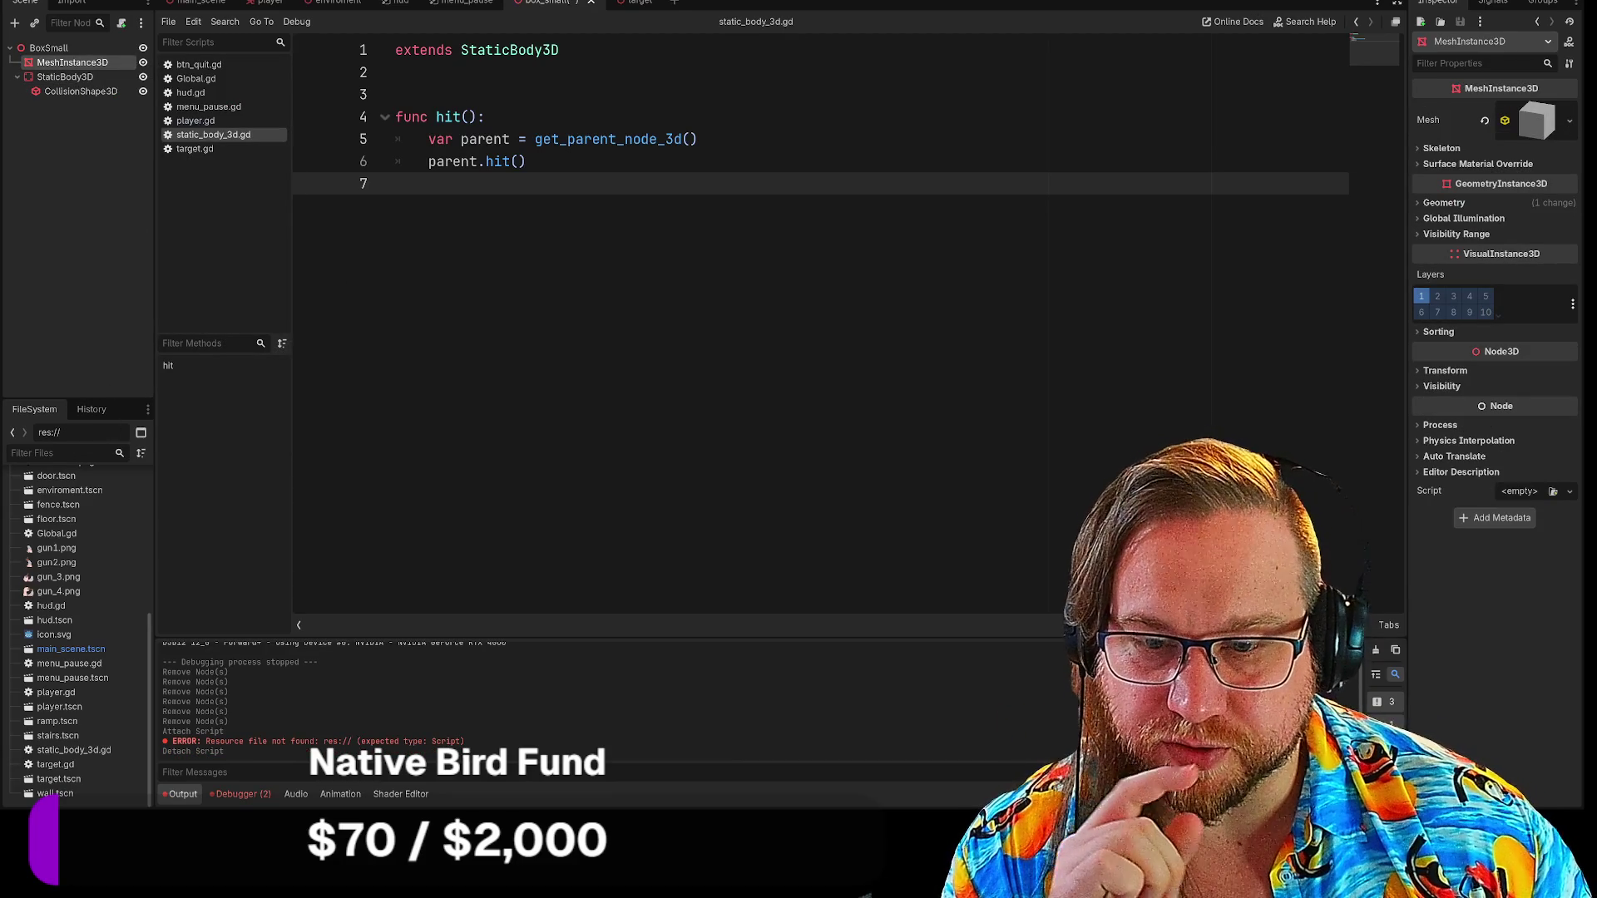
- Attach the existing static_body_3d.gd script to the small box's StaticBody3D node
{"action": "left_click", "coordinate": [57, 77]}
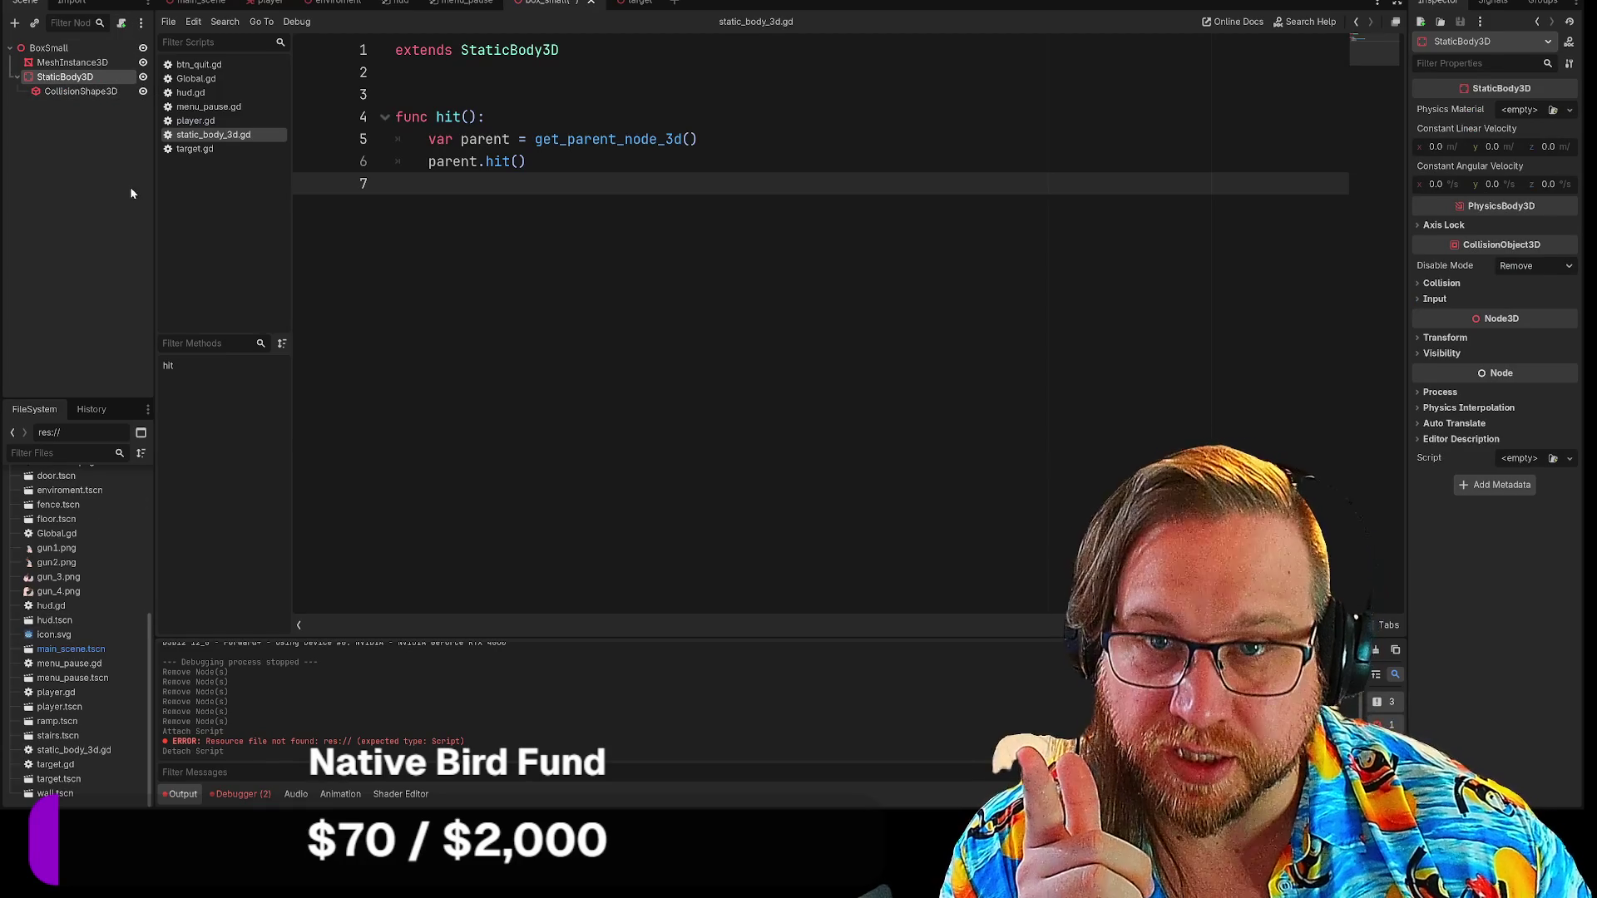
{"action": "right_click", "coordinate": [106, 80]}
{"action": "key", "text": "Escape"}
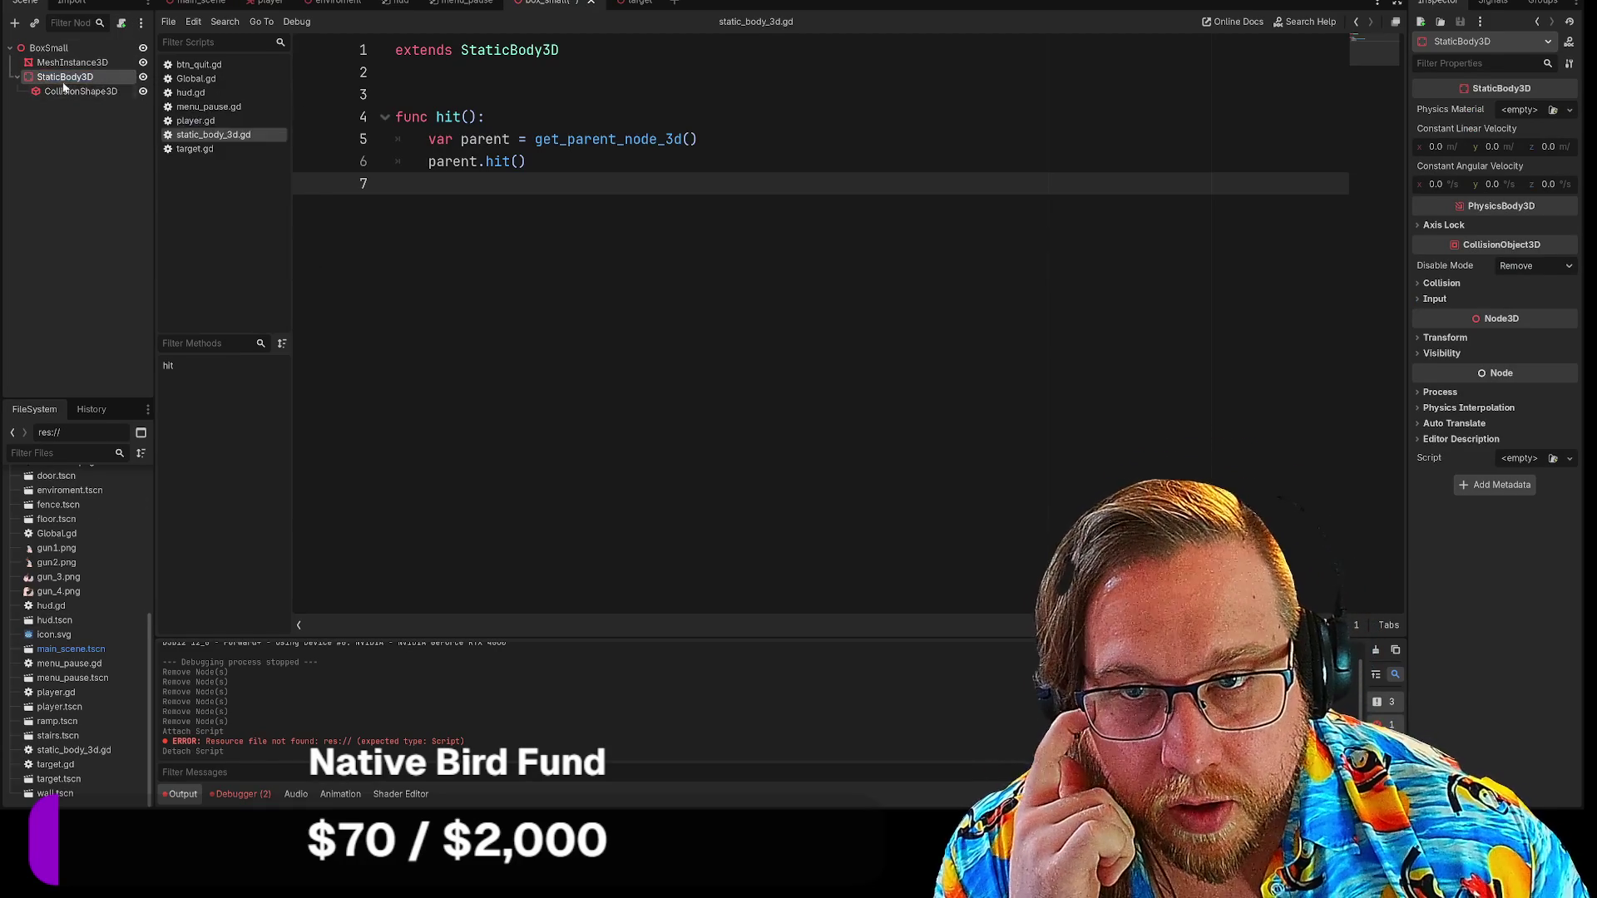
{"action": "right_click", "coordinate": [75, 83]}
{"action": "left_click", "coordinate": [120, 208]}
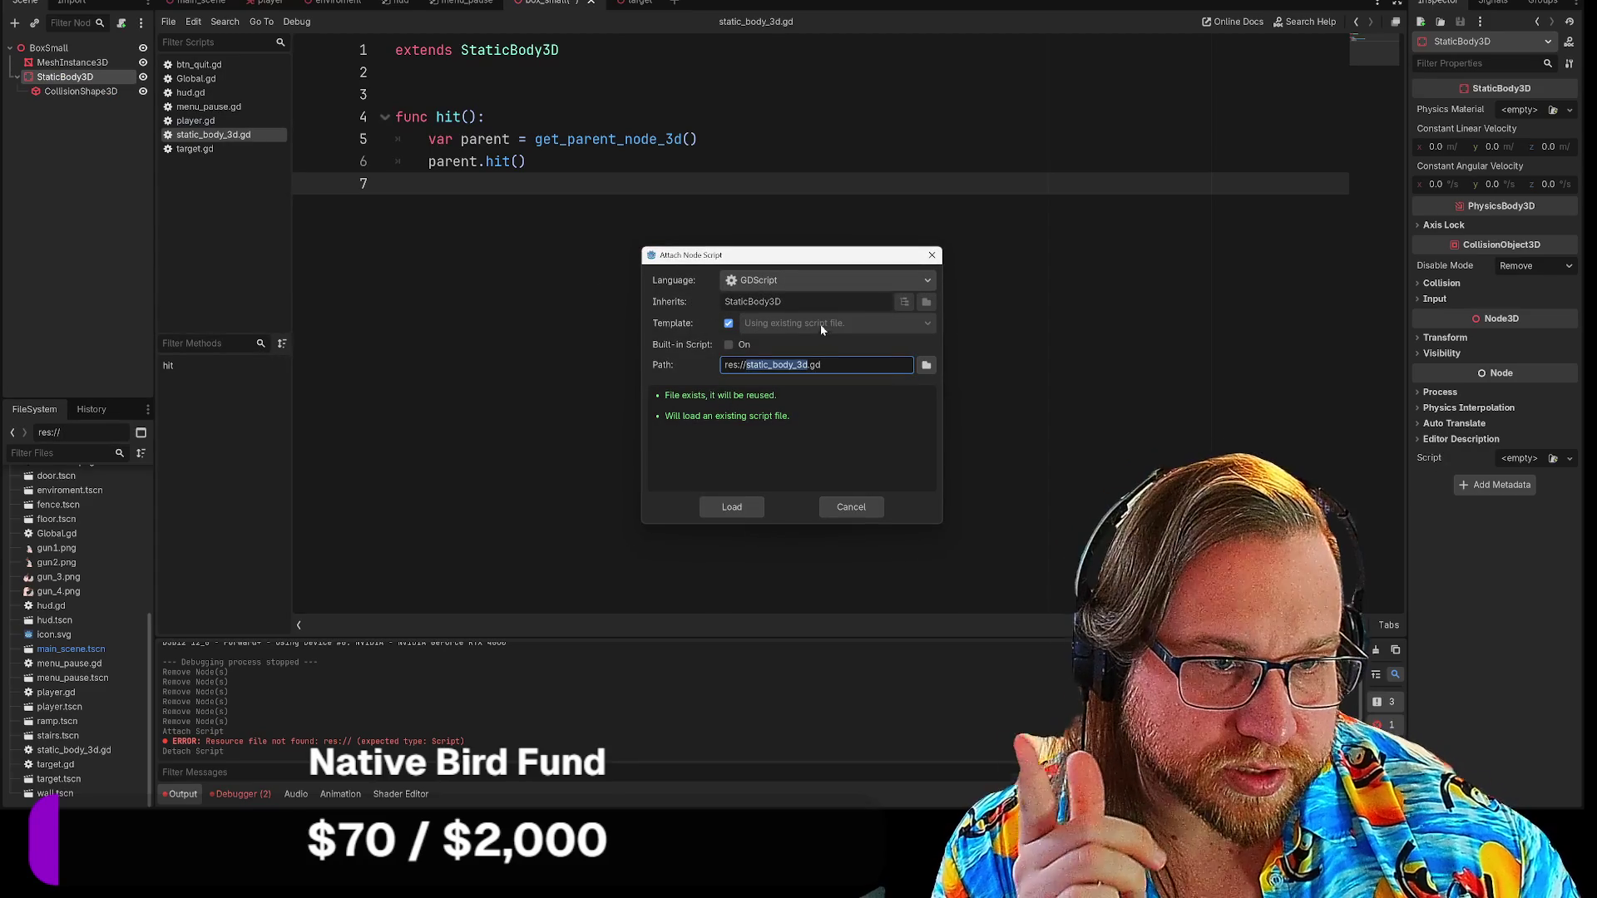
{"action": "left_click", "coordinate": [926, 367]}
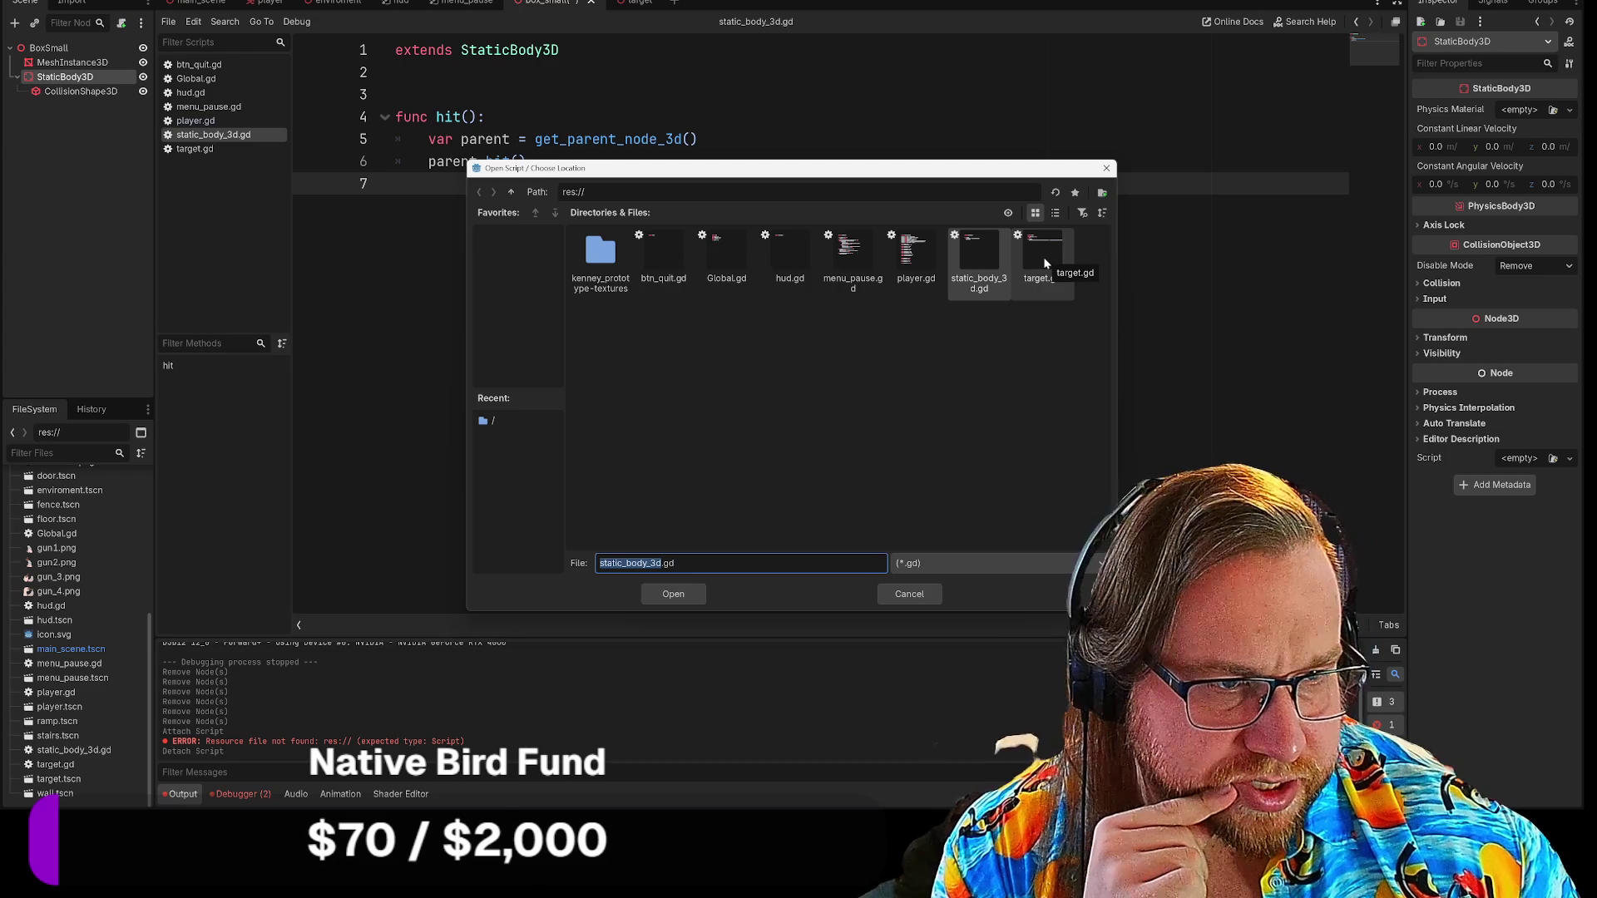
{"action": "left_click", "coordinate": [972, 257]}
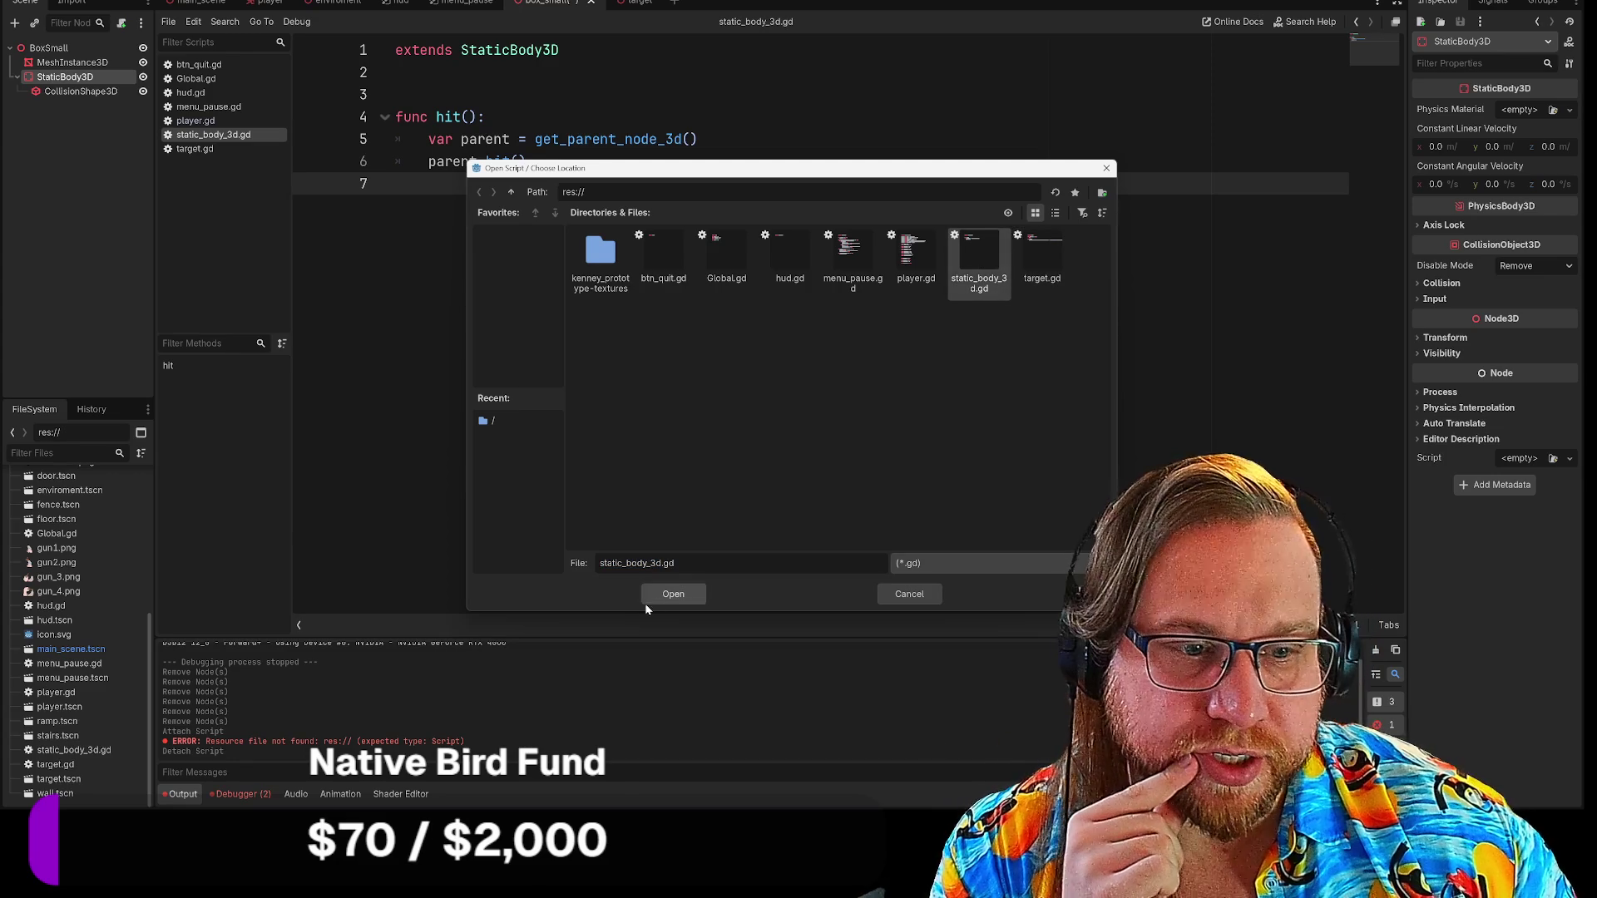
{"action": "left_click", "coordinate": [678, 599]}
{"action": "left_click", "coordinate": [730, 509]}
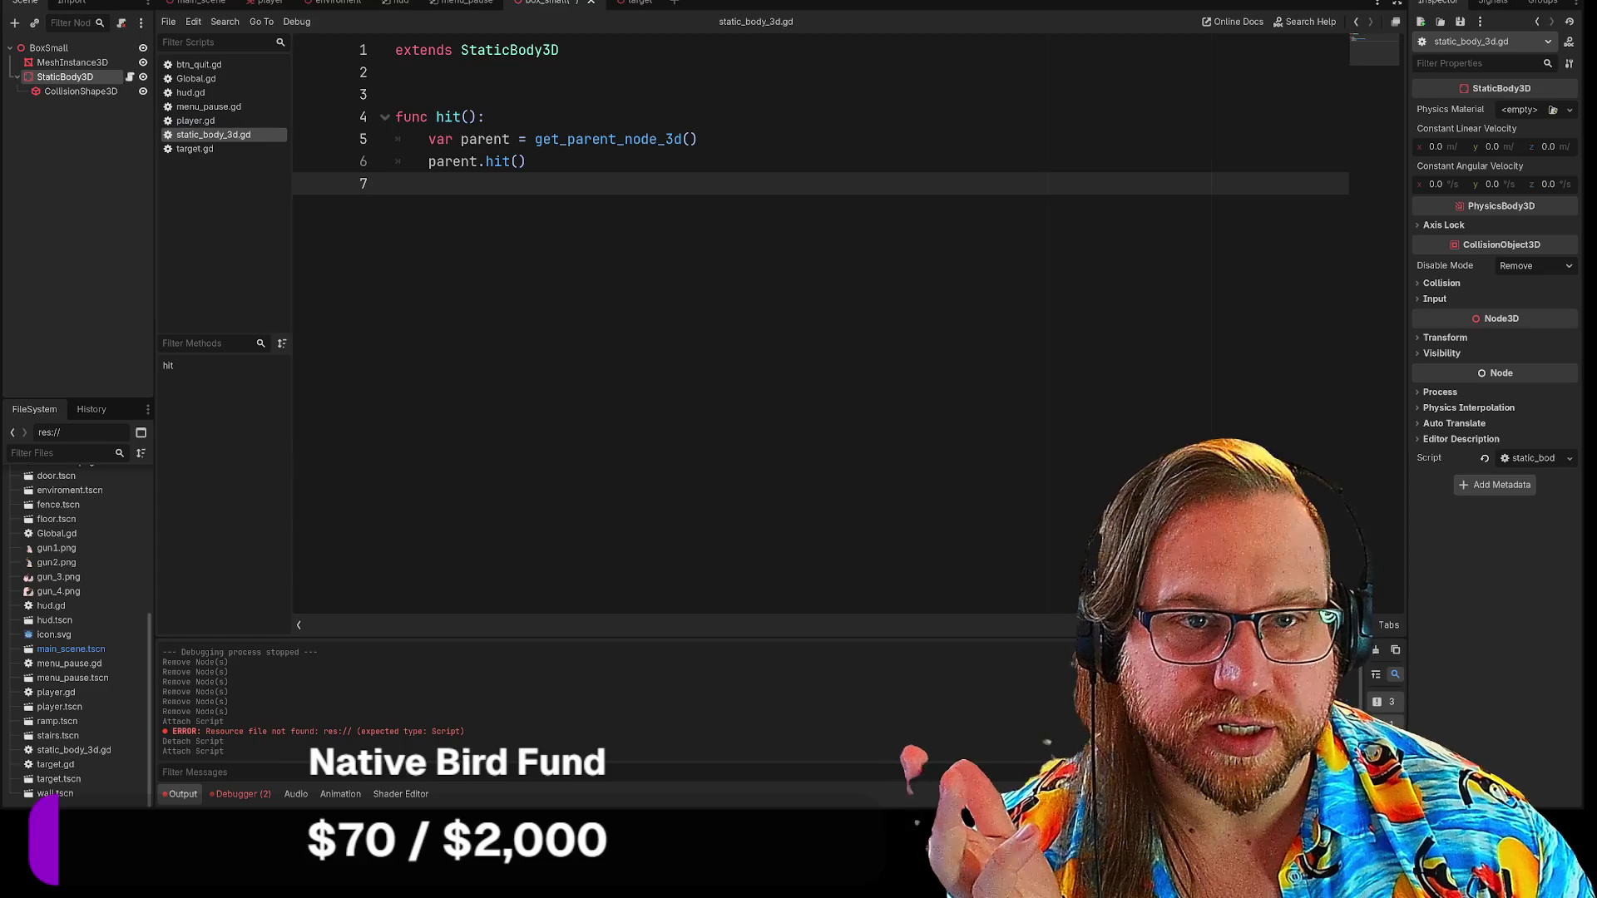
{"action": "left_click", "coordinate": [593, 3]}
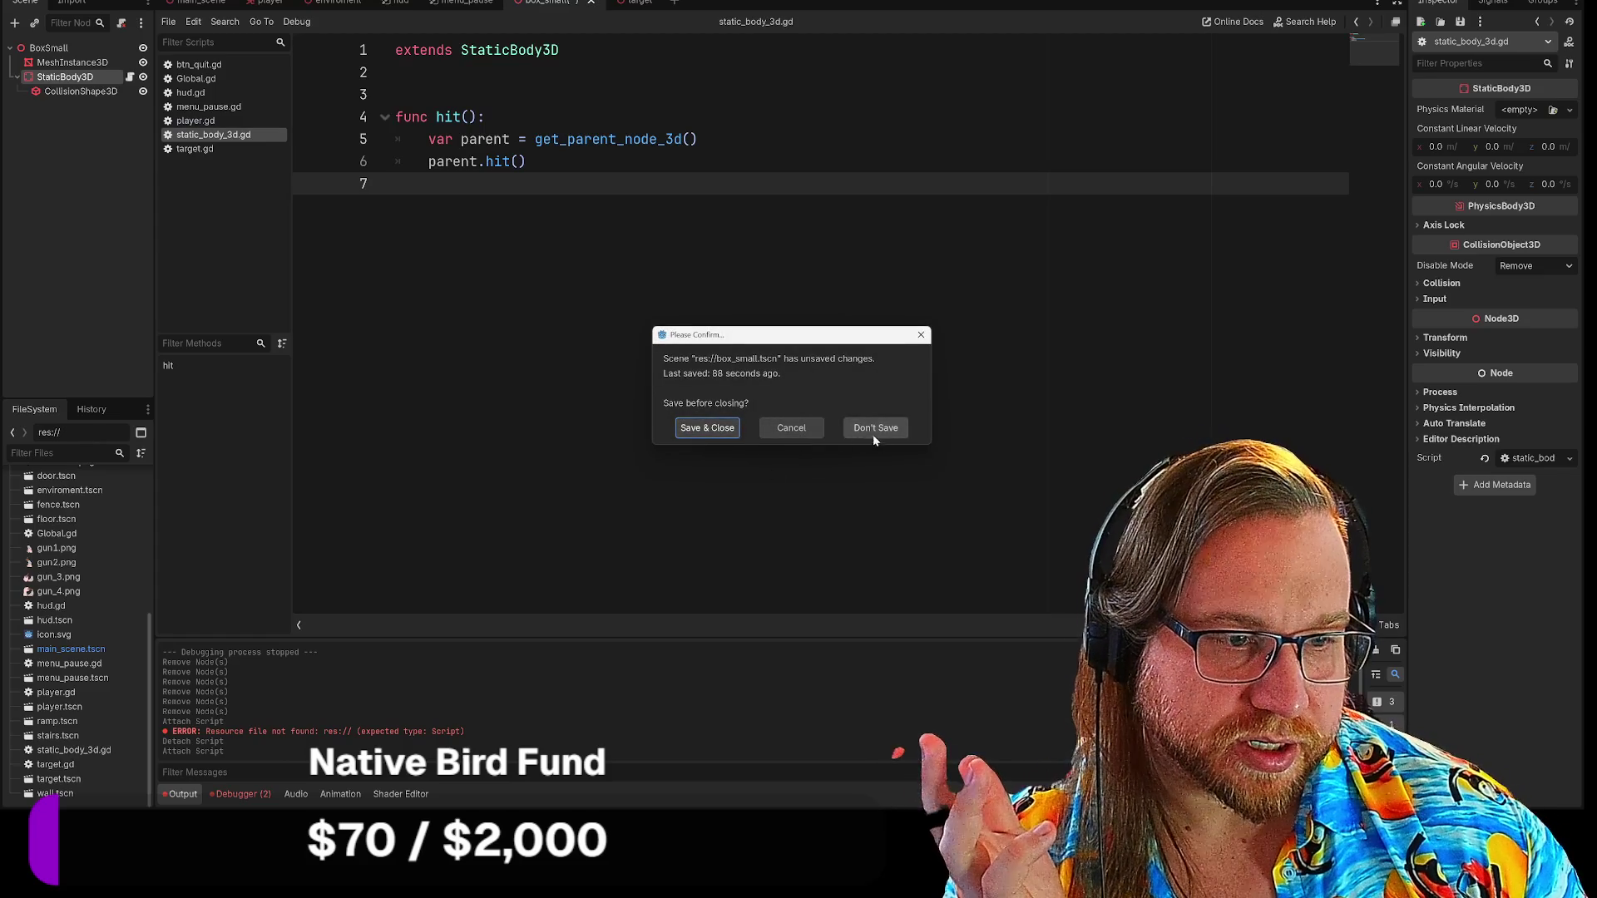
- Save the box_small scene
{"action": "key", "text": "Escape"}
{"action": "right_click", "coordinate": [545, 3]}
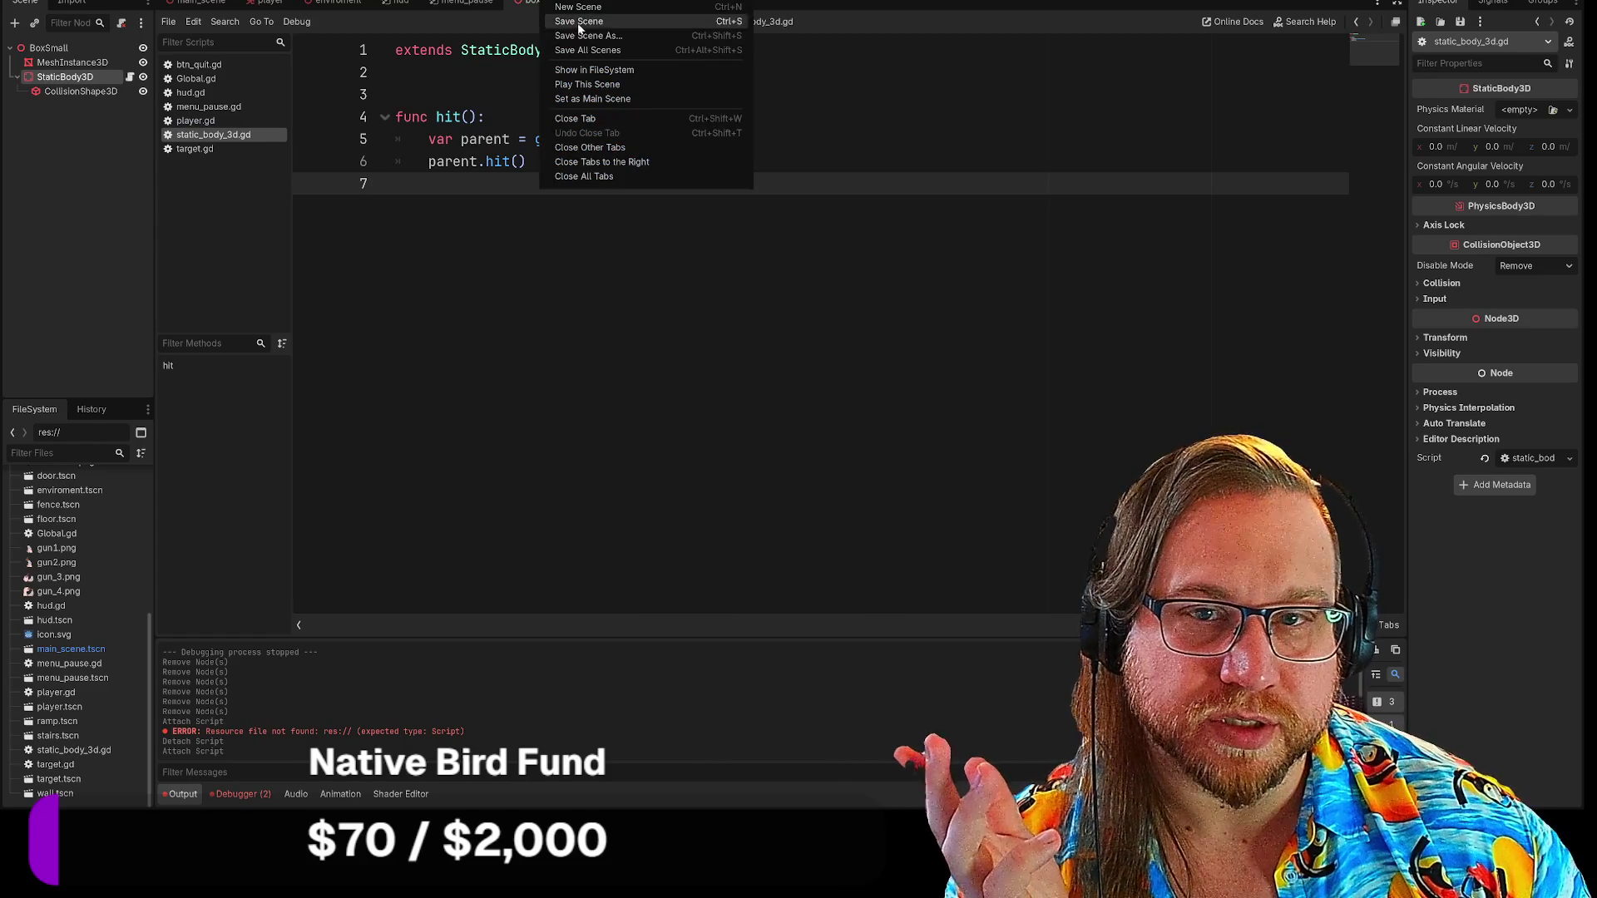
{"action": "left_click", "coordinate": [559, 31]}
- Create box_small.gd on the BoxSmall root and replace its stubs with 'func hit():'
{"action": "right_click", "coordinate": [60, 48]}
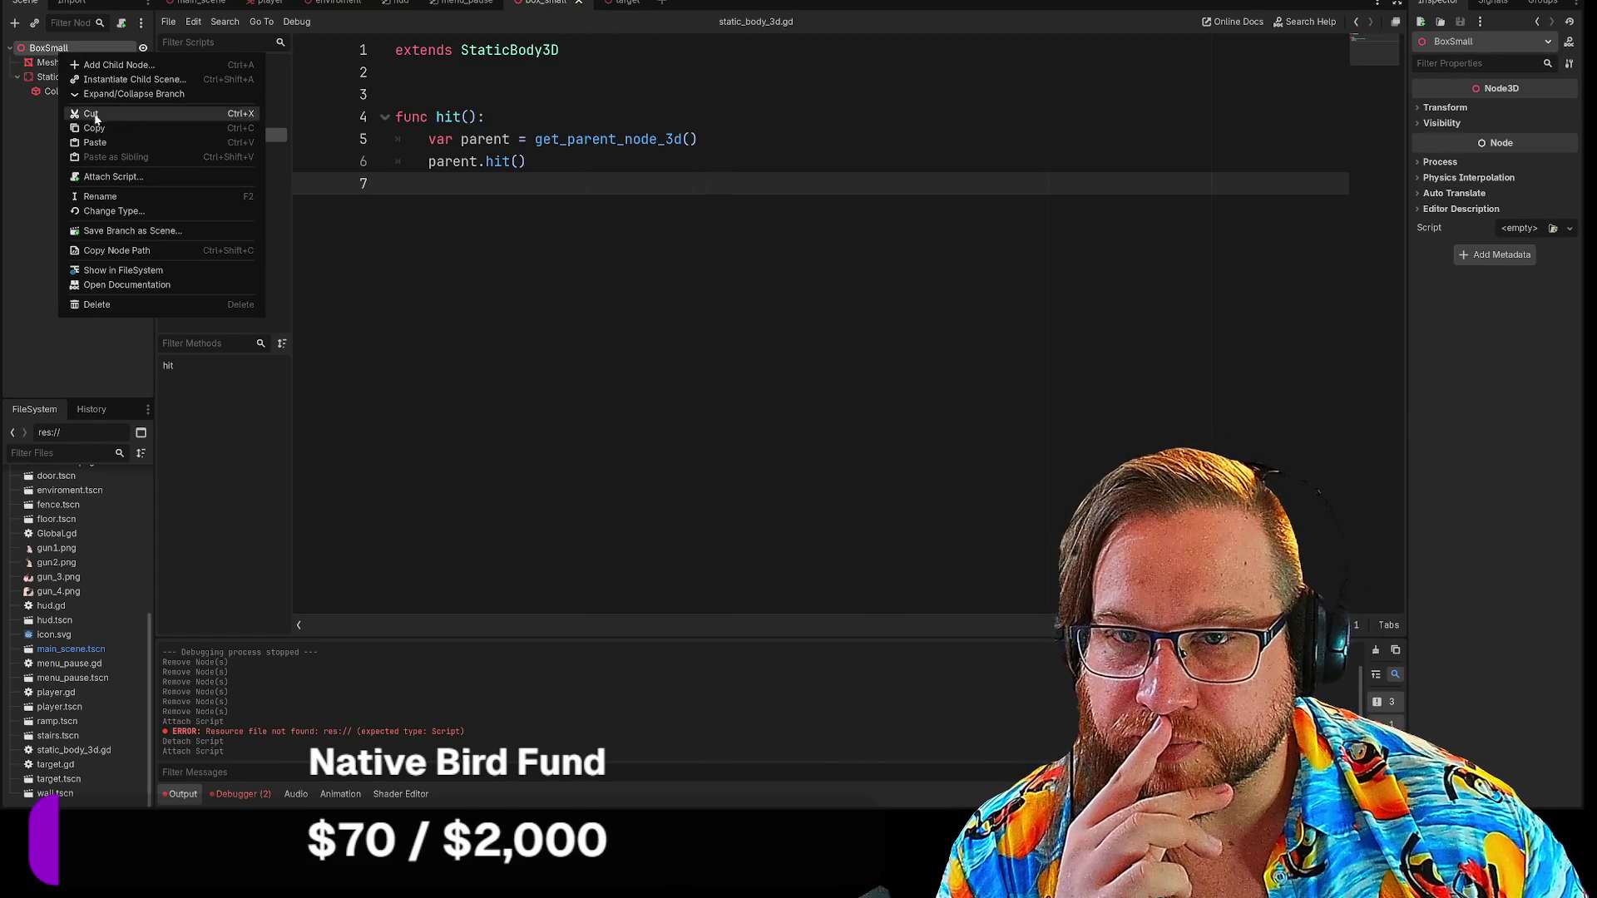
{"action": "left_click", "coordinate": [106, 176]}
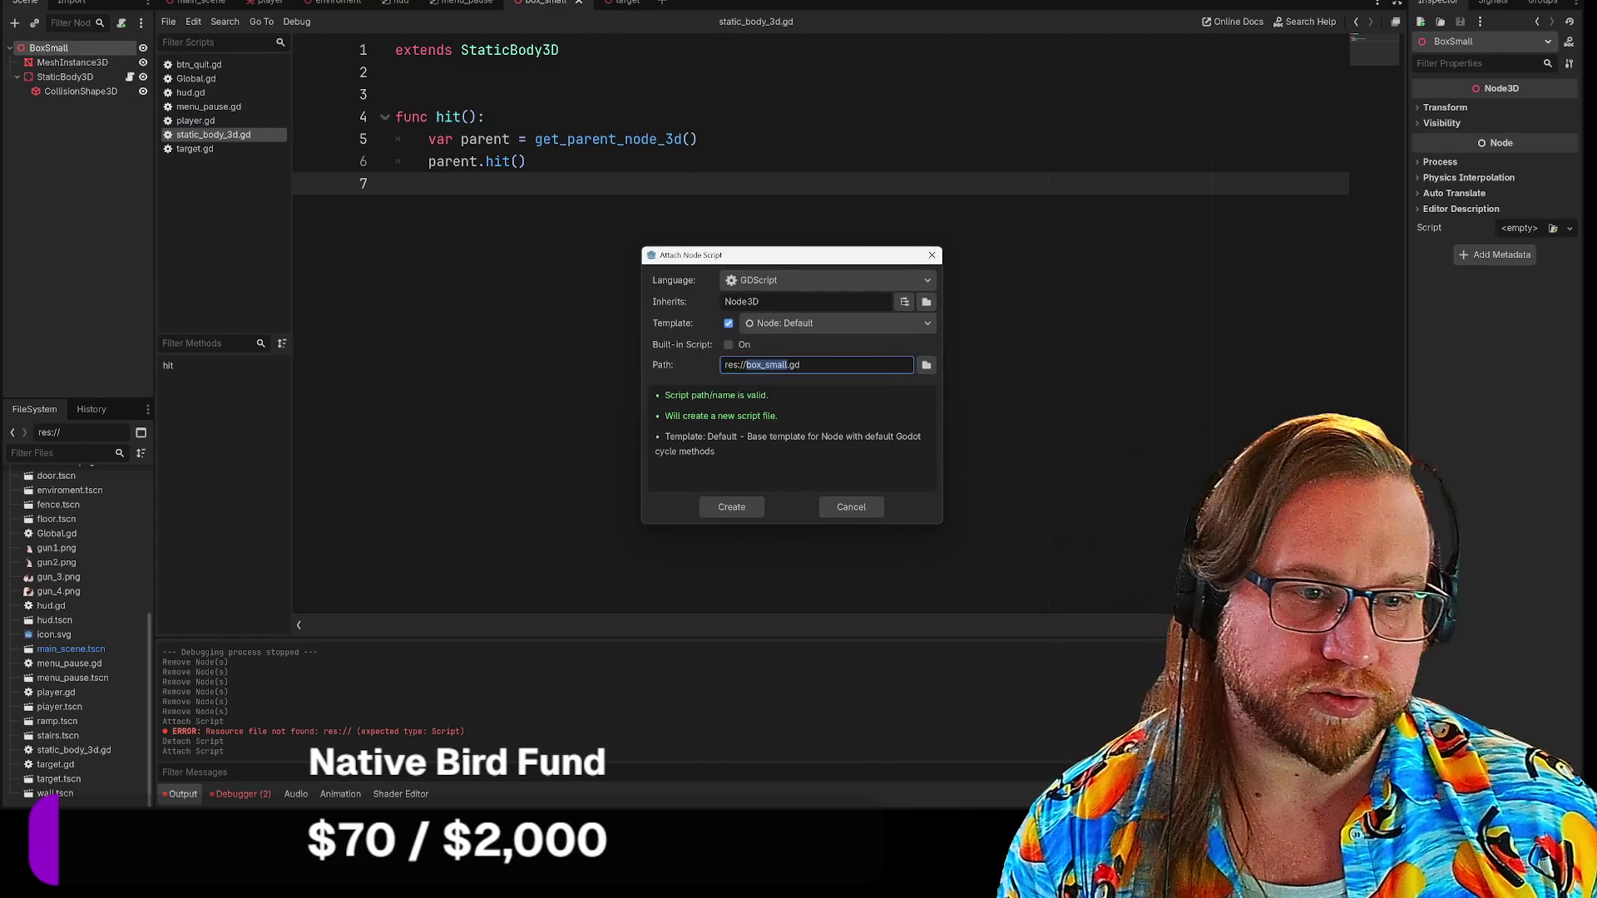
{"action": "left_click", "coordinate": [732, 506]}
{"action": "key", "text": "Down"}
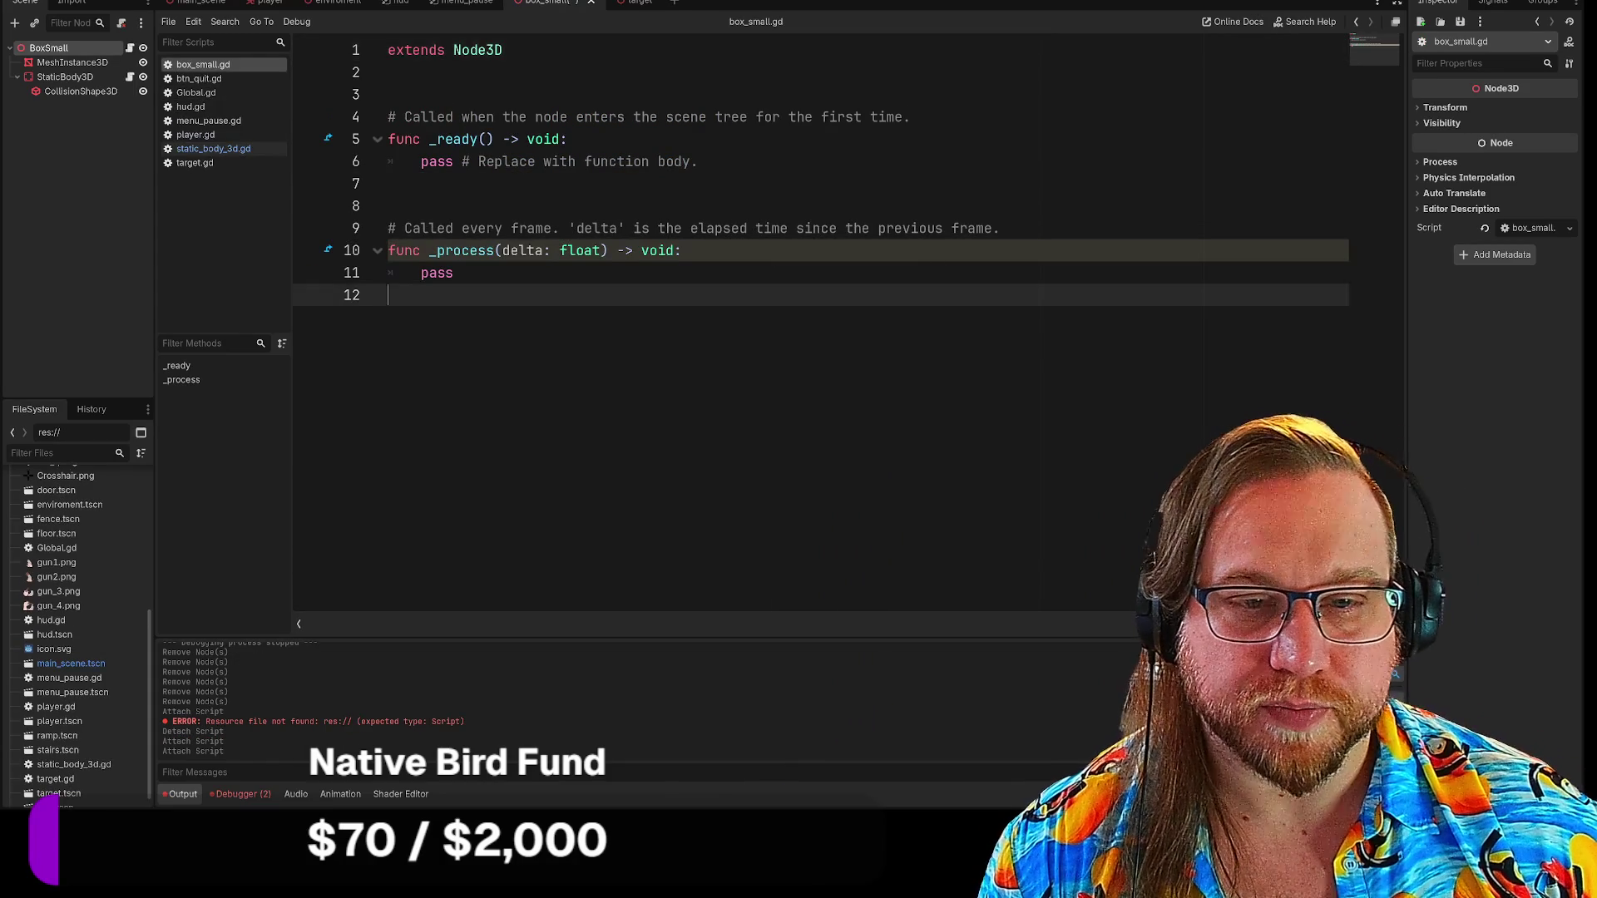
{"action": "key", "text": "shift+Up"}
{"action": "key", "text": "shift+Up"}
{"action": "key", "text": "shift+Up"}
{"action": "key", "text": "shift+Up"}
{"action": "key", "text": "shift+Up"}
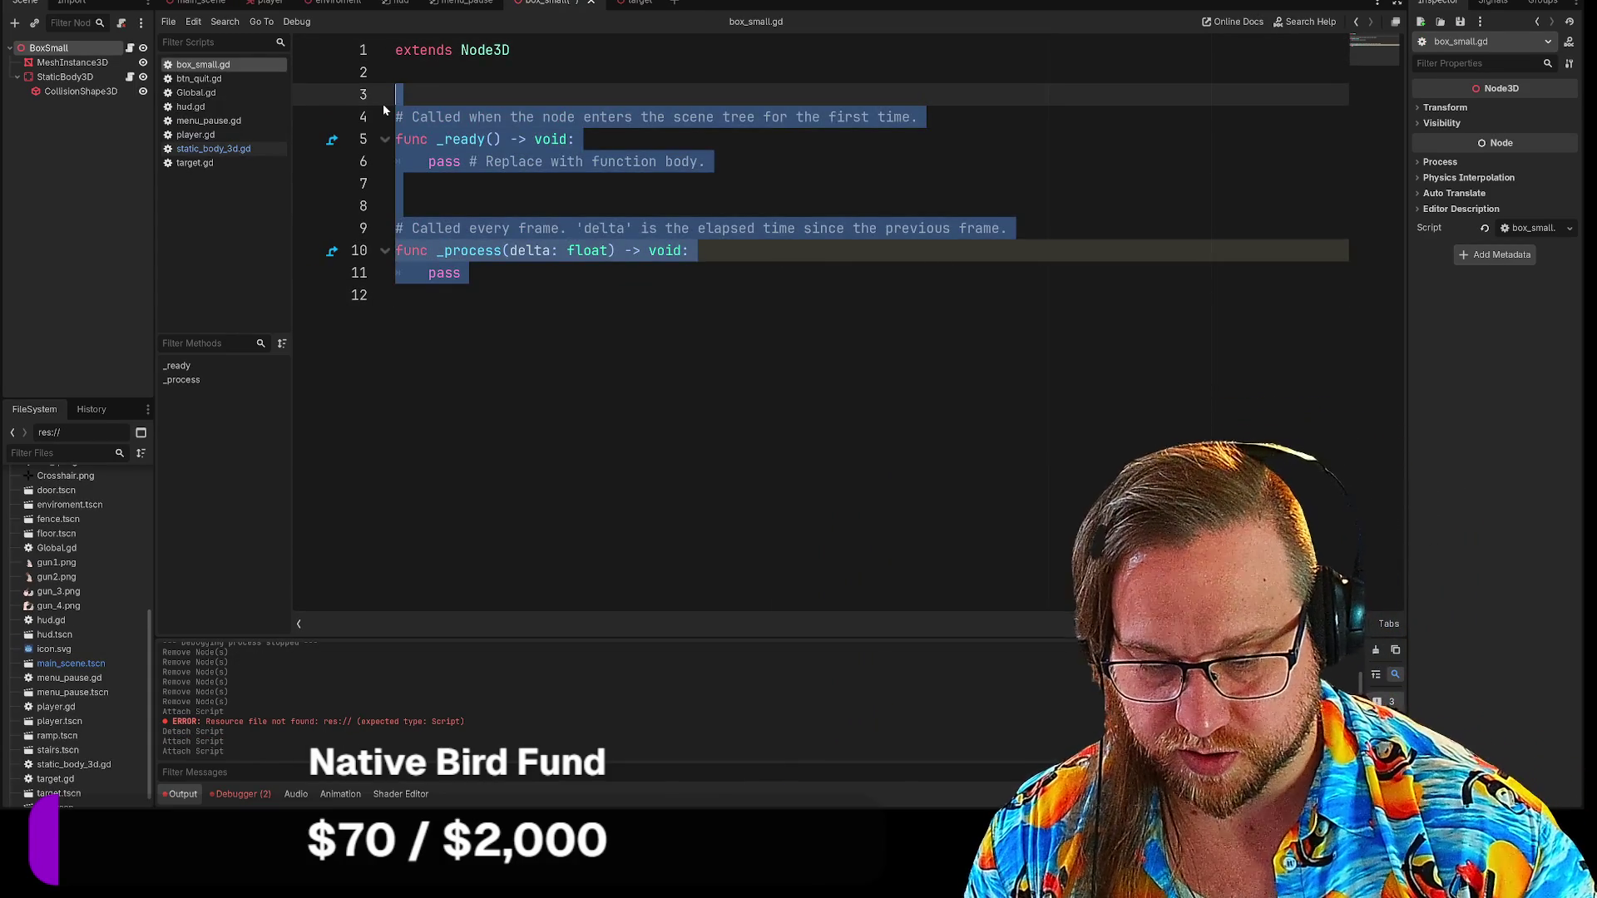
{"action": "type", "text": "func hit()"}
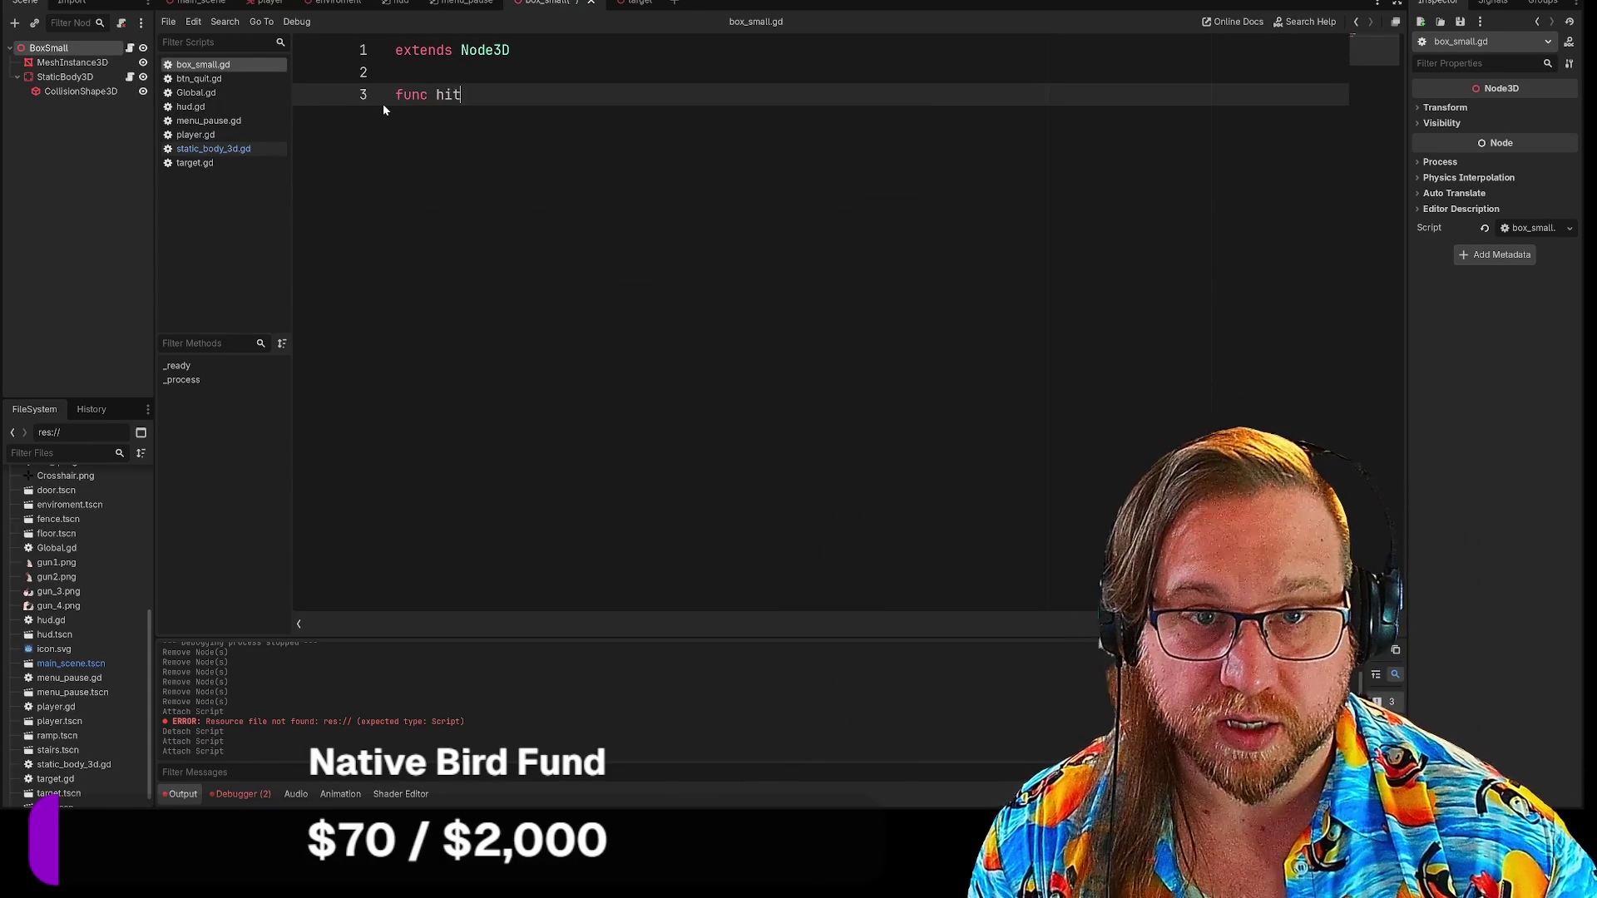
{"action": "type", "text": ":"}
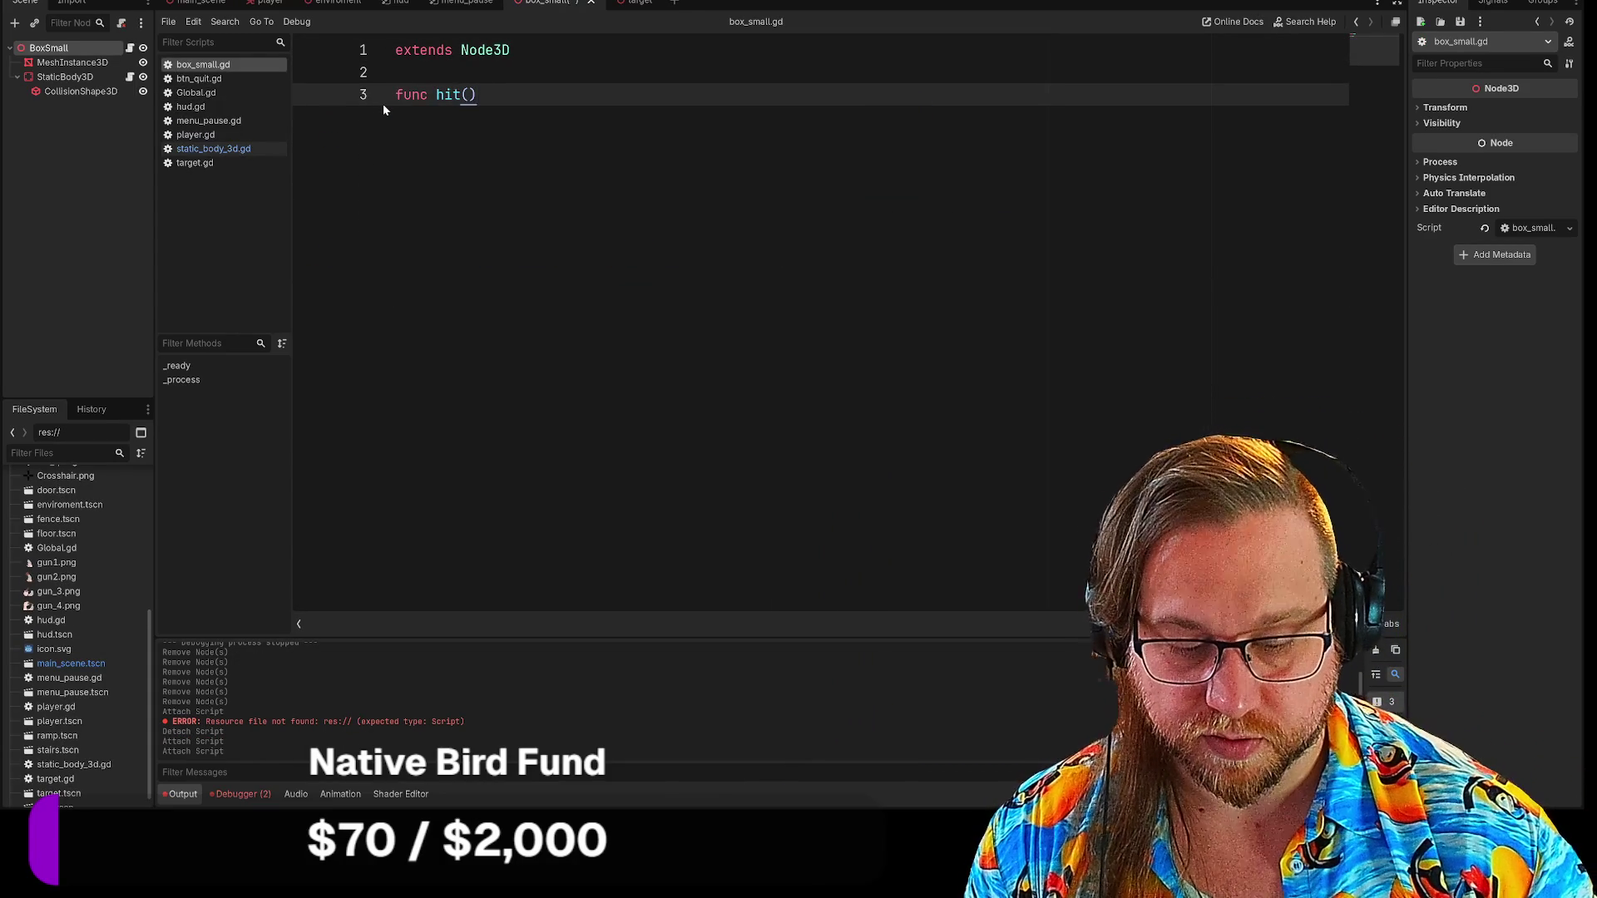
{"action": "key", "text": "Return"}
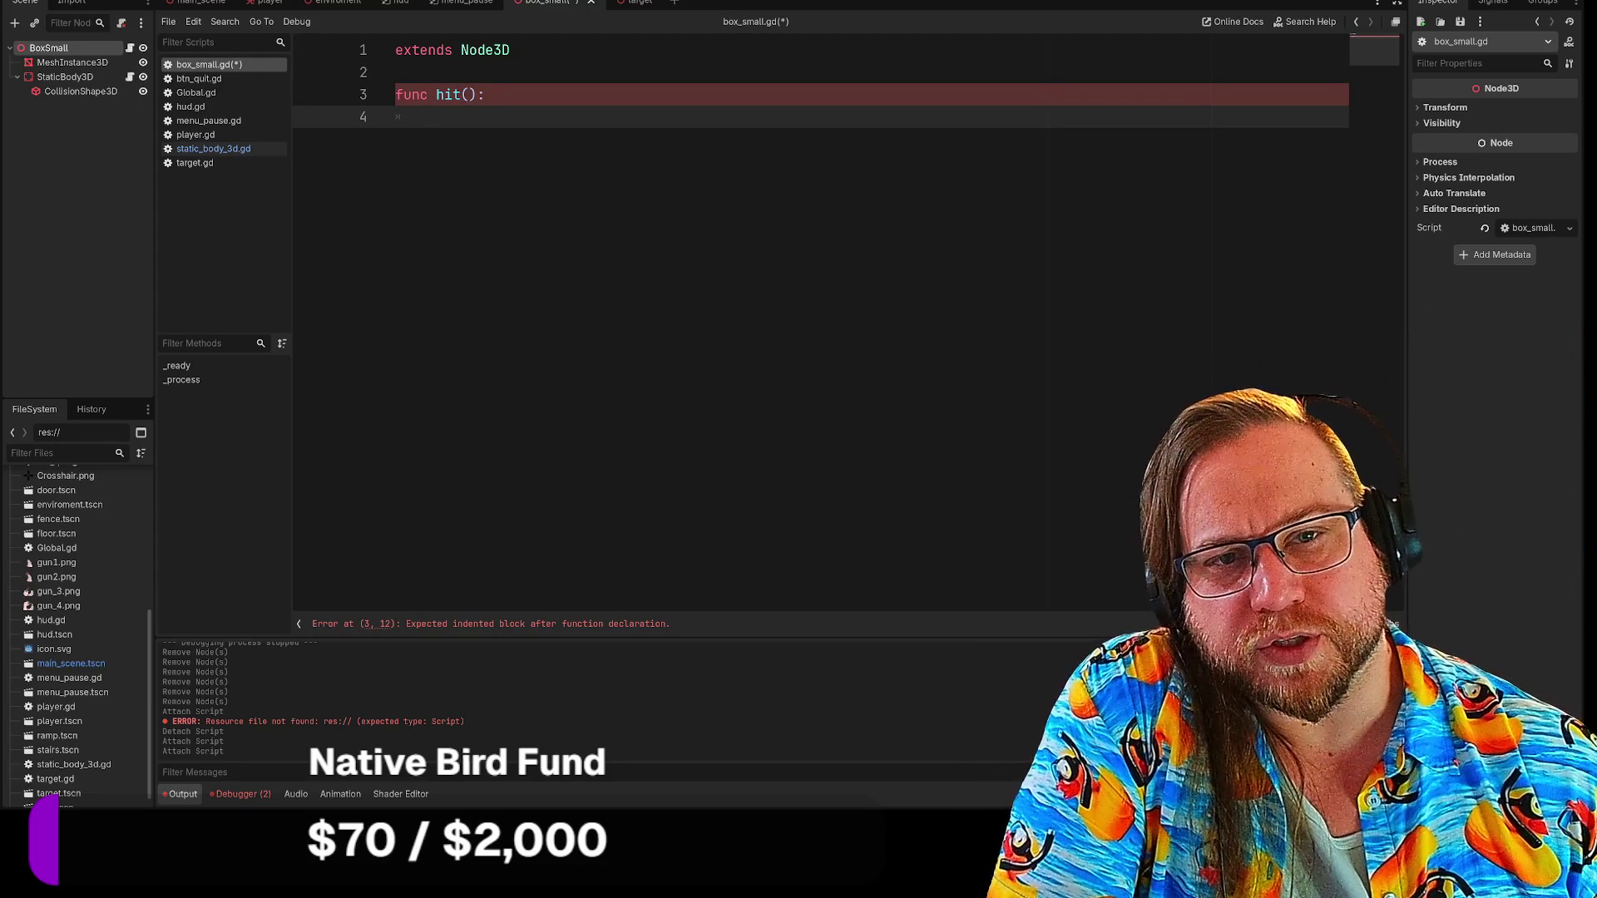
{"action": "right_click", "coordinate": [555, 4]}
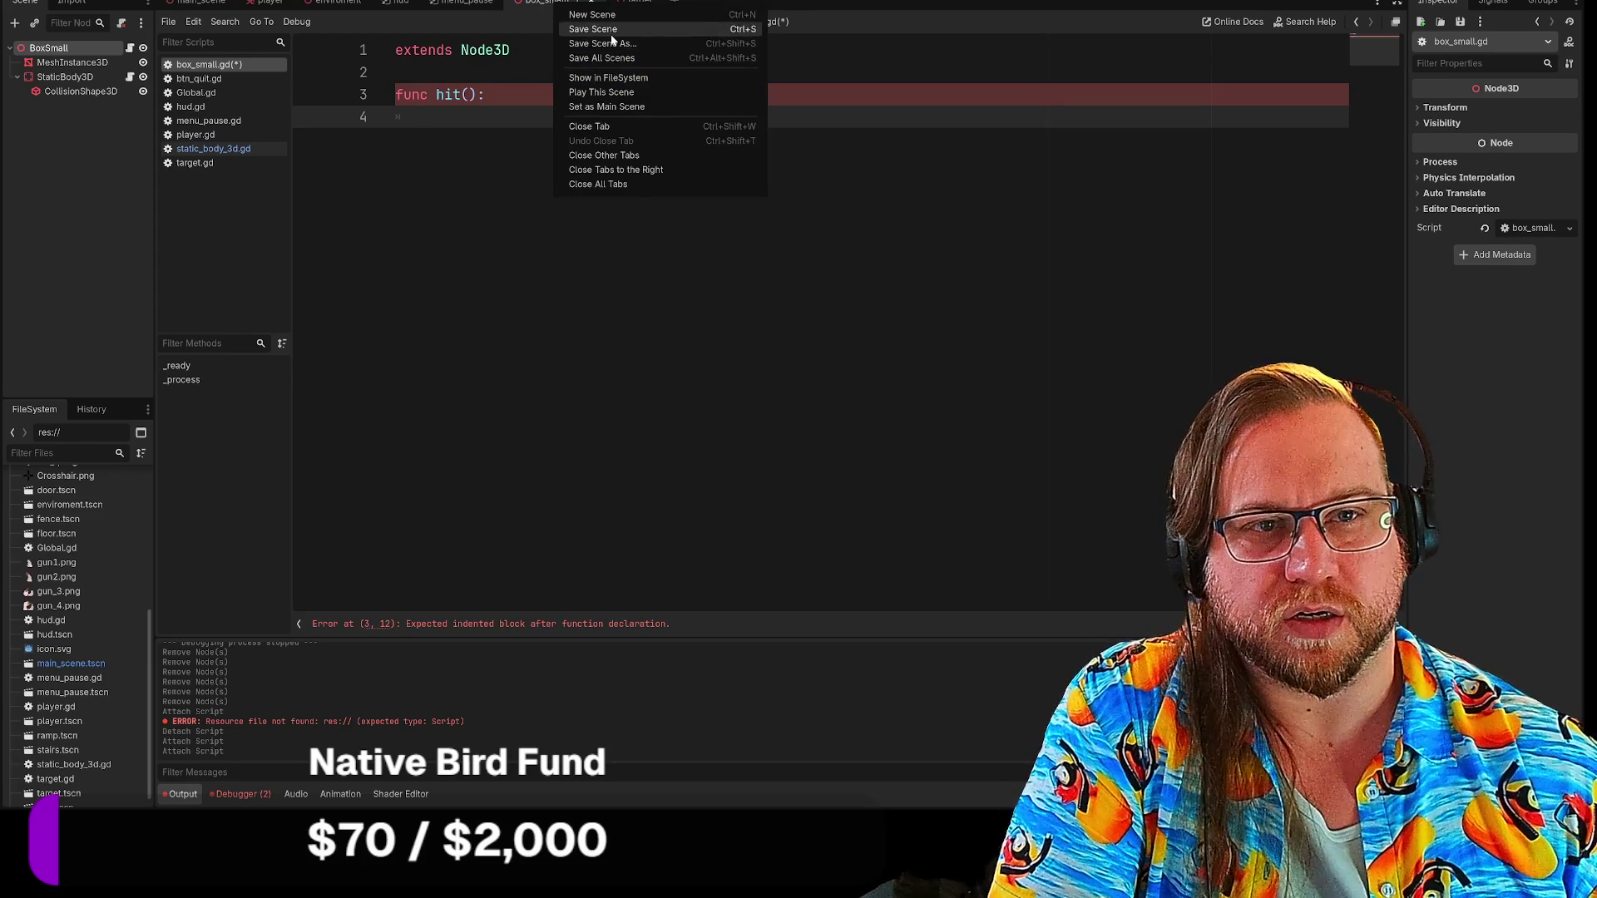
- Save box_small.gd through the box_small tab's Save Scene option
{"action": "left_click", "coordinate": [611, 33]}
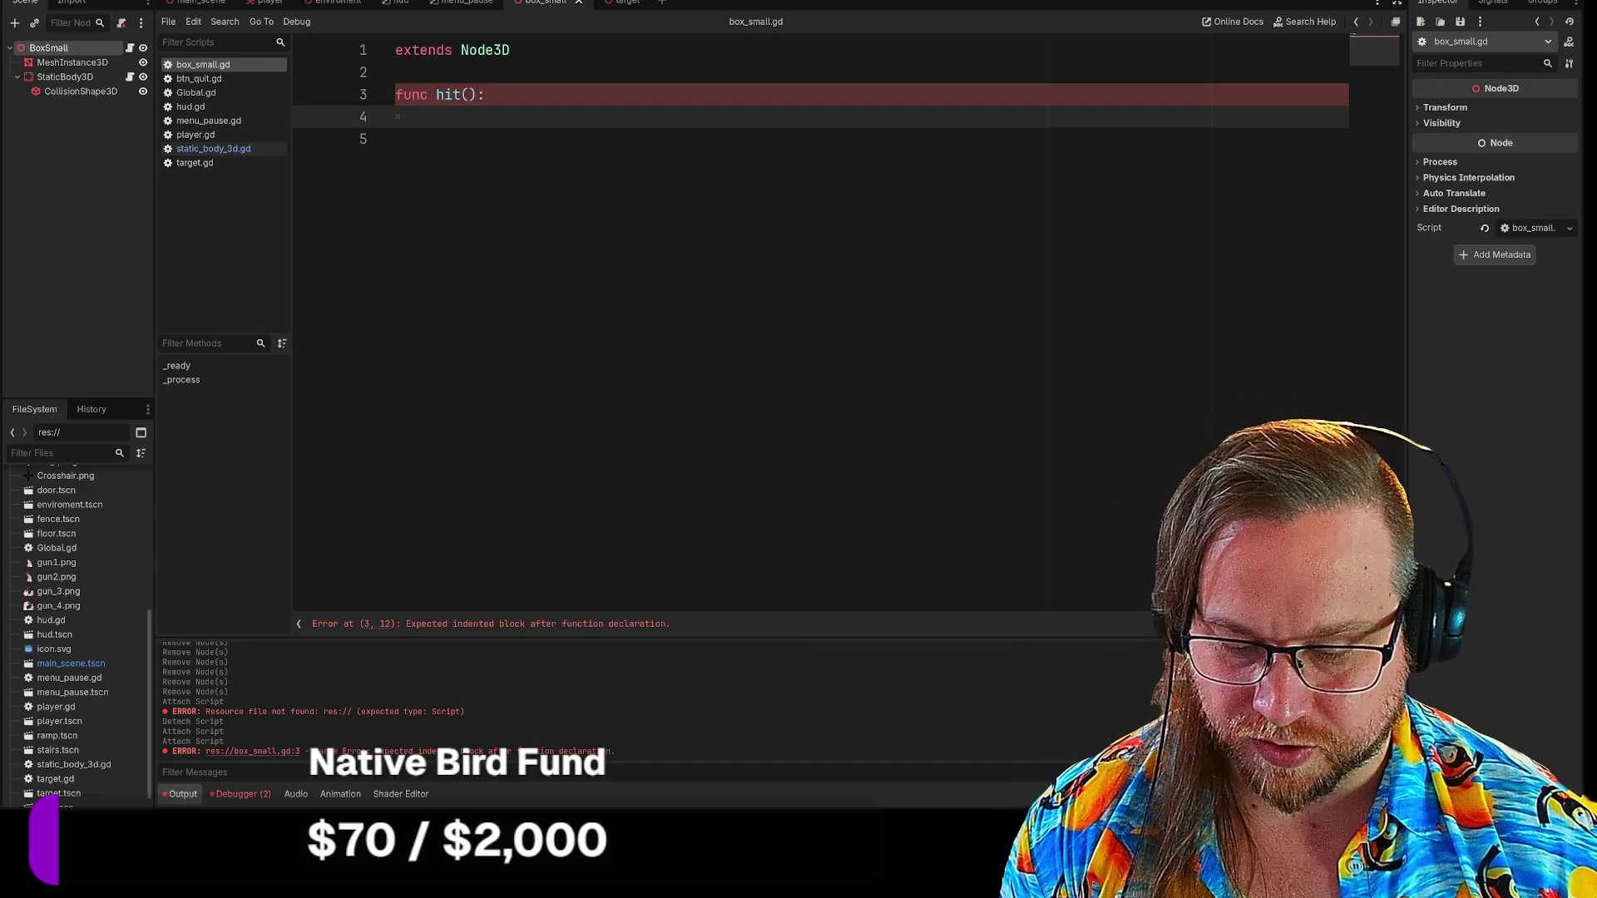
- Give hit() a body that calls queue_free(), chosen from autocomplete
{"action": "type", "text": "get"}
{"action": "key", "text": "BackSpace"}
{"action": "key", "text": "BackSpace"}
{"action": "key", "text": "BackSpace"}
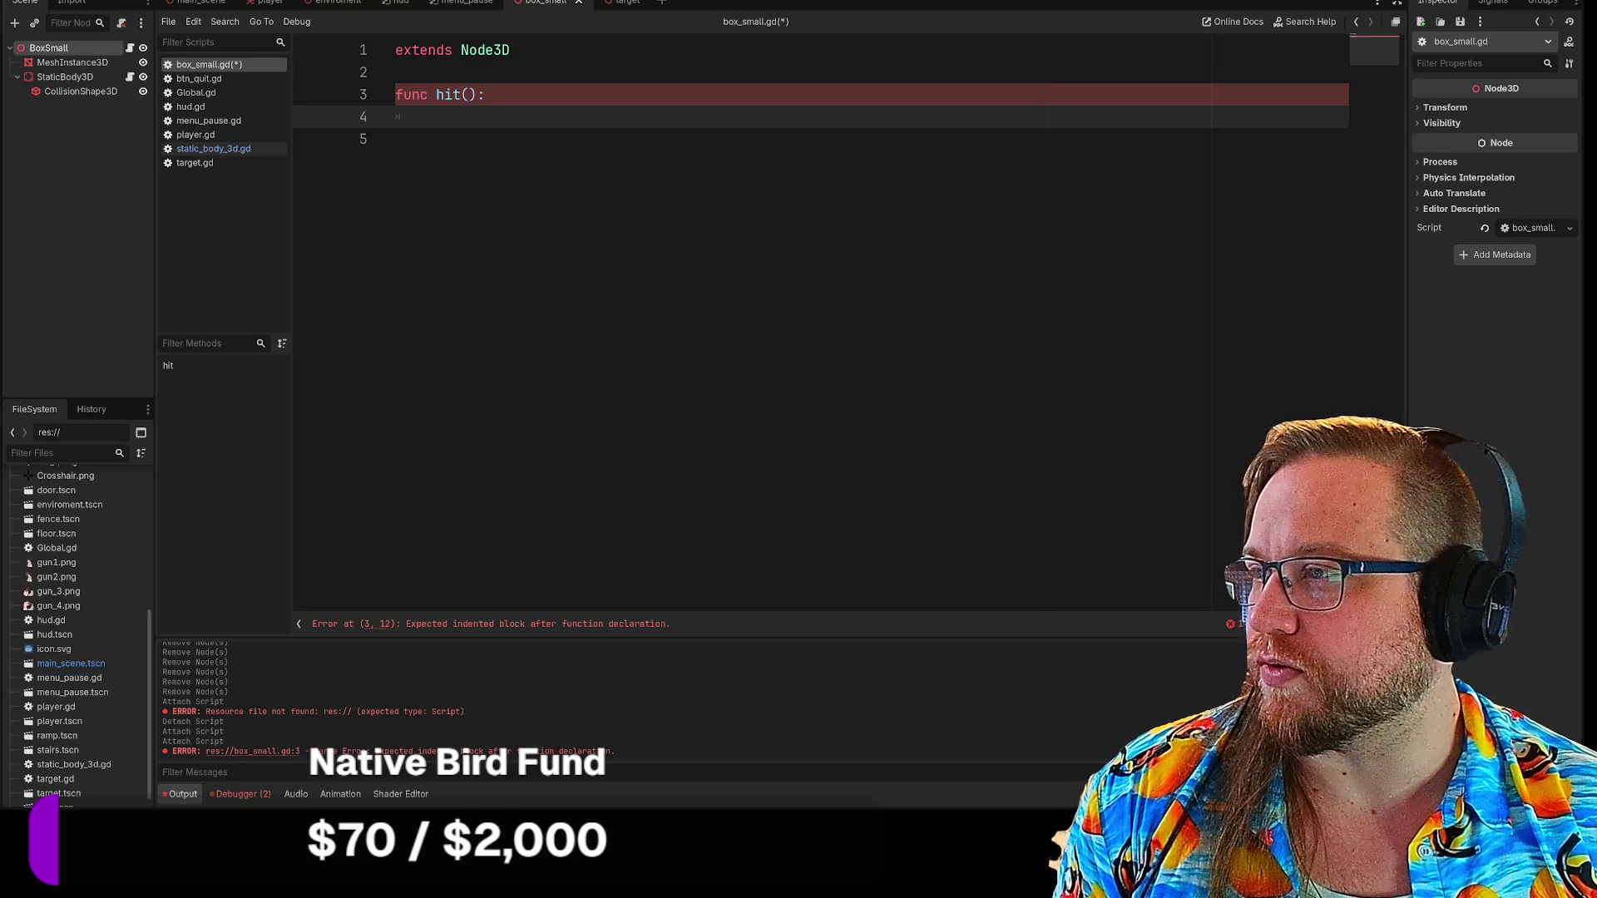
{"action": "type", "text": "qu"}
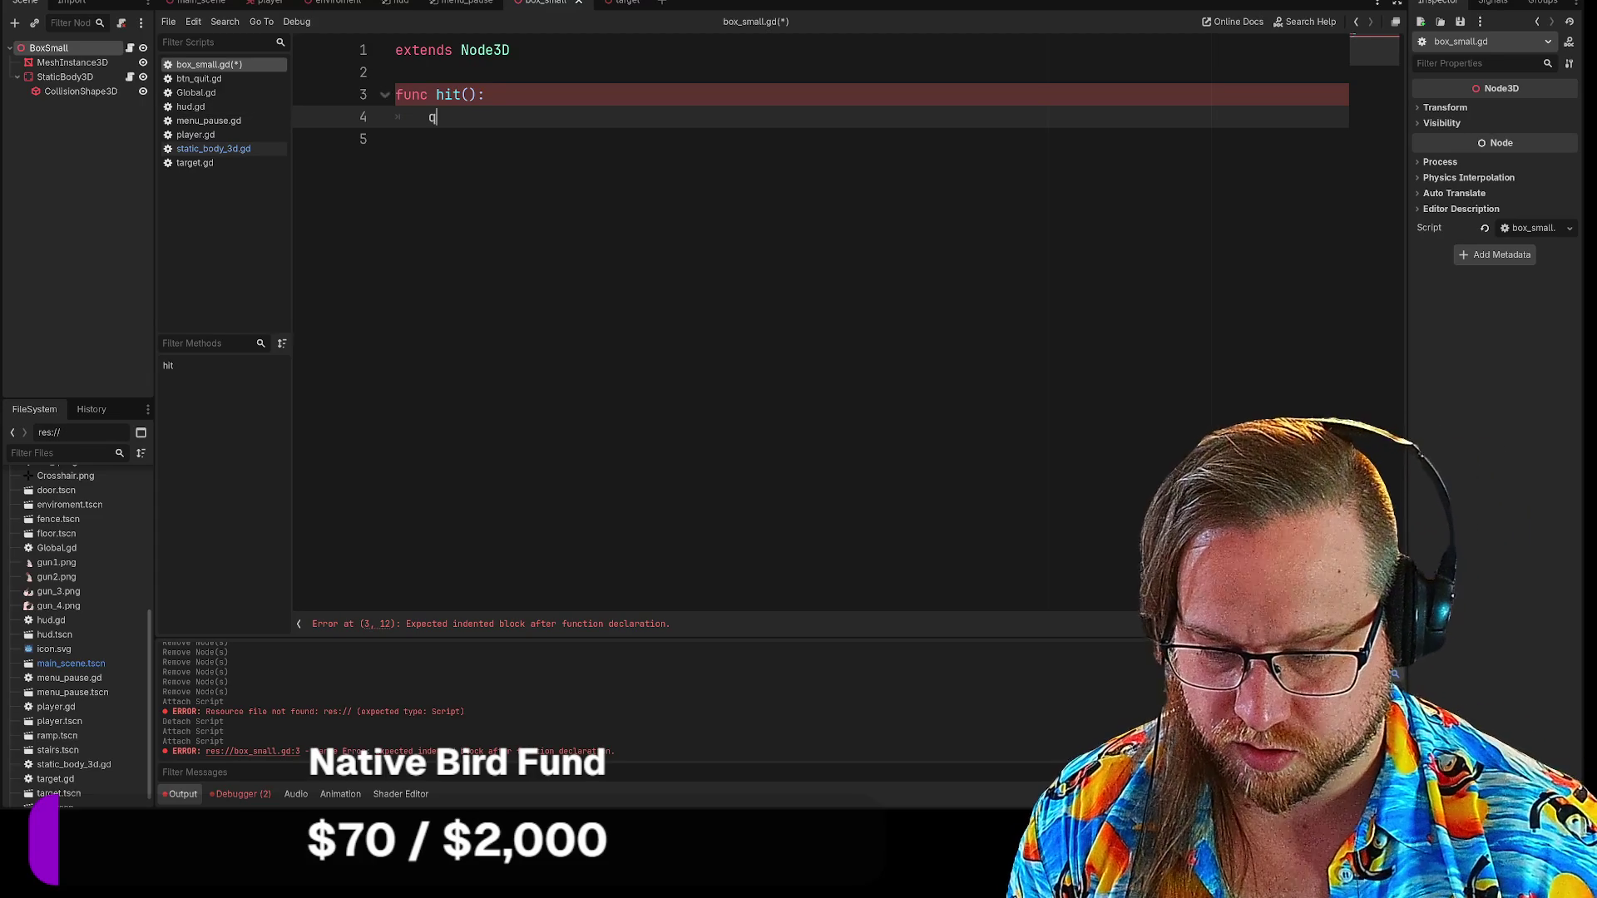
{"action": "key", "text": "Down"}
{"action": "key", "text": "Down"}
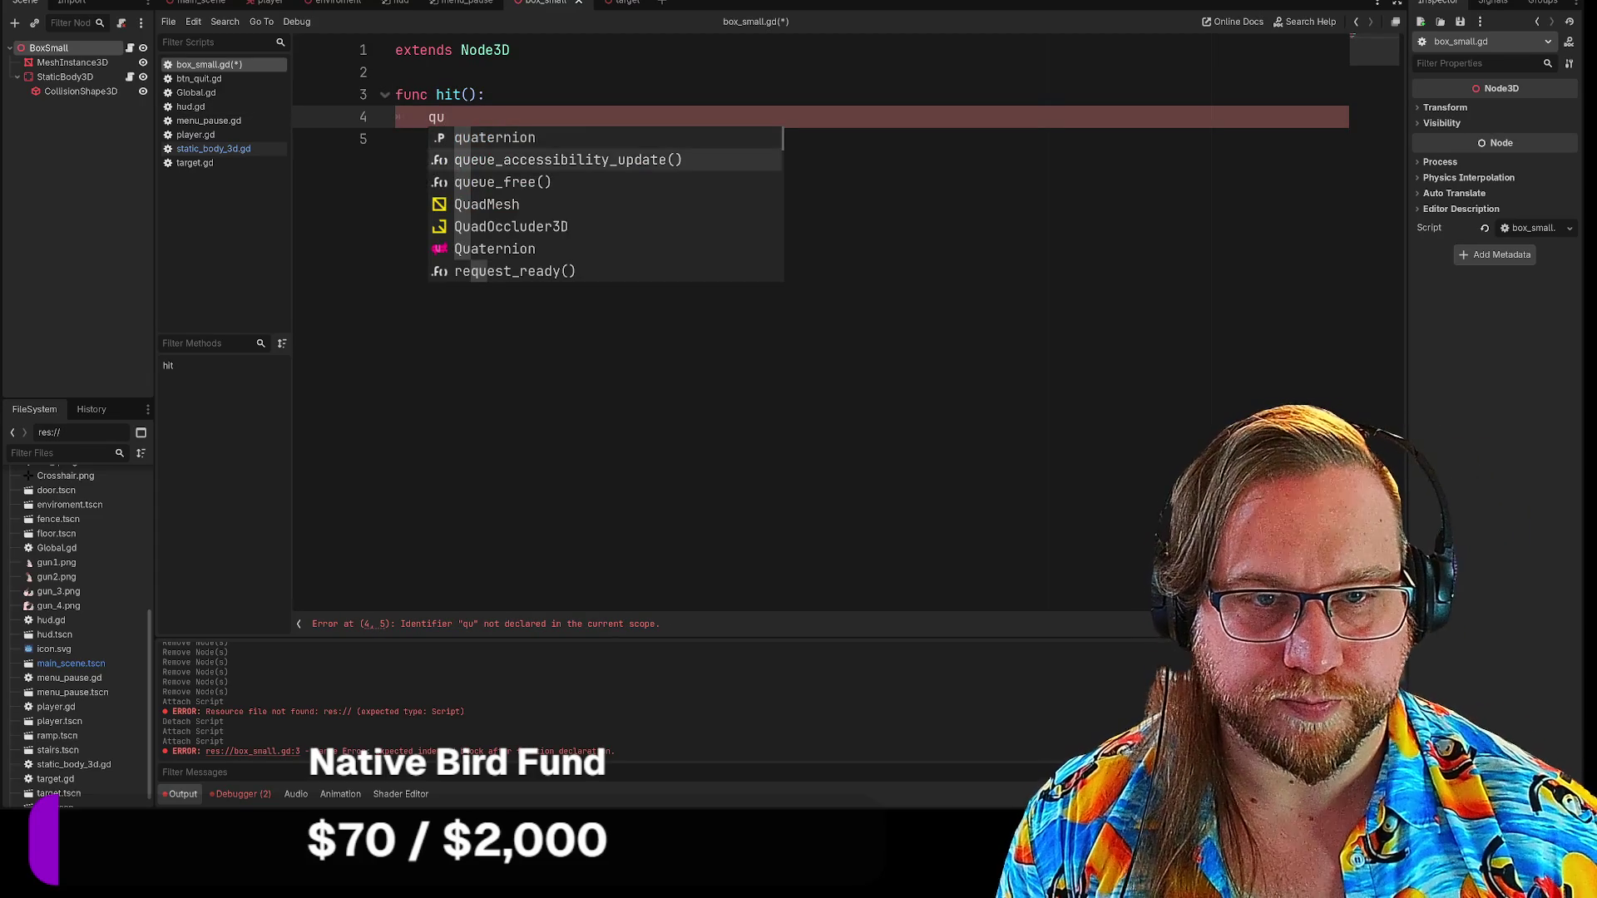
{"action": "key", "text": "Return"}
{"action": "key", "text": "Down"}
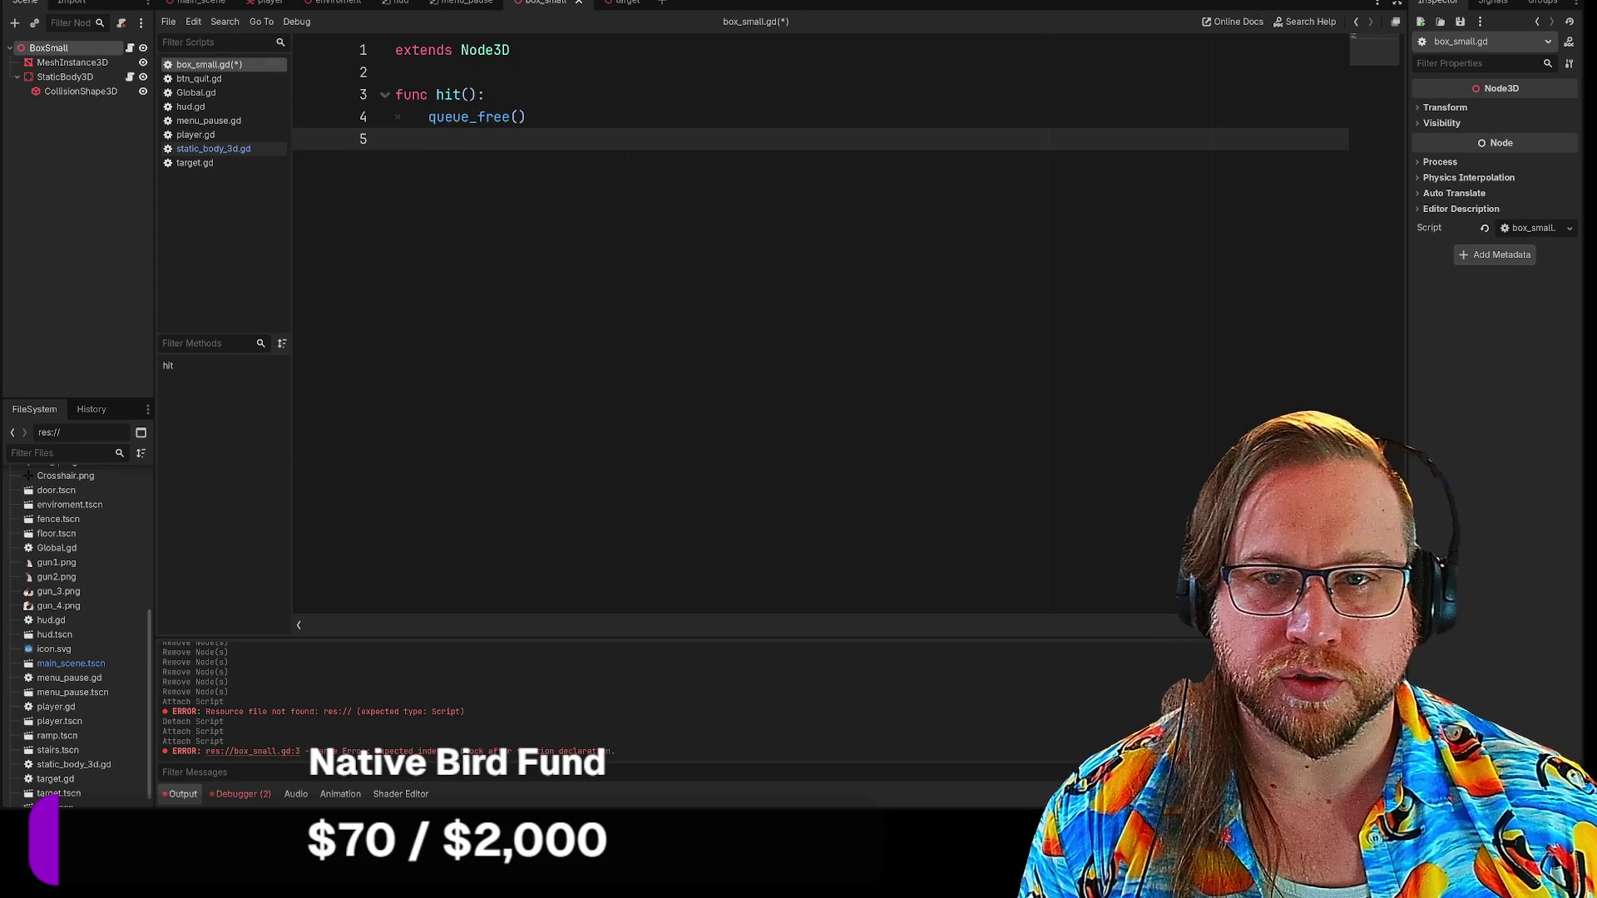
- Start a Save As for box_small.gd, then cancel it without renaming
{"action": "right_click", "coordinate": [211, 68]}
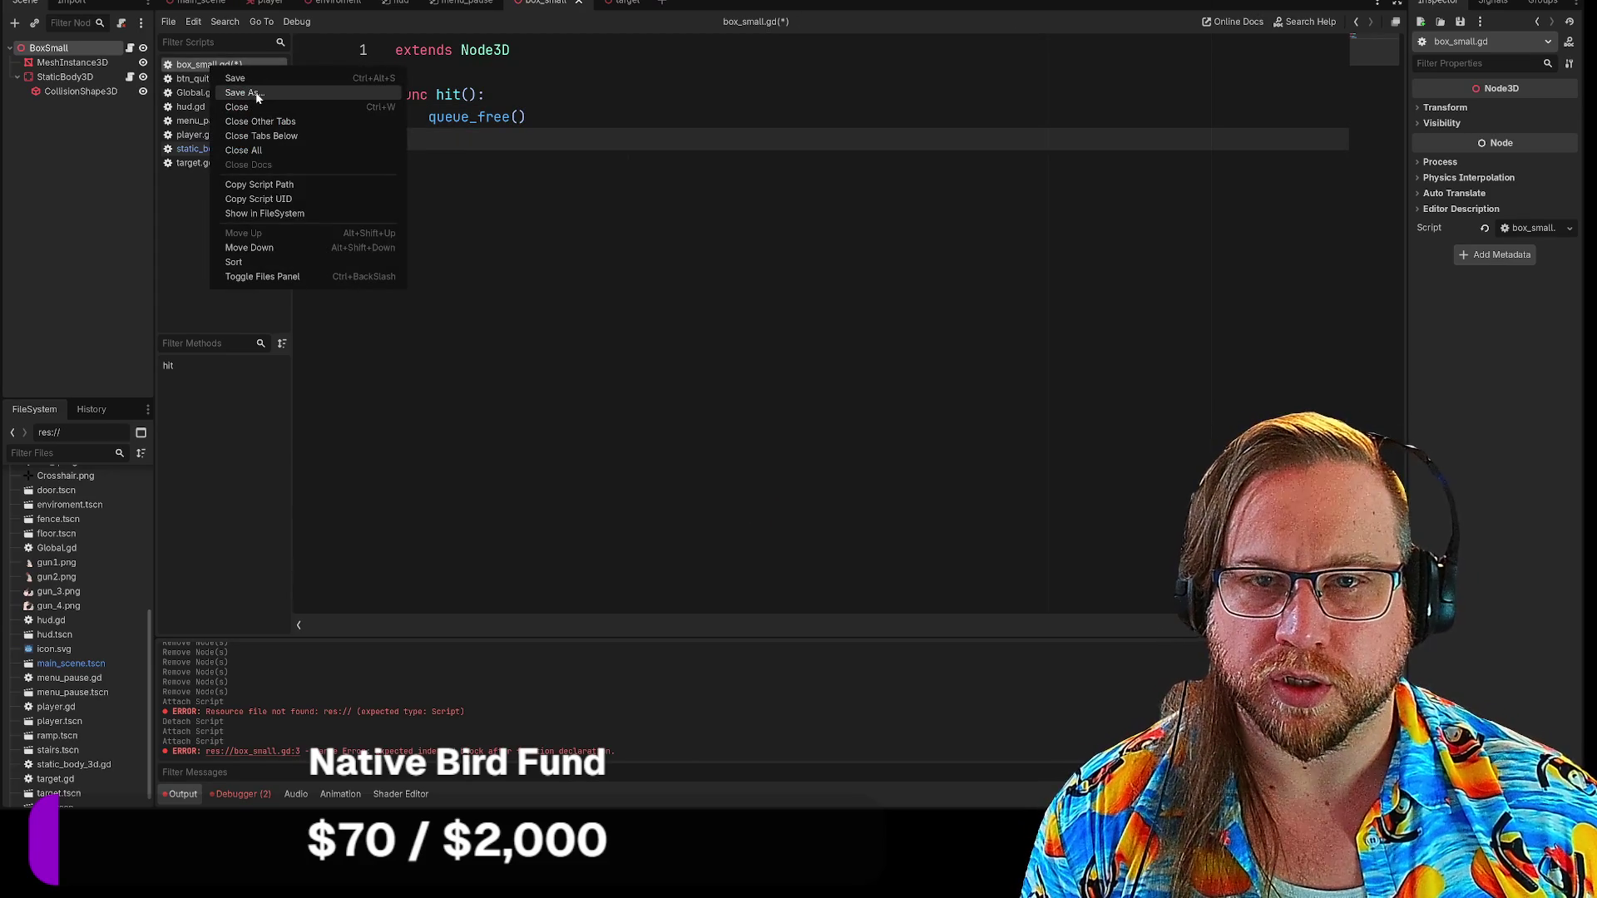
{"action": "left_click", "coordinate": [243, 93]}
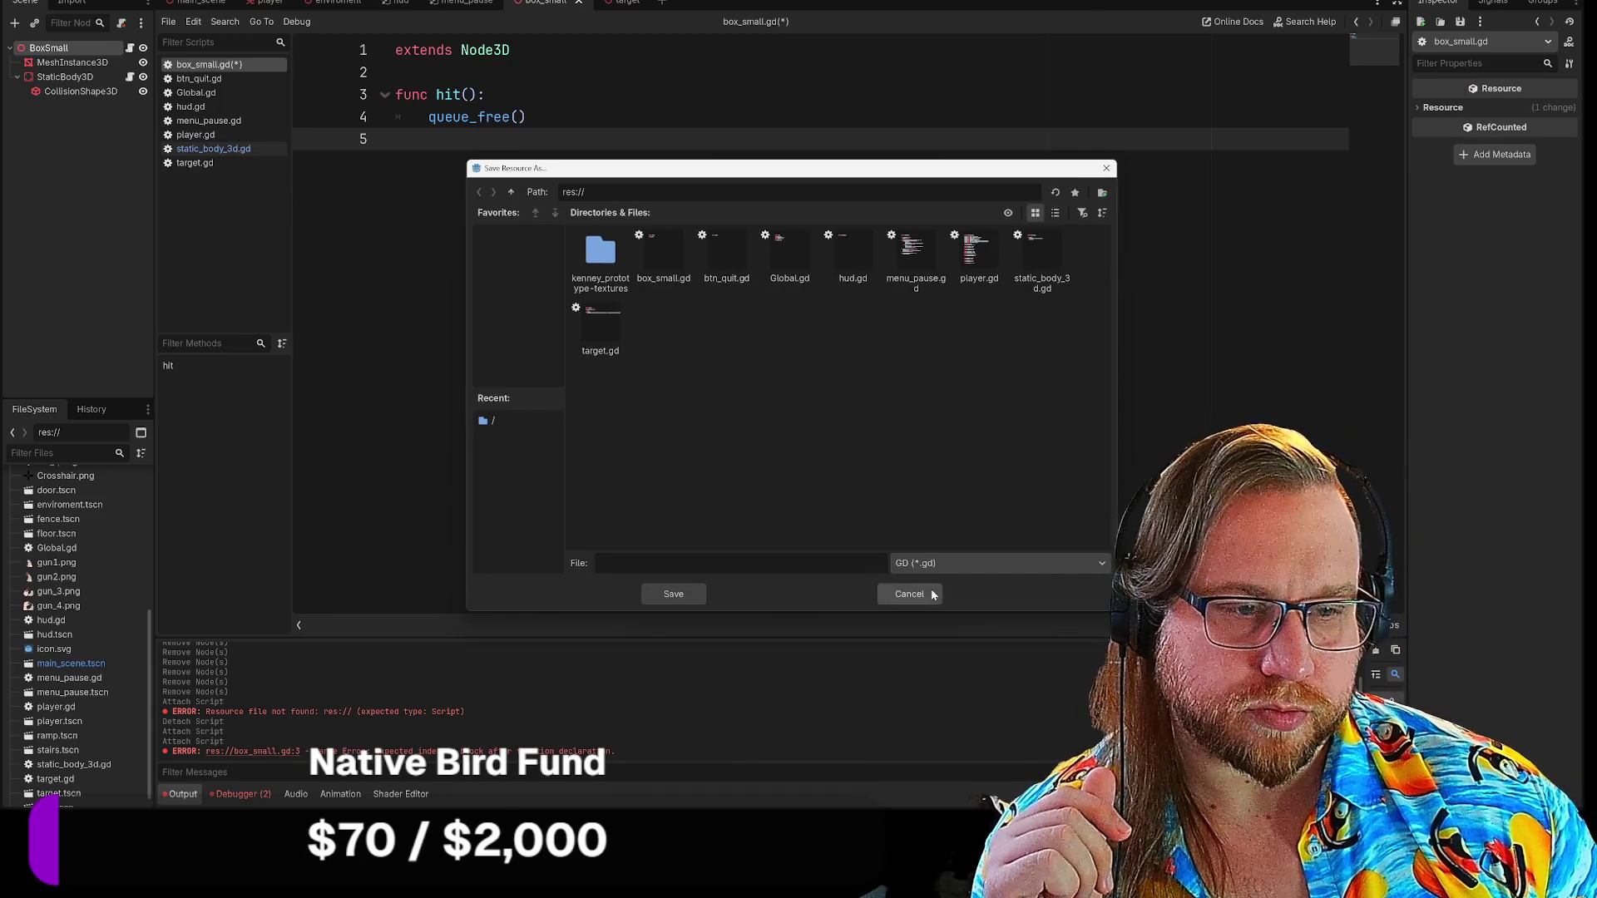
{"action": "left_click", "coordinate": [910, 594]}
{"action": "right_click", "coordinate": [94, 53]}
{"action": "left_click", "coordinate": [548, 4]}
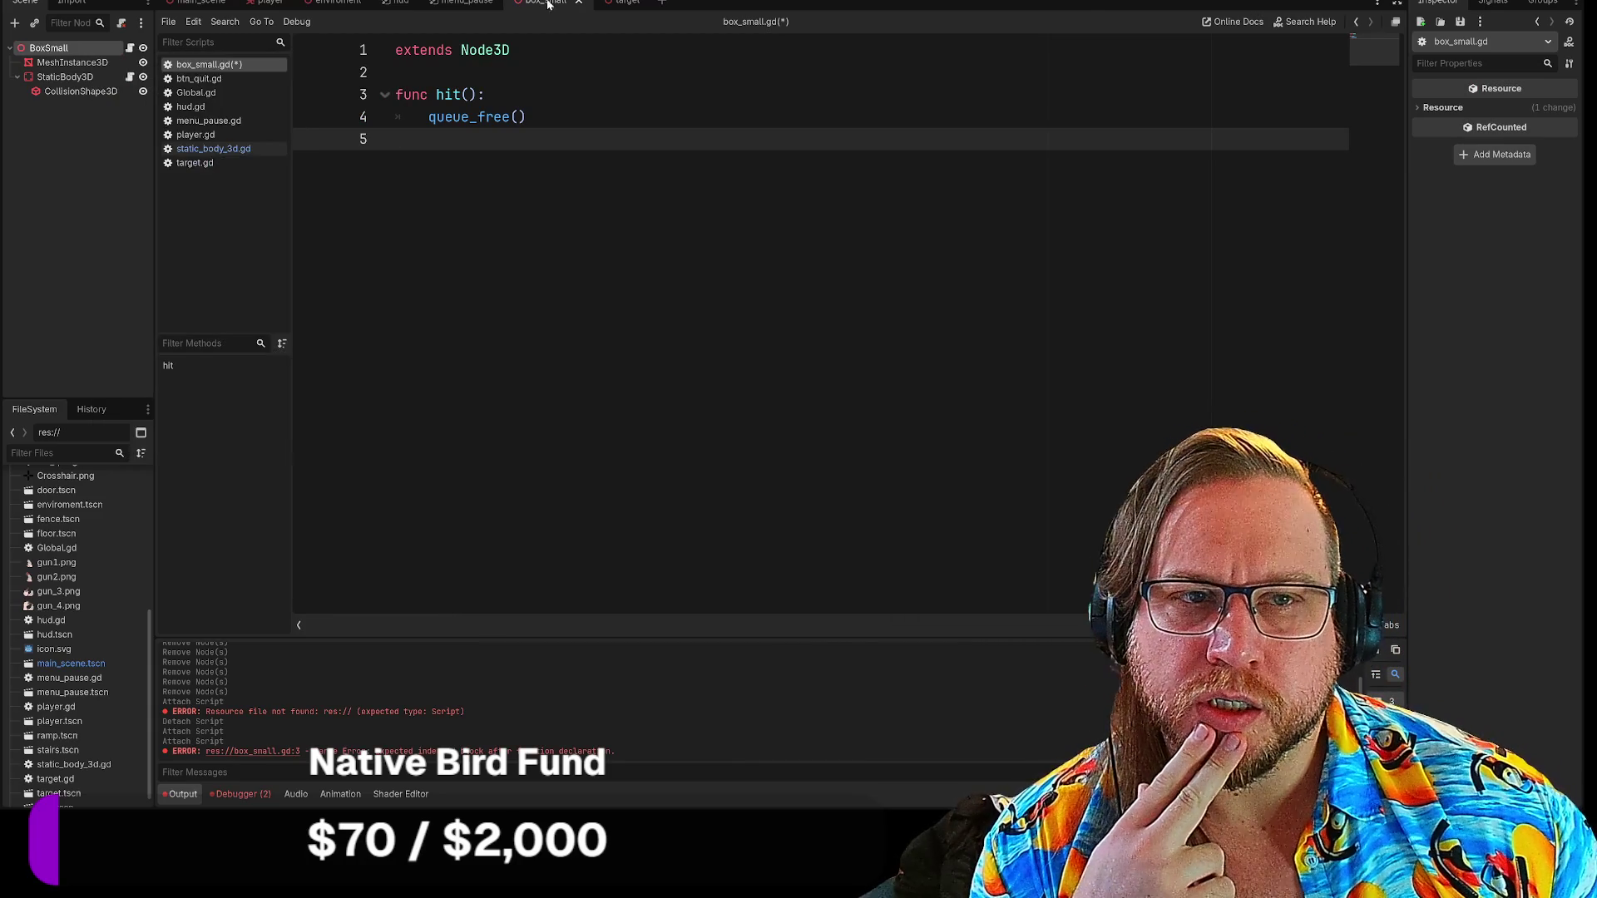
- Save the box_small scene and script, then review the BoxSmall node's signals
{"action": "right_click", "coordinate": [548, 4]}
{"action": "left_click", "coordinate": [574, 29]}
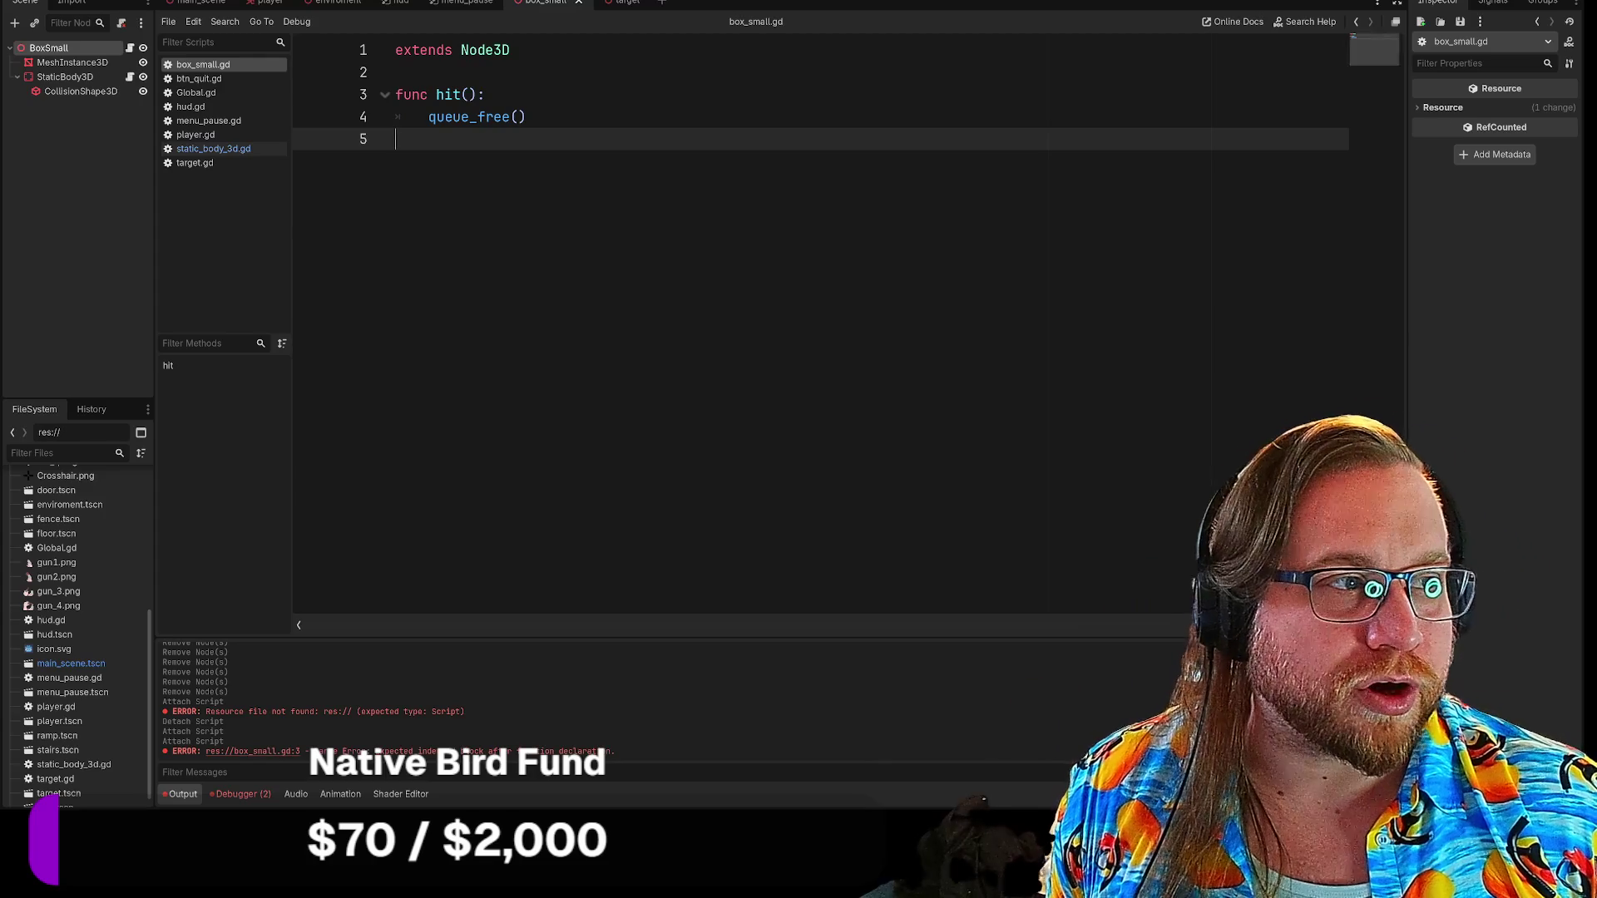
{"action": "left_click", "coordinate": [65, 48]}
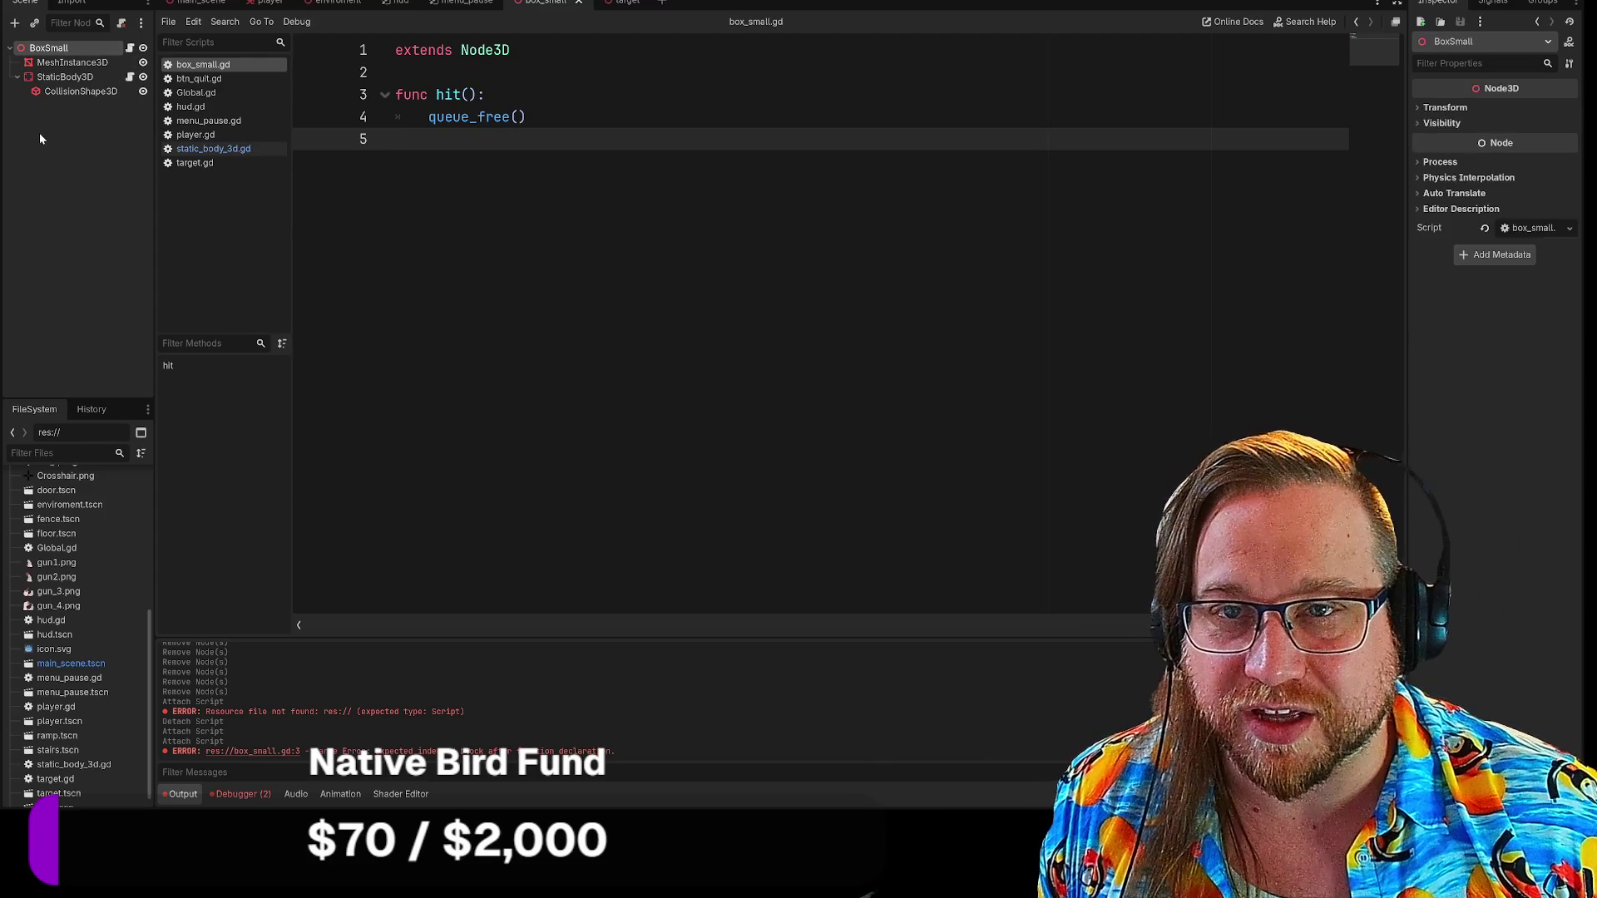
{"action": "left_click", "coordinate": [1462, 44]}
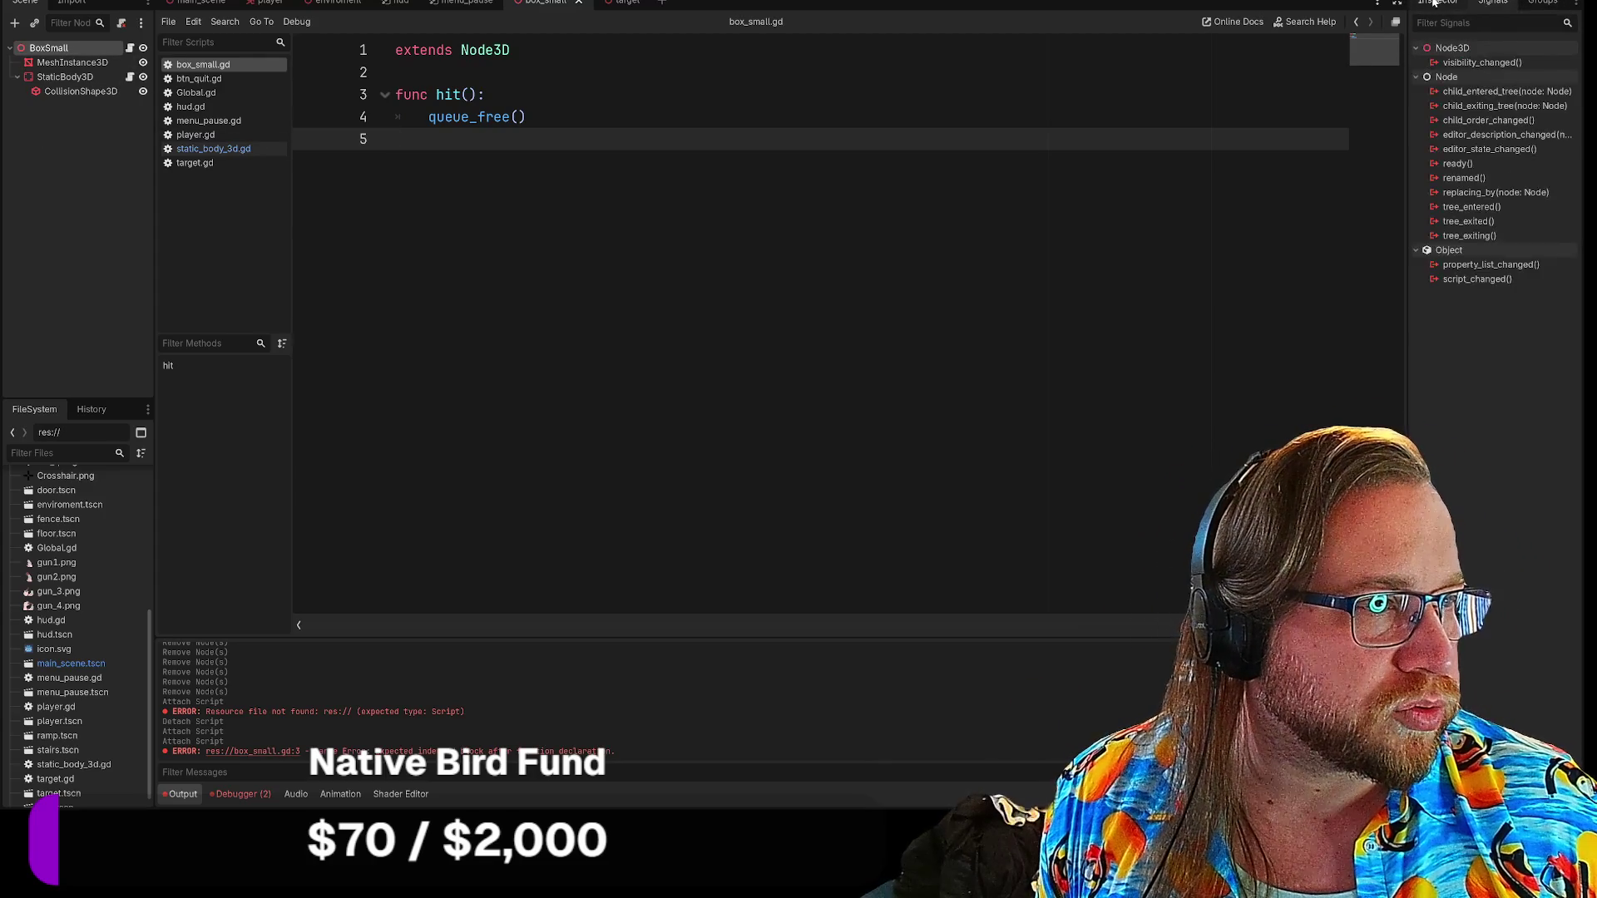
{"action": "left_click", "coordinate": [1476, 108]}
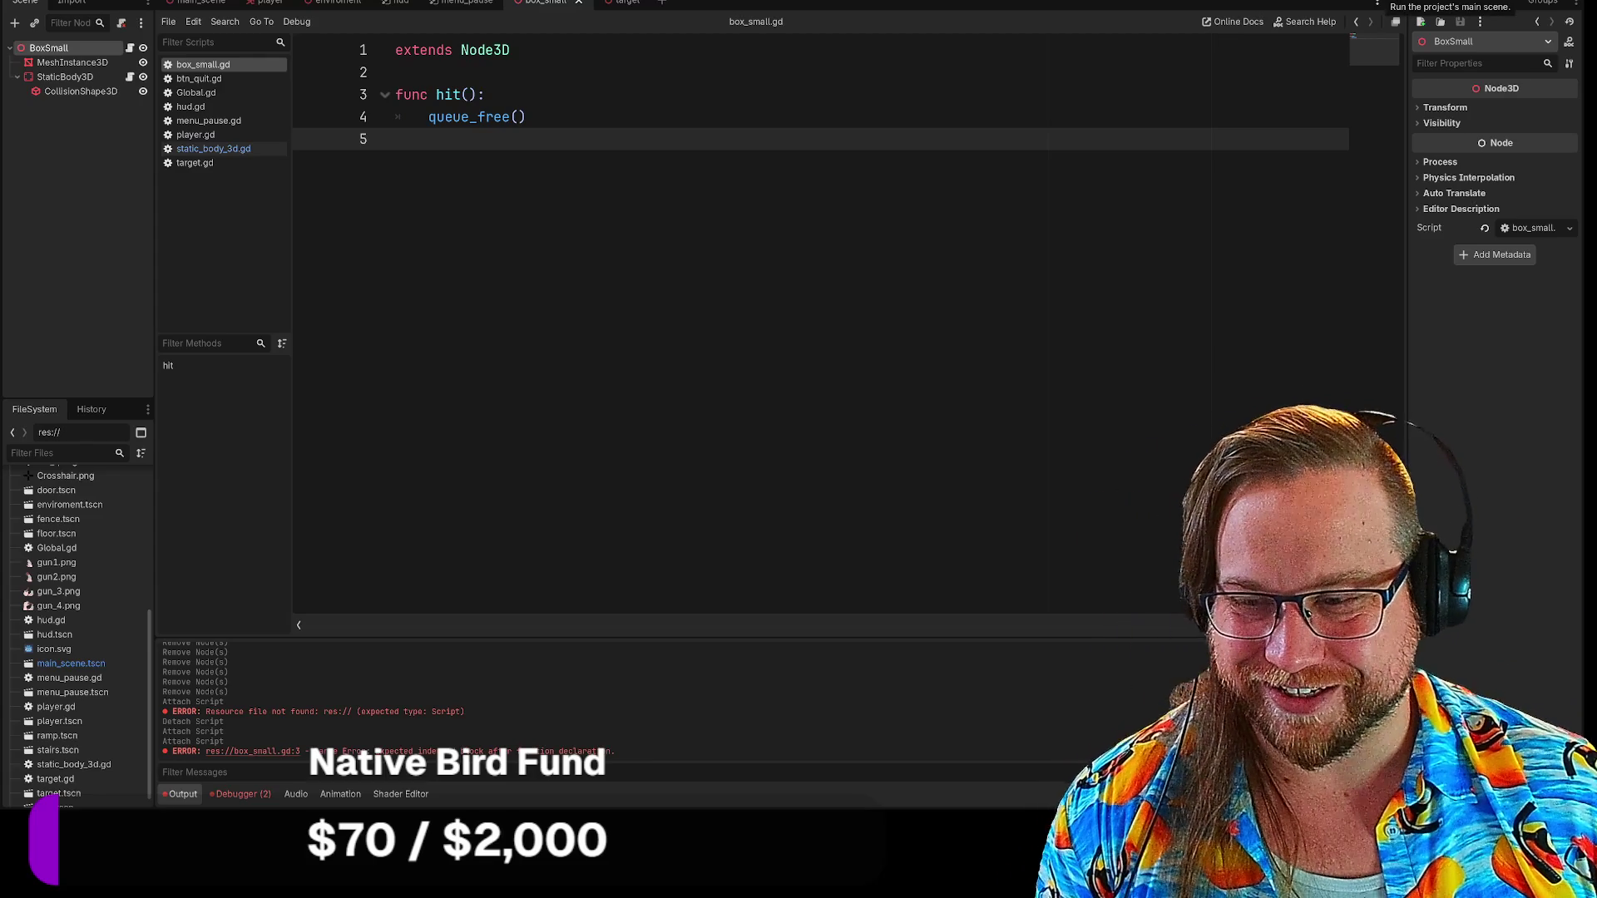
- Run the main scene, walk toward the stairs to test shooting, then pause and quit
{"action": "left_click", "coordinate": [1382, 2]}
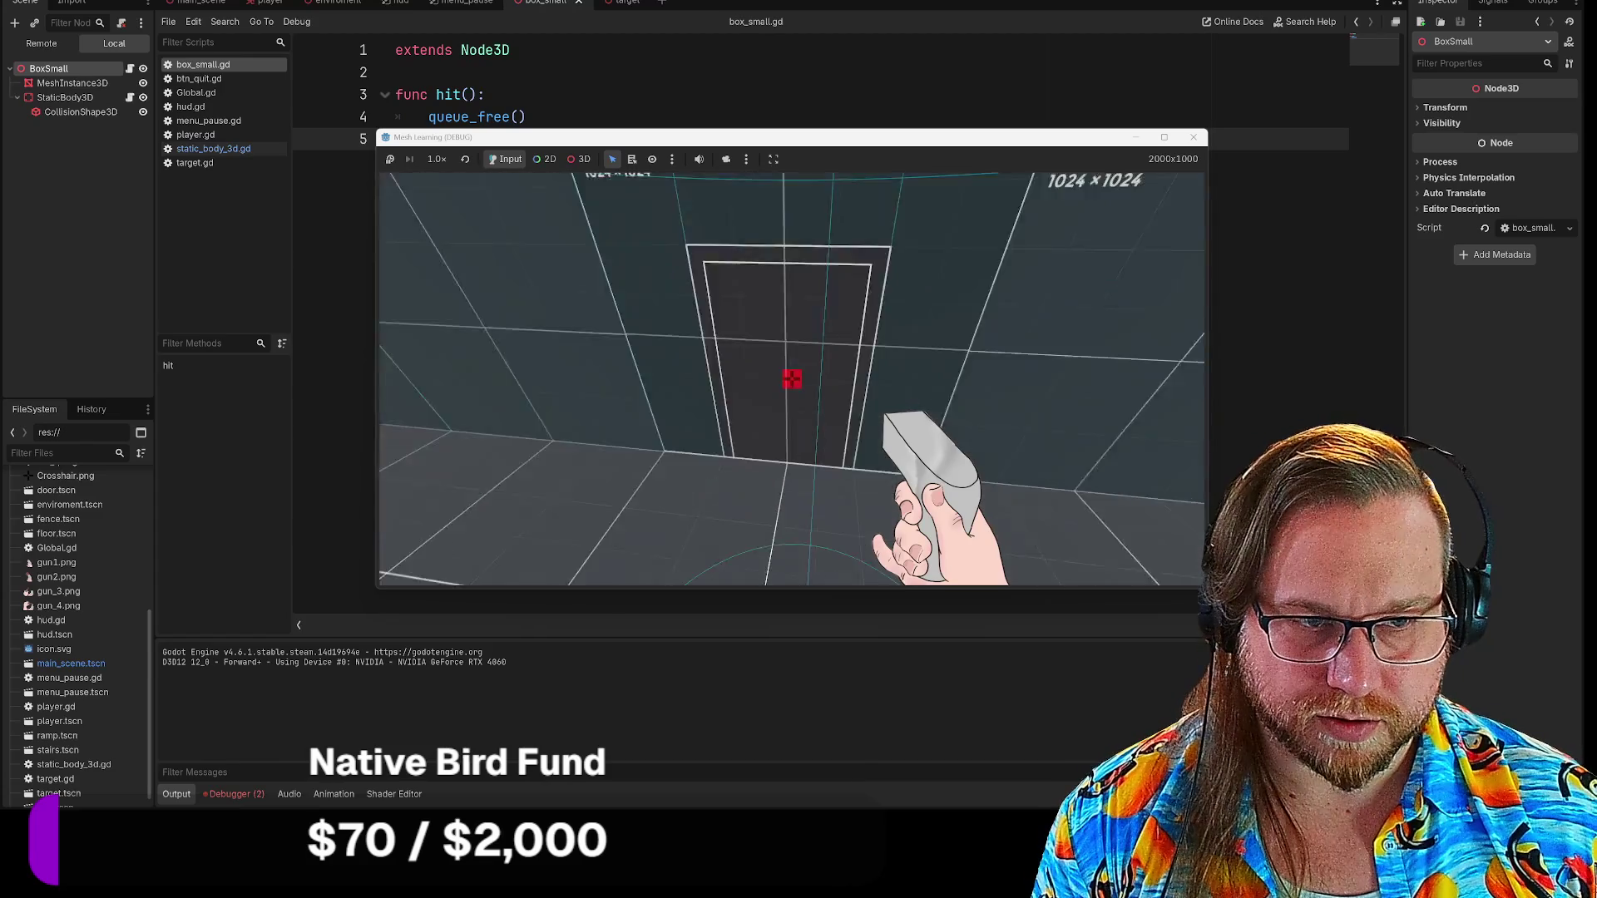
{"action": "key", "text": "w"}
{"action": "mouse_move", "coordinate": [792, 378]}
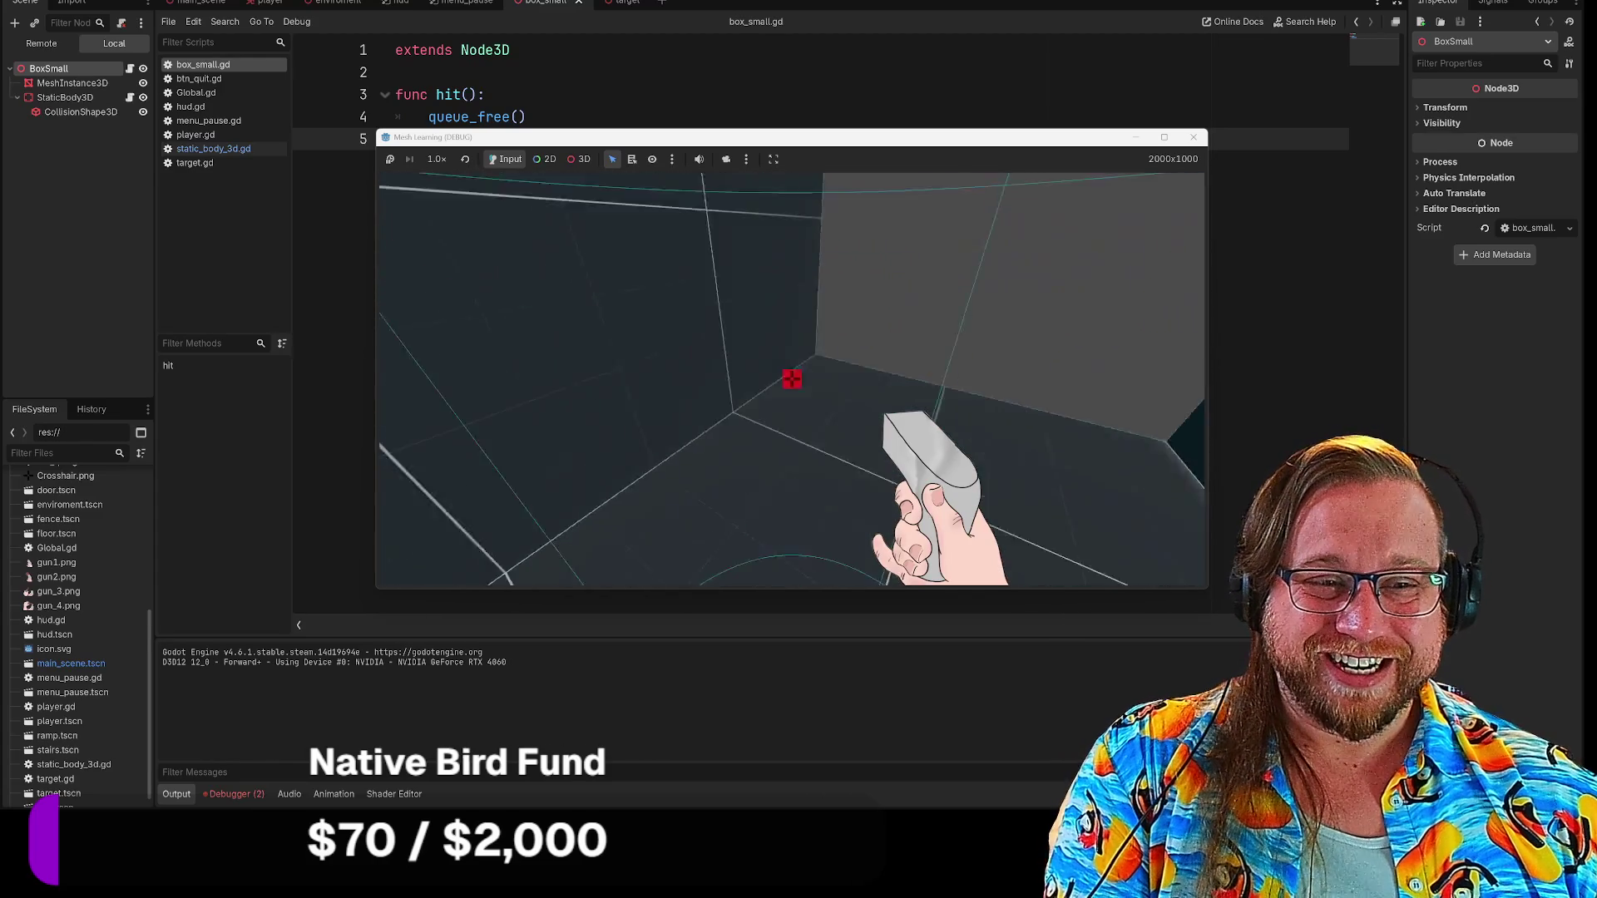
{"action": "key", "text": "Escape"}
{"action": "left_click", "coordinate": [866, 291]}
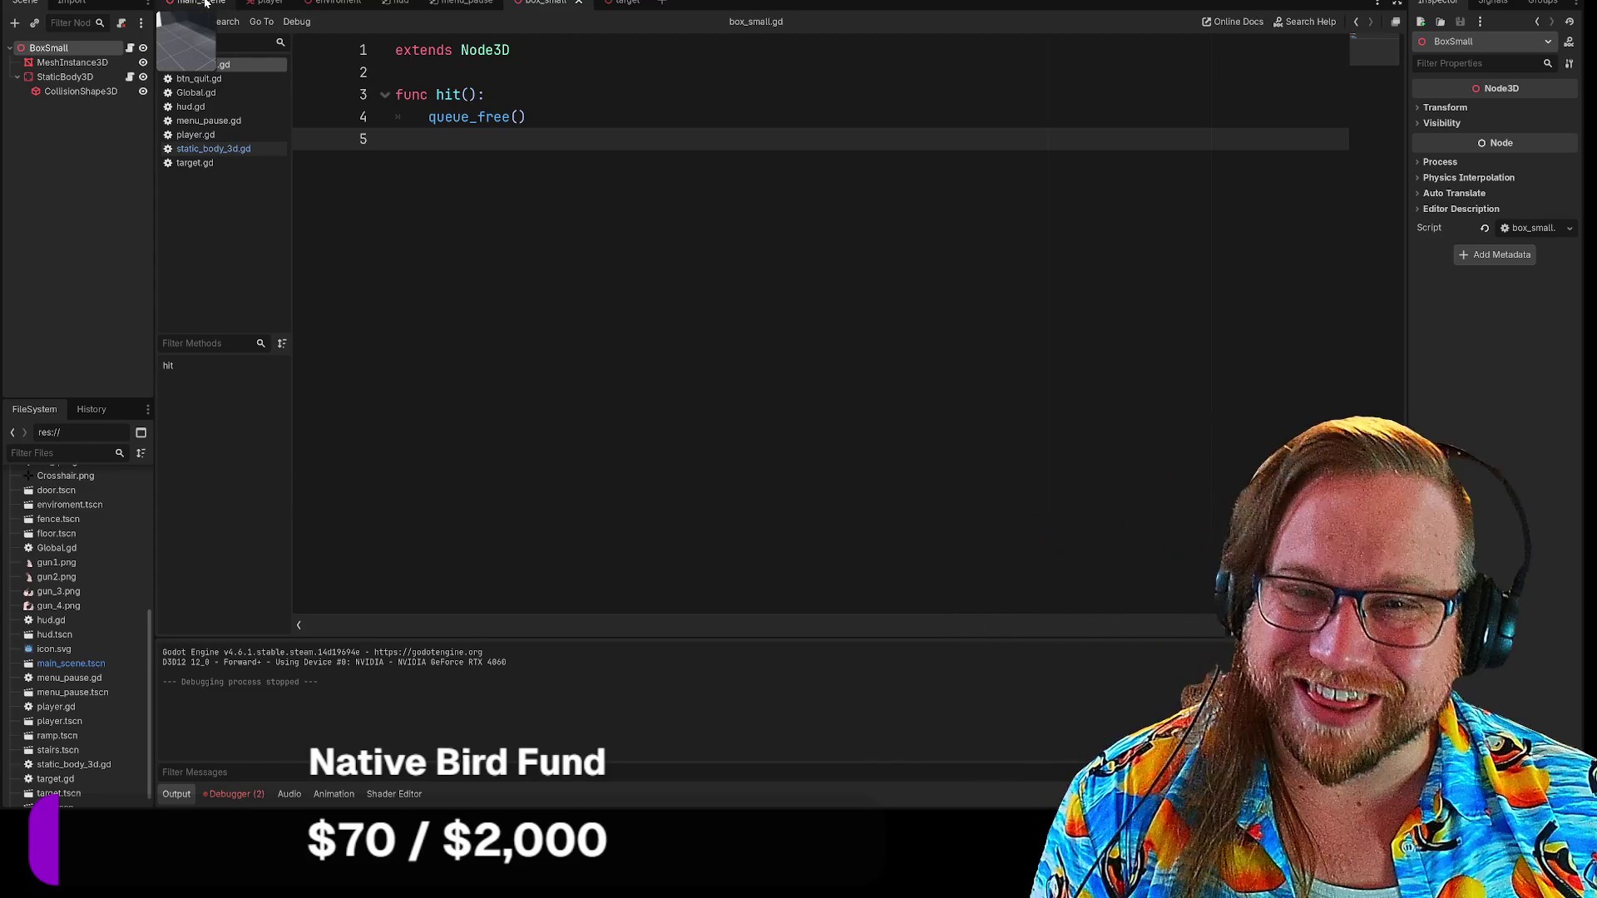
- In the main scene's 3D view, place a rotated BoxSmall and a BoxTiny near the stairs
{"action": "left_click", "coordinate": [205, 2]}
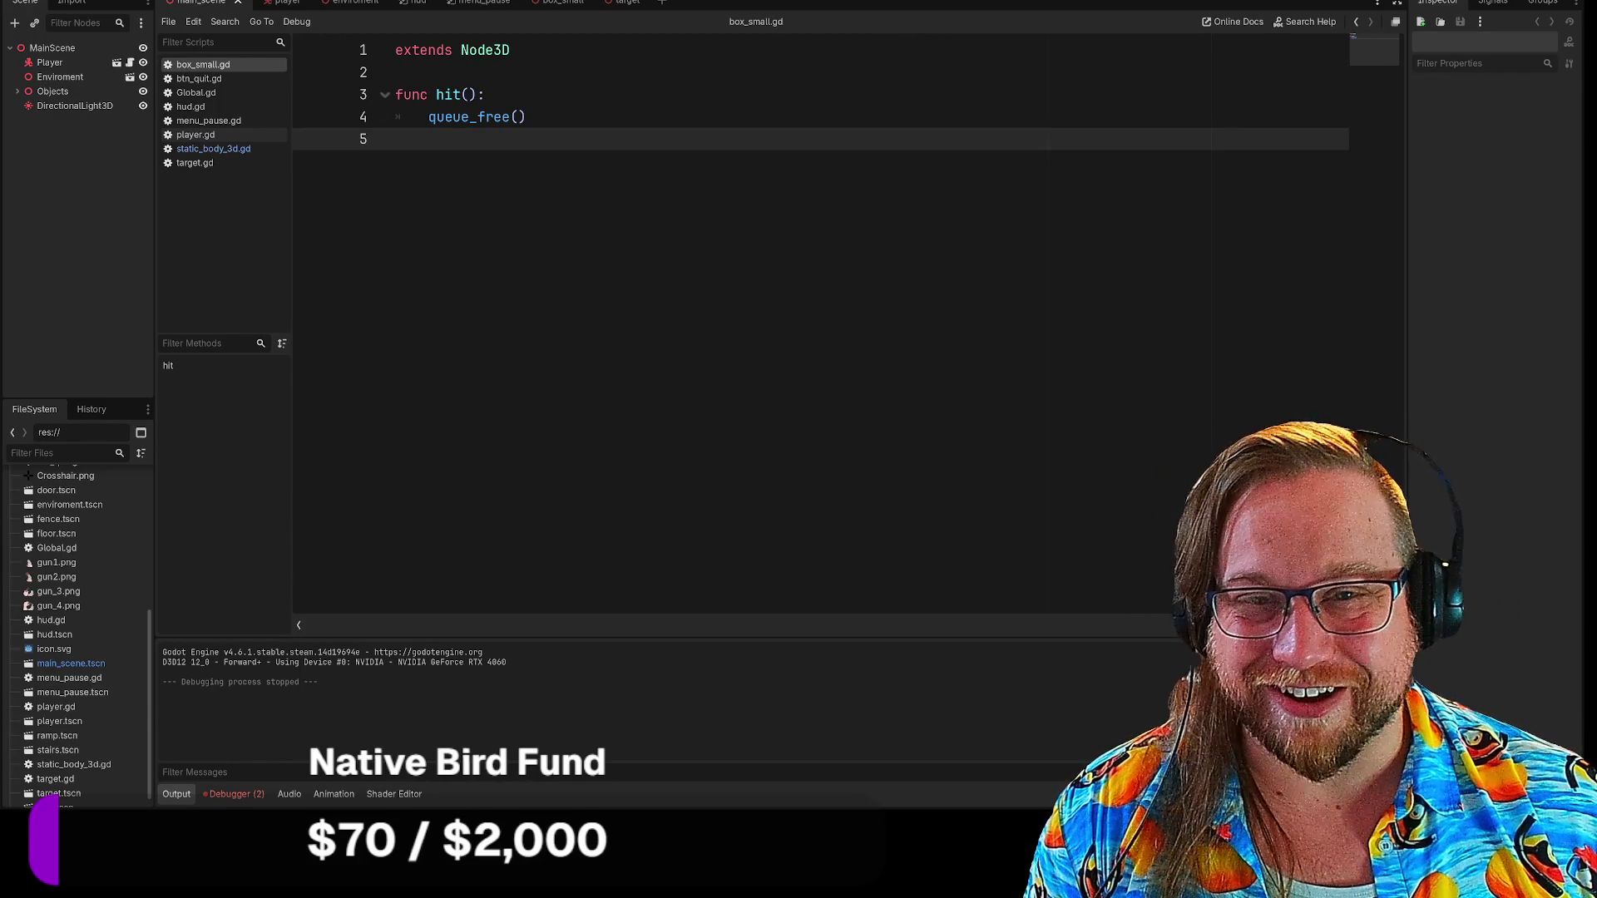
{"action": "left_click", "coordinate": [284, 4]}
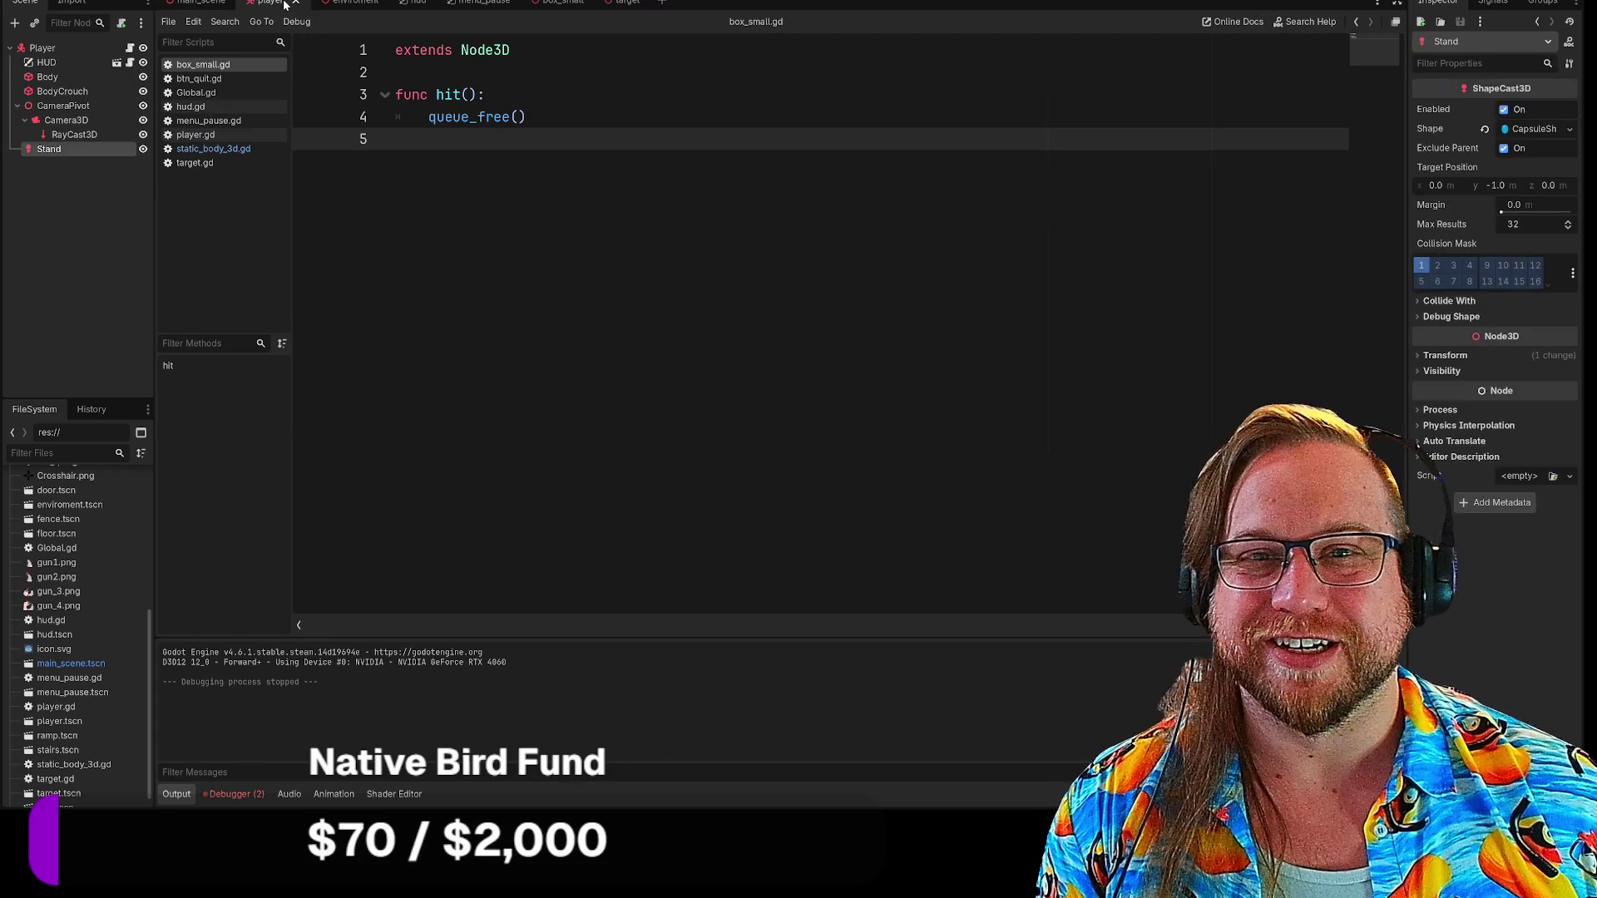
{"action": "left_click", "coordinate": [202, 2]}
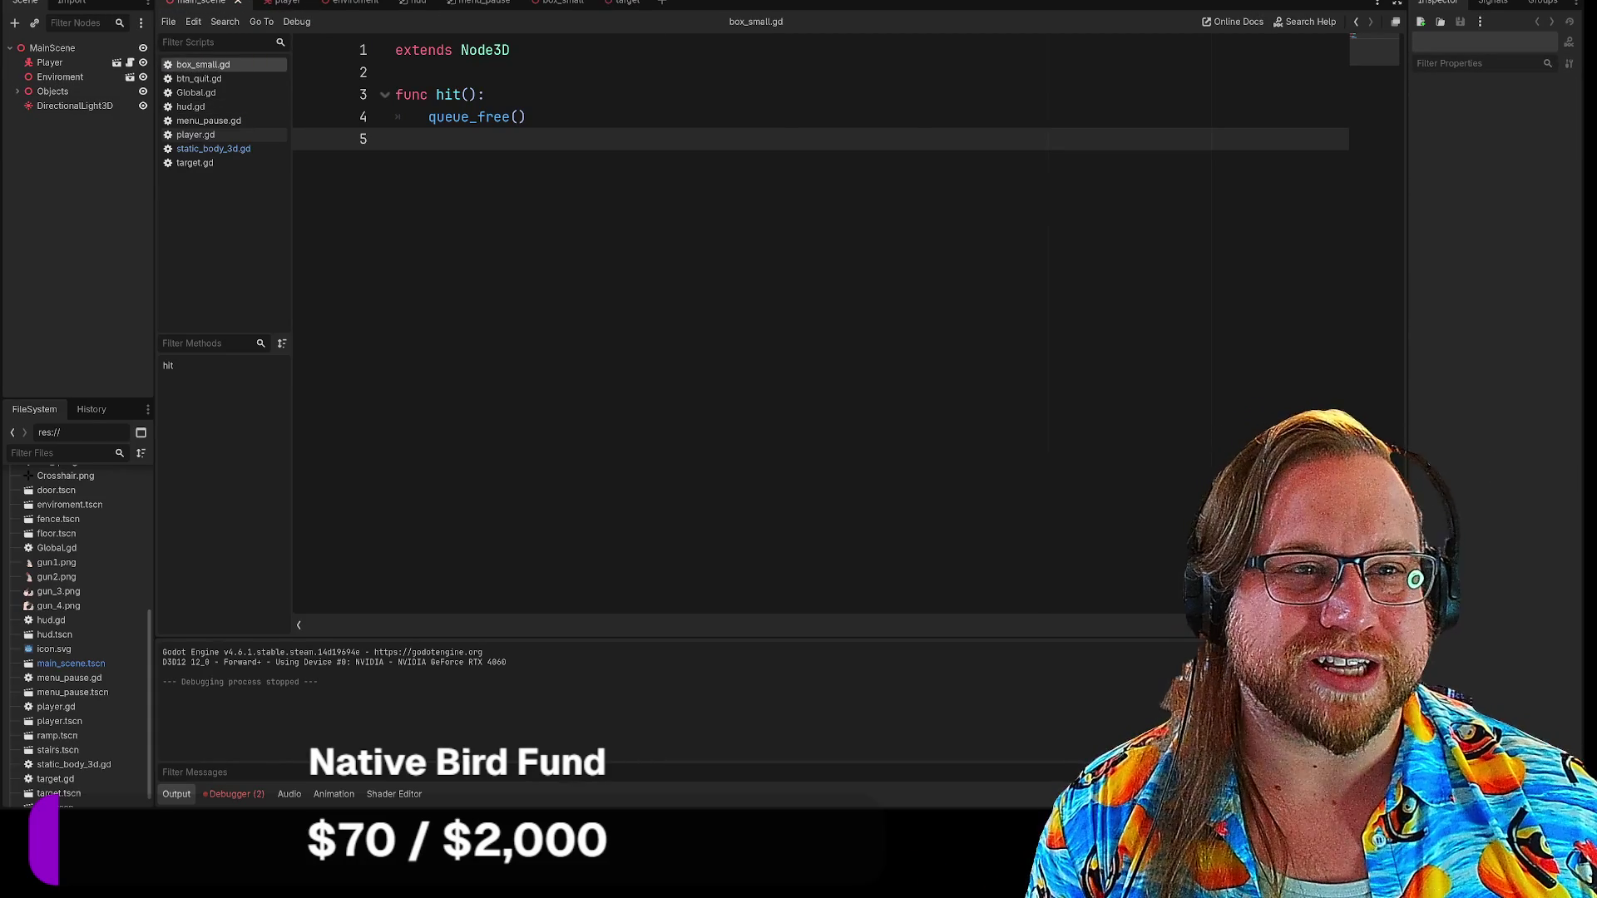
{"action": "key", "text": "ctrl+F2"}
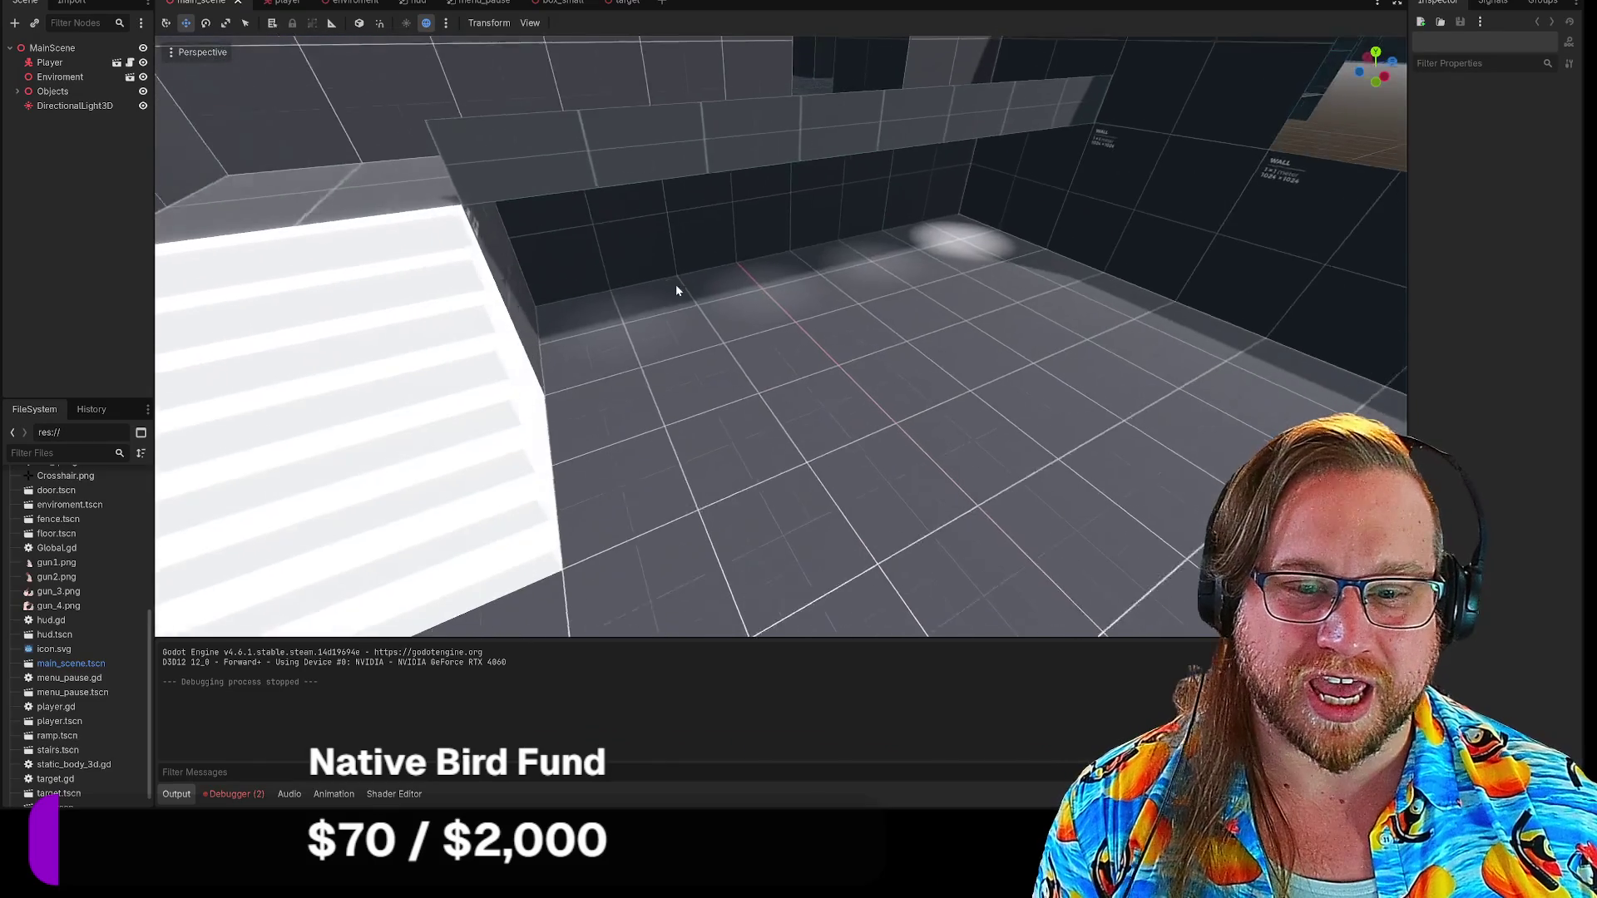
{"action": "scroll", "coordinate": [69, 602], "scroll_direction": "down", "scroll_amount": 1}
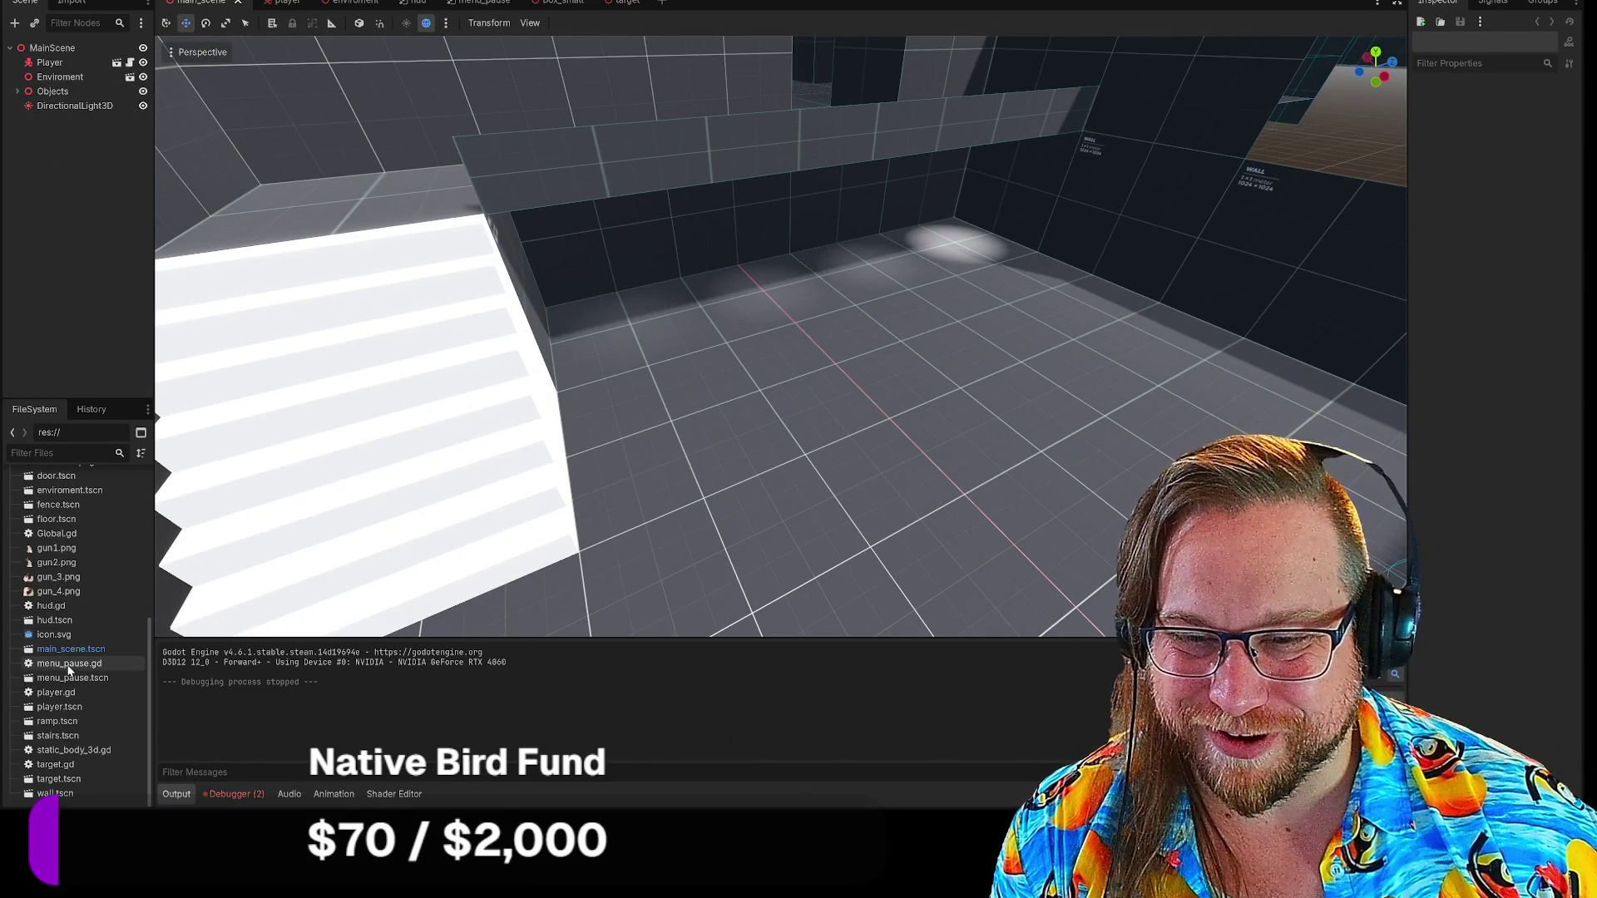
{"action": "scroll", "coordinate": [60, 597], "scroll_direction": "up", "scroll_amount": 5}
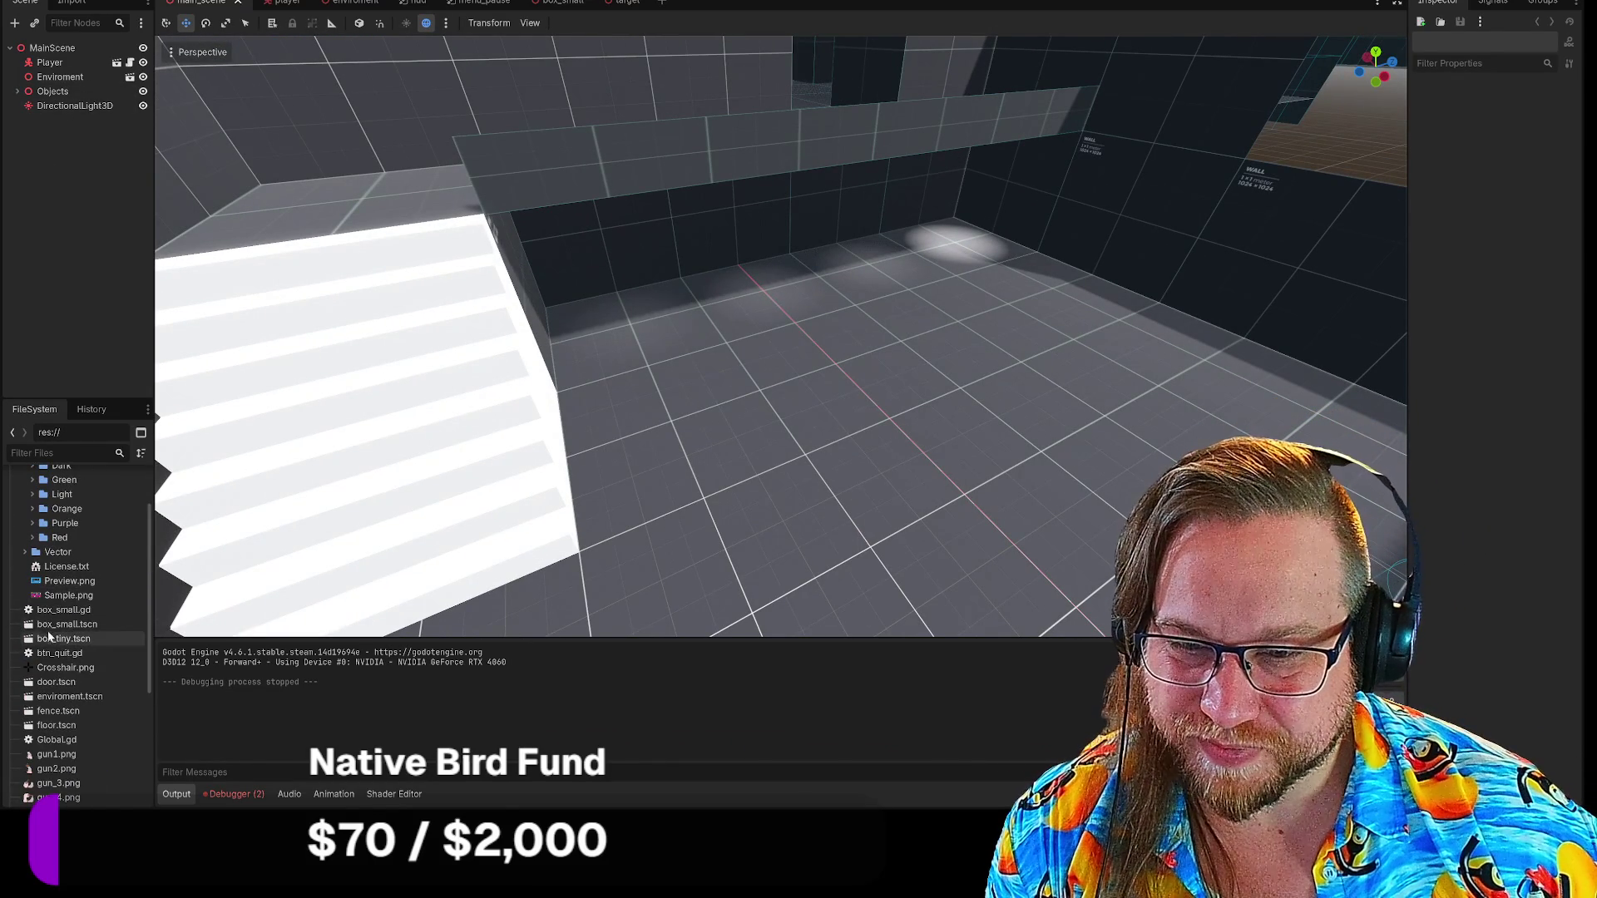
{"action": "mouse_move", "coordinate": [67, 624]}
{"action": "left_mouse_down"}
{"action": "mouse_move", "coordinate": [641, 434]}
{"action": "mouse_move", "coordinate": [639, 379]}
{"action": "left_mouse_up"}
{"action": "key", "text": "e"}
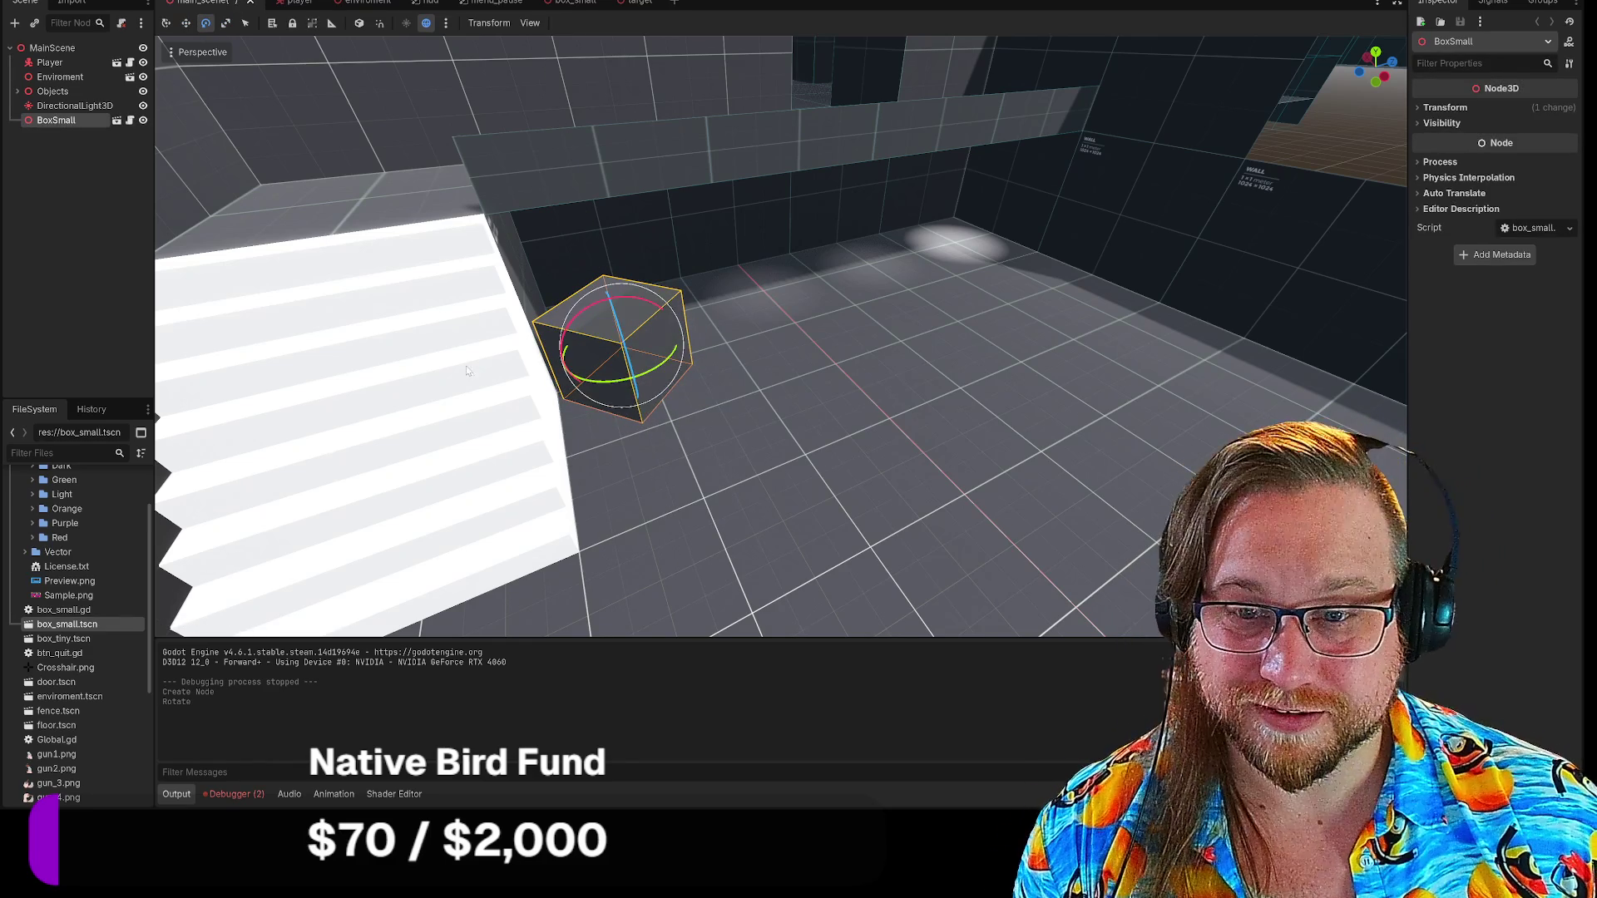
{"action": "mouse_move", "coordinate": [63, 638]}
{"action": "left_mouse_down"}
{"action": "mouse_move", "coordinate": [572, 457]}
{"action": "mouse_move", "coordinate": [583, 287]}
{"action": "mouse_move", "coordinate": [602, 301]}
{"action": "mouse_move", "coordinate": [571, 316]}
{"action": "mouse_move", "coordinate": [578, 337]}
{"action": "left_mouse_up"}
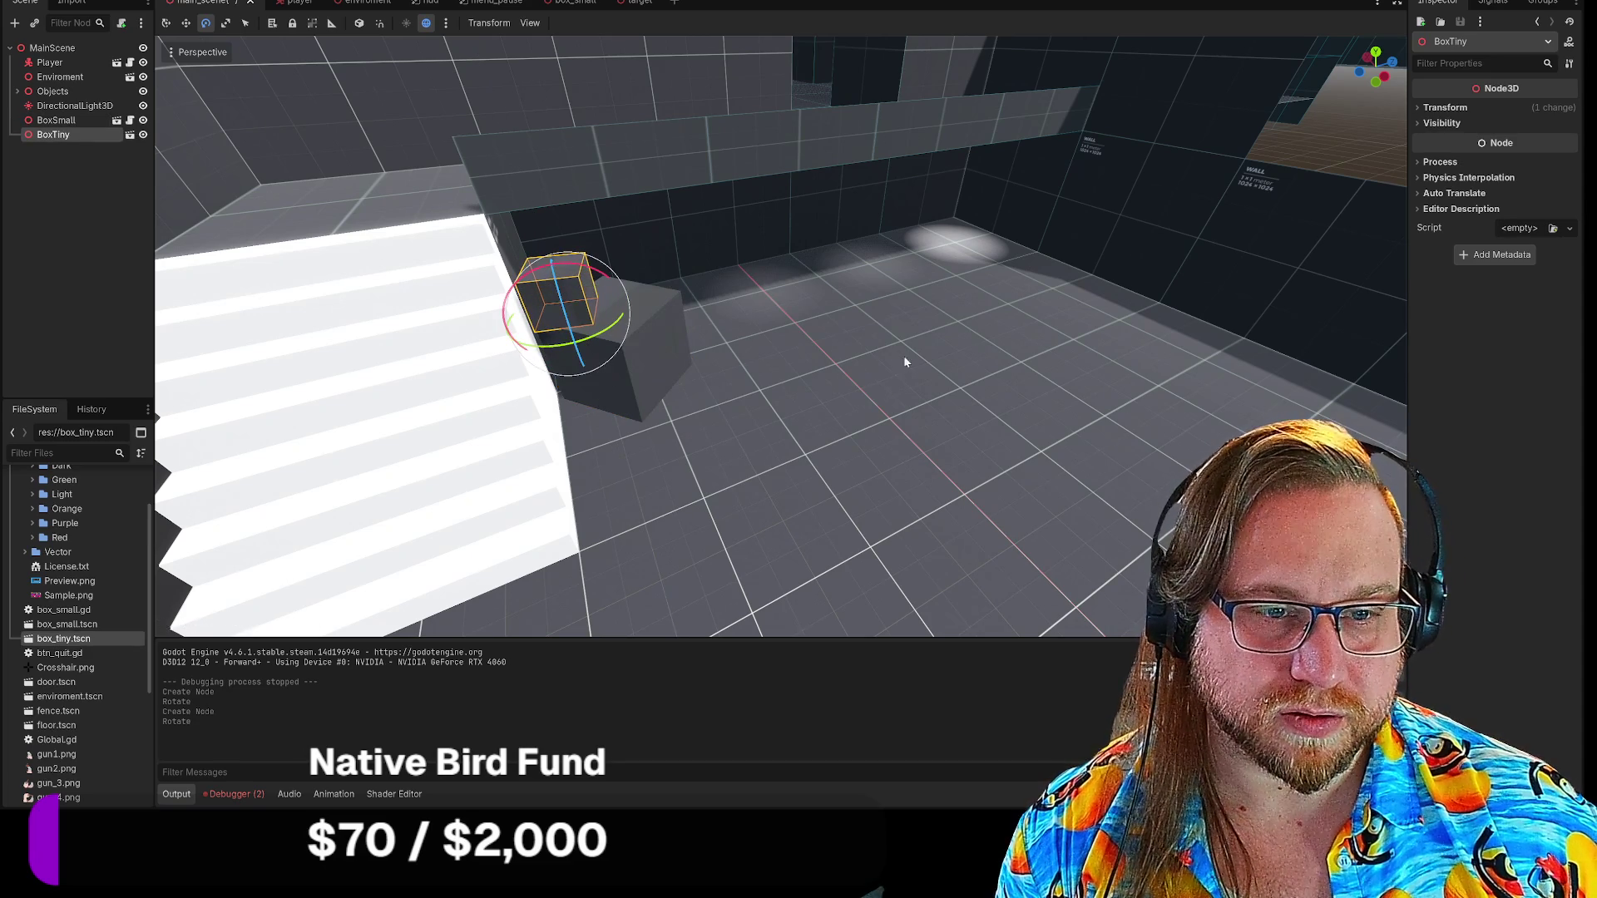
- Add a second, slightly rotated small box (BoxSmall2) by the far wall
{"action": "double_click", "coordinate": [67, 623]}
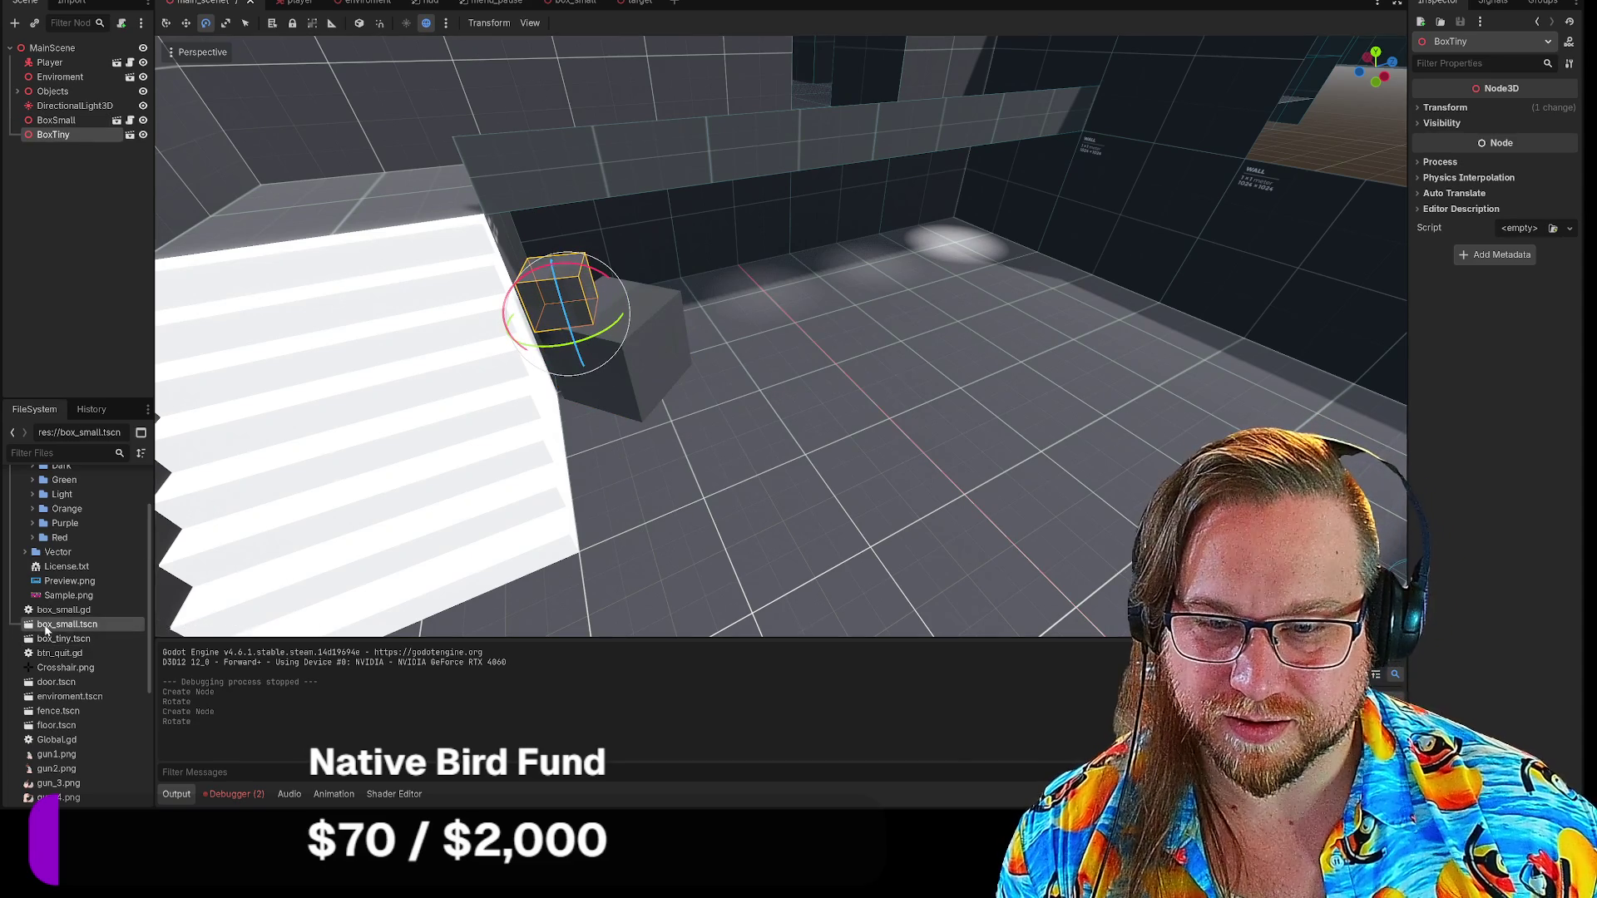
{"action": "left_click", "coordinate": [203, 2]}
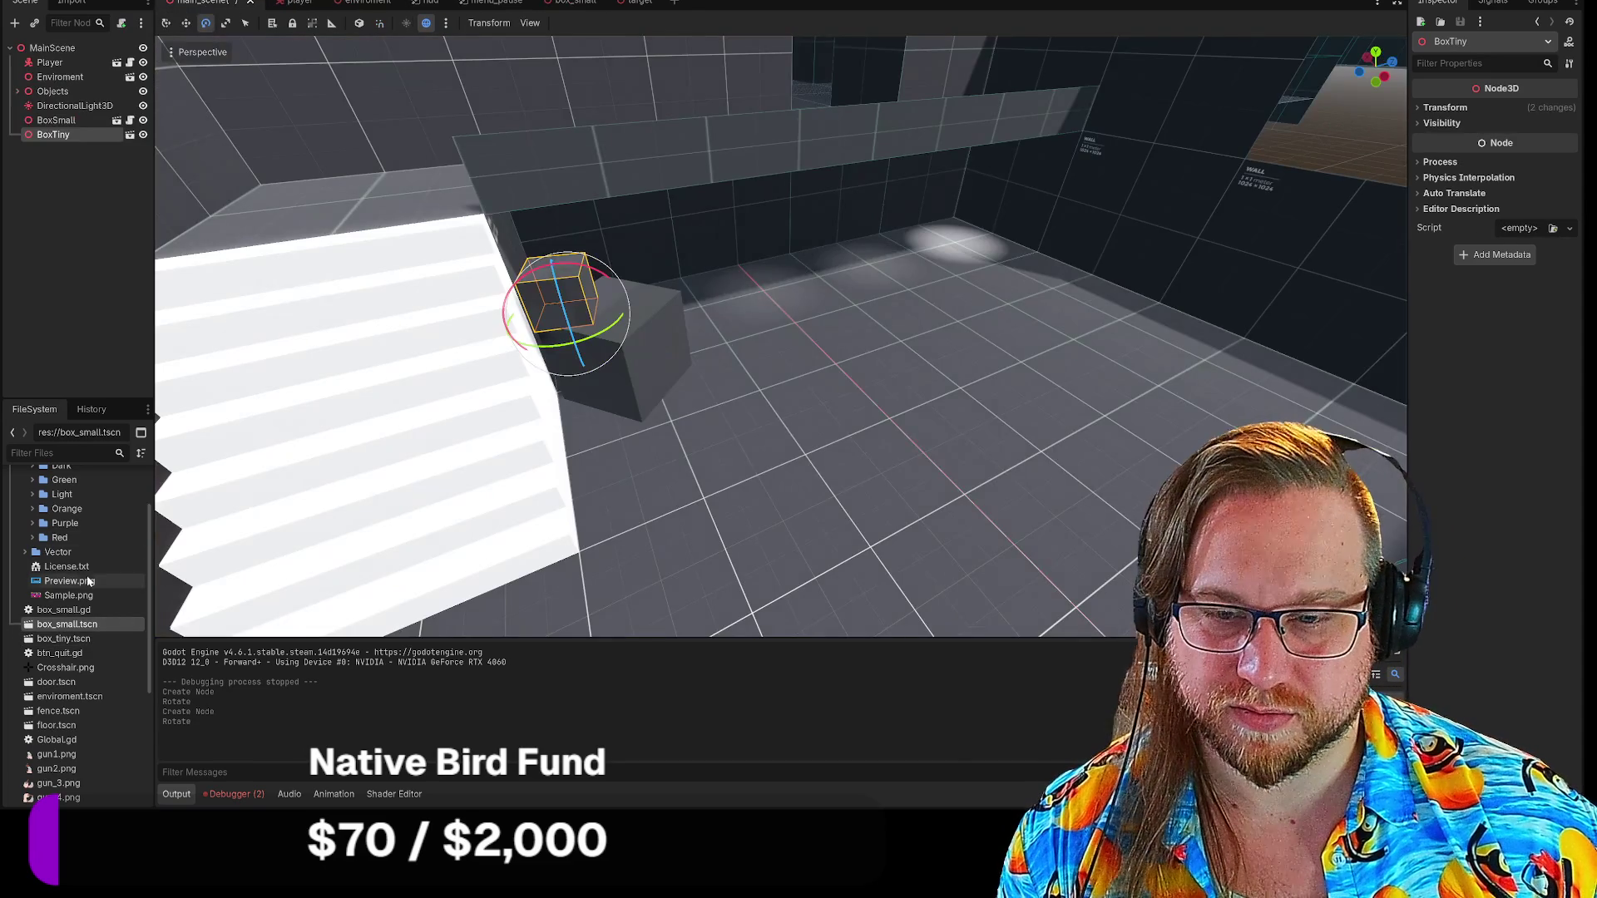
{"action": "mouse_move", "coordinate": [66, 624]}
{"action": "left_mouse_down"}
{"action": "mouse_move", "coordinate": [899, 408]}
{"action": "mouse_move", "coordinate": [956, 253]}
{"action": "mouse_move", "coordinate": [865, 266]}
{"action": "mouse_move", "coordinate": [1002, 254]}
{"action": "mouse_move", "coordinate": [915, 285]}
{"action": "mouse_move", "coordinate": [837, 267]}
{"action": "mouse_move", "coordinate": [863, 257]}
{"action": "mouse_move", "coordinate": [838, 306]}
{"action": "mouse_move", "coordinate": [889, 270]}
{"action": "left_mouse_up"}
{"action": "key", "text": "r"}
{"action": "key", "text": "y"}
{"action": "left_click", "coordinate": [729, 412]}
{"action": "left_click", "coordinate": [728, 413]}
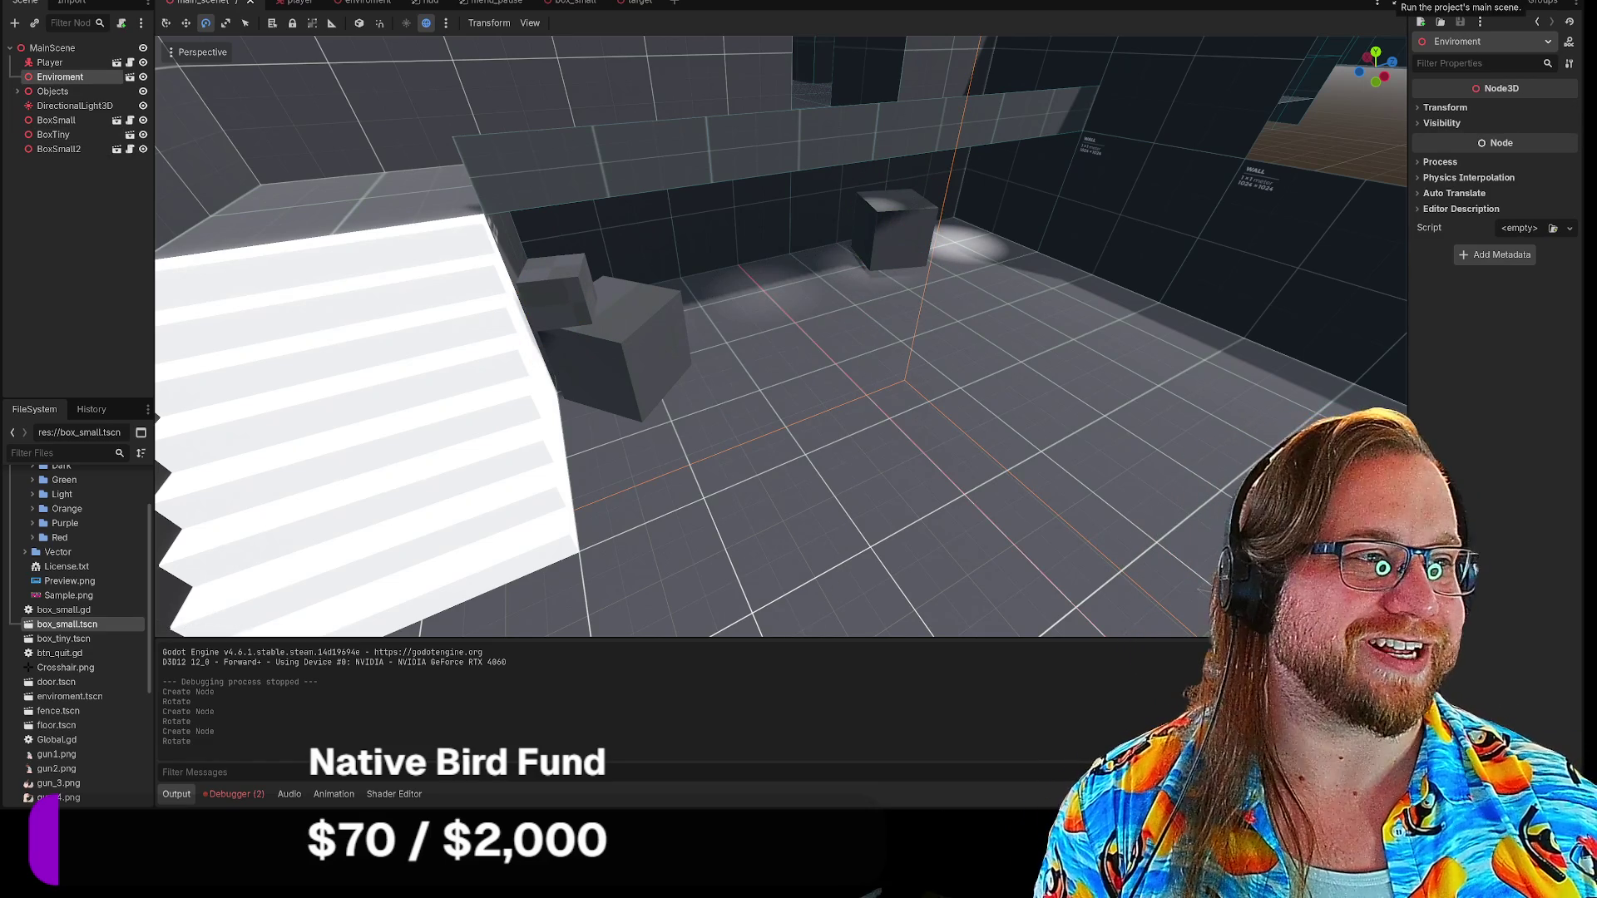
- Playtest the main scene briefly to check the boxes, then bring up player.gd
{"action": "left_click", "coordinate": [1396, 3]}
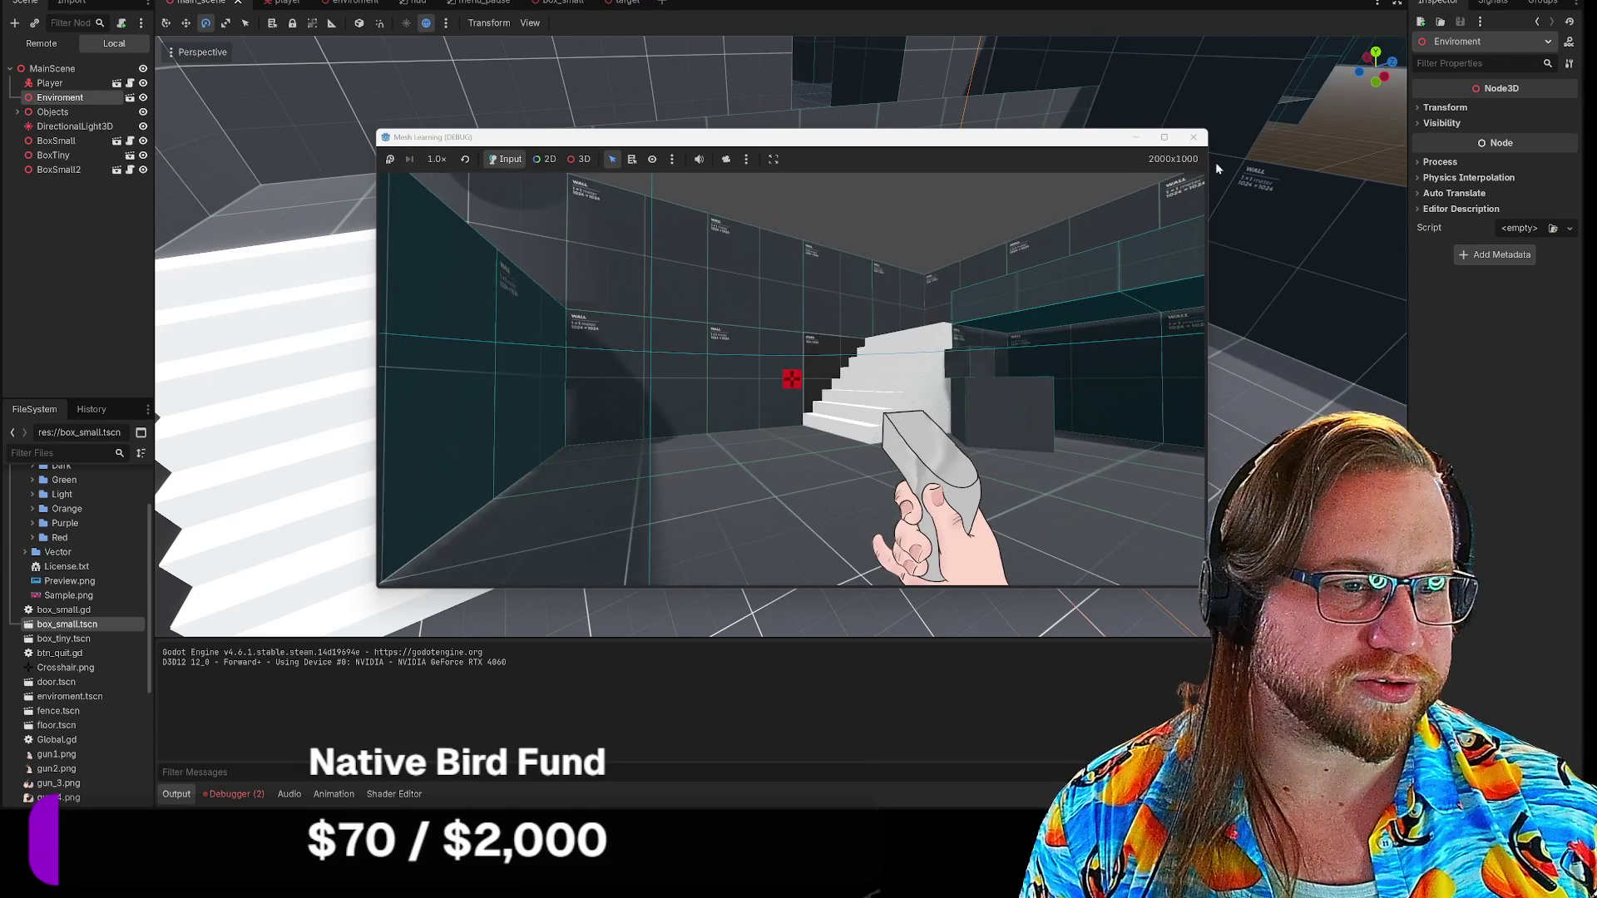
{"action": "left_click", "coordinate": [1193, 136]}
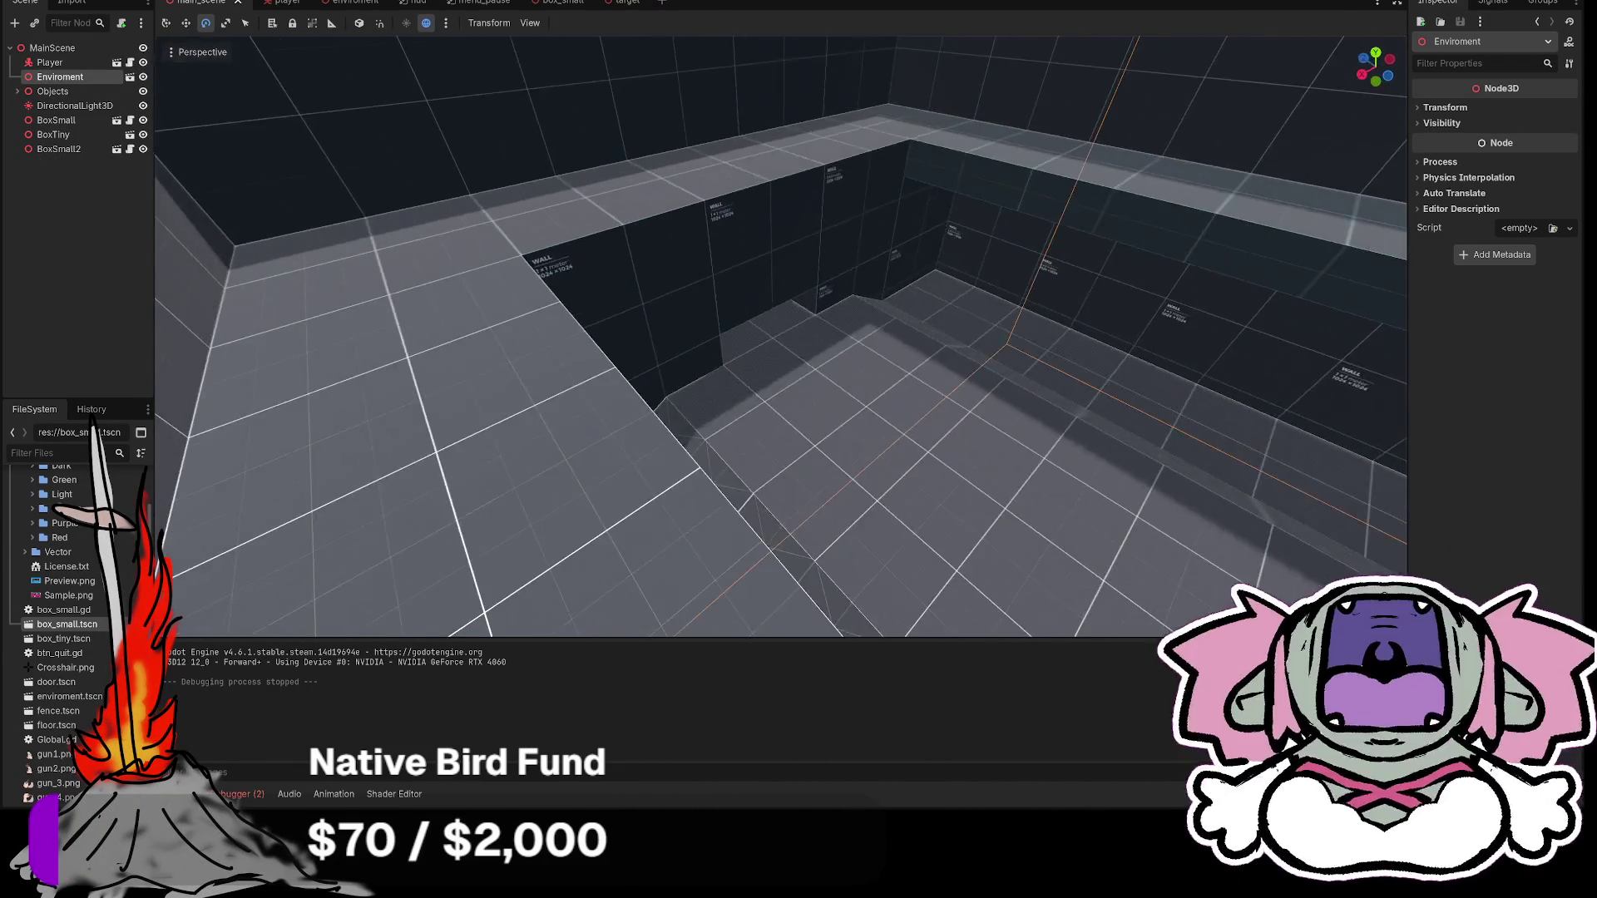
{"action": "key", "text": "ctrl+Tab"}
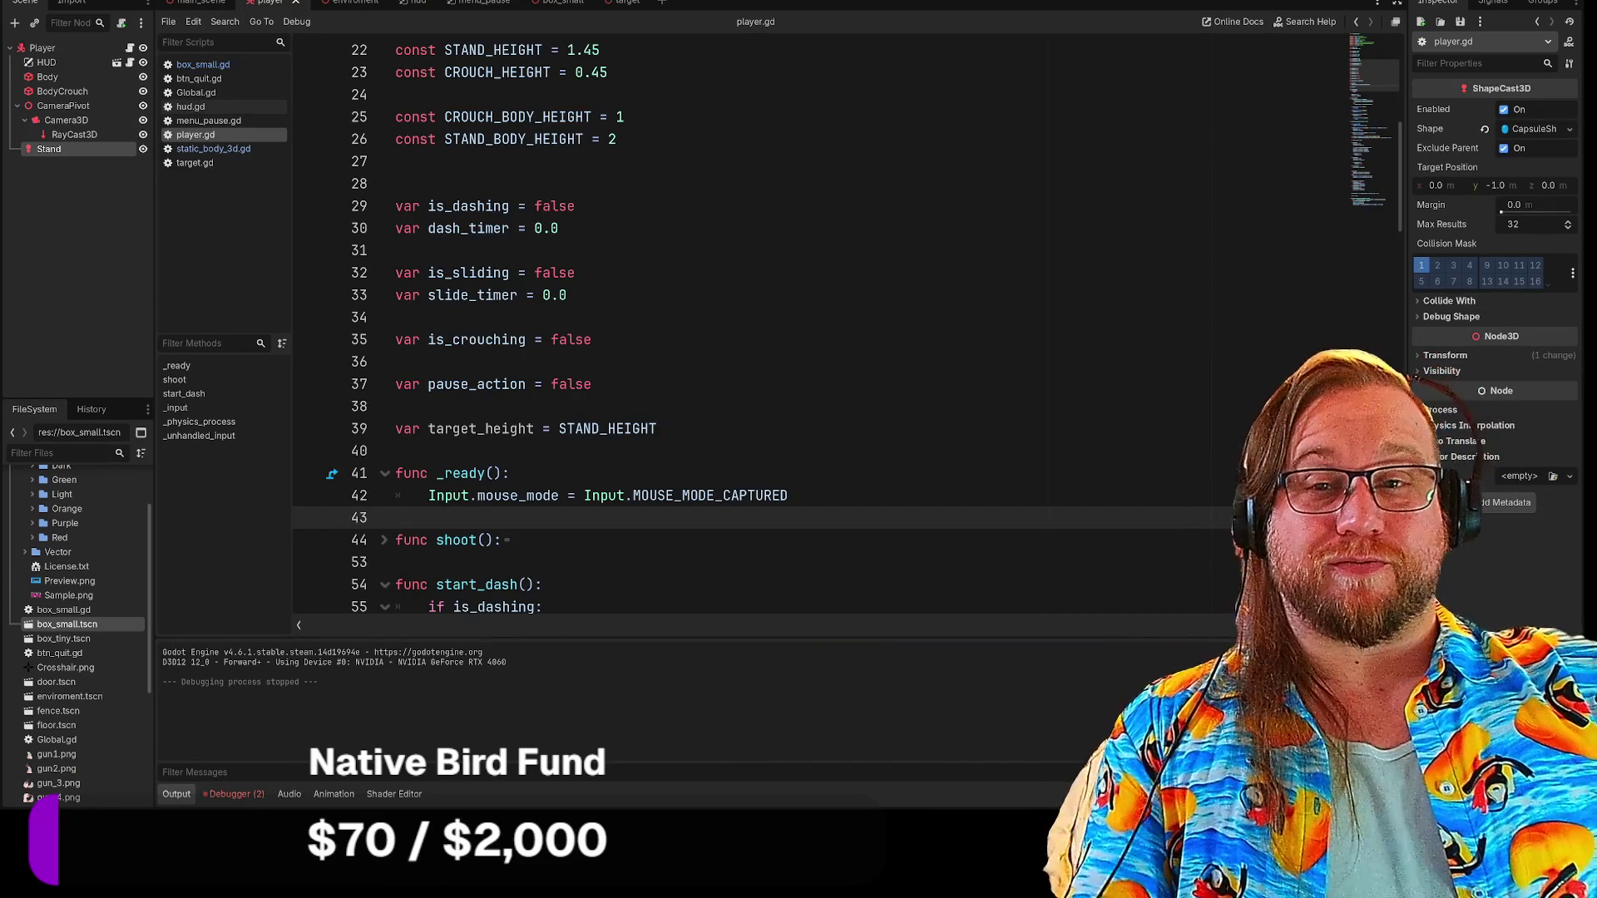
{"action": "scroll", "coordinate": [749, 332], "scroll_direction": "down", "scroll_amount": 5}
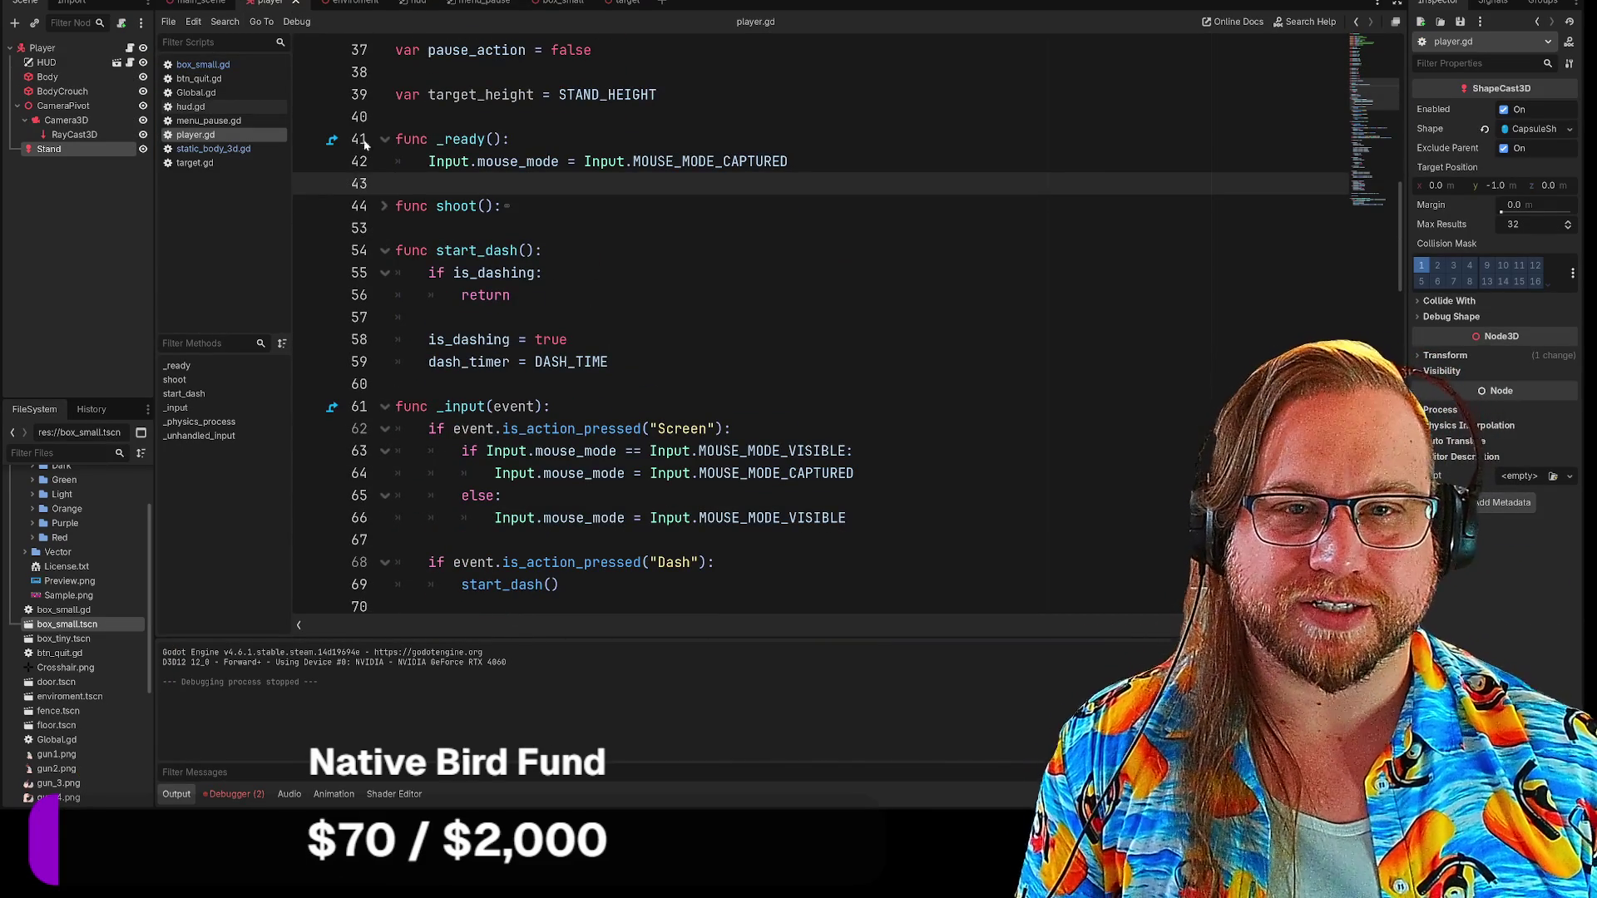
{"action": "left_click", "coordinate": [71, 4]}
{"action": "left_click", "coordinate": [125, 4]}
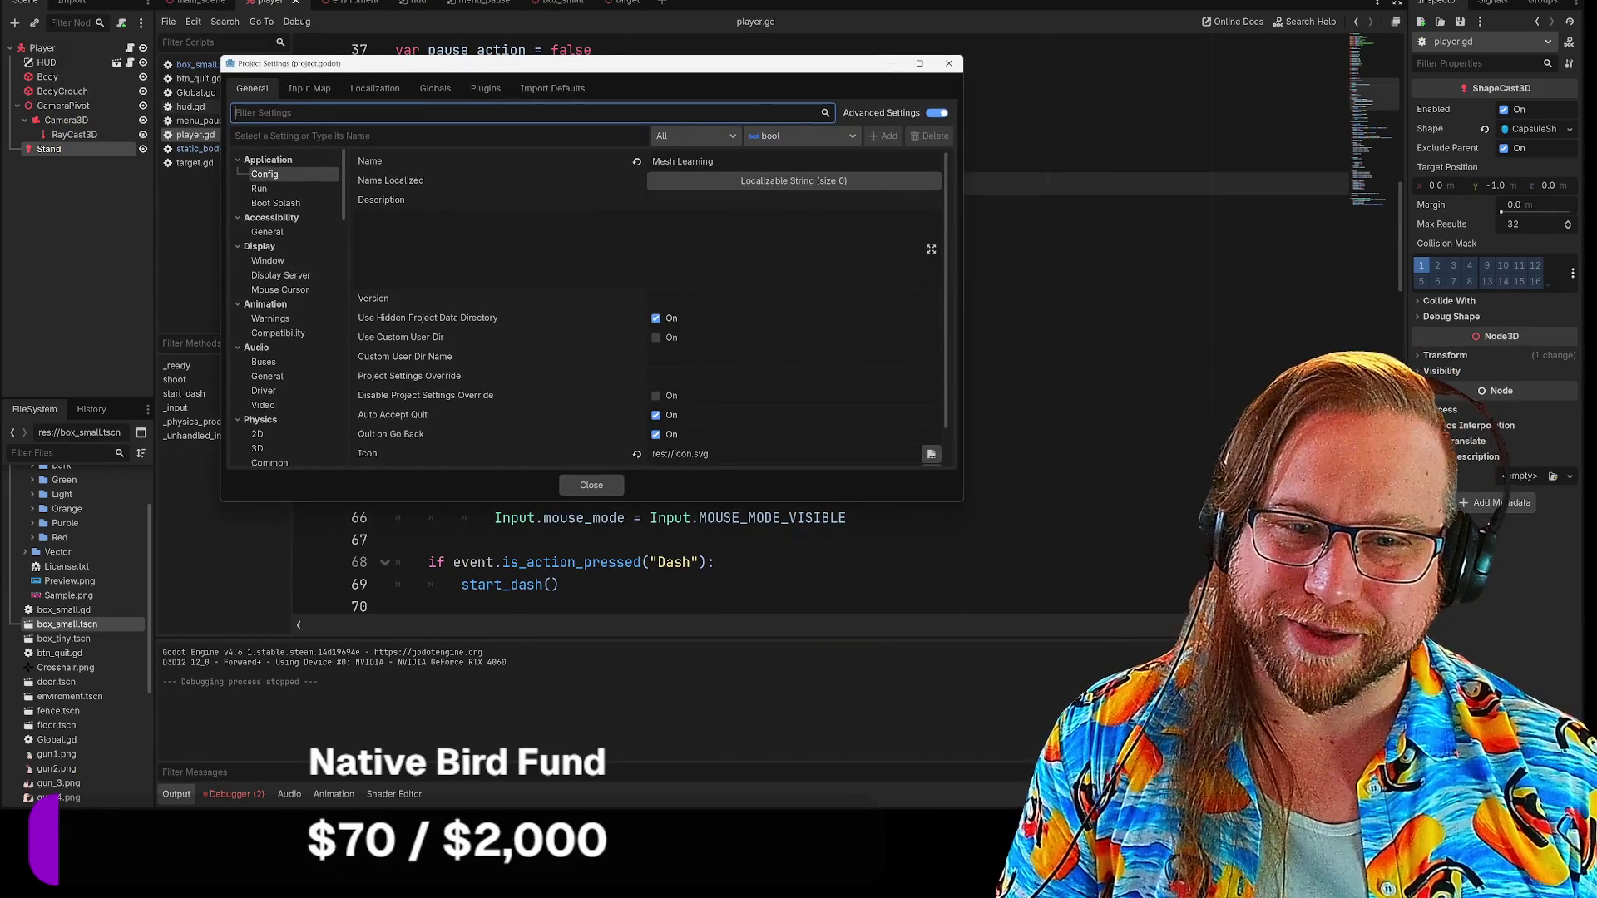
{"action": "left_click", "coordinate": [321, 89]}
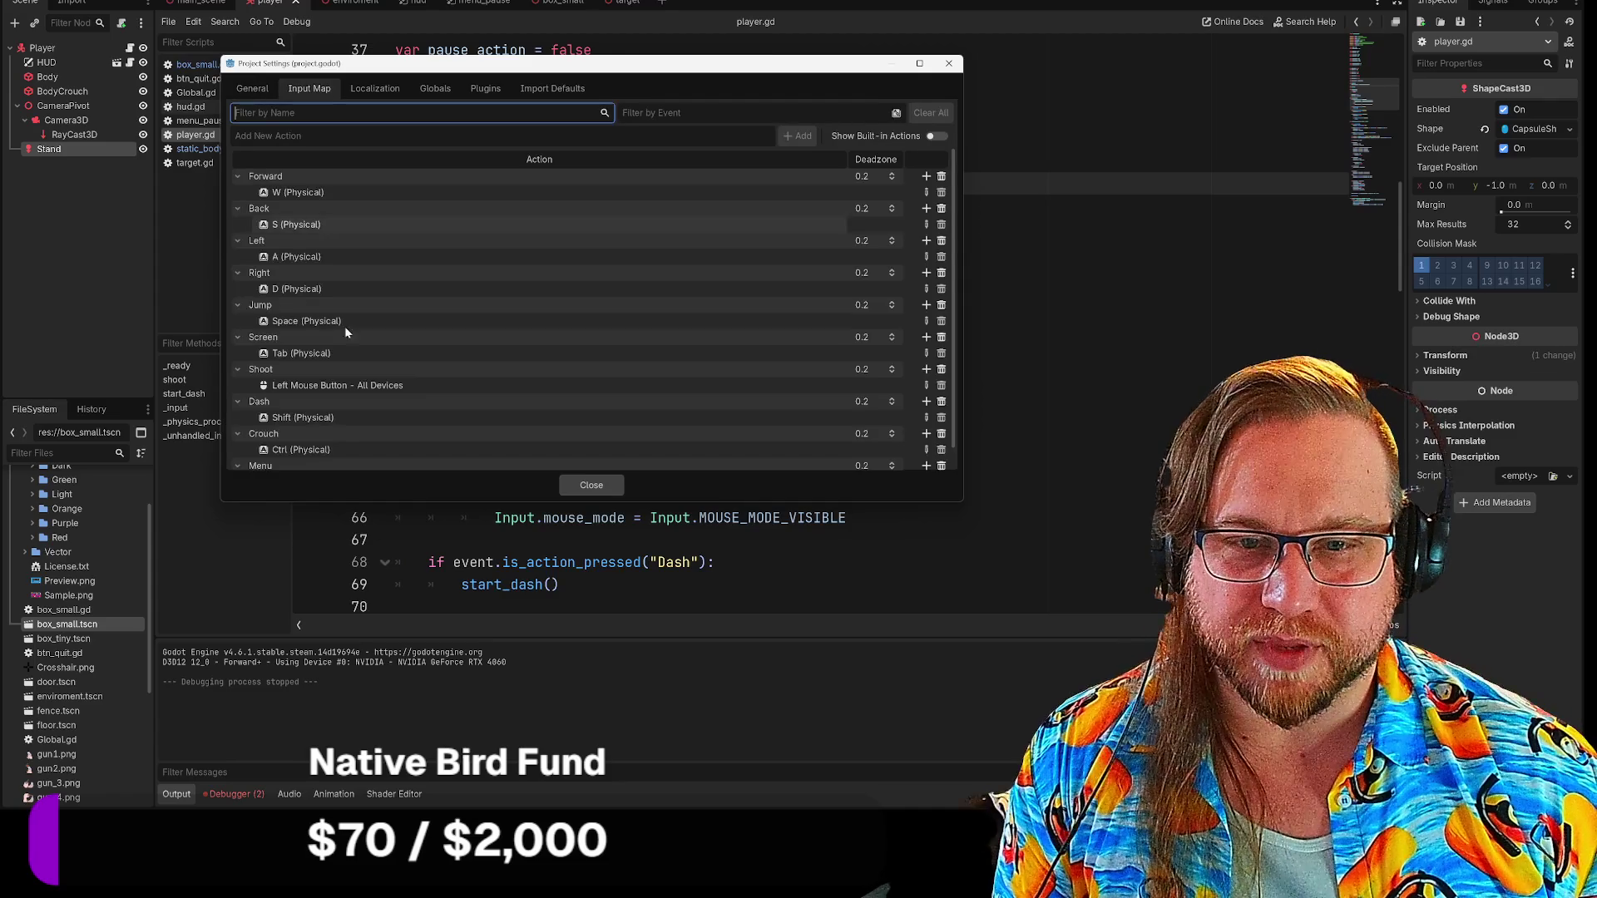
{"action": "scroll", "coordinate": [366, 366], "scroll_direction": "down", "scroll_amount": 1}
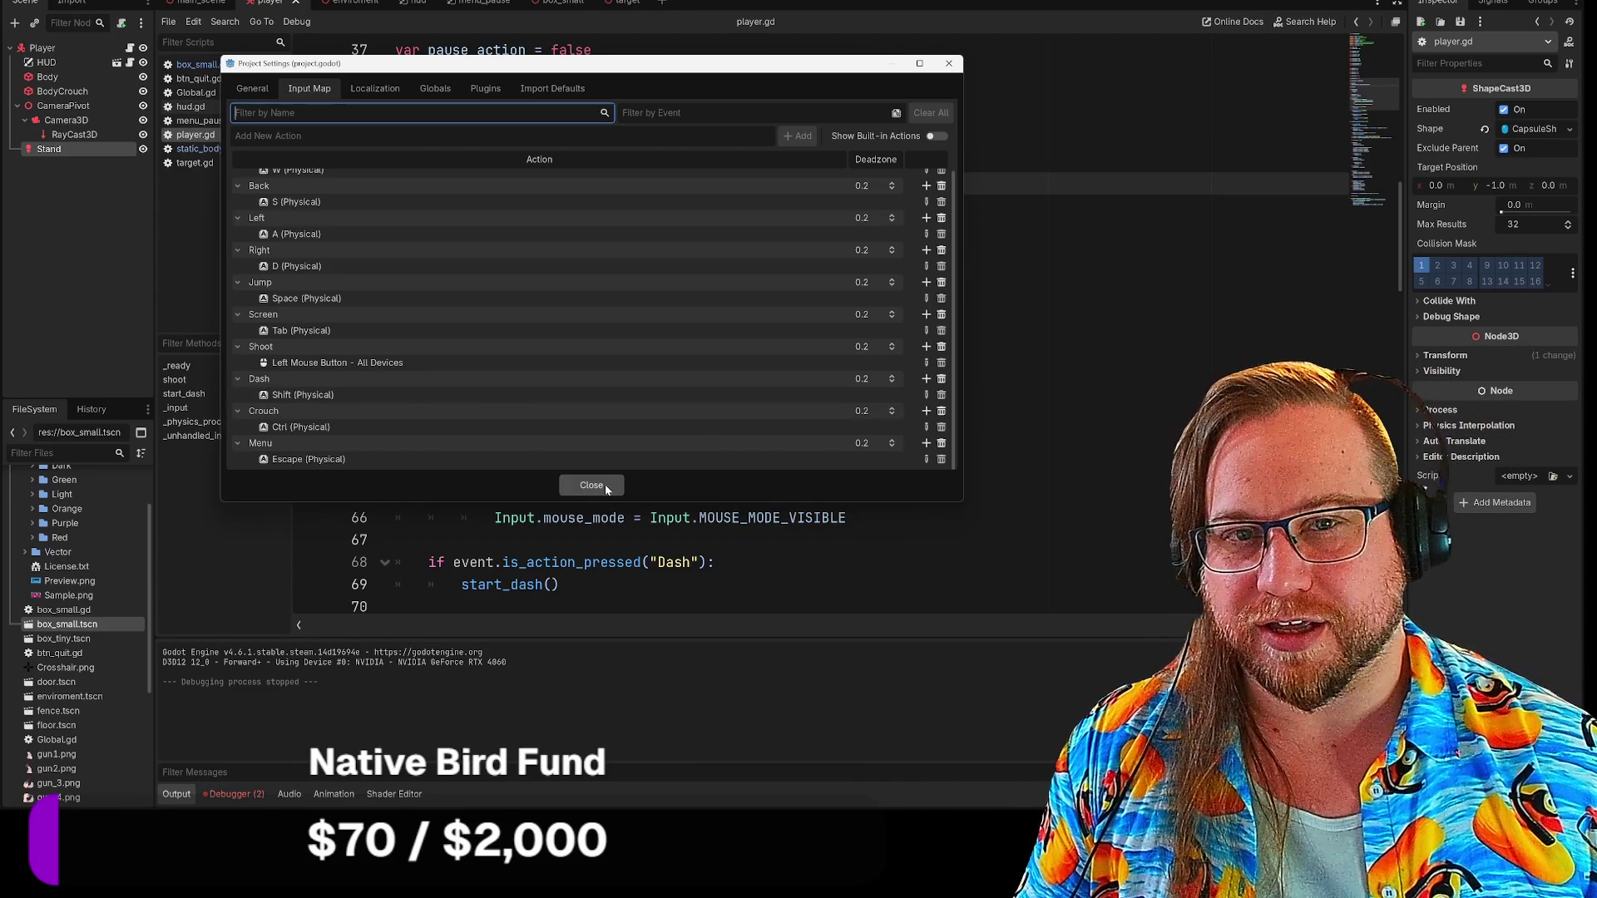
{"action": "left_click", "coordinate": [605, 484]}
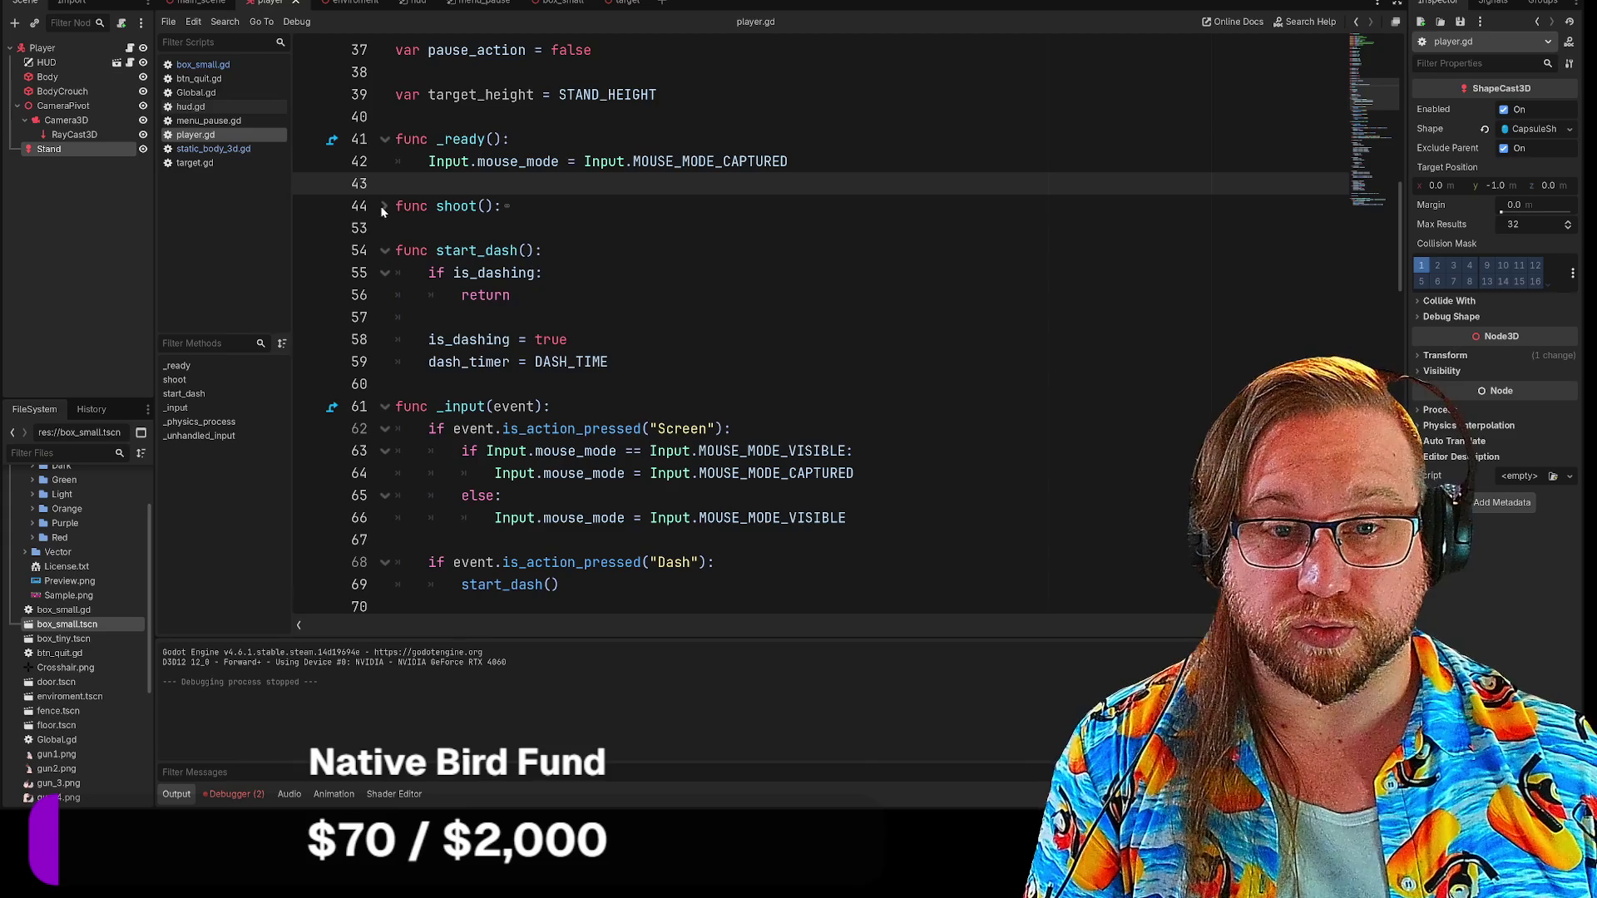
- Unfold shoot() and highlight its space-state, intersect_ray, collision, has_method and hit() lines
{"action": "left_click", "coordinate": [384, 207]}
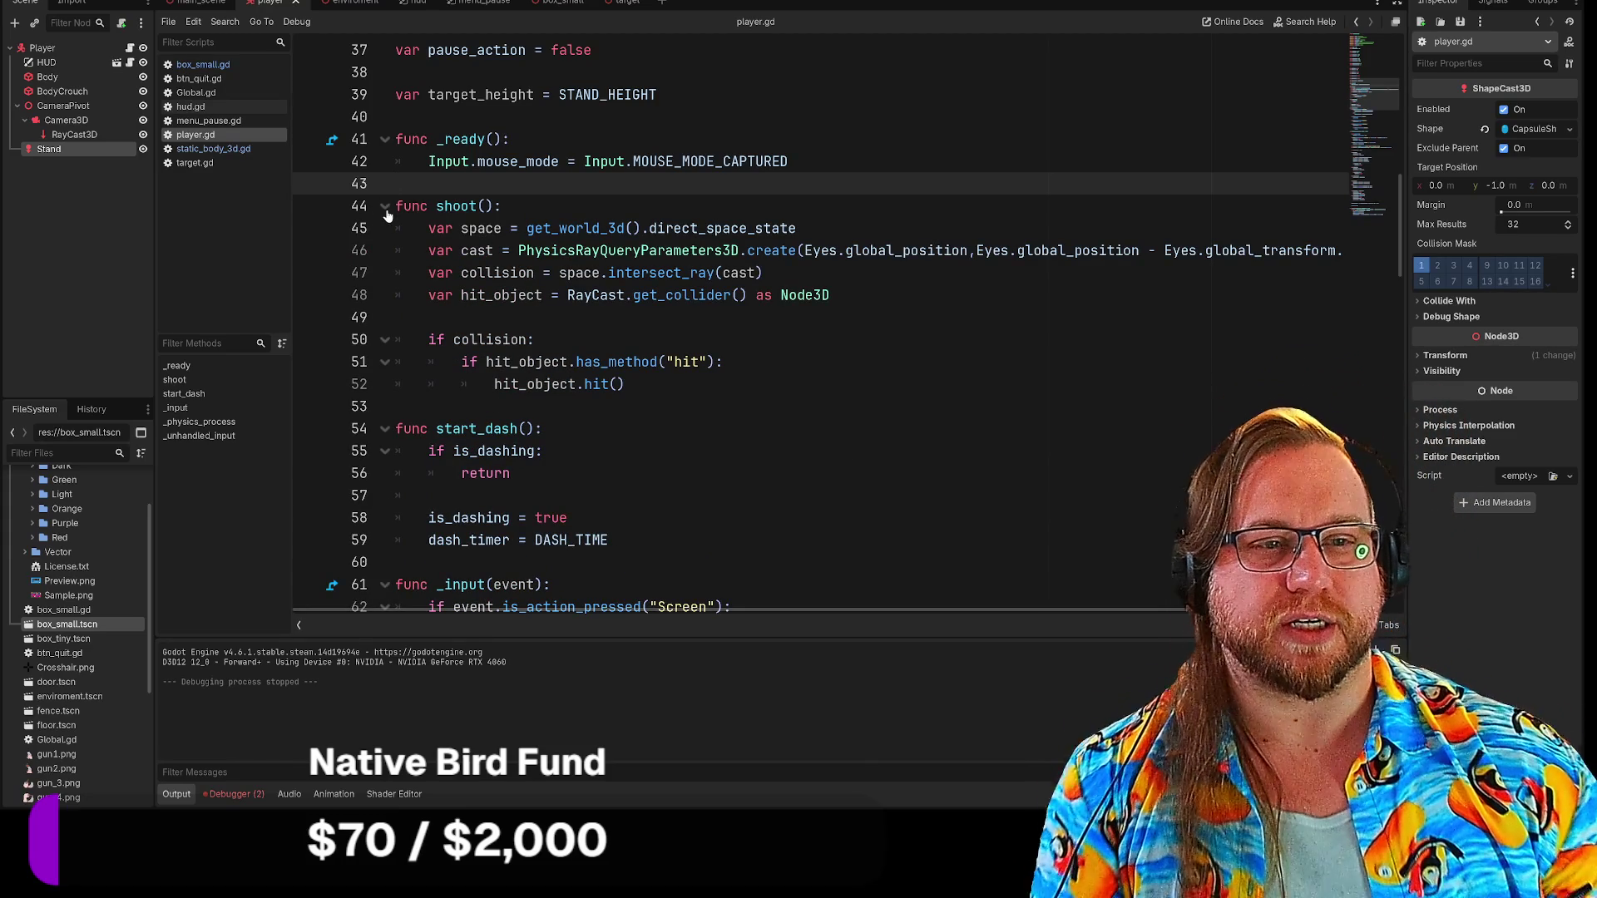
{"action": "left_click_drag", "start_coordinate": [526, 228], "coordinate": [796, 227]}
{"action": "left_click", "coordinate": [797, 228]}
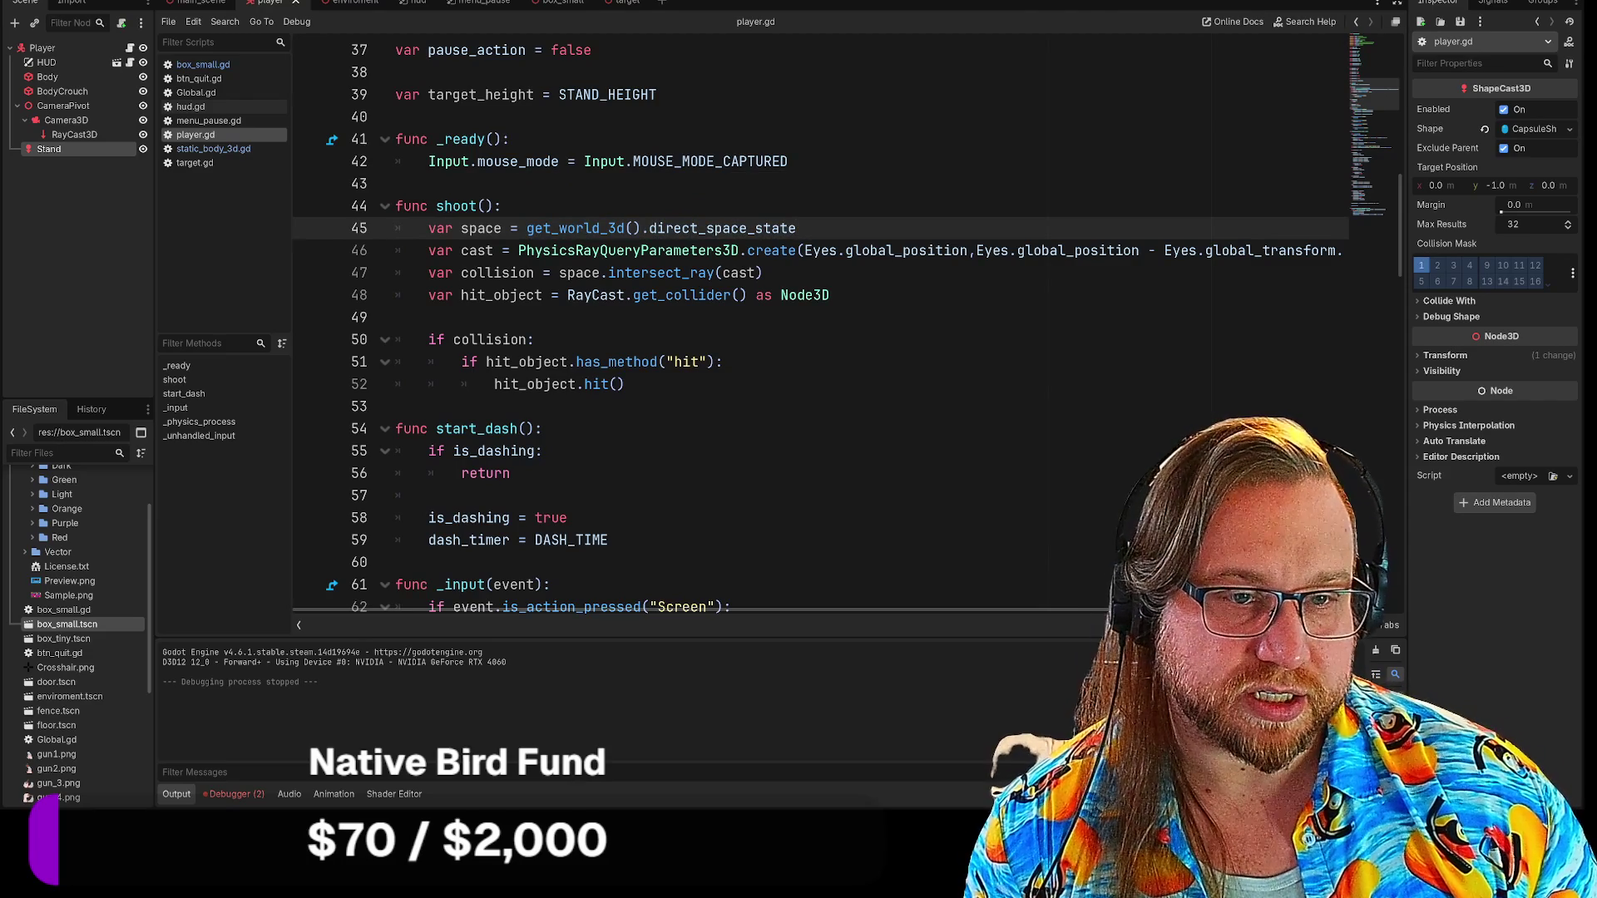
{"action": "left_click_drag", "start_coordinate": [484, 273], "coordinate": [764, 273]}
{"action": "left_click", "coordinate": [764, 272]}
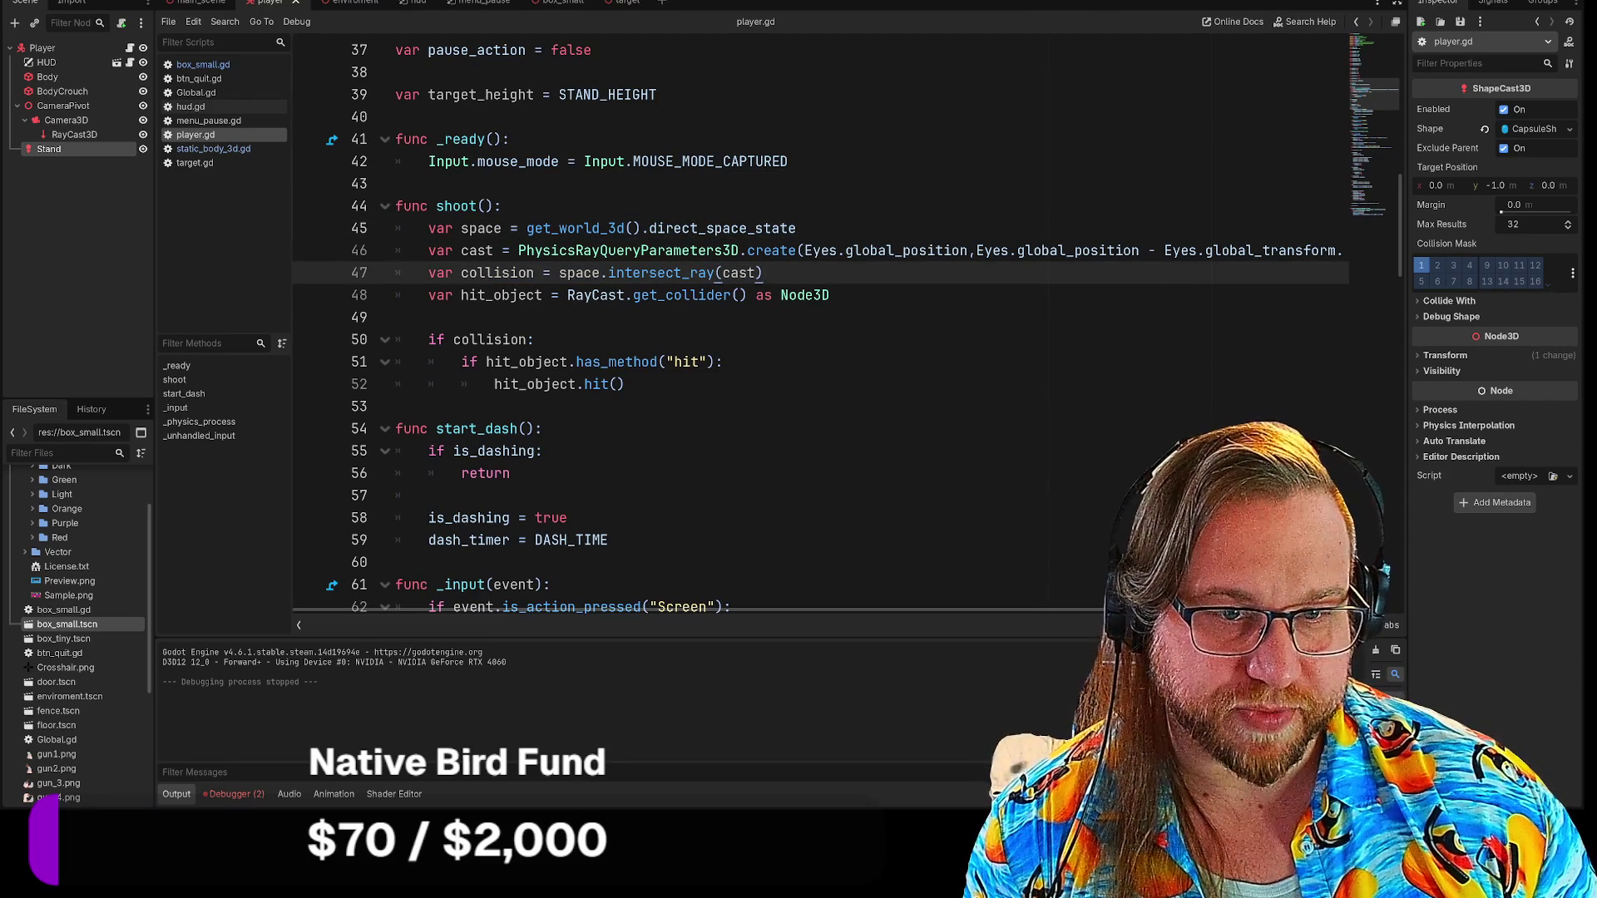
{"action": "double_click", "coordinate": [494, 340]}
{"action": "left_click_drag", "start_coordinate": [486, 362], "coordinate": [717, 361]}
{"action": "left_click", "coordinate": [724, 362]}
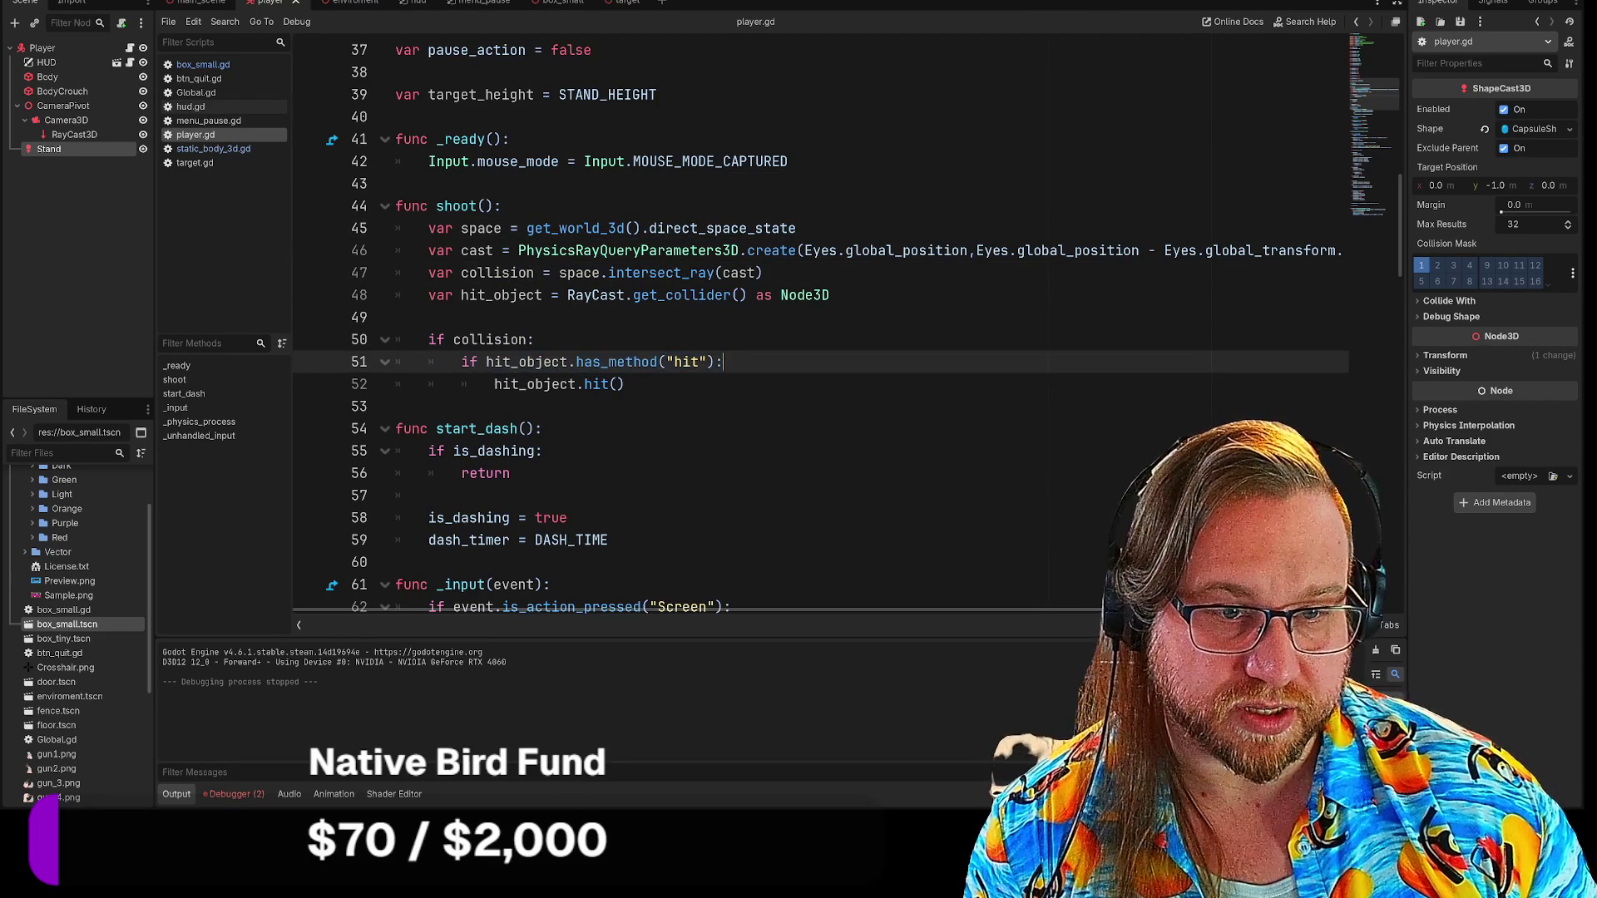
{"action": "left_click_drag", "start_coordinate": [494, 384], "coordinate": [624, 383]}
{"action": "left_click", "coordinate": [625, 383]}
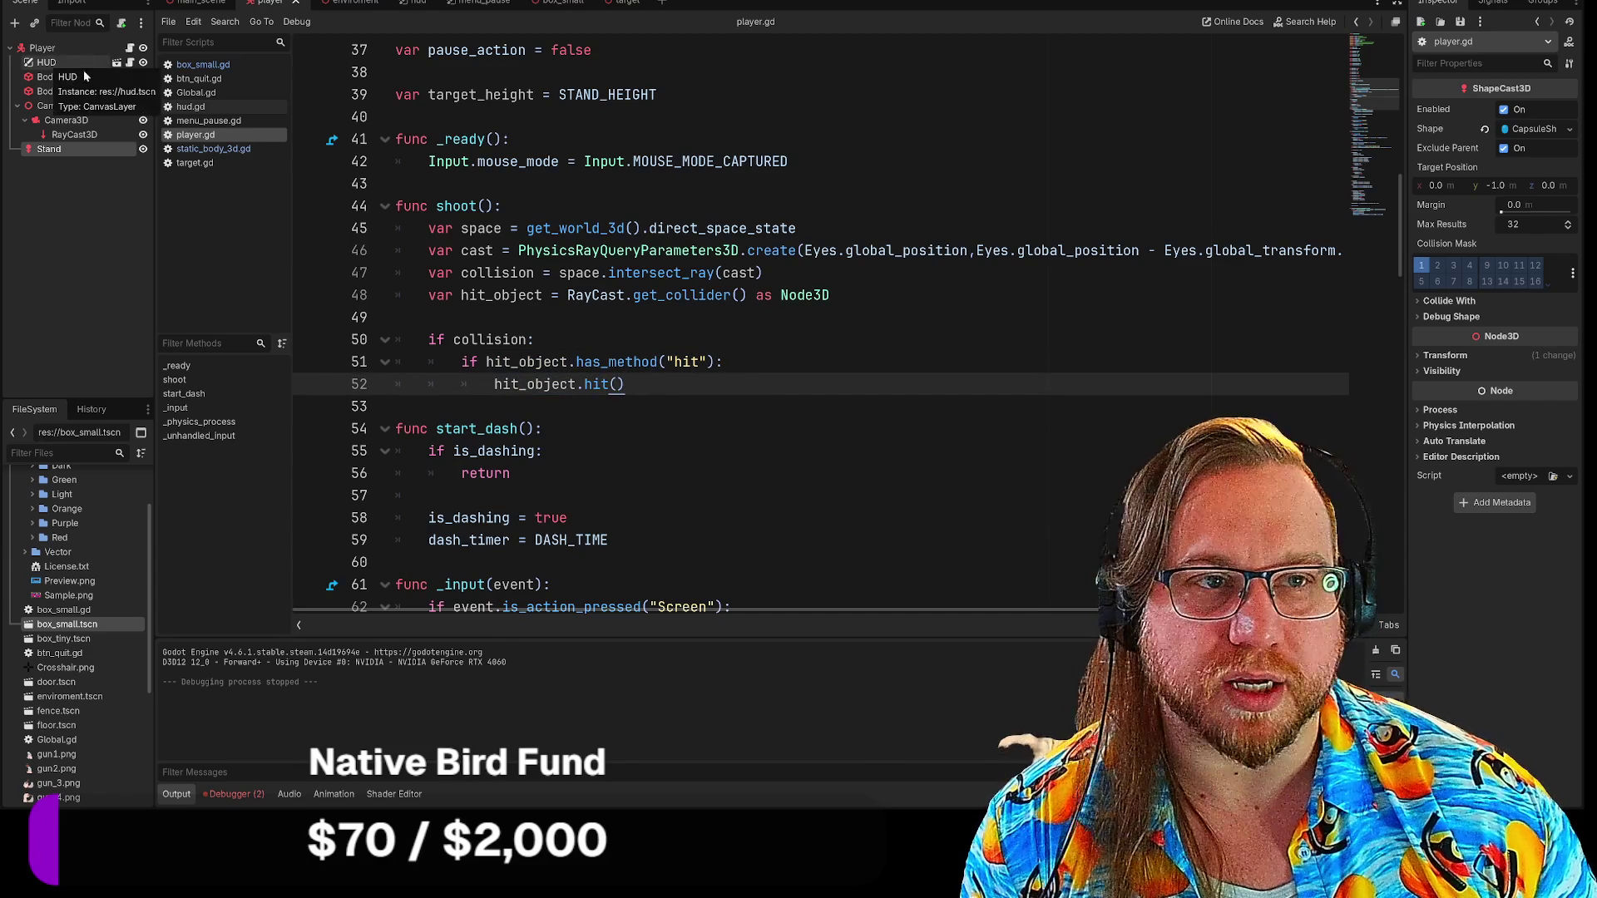
- Refold and reopen shoot(), then scroll through the rest of player.gd
{"action": "left_click", "coordinate": [385, 206]}
{"action": "left_click", "coordinate": [385, 206]}
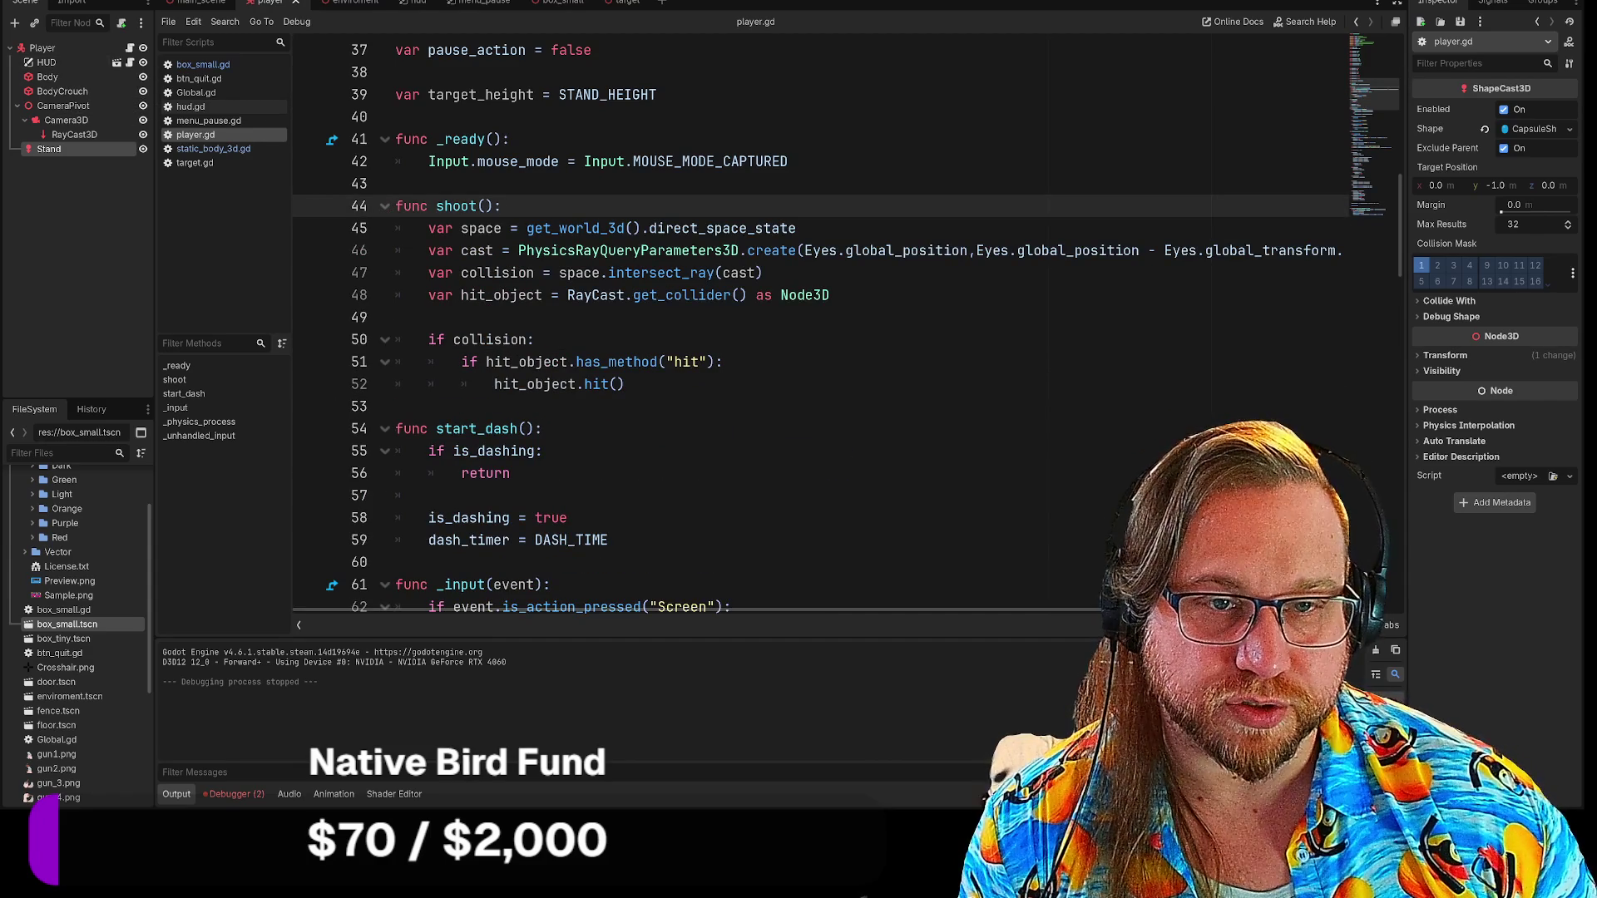
{"action": "scroll", "coordinate": [749, 333], "scroll_direction": "down", "scroll_amount": 7}
{"action": "scroll", "coordinate": [681, 328], "scroll_direction": "down", "scroll_amount": 20}
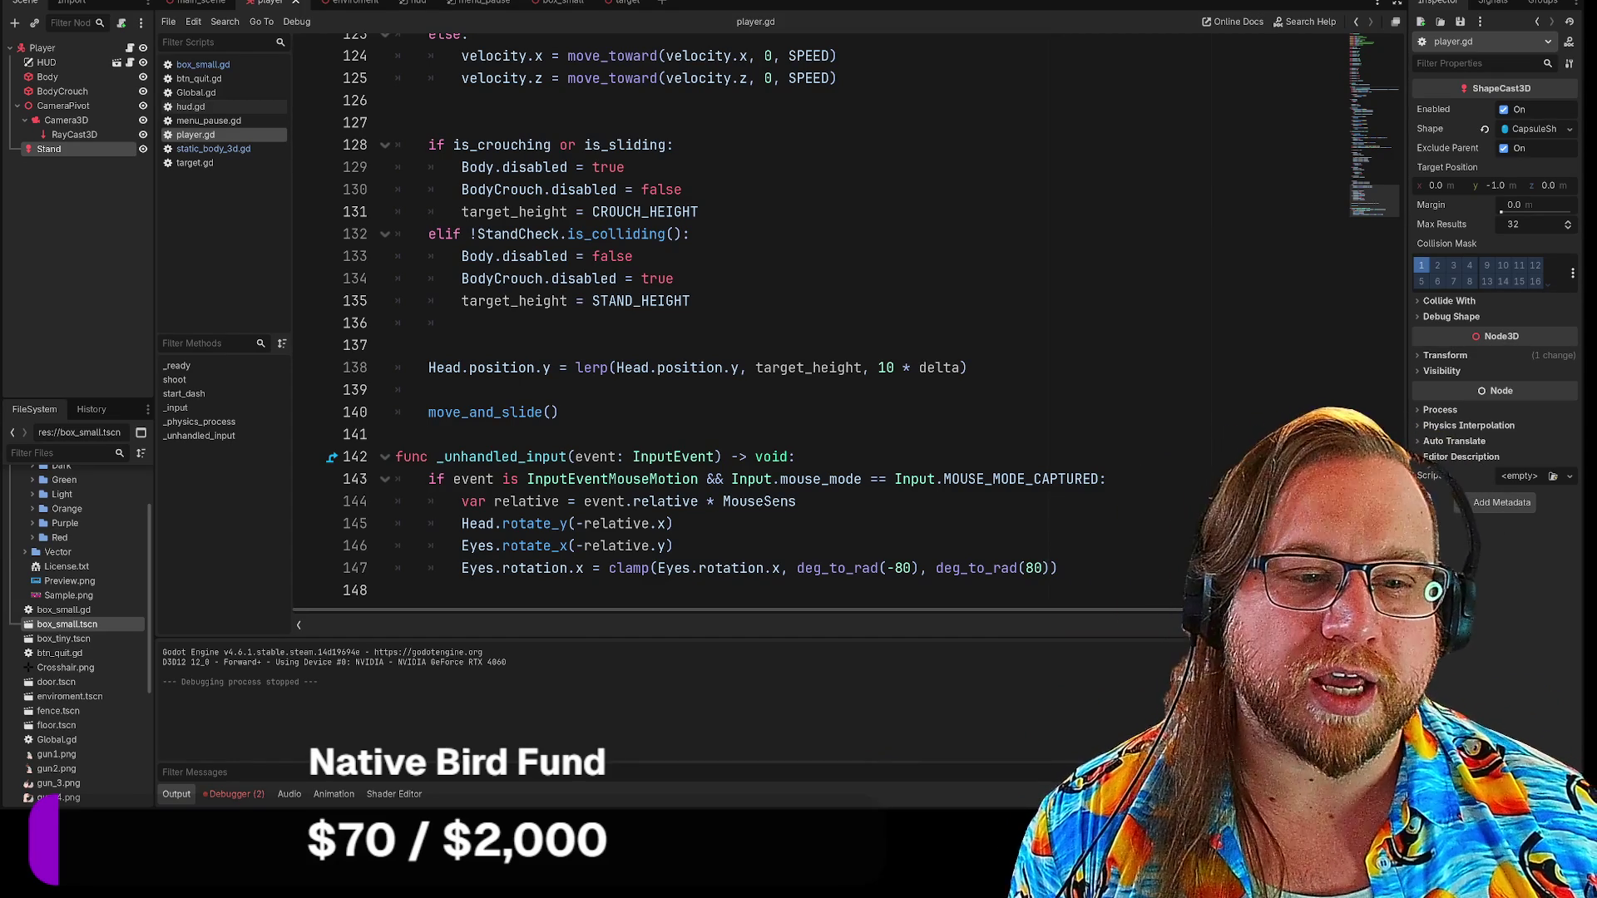
{"action": "scroll", "coordinate": [862, 325], "scroll_direction": "up", "scroll_amount": 20}
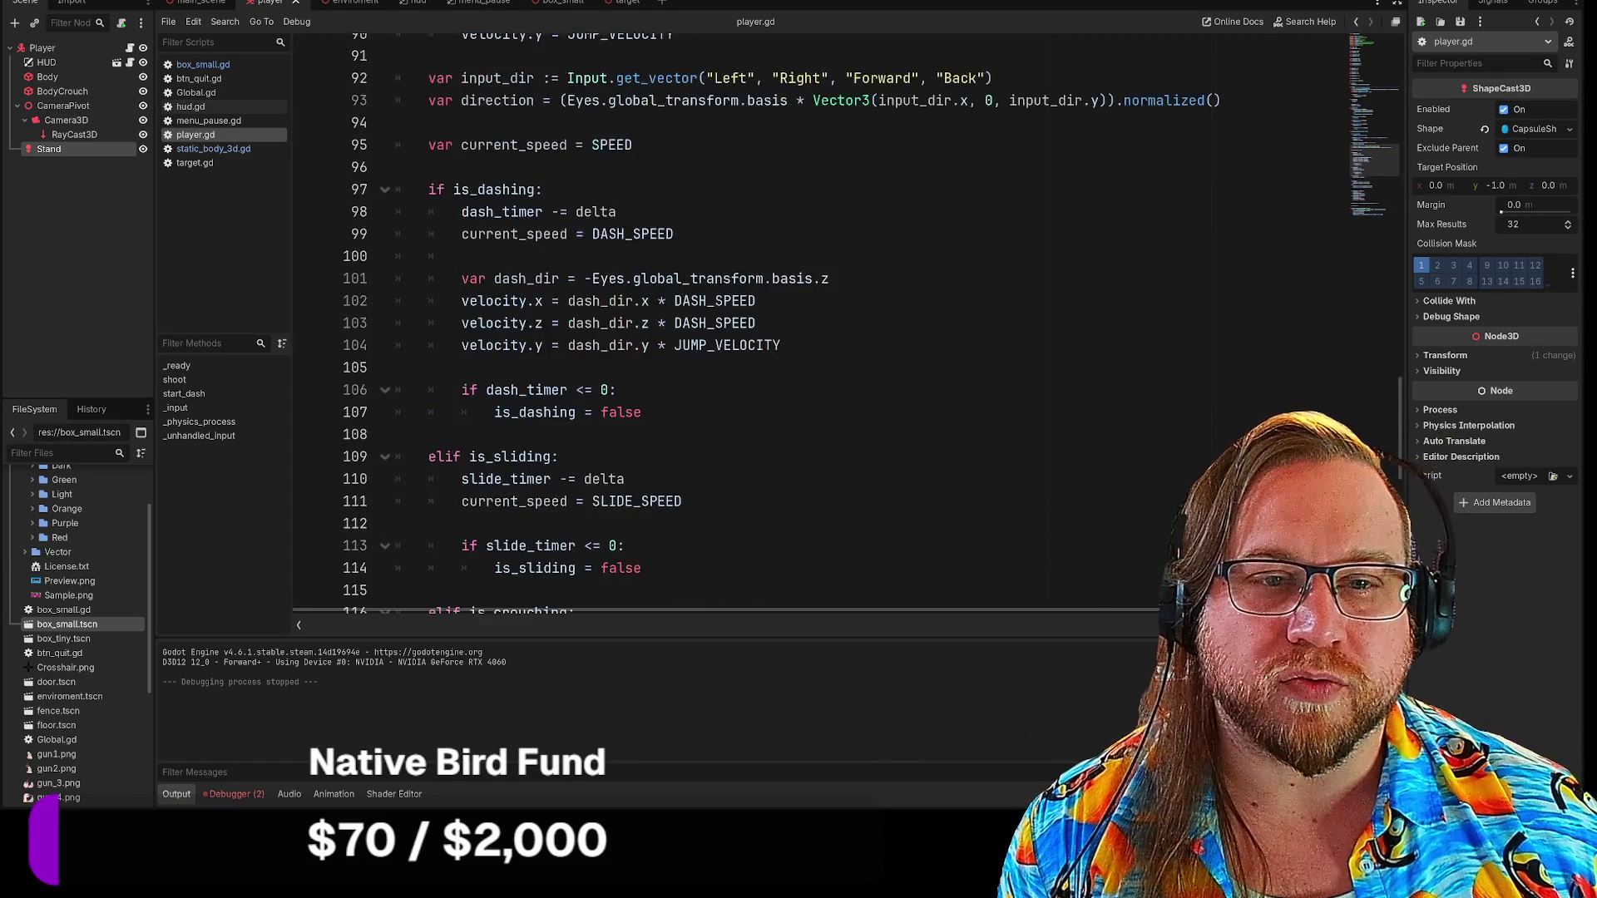
{"action": "scroll", "coordinate": [862, 324], "scroll_direction": "up", "scroll_amount": 4}
{"action": "scroll", "coordinate": [862, 325], "scroll_direction": "down", "scroll_amount": 2}
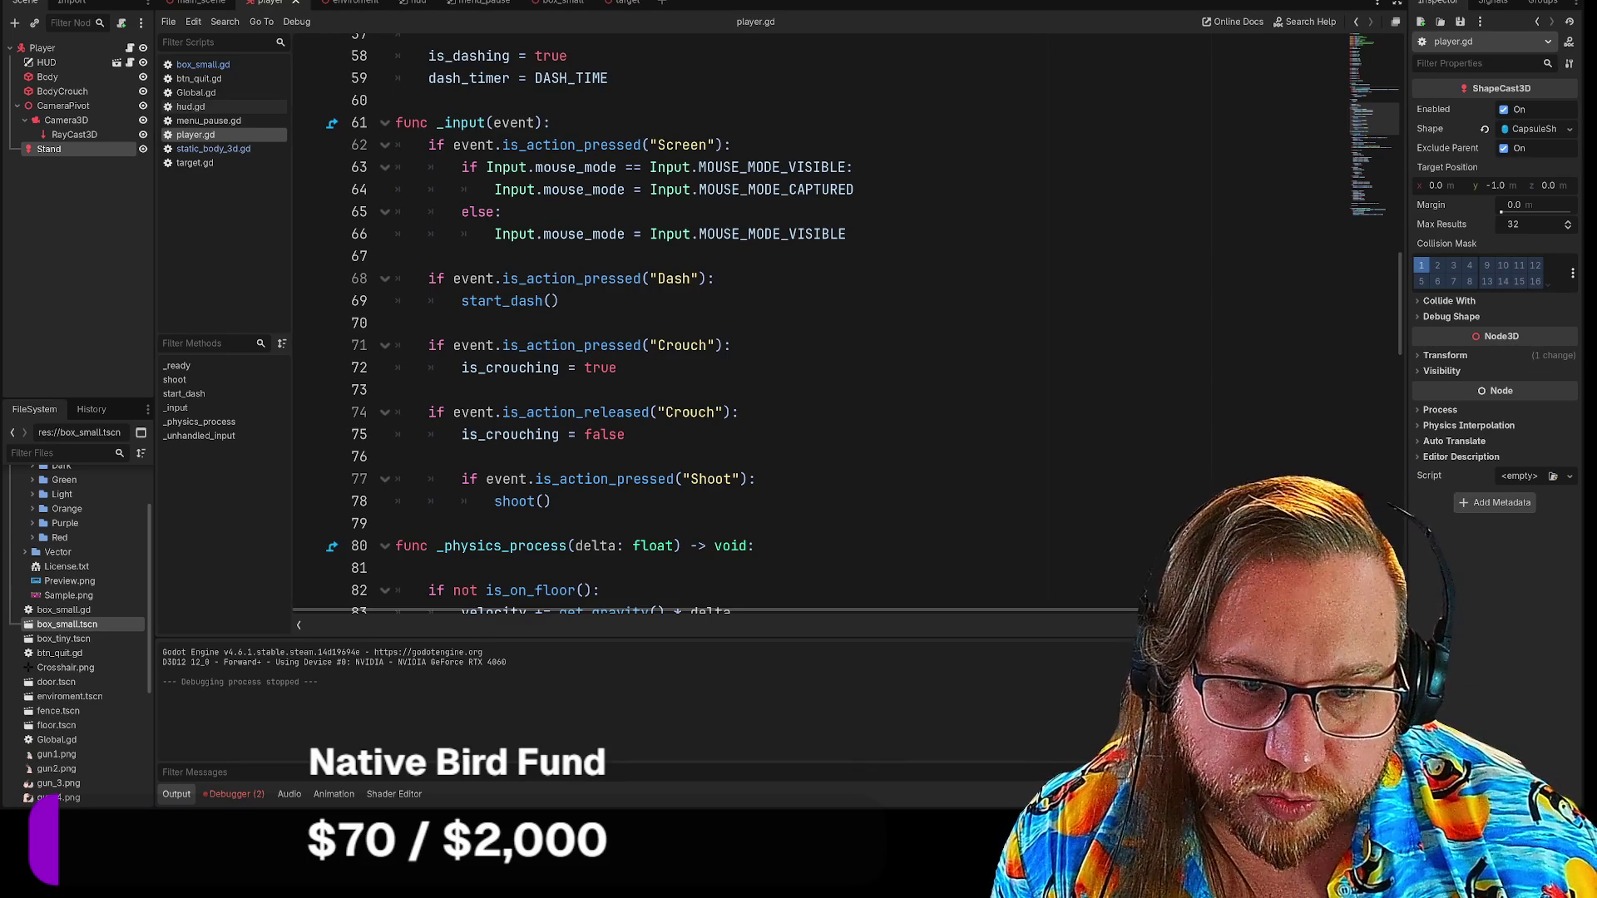
- Un-indent the Shoot check out of the crouch block, then run the game and fire a shot
{"action": "left_click", "coordinate": [462, 479]}
{"action": "key", "text": "shift+Tab"}
{"action": "key", "text": "Down"}
{"action": "key", "text": "shift+Tab"}
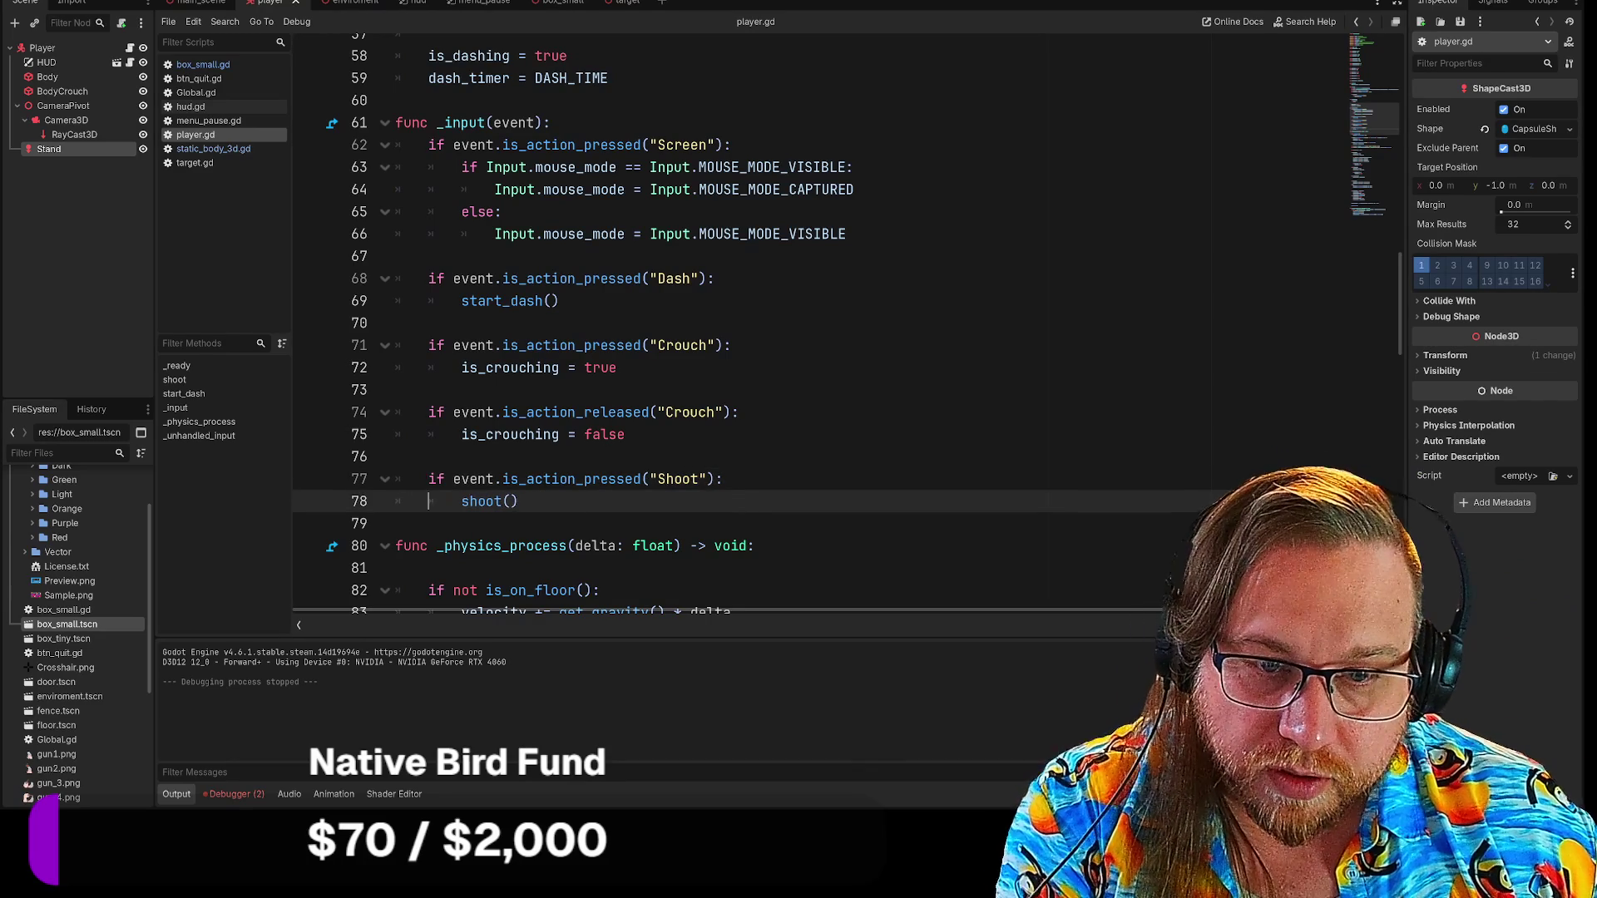
{"action": "key", "text": "F5"}
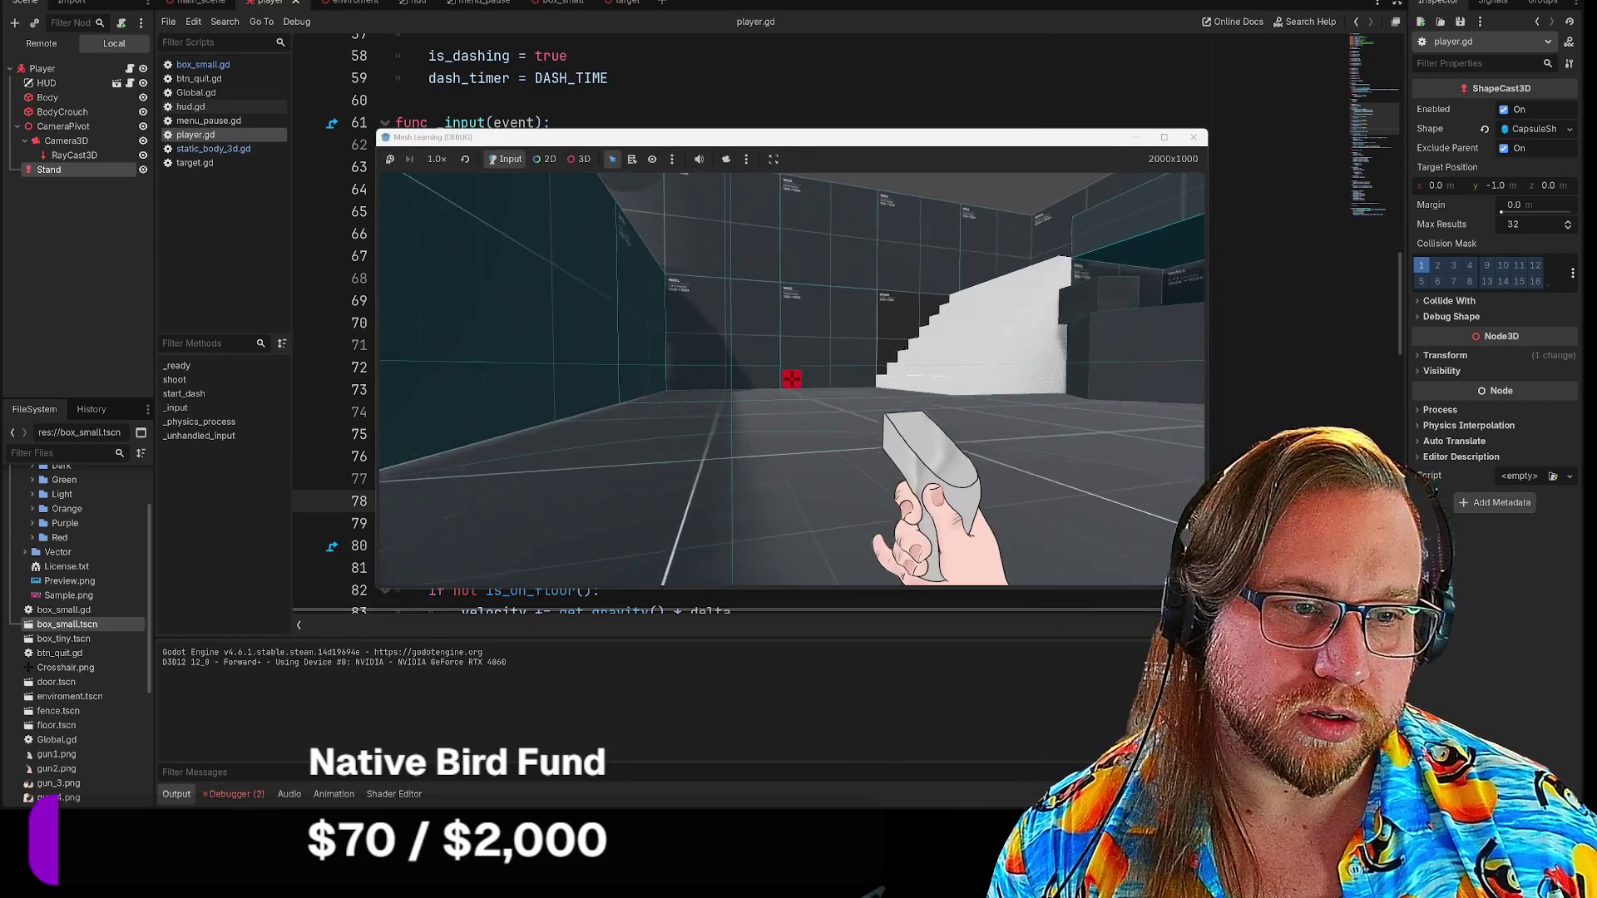
{"action": "left_click", "coordinate": [792, 380]}
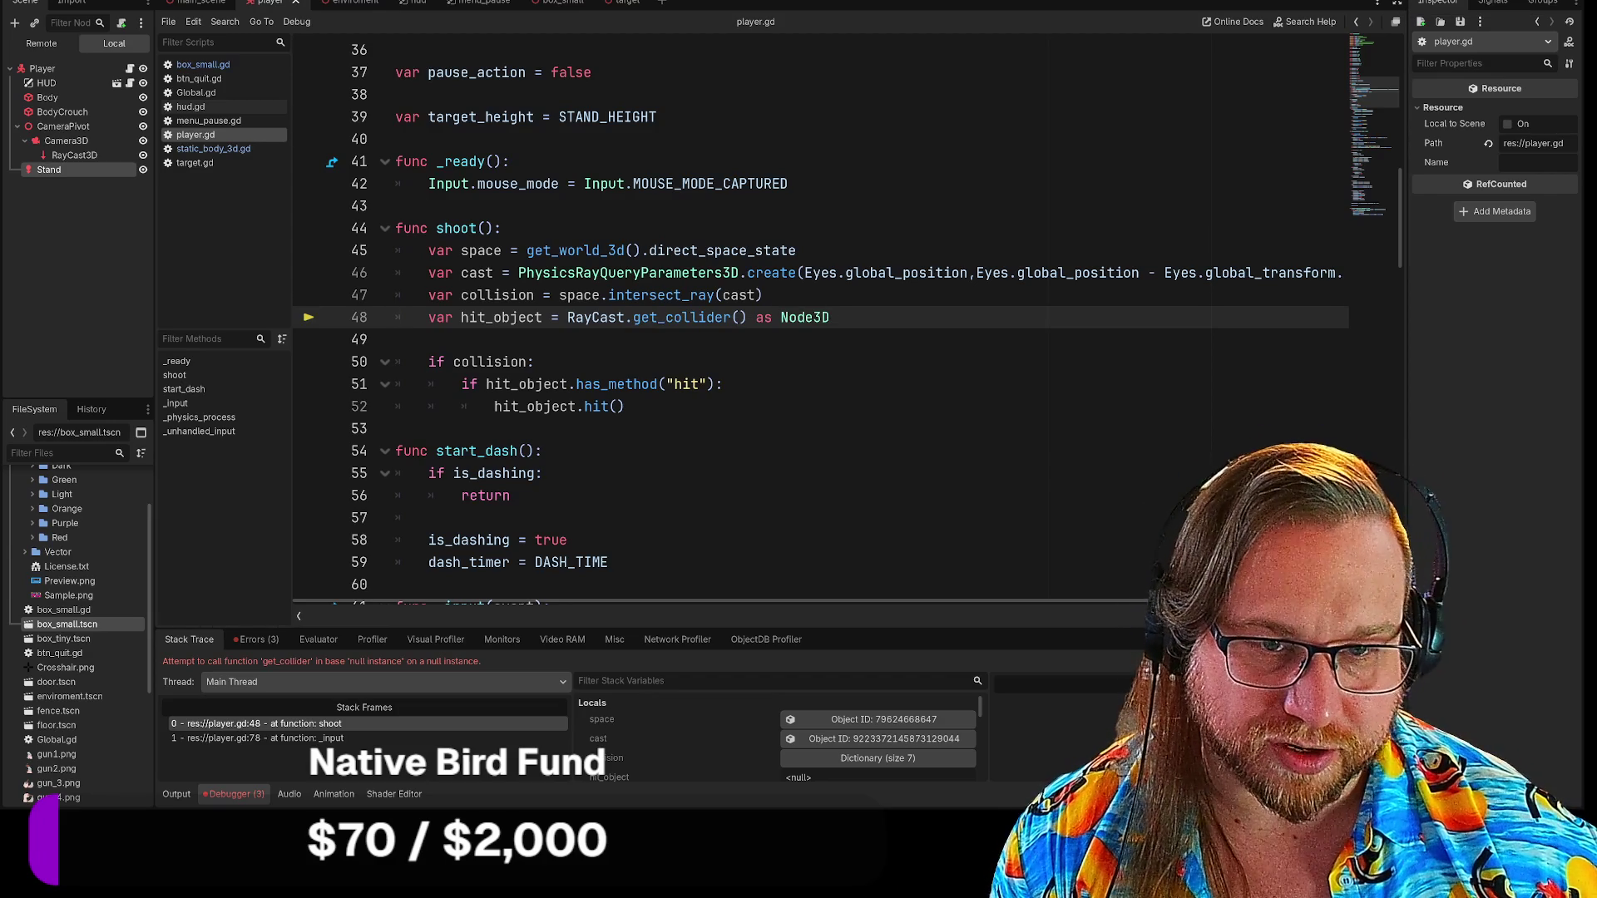
- Move the hit_object declaration from line 48 into the if collision block, indented
{"action": "left_click_drag", "start_coordinate": [428, 317], "coordinate": [831, 317]}
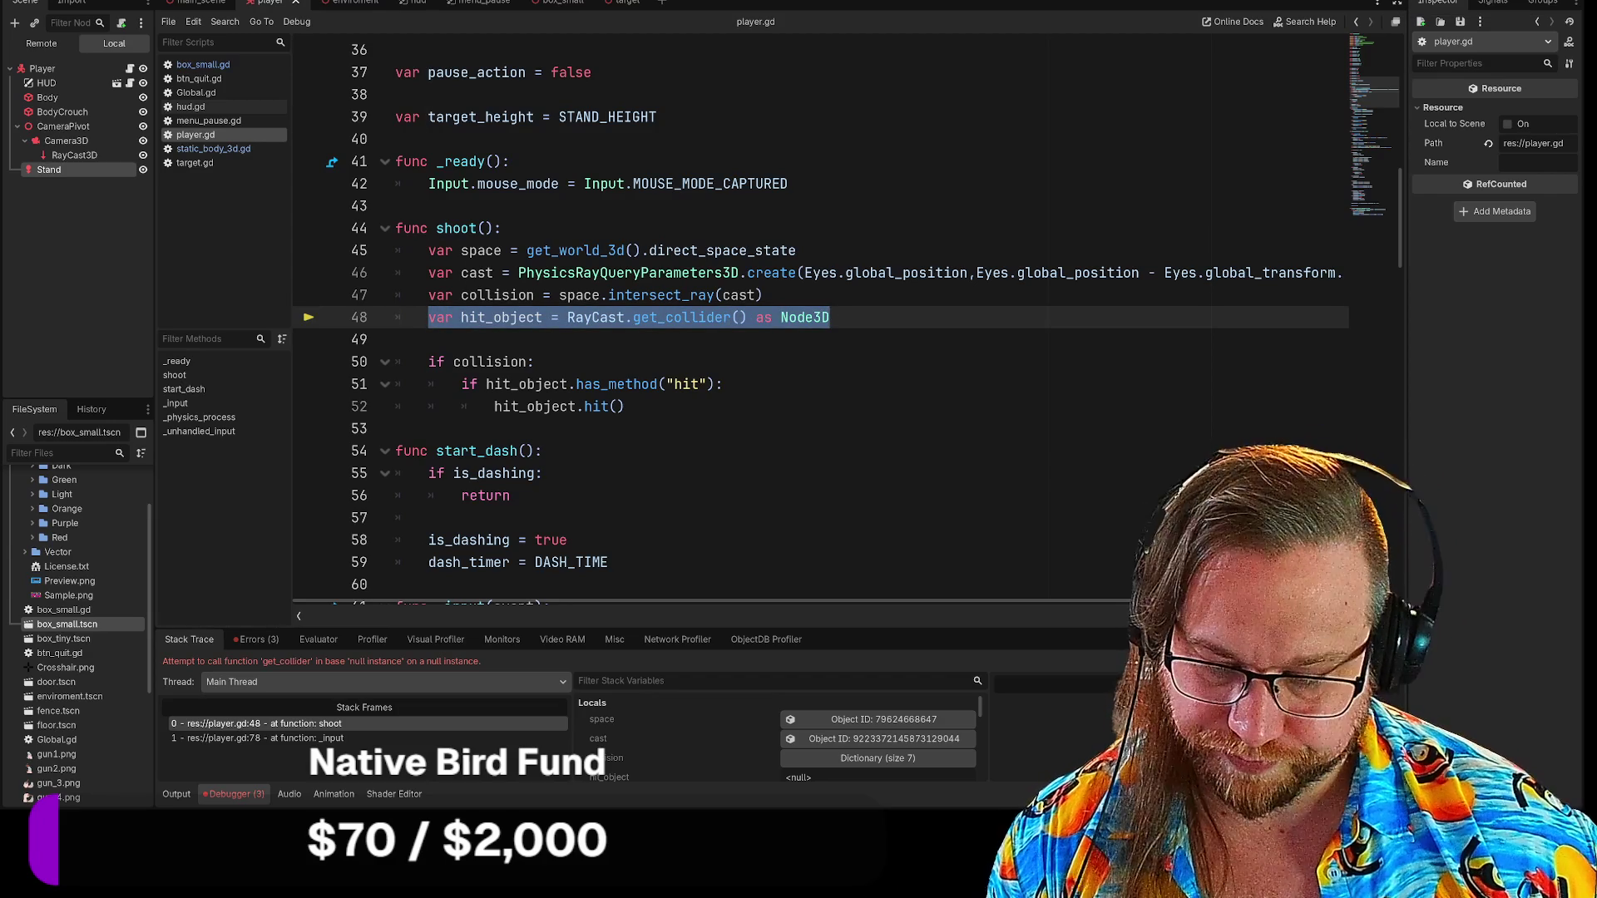
{"action": "key", "text": "ctrl+c"}
{"action": "left_click", "coordinate": [535, 362]}
{"action": "key", "text": "Return"}
{"action": "key", "text": "ctrl+v"}
{"action": "left_click_drag", "start_coordinate": [831, 317], "coordinate": [372, 316]}
{"action": "key", "text": "BackSpace"}
{"action": "key", "text": "BackSpace"}
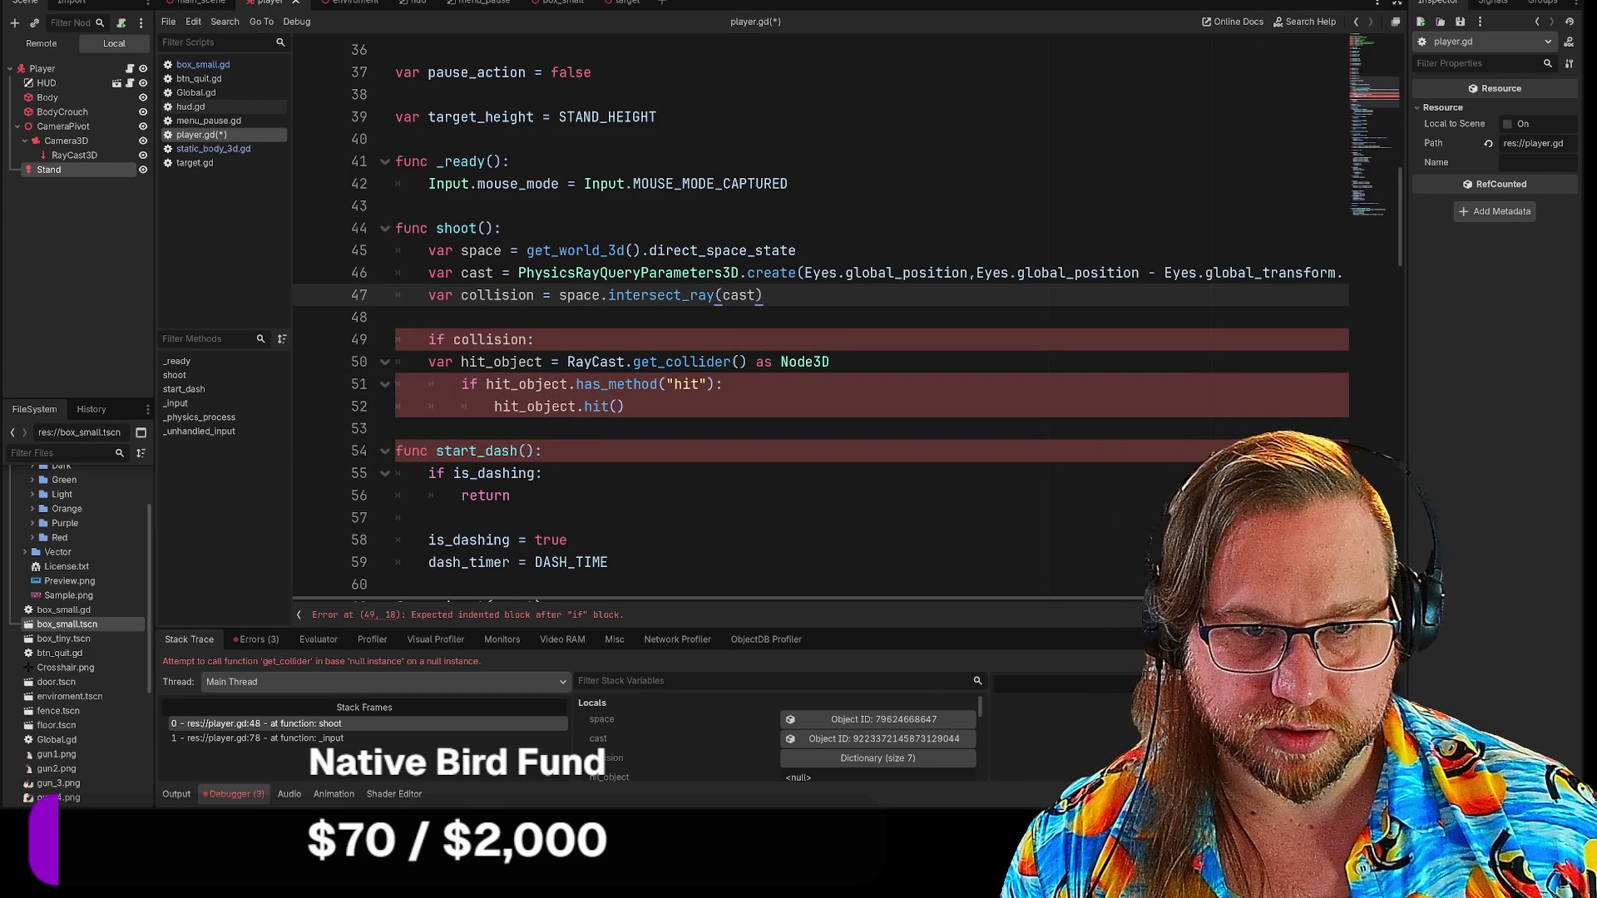
{"action": "left_click", "coordinate": [428, 362]}
{"action": "key", "text": "Tab"}
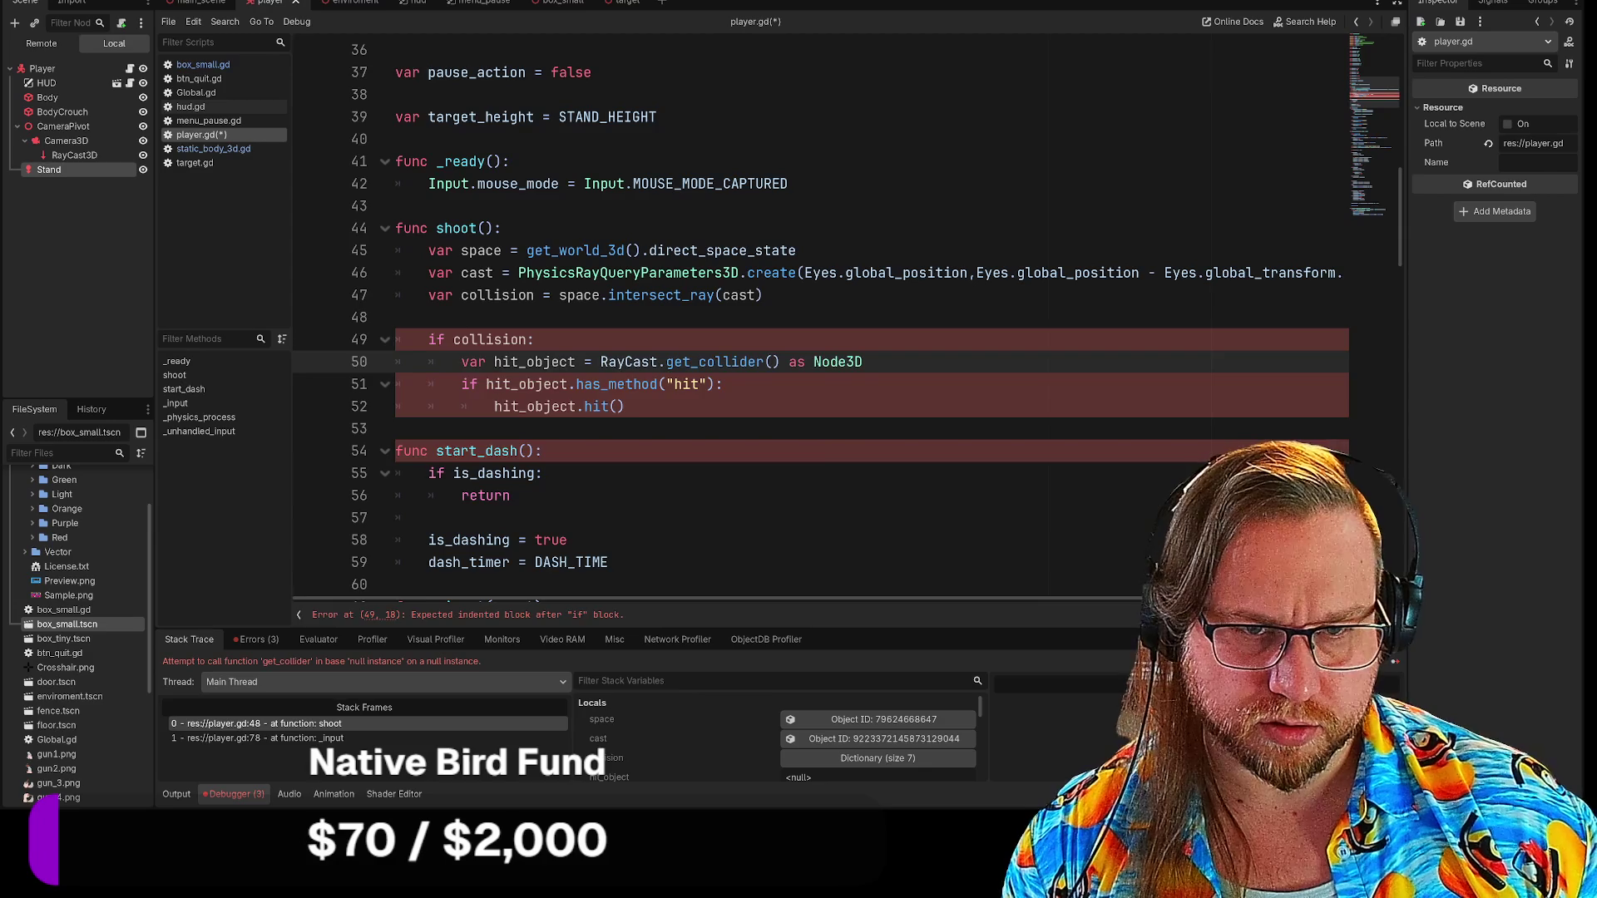
- Save and rerun the game, fire a test shot, then switch to Steam
{"action": "key", "text": "F5"}
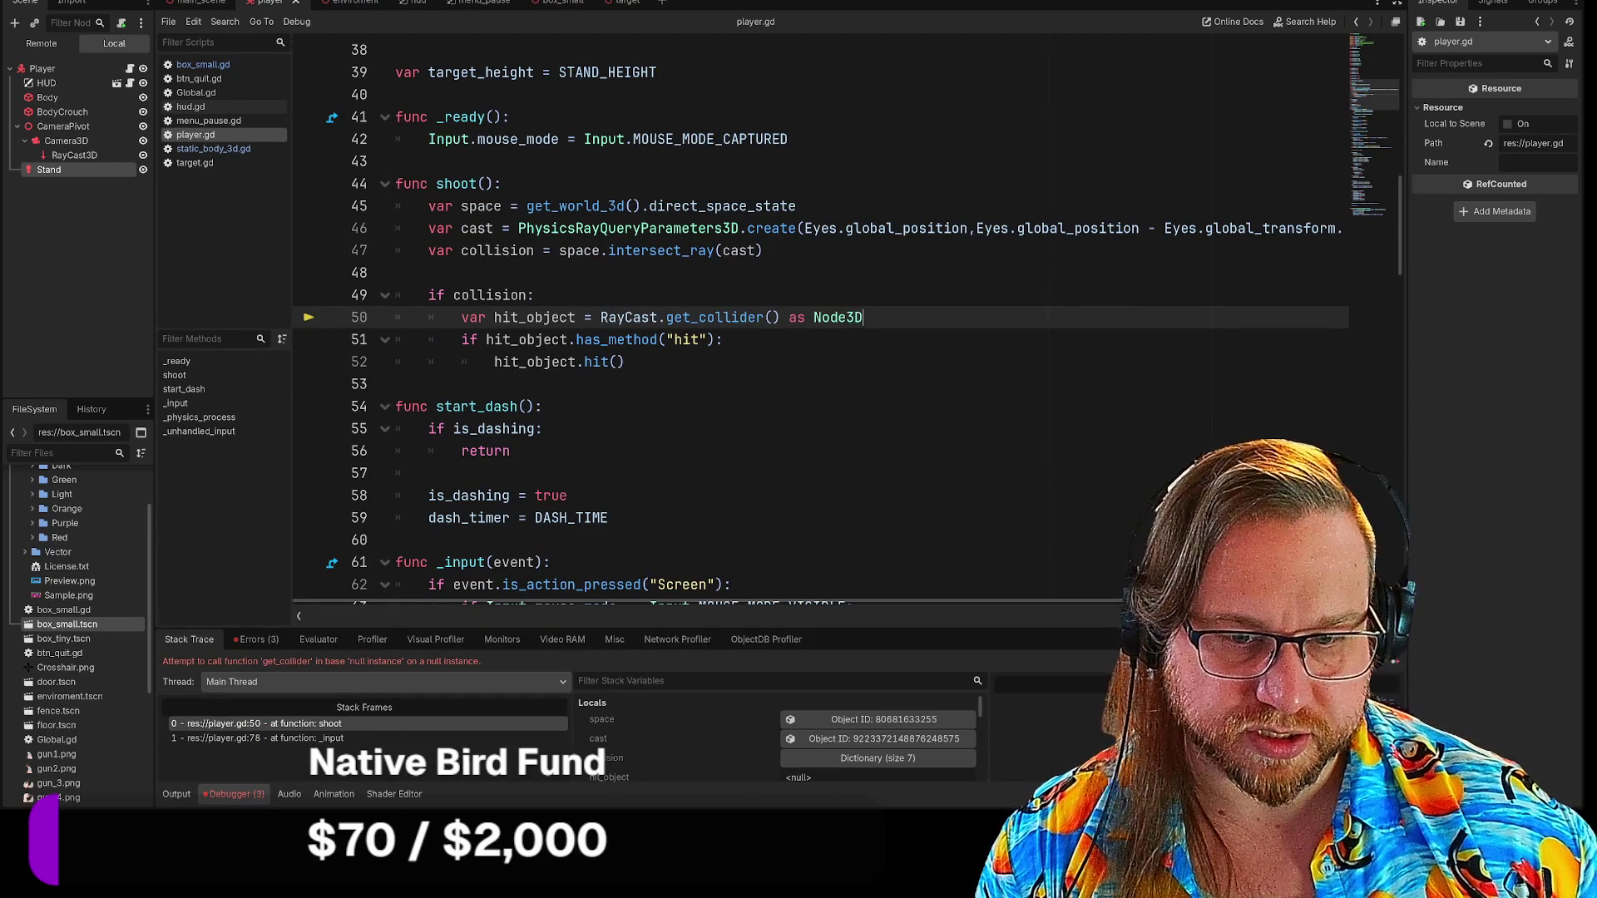
{"action": "key", "text": "F5"}
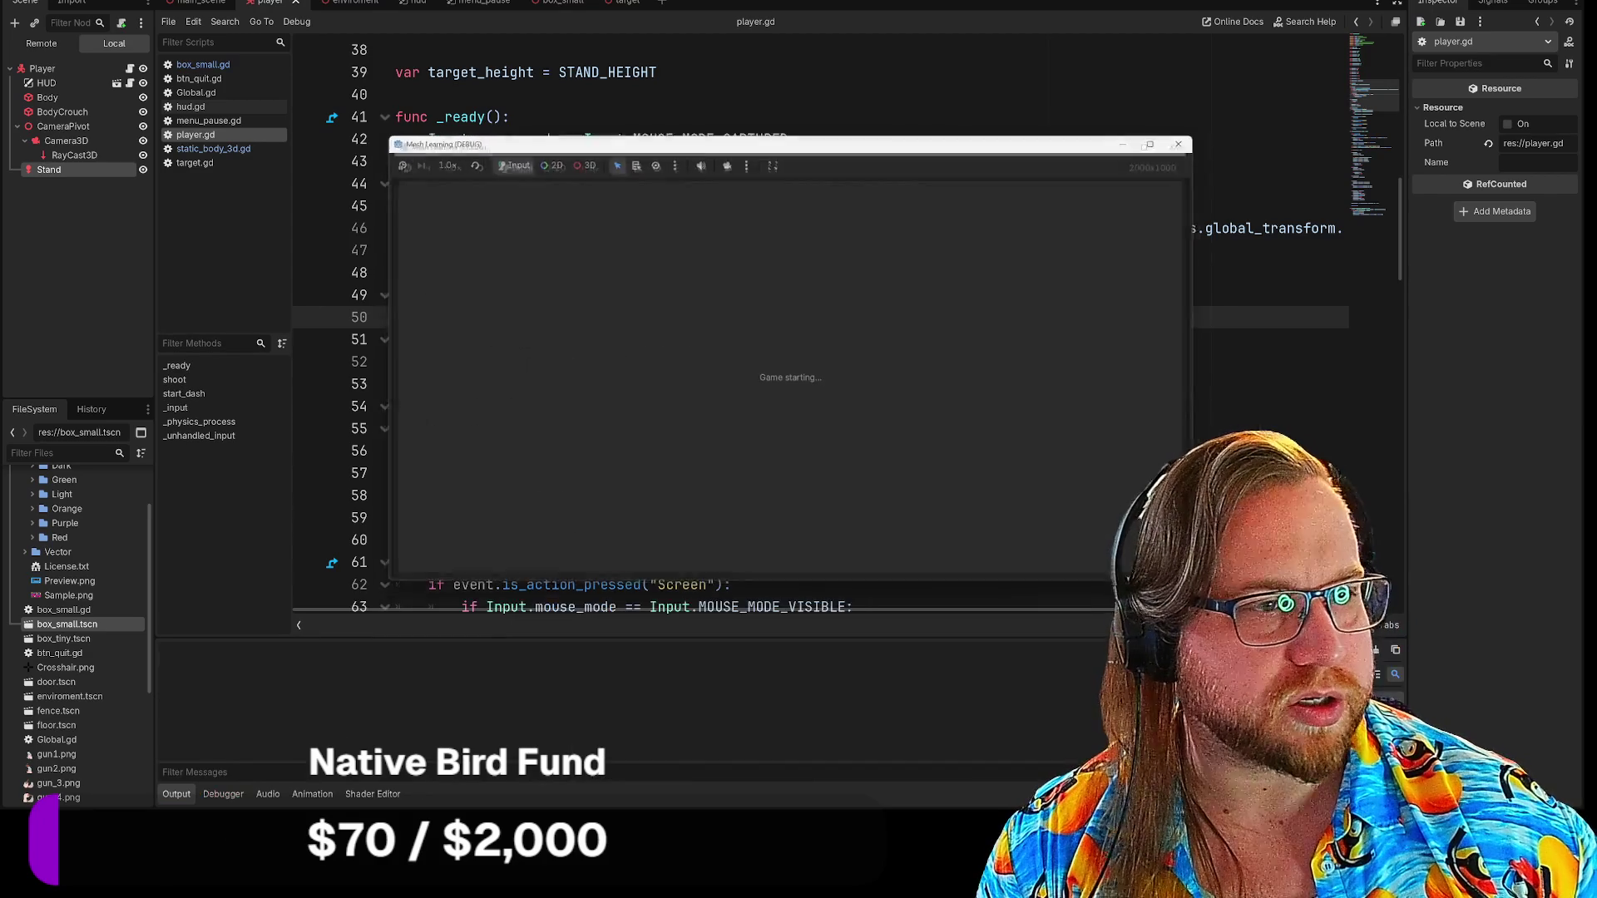
{"action": "left_click", "coordinate": [791, 377]}
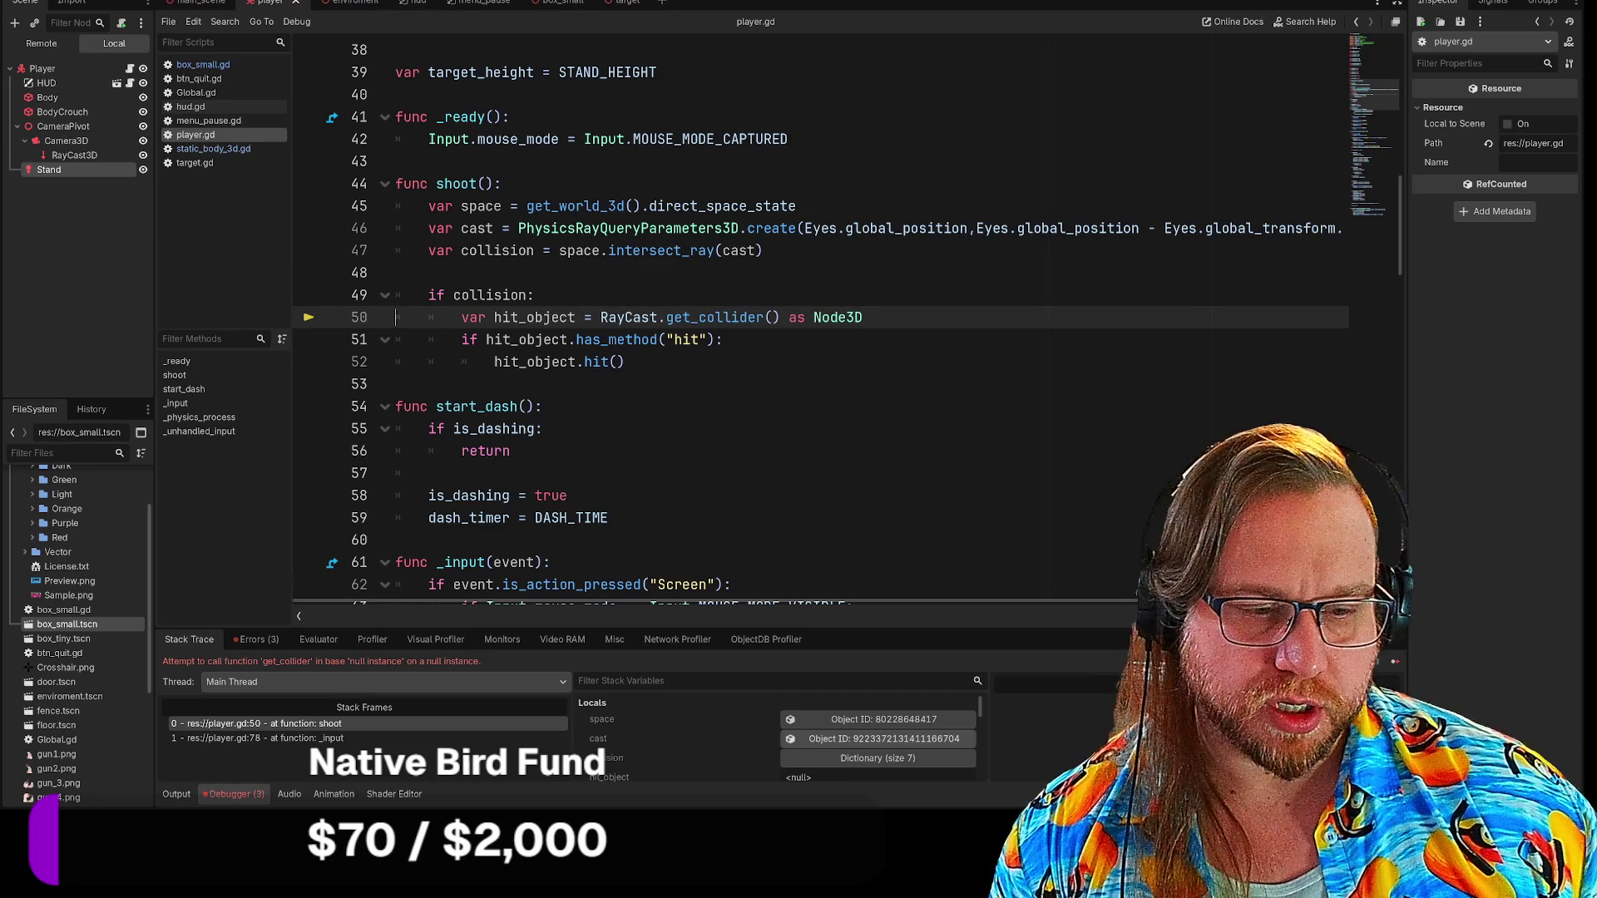
{"action": "key", "text": "alt+Tab"}
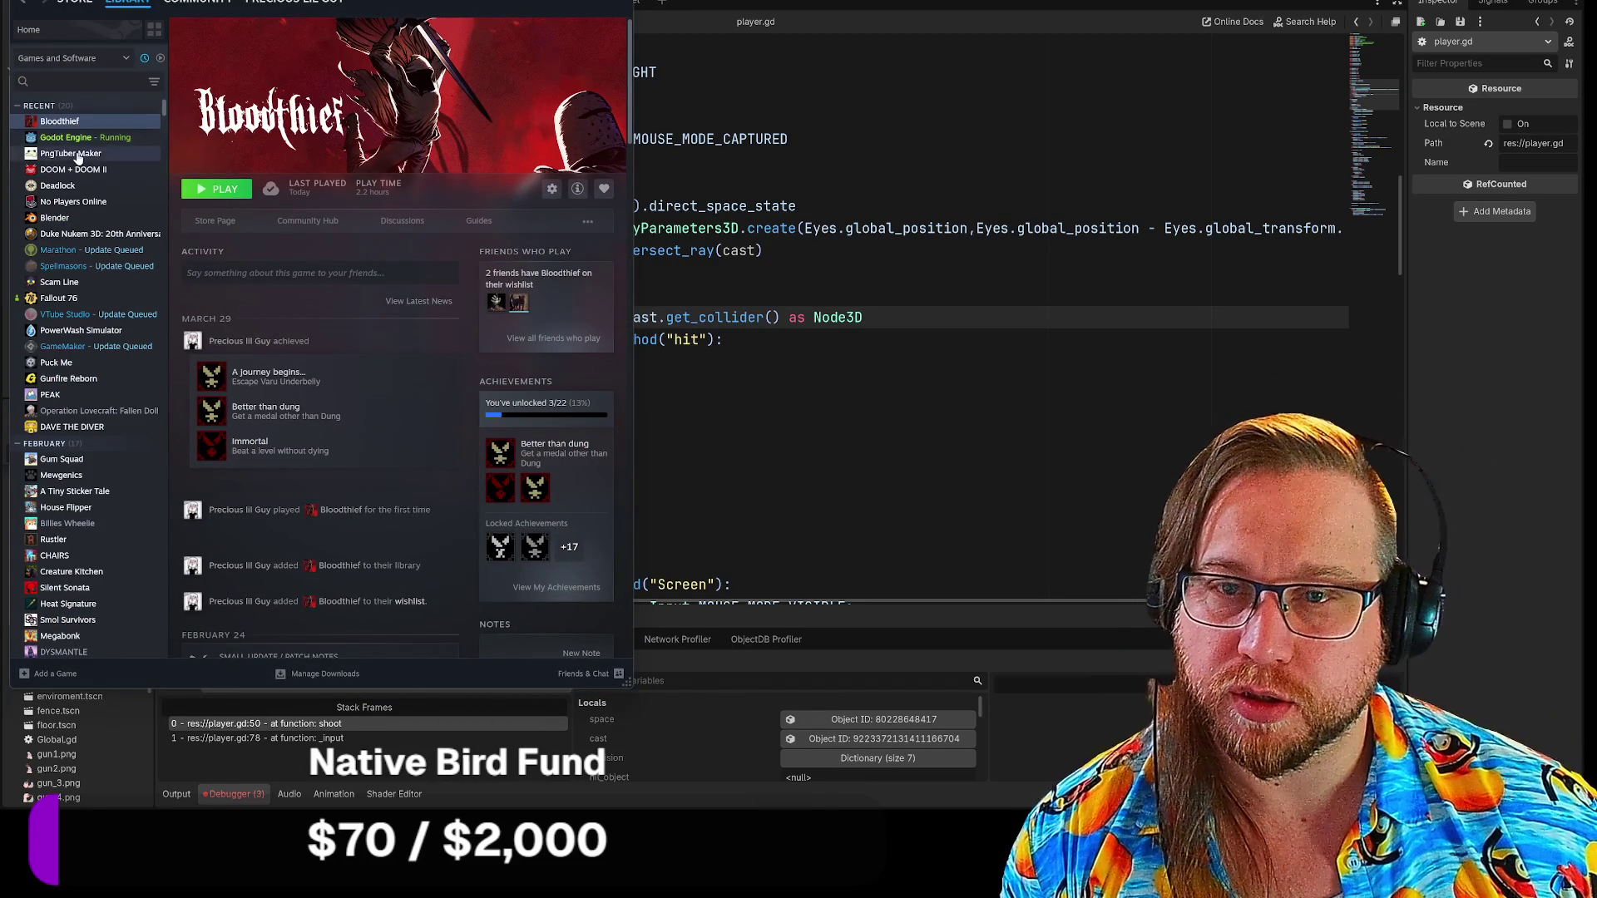
- Launch the standard DOOM + DOOM II version from its Steam library page
{"action": "left_click", "coordinate": [69, 171]}
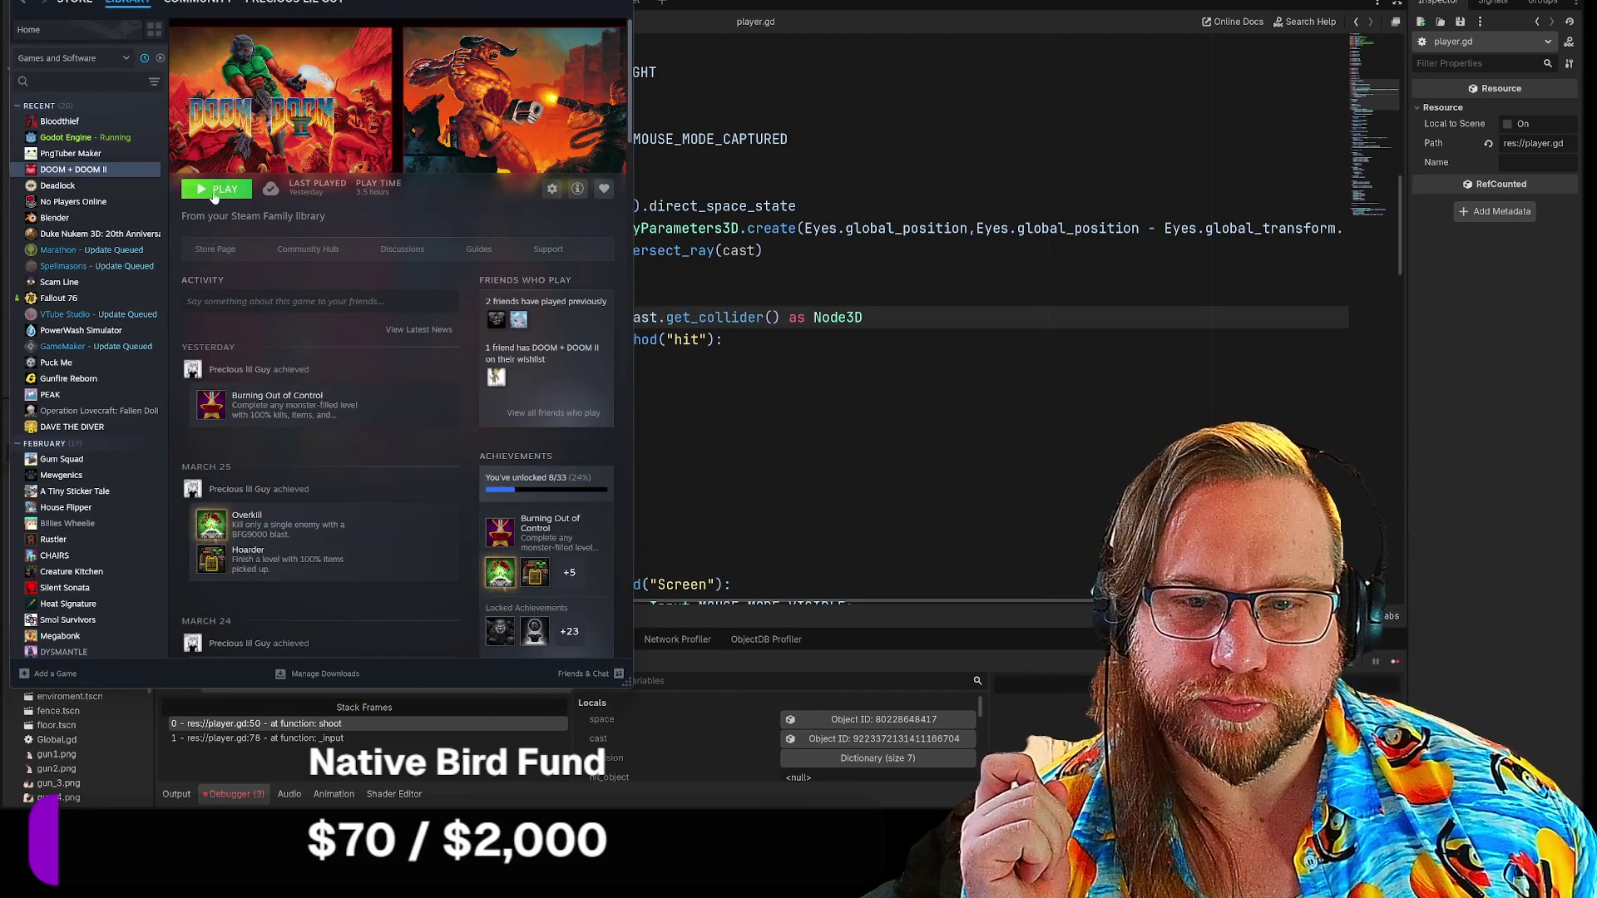
{"action": "mouse_move", "coordinate": [20, 302]}
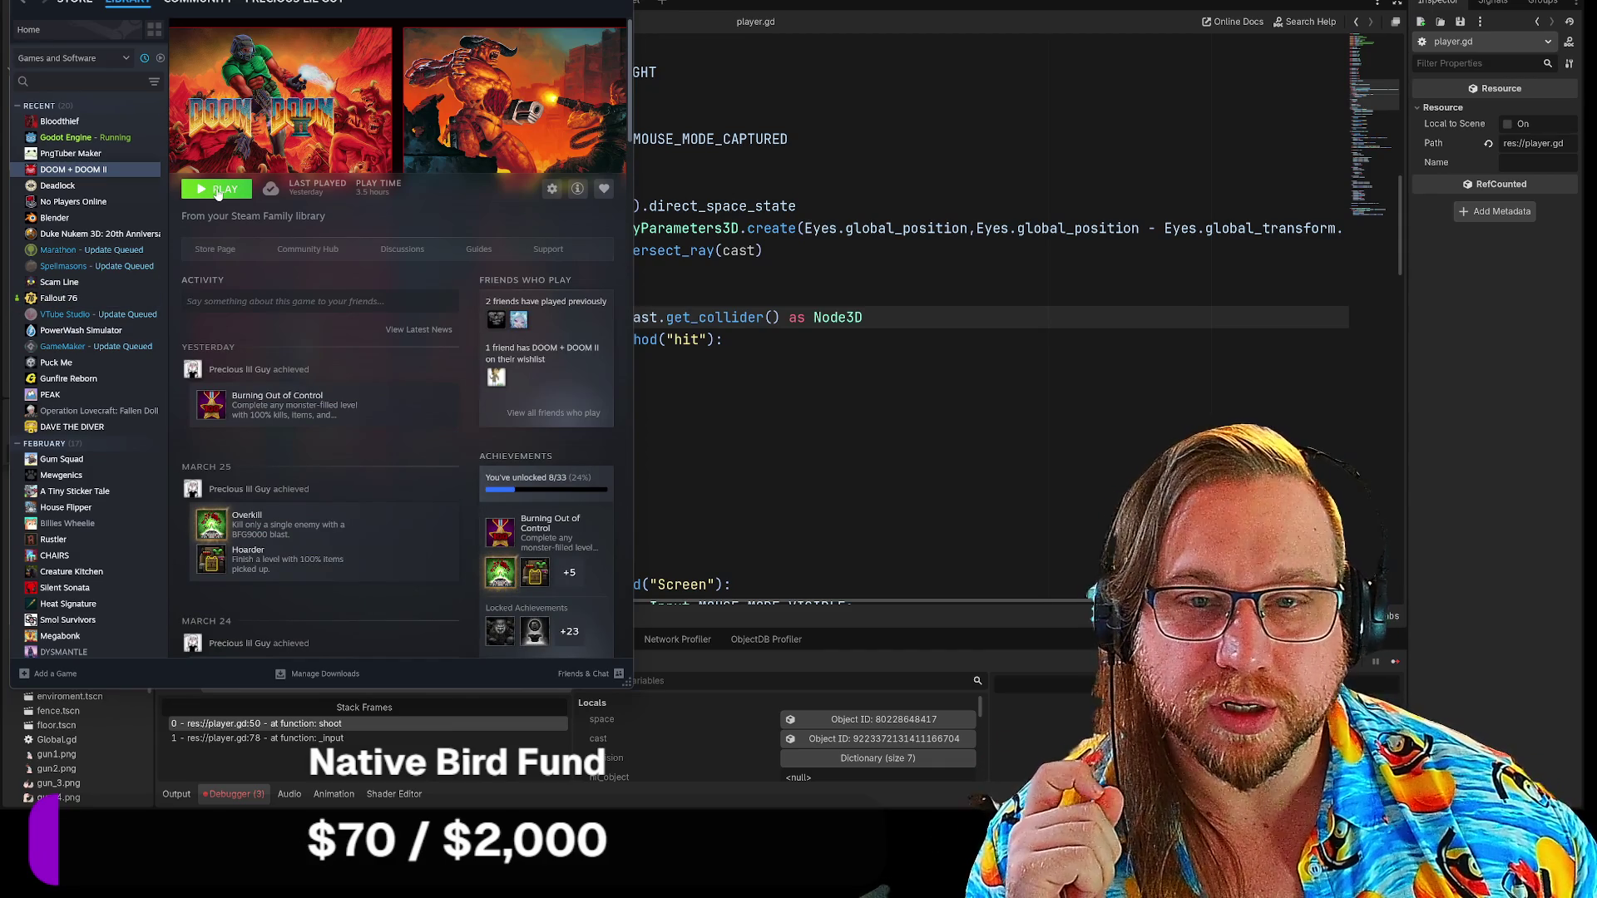
{"action": "left_click", "coordinate": [218, 190]}
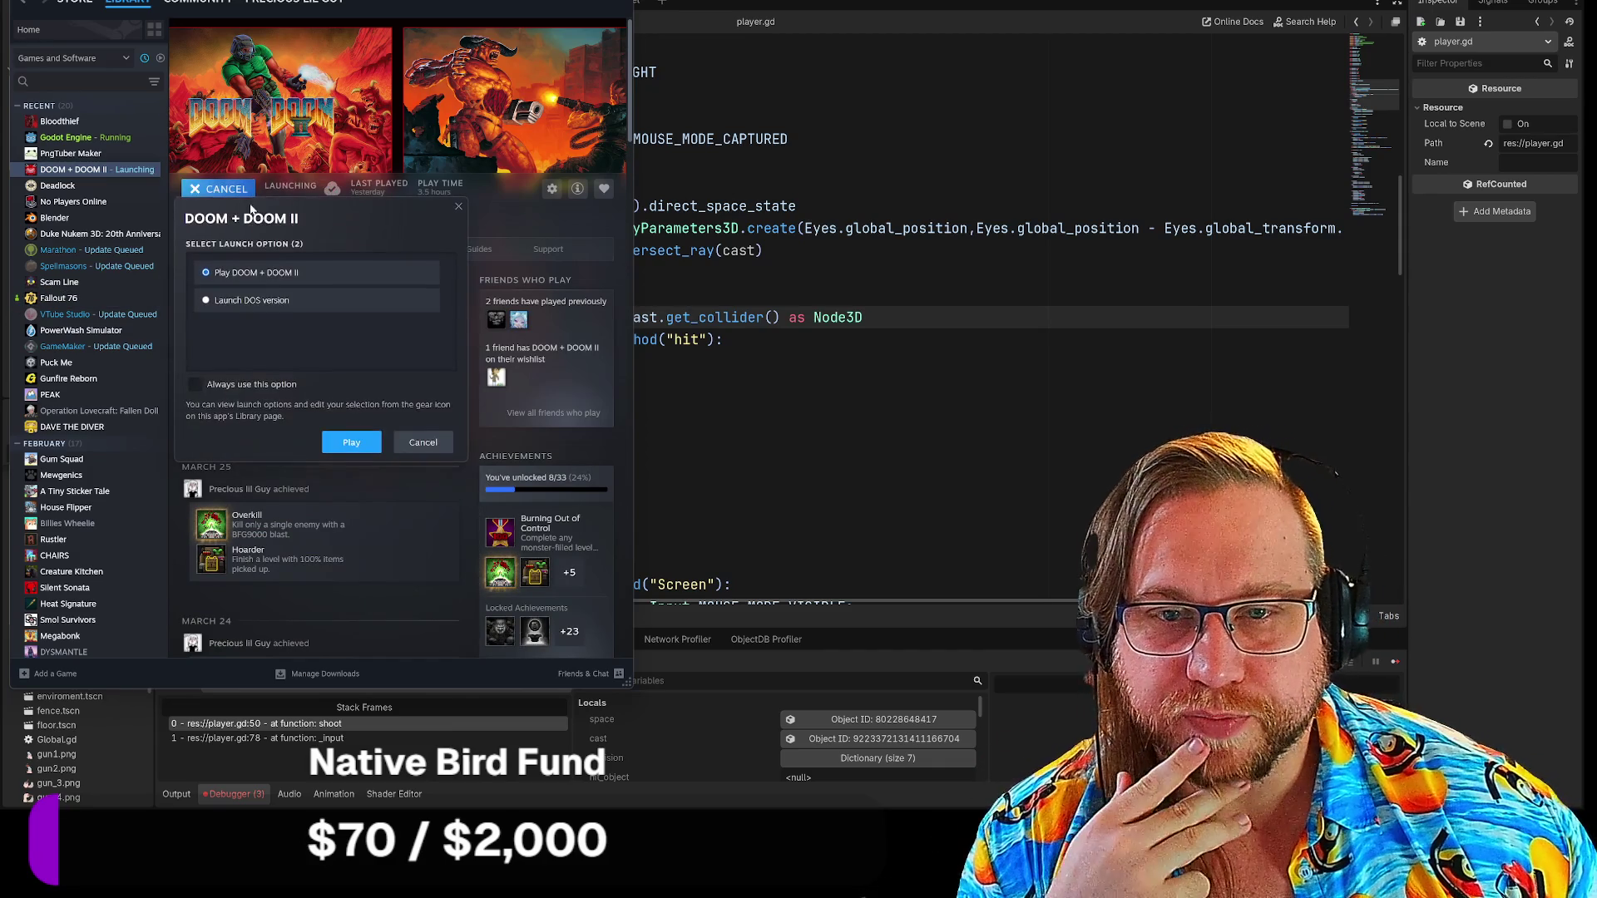
{"action": "left_click", "coordinate": [349, 443]}
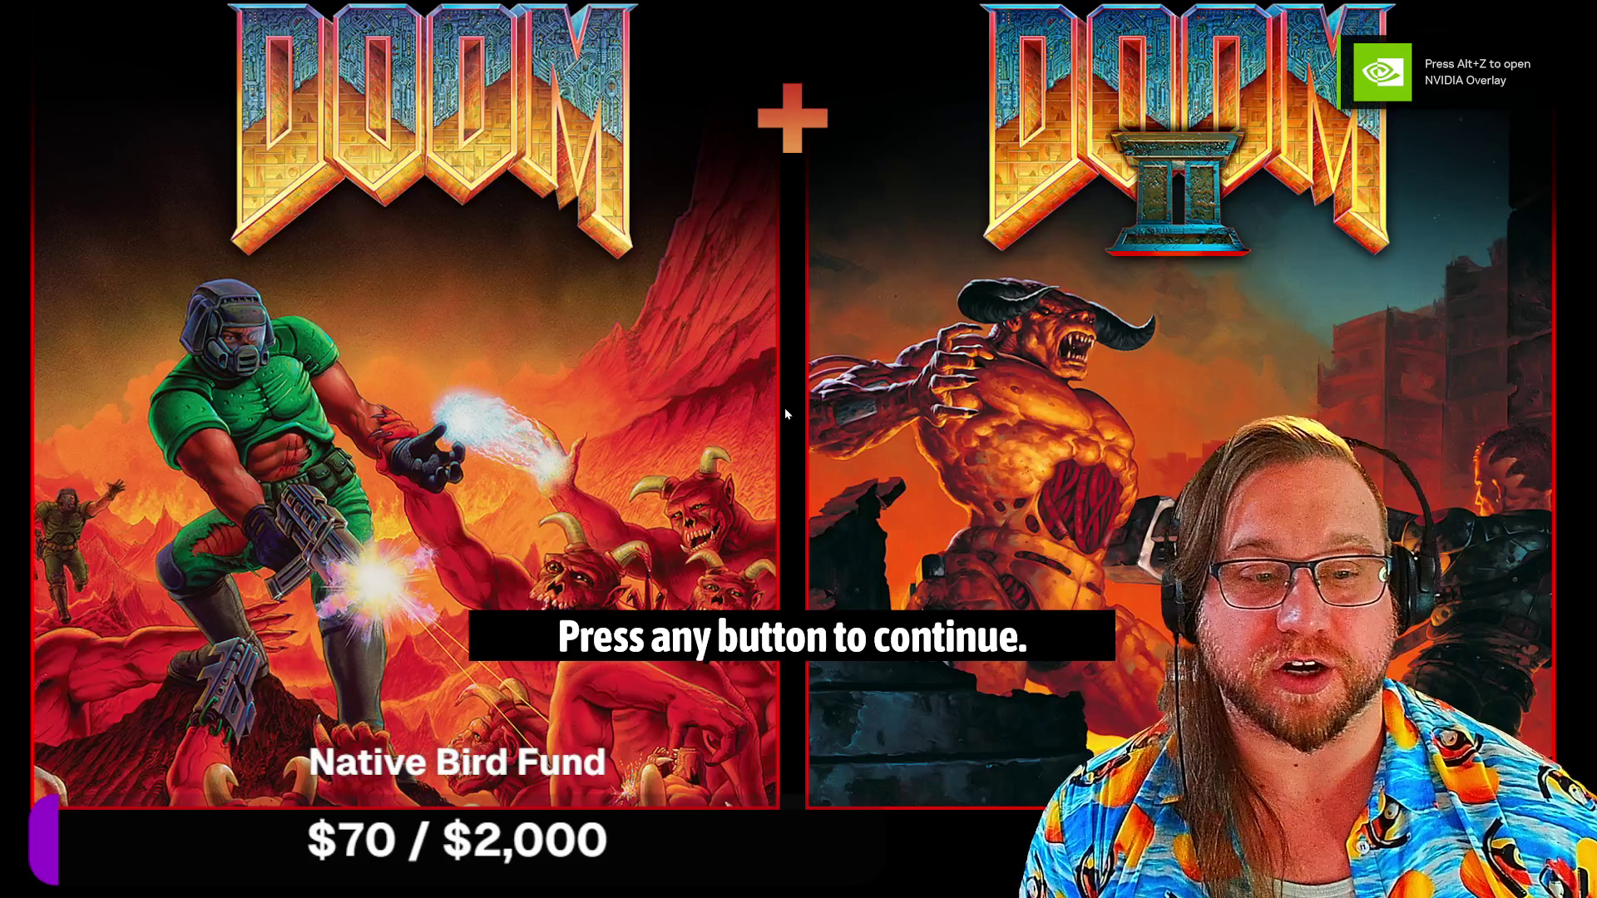
- Start a DOOM II: Hell on Earth single-player game on 'Hey, not too rough'
{"action": "left_click", "coordinate": [785, 407]}
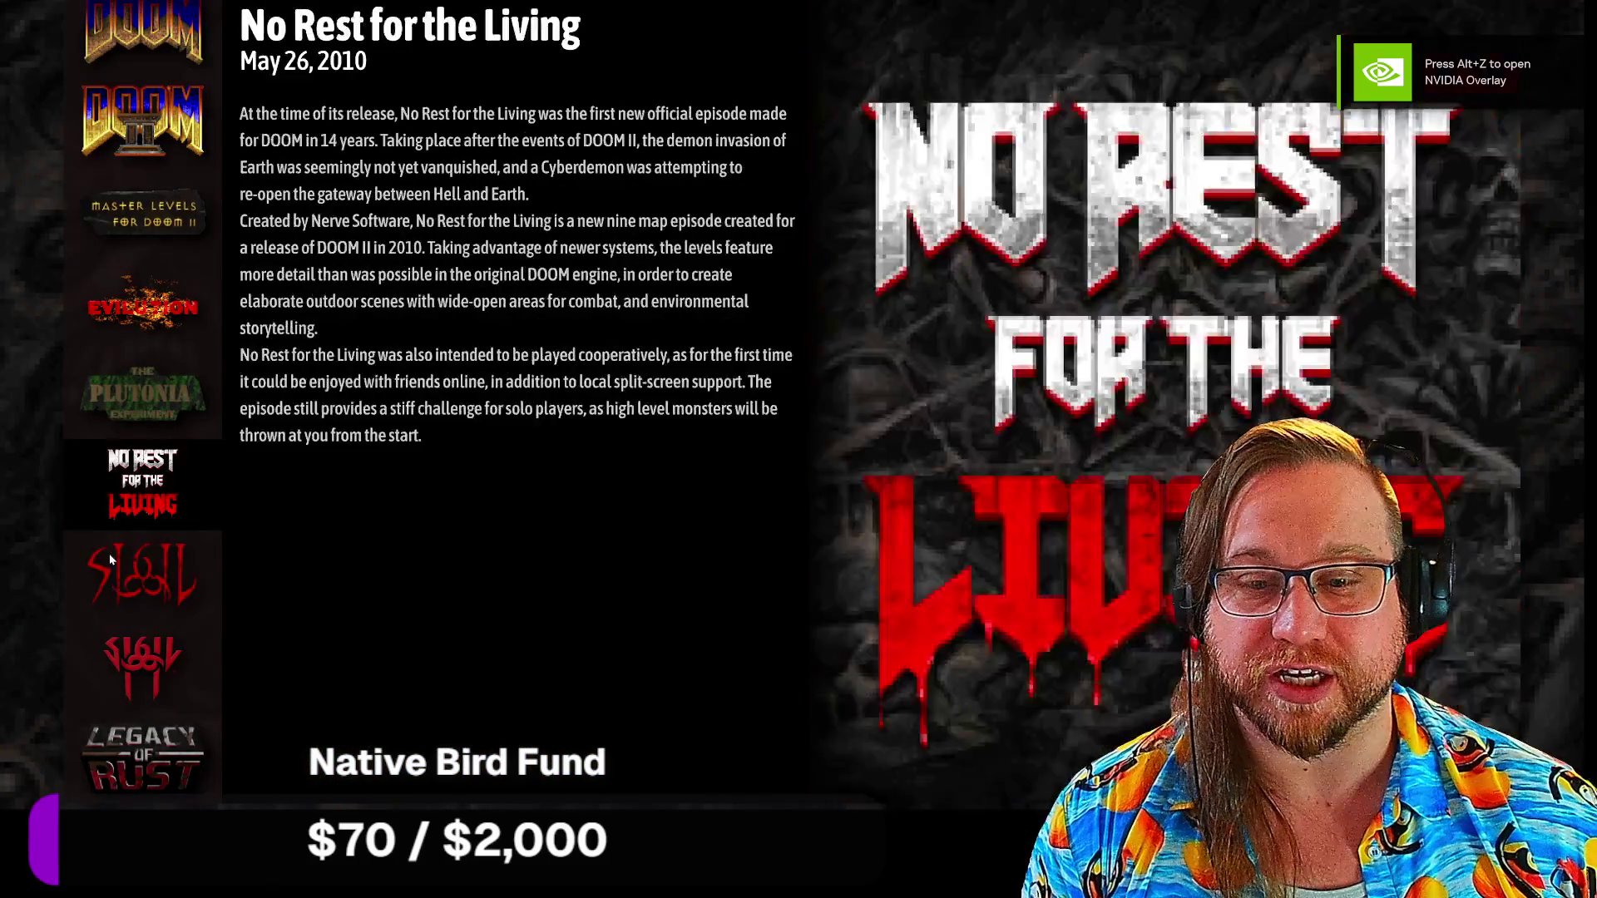
{"action": "left_click", "coordinate": [145, 748]}
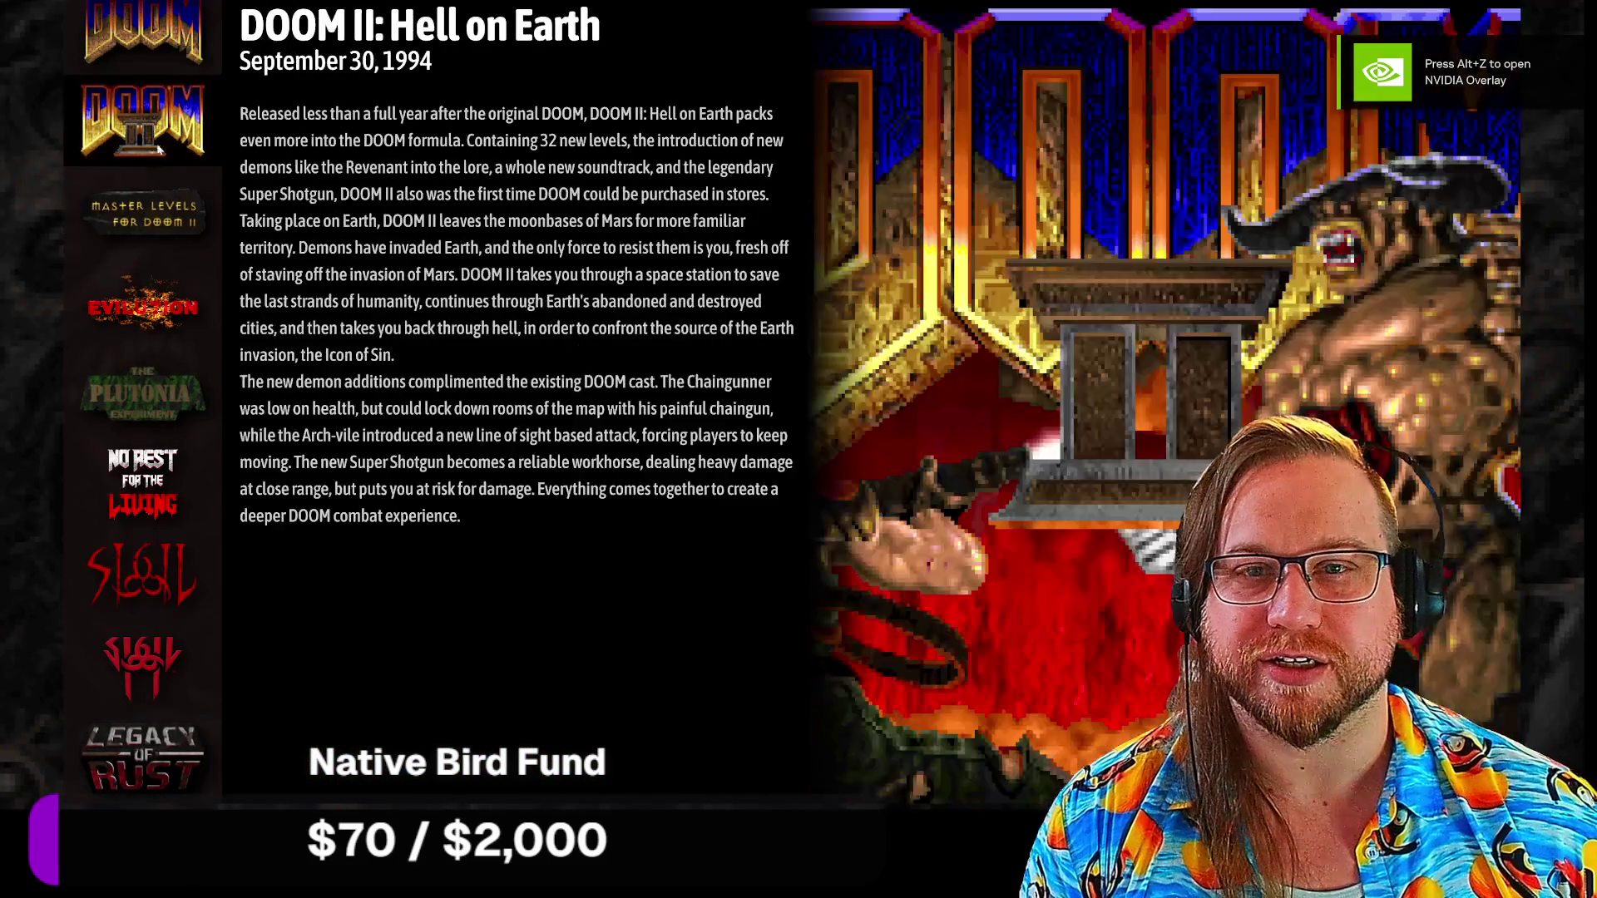
{"action": "left_click", "coordinate": [141, 120]}
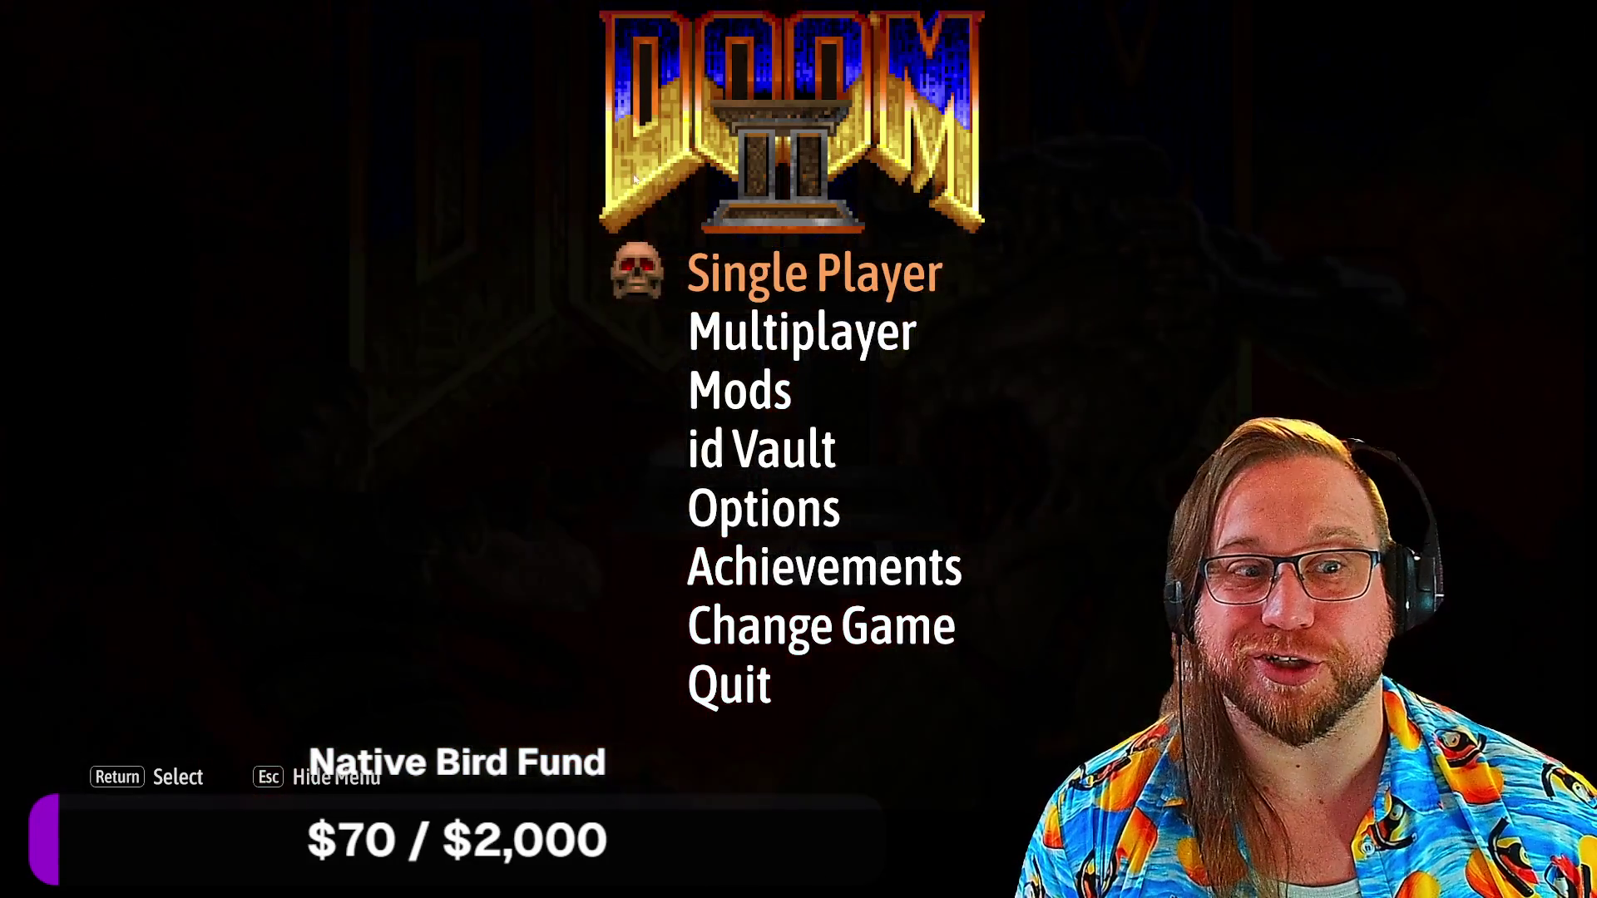
{"action": "left_click", "coordinate": [811, 268]}
{"action": "left_click", "coordinate": [811, 324]}
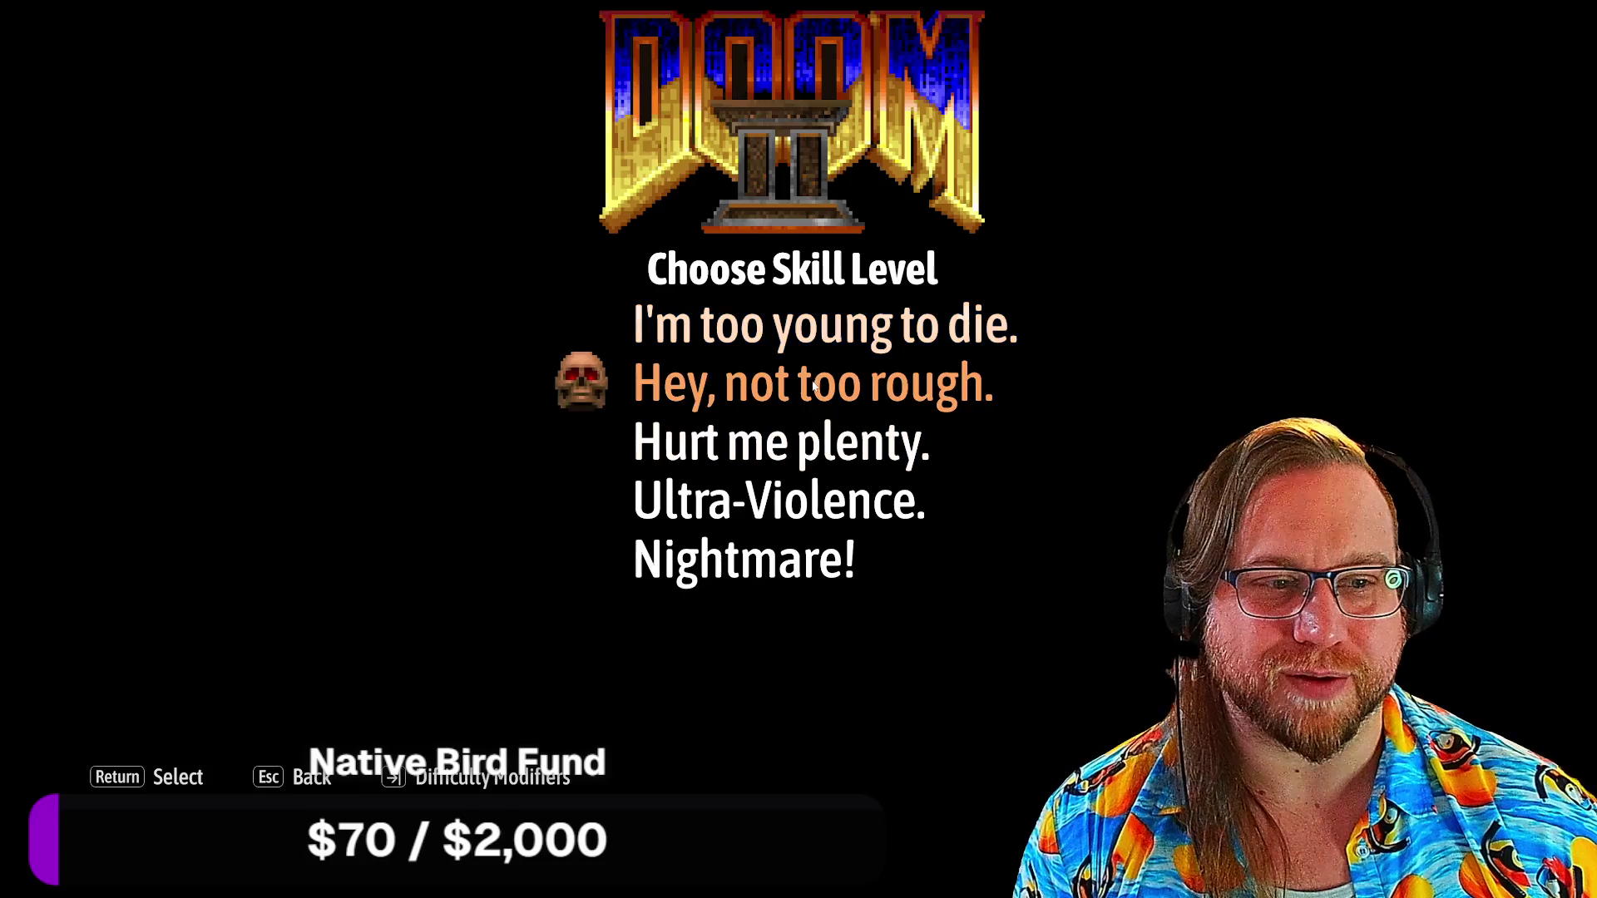
{"action": "left_click", "coordinate": [811, 382]}
- Shoot the zombiemen ahead and the enemies by the stairs
{"action": "left_click", "coordinate": [792, 324]}
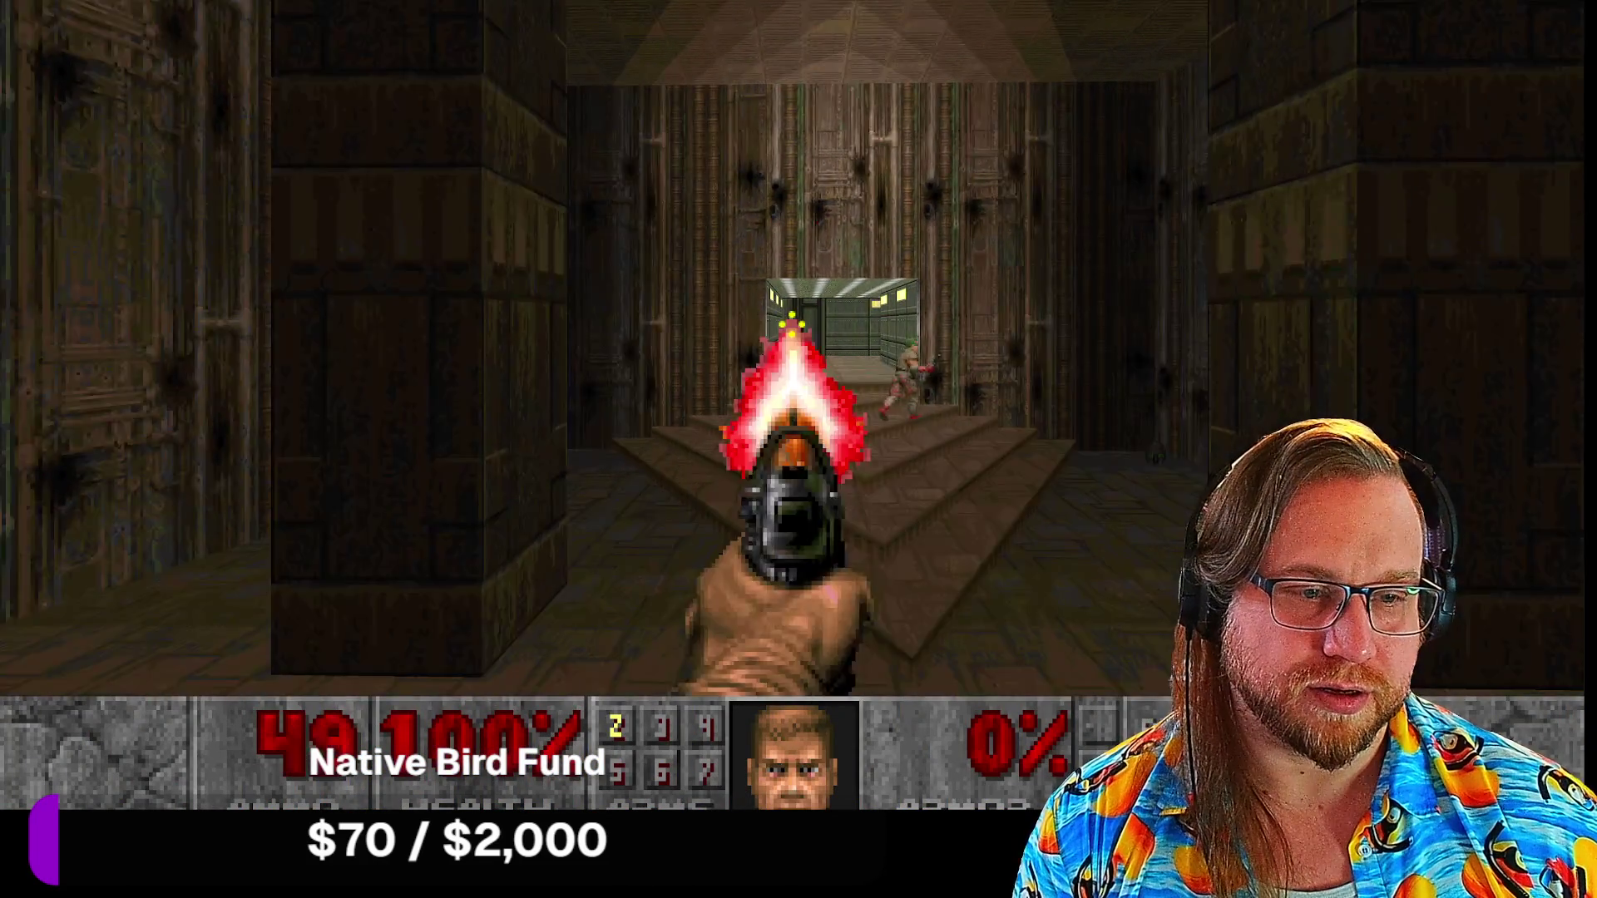
{"action": "left_click", "coordinate": [792, 324]}
{"action": "left_click", "coordinate": [792, 324]}
{"action": "left_click", "coordinate": [792, 324]}
{"action": "left_click", "coordinate": [792, 324]}
{"action": "left_click", "coordinate": [792, 324]}
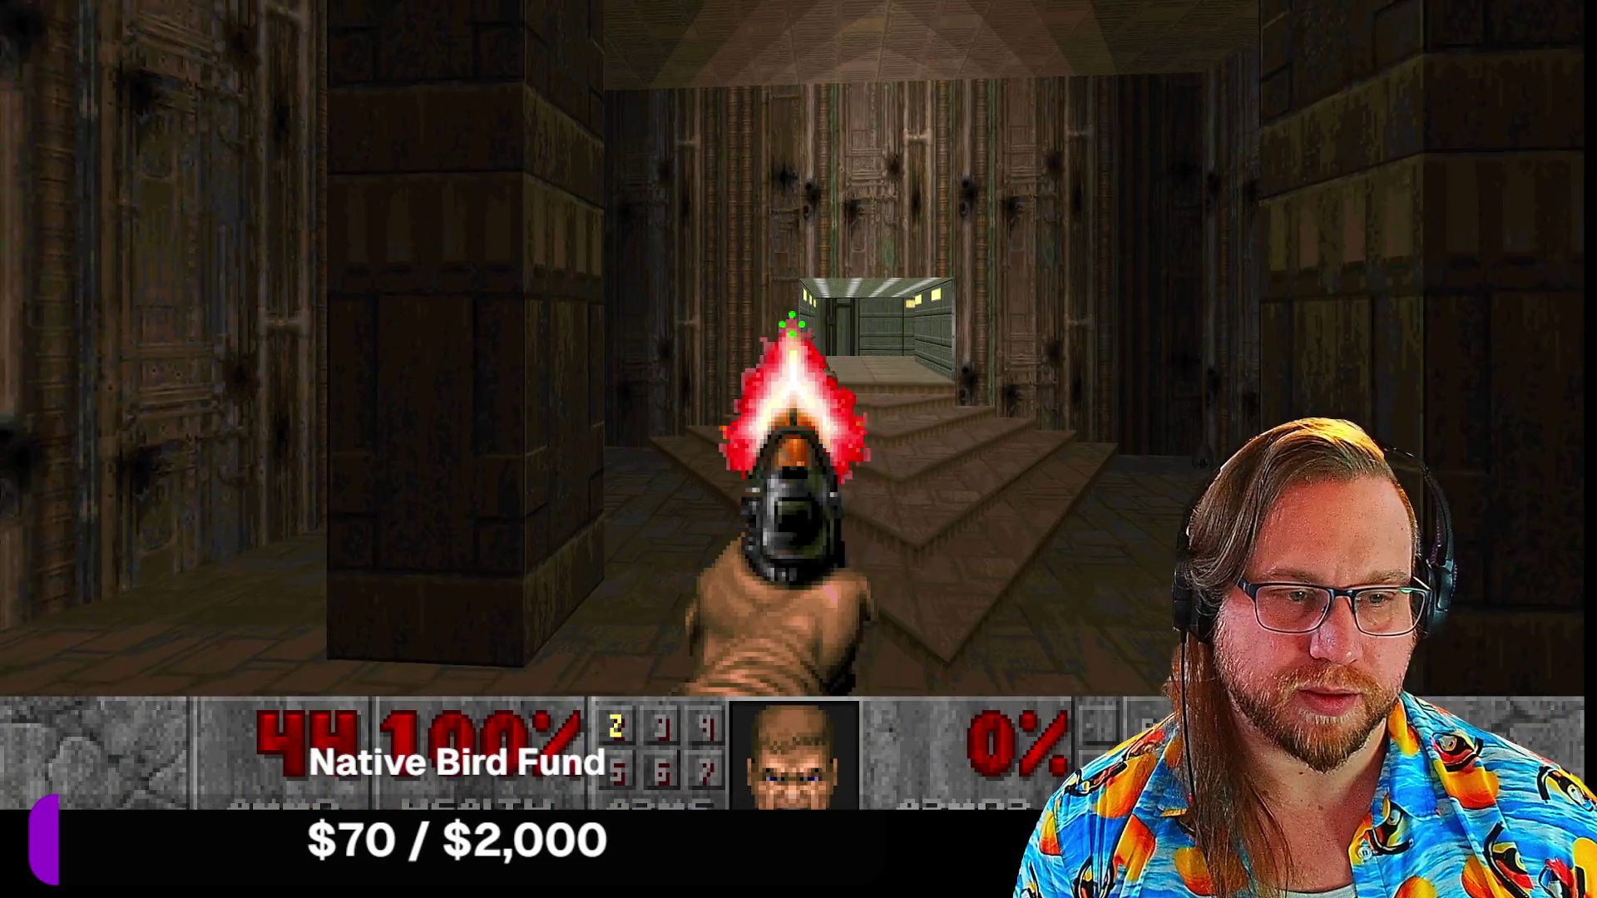
{"action": "left_click", "coordinate": [792, 325]}
- Walk up the stairs and down the green corridor into the blue-potion room, collecting pickups
{"action": "key", "text": "w"}
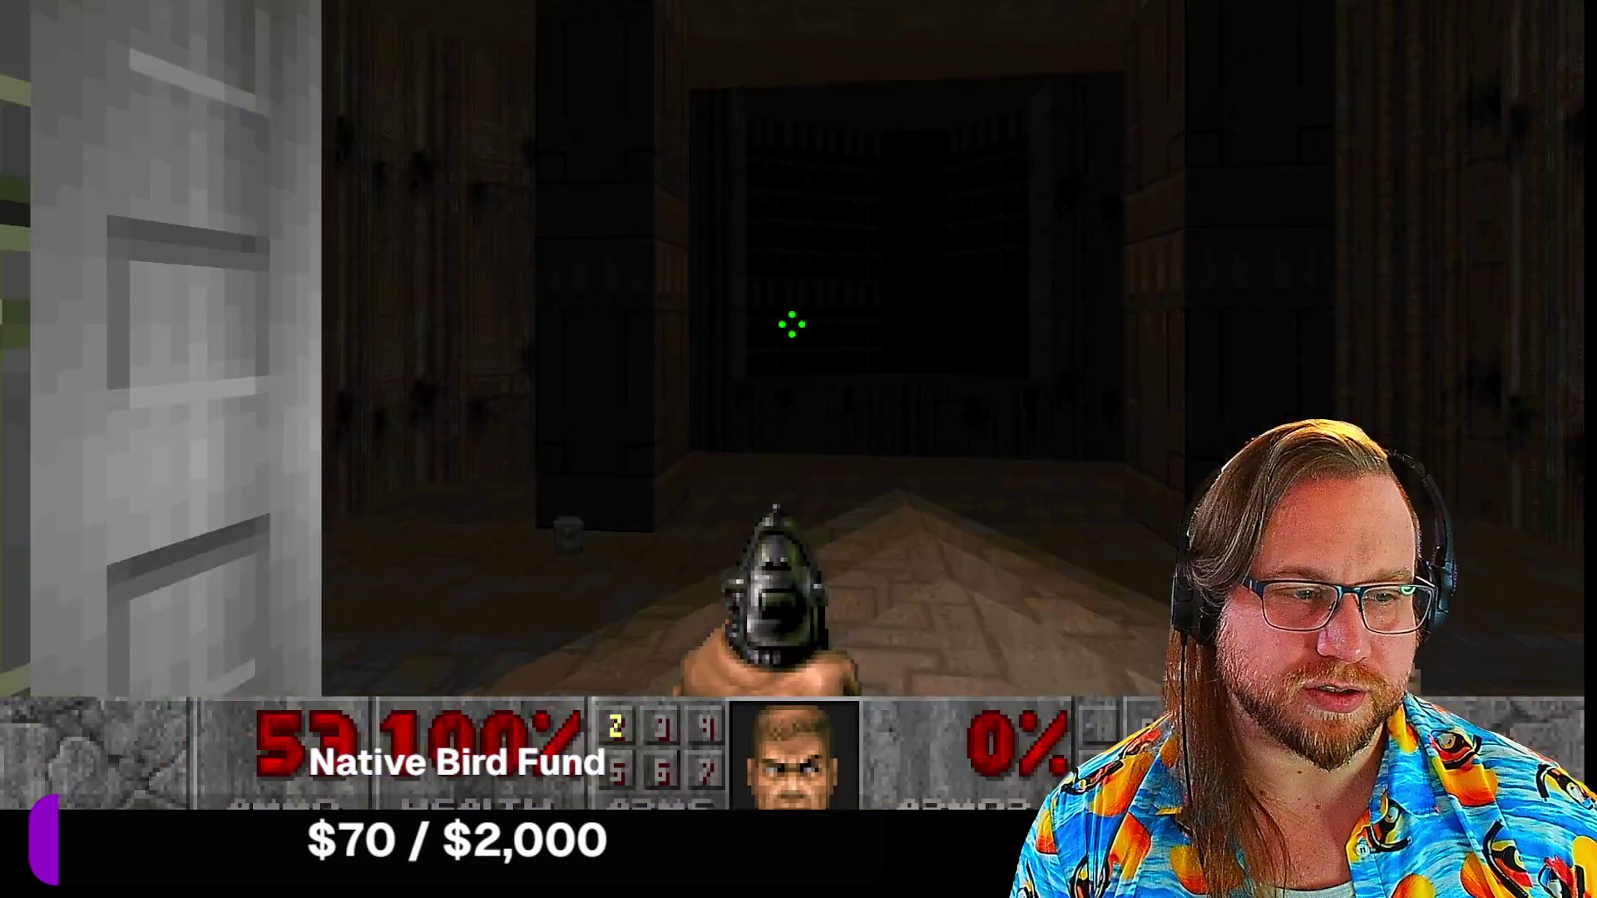
{"action": "key", "text": "w"}
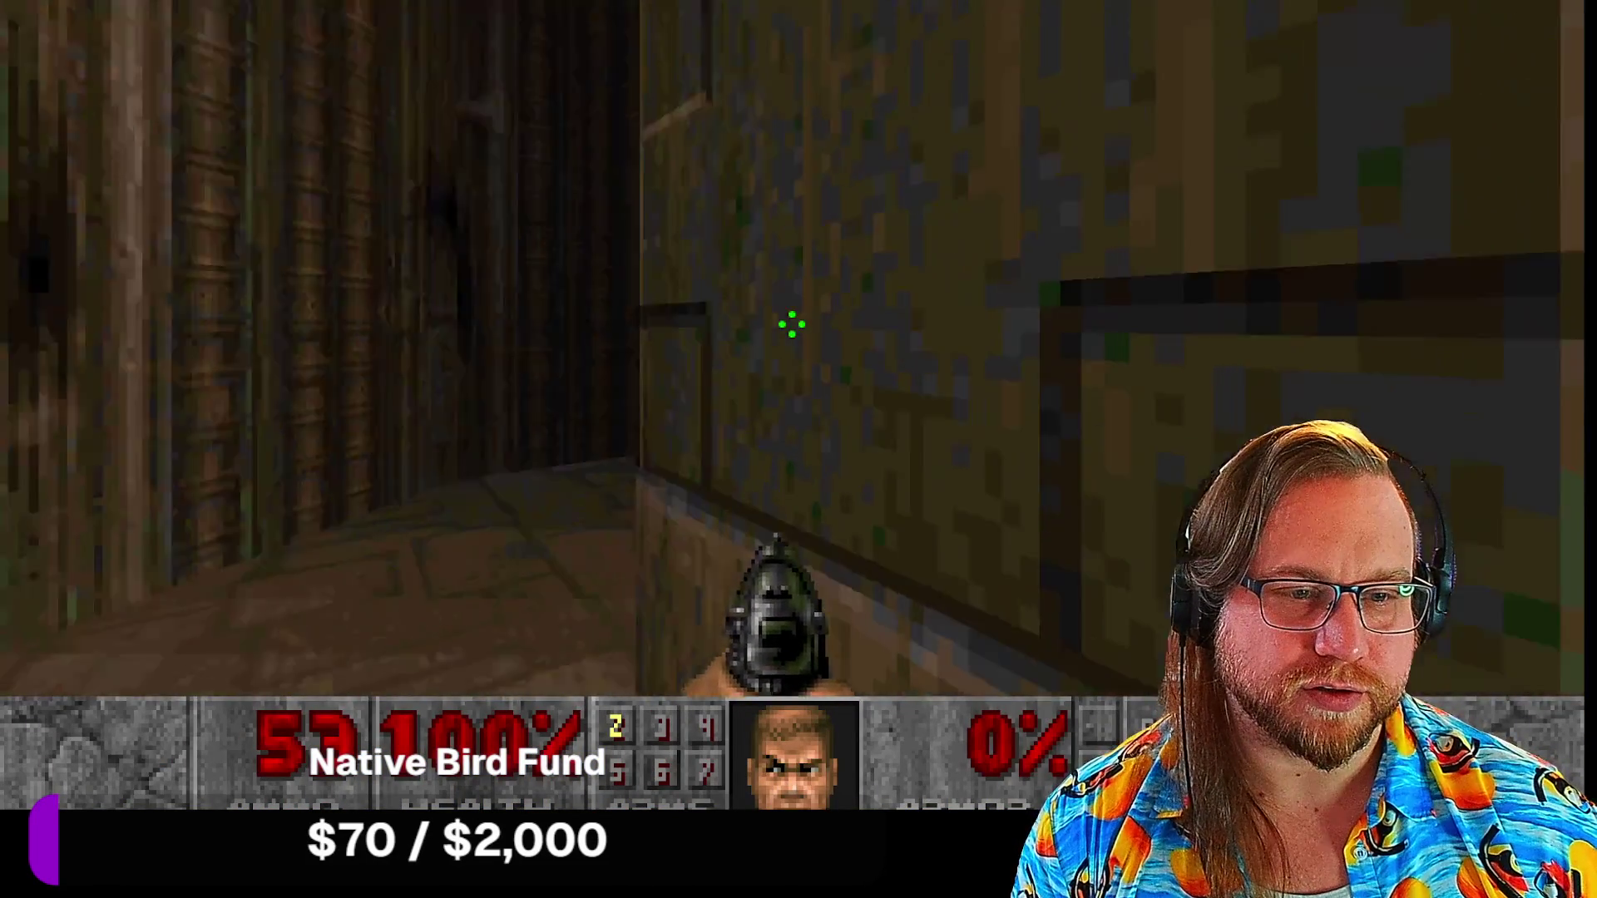
{"action": "key", "text": "w"}
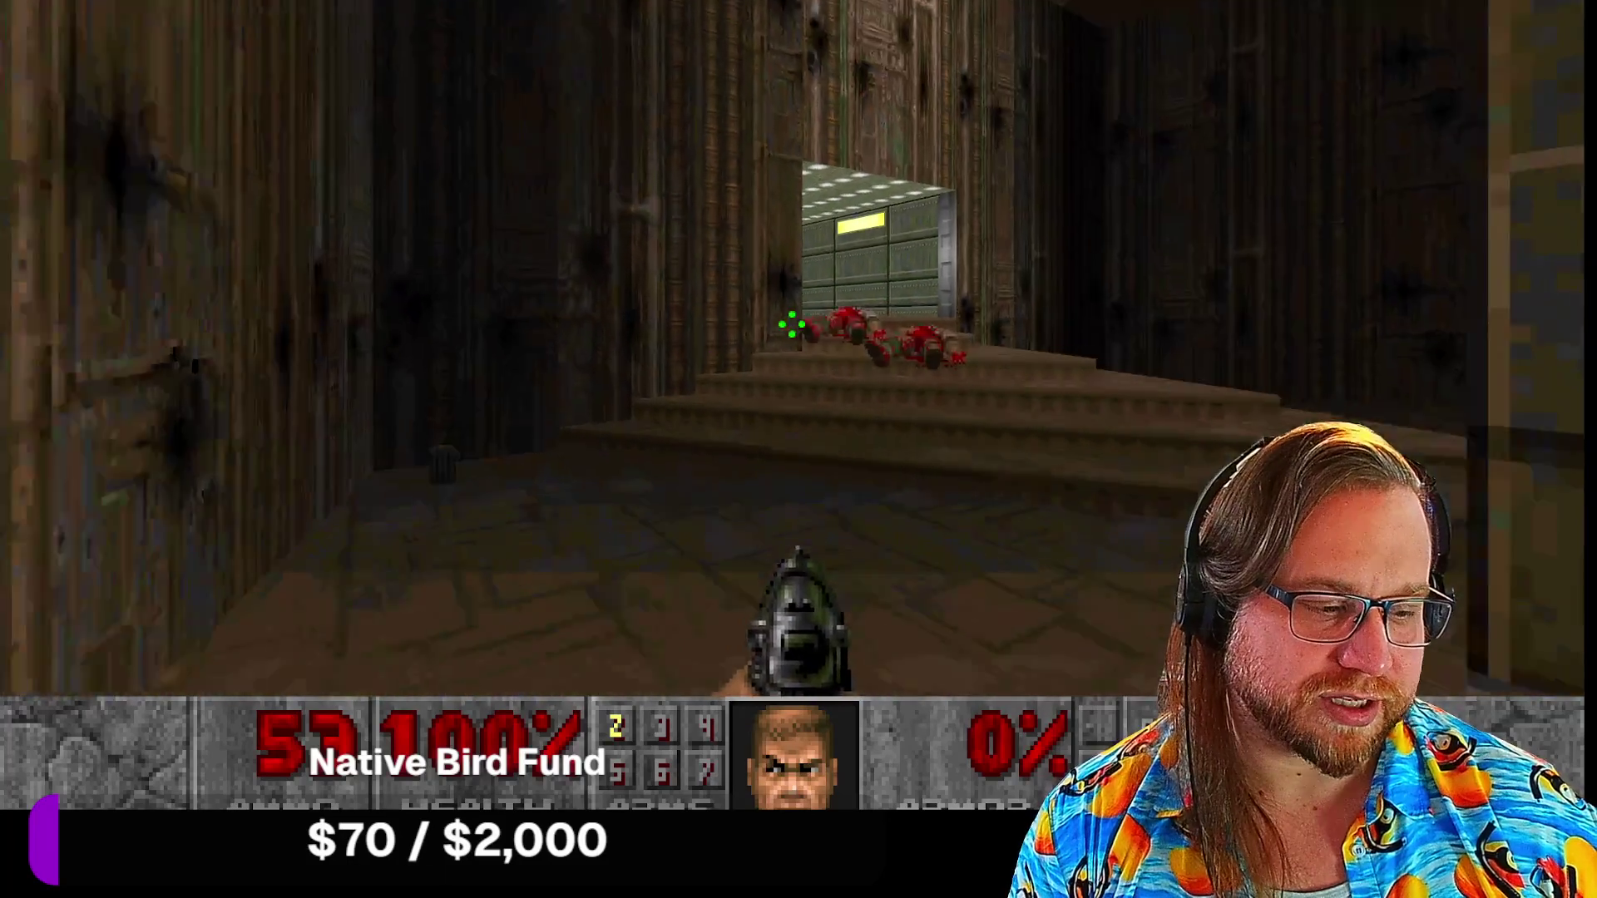
{"action": "key", "text": "w"}
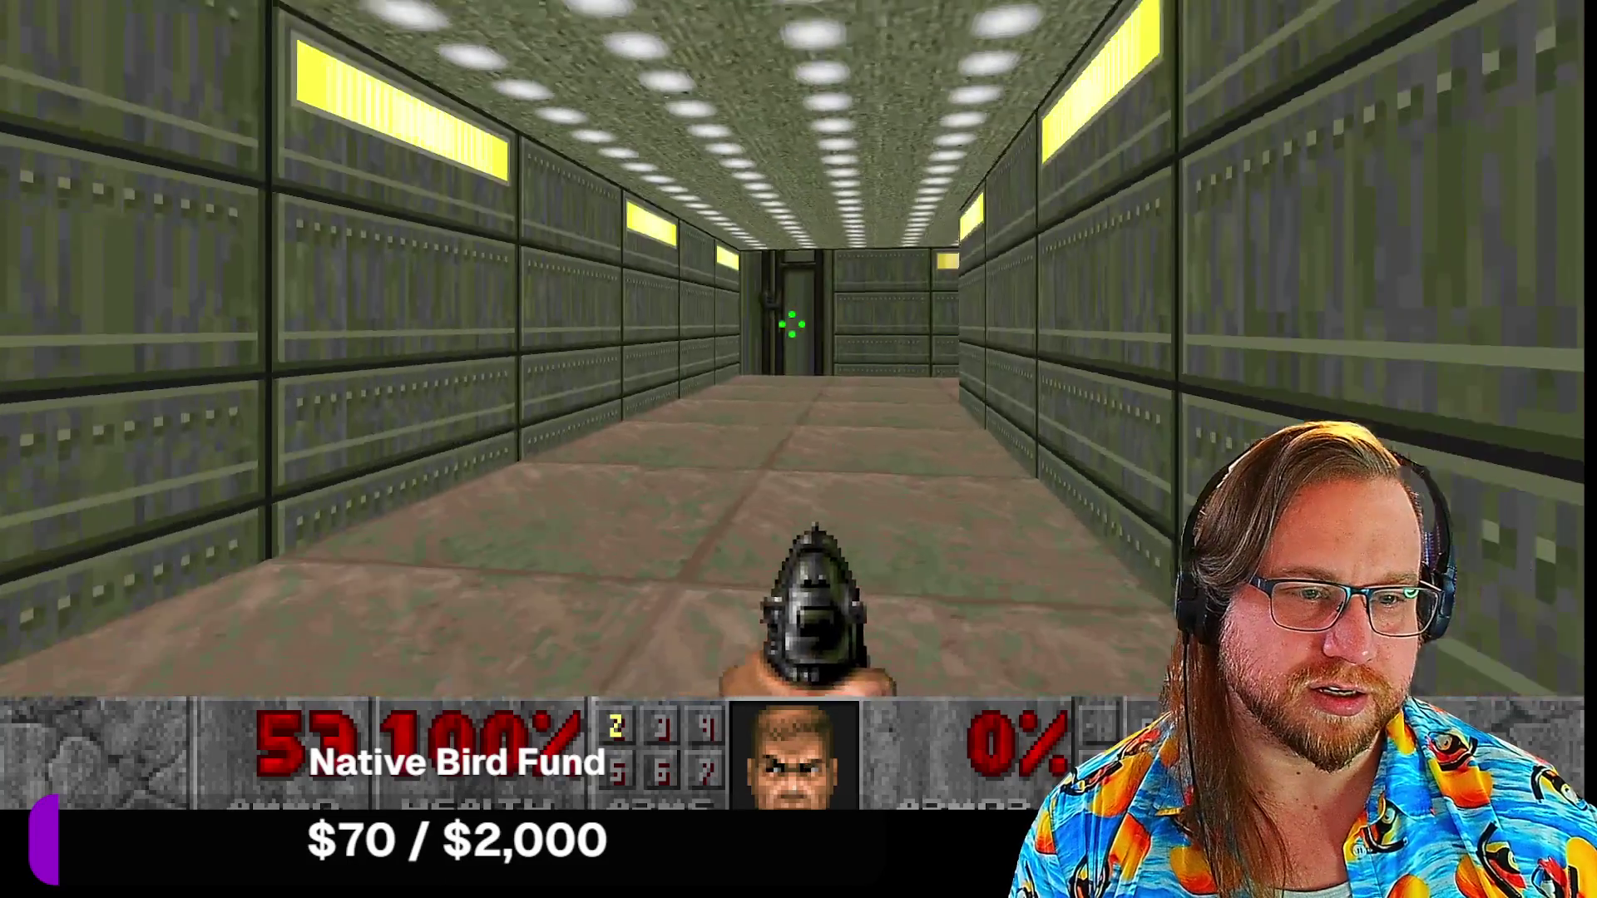
{"action": "key", "text": "w"}
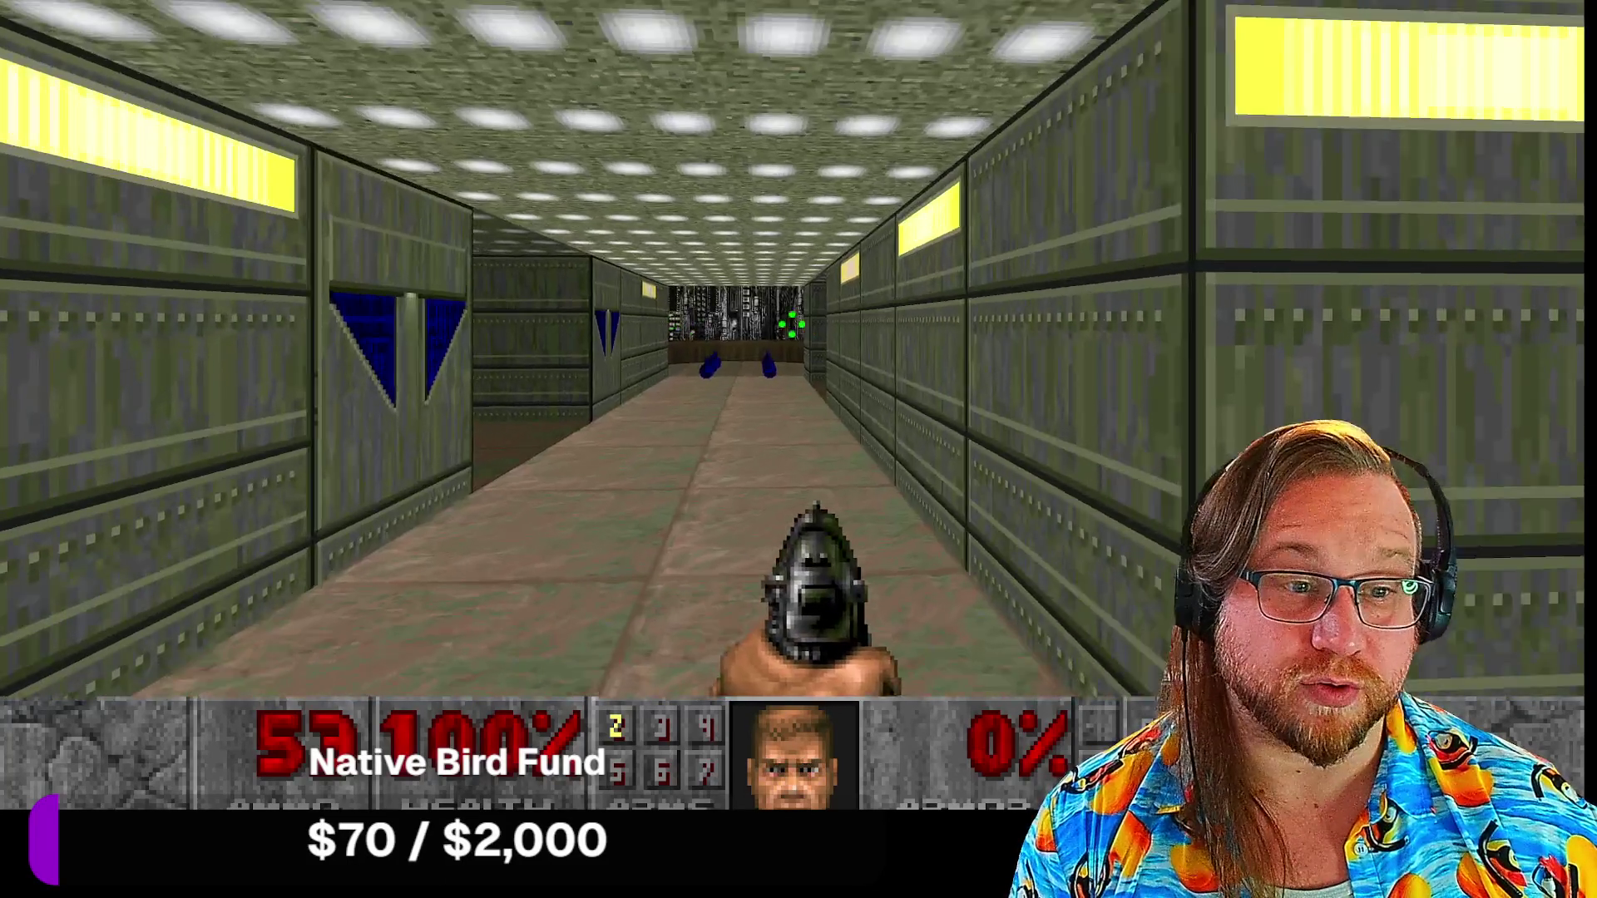
{"action": "key", "text": "w"}
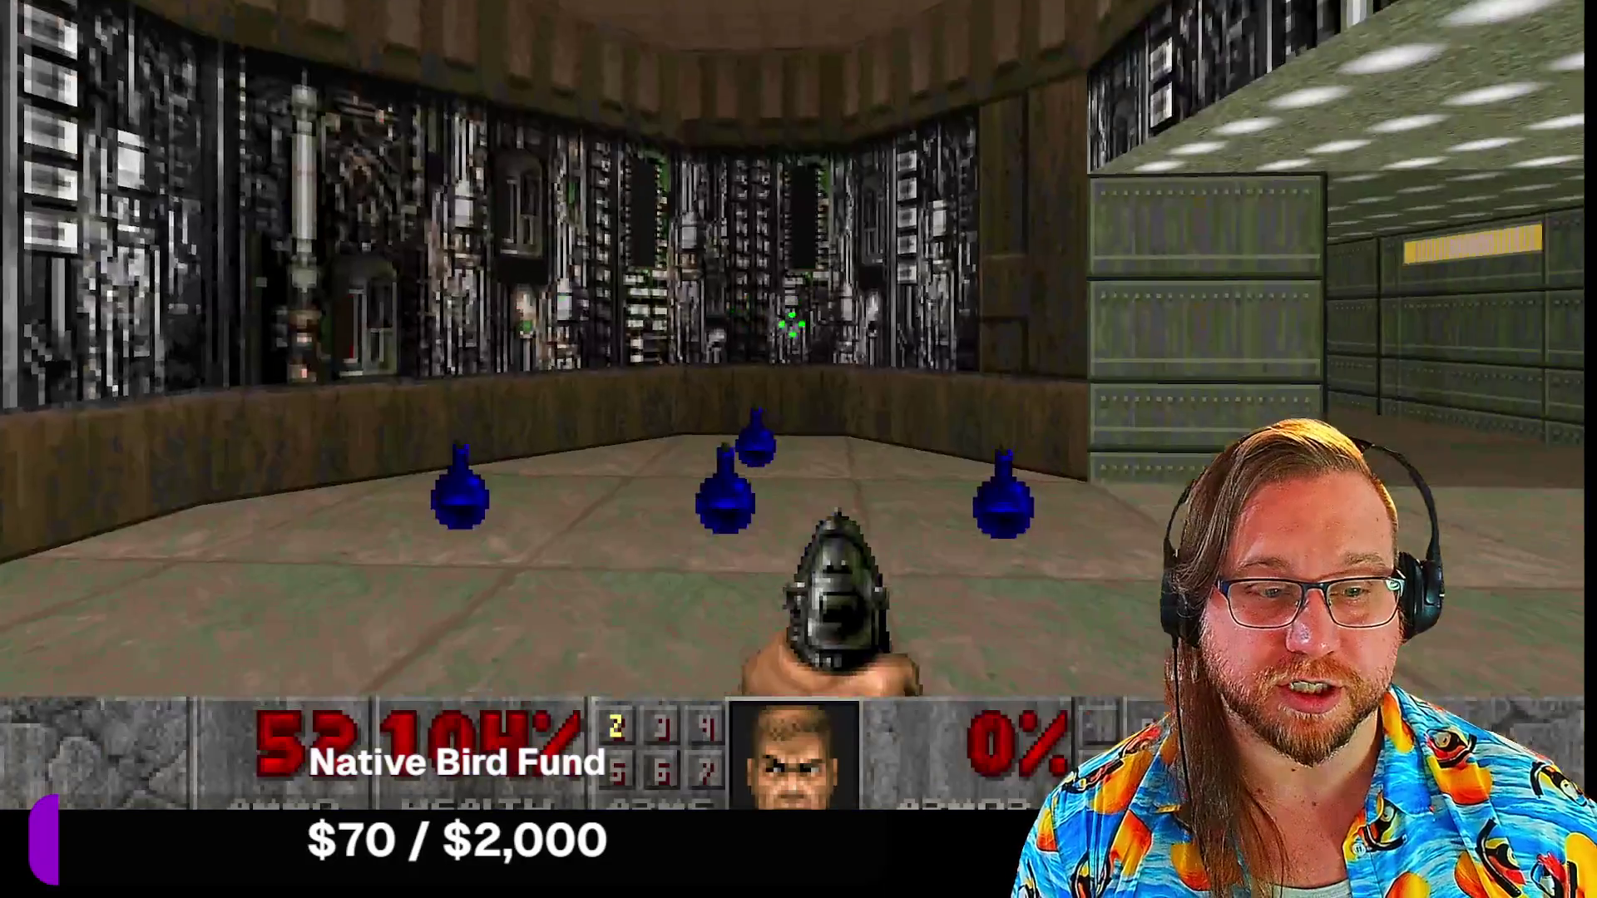
{"action": "key", "text": "w"}
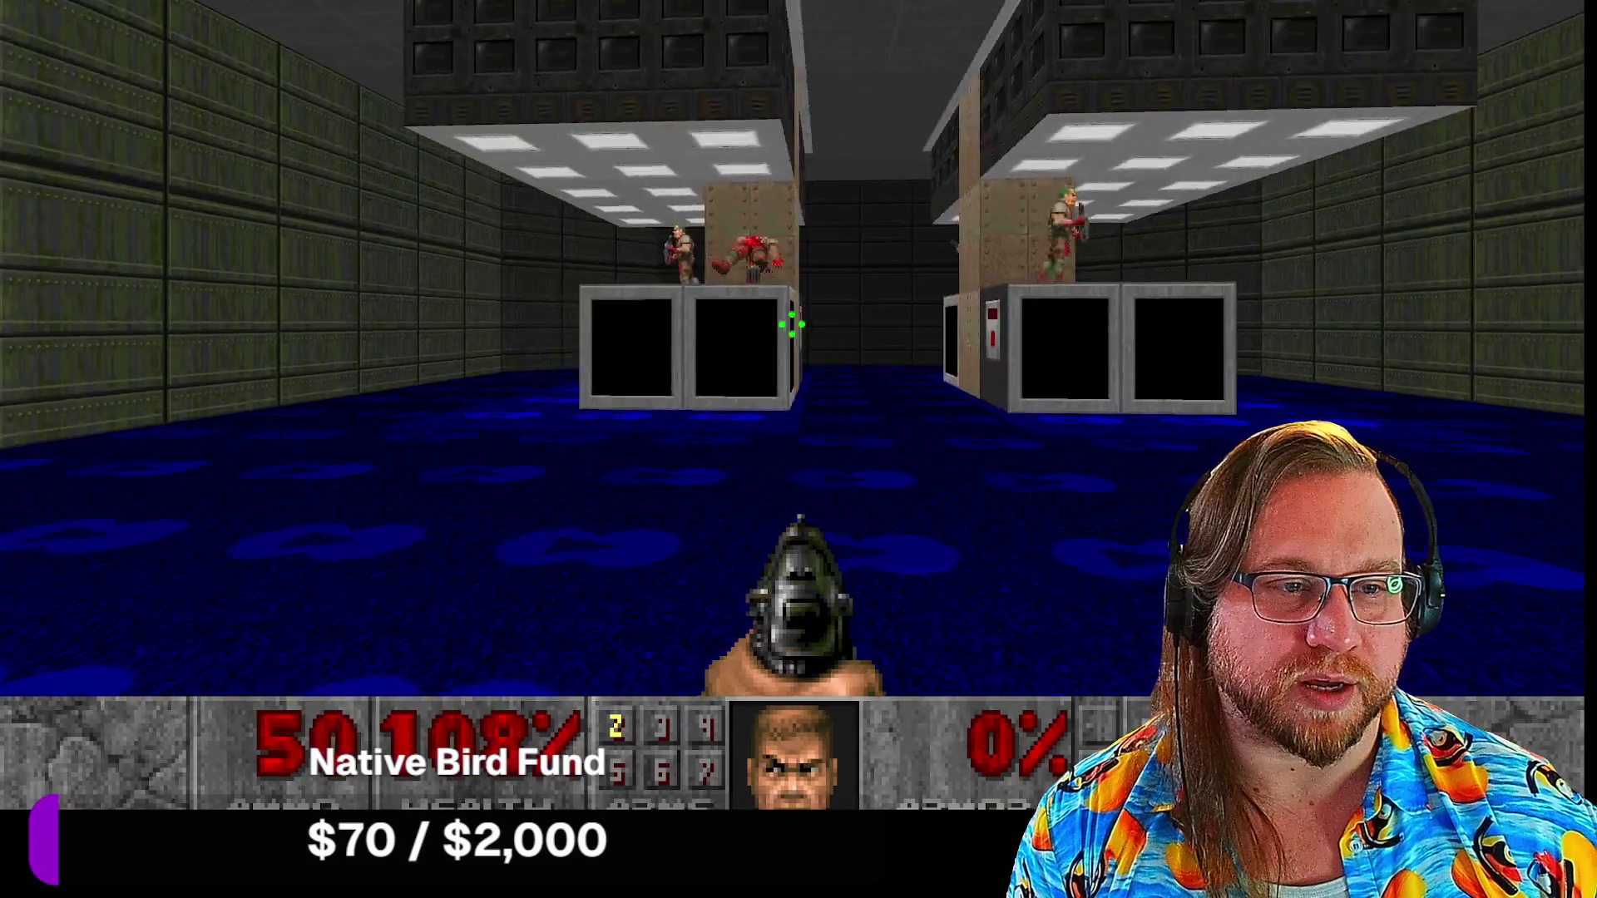
- Kill the demon and zombiemen in the blue-floored room, then walk through the doorway
{"action": "left_click", "coordinate": [792, 324]}
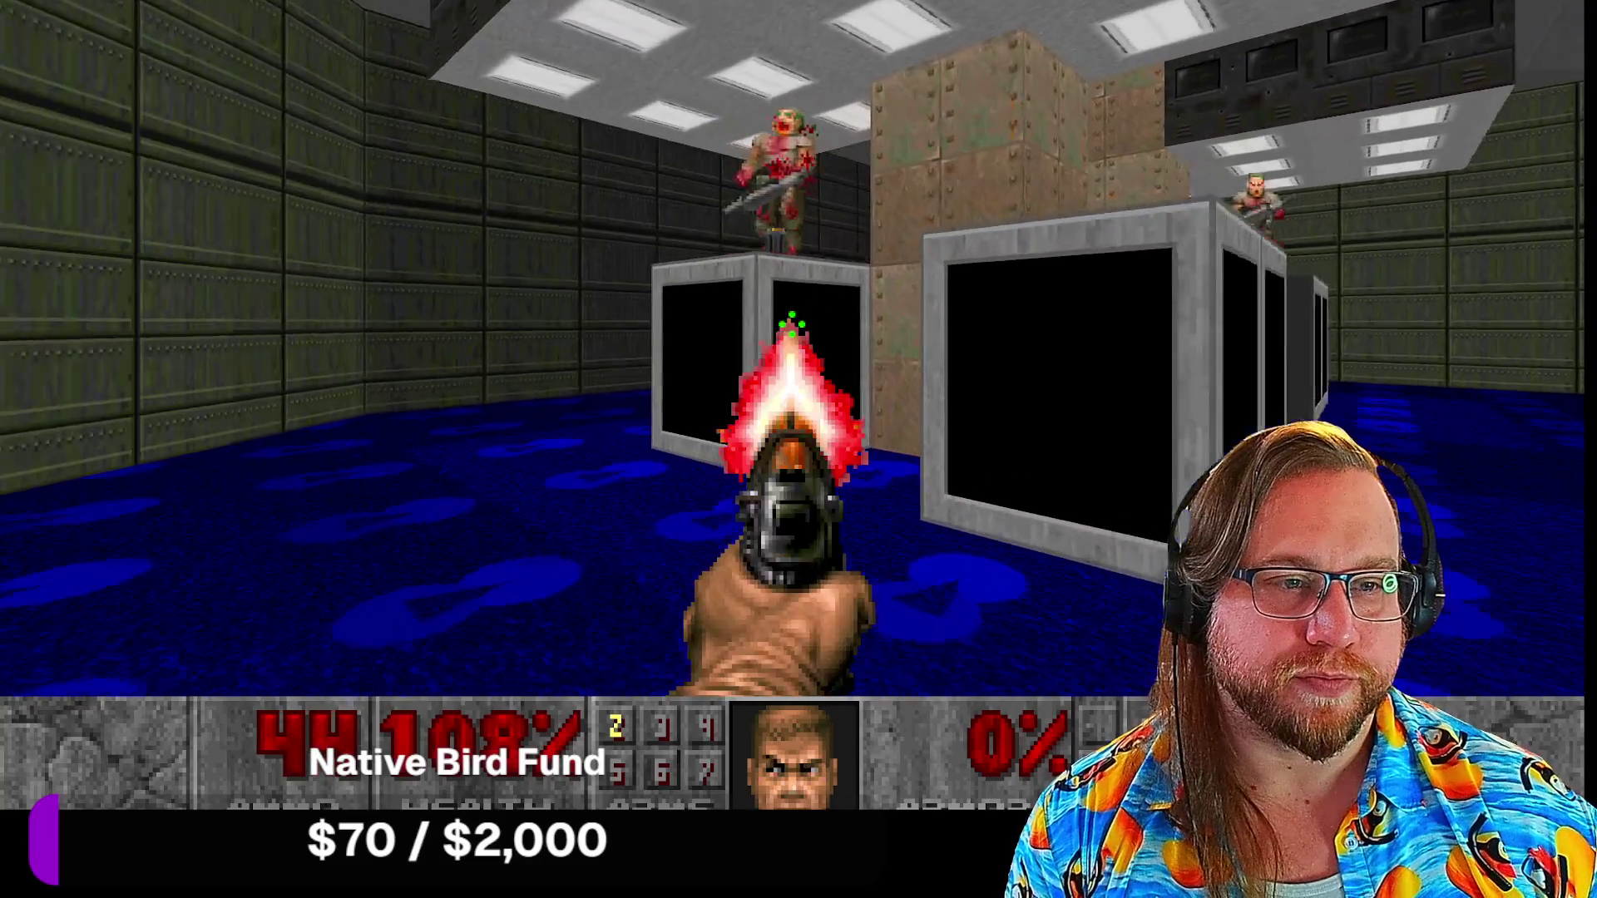
{"action": "left_click", "coordinate": [792, 324]}
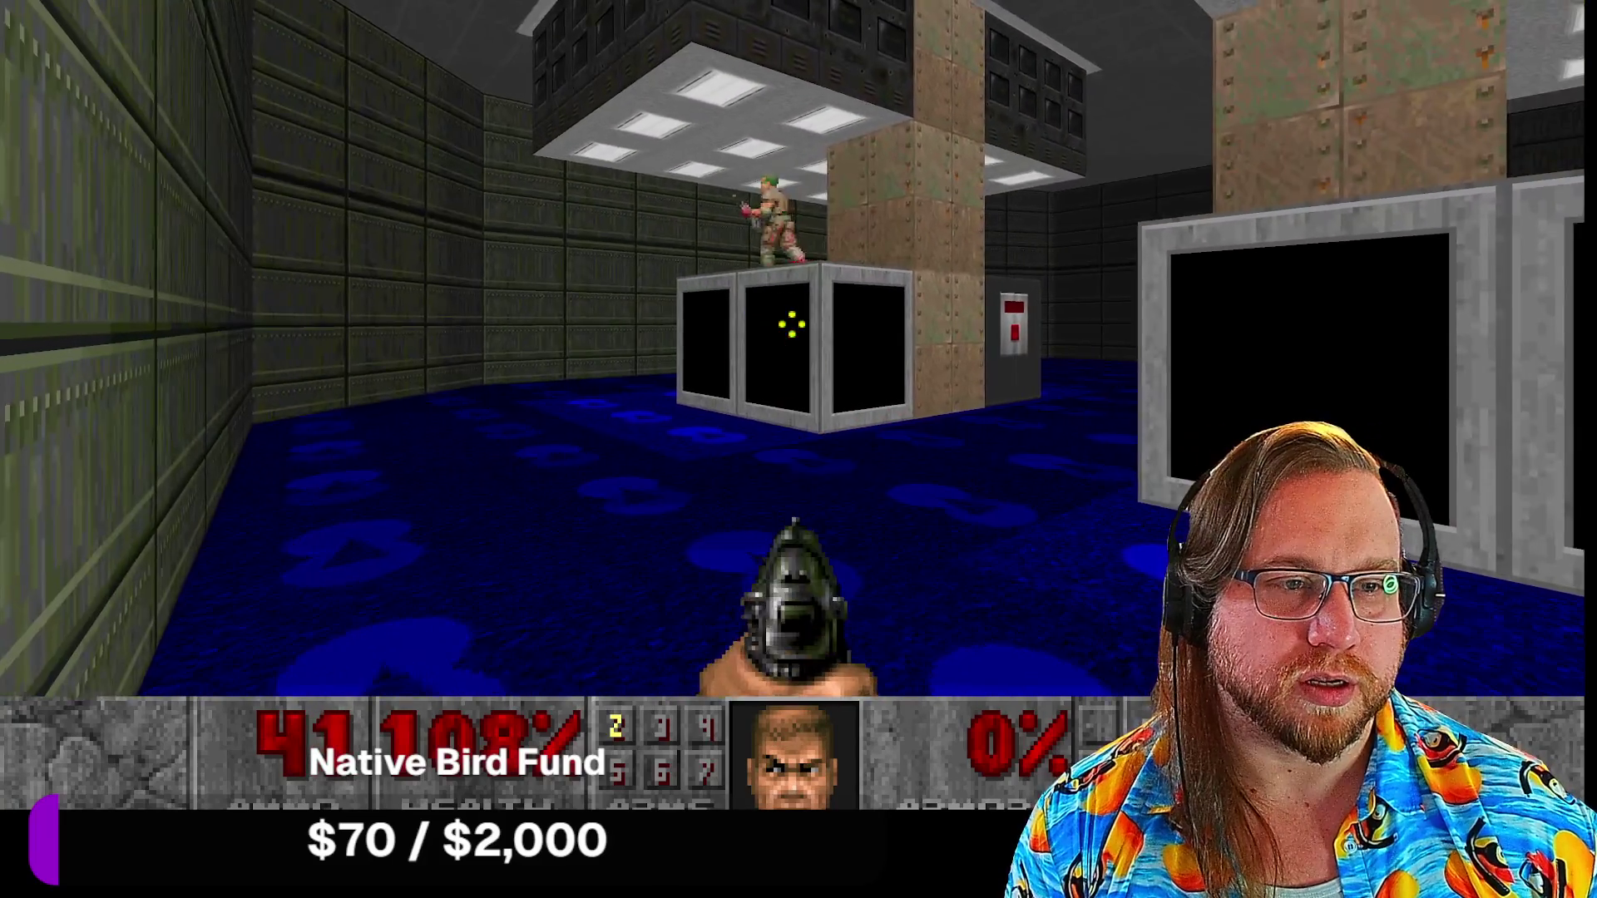
{"action": "left_click", "coordinate": [792, 324]}
{"action": "left_click", "coordinate": [792, 324]}
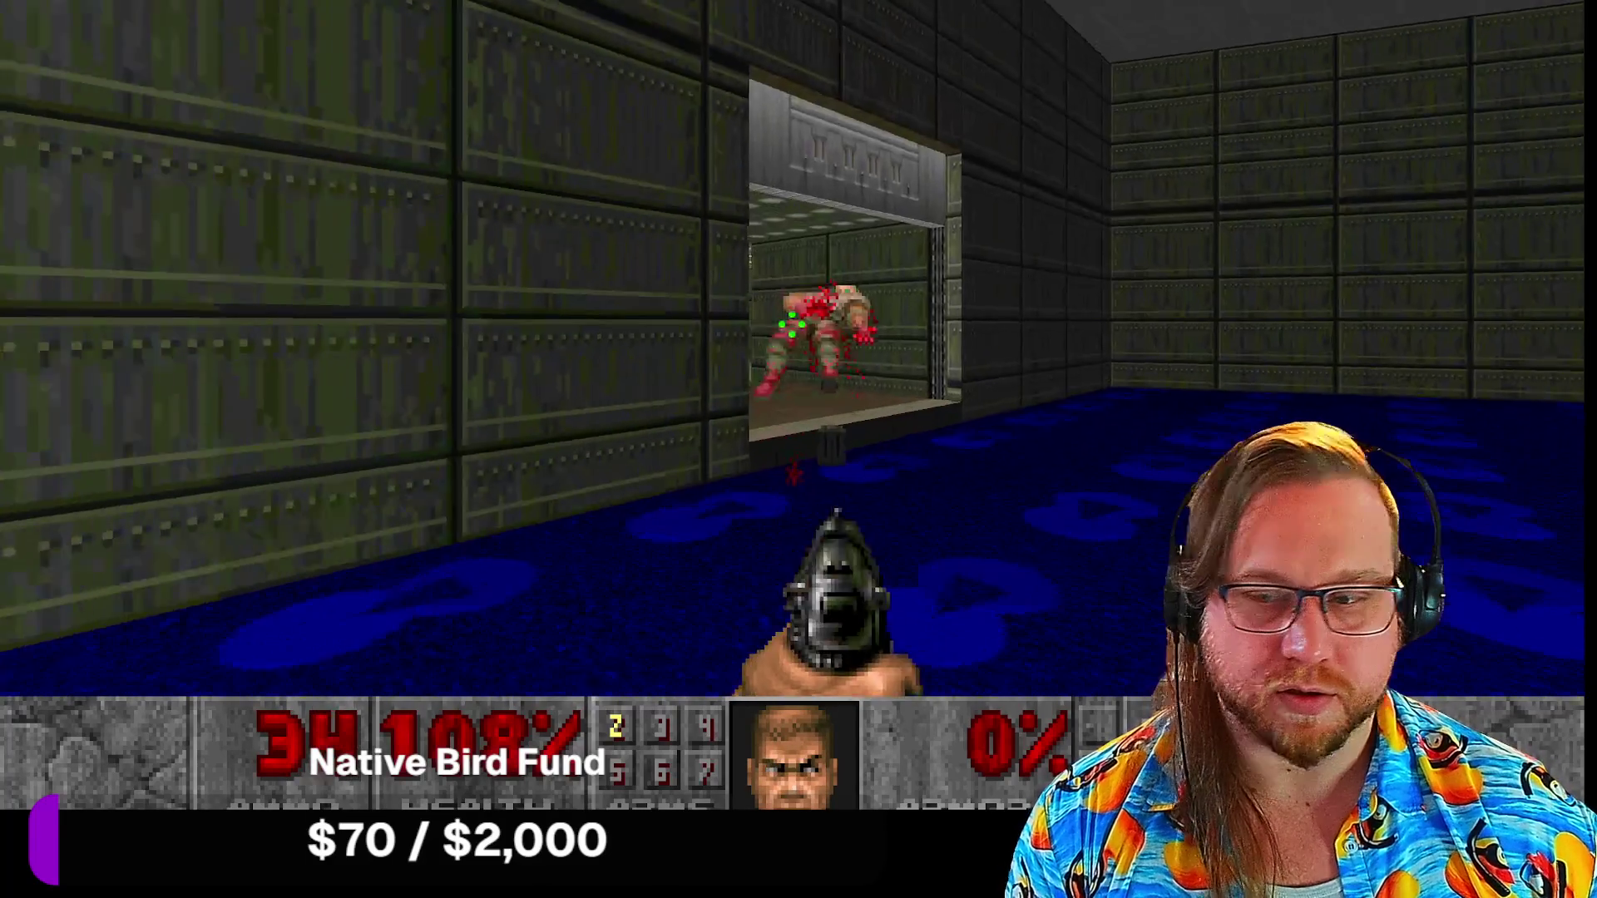
{"action": "left_click", "coordinate": [792, 324]}
{"action": "left_click", "coordinate": [792, 325]}
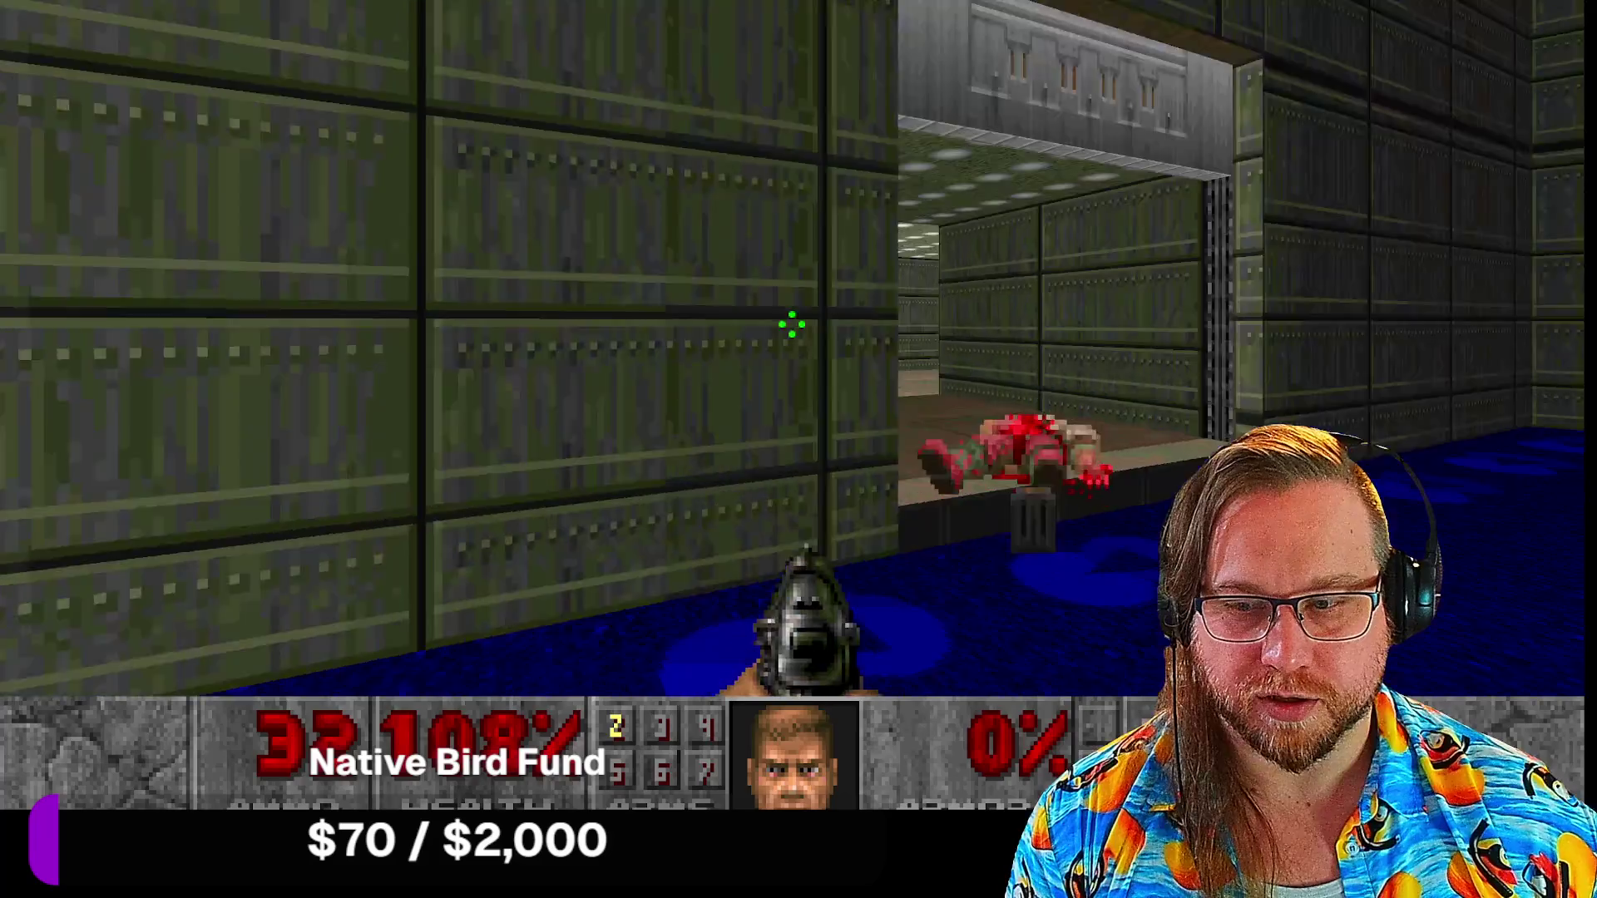
{"action": "key", "text": "w"}
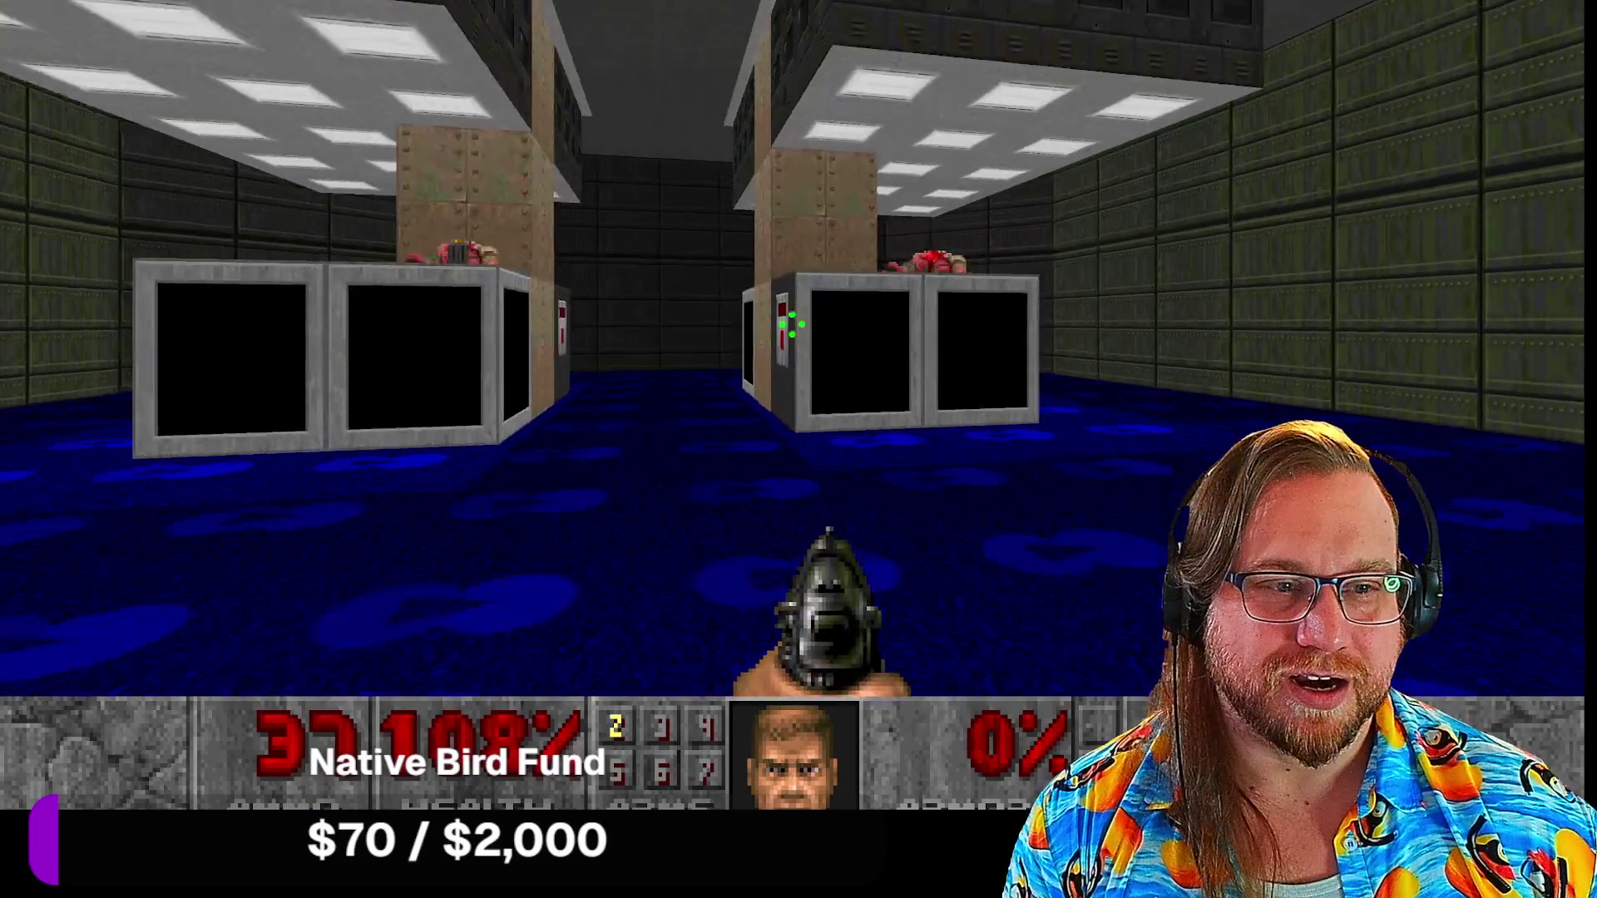
- Grab the ammo and green armor, then return down the green corridor into the dark room
{"action": "key", "text": "w"}
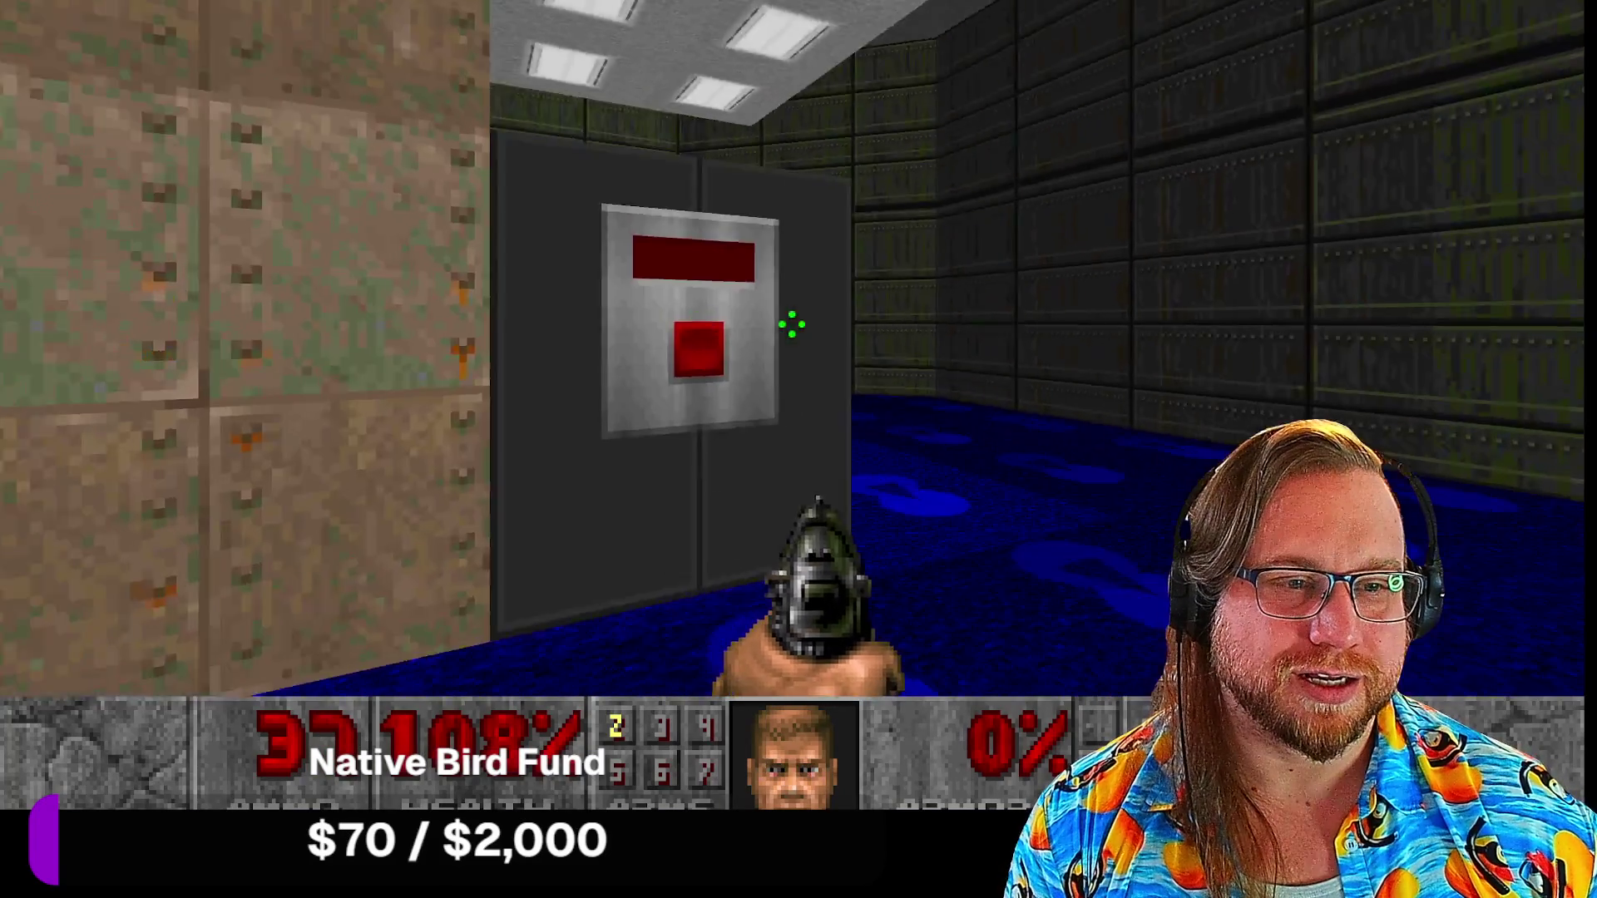
{"action": "key", "text": "w"}
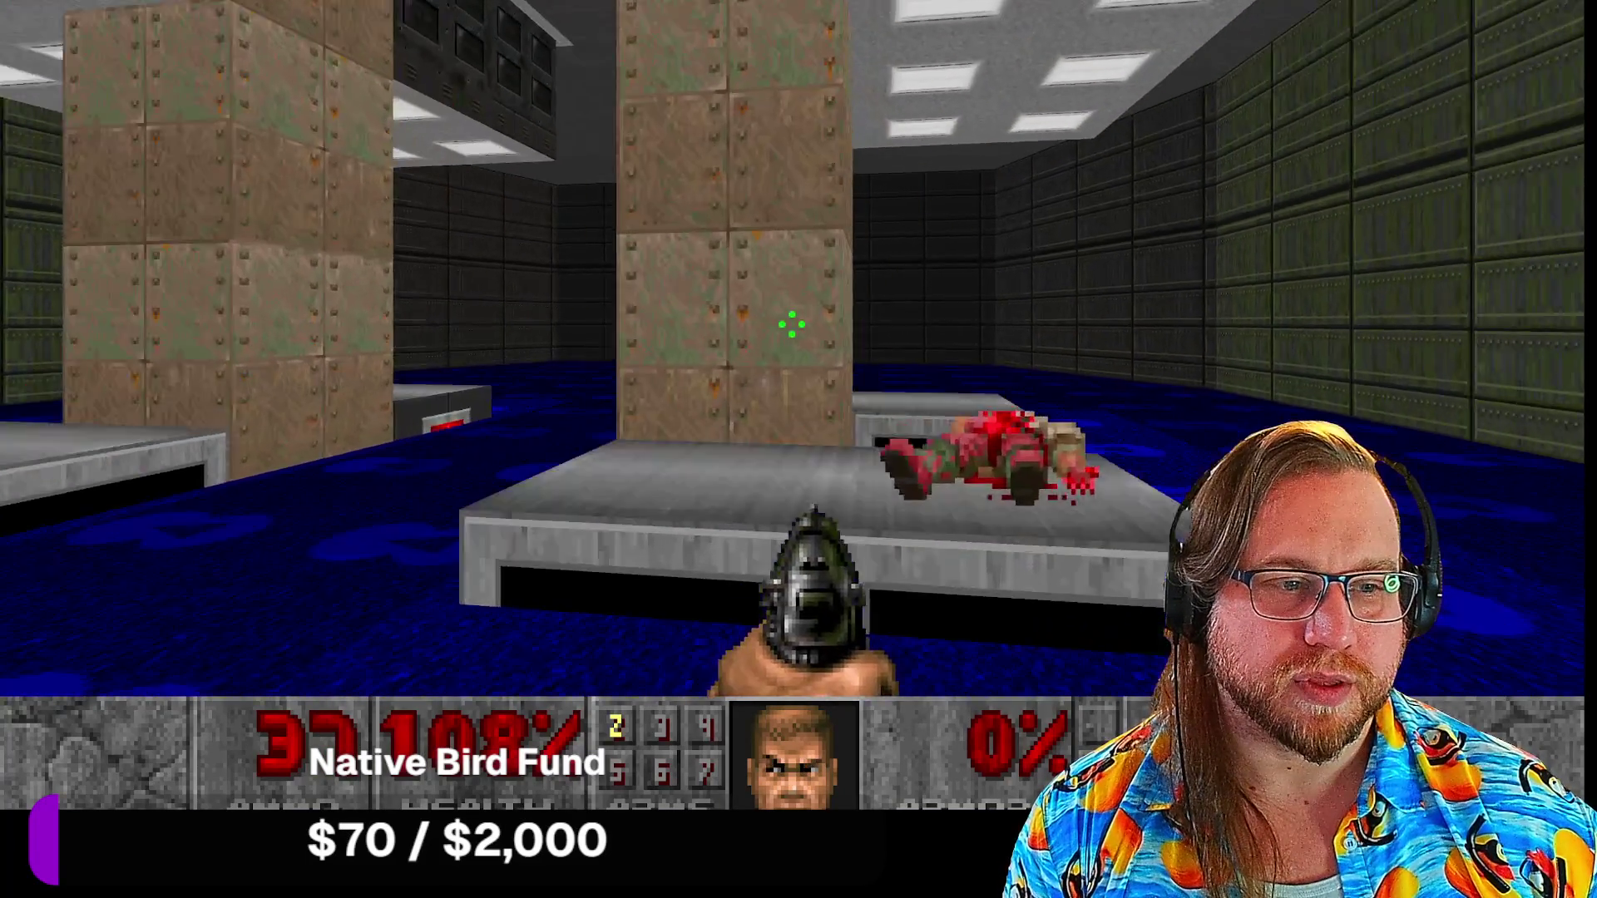
{"action": "key", "text": "w"}
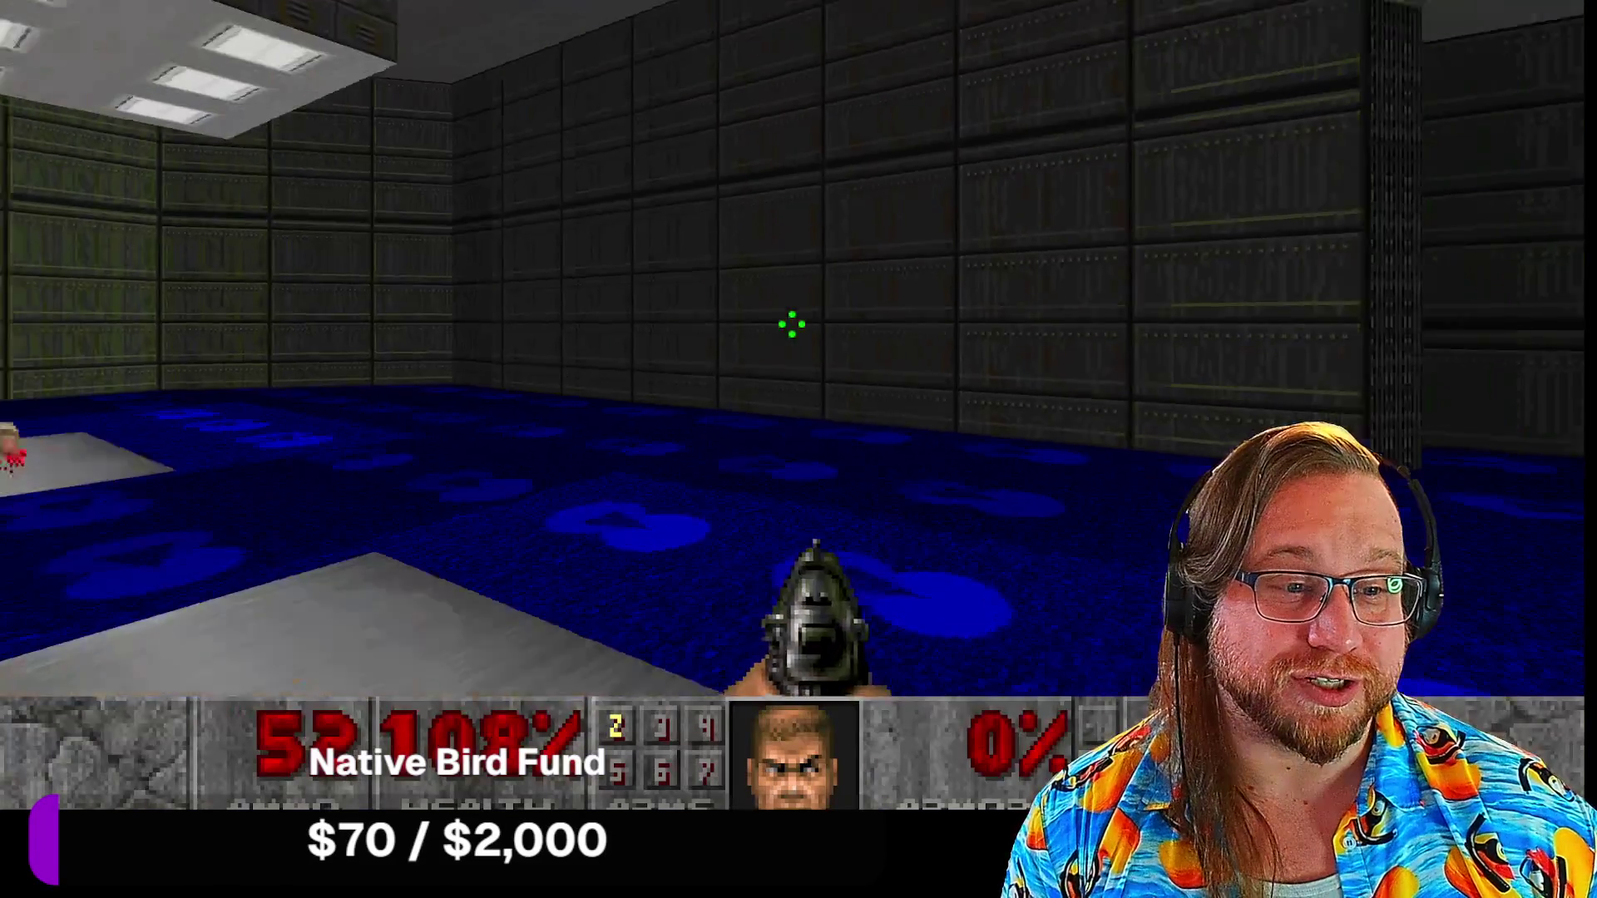
{"action": "key", "text": "w"}
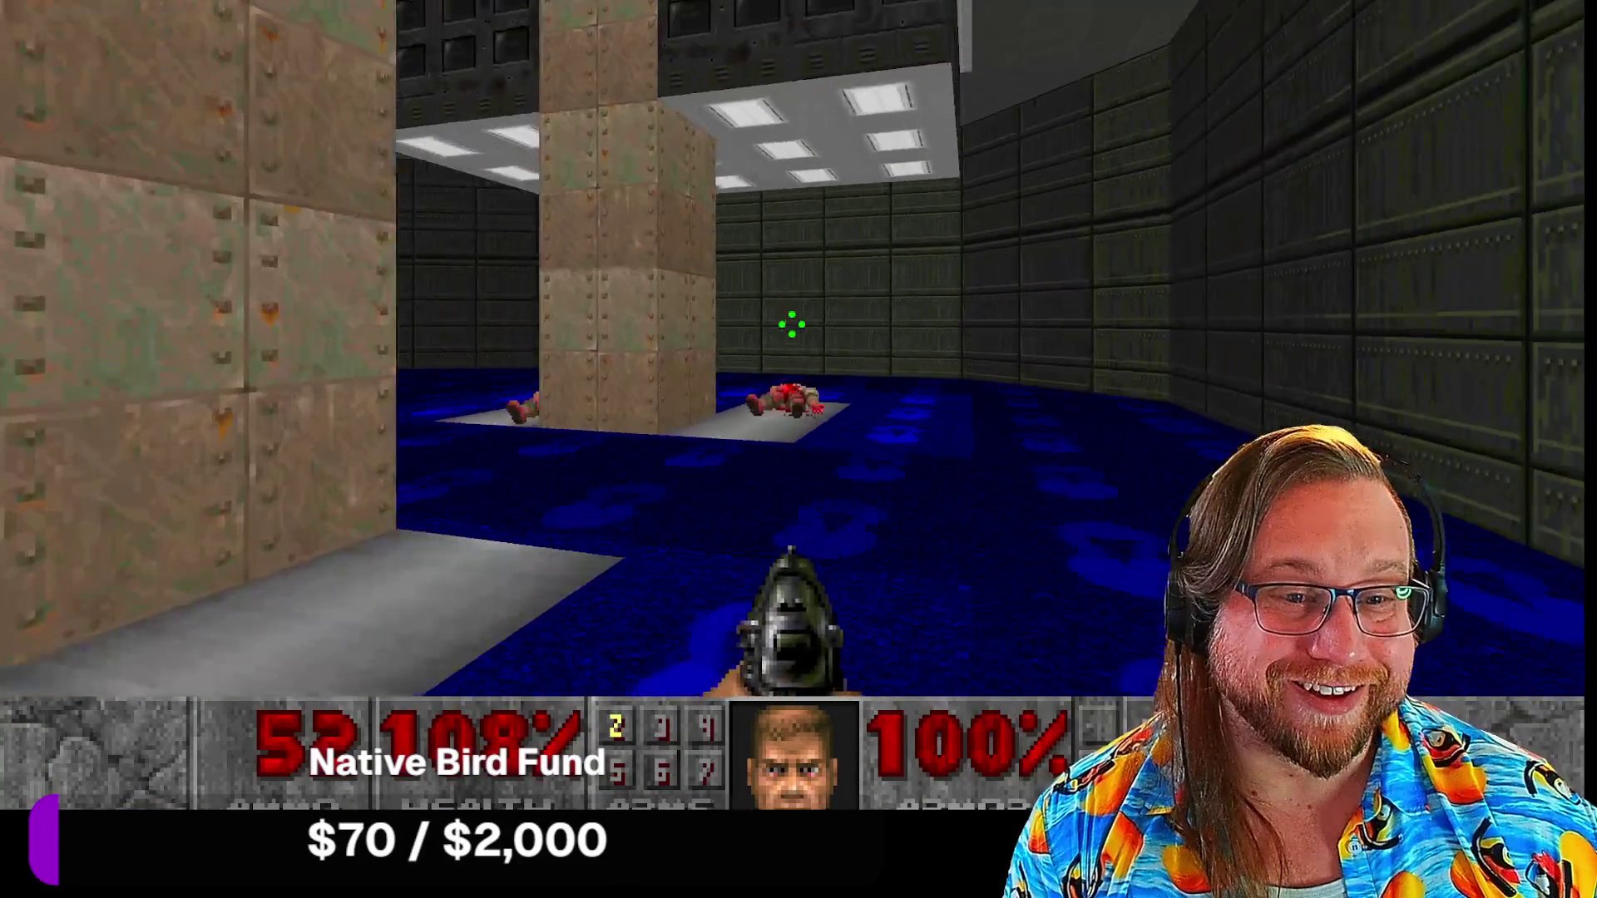
{"action": "key", "text": "w"}
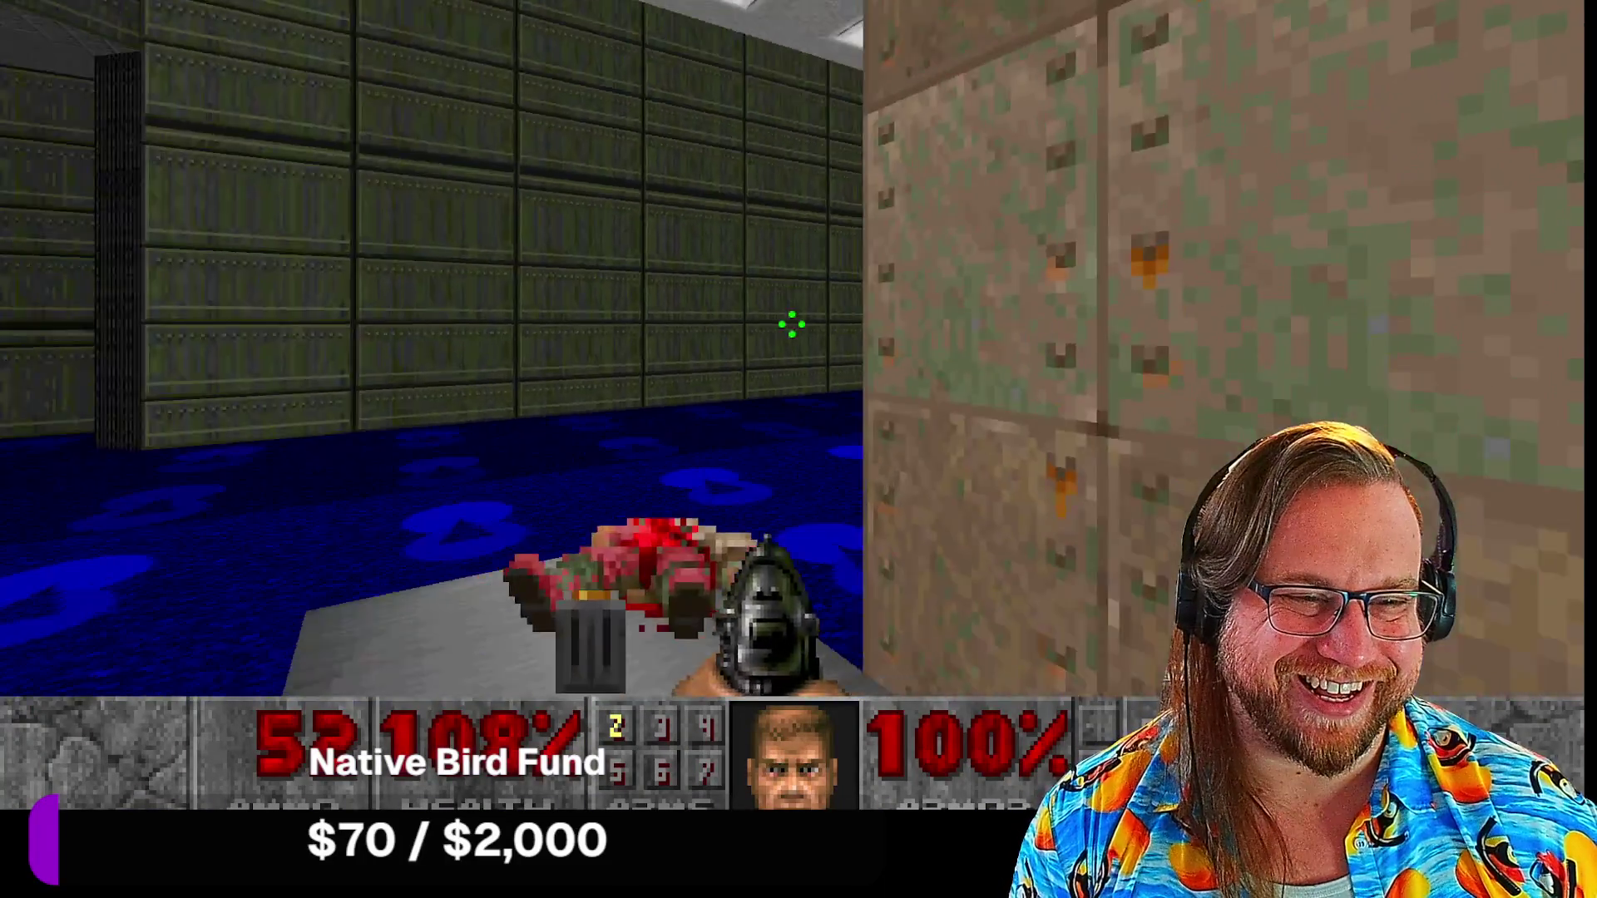
{"action": "key", "text": "w"}
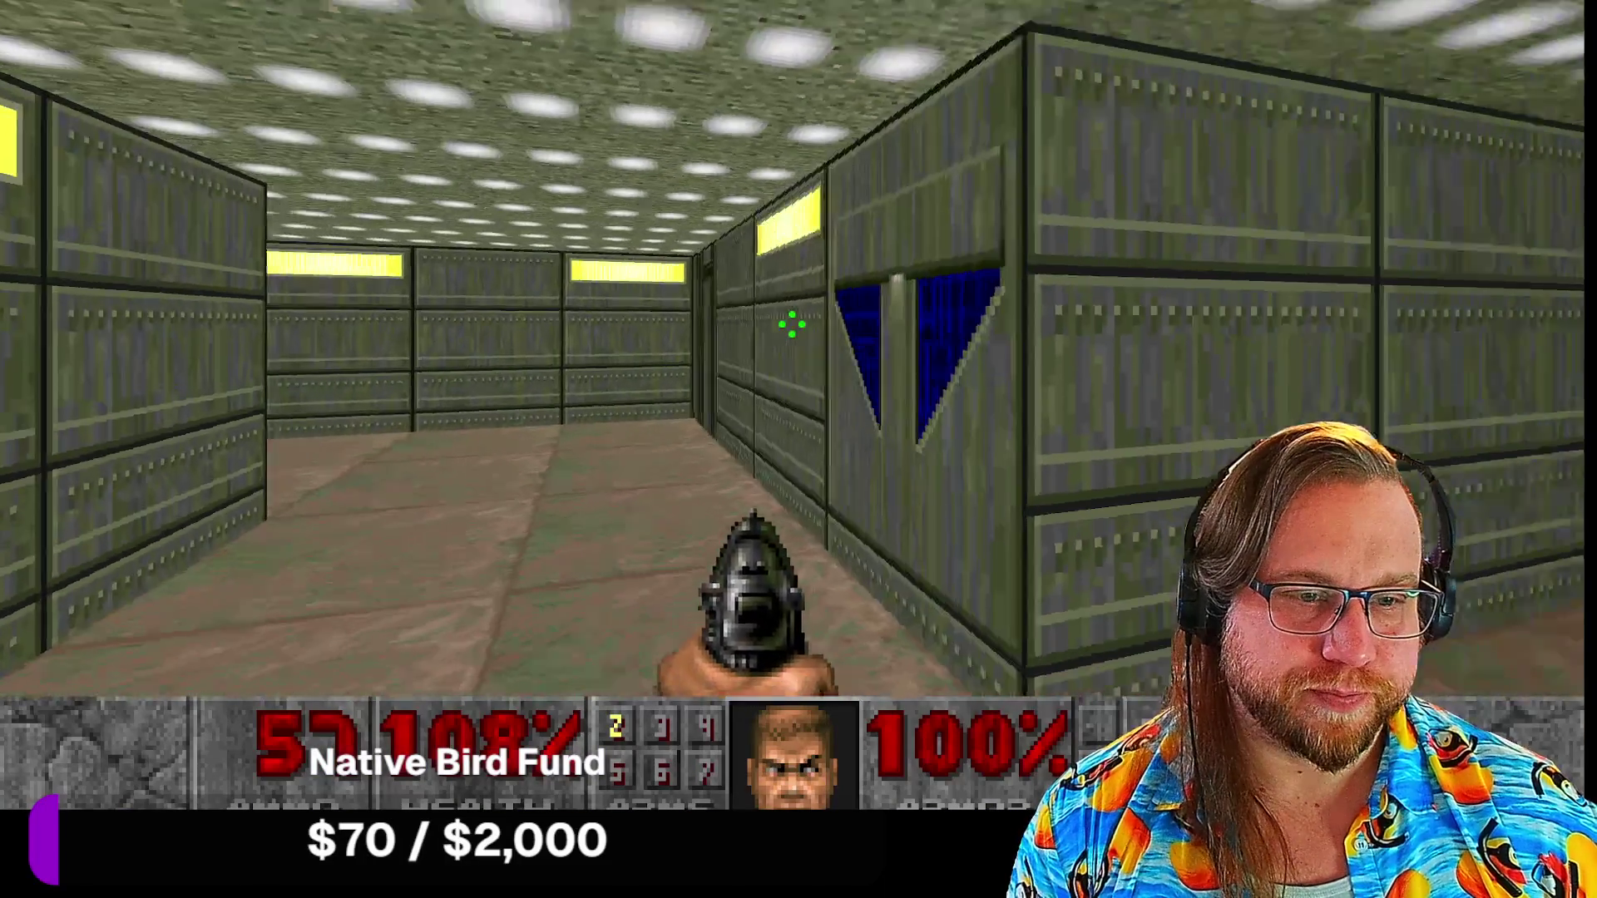
{"action": "key", "text": "w"}
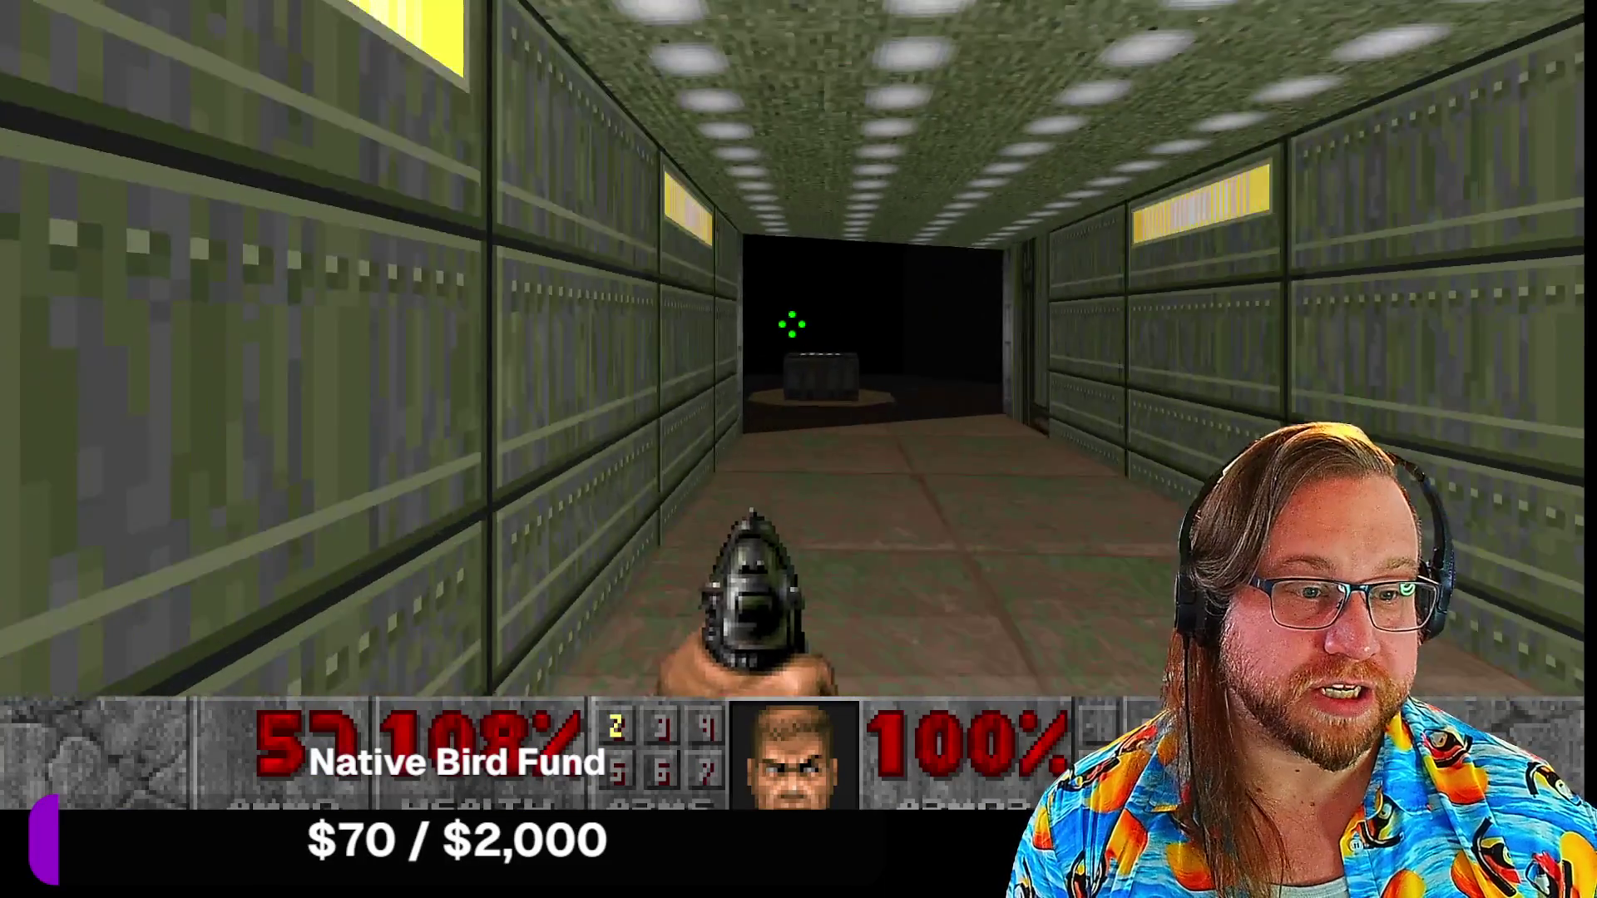
{"action": "key", "text": "w"}
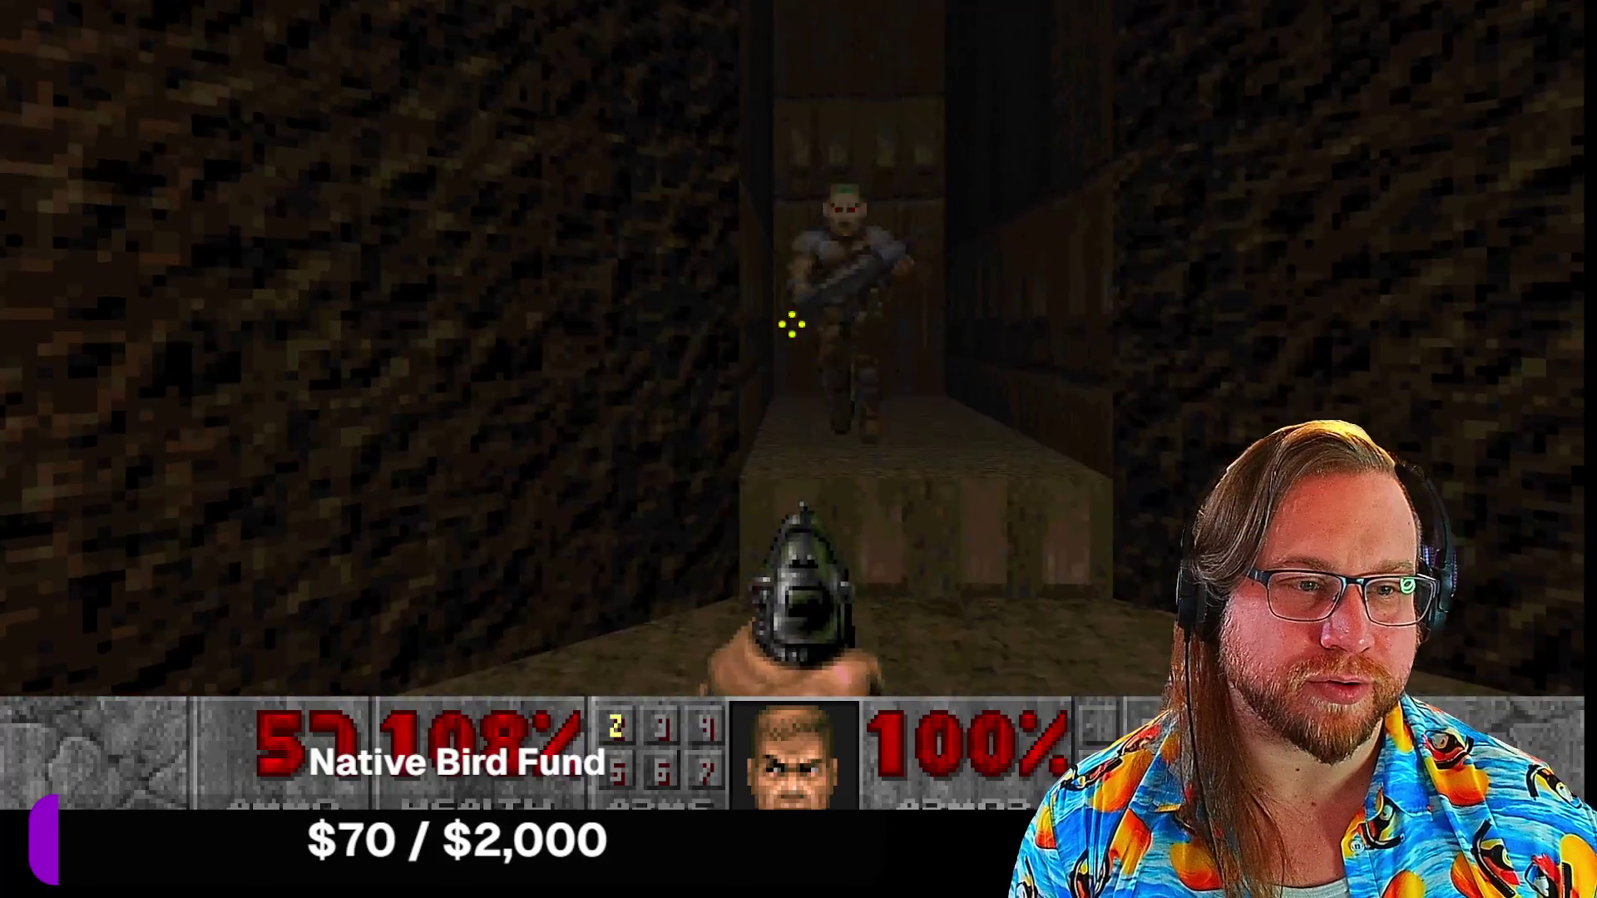
- Shoot the corridor enemy, the fireball-throwing imp and the monster by the wooden door
{"action": "left_click", "coordinate": [792, 324]}
{"action": "left_click", "coordinate": [792, 325]}
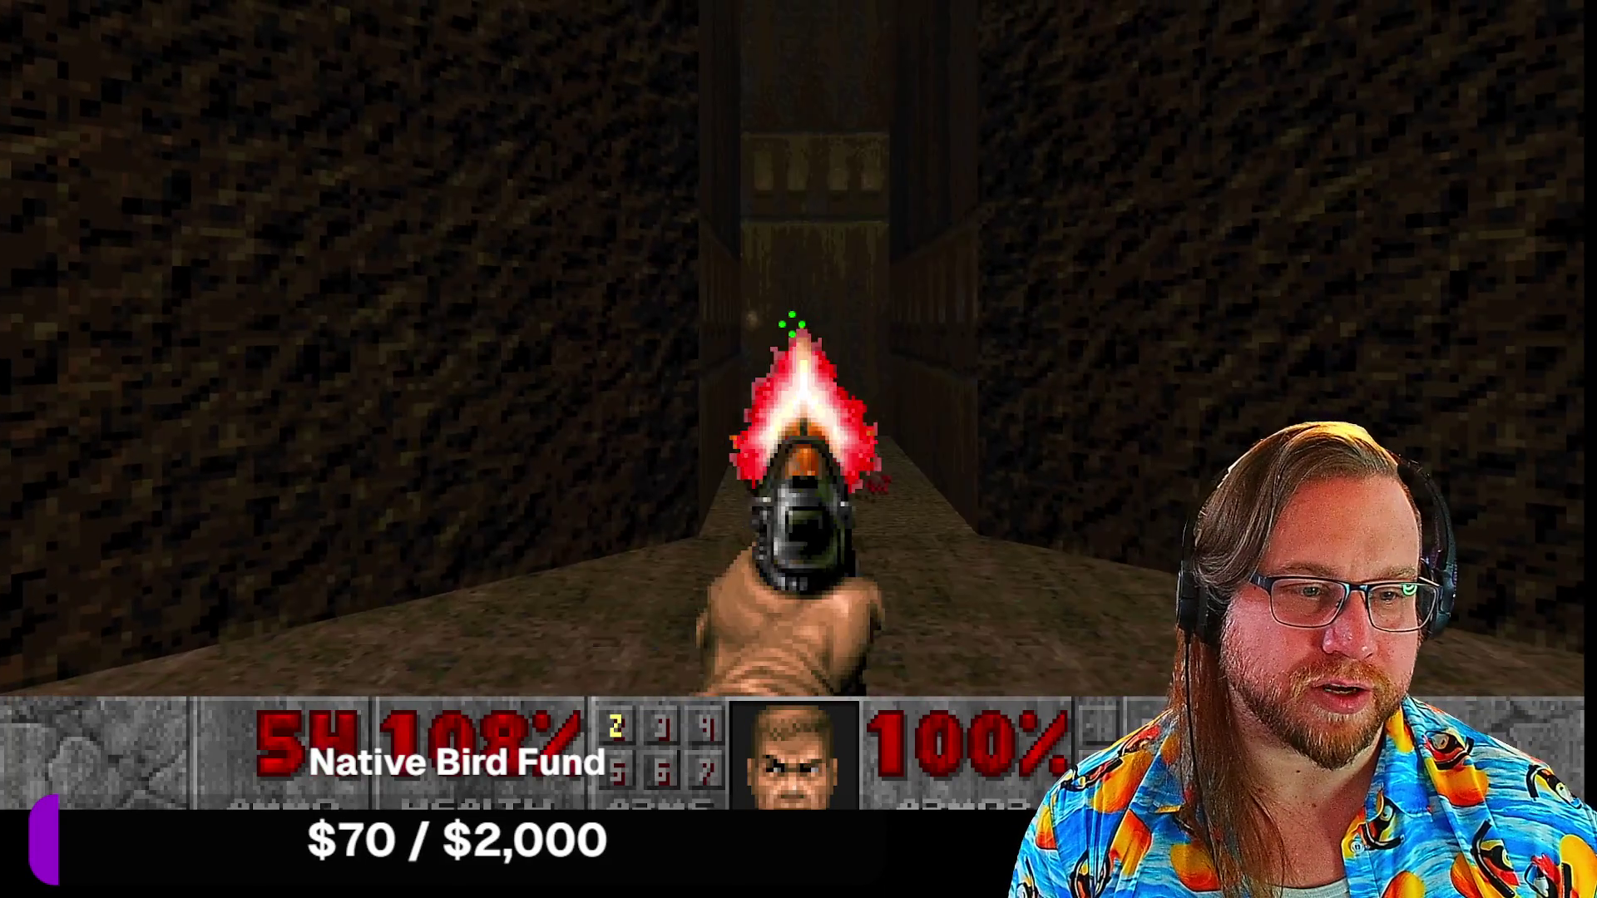
{"action": "key", "text": "w"}
{"action": "key", "text": "w"}
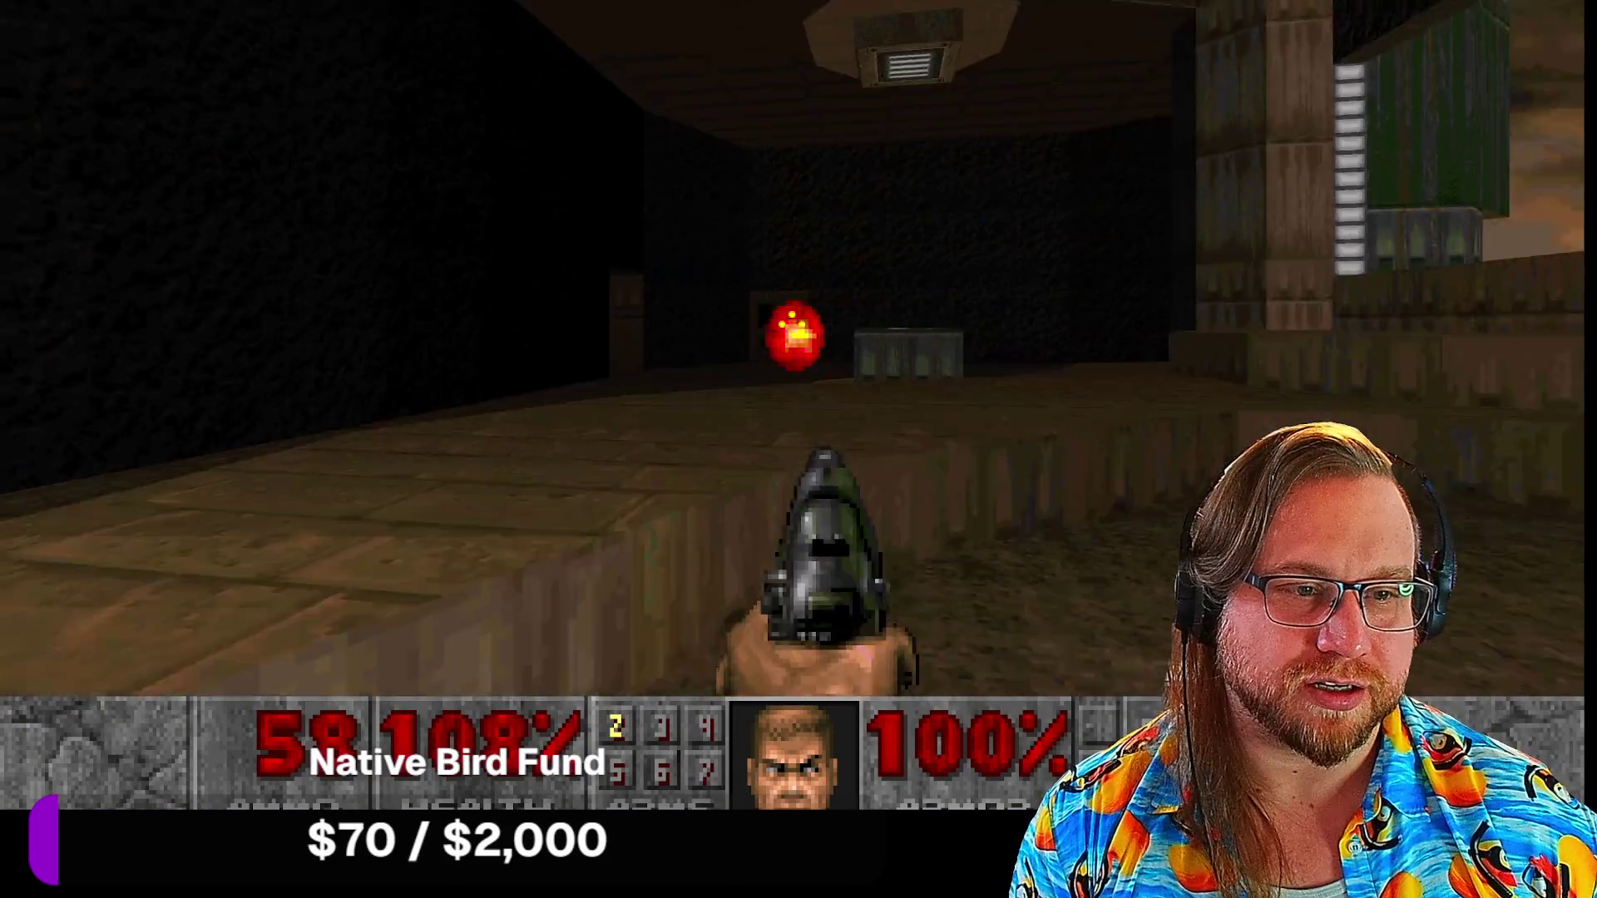
{"action": "left_click", "coordinate": [792, 325]}
{"action": "left_click", "coordinate": [792, 324]}
{"action": "left_click", "coordinate": [792, 324]}
{"action": "left_click", "coordinate": [792, 325]}
{"action": "left_click", "coordinate": [792, 325]}
{"action": "left_click", "coordinate": [792, 324]}
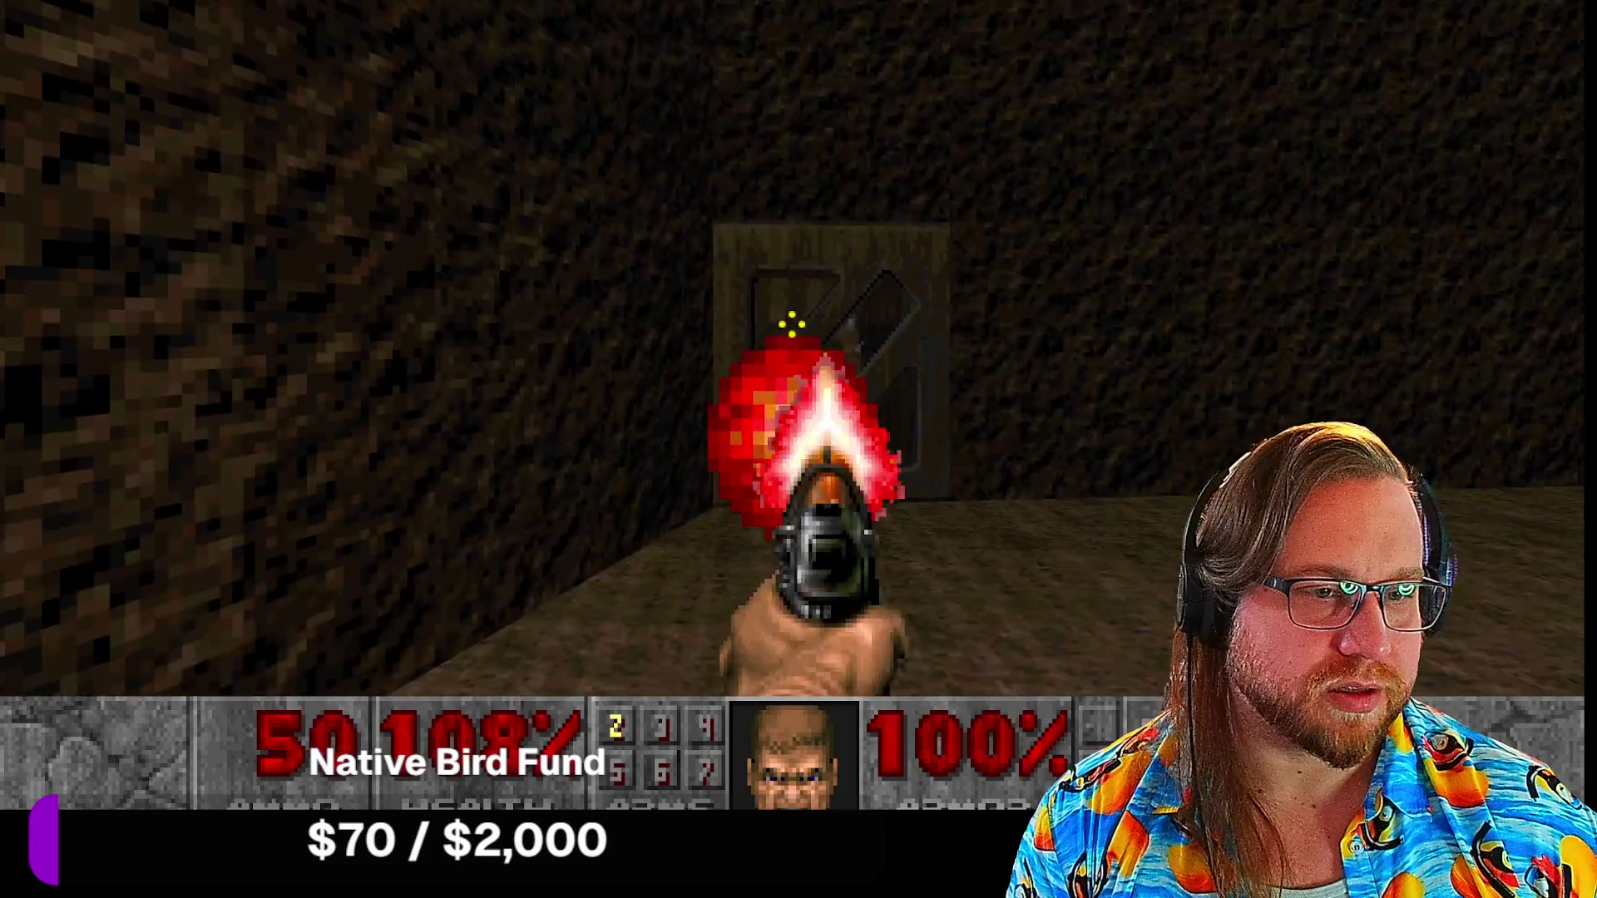
{"action": "left_click", "coordinate": [792, 324]}
{"action": "key", "text": "w"}
{"action": "left_click", "coordinate": [792, 325]}
- Walk through the dark passage and large room, then down the corridor picking up health
{"action": "key", "text": "w"}
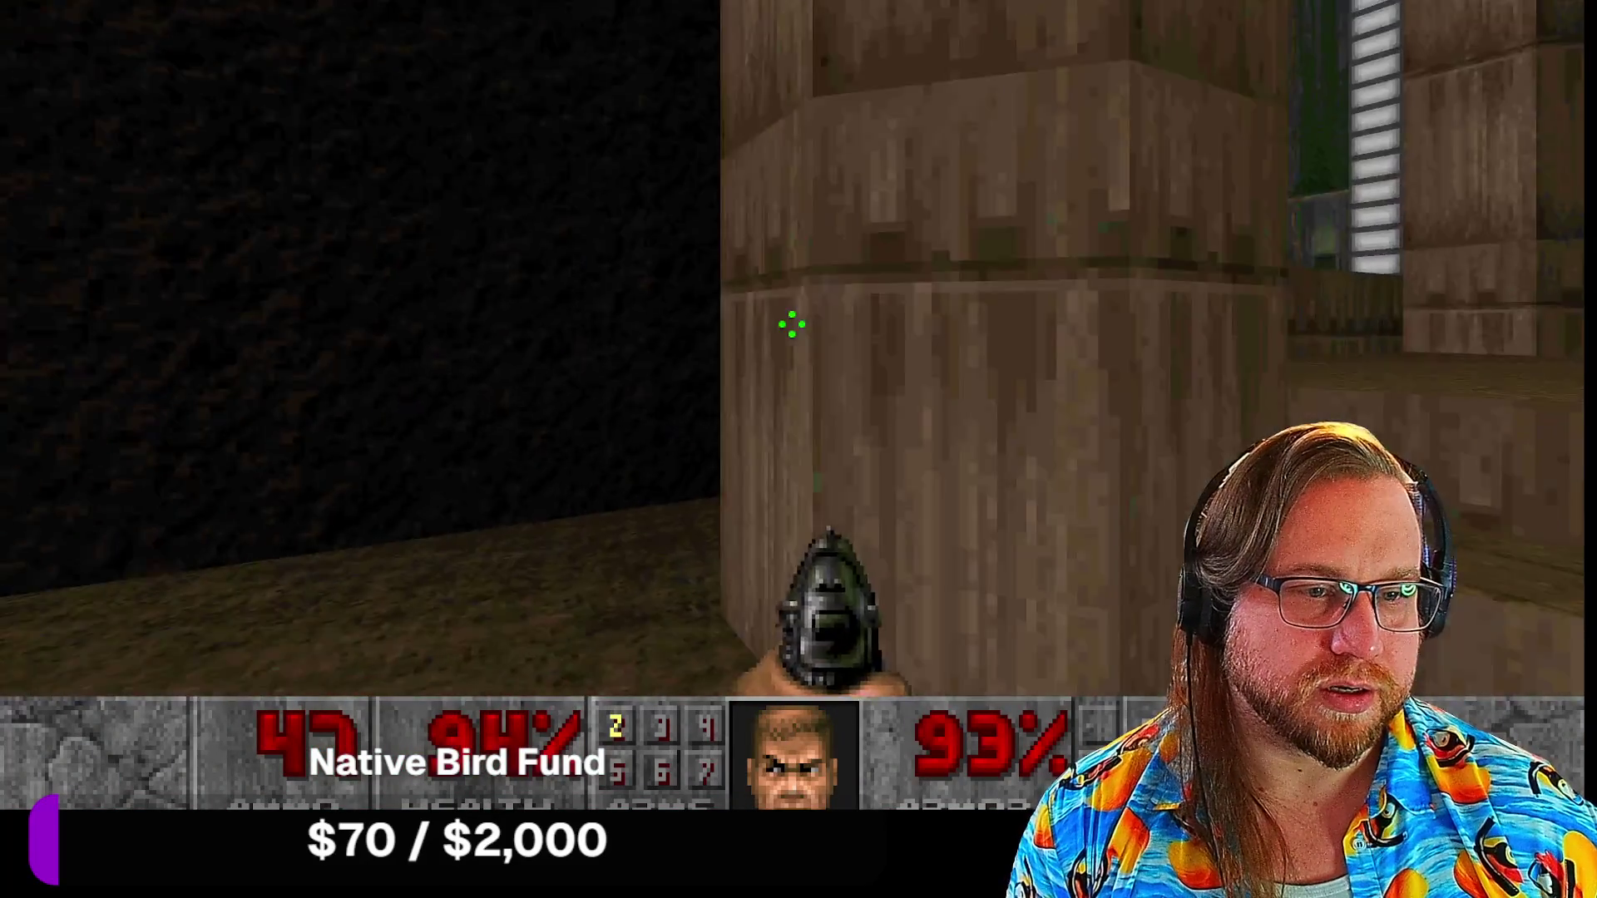
{"action": "key", "text": "w"}
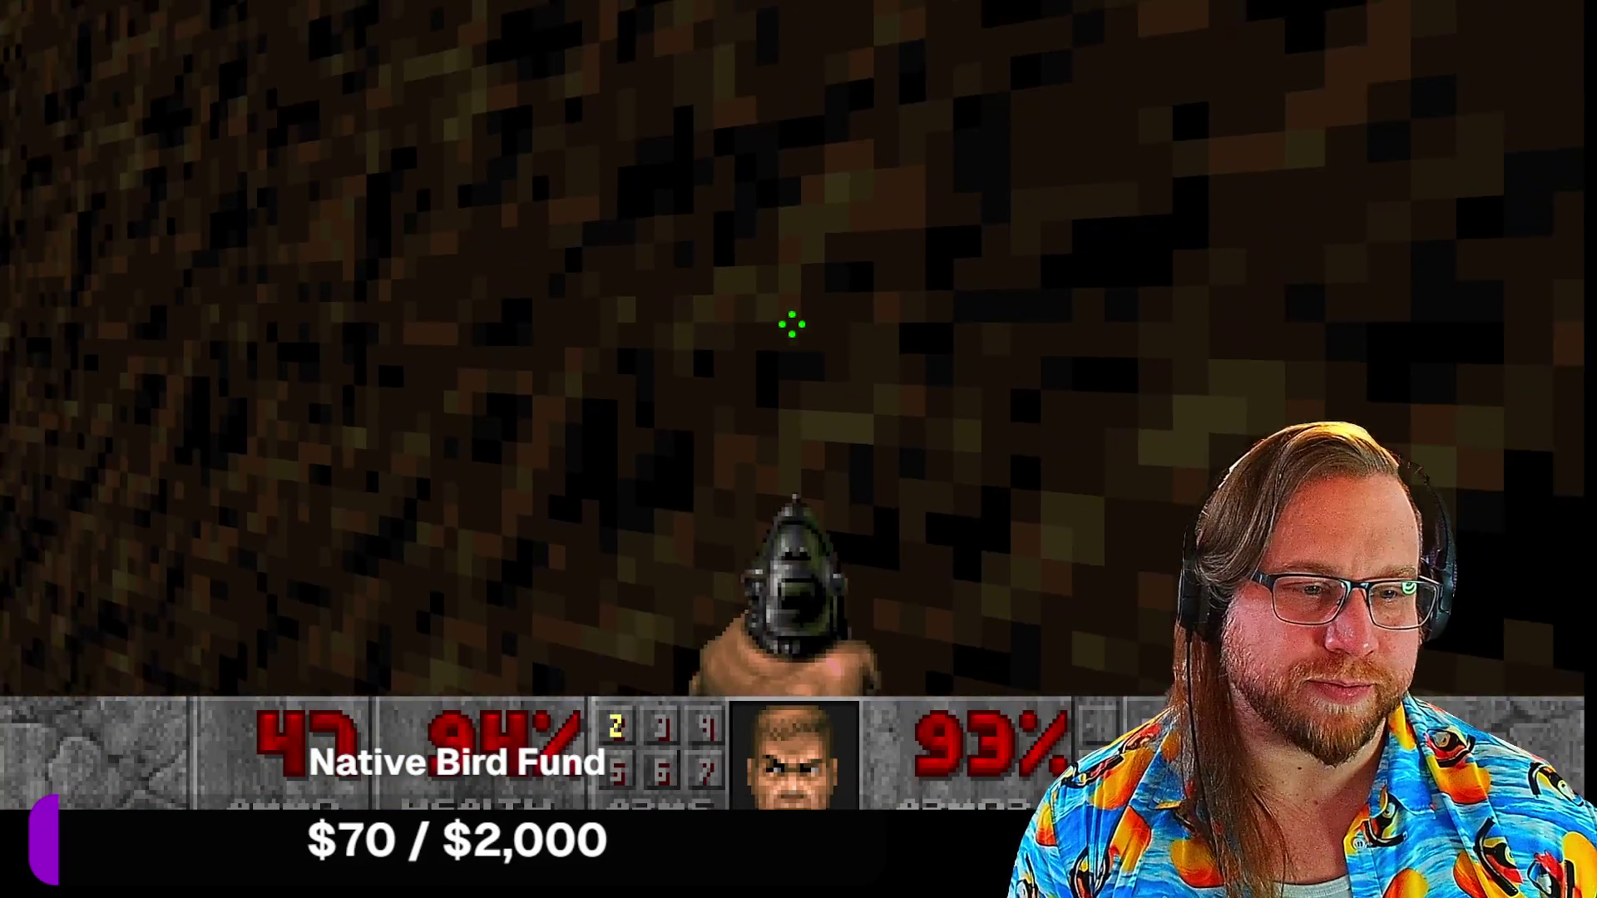
{"action": "key", "text": "w"}
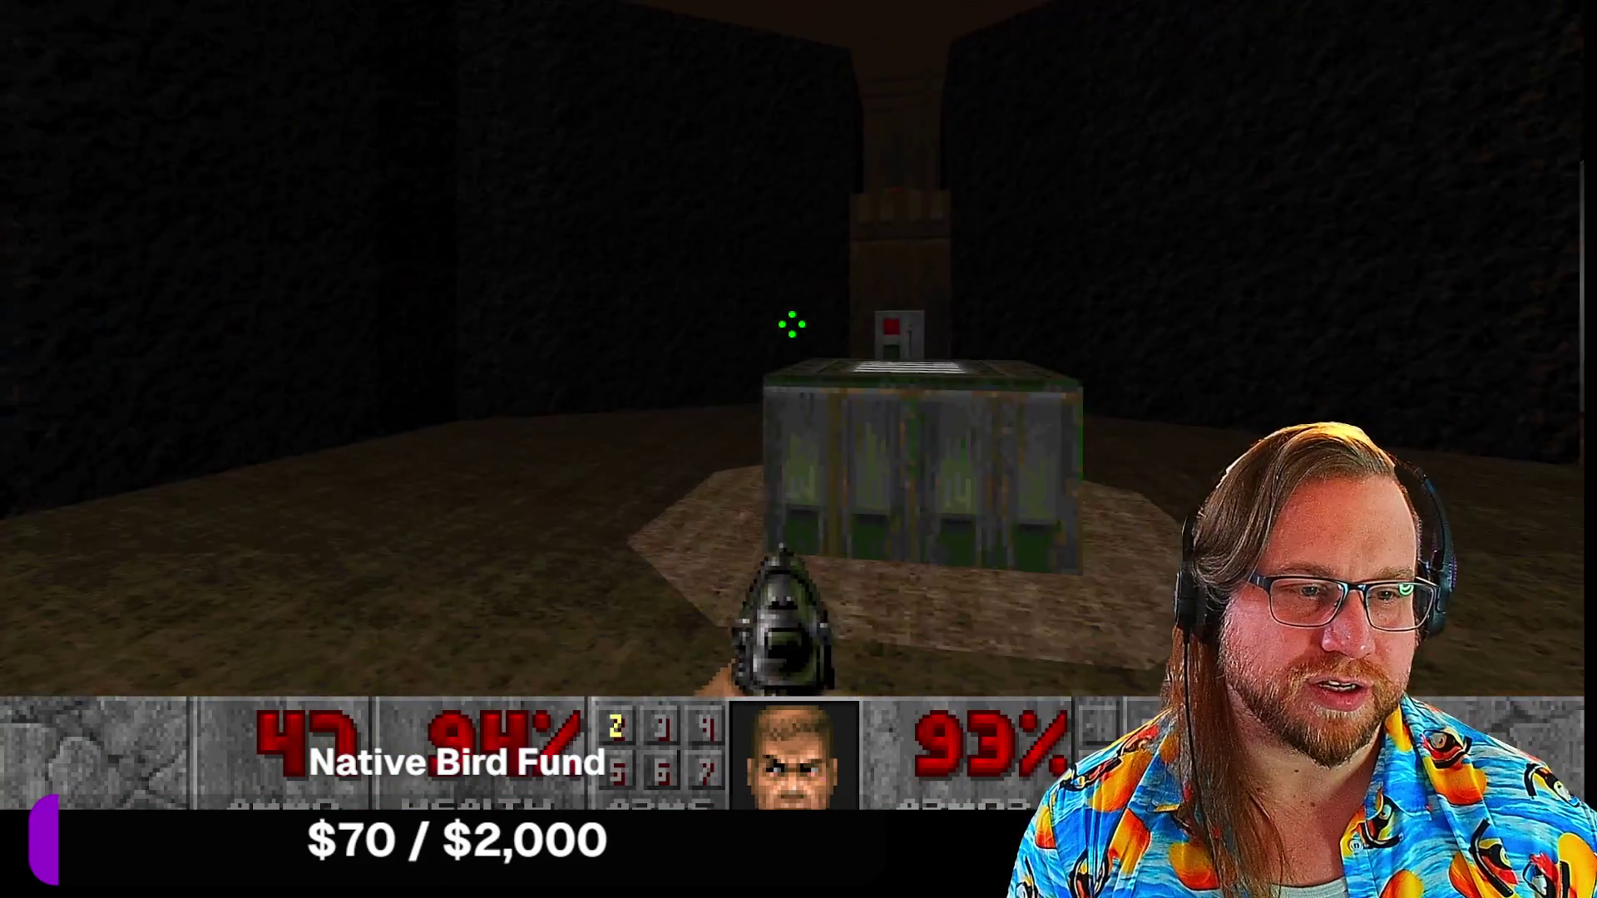
{"action": "key", "text": "w"}
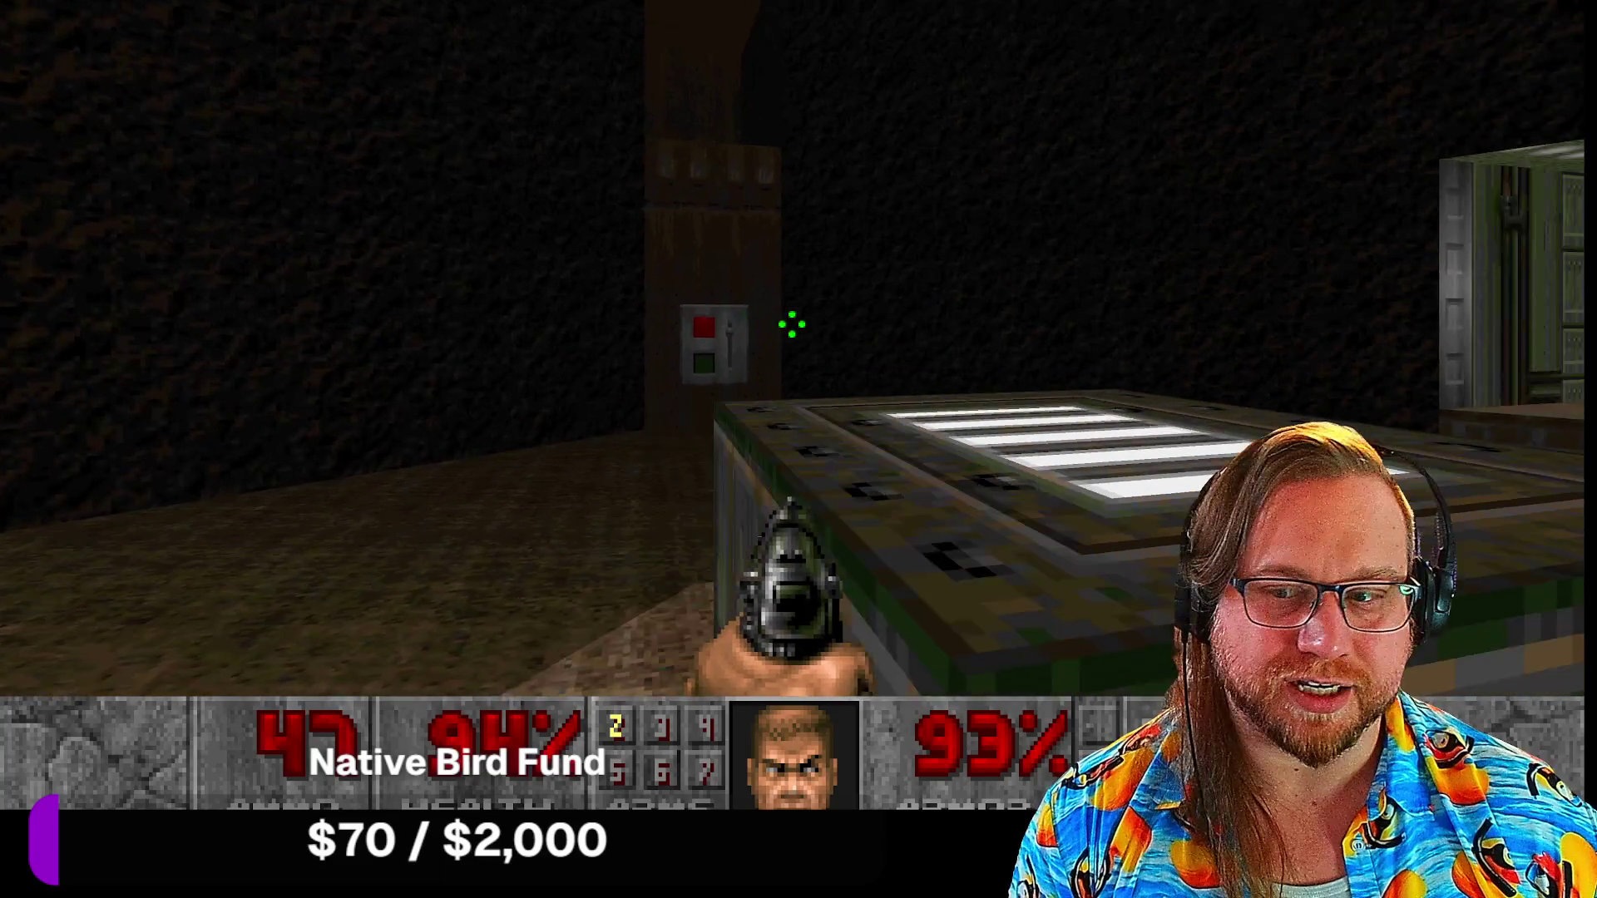
{"action": "key", "text": "w"}
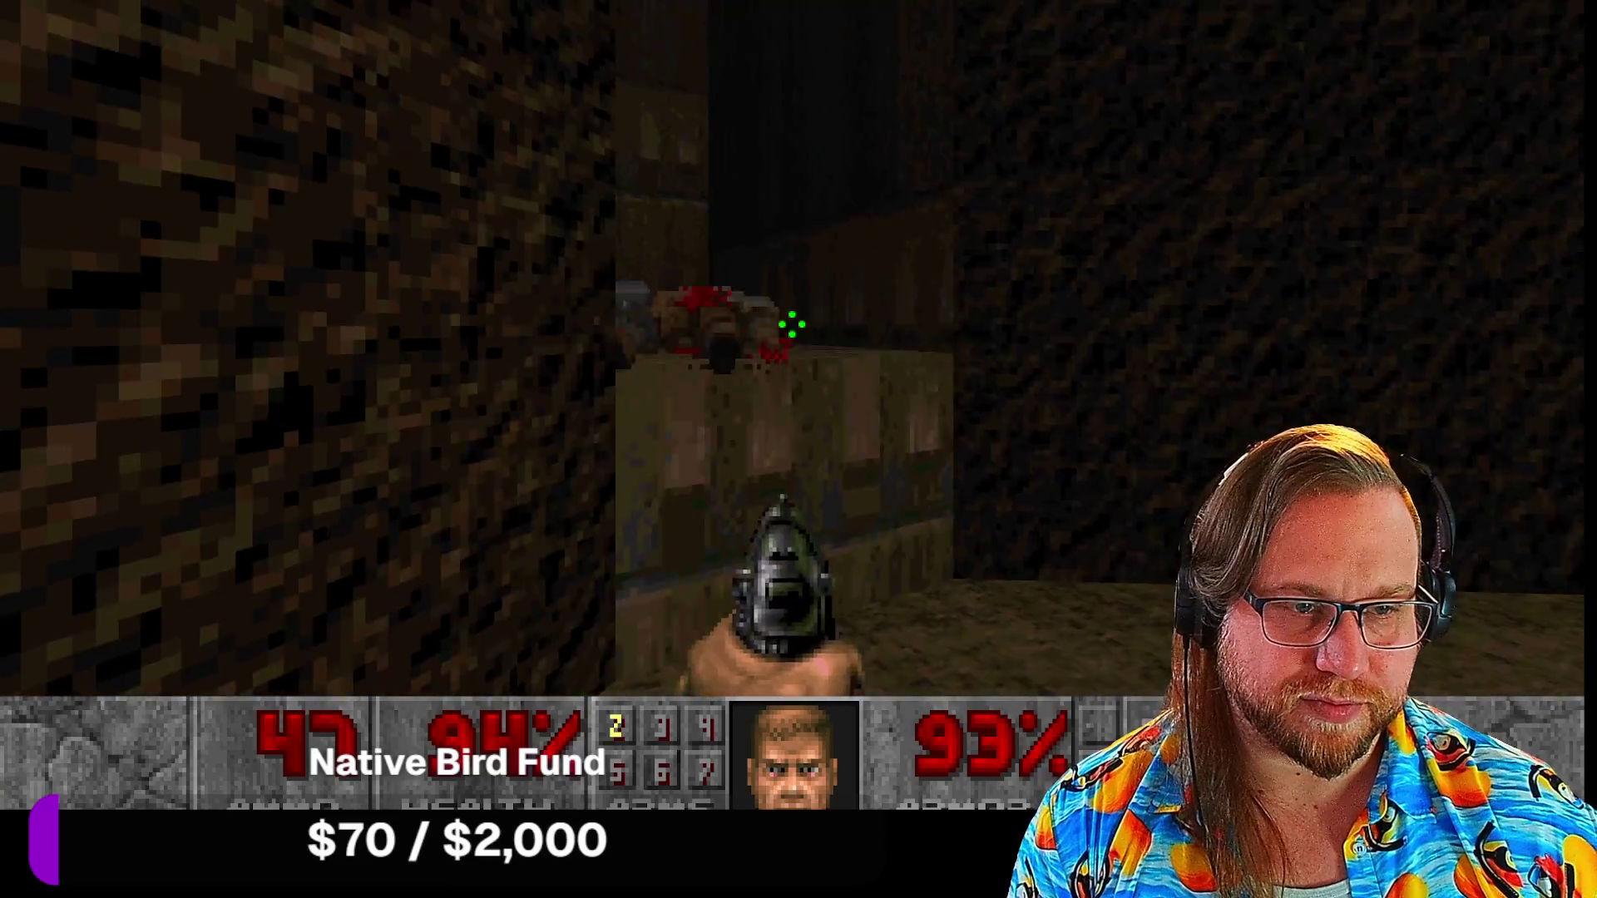
{"action": "key", "text": "w"}
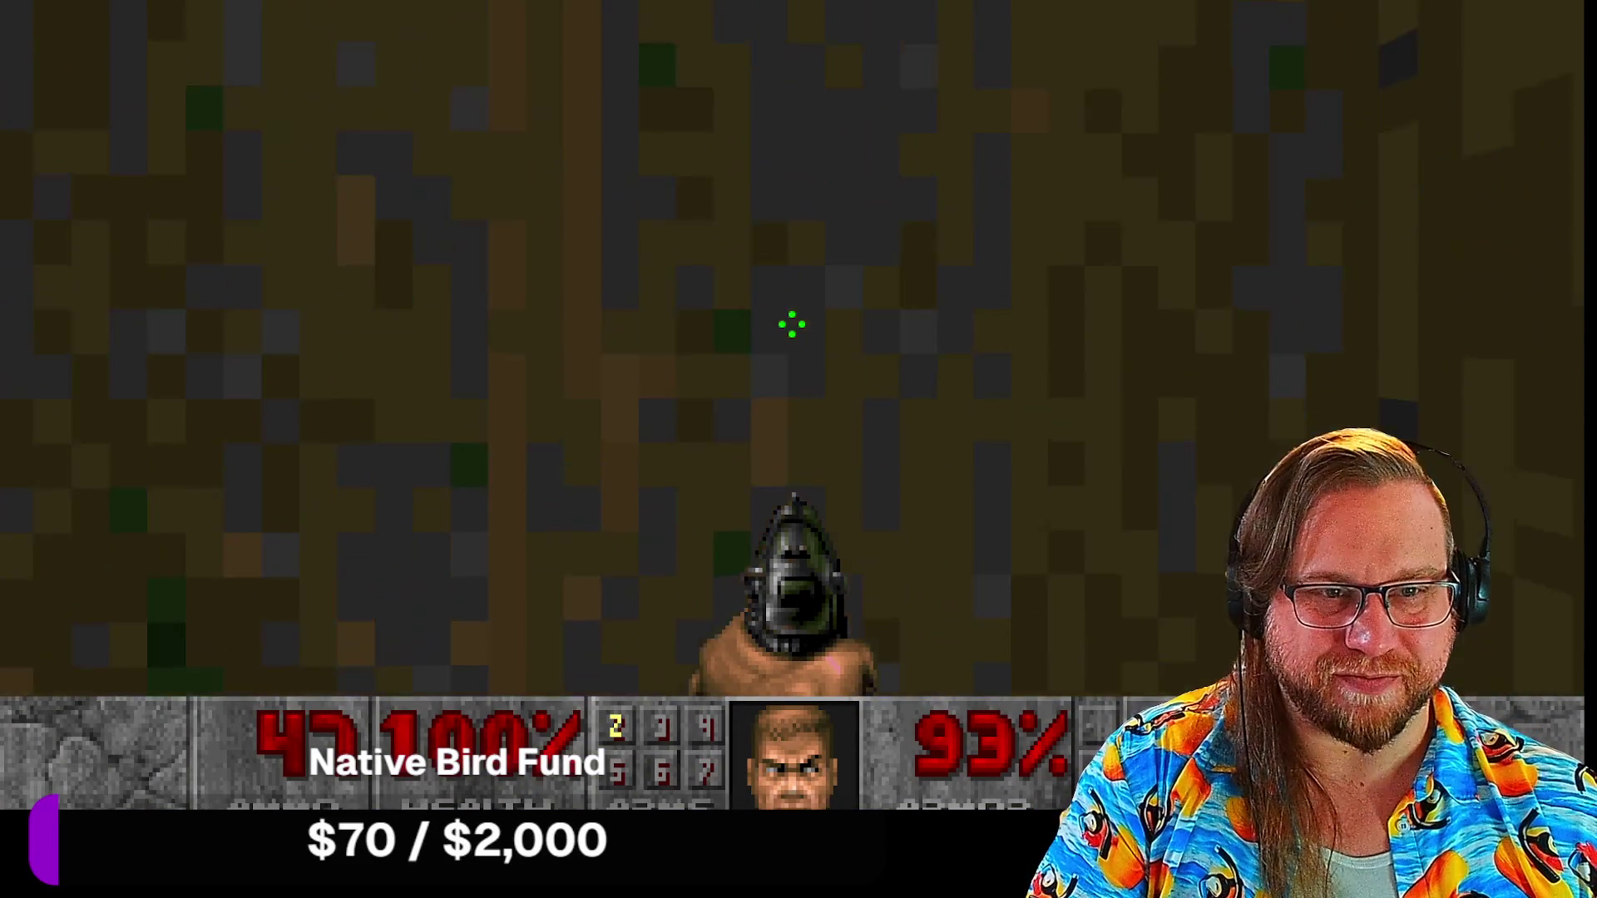
- Reach the wall switch, then cross to the exit room and activate the exit switch
{"action": "key", "text": "s"}
{"action": "key", "text": "w"}
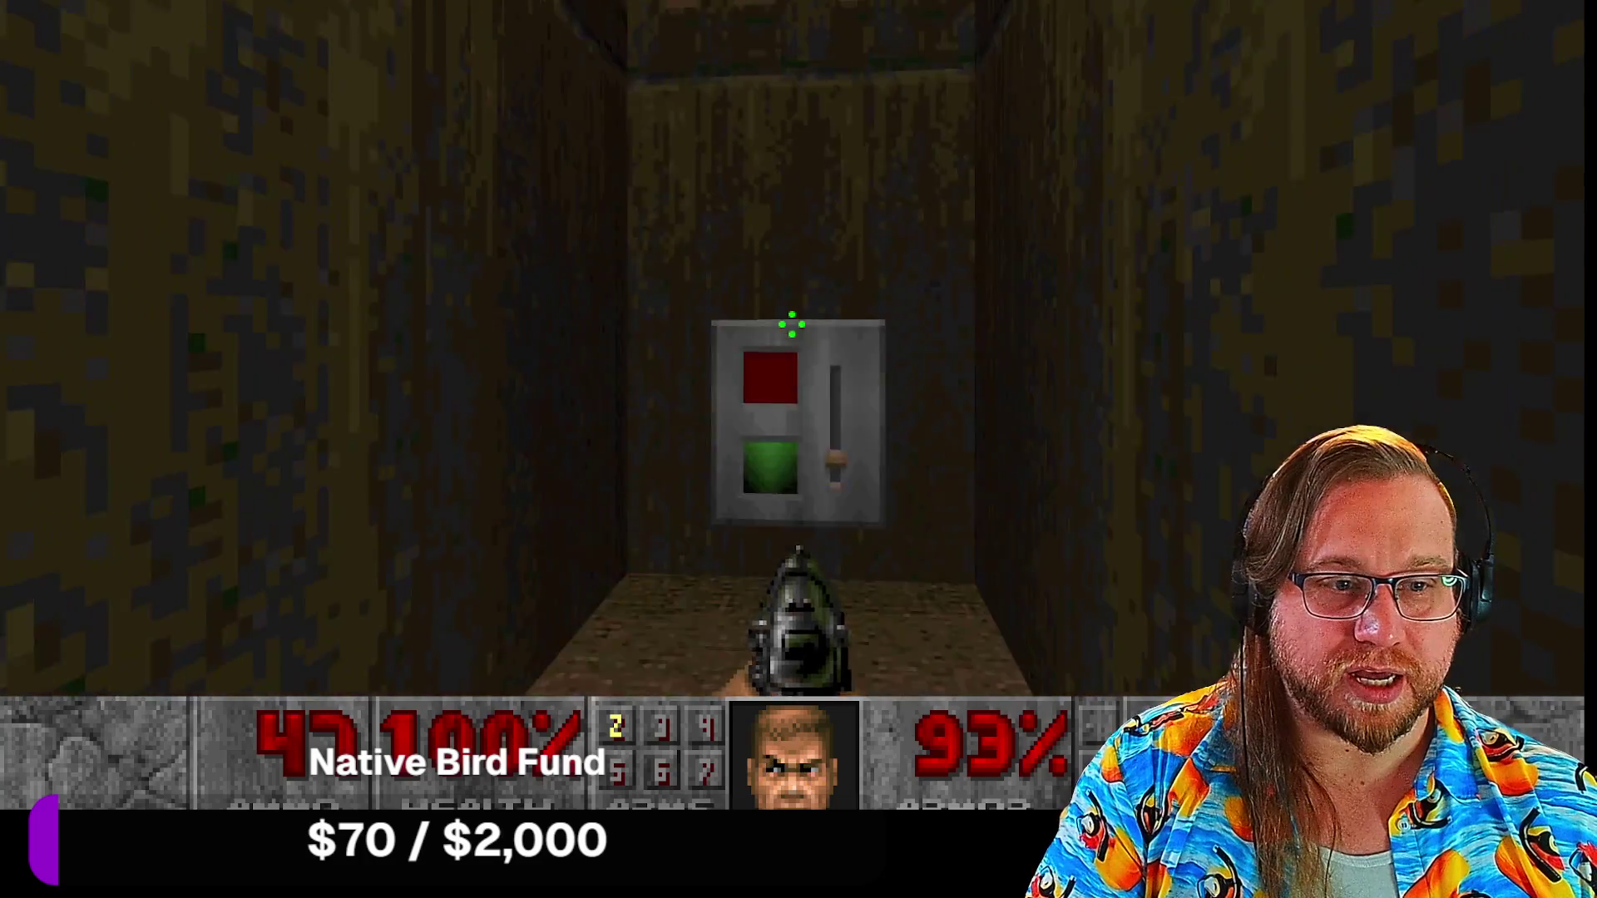
{"action": "key", "text": "s"}
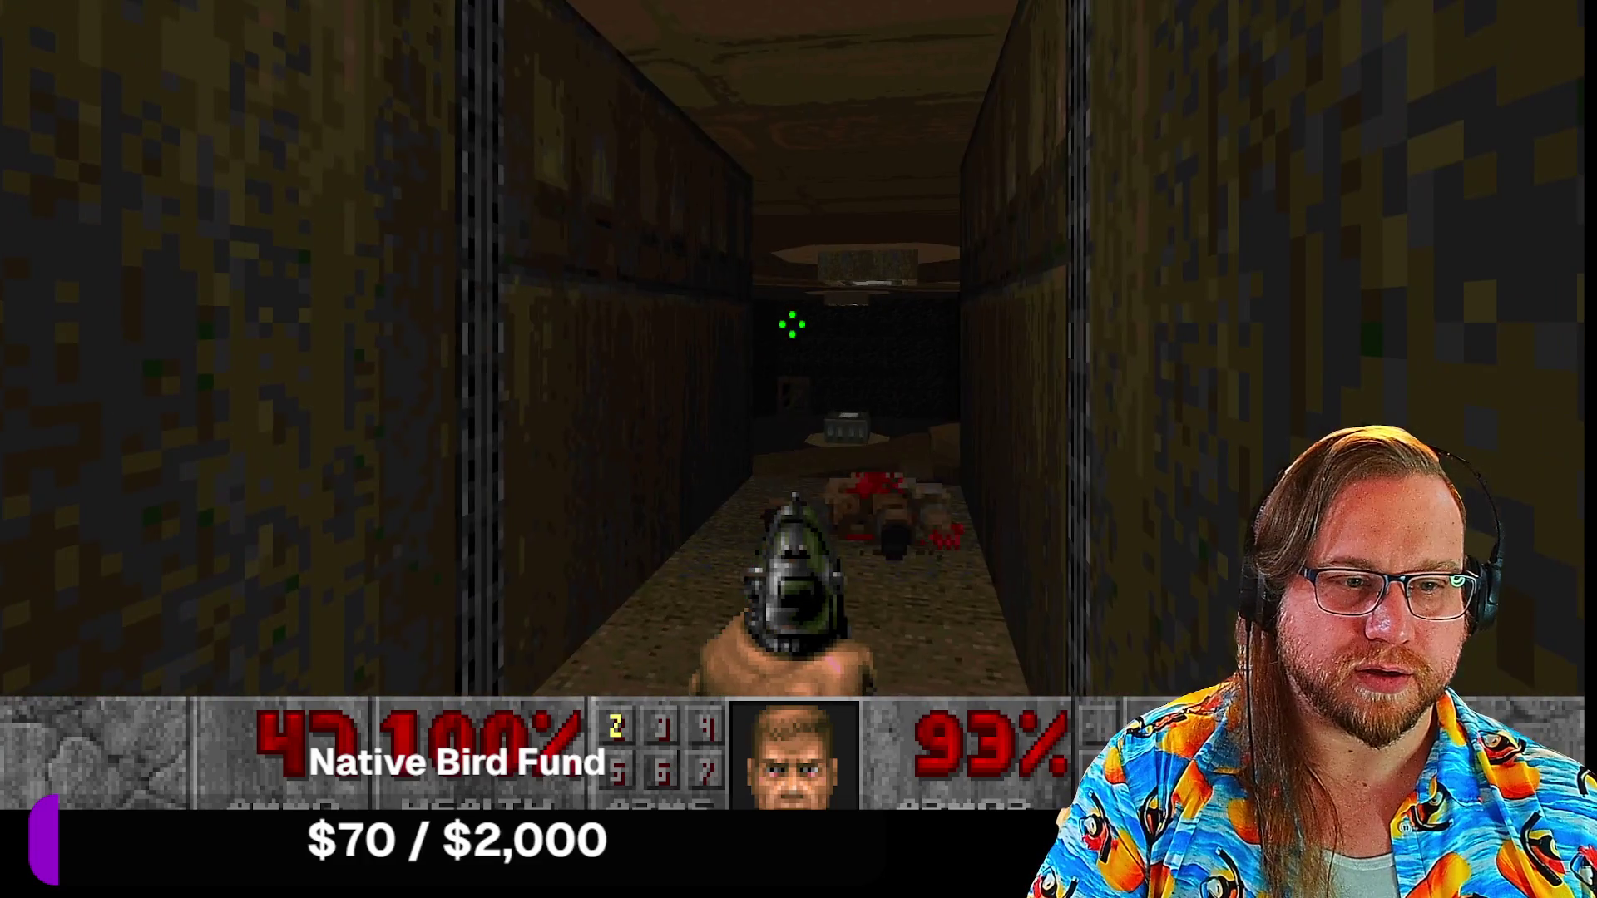
{"action": "key", "text": "w"}
{"action": "key", "text": "s"}
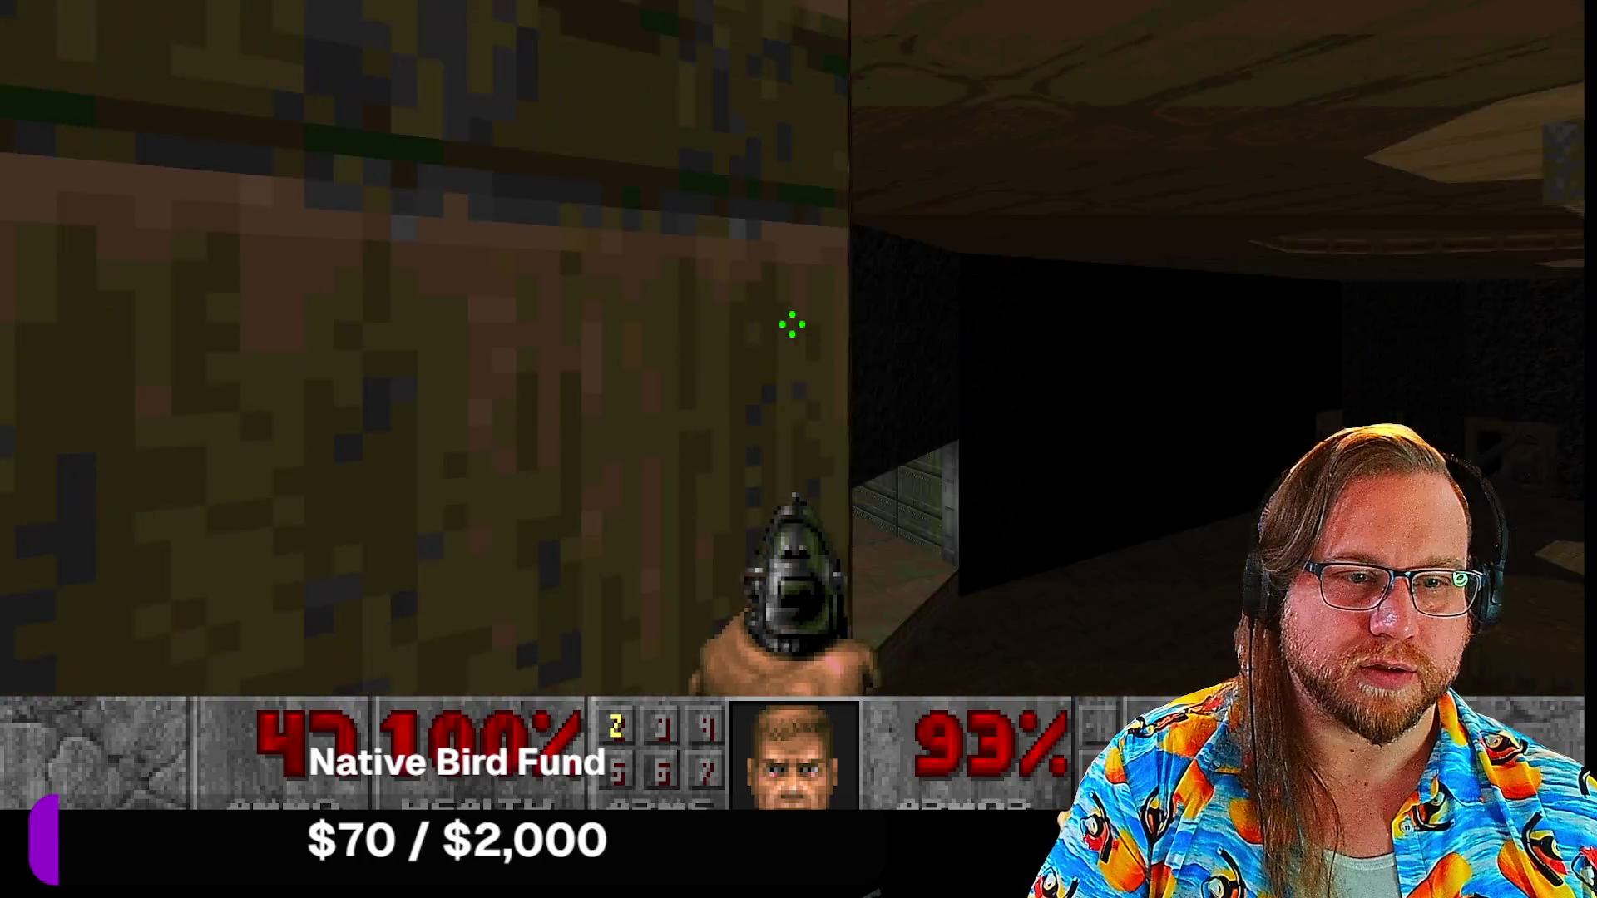
{"action": "key", "text": "w"}
{"action": "key", "text": "w"}
{"action": "key", "text": "w"}
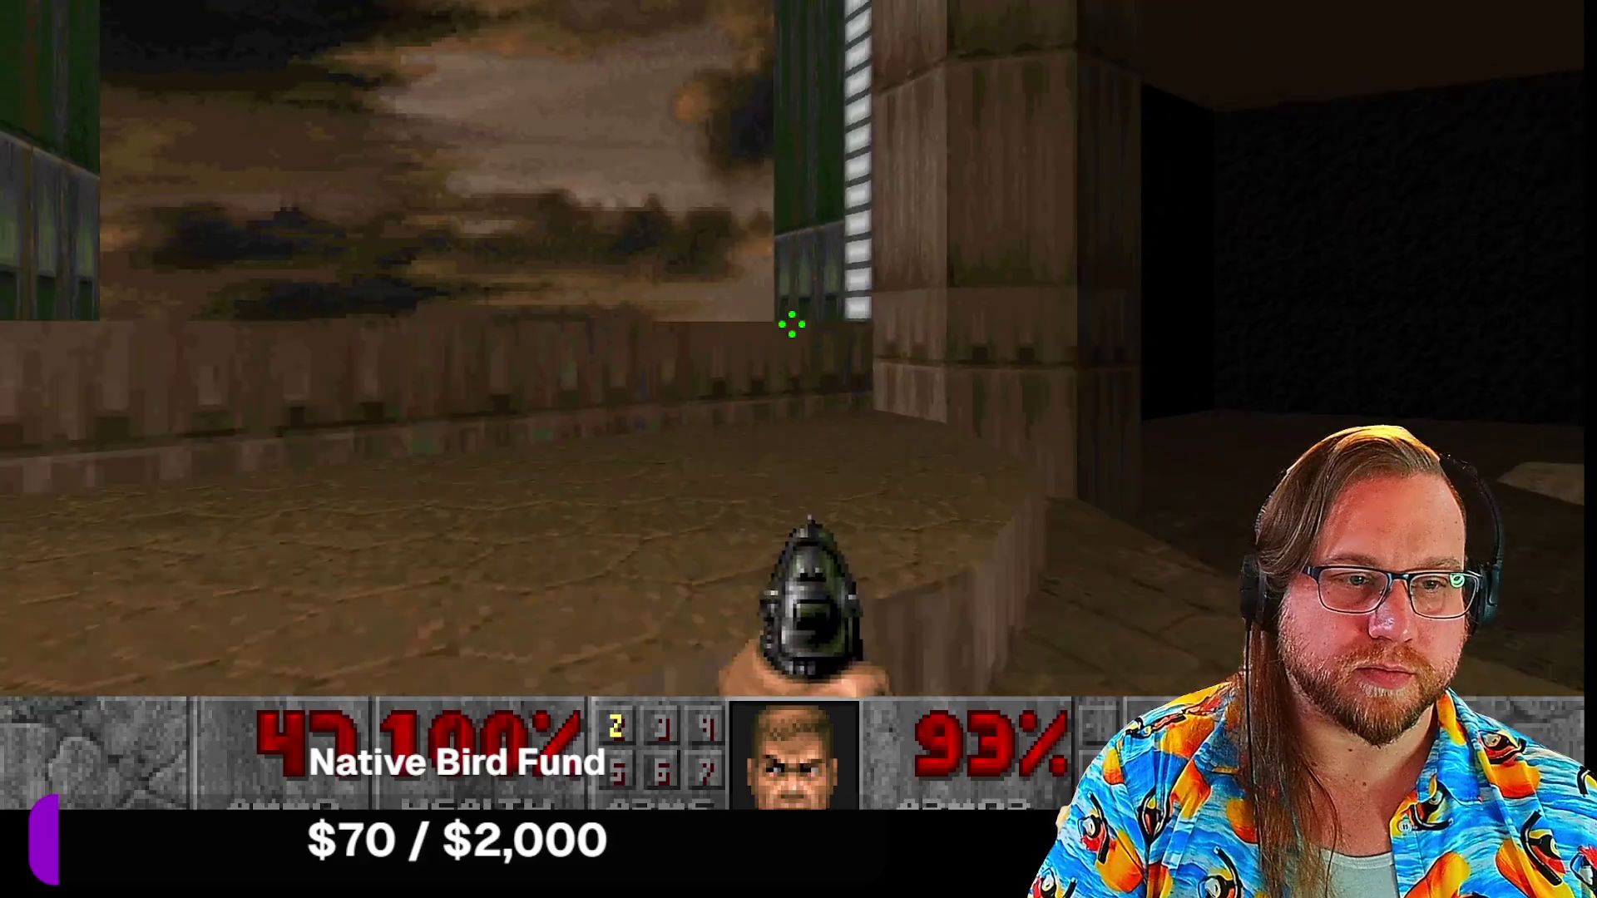
{"action": "key", "text": "w"}
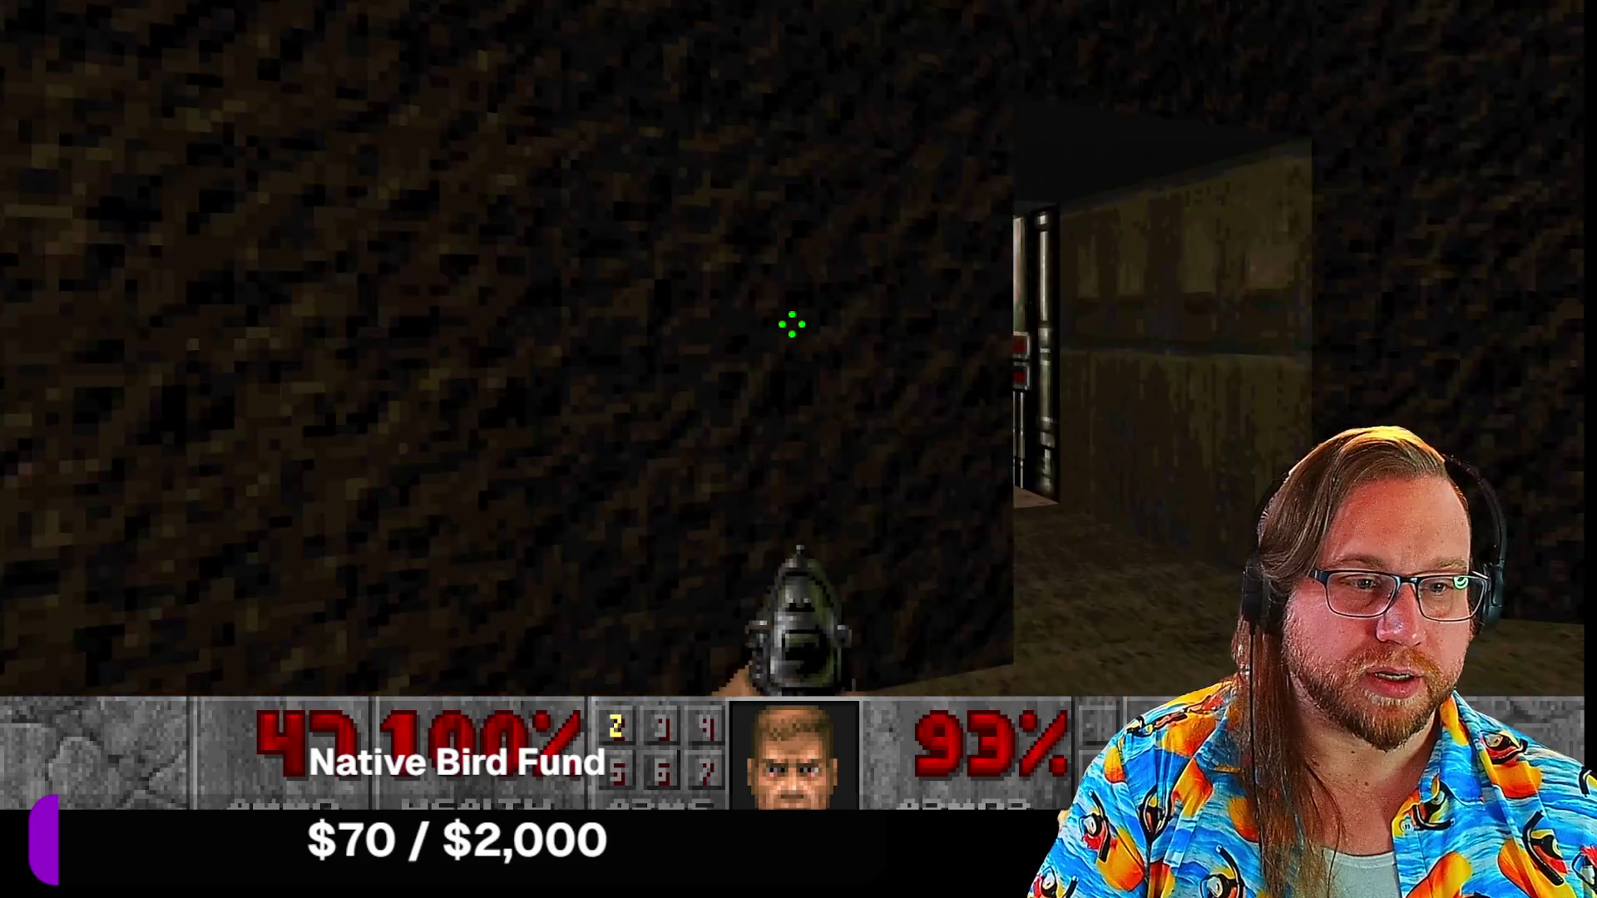
{"action": "key", "text": "w"}
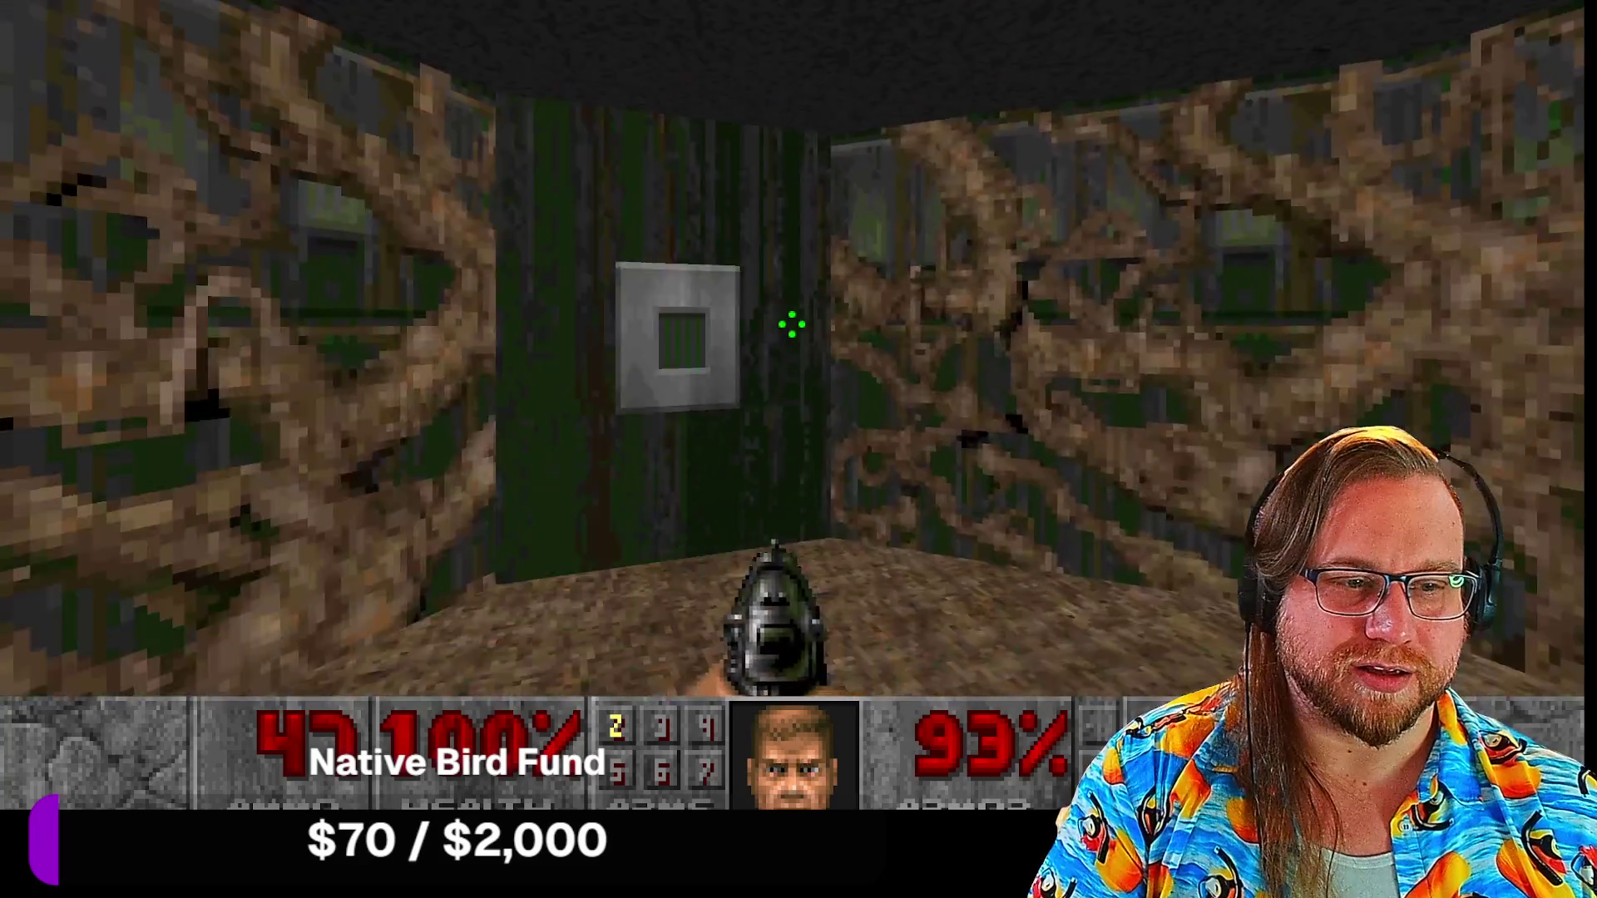
{"action": "key", "text": "e"}
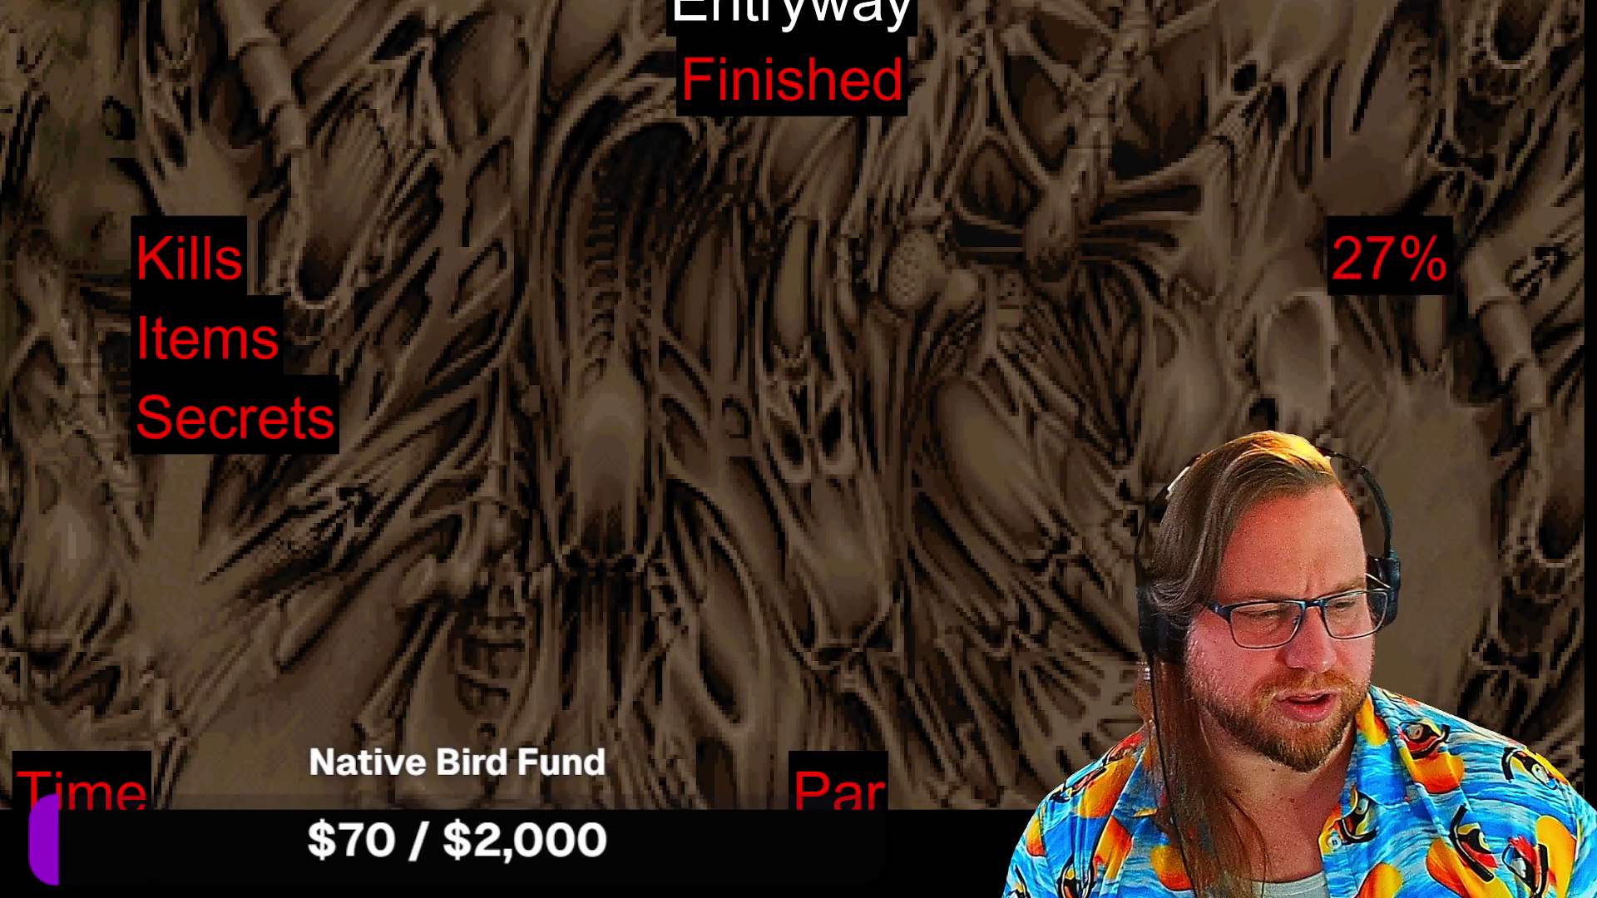
- Skip the Entryway tally, start Underhalls, and fire at the soldiers on the far ledge
{"action": "key", "text": "e"}
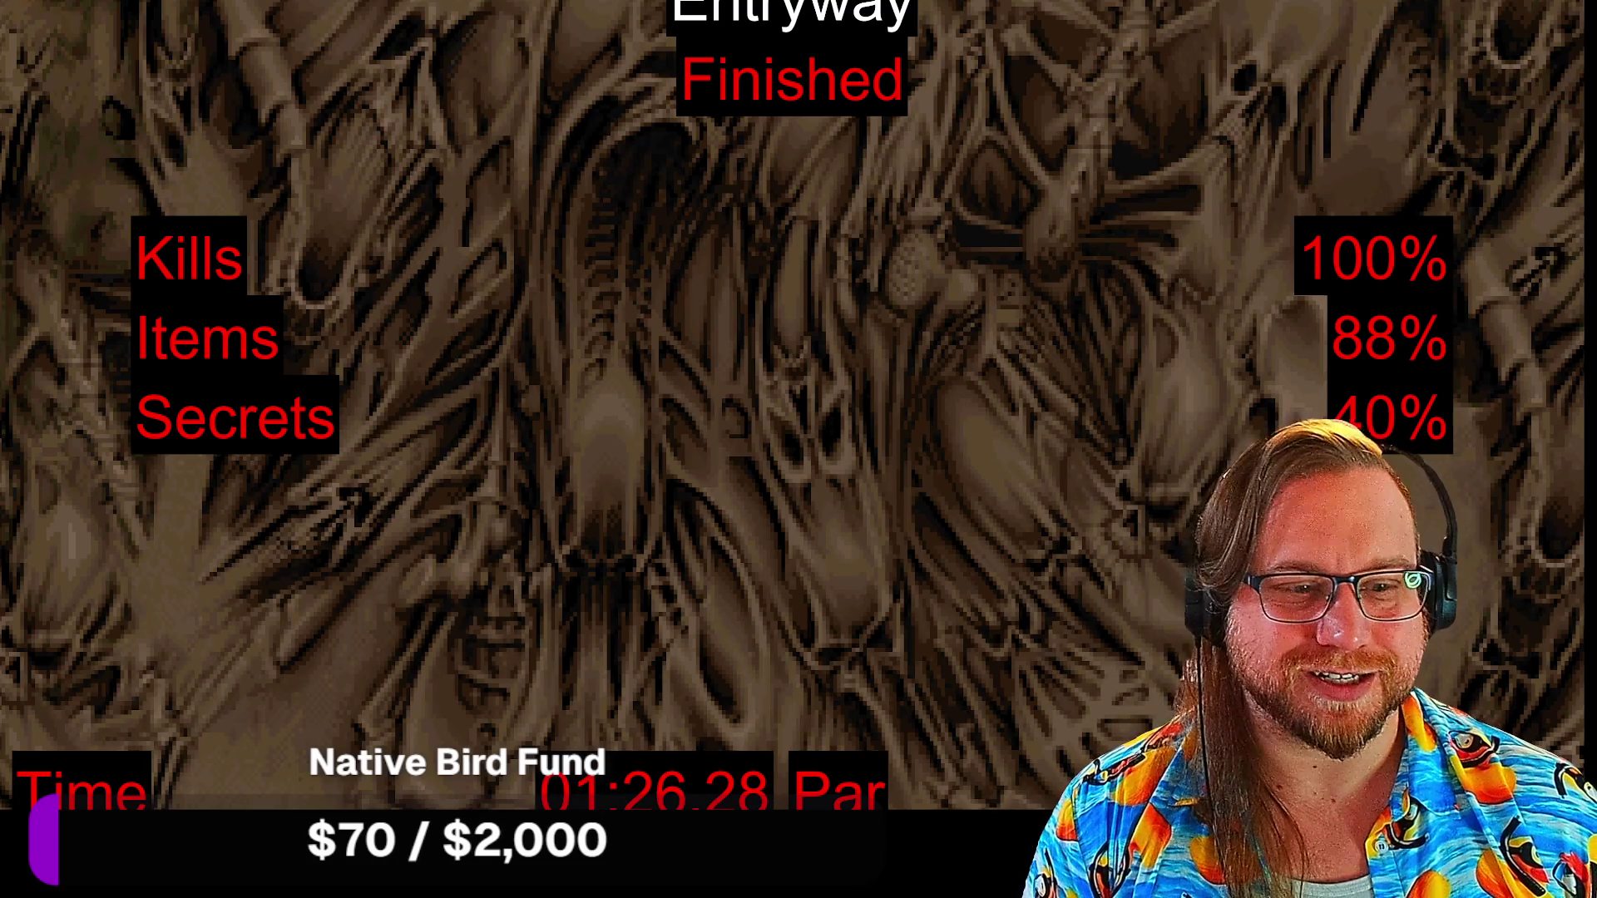
{"action": "key", "text": "e"}
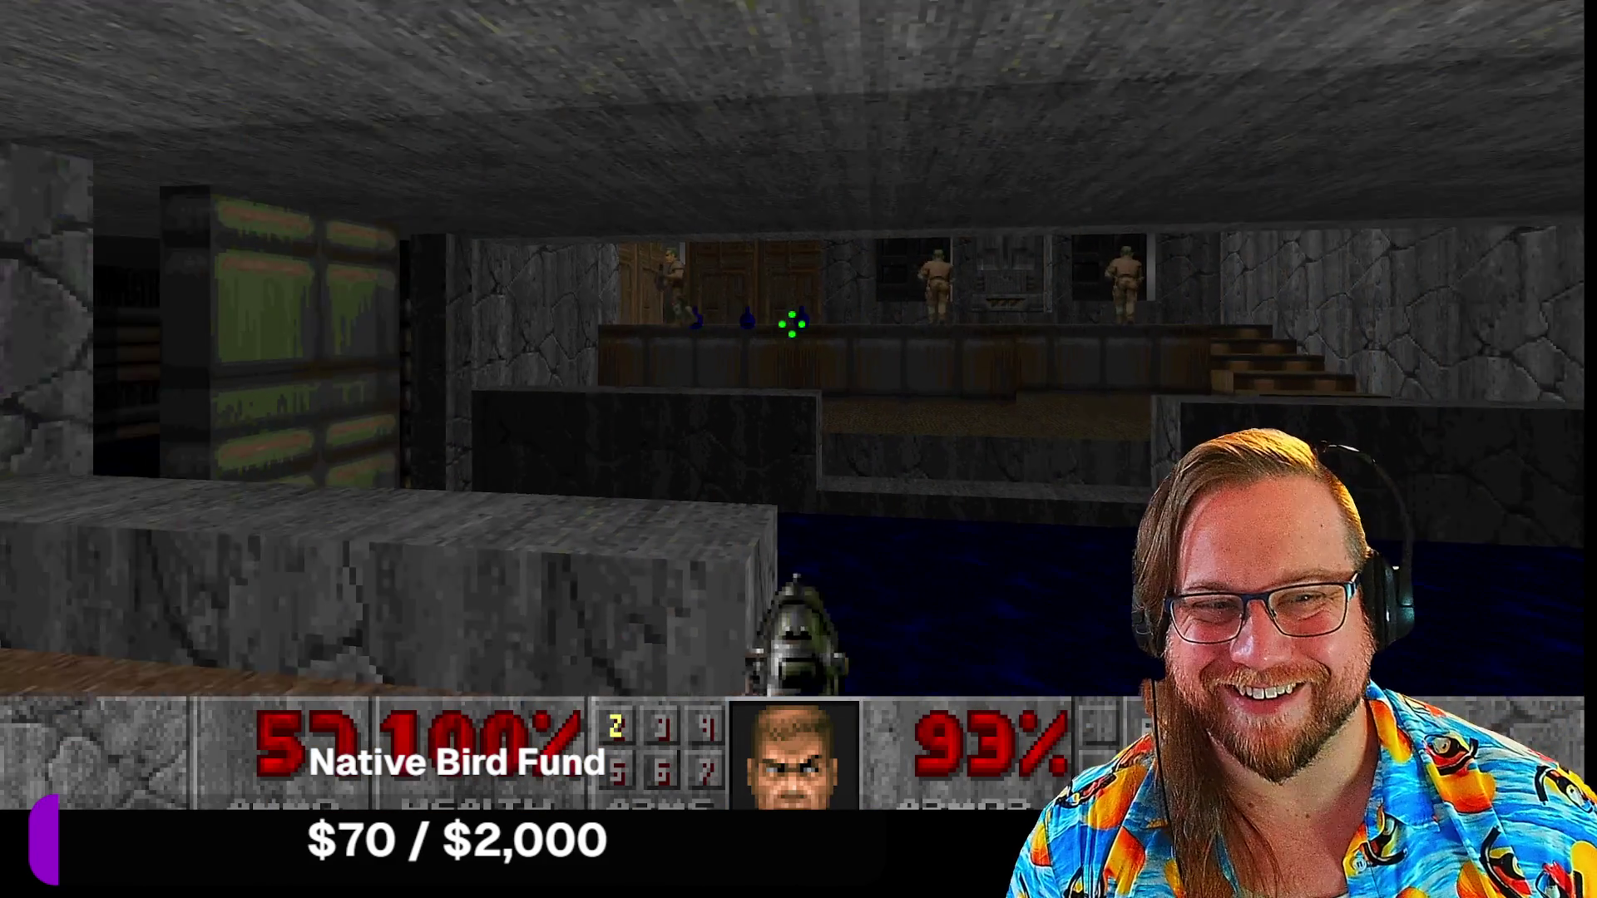
{"action": "key", "text": "ctrl"}
{"action": "key", "text": "ctrl"}
{"action": "left_click", "coordinate": [792, 324]}
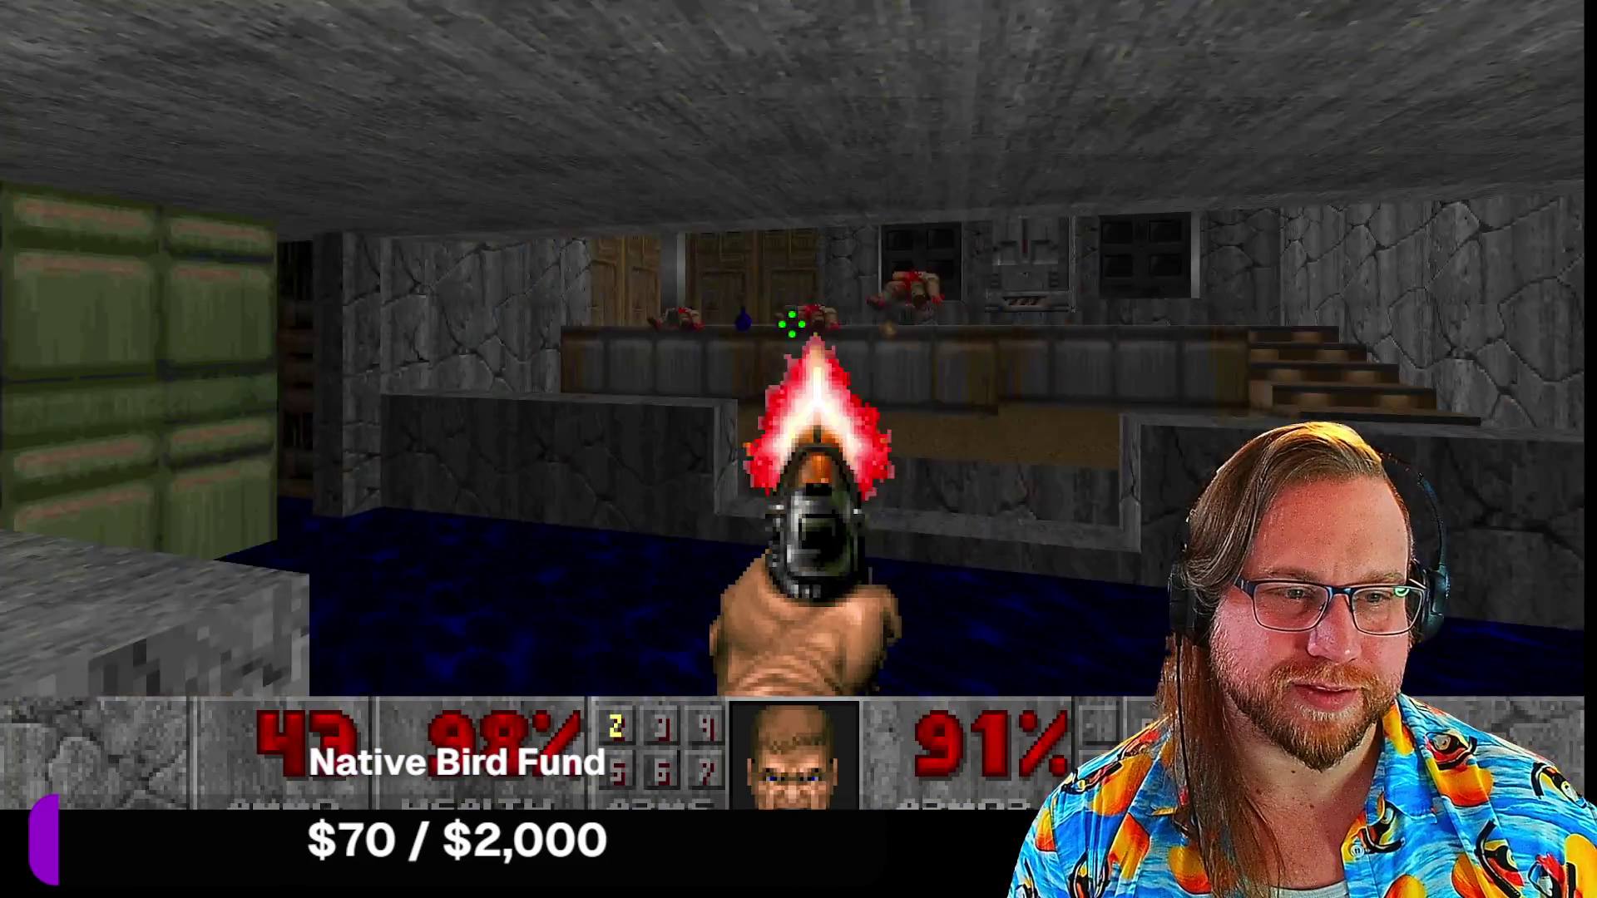
- Grab the health bonus in the room and turn right along the walkway
{"action": "key", "text": "w"}
{"action": "key", "text": "w"}
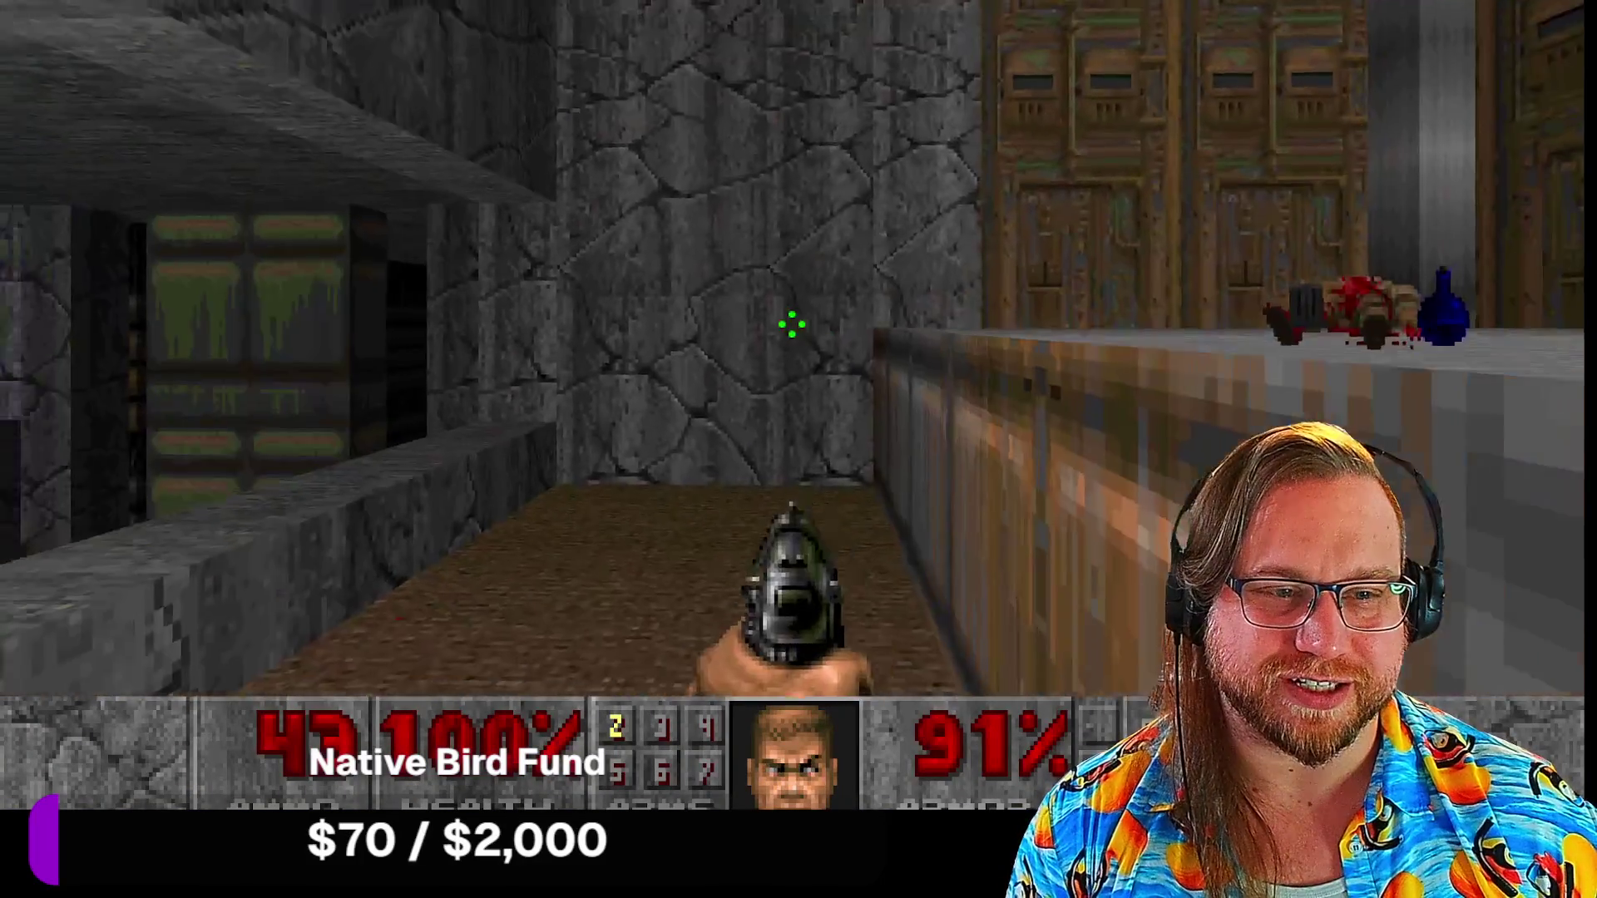
{"action": "key", "text": "Right"}
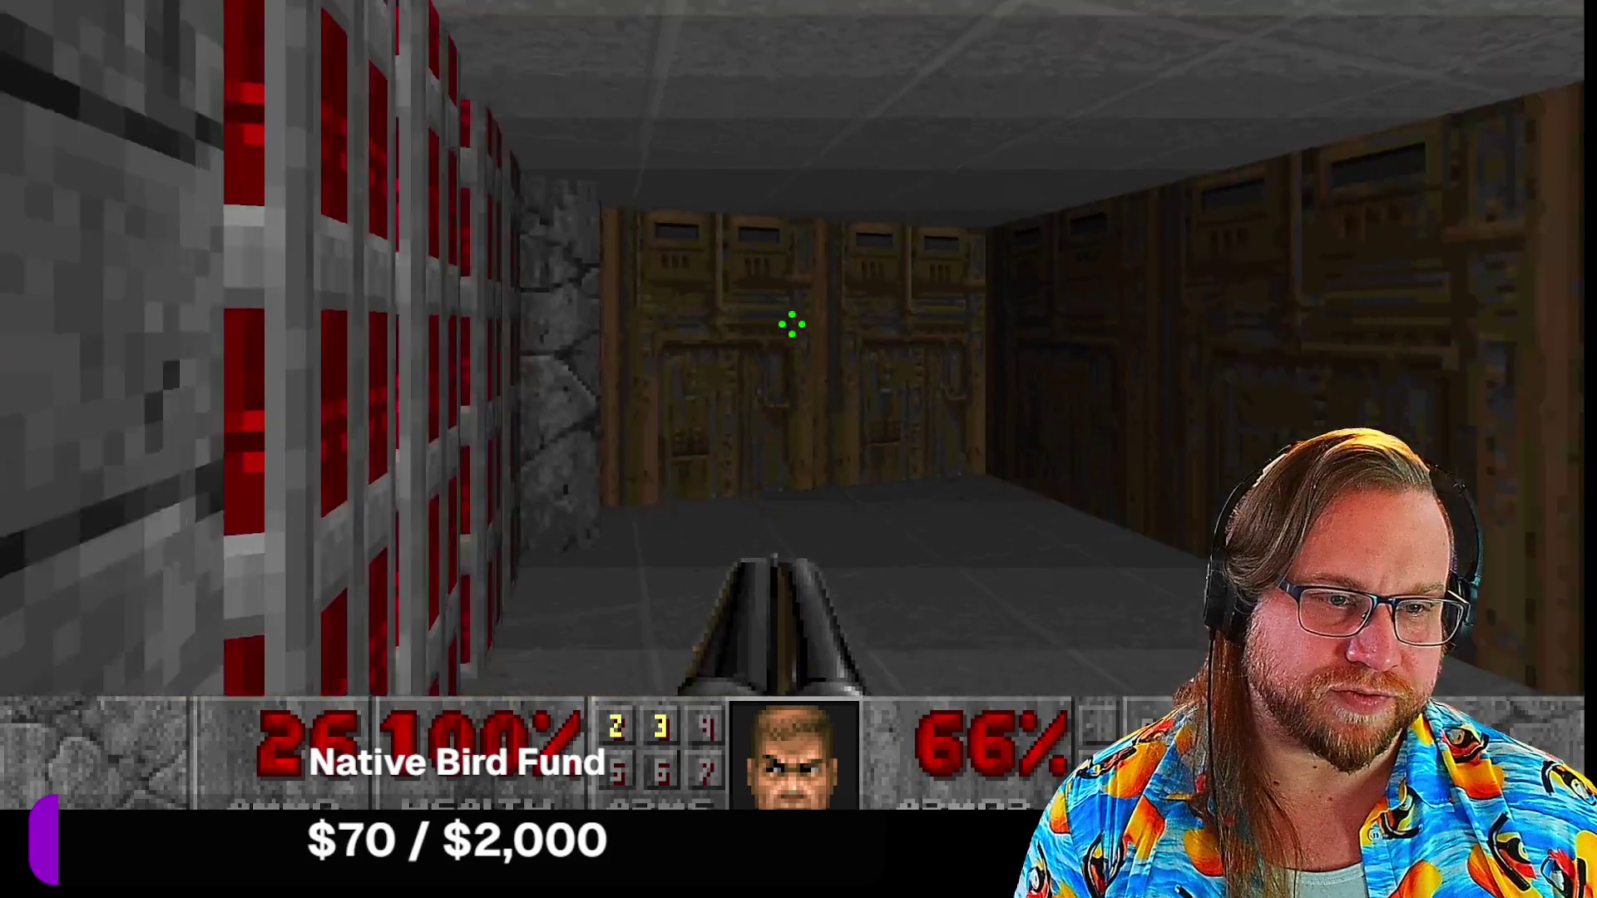
- Walk down the stone corridor, looking toward the wall monitors and the wooden door
{"action": "key", "text": "Up"}
{"action": "key", "text": "Right"}
{"action": "key", "text": "Up"}
{"action": "key", "text": "Left"}
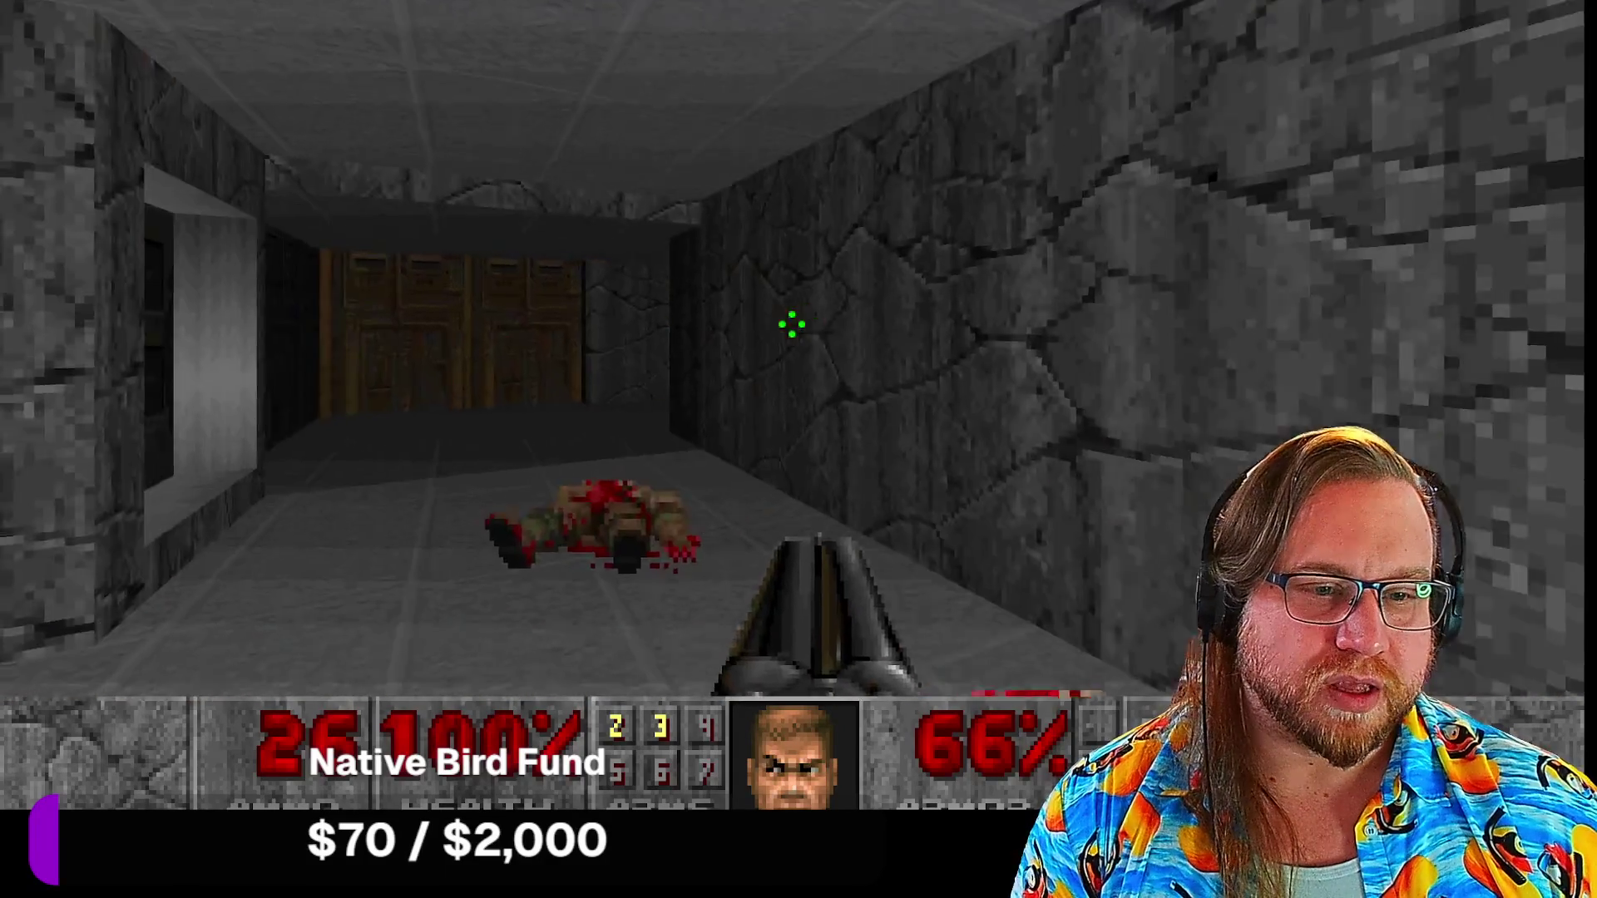
{"action": "key", "text": "Left"}
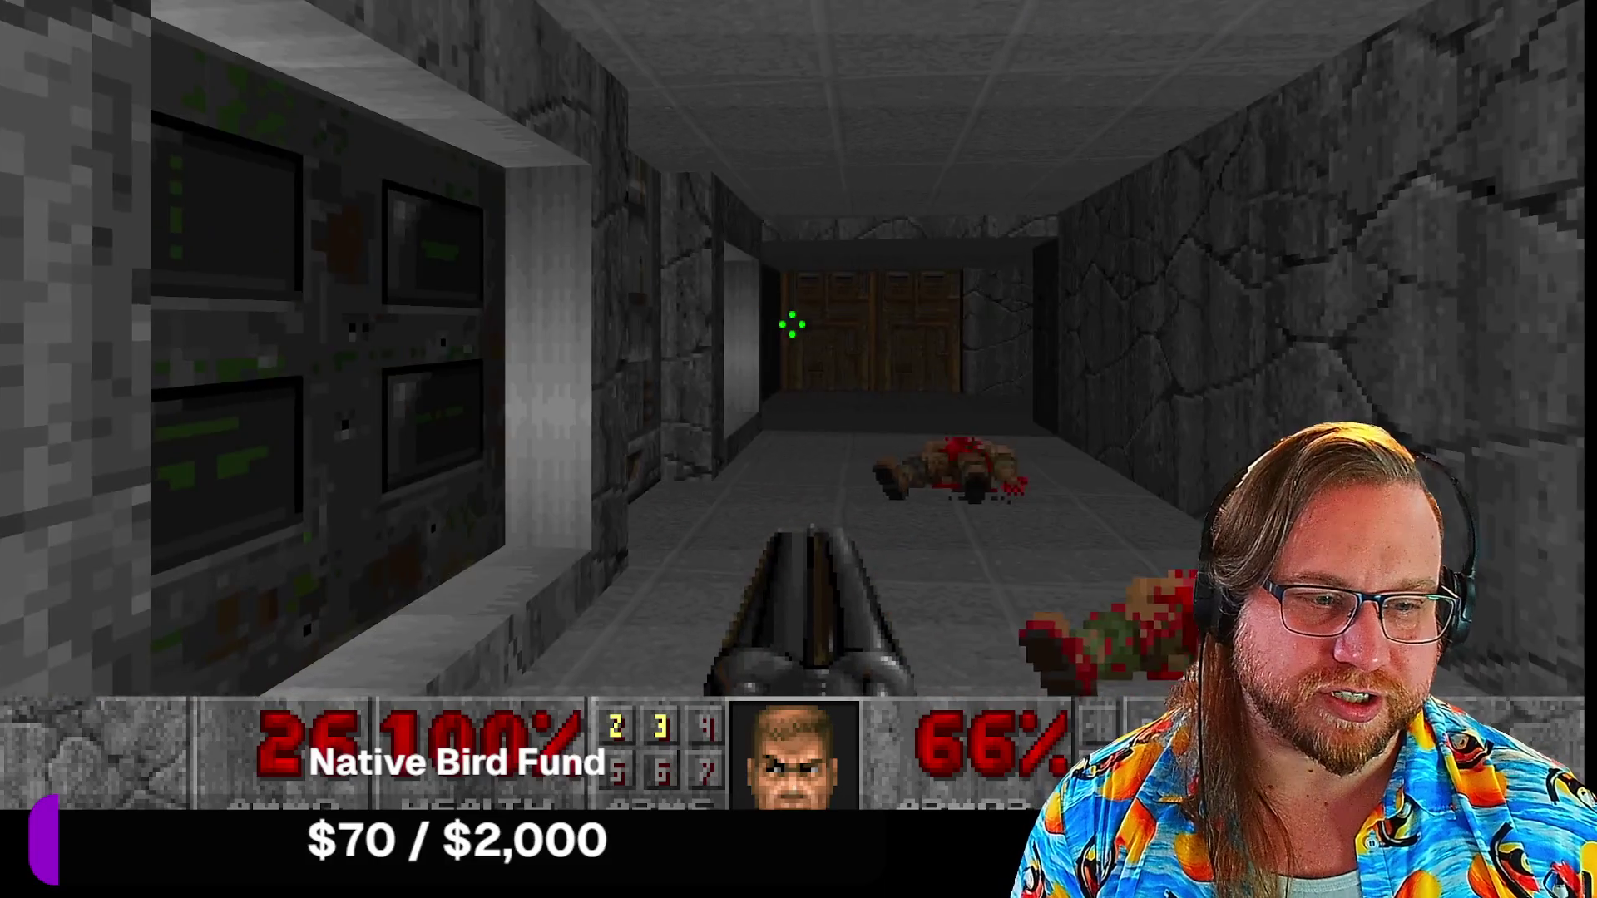
{"action": "key", "text": "Right"}
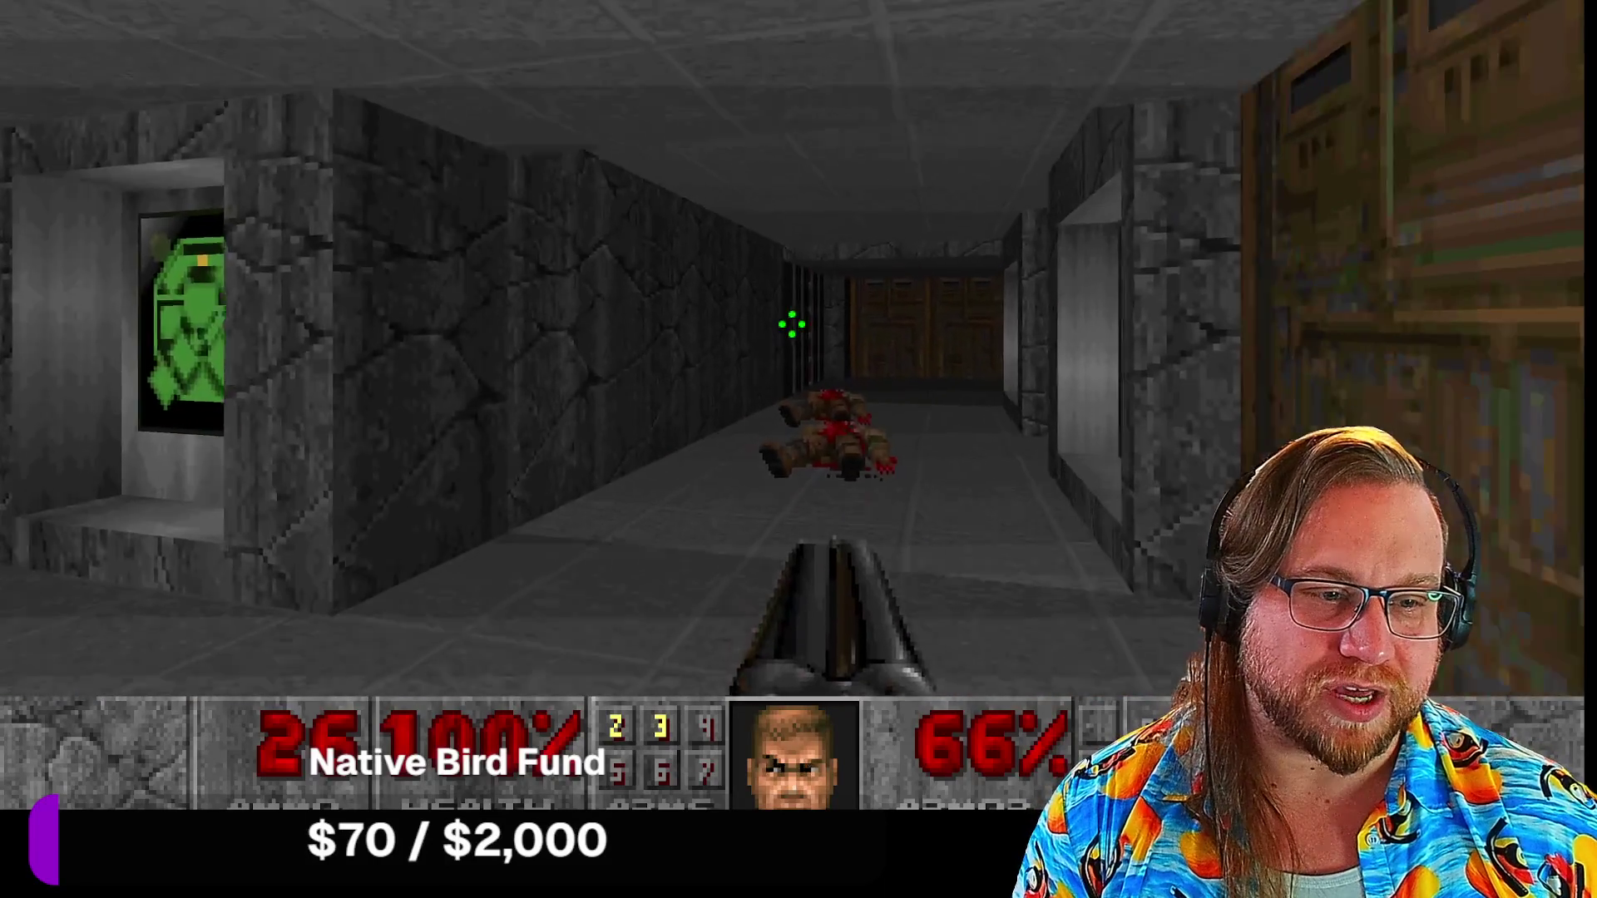
- Move past the corpses to the grey tech-panel door and open it
{"action": "key", "text": "Up"}
{"action": "key", "text": "Right"}
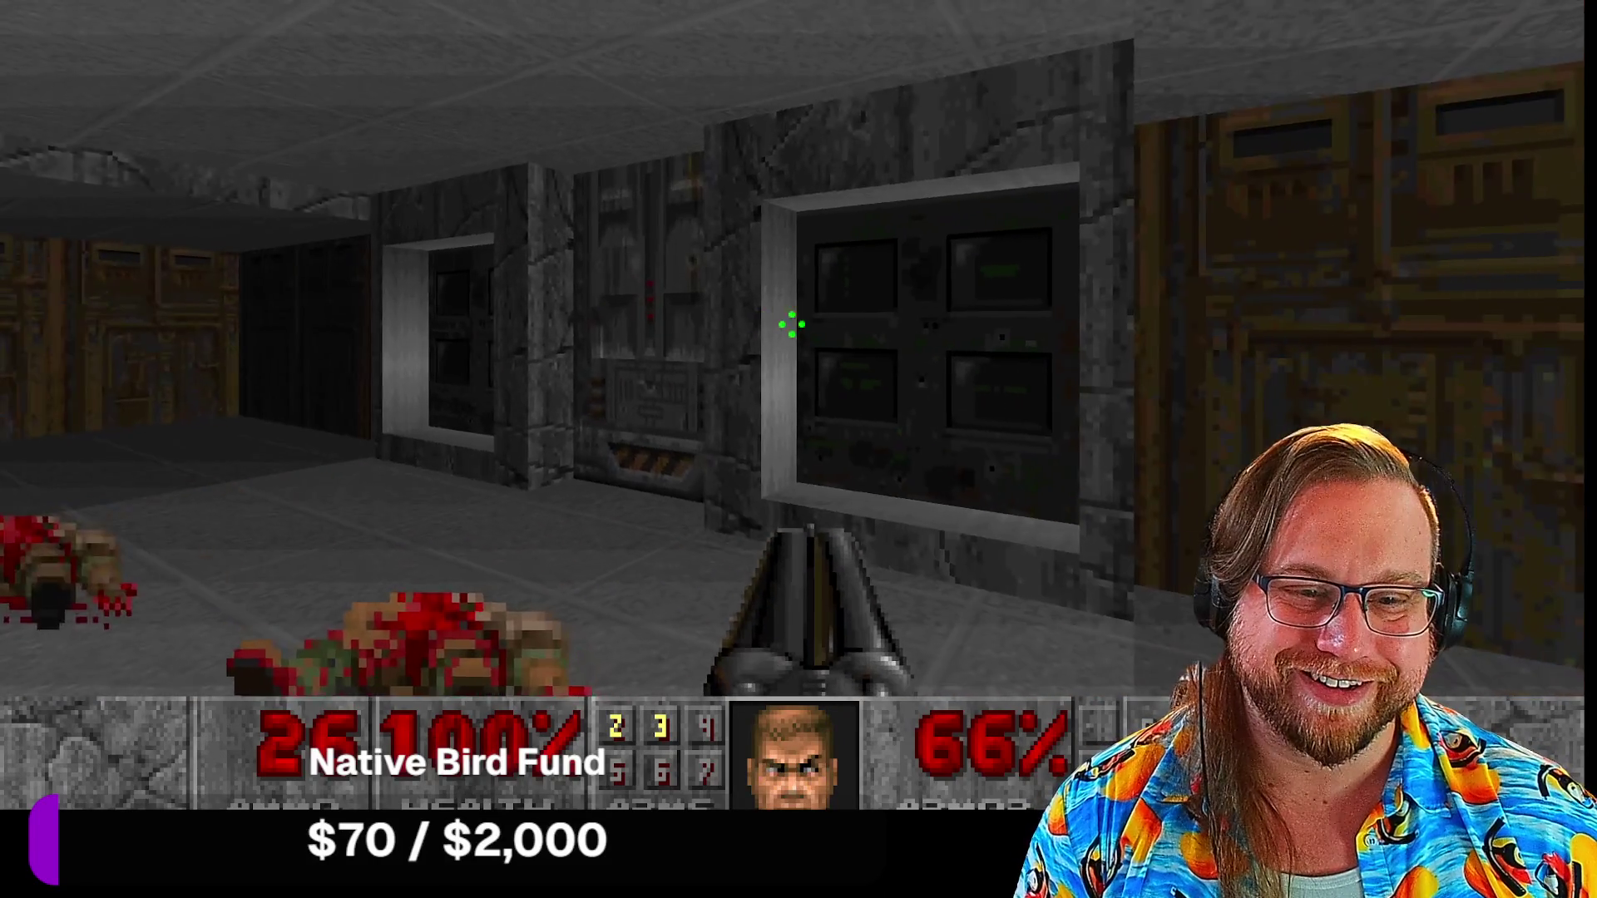
{"action": "key", "text": "Up"}
{"action": "key", "text": "Left"}
{"action": "key", "text": "Right"}
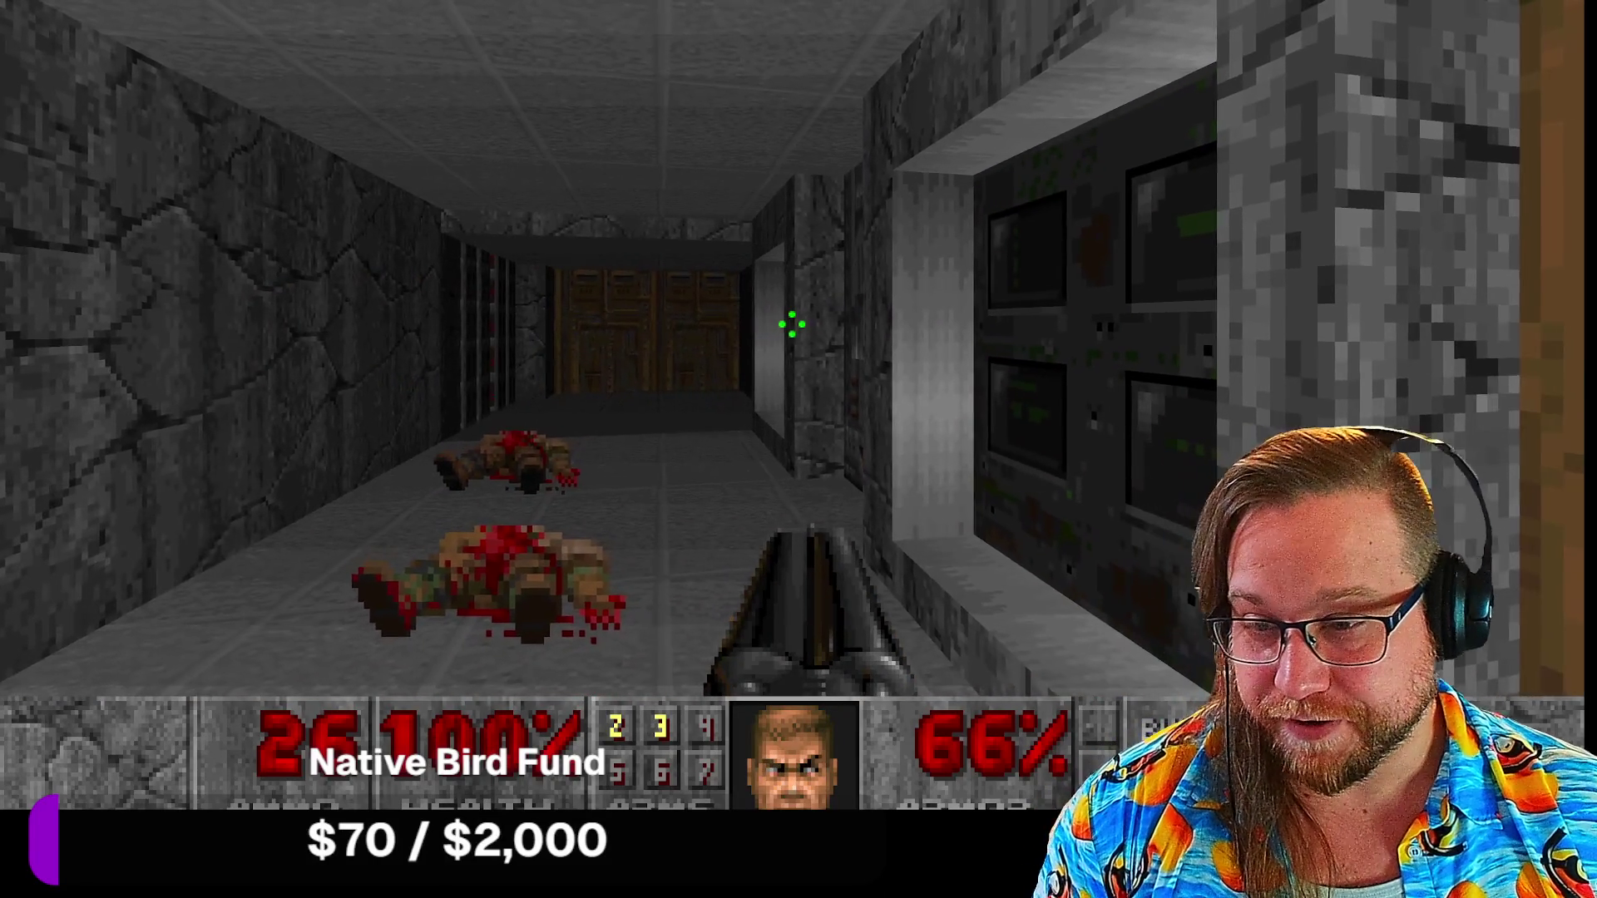
{"action": "key", "text": "Up"}
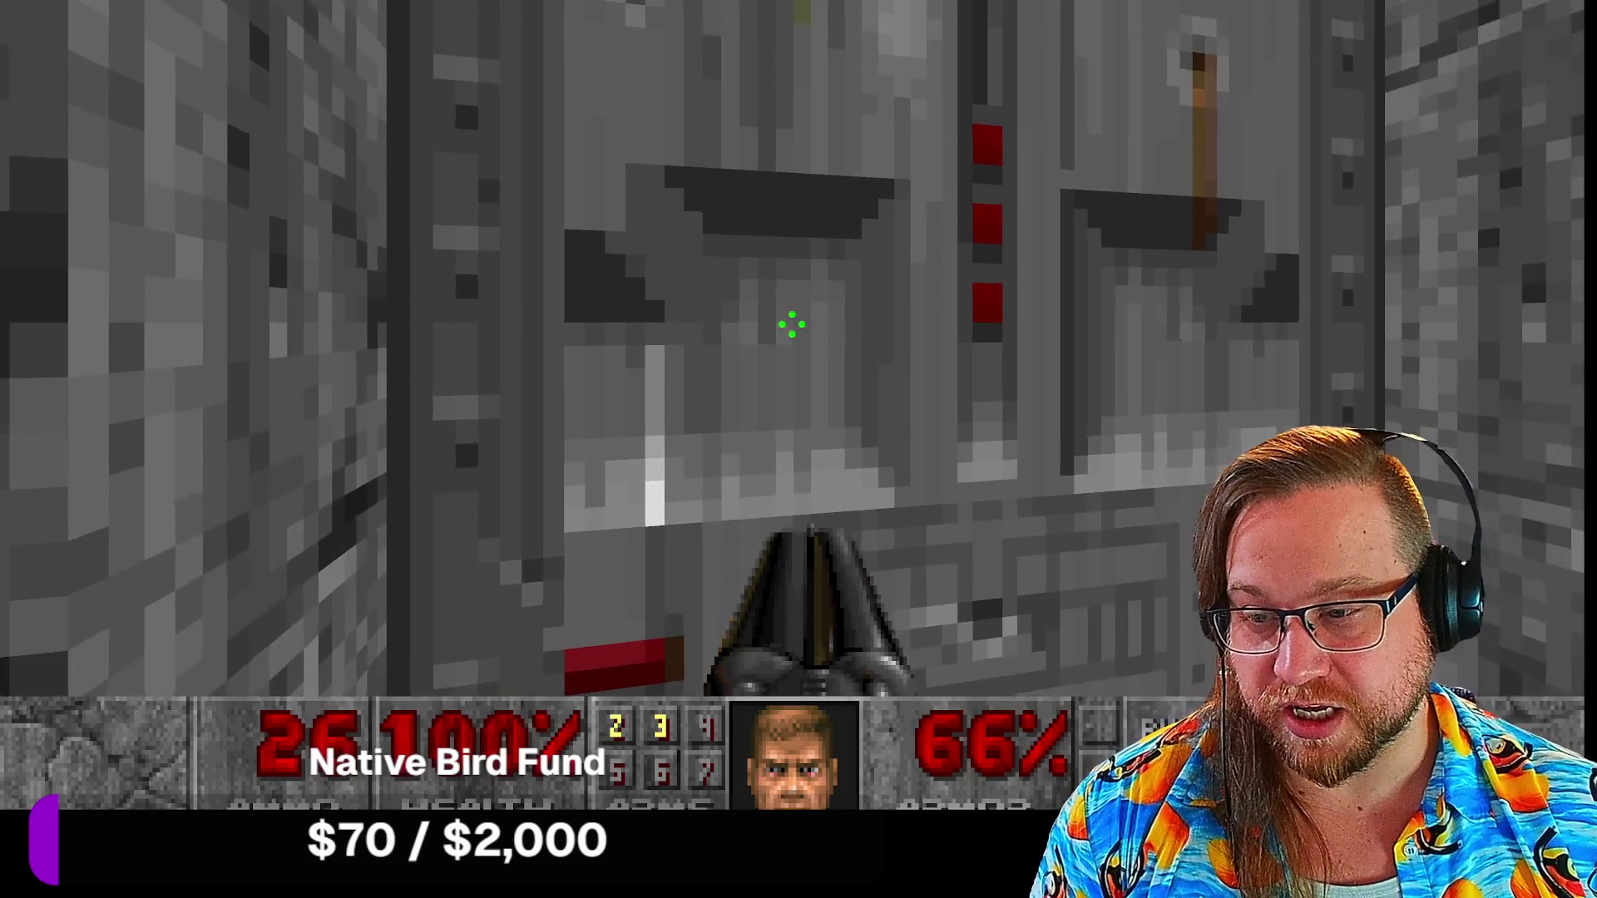
{"action": "key", "text": "space"}
- Step through the door, look around the dark room and advance onto the walkway
{"action": "key", "text": "Up"}
{"action": "key", "text": "Left"}
{"action": "key", "text": "Right"}
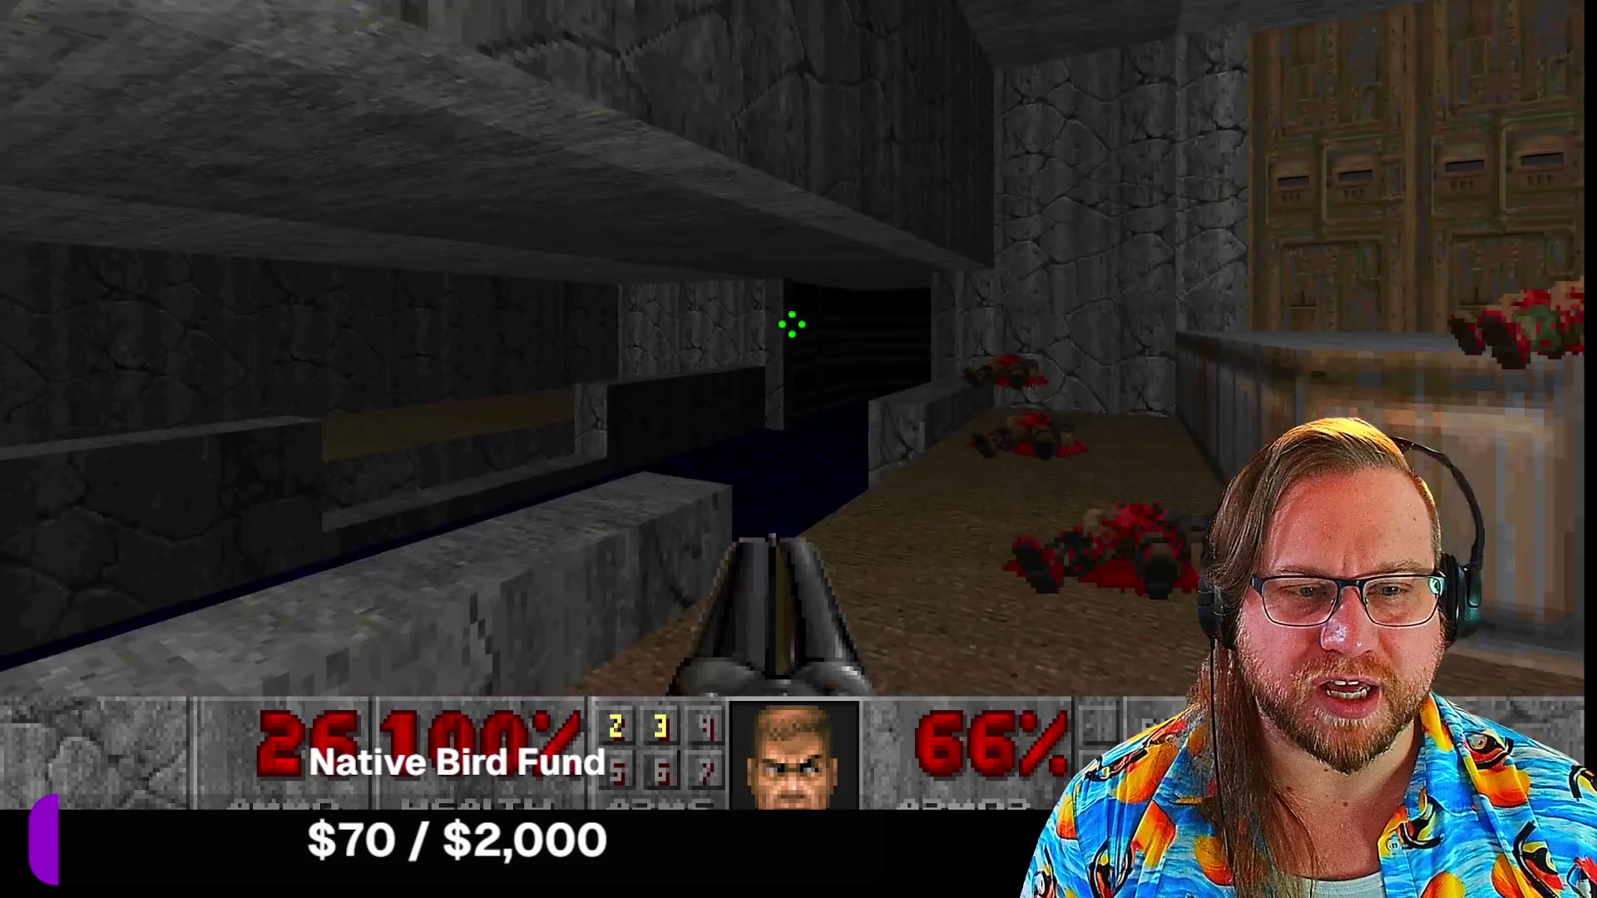
{"action": "key", "text": "Right"}
{"action": "key", "text": "Up"}
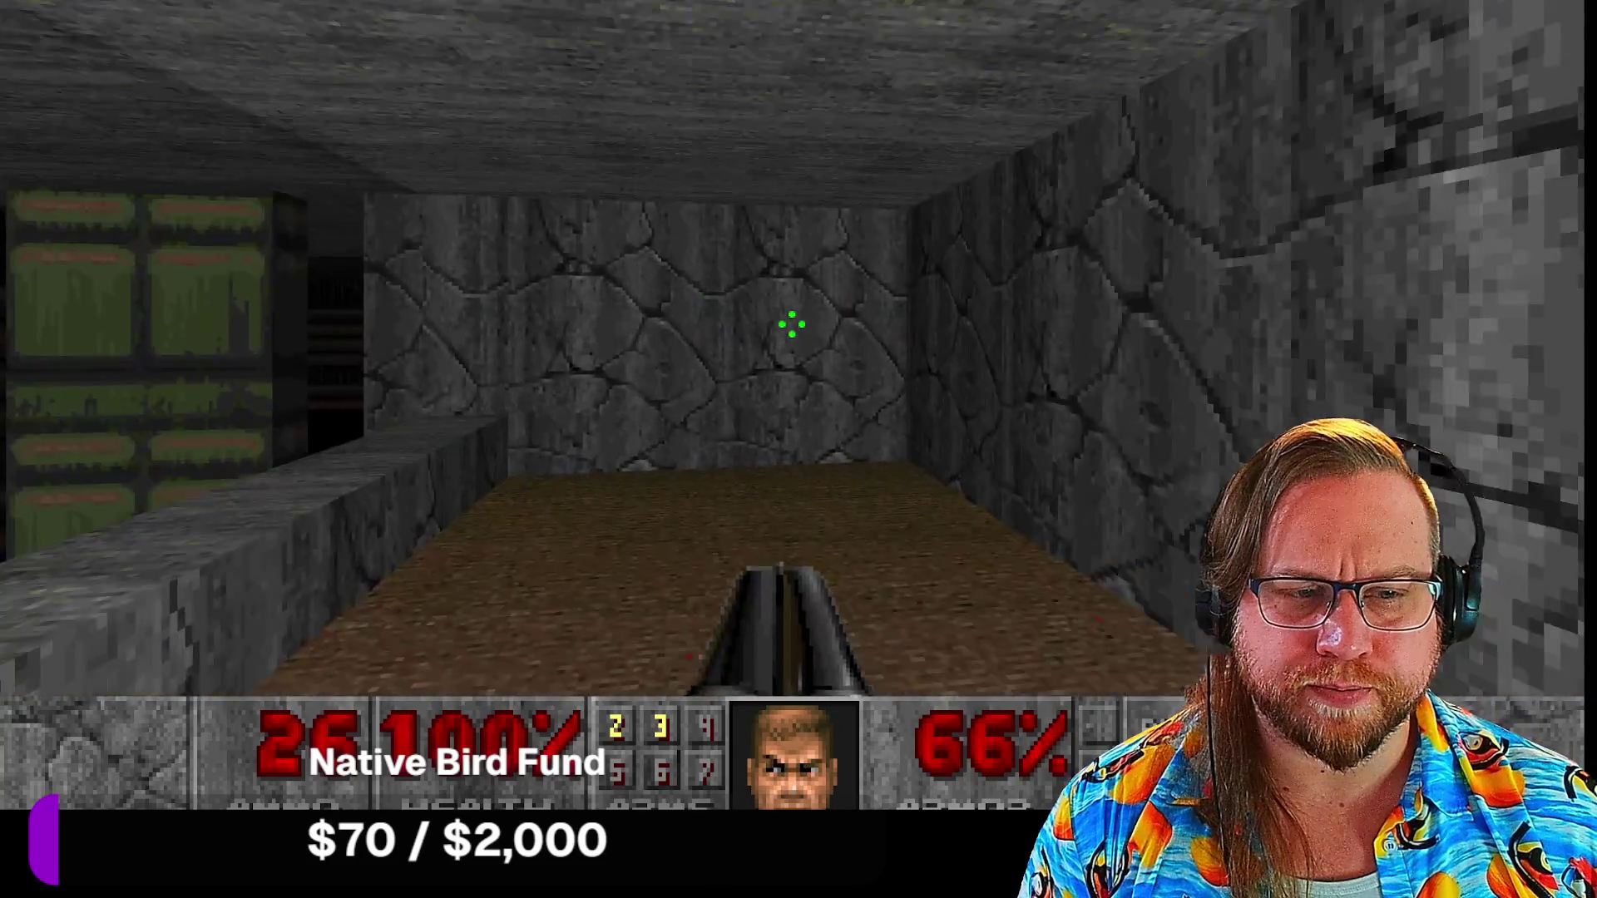
{"action": "key", "text": "Right"}
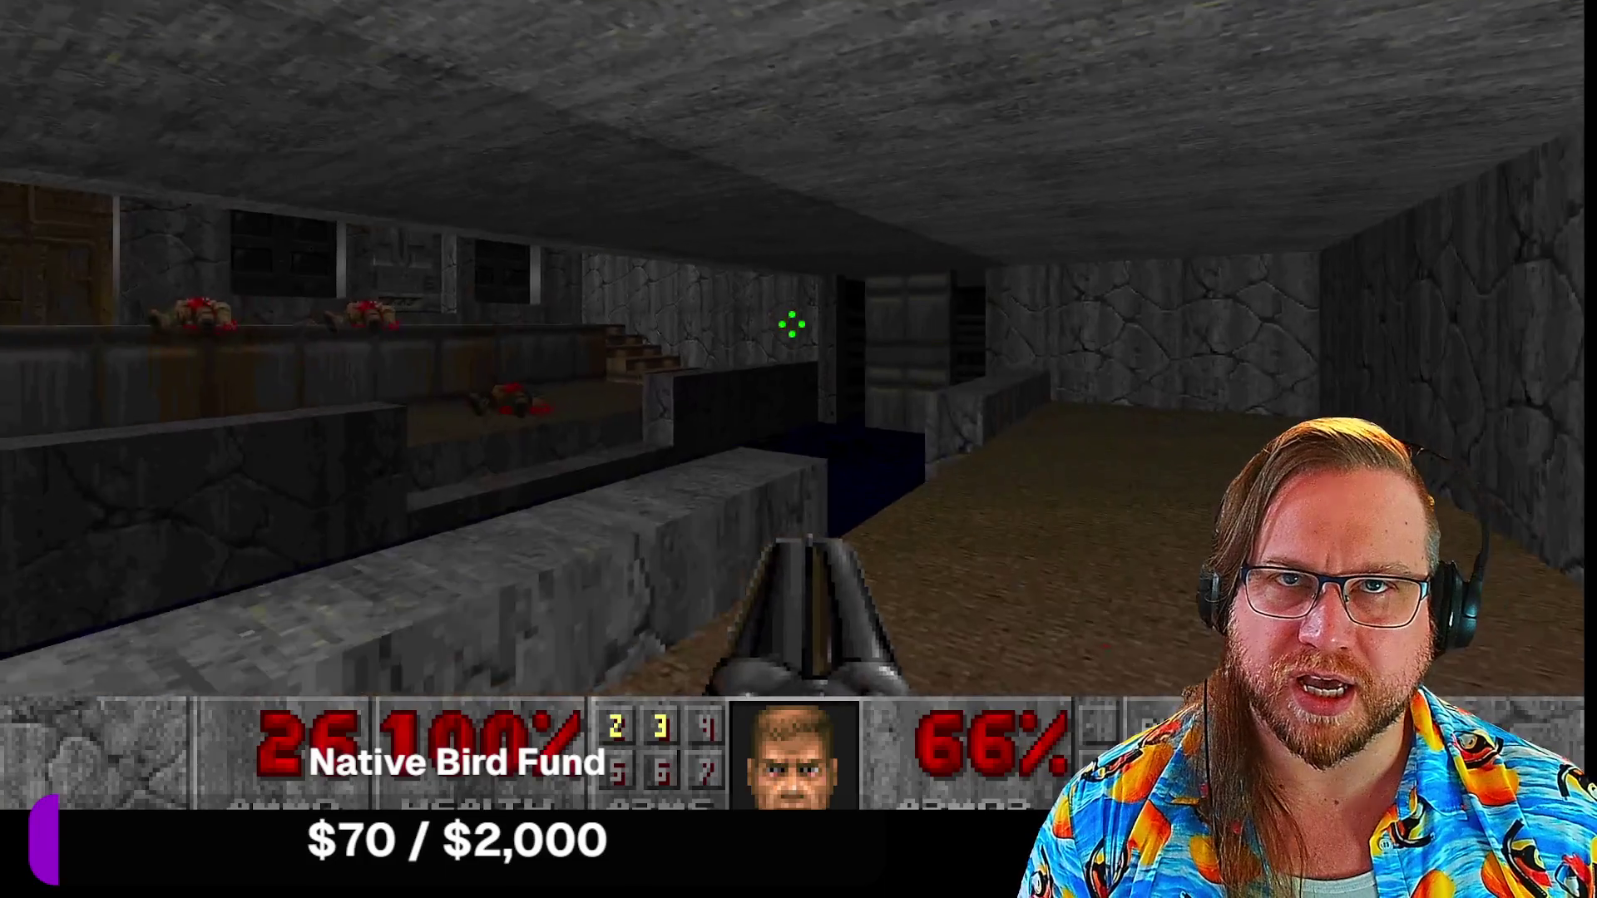
- Wade through the water-filled corridor to the brown wall
{"action": "key", "text": "Right"}
{"action": "key", "text": "Up"}
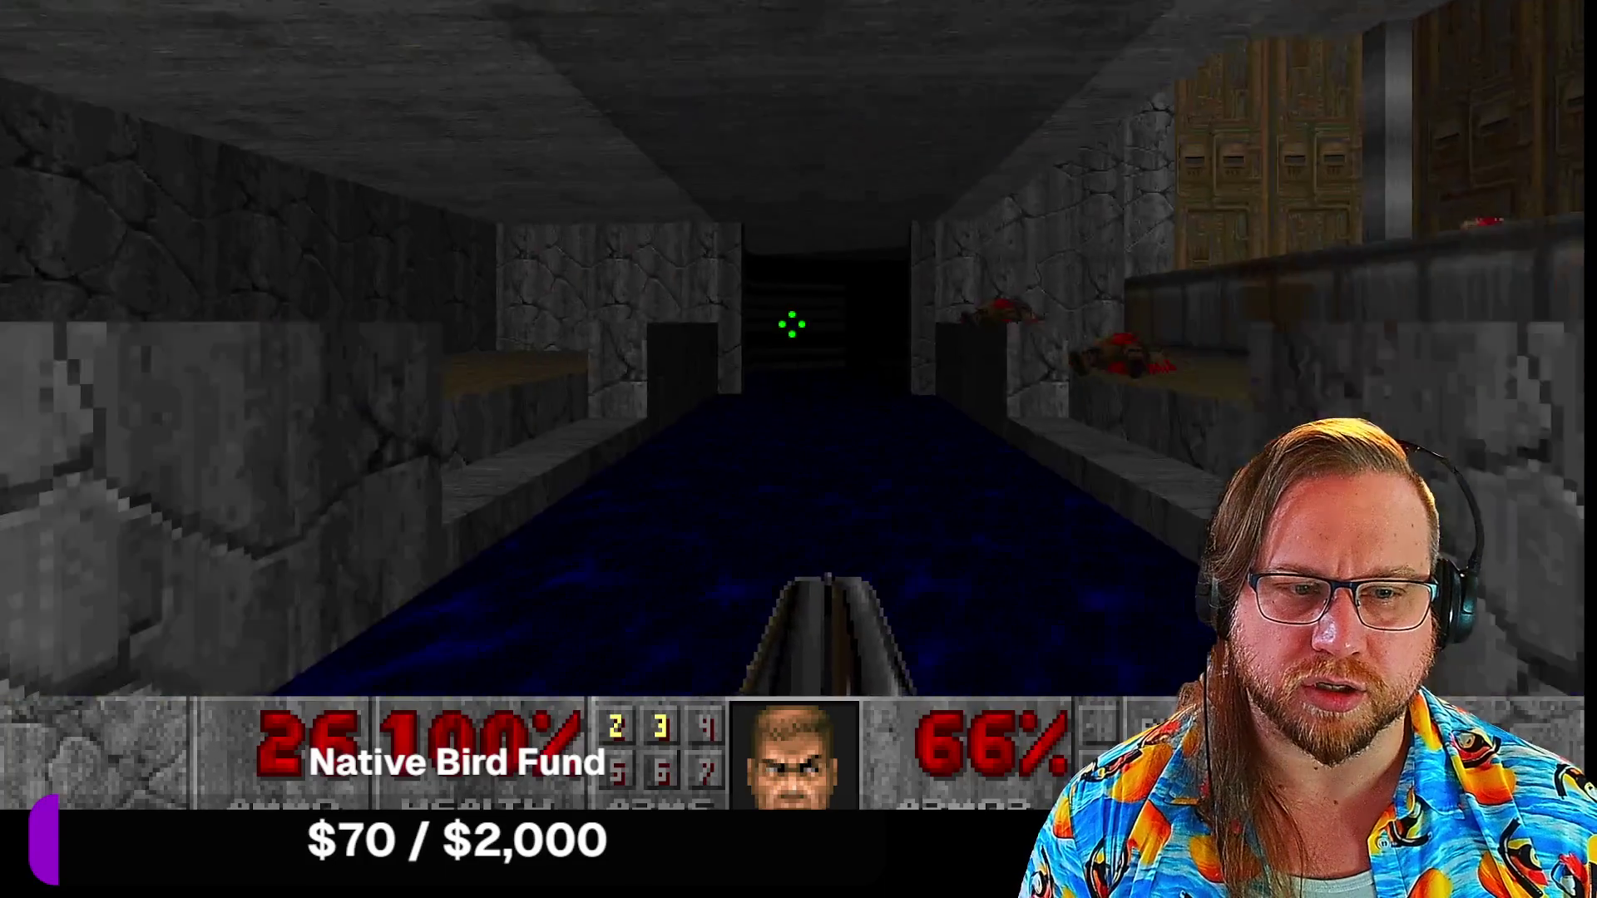
{"action": "key", "text": "Up"}
{"action": "key", "text": "Right"}
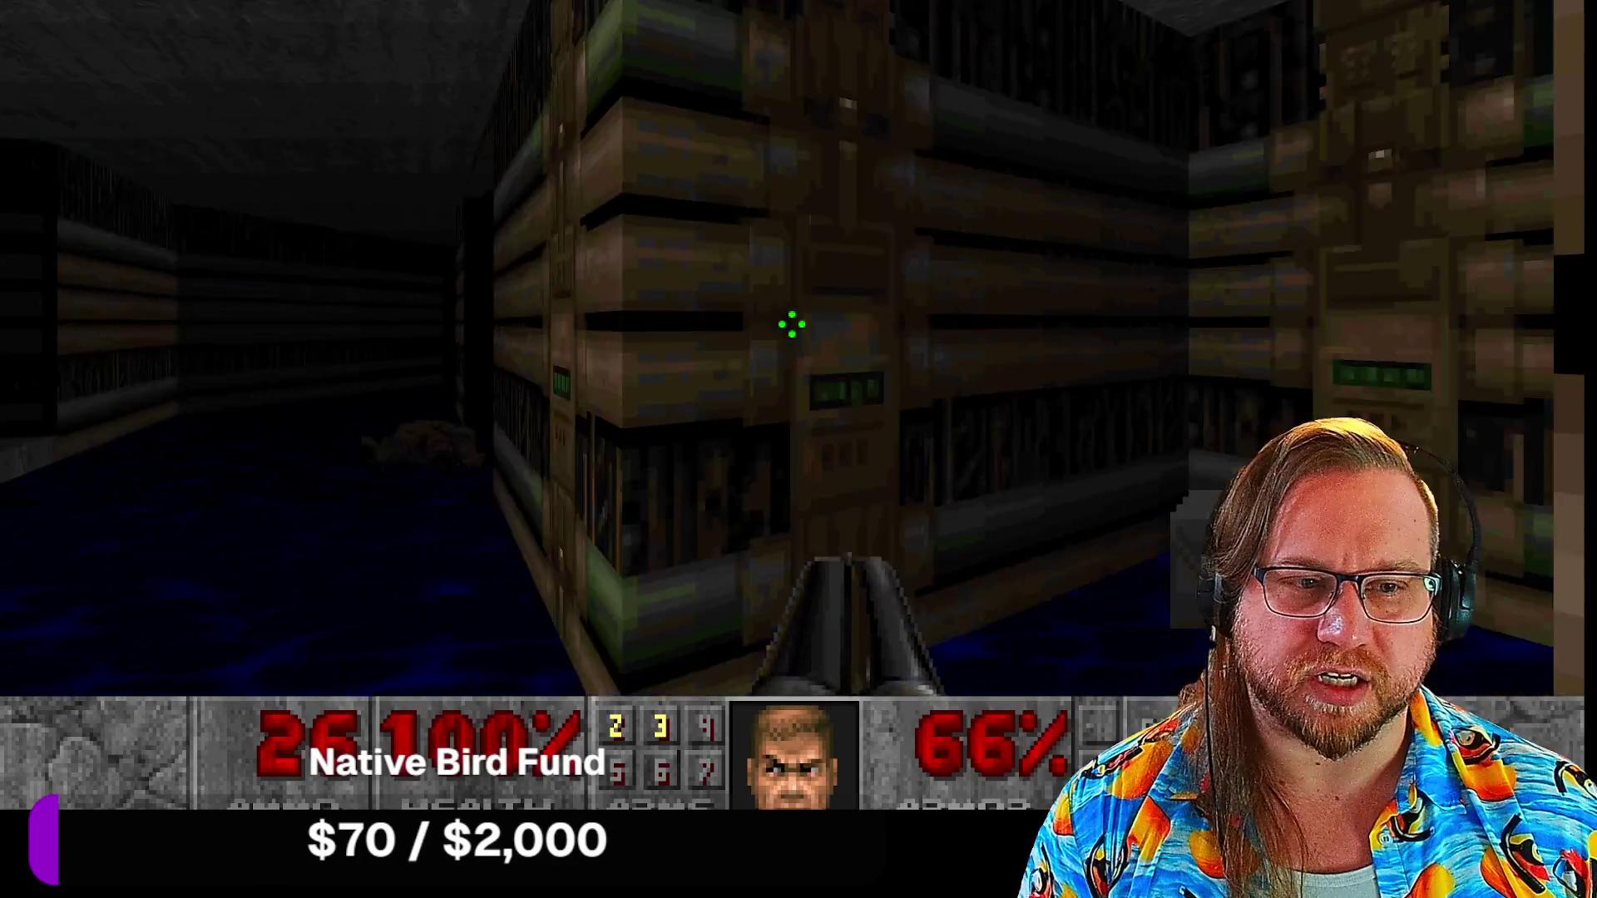
{"action": "key", "text": "Right"}
{"action": "key", "text": "Up"}
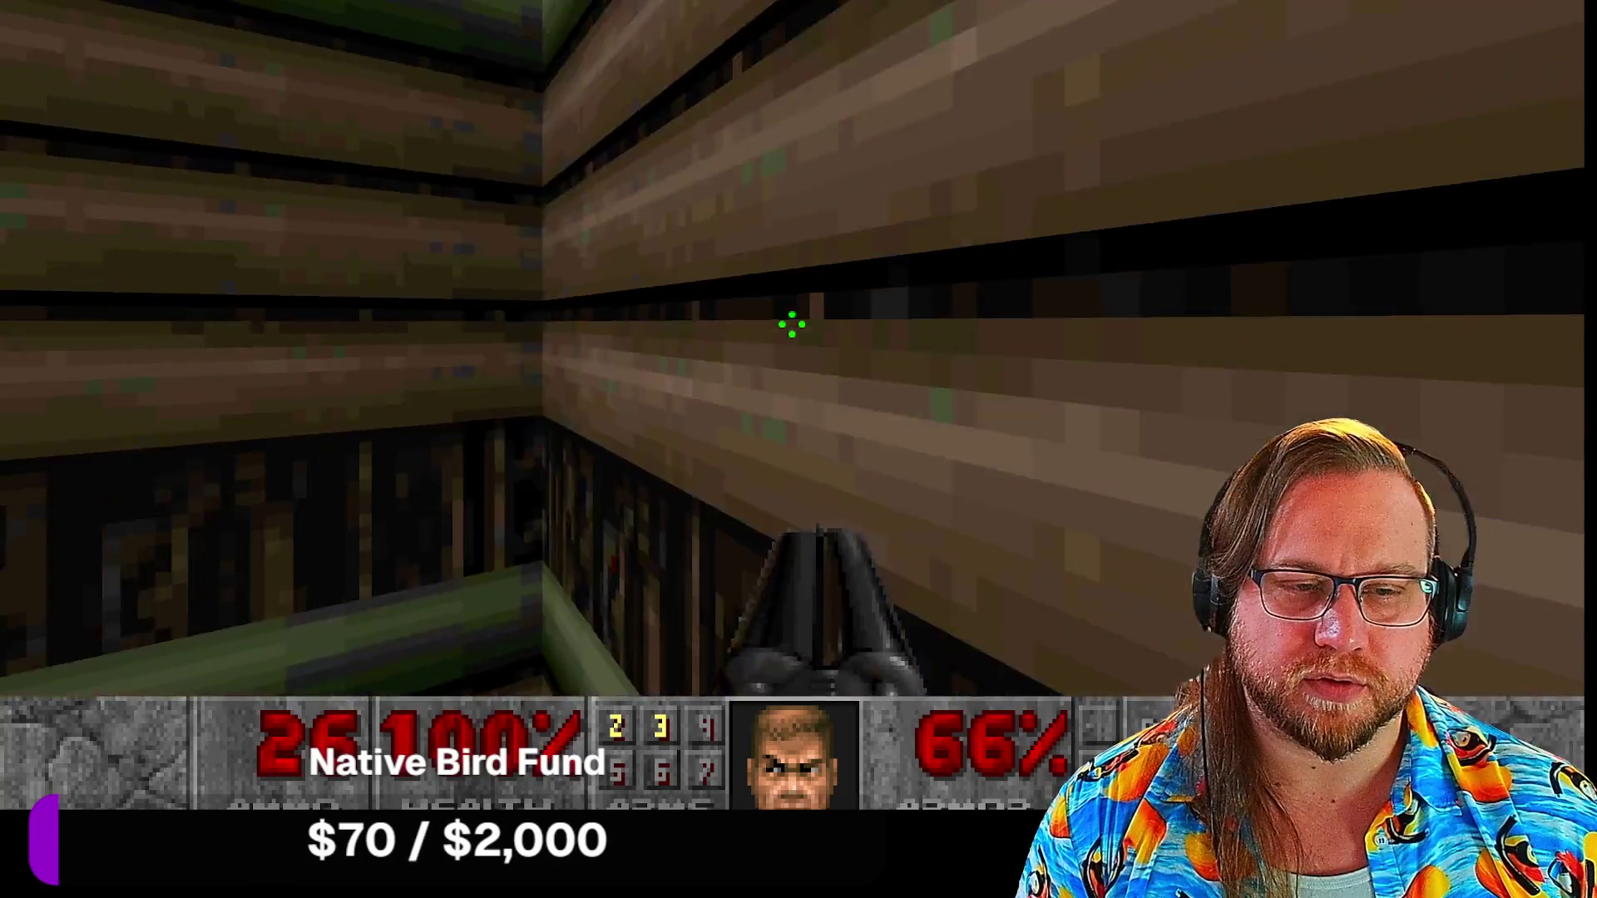
- Head past the UAC panel into the computer room
{"action": "key", "text": "Left"}
{"action": "key", "text": "Up"}
{"action": "key", "text": "Right"}
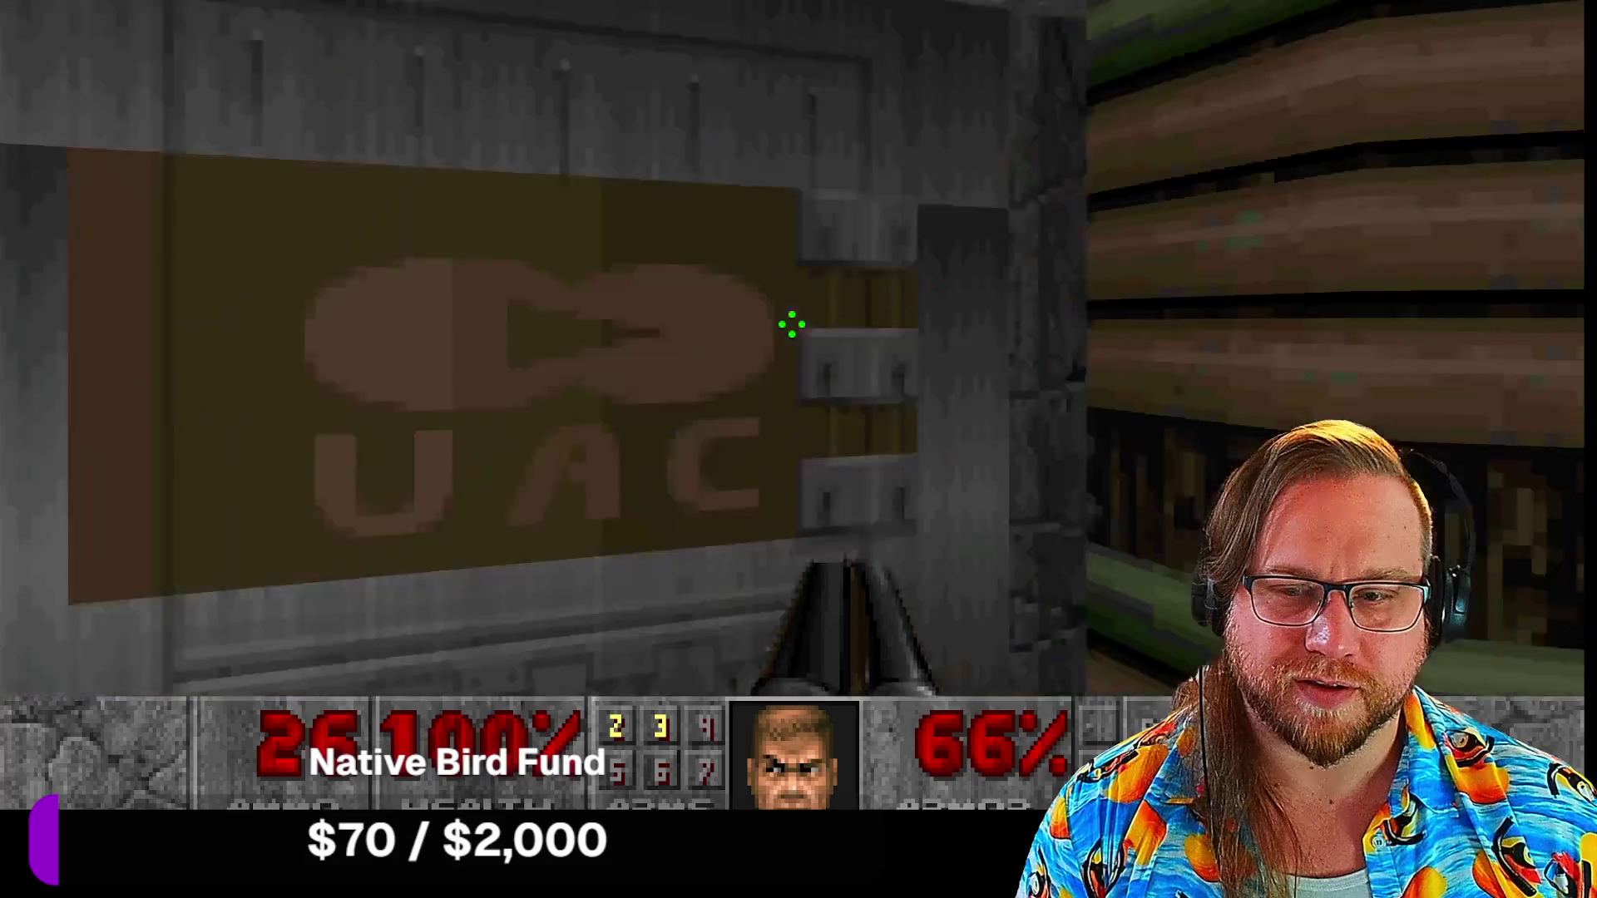
{"action": "key", "text": "Up"}
{"action": "key", "text": "Right"}
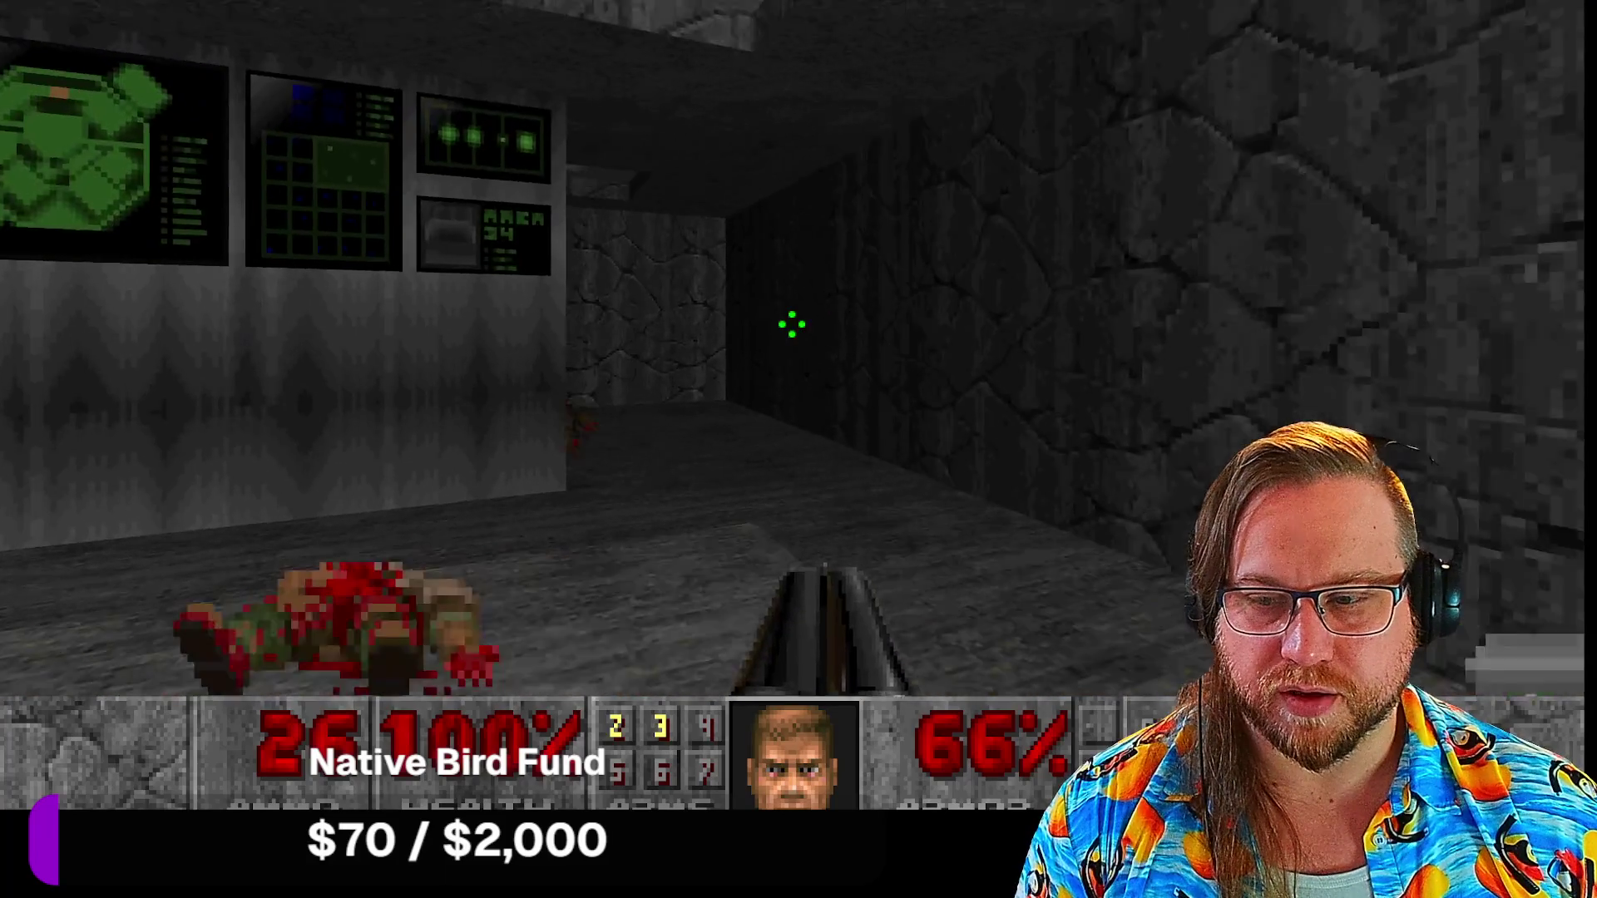
- Advance past the corpses and cross the brown-walled, blue-floored room toward the stone pillar
{"action": "key", "text": "Left"}
{"action": "key", "text": "Up"}
{"action": "key", "text": "Right"}
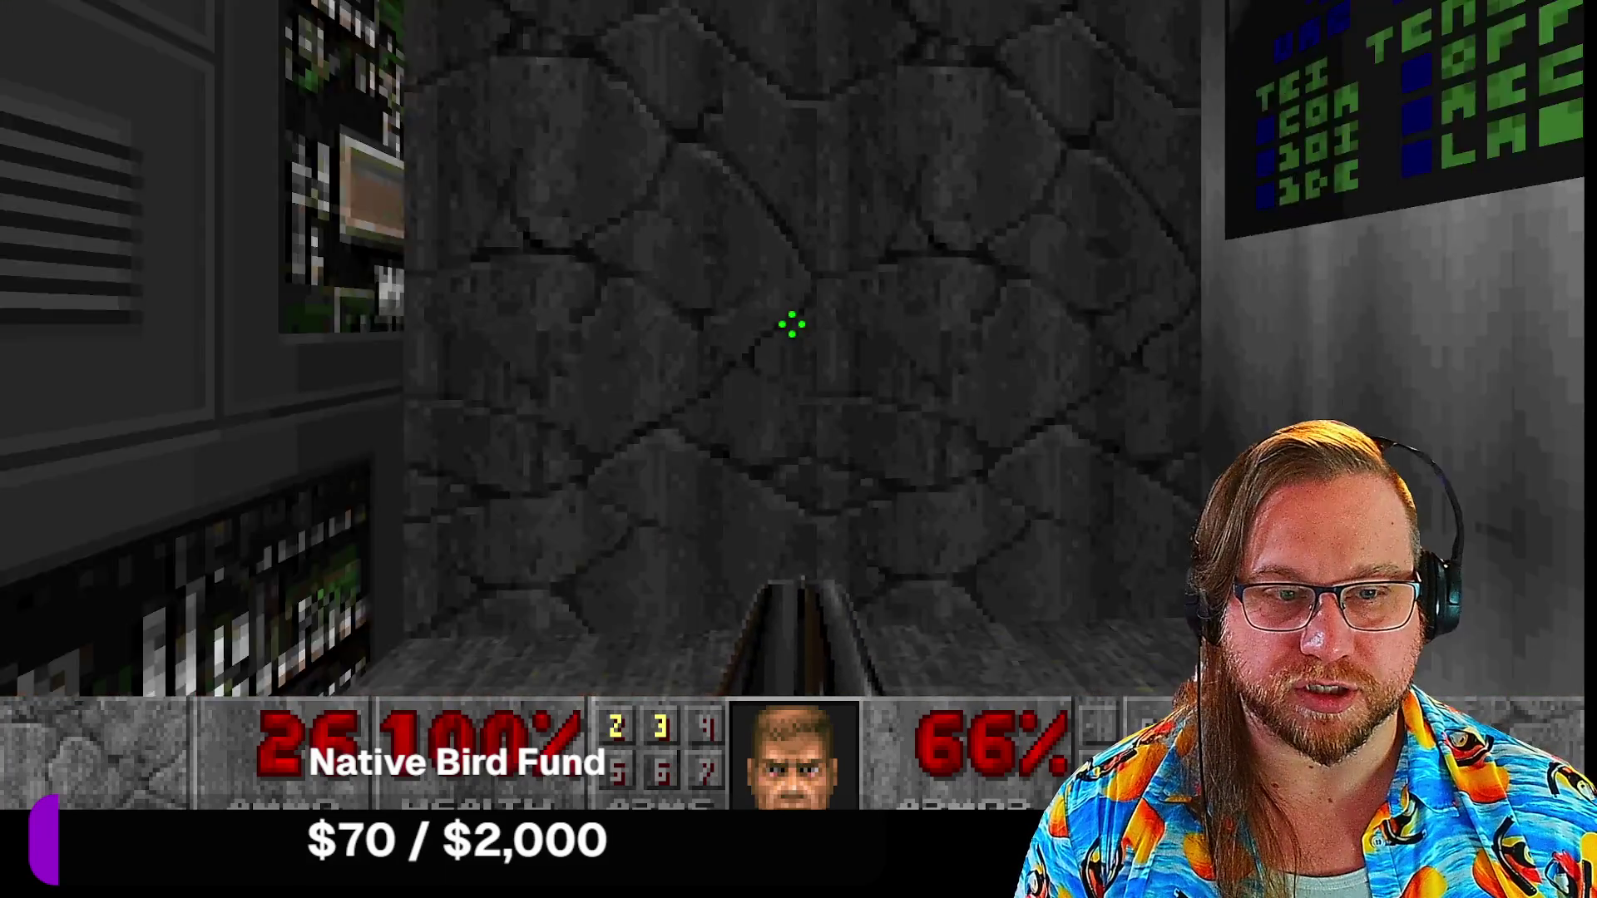
{"action": "key", "text": "Left"}
{"action": "key", "text": "Right"}
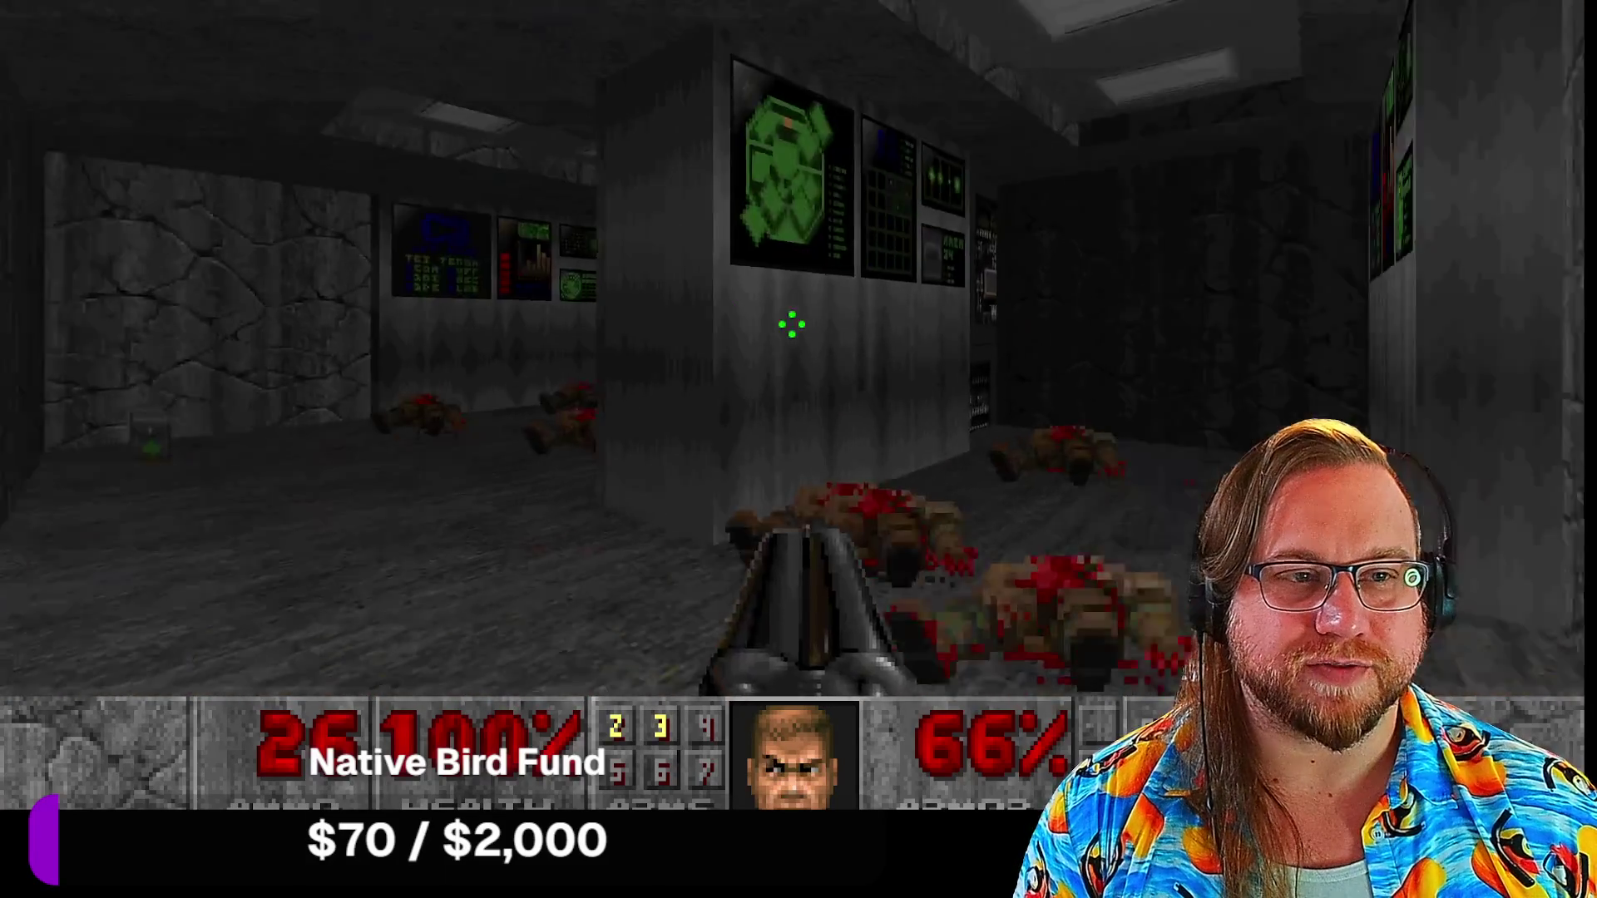
{"action": "key", "text": "Left"}
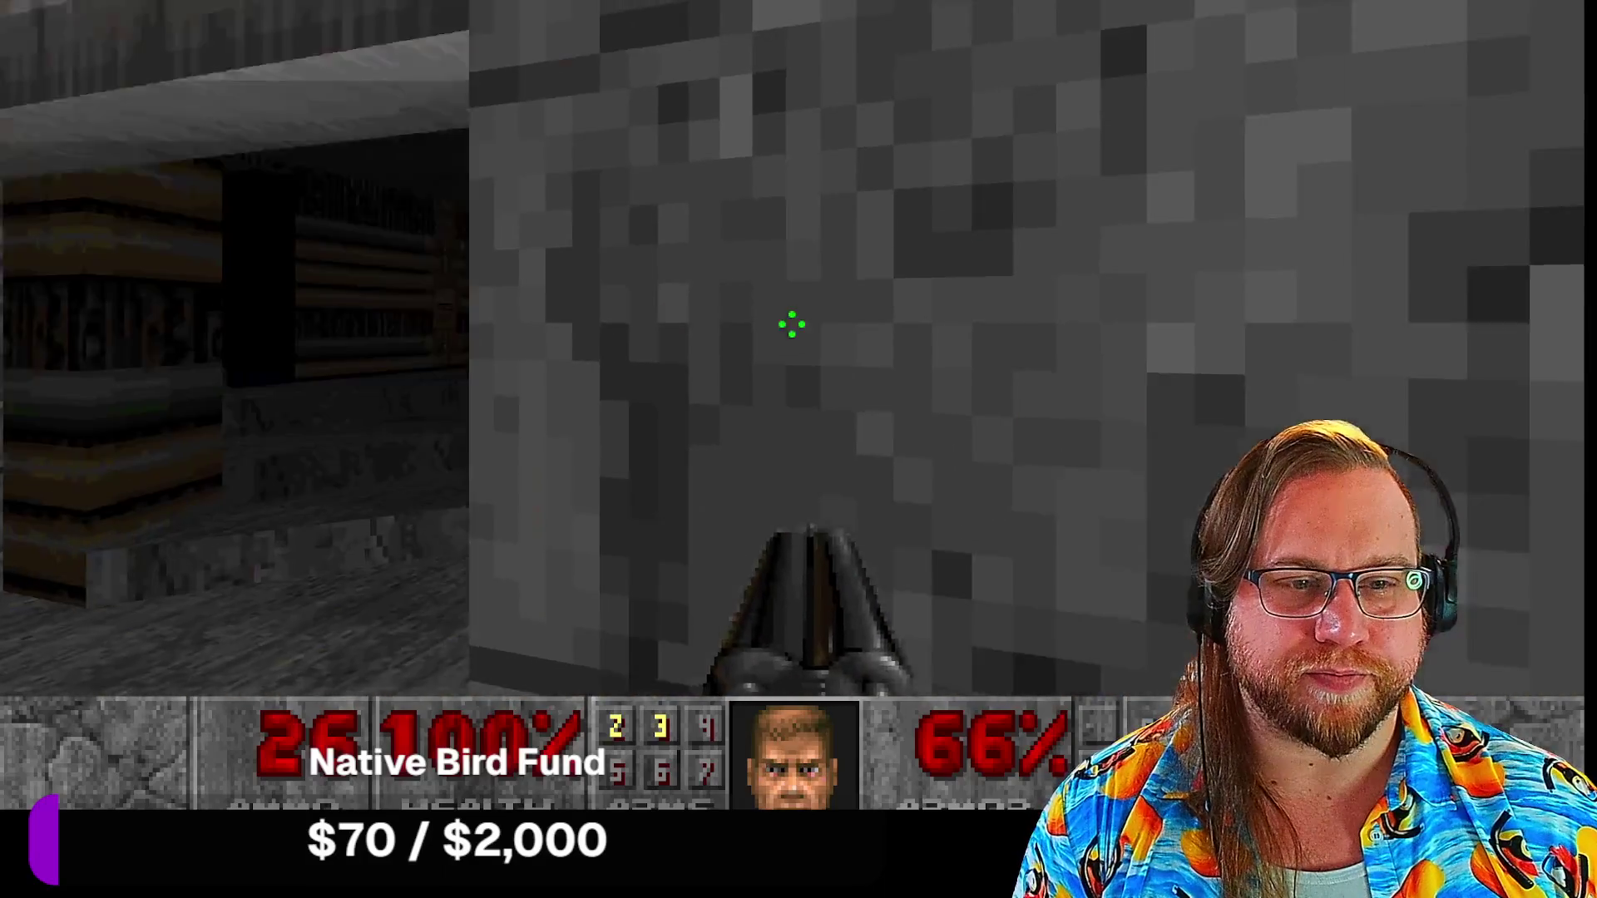
{"action": "key", "text": "Right"}
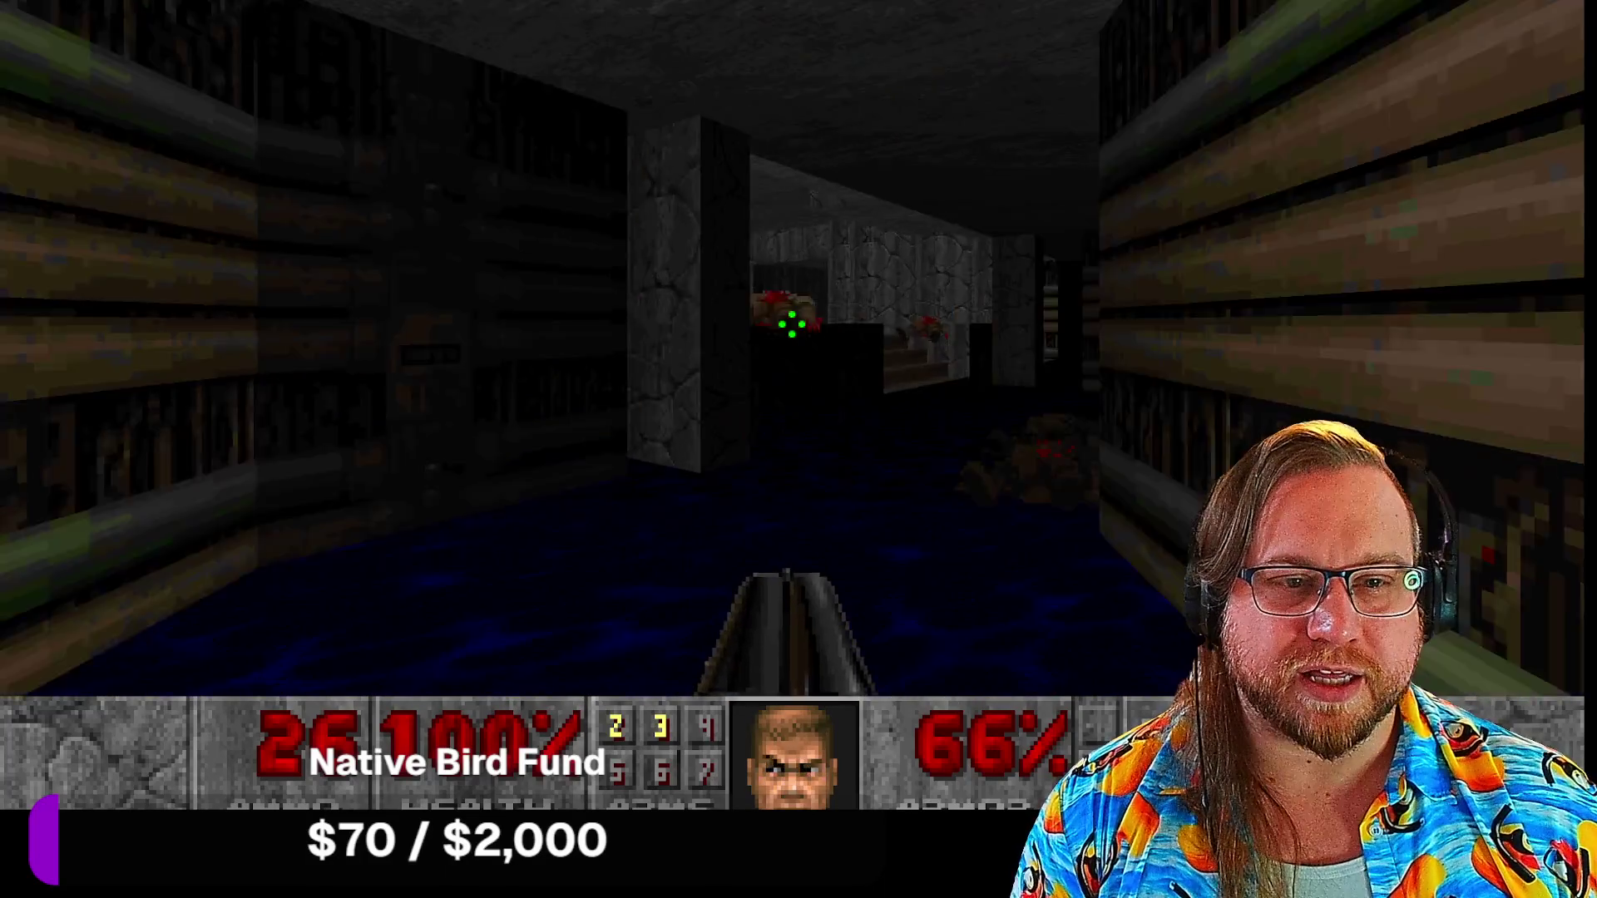
- Turn into the grey stone room and climb the stairs into the narrow corridor
{"action": "key", "text": "Left"}
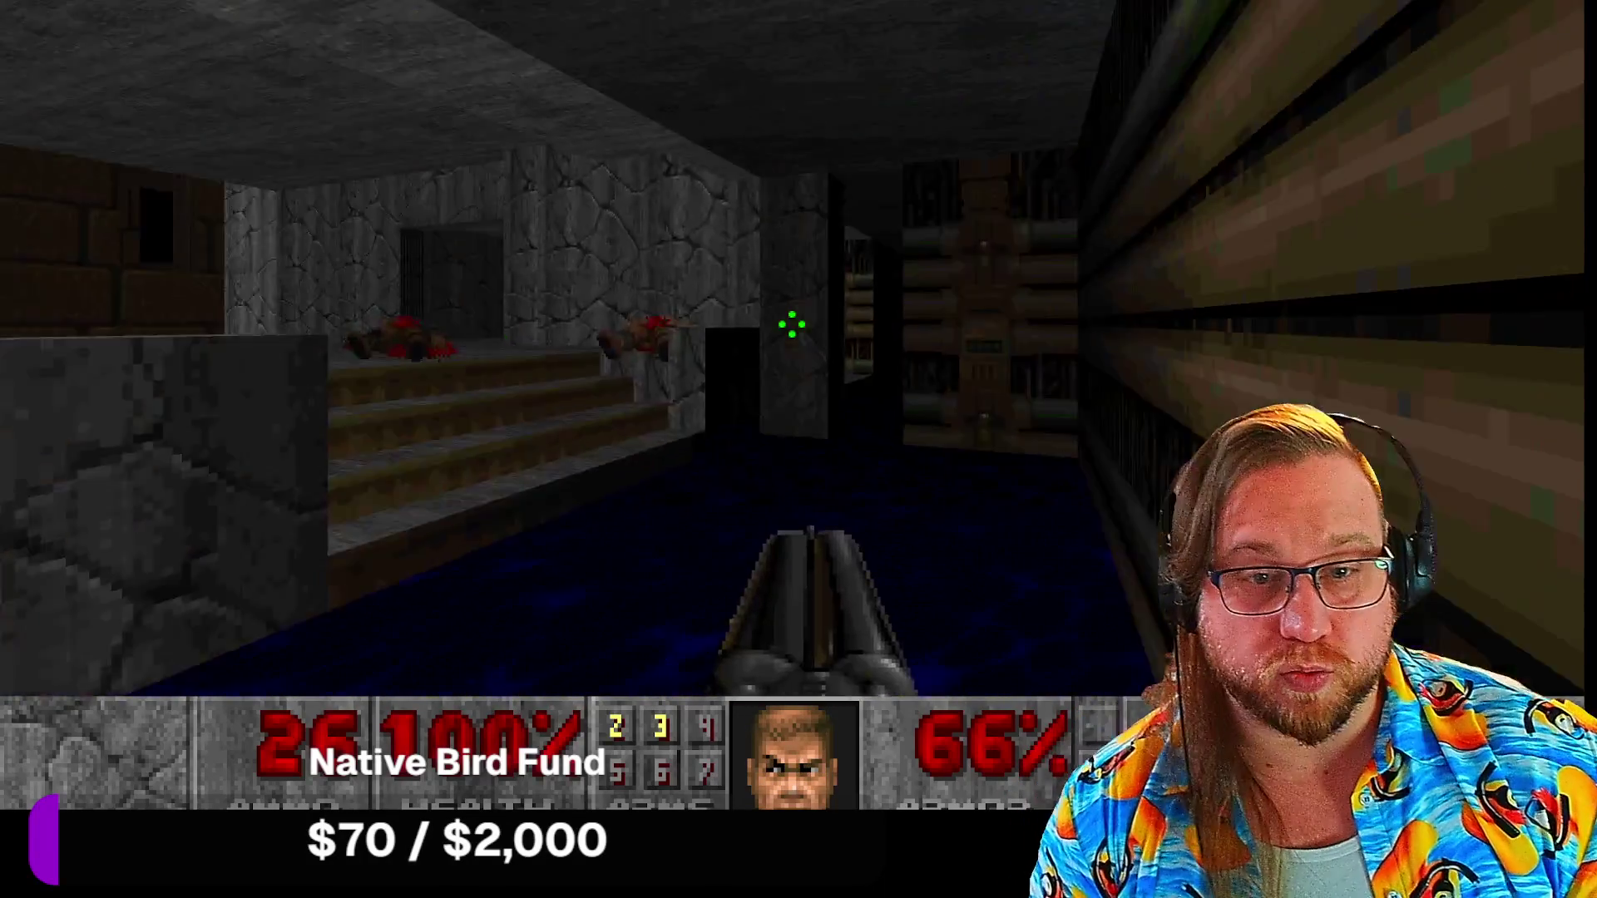
{"action": "key", "text": "Right"}
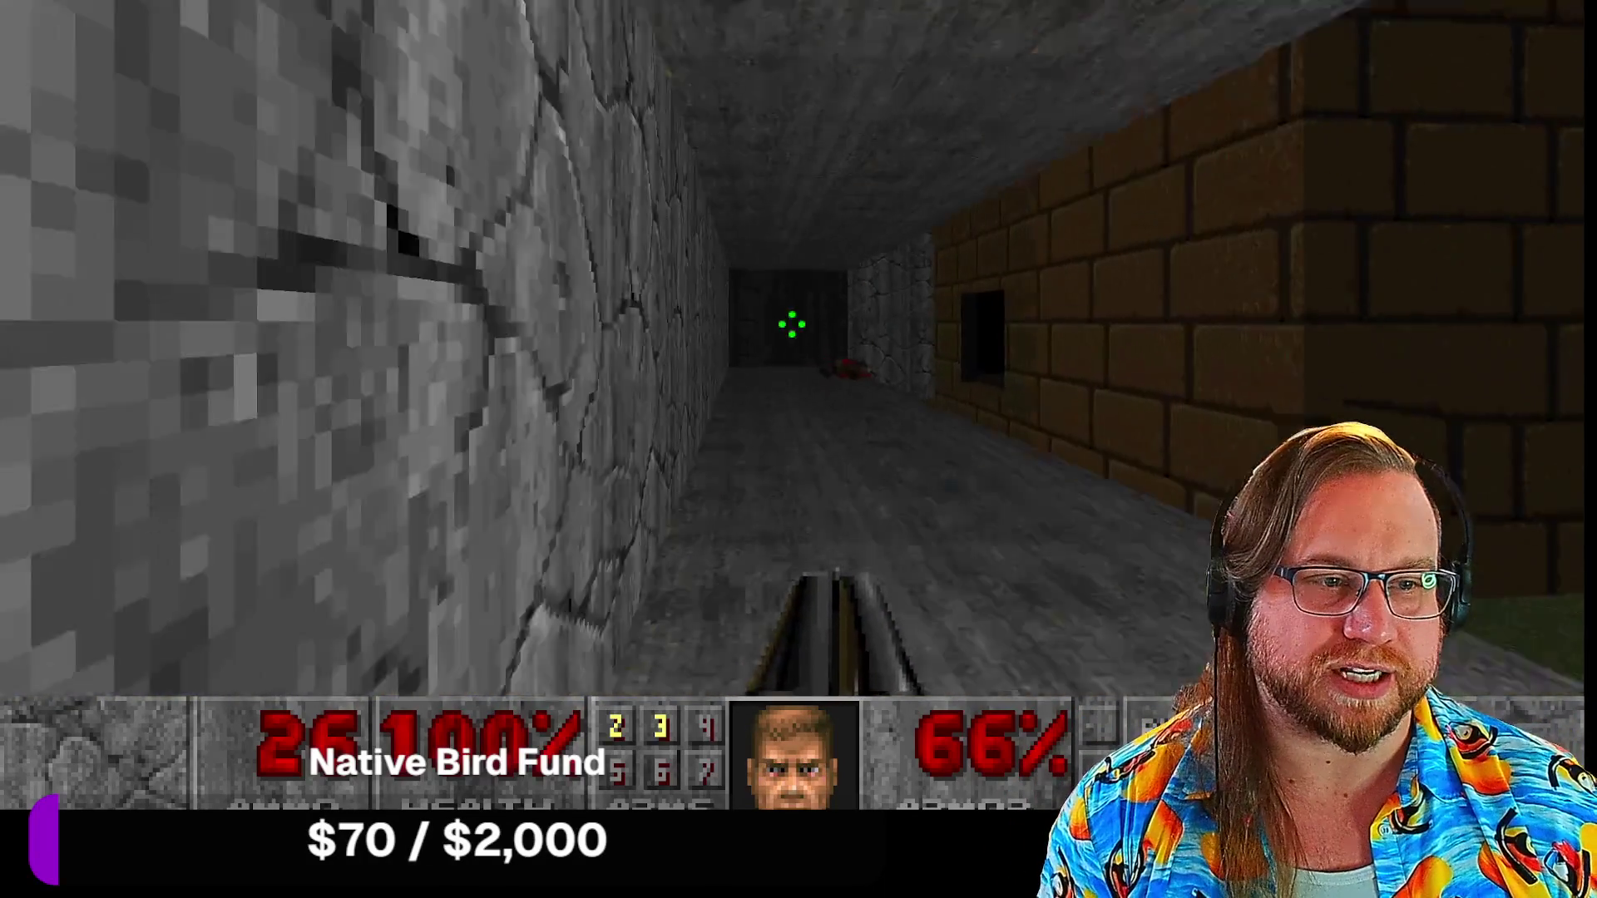
{"action": "key", "text": "Right"}
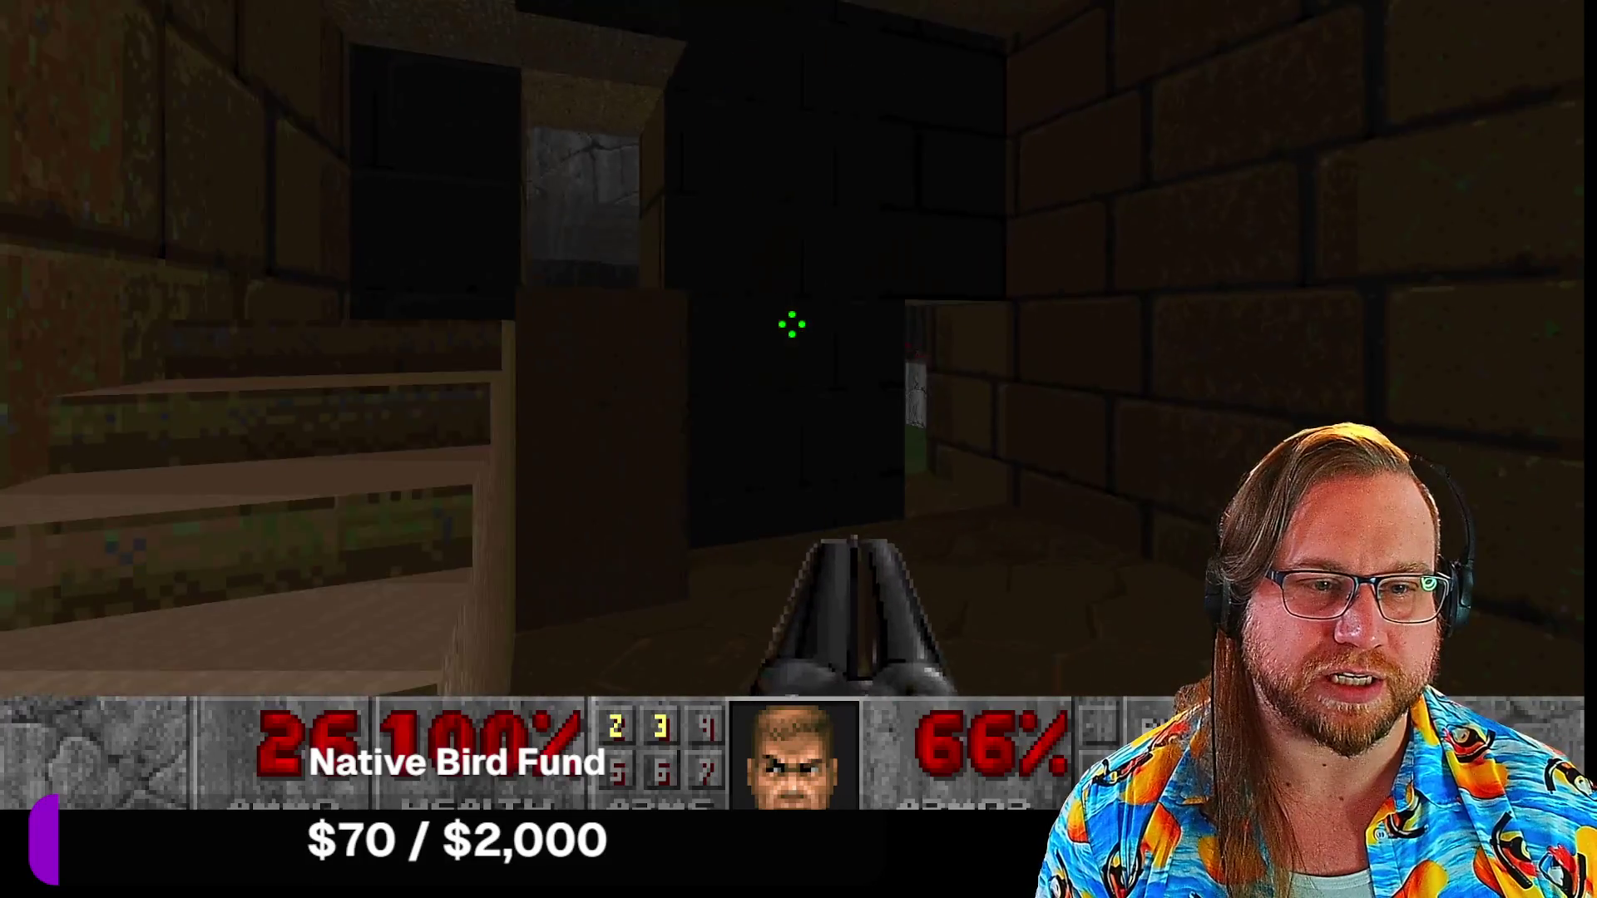
{"action": "key", "text": "Up"}
{"action": "key", "text": "Left"}
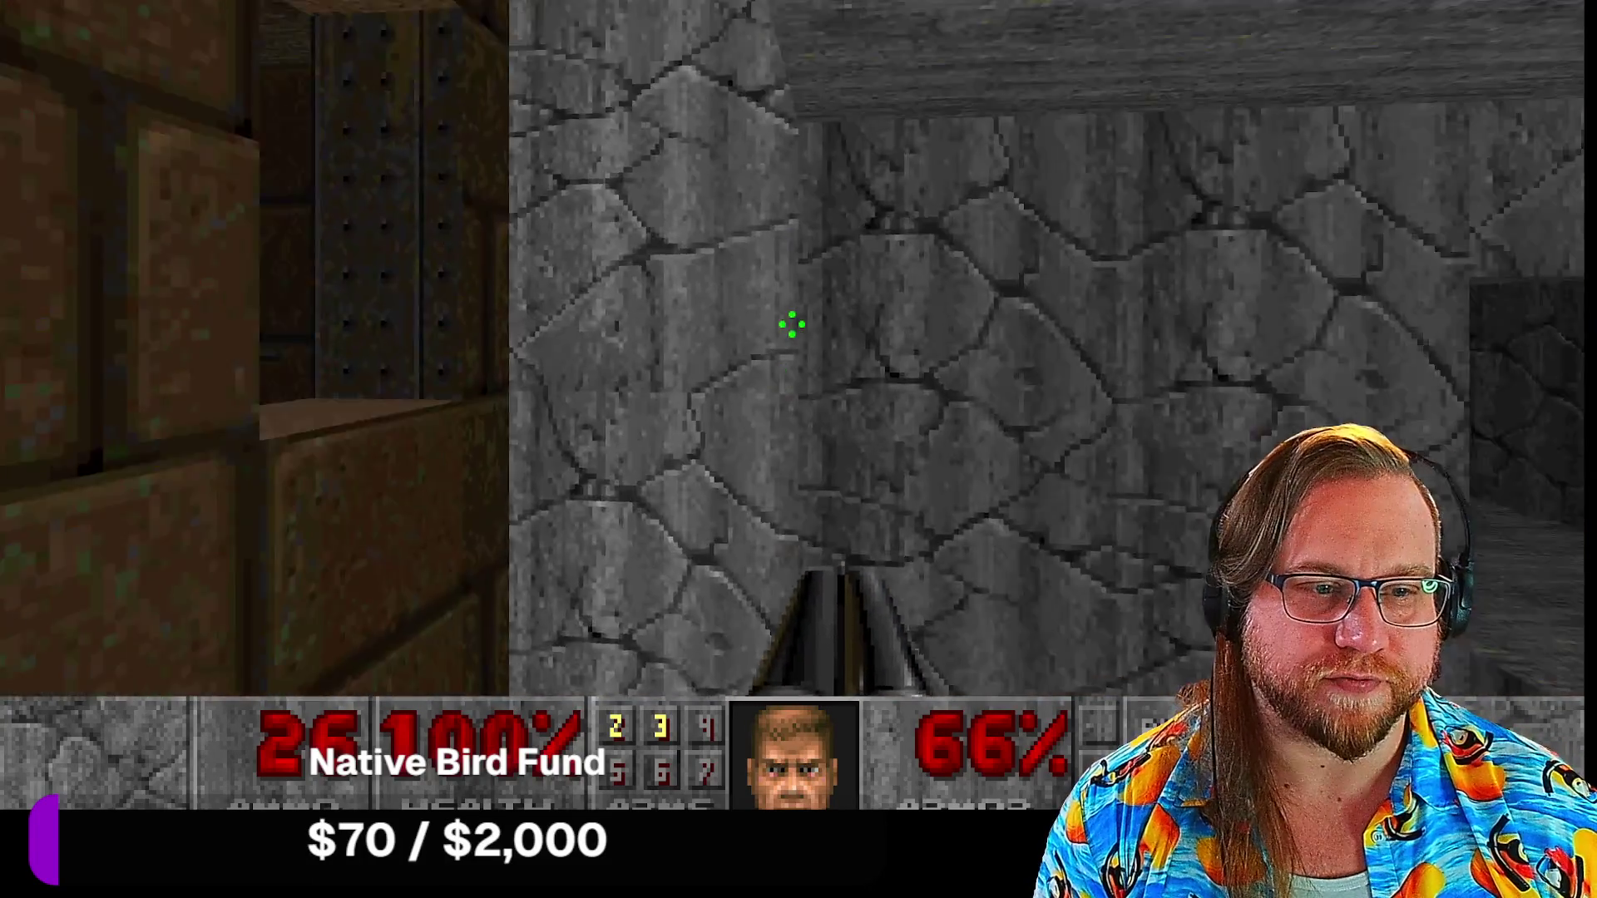
{"action": "key", "text": "Up"}
- Go down the medkit corridor through the corpse room into the dark blue-floored room
{"action": "key", "text": "Right"}
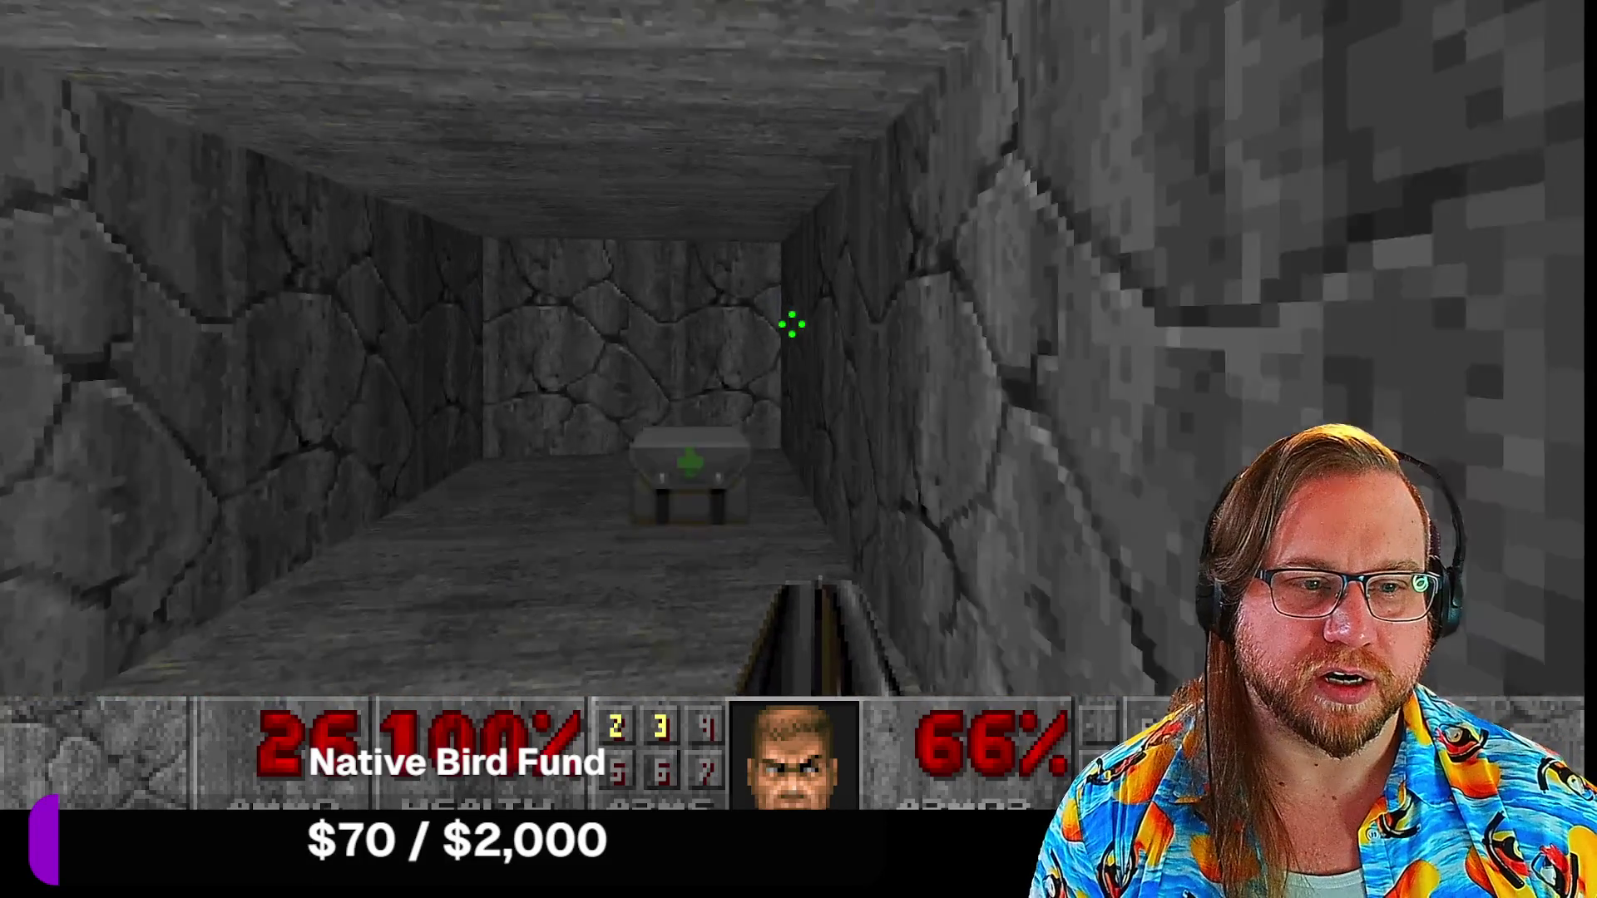
{"action": "key", "text": "Up"}
{"action": "key", "text": "Left"}
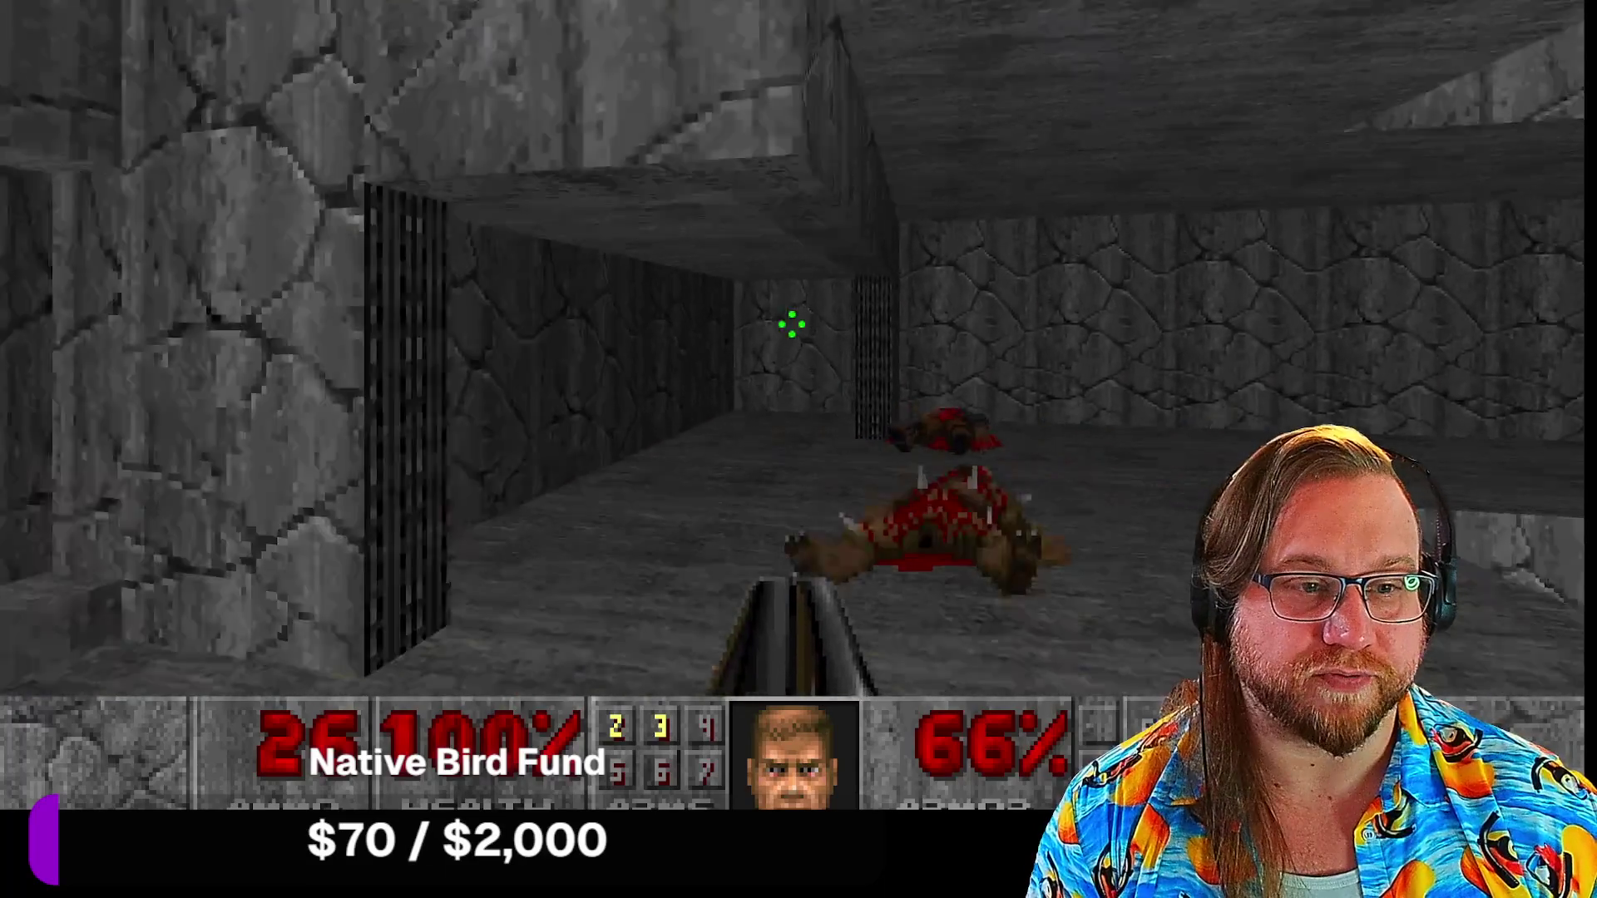
{"action": "key", "text": "Left"}
{"action": "key", "text": "Up"}
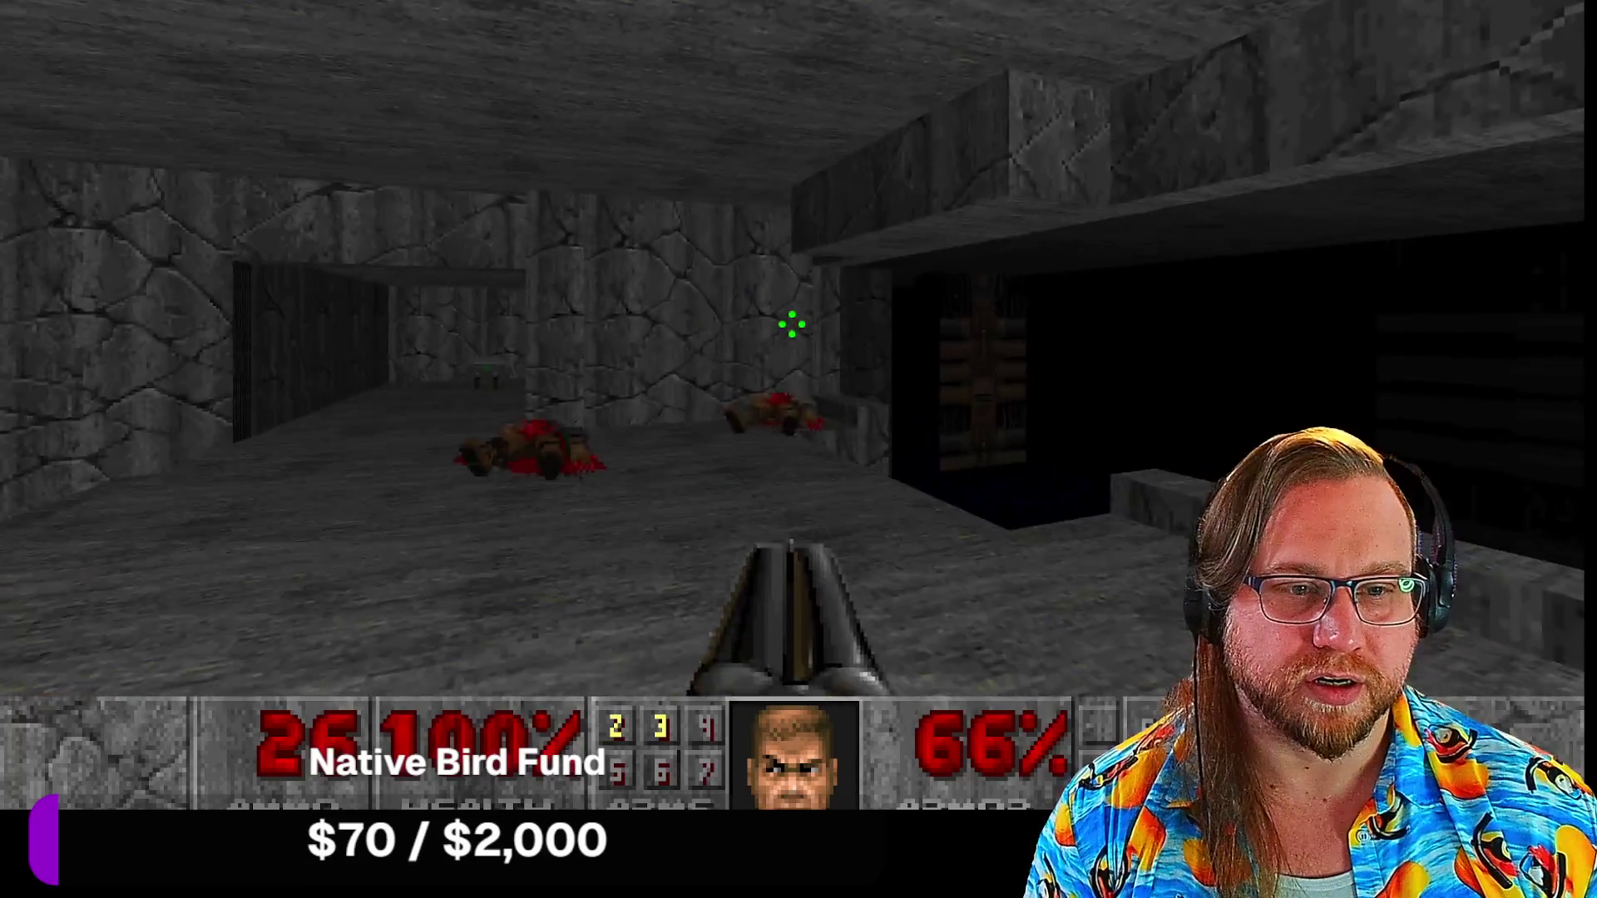
{"action": "key", "text": "Up"}
{"action": "key", "text": "Left"}
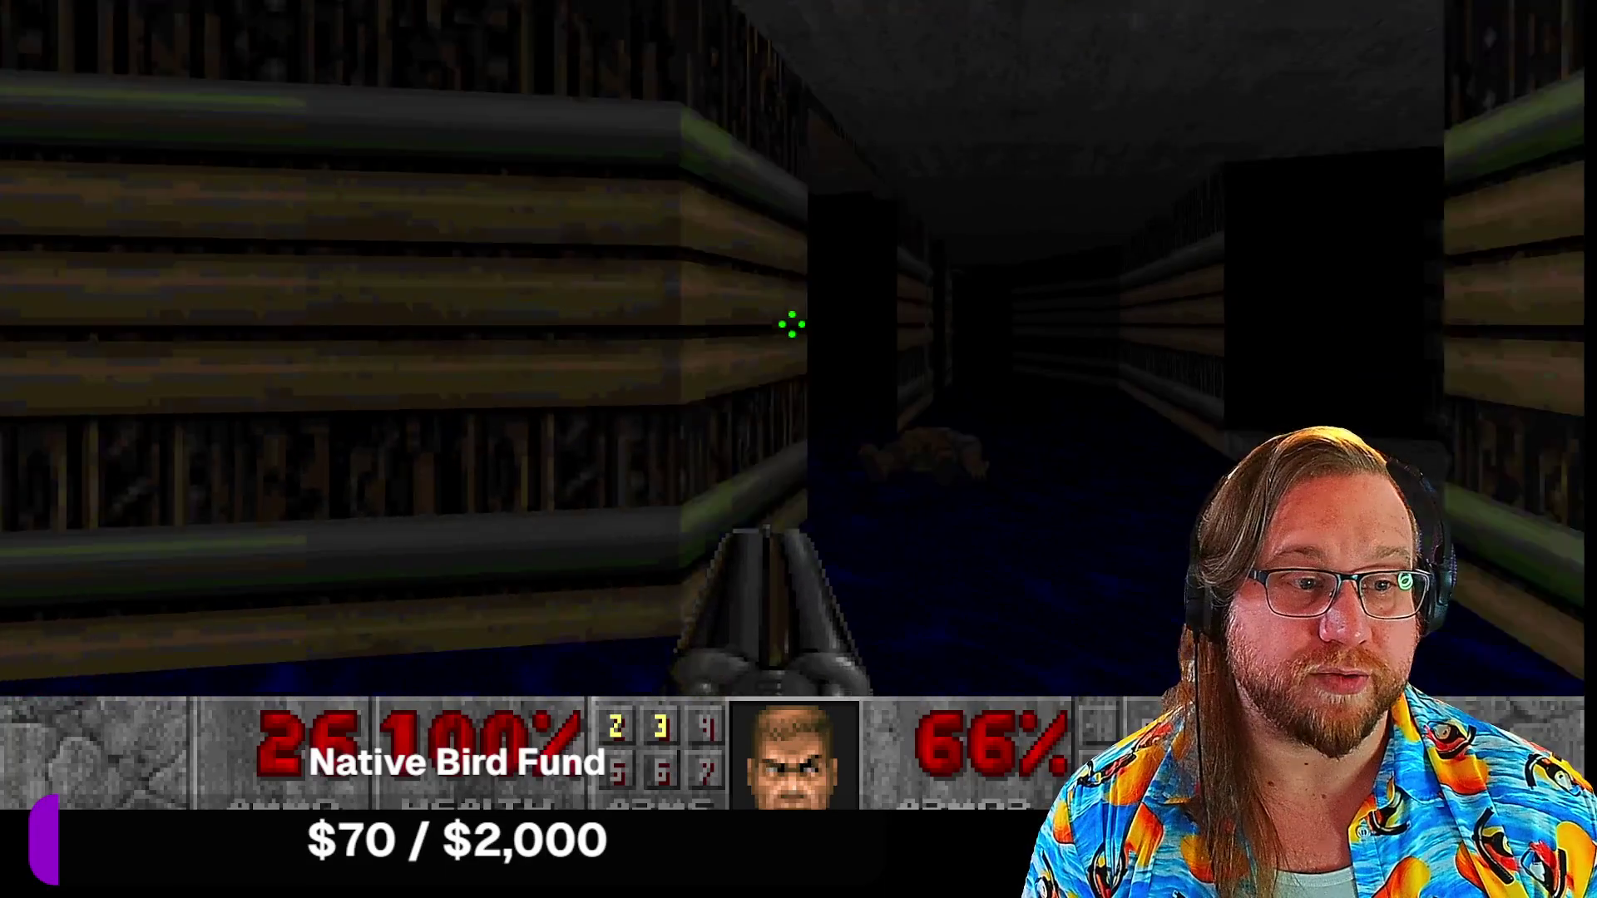
- Follow the striped corridor past the stone pillar up to the wooden door
{"action": "key", "text": "Left"}
{"action": "key", "text": "Up"}
{"action": "key", "text": "Right"}
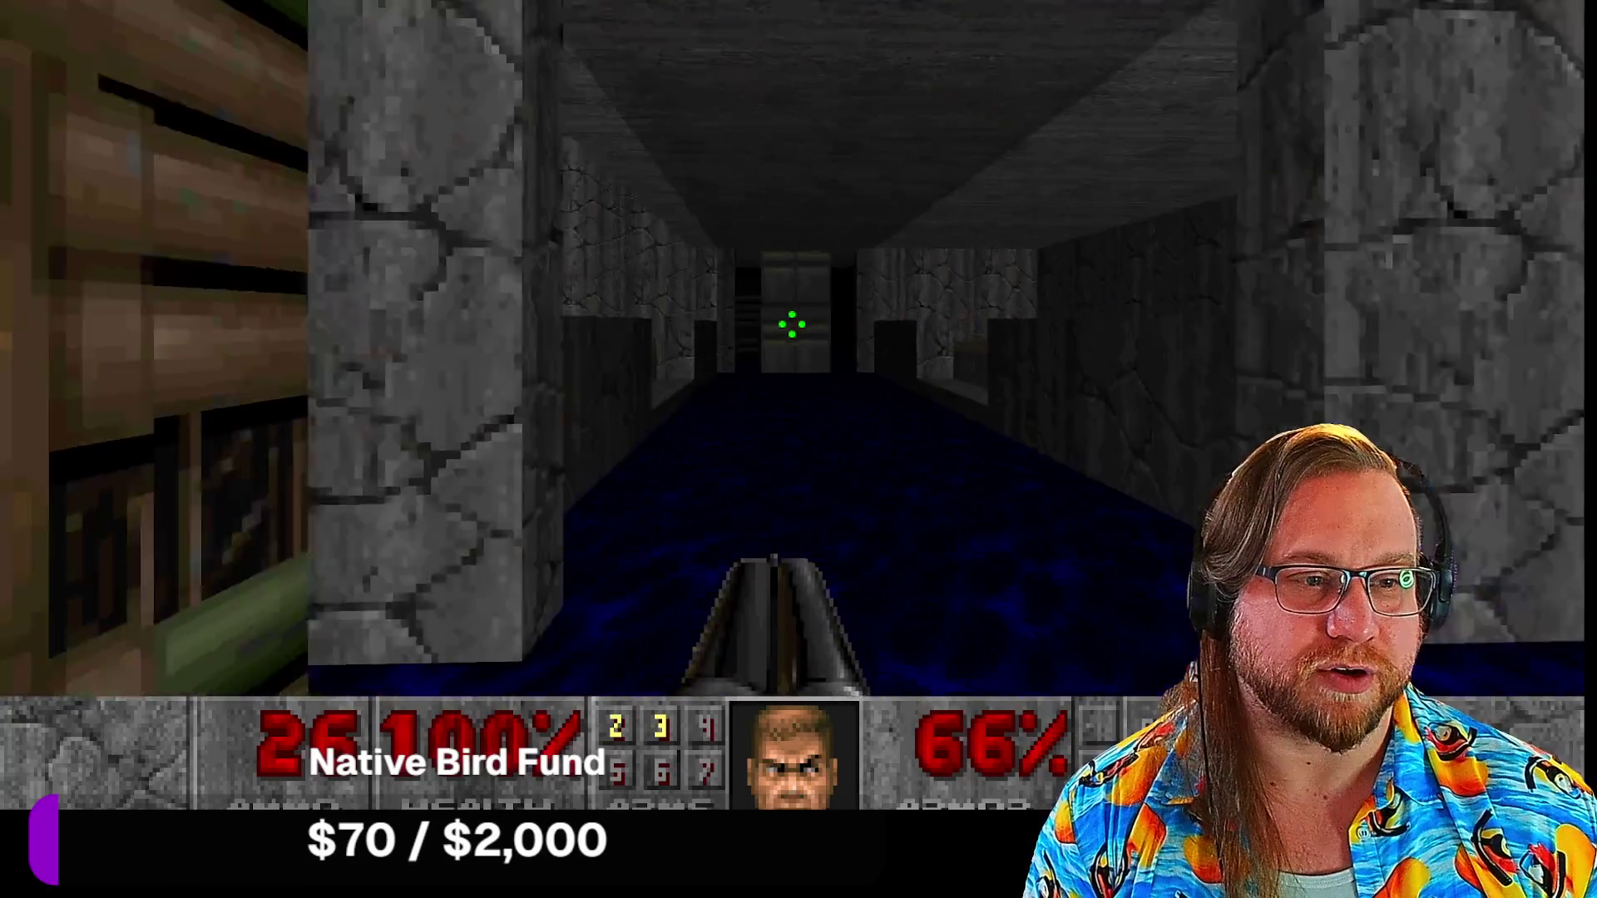
{"action": "key", "text": "Left"}
{"action": "key", "text": "Up"}
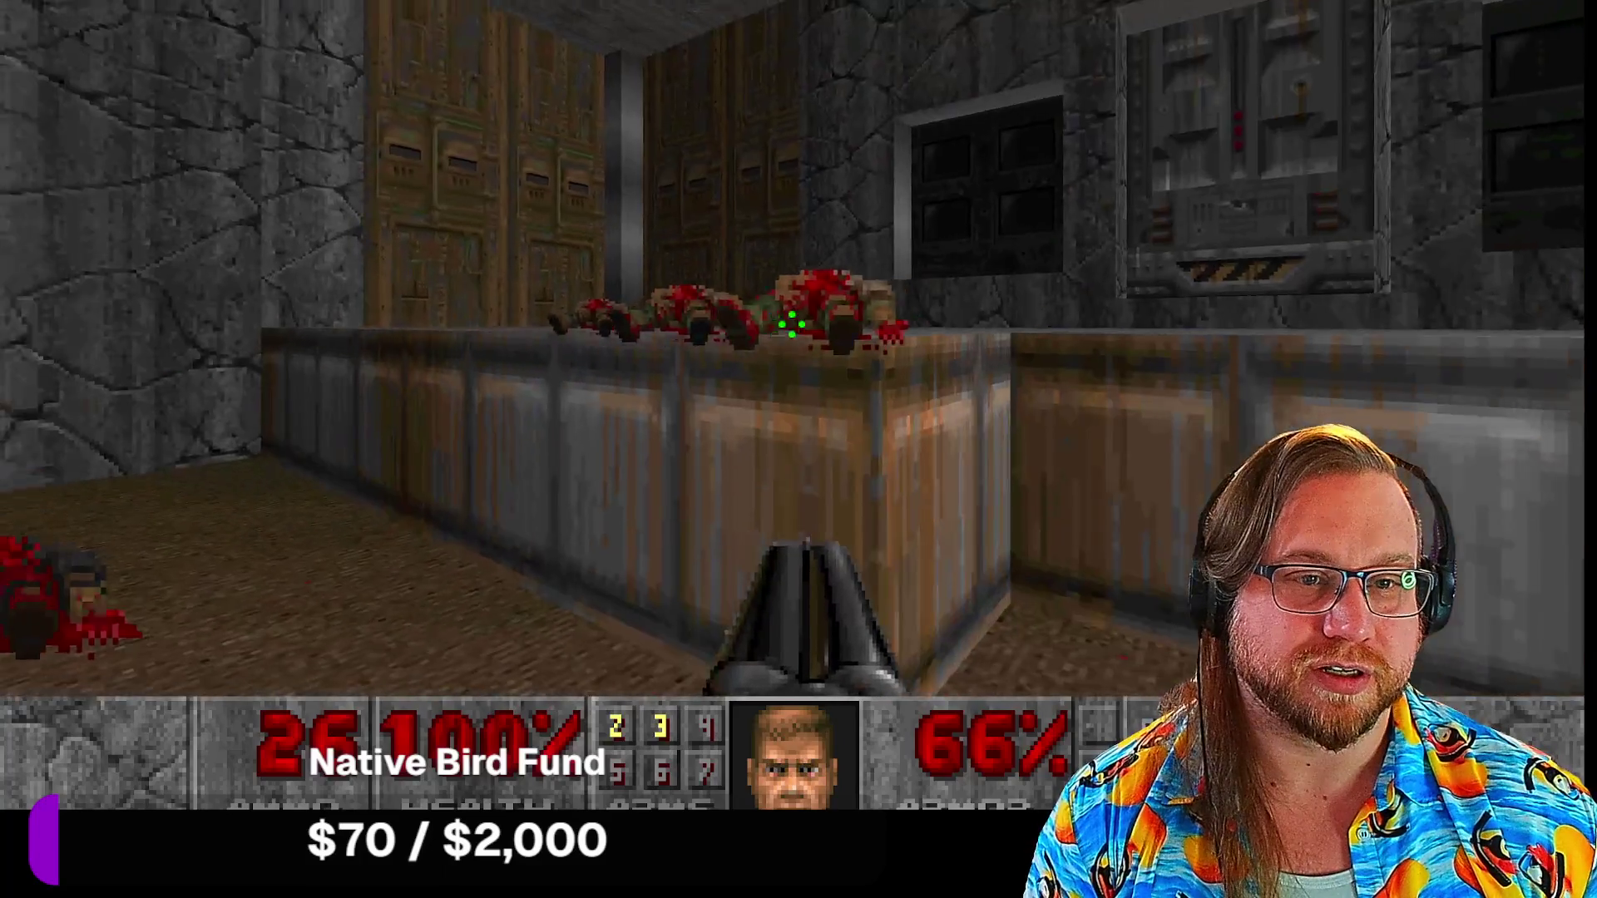
{"action": "key", "text": "Up"}
{"action": "key", "text": "Left"}
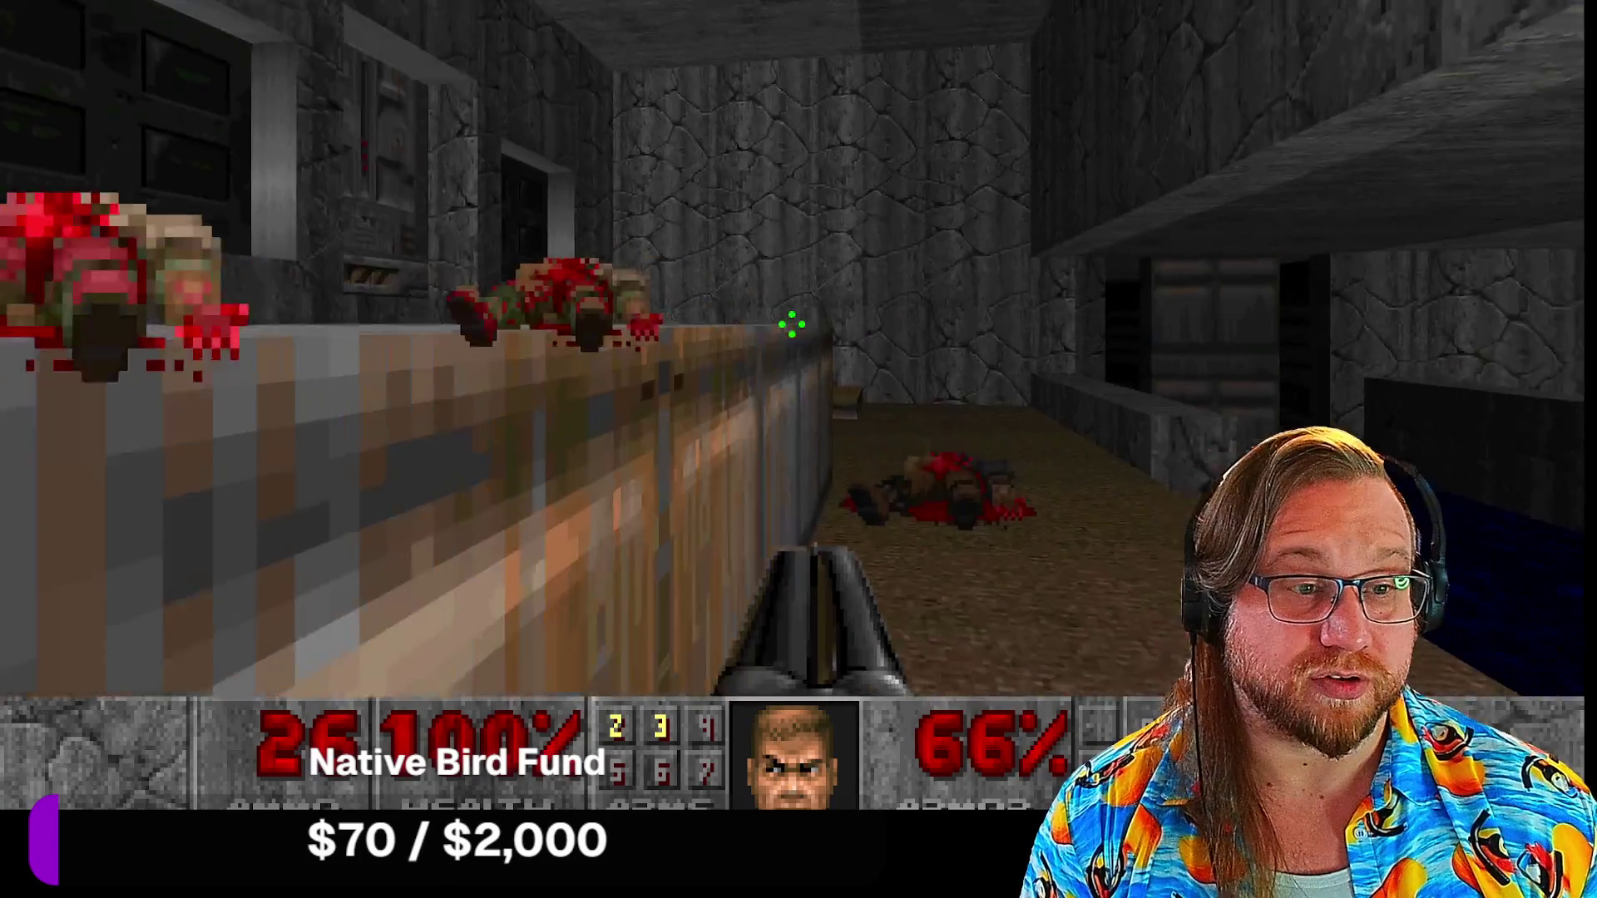
{"action": "key", "text": "Left"}
{"action": "key", "text": "Up"}
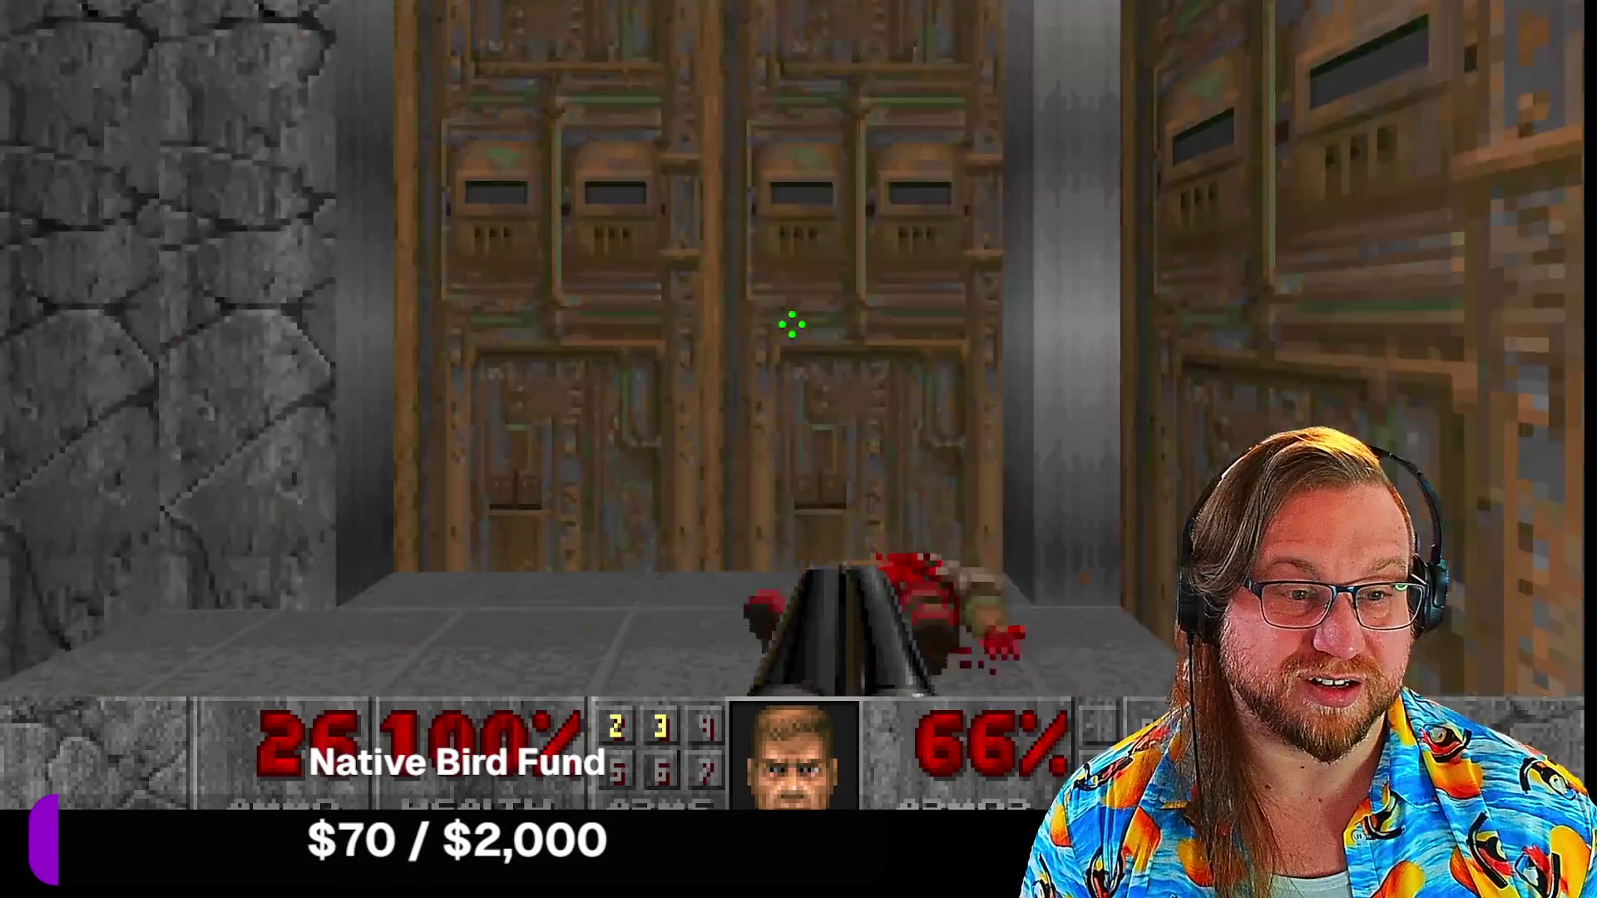
- Look around the computer panels and approach the wall switch, picking up ammo
{"action": "key", "text": "Right"}
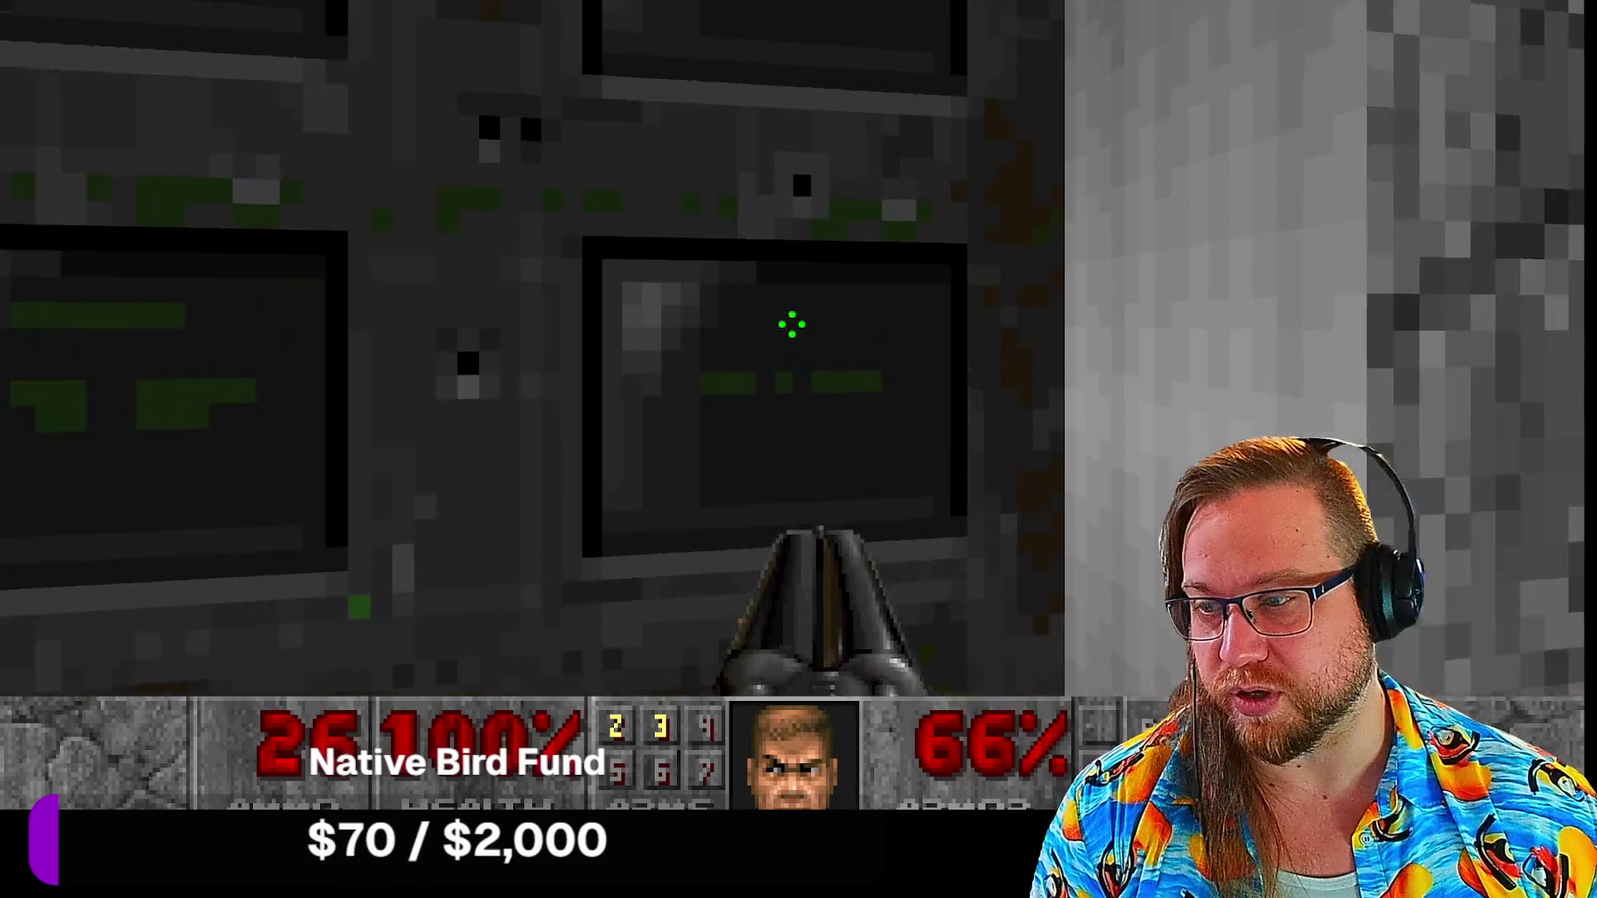
{"action": "key", "text": "Left"}
{"action": "key", "text": "Right"}
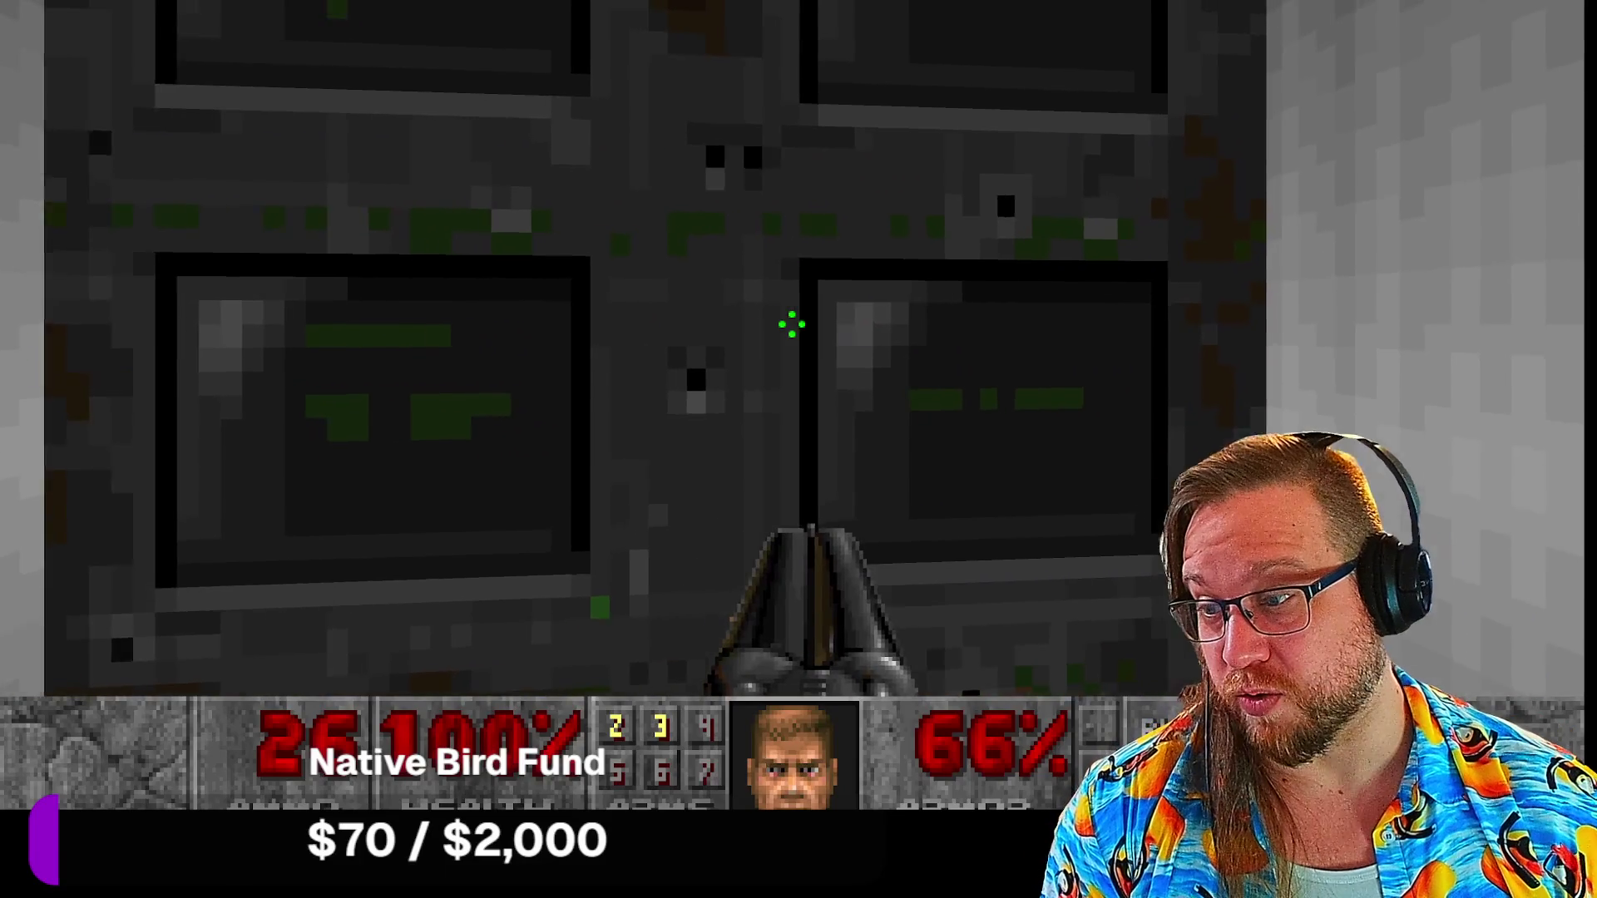
{"action": "key", "text": "Right"}
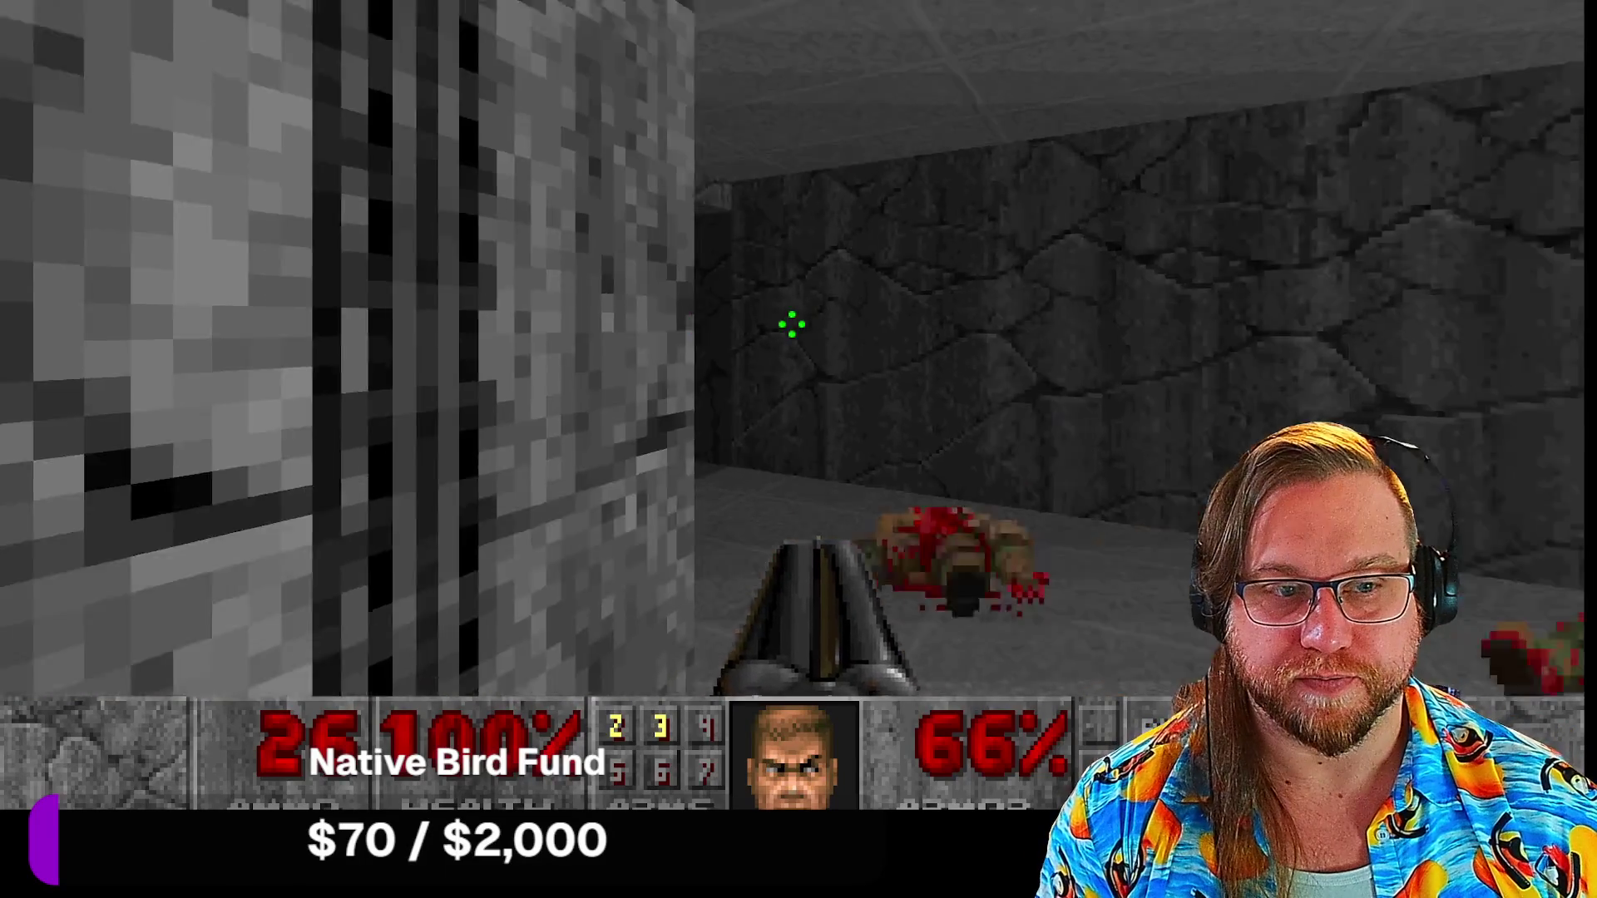
{"action": "key", "text": "Up"}
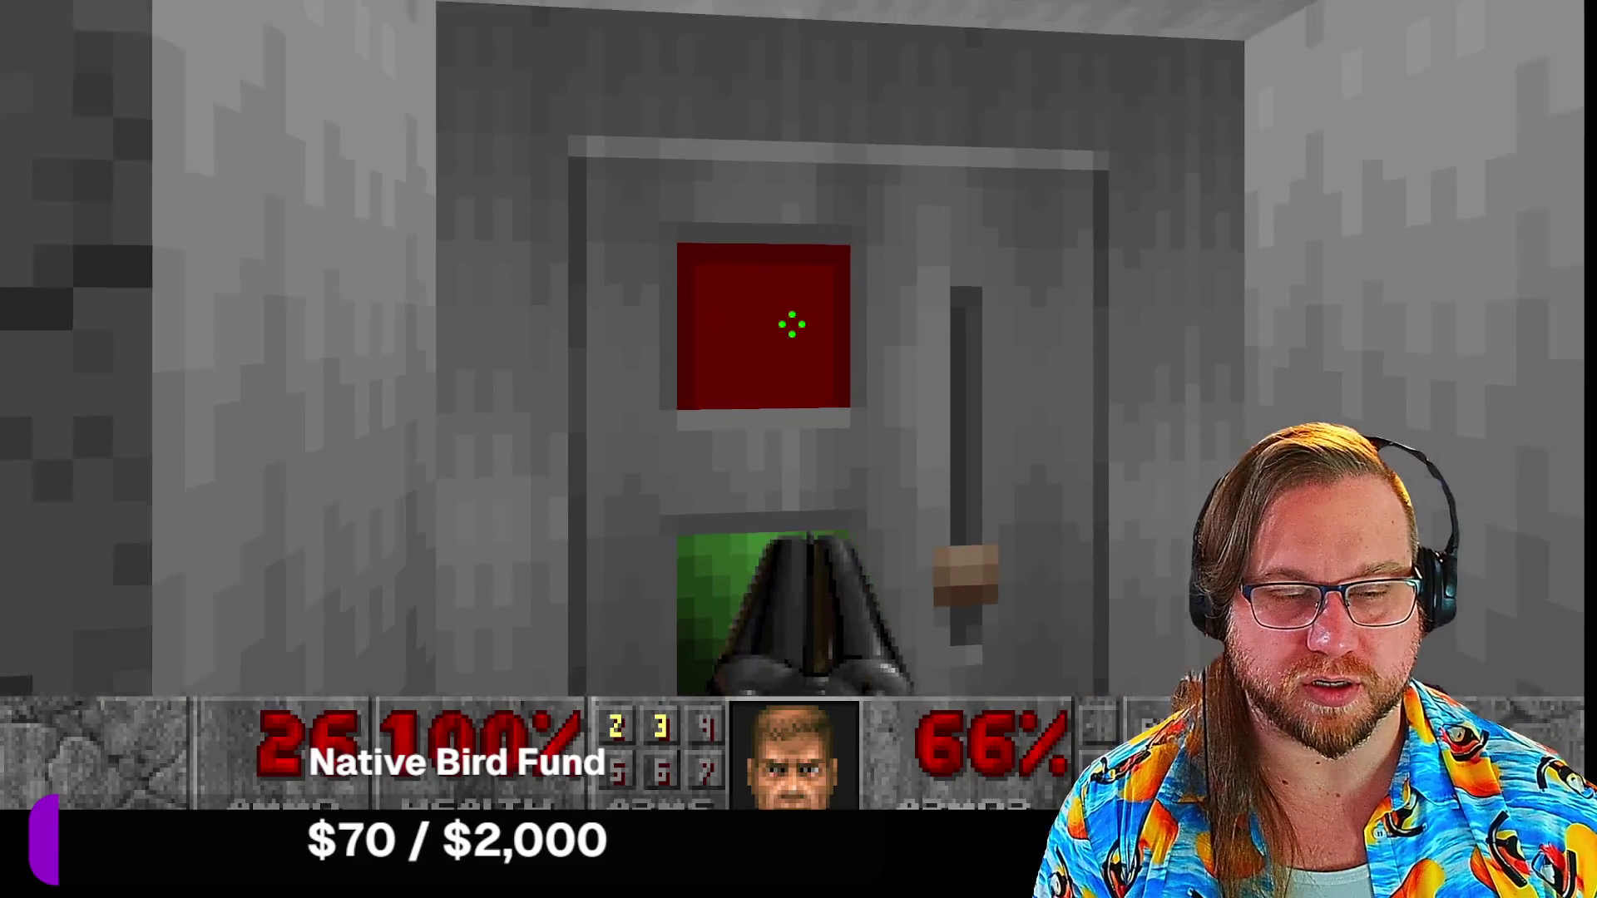
{"action": "key", "text": "Left"}
{"action": "key", "text": "Right"}
{"action": "key", "text": "Up"}
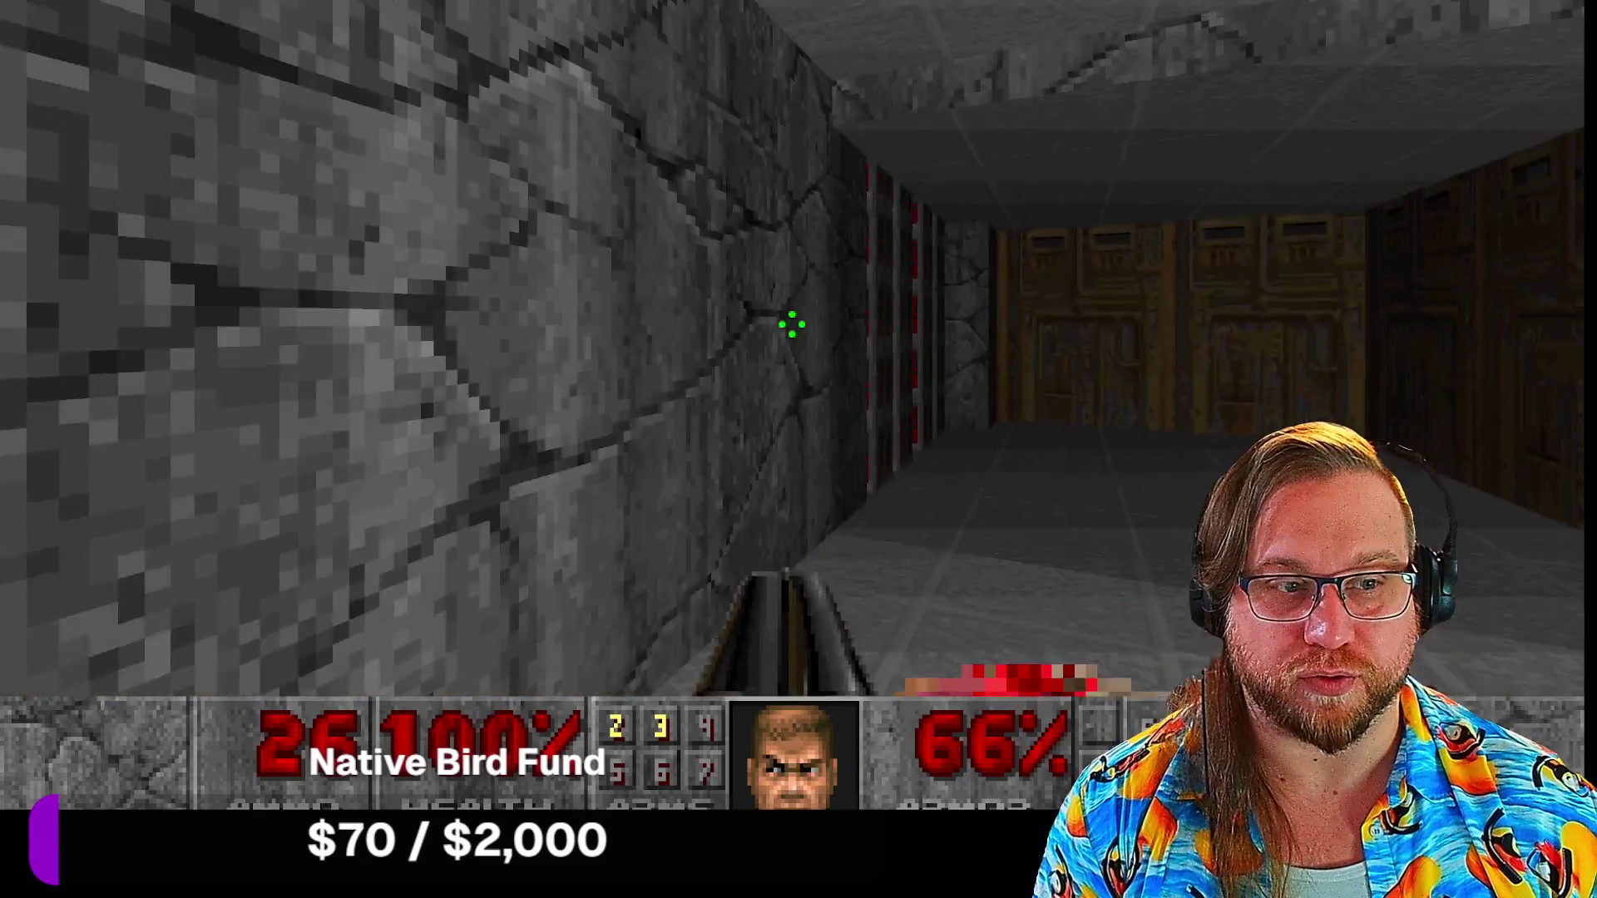
- Back away from the switch past the green map panel and retreat down the corridor
{"action": "key", "text": "Down"}
{"action": "key", "text": "Left"}
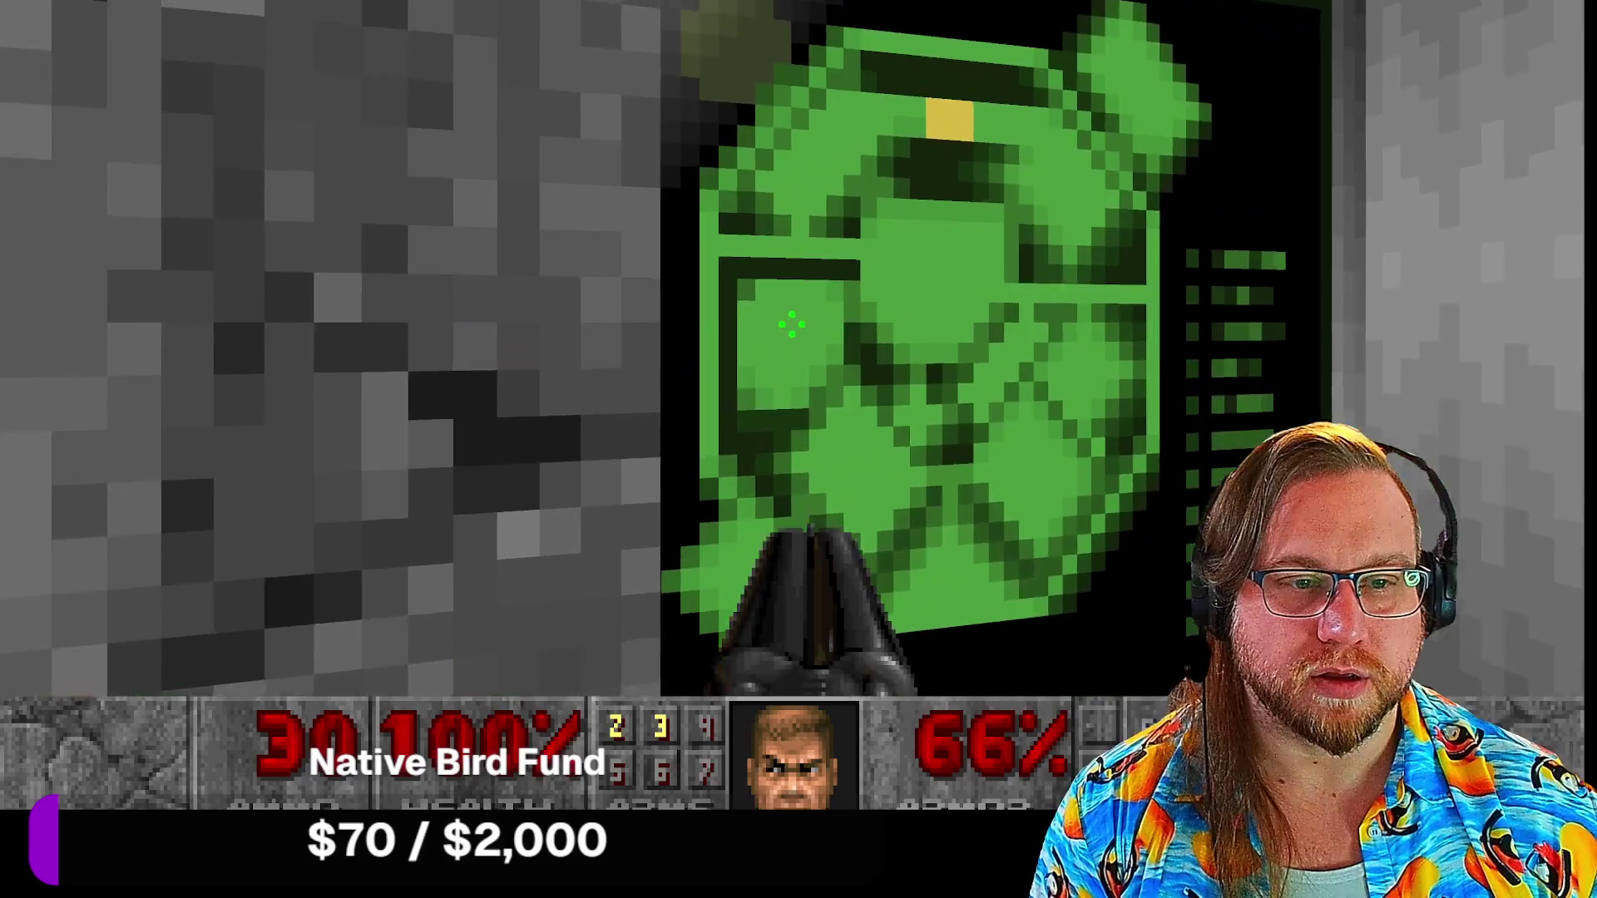
{"action": "key", "text": "Left"}
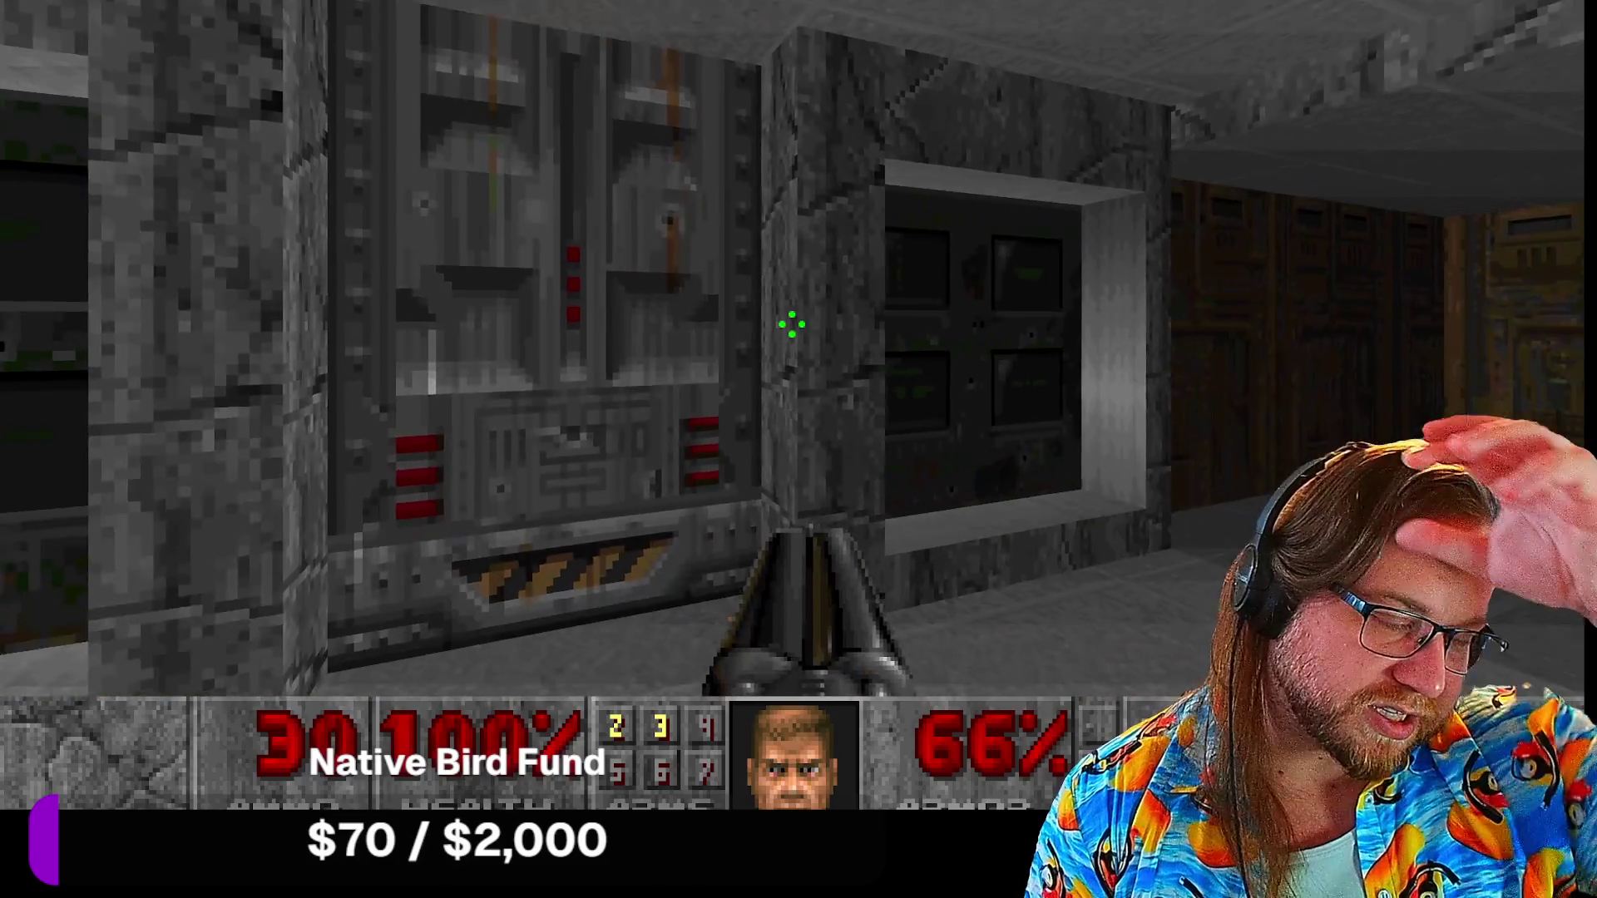
{"action": "key", "text": "Right"}
{"action": "key", "text": "Down"}
{"action": "key", "text": "Left"}
{"action": "key", "text": "Left"}
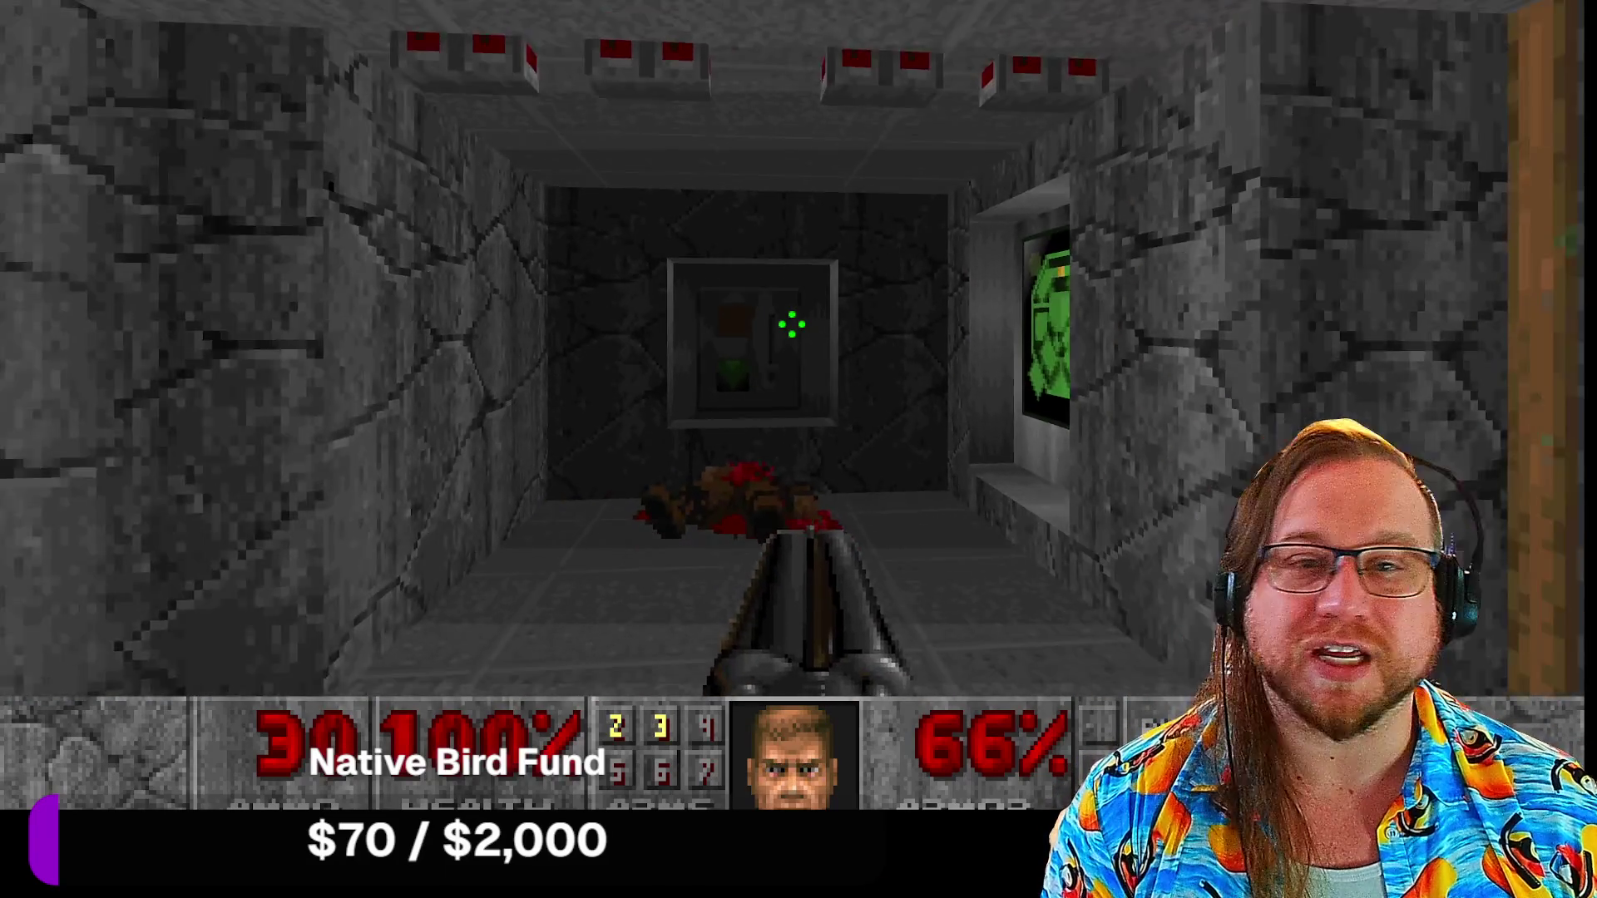
{"action": "key", "text": "Down"}
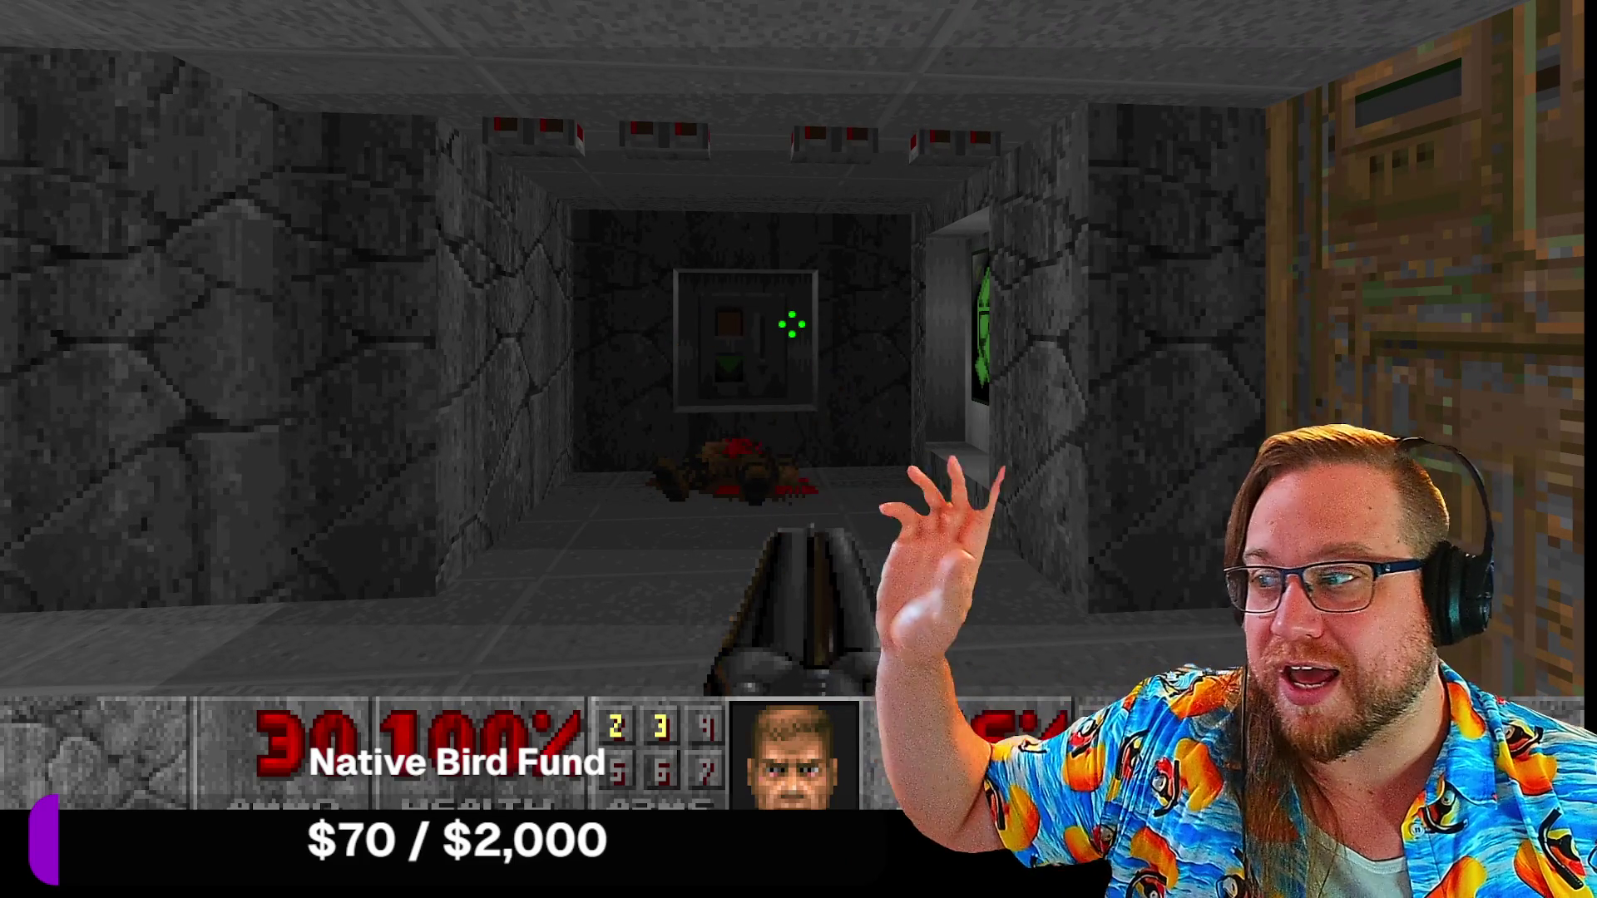
- Move past the computer panels toward the water-floored corridors
{"action": "key", "text": "Right"}
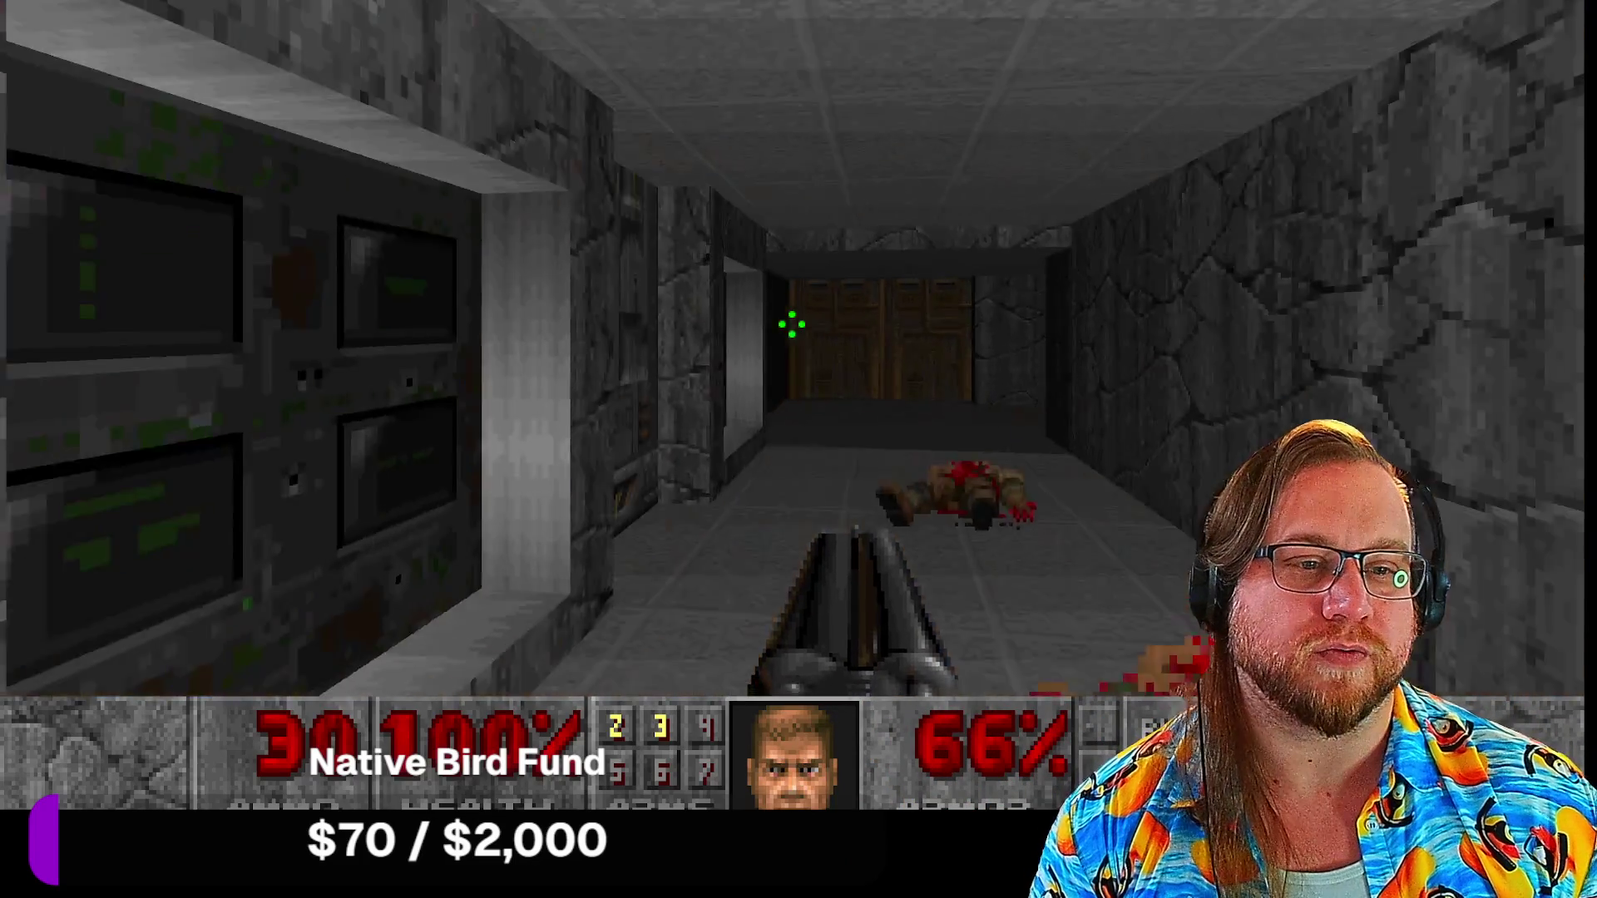
{"action": "key", "text": "Up"}
{"action": "key", "text": "Left"}
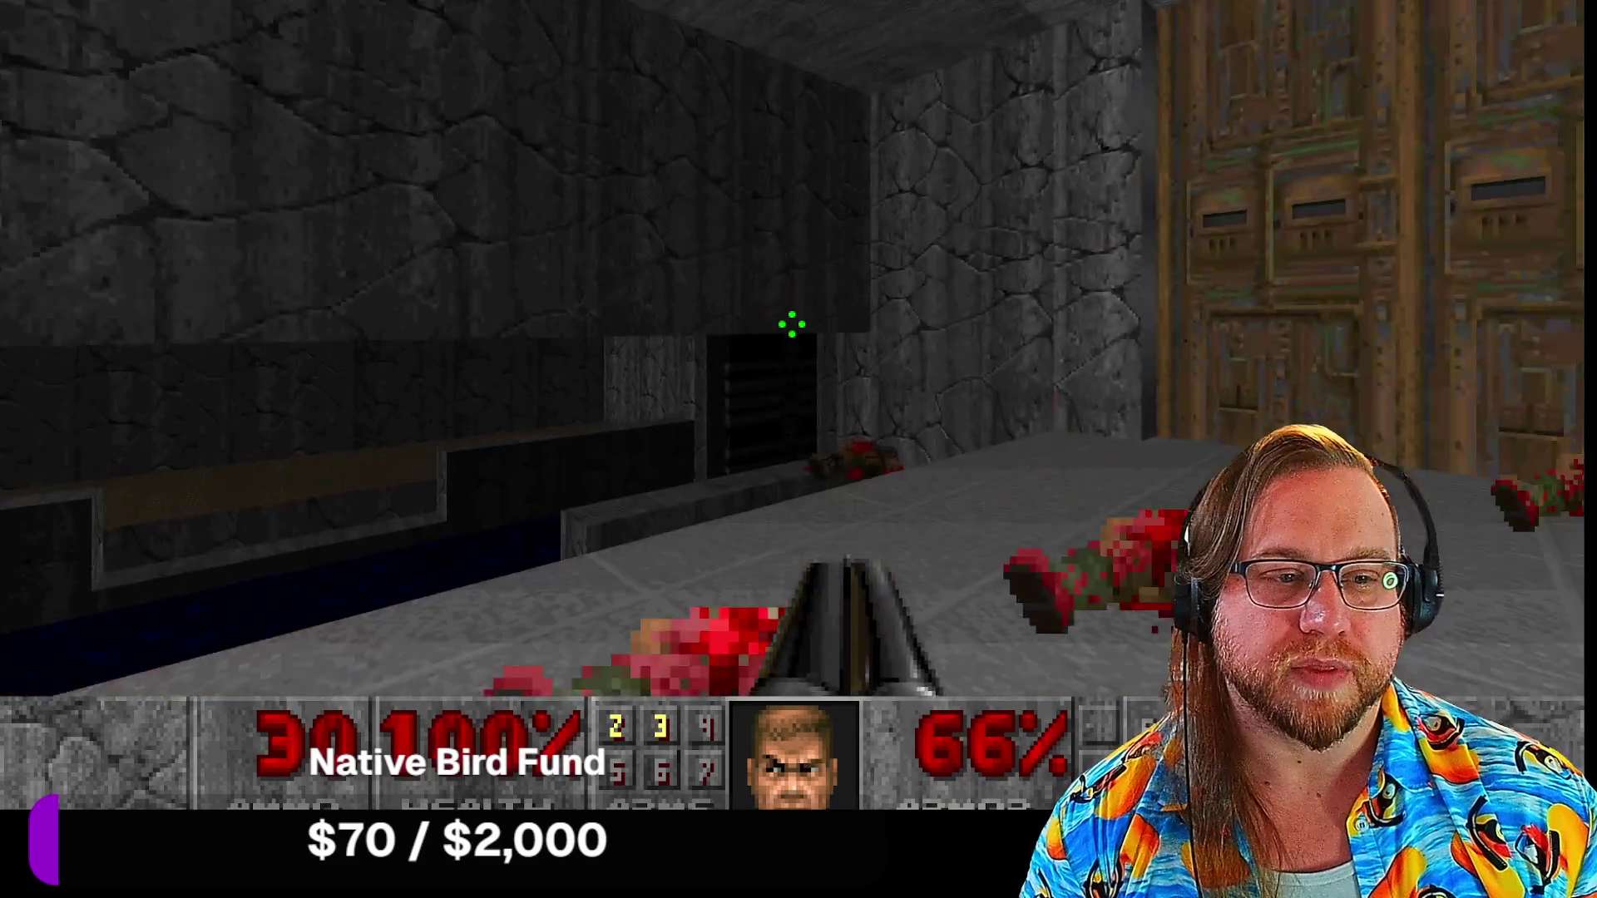
{"action": "key", "text": "Right"}
- Shoot the enemy in the pipe-lined corridor and walk up to the green tech wall
{"action": "key", "text": "Up"}
{"action": "key", "text": "ctrl"}
{"action": "key", "text": "ctrl"}
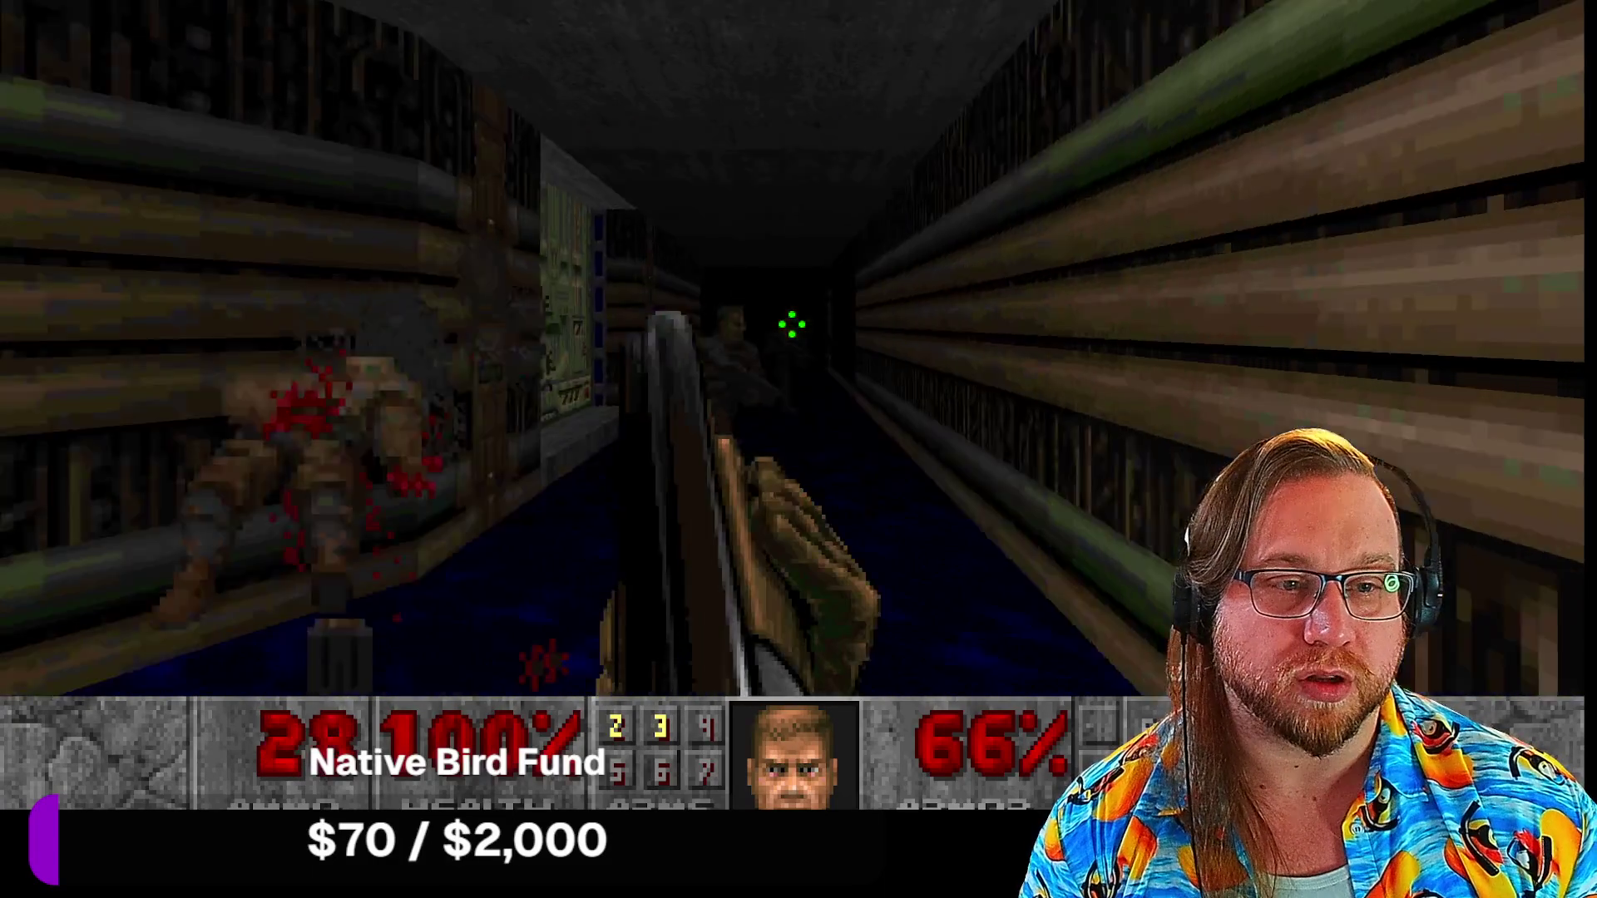
{"action": "key", "text": "Left"}
{"action": "key", "text": "Up"}
{"action": "key", "text": "Left"}
{"action": "key", "text": "Right"}
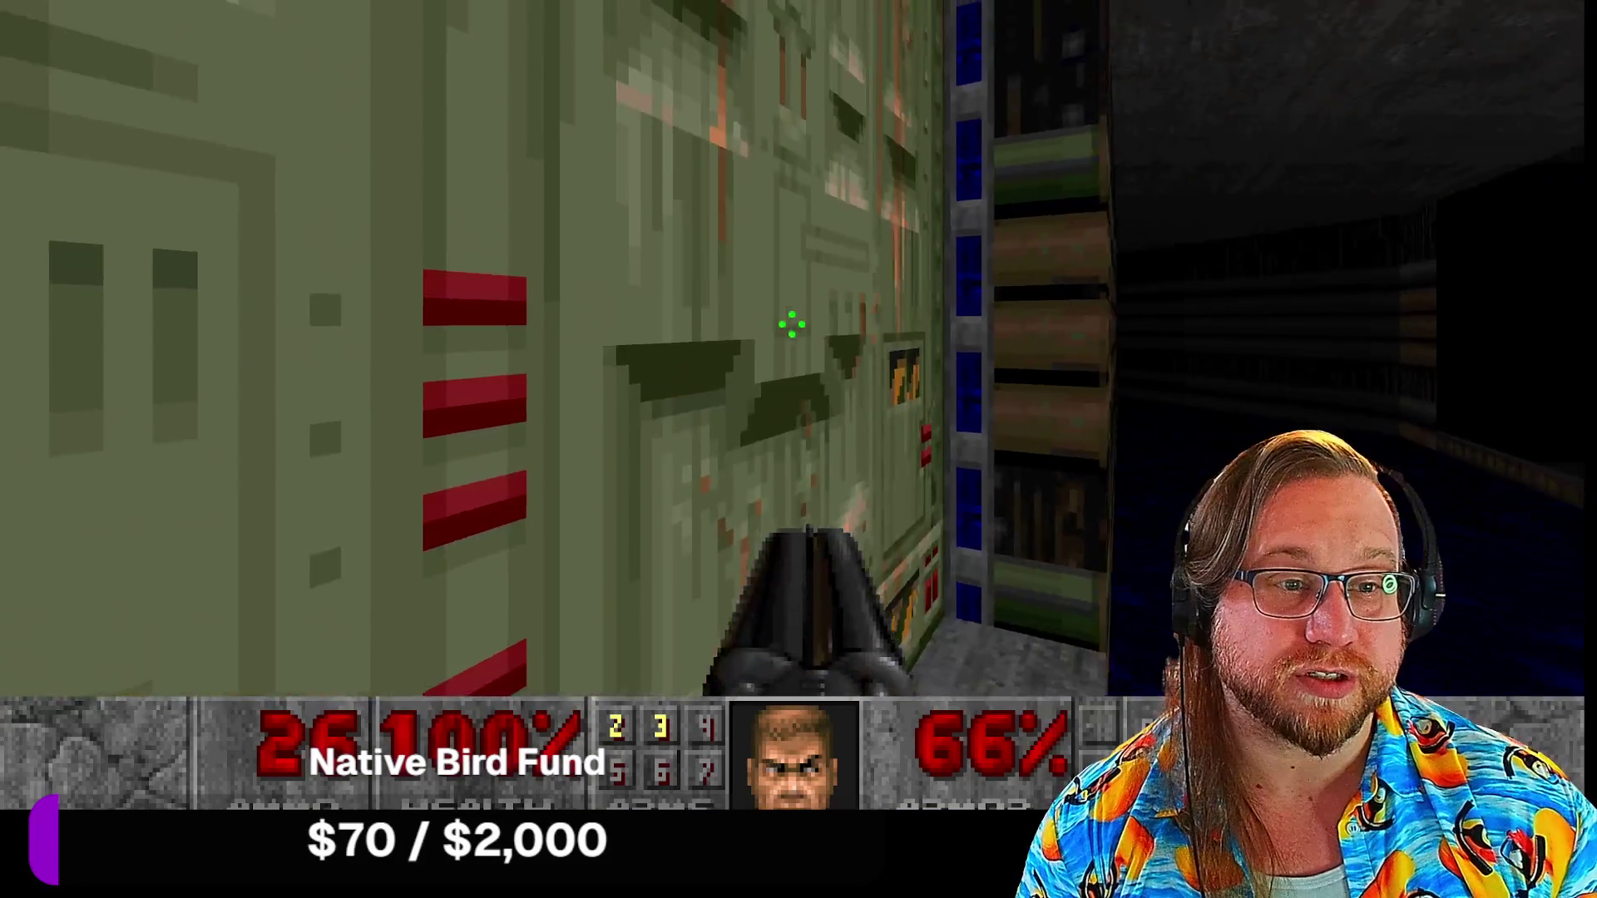
{"action": "key", "text": "Left"}
{"action": "key", "text": "Up"}
{"action": "key", "text": "Right"}
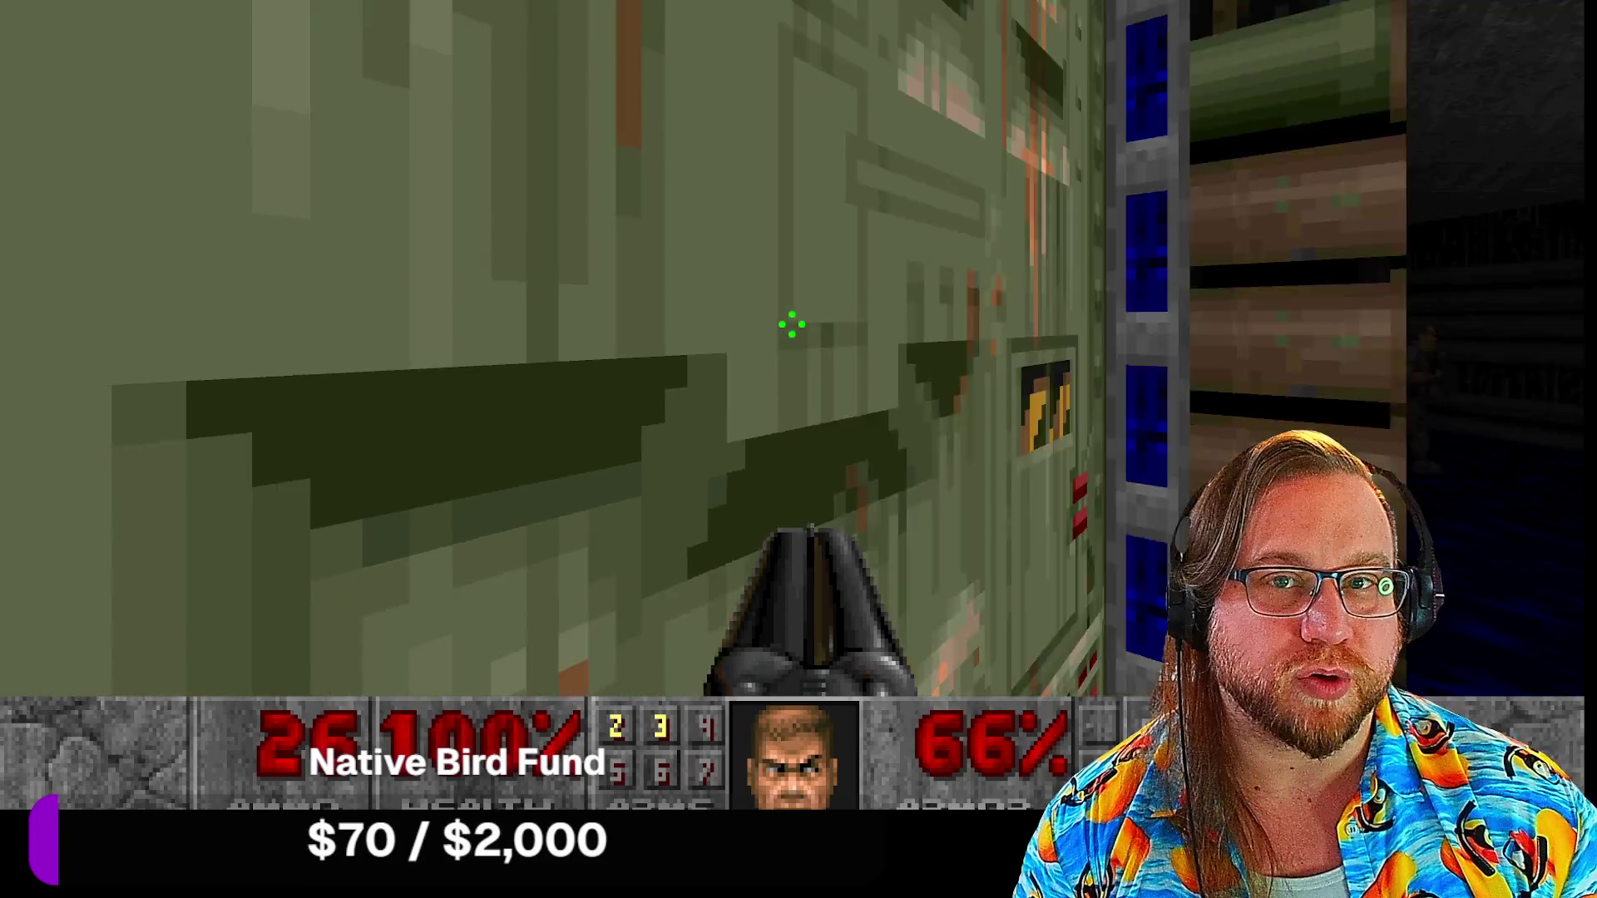
- Shoot the enemy down the dark corridor, blast the zombie and collect its shells
{"action": "key", "text": "Right"}
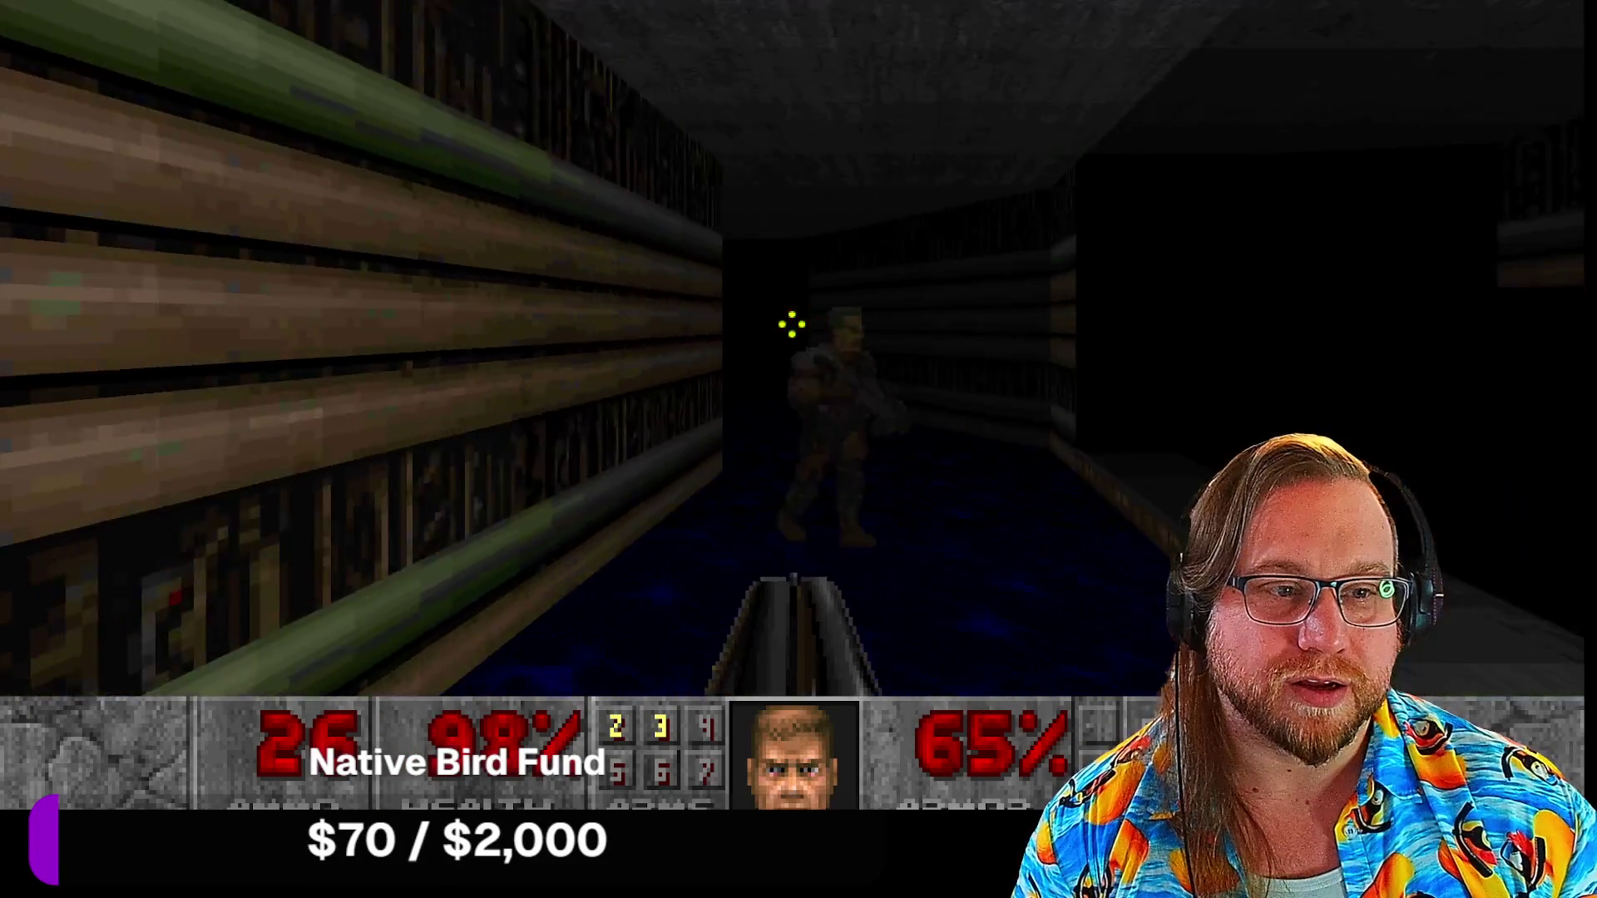
{"action": "key", "text": "ctrl"}
{"action": "key", "text": "Left"}
{"action": "key", "text": "Up"}
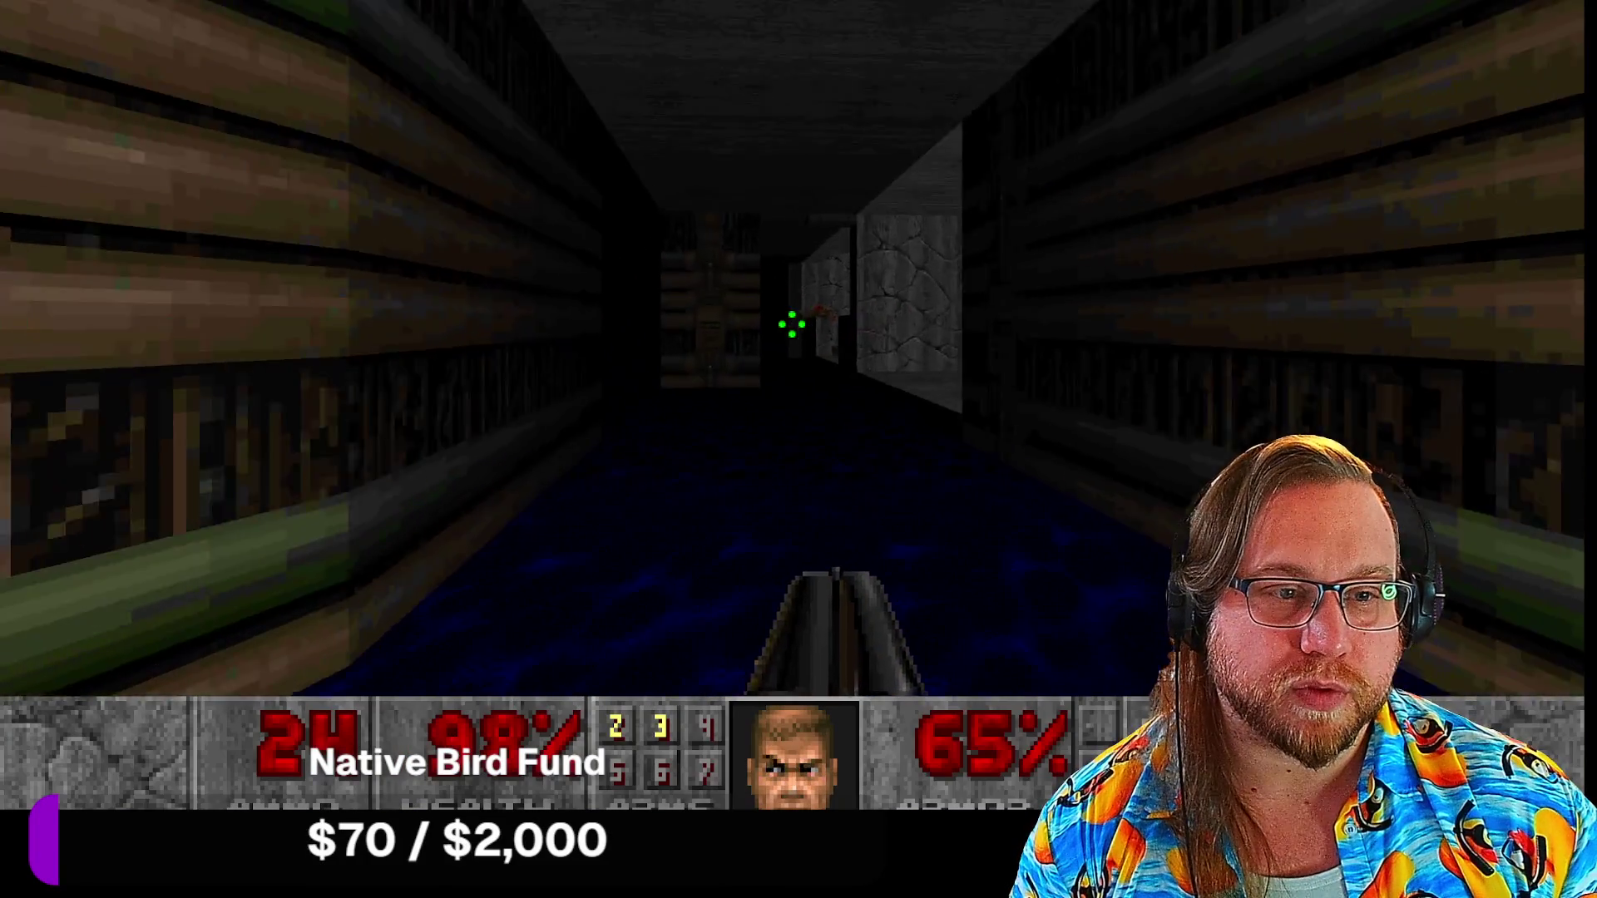
{"action": "key", "text": "Right"}
{"action": "key", "text": "ctrl"}
{"action": "key", "text": "Up"}
{"action": "key", "text": "Right"}
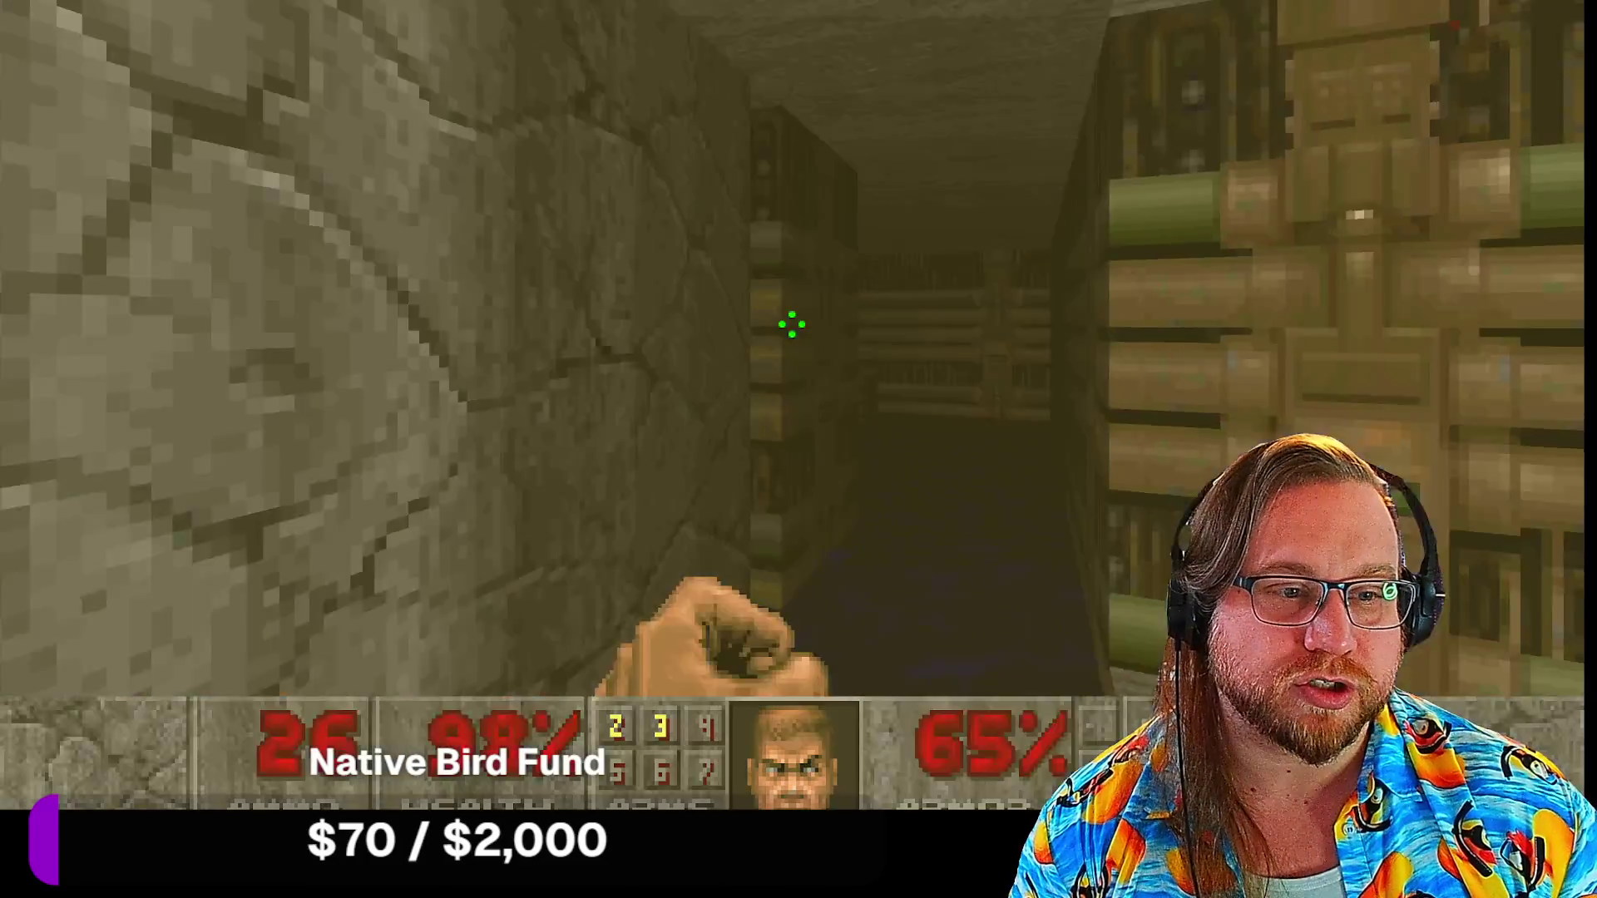
- Shoot the corridor enemy, reach the corner and kill the attacking imp
{"action": "key", "text": "ctrl"}
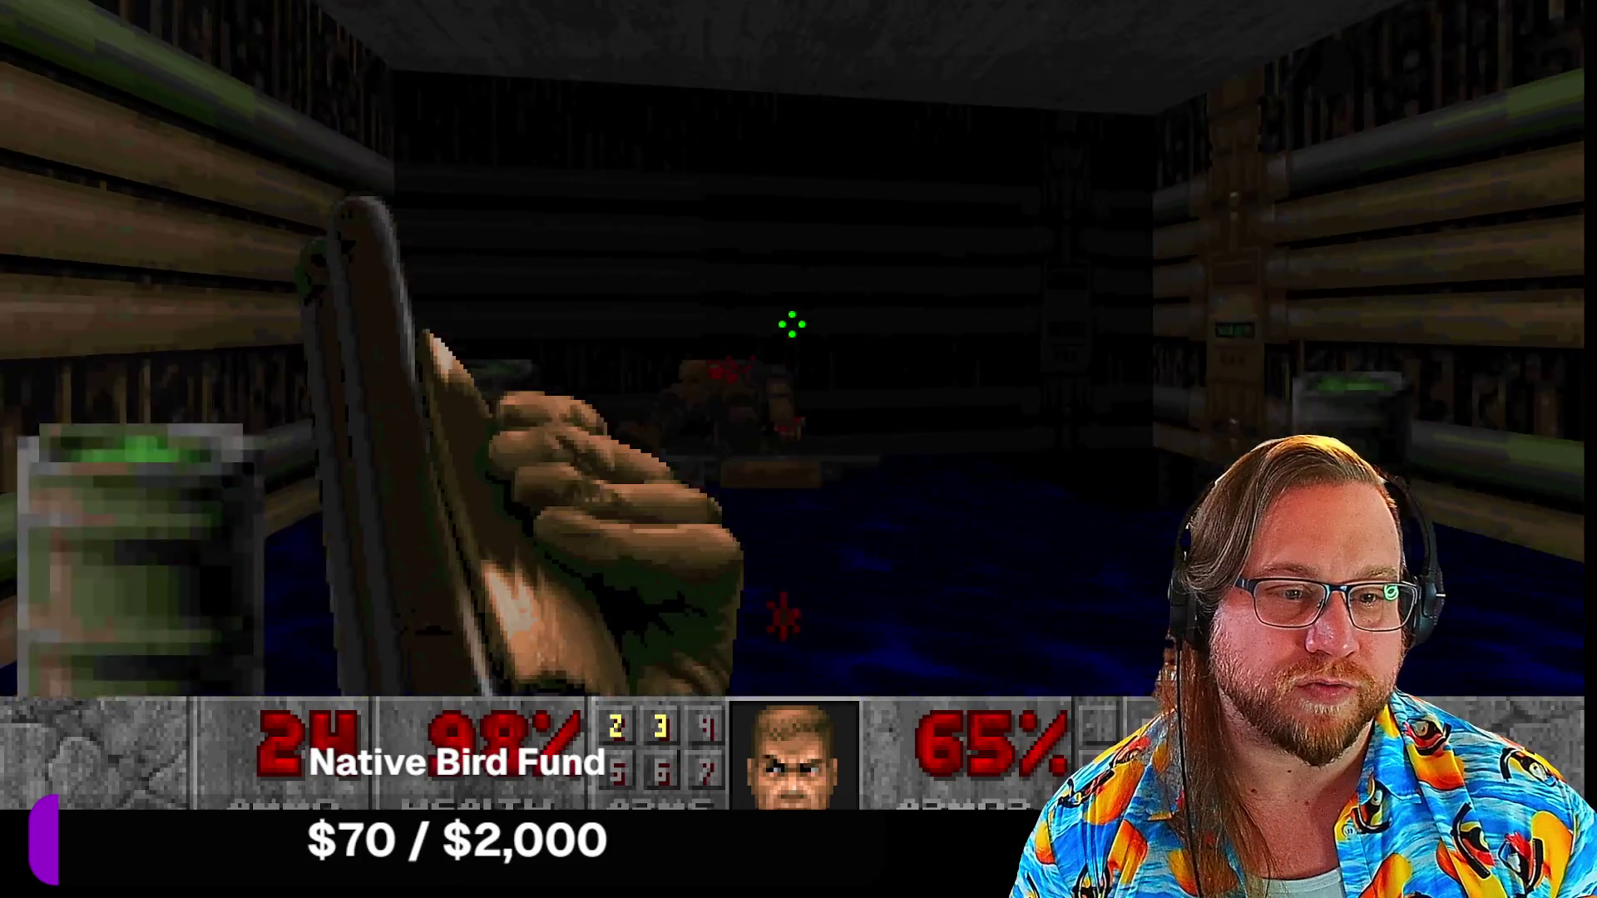
{"action": "key", "text": "Left"}
{"action": "key", "text": "Up"}
{"action": "key", "text": "Right"}
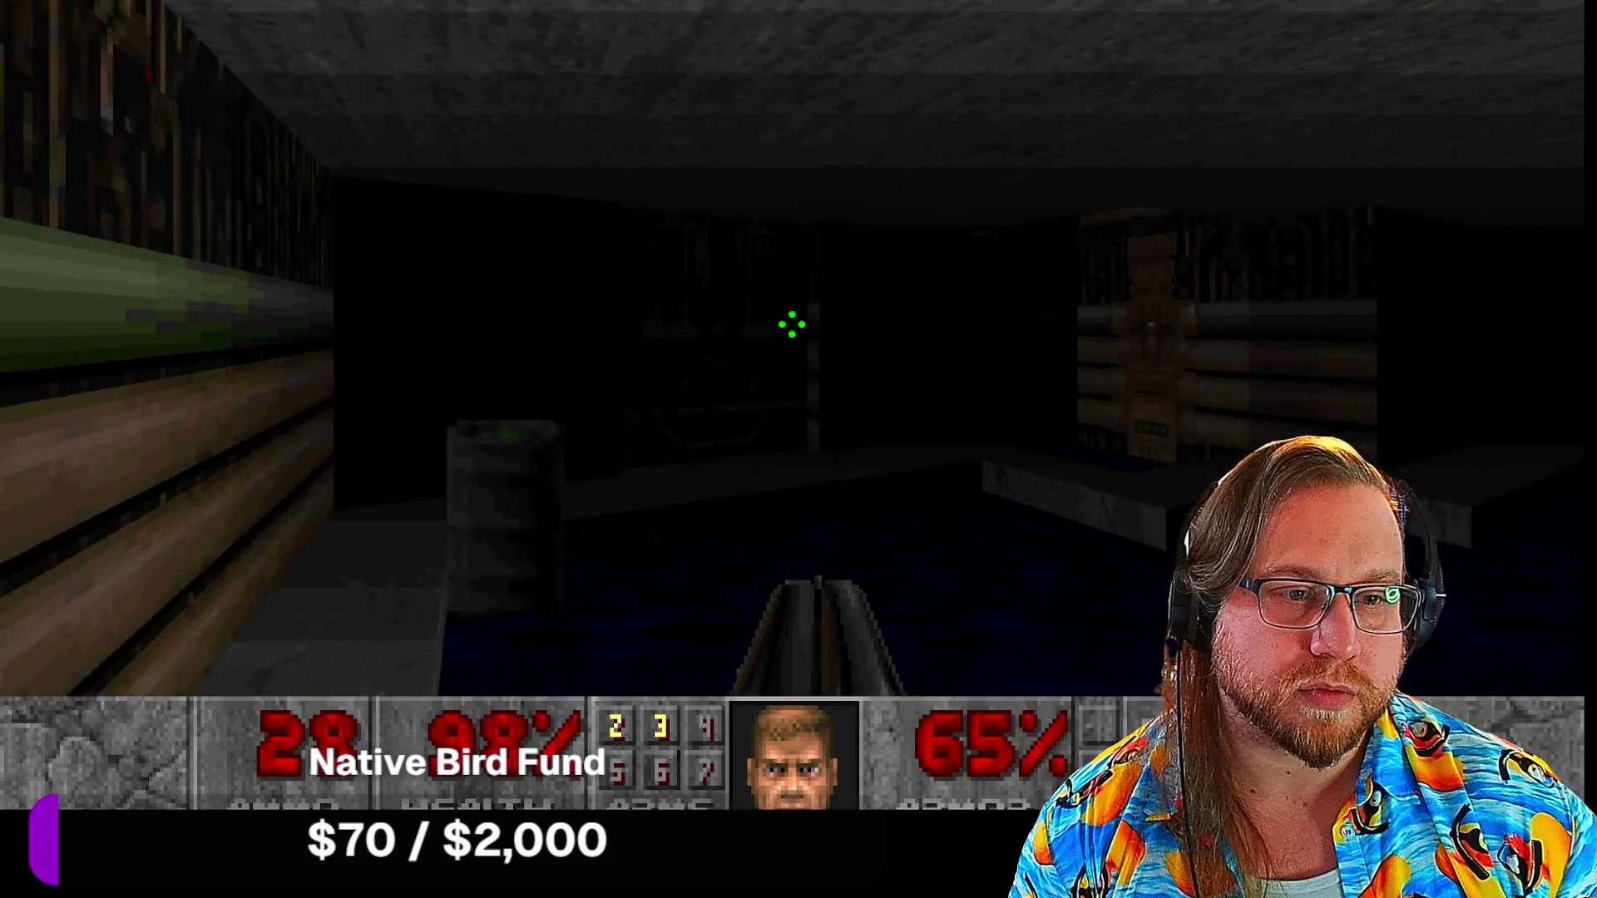
{"action": "key", "text": "Left"}
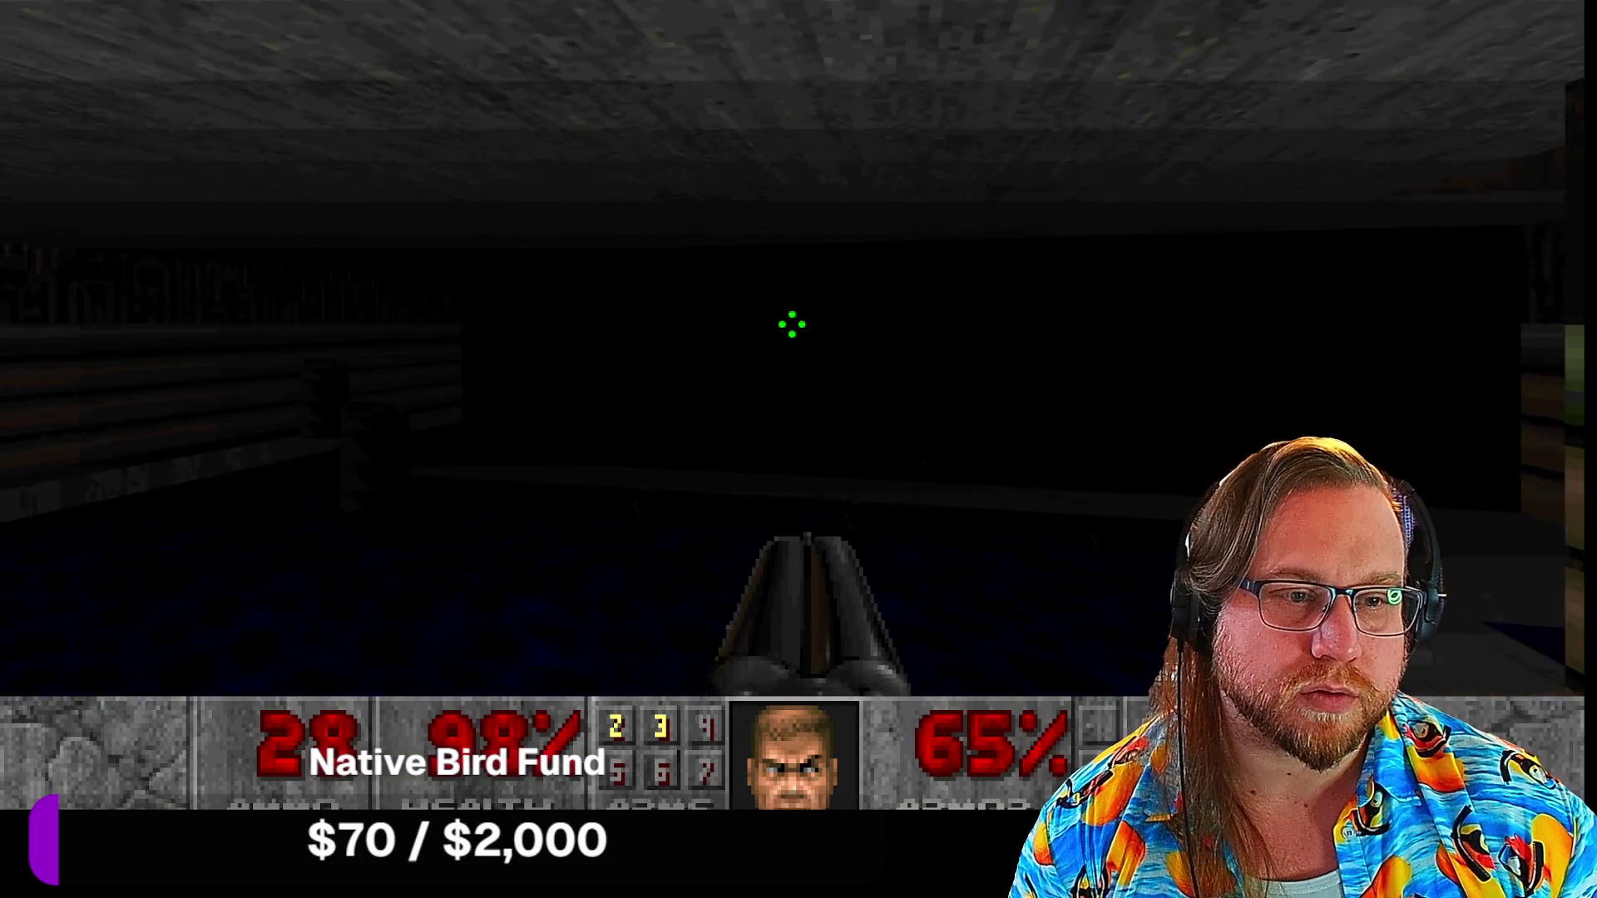
{"action": "key", "text": "Right"}
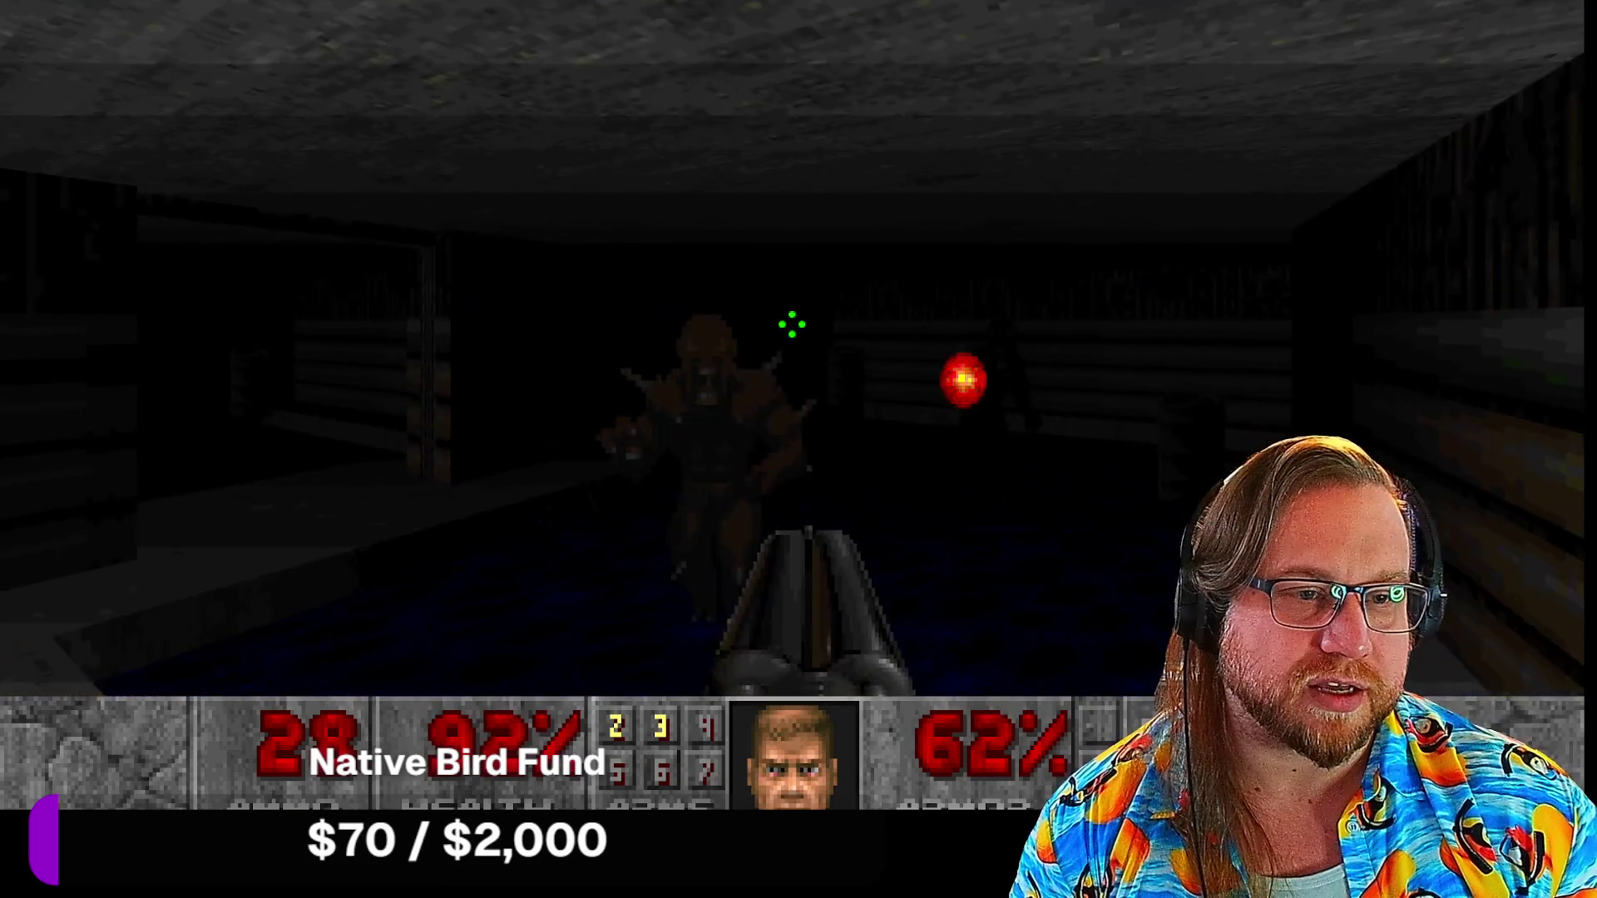
{"action": "key", "text": "Right"}
{"action": "key", "text": "ctrl"}
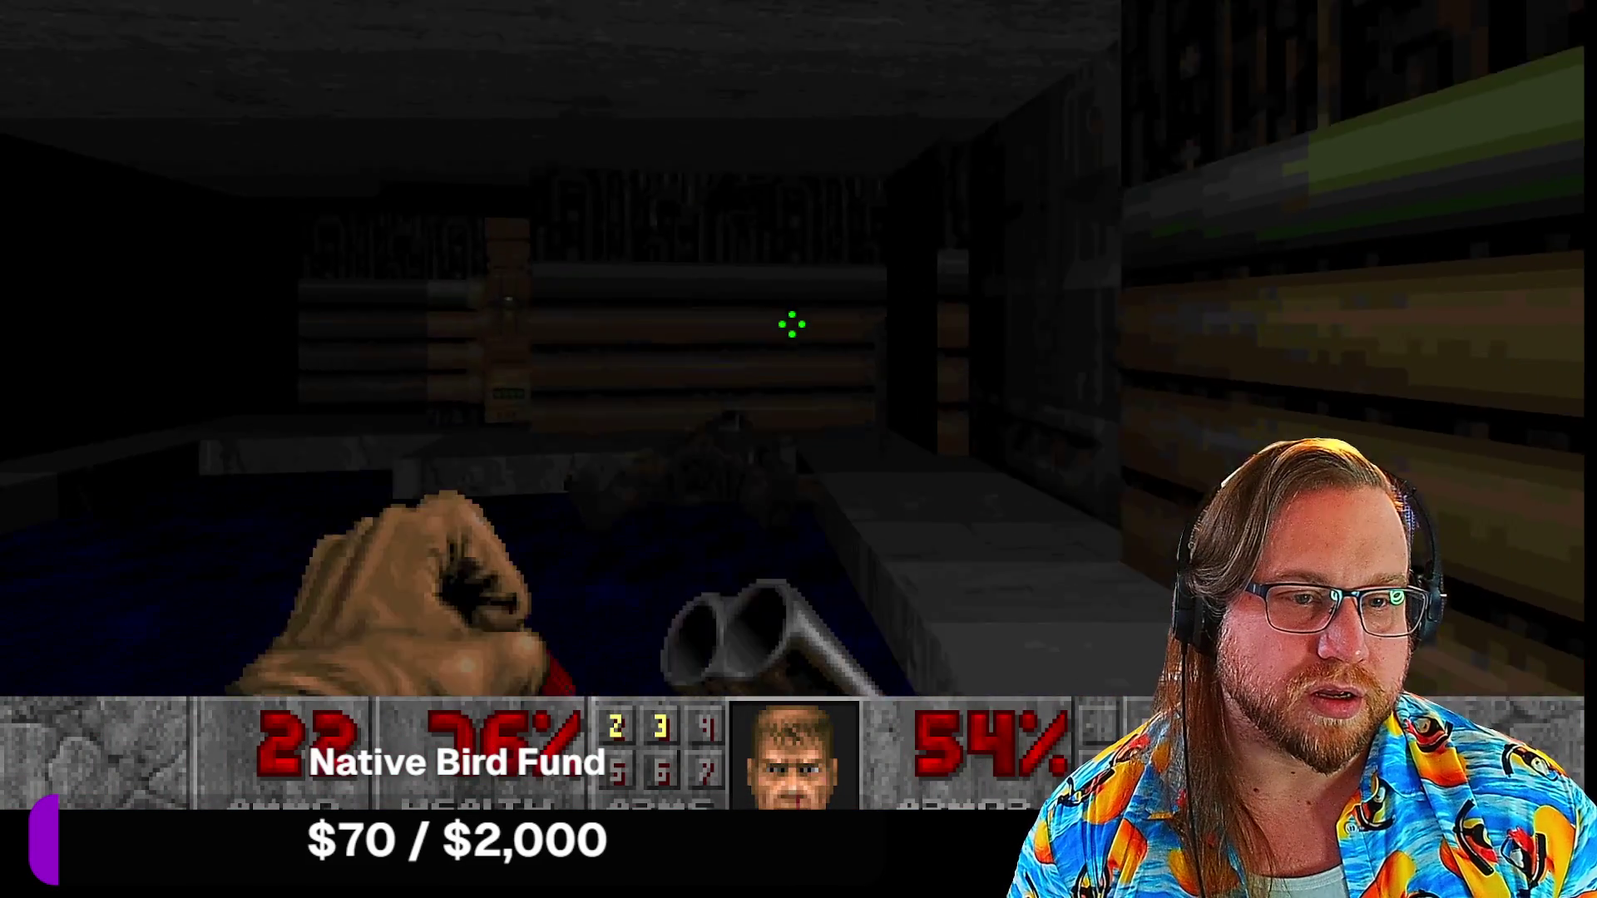
- Shoot another enemy, then pick up ammo and the health bonus along the corridors
{"action": "key", "text": "Right"}
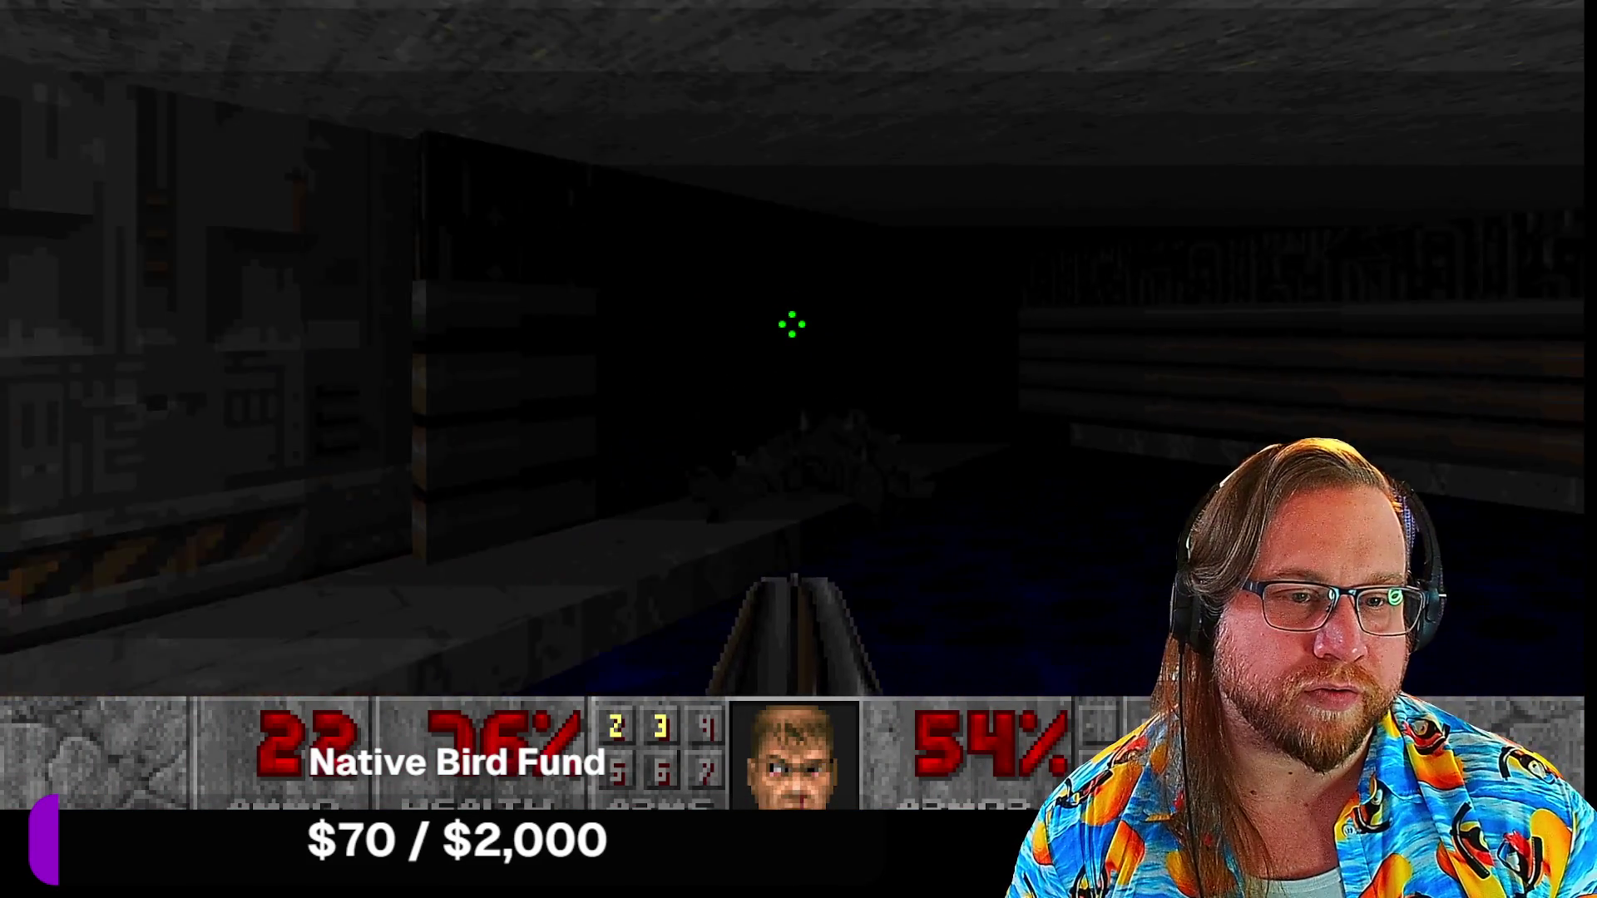
{"action": "key", "text": "ctrl"}
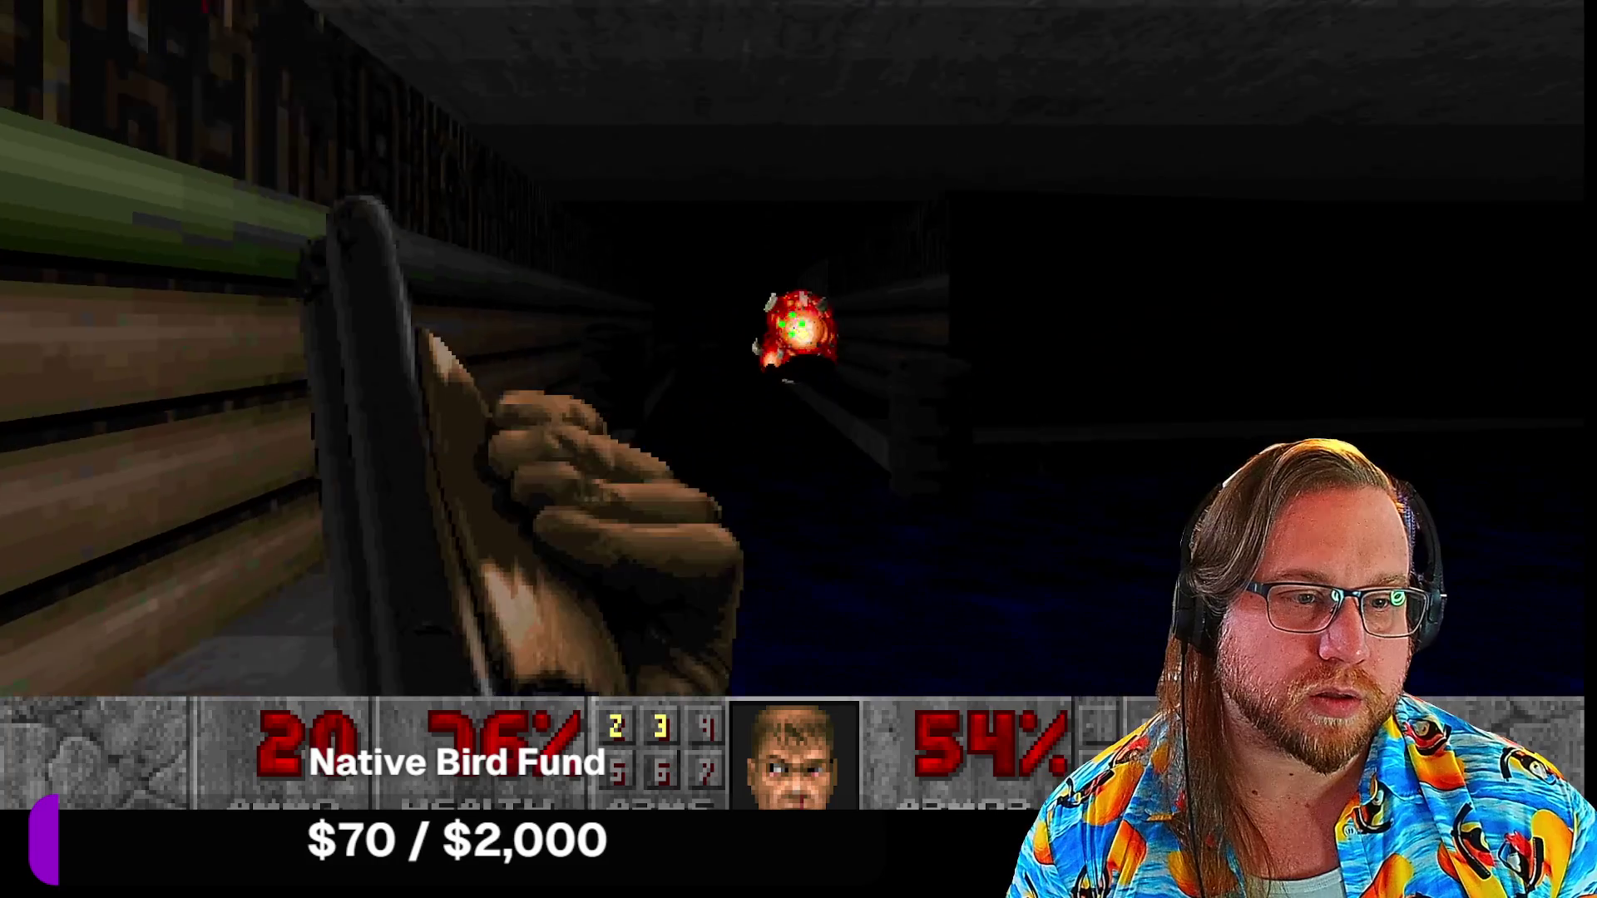
{"action": "key", "text": "Right"}
{"action": "key", "text": "Up"}
{"action": "key", "text": "Right"}
{"action": "key", "text": "Up"}
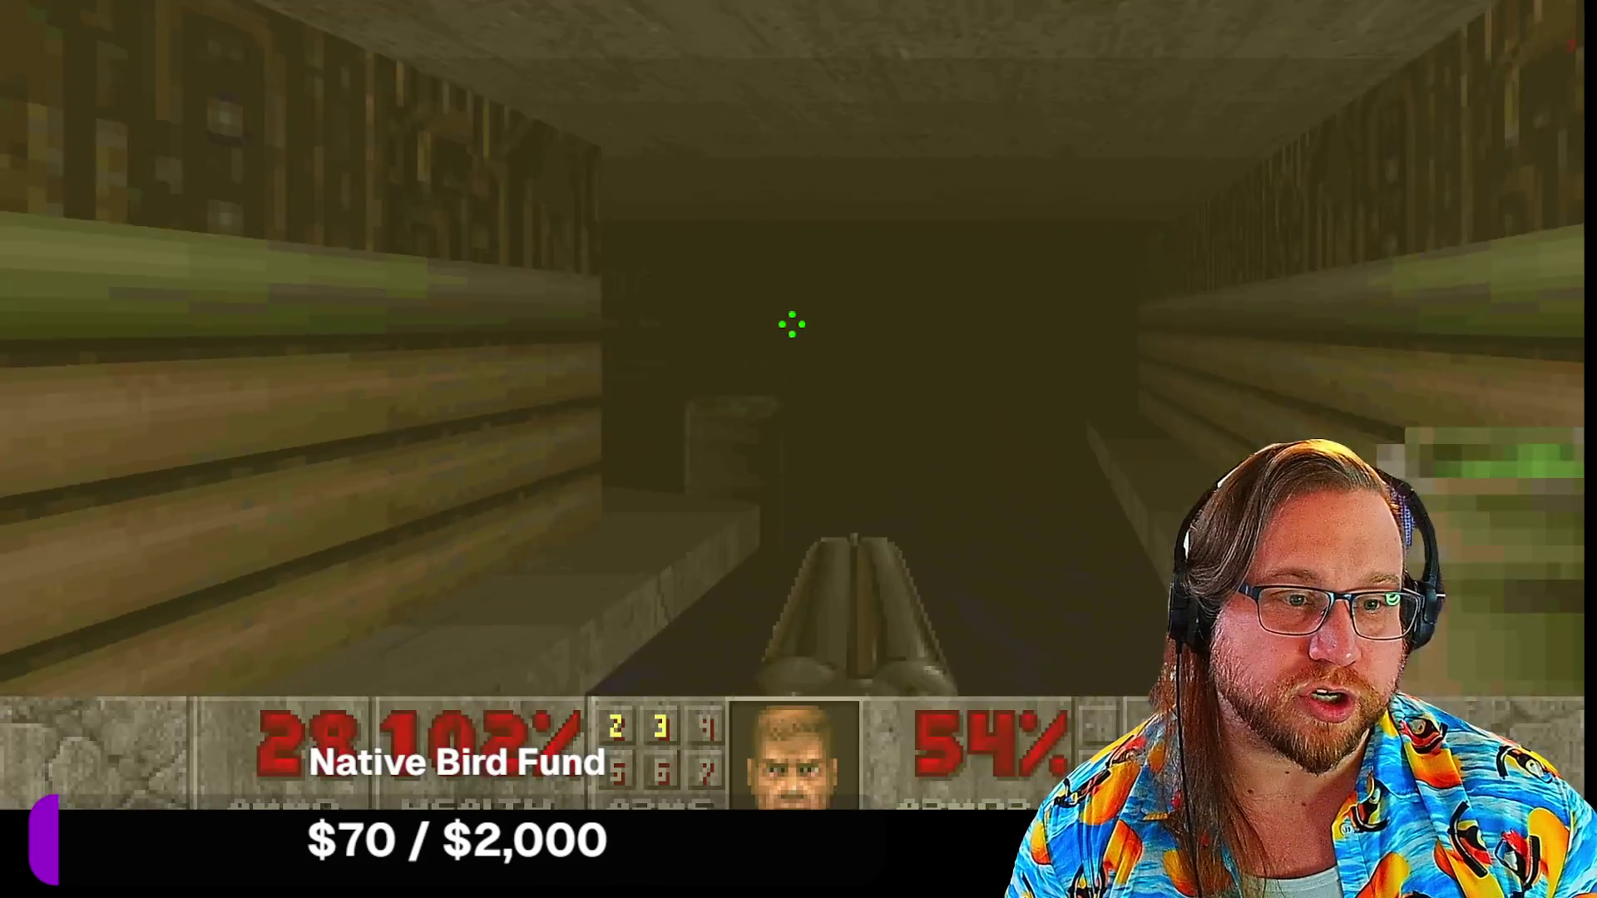
{"action": "key", "text": "Right"}
- Push into the dark corridor firing at attackers and grab the blue keycard
{"action": "key", "text": "Left"}
{"action": "key", "text": "Up"}
{"action": "key", "text": "ctrl"}
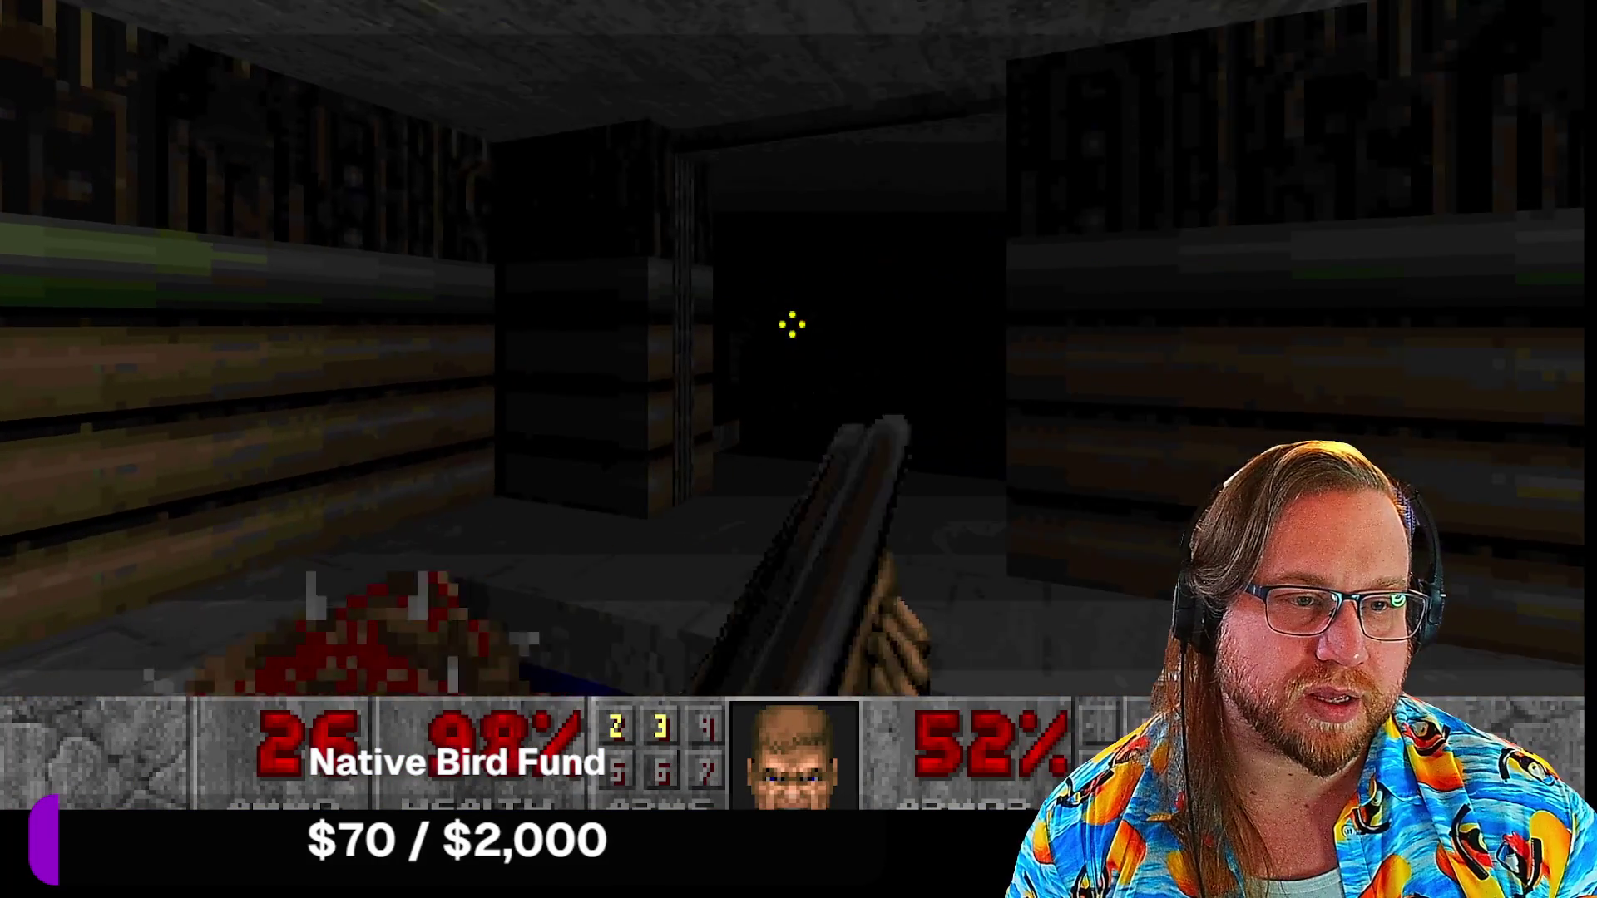
{"action": "key", "text": "ctrl"}
{"action": "key", "text": "Up"}
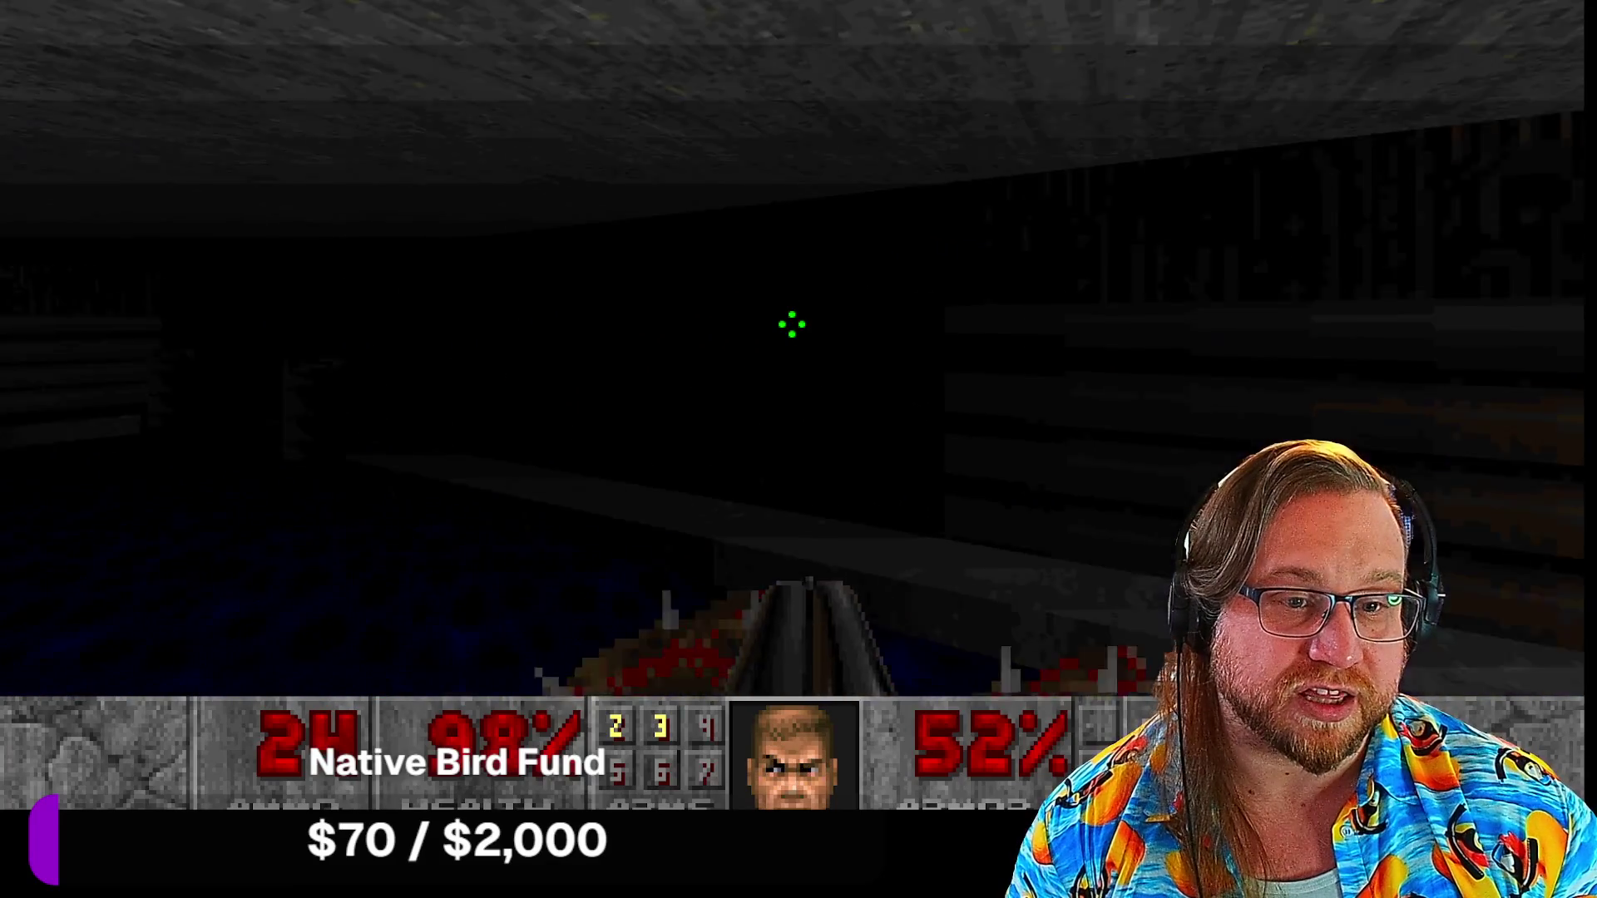
{"action": "key", "text": "Up"}
{"action": "key", "text": "Left"}
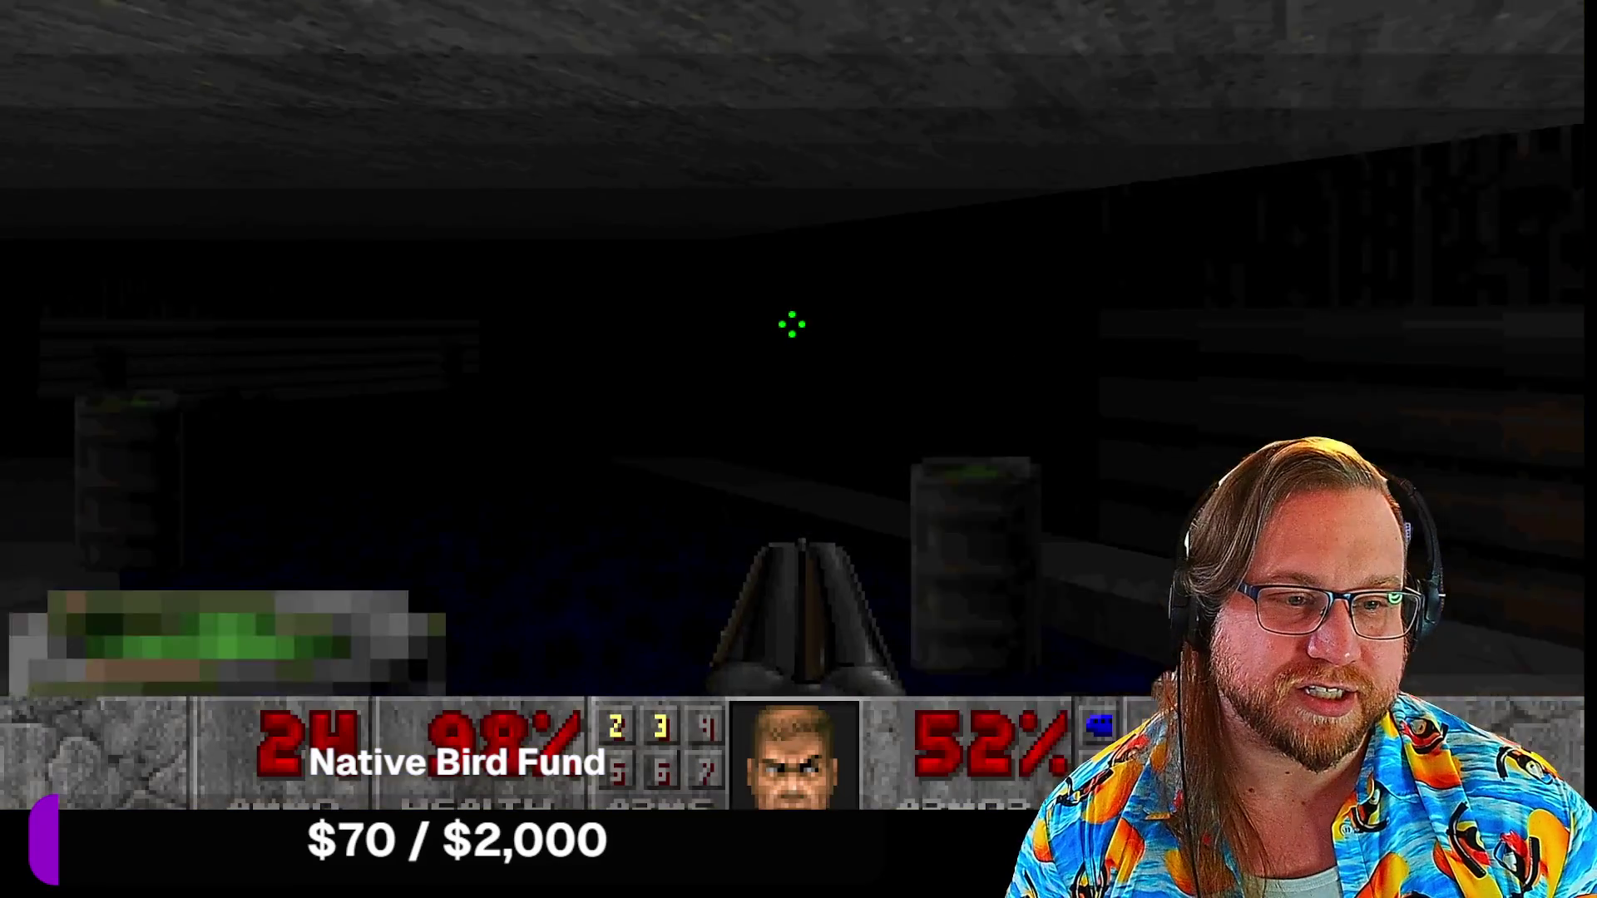
- Head through the dark room and corridor back to the blue-floored corridor
{"action": "key", "text": "Left"}
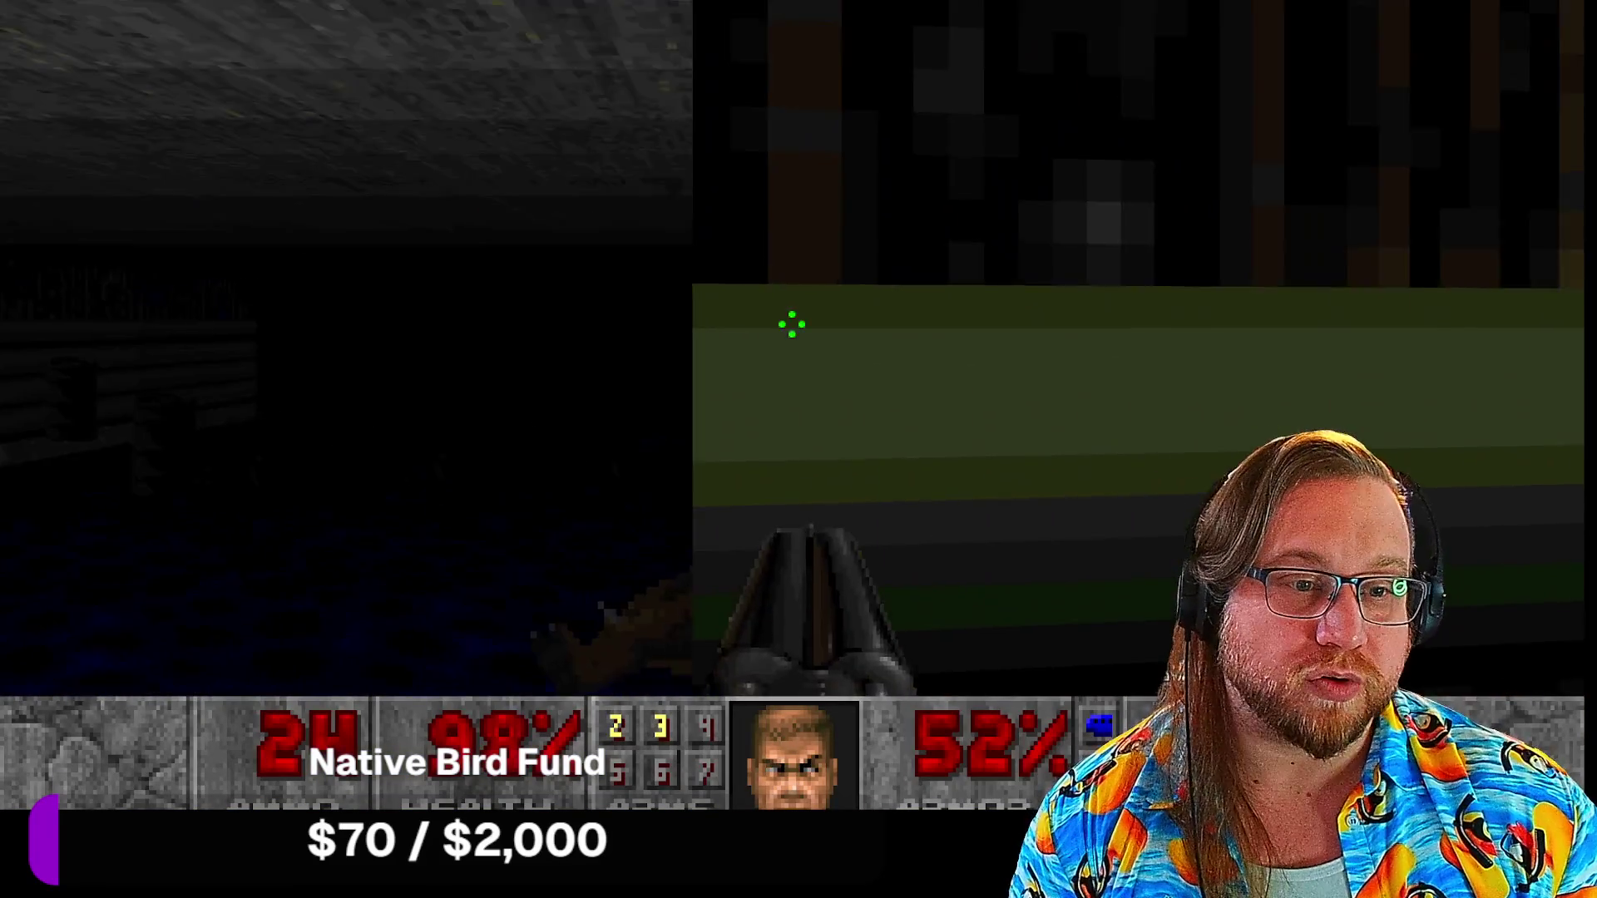
{"action": "key", "text": "Up"}
{"action": "key", "text": "Left"}
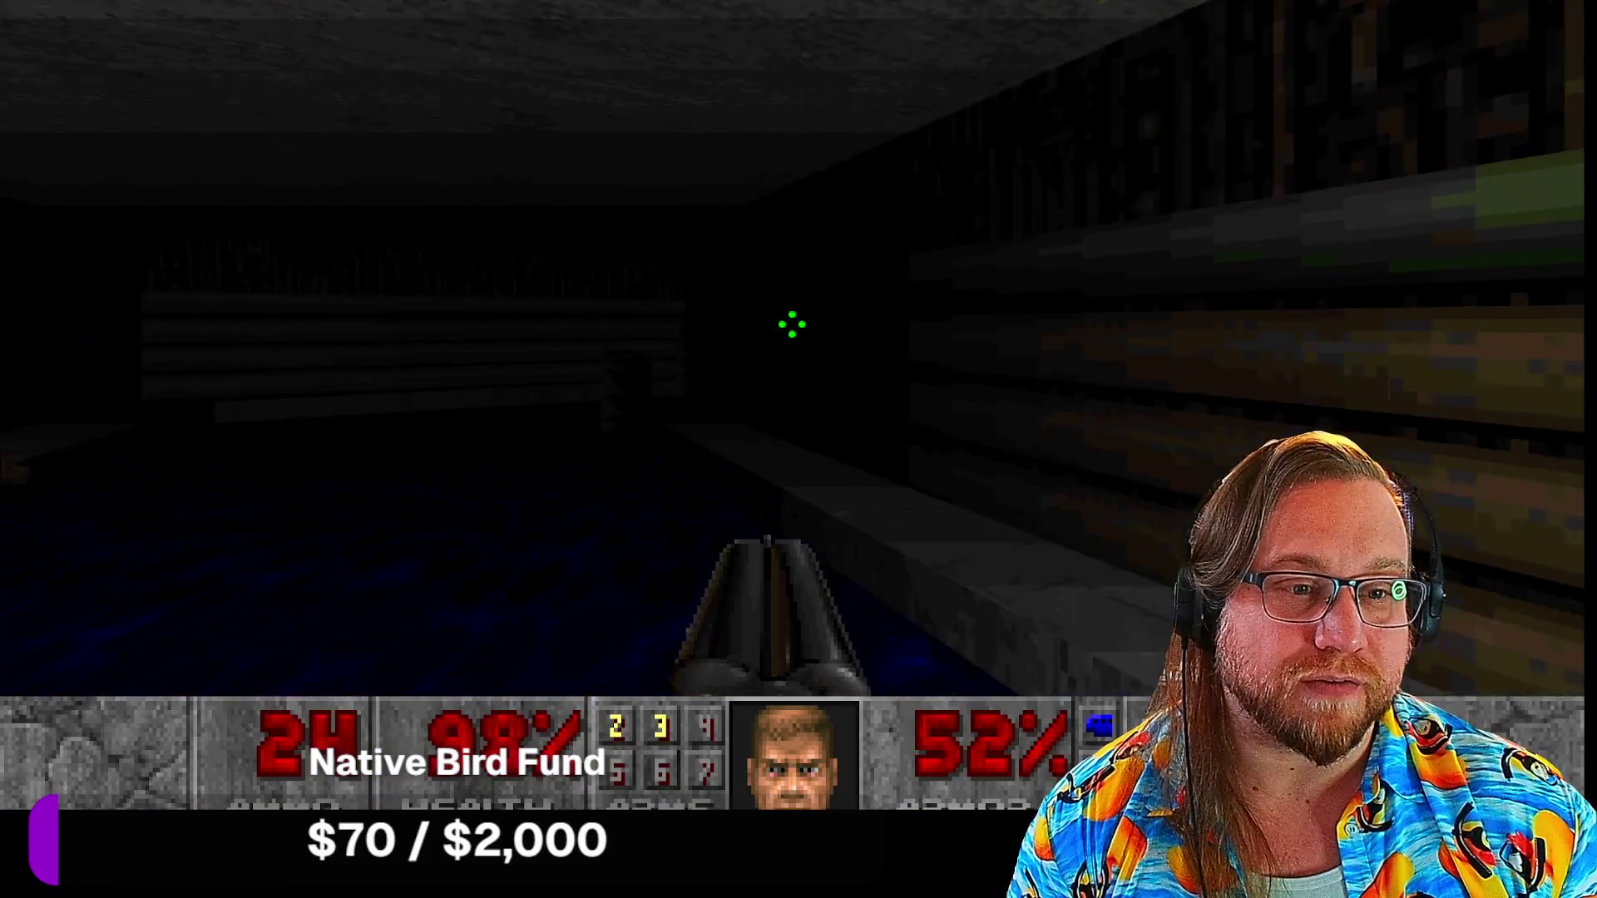
{"action": "key", "text": "Up"}
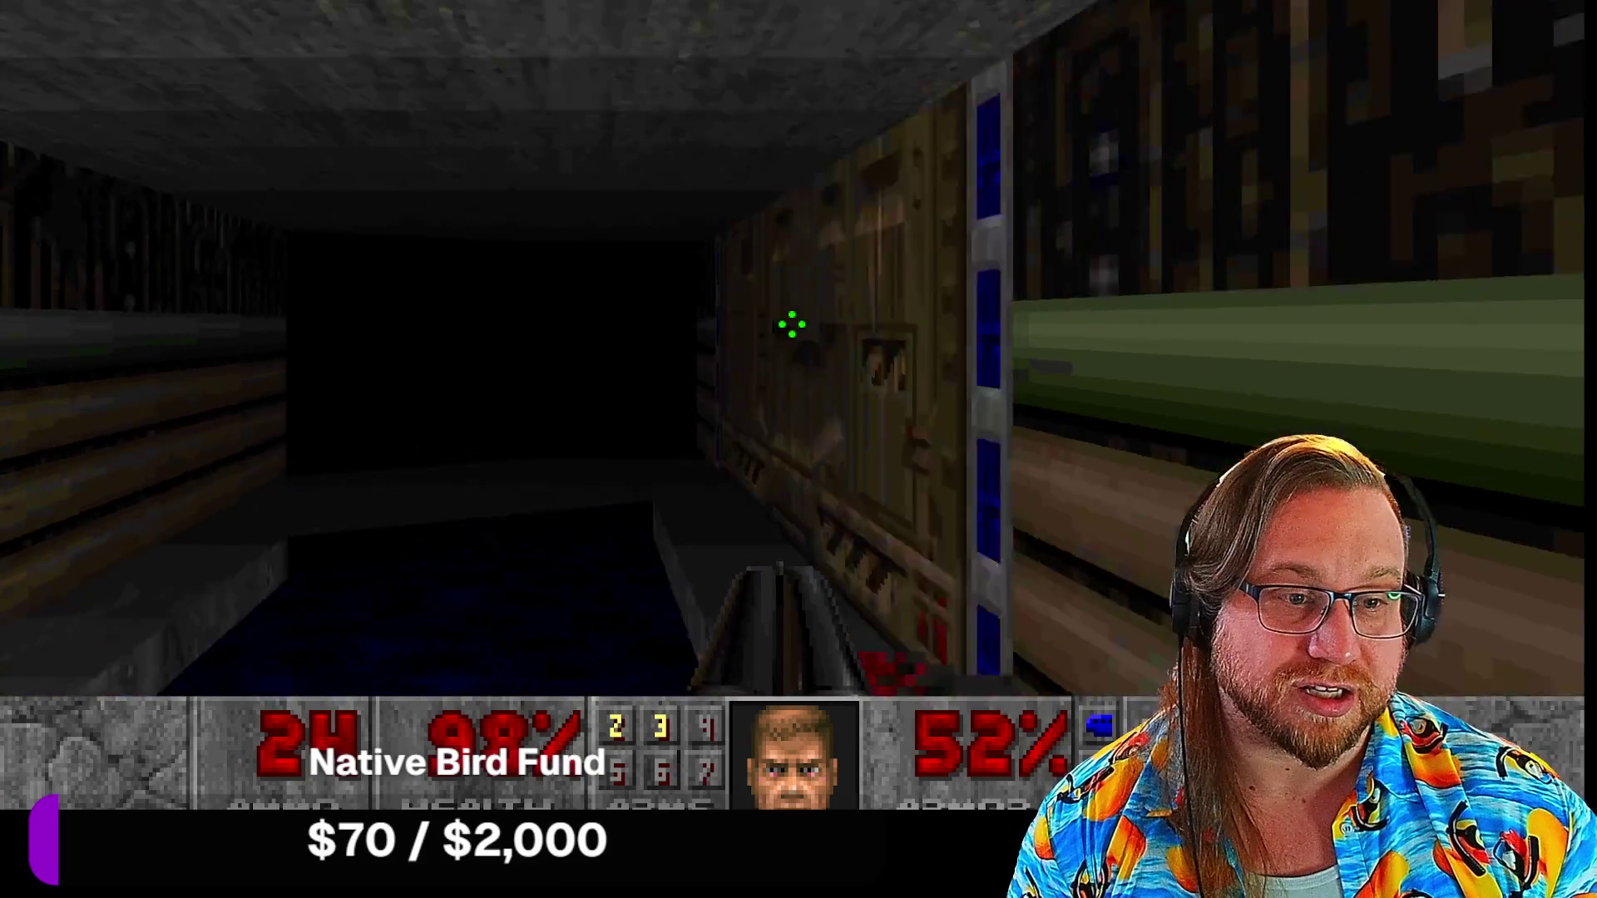
{"action": "key", "text": "Right"}
{"action": "key", "text": "Left"}
{"action": "key", "text": "Right"}
{"action": "key", "text": "Right"}
- Open the green striped door and hit the exit switch to finish Underhalls
{"action": "key", "text": "space"}
{"action": "key", "text": "Up"}
{"action": "key", "text": "Up"}
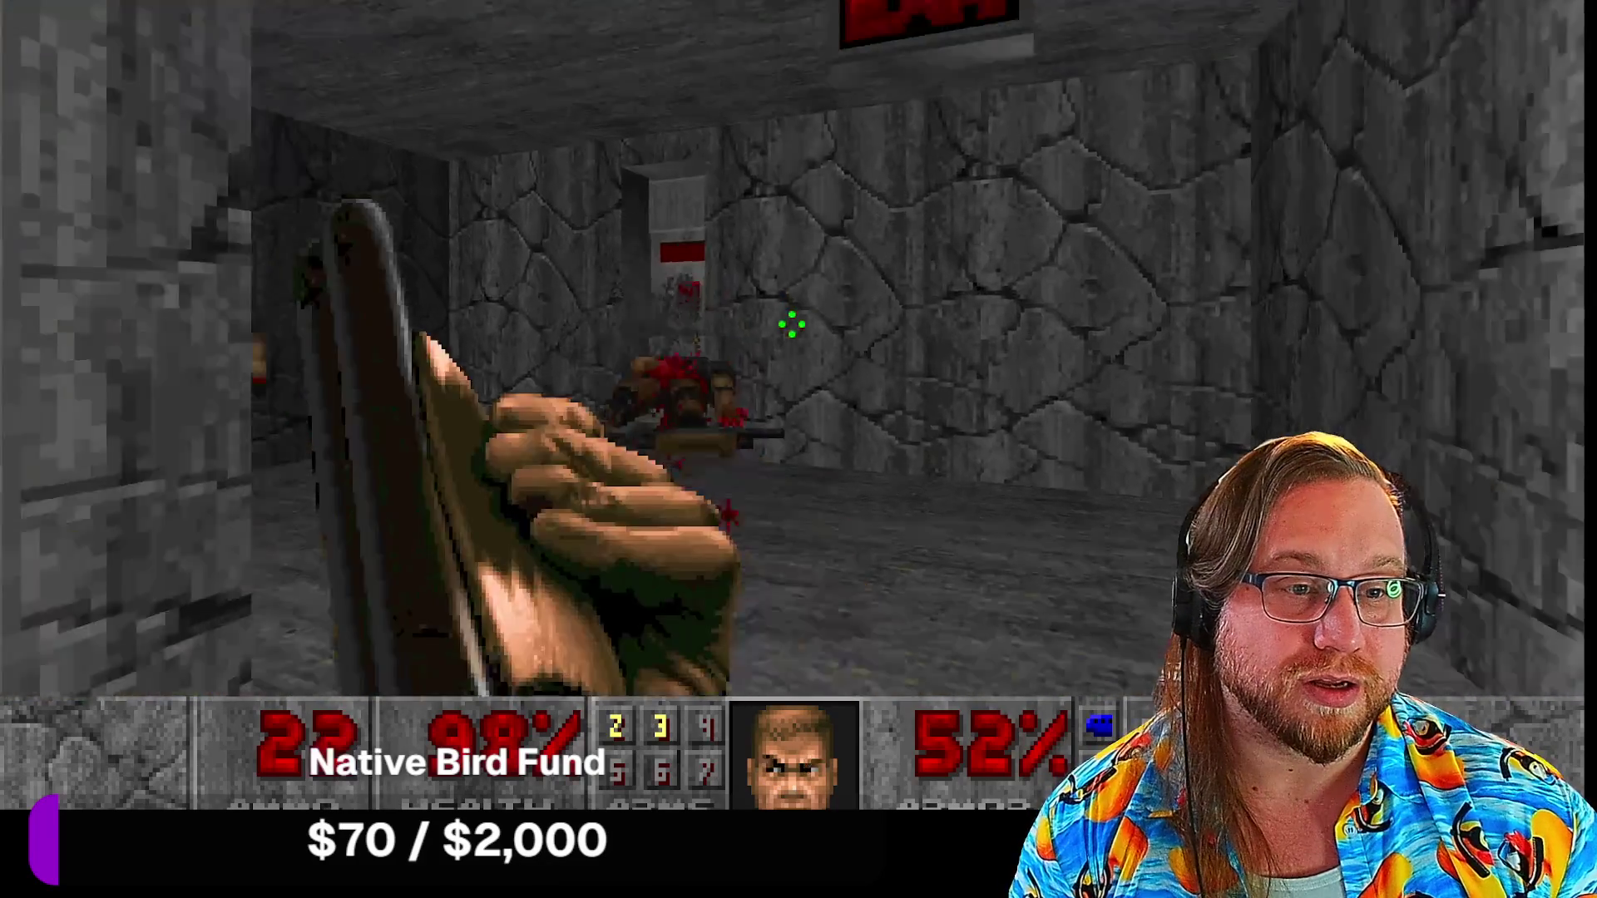
{"action": "key", "text": "space"}
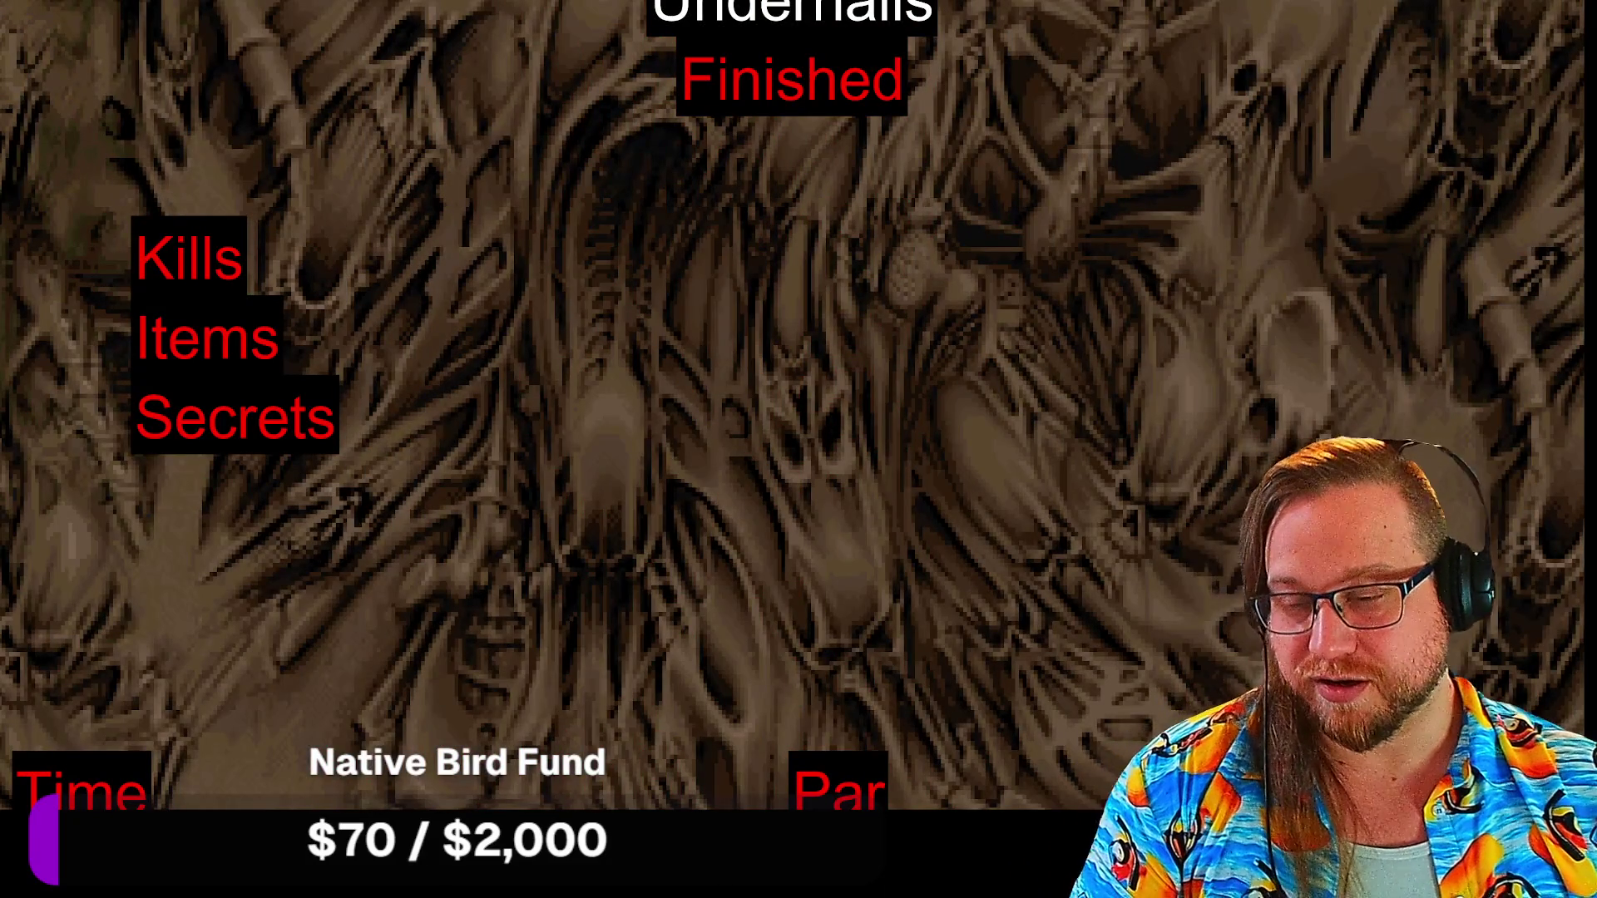
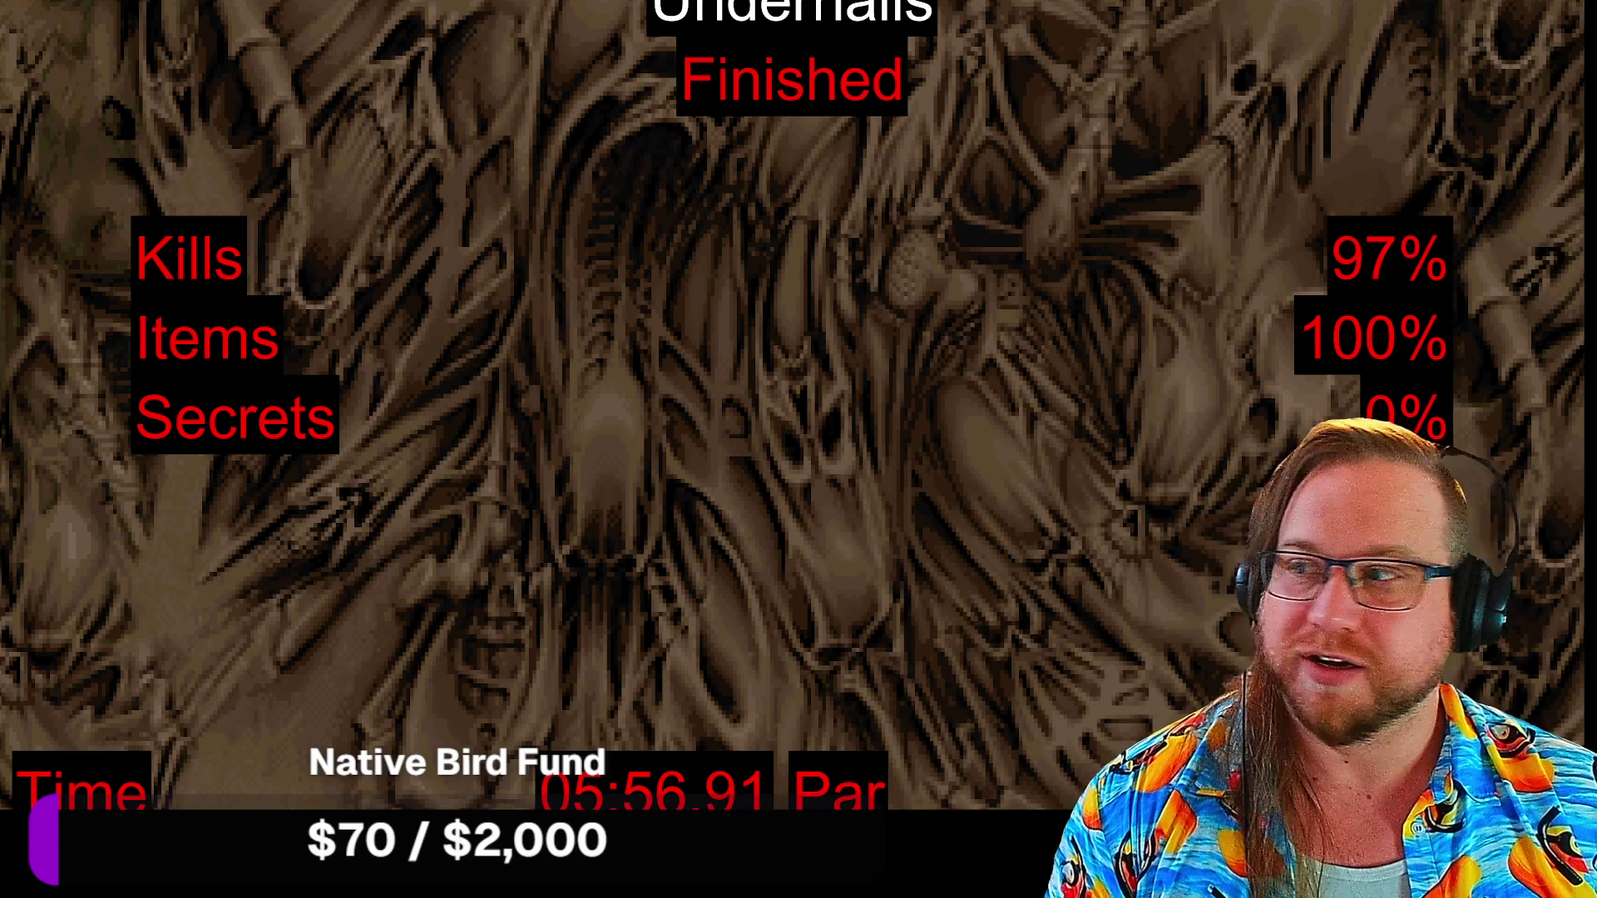
- Skip the Underhalls results screen (97% kills, 100% items) and step into The Gantlet's opening corridor
{"action": "key", "text": "space"}
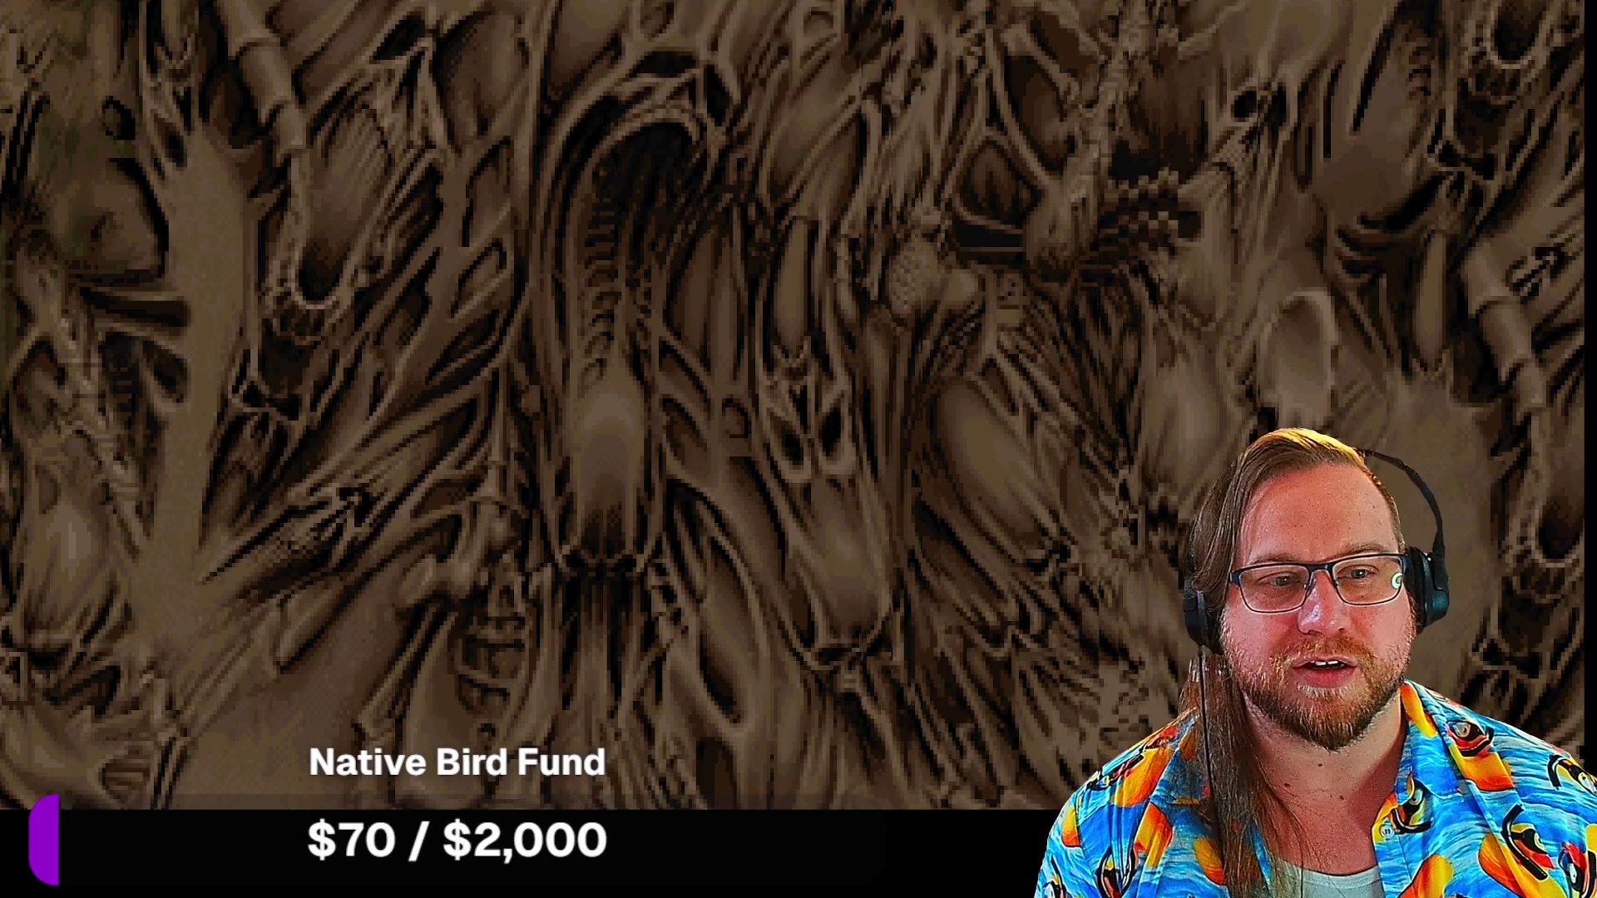
{"action": "key", "text": "Up"}
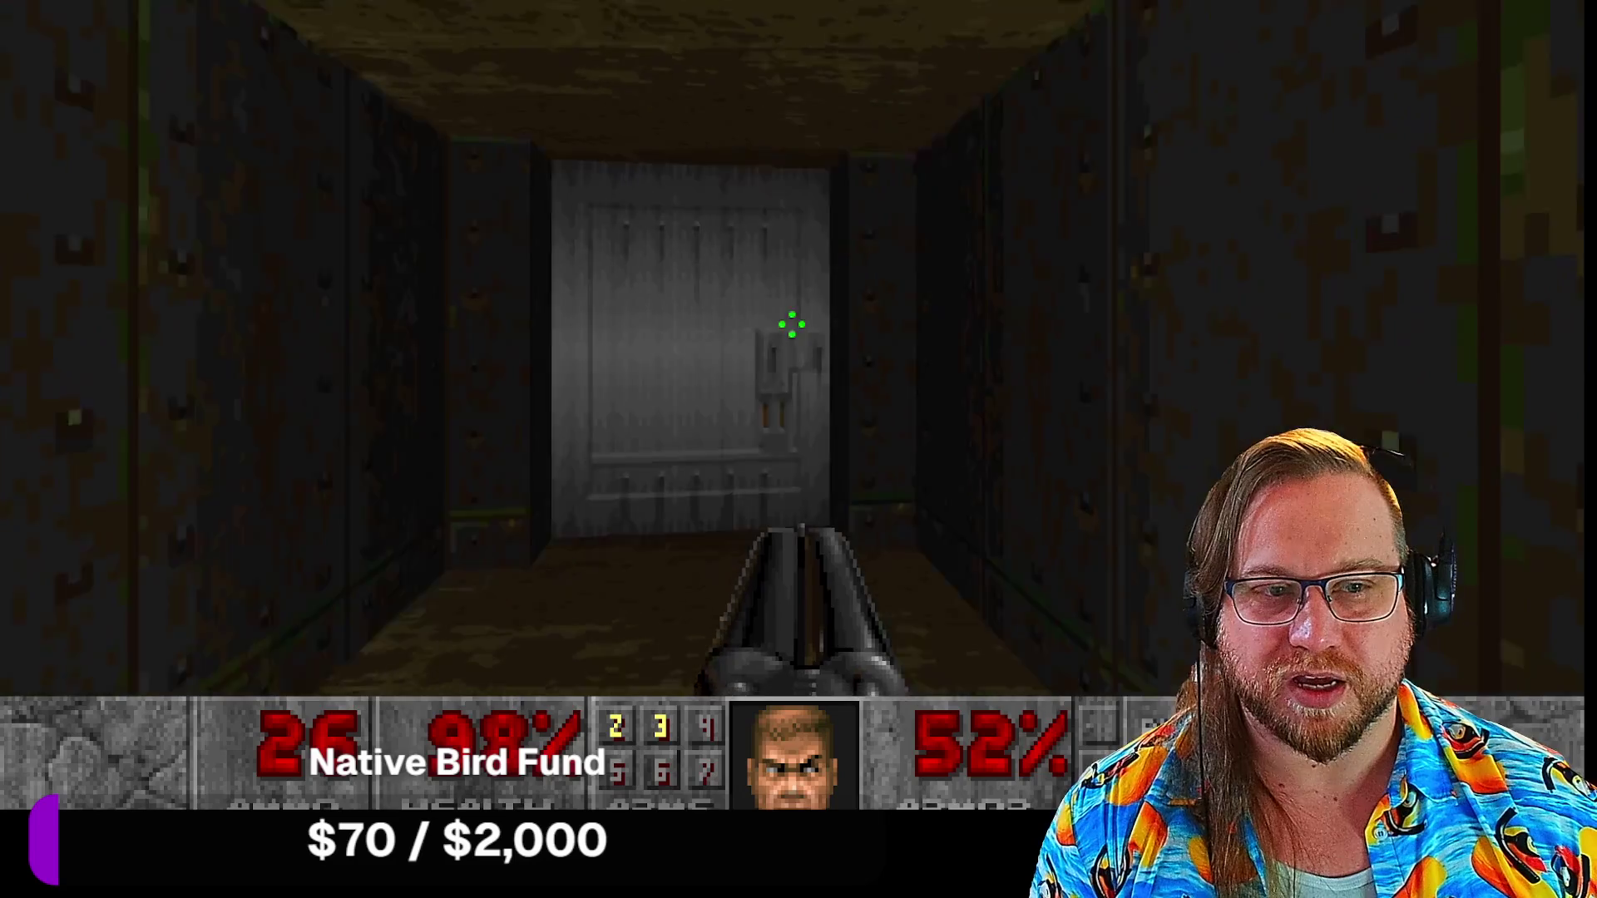
- Shotgun the first enemy, then collect the shells by the stone pedestal, bringing ammo to 50
{"action": "key", "text": "Right"}
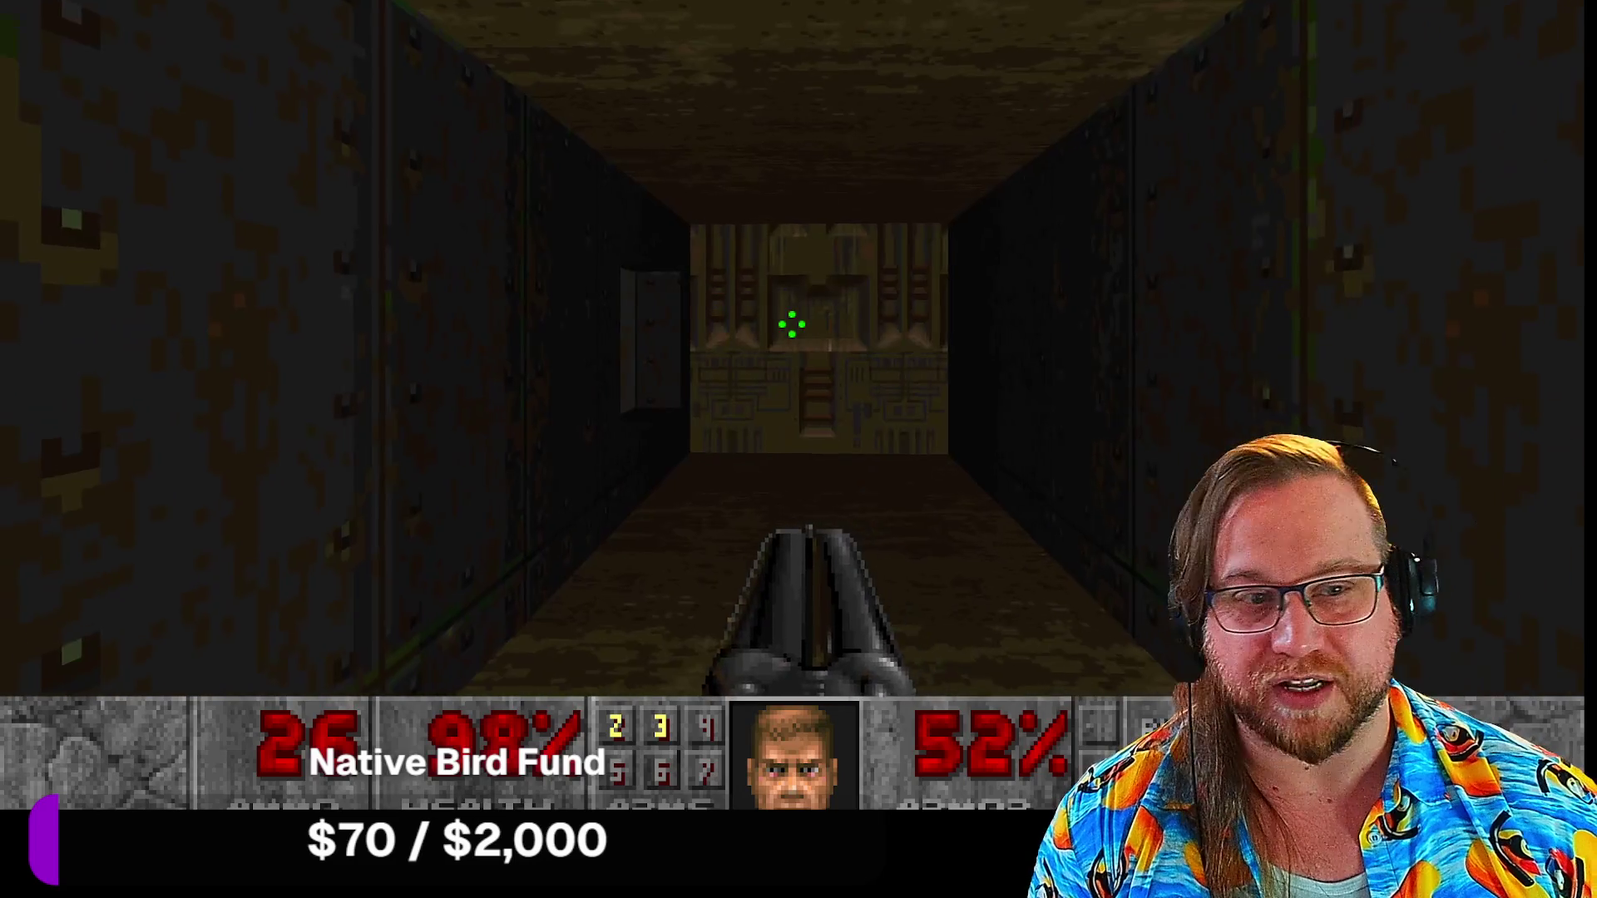
{"action": "key", "text": "Right"}
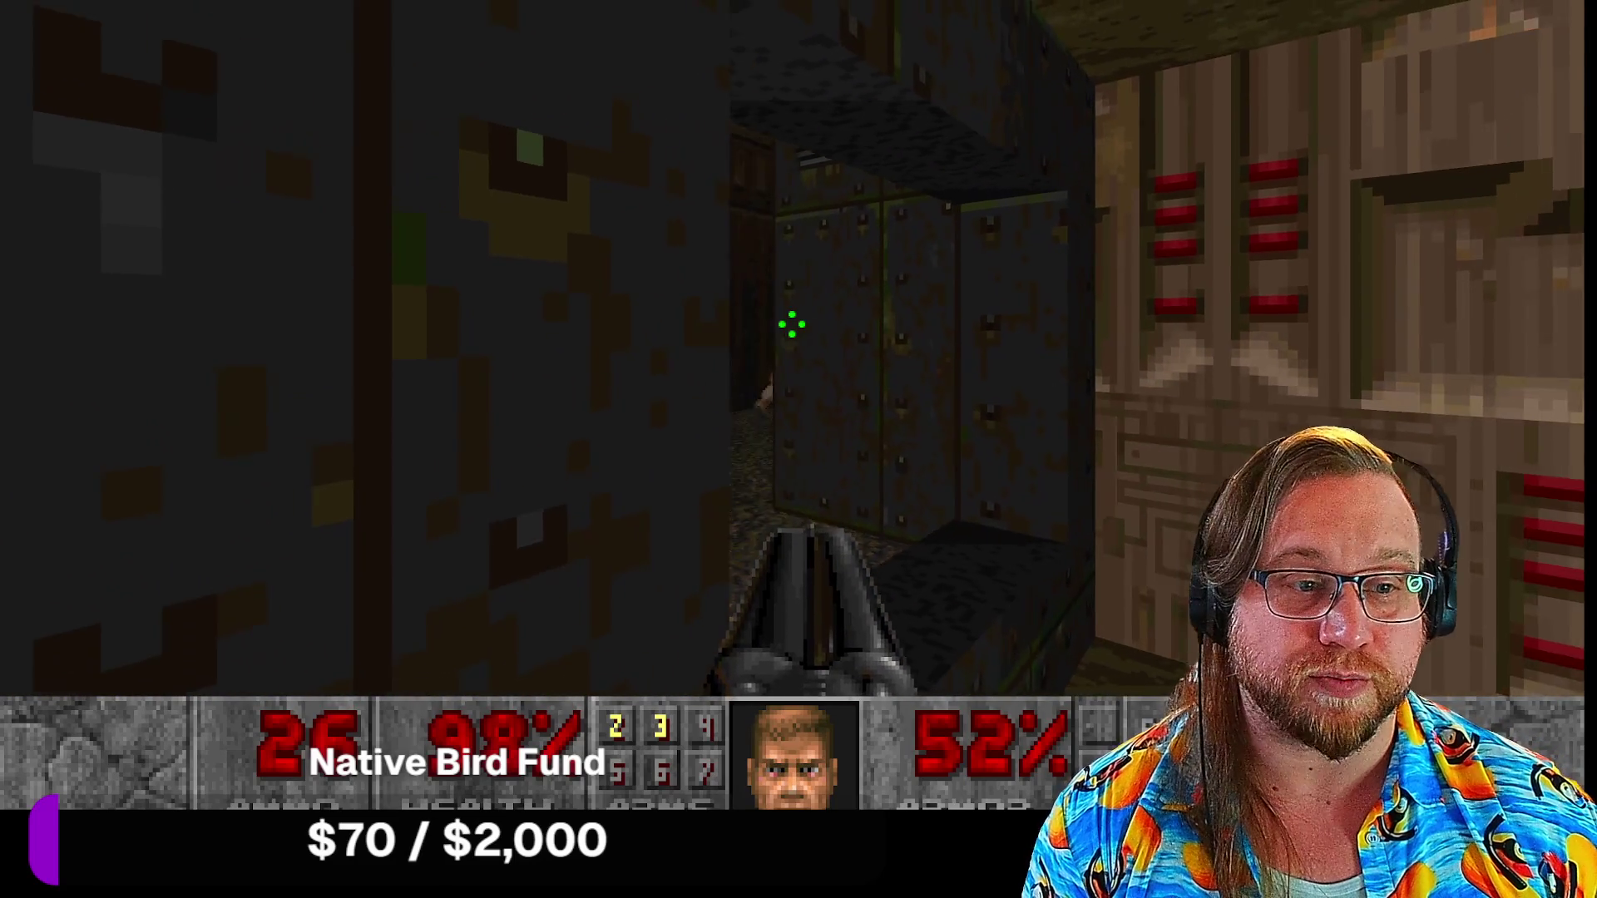
{"action": "key", "text": "ctrl"}
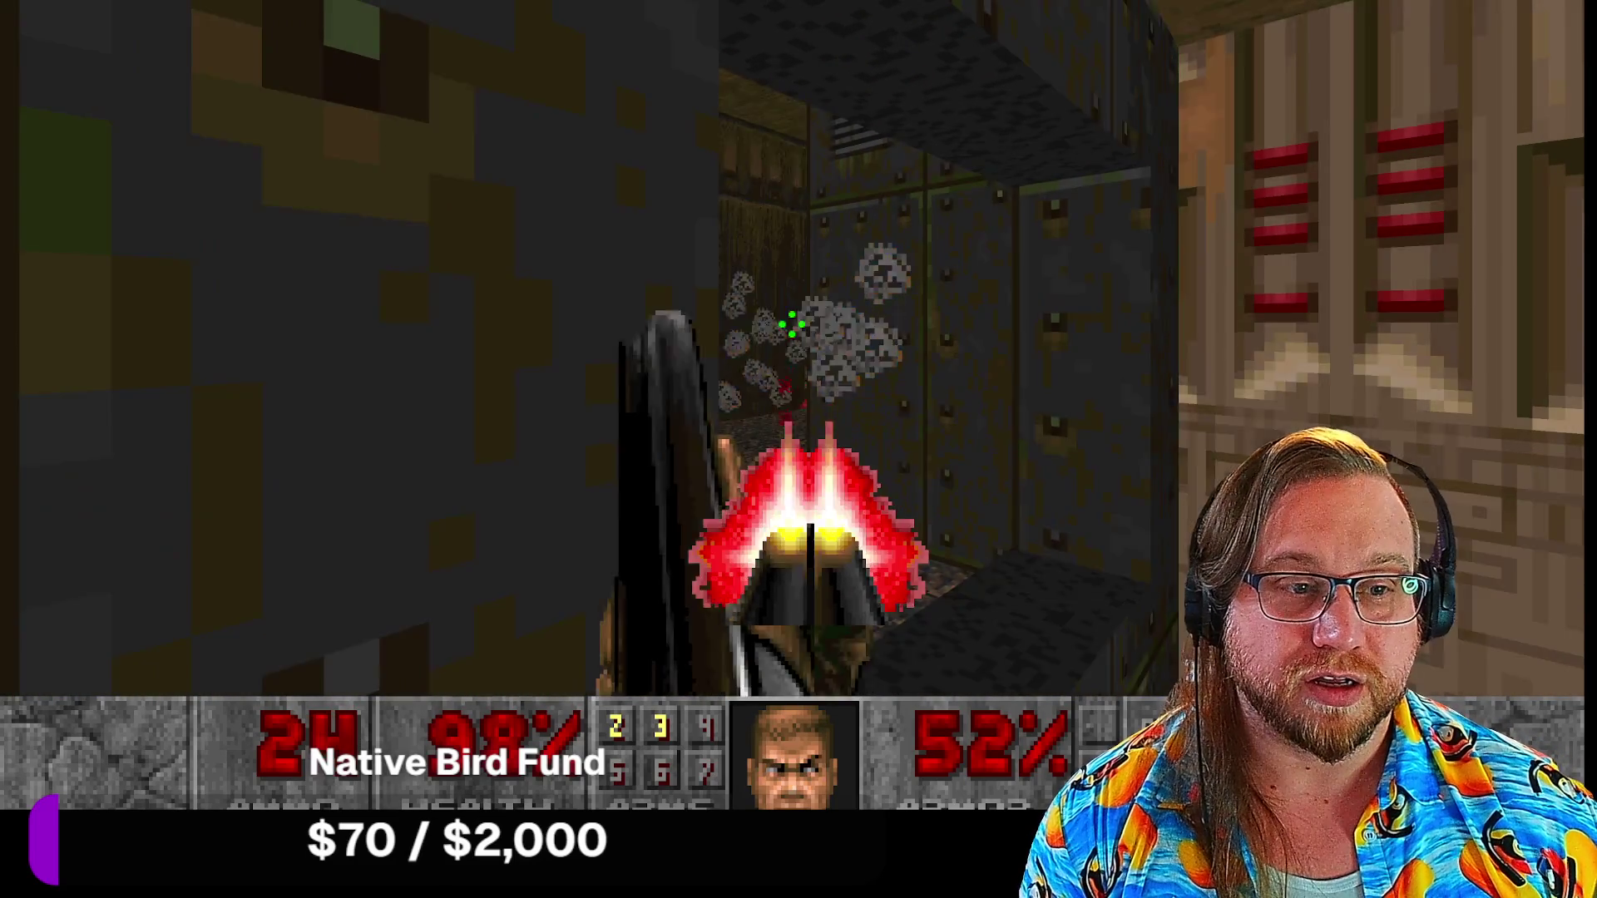
{"action": "key", "text": "Right"}
{"action": "key", "text": "Up"}
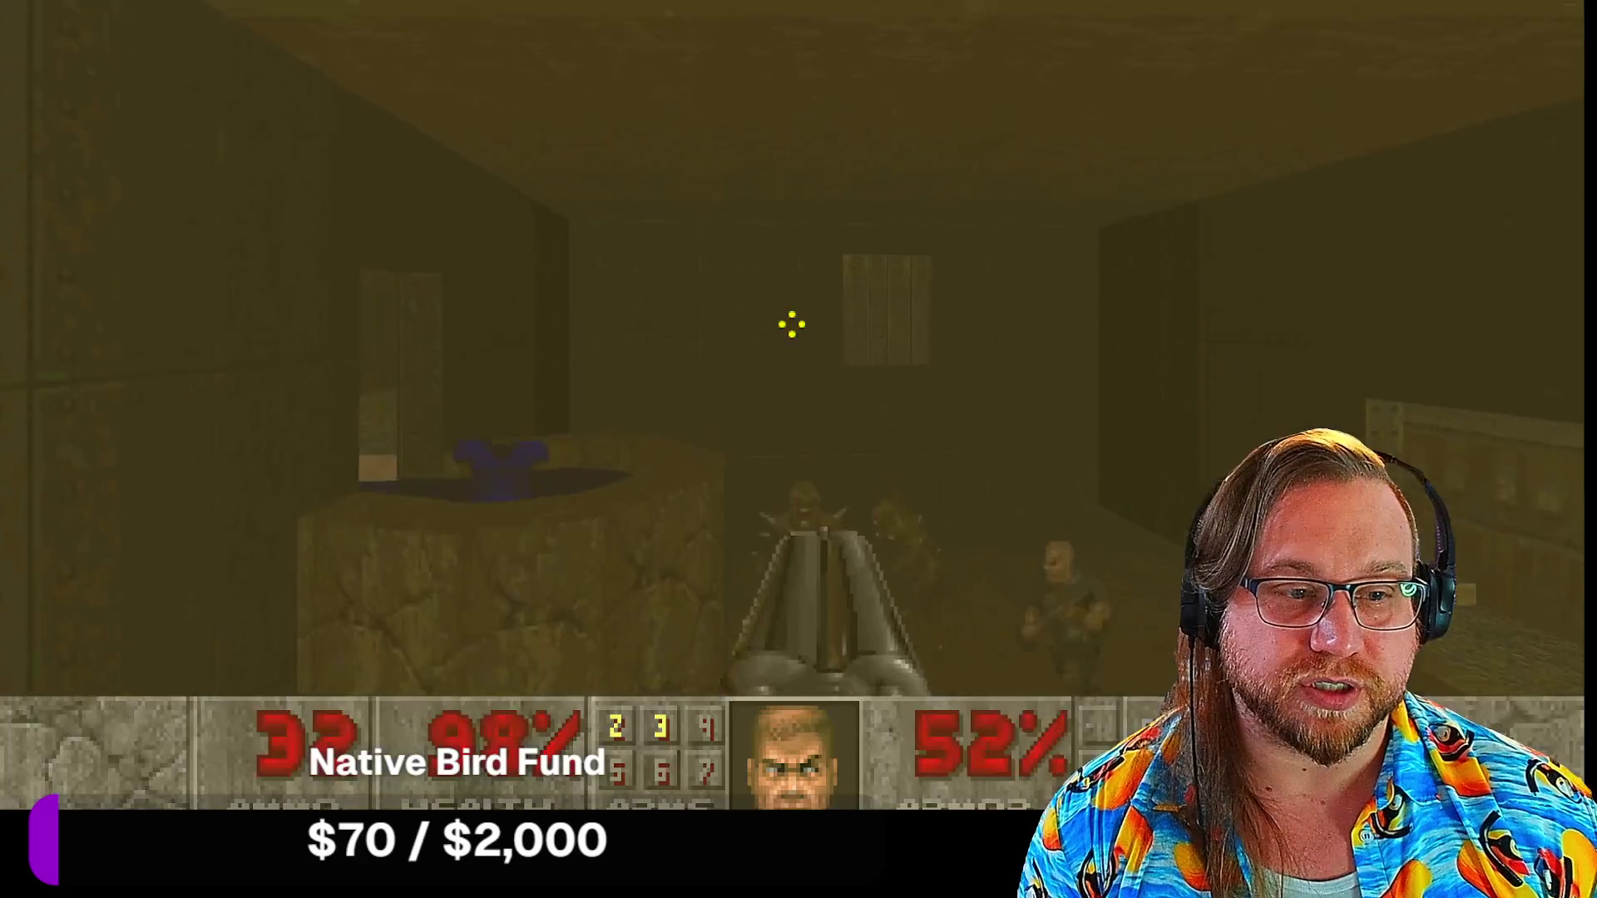
{"action": "key", "text": "Right"}
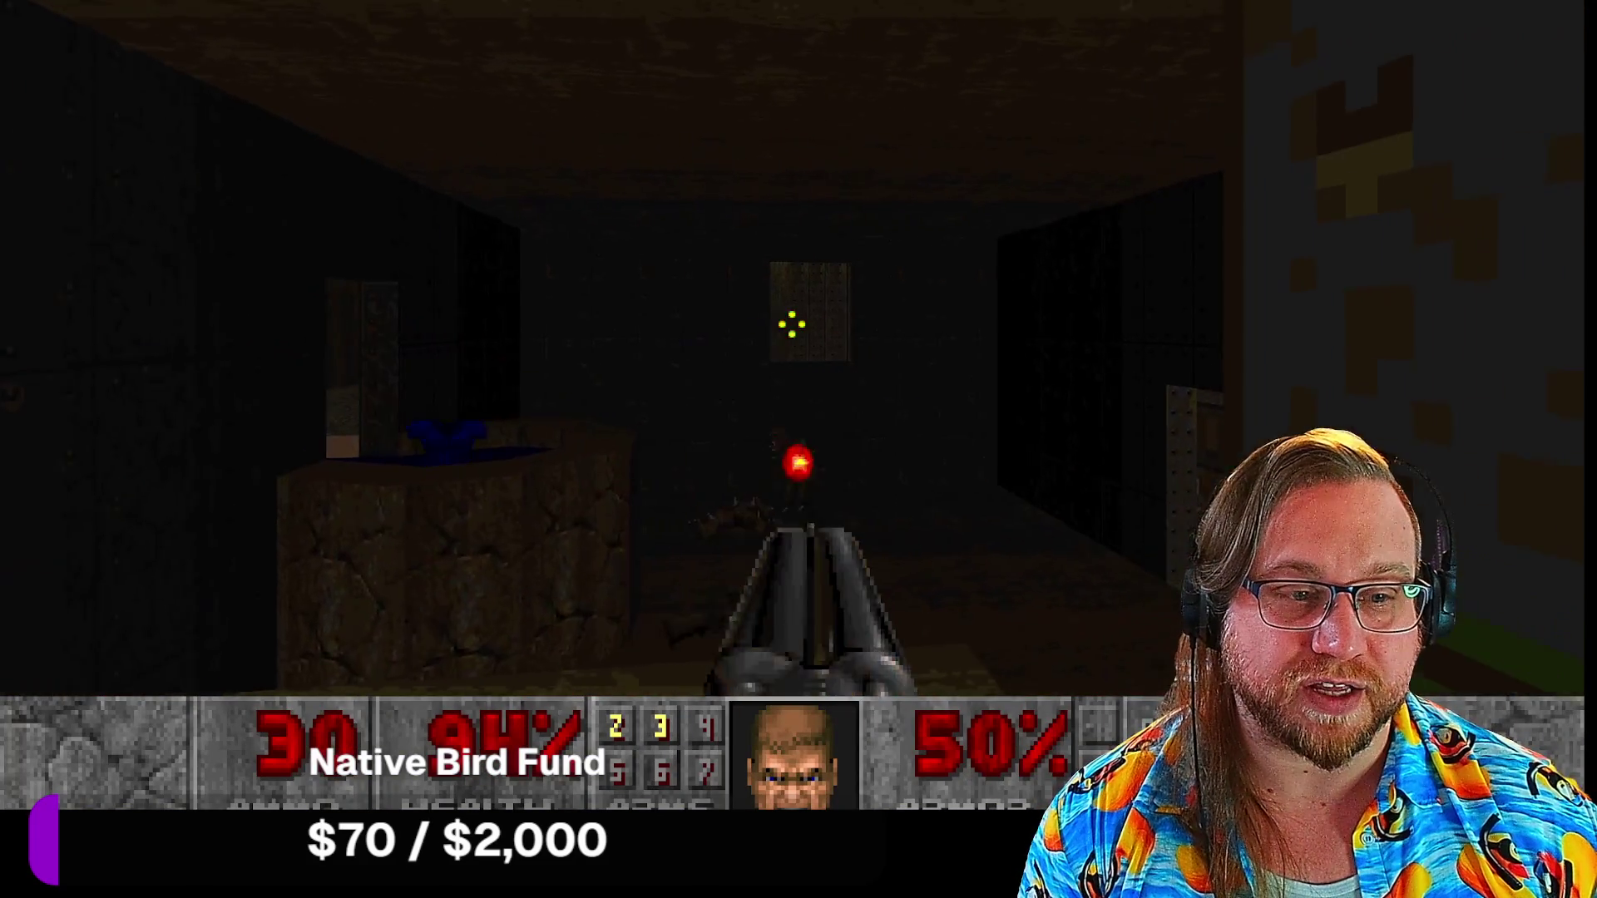
{"action": "key", "text": "Up"}
{"action": "key", "text": "Left"}
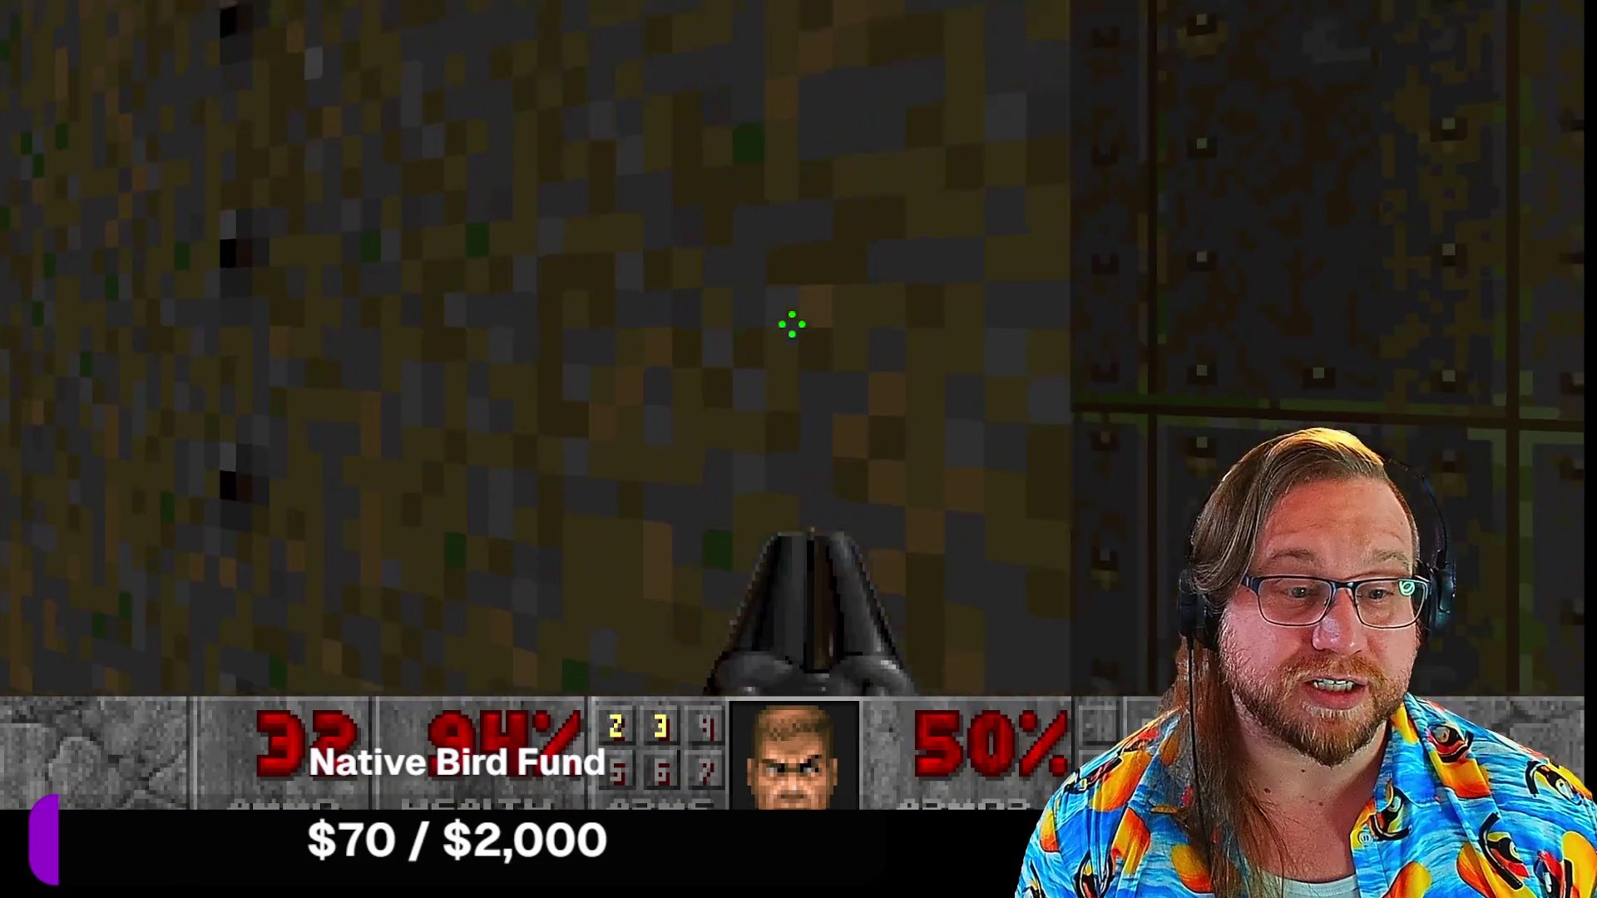
{"action": "key", "text": "Up"}
{"action": "key", "text": "Left"}
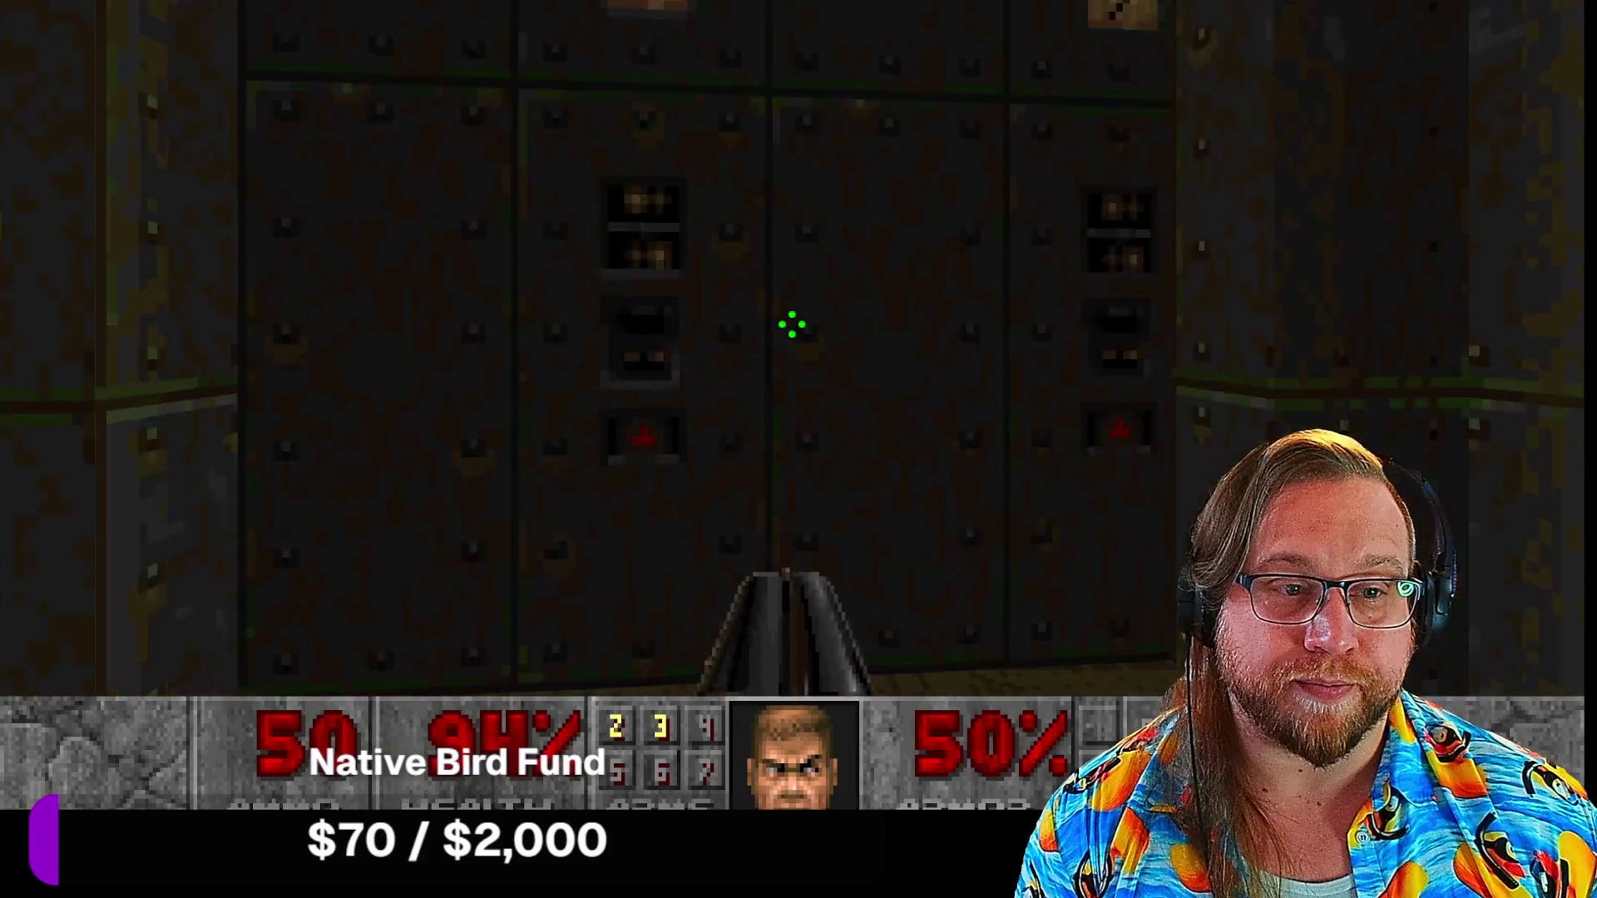
- Climb into the dark wooden room, kill the corridor zombie, grab health and re-equip the shotgun
{"action": "key", "text": "w"}
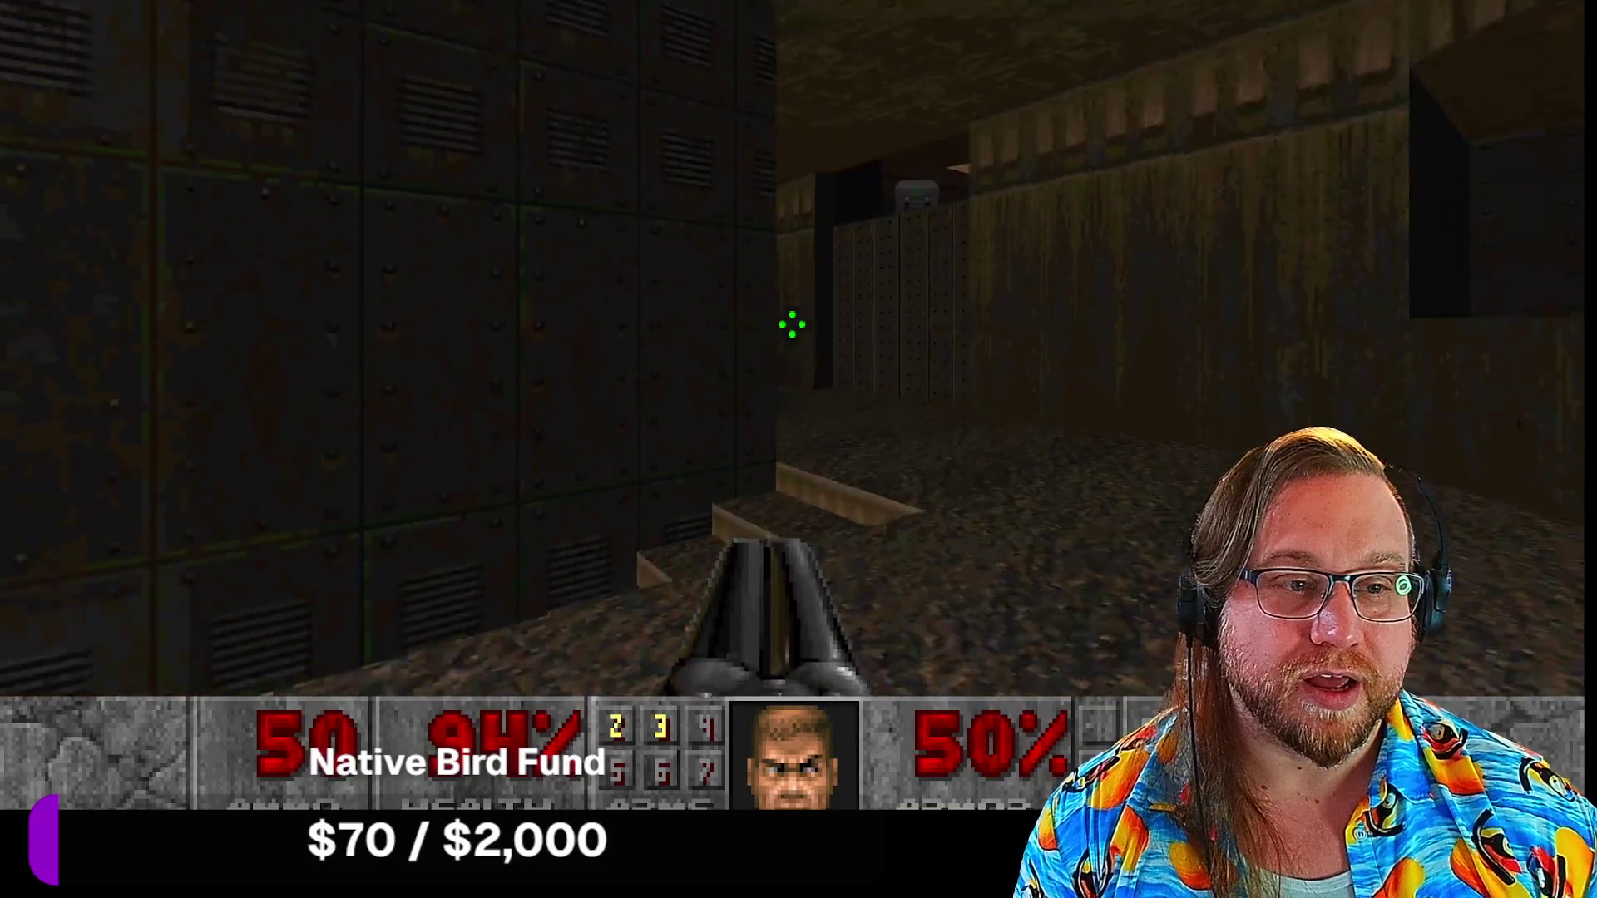
{"action": "left_click", "coordinate": [792, 324]}
{"action": "key", "text": "w"}
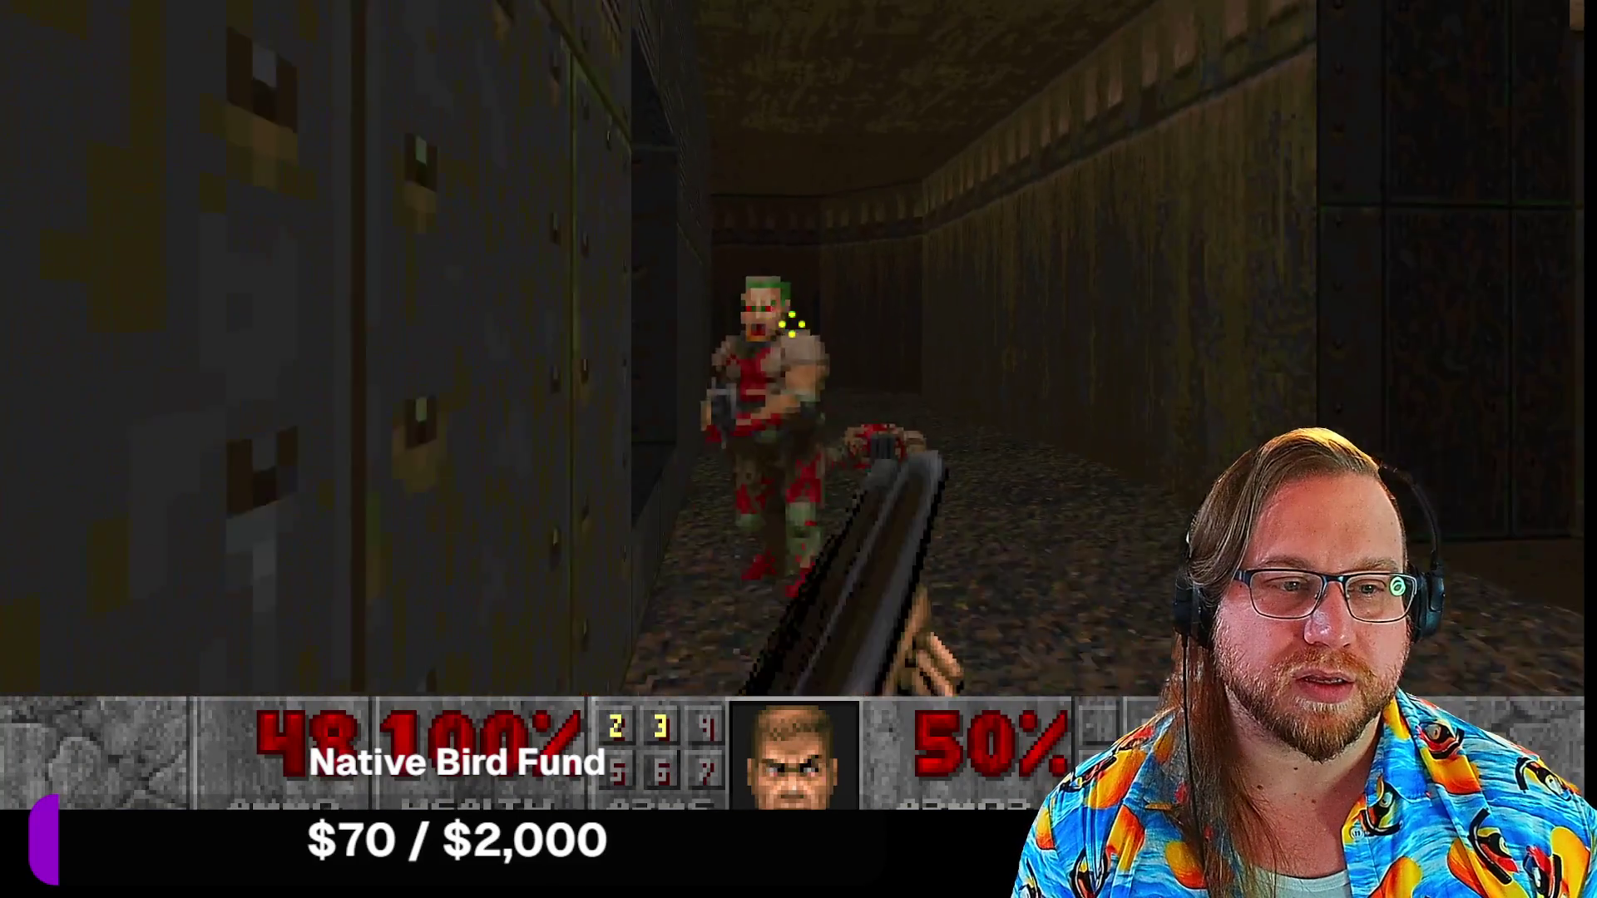
{"action": "key", "text": "w"}
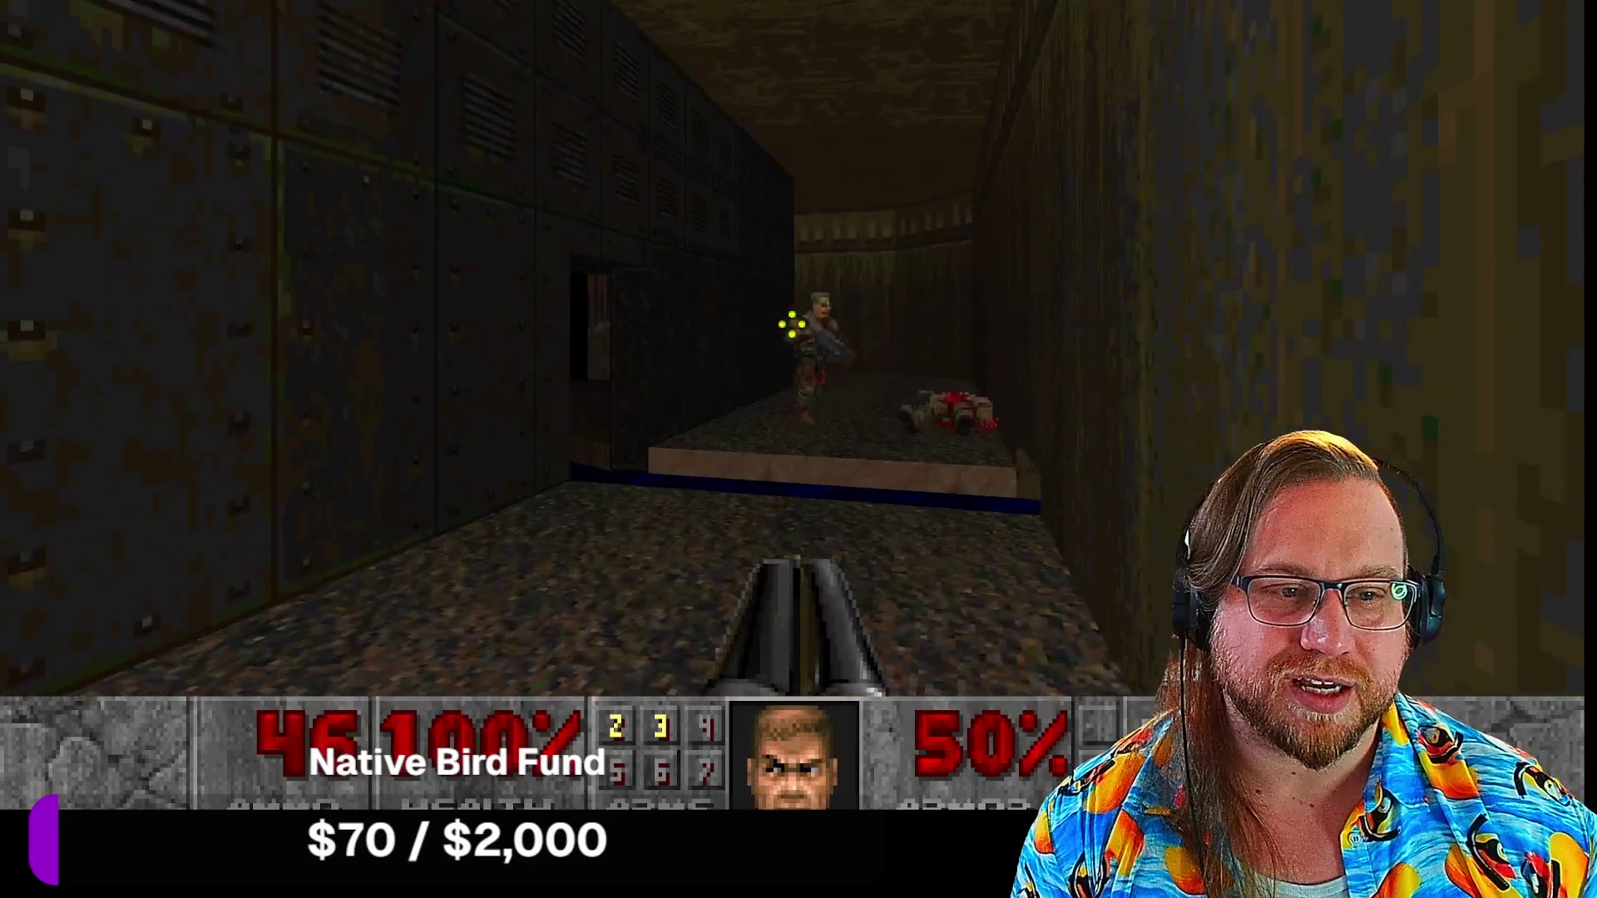
{"action": "key", "text": "3"}
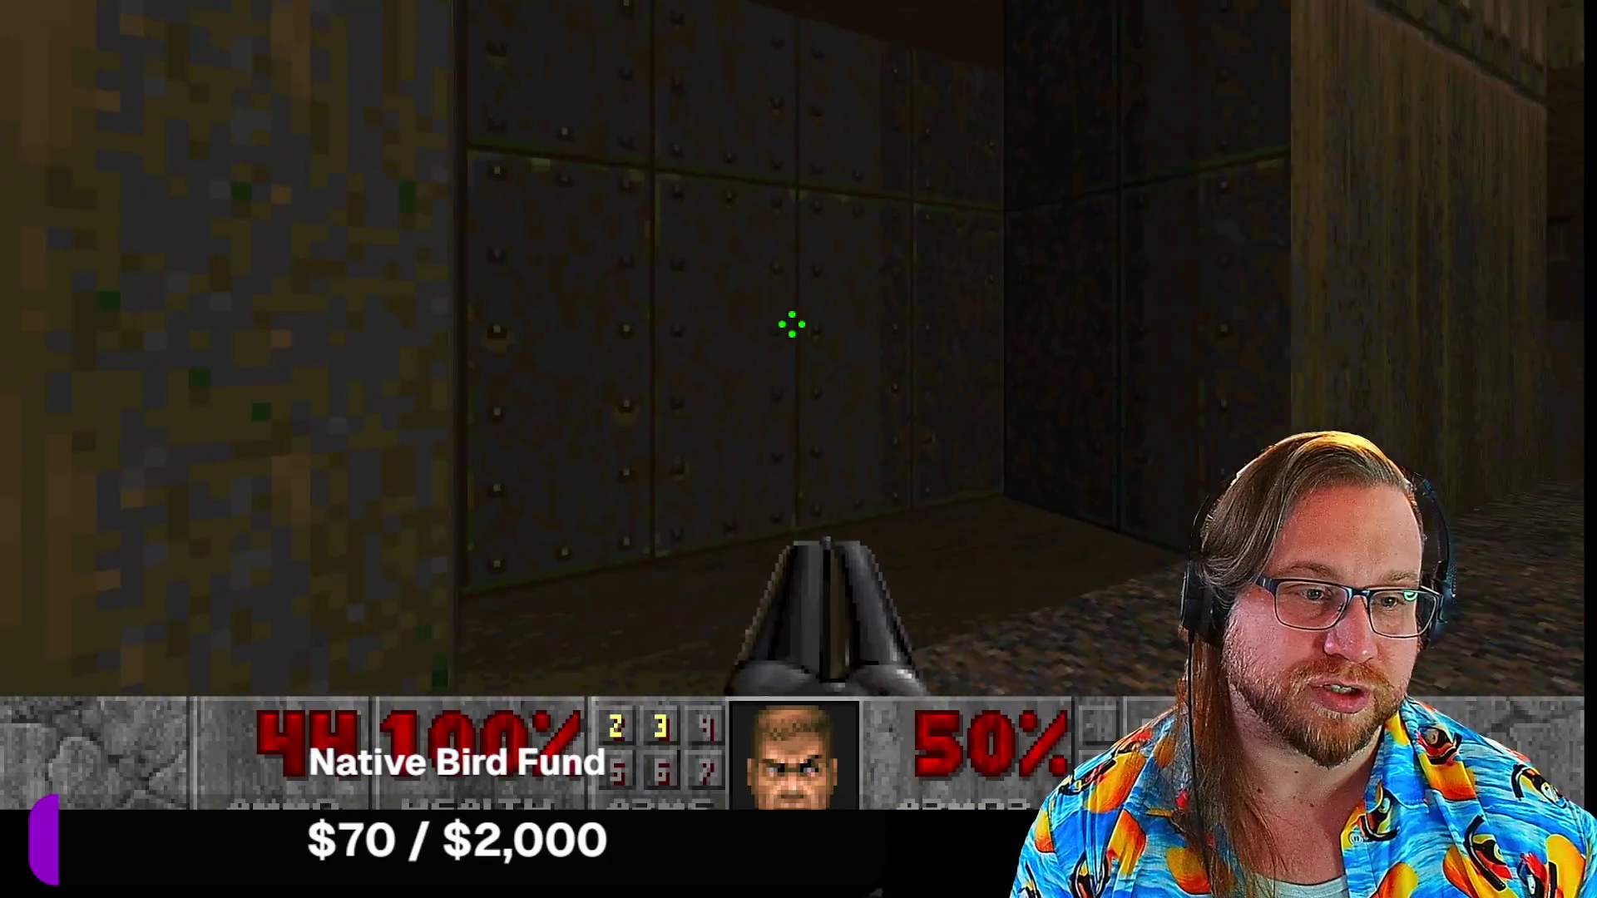
{"action": "key", "text": "w"}
{"action": "key", "text": "w"}
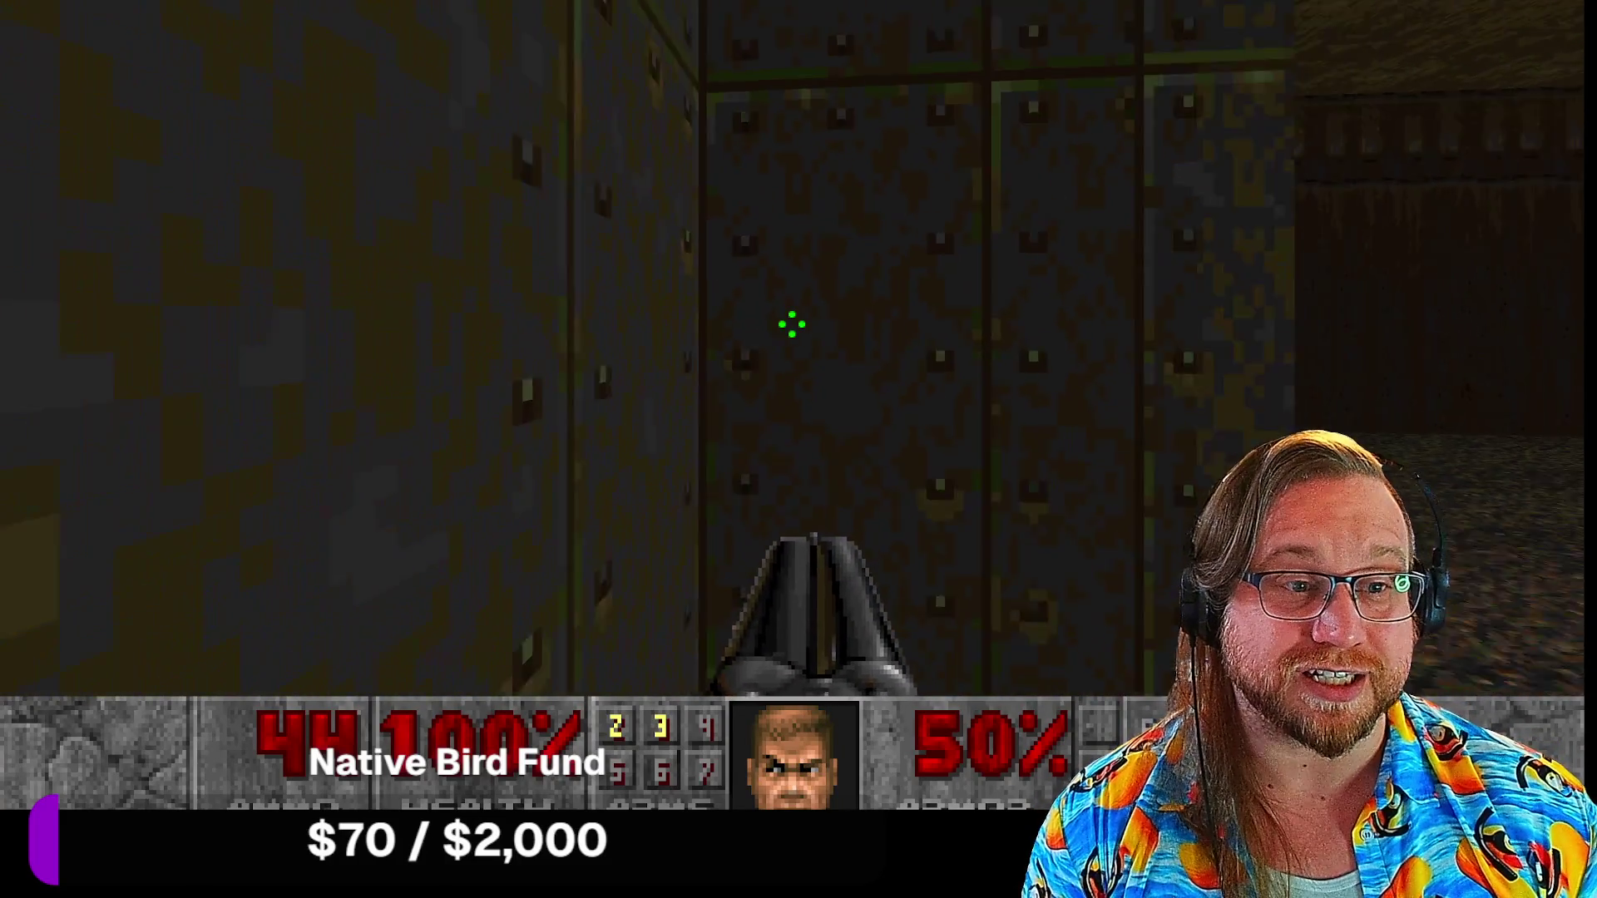
- Fight the imps in the large courtyard with the super shotgun while dodging fireballs
{"action": "key", "text": "w"}
{"action": "key", "text": "ctrl"}
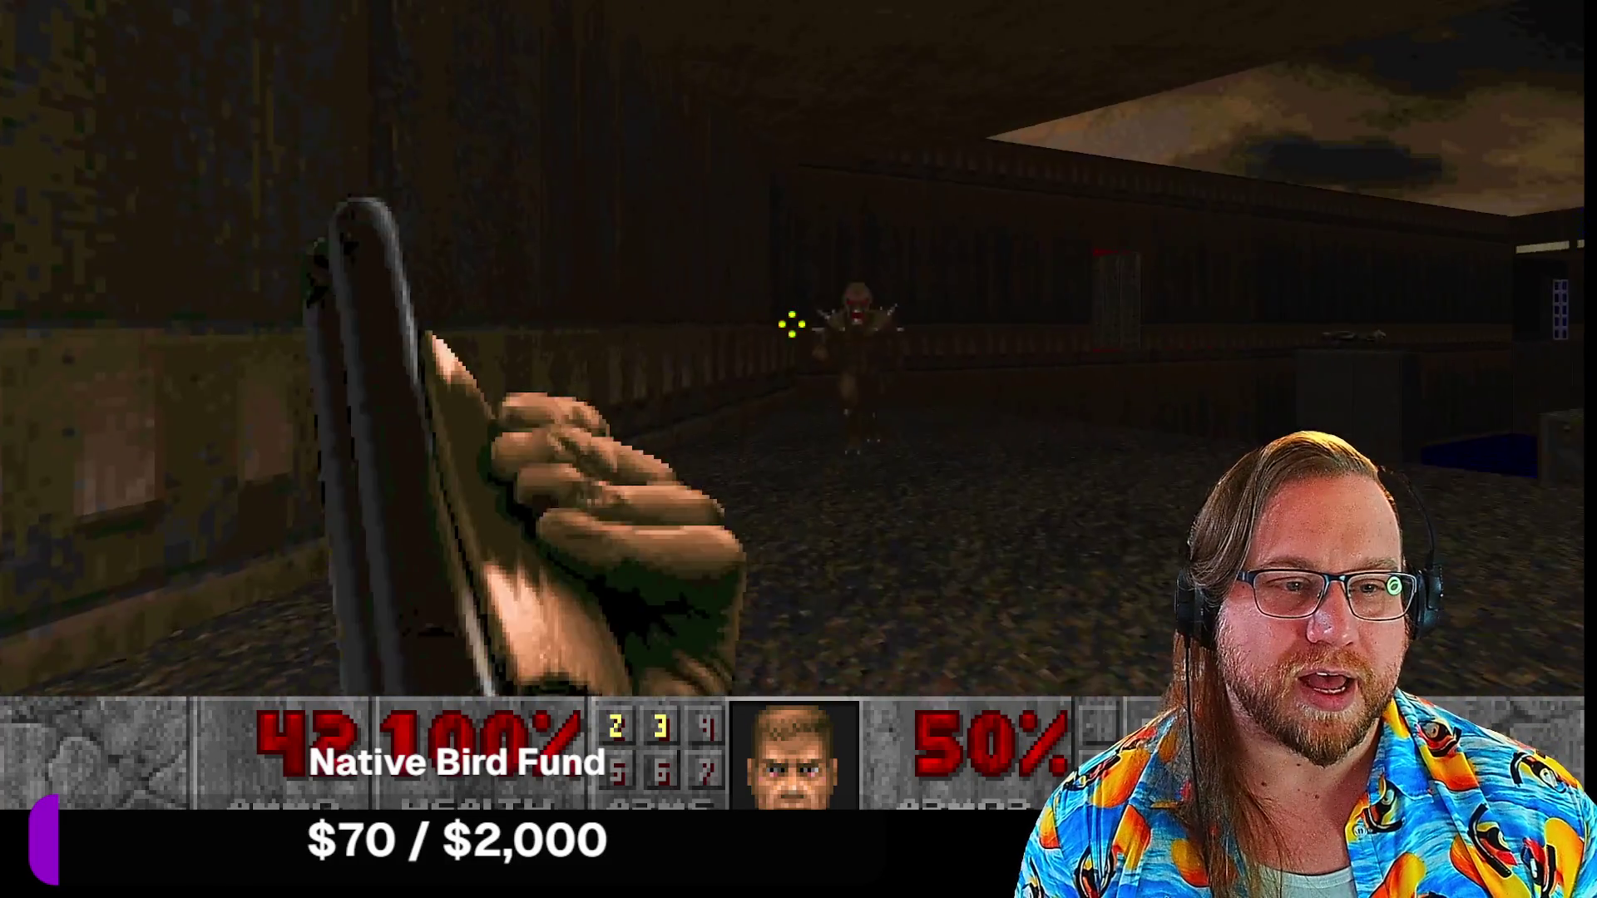
{"action": "key", "text": "w"}
{"action": "key", "text": "ctrl"}
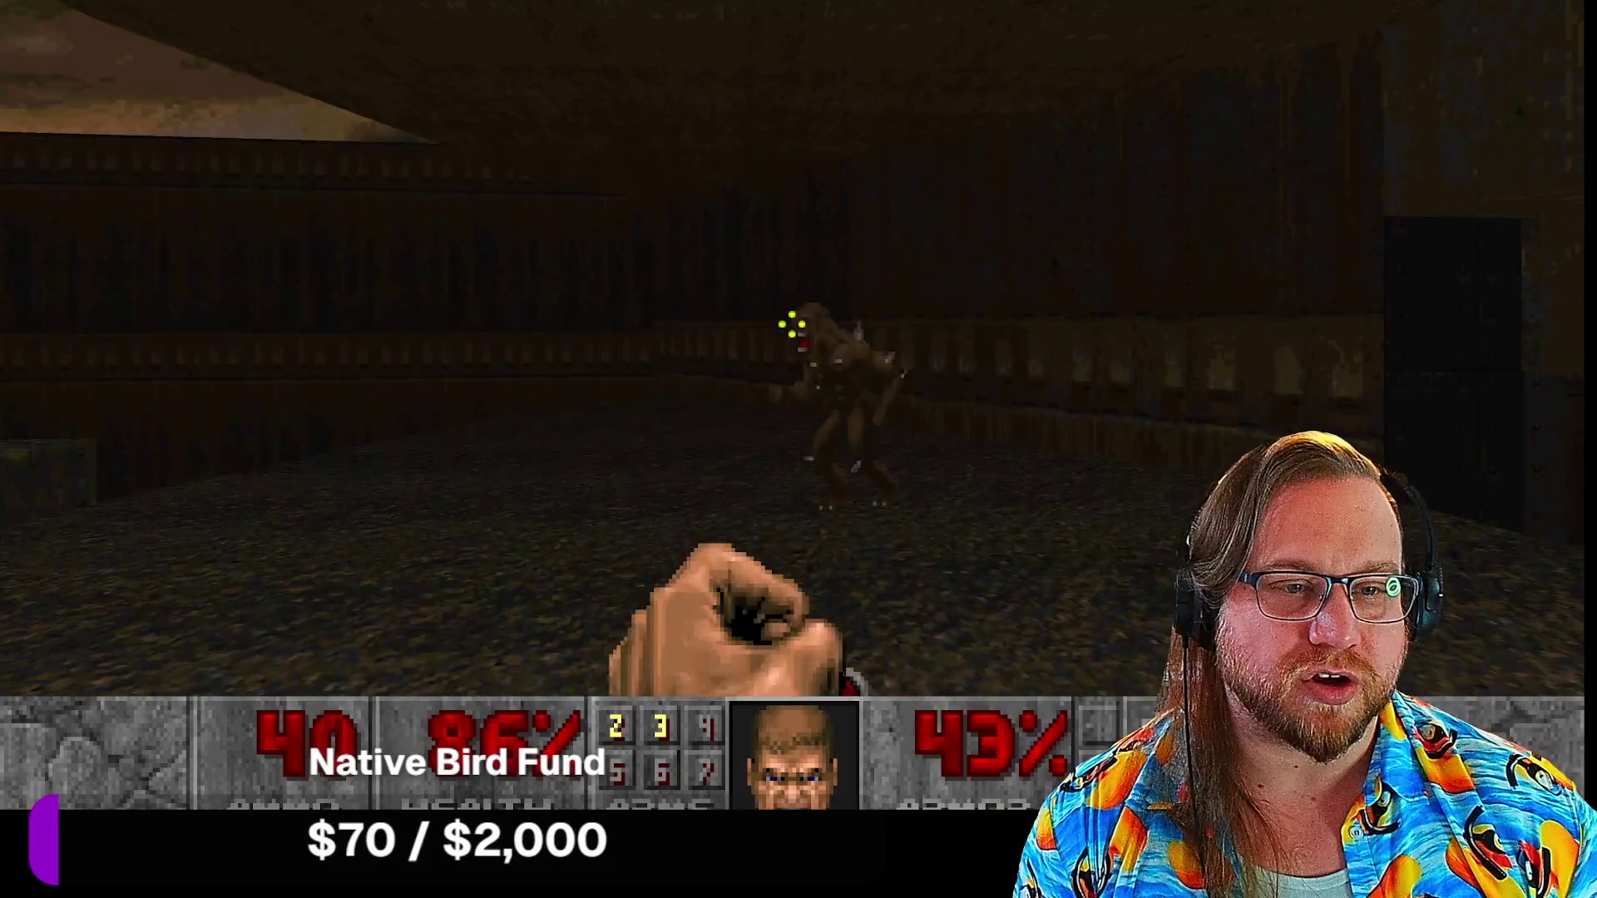
{"action": "key", "text": "3"}
{"action": "key", "text": "ctrl"}
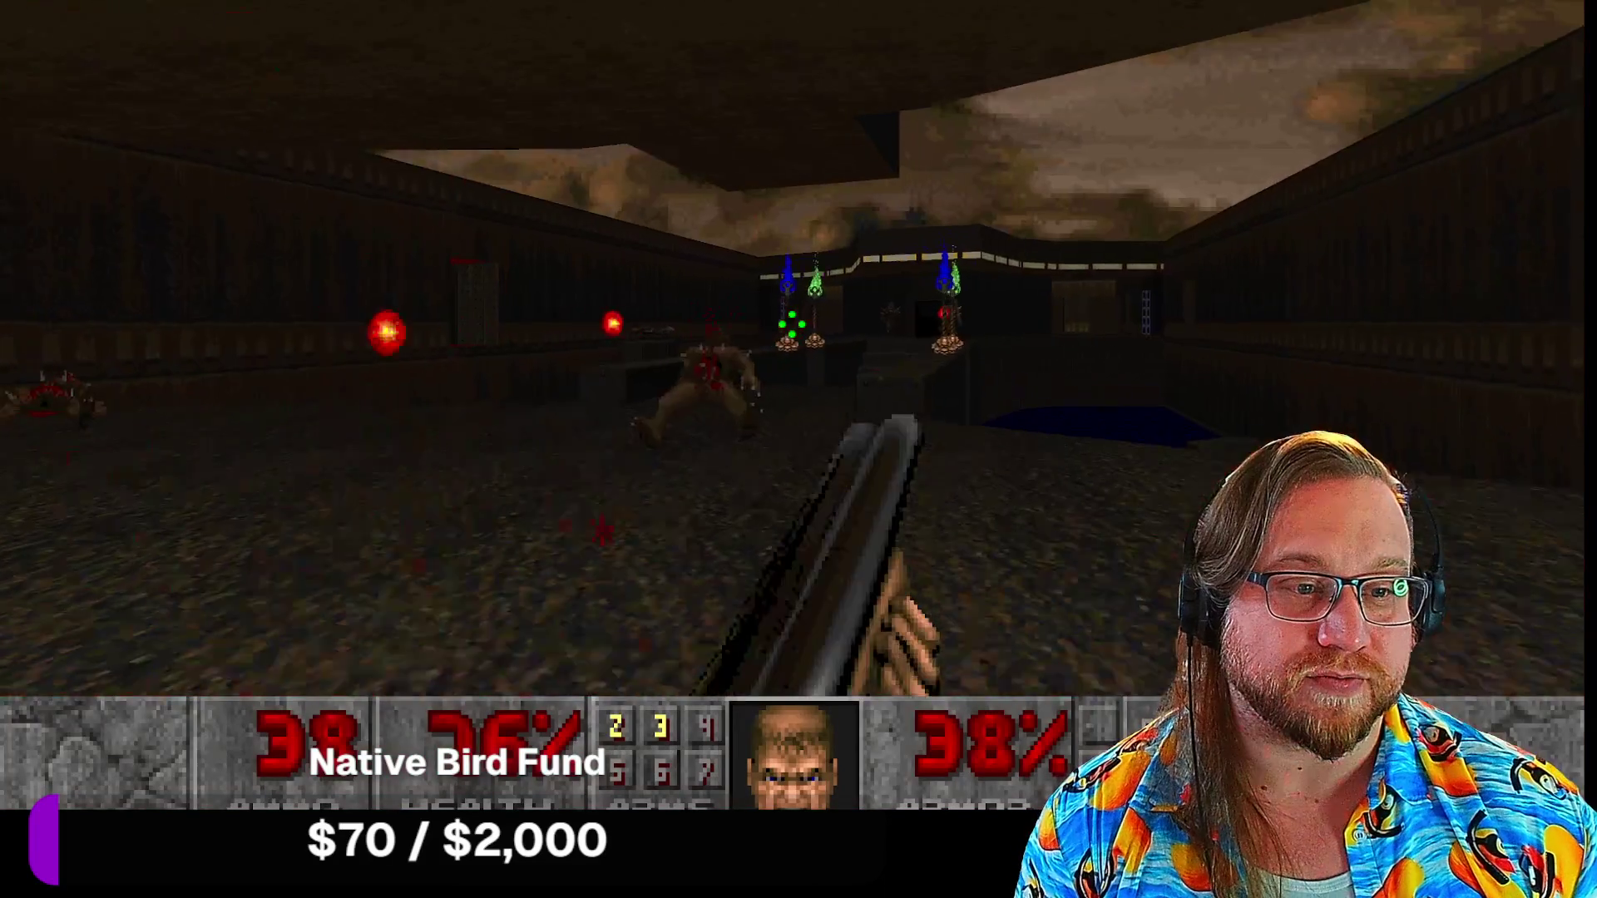
{"action": "key", "text": "w"}
{"action": "key", "text": "ctrl"}
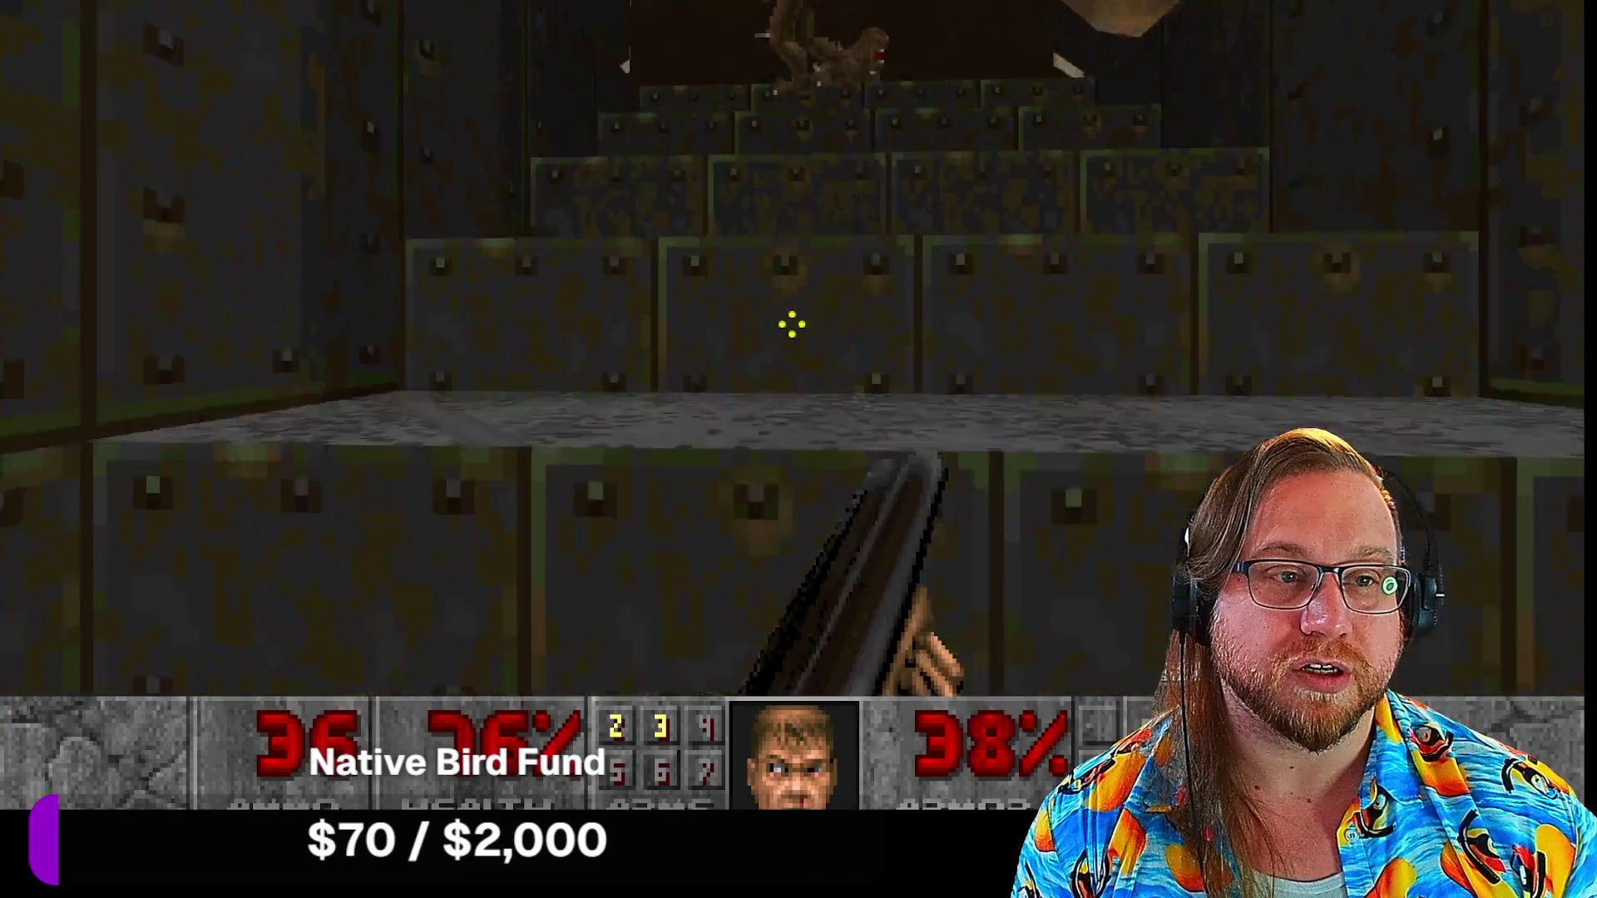
- Kill the charging demon with super shotgun blasts and punches
{"action": "key", "text": "1"}
{"action": "key", "text": "3"}
{"action": "key", "text": "ctrl"}
{"action": "key", "text": "1"}
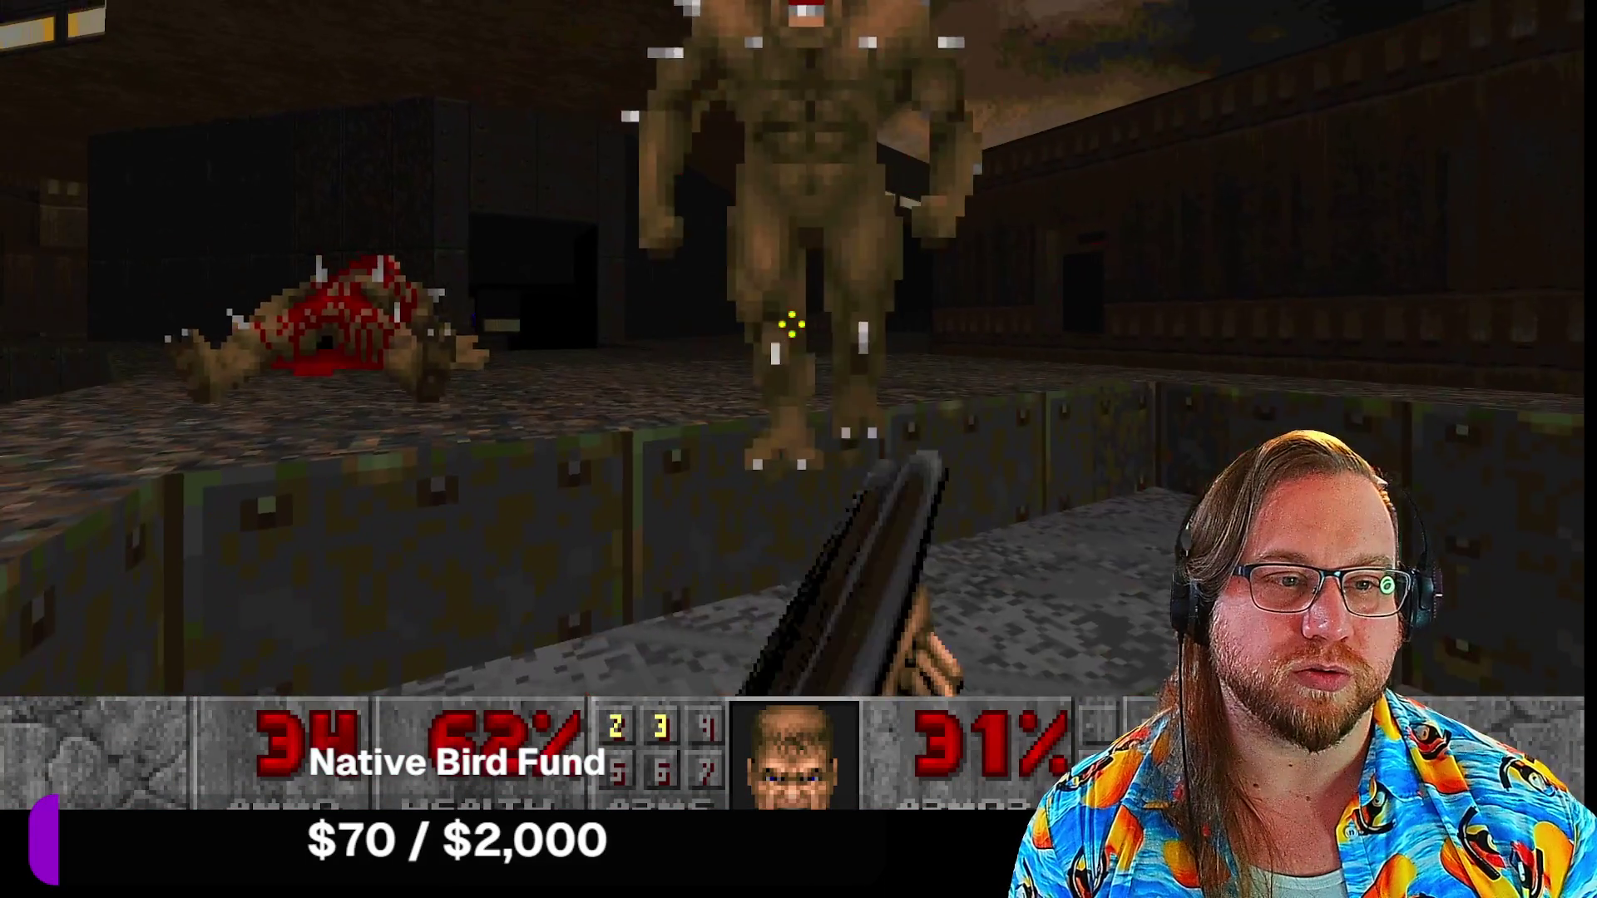
{"action": "key", "text": "3"}
{"action": "key", "text": "ctrl"}
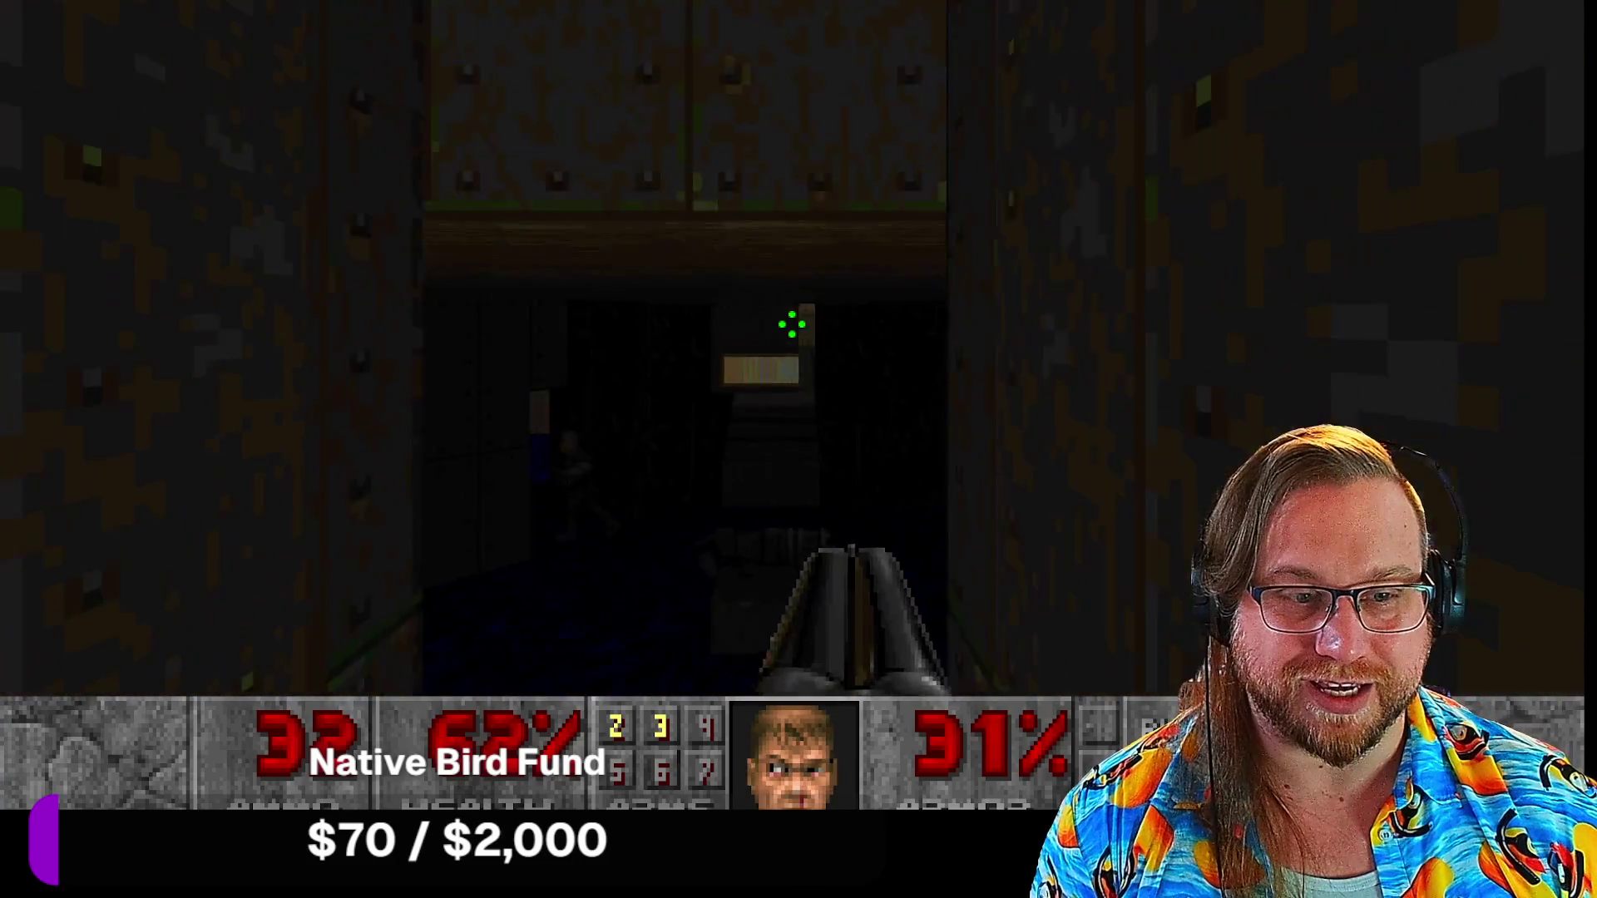
- Clear the blue-floored room's zombies, collecting the chaingun, 199 bullets and health to 100%
{"action": "key", "text": "w"}
{"action": "key", "text": "ctrl"}
{"action": "key", "text": "w"}
{"action": "key", "text": "w"}
{"action": "key", "text": "ctrl"}
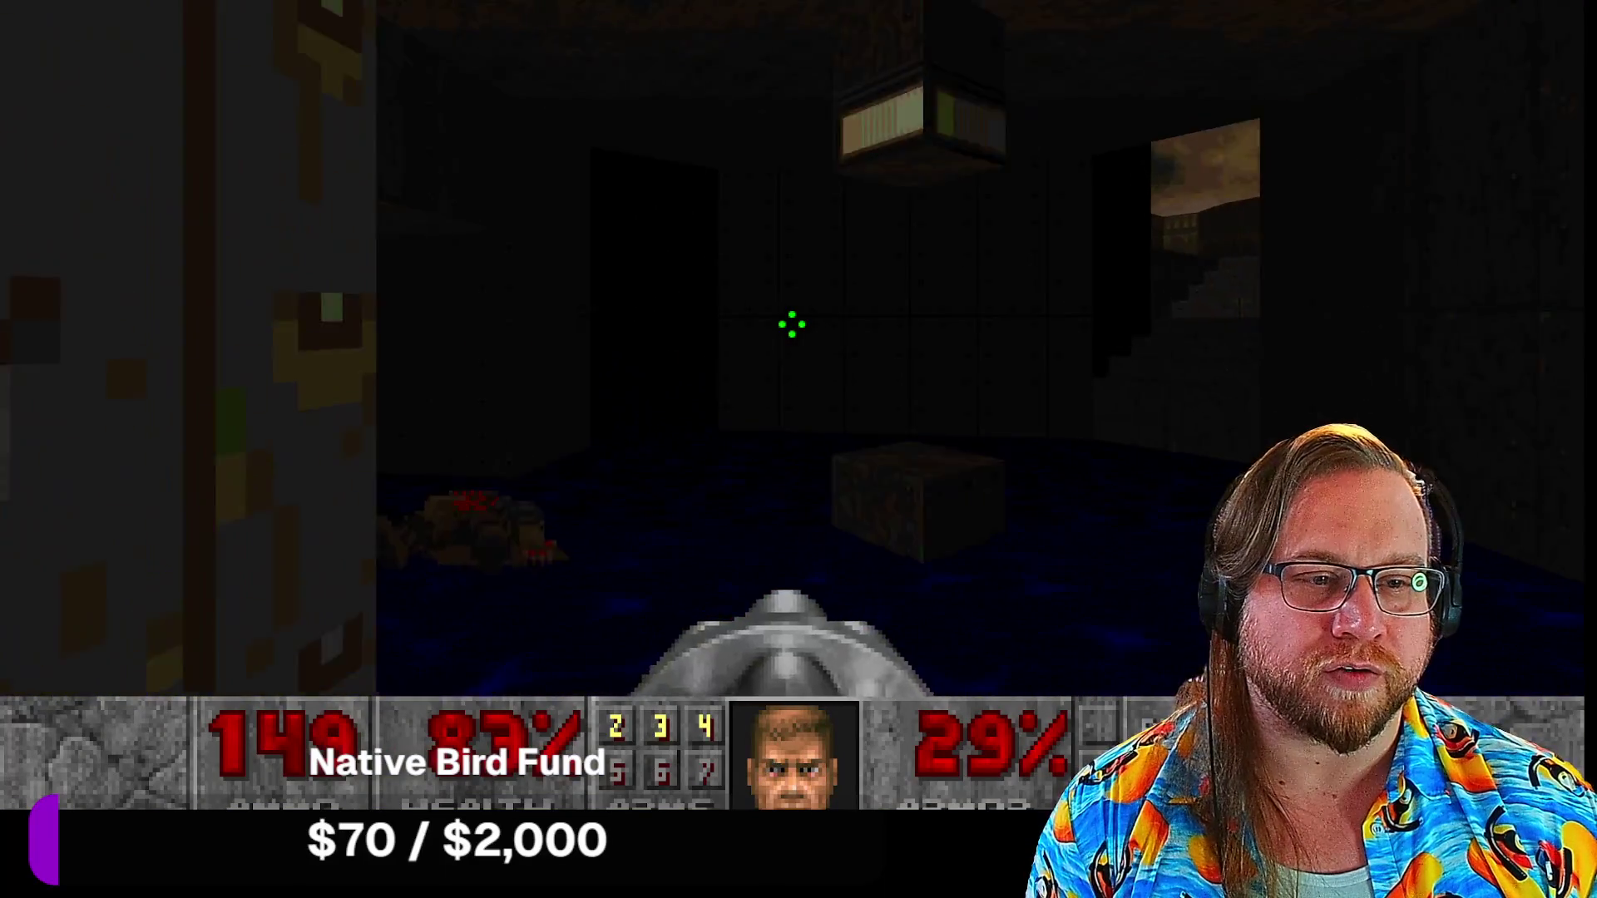
{"action": "key", "text": "w"}
{"action": "key", "text": "ctrl"}
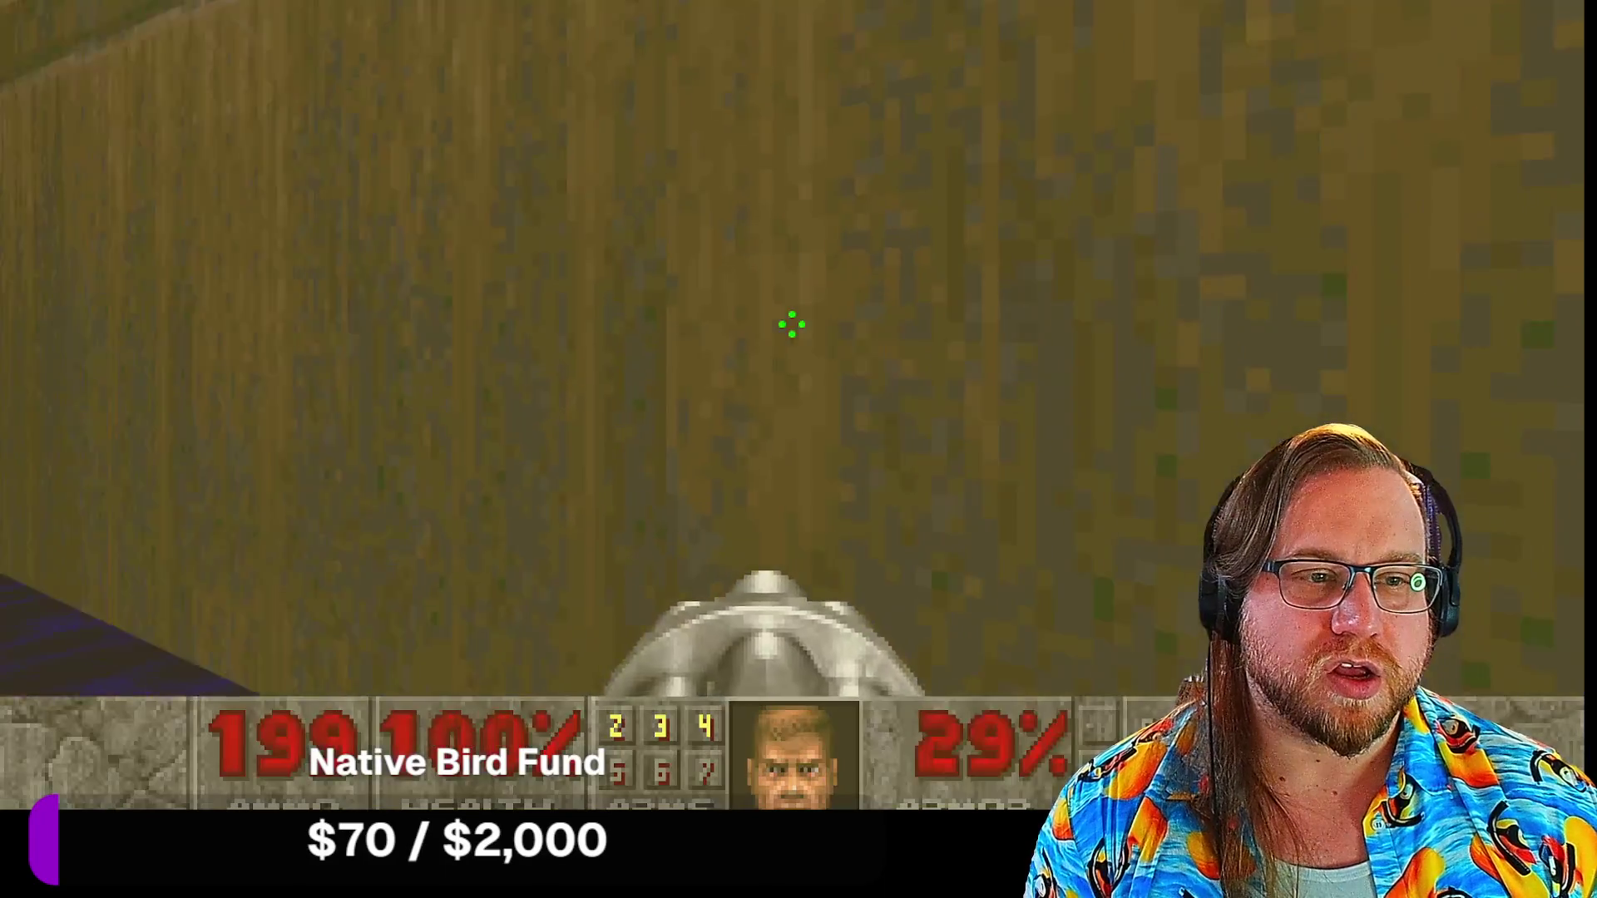
- Climb the stairs for the blue keycard, gun down the corridor zombie and collect its ammo
{"action": "key", "text": "ctrl"}
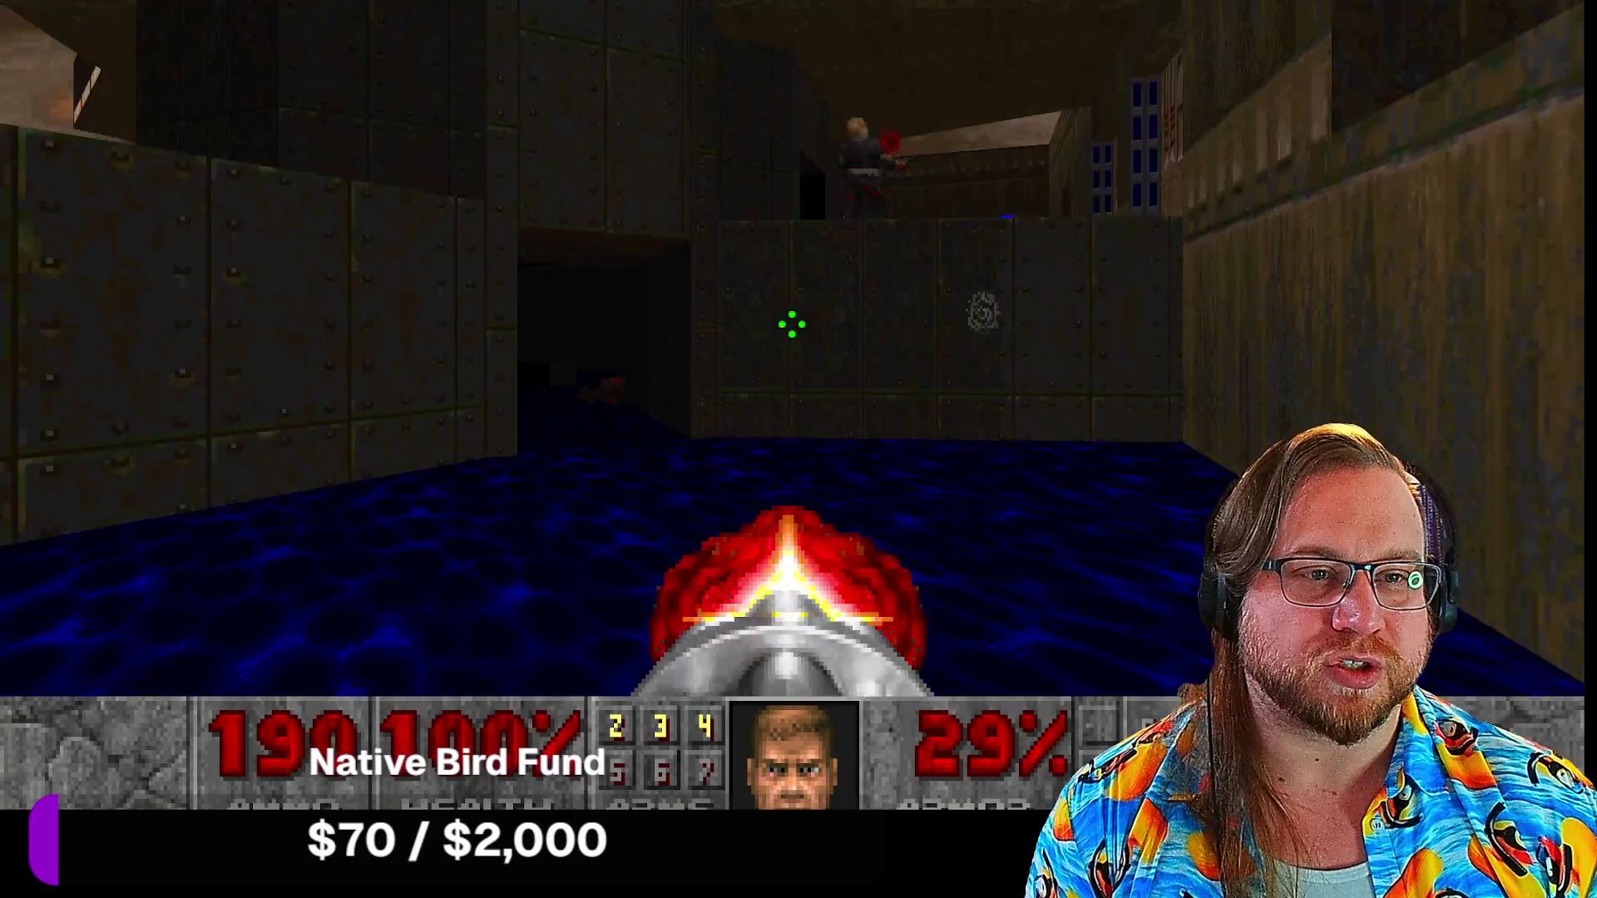
{"action": "key", "text": "ctrl"}
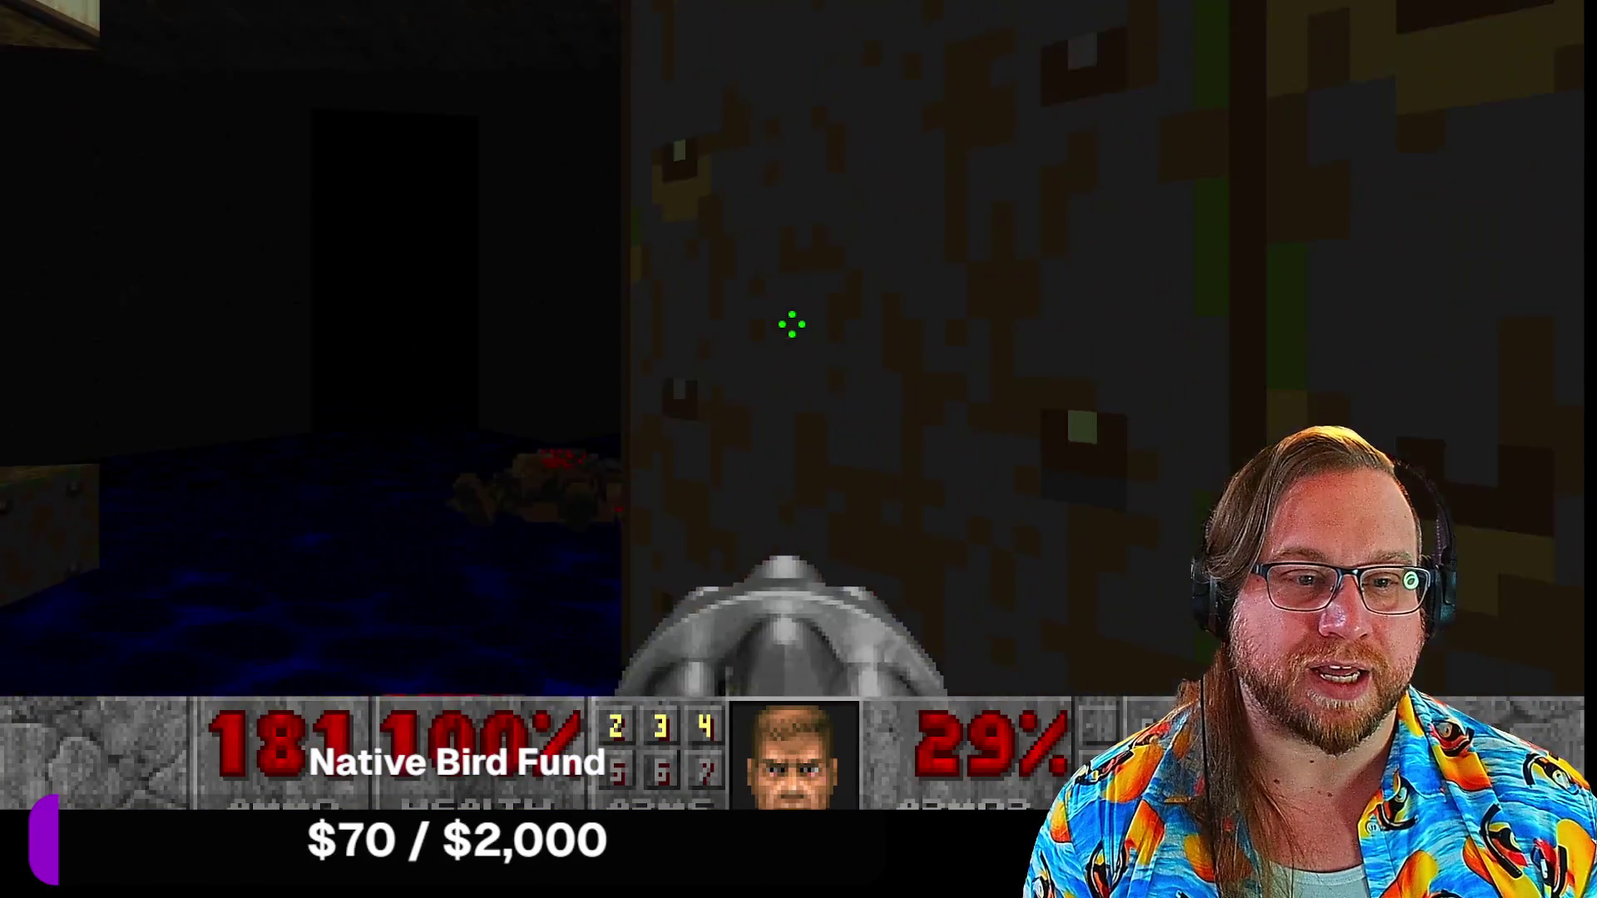
{"action": "key", "text": "w"}
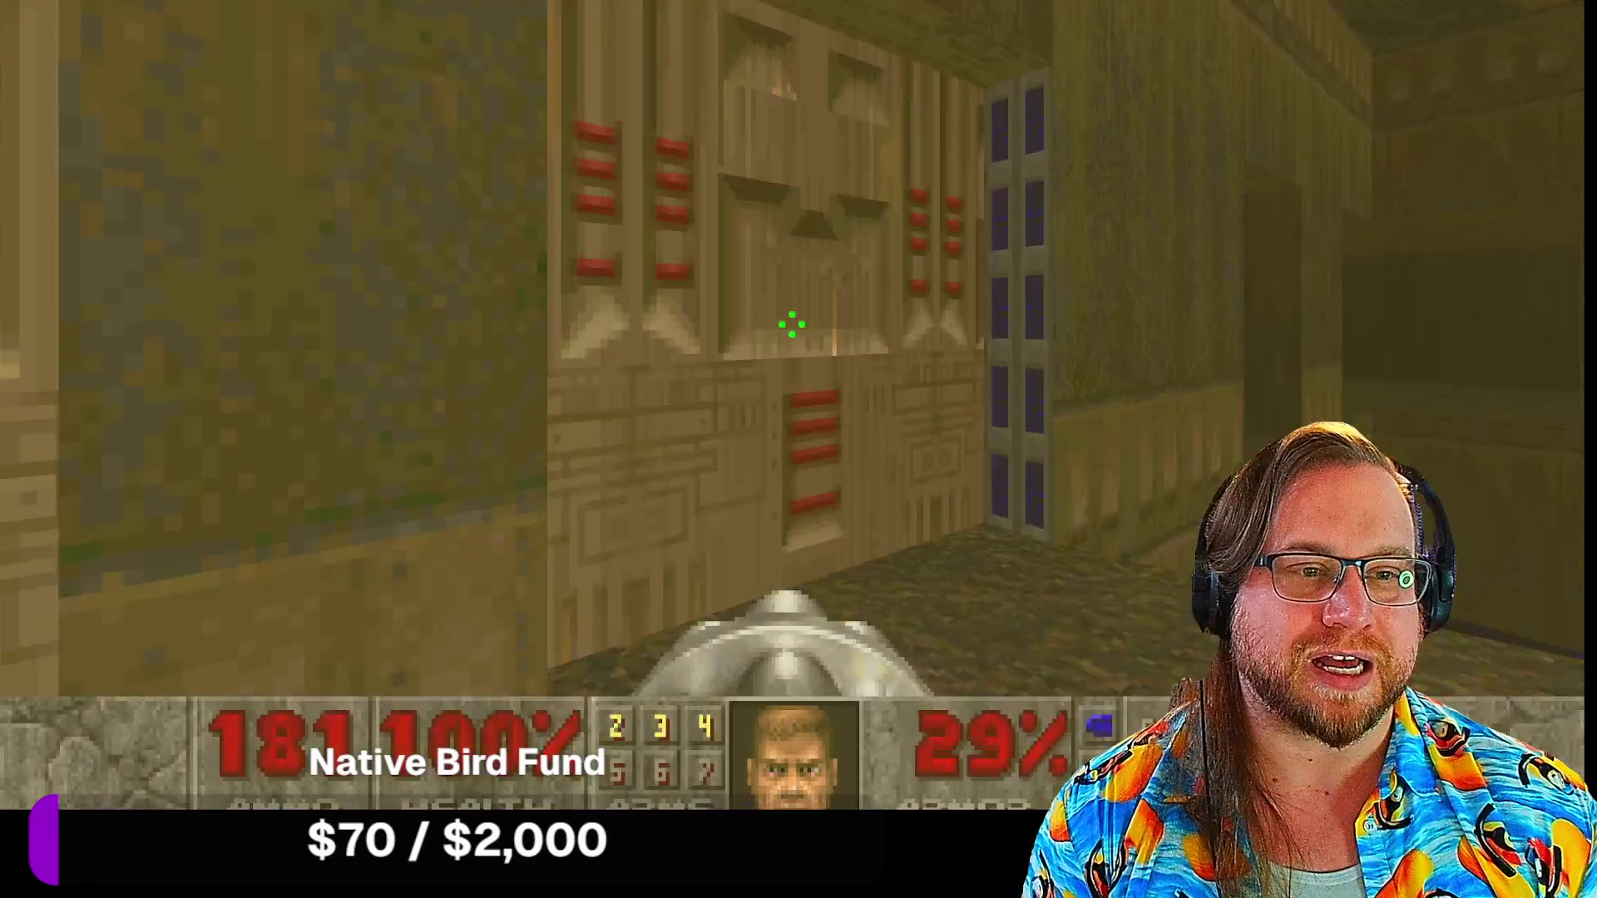
{"action": "key", "text": "w"}
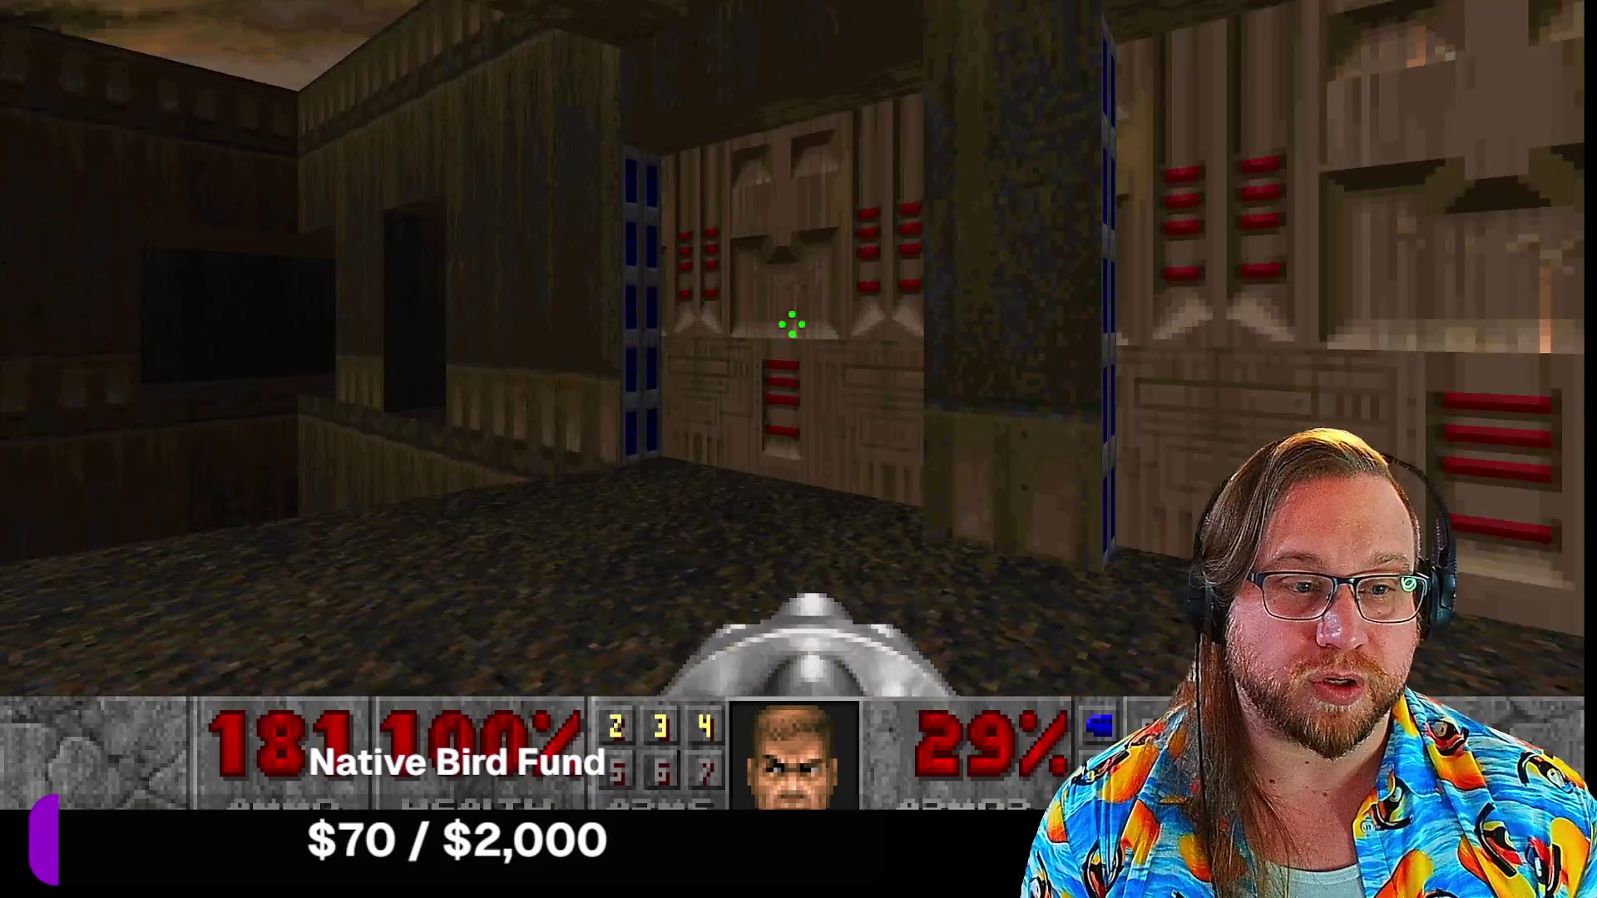
{"action": "key", "text": "ctrl"}
{"action": "key", "text": "ctrl"}
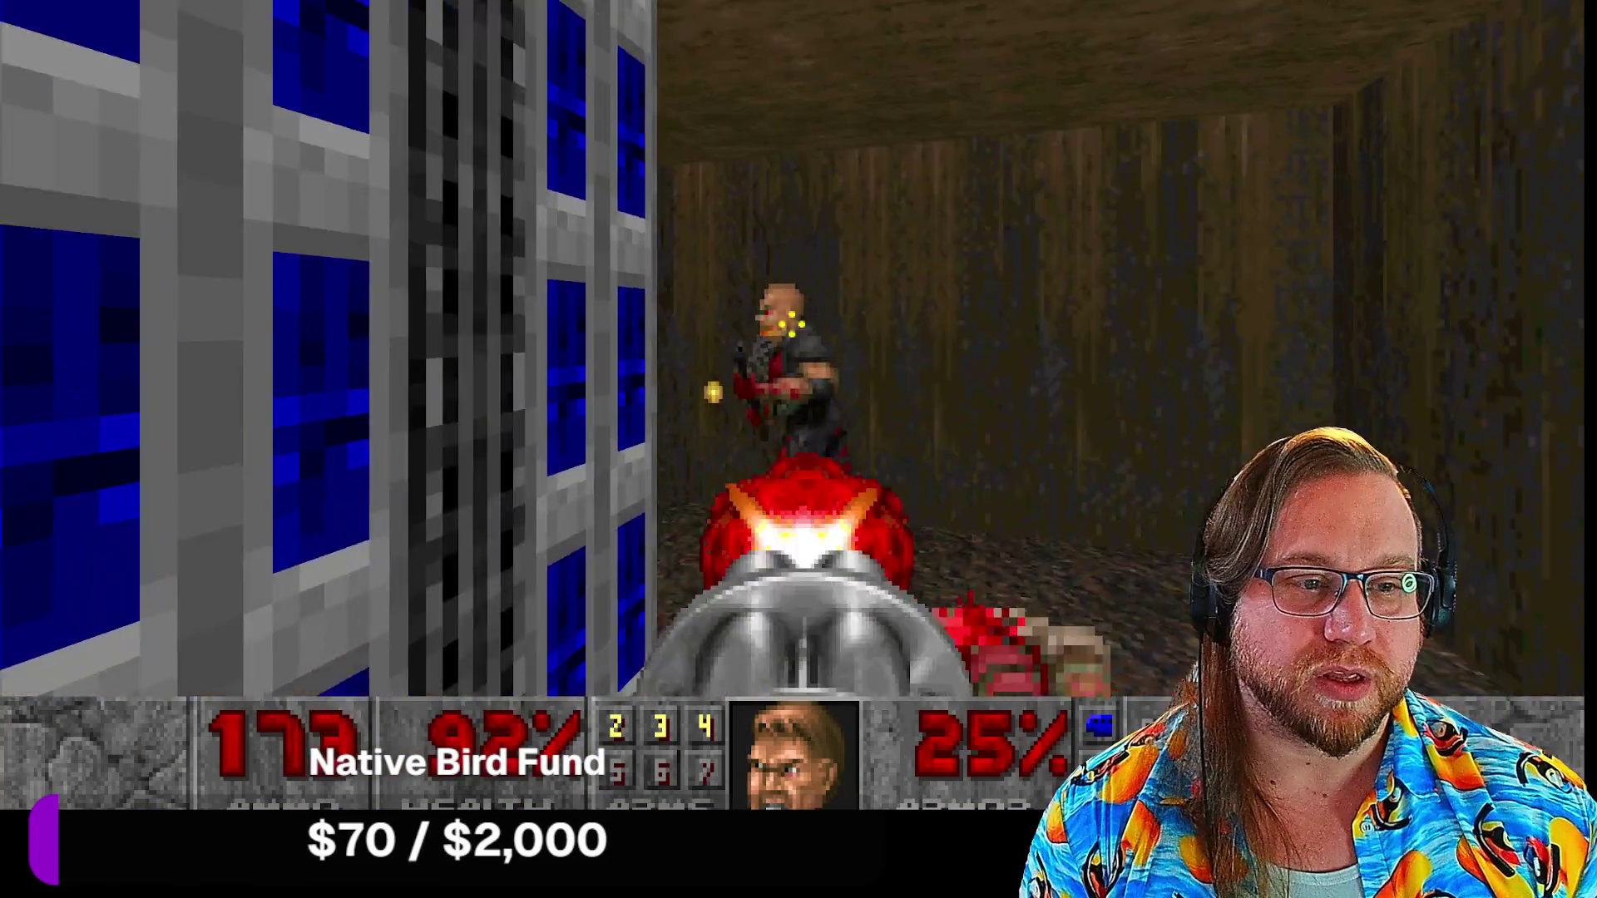
{"action": "key", "text": "w"}
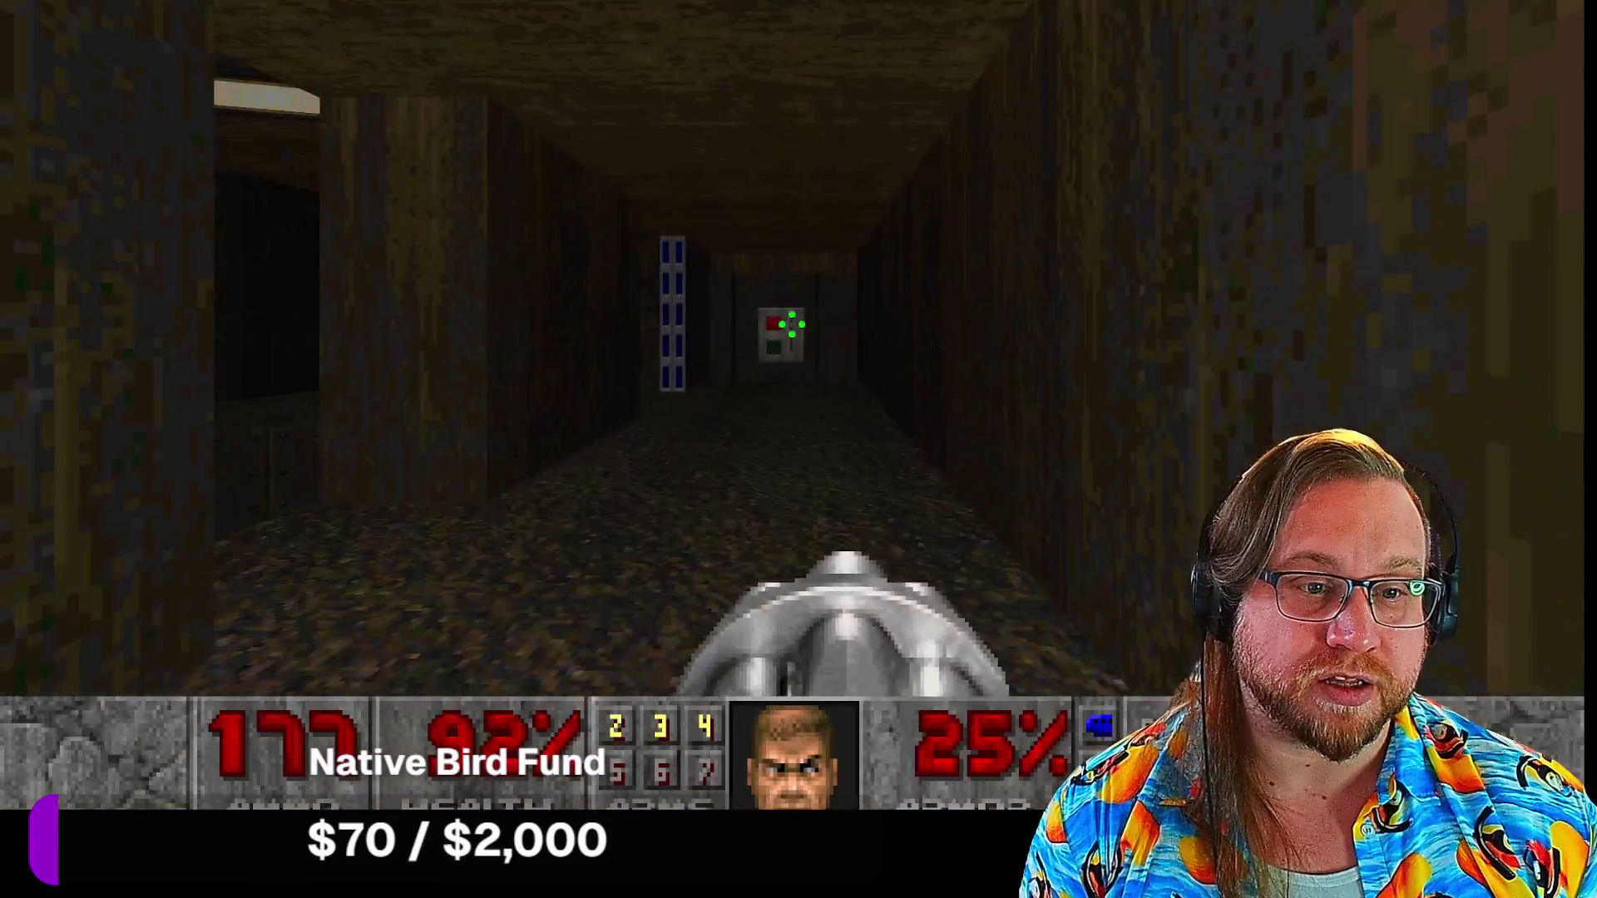
- Walk past the wall switch and blue pillar into the torch-lit courtyard toward the water
{"action": "key", "text": "w"}
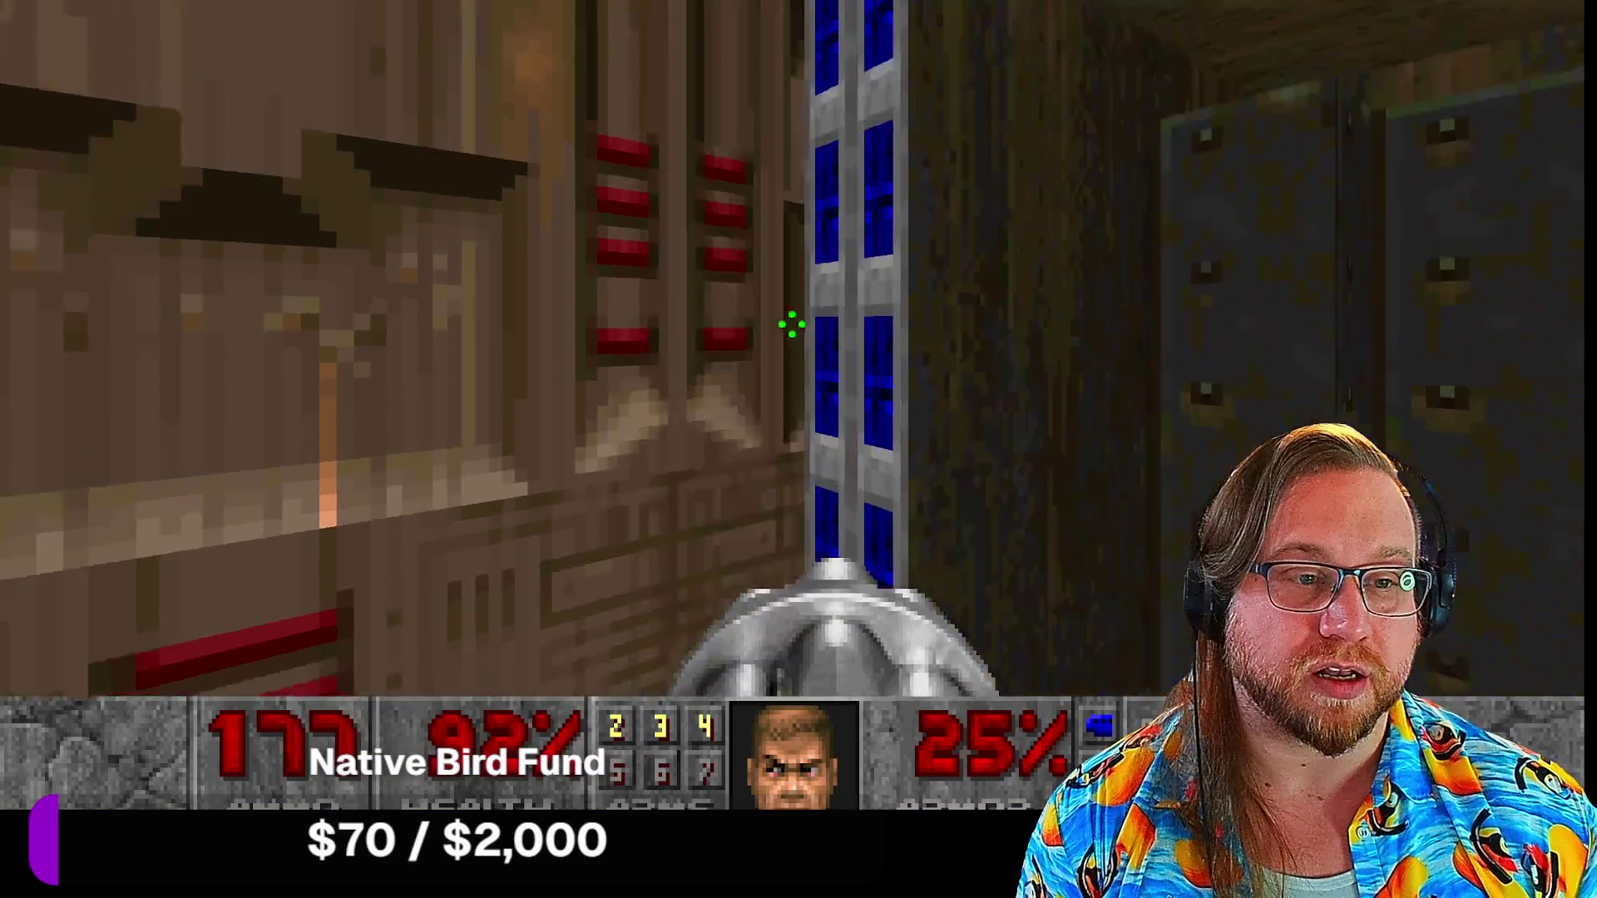
{"action": "key", "text": "w"}
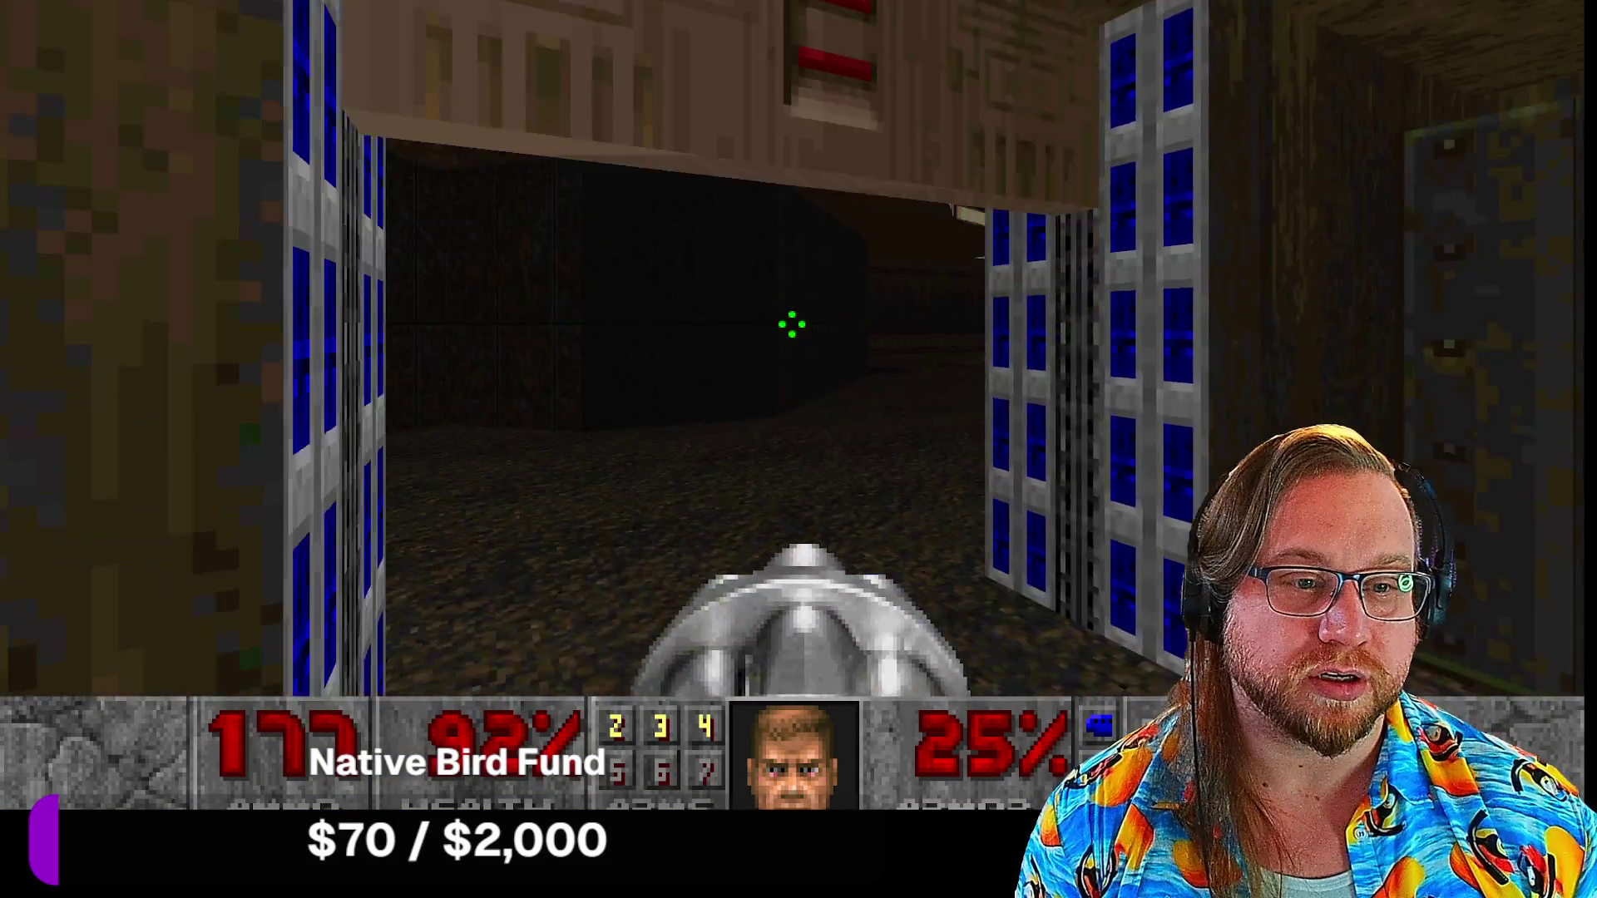
{"action": "key", "text": "w"}
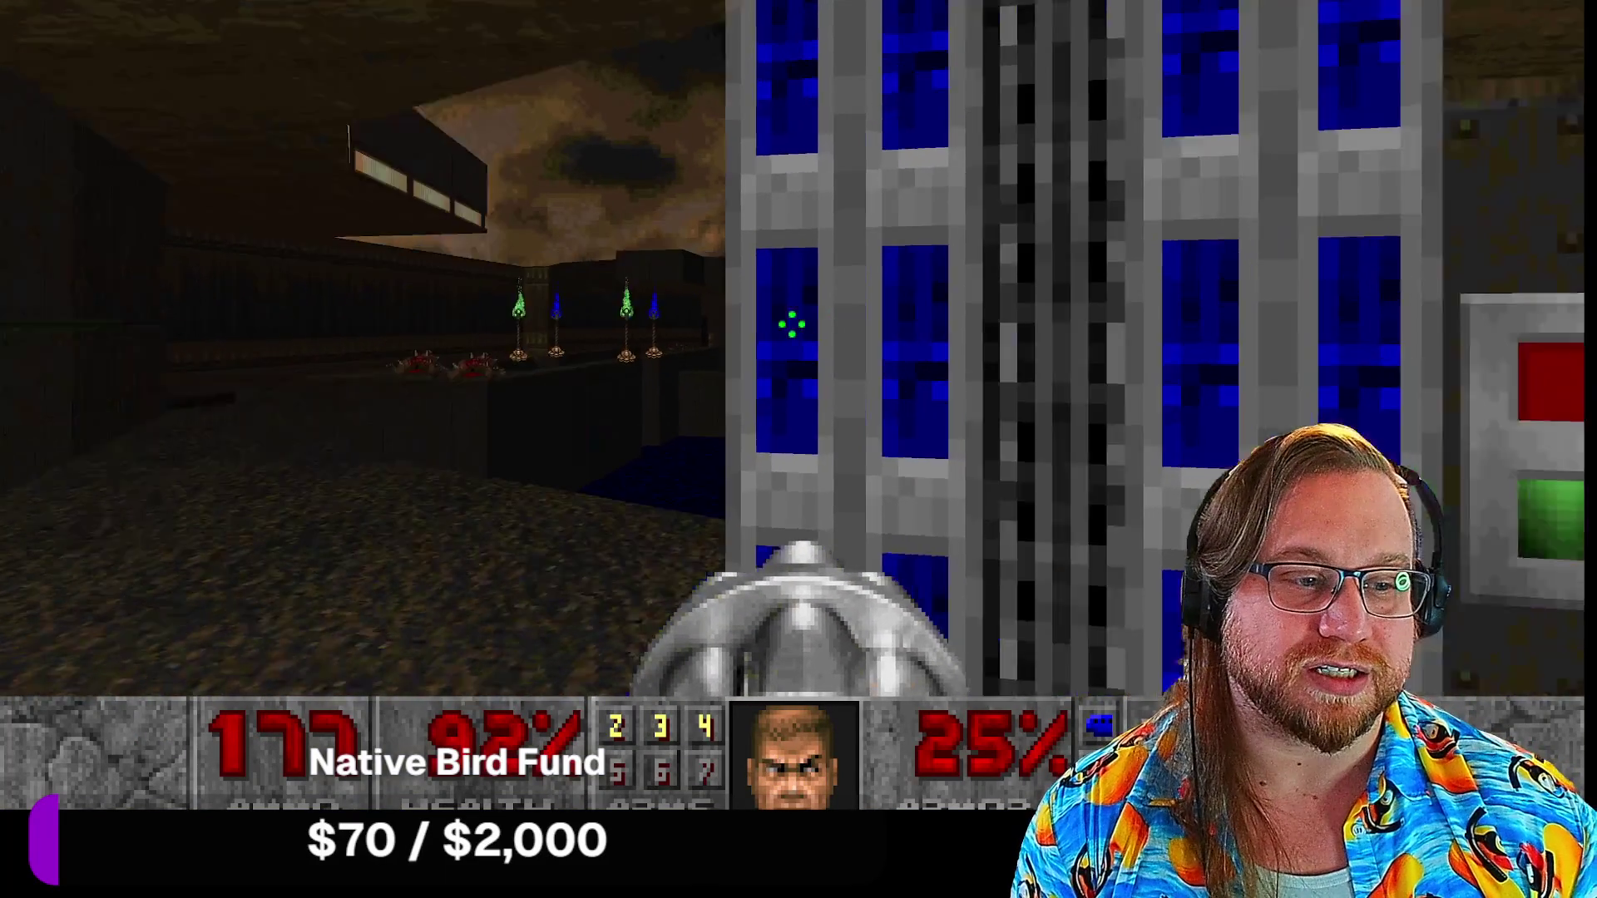
{"action": "key", "text": "w"}
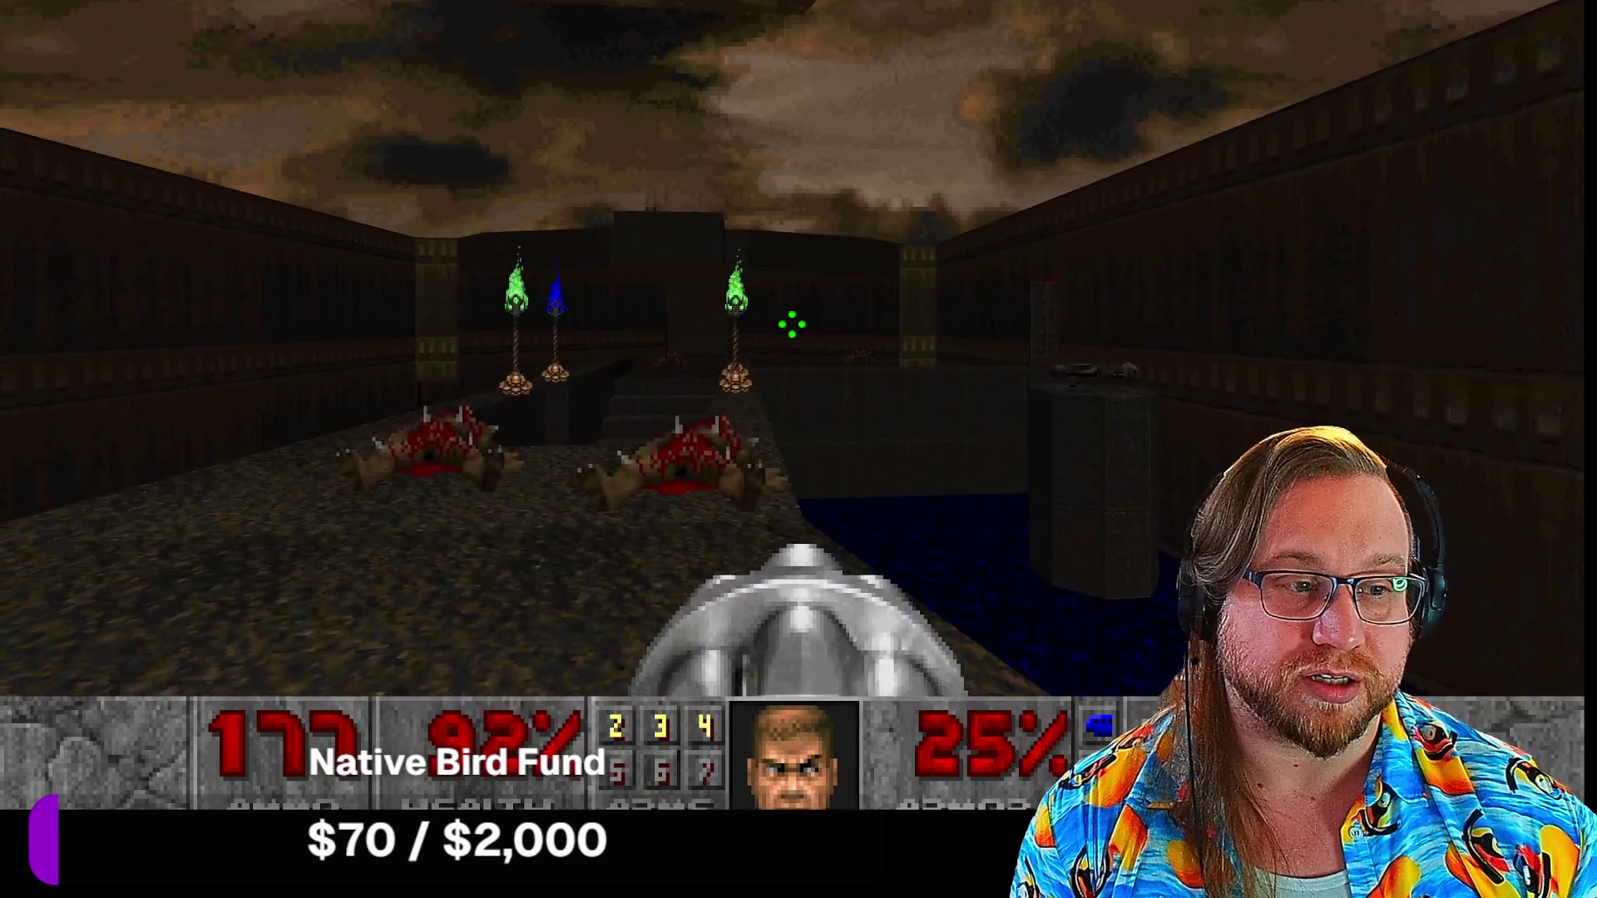
{"action": "key", "text": "w"}
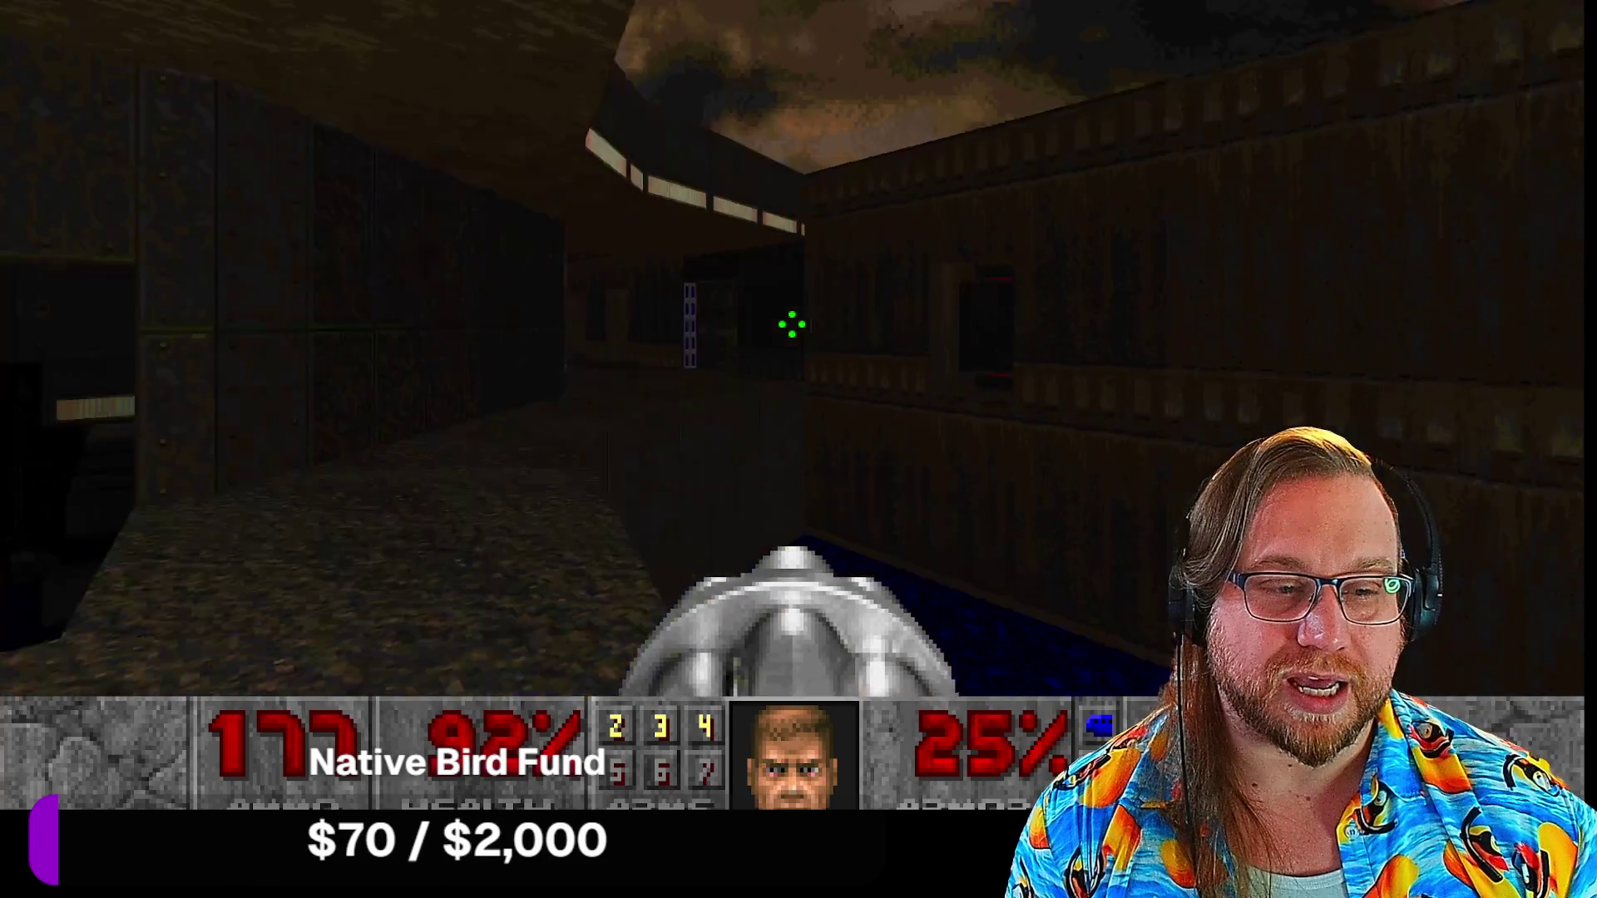
{"action": "key", "text": "w"}
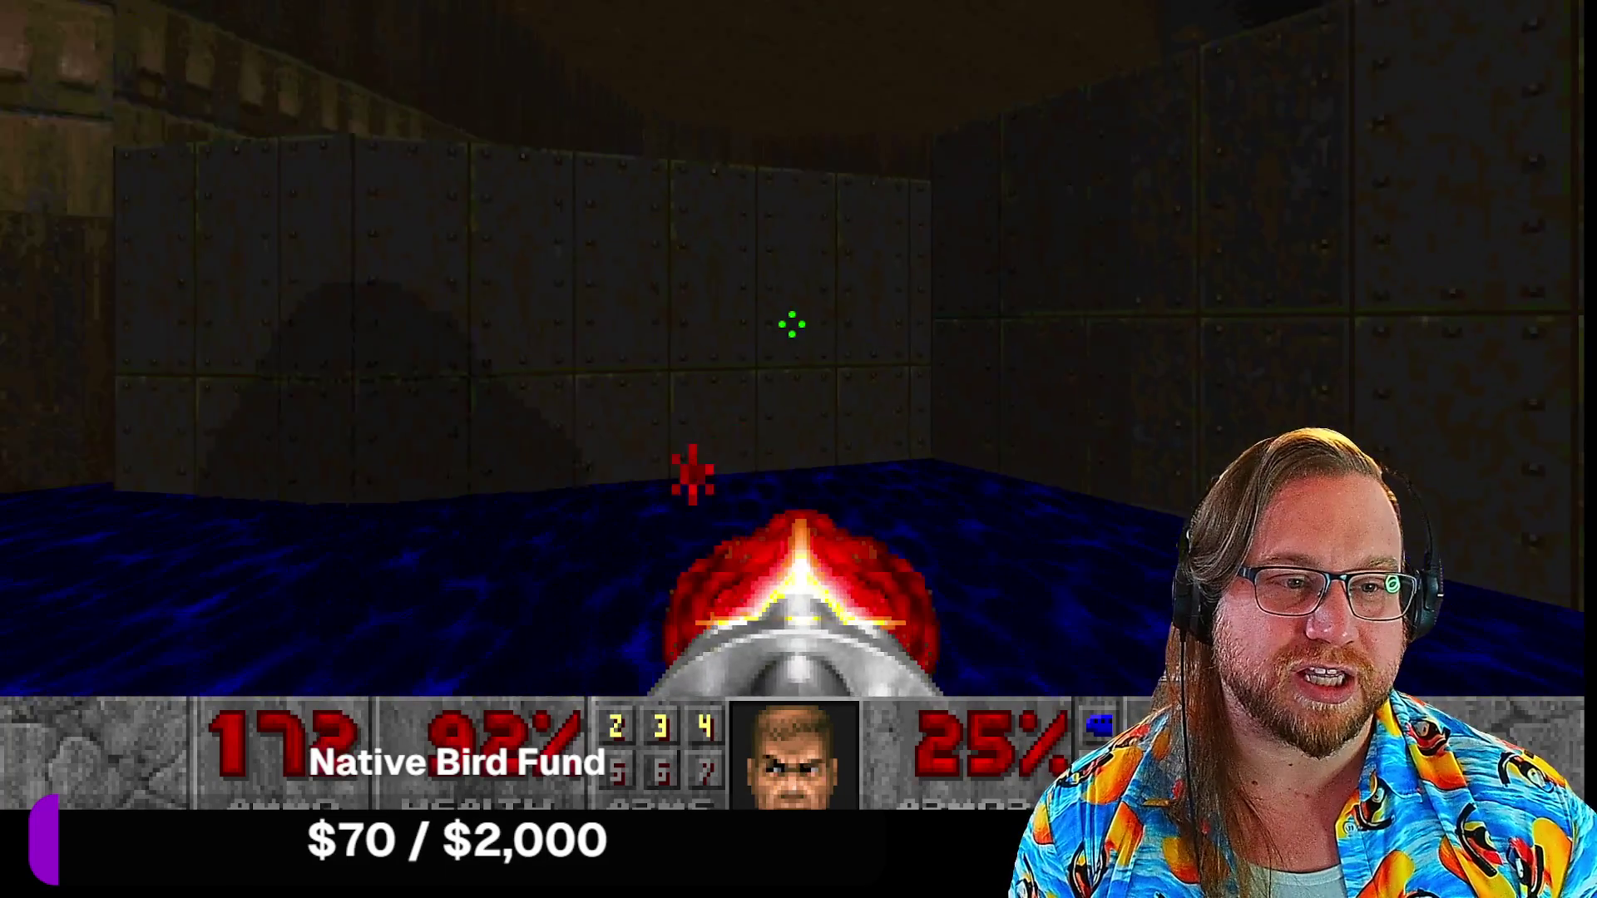
- Fire the chaingun down the flooded corridor and collect ammo in the wooden corridor
{"action": "left_click", "coordinate": [793, 324]}
{"action": "key", "text": "w"}
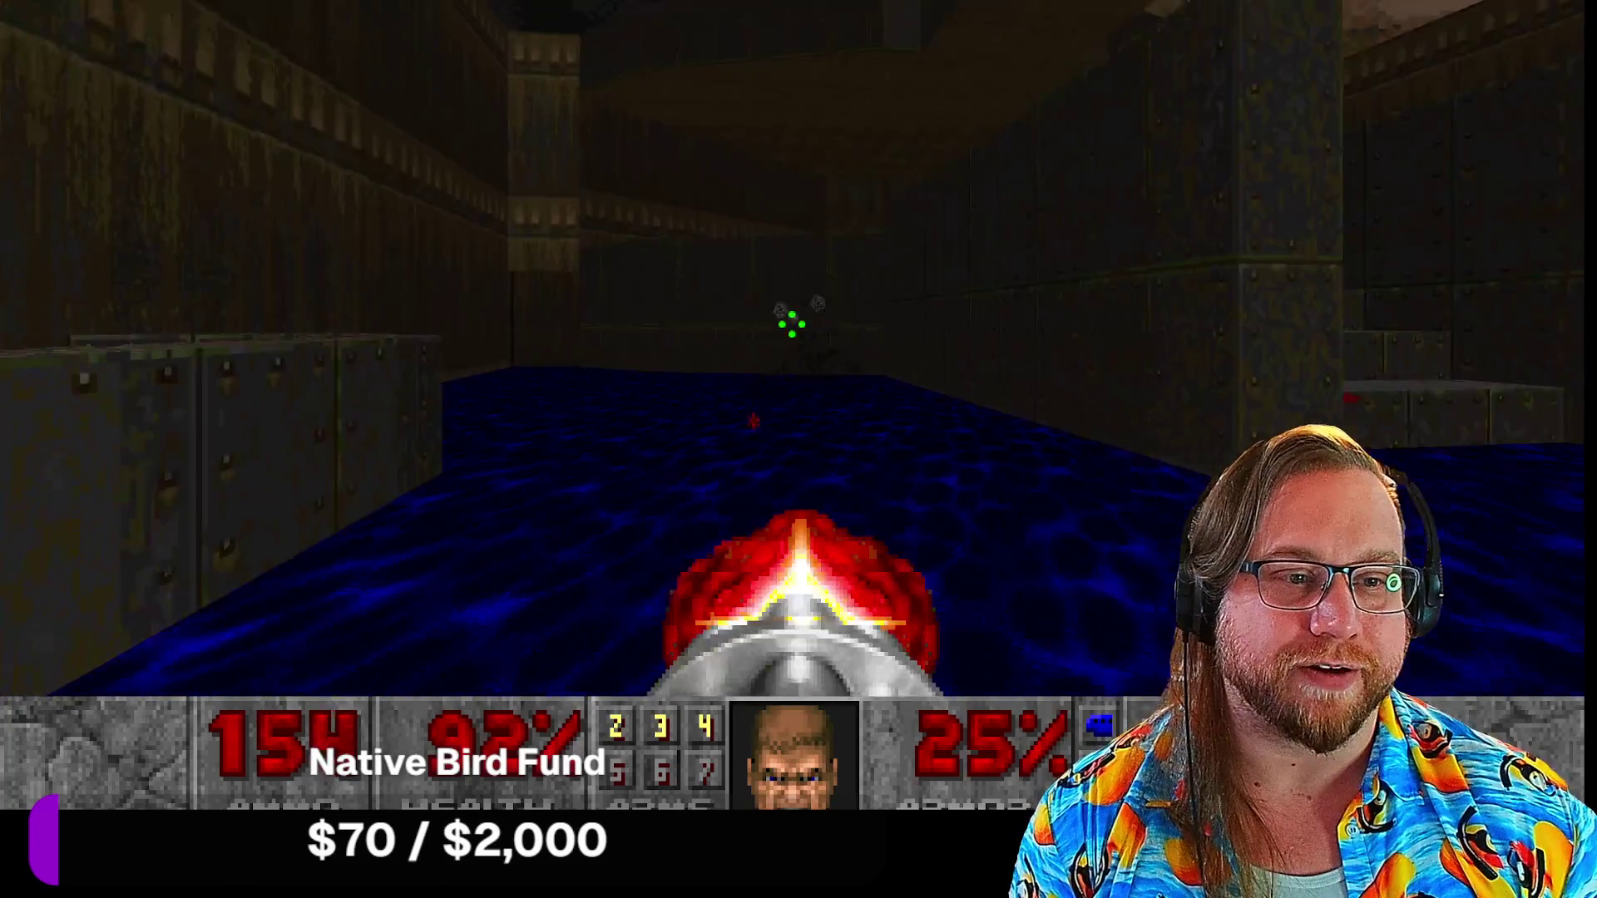
{"action": "key", "text": "w"}
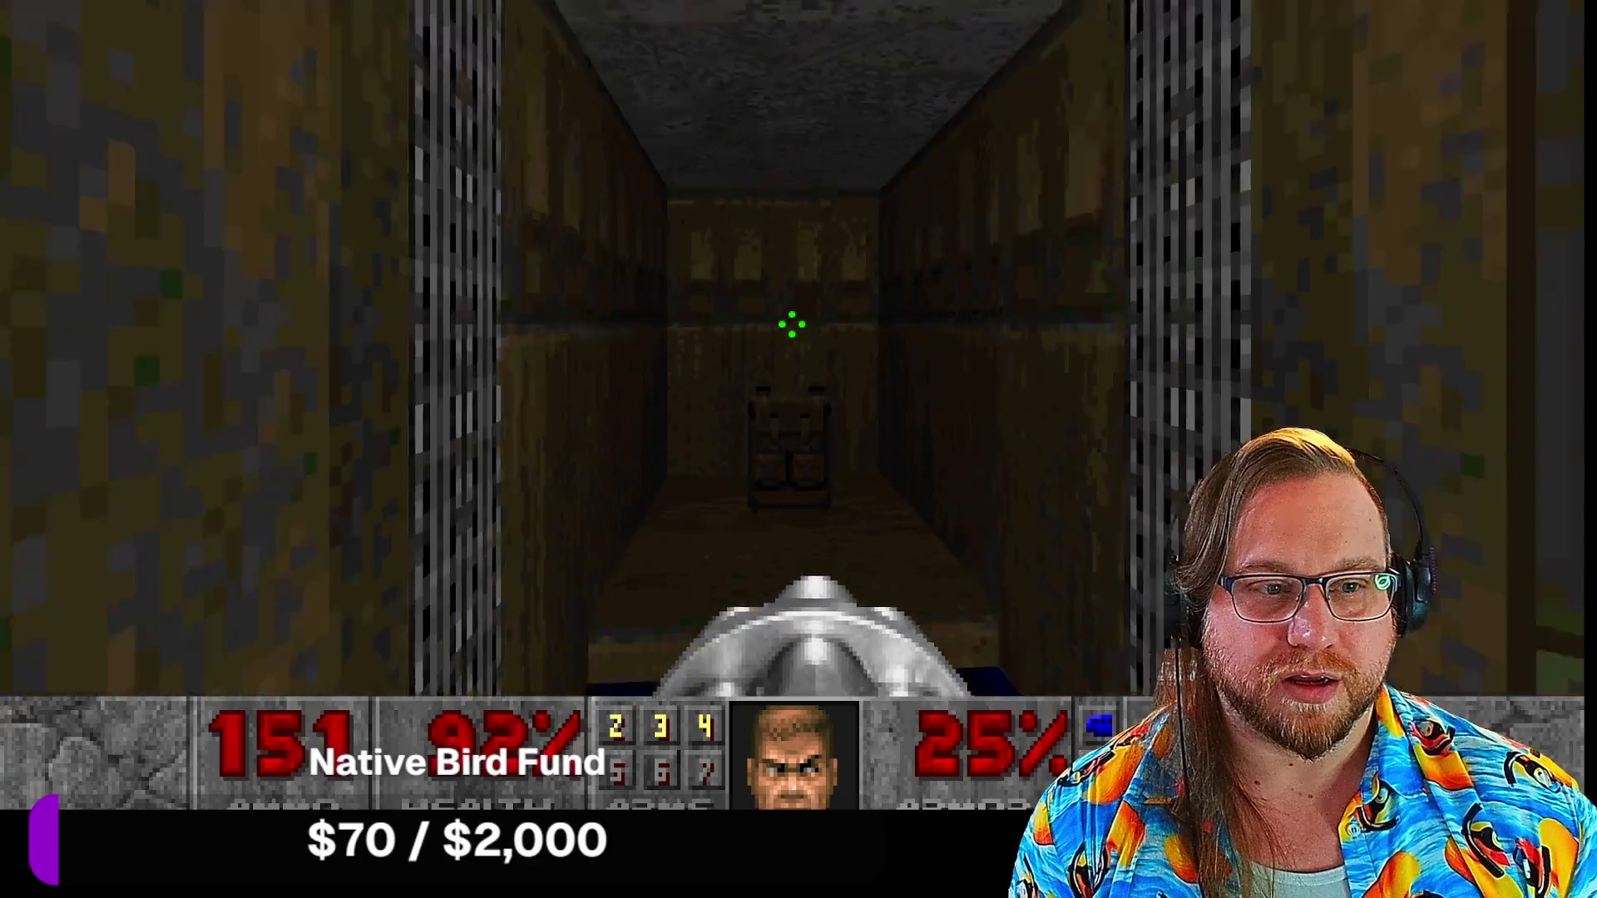
{"action": "key", "text": "w"}
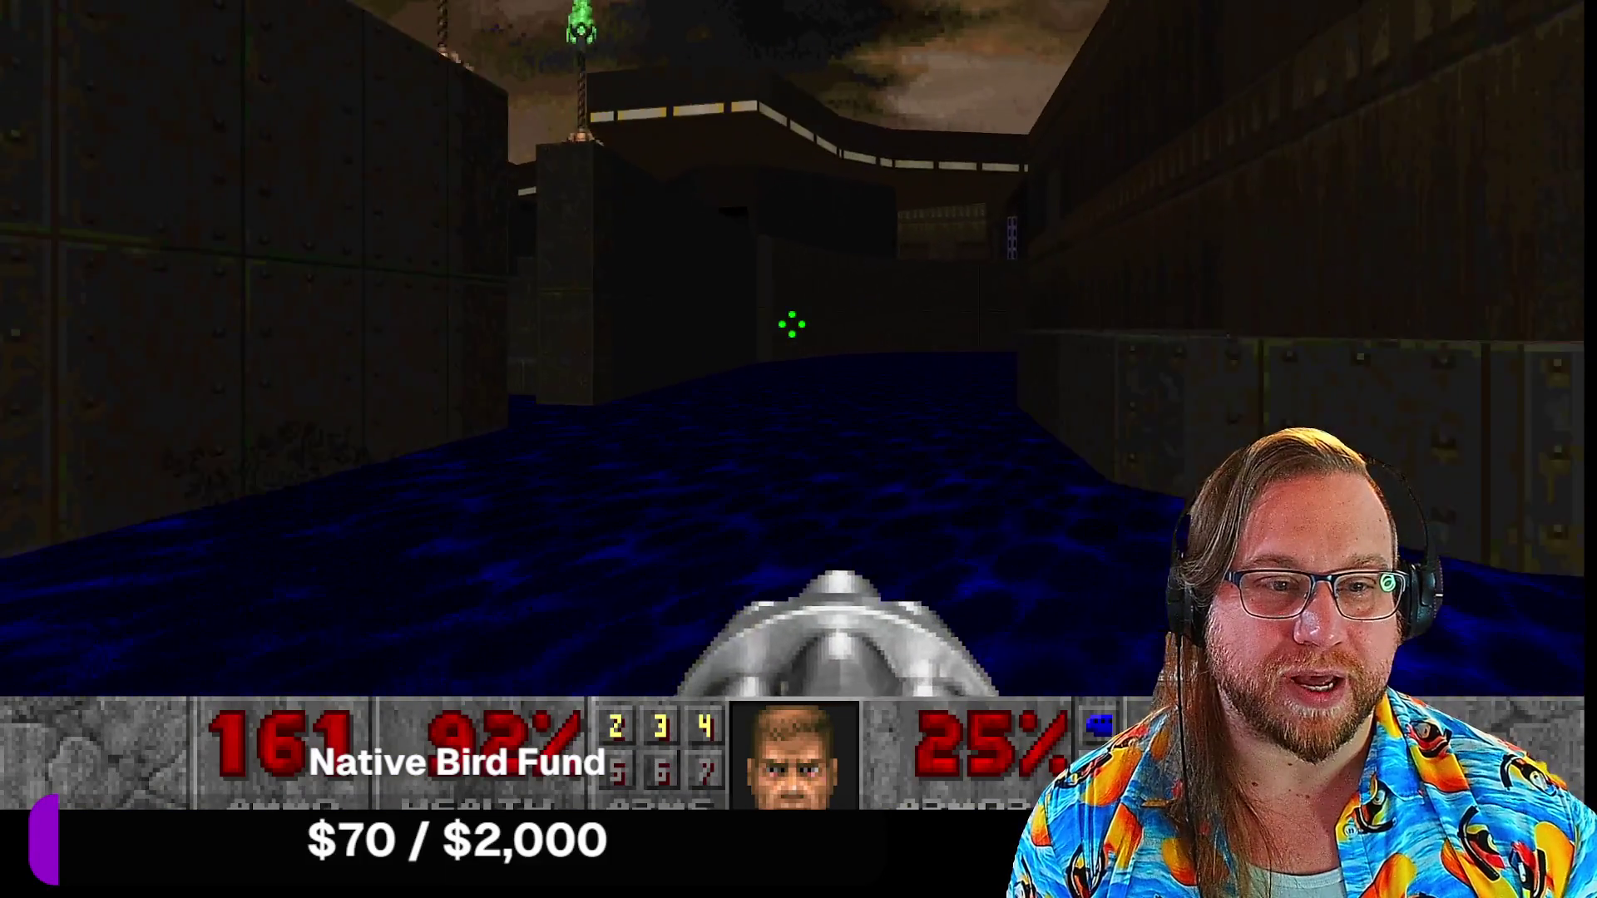
{"action": "key", "text": "w"}
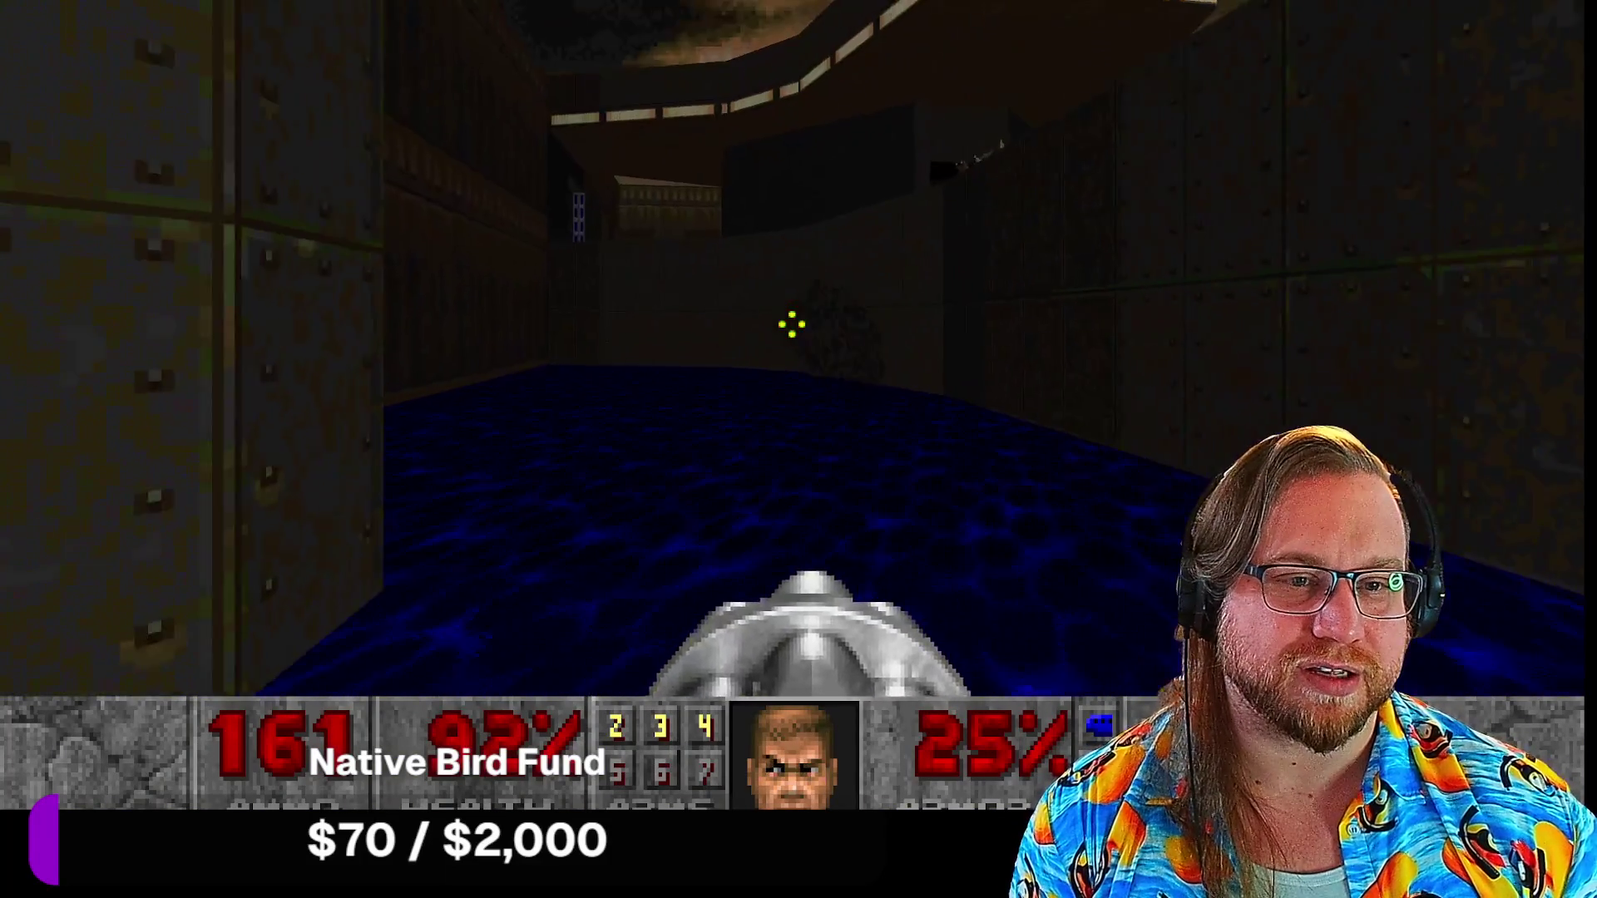
- Gun down the enemy in the riveted metal corridor, then climb the grey steps to the torch-lit area
{"action": "left_click", "coordinate": [792, 326]}
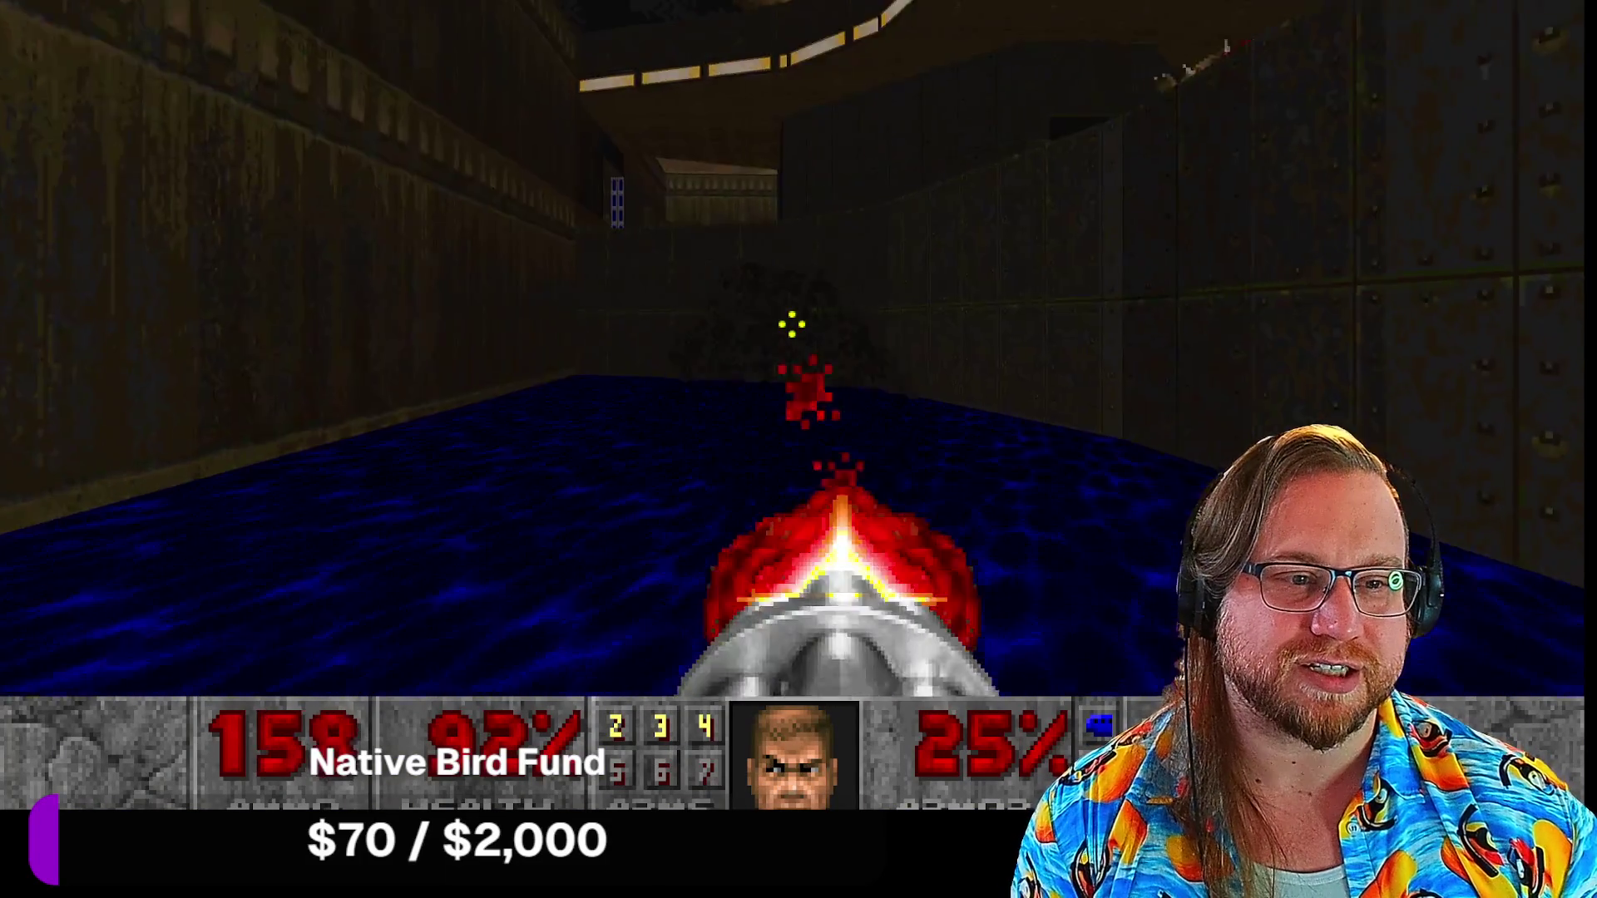
{"action": "key", "text": "w"}
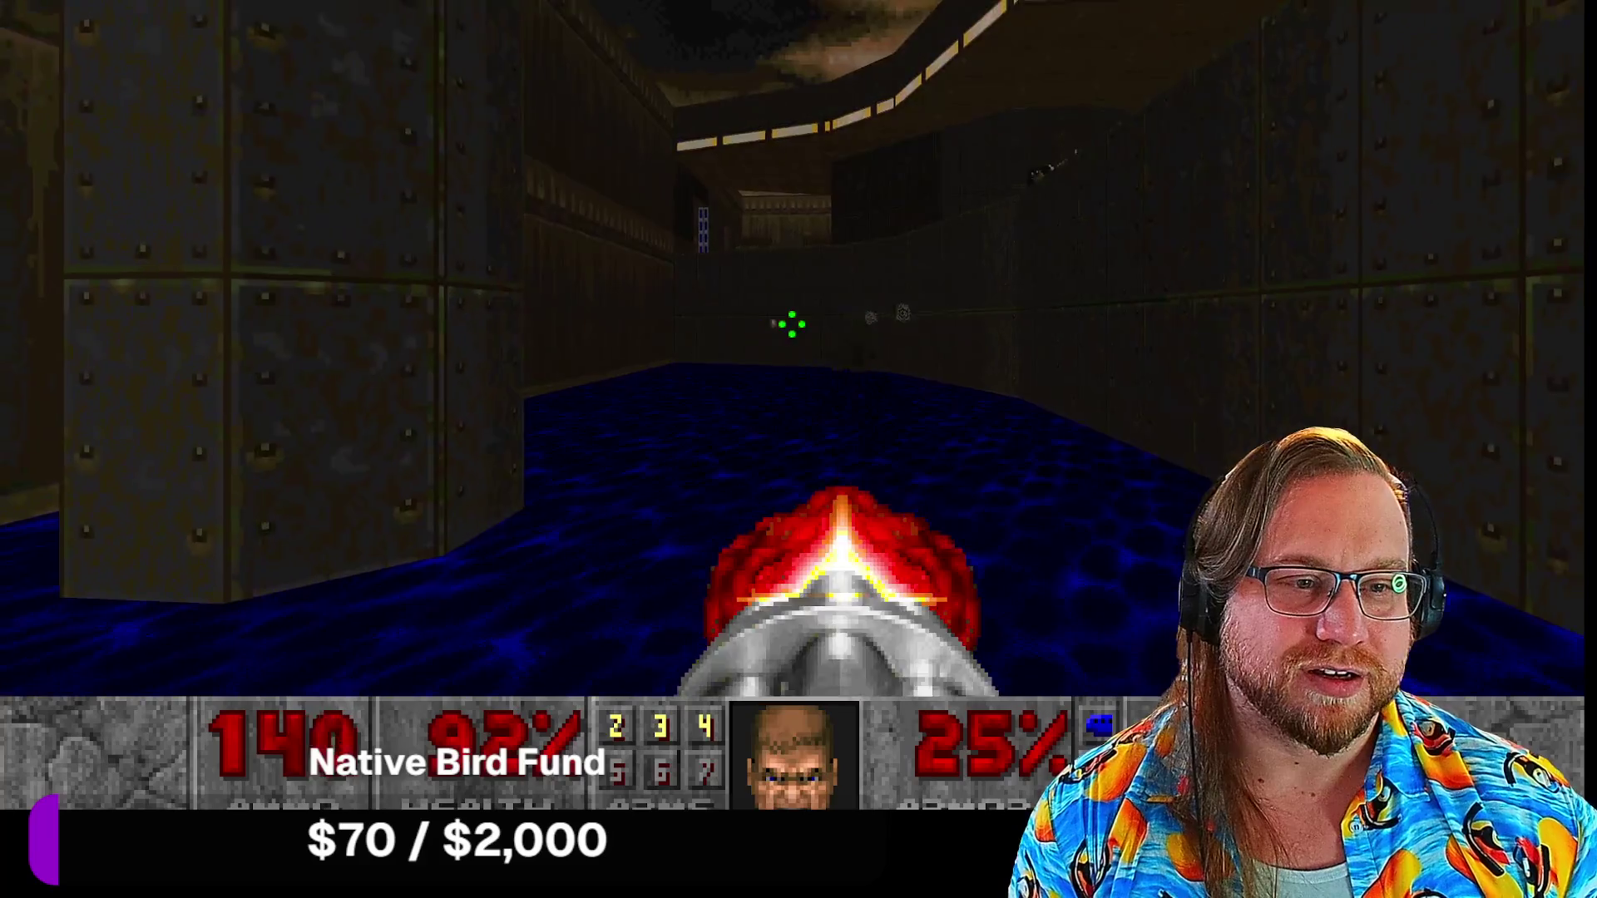
{"action": "key", "text": "w"}
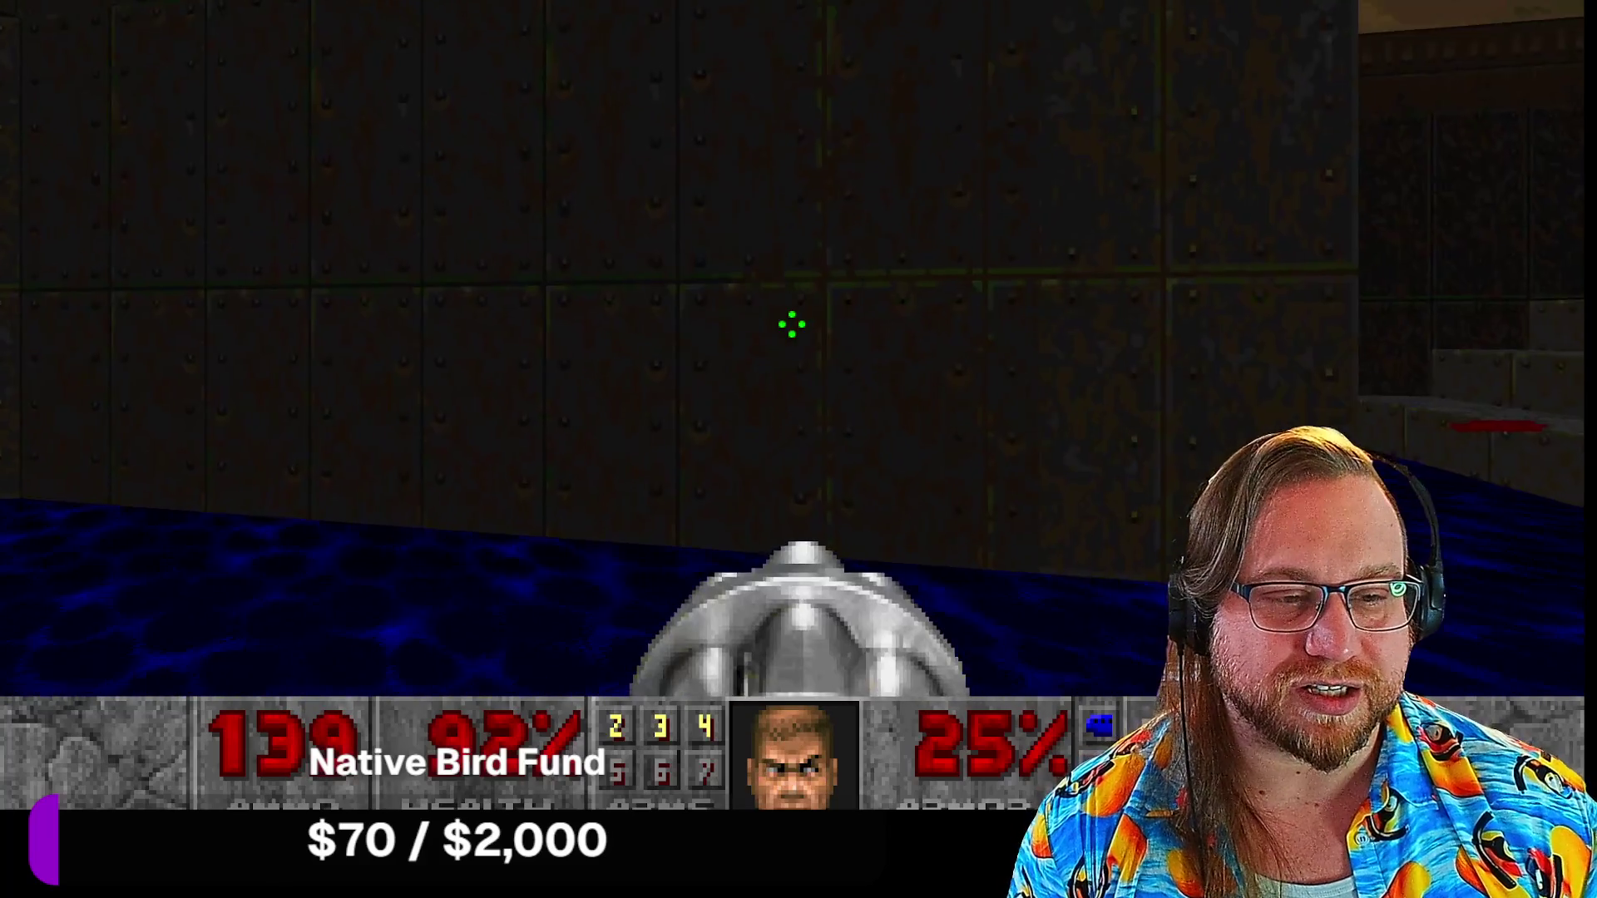
{"action": "key", "text": "w"}
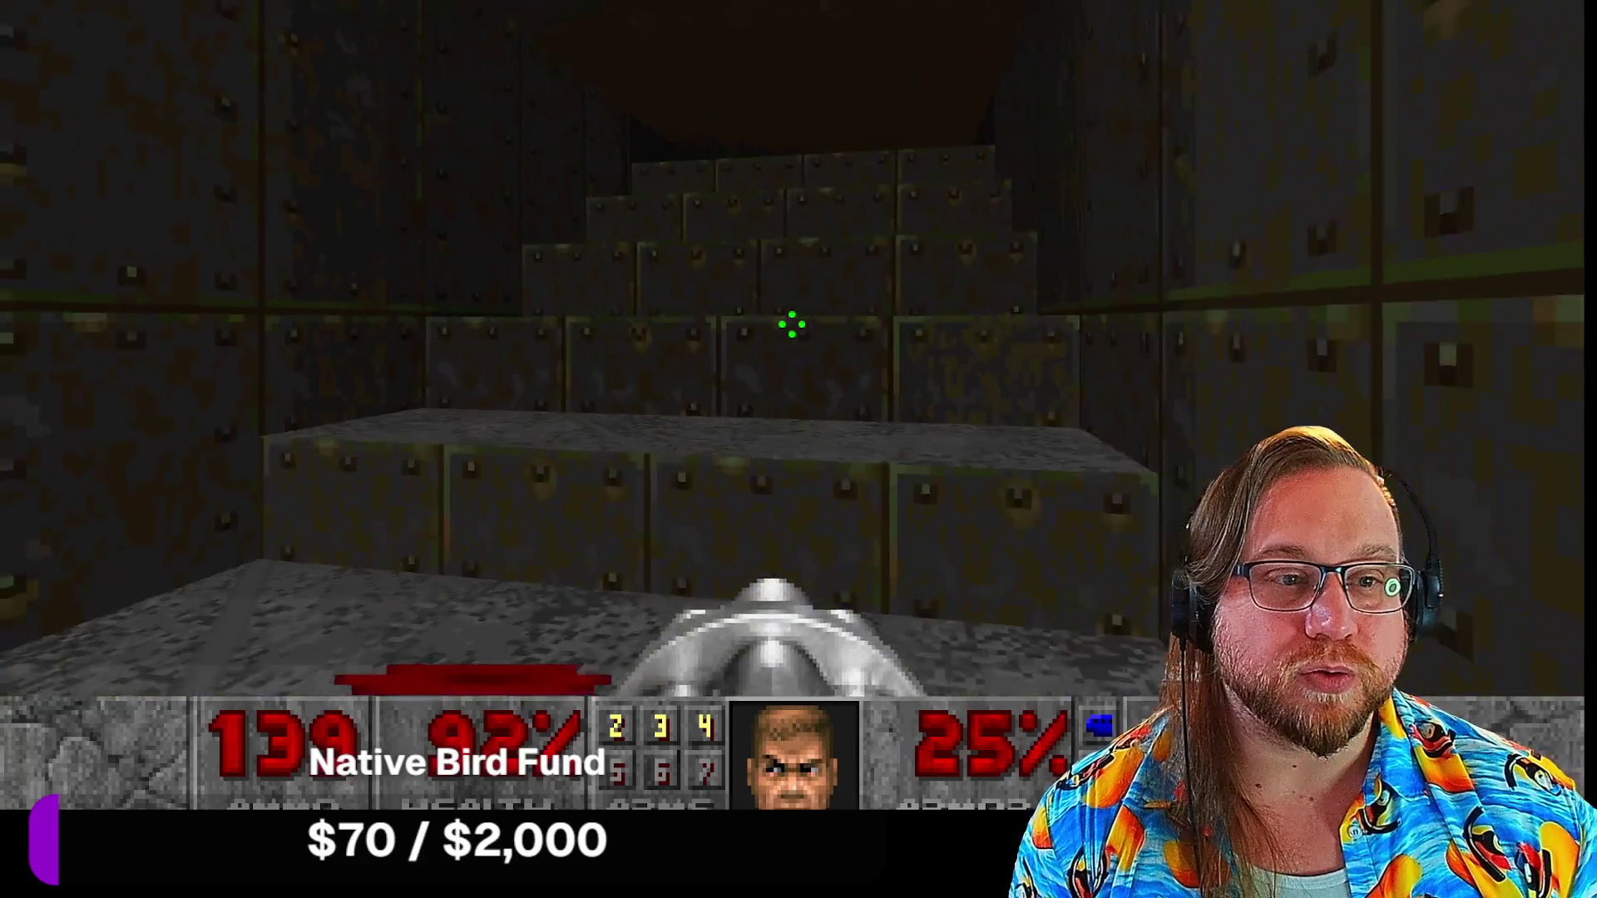
{"action": "key", "text": "w"}
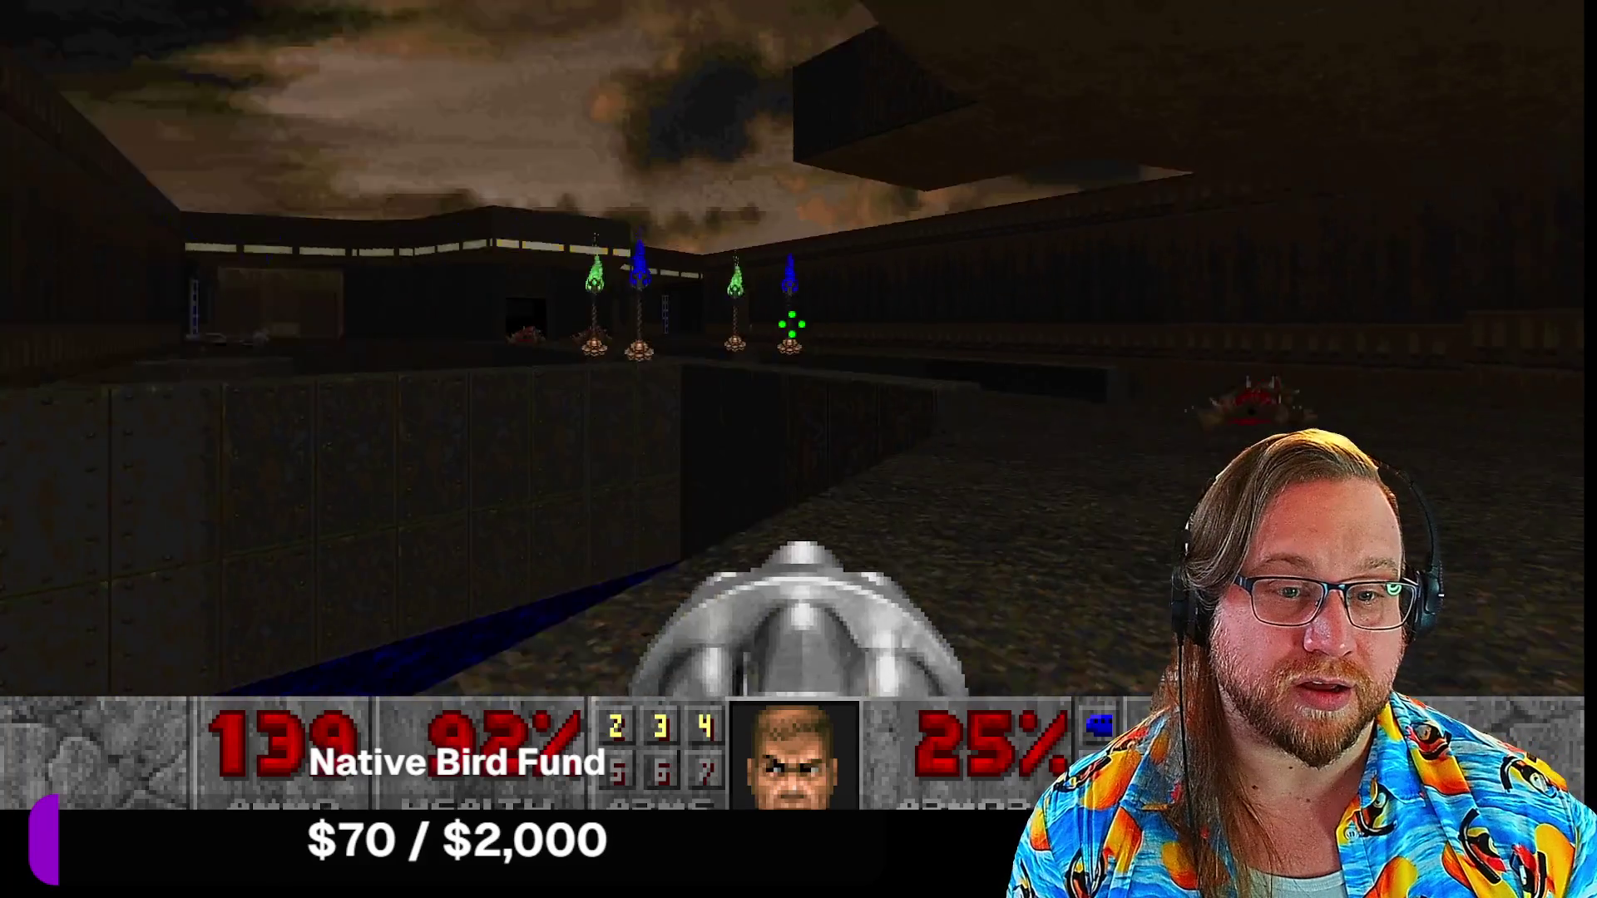
{"action": "key", "text": "w"}
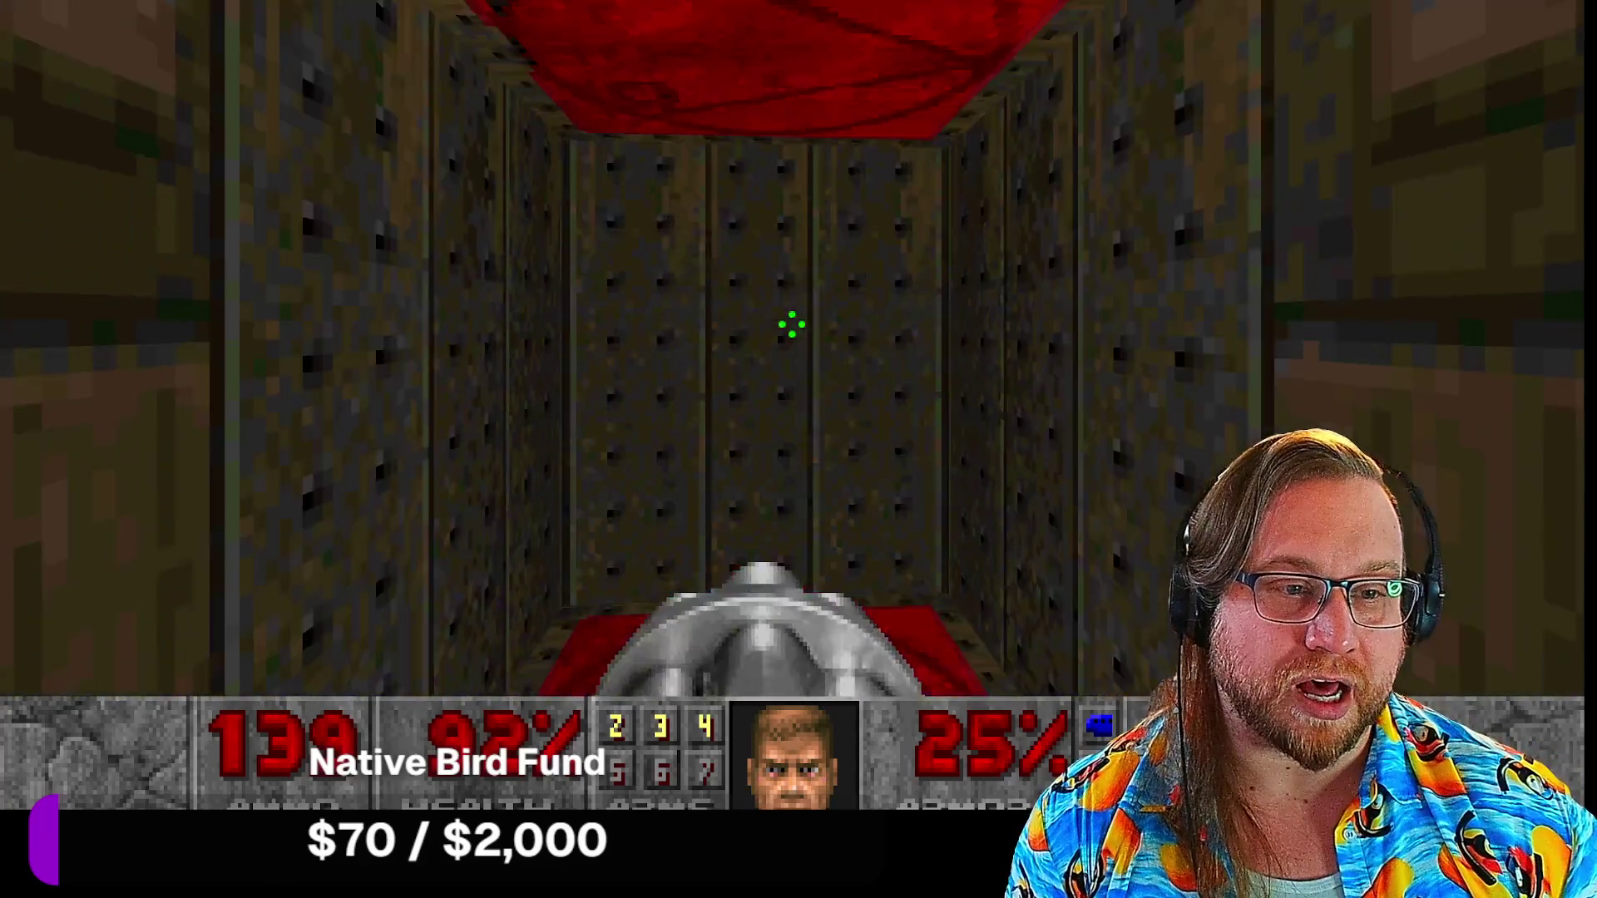